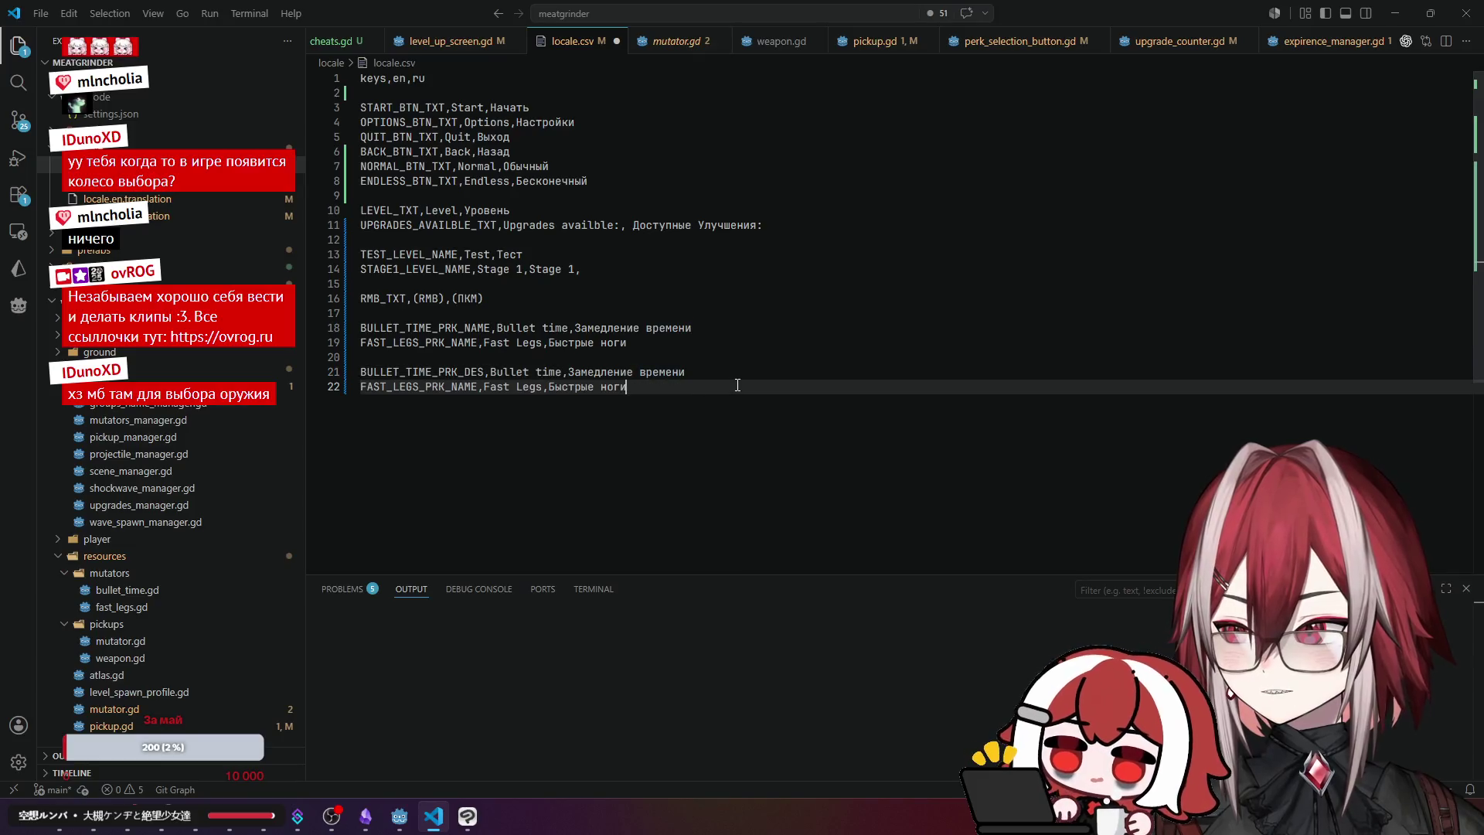
Step: Change the line 22 key to FAST_LEGS_PRK_DES, save locale.csv, and copy BULLET_TIME_PRK_DES
drag(451, 386, 477, 387)
text(DES)
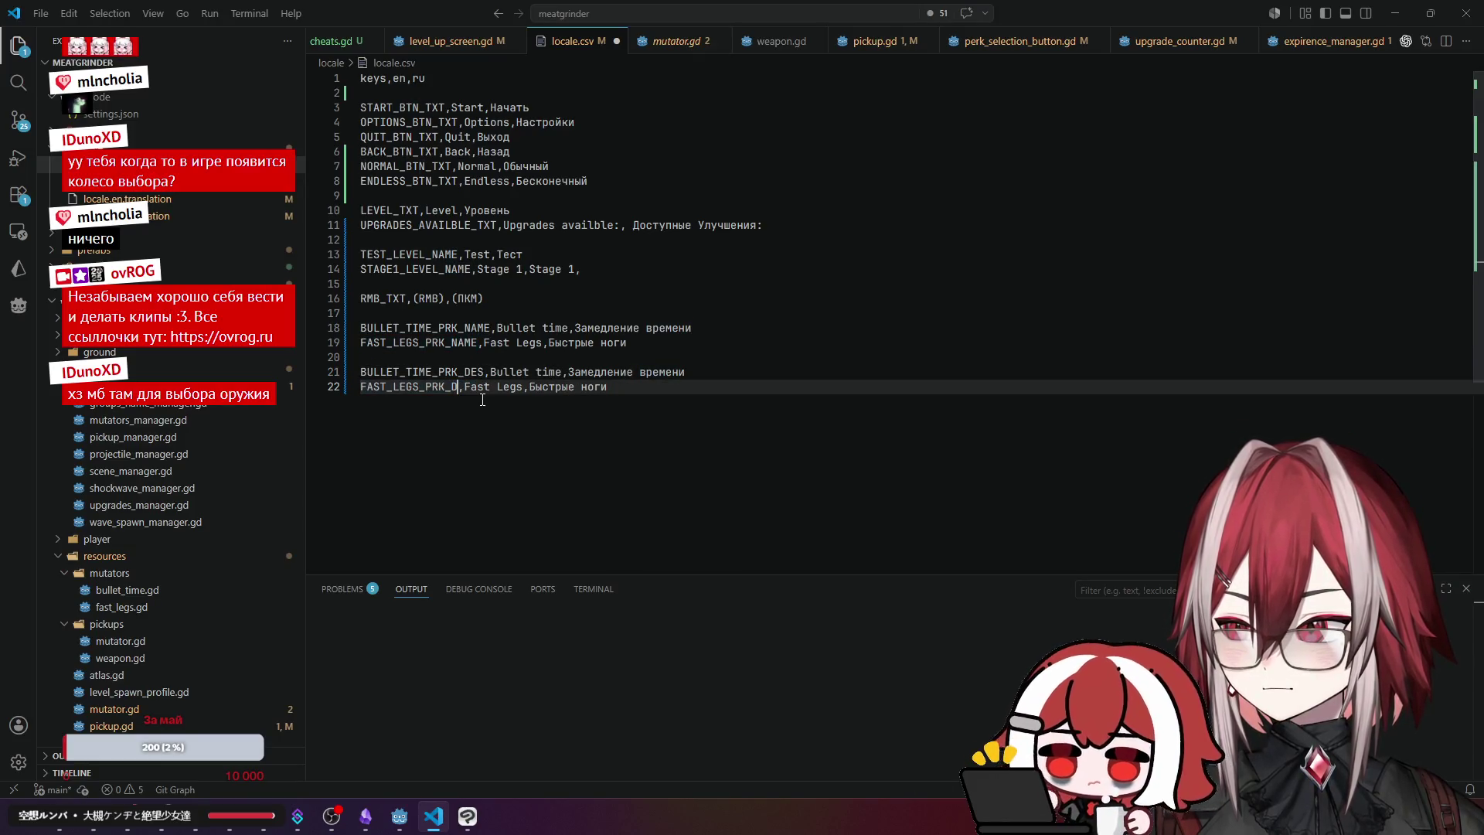
click(500, 419)
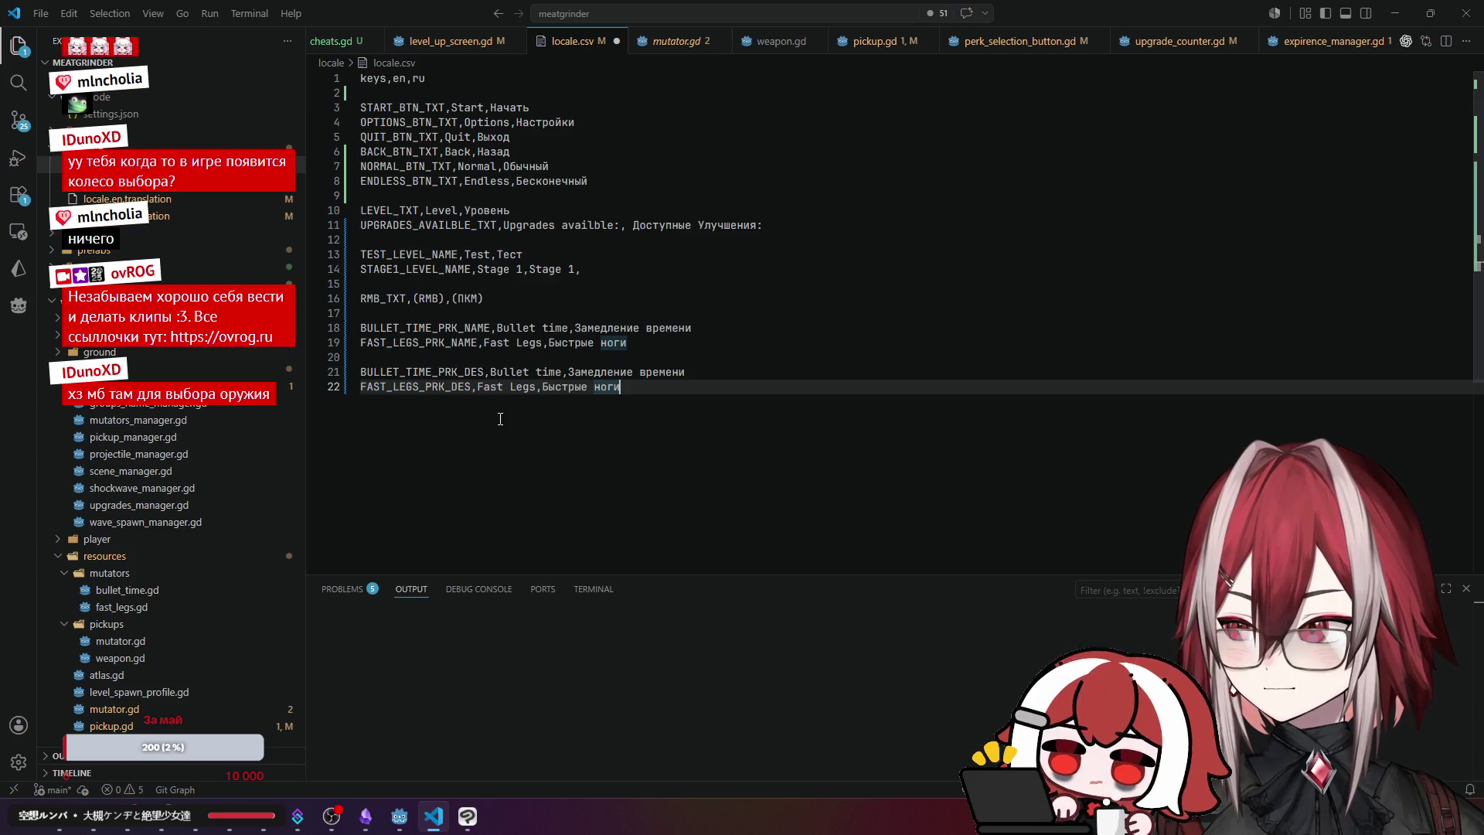
drag(491, 372, 556, 372)
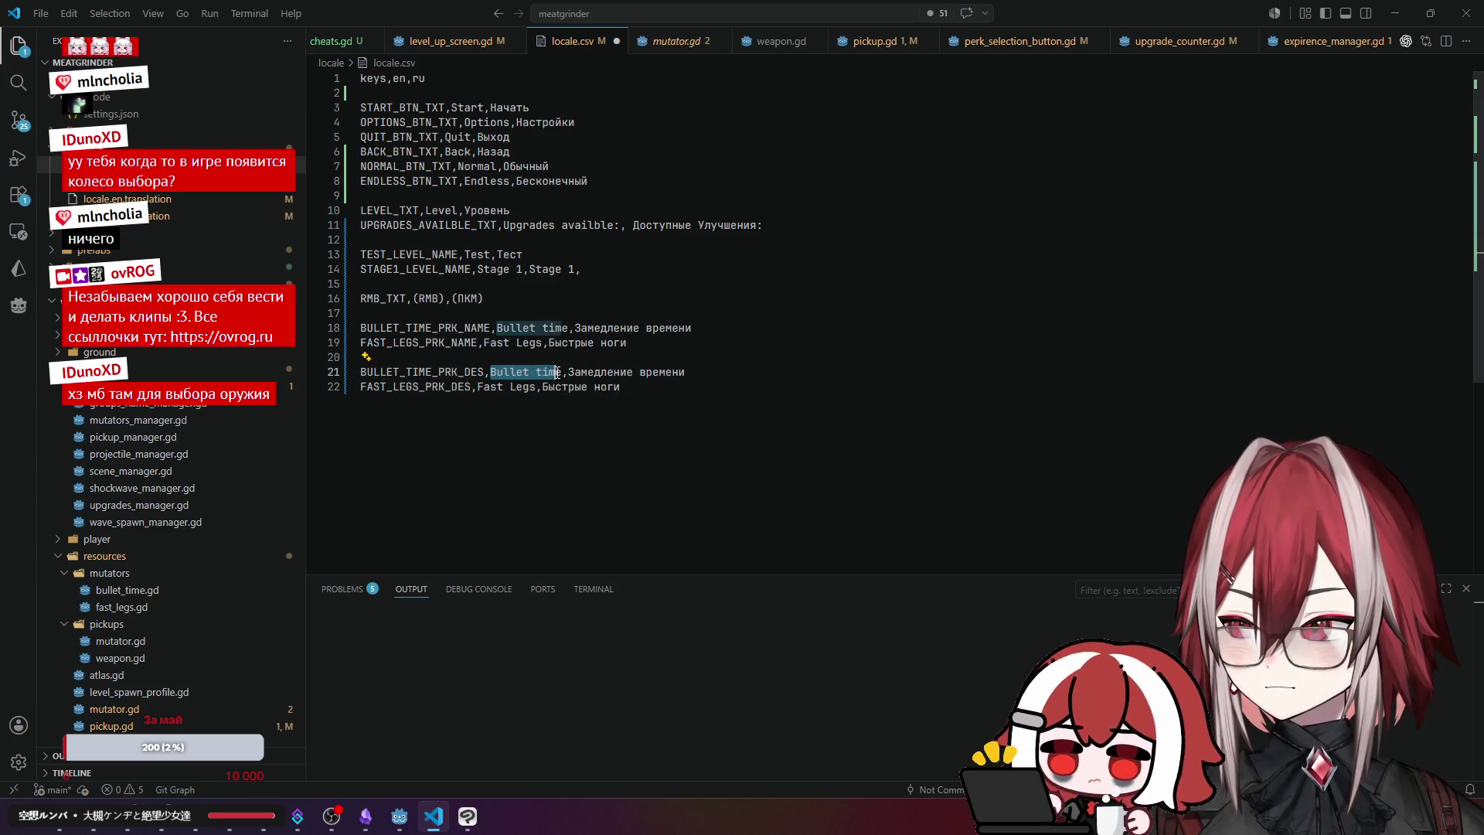
click(461, 357)
key(ctrl+s)
double_click(464, 372)
key(ctrl+c)
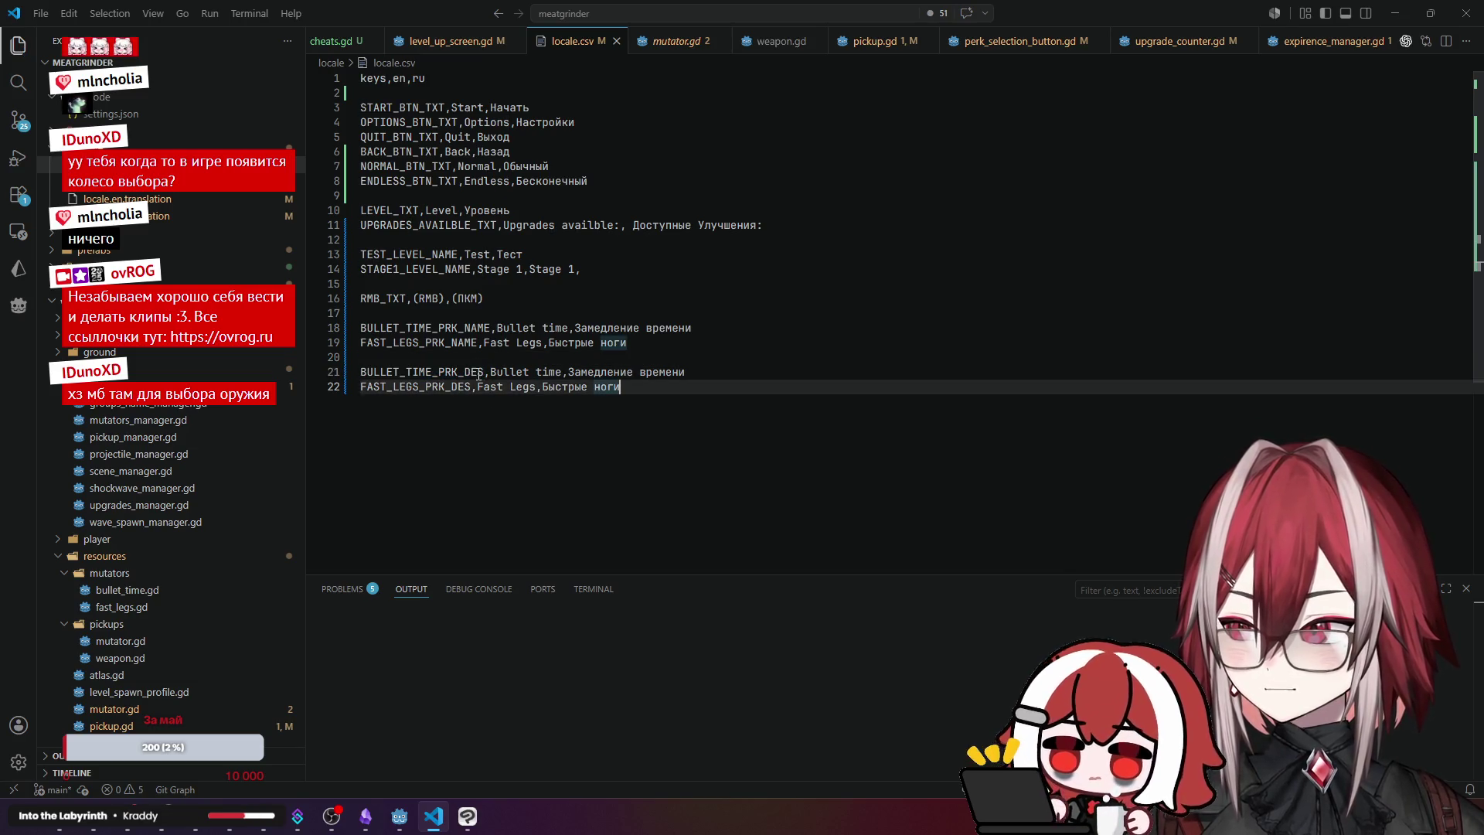
key(alt+Tab)
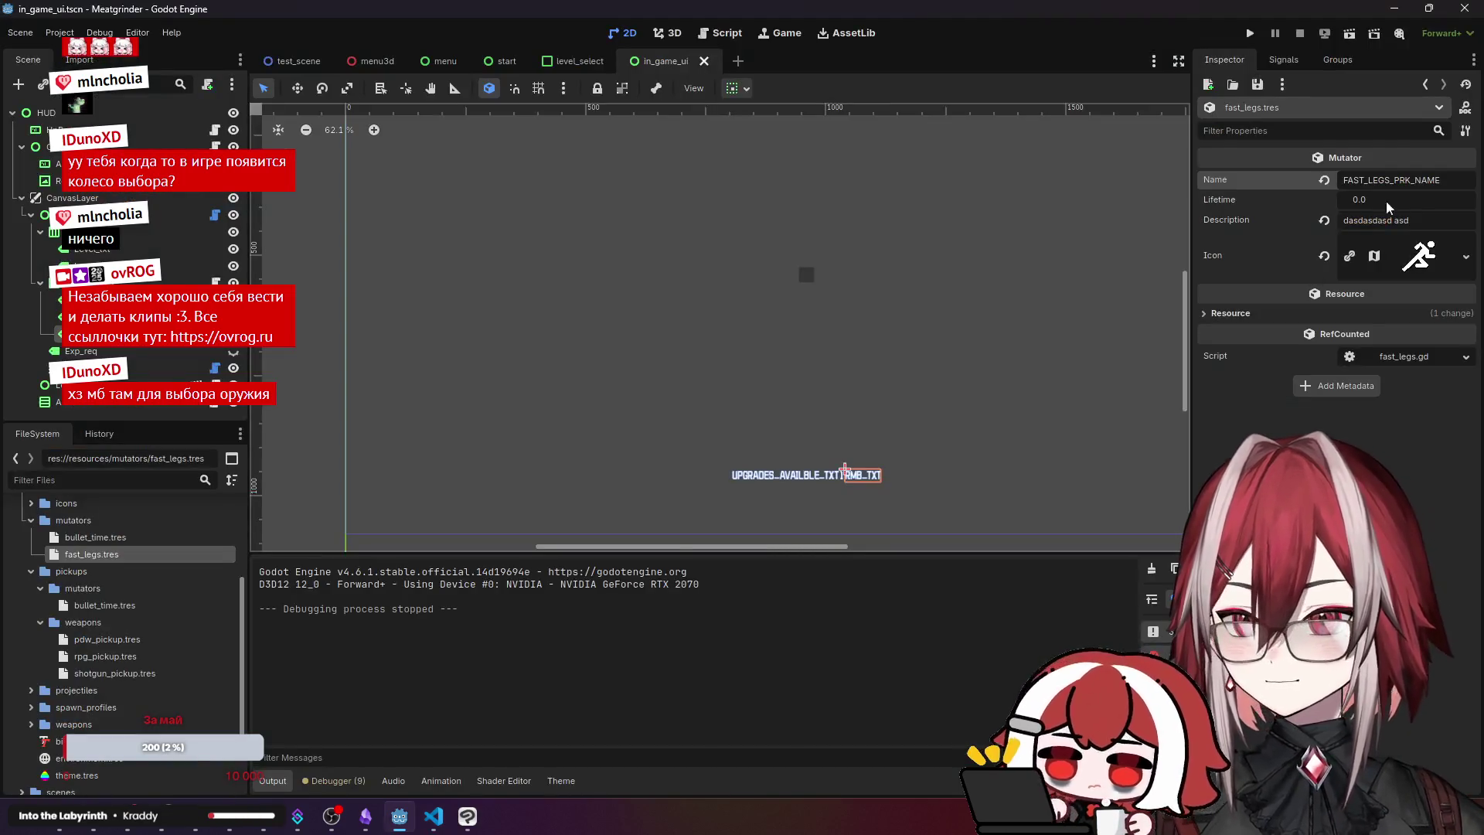
Step: Set the fast_legs.tres Description to BULLET_TIME_PRK_DES in the Inspector
triple_click(1433, 215)
key(ctrl+v)
key(Return)
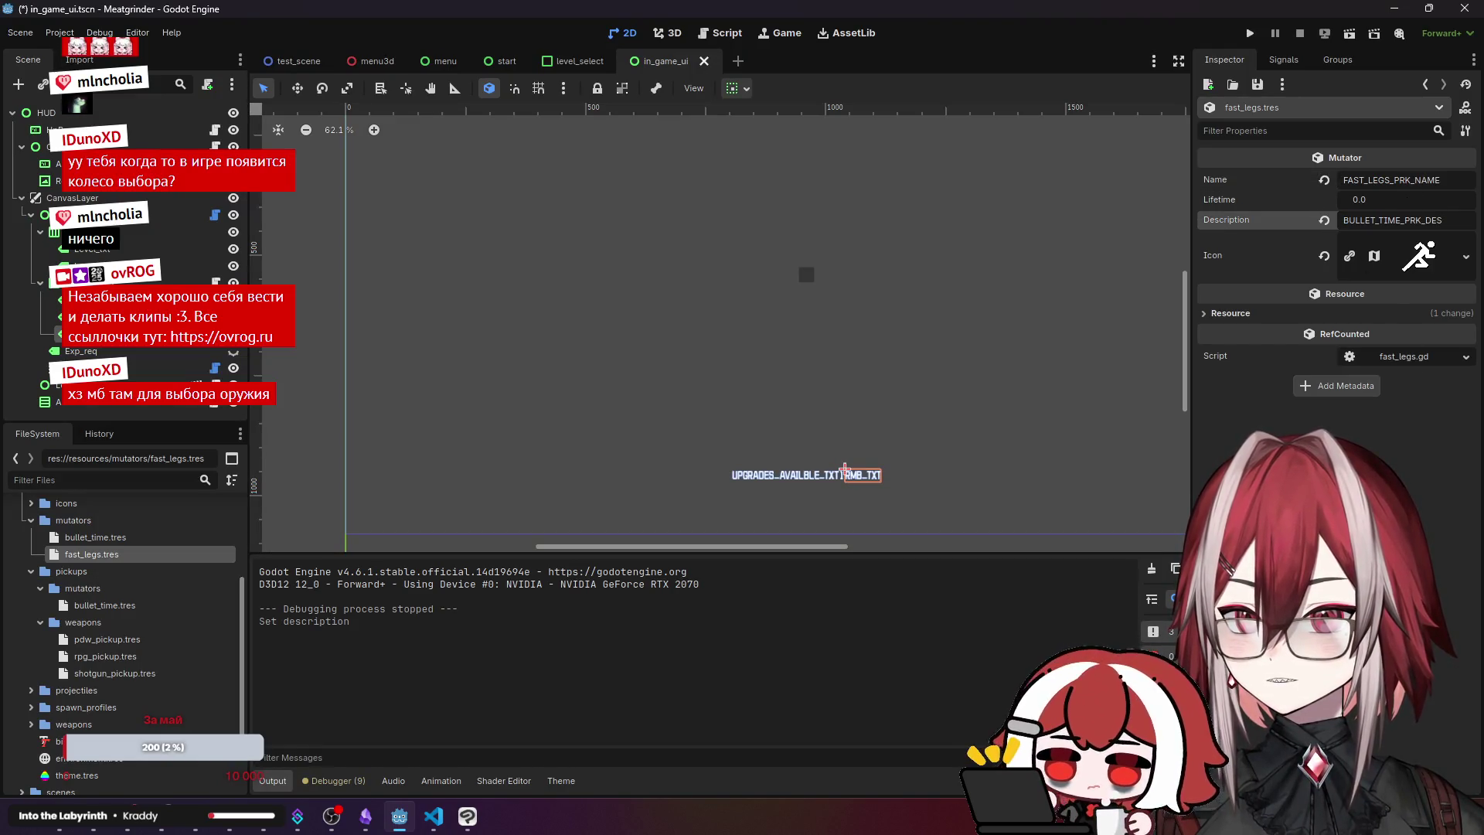
key(Return)
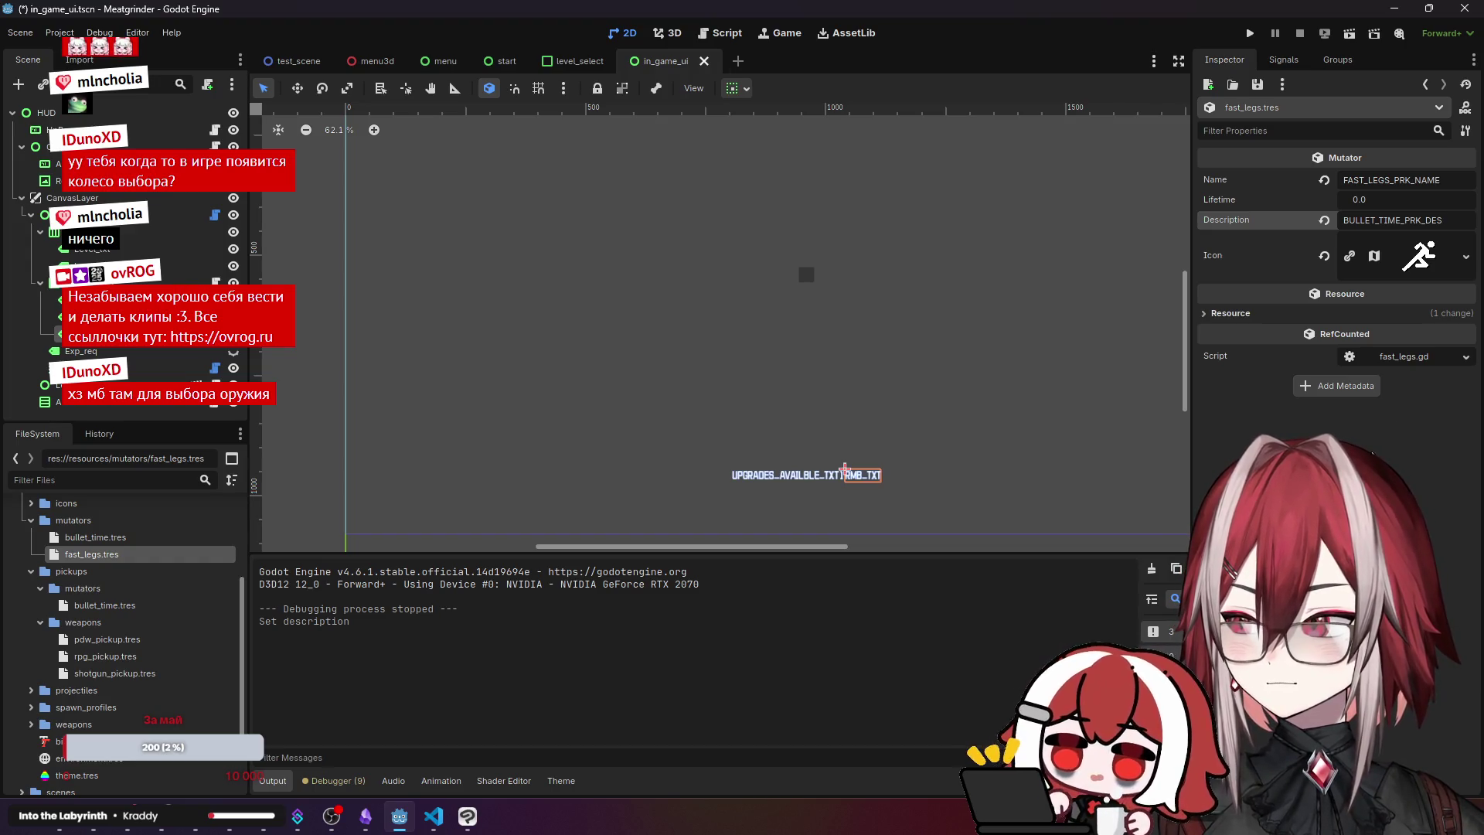
Step: Copy FAST_LEGS_PRK_DES from locale.csv and paste it as bullet_time.tres's Description
key(alt+Tab)
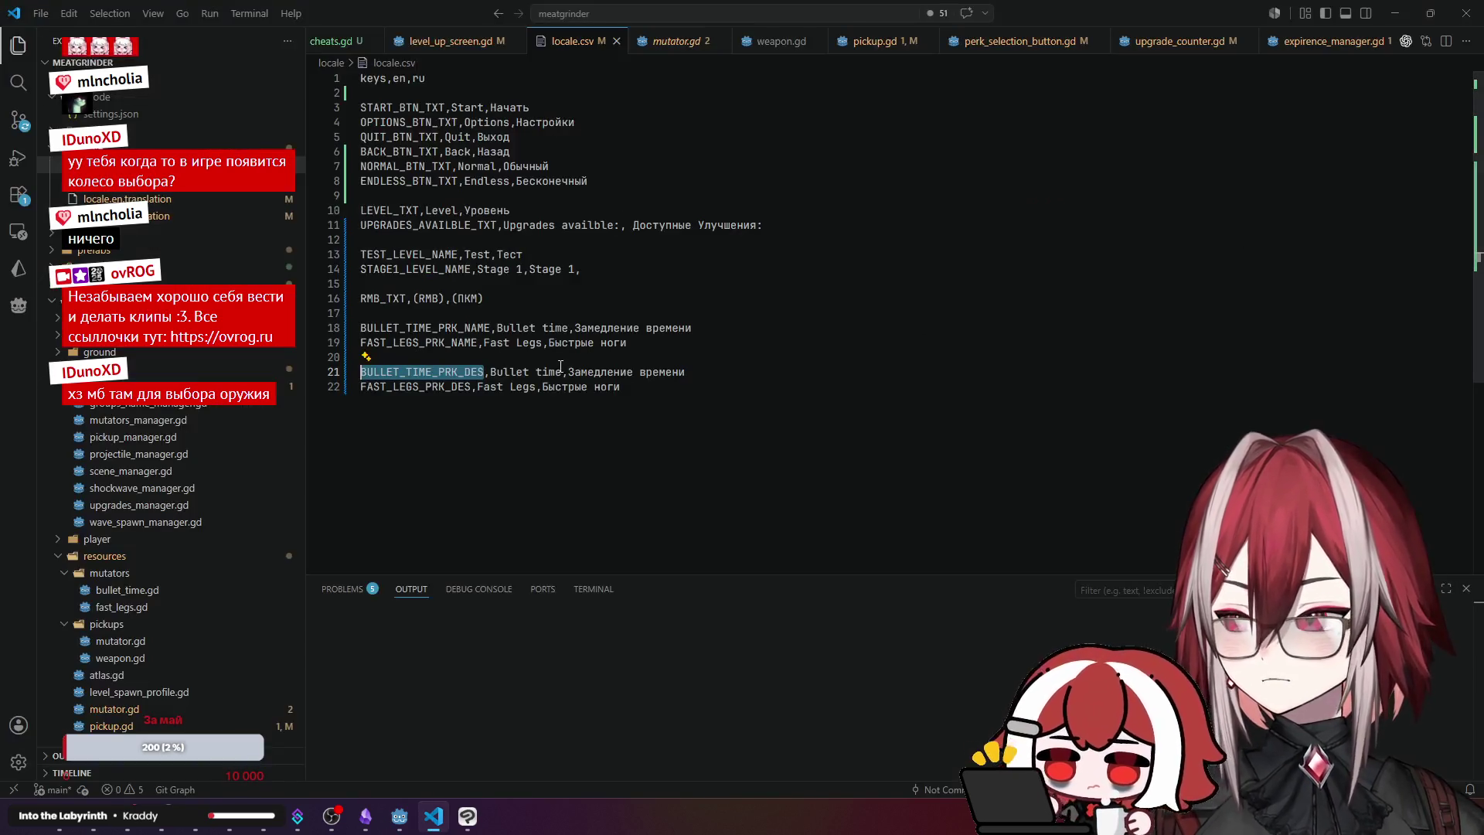
double_click(365, 387)
key(ctrl+c)
click(626, 343)
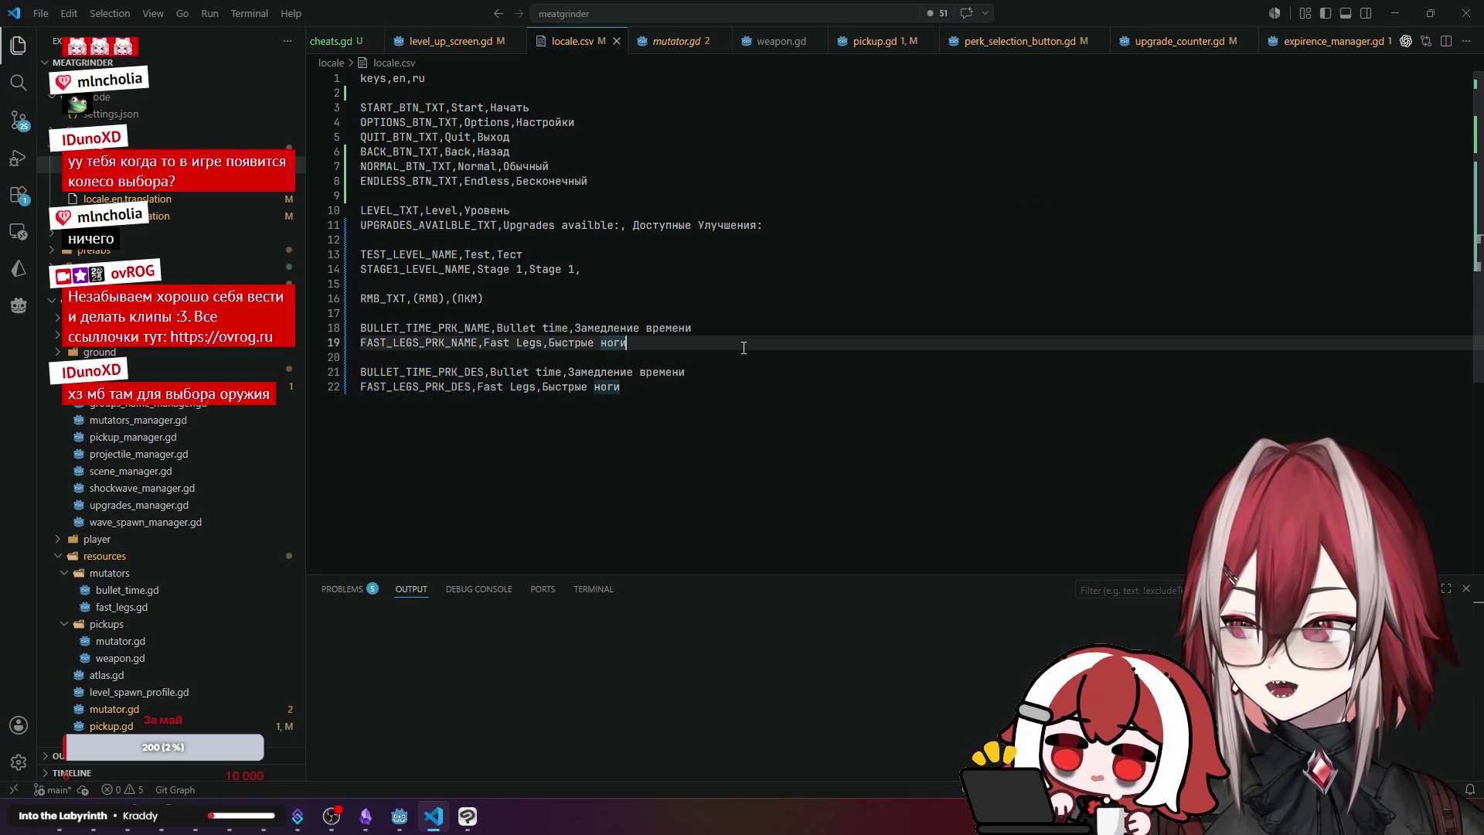
key(alt+Tab)
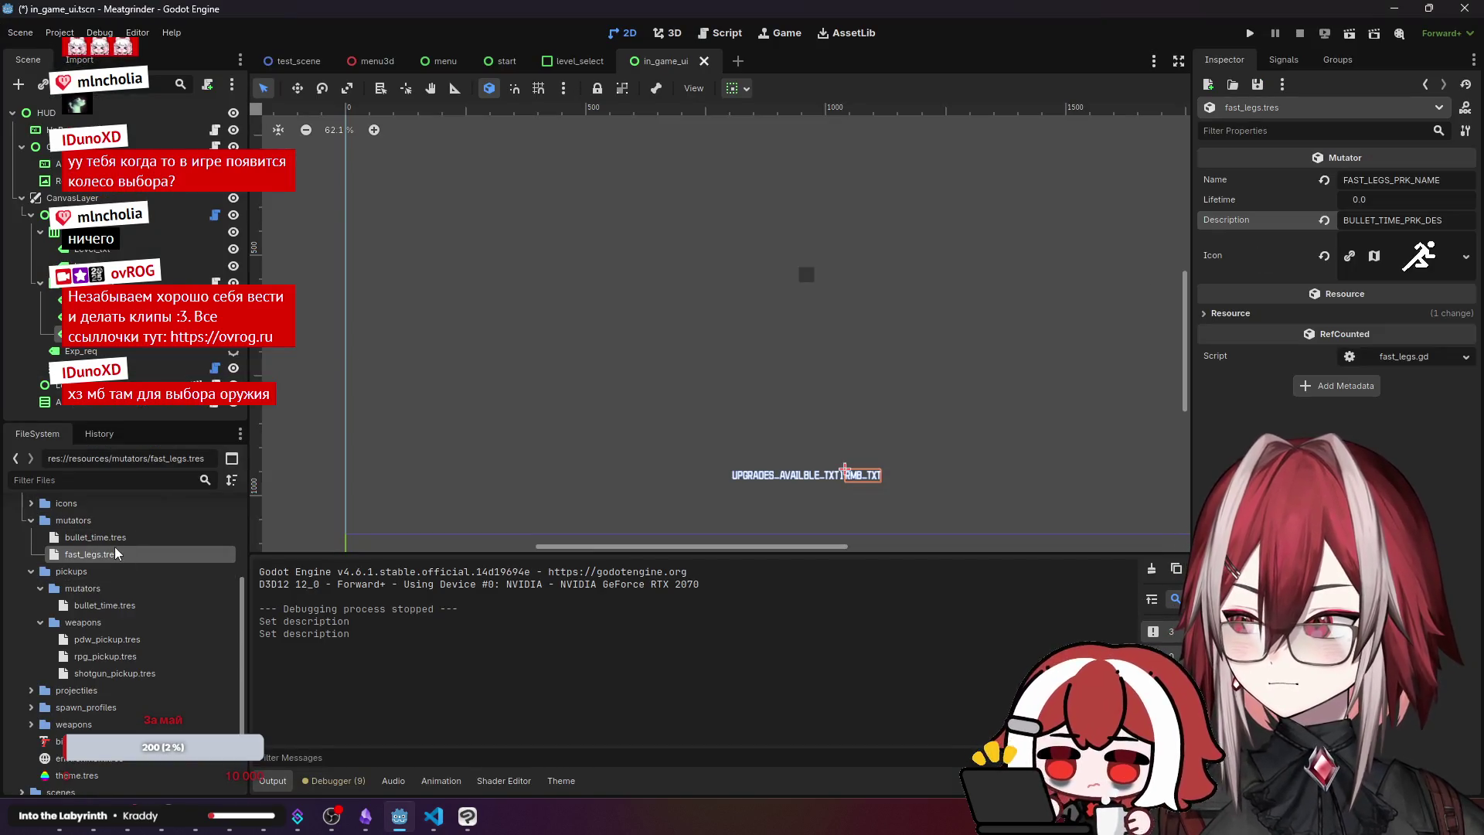
click(116, 537)
double_click(1378, 217)
key(ctrl+v)
key(Return)
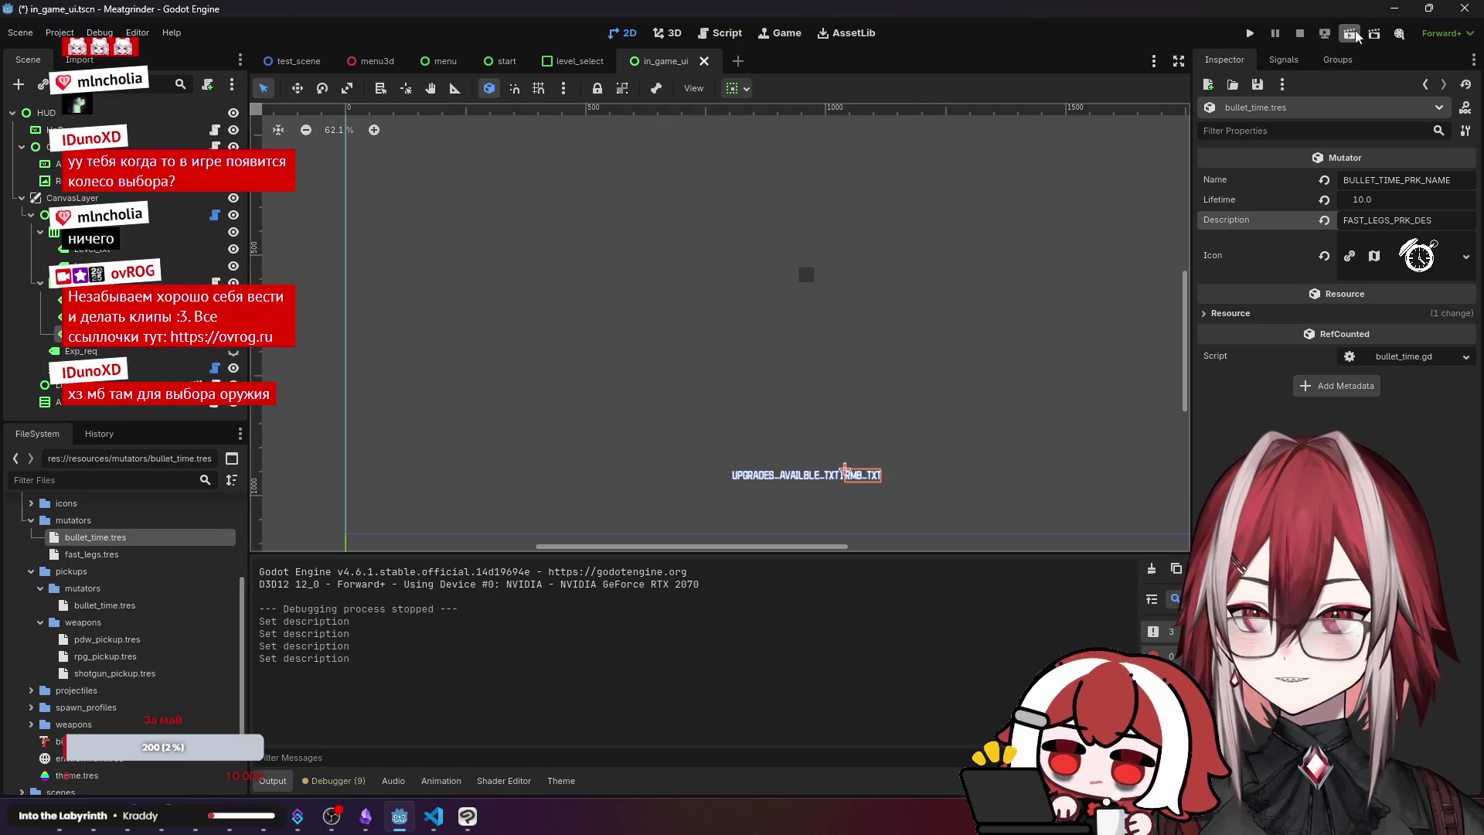
click(1259, 34)
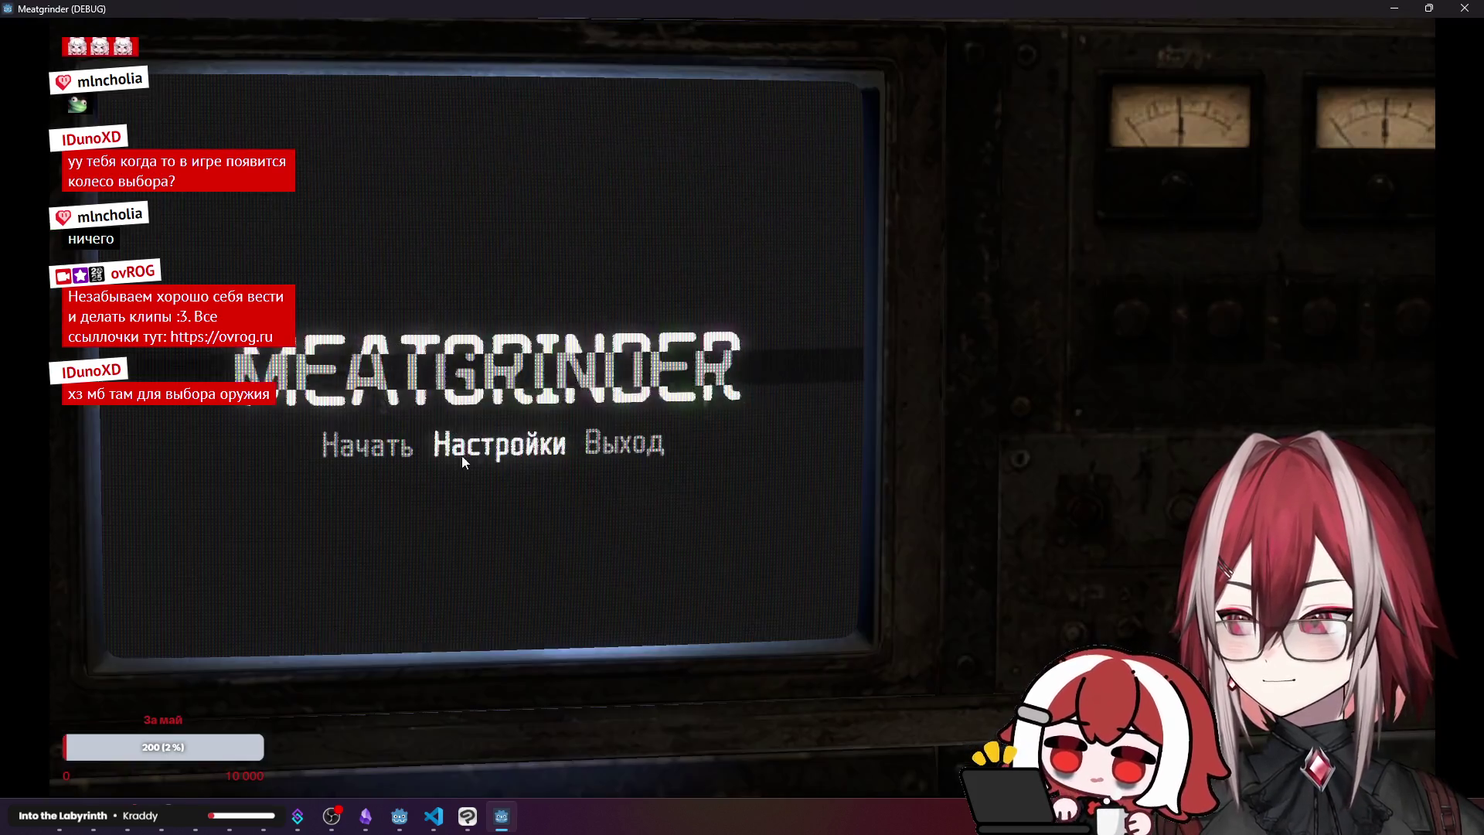
Step: Start an Обычный run, move around, and pick the Замедление времени upgrade
click(383, 454)
click(576, 152)
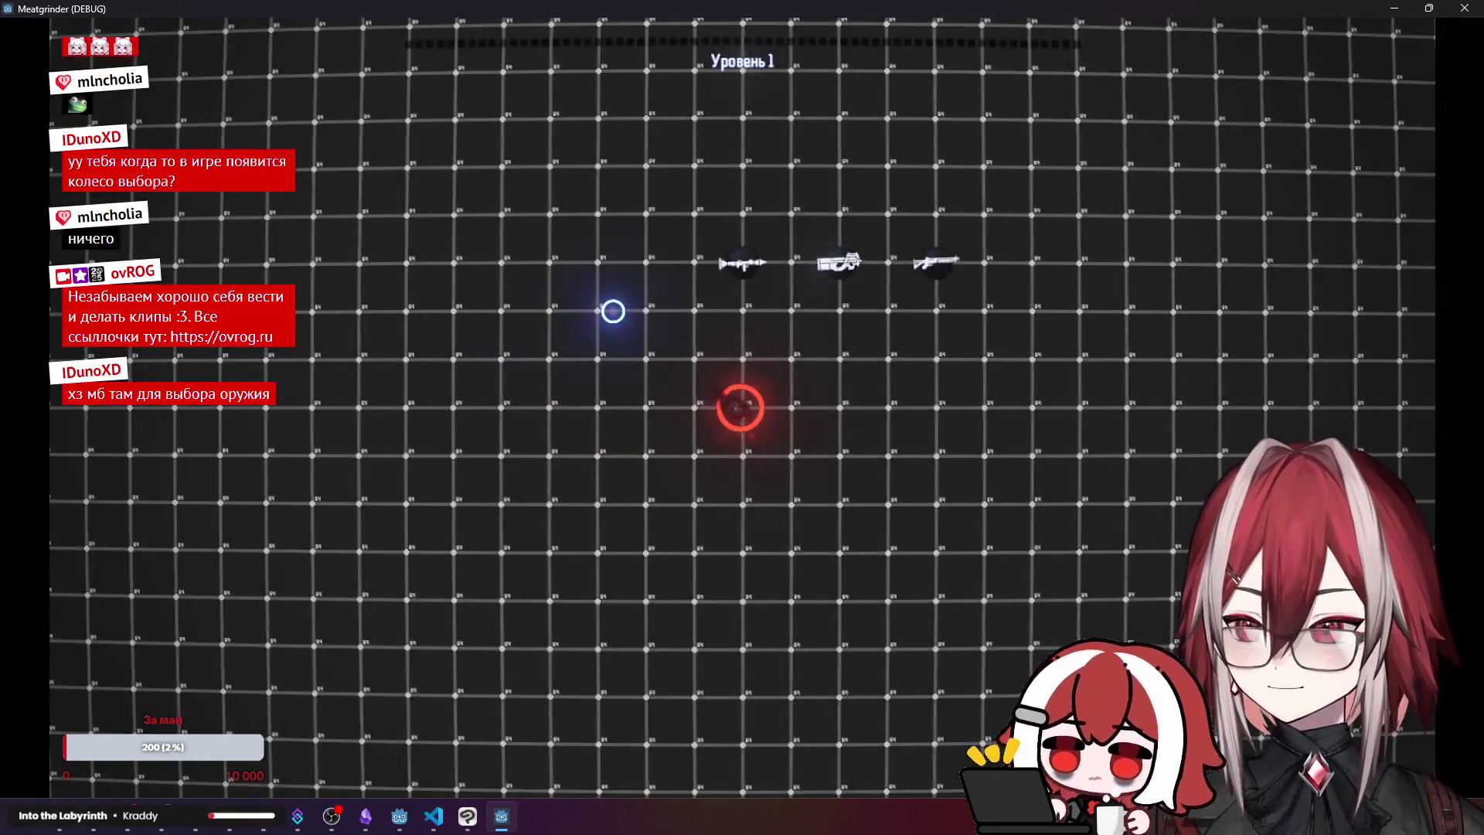
key(a)
key(s)
key(d)
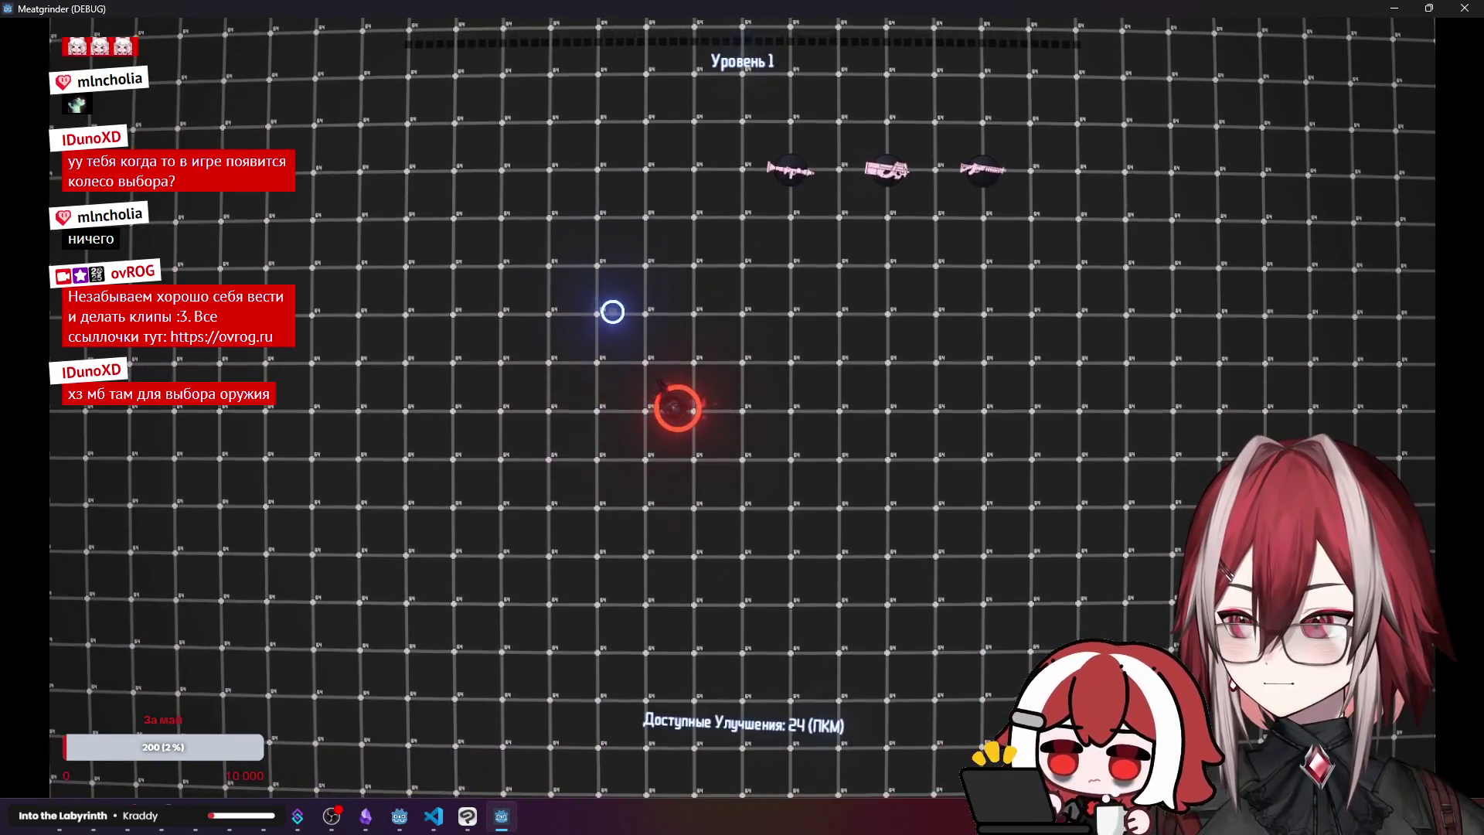
right_click(612, 311)
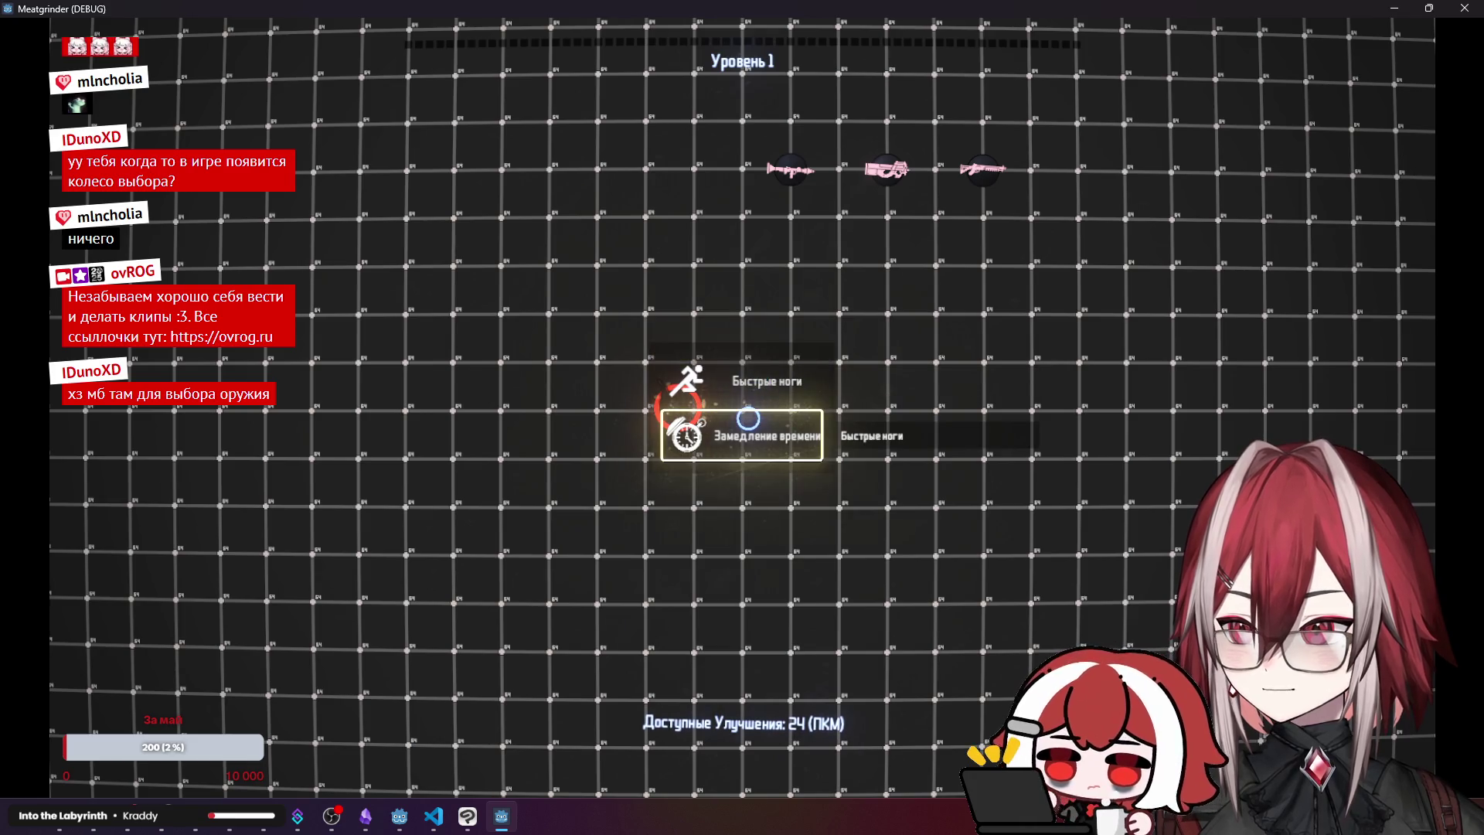
click(748, 419)
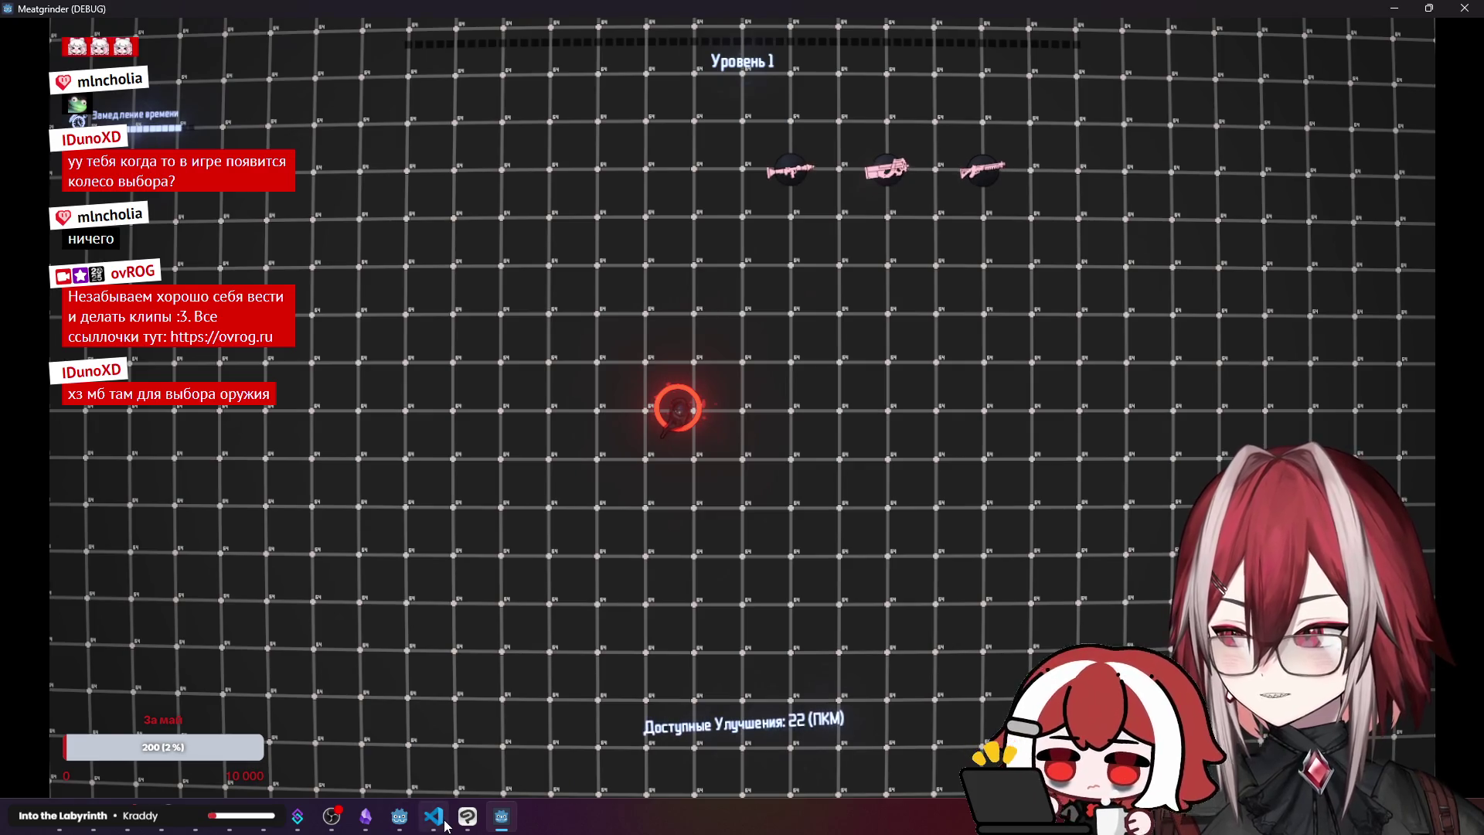
click(445, 824)
double_click(446, 343)
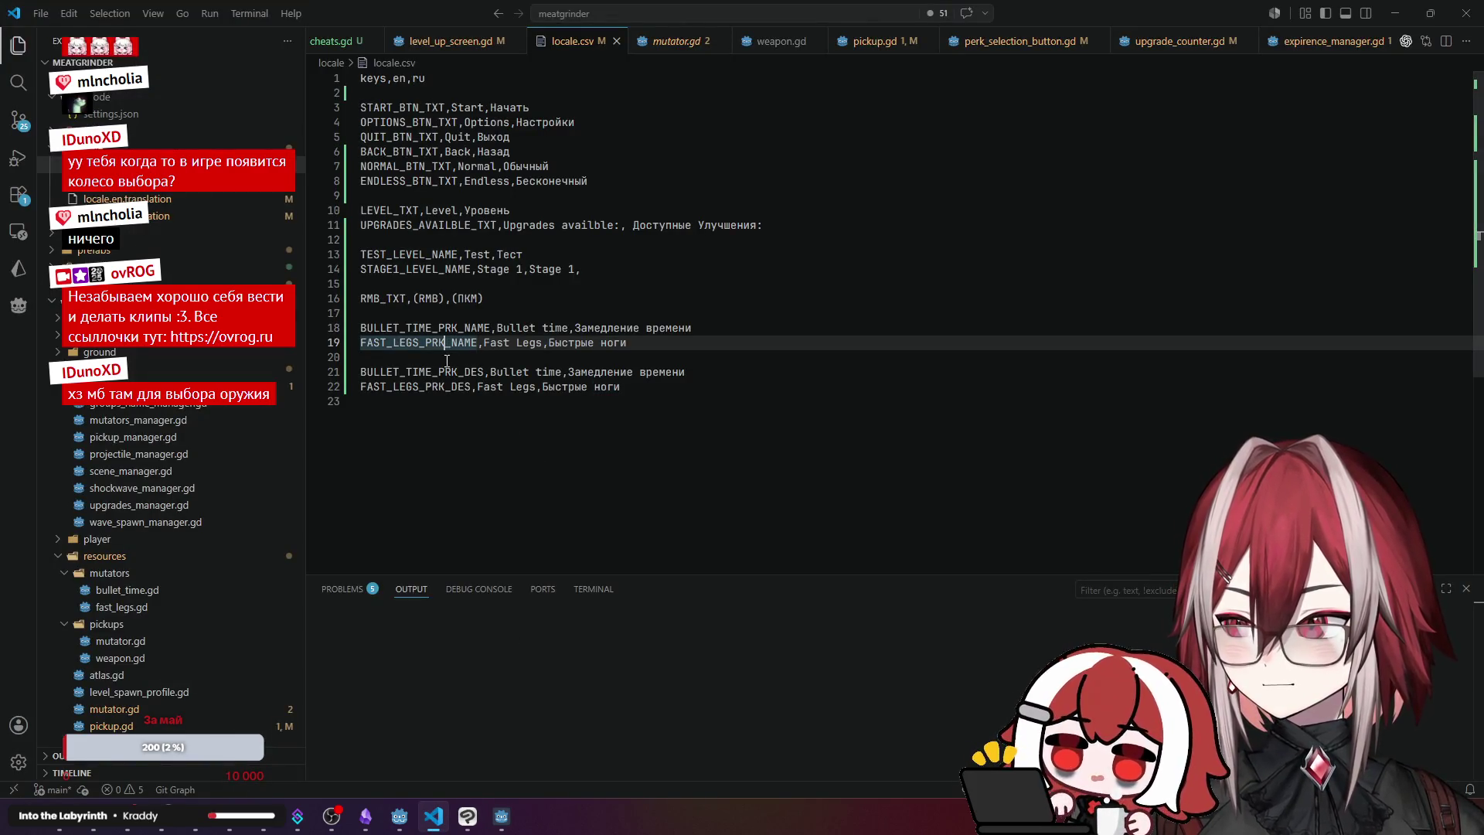
double_click(458, 388)
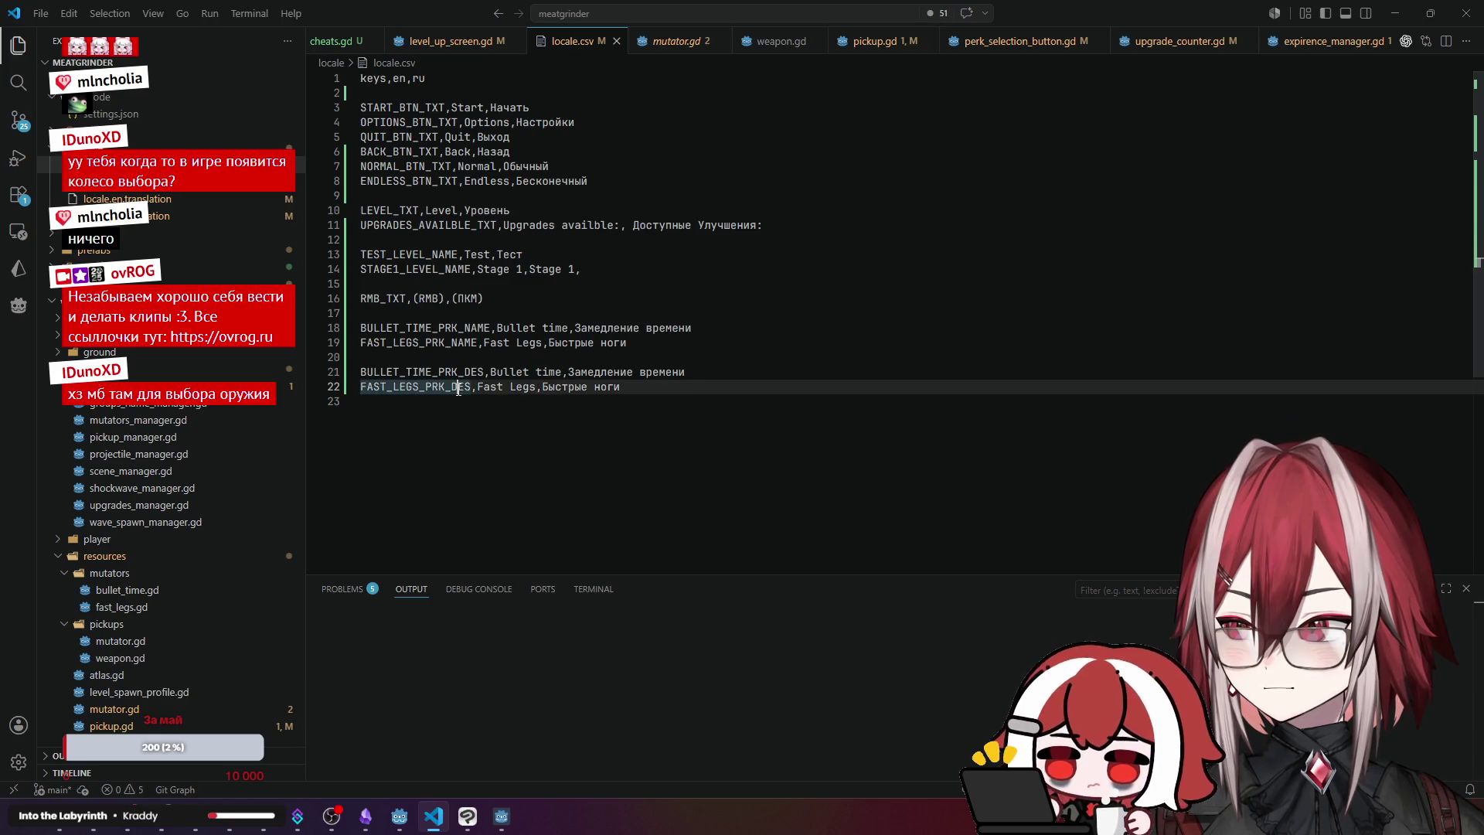
click(443, 408)
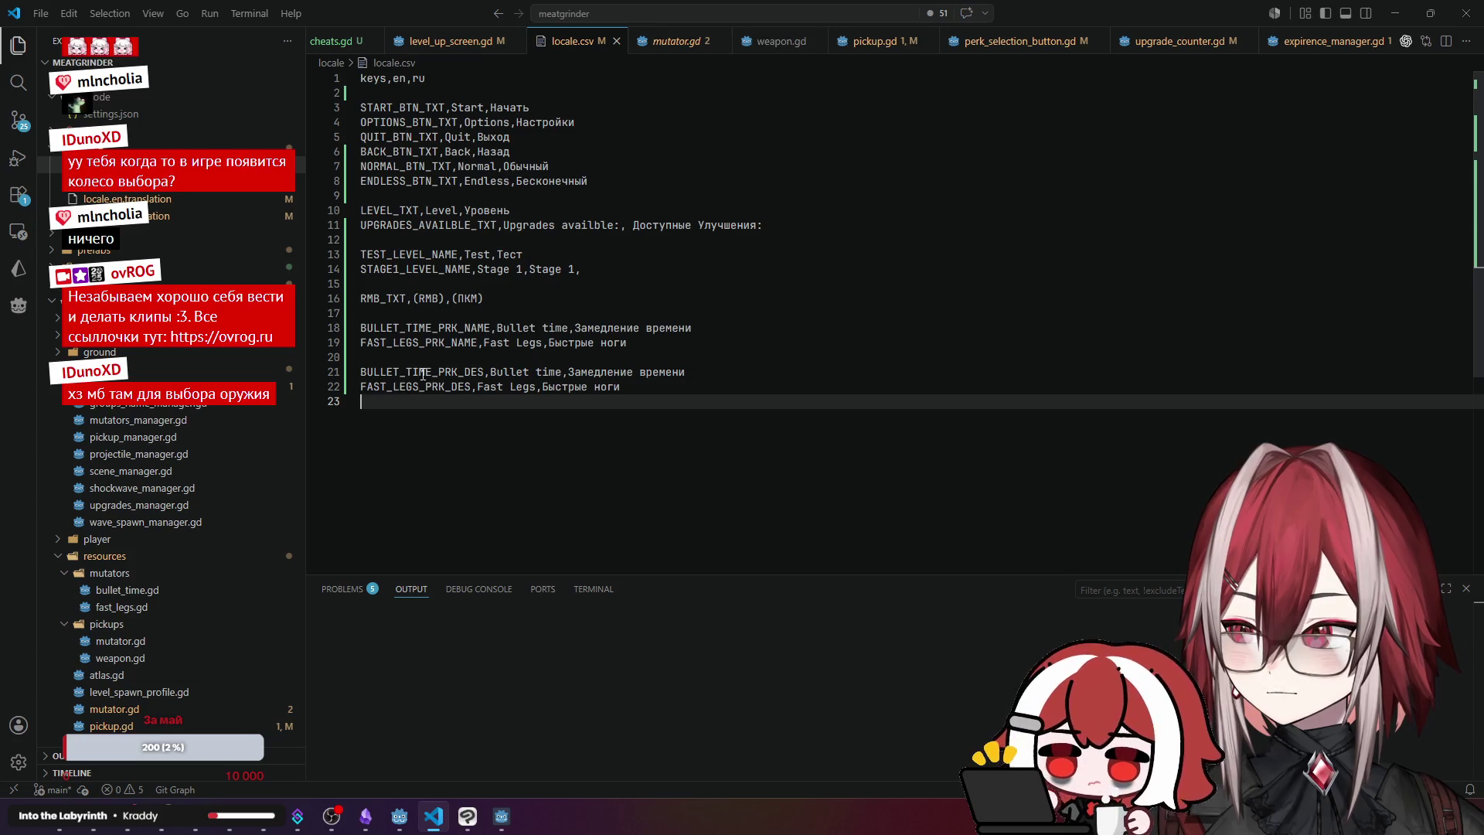
drag(457, 371, 363, 372)
key(ctrl+c)
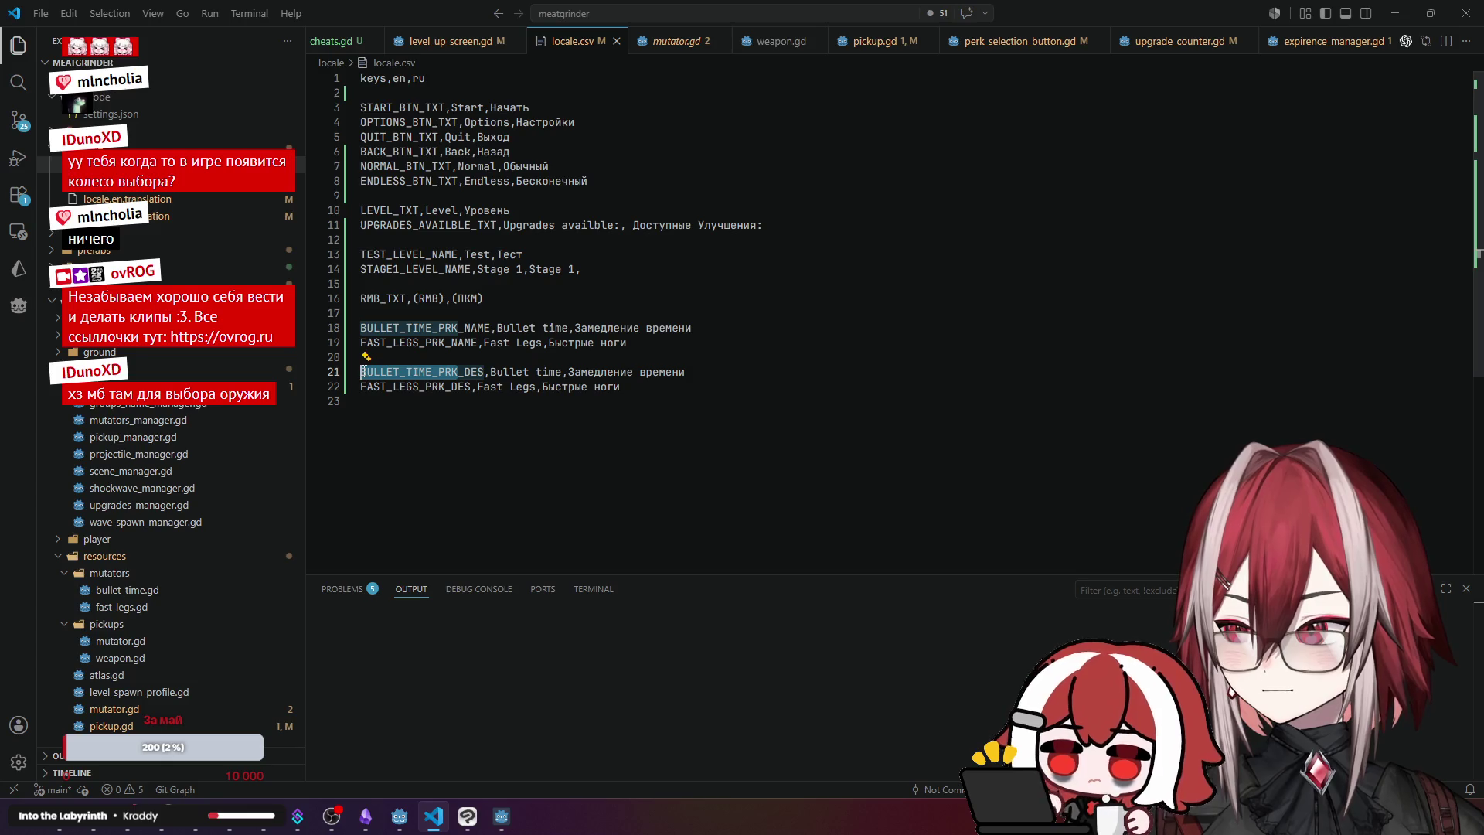
drag(461, 387, 368, 386)
key(ctrl+v)
click(560, 355)
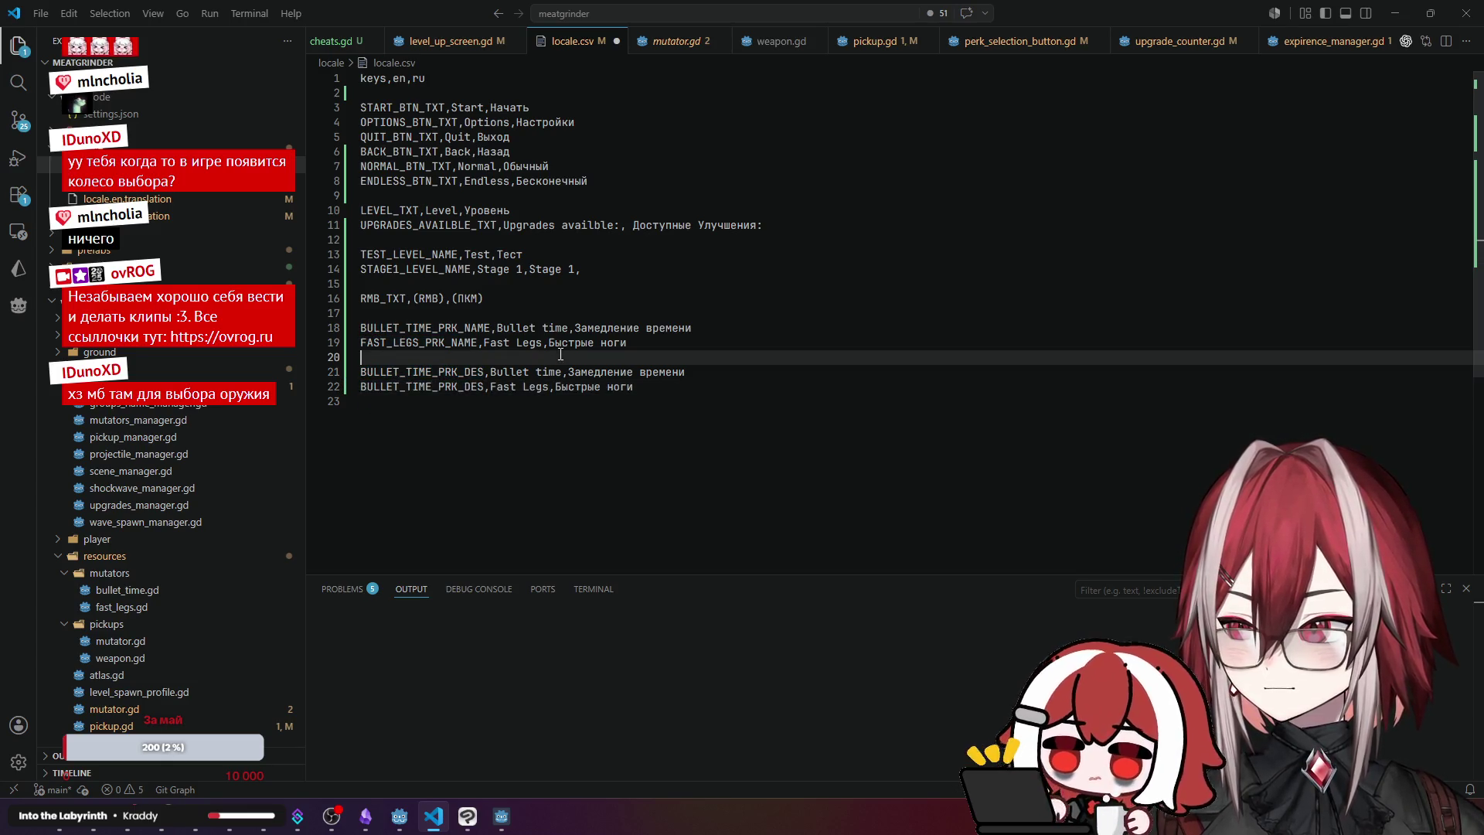
key(ctrl+z)
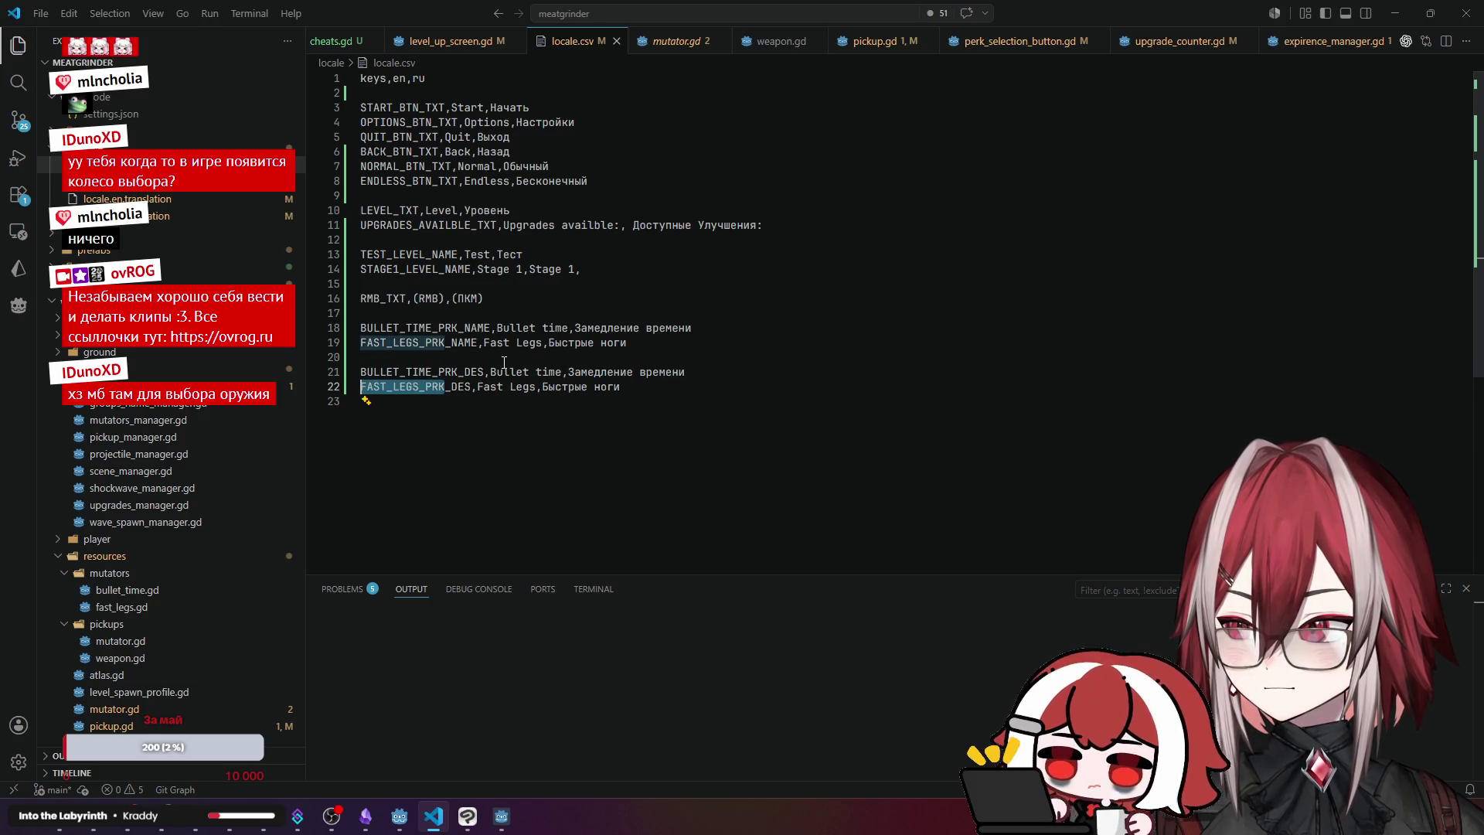
double_click(421, 386)
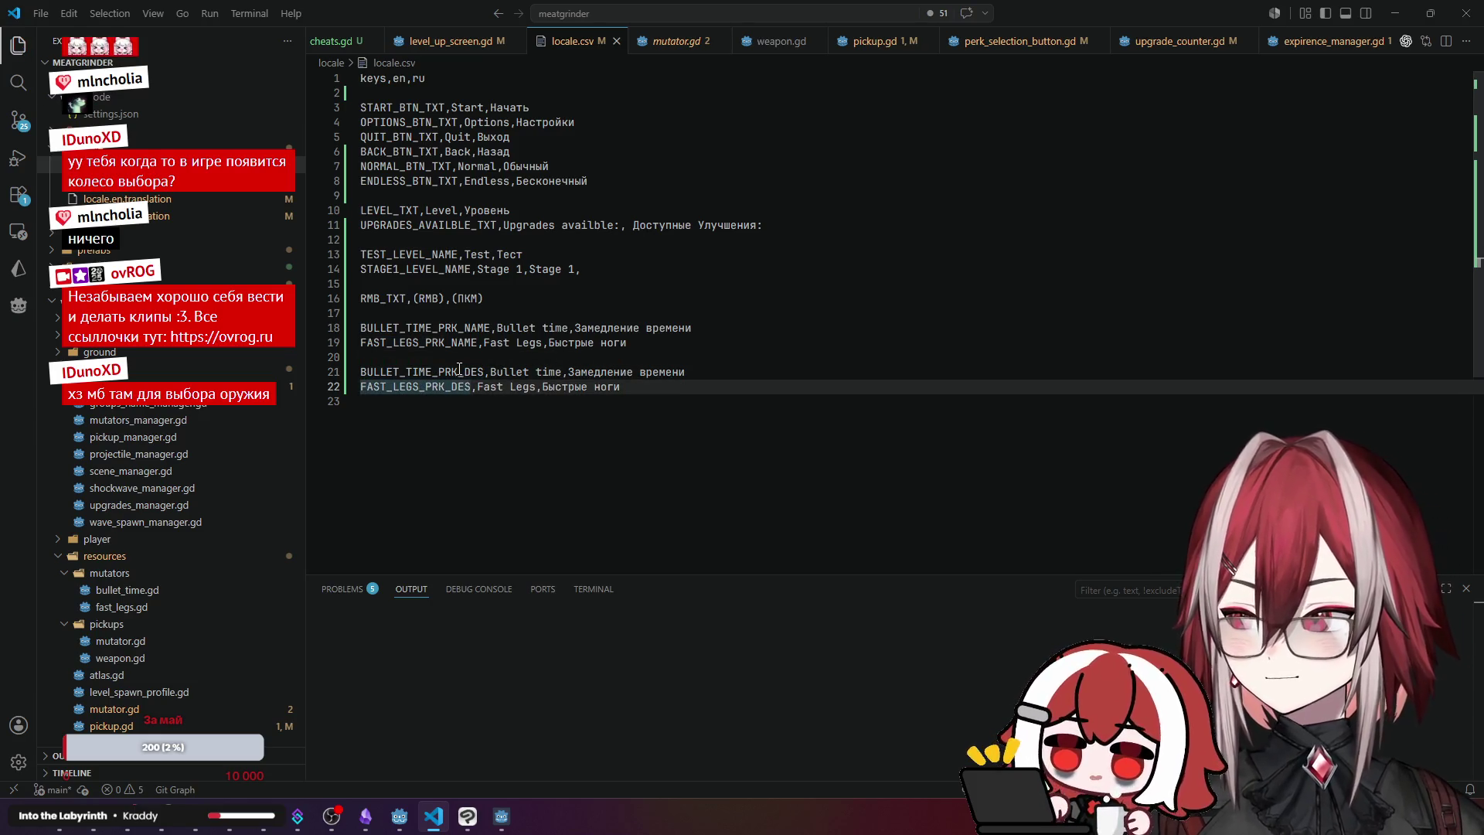
double_click(437, 372)
double_click(441, 387)
key(ctrl+c)
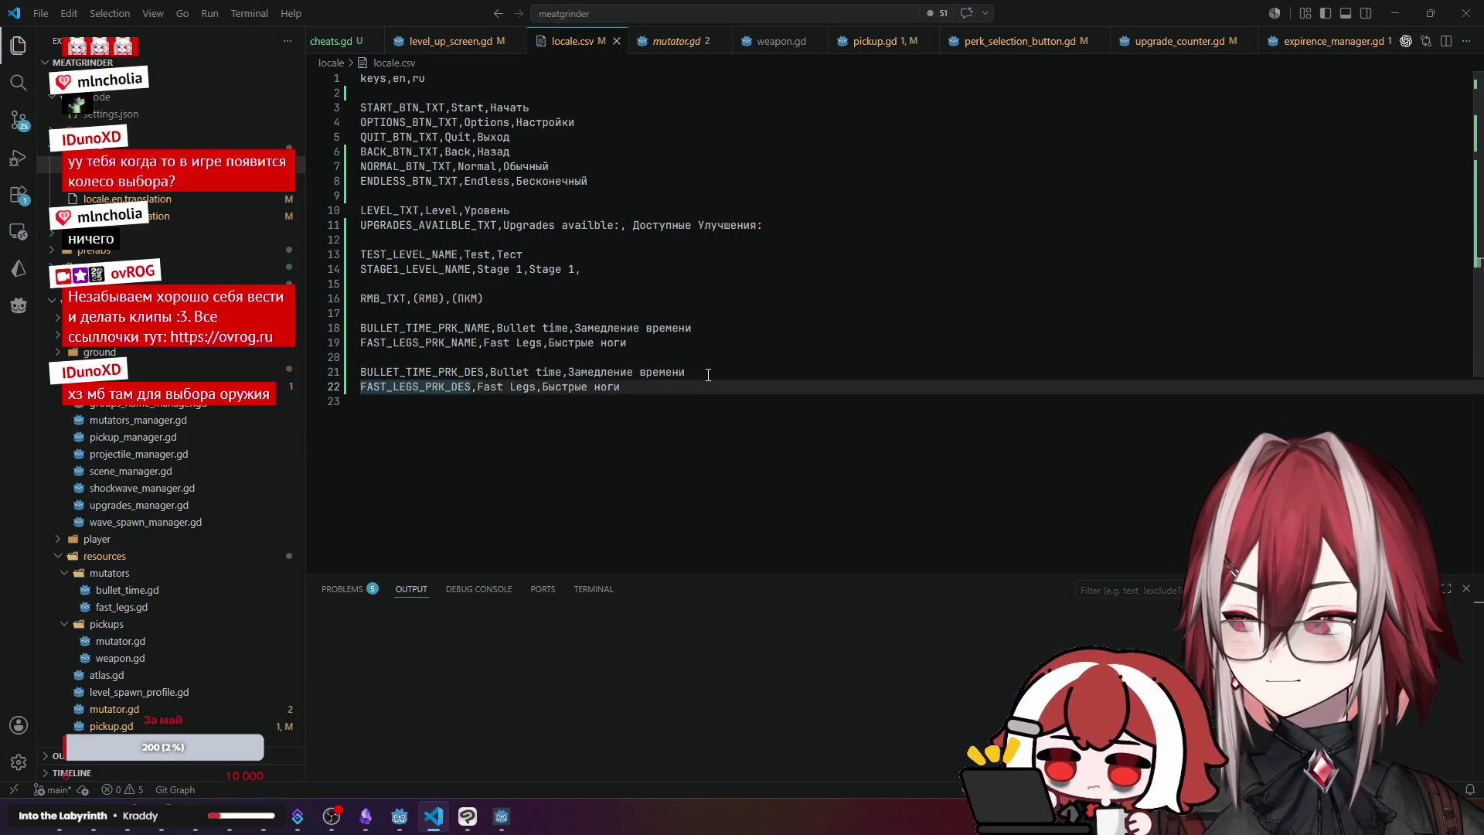
click(697, 366)
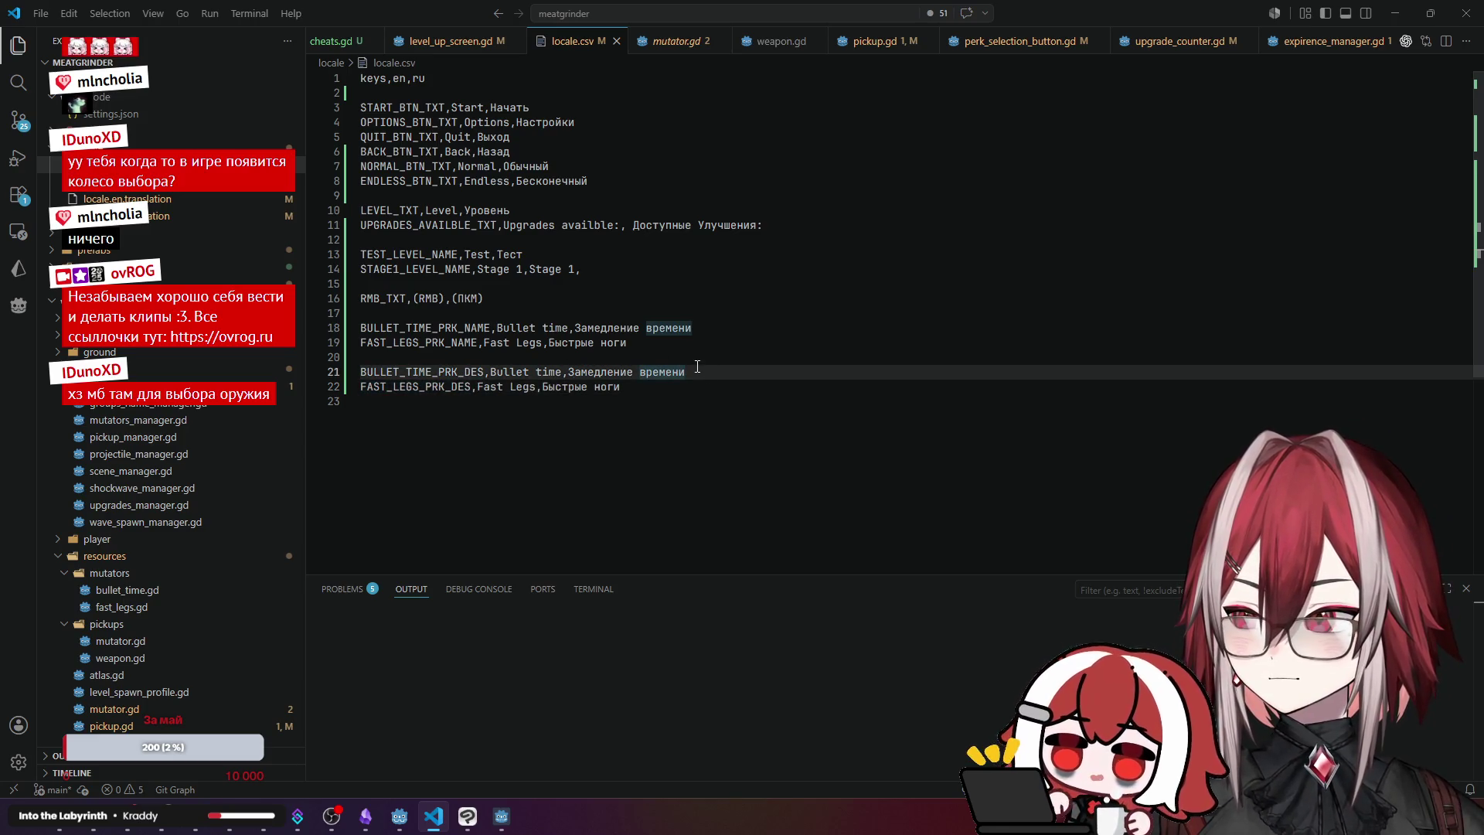
click(410, 822)
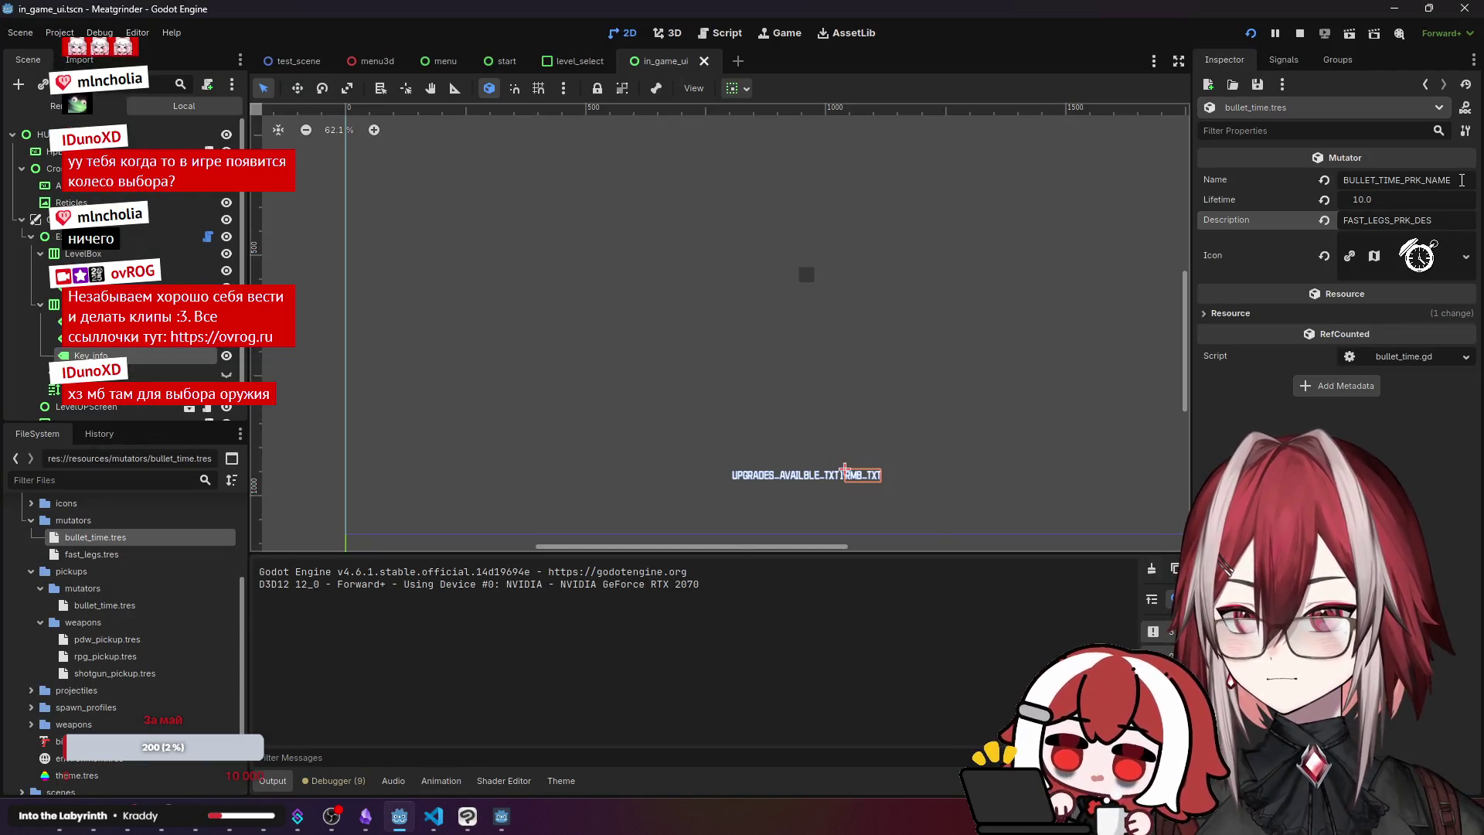
Step: Paste the BULLET_TIME_PRK_DES key from locale.csv into the Bullet time mutator's description
click(116, 554)
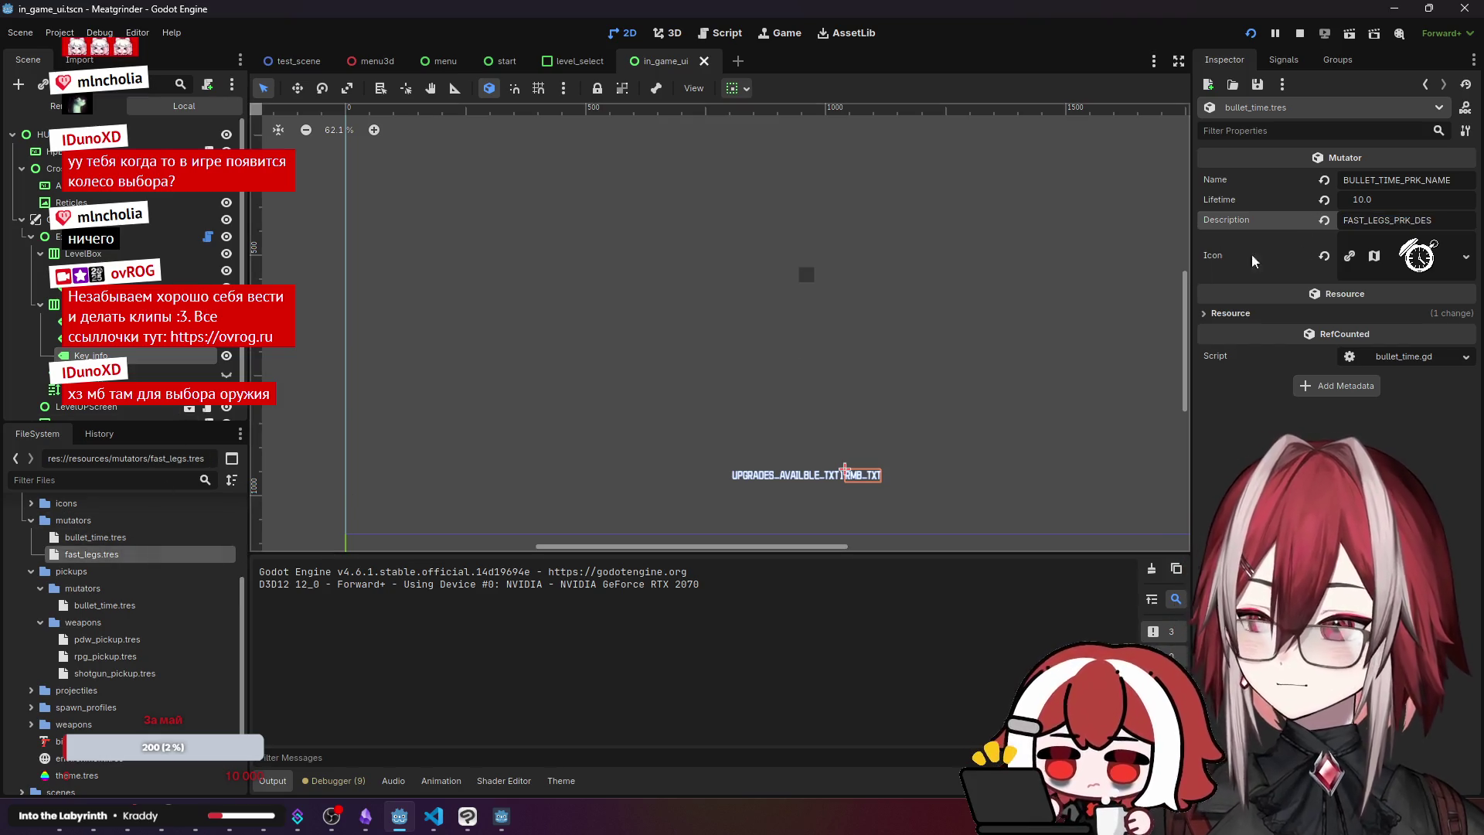
key(ctrl+v)
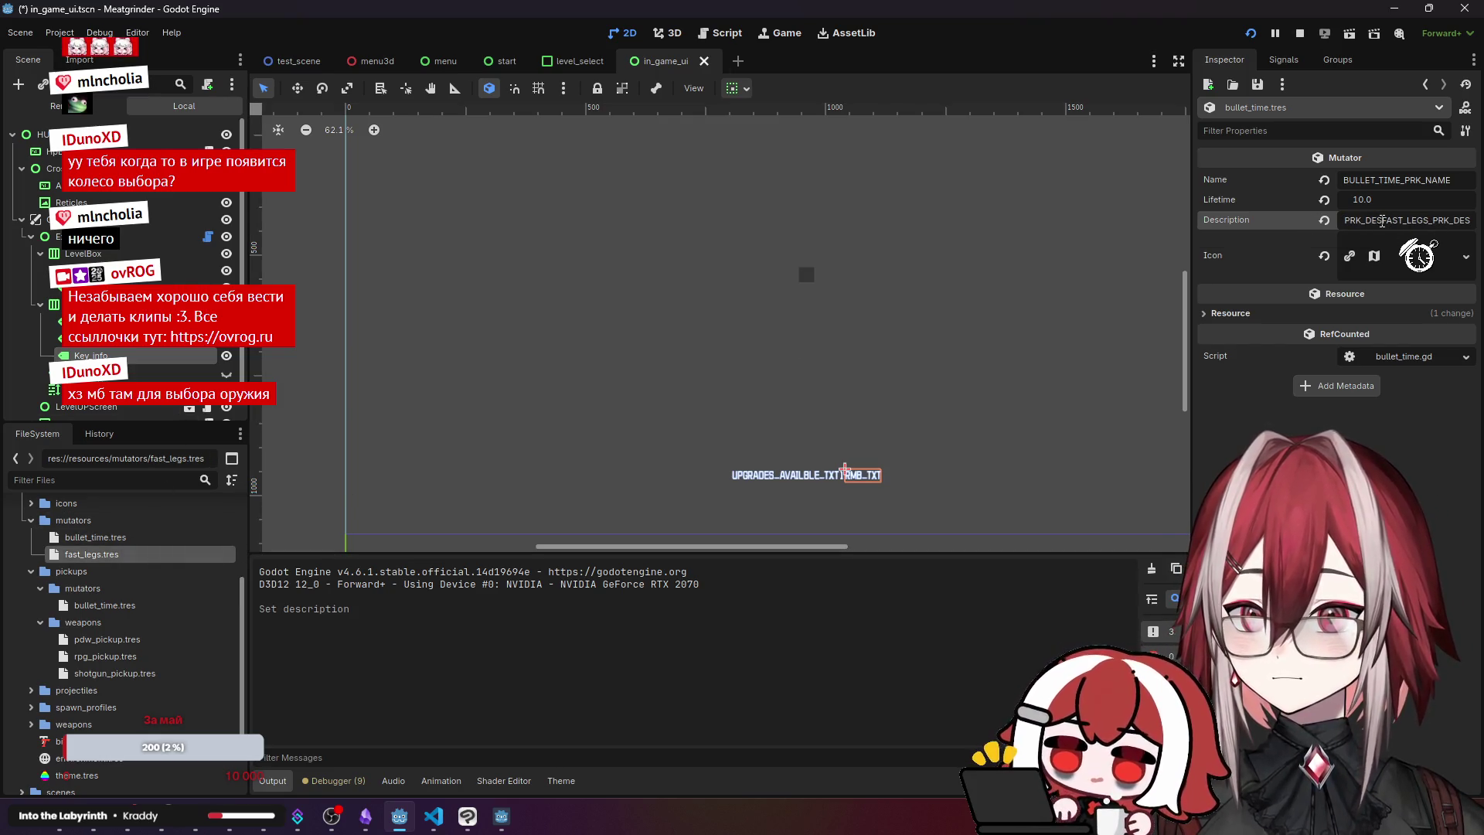
key(ctrl+z)
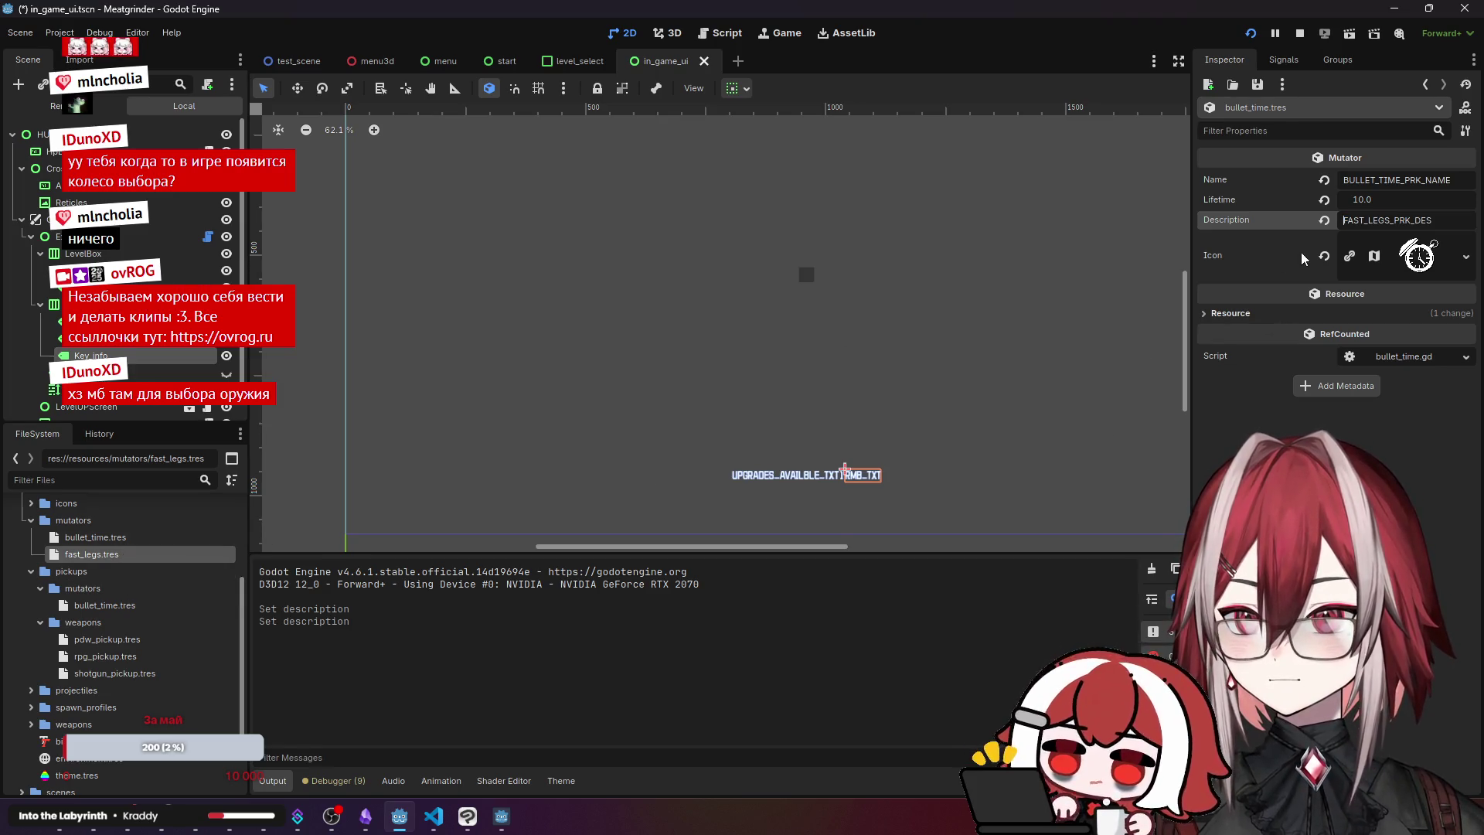
double_click(1450, 227)
key(alt+Tab)
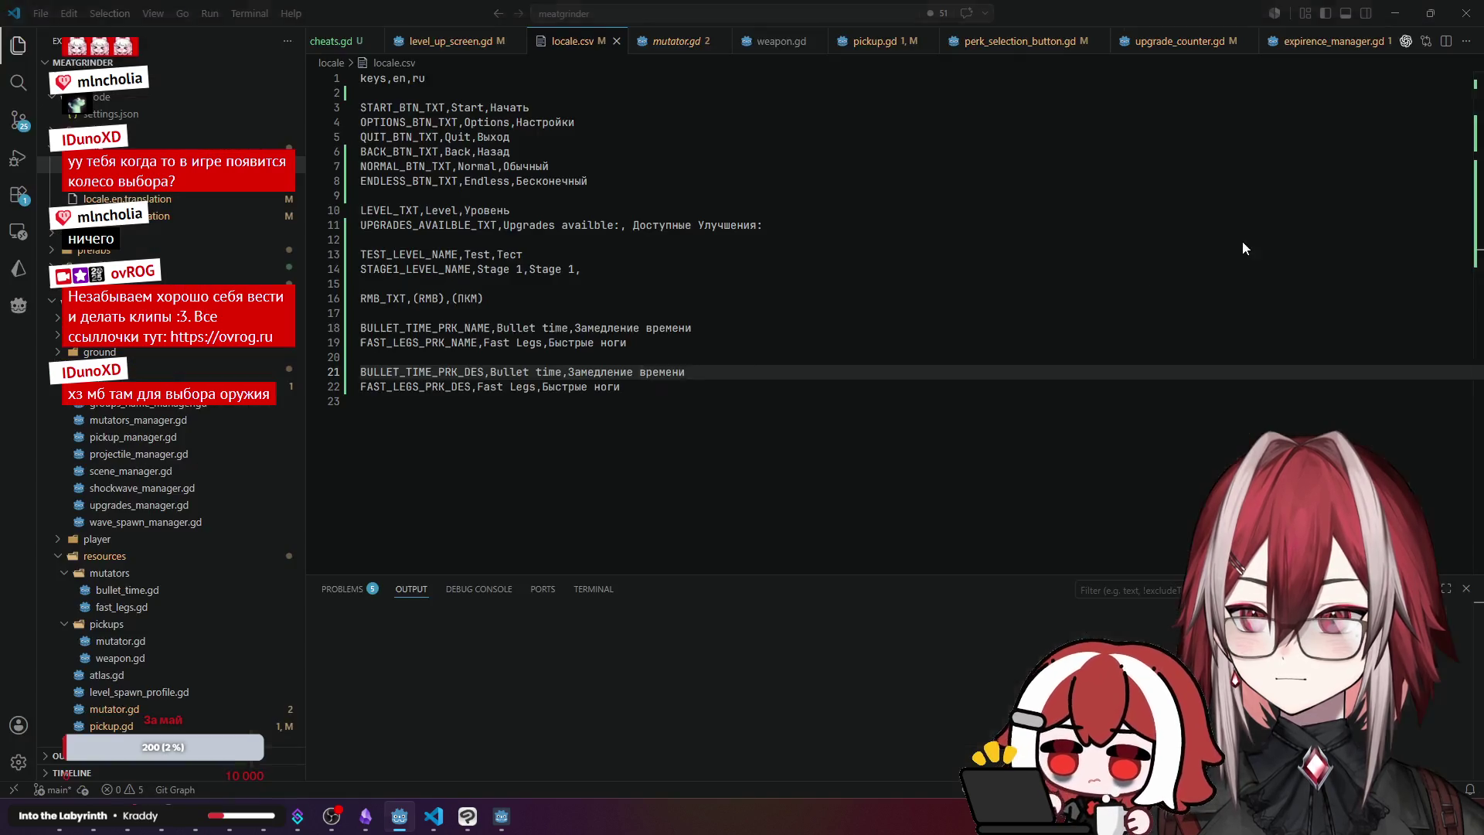
double_click(371, 372)
key(ctrl+c)
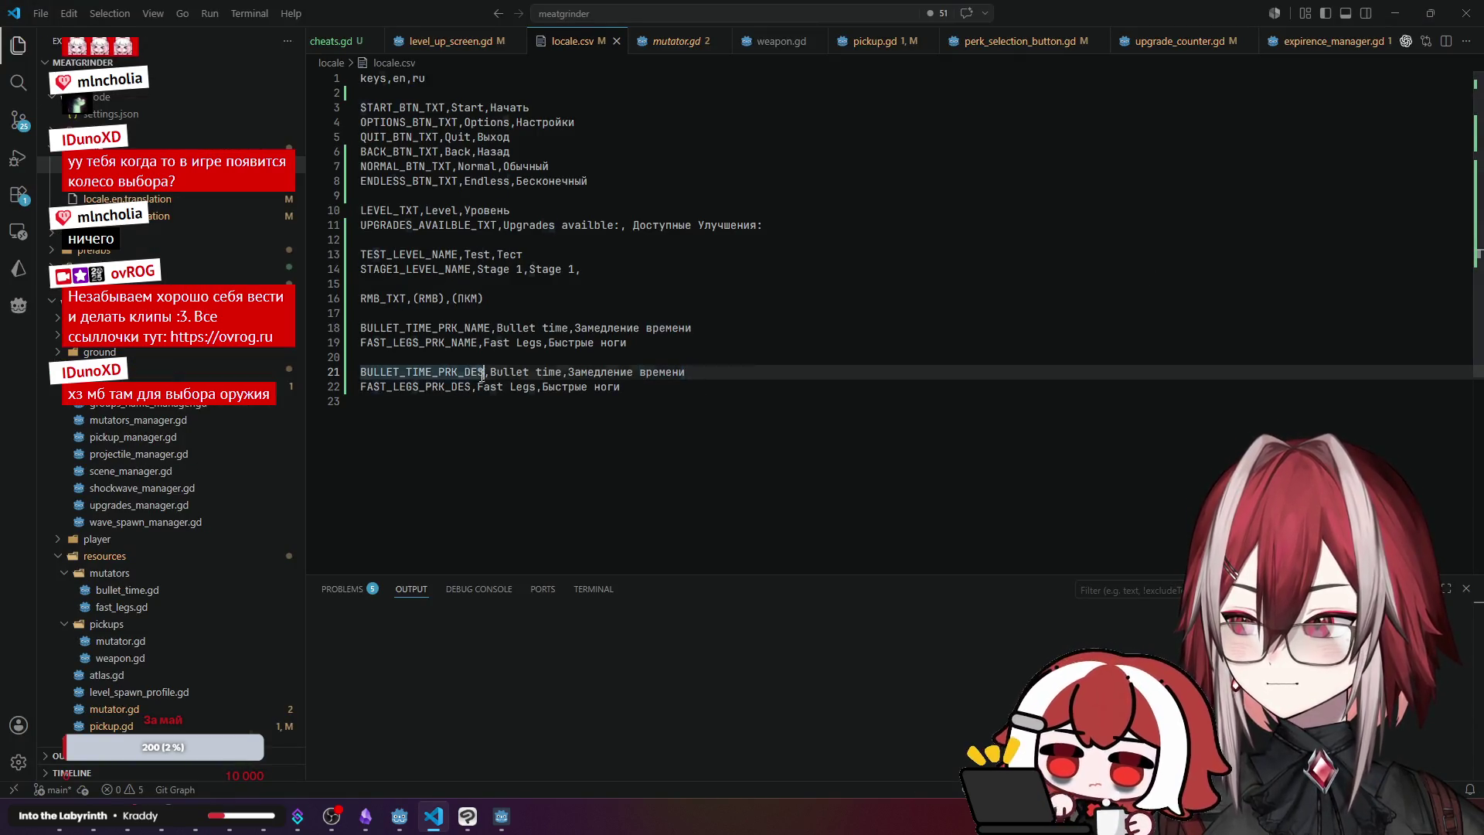
key(alt+Tab)
key(ctrl+v)
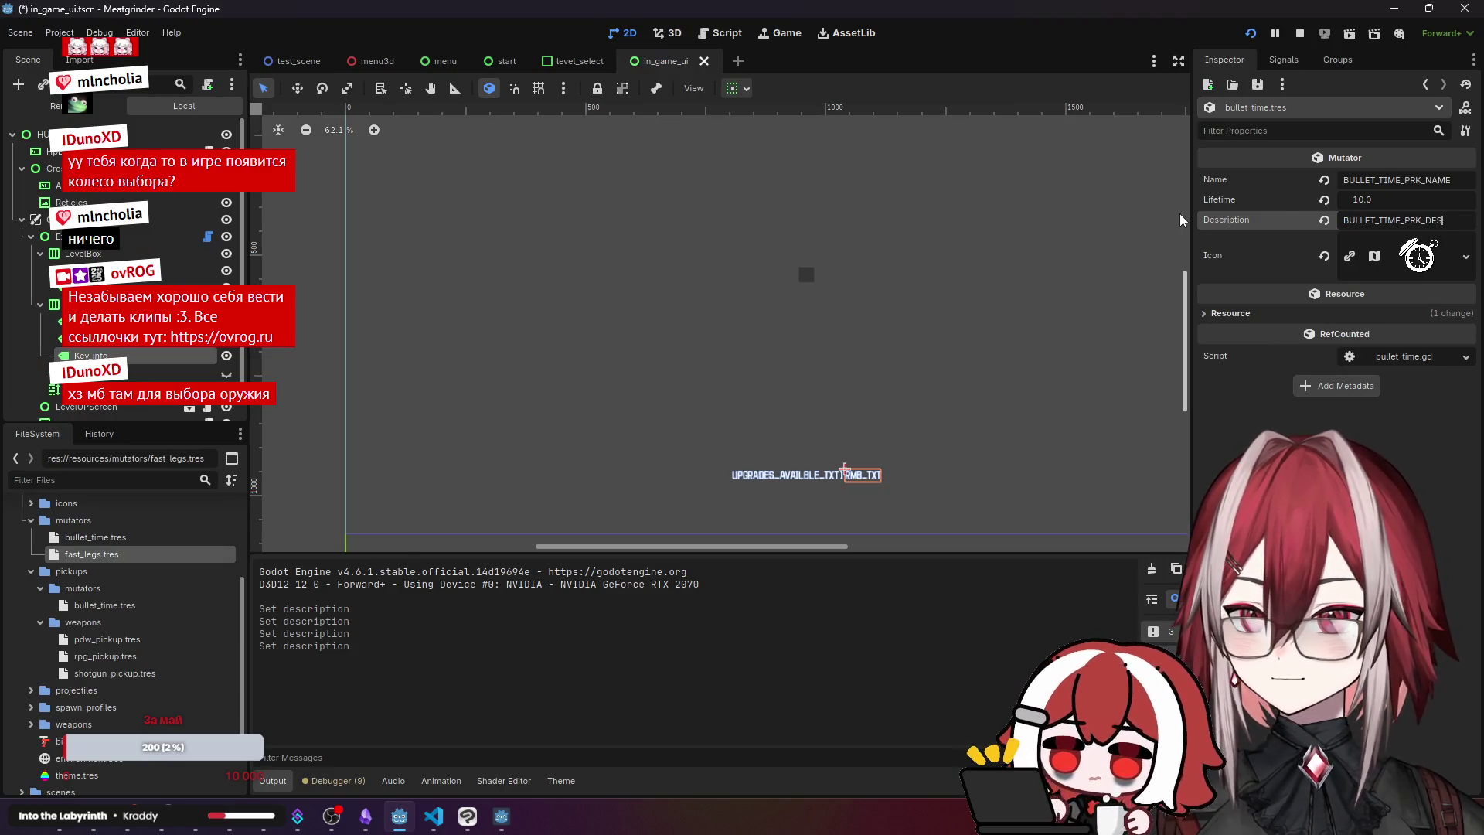
Step: Change the Fast Legs mutator's description to FAST_LEGS_PRK_DES
click(120, 538)
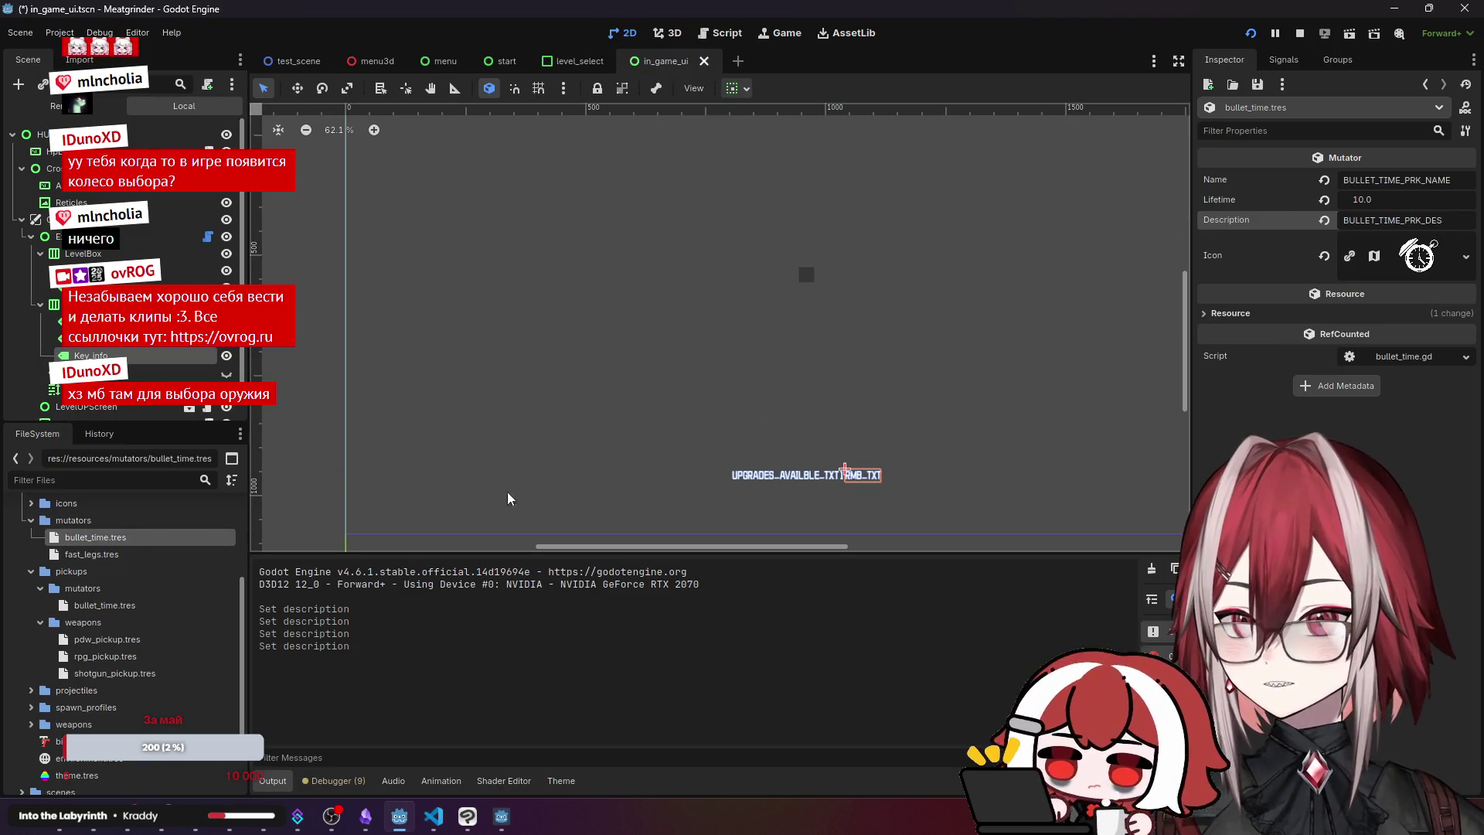
click(110, 553)
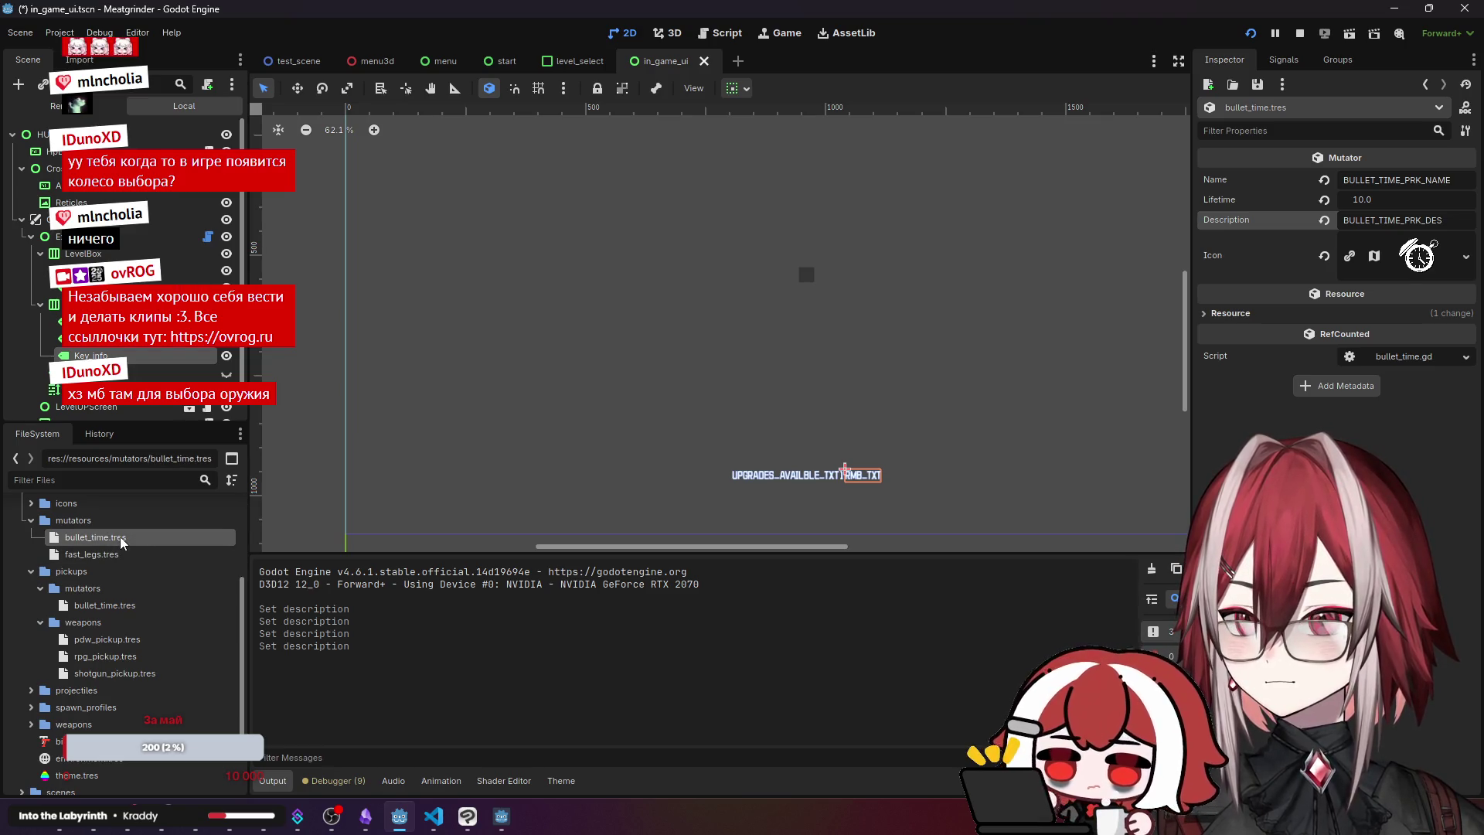
double_click(112, 556)
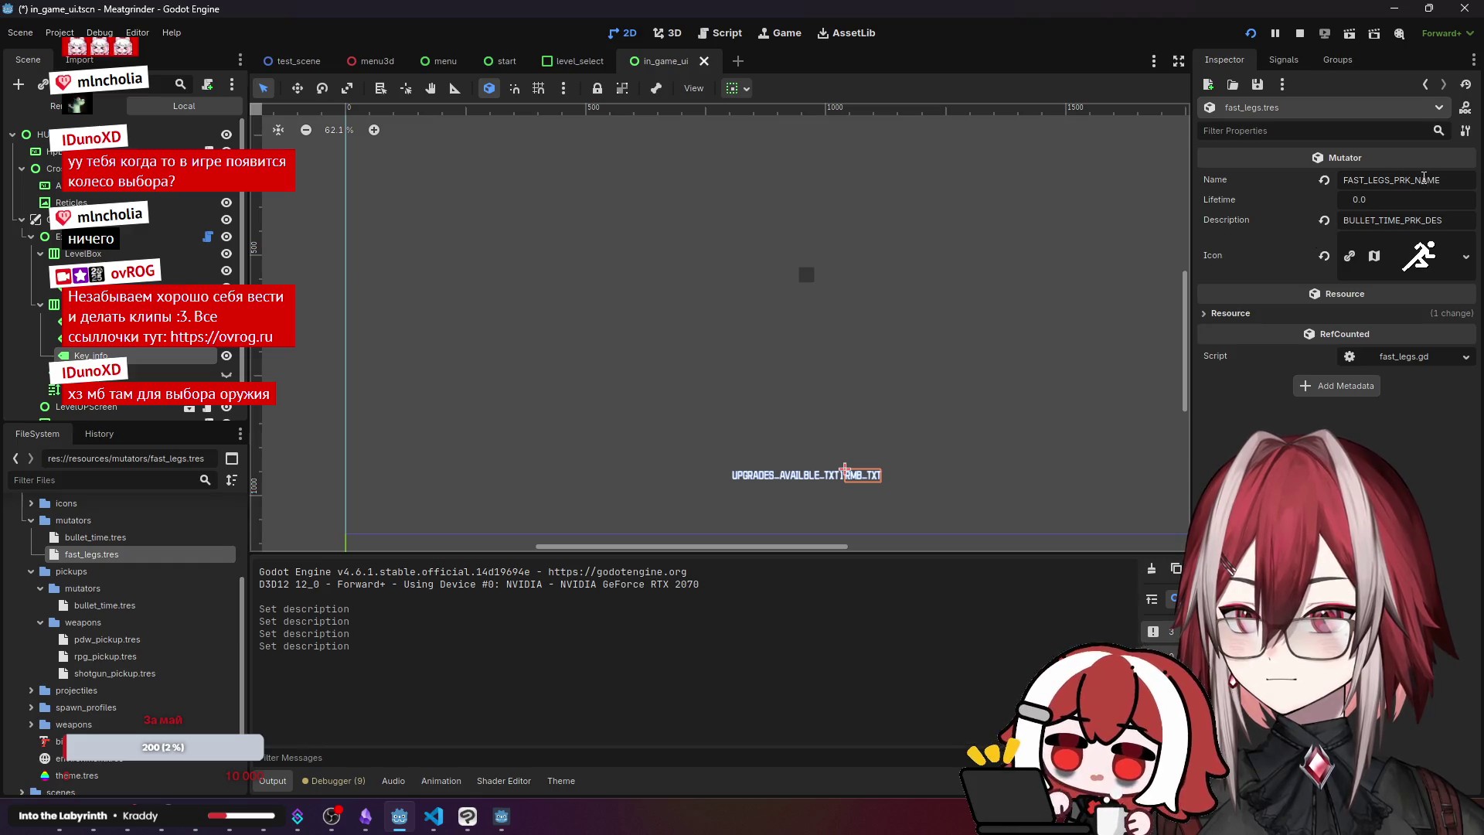
drag(1412, 179, 1311, 185)
key(ctrl+c)
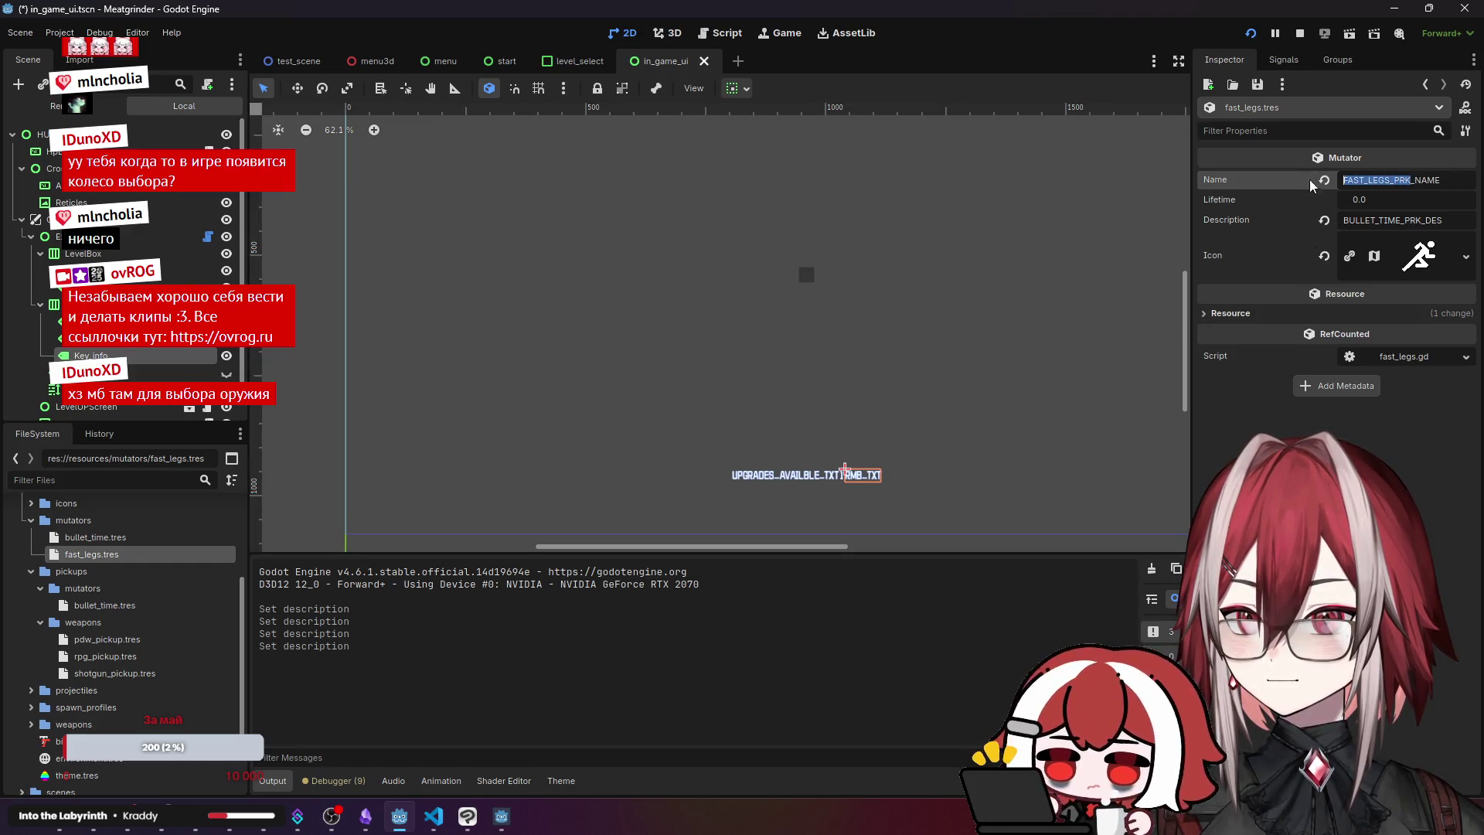
click(1423, 222)
key(ctrl+v)
click(1447, 223)
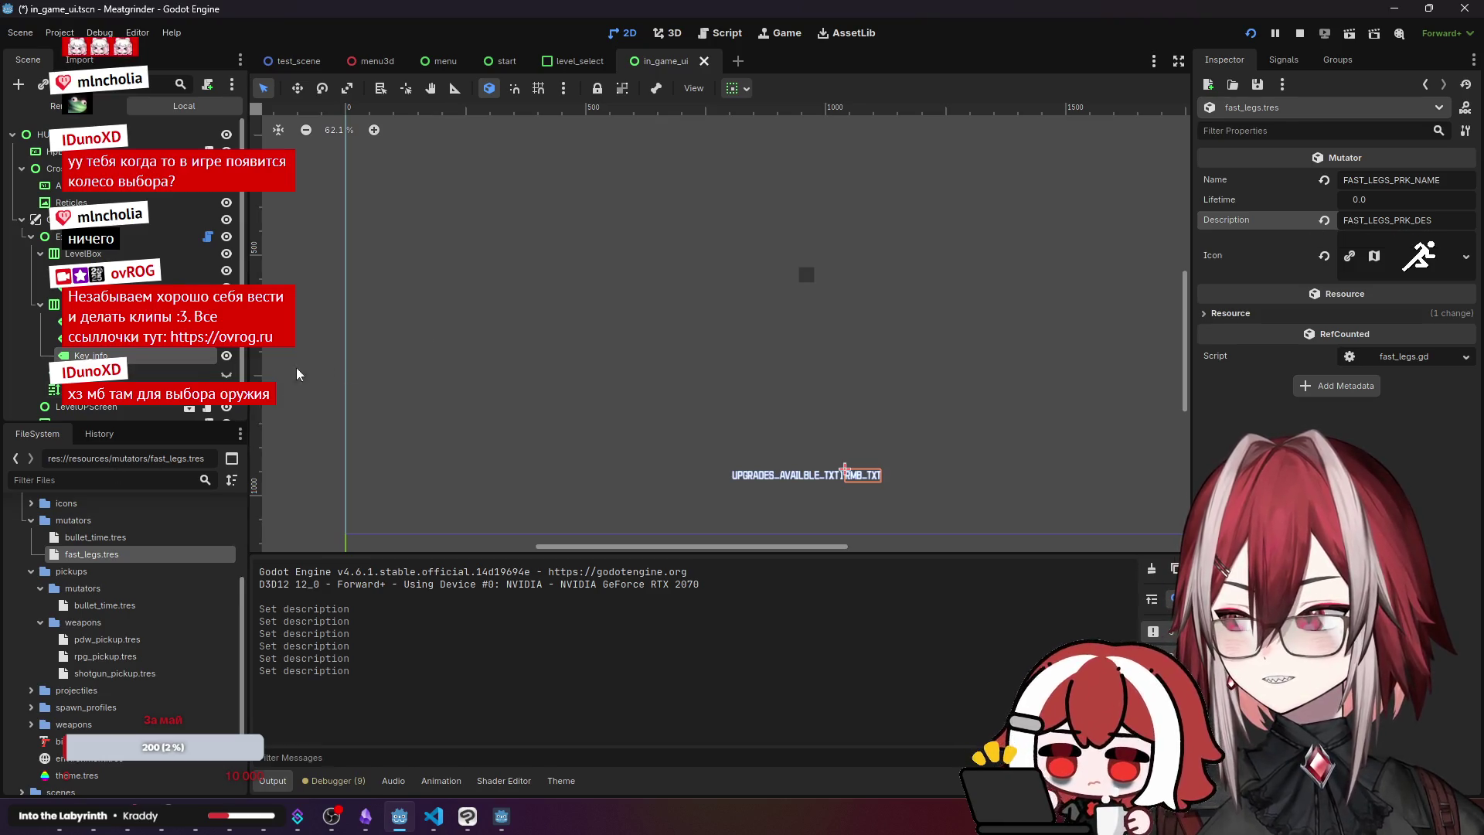
Step: Select the LevelUPScreen node and clear the text selection in locale.csv
click(456, 384)
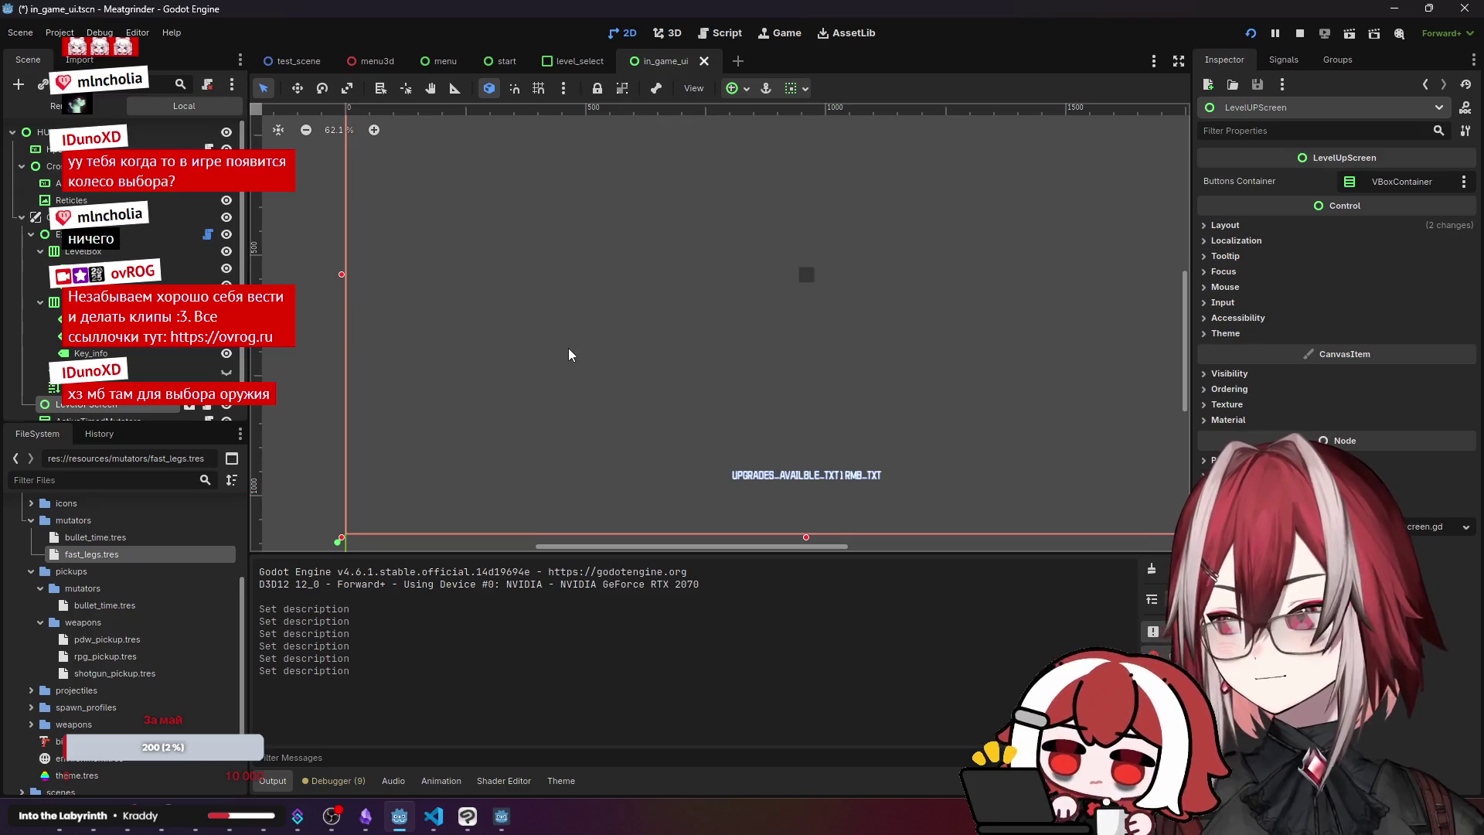
click(445, 826)
click(657, 394)
click(399, 816)
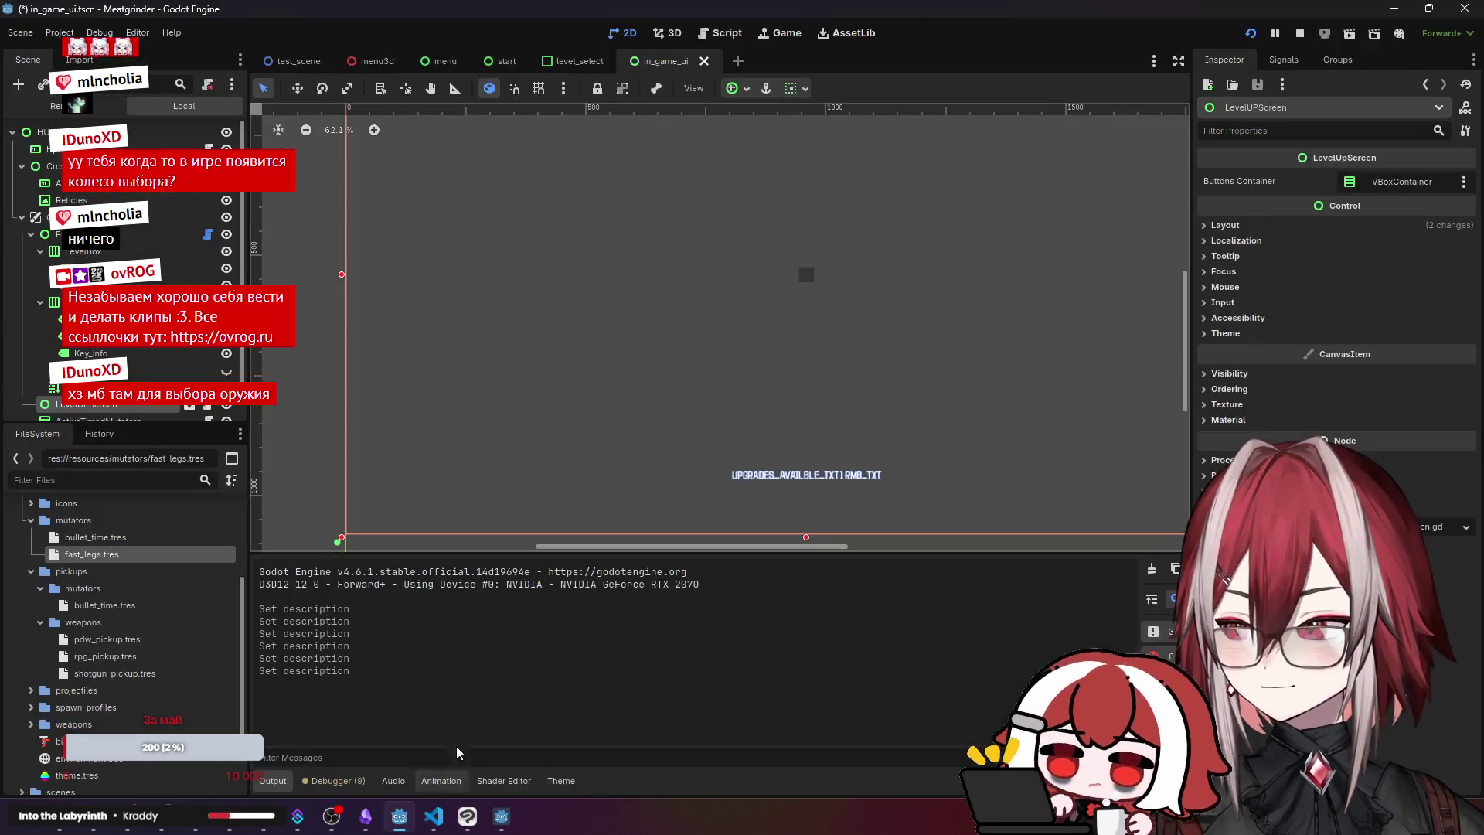
Step: Launch the game, begin Stage 1 in Обычный mode, and buy Замедление времени twice
click(1257, 35)
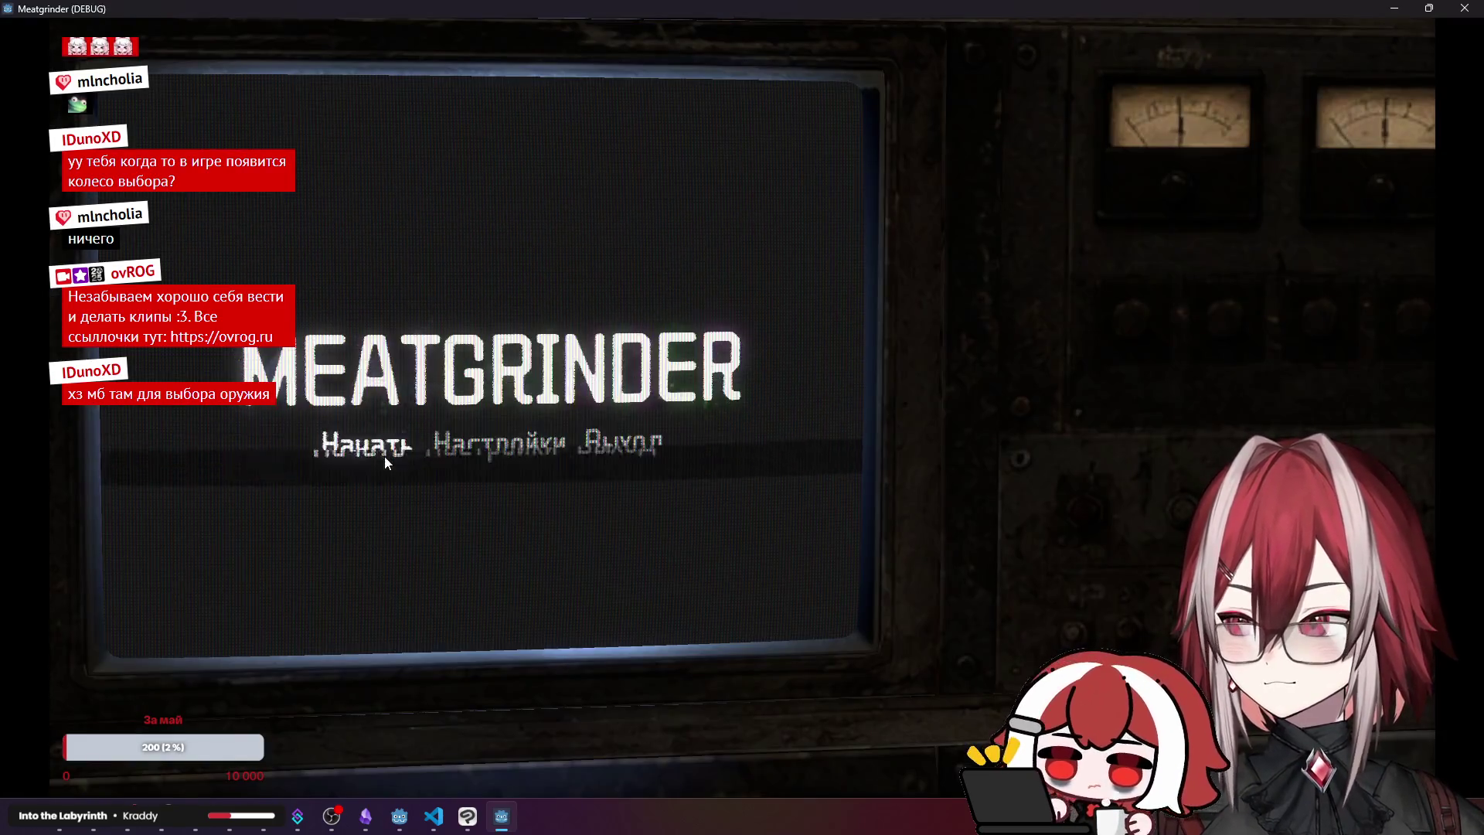
click(383, 456)
click(578, 152)
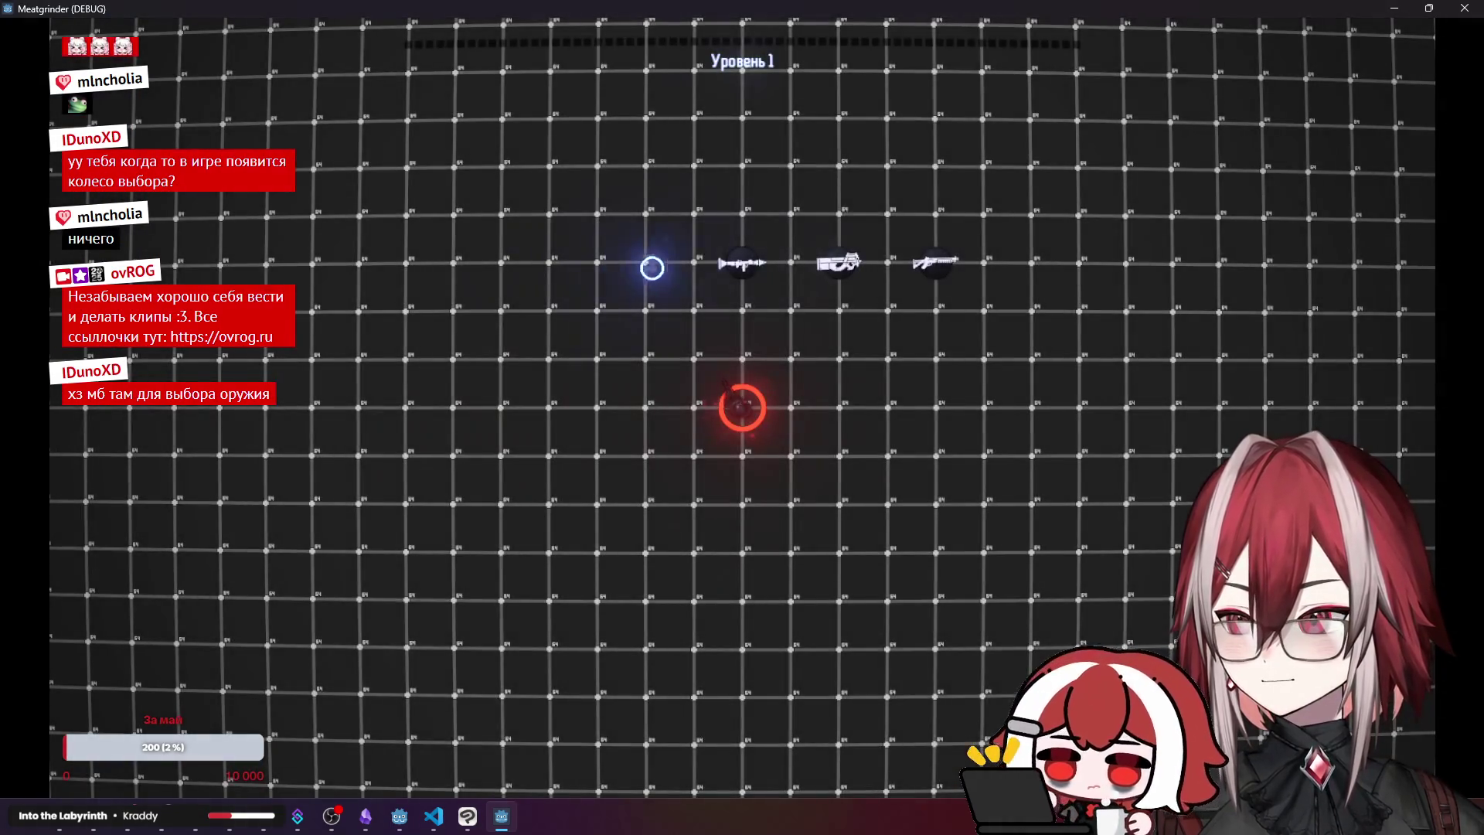
right_click(832, 240)
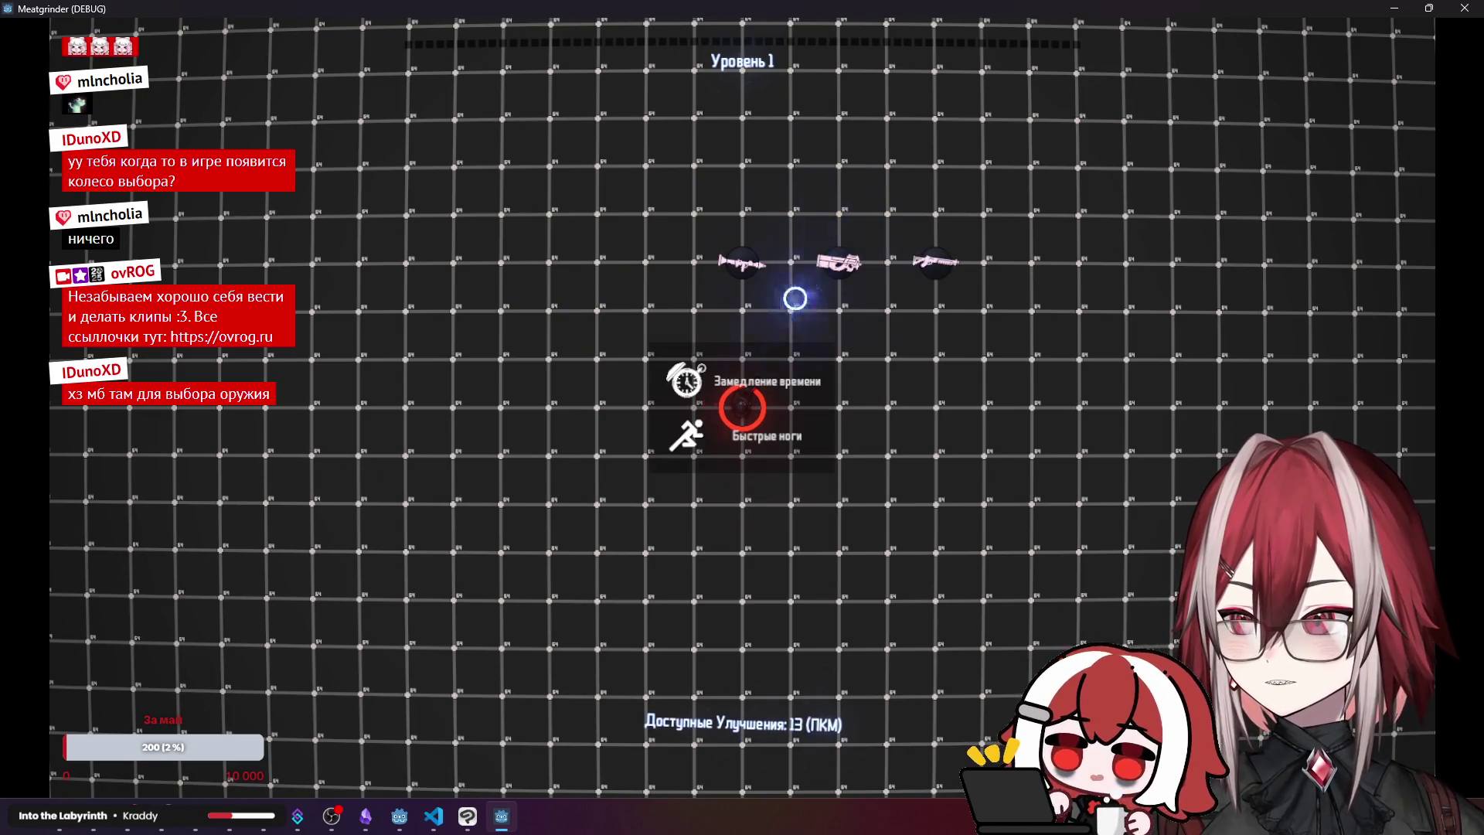
click(760, 452)
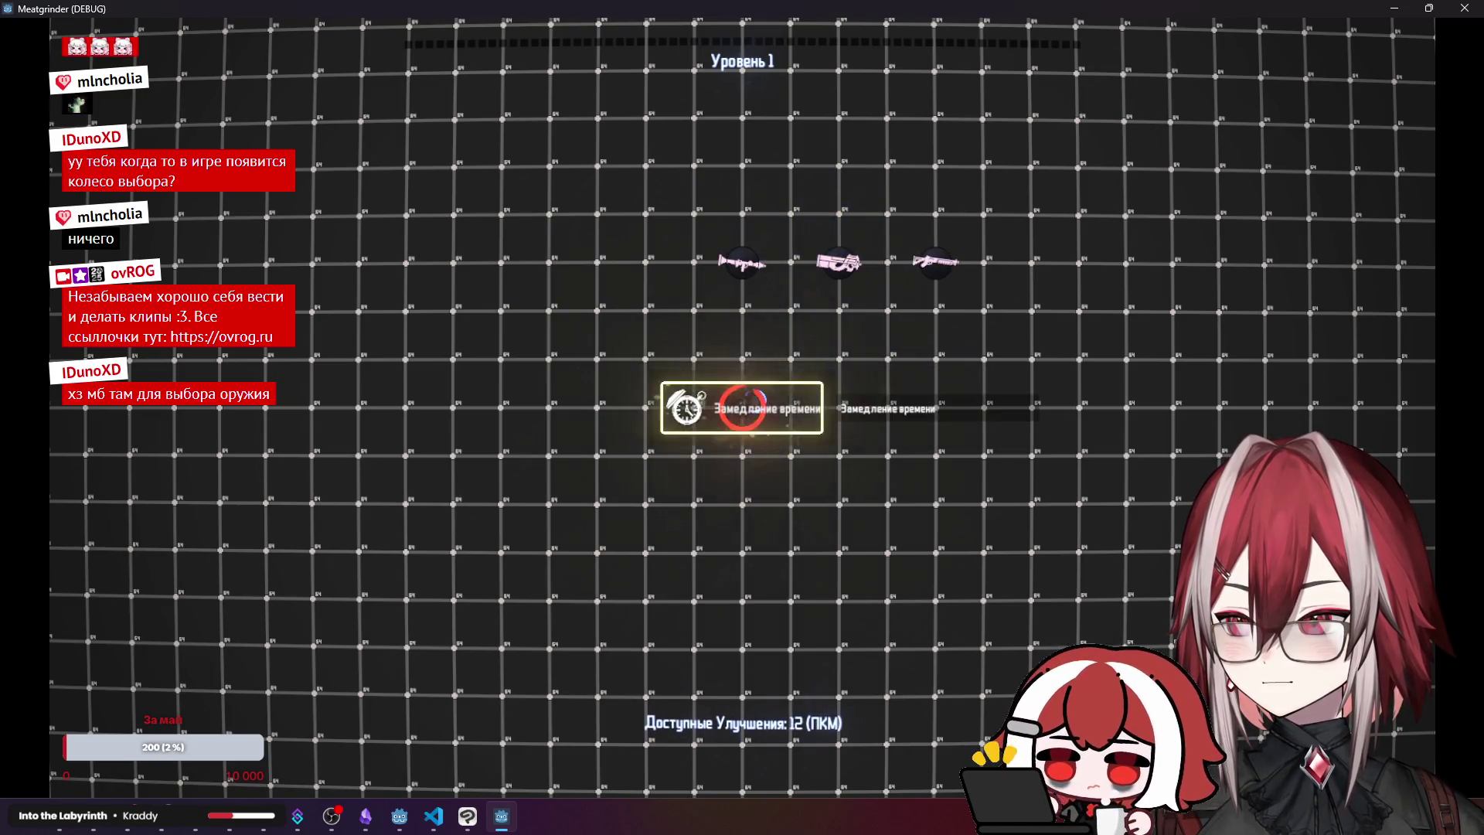
click(742, 408)
Step: Move the player around the arena briefly, then stop the game with F8
key(w)
key(d)
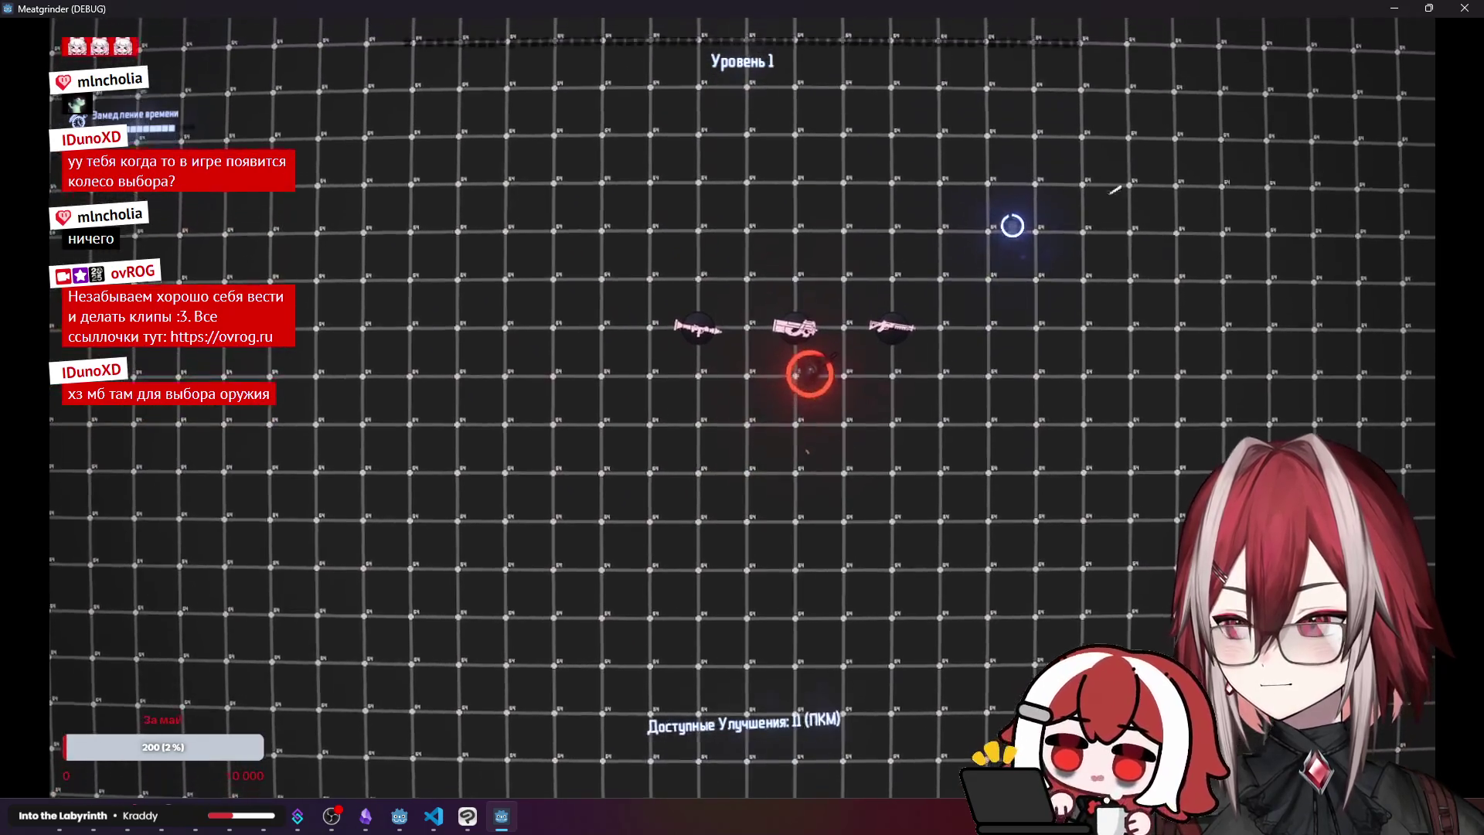
key(w)
key(a)
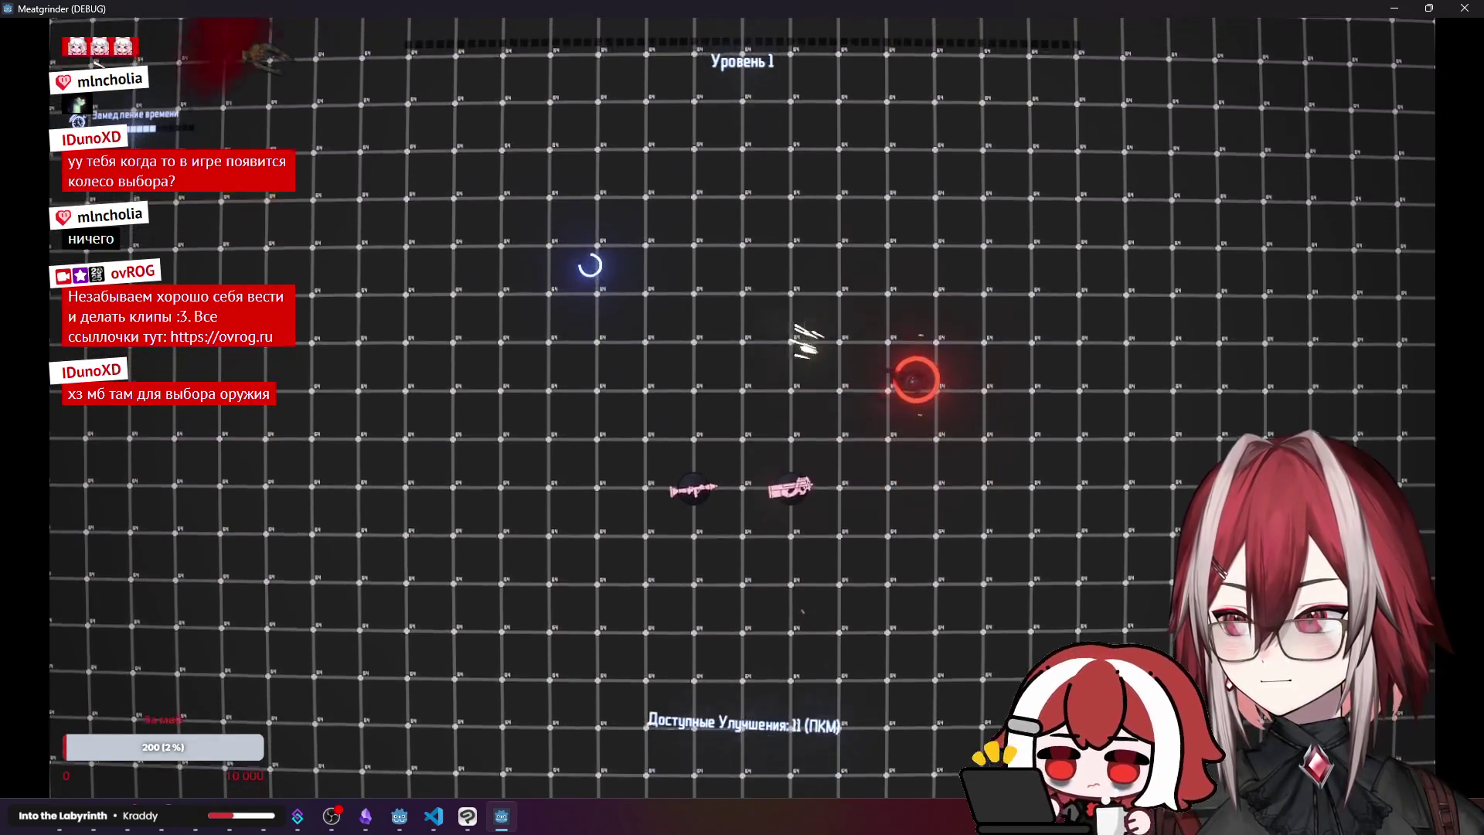
key(w)
key(a)
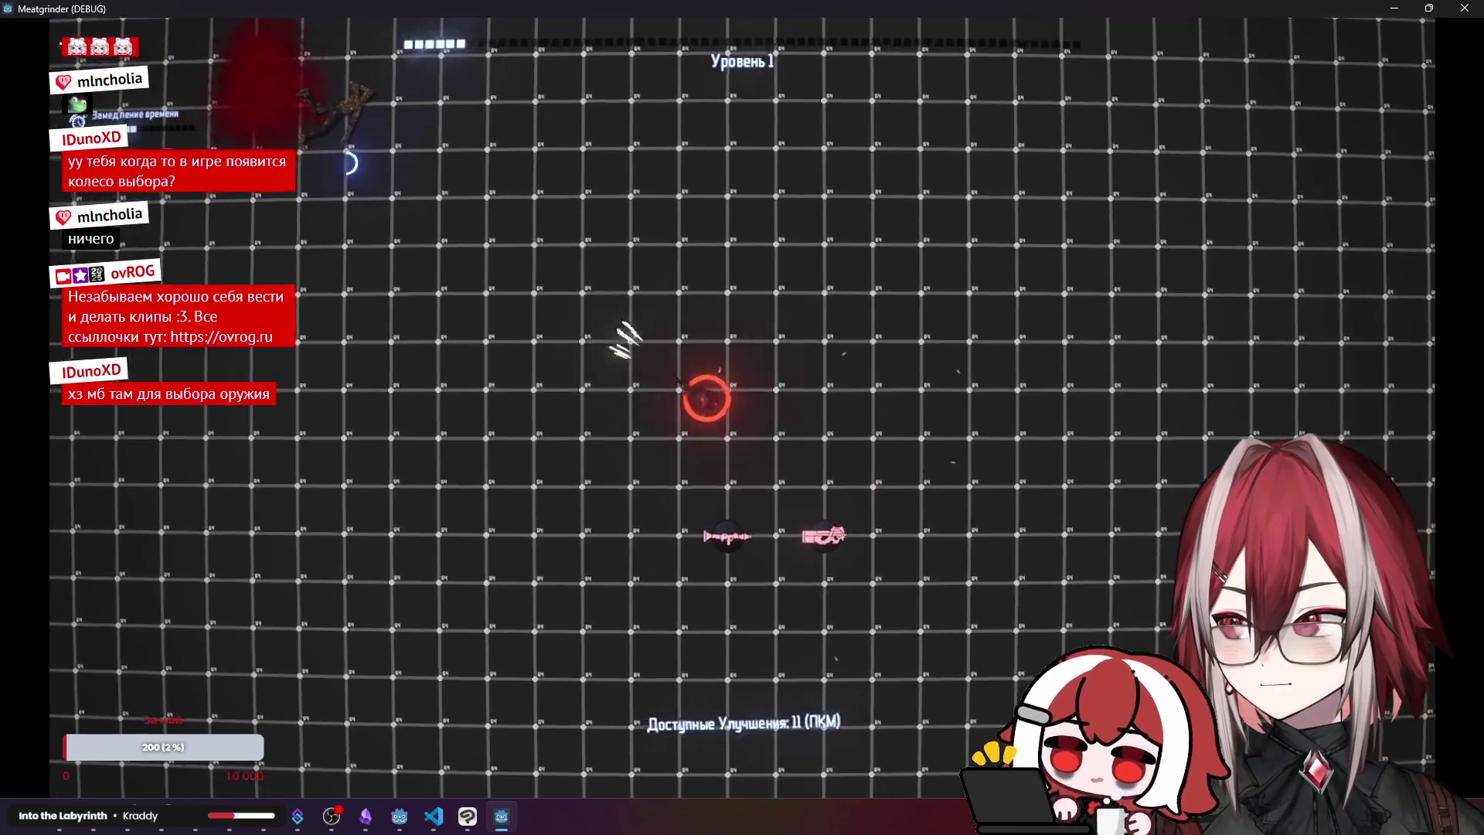
key(w)
key(a)
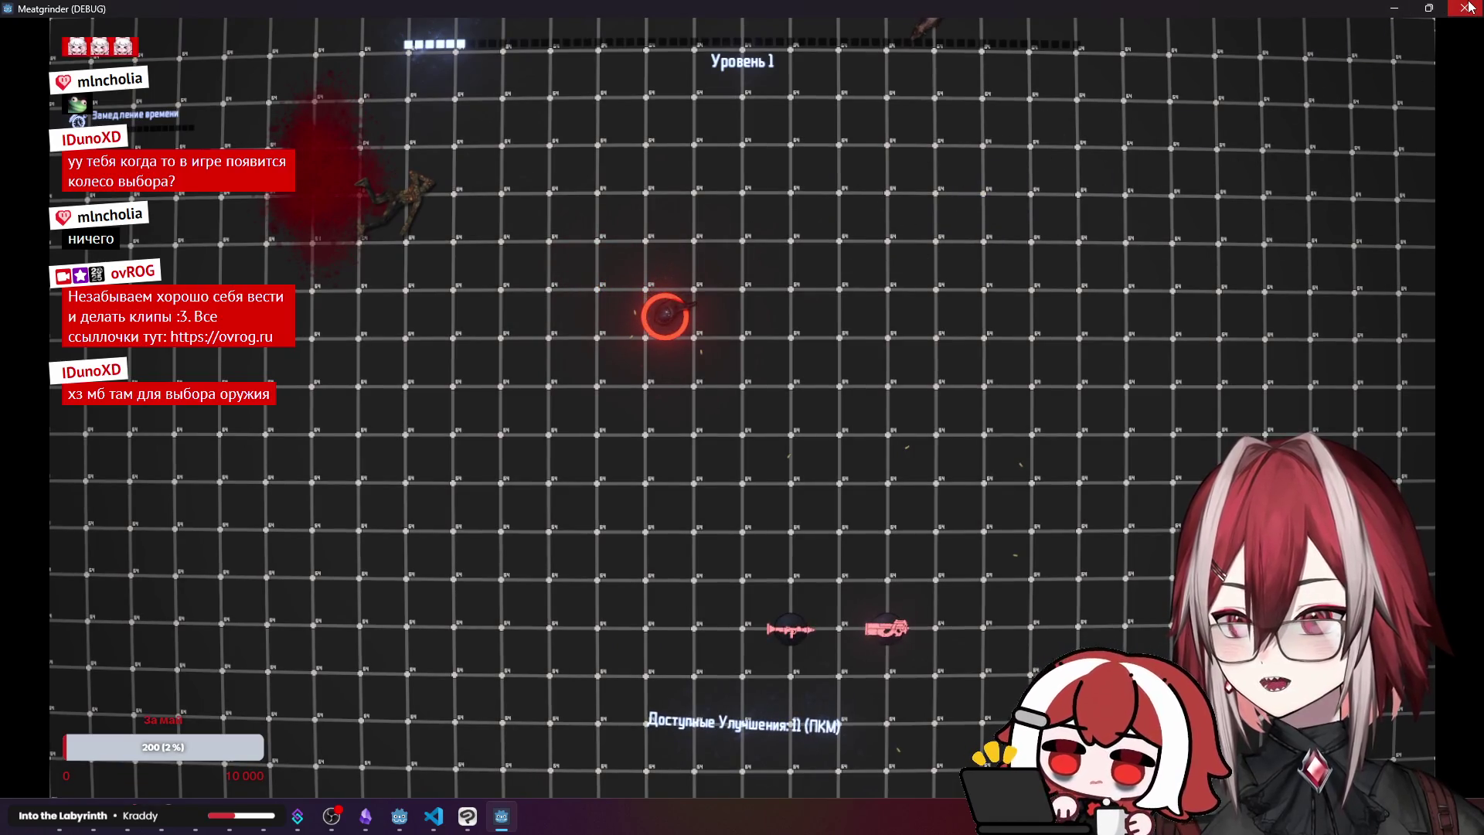
key(F8)
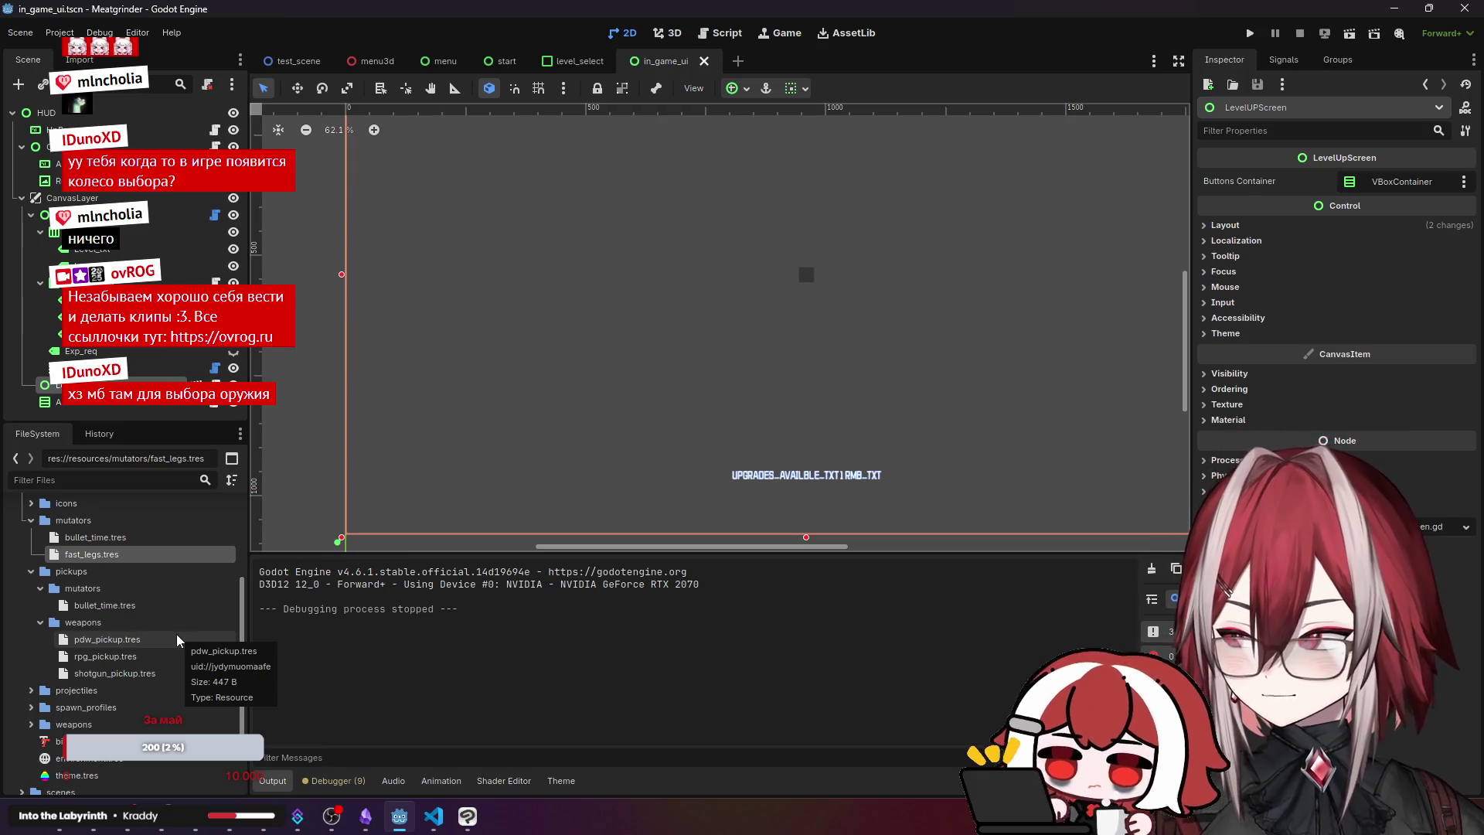
Step: Collapse pickups and mutators, expand weapons, and open auto_pistol.tres
scroll(176, 634, down, 2)
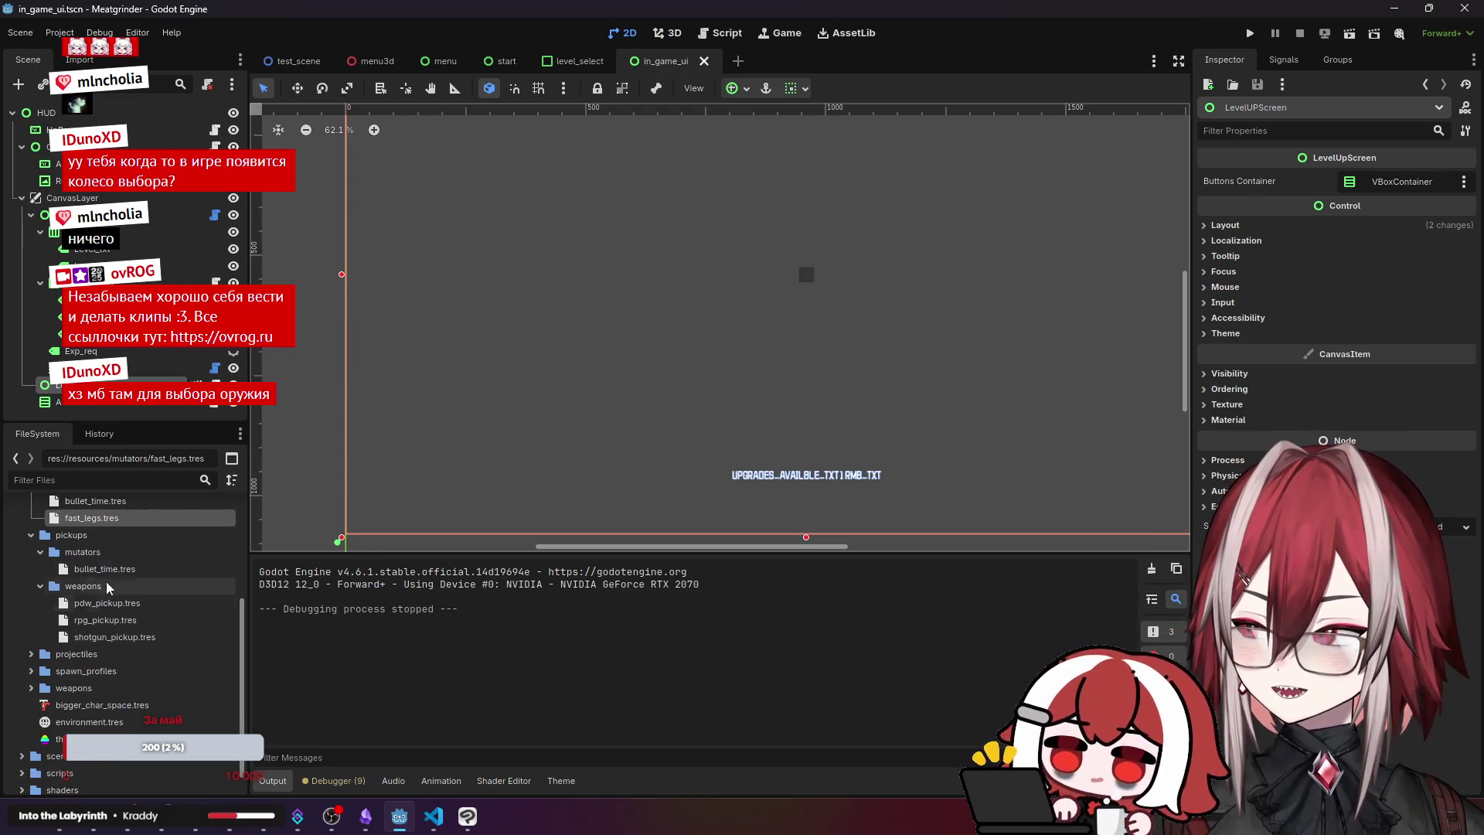
click(33, 537)
click(31, 573)
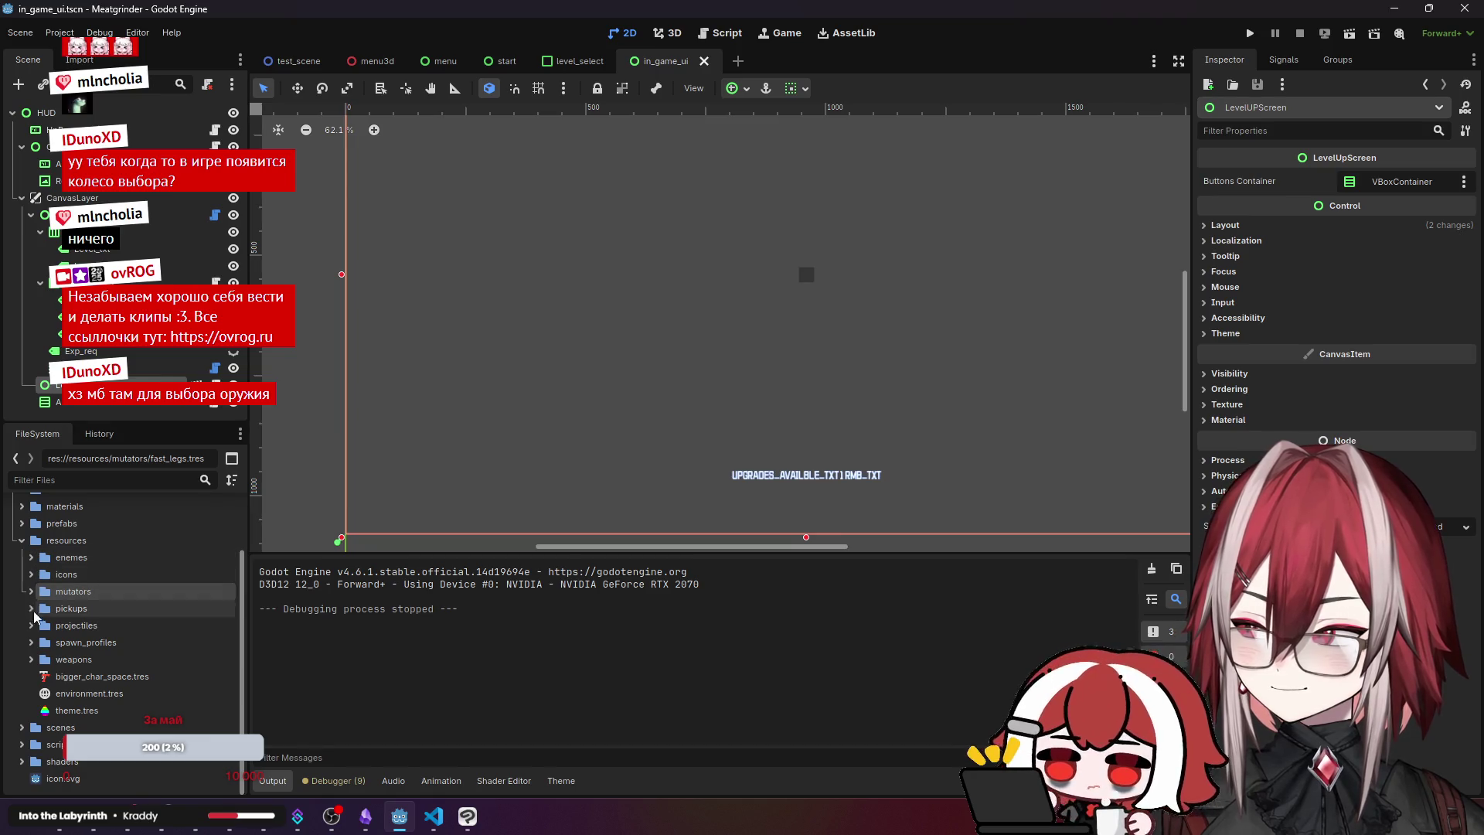
click(31, 657)
click(103, 610)
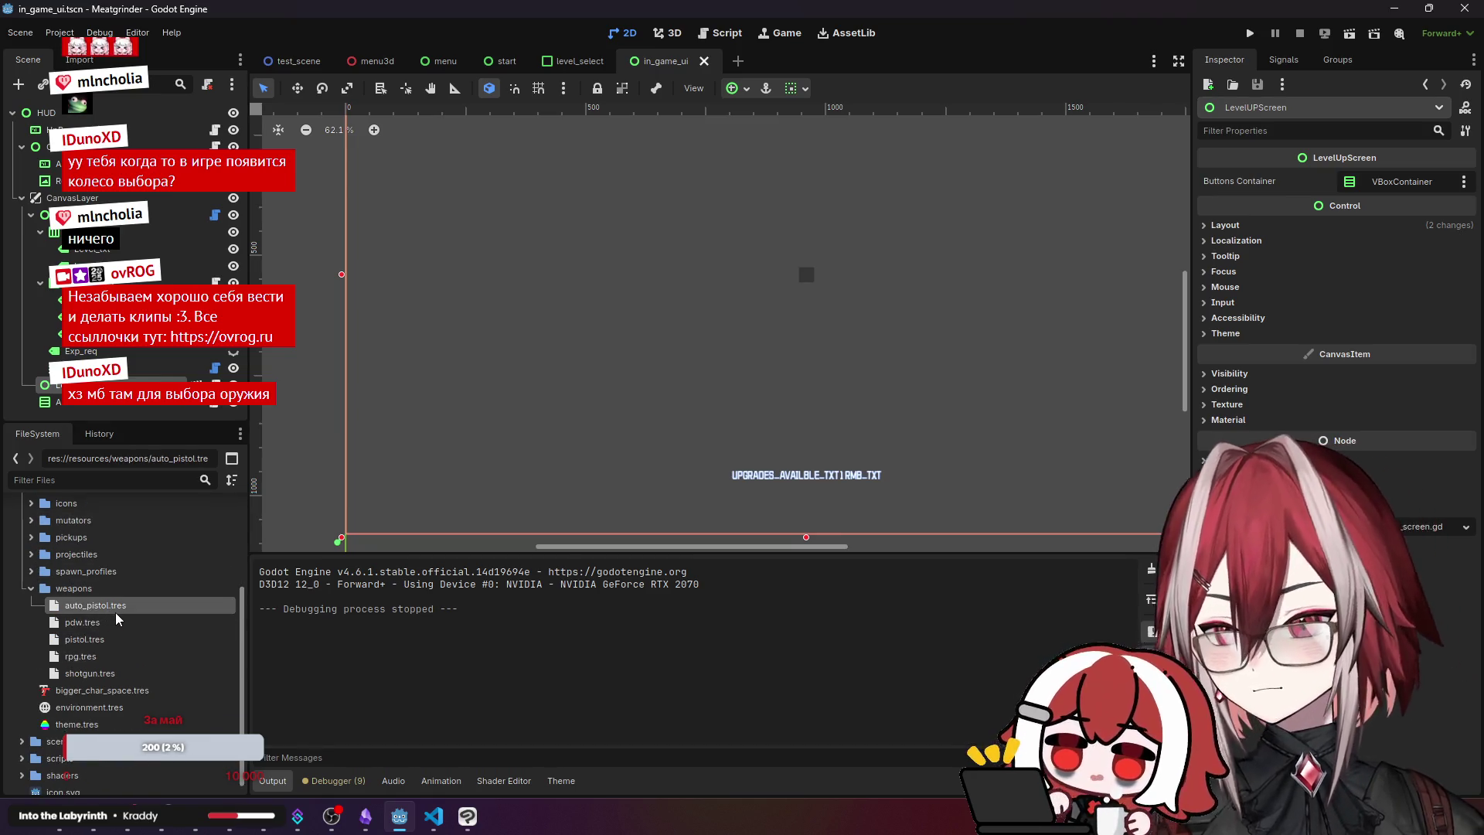
double_click(116, 611)
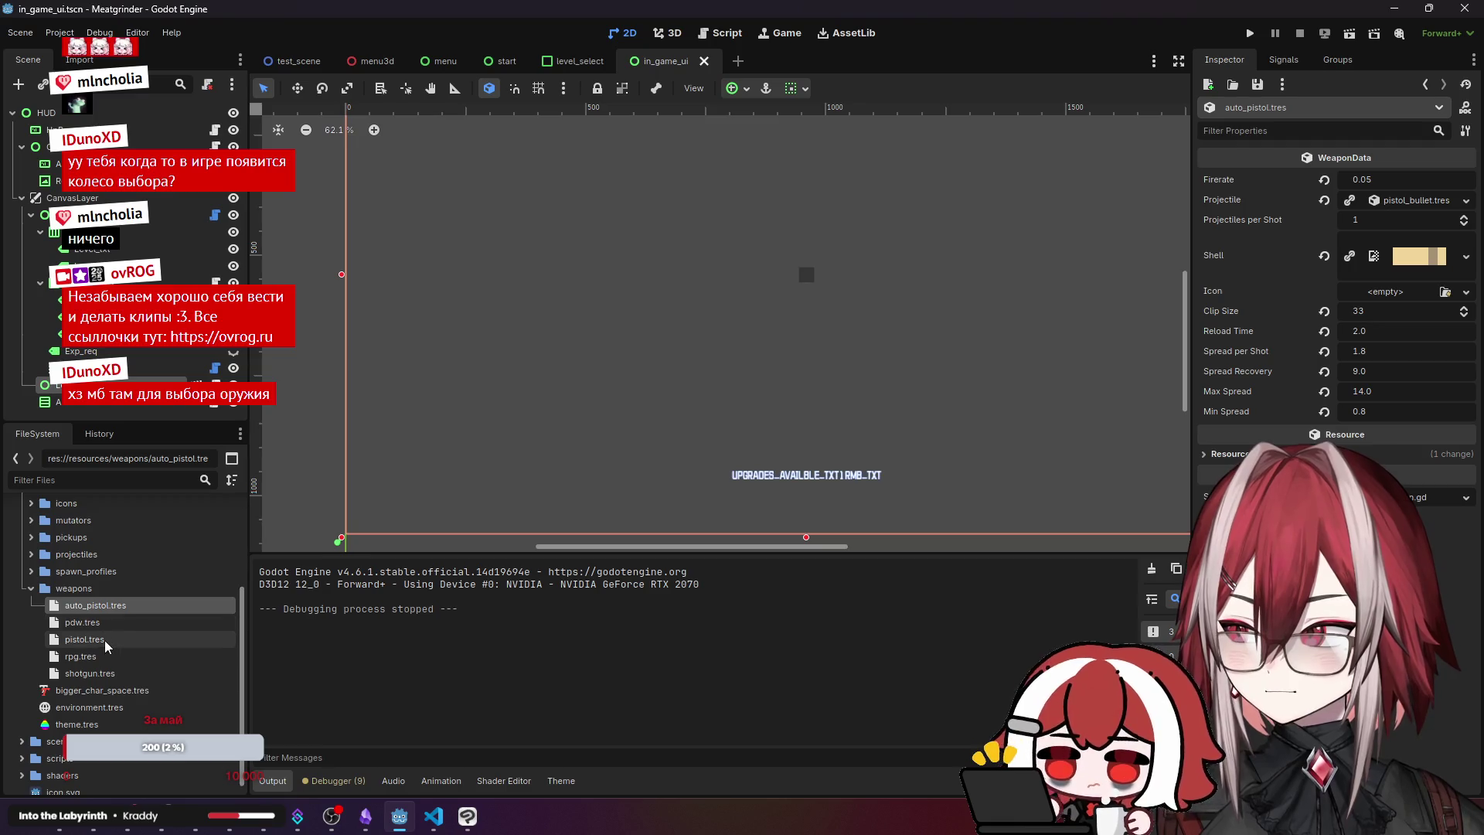
Step: Browse the shotgun, rpg, pdw and pistol weapon resources
click(109, 671)
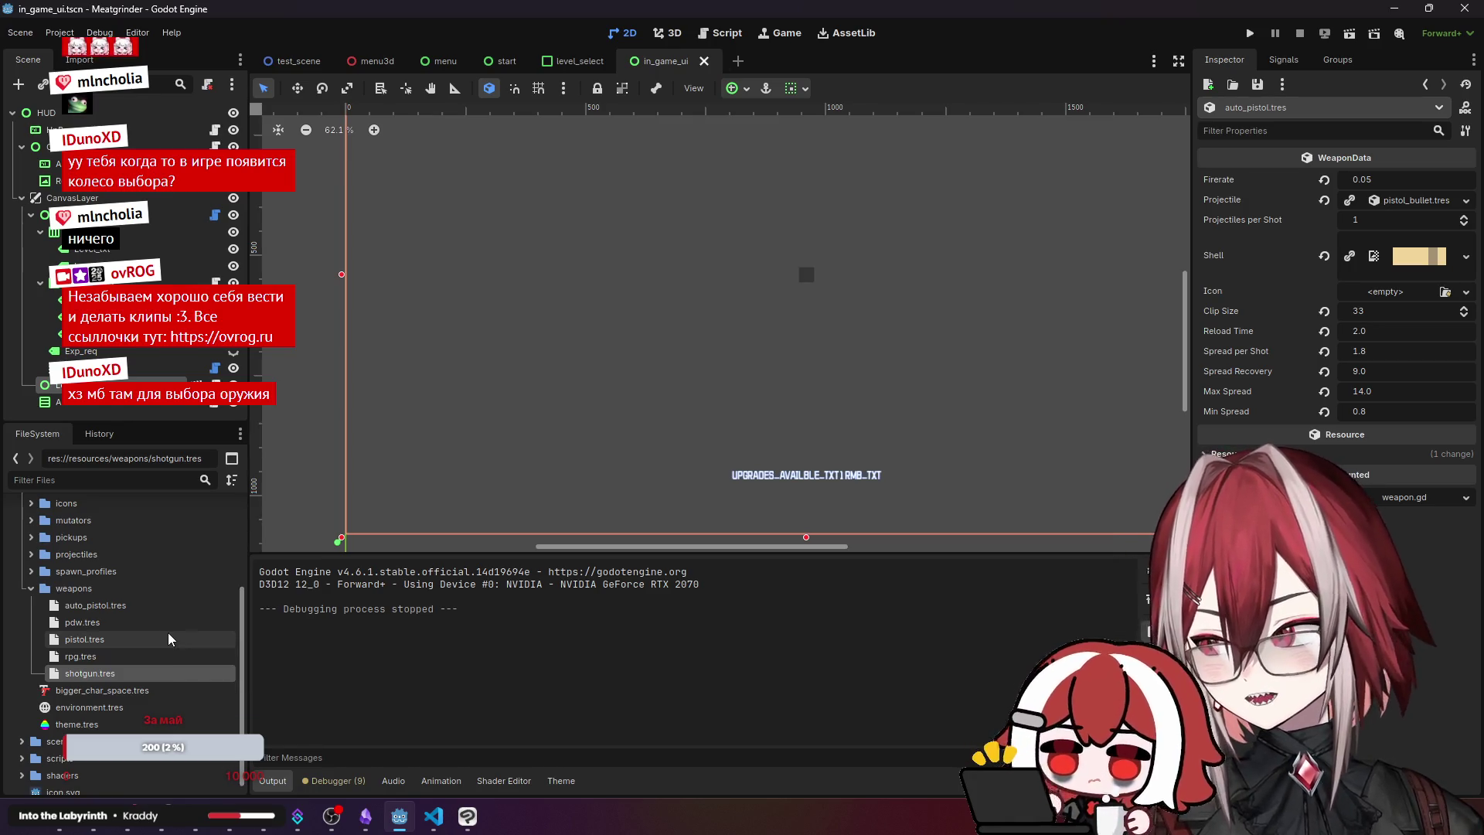
click(123, 661)
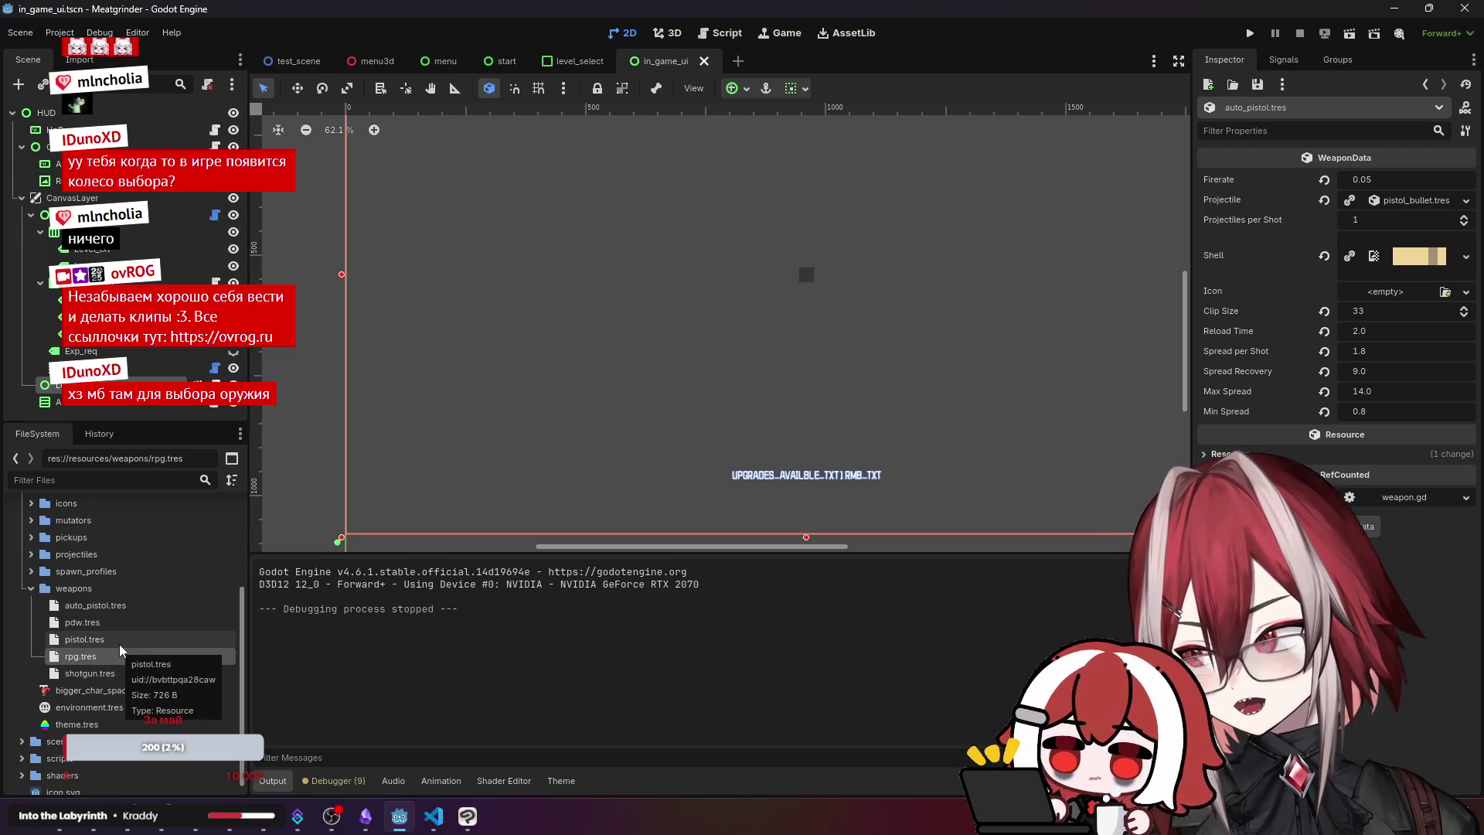
click(122, 628)
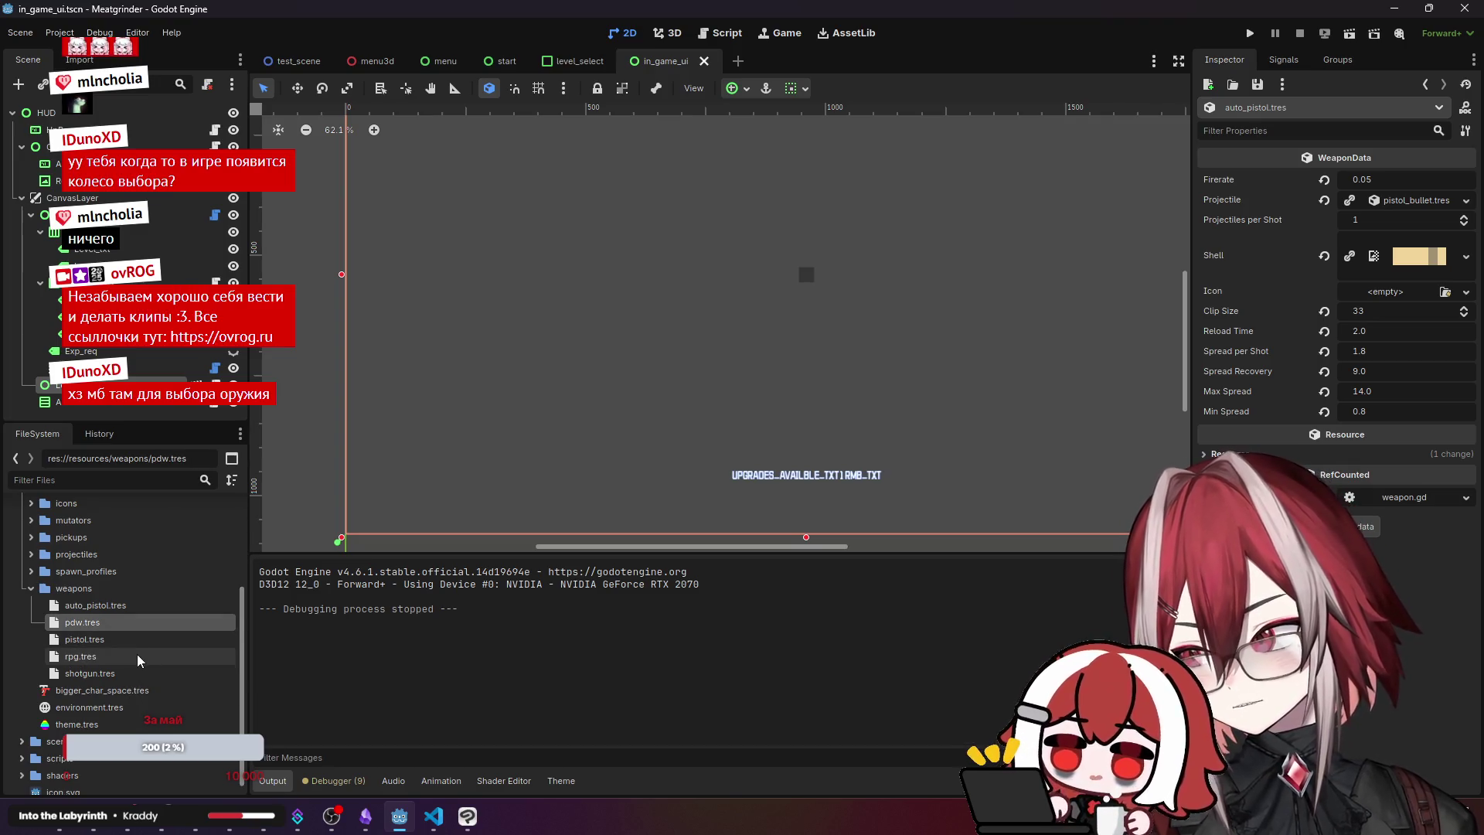
click(137, 646)
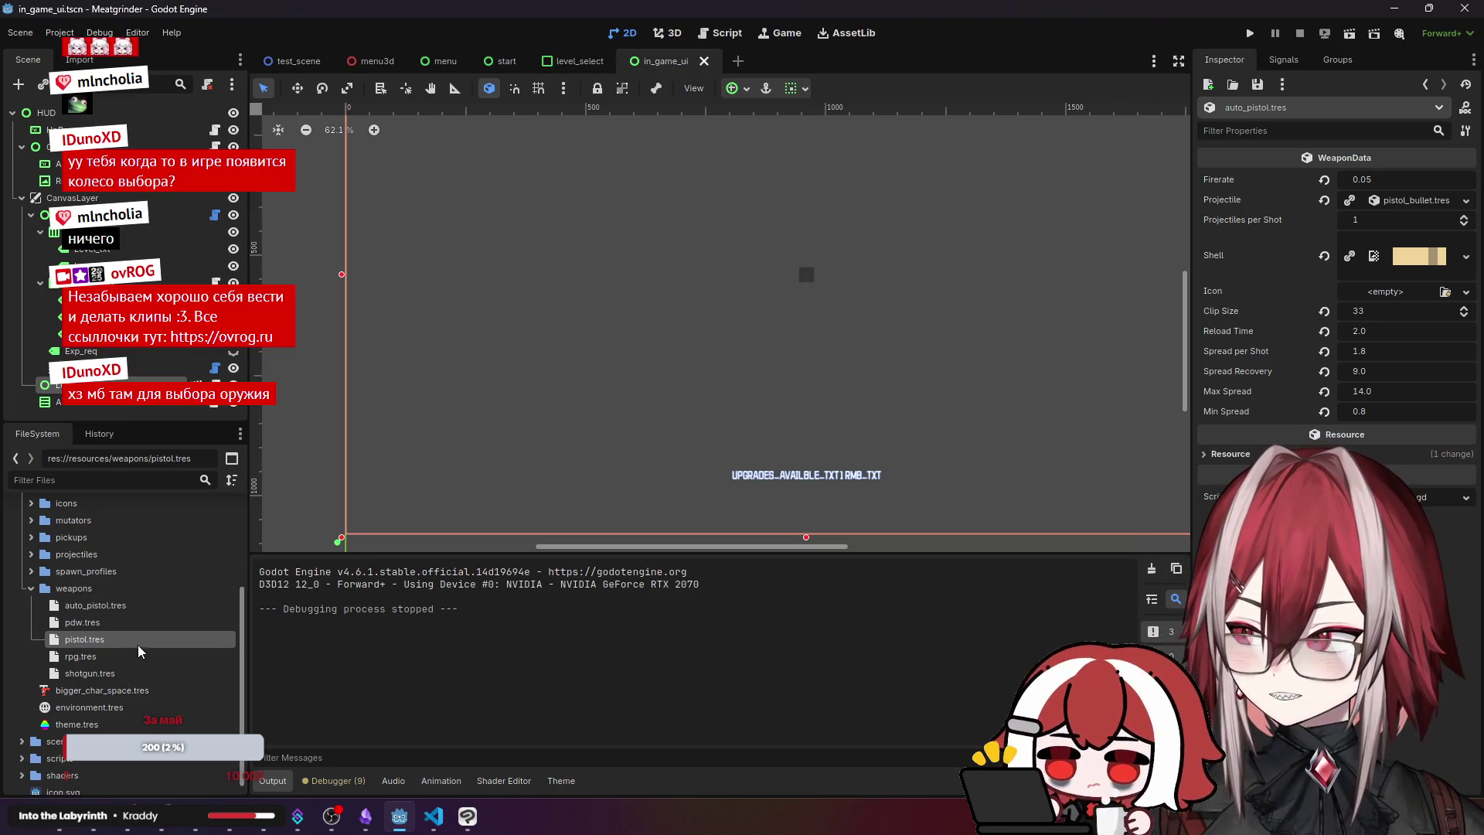
Step: Collapse res://resources and close the menu, start, level_select and in_game_ui scene tabs
scroll(197, 662, up, 5)
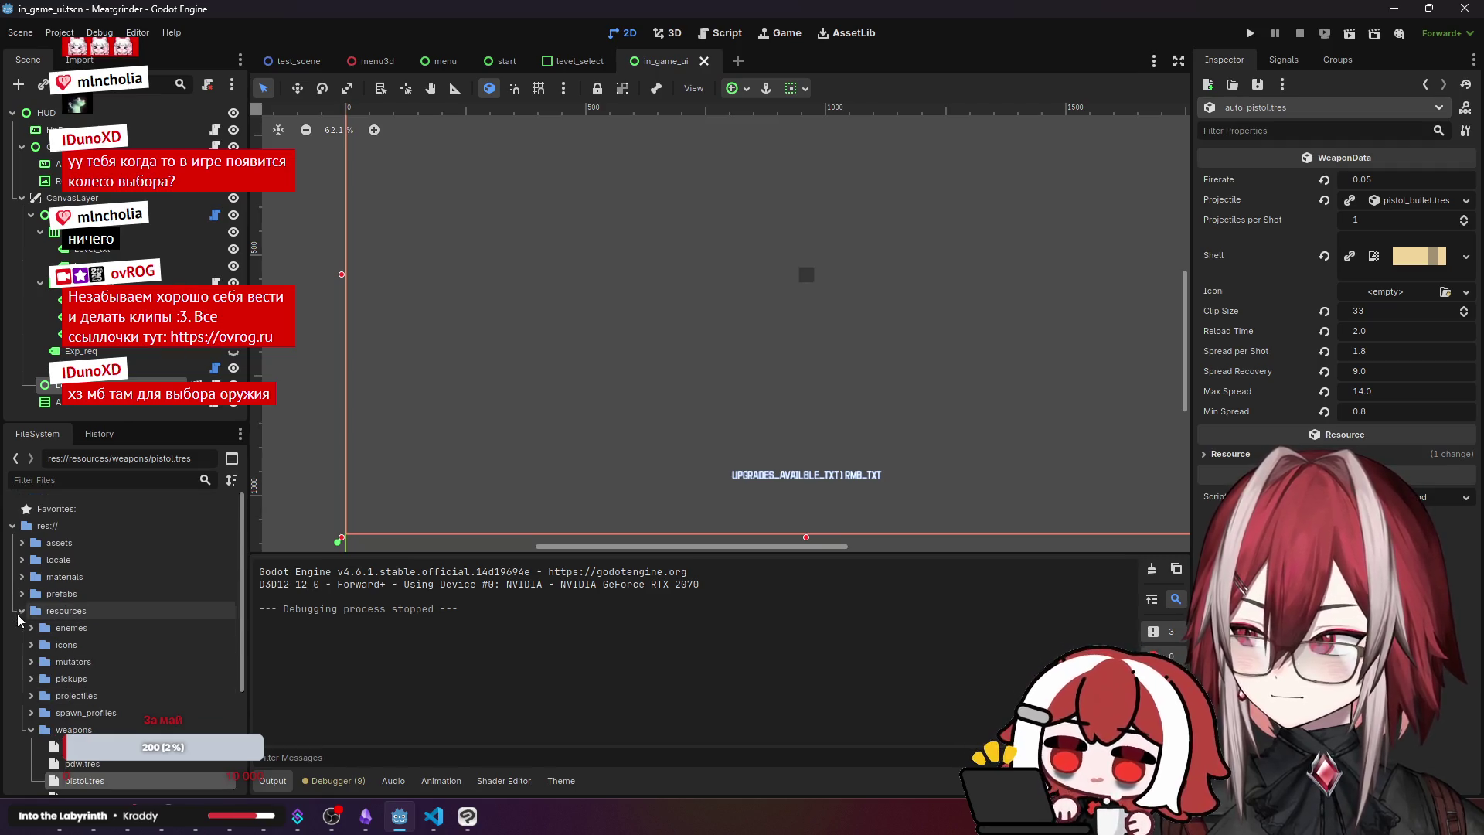
click(22, 610)
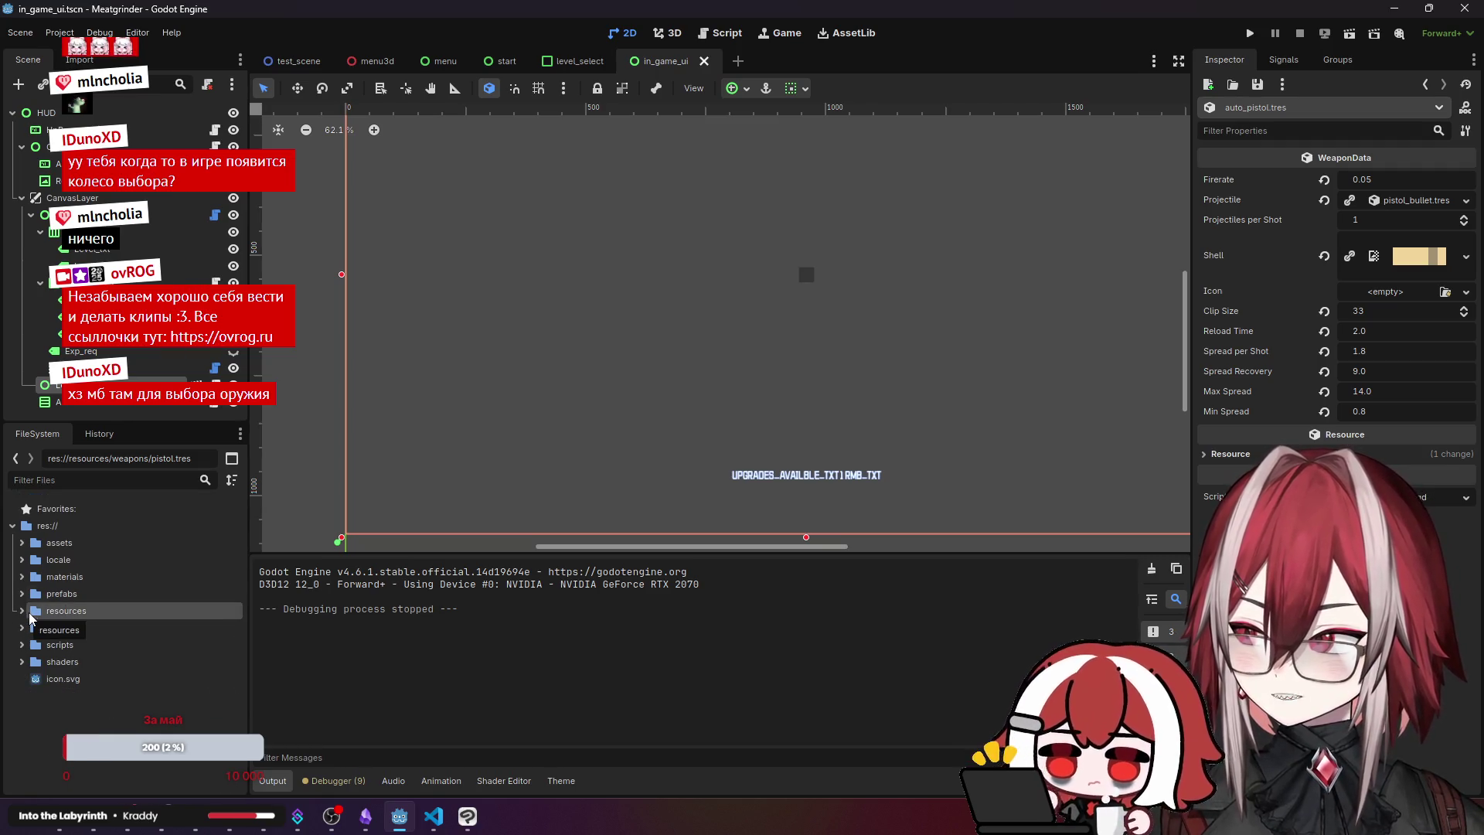
middle_click(446, 62)
middle_click(447, 62)
middle_click(447, 62)
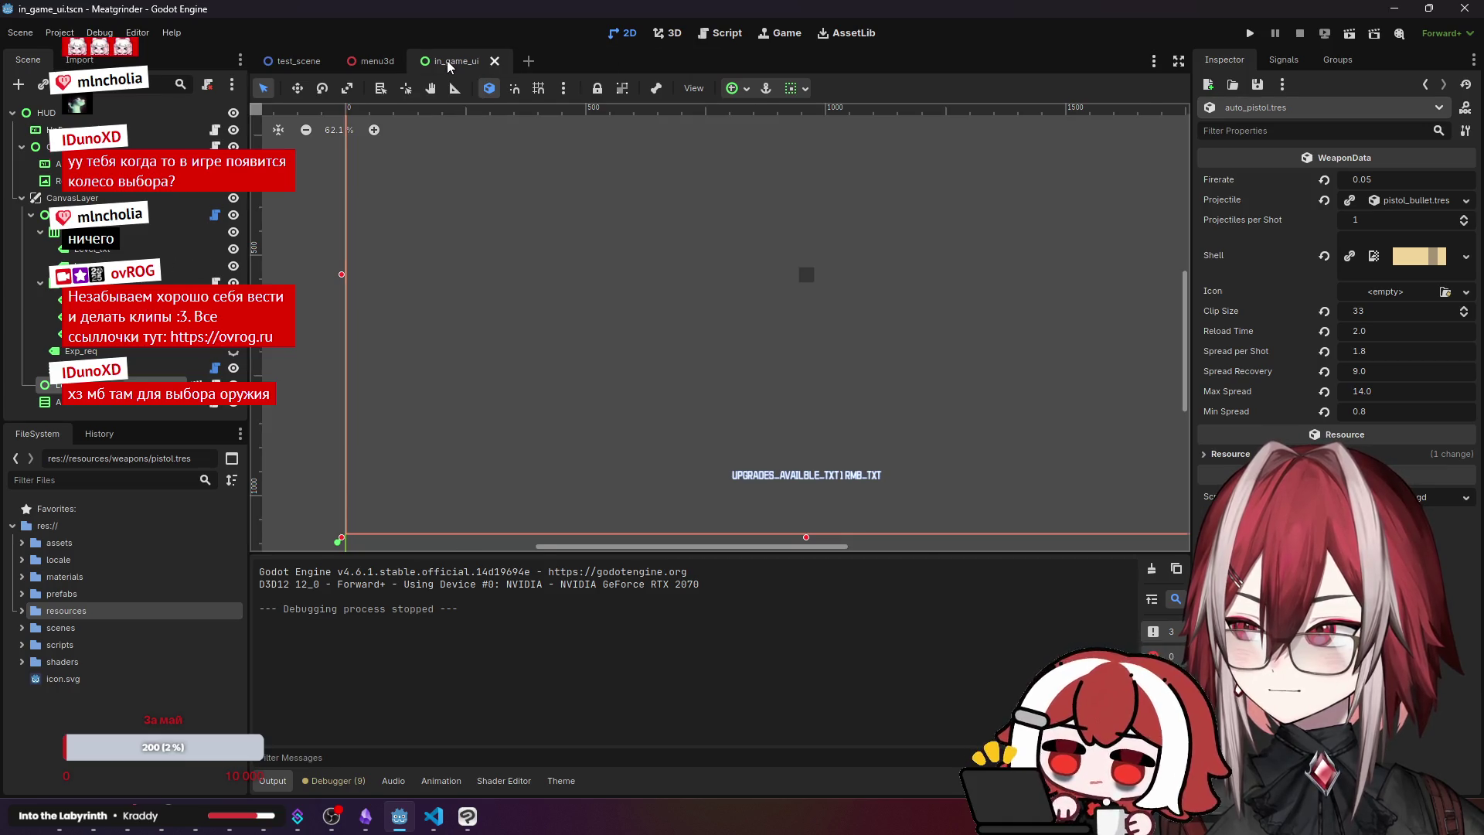
middle_click(447, 62)
click(434, 816)
click(10, 122)
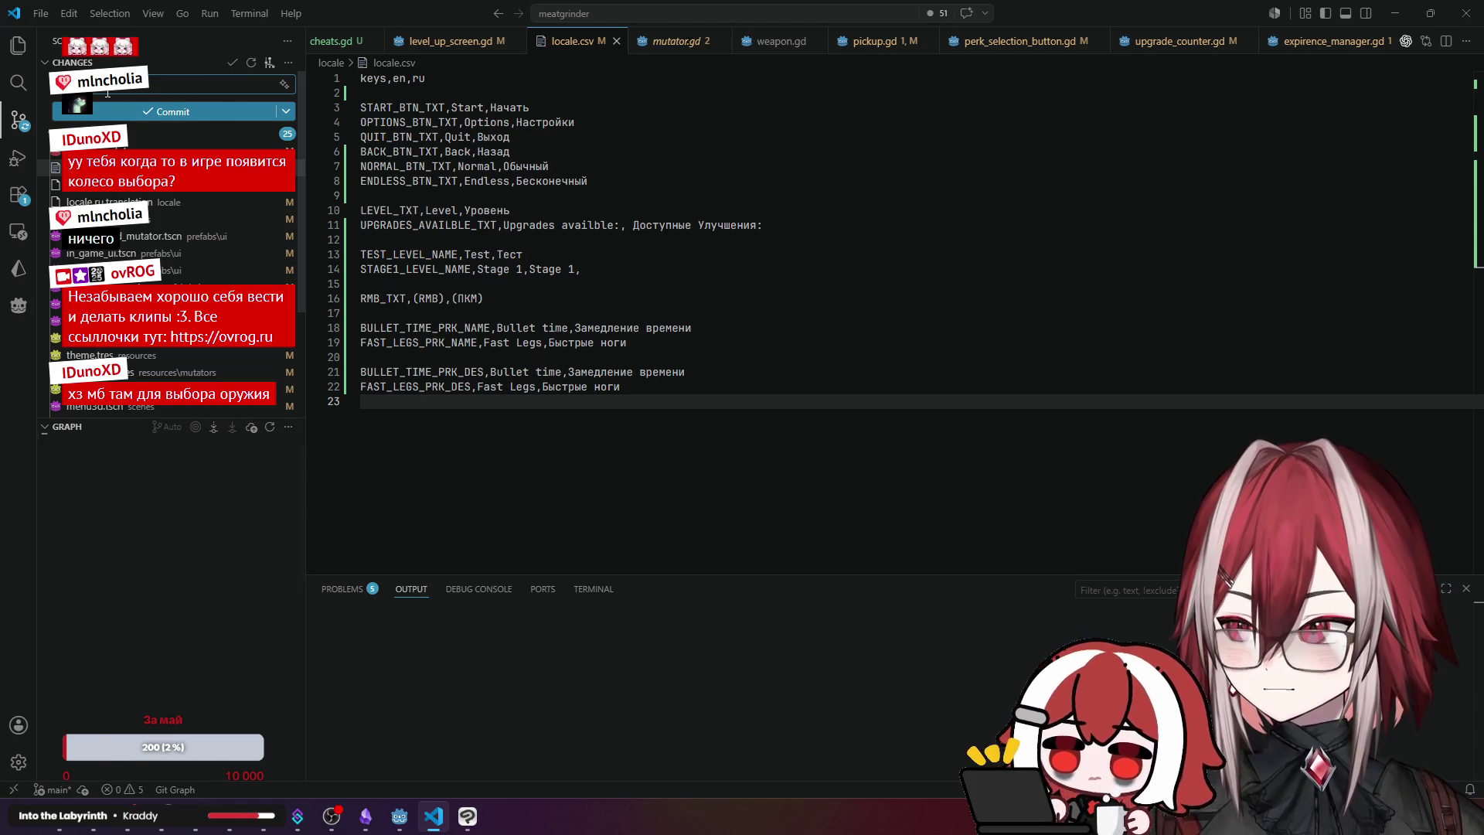
Step: Commit all outstanding changes as 'ui updates', staging everything directly
text(locale)
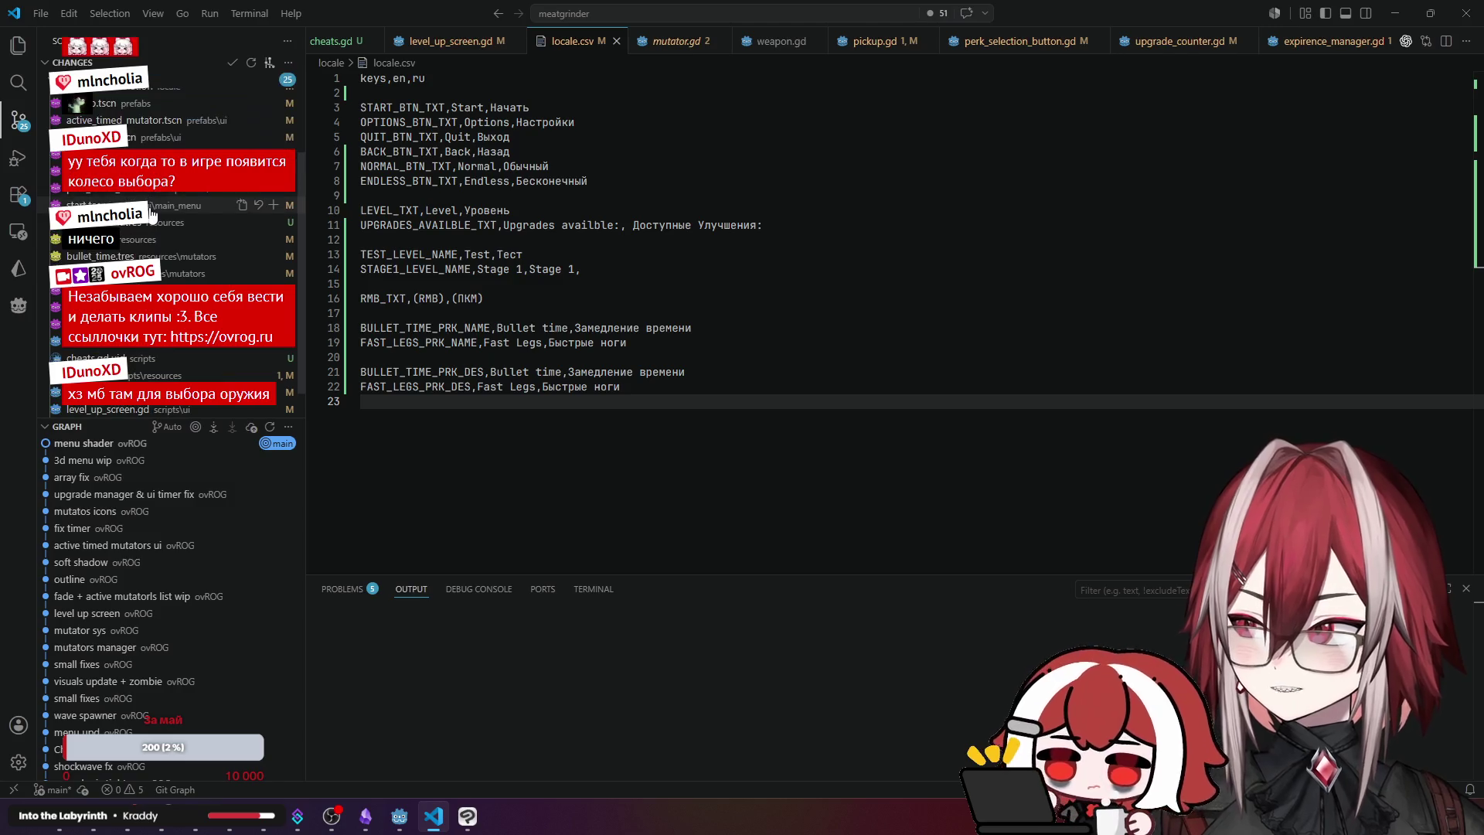
click(147, 118)
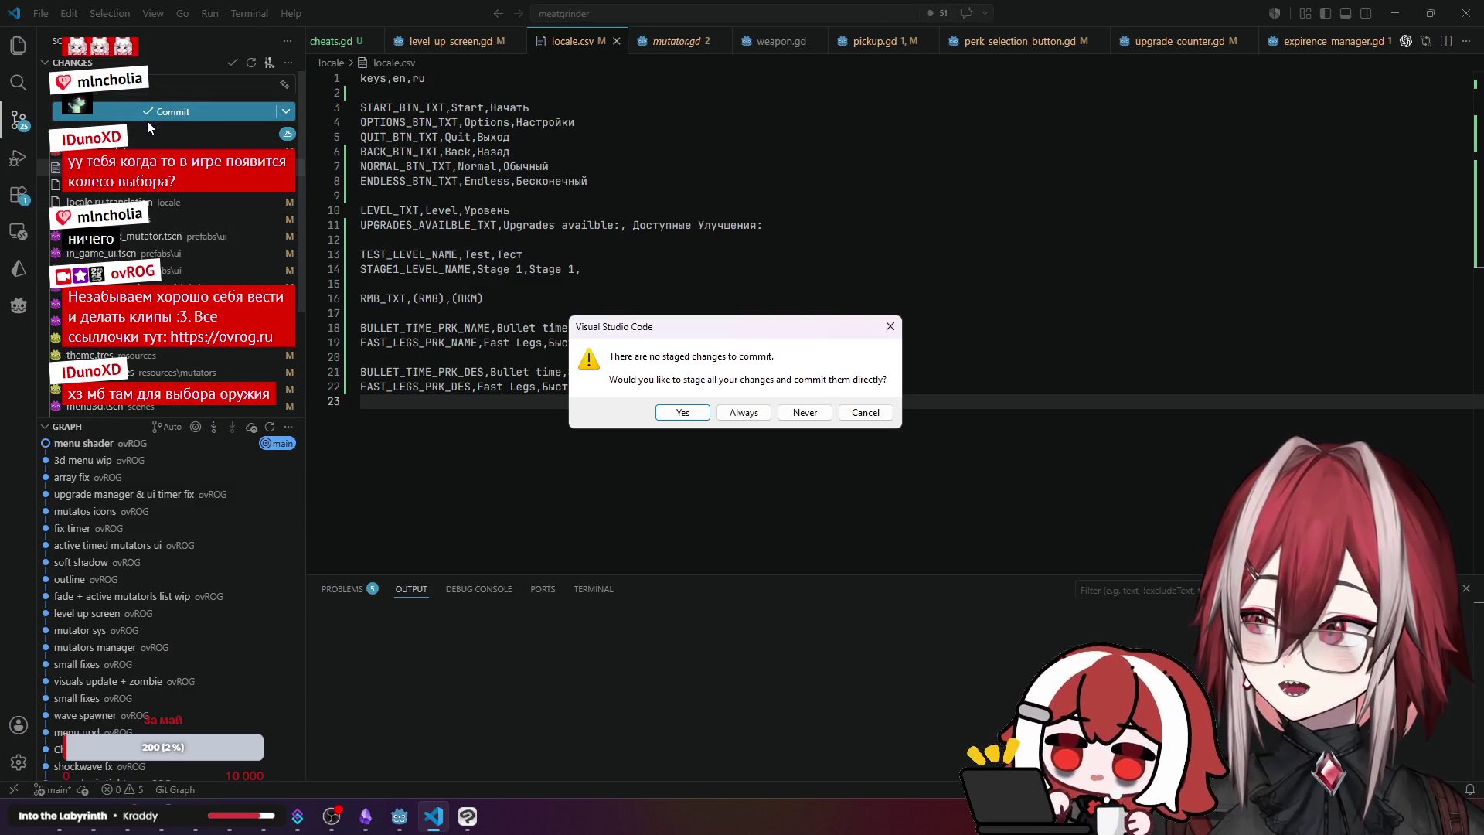
click(674, 412)
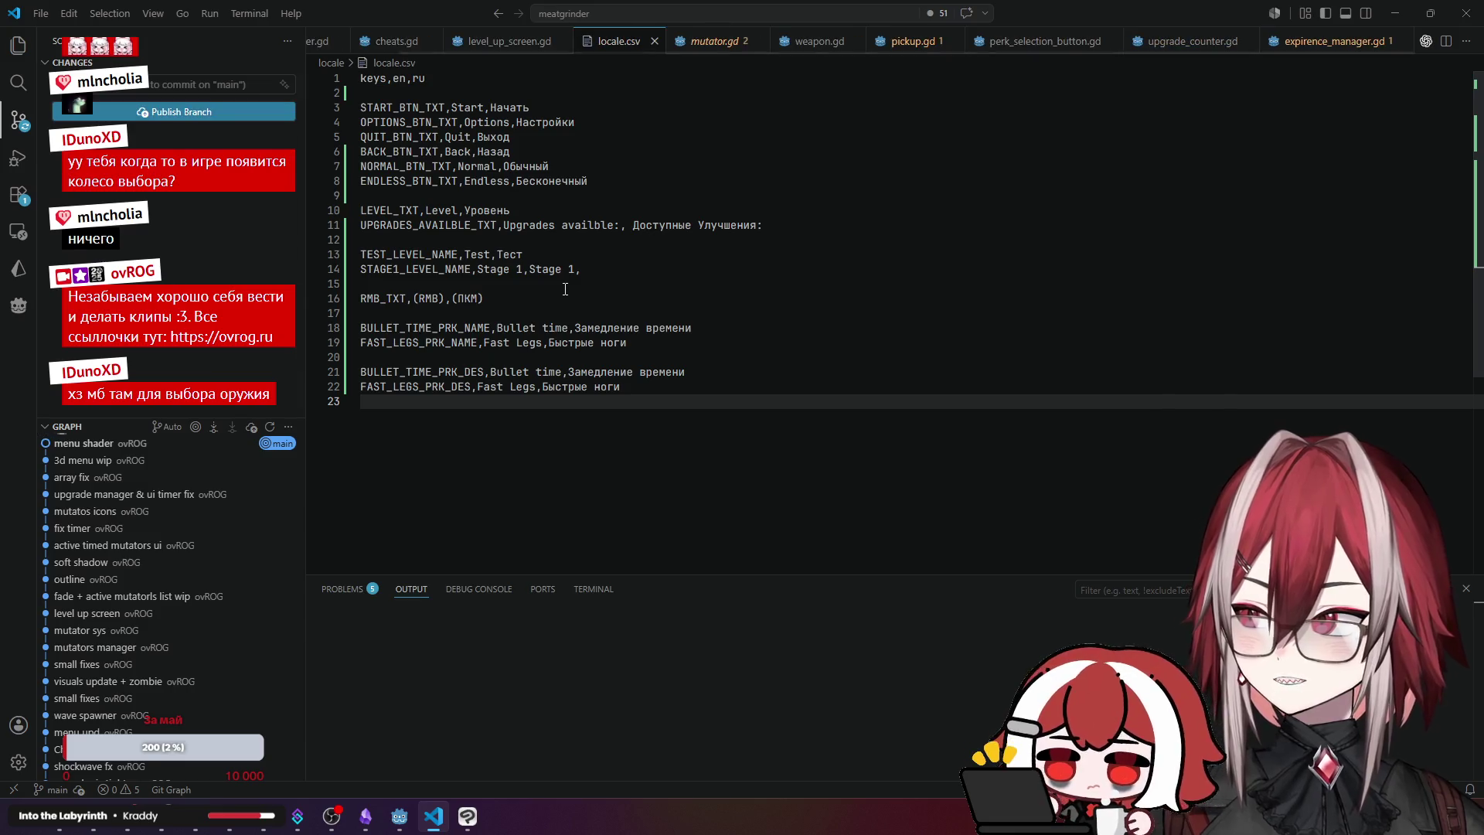
click(399, 817)
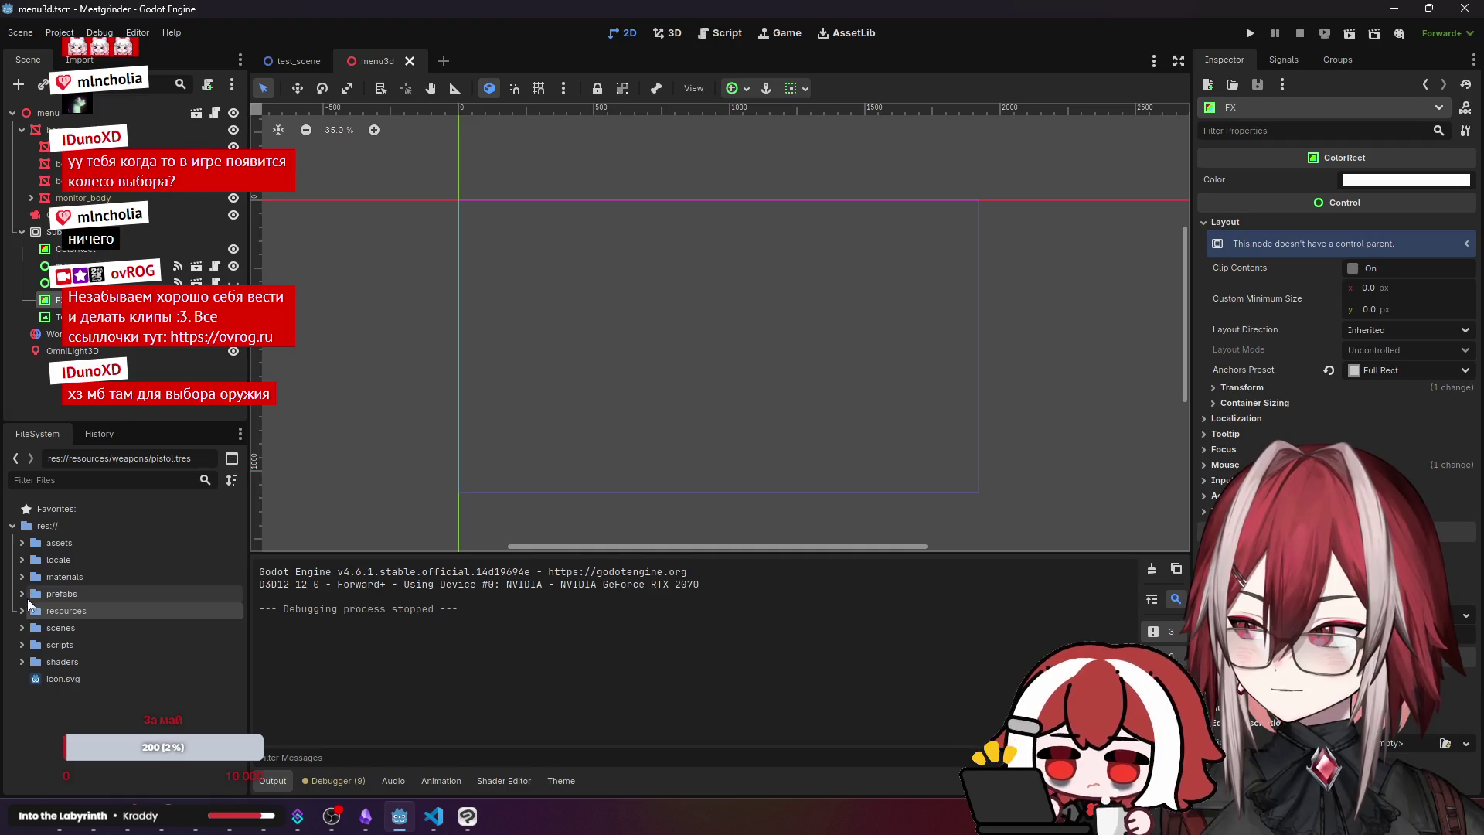
Step: Open loading_scene.tscn and inspect its ProgressBar (Max Value 100, Step 0.01)
click(22, 628)
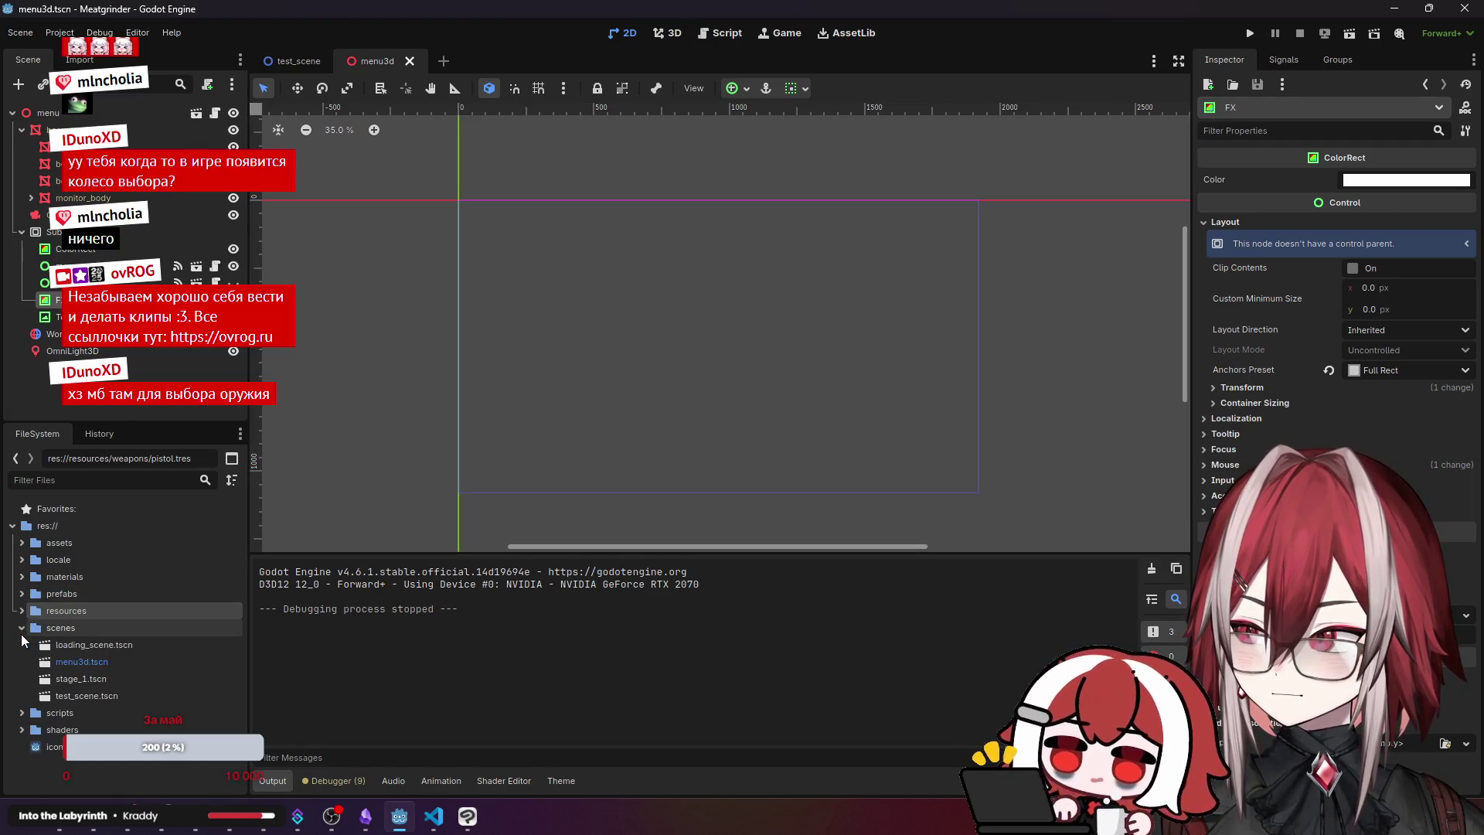
click(67, 648)
double_click(67, 650)
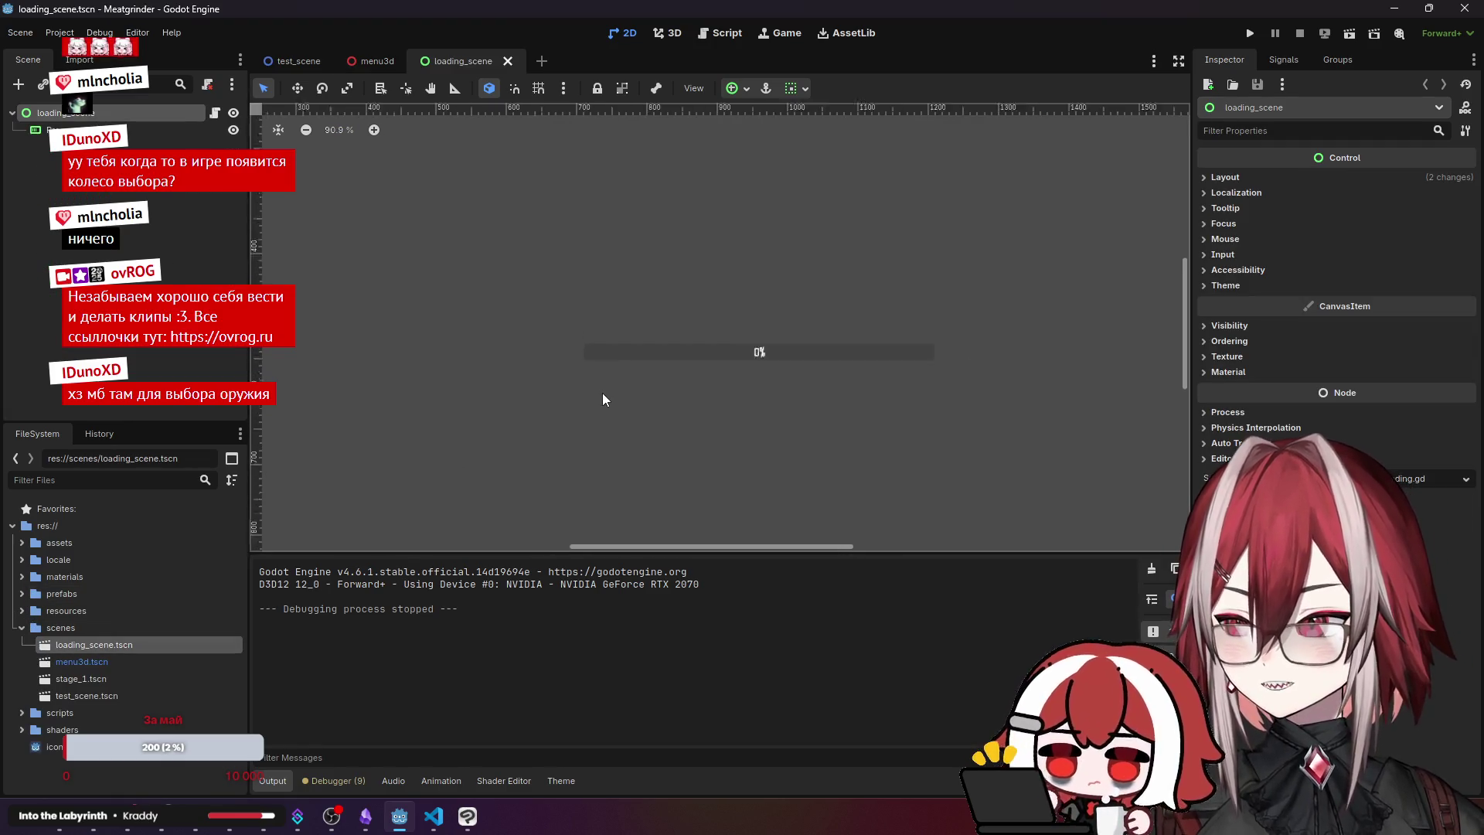
click(601, 393)
click(729, 308)
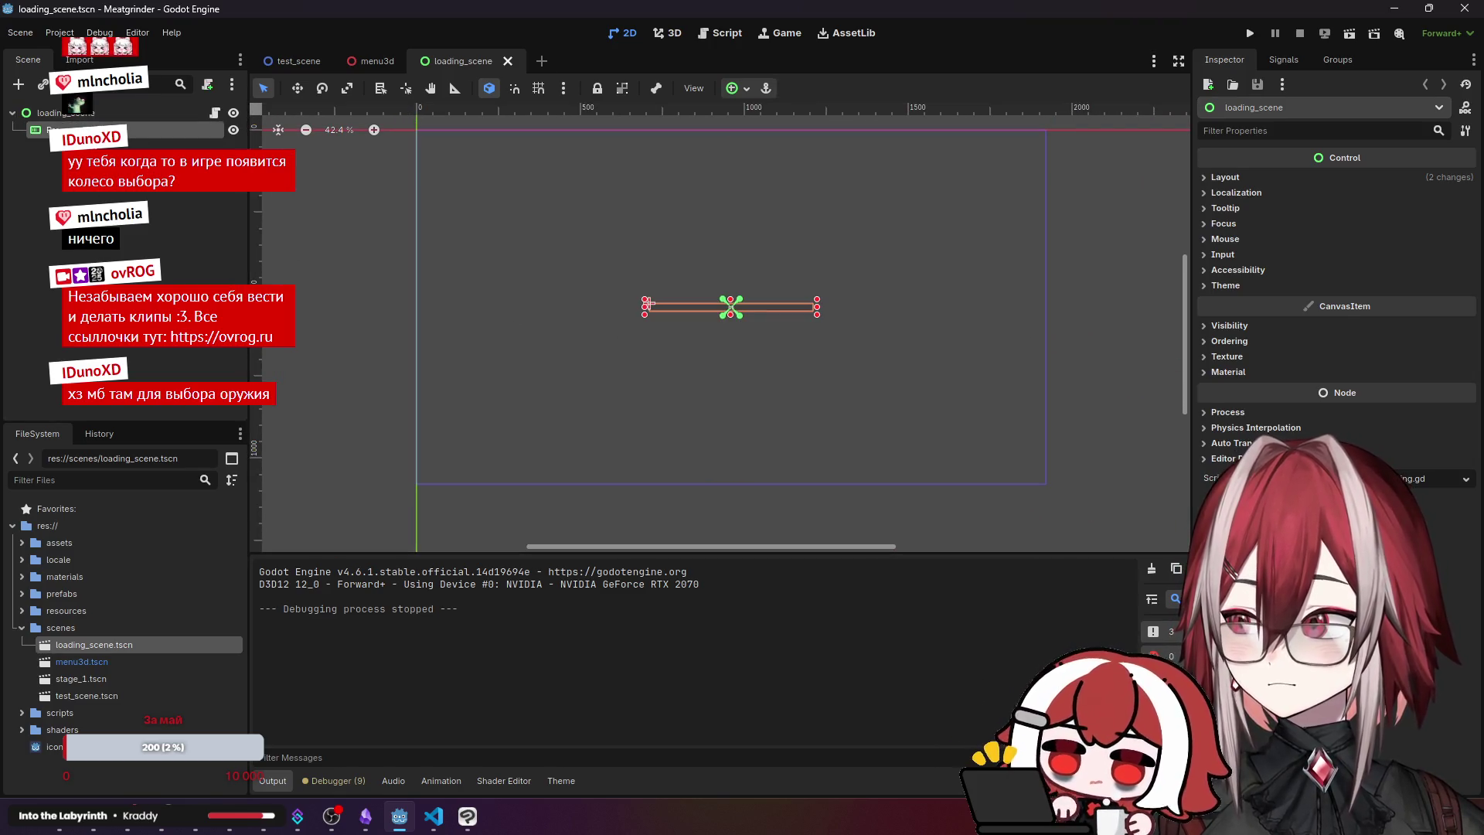
key(Escape)
click(730, 306)
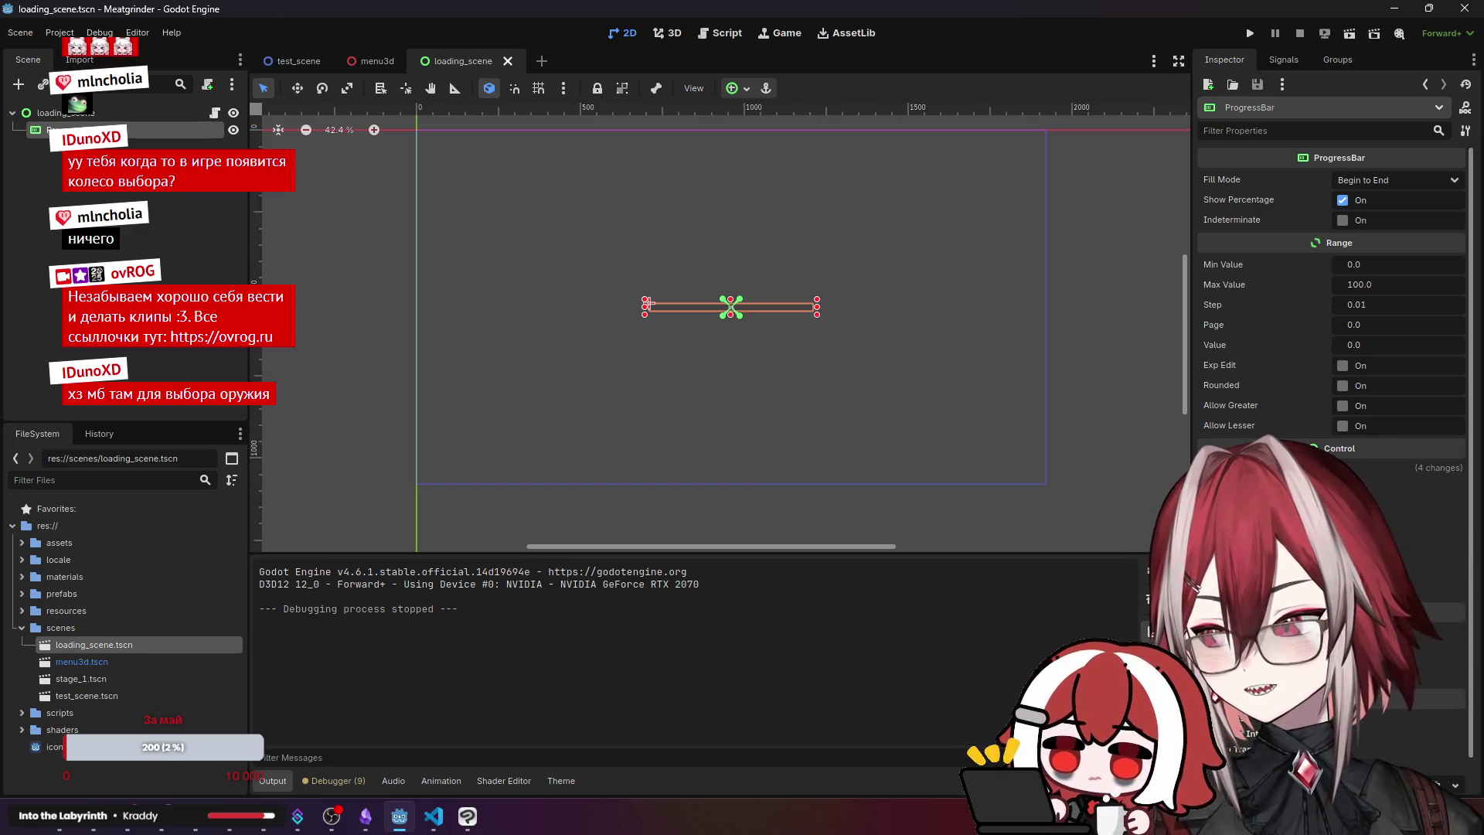
click(86, 113)
right_click(86, 113)
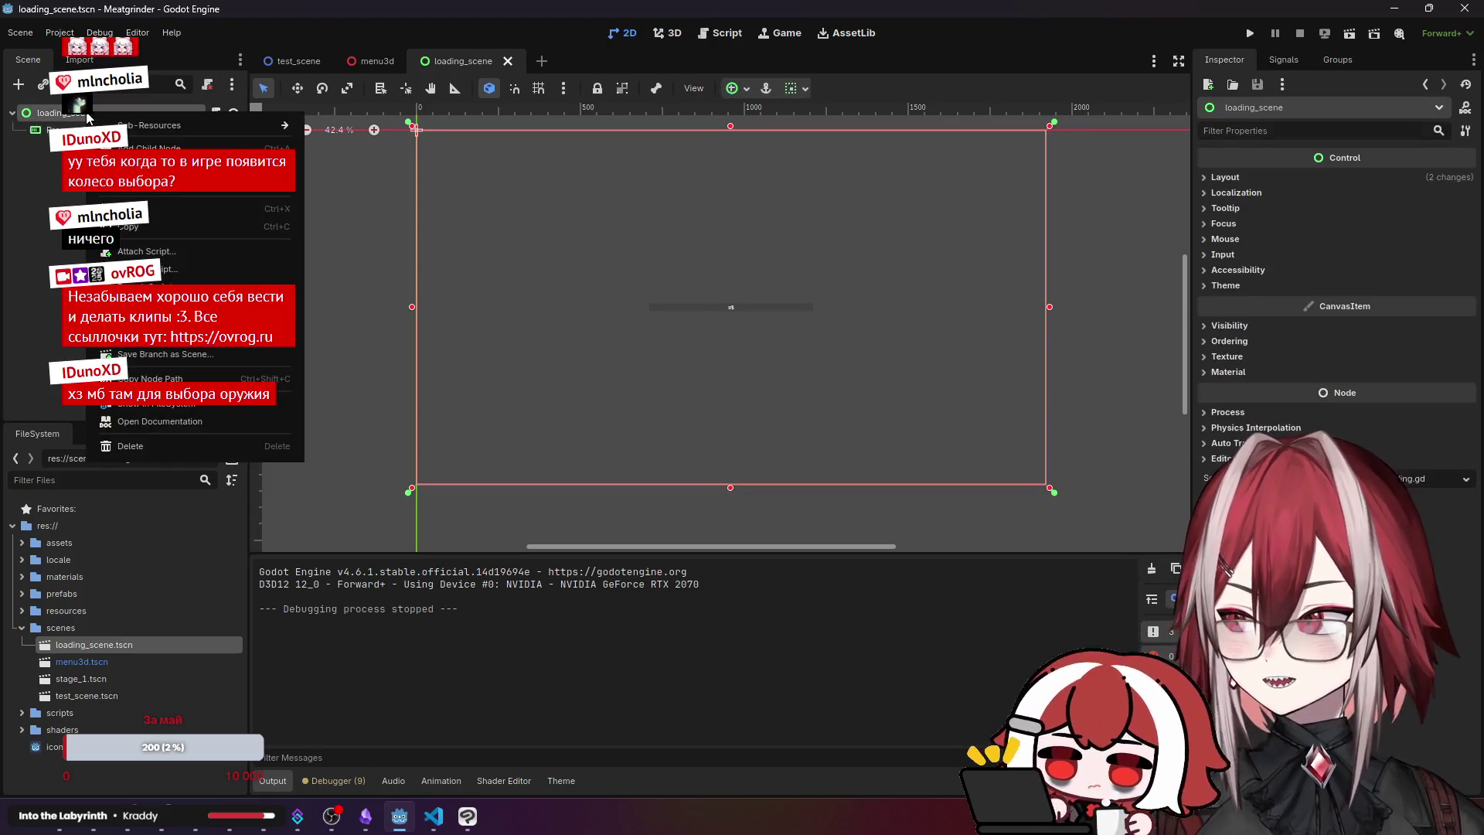
Step: Add a child node to the root and choose ColorRect under Control
mouse_move(173, 126)
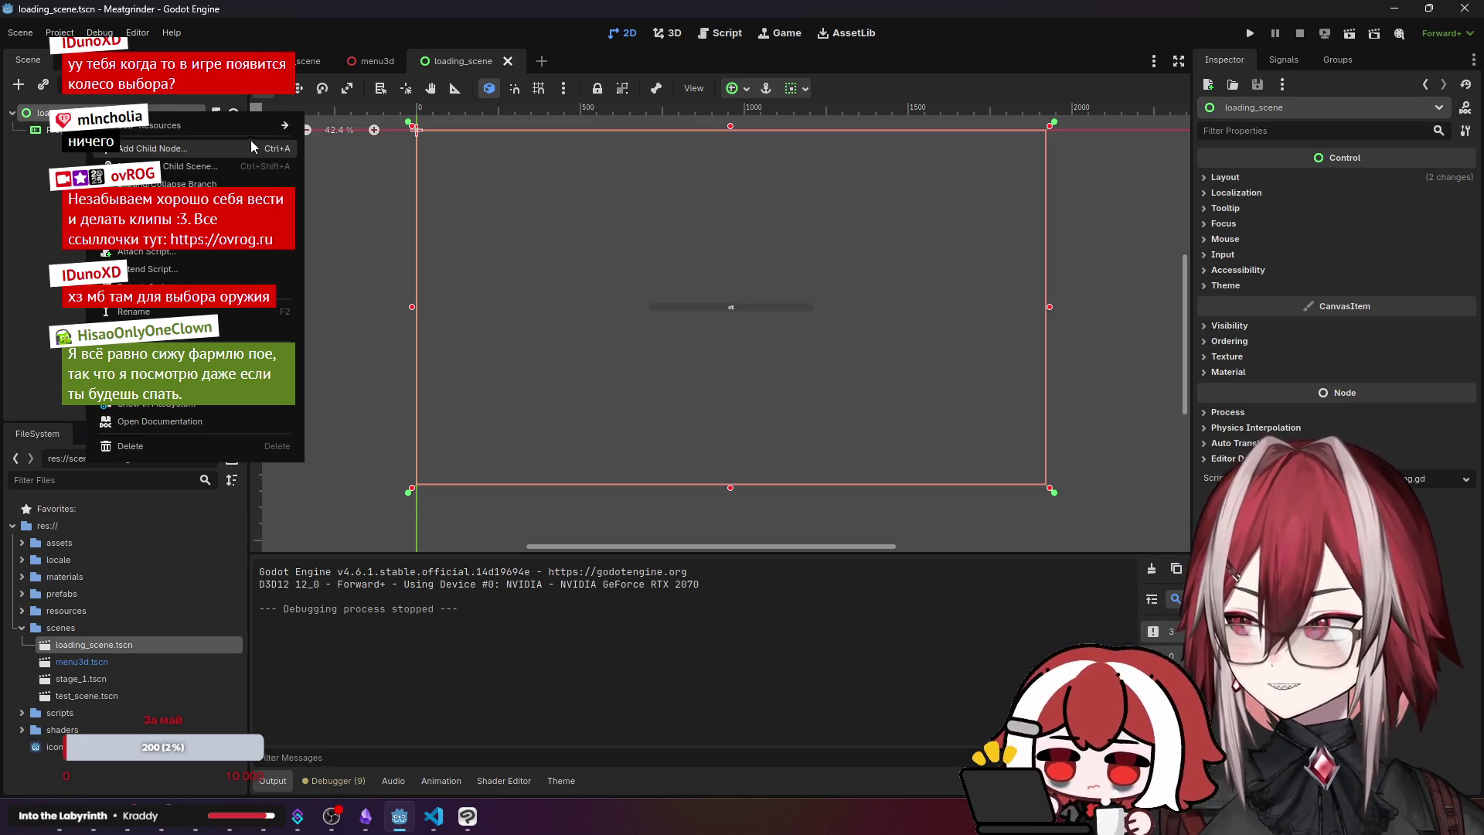
click(251, 145)
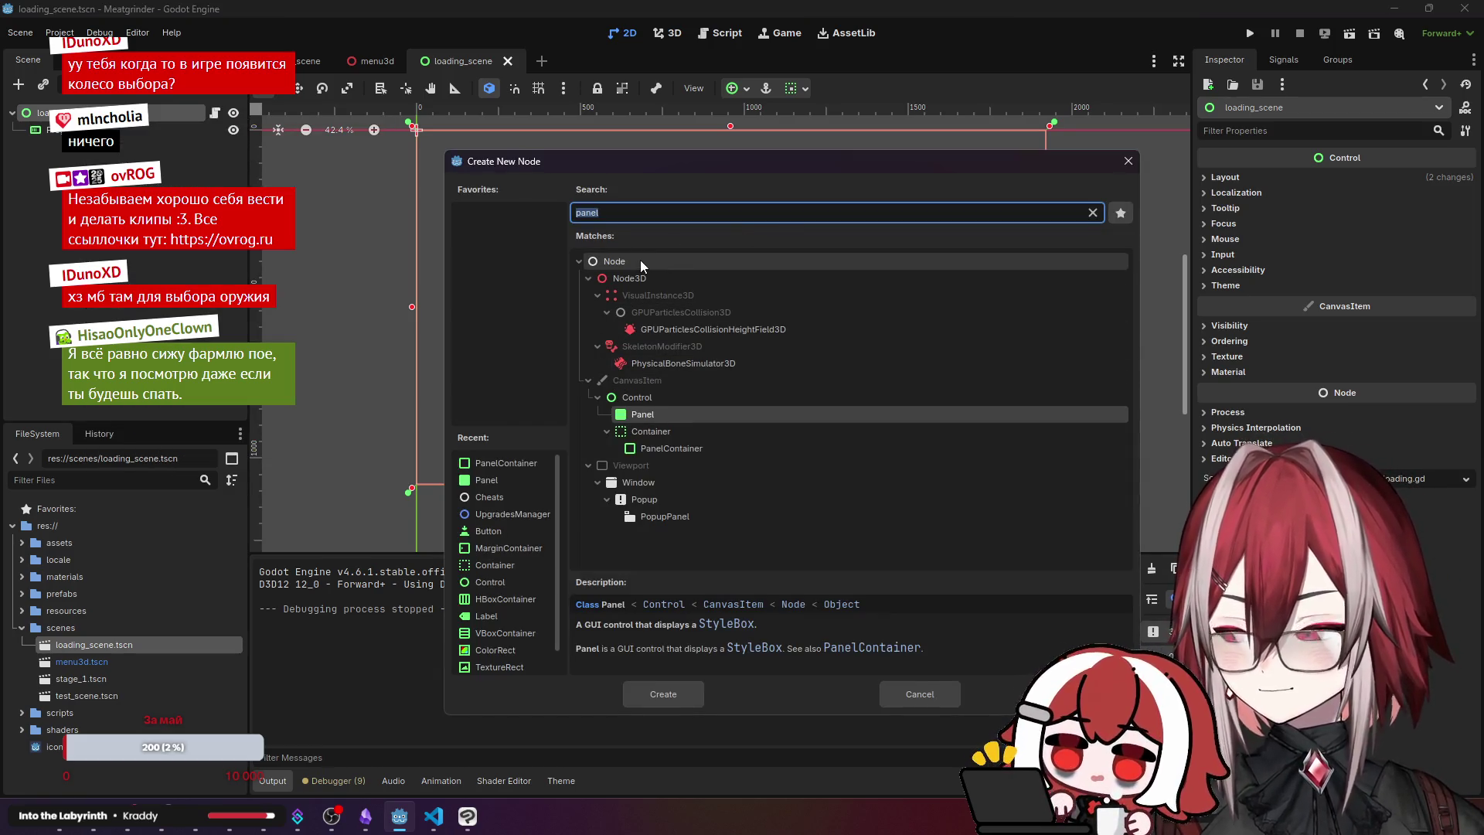
key(BackSpace)
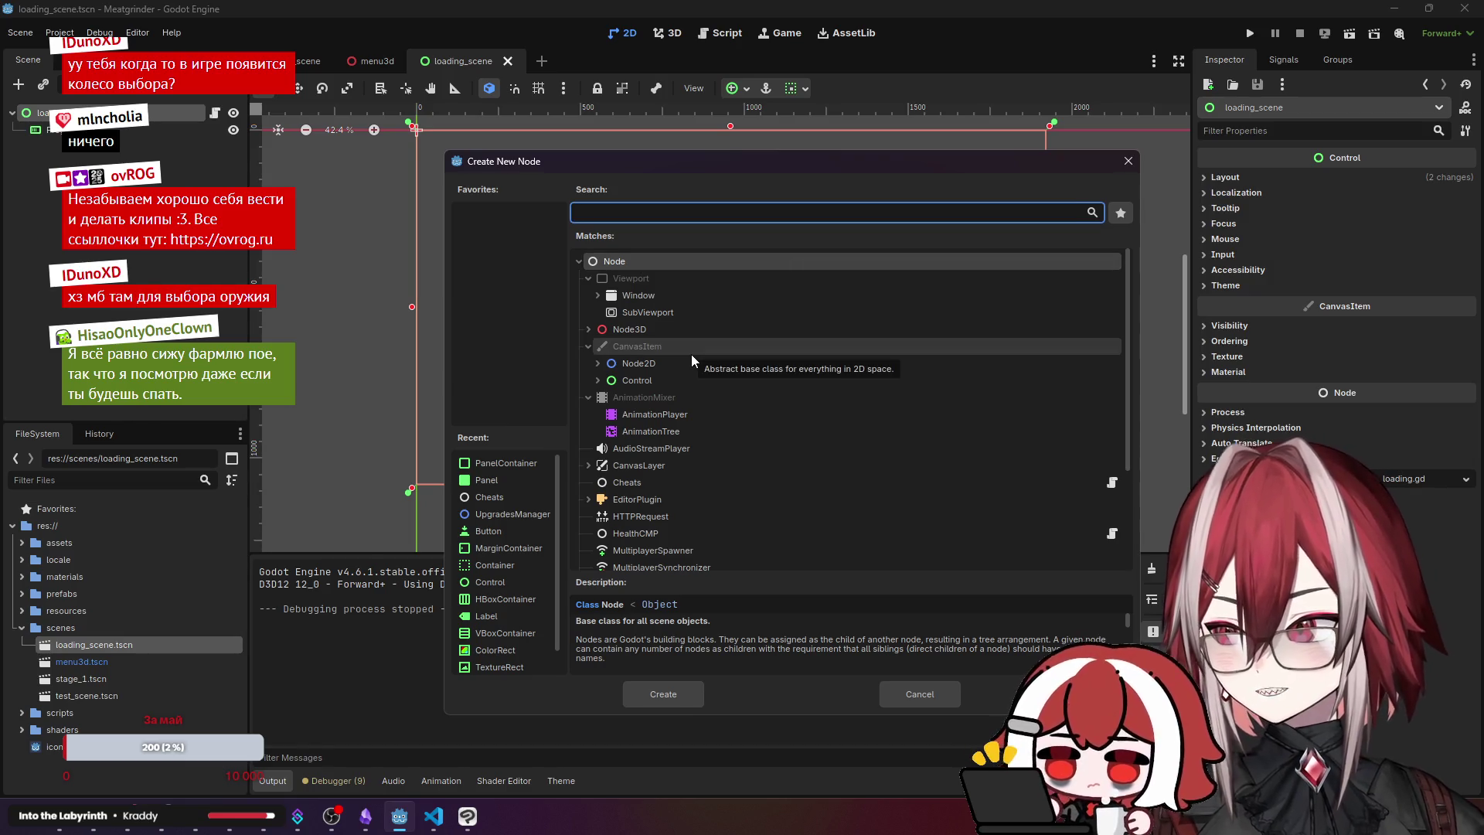
click(599, 381)
scroll(699, 432, down, 5)
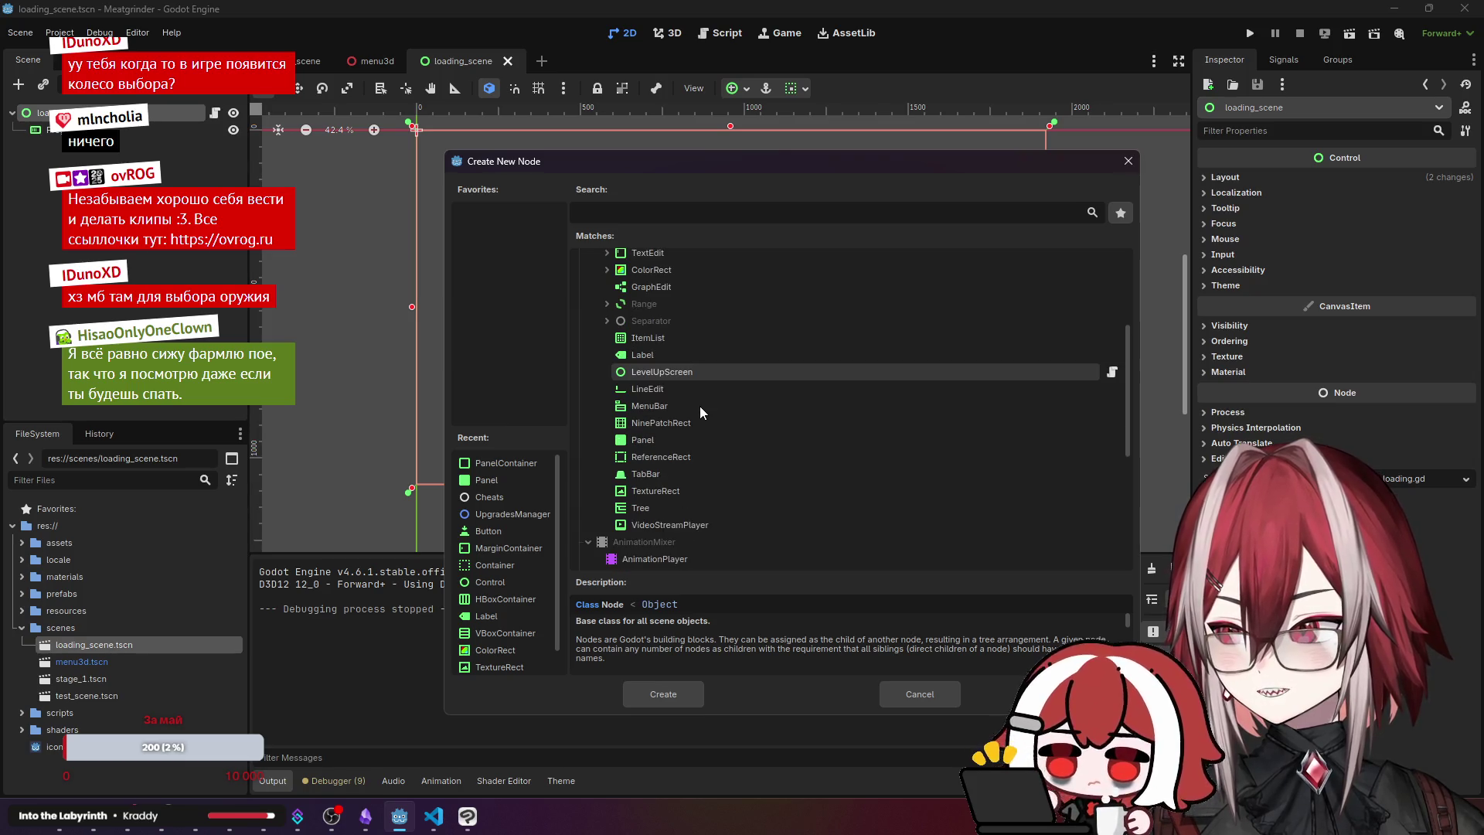
scroll(699, 405, up, 3)
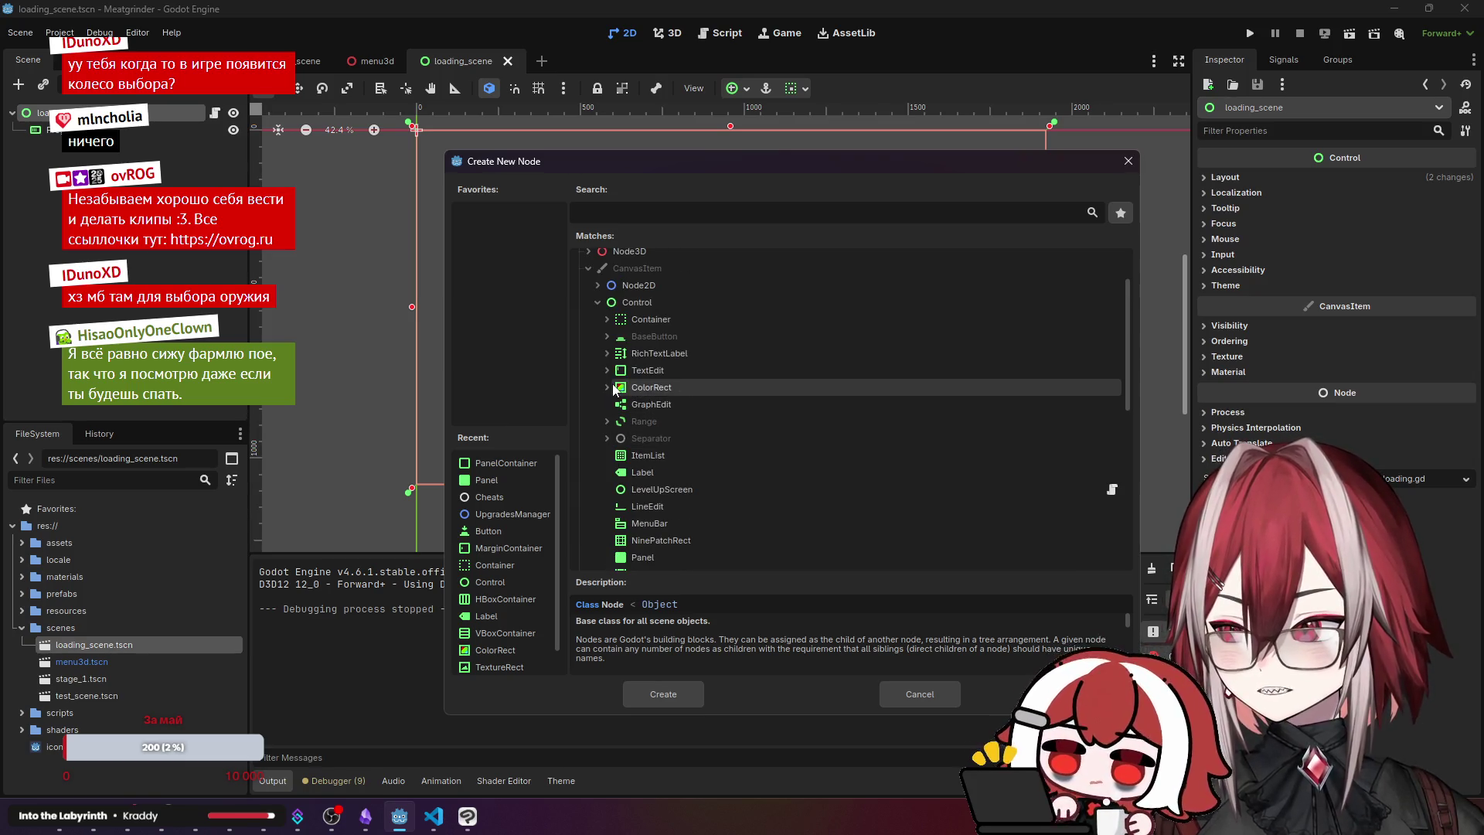
click(612, 387)
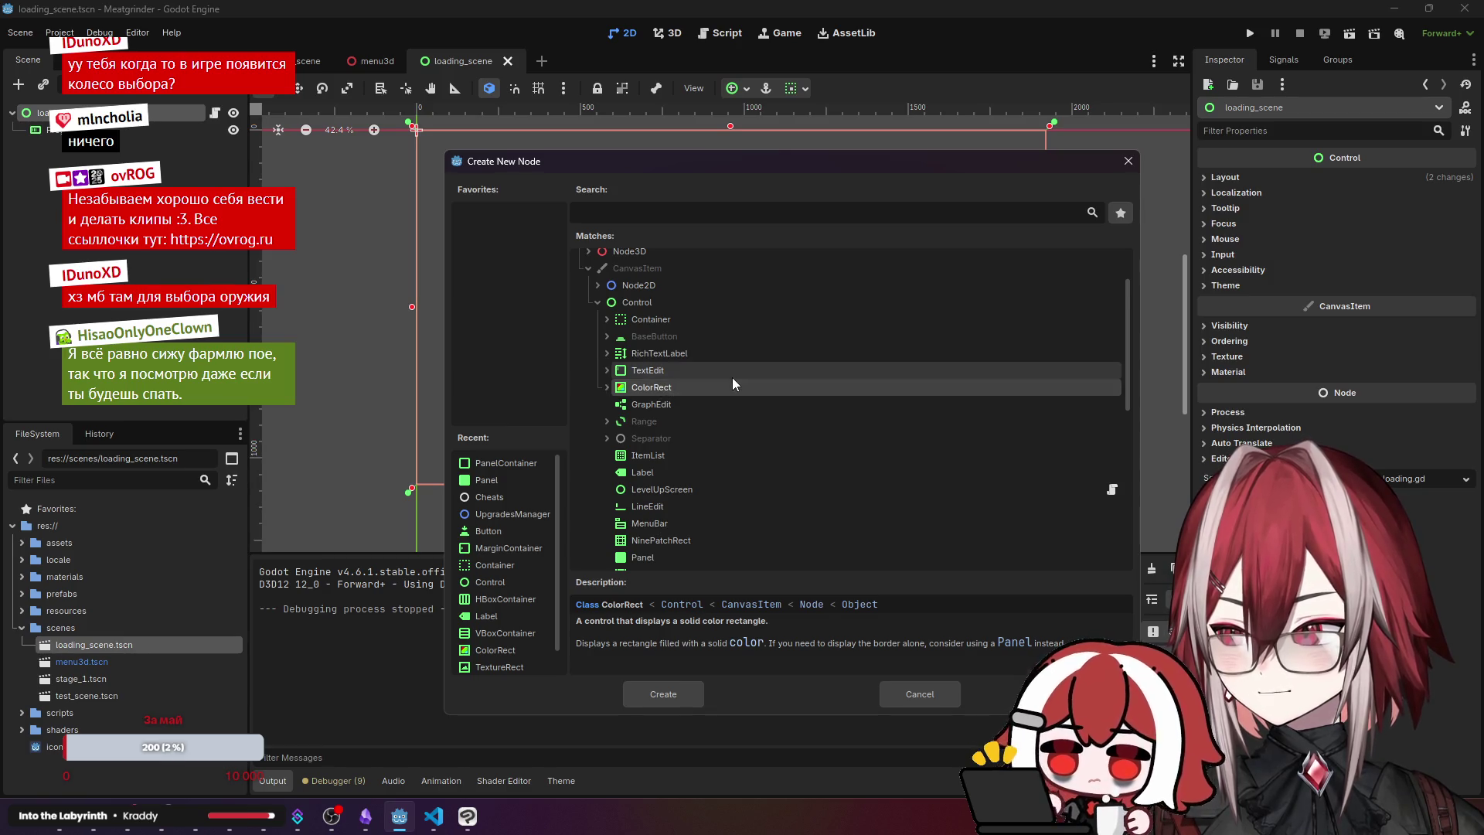
Step: Create the ColorRect node and move it above the ProgressBar with Ctrl+Up
scroll(731, 377, down, 2)
click(665, 293)
click(668, 310)
scroll(758, 327, up, 1)
scroll(746, 334, down, 3)
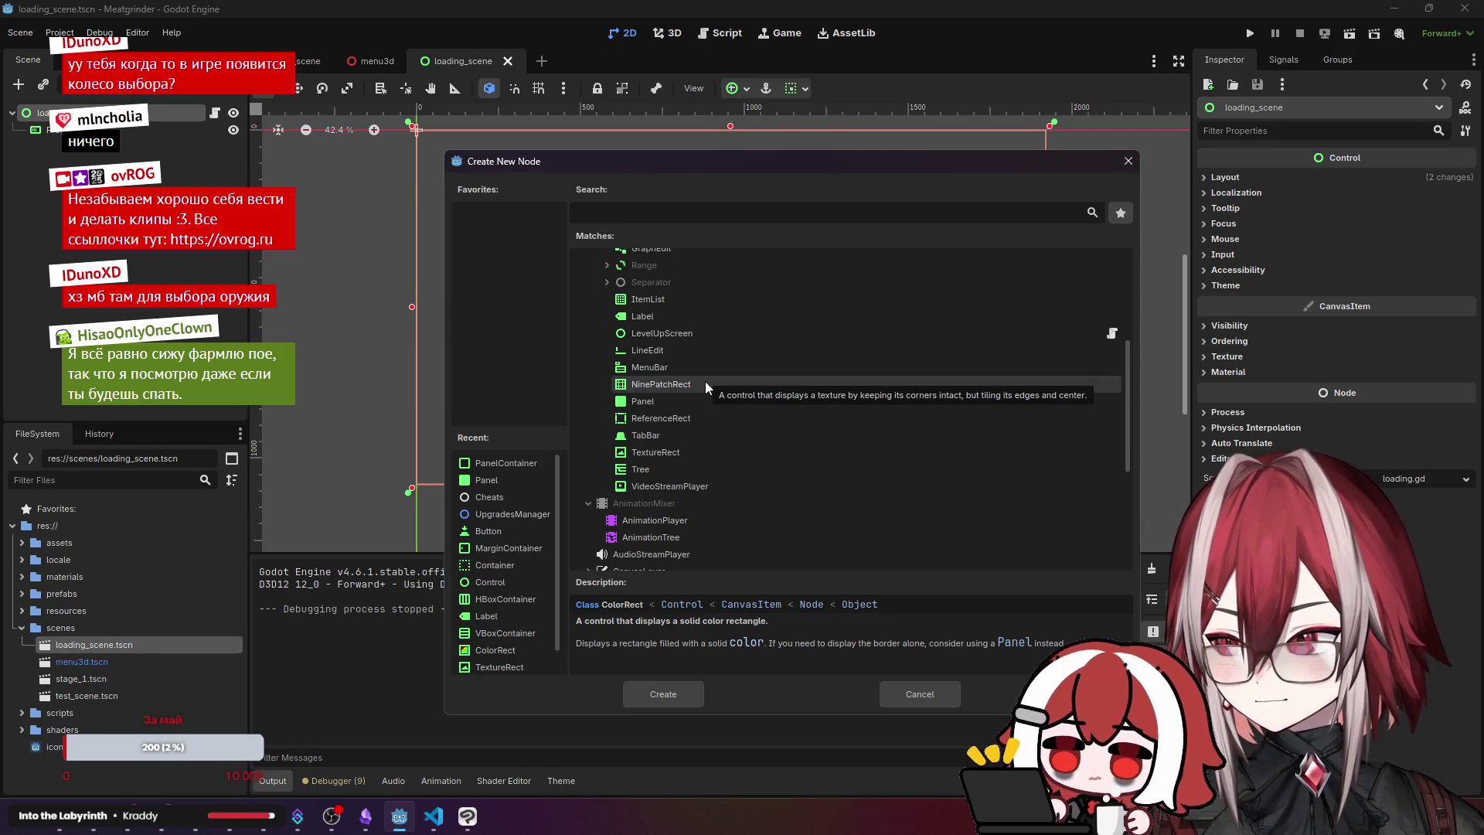
scroll(705, 382, up, 4)
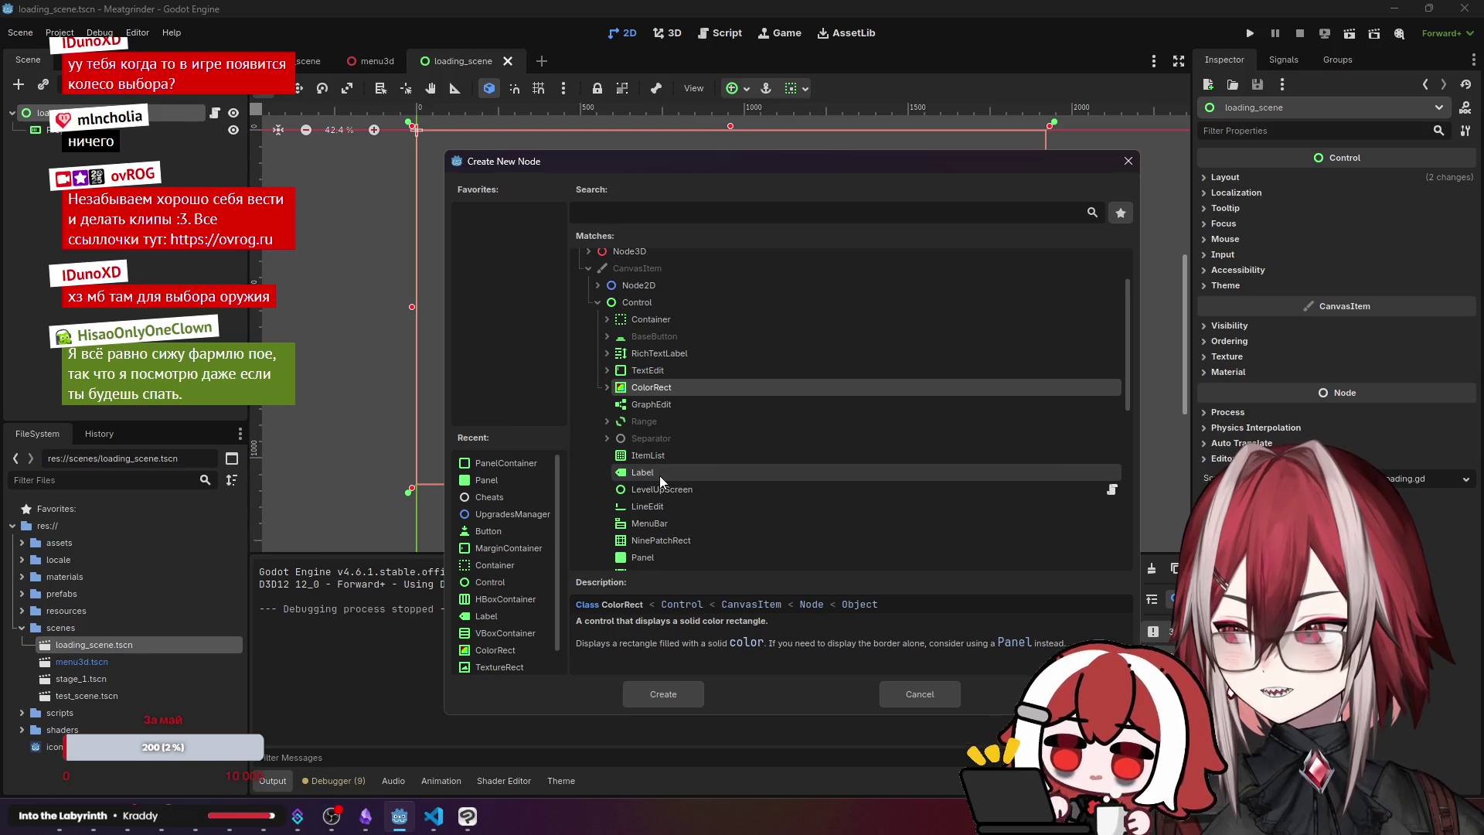
scroll(675, 374, down, 2)
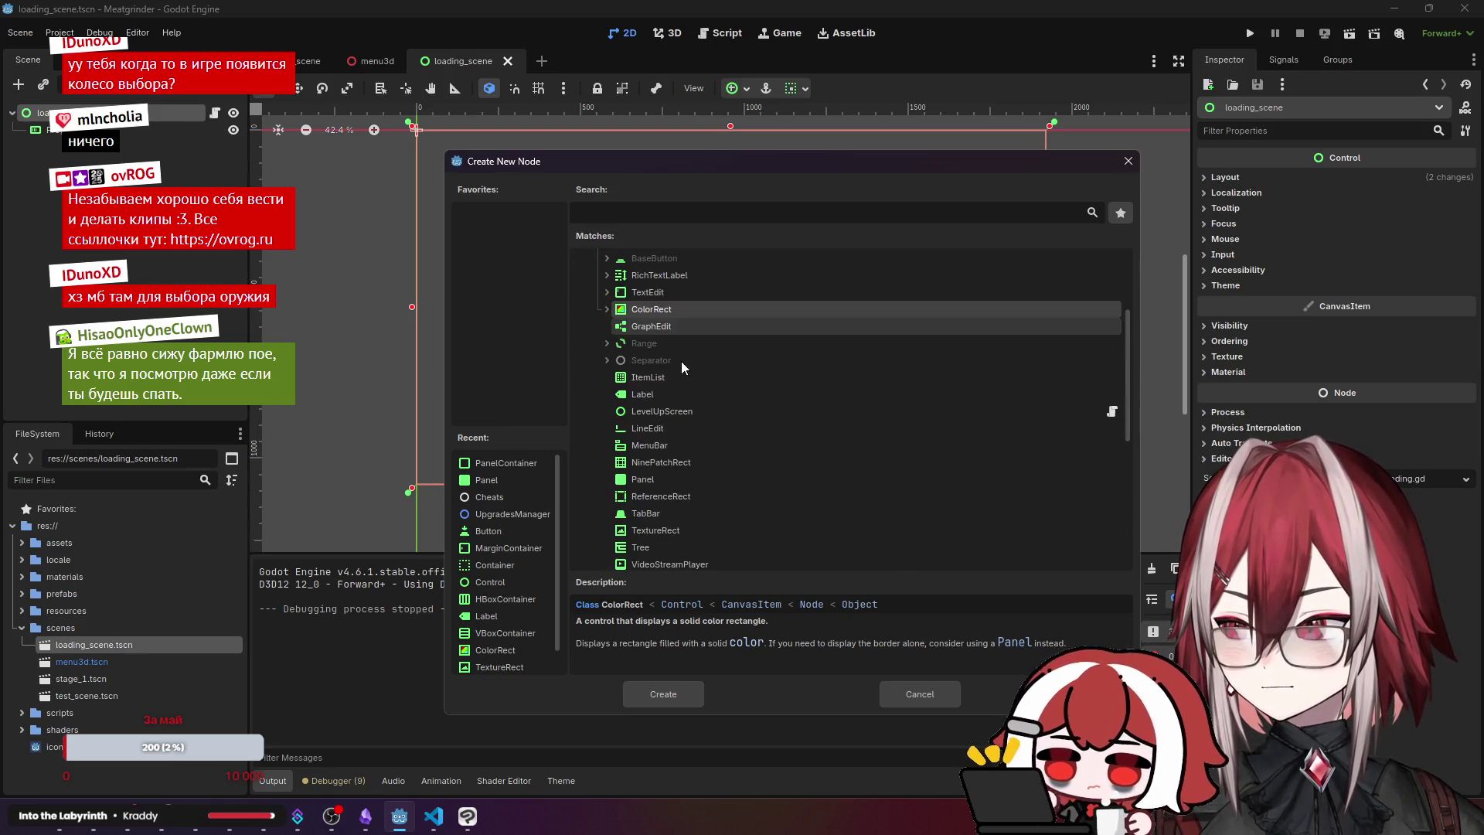
scroll(680, 371, down, 3)
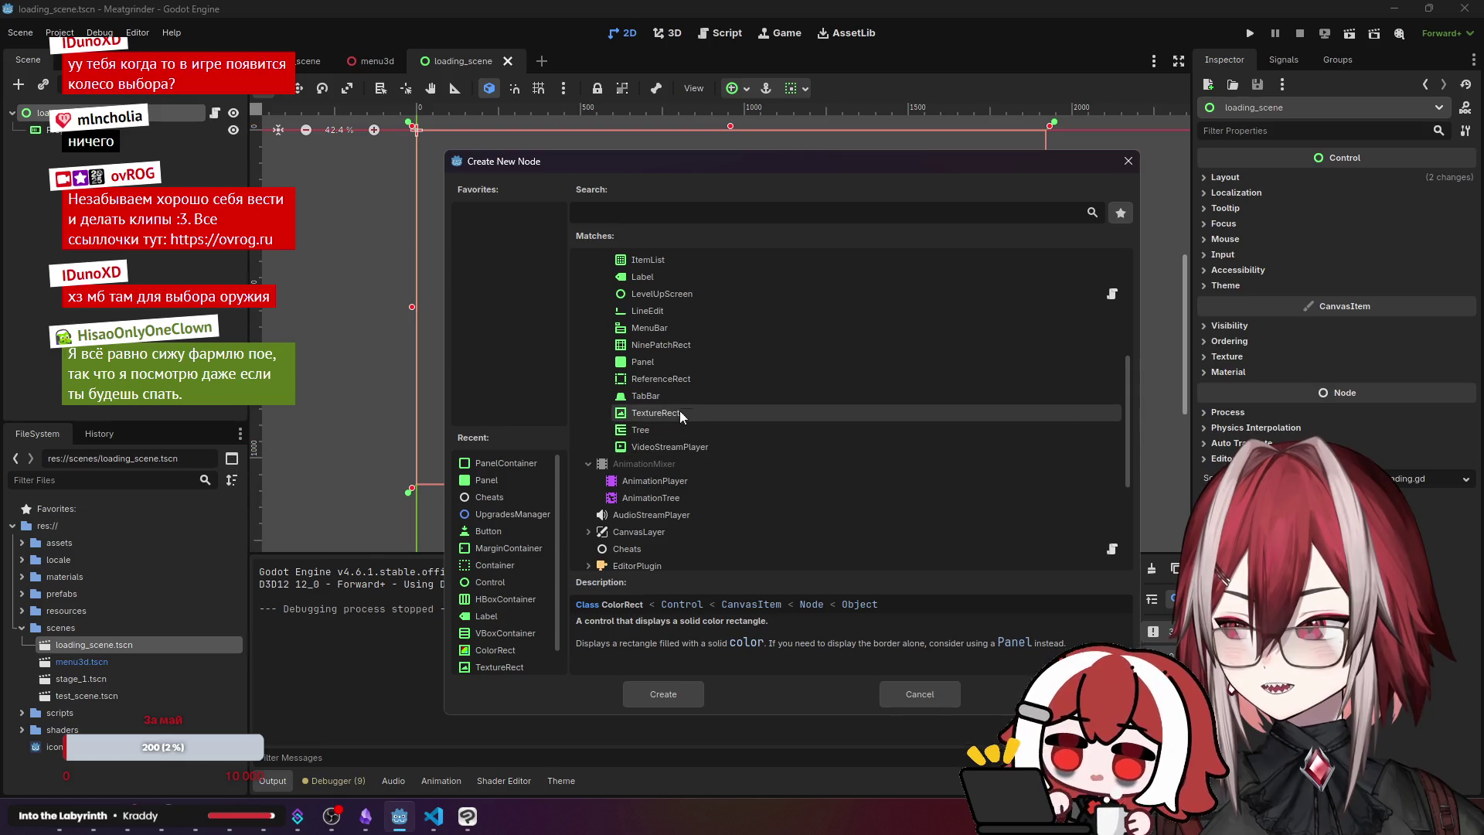
scroll(669, 409, up, 3)
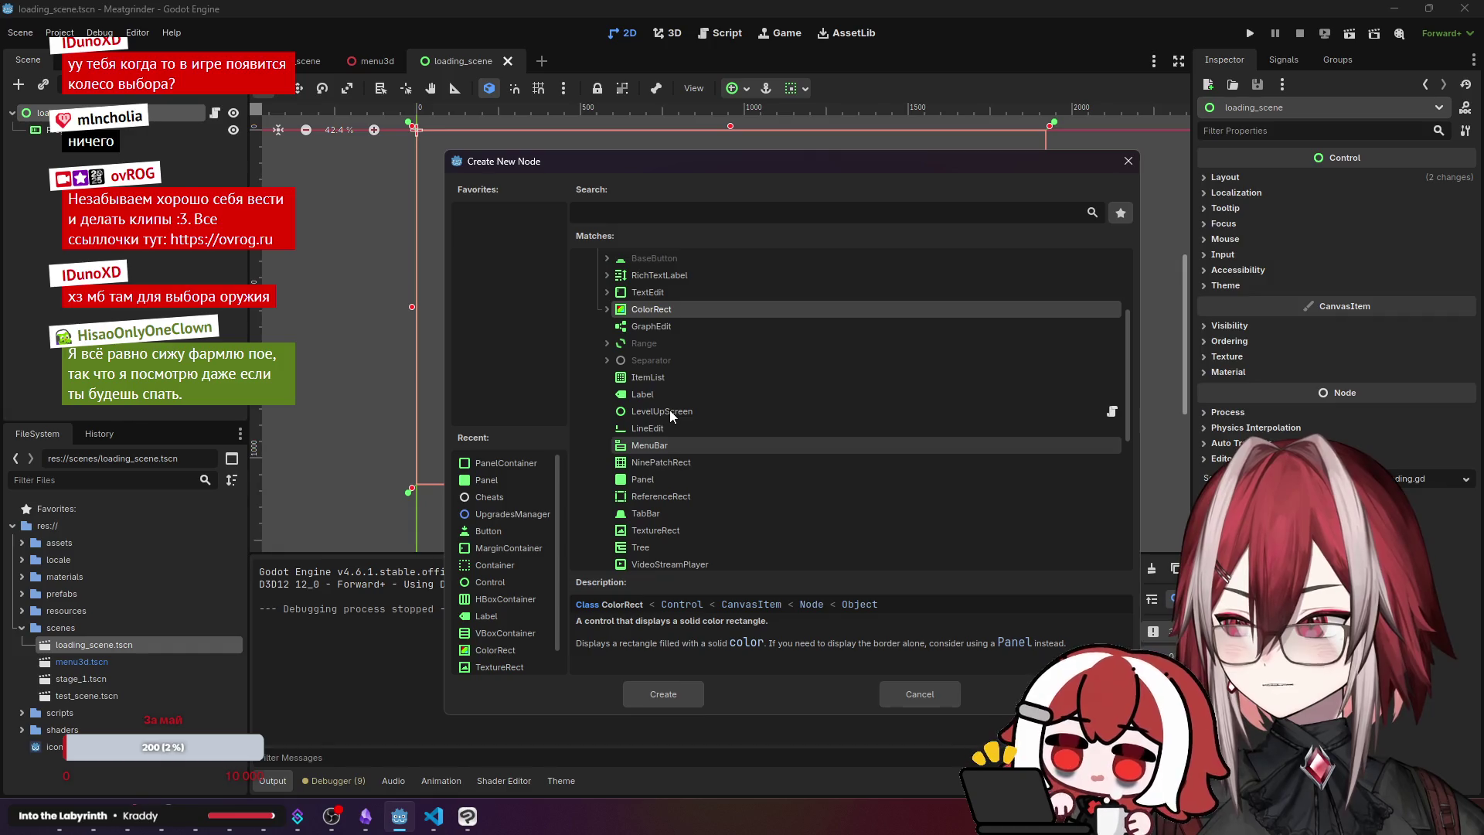
scroll(669, 410, up, 1)
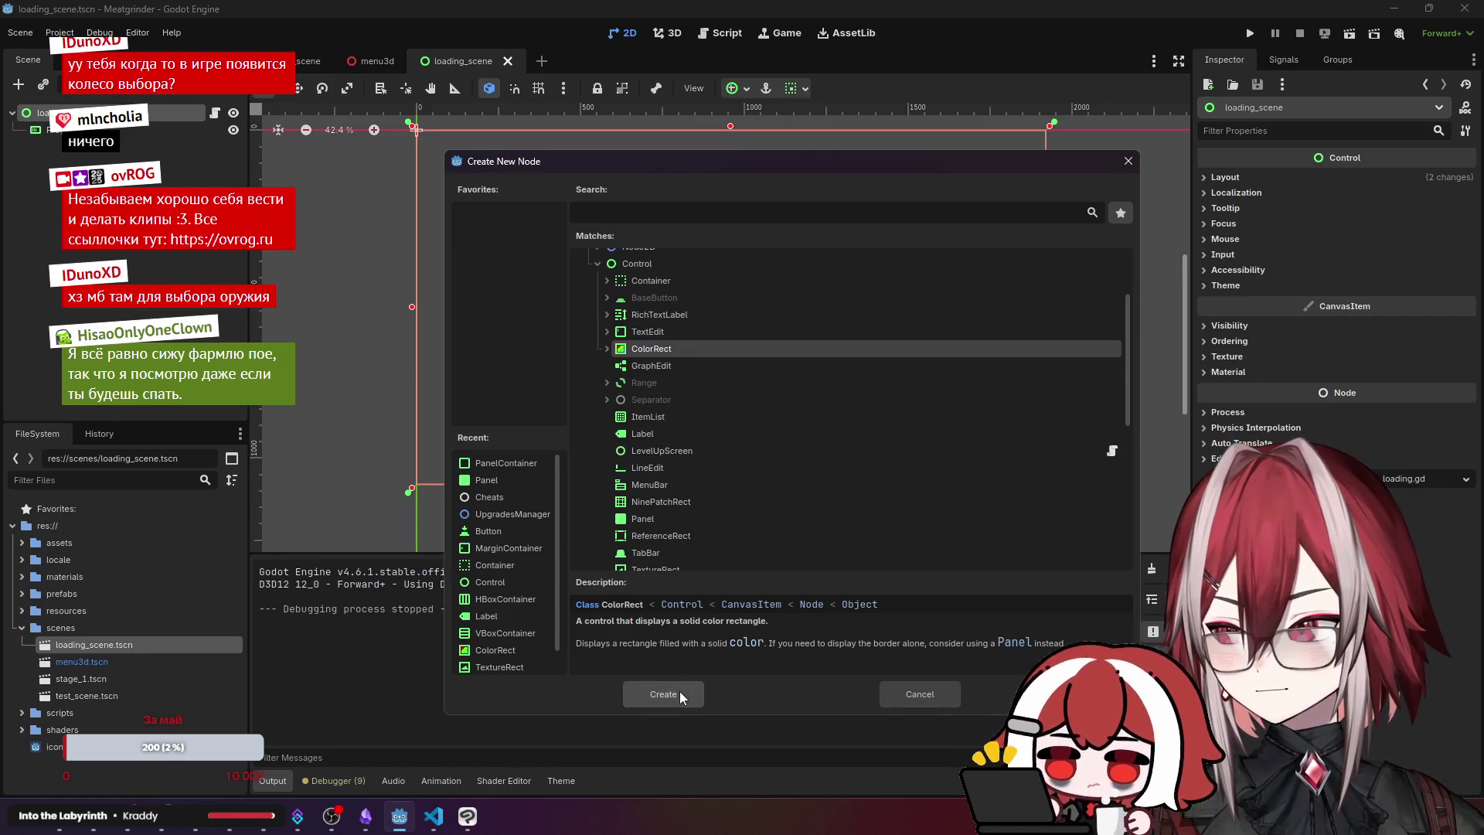
click(680, 691)
key(ctrl+Up)
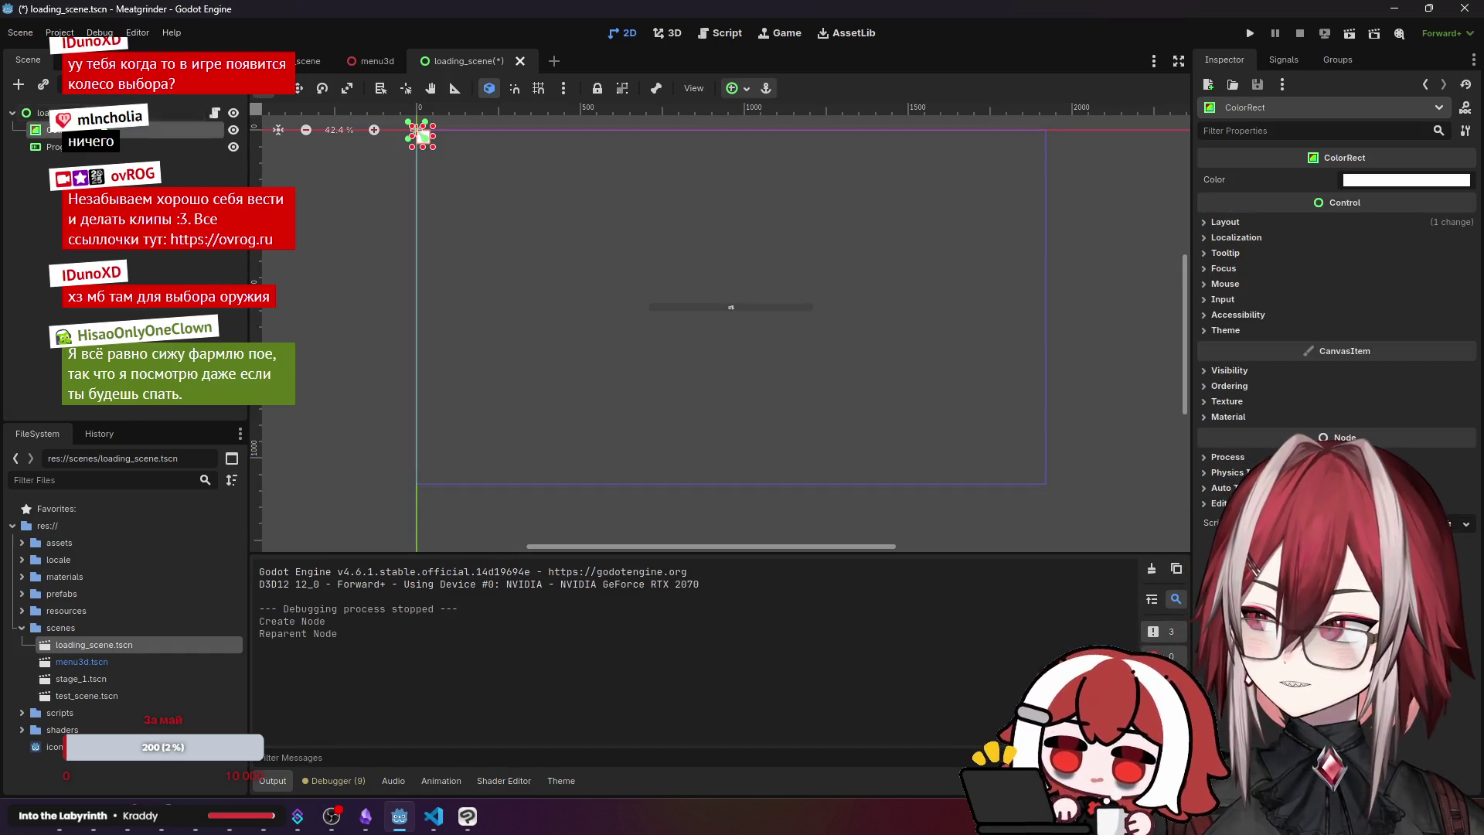
click(59, 33)
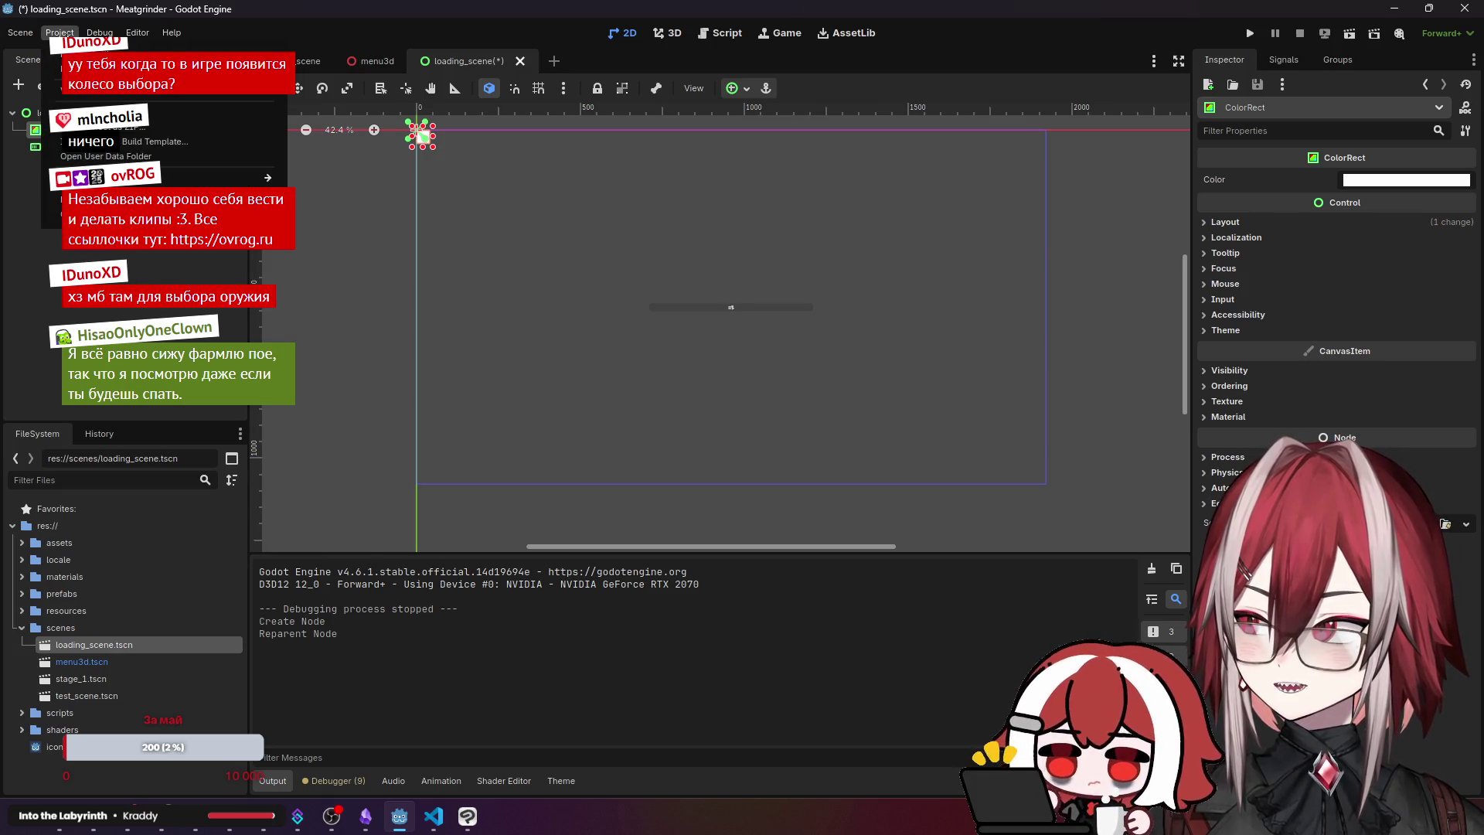
click(77, 57)
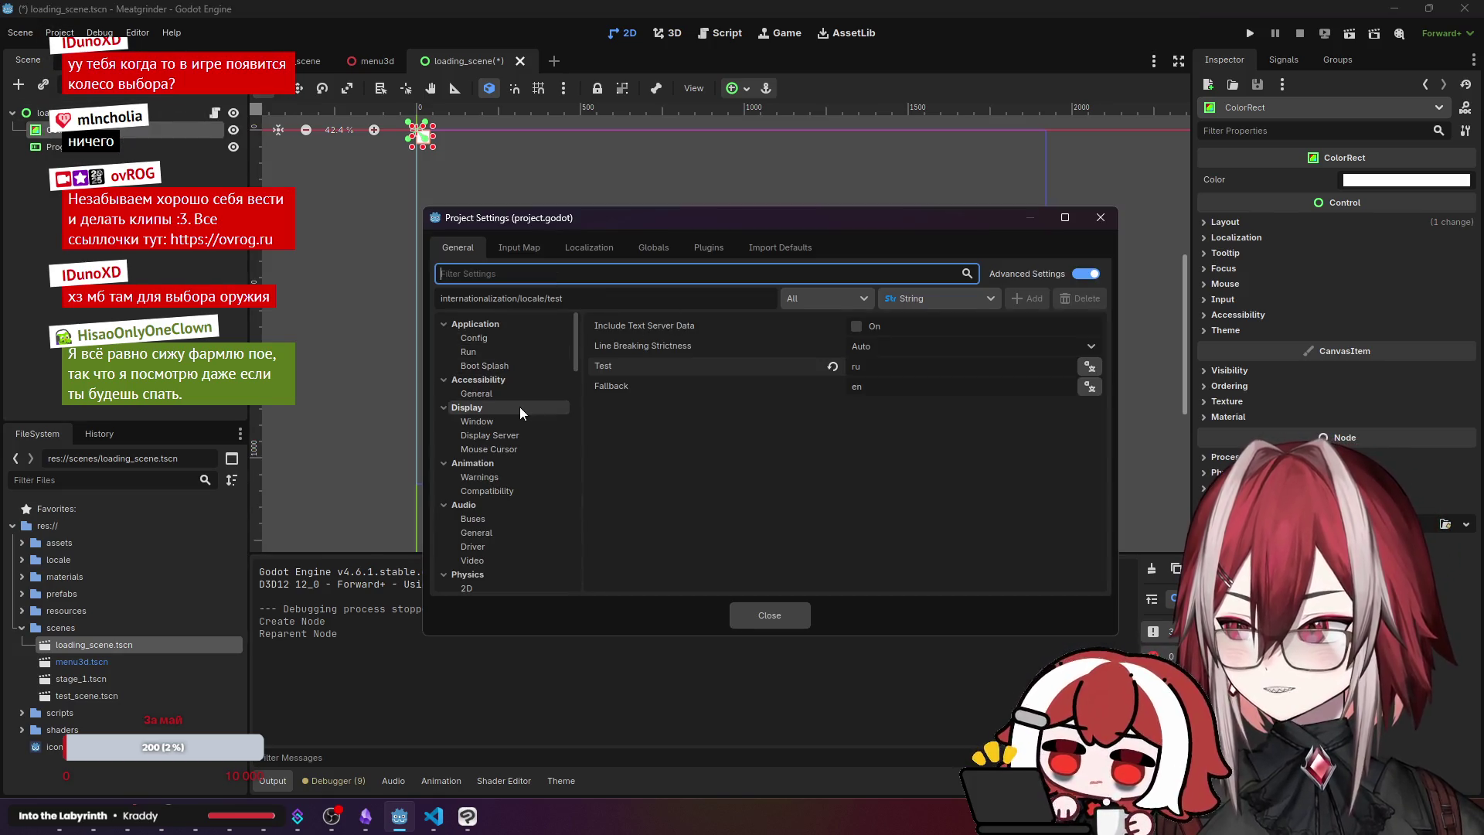
scroll(520, 407, down, 5)
click(487, 417)
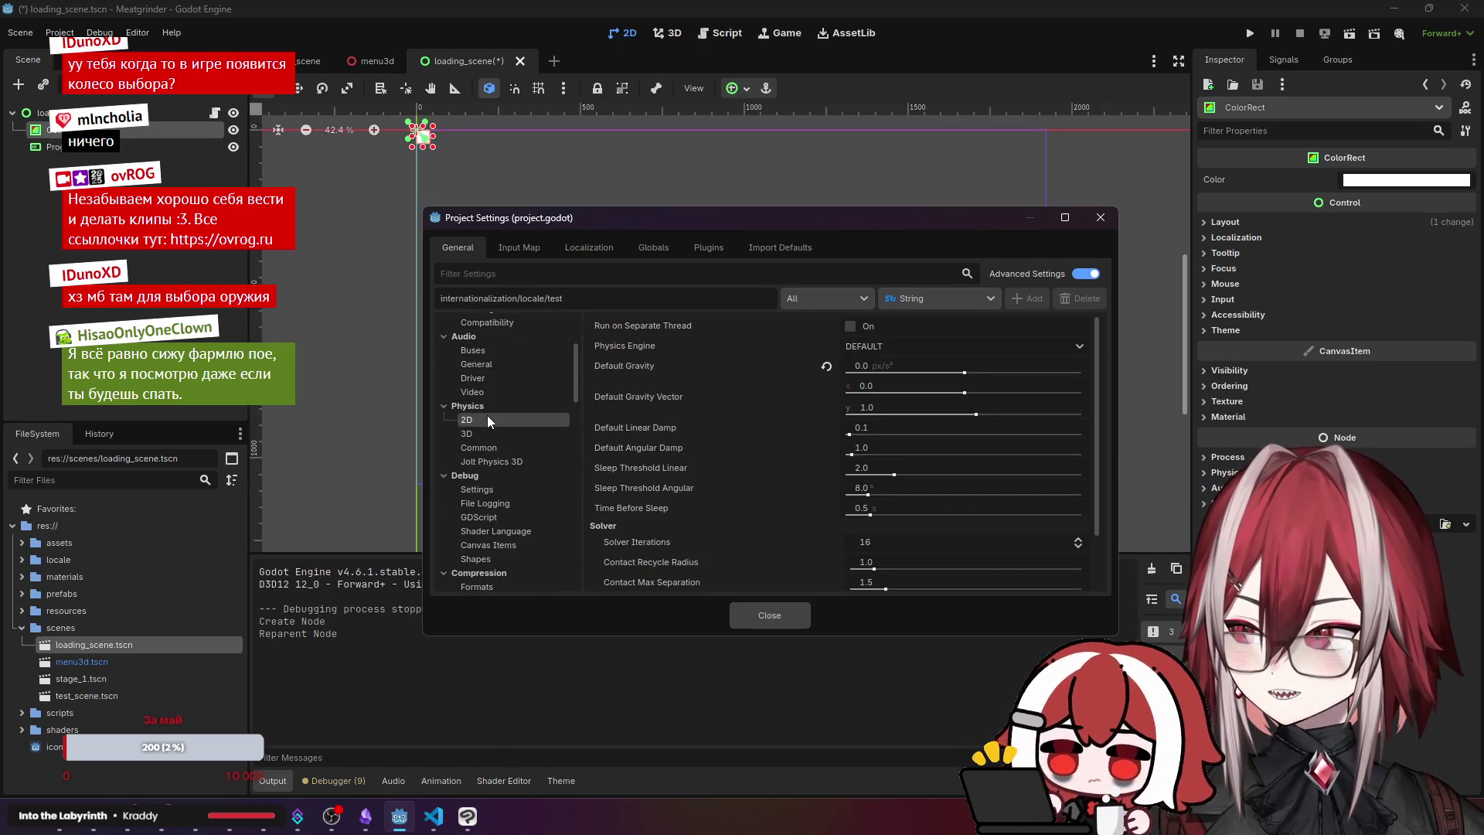
scroll(488, 415, up, 1)
scroll(491, 412, up, 4)
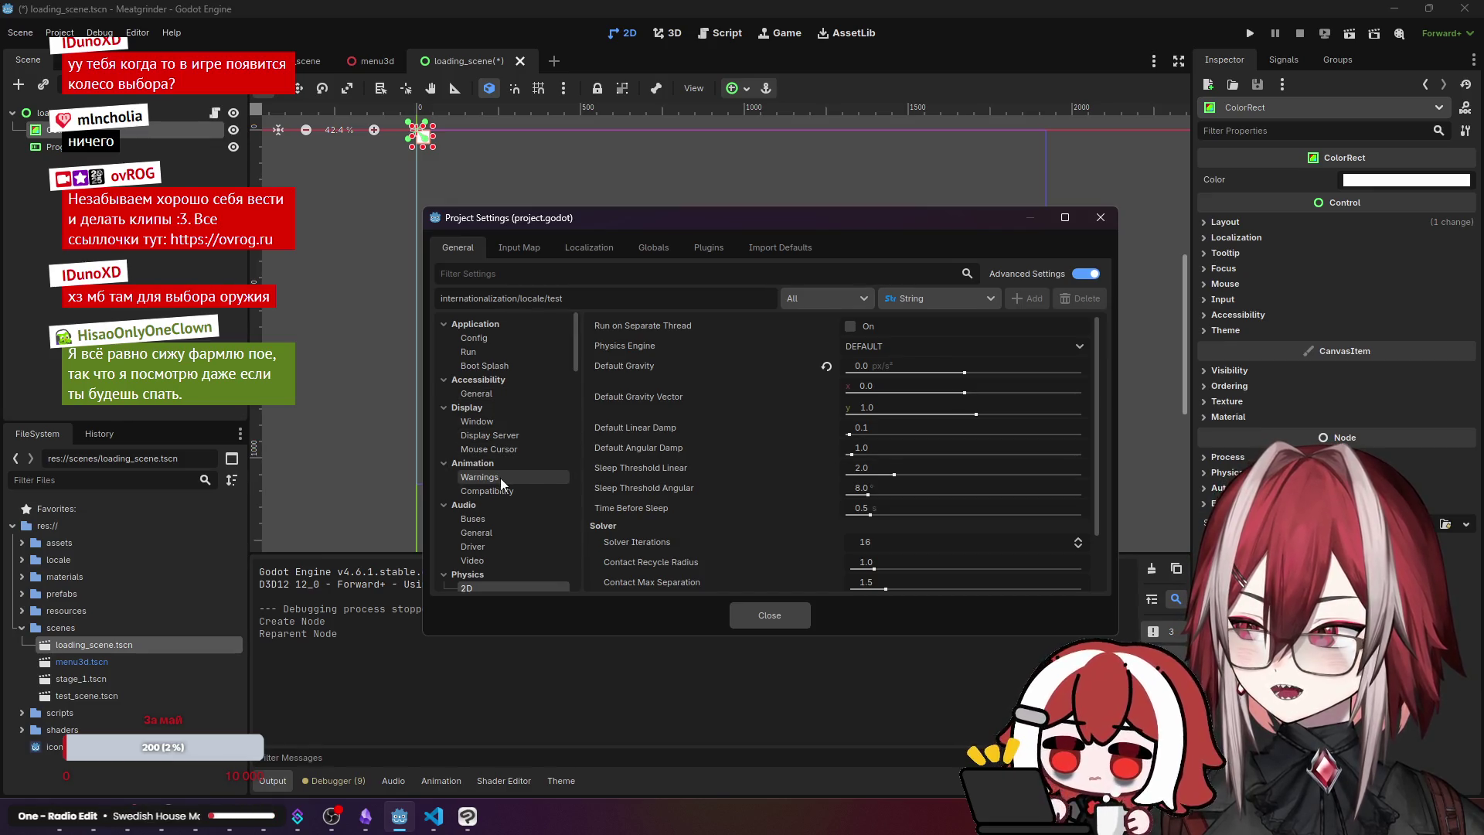
scroll(499, 477, down, 2)
scroll(508, 485, down, 3)
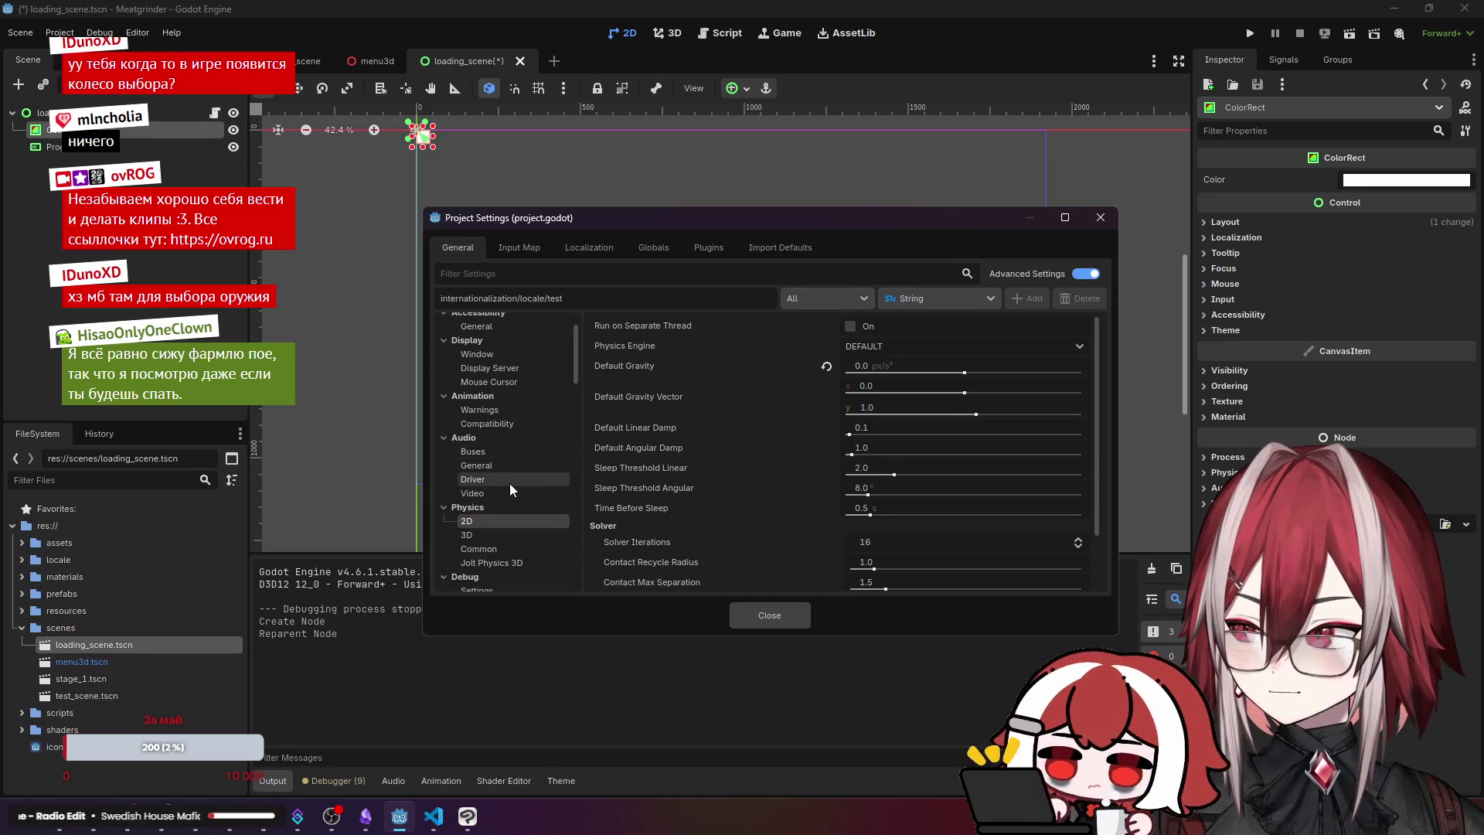
scroll(509, 481, down, 2)
scroll(508, 493, down, 1)
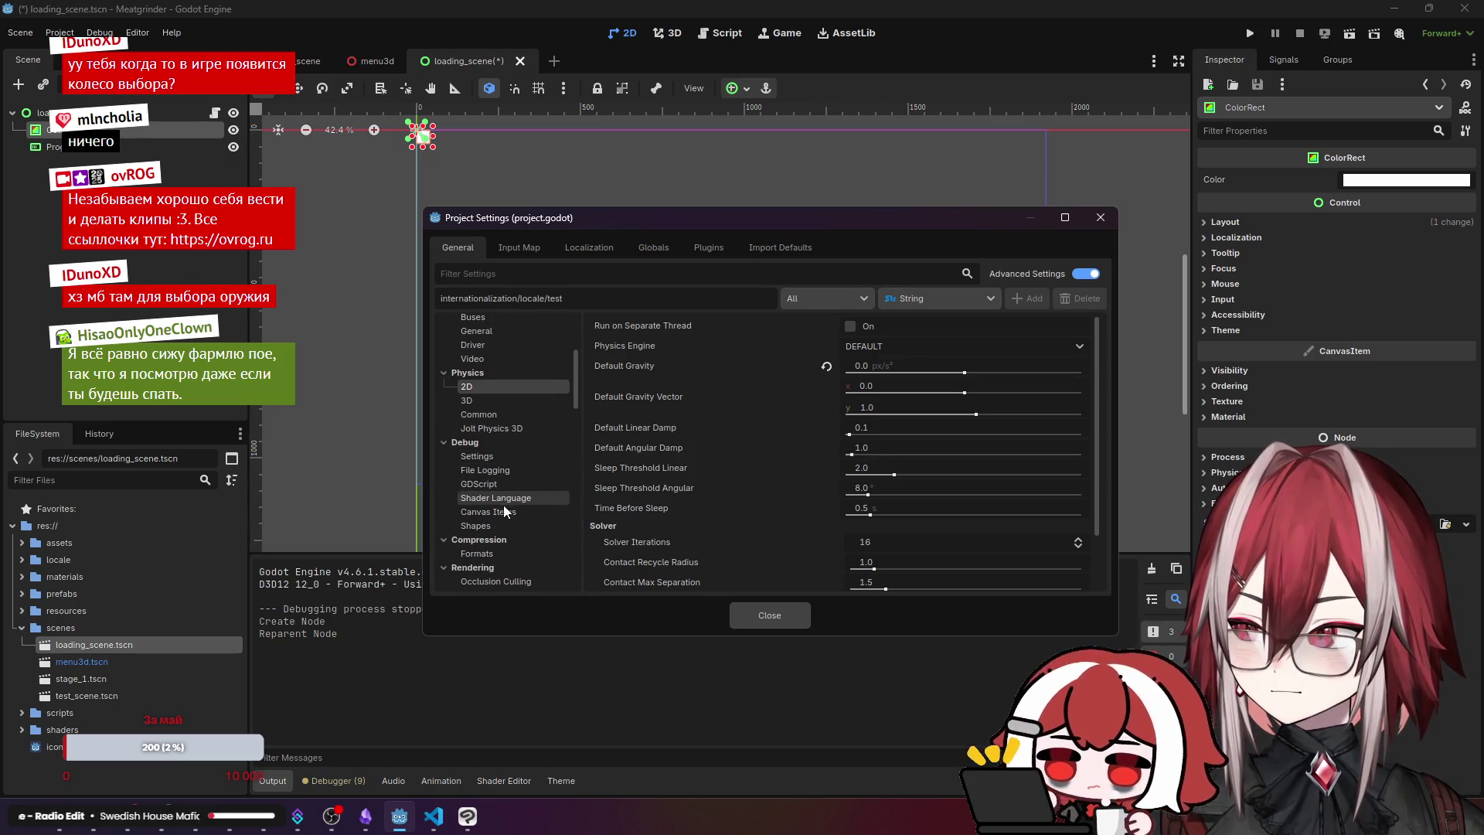
click(503, 514)
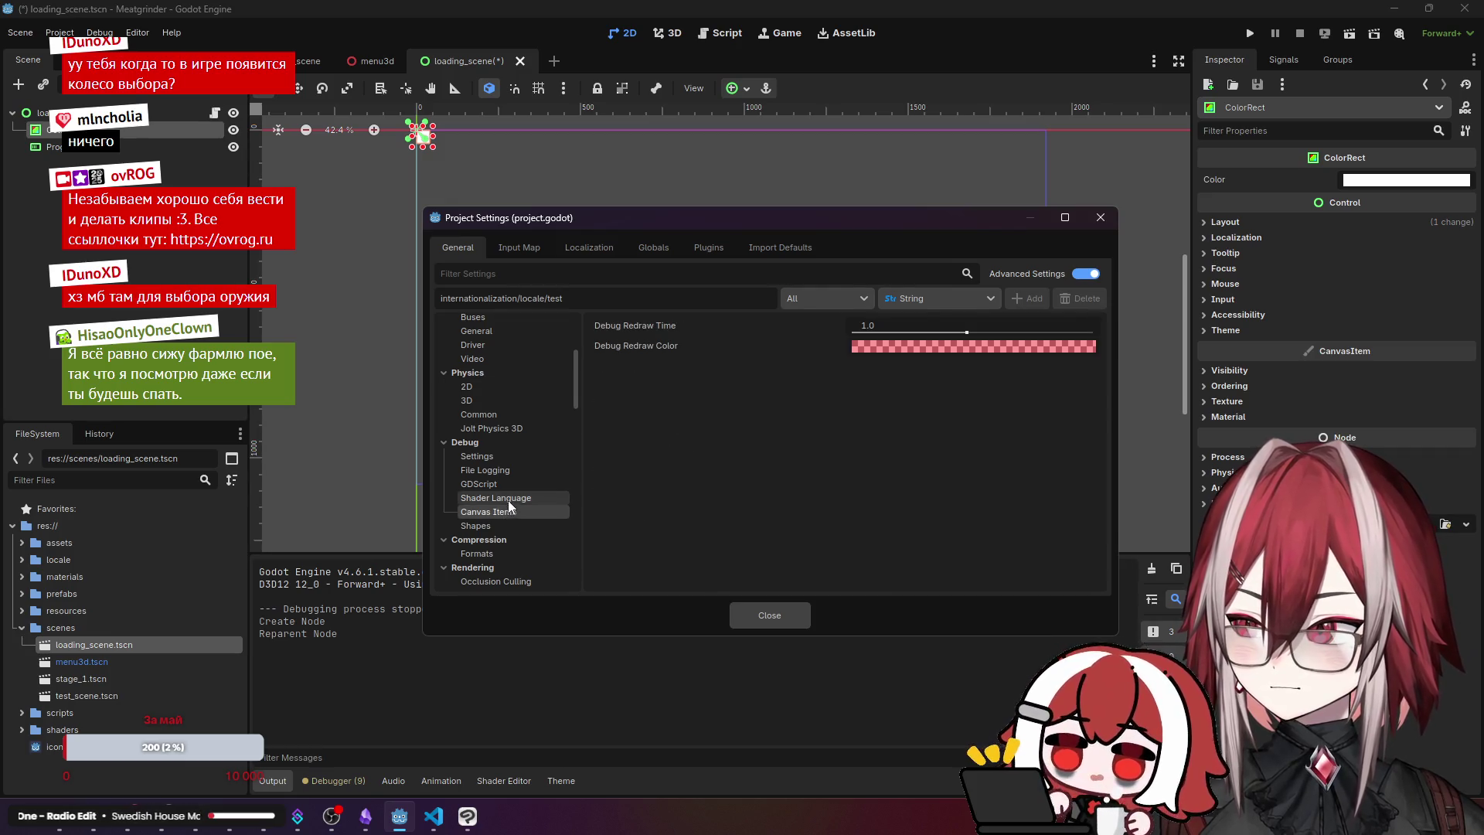
click(509, 498)
click(503, 483)
click(1100, 217)
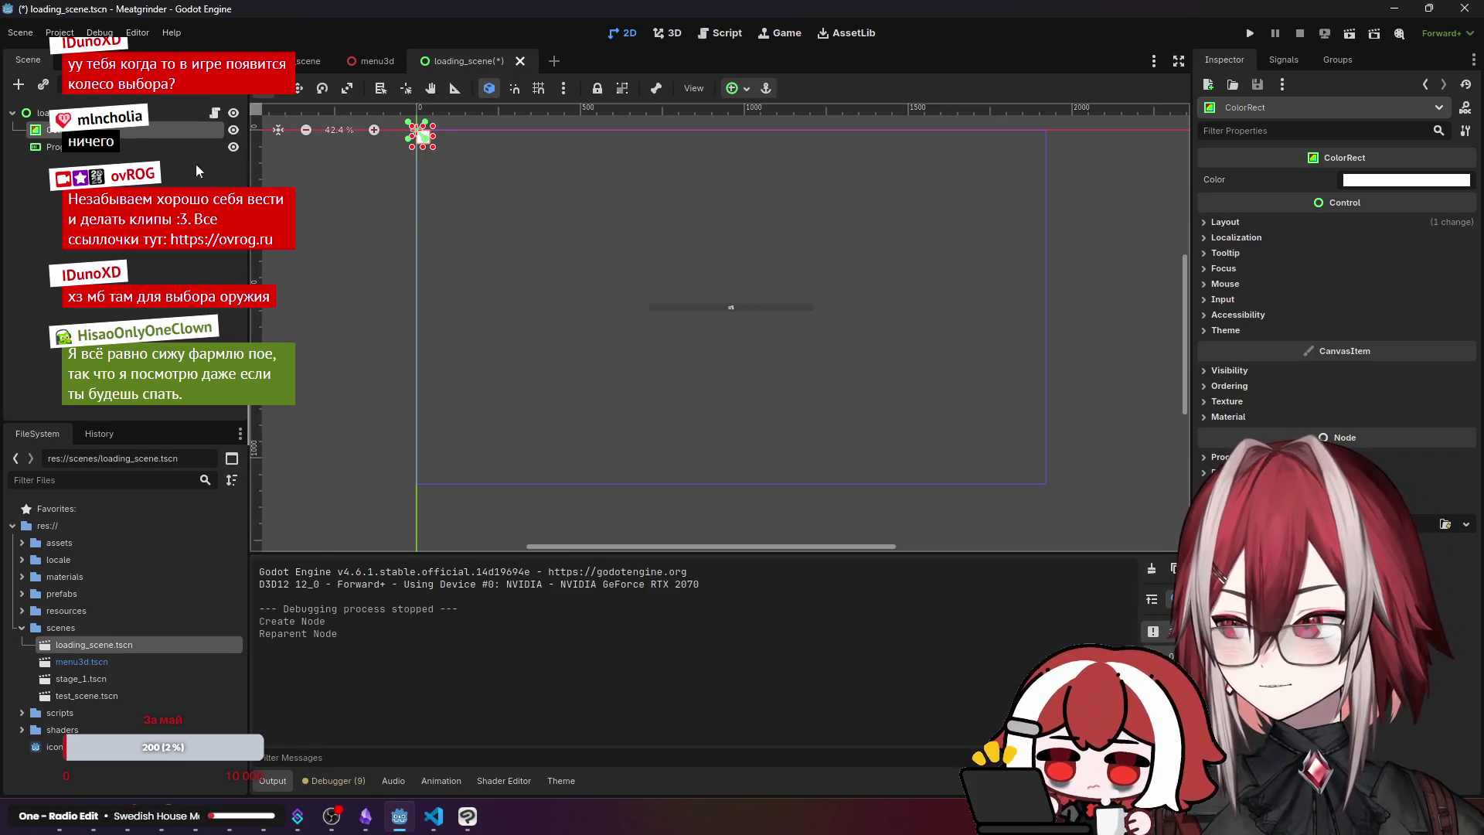
Step: Change the ColorRect's colour to black
click(1364, 182)
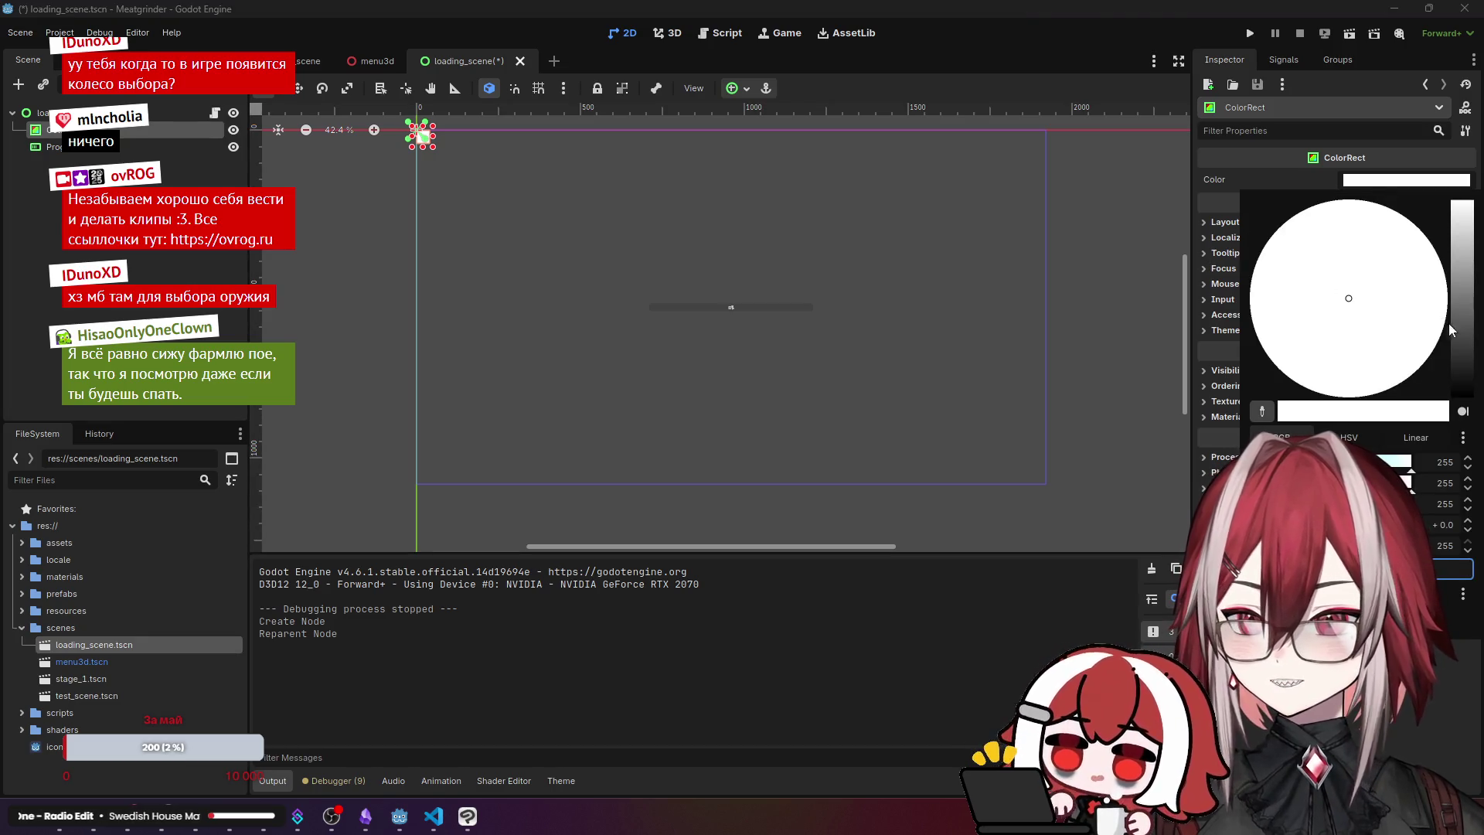
drag(1463, 209, 1463, 394)
key(Escape)
Step: Switch the ColorRect to Anchors layout with the Full Rect preset so it fills the screen
click(1255, 224)
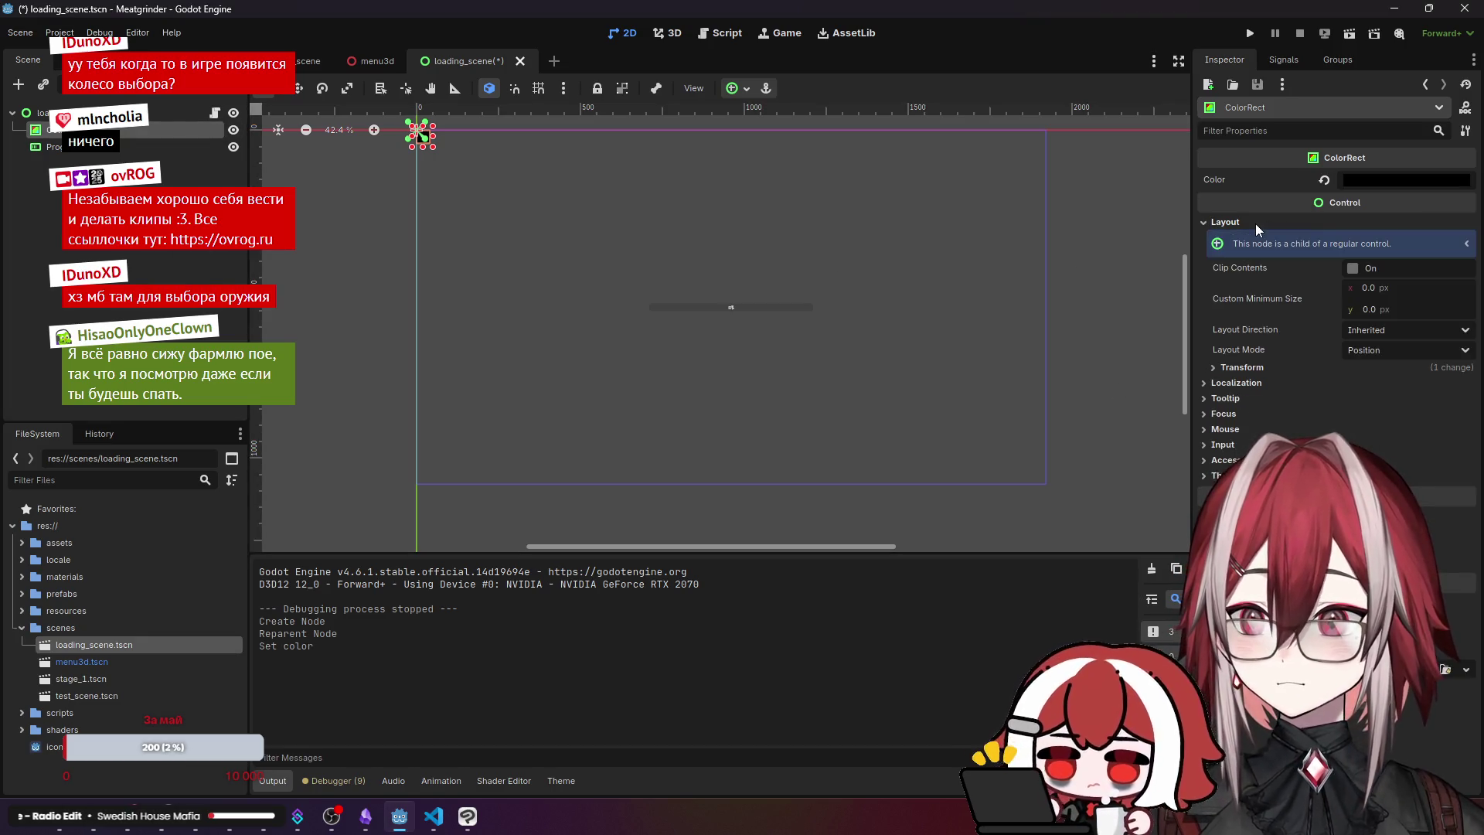
click(1249, 227)
click(1237, 221)
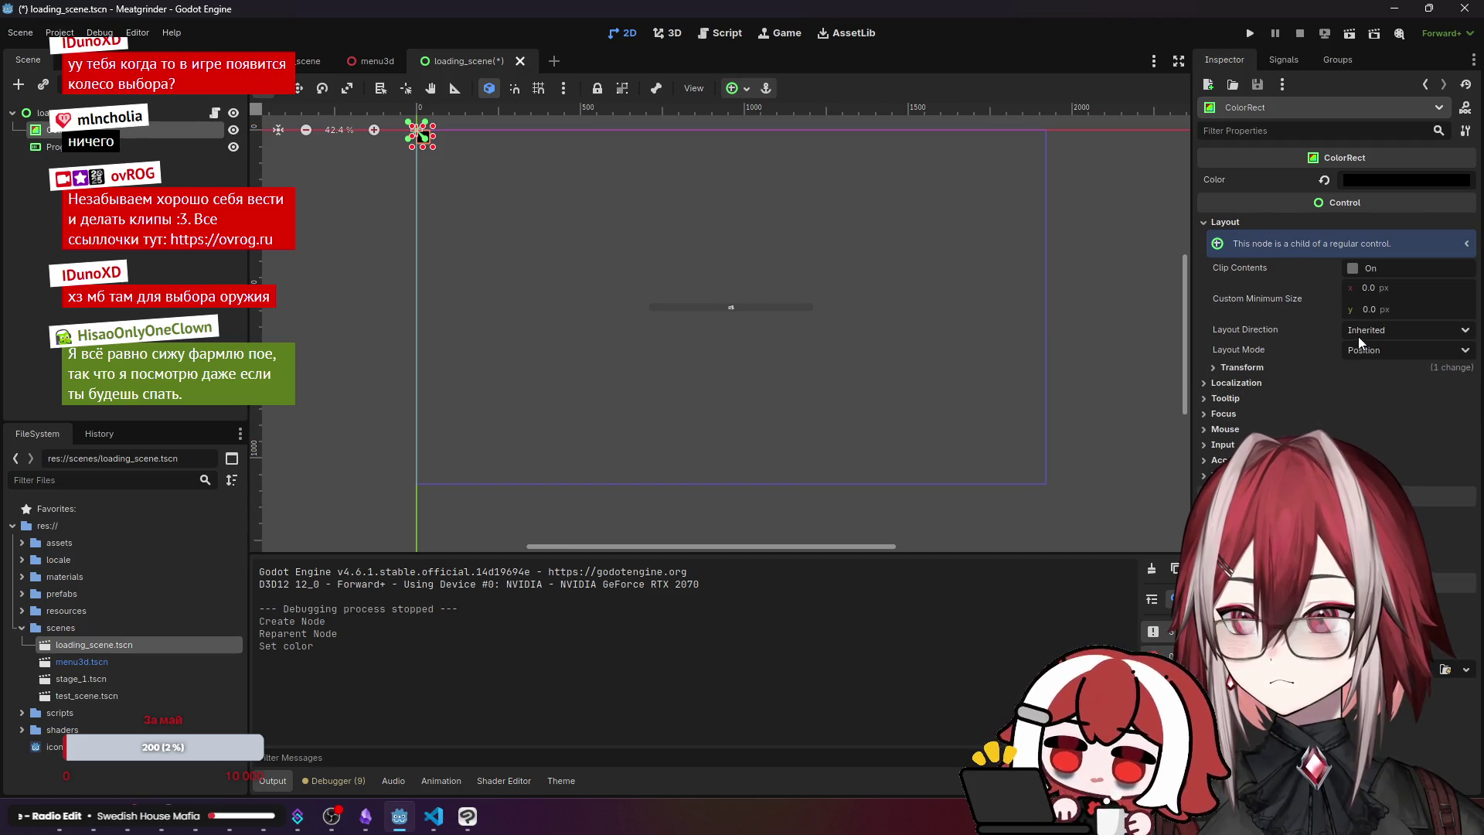
click(1382, 346)
click(1385, 374)
click(1388, 372)
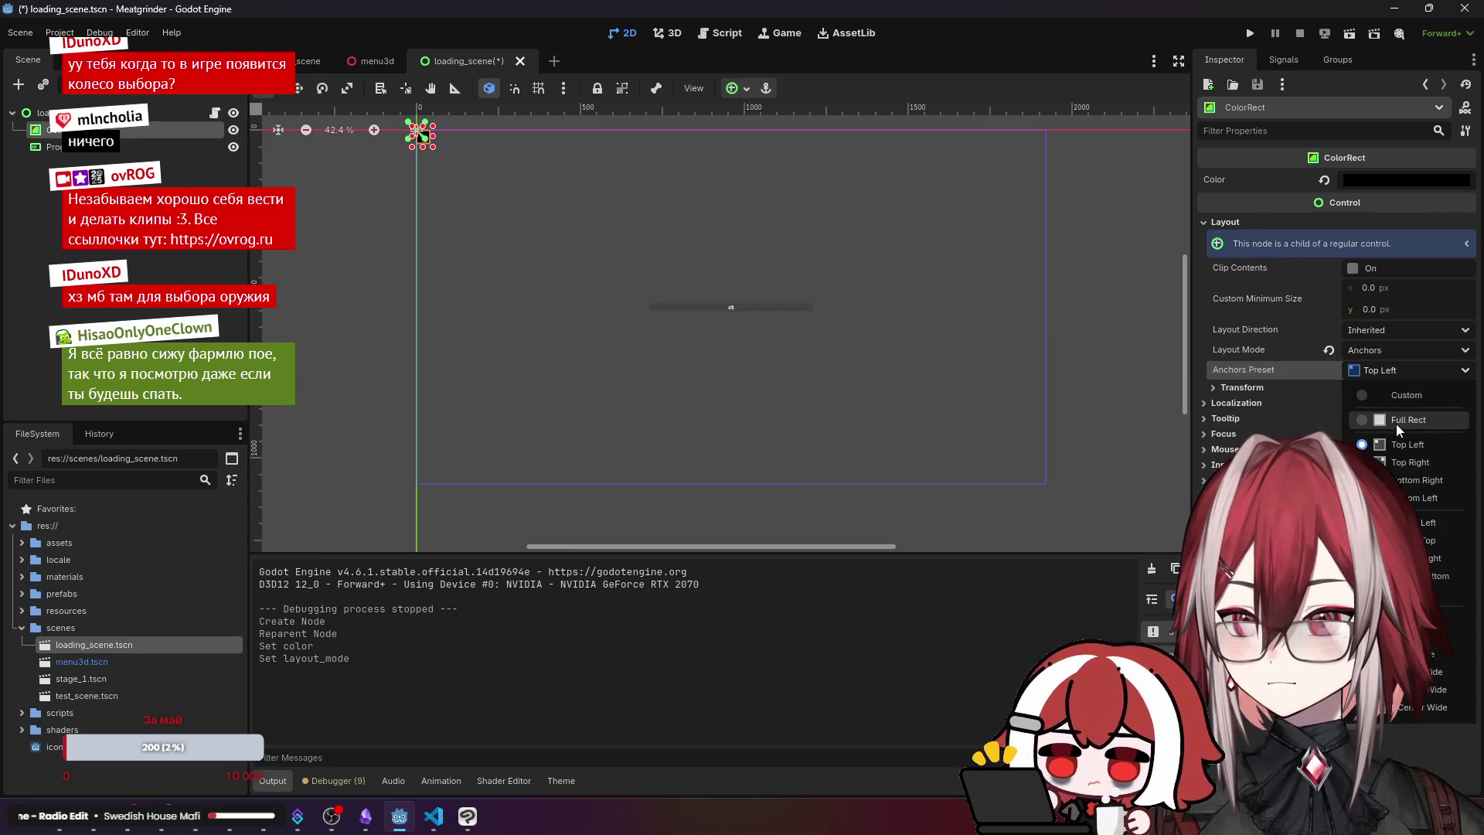
click(1396, 423)
click(286, 252)
scroll(617, 296, up, 5)
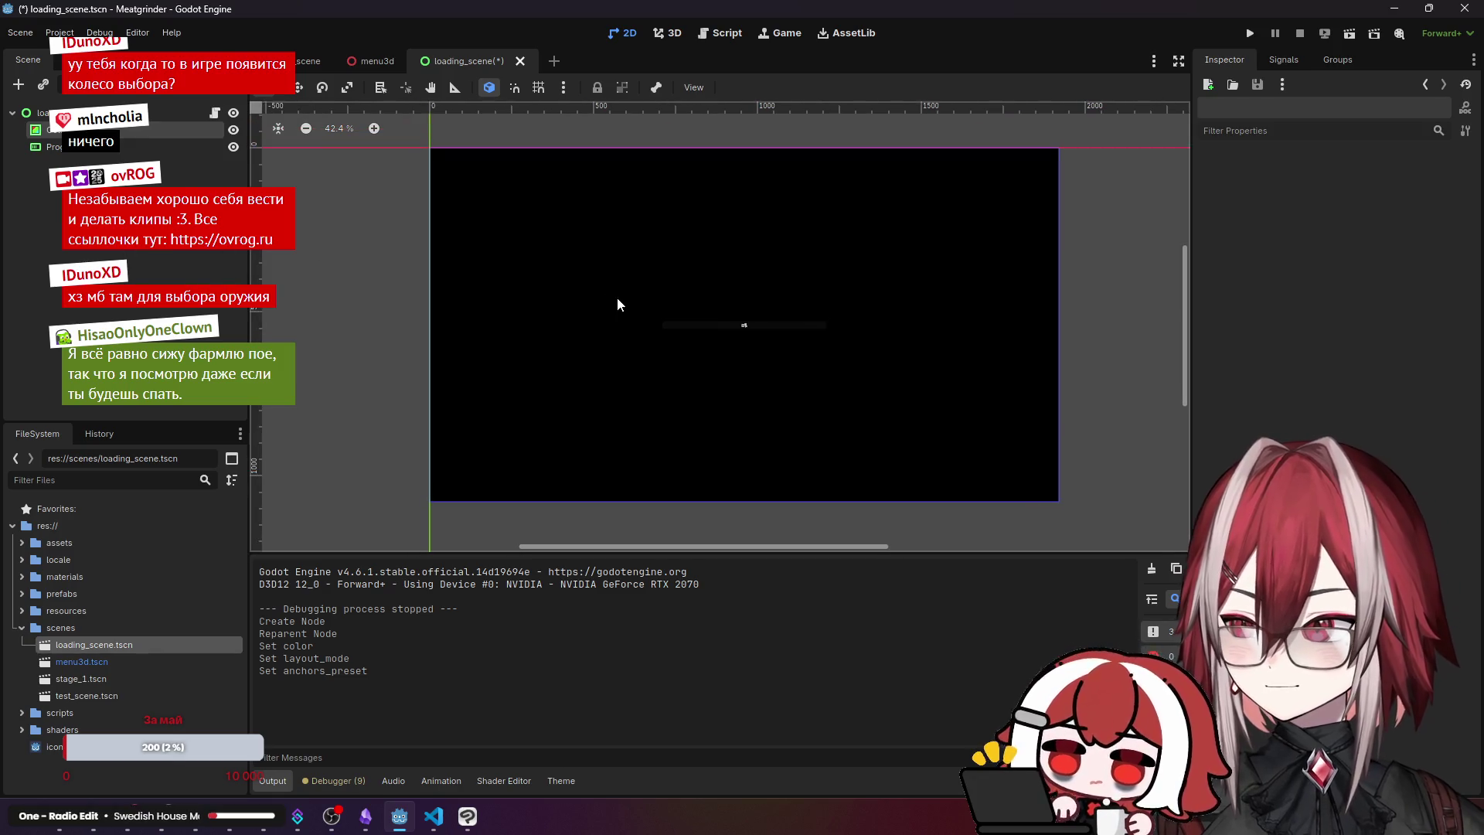
right_click(97, 114)
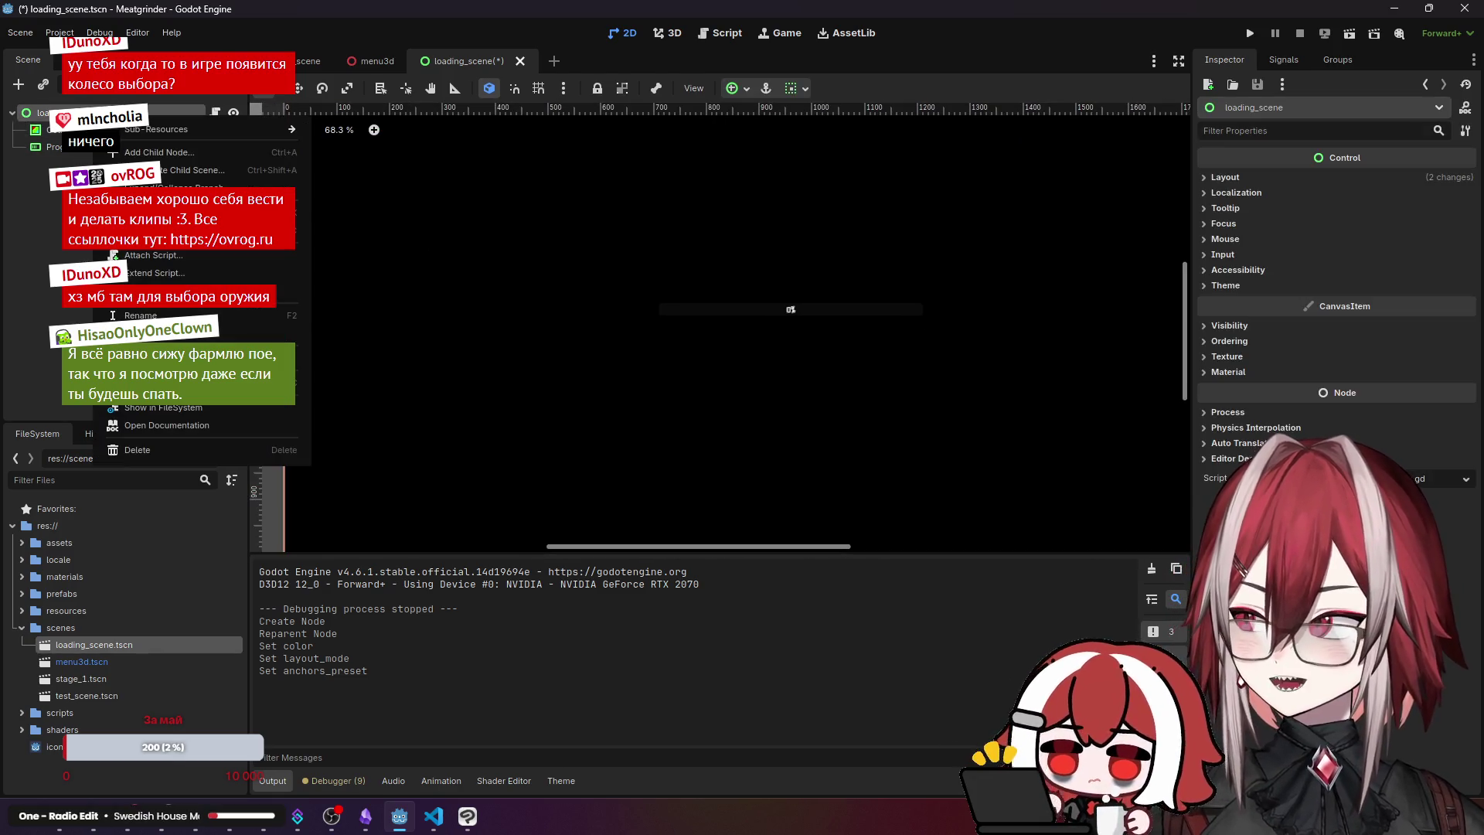
Step: Add a CharacterProgressBar child node to the loading scene root, found by searching 'progr'
click(146, 153)
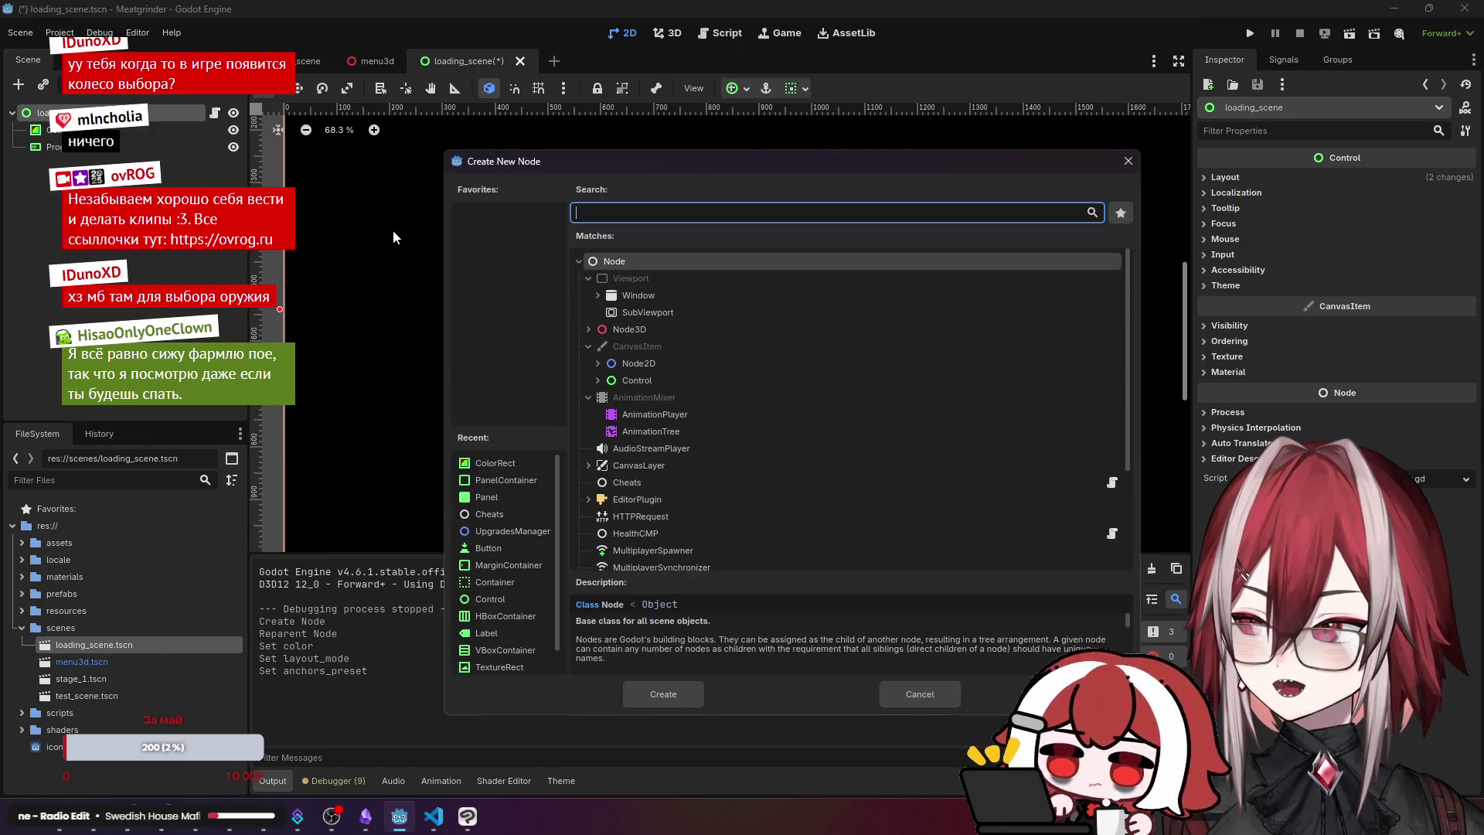
text(progr)
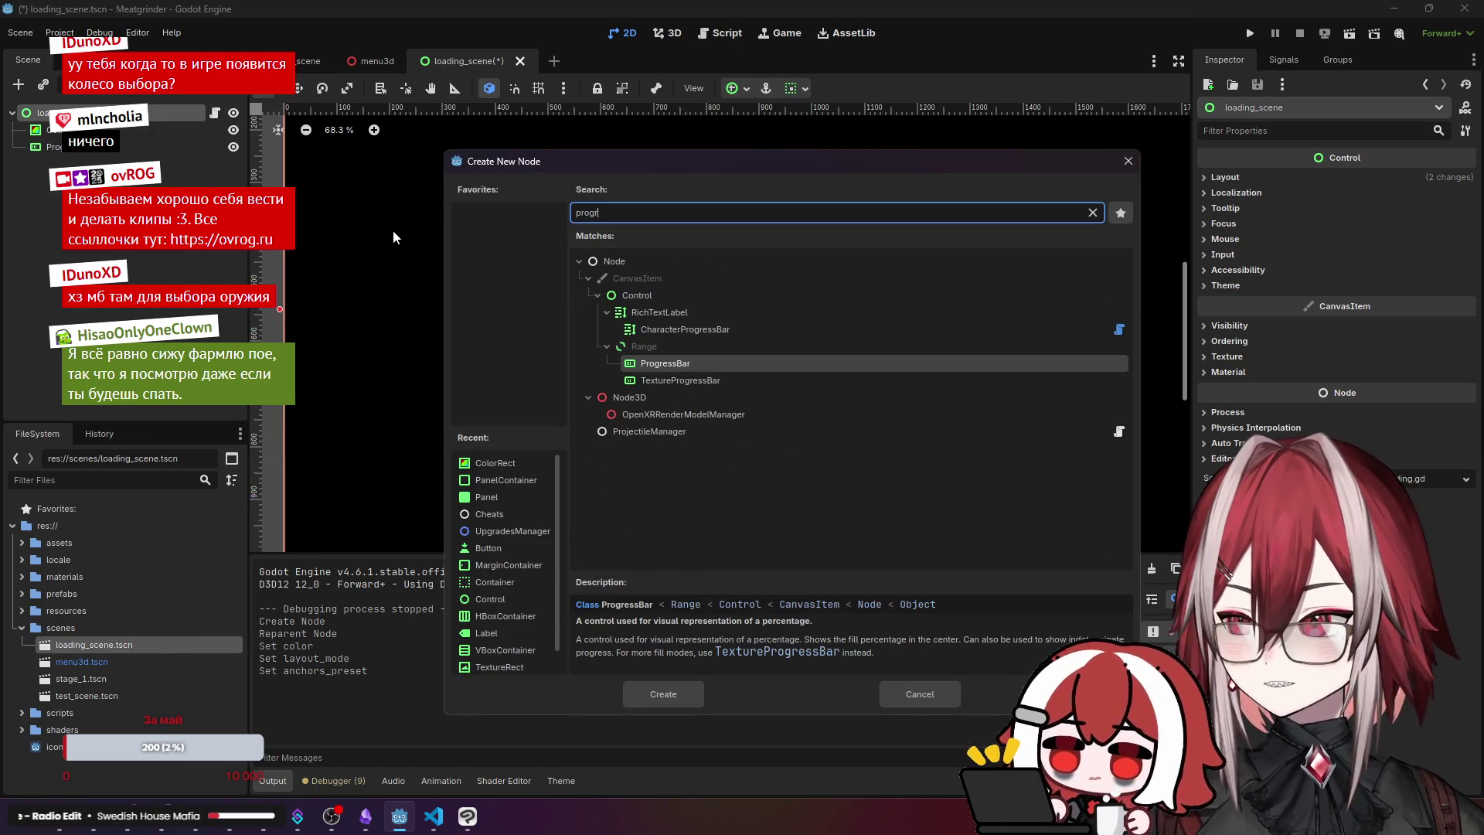
click(708, 327)
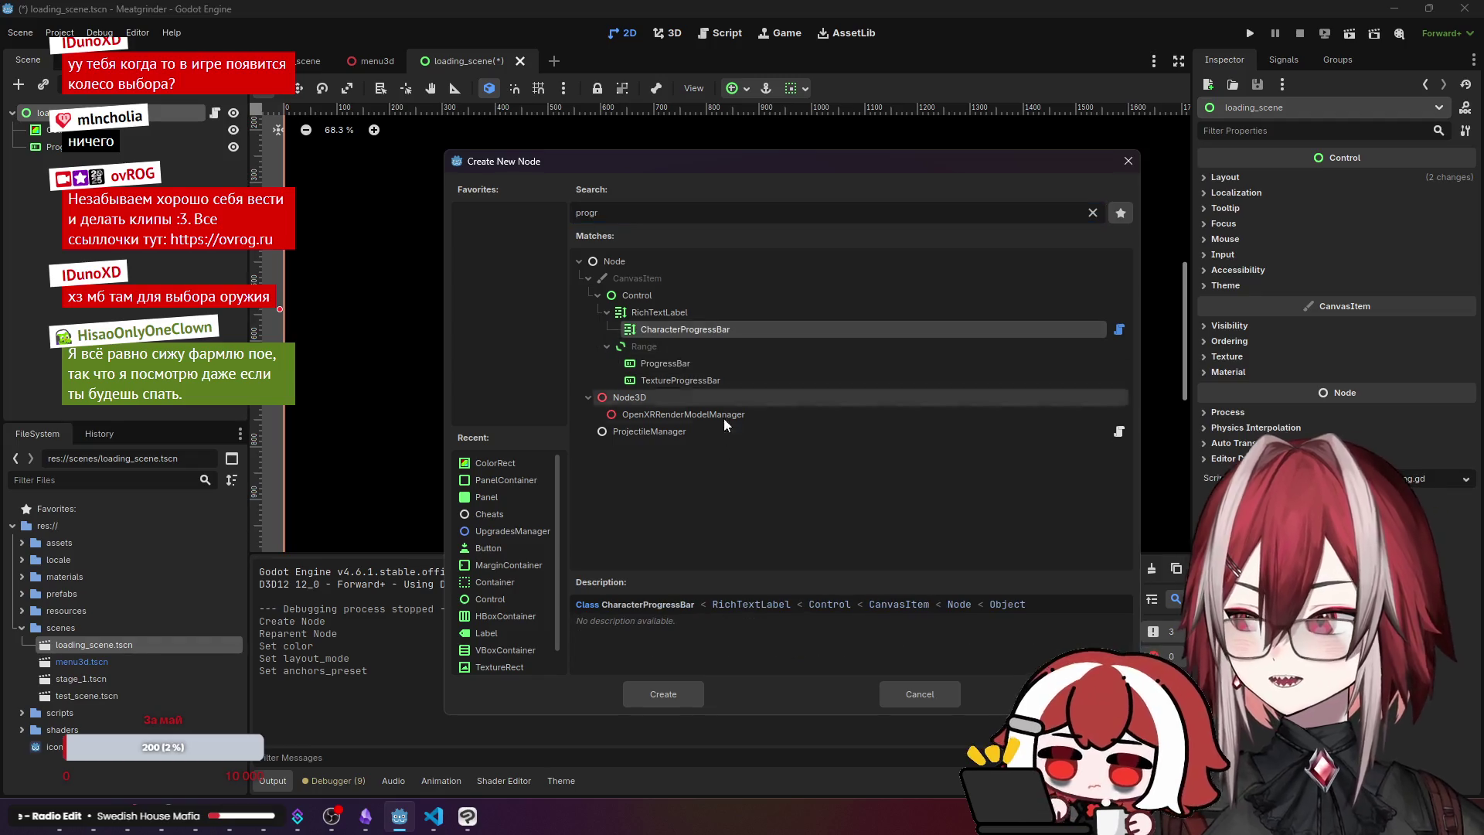
click(640, 695)
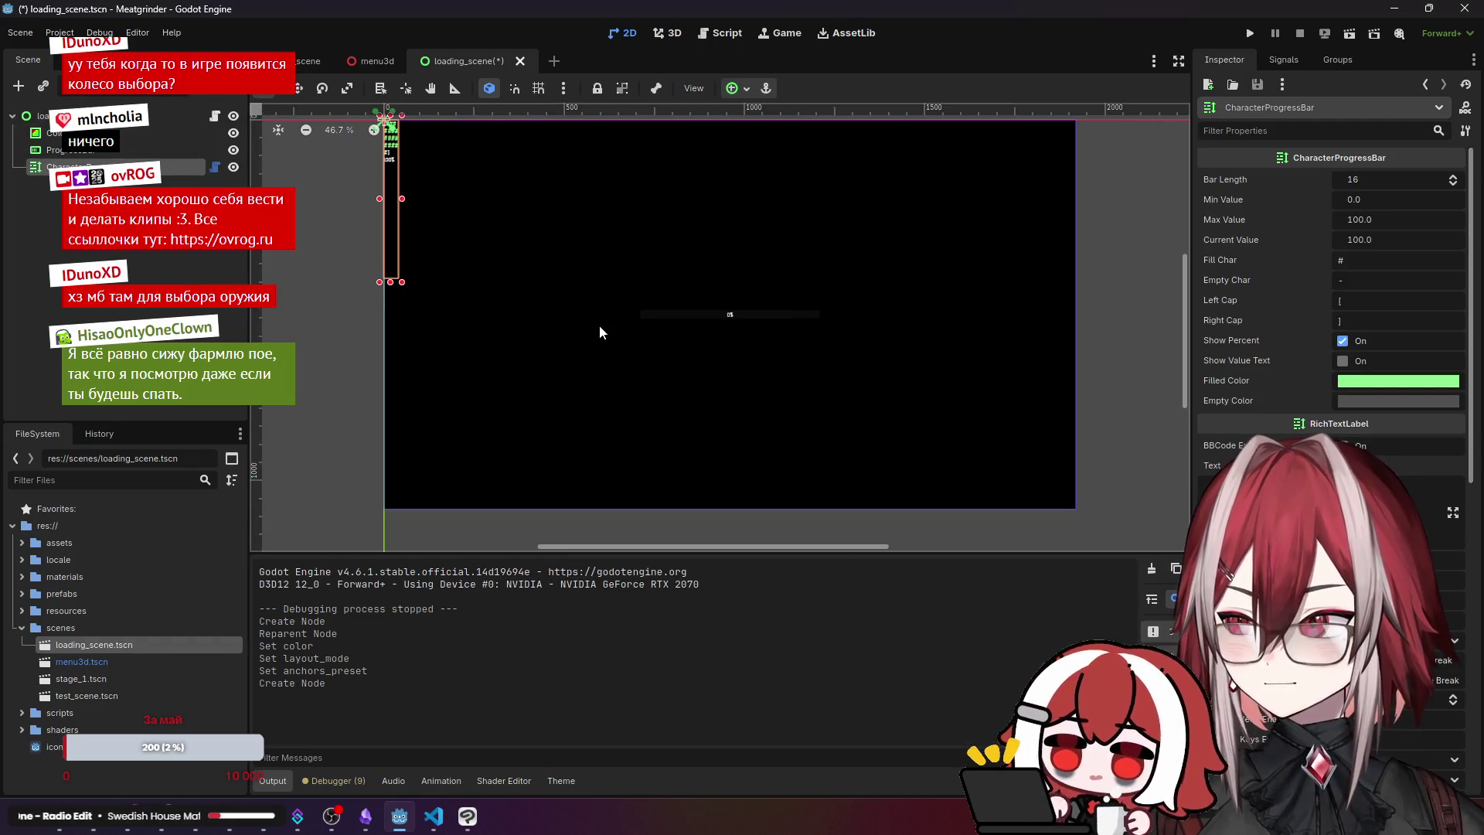
Step: Drag the CharacterProgressBar's corner to resize it into a wide rectangle
scroll(599, 325, down, 2)
mouse_move(577, 303)
mouse_down()
mouse_move(686, 343)
mouse_move(841, 297)
mouse_up()
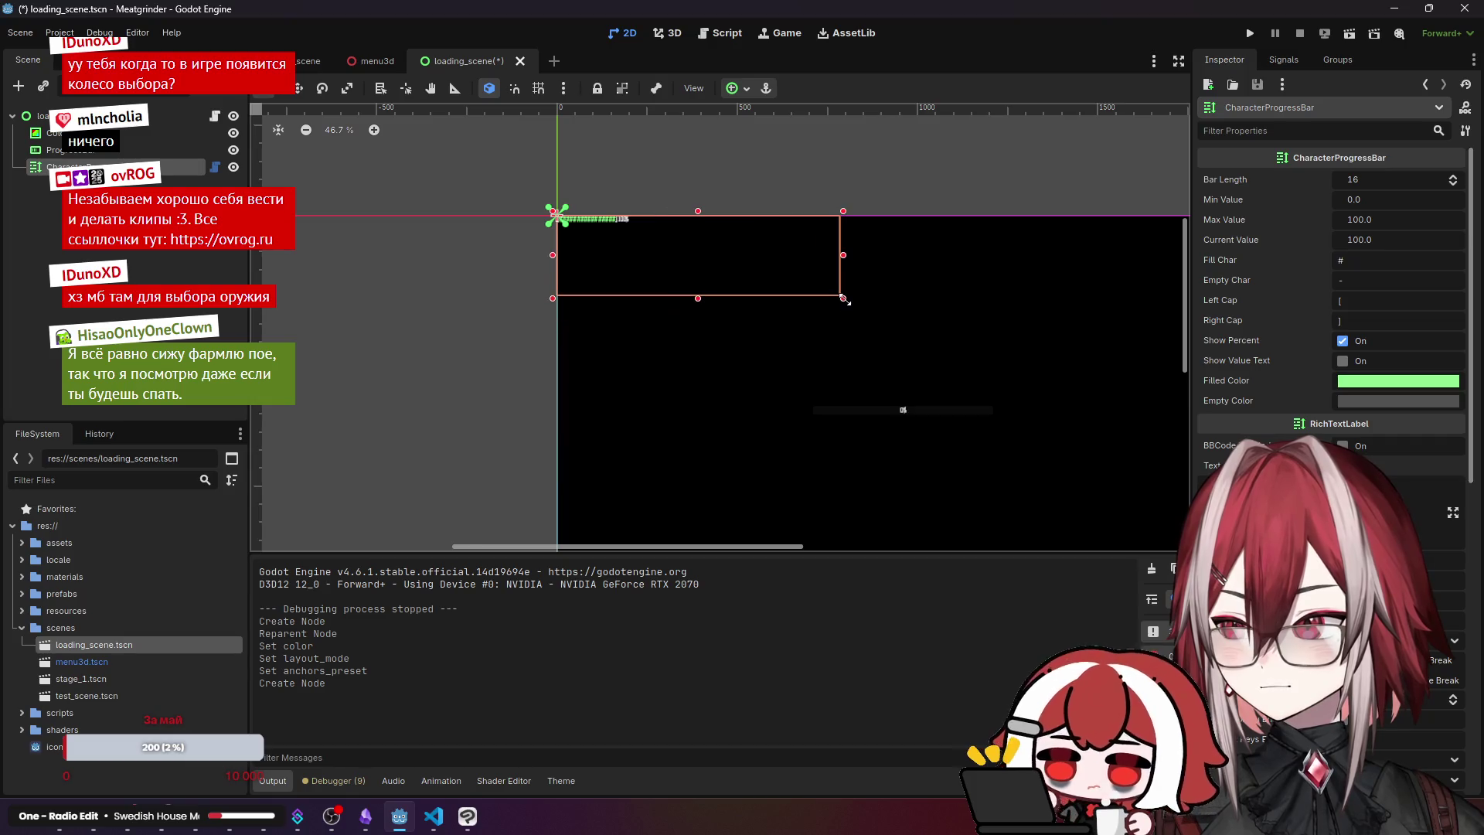
scroll(674, 252, up, 3)
scroll(710, 270, up, 3)
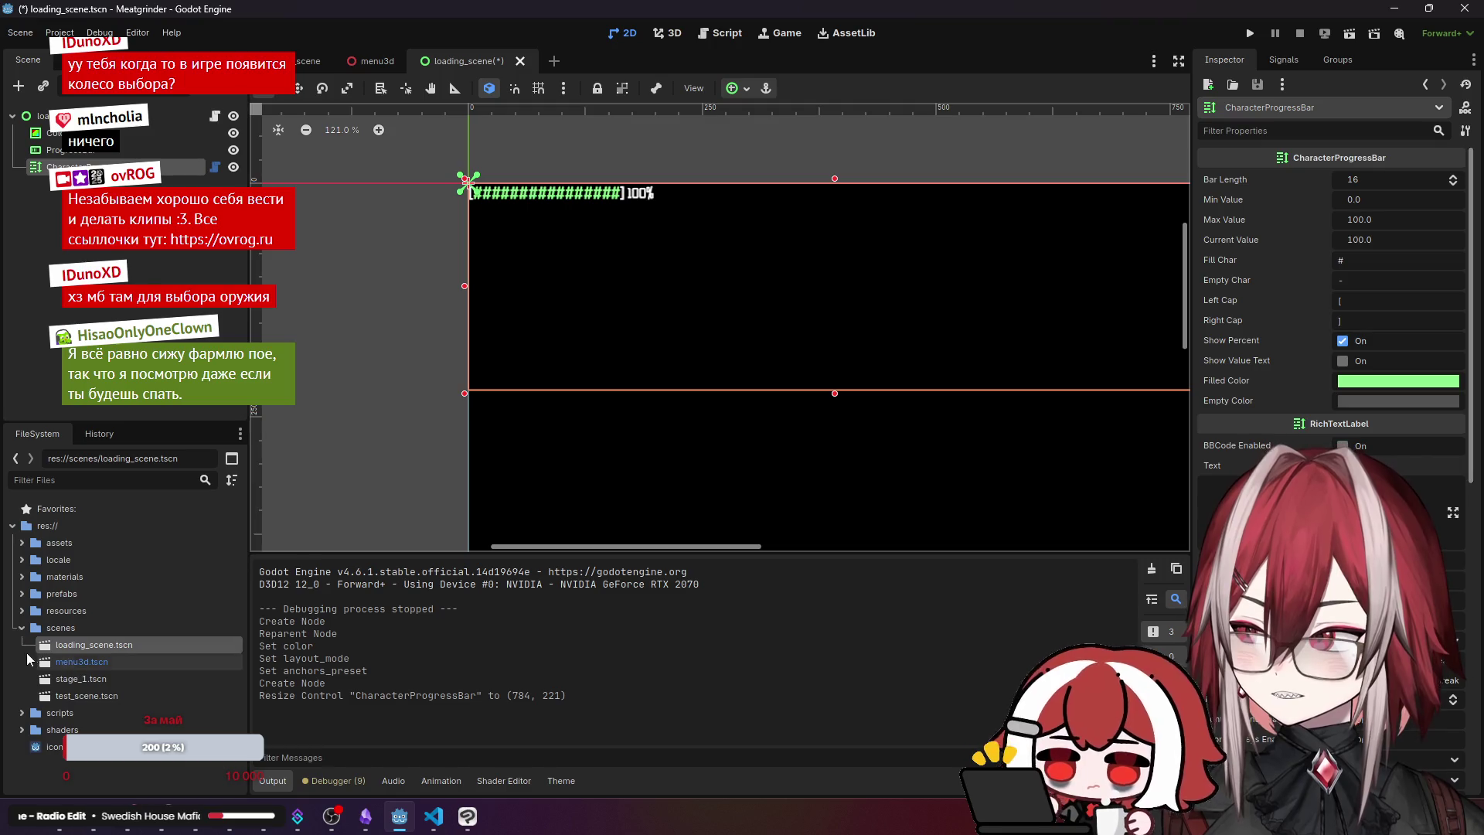
Step: Open in_game_ui.tscn from the prefabs folder in FileSystem
click(22, 628)
click(21, 594)
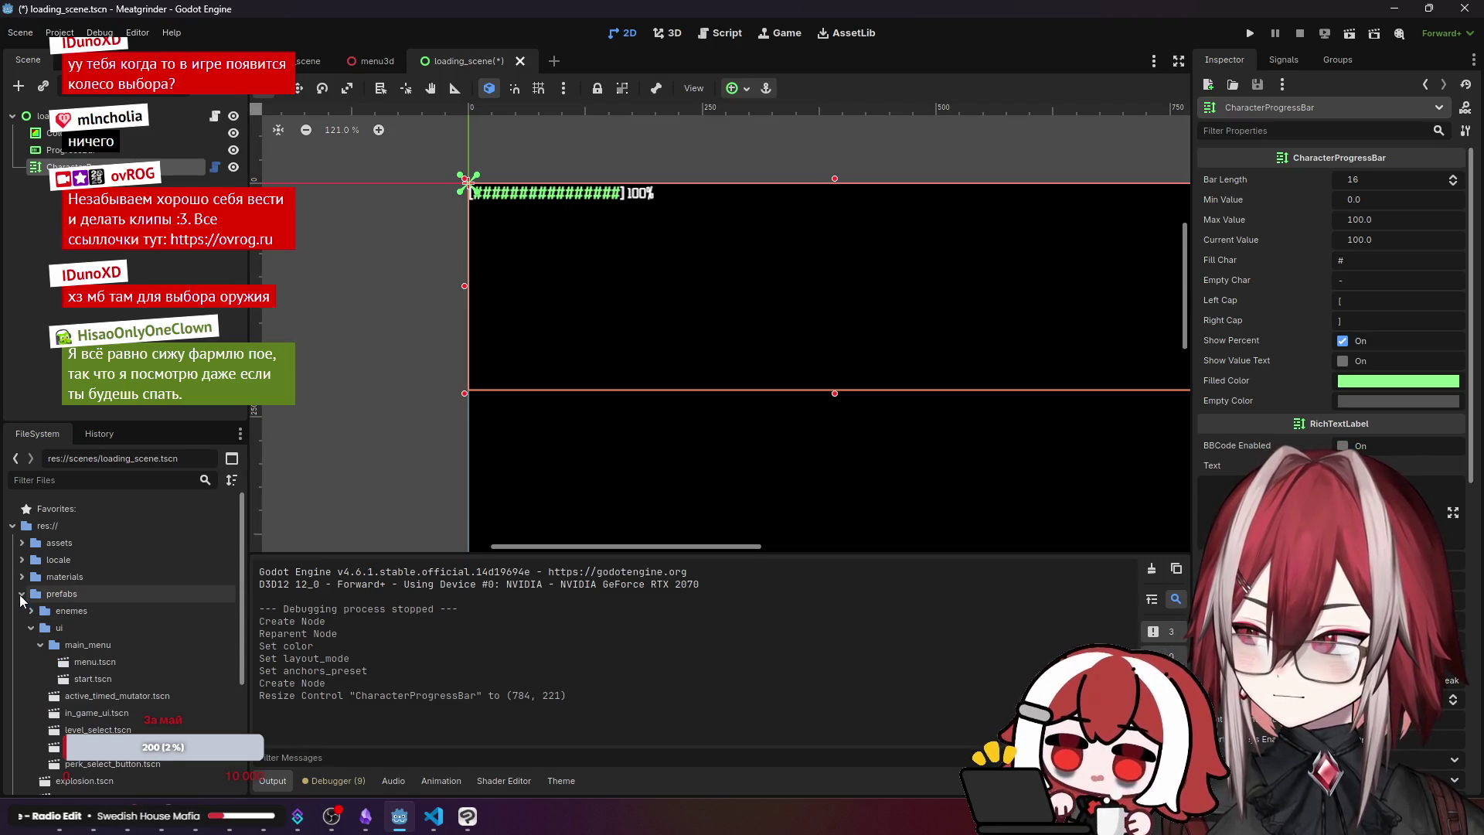
scroll(131, 634, down, 3)
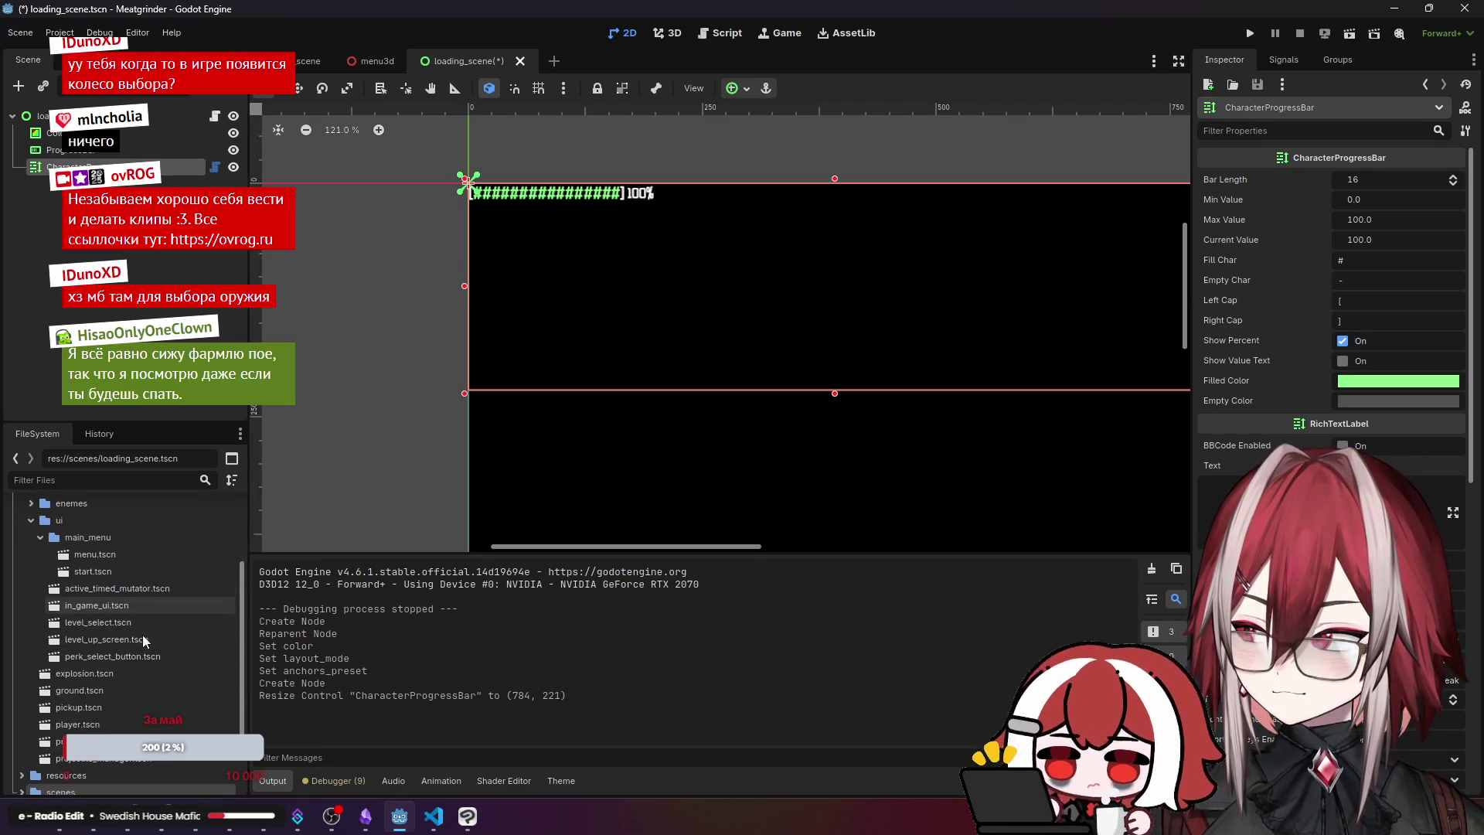
double_click(141, 606)
Step: Check in_game_ui's LevelBox Bar settings (Bar Length 64, ■ fill), then return to loading_scene
scroll(650, 479, down, 5)
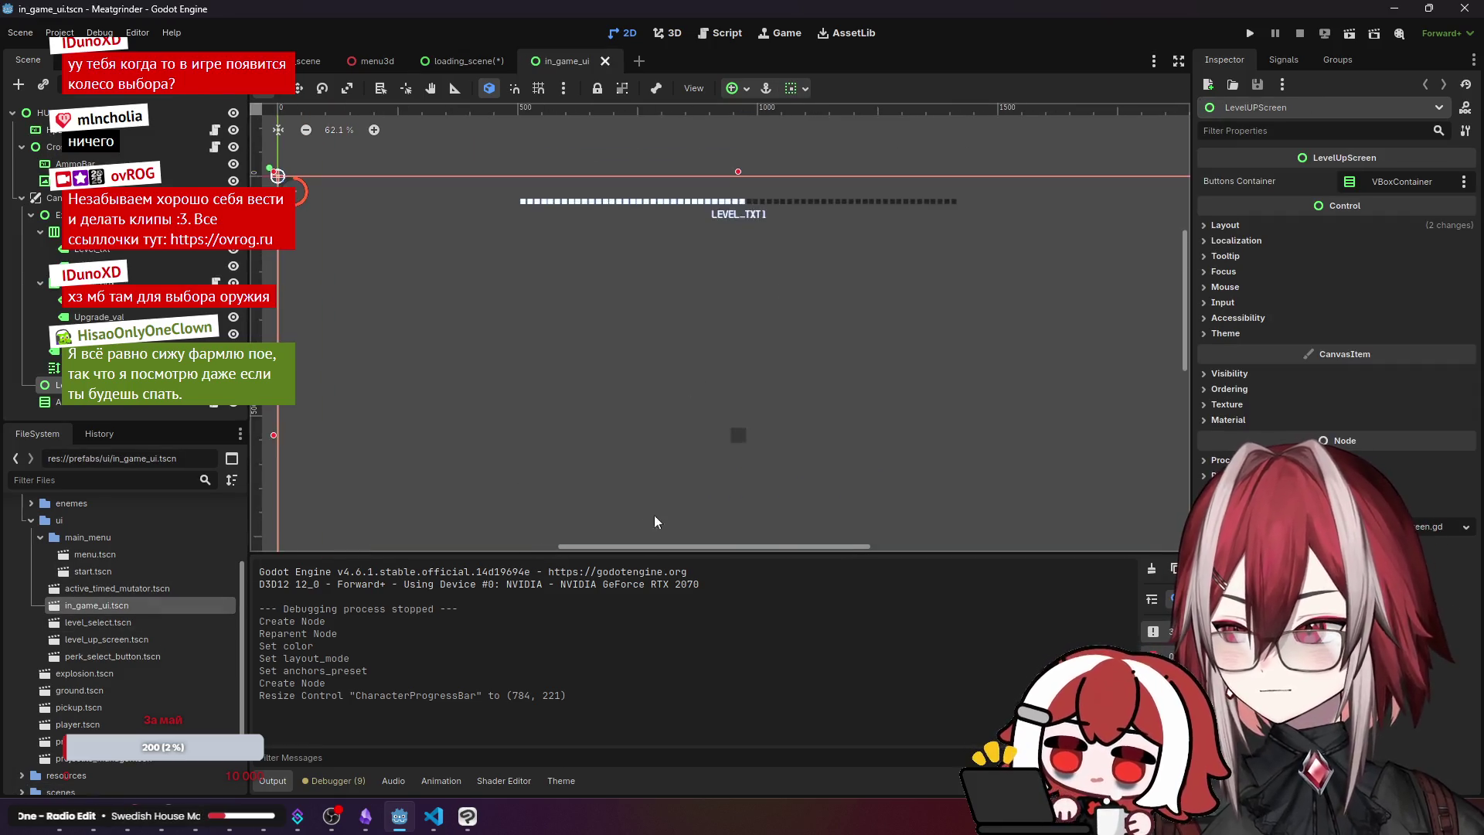
click(113, 307)
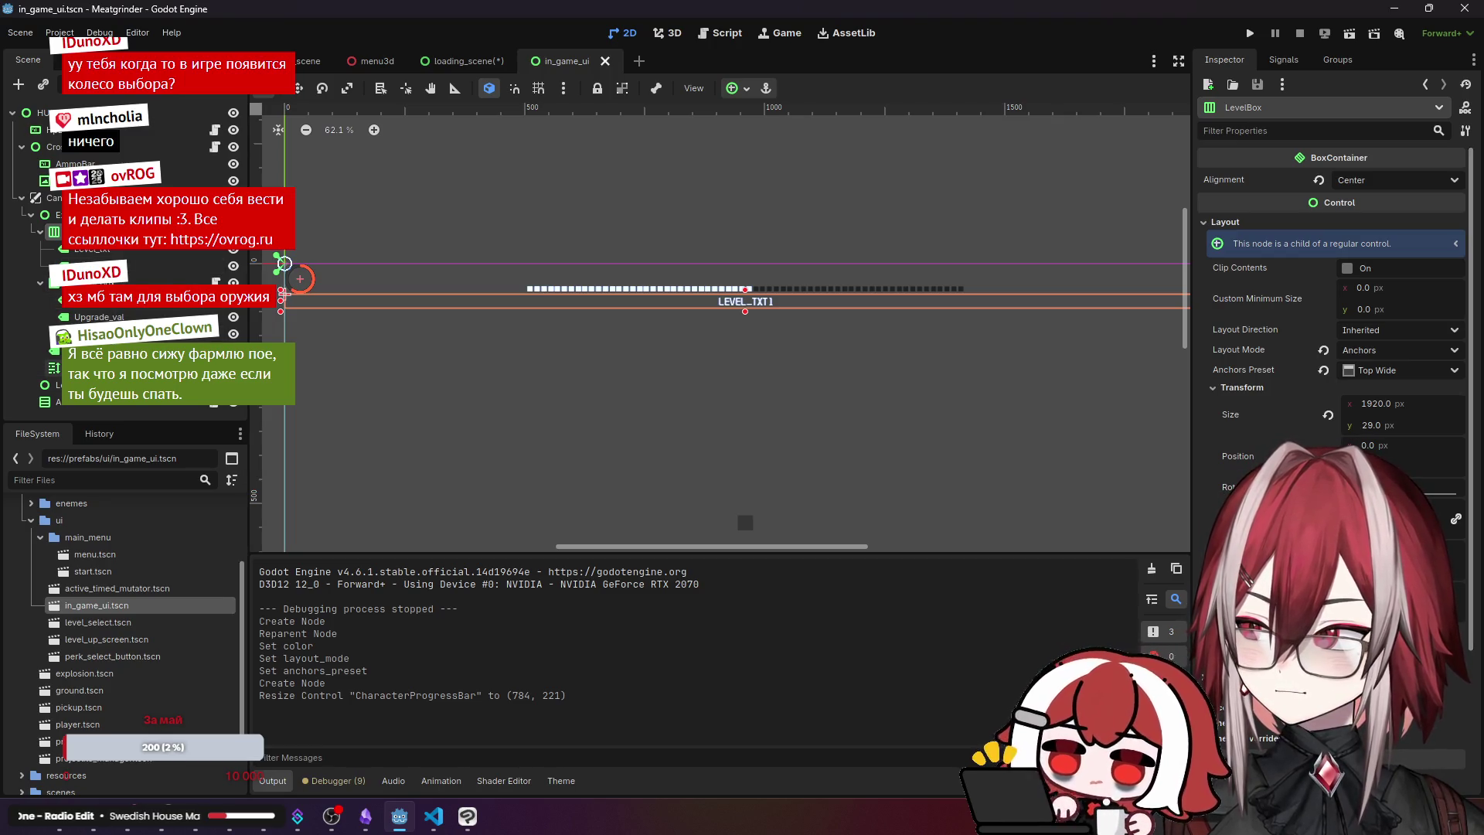
click(283, 293)
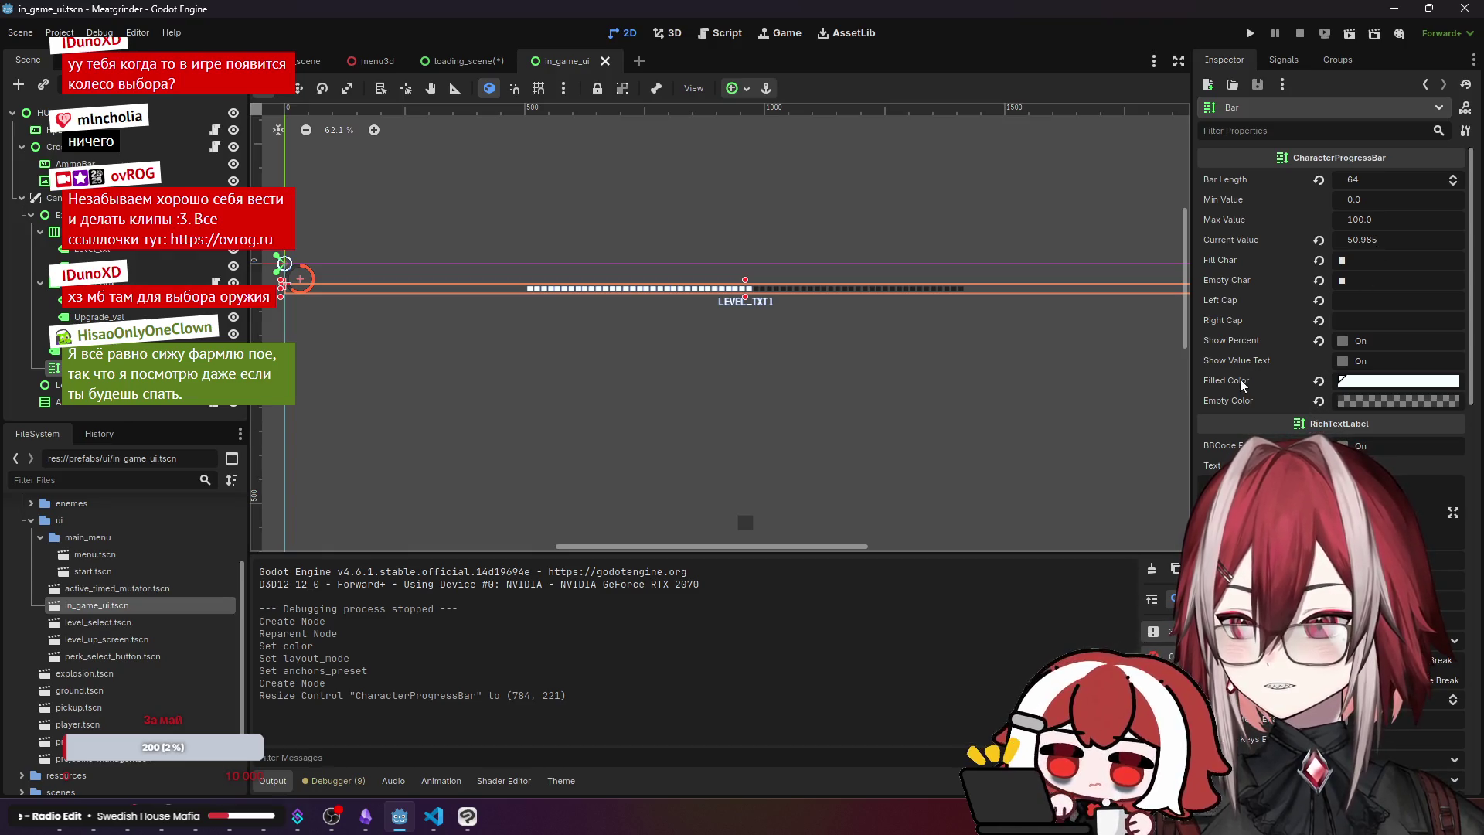
click(1272, 262)
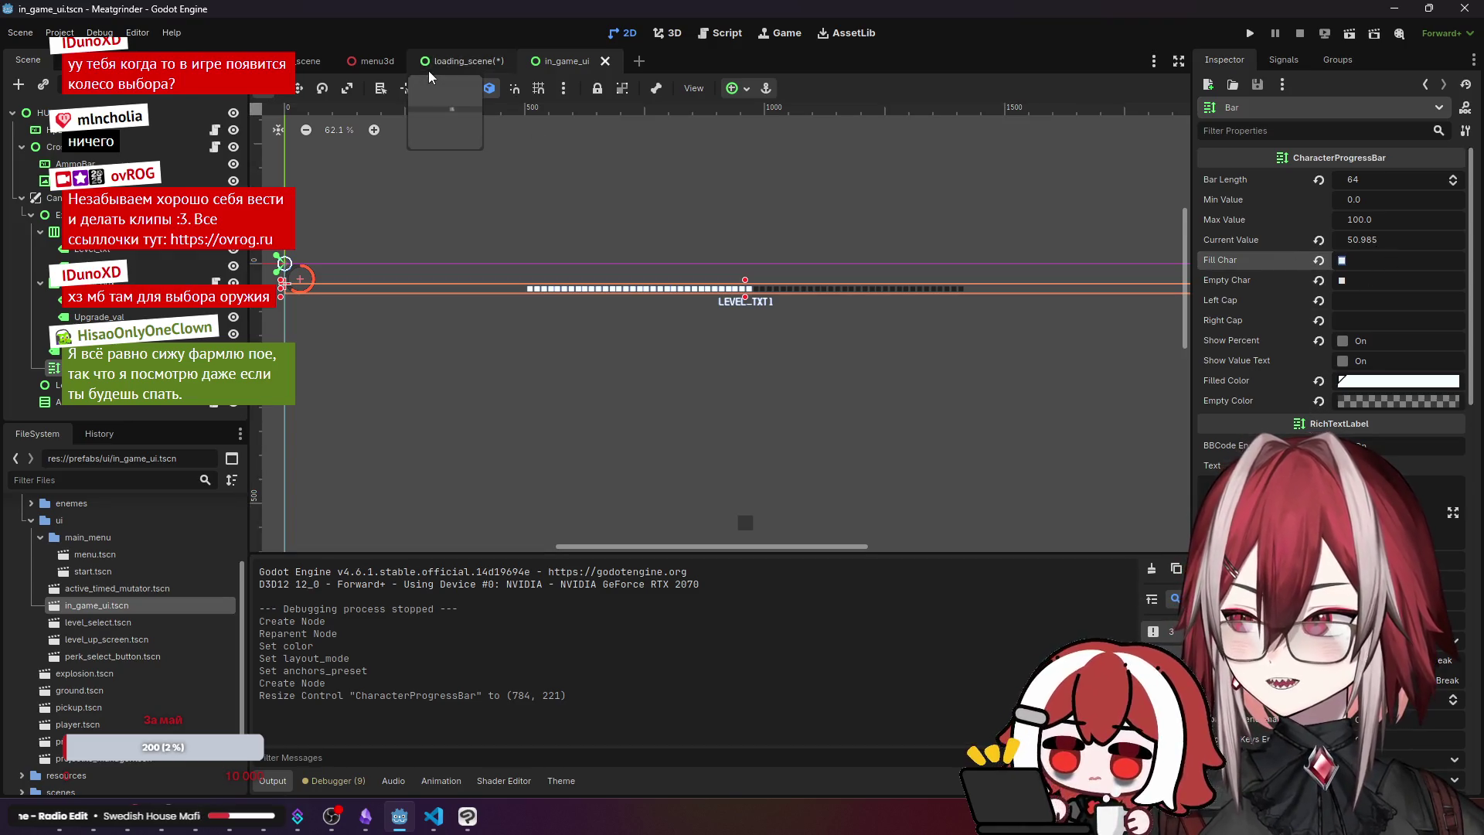
click(430, 65)
double_click(1391, 260)
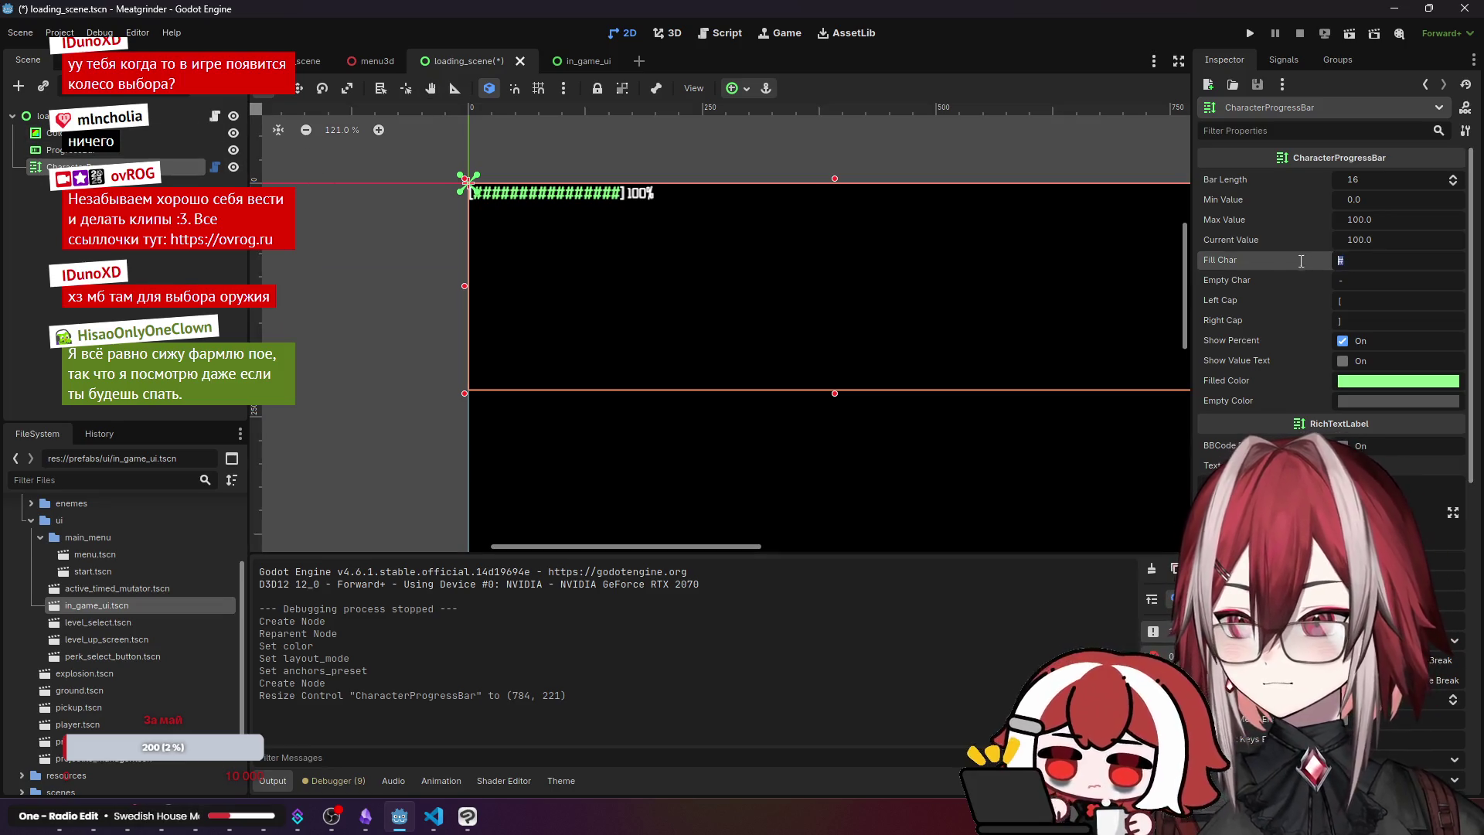
Step: Set the bar's Fill Char and Empty Char to ■
text(■)
key(Tab)
text(■)
key(Tab)
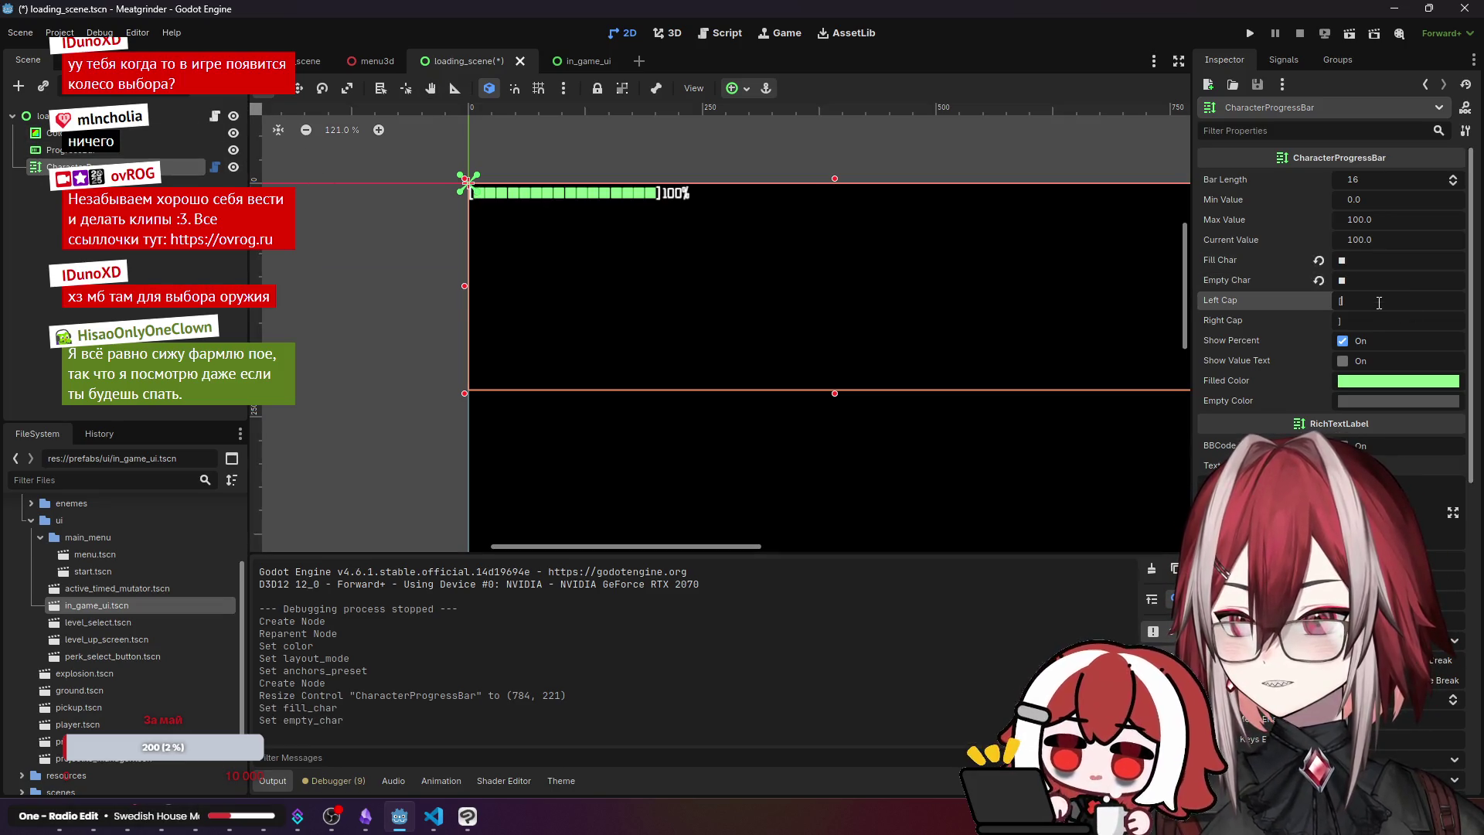
key(BackSpace)
Step: Clear the Left Cap and Right Cap and turn off Show Percent
click(1371, 323)
key(BackSpace)
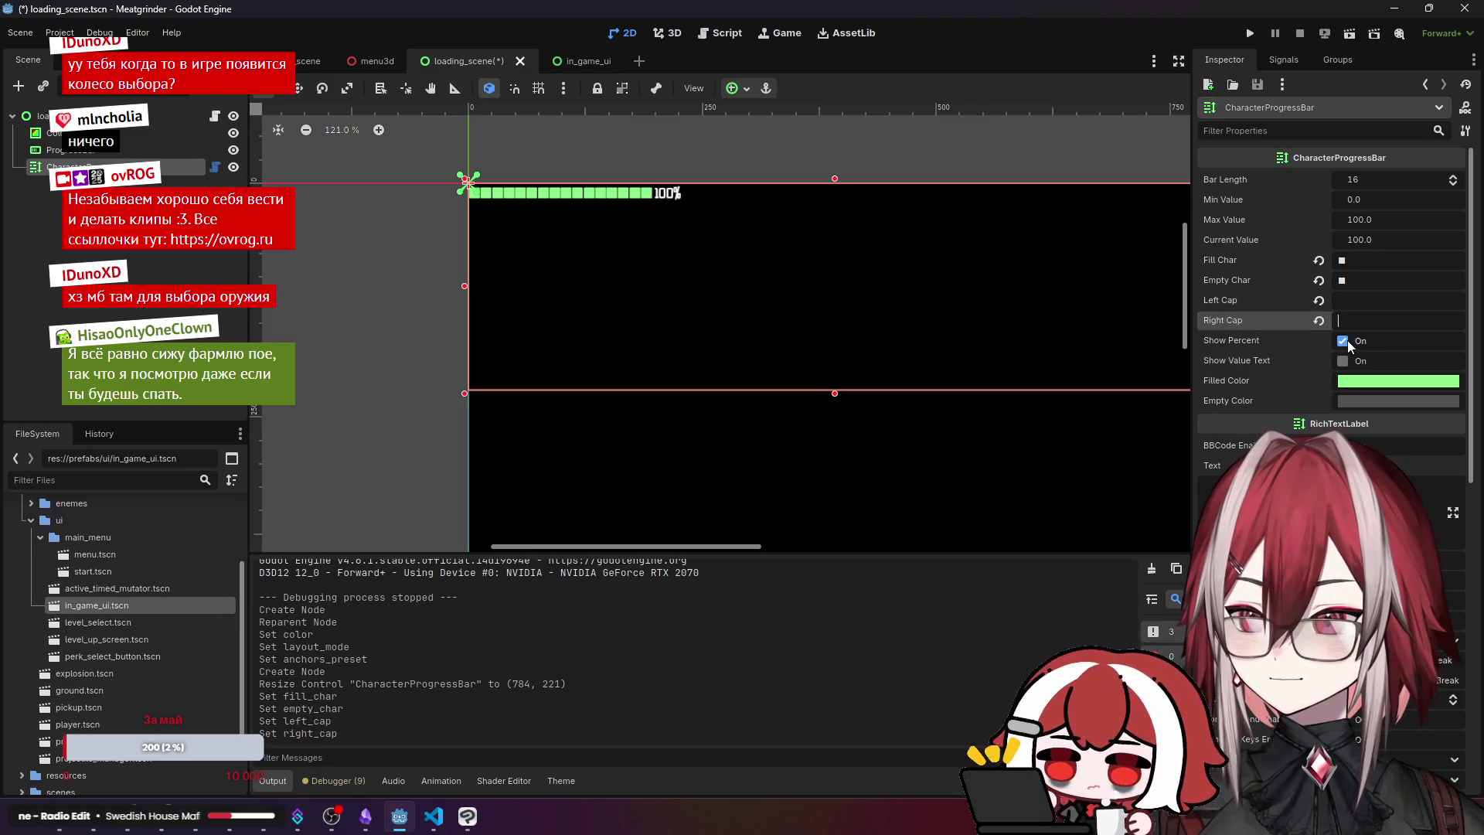
click(1345, 340)
scroll(809, 261, down, 1)
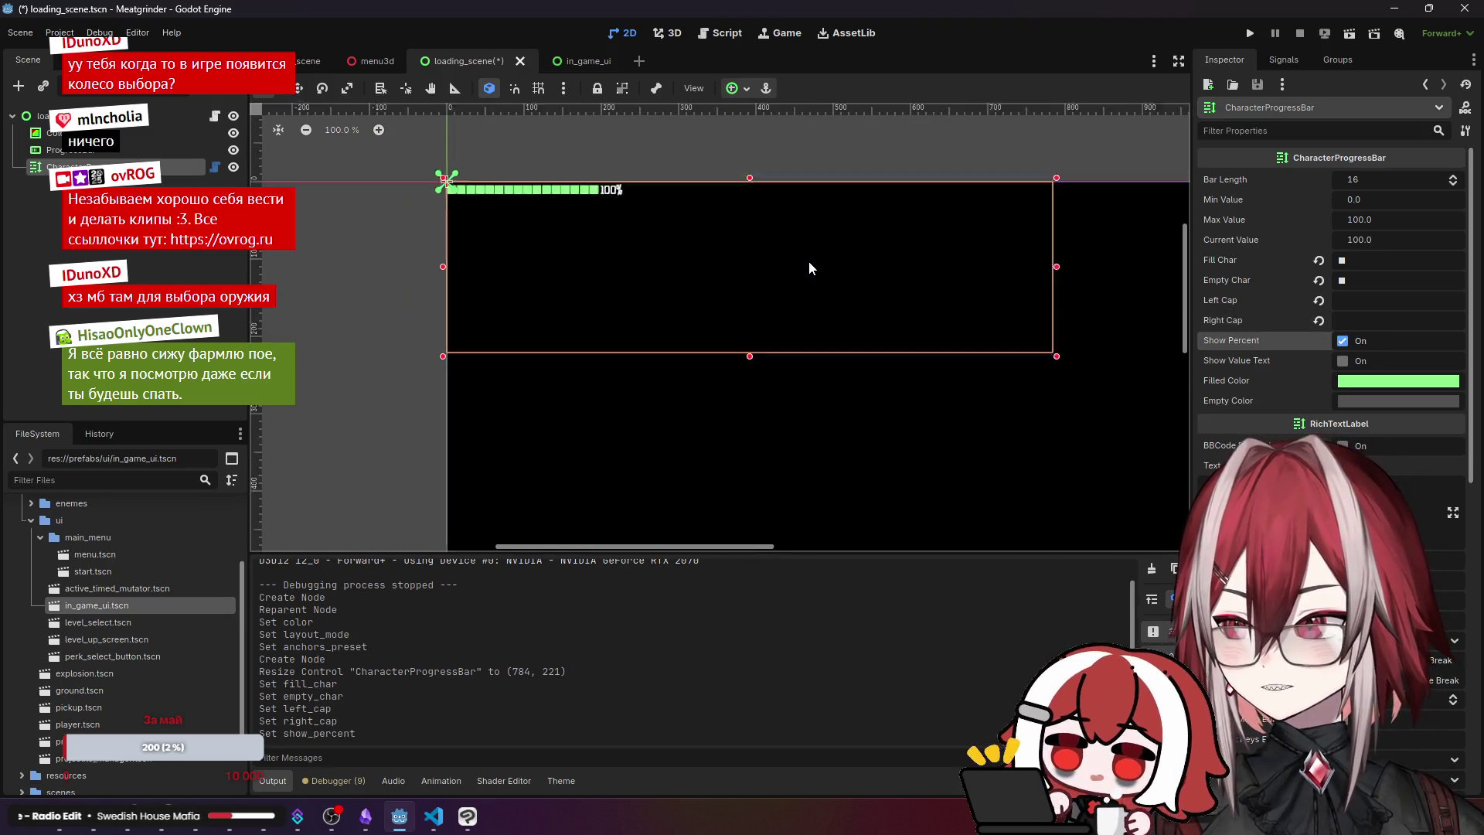
click(1342, 341)
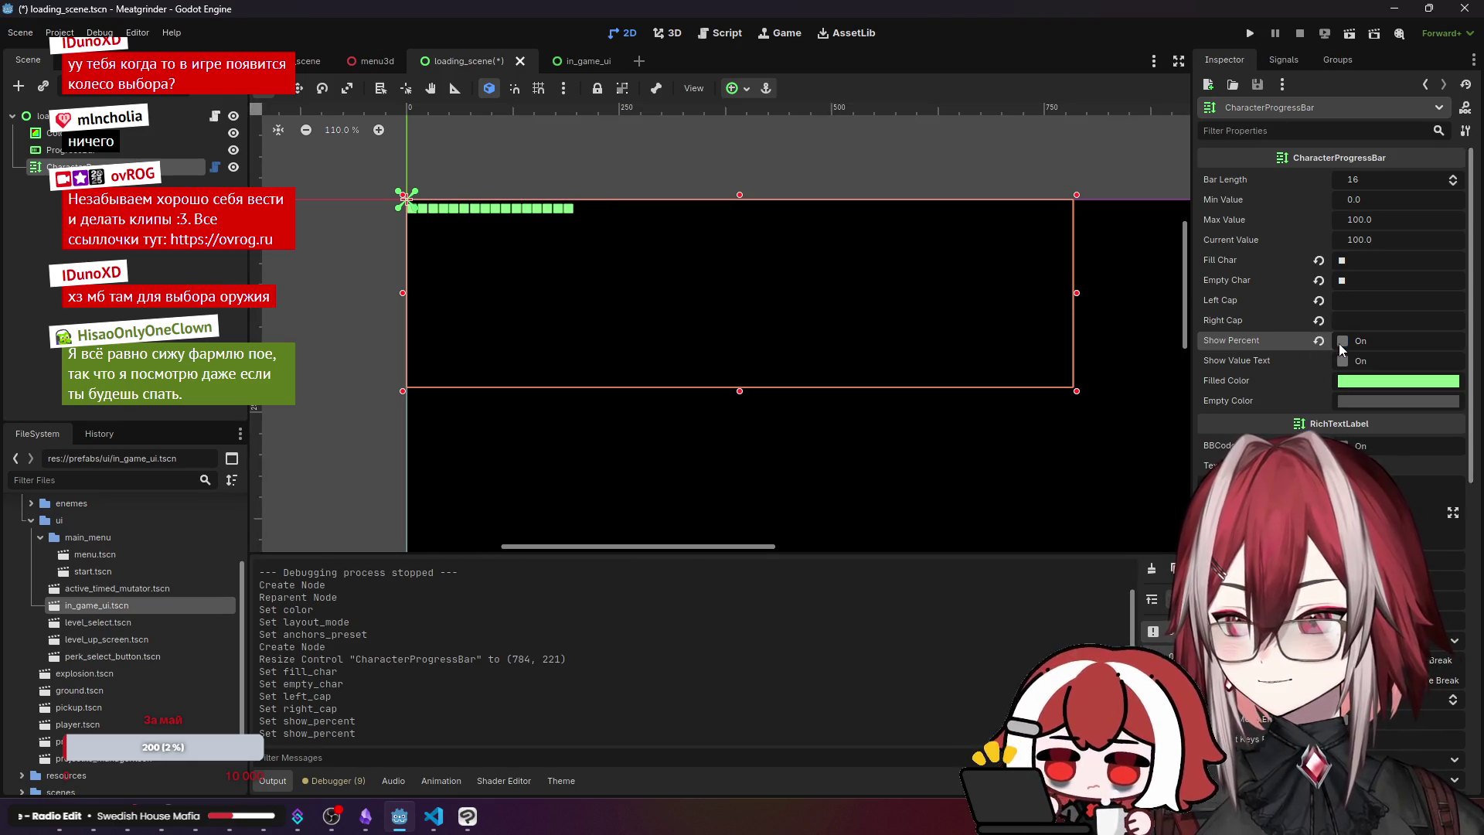
drag(920, 262, 878, 225)
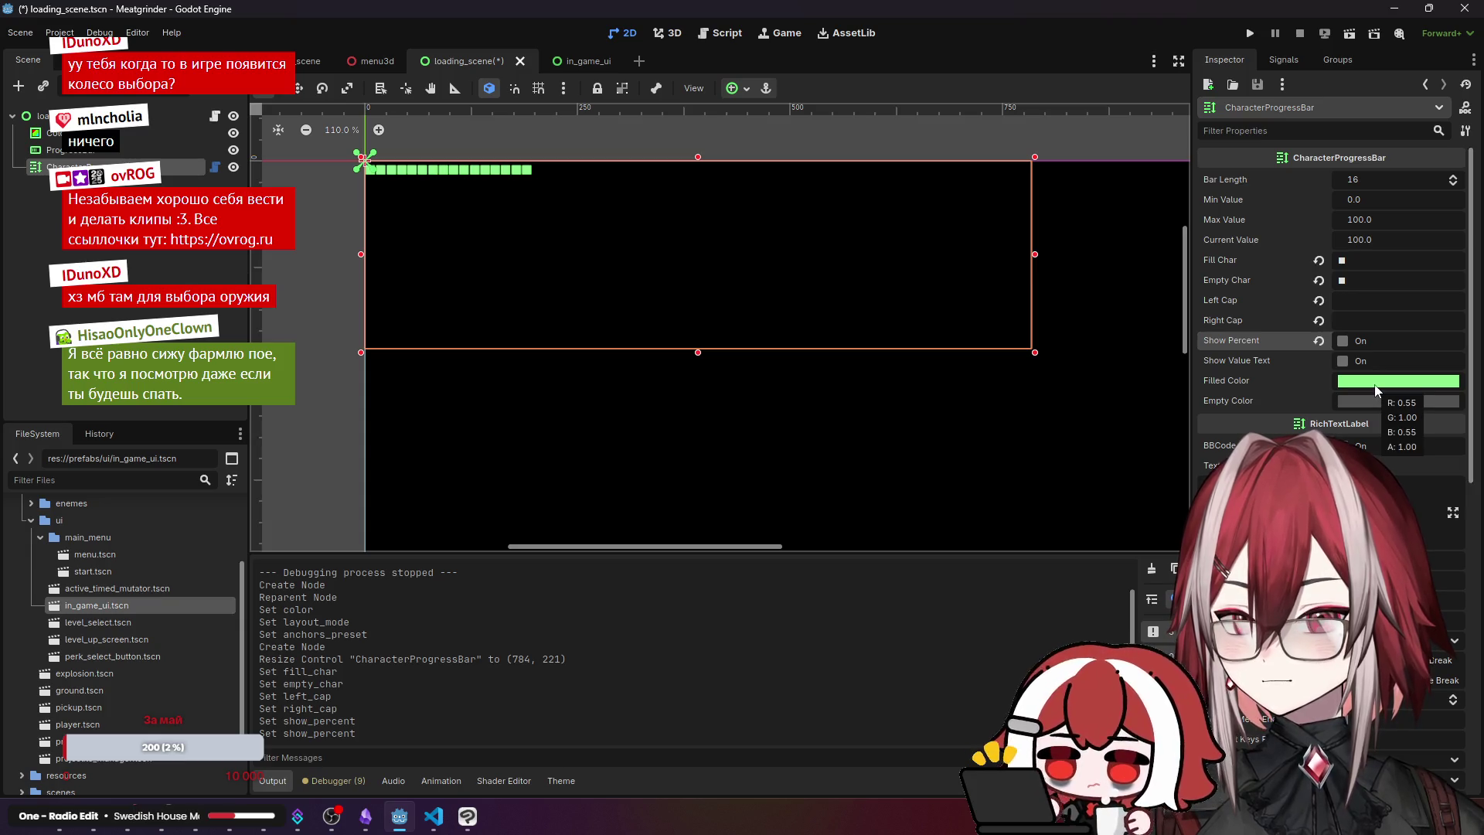
scroll(983, 308, down, 6)
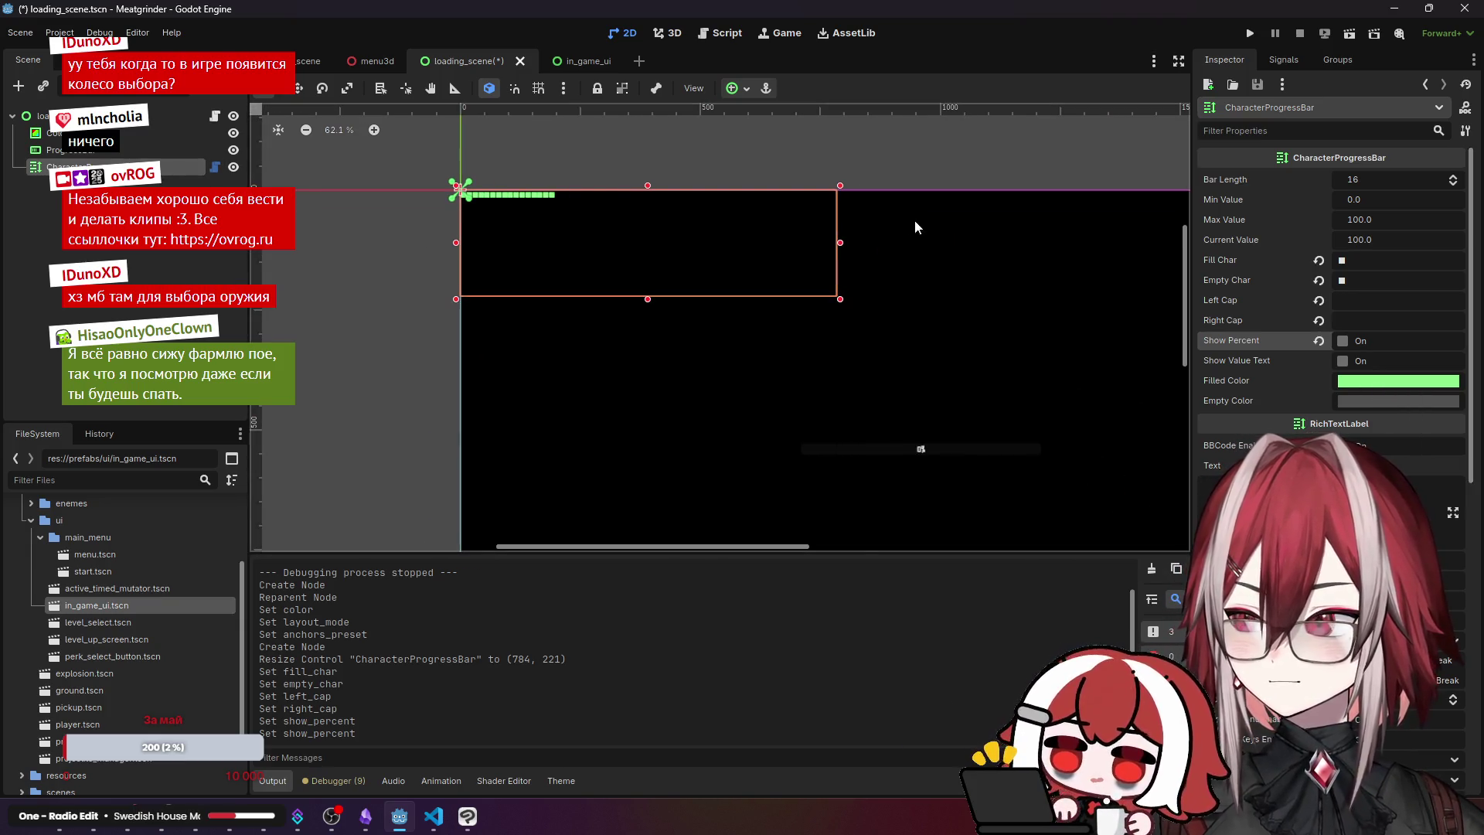
scroll(916, 220, down, 4)
scroll(771, 209, up, 2)
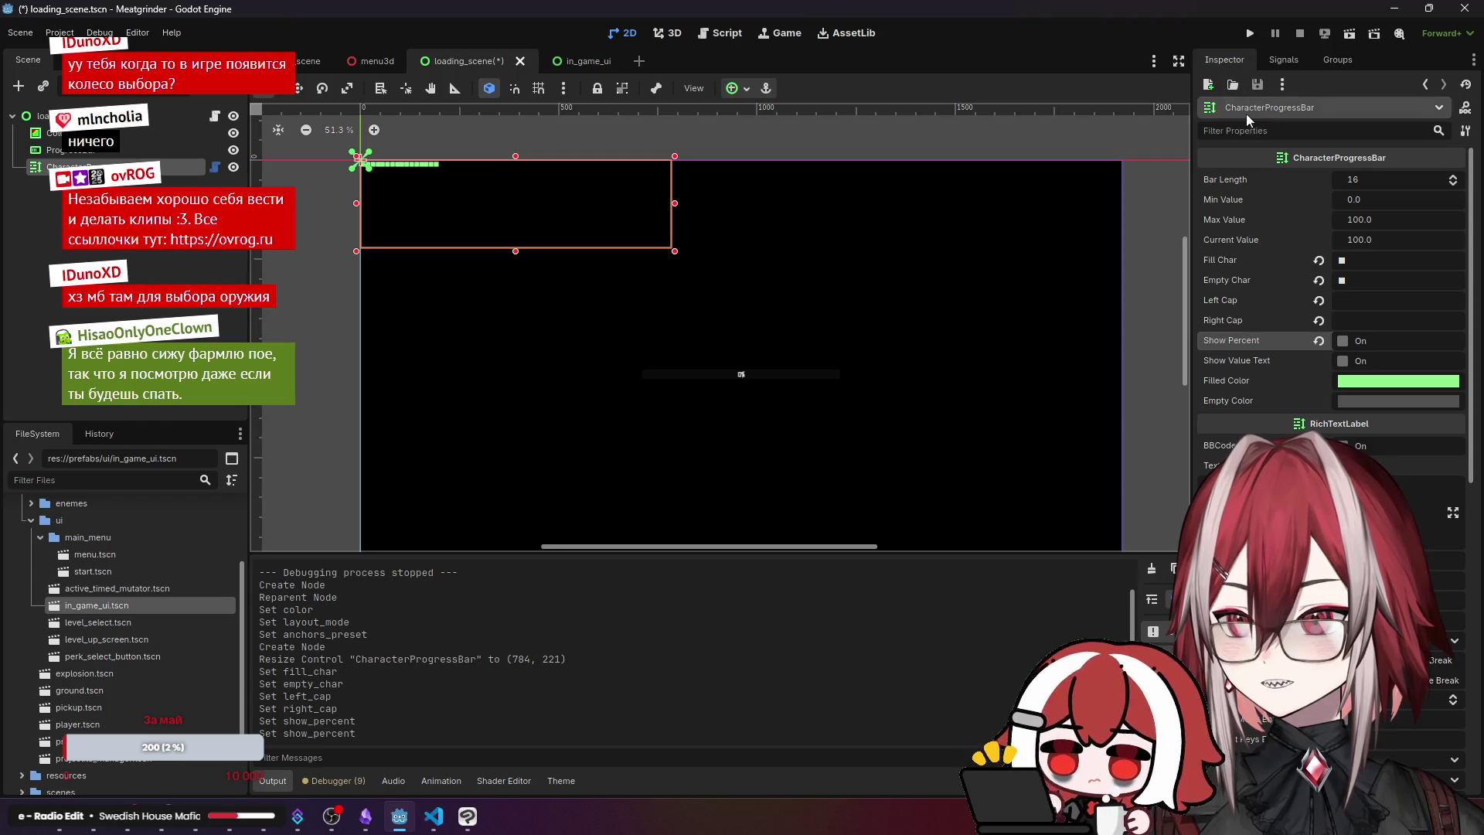
scroll(1283, 232, down, 8)
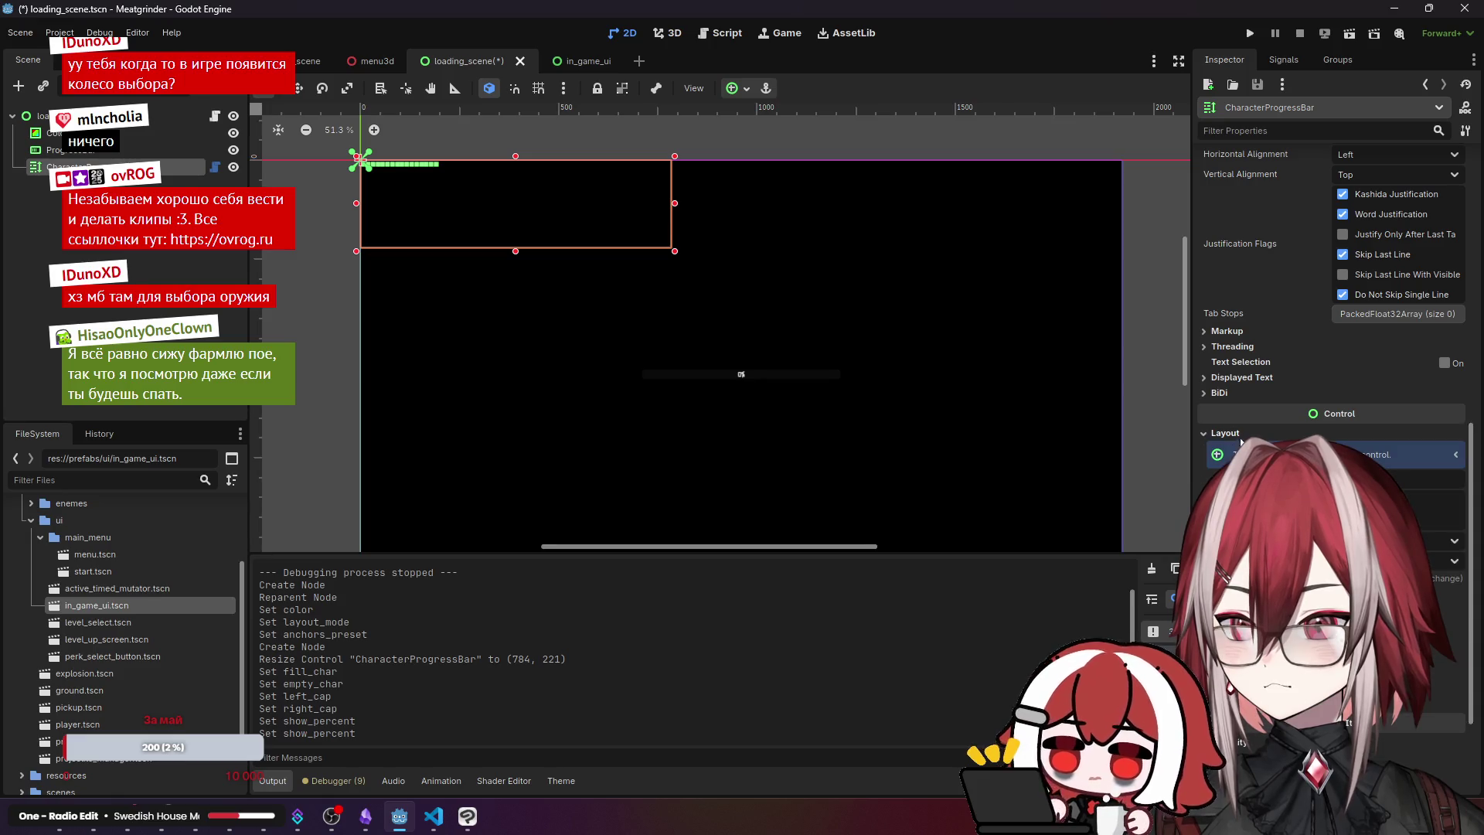
Step: Switch the CharacterProgressBar to Anchors layout with a horizontal-centre wide preset
click(1229, 433)
click(1384, 416)
click(1384, 458)
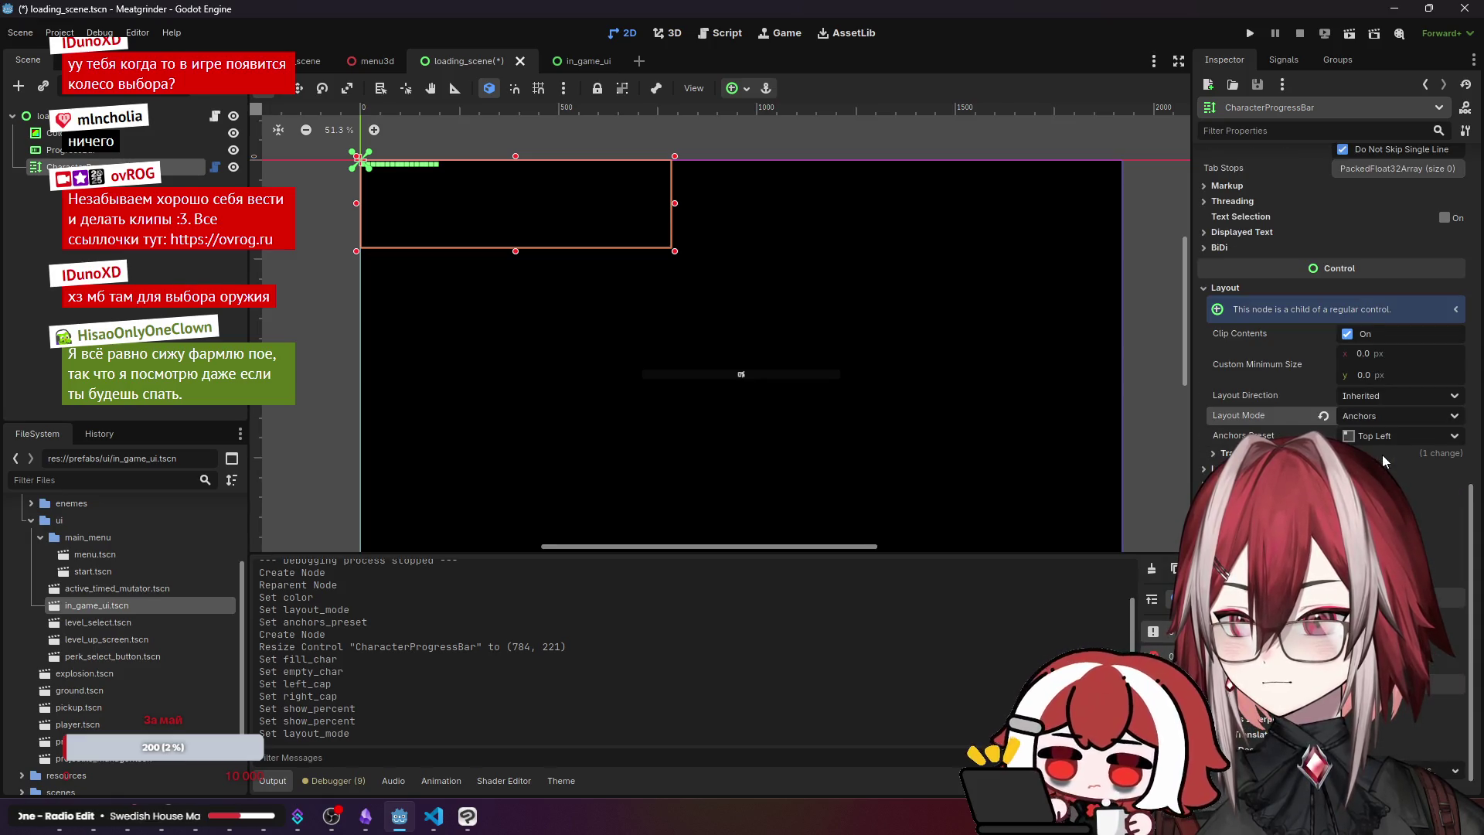
click(1401, 436)
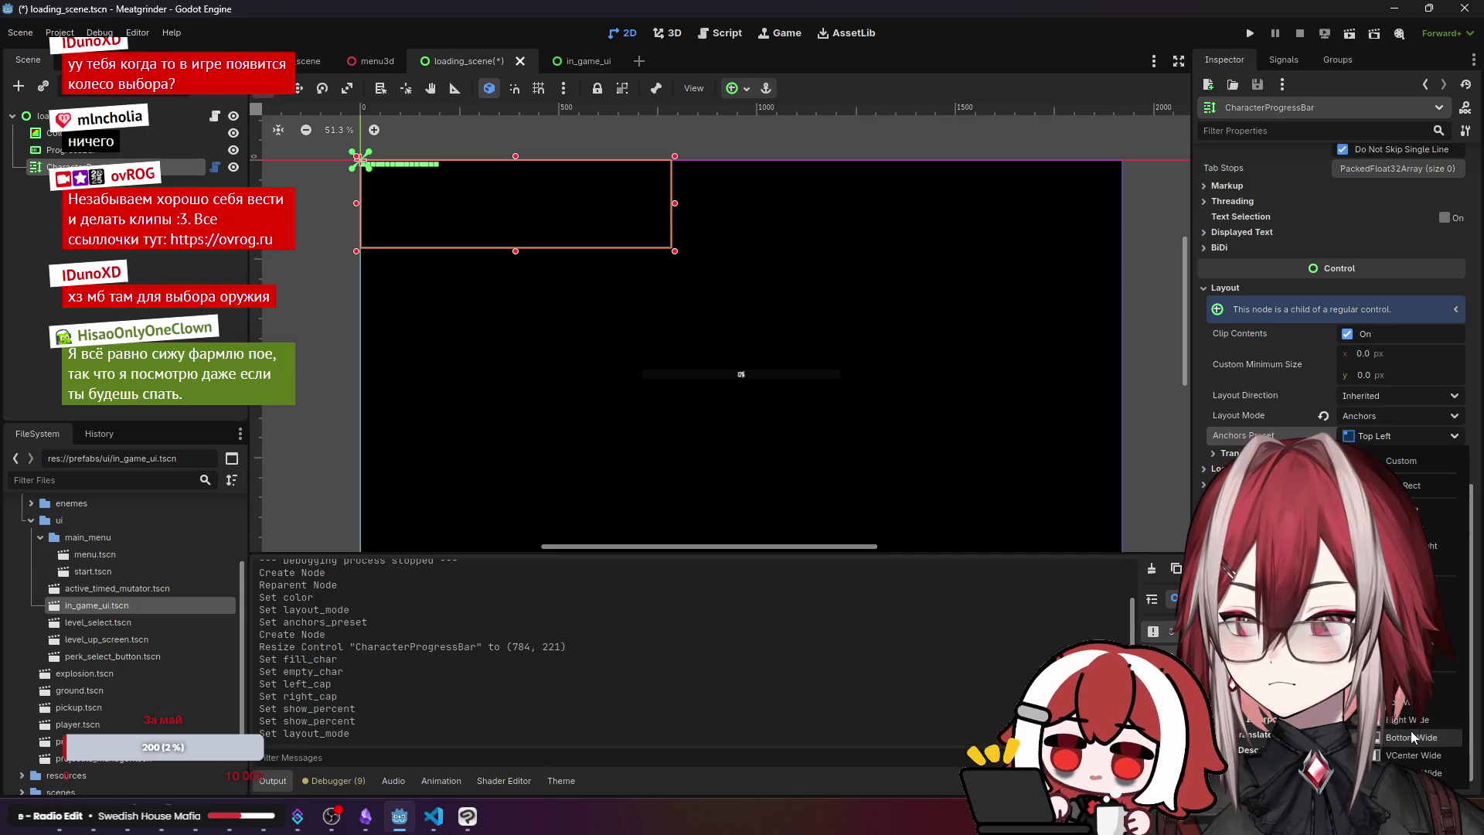
click(1411, 773)
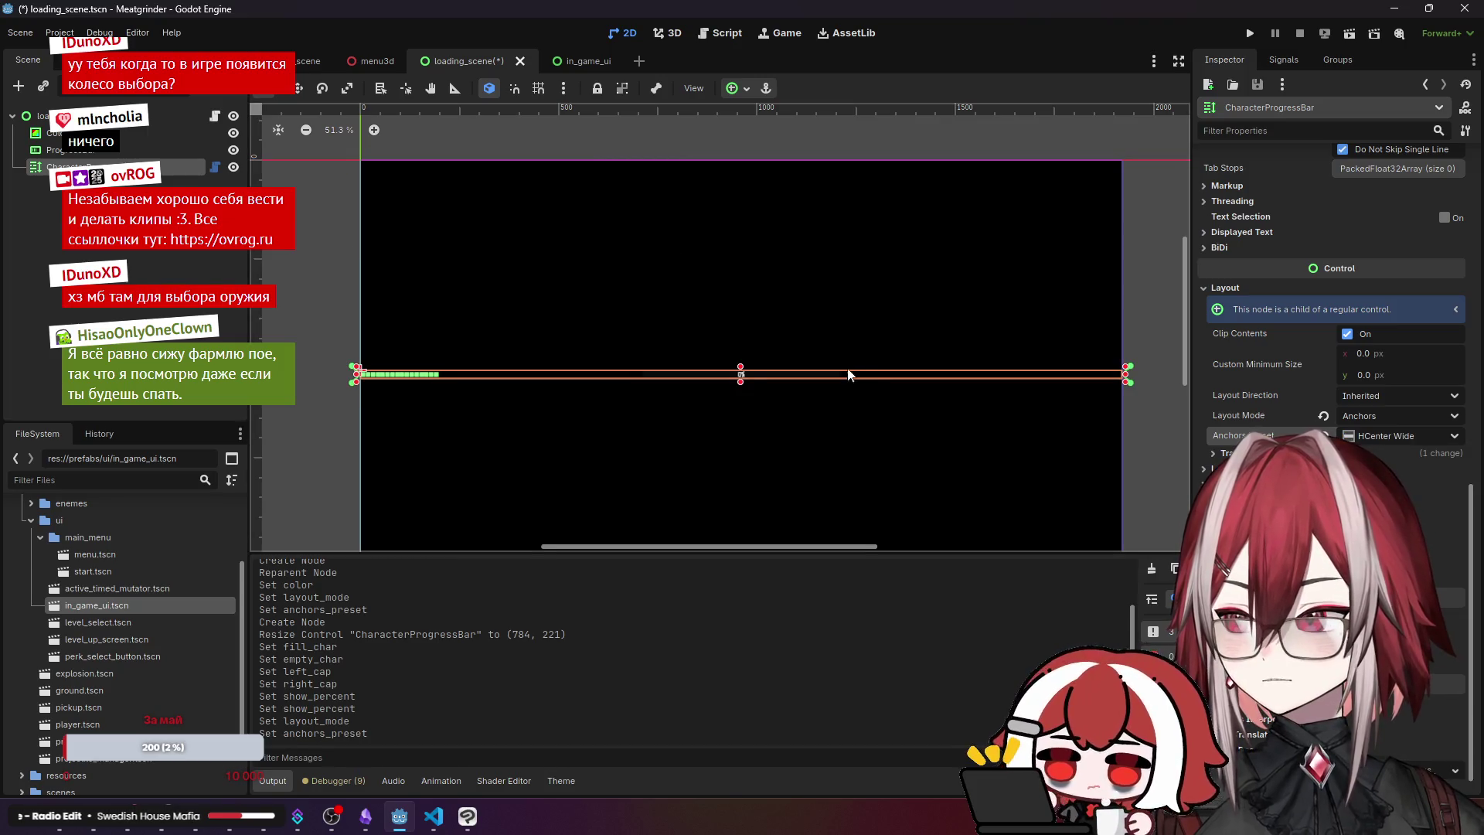
scroll(812, 294, down, 3)
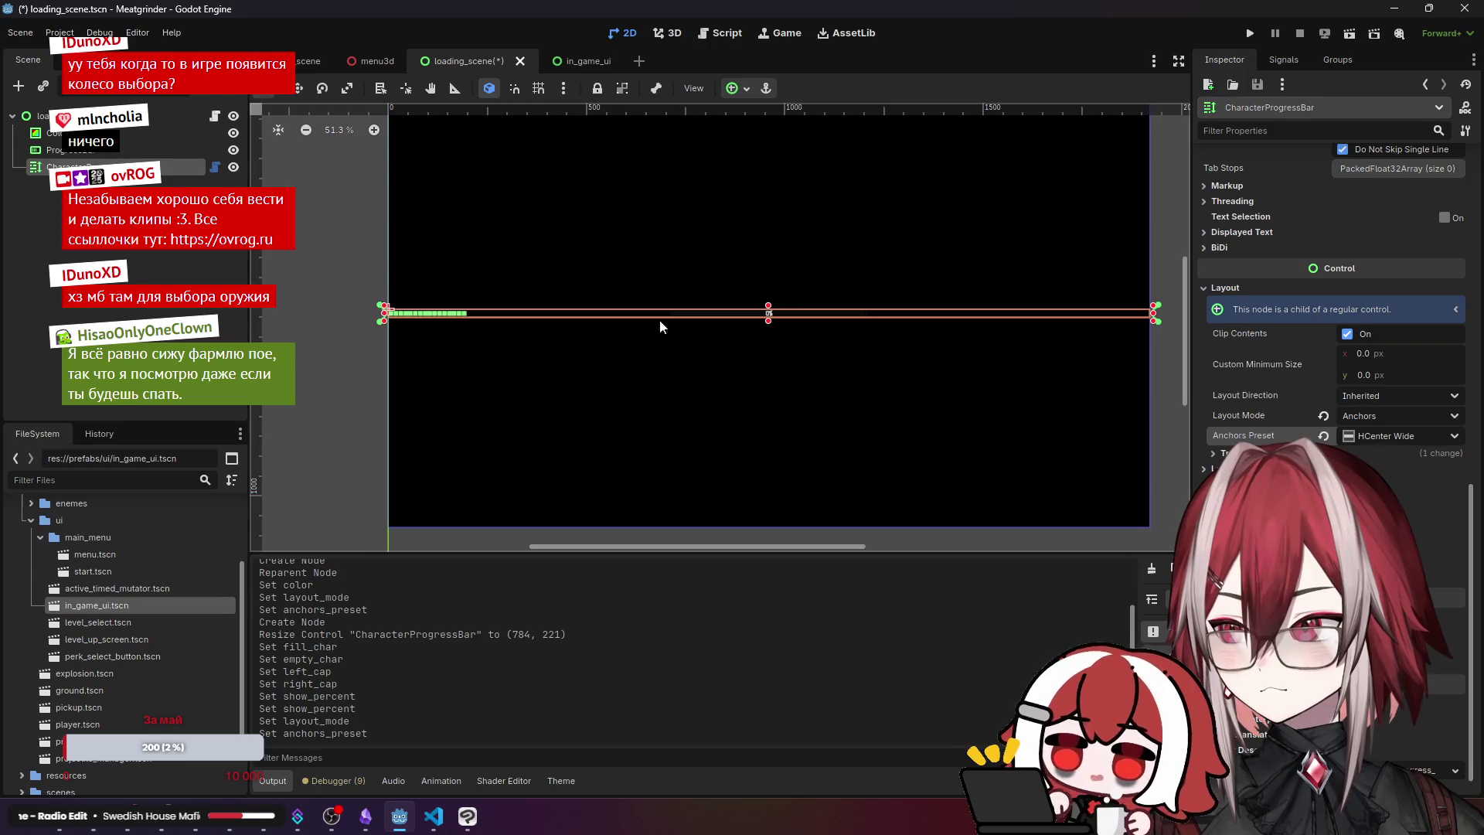
click(154, 278)
Step: Hide the old ProgressBar and anchor the CharacterProgressBar with the Bottom Wide preset
click(233, 149)
scroll(294, 176, down, 1)
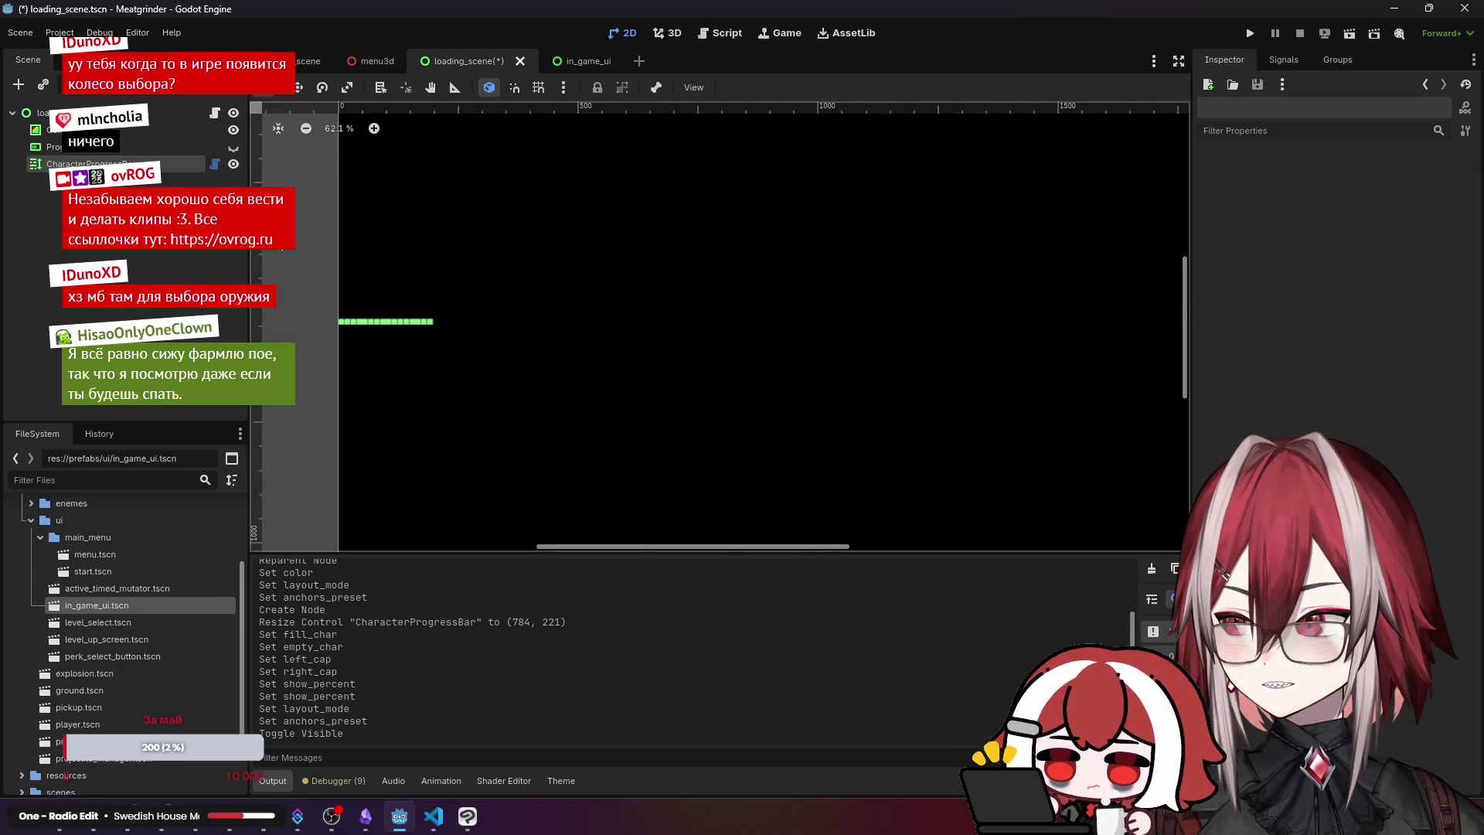
click(402, 322)
click(1396, 436)
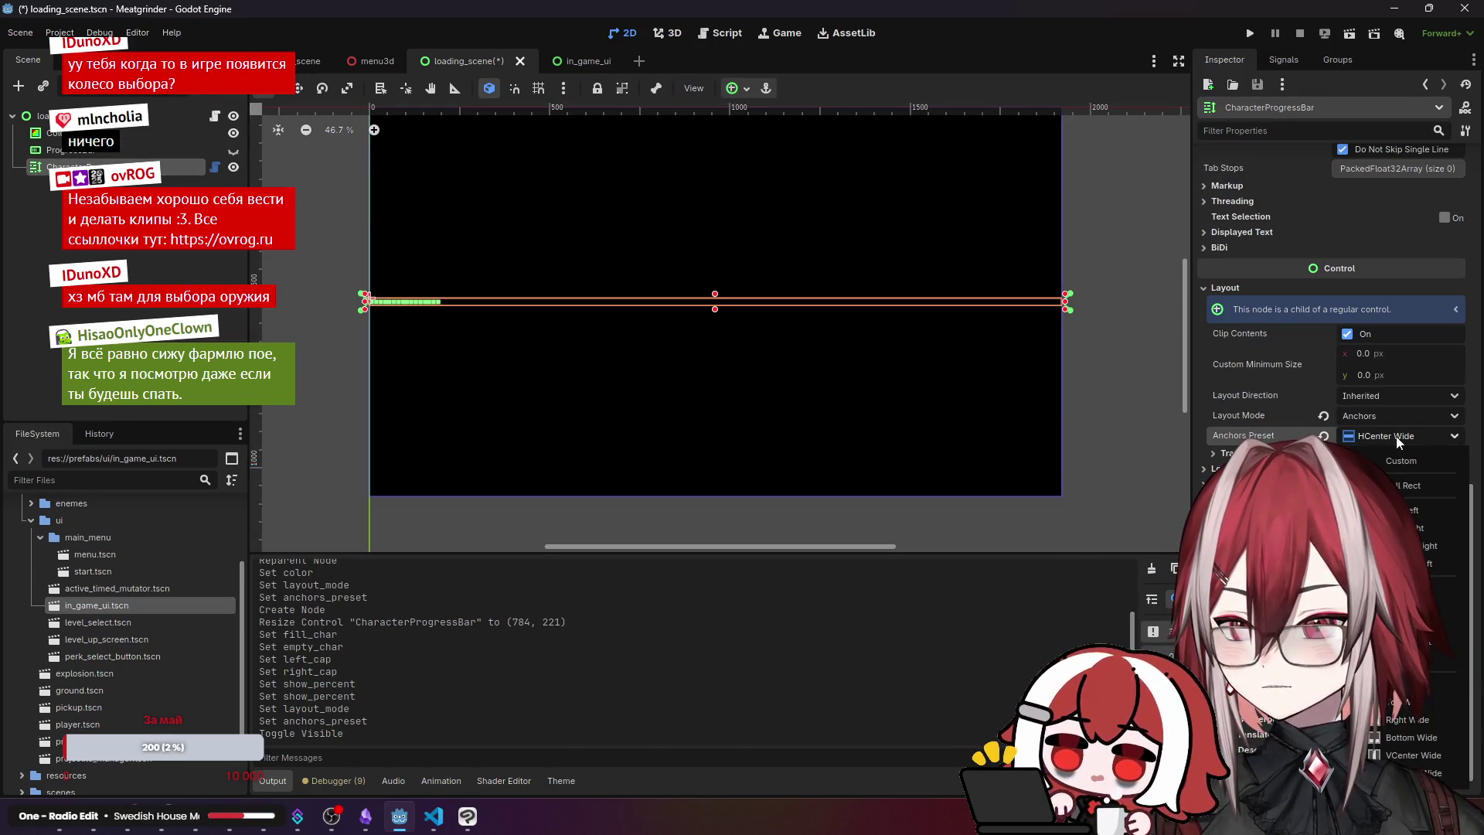
click(1410, 739)
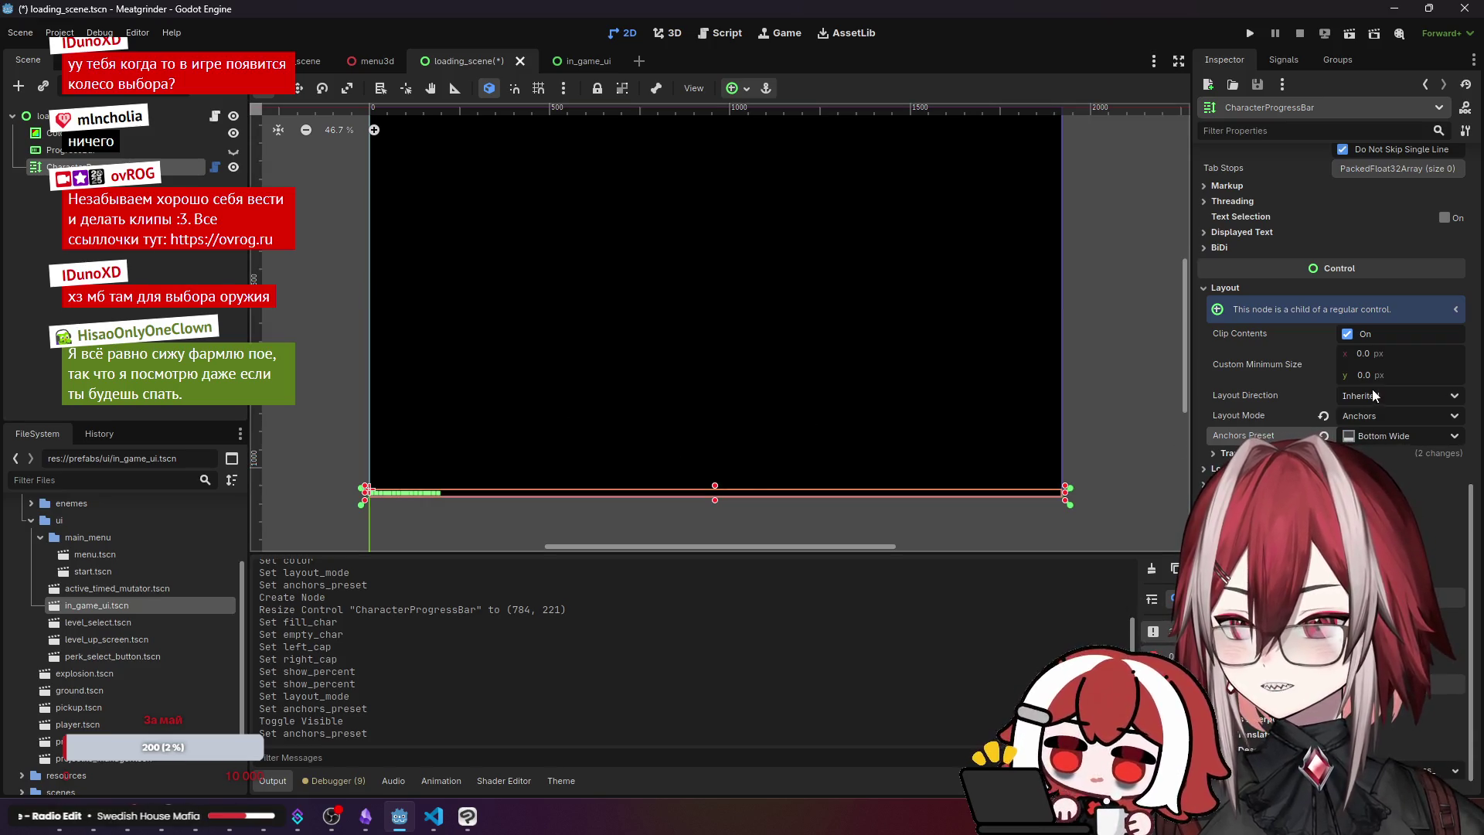
Step: Set the bar's Position y to 996, just above the screen's bottom edge
scroll(1284, 334, up, 3)
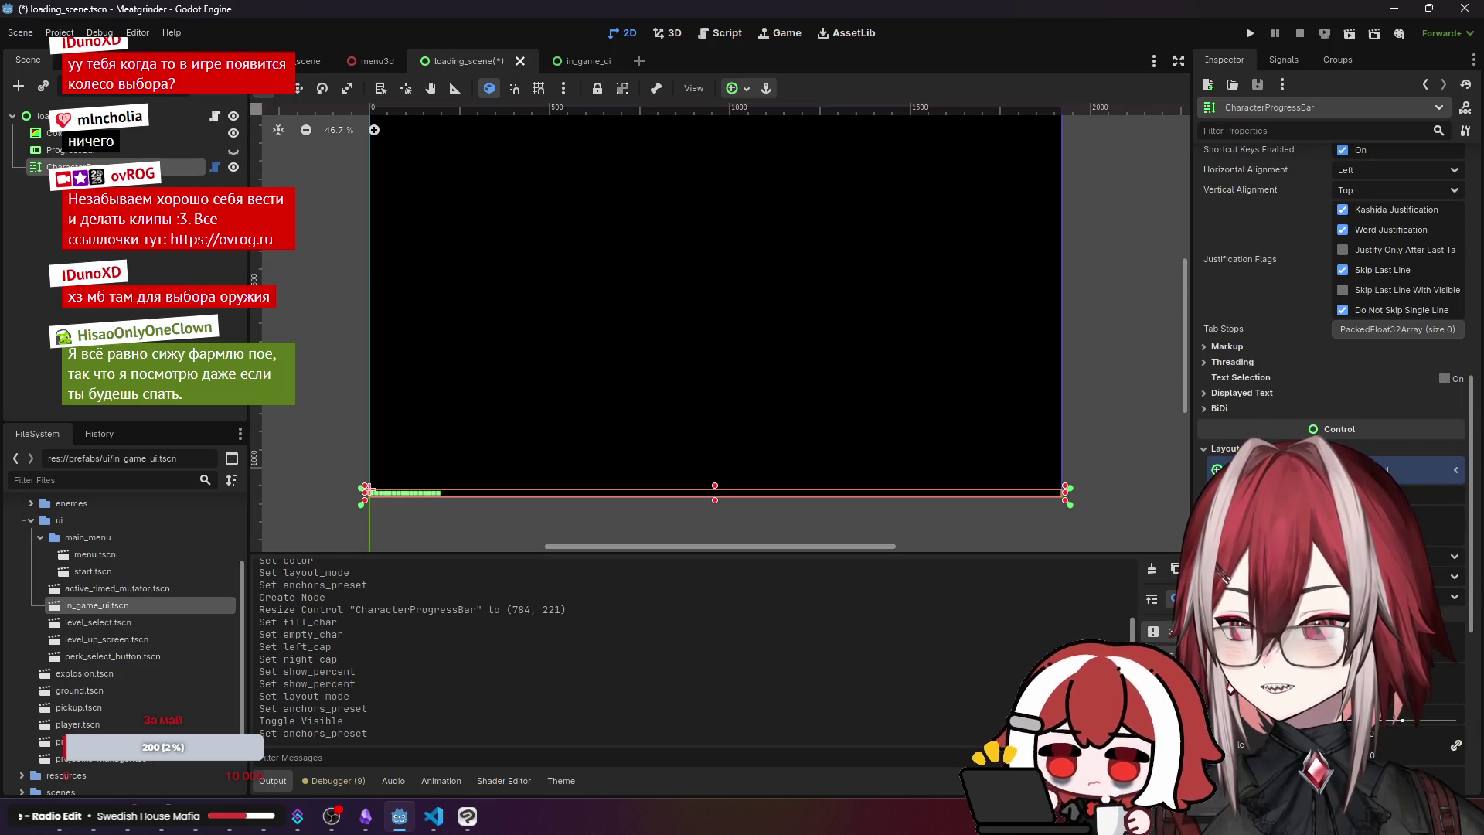
scroll(1383, 456, down, 4)
click(1388, 453)
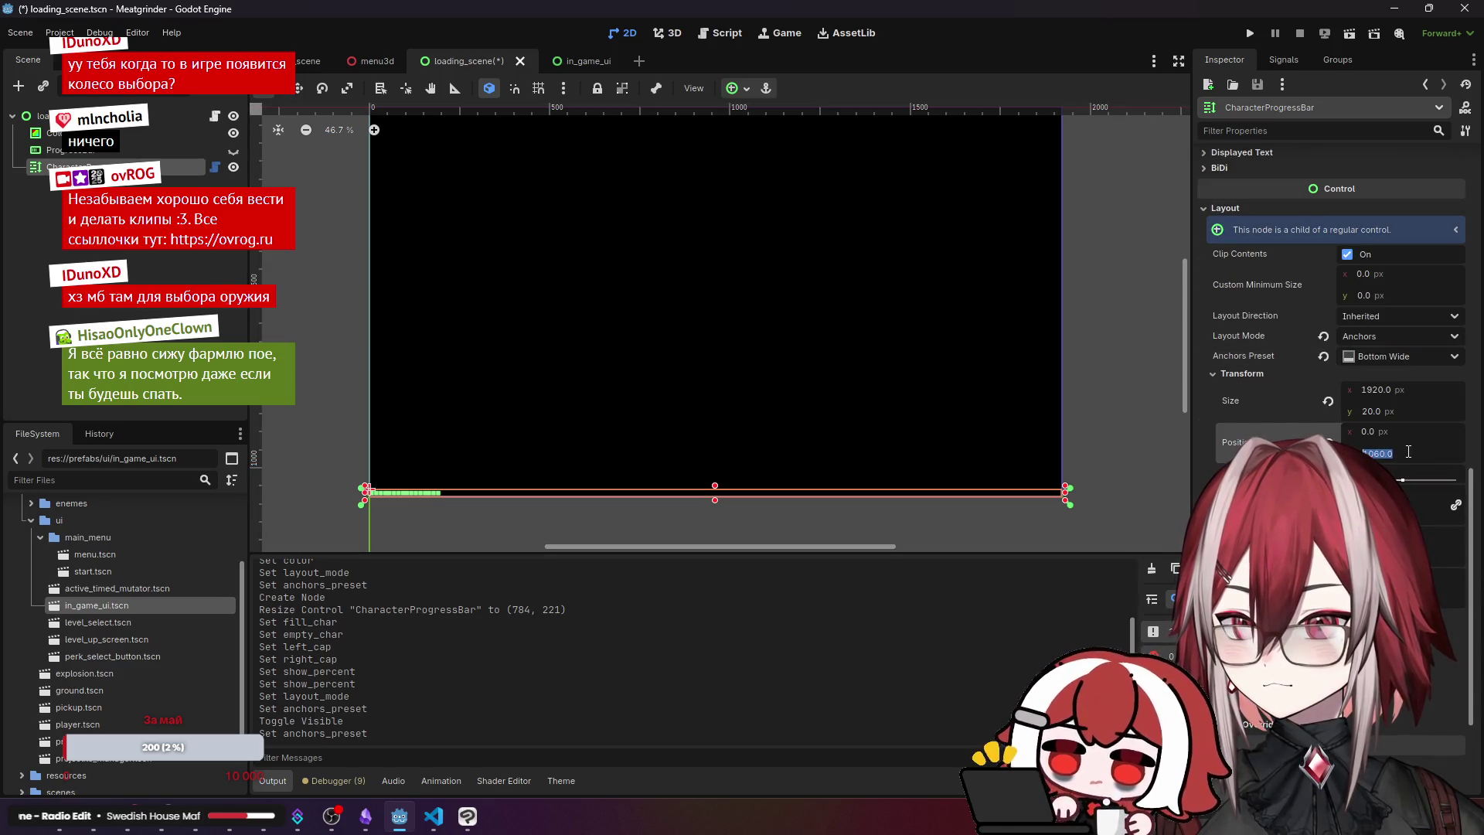
text(-64)
key(Return)
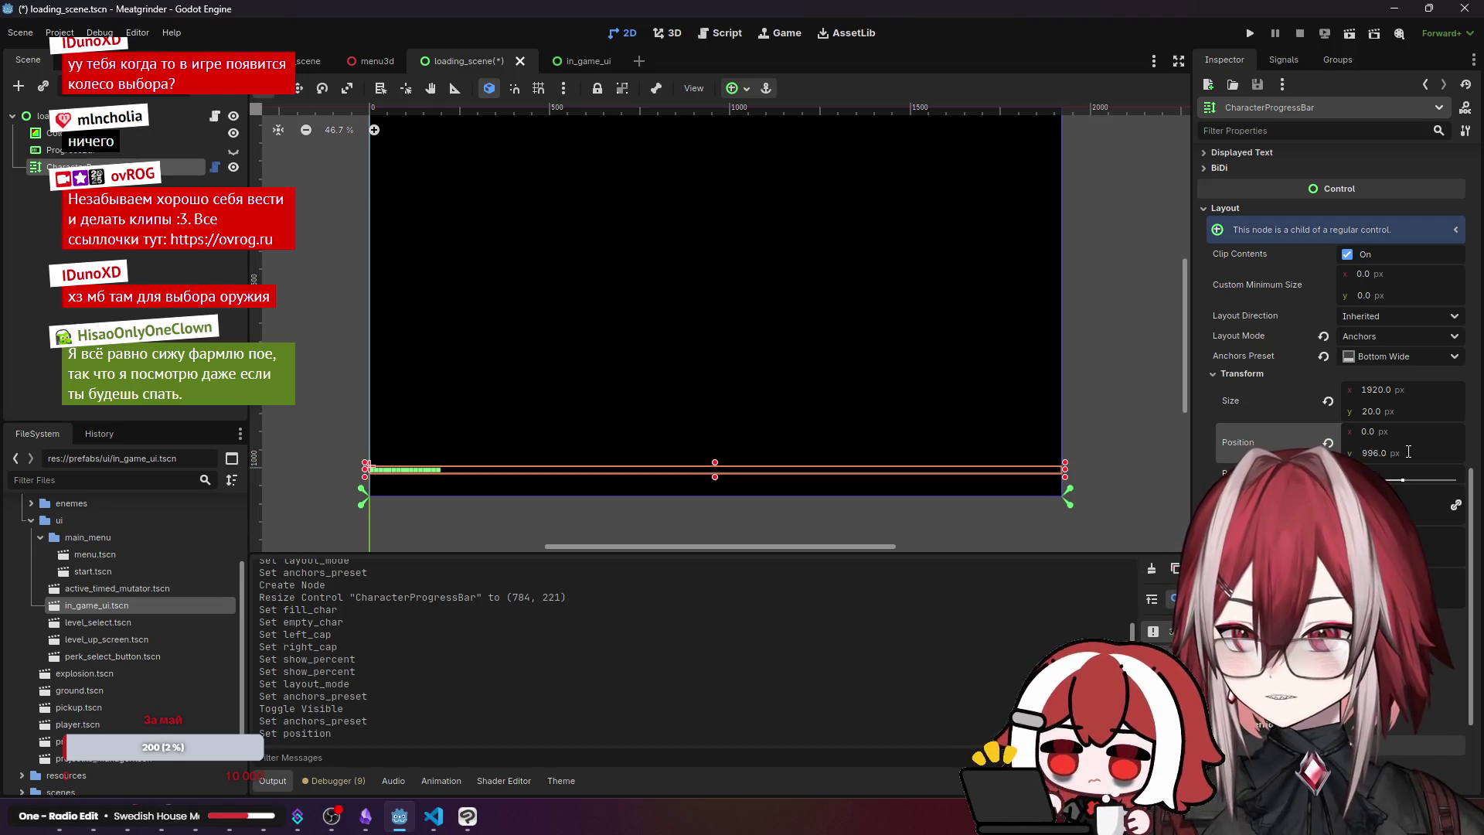
click(317, 350)
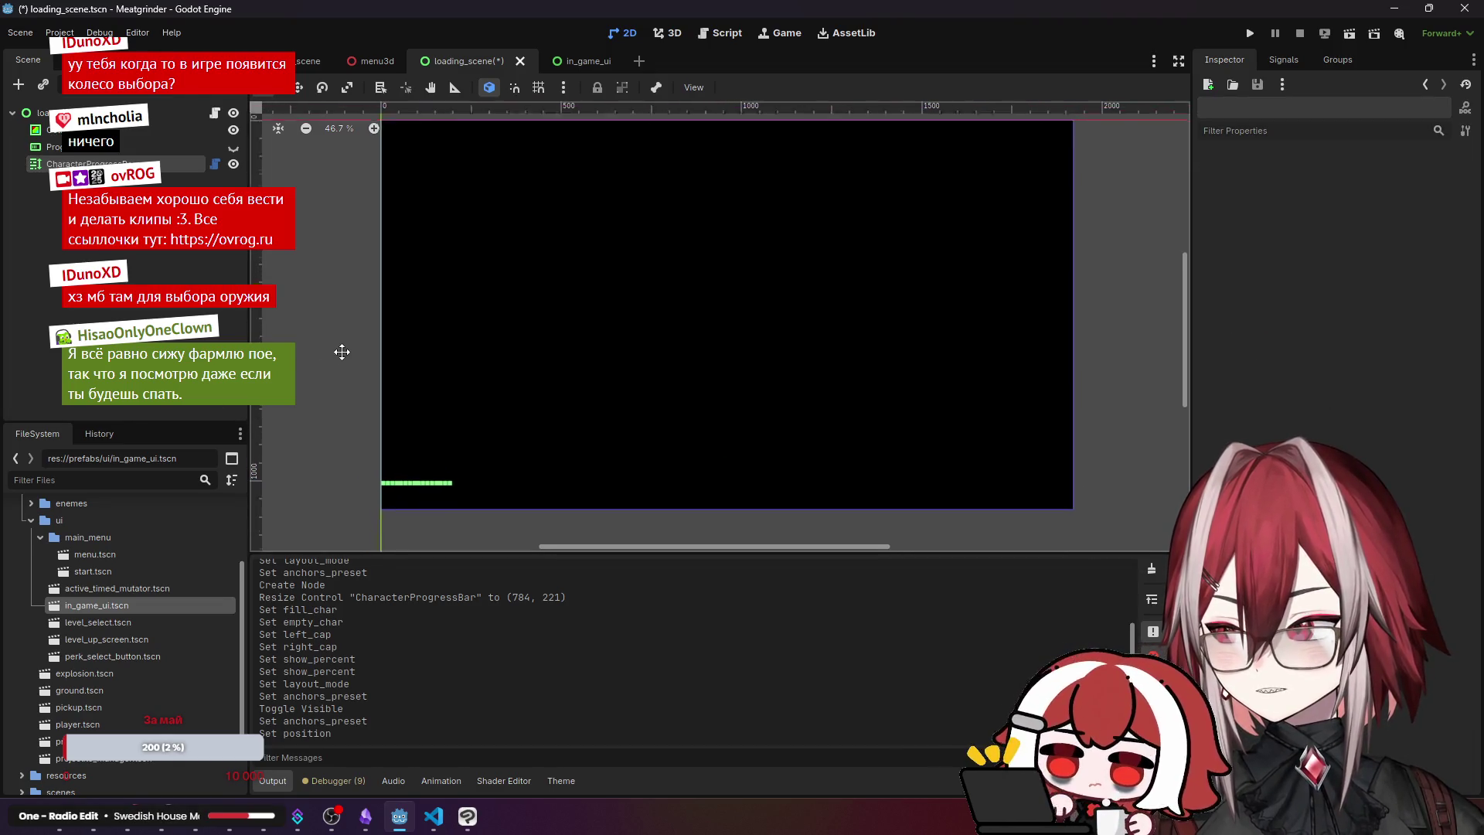
click(425, 497)
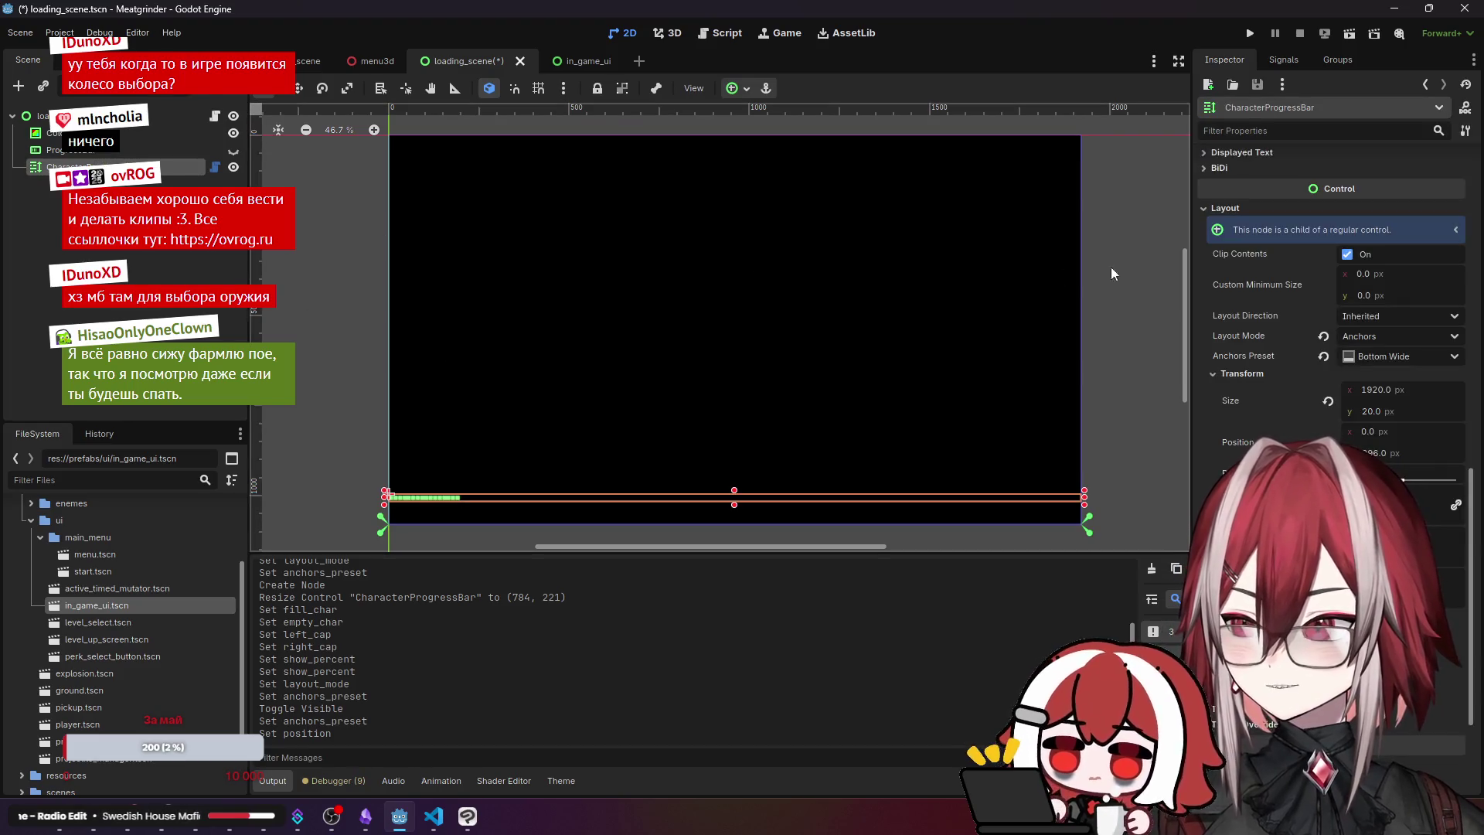
scroll(1245, 317, up, 10)
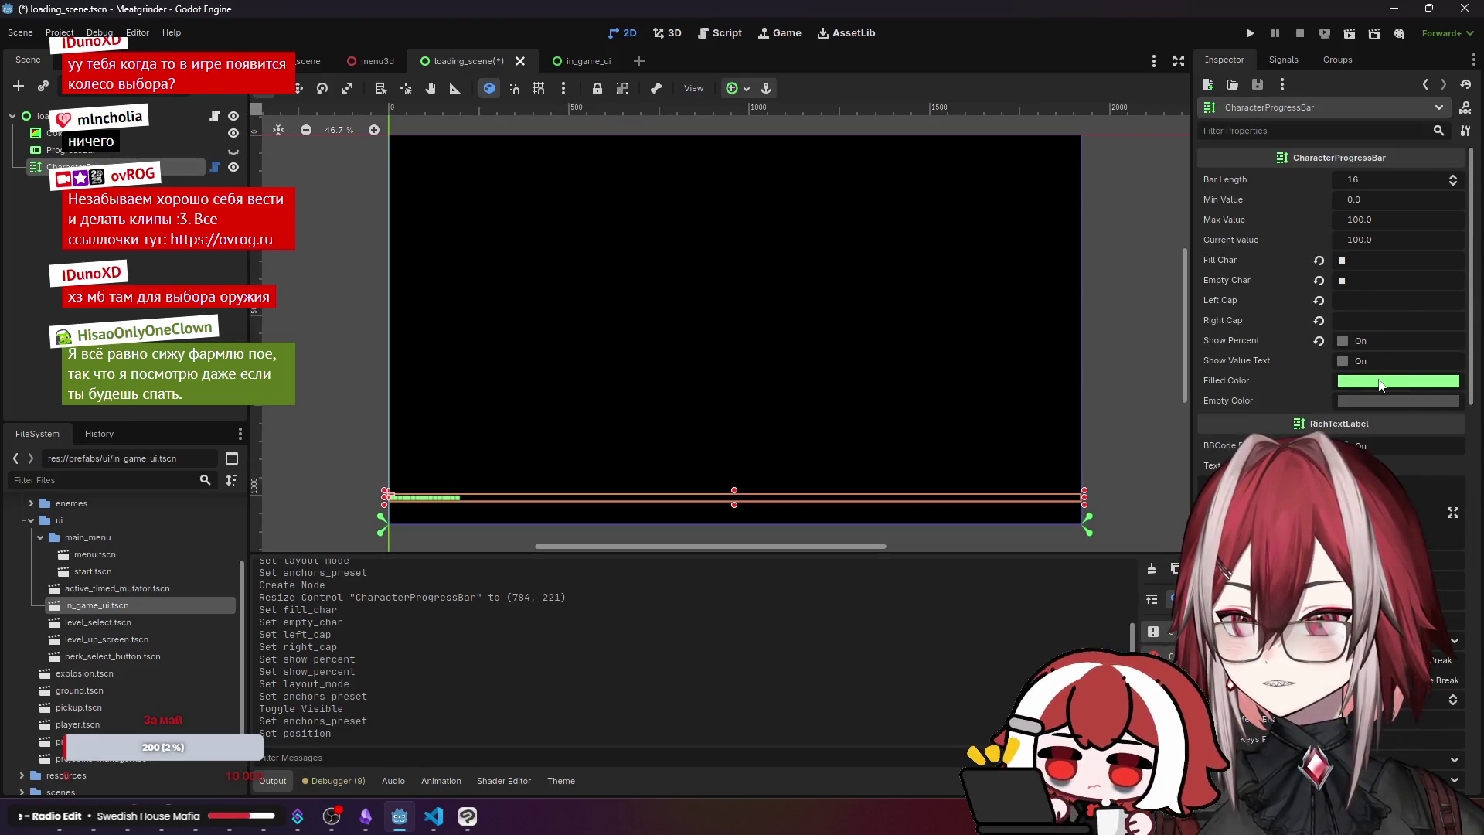
Step: Set the bar's Filled Color to light blue
click(1395, 380)
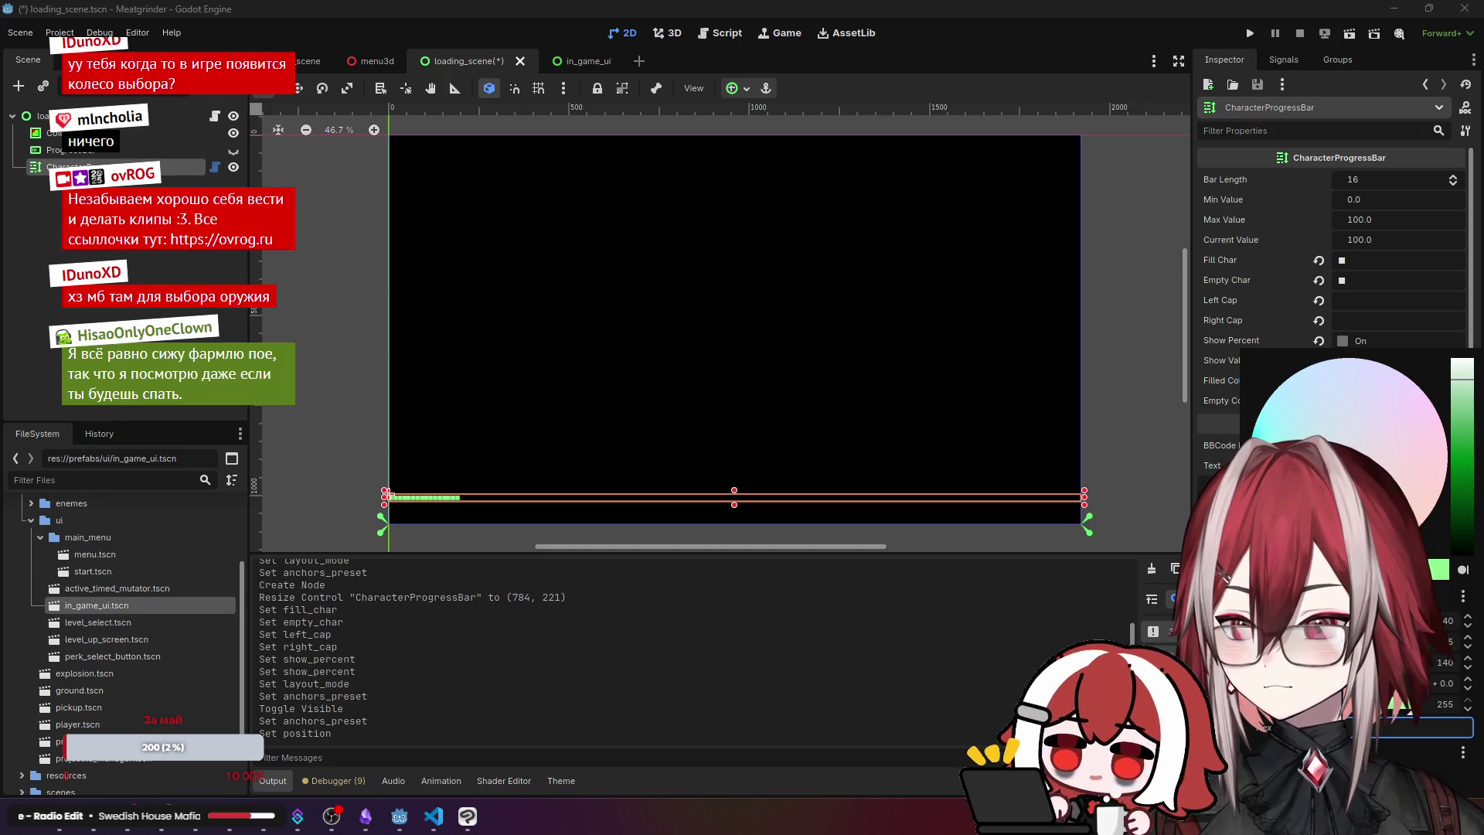
click(1349, 358)
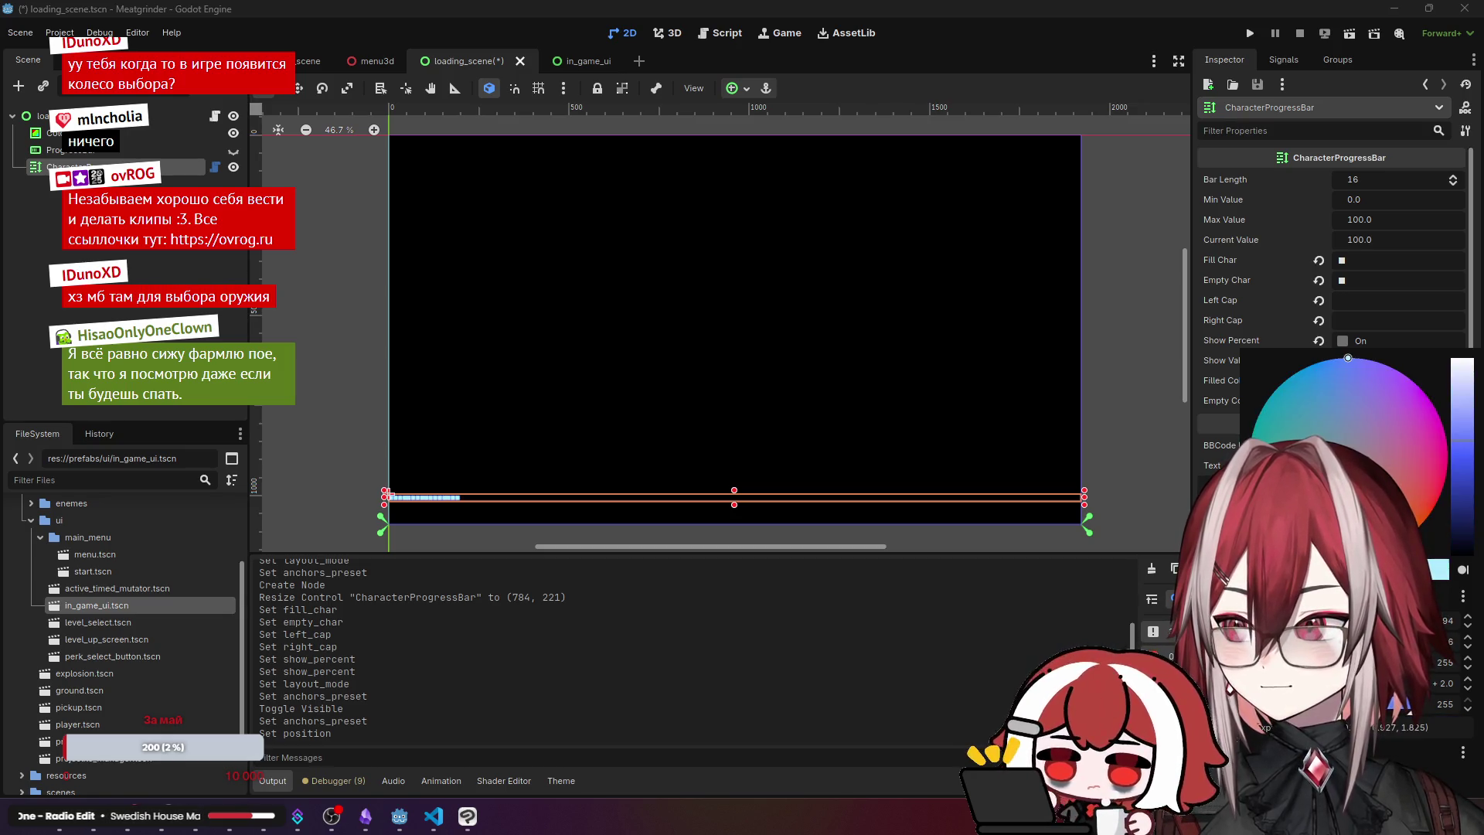
click(408, 403)
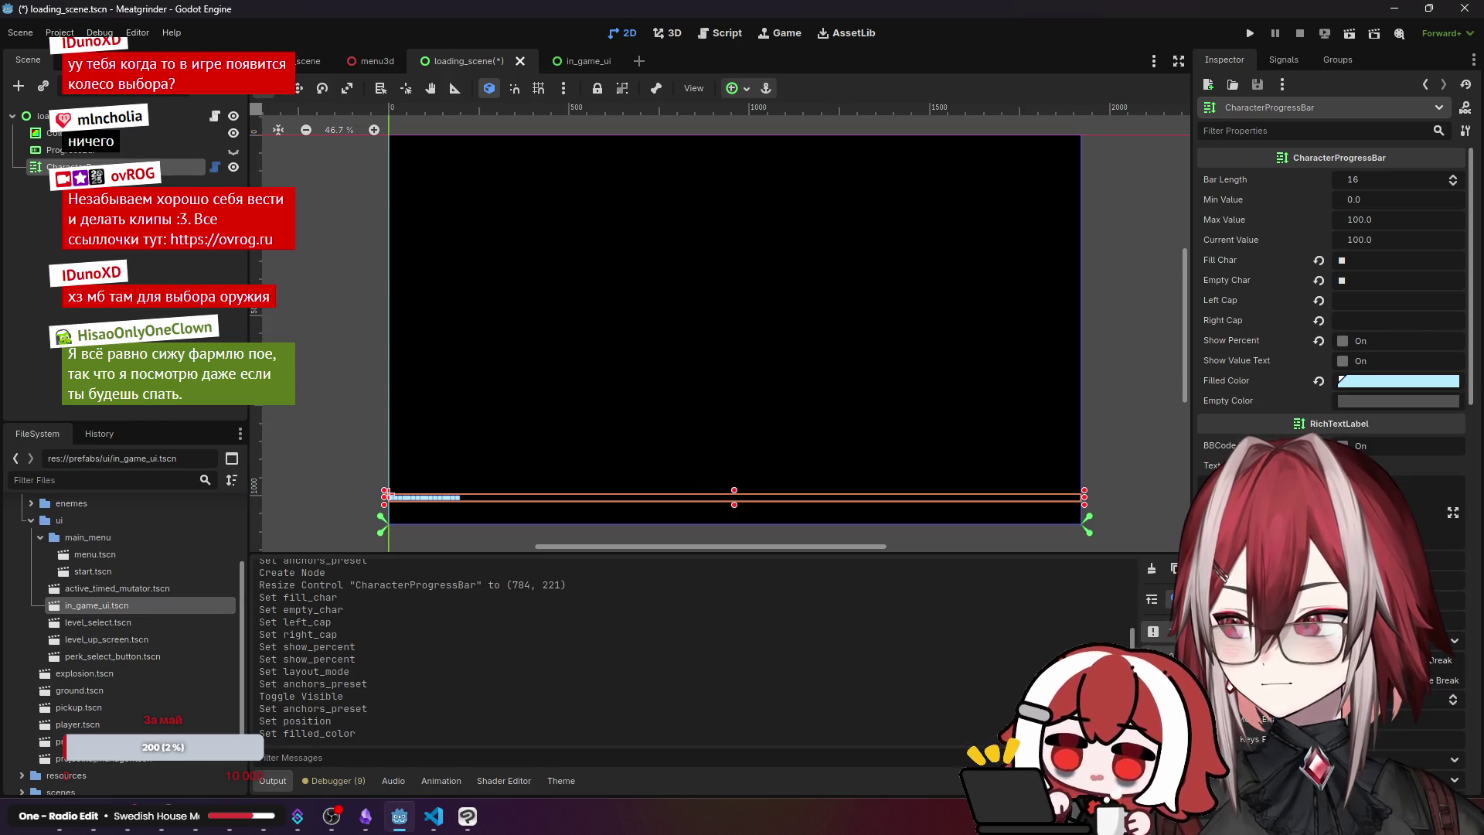
scroll(323, 448, up, 2)
click(413, 360)
scroll(413, 360, up, 5)
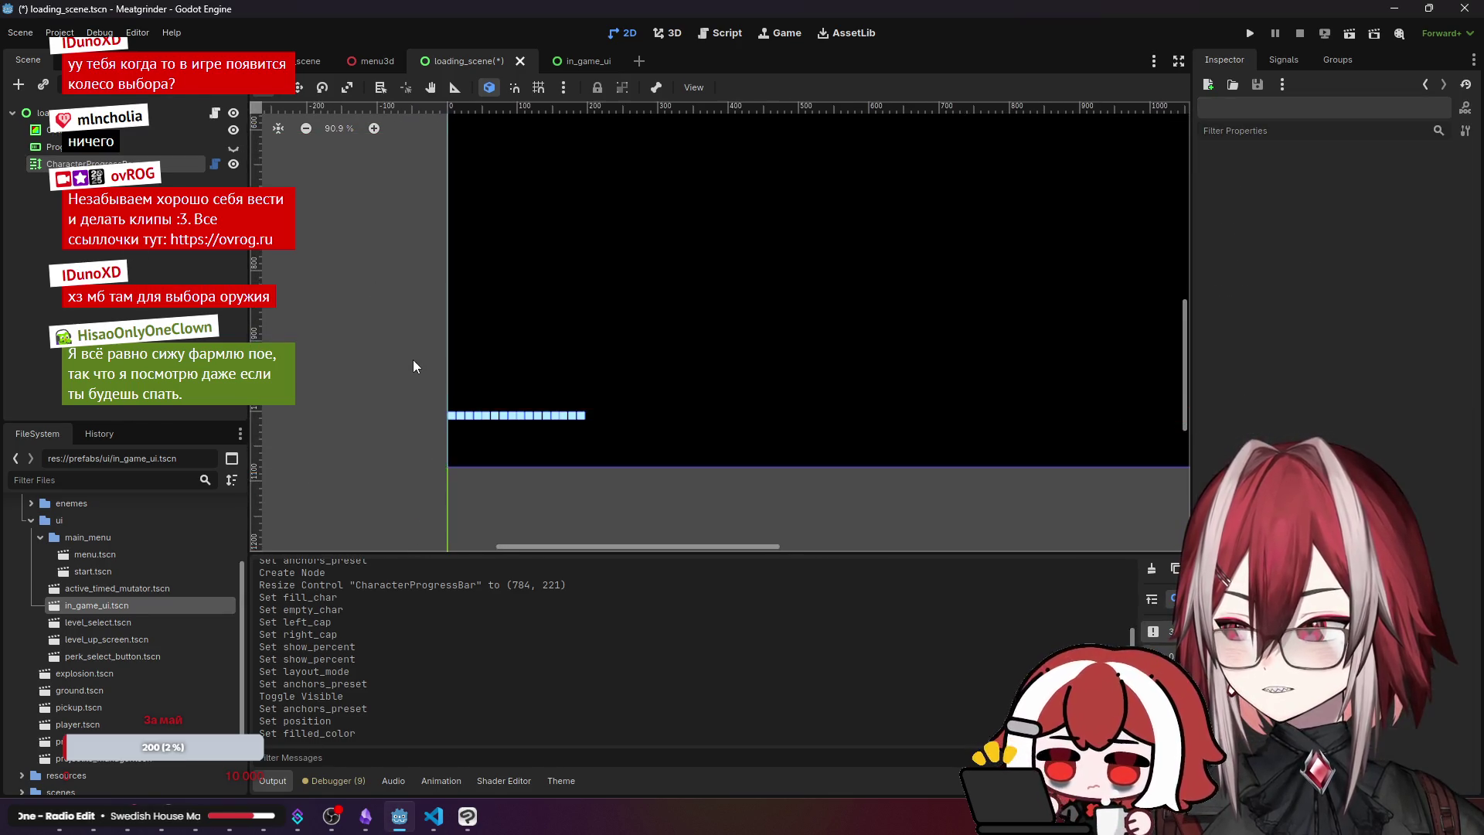
scroll(413, 359, down, 10)
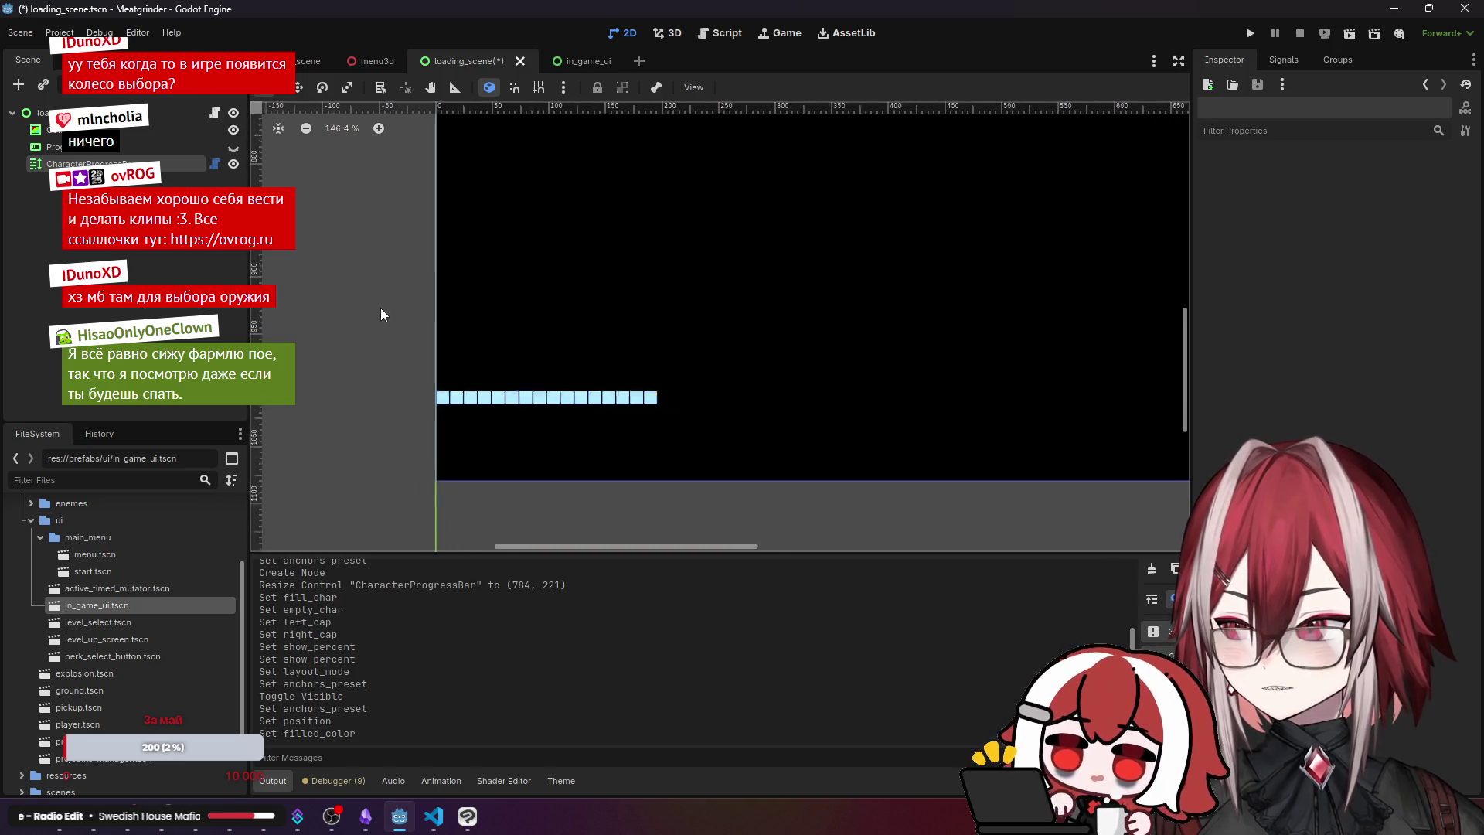
drag(371, 276, 412, 415)
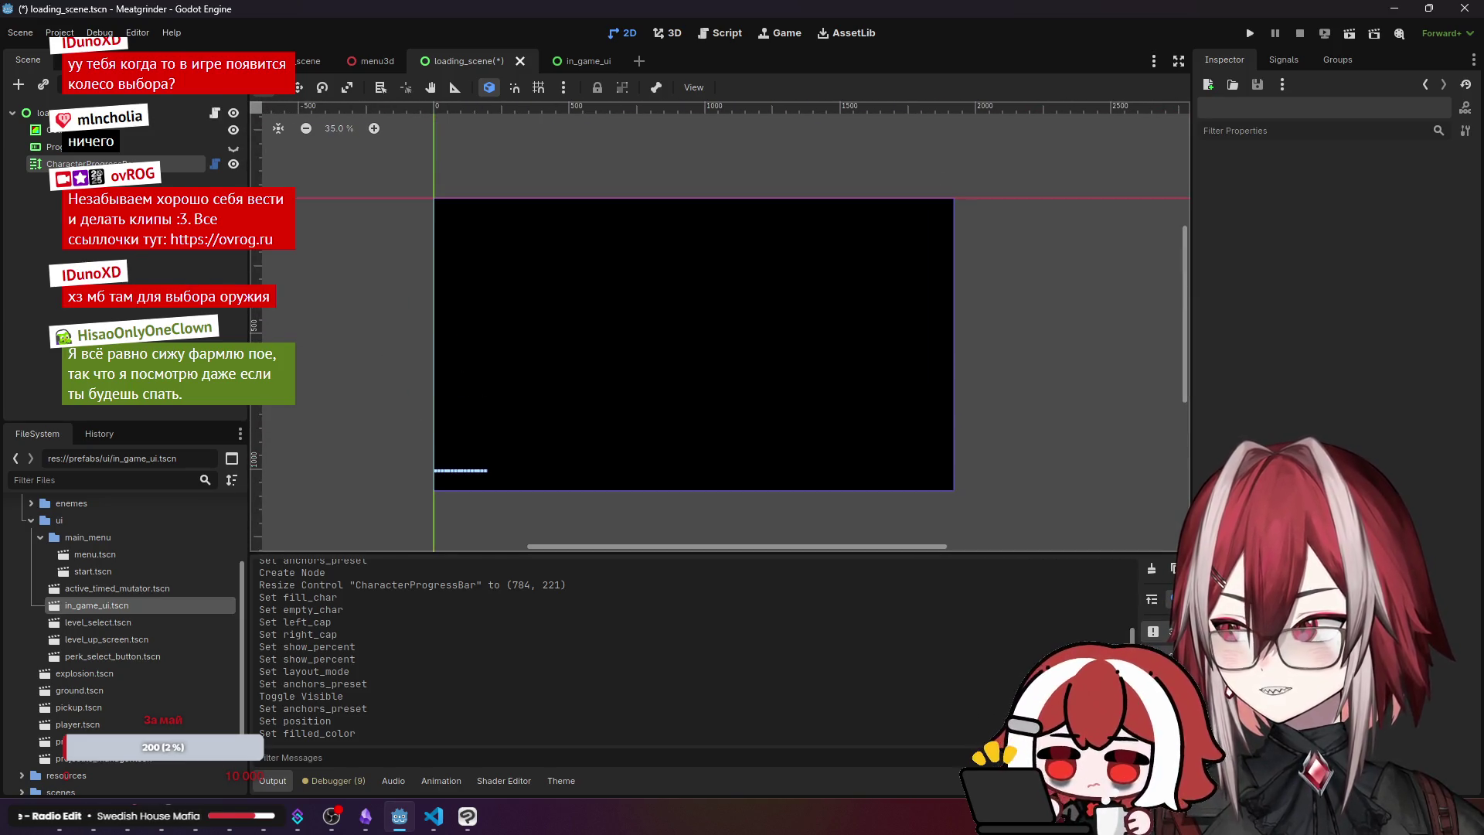
click(461, 470)
Step: Set the bar's Empty Color to a semi-transparent white
click(1380, 401)
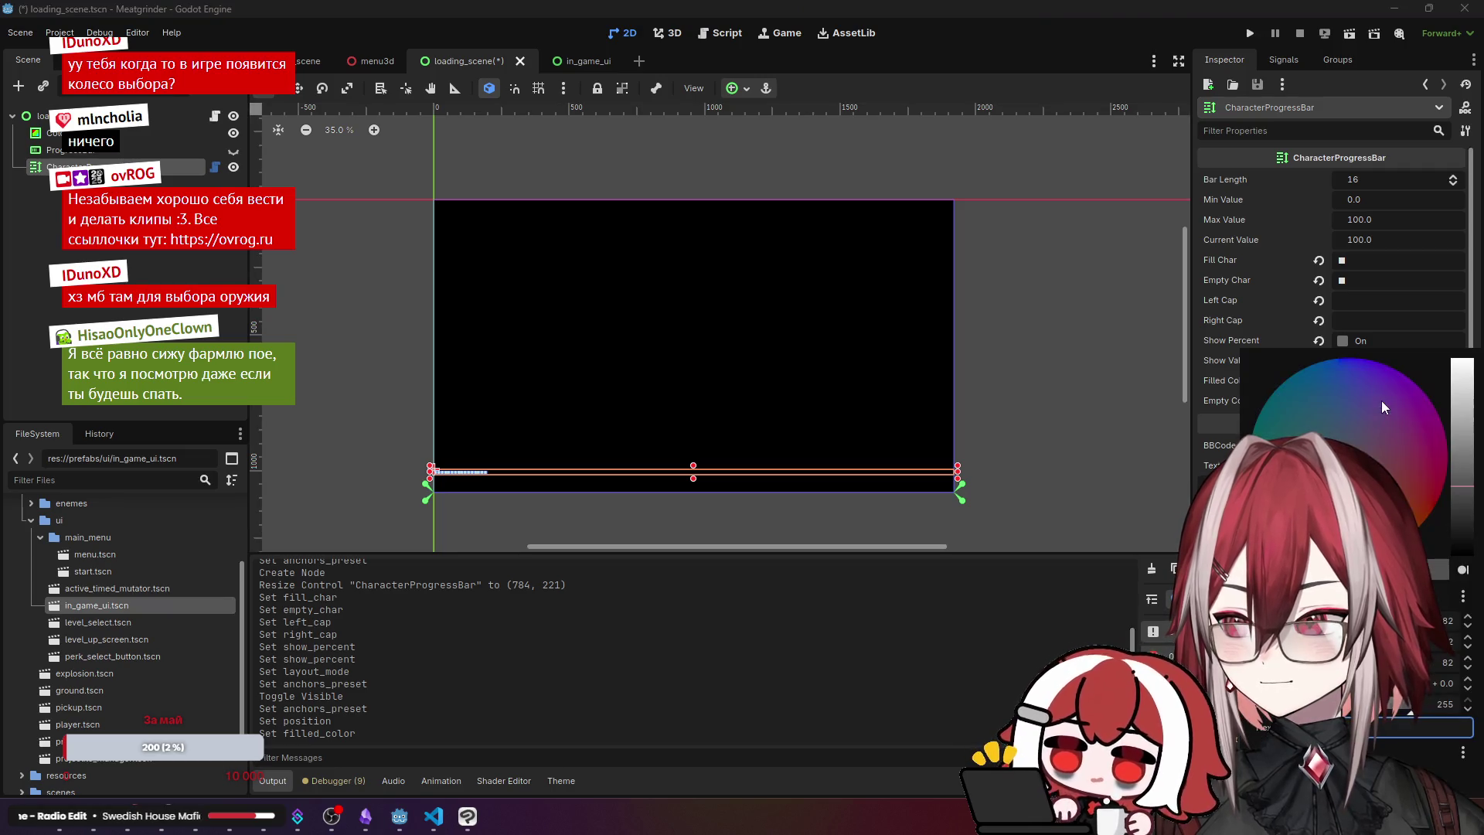
drag(1457, 402, 1463, 378)
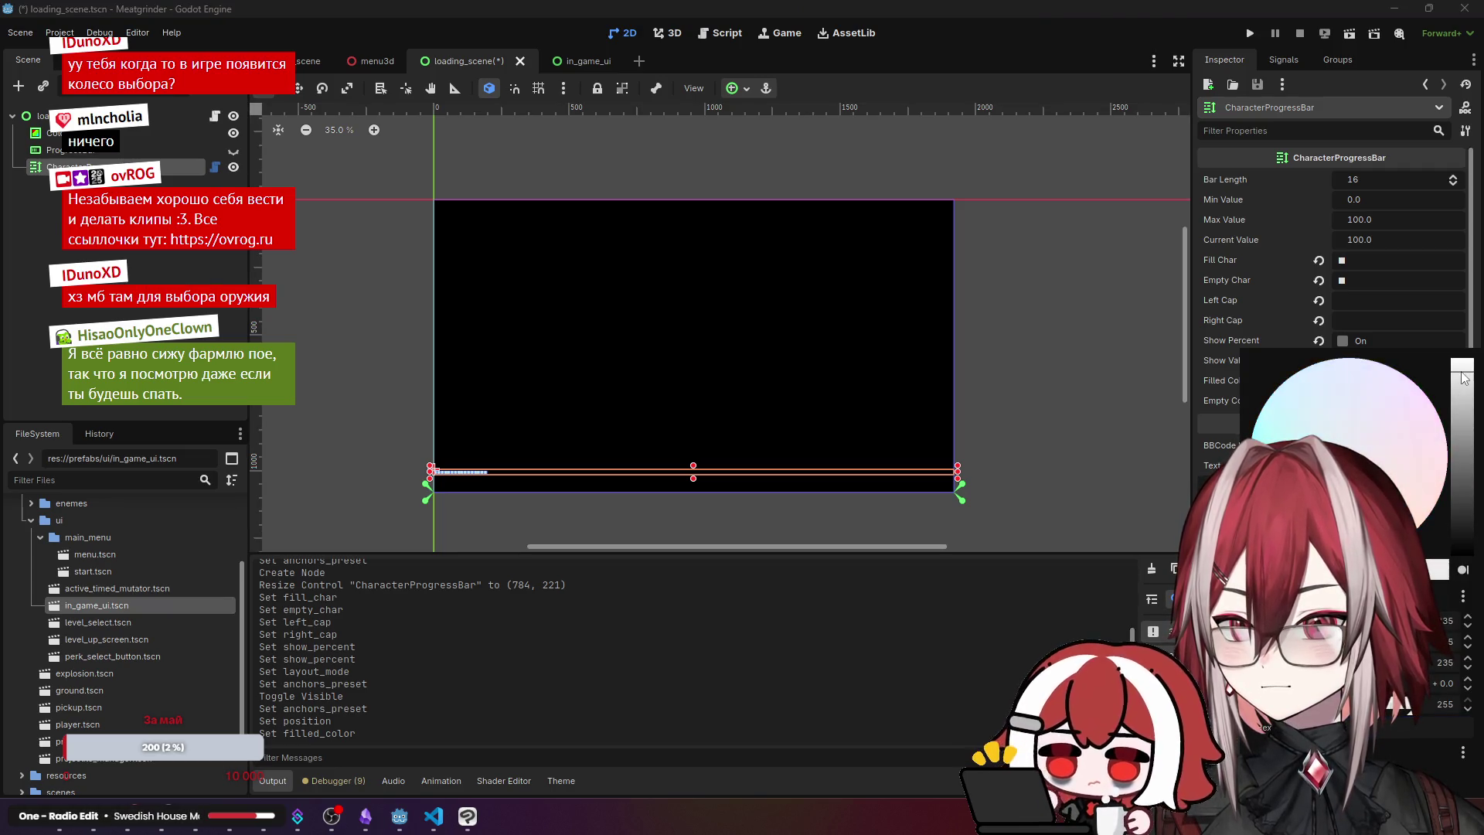
click(873, 400)
scroll(406, 368, up, 6)
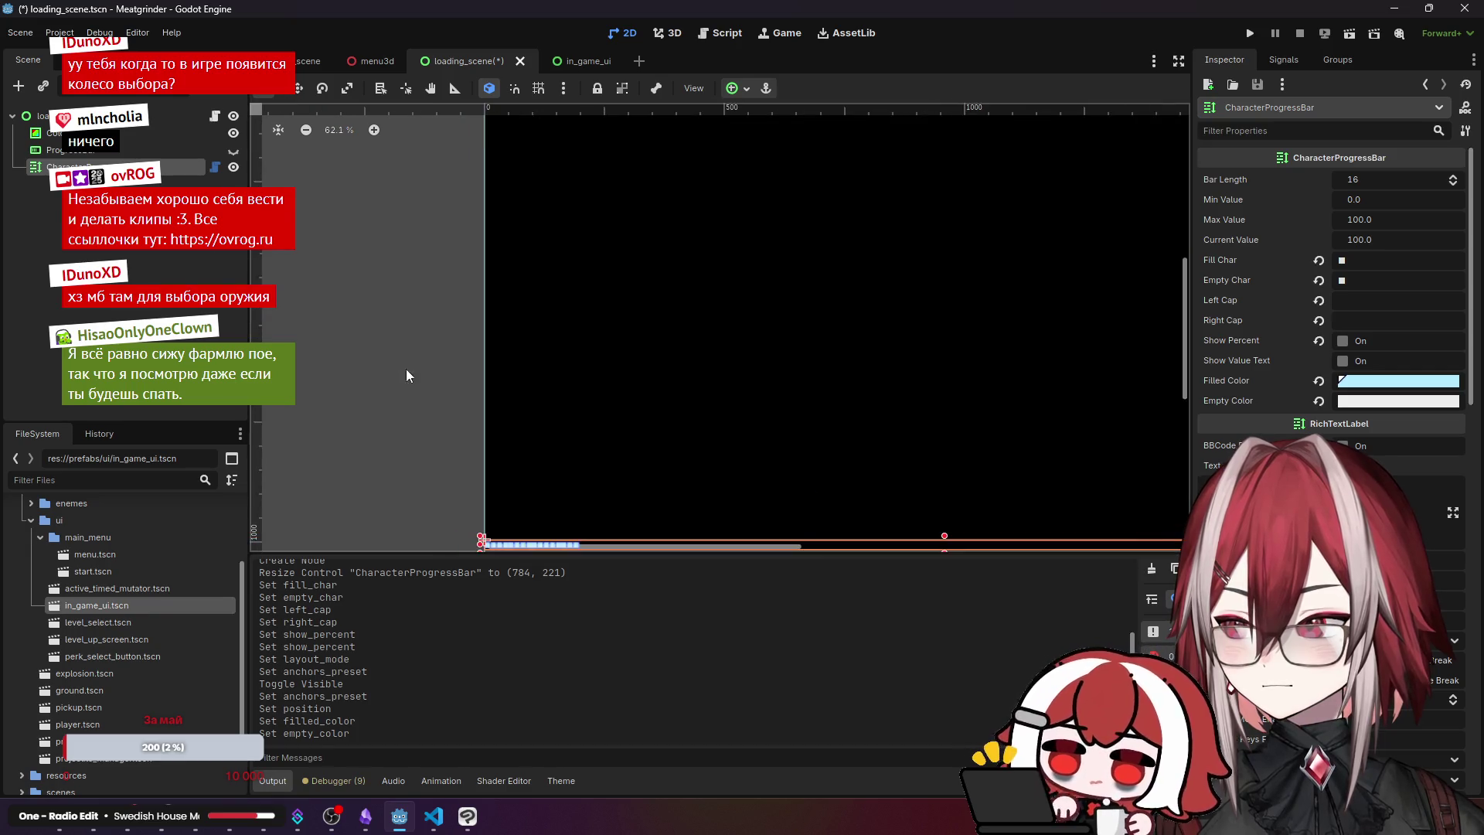
click(1365, 402)
drag(1414, 704, 1321, 704)
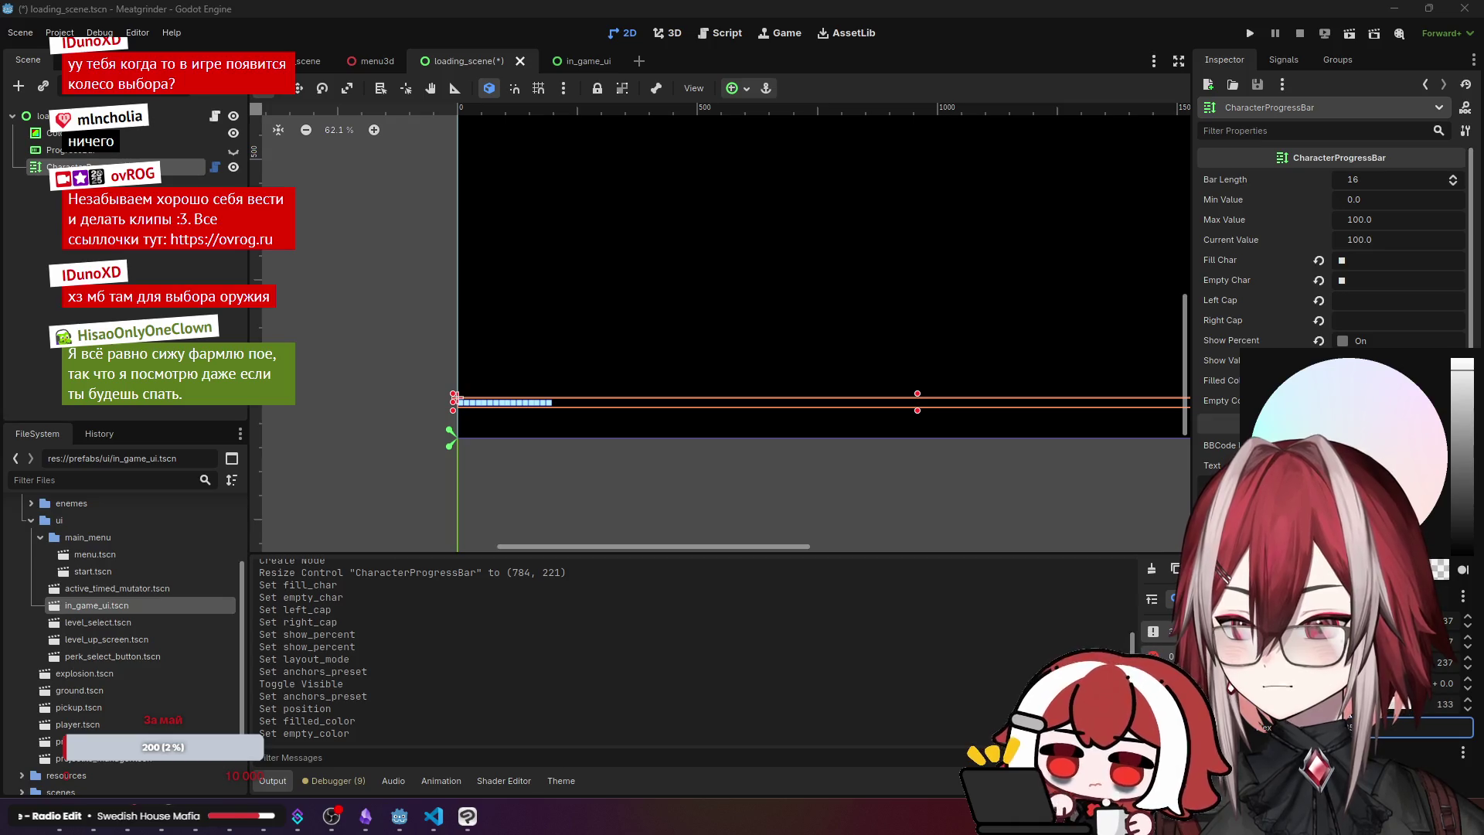
drag(1456, 475, 1469, 332)
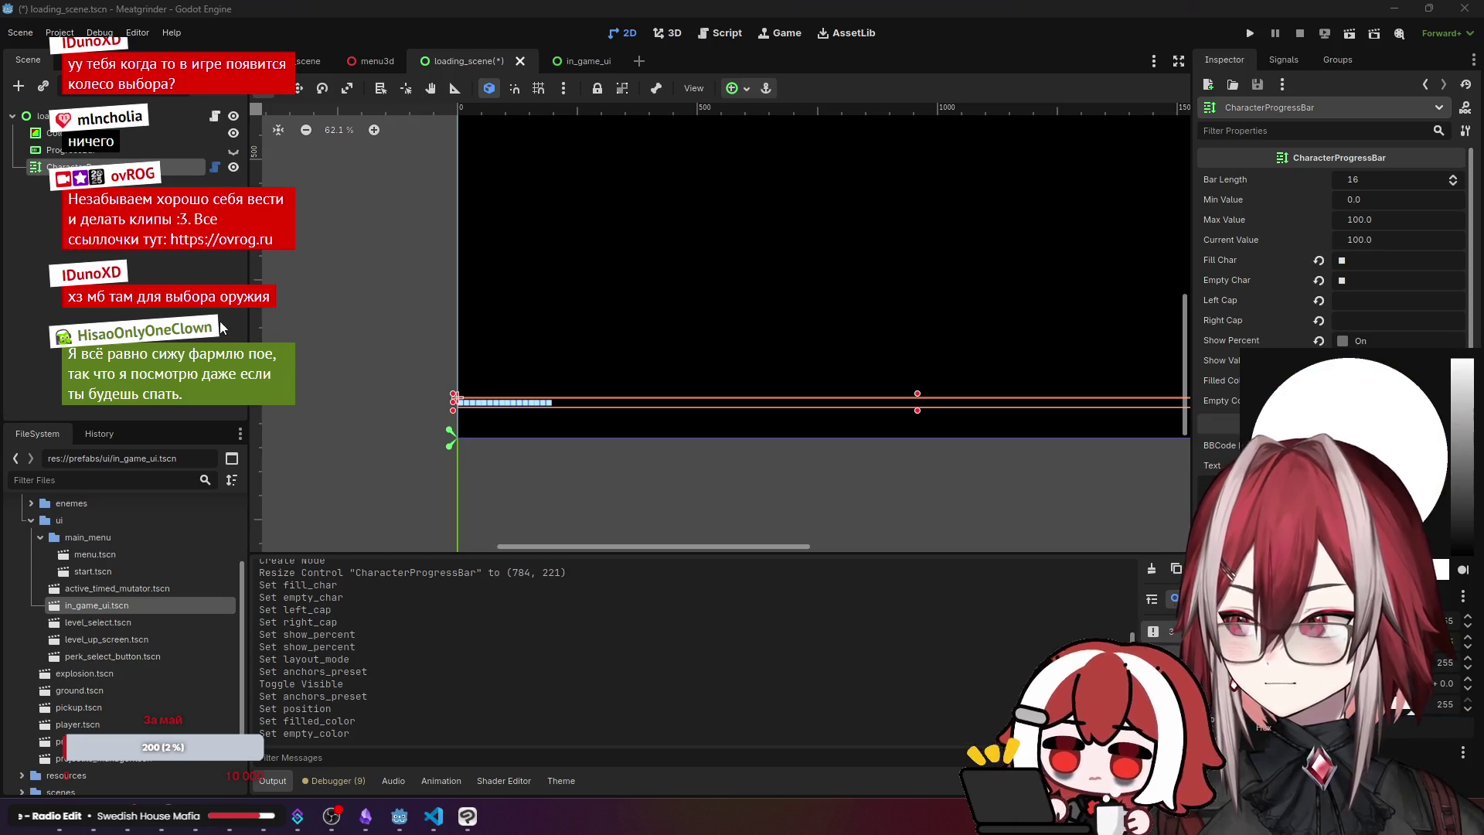
click(56, 149)
Step: Hide and reshow the ColorRect background to compare the bar's colours
click(56, 150)
click(193, 167)
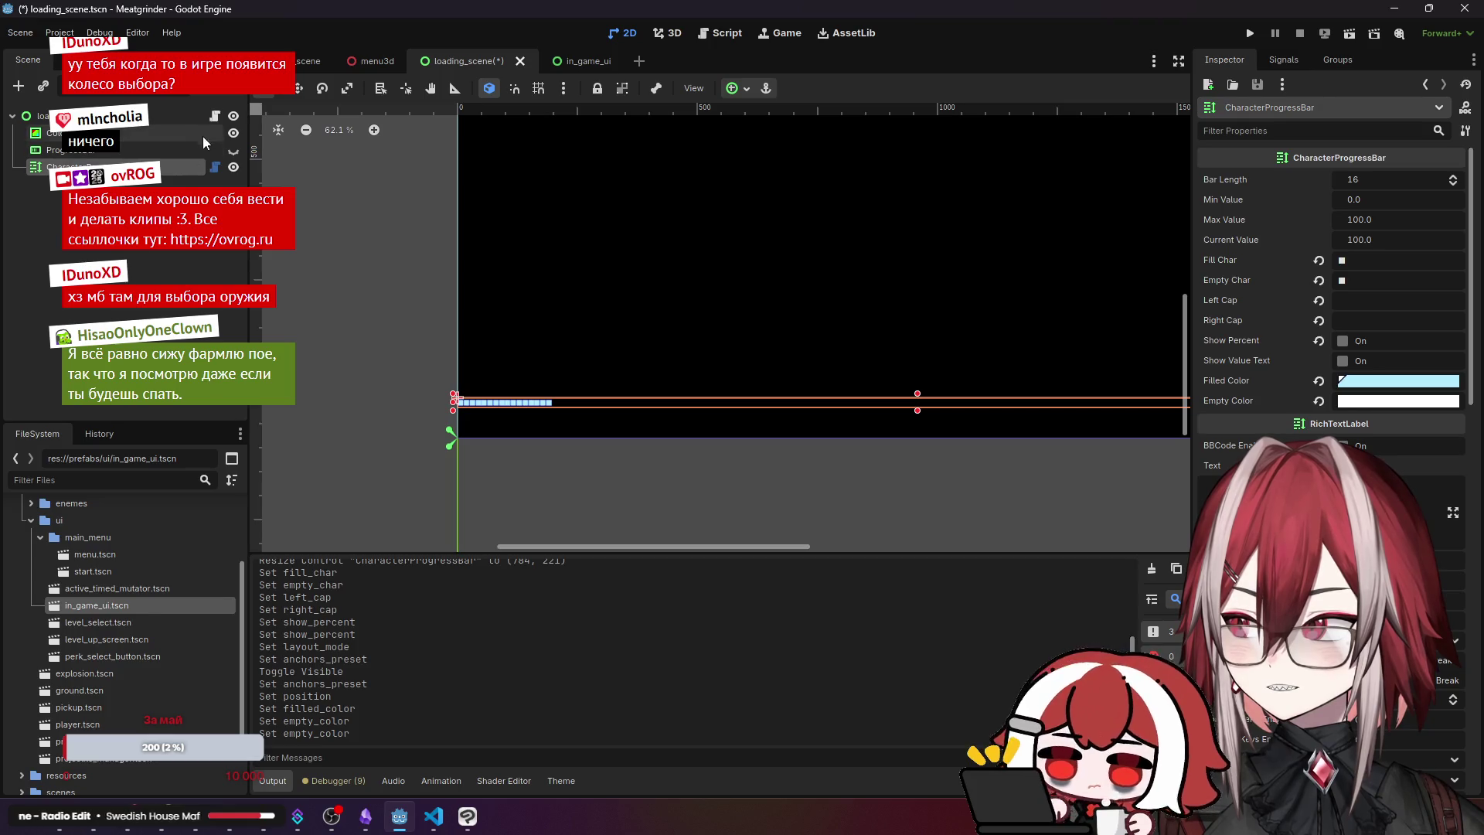
click(231, 133)
click(232, 133)
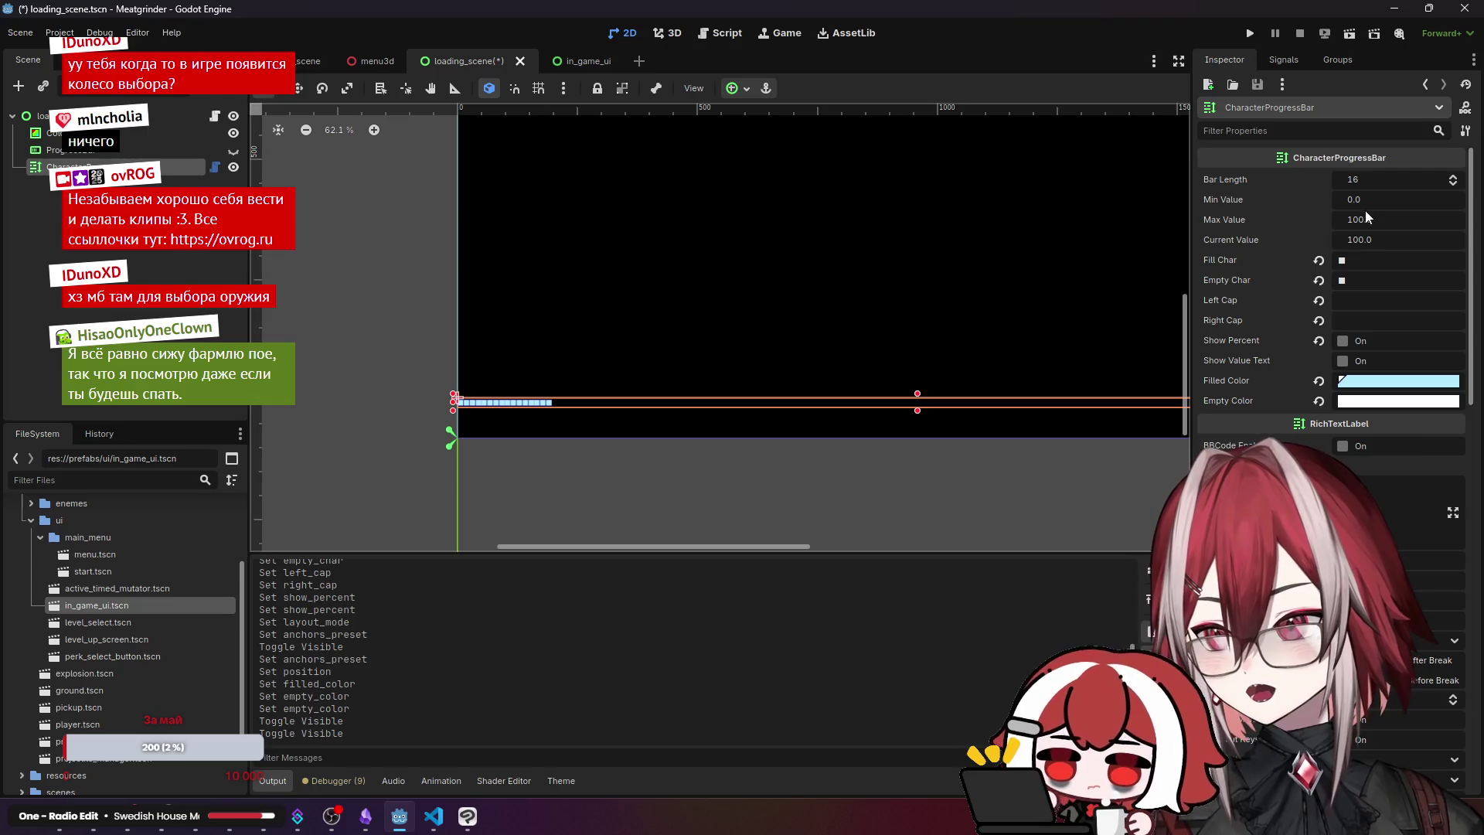
Step: Adjust the bar's value fields, keeping Max at 100 with Current Value 67.14
drag(972, 252, 887, 259)
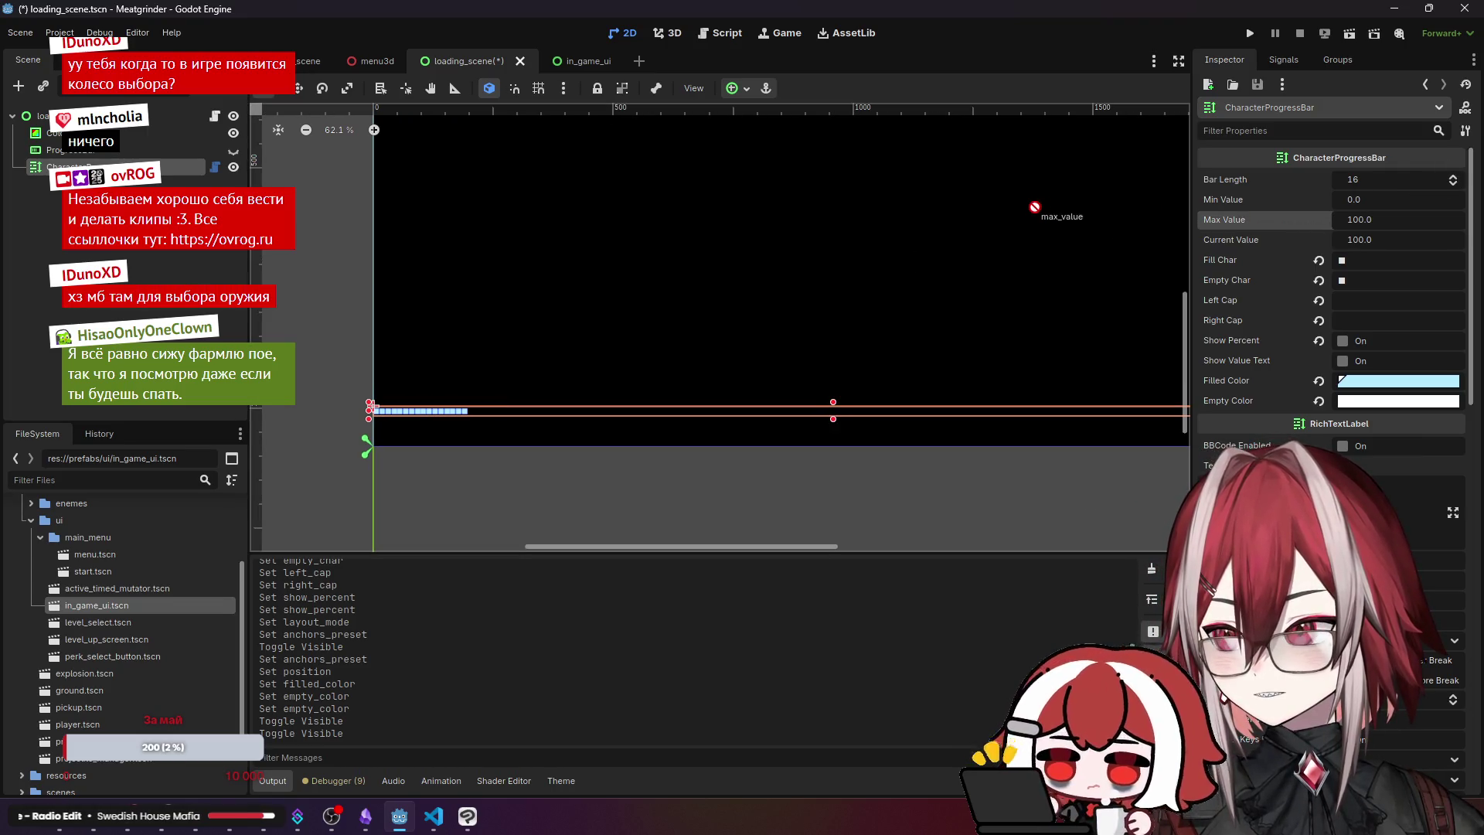
drag(1401, 221, 1318, 221)
drag(1482, 220, 1302, 233)
Step: Set the RichTextLabel Horizontal Alignment to Center
scroll(696, 340, down, 2)
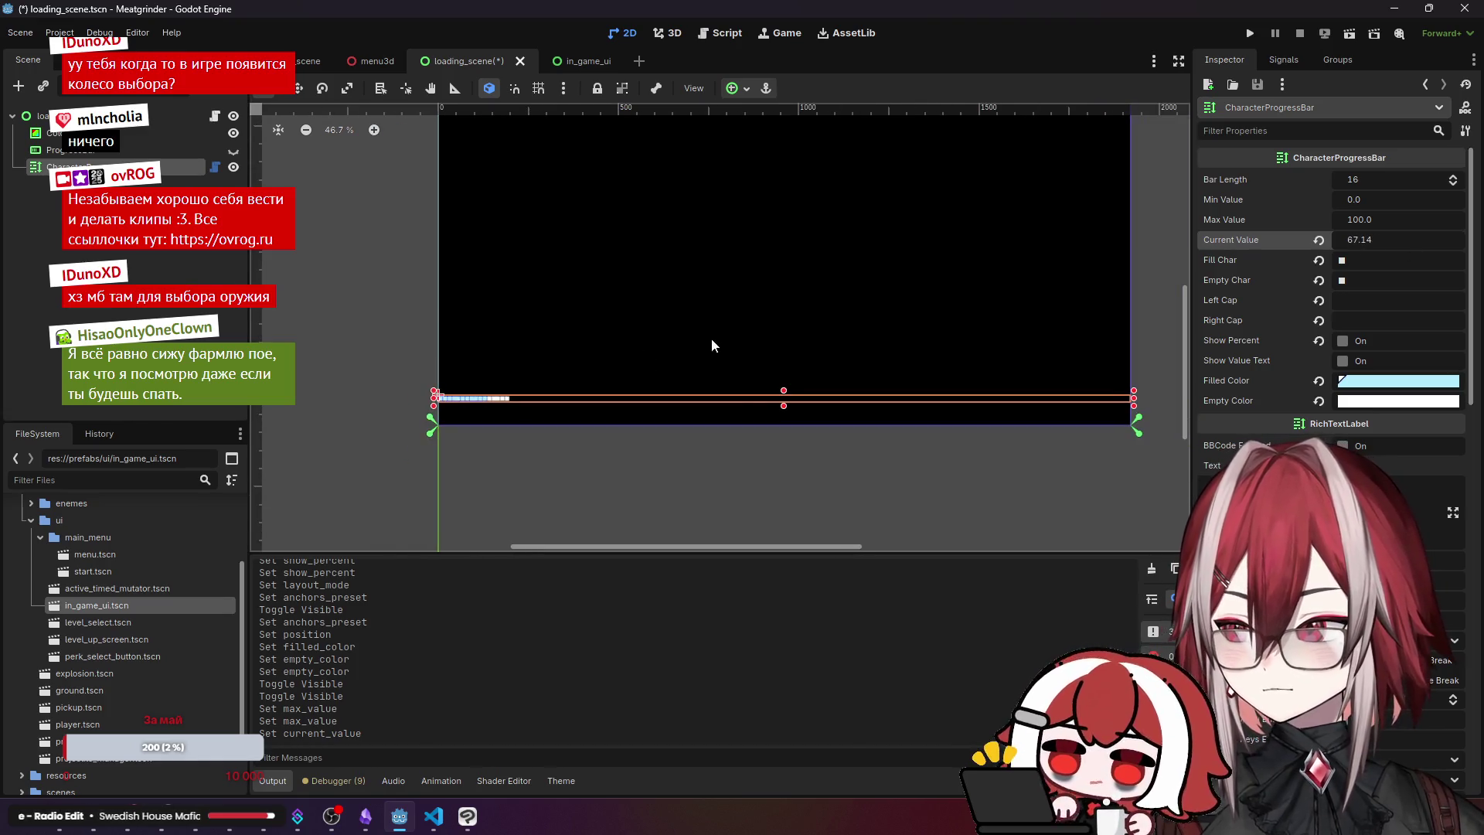
scroll(1276, 431, down, 3)
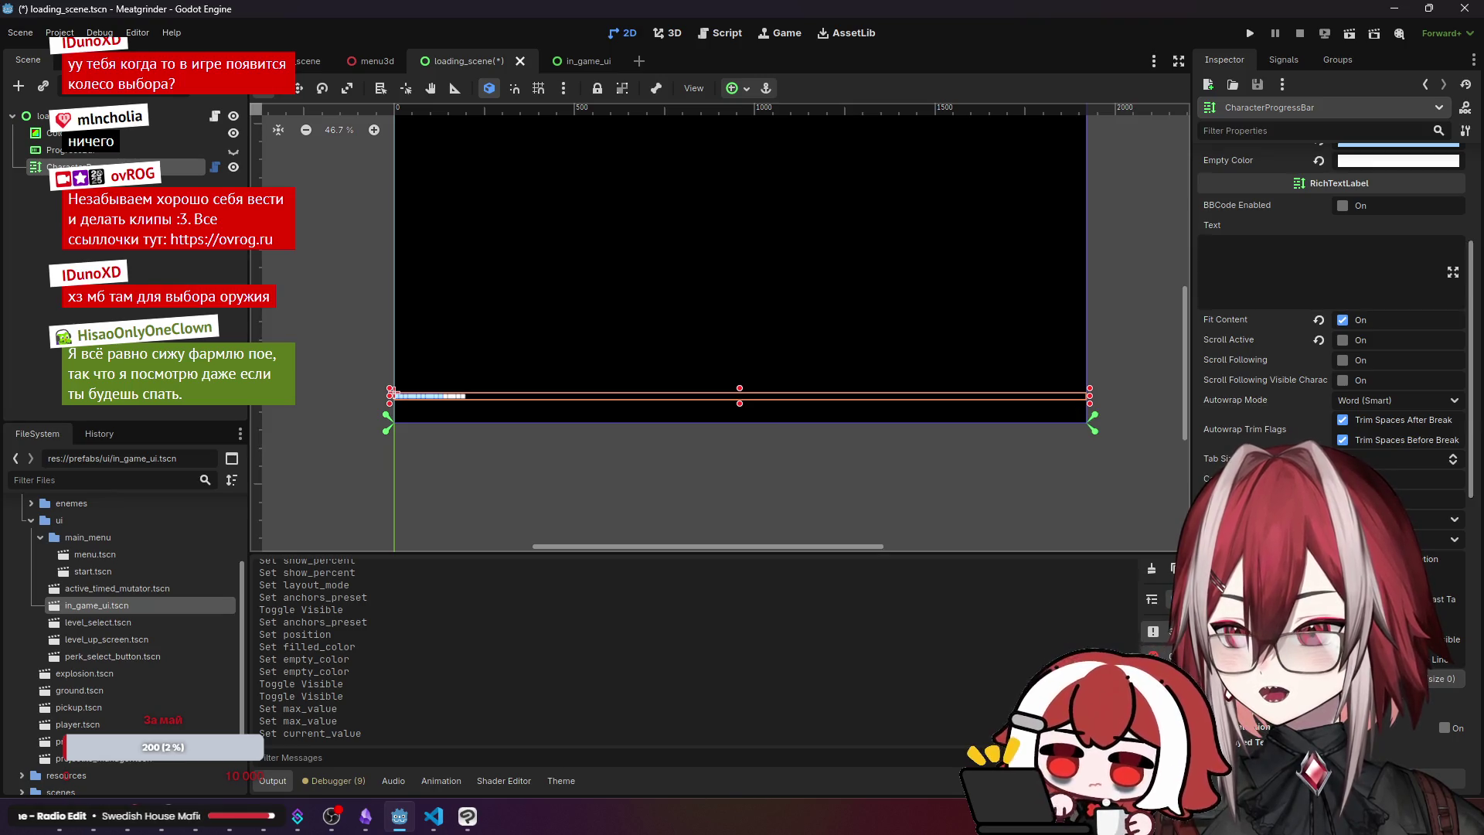
click(1391, 519)
click(1384, 556)
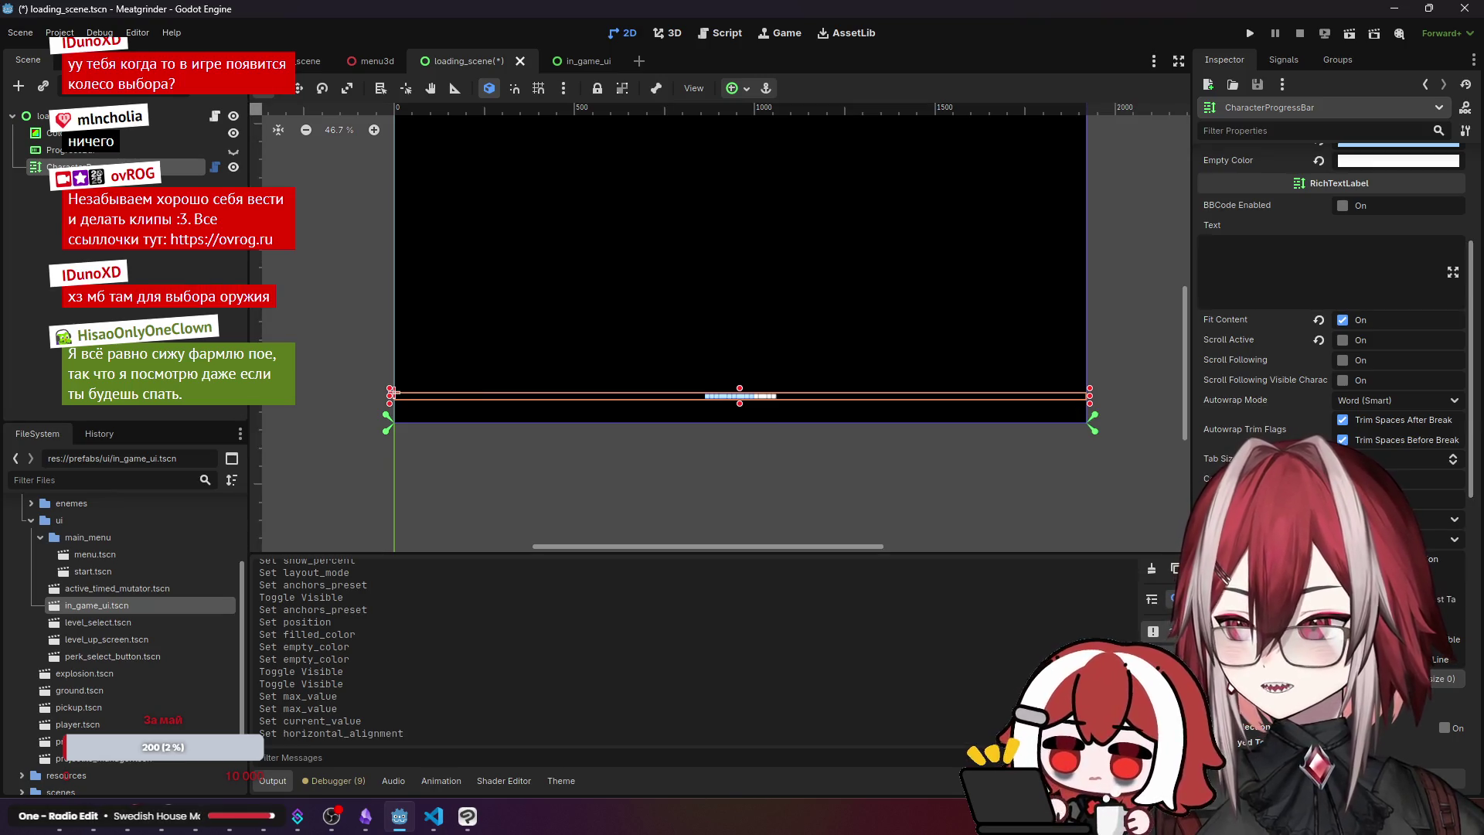
scroll(818, 396, up, 2)
scroll(884, 388, down, 2)
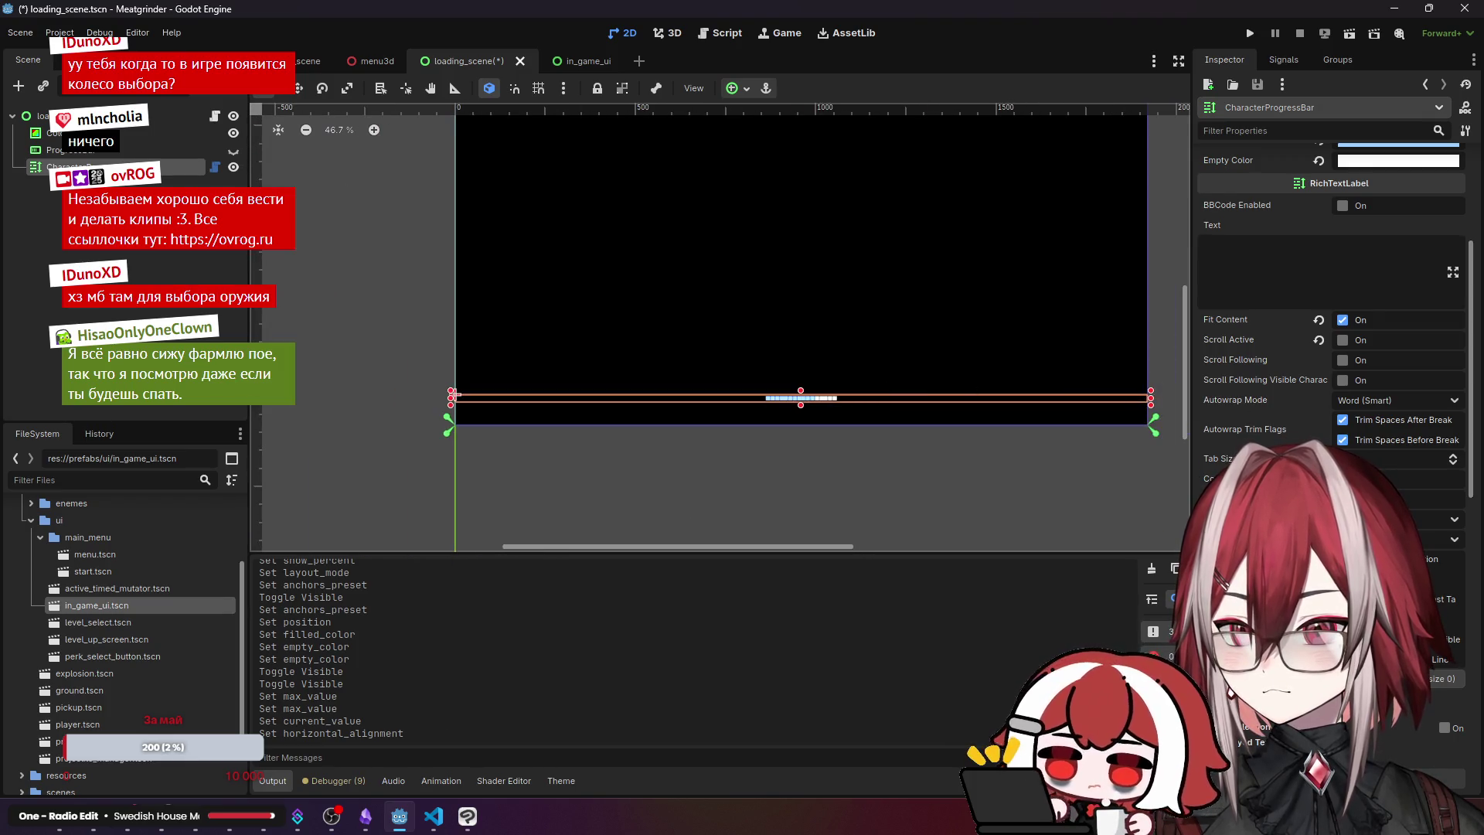
scroll(1331, 309, up, 3)
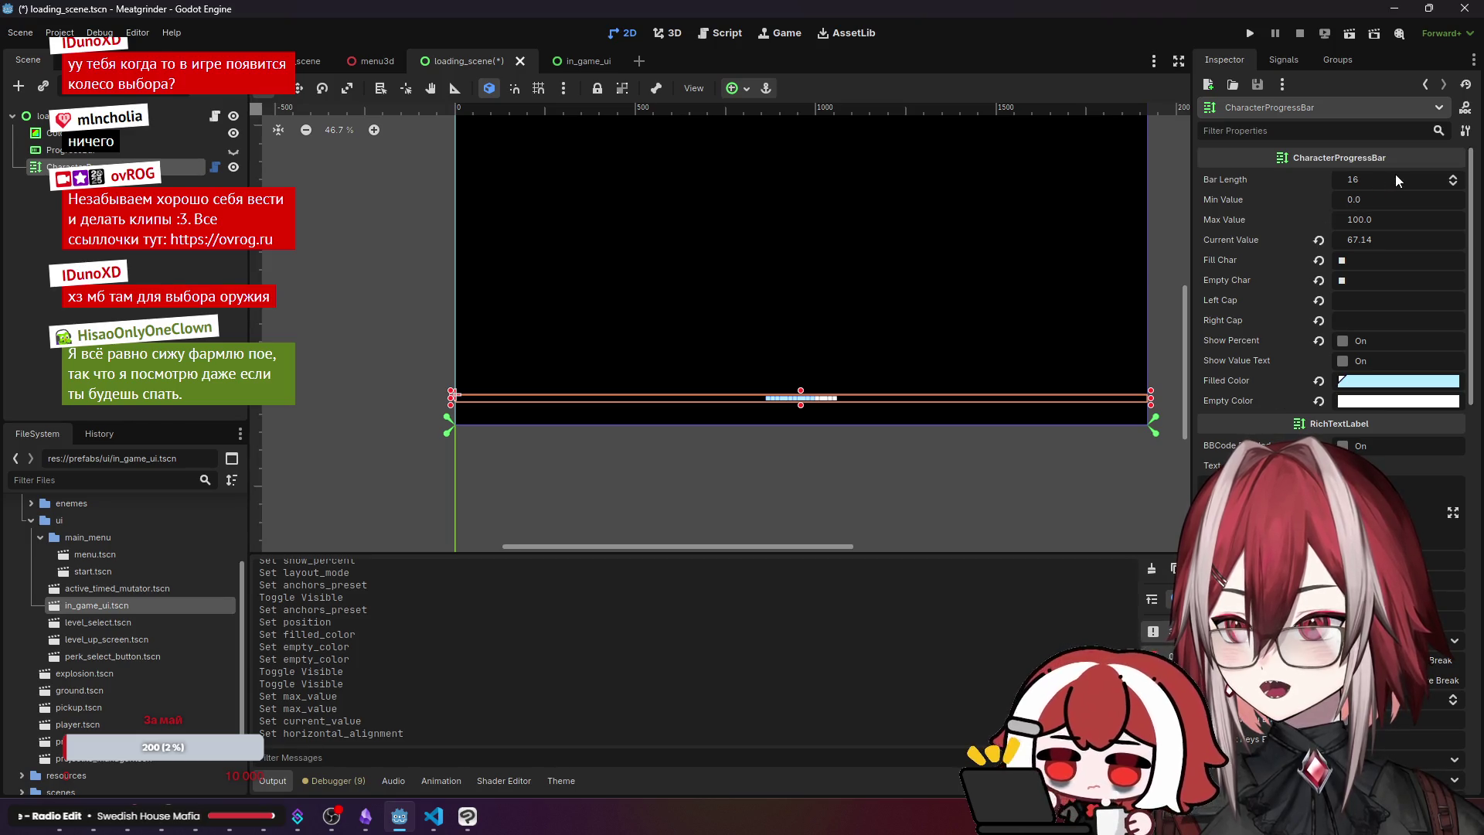
Step: Try several Bar Length values, from 17 up to 145, and settle on 64 characters
click(1454, 179)
click(1454, 179)
click(1454, 179)
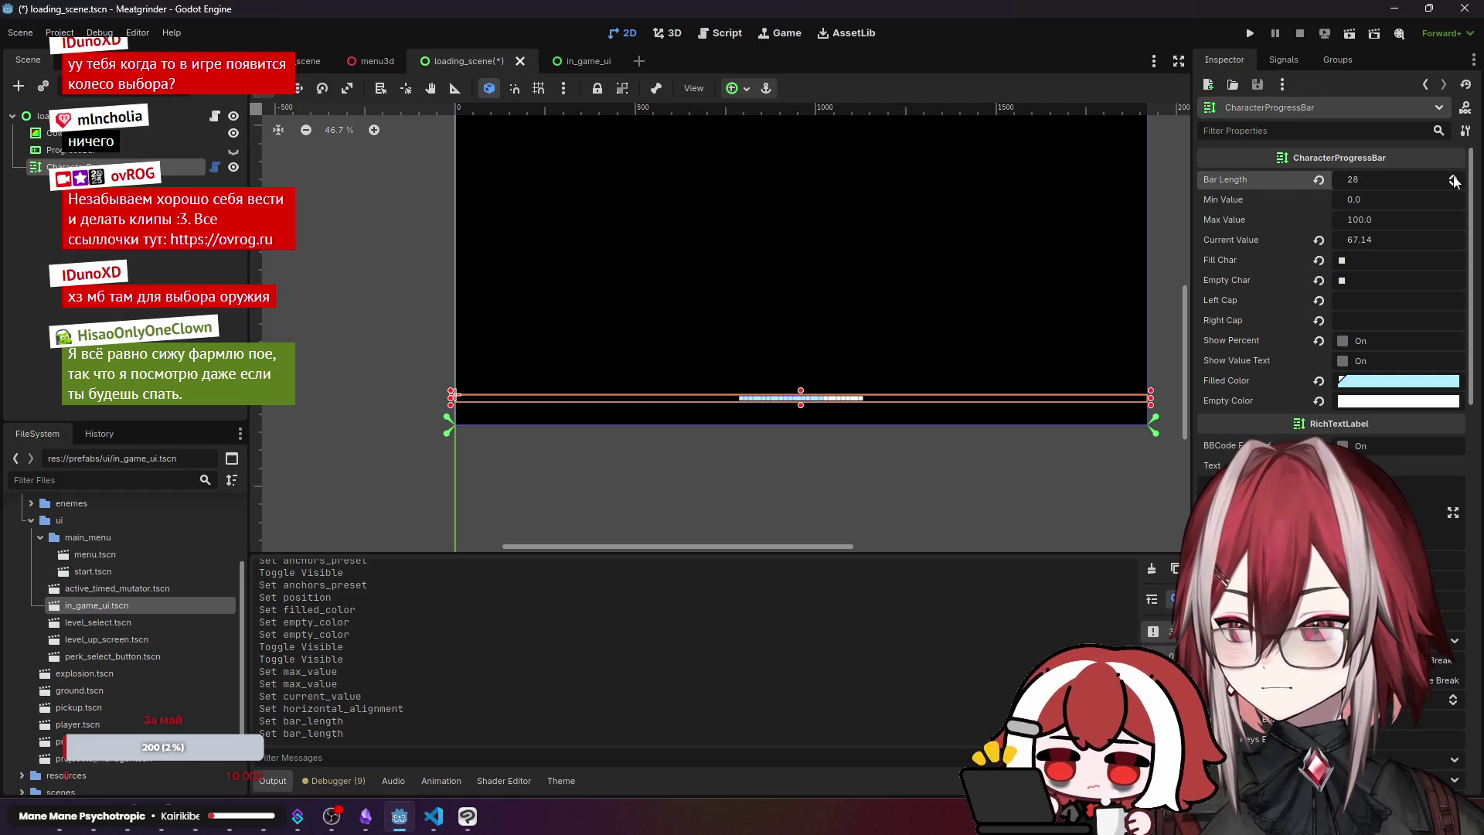
scroll(1331, 309, down, 4)
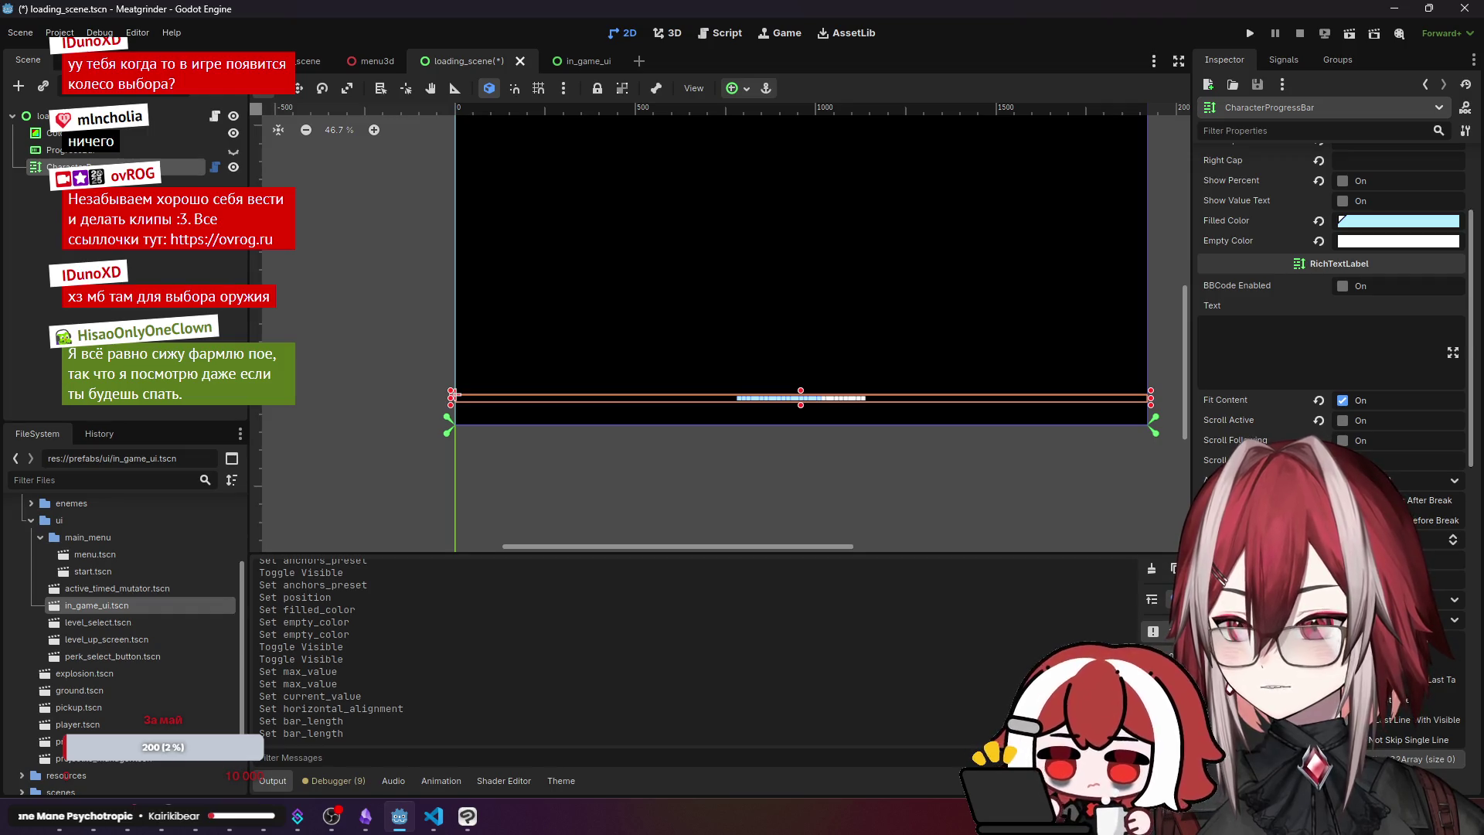
scroll(1332, 322, up, 4)
drag(1375, 185, 1275, 185)
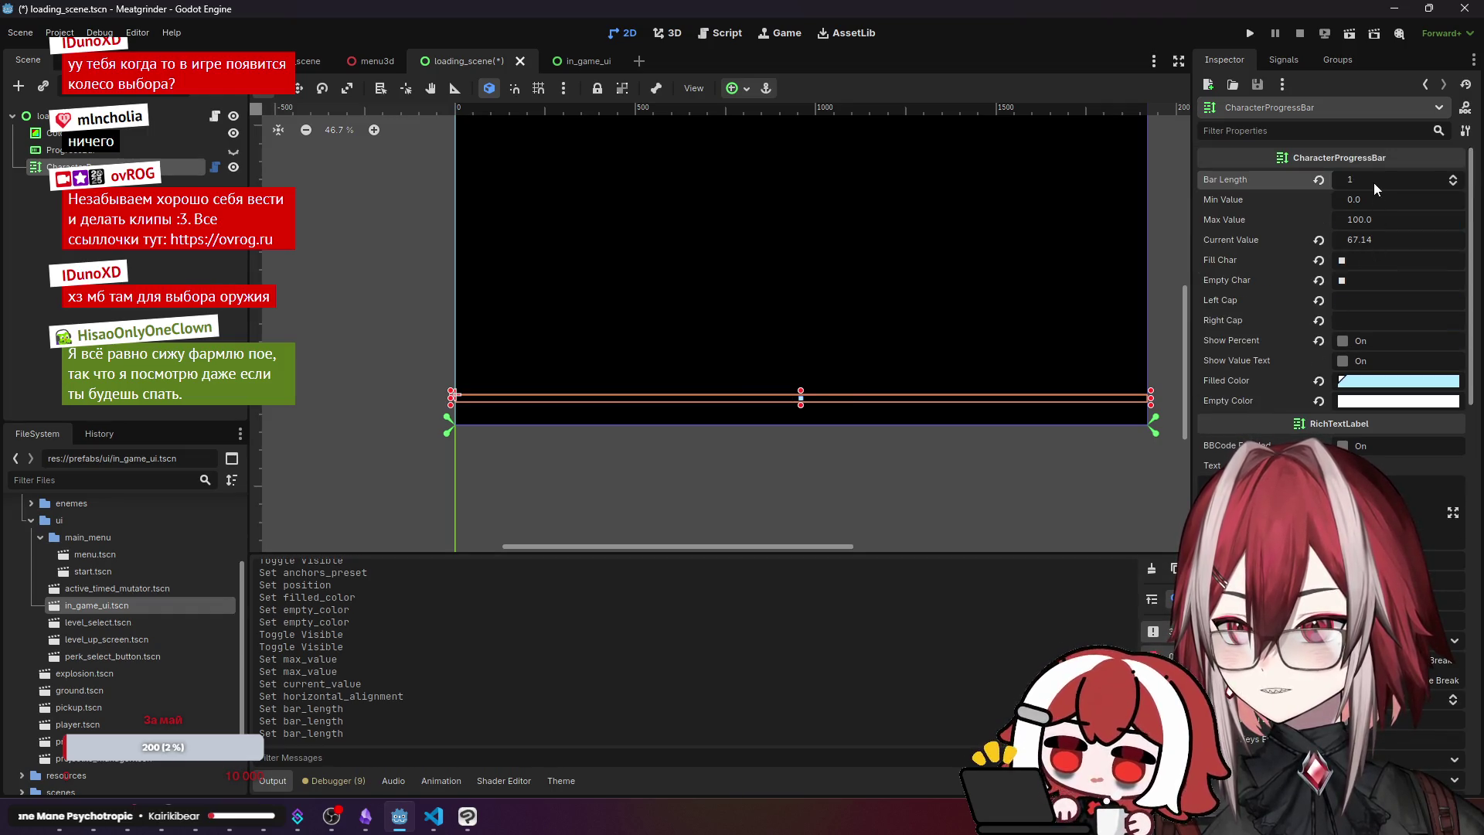
mouse_move(1383, 180)
mouse_down()
mouse_move(1453, 180)
mouse_move(1372, 179)
mouse_up()
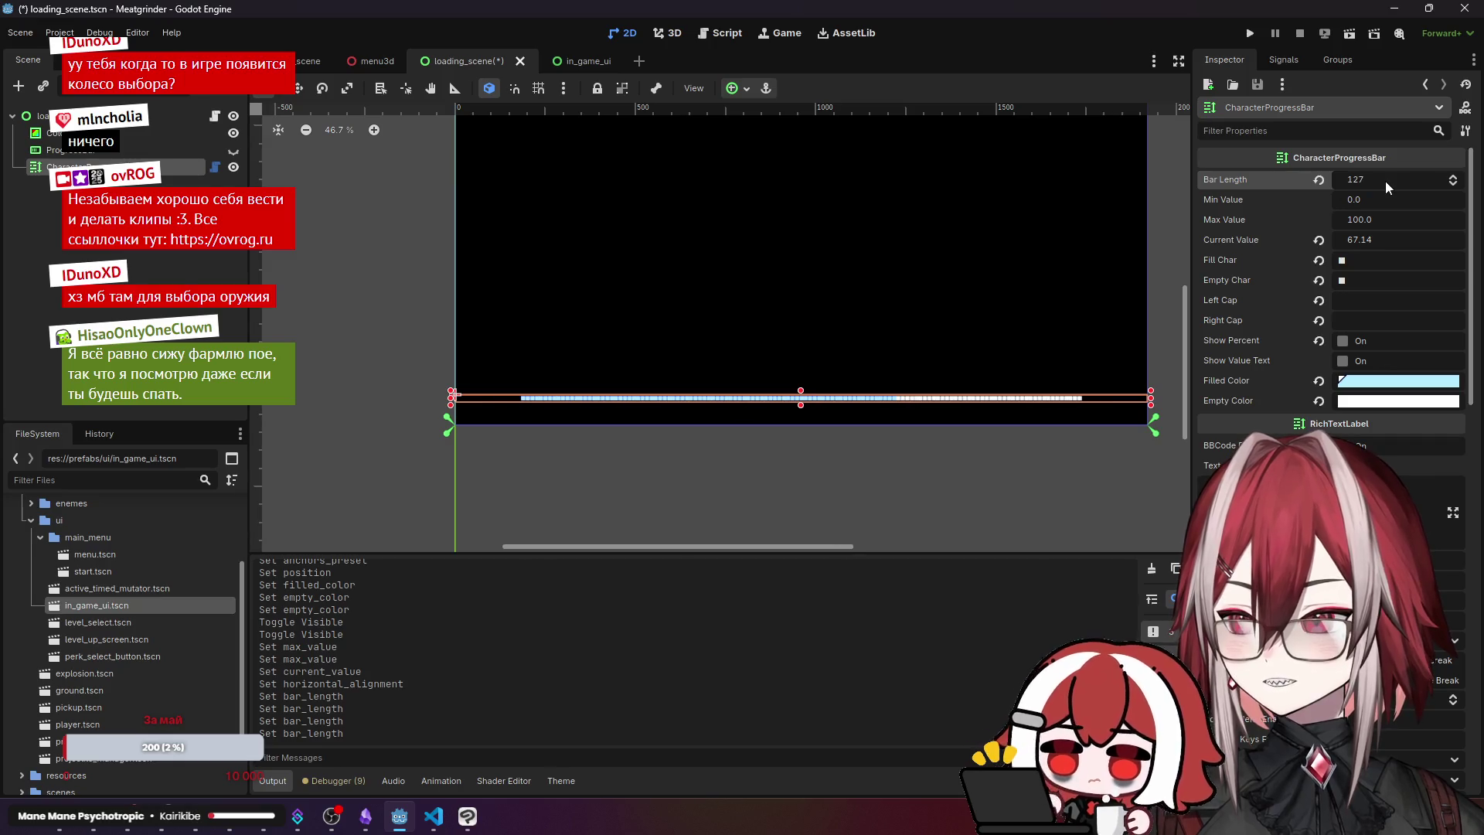
key(Return)
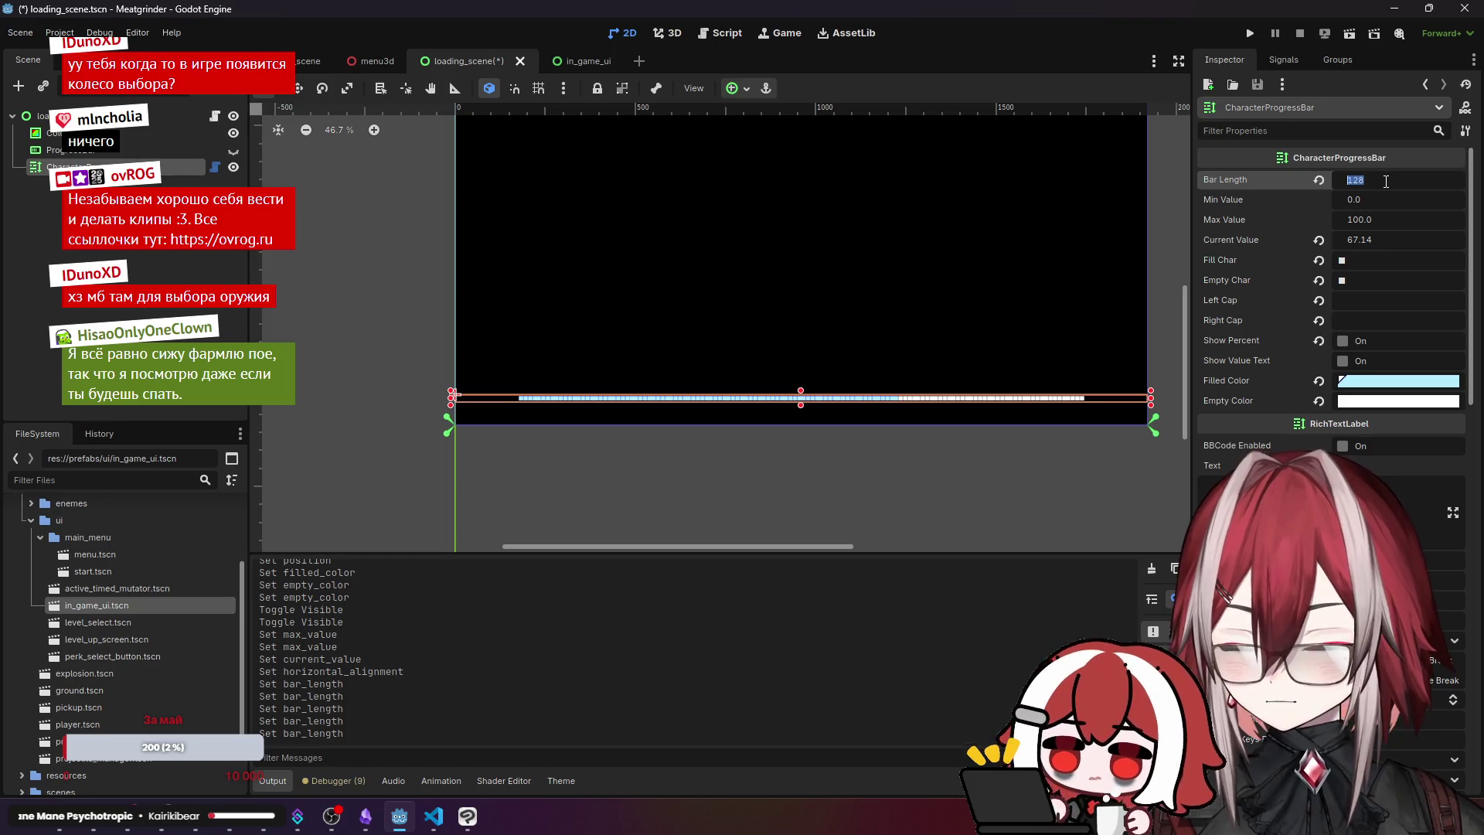
text(64)
key(Return)
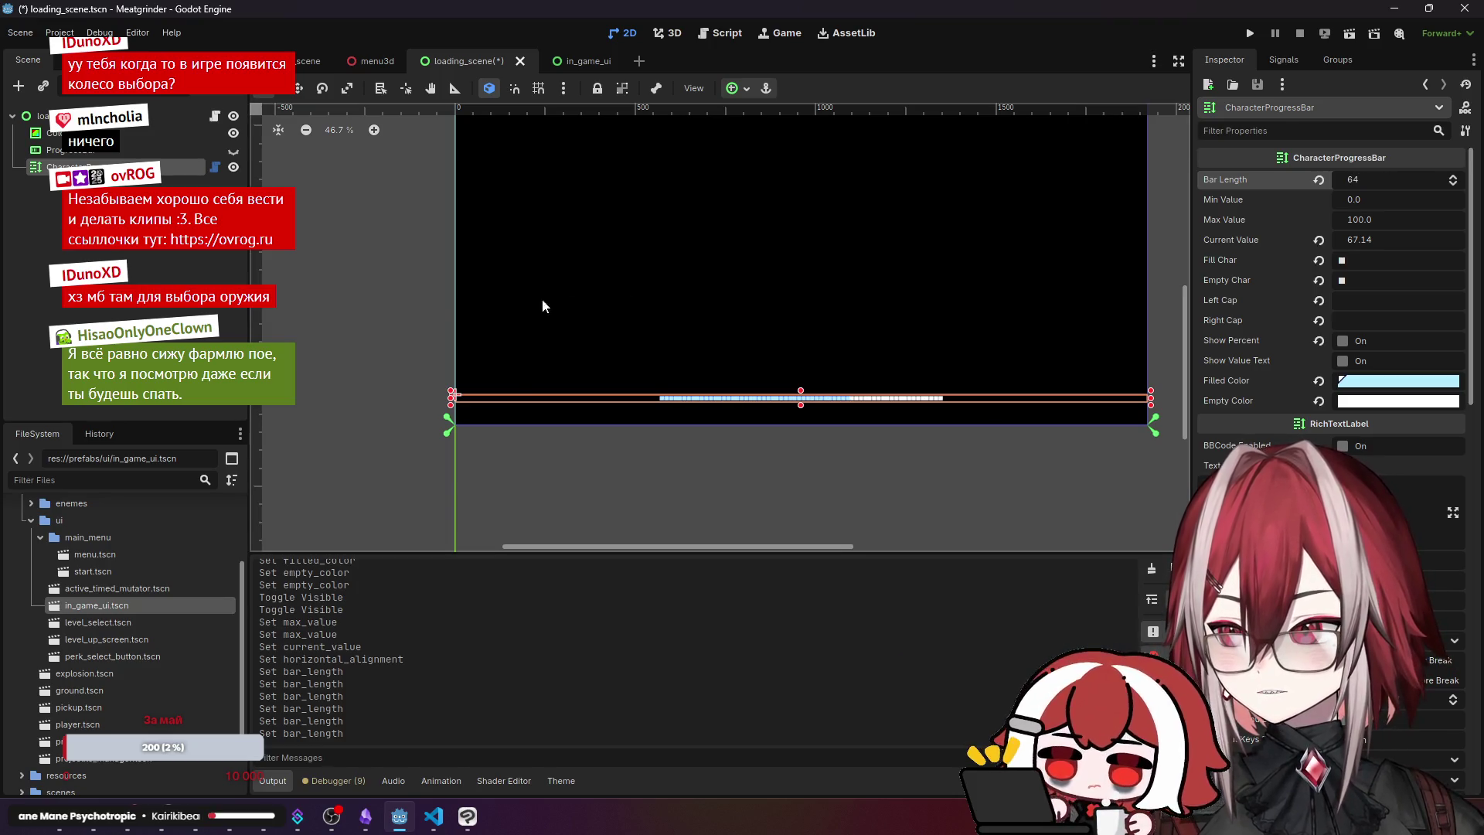
click(182, 308)
click(92, 164)
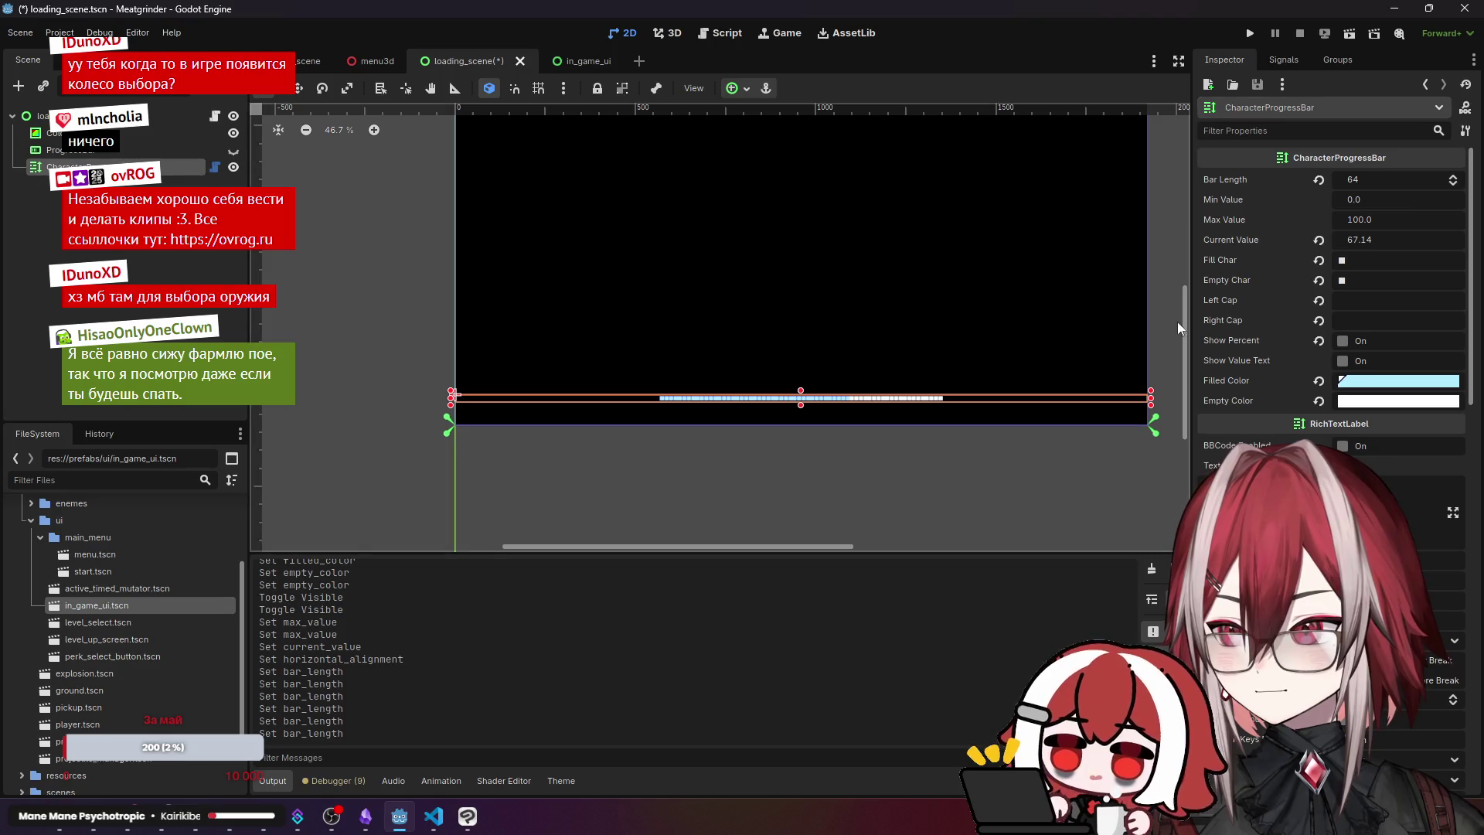
click(1358, 402)
Step: Raise the Empty Color's brightness to full white and inspect the bar on the canvas
click(1465, 444)
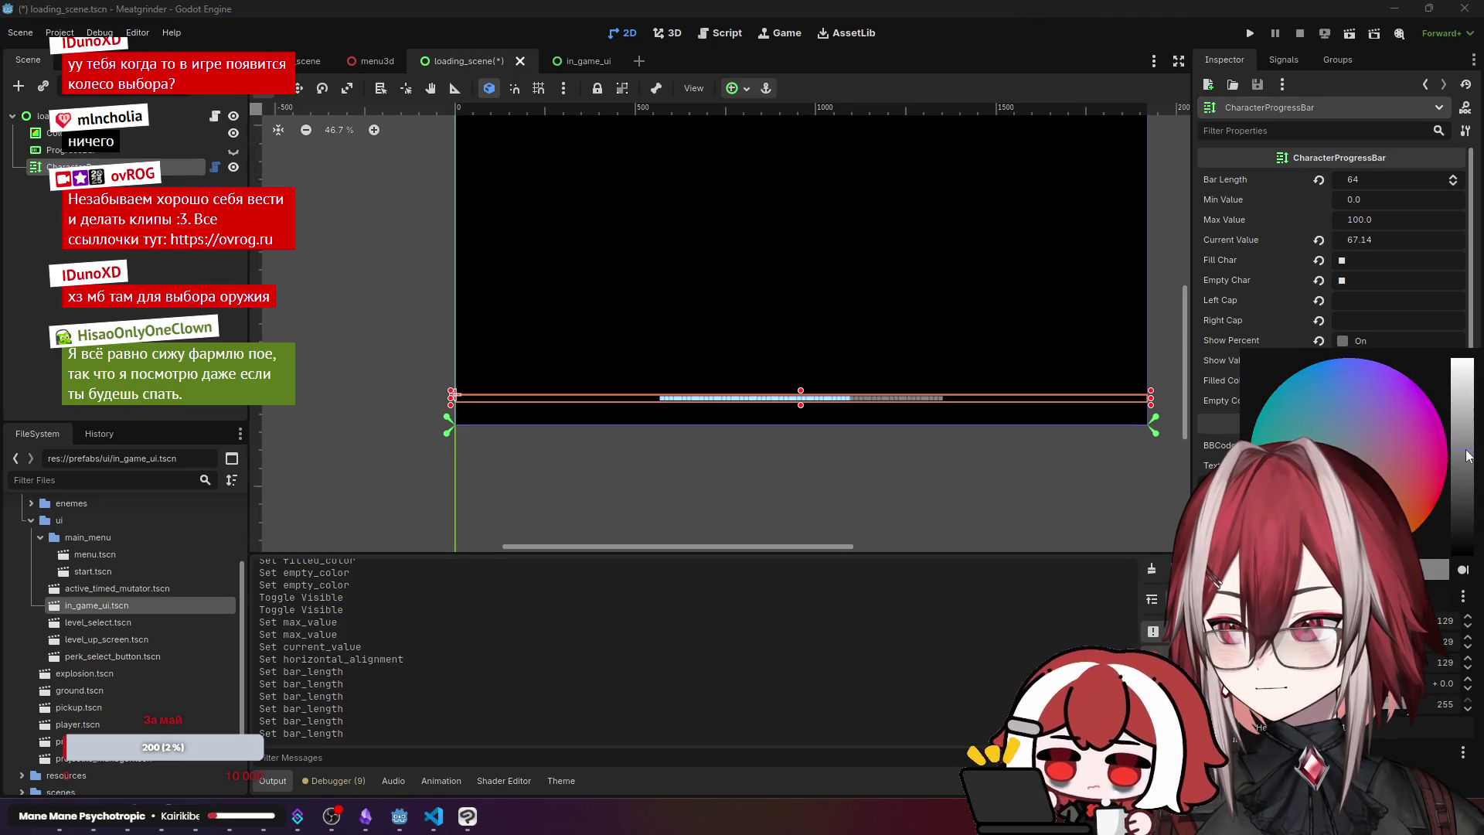
drag(1442, 548, 1448, 320)
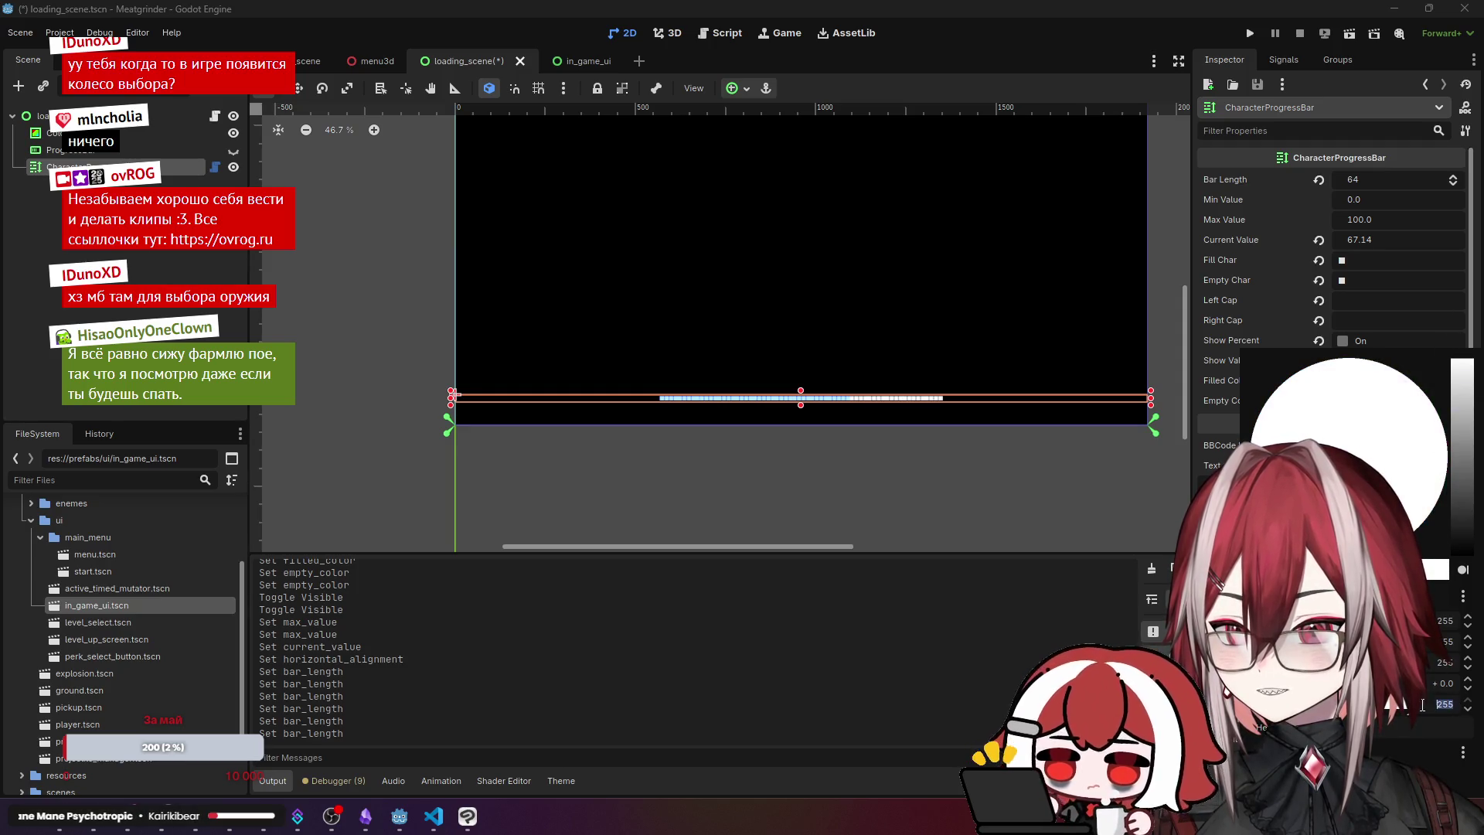
text(12)
key(Return)
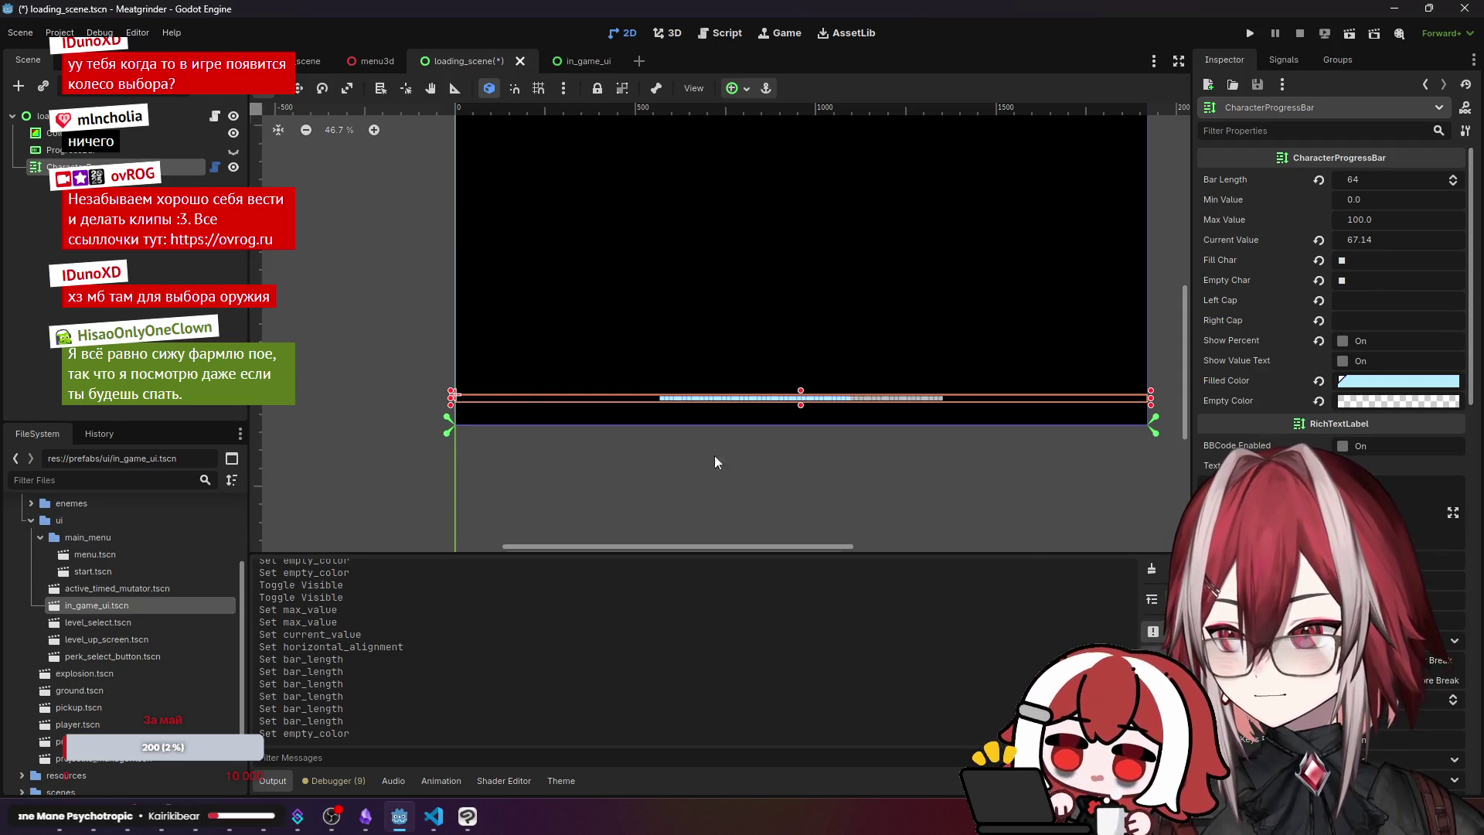
scroll(715, 462, up, 4)
click(880, 480)
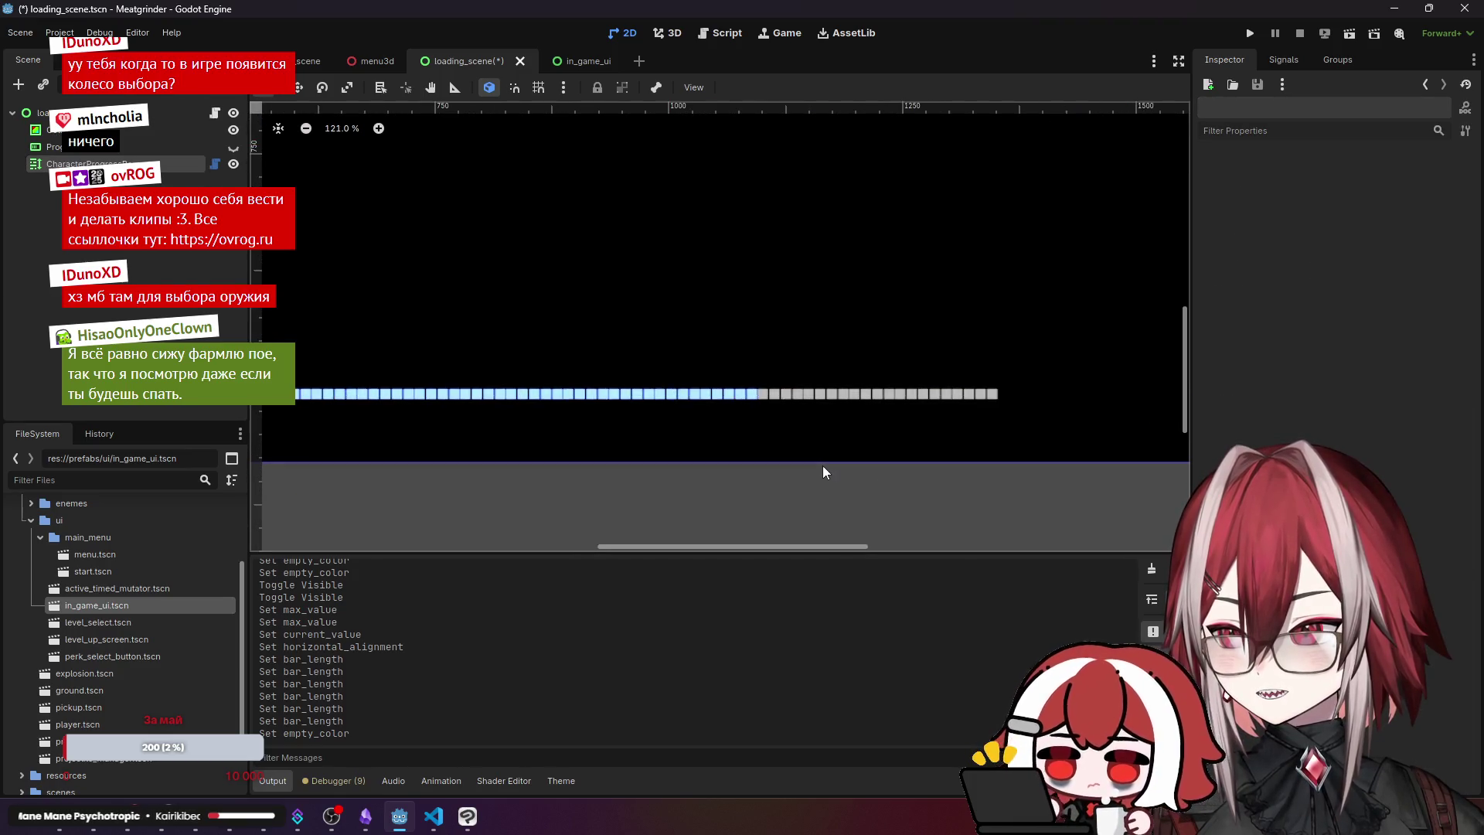
scroll(820, 452, down, 3)
scroll(850, 469, down, 2)
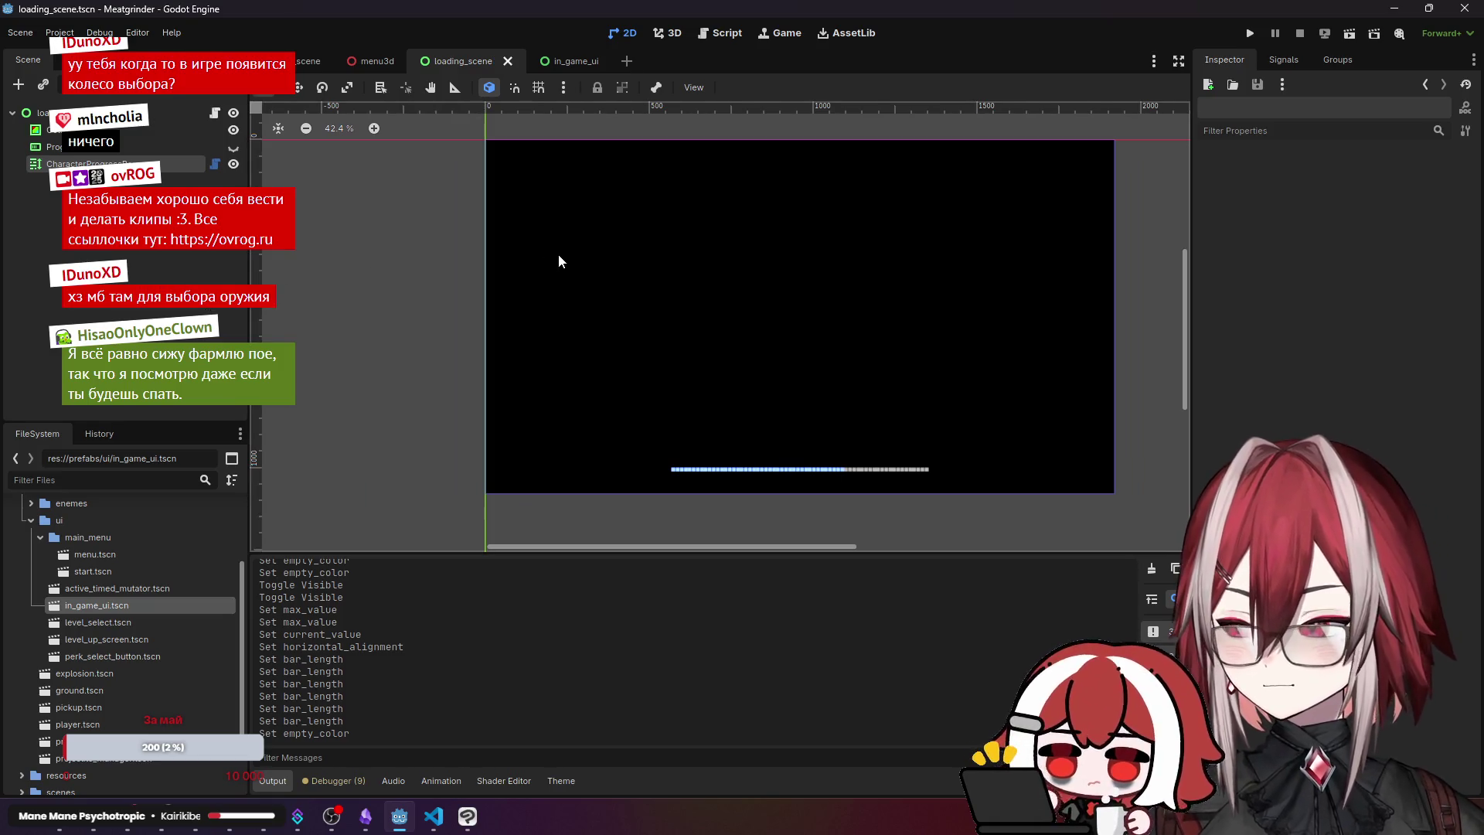
Step: Run the game, start Обычный mode, watch the loading bar fill, then close the game
click(1255, 31)
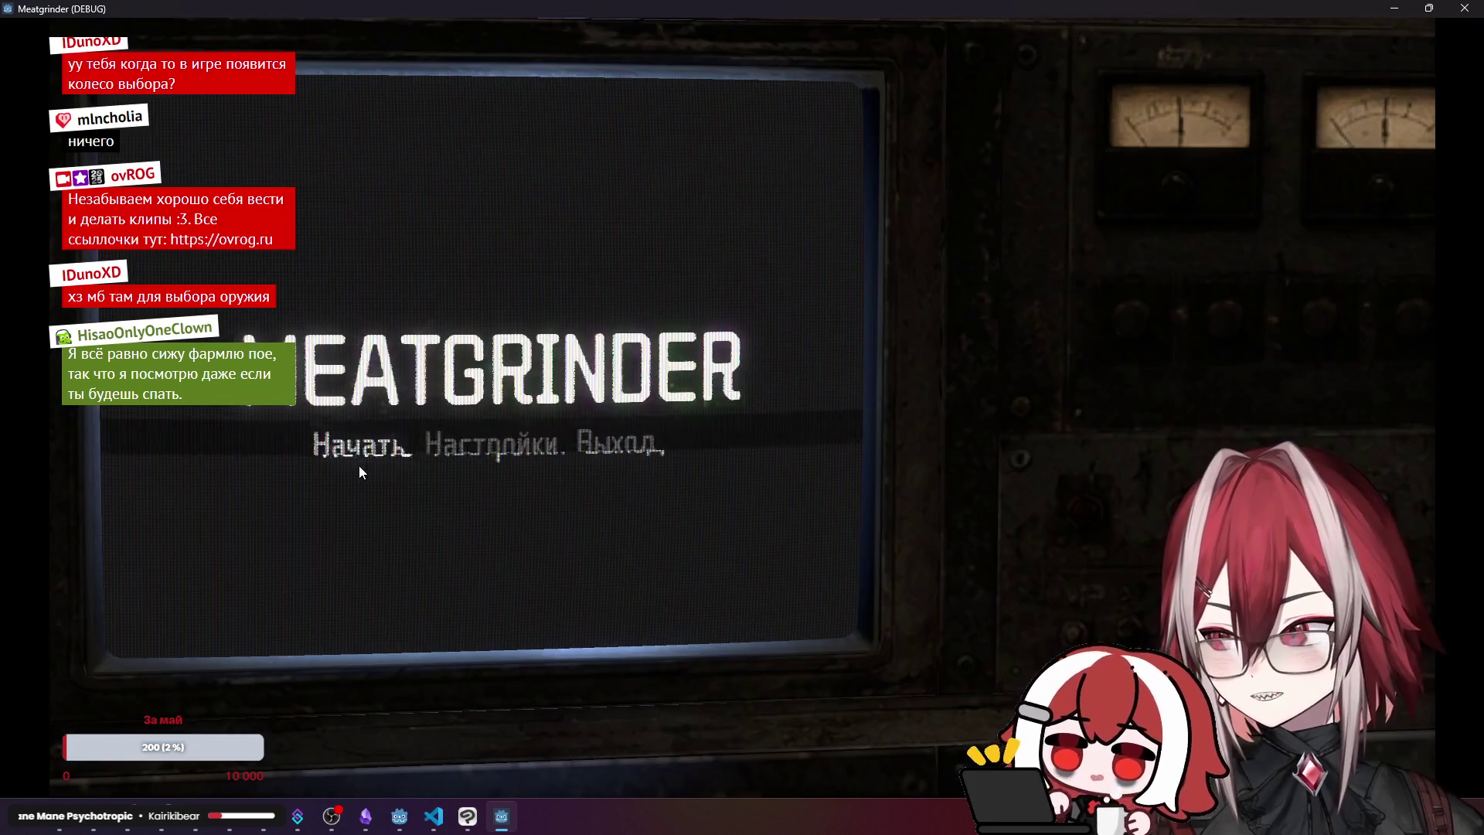
click(370, 453)
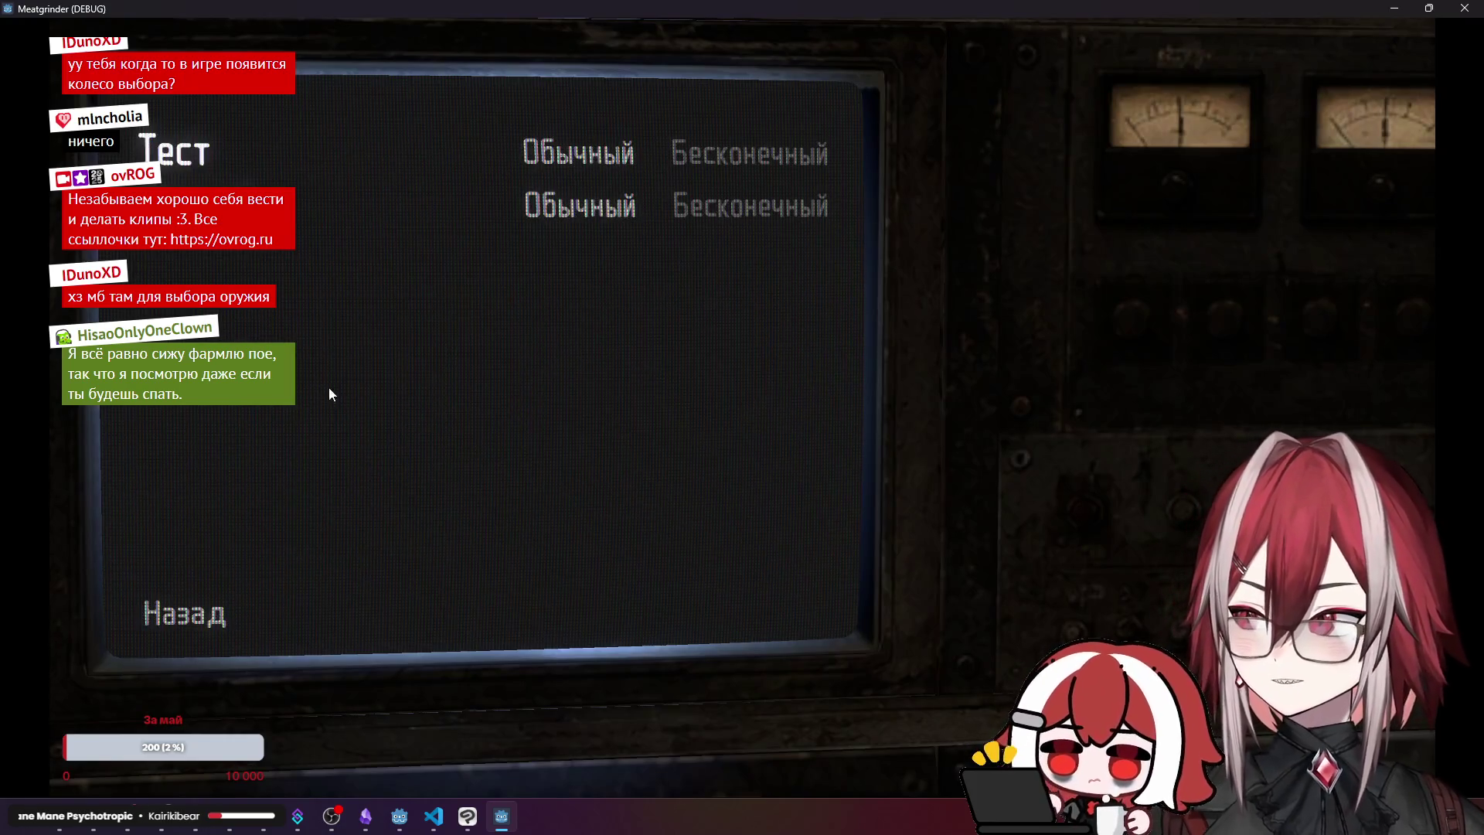
click(544, 167)
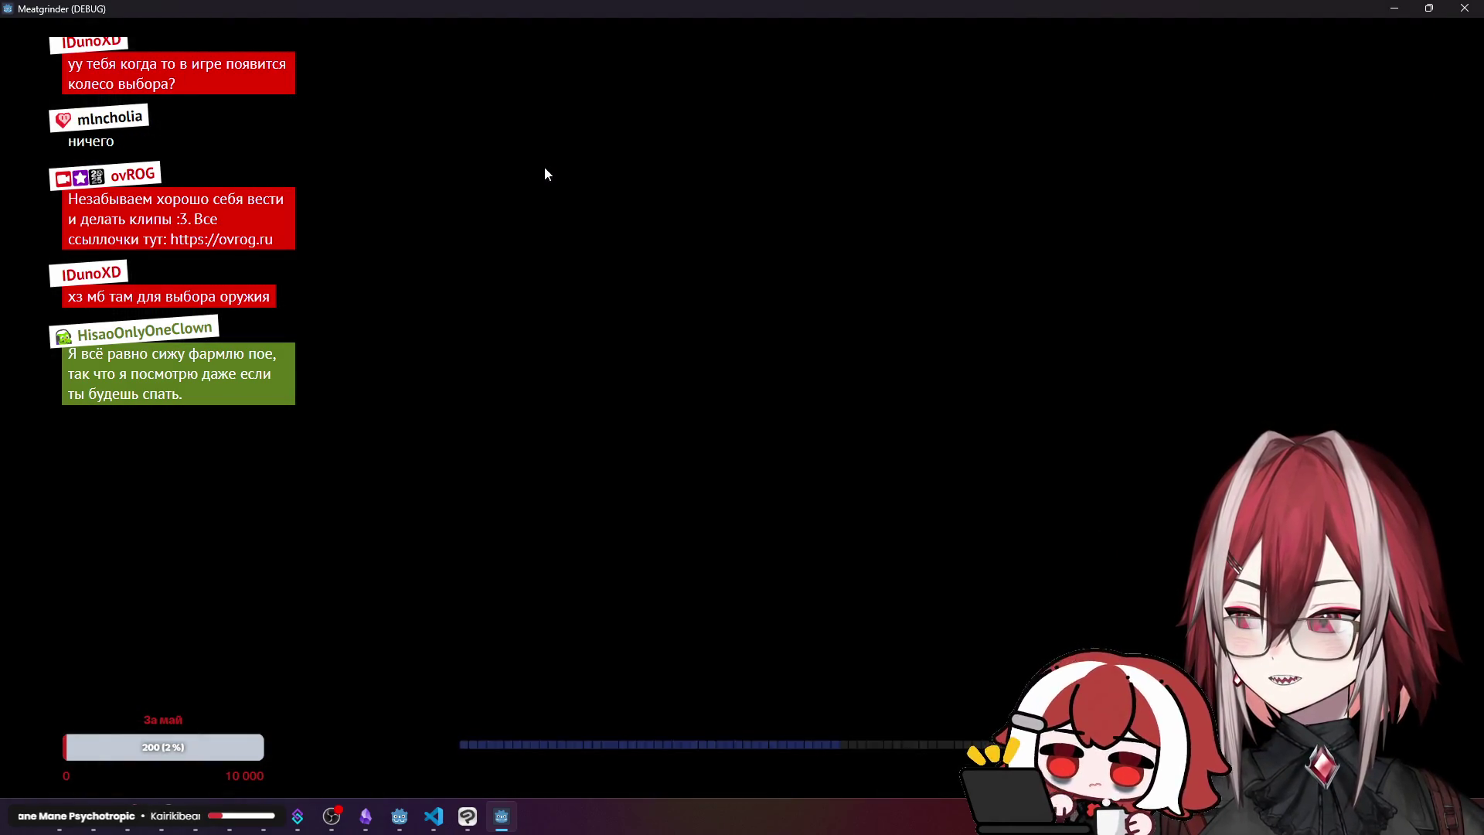
key(d)
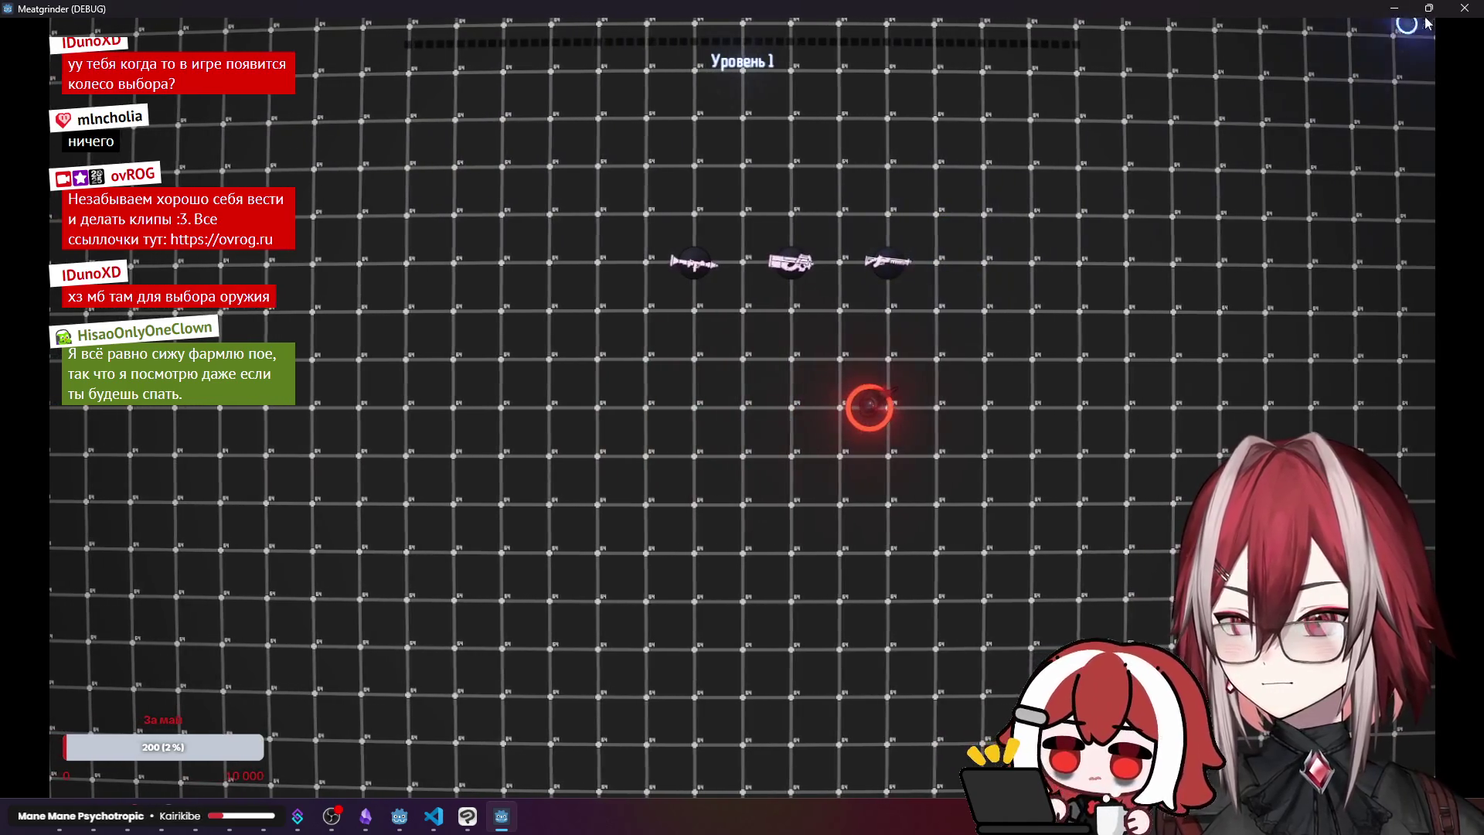
click(1452, 16)
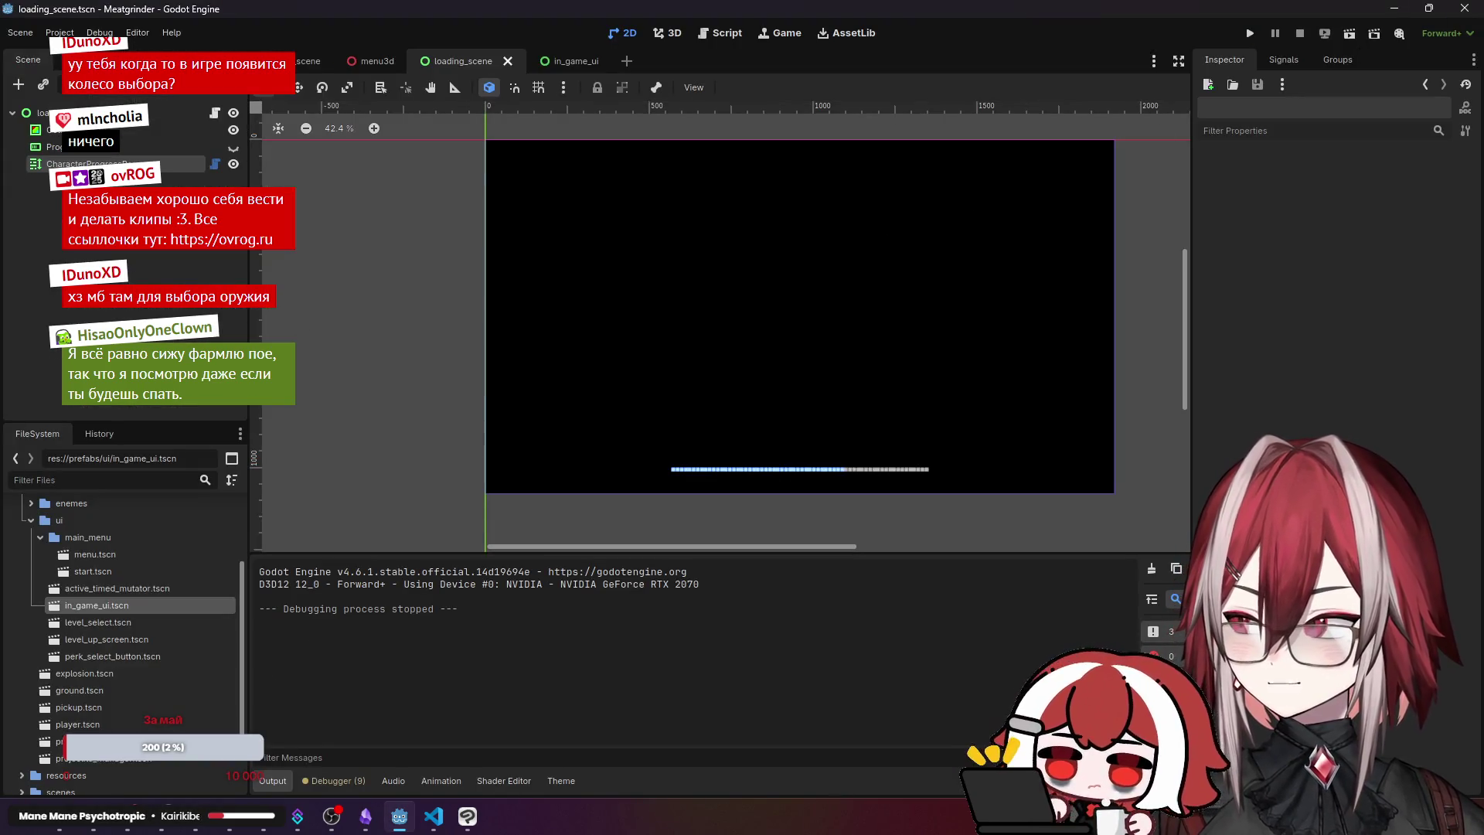
Step: Select the ProgressBar node, open the root's loading script, and close the loading_scene tab
scroll(744, 466, up, 2)
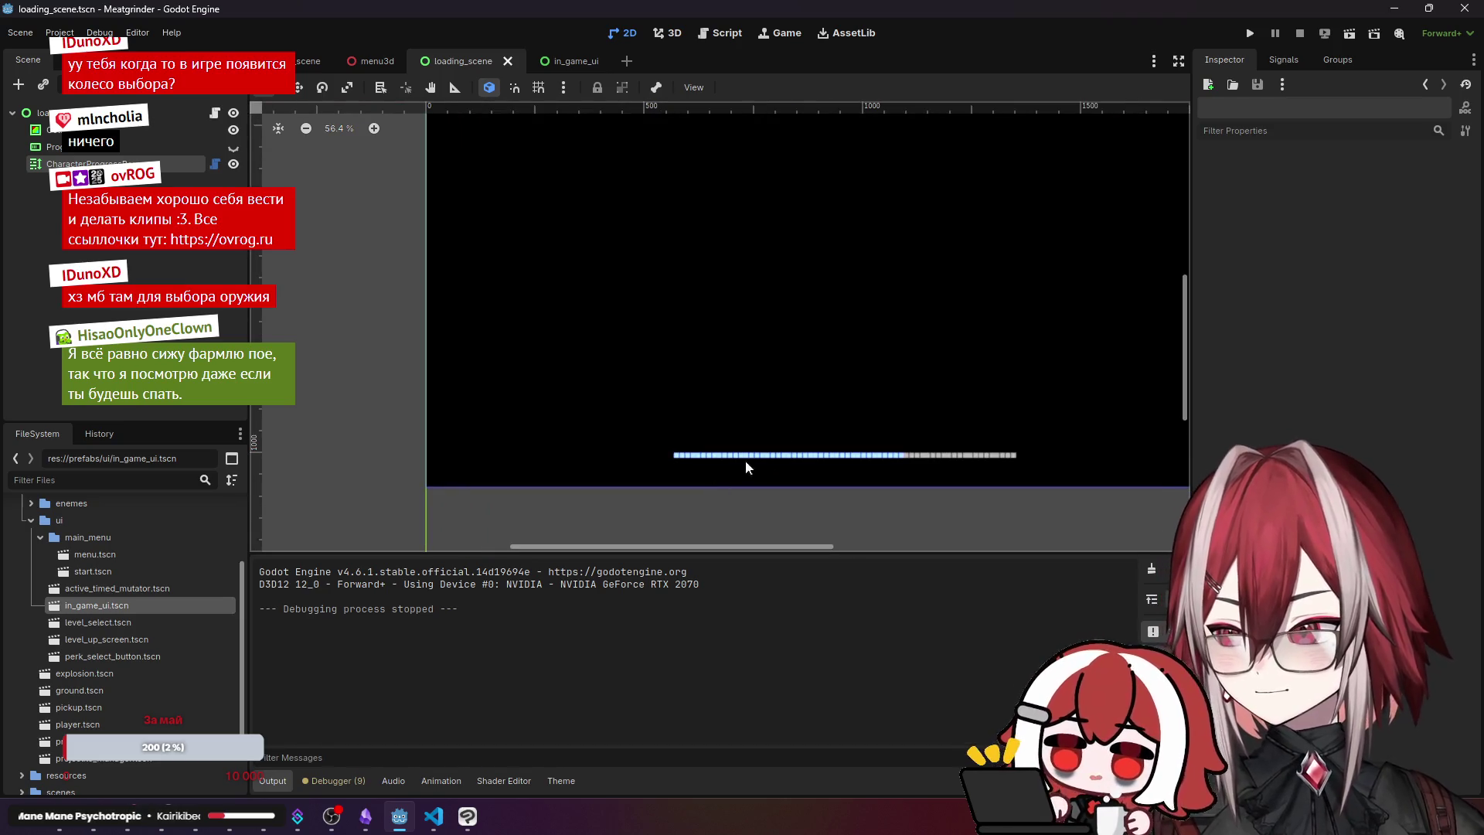
click(120, 148)
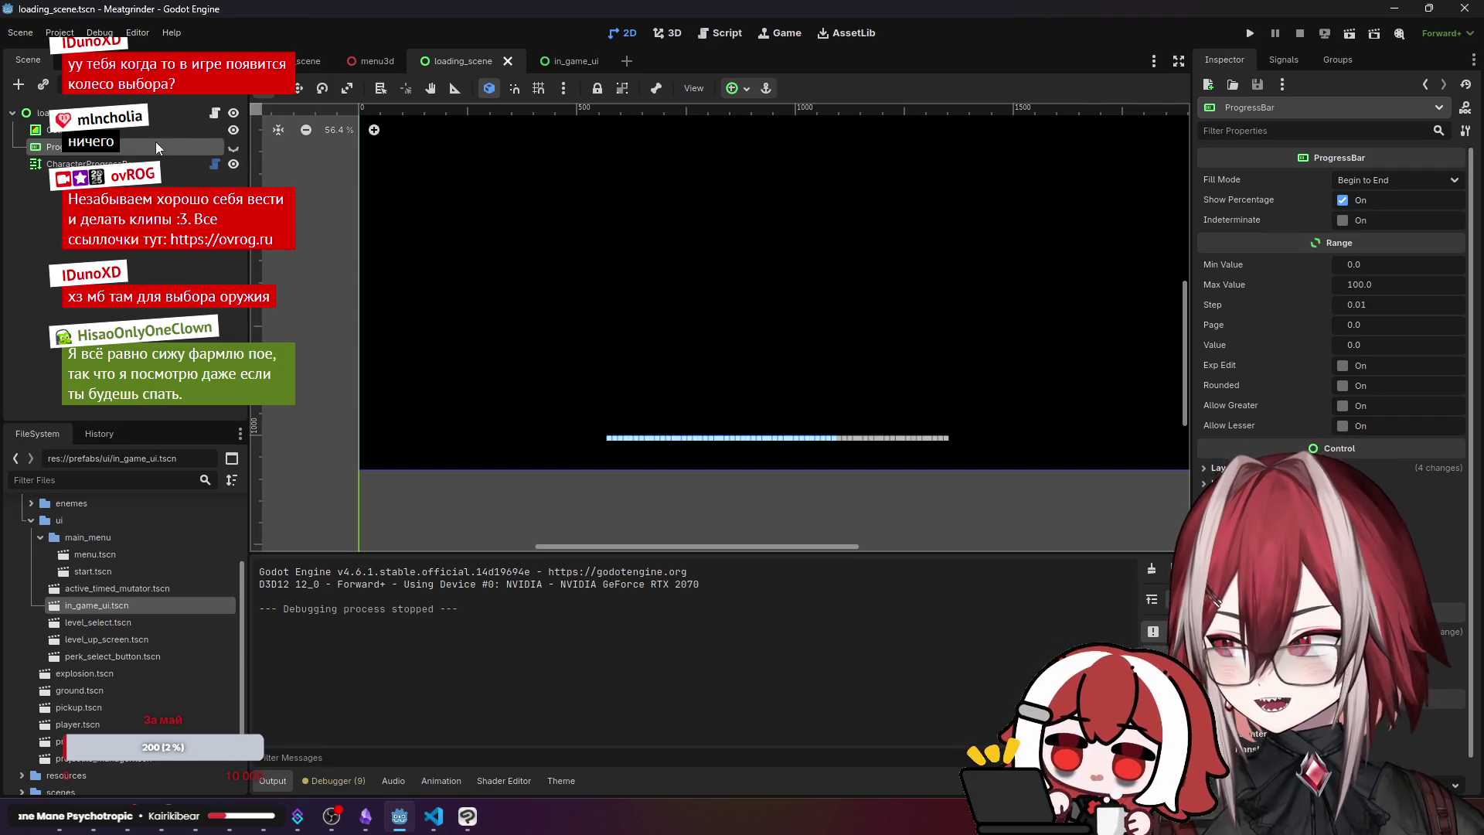
click(214, 113)
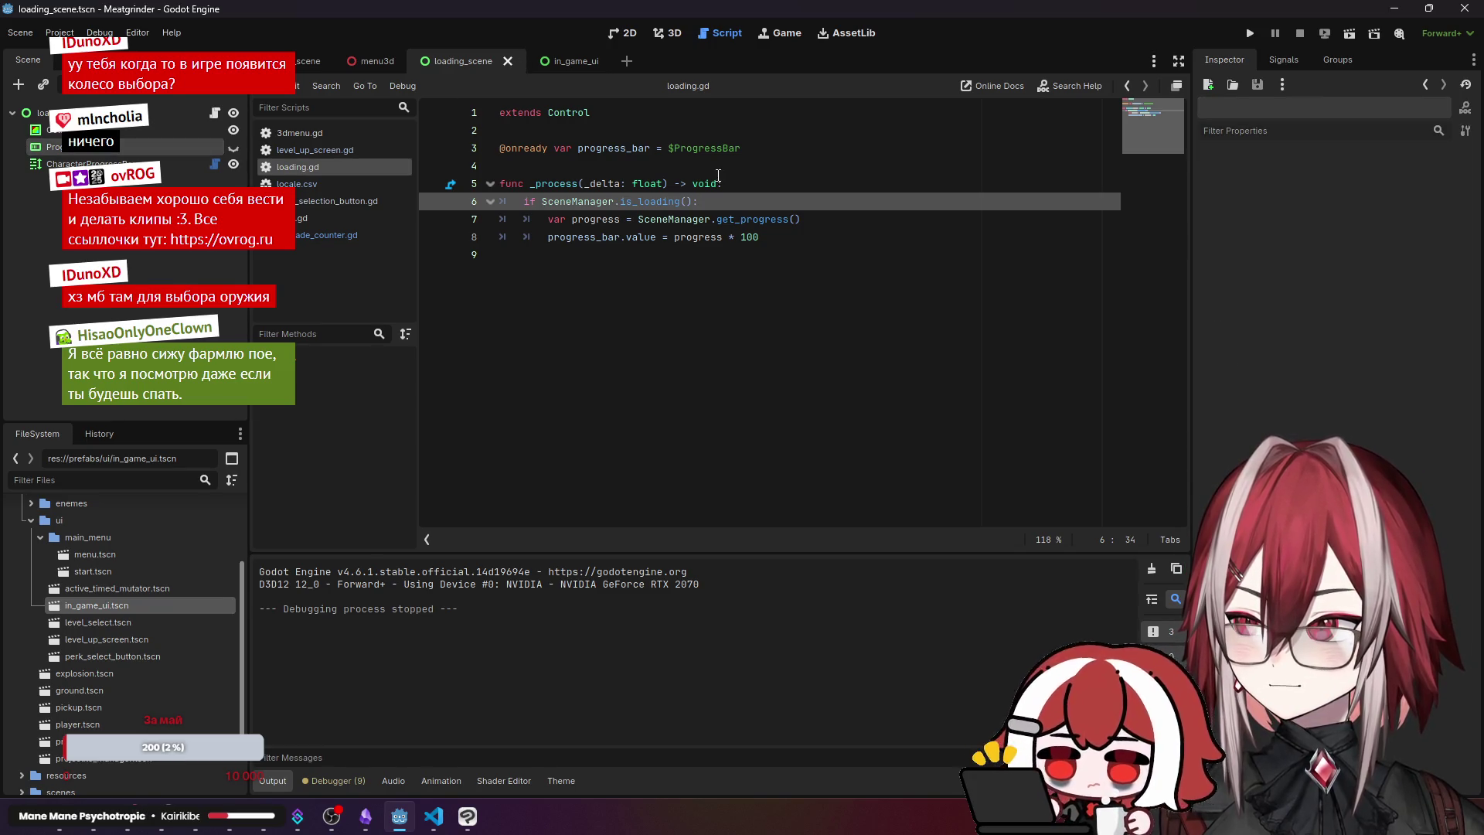
click(507, 61)
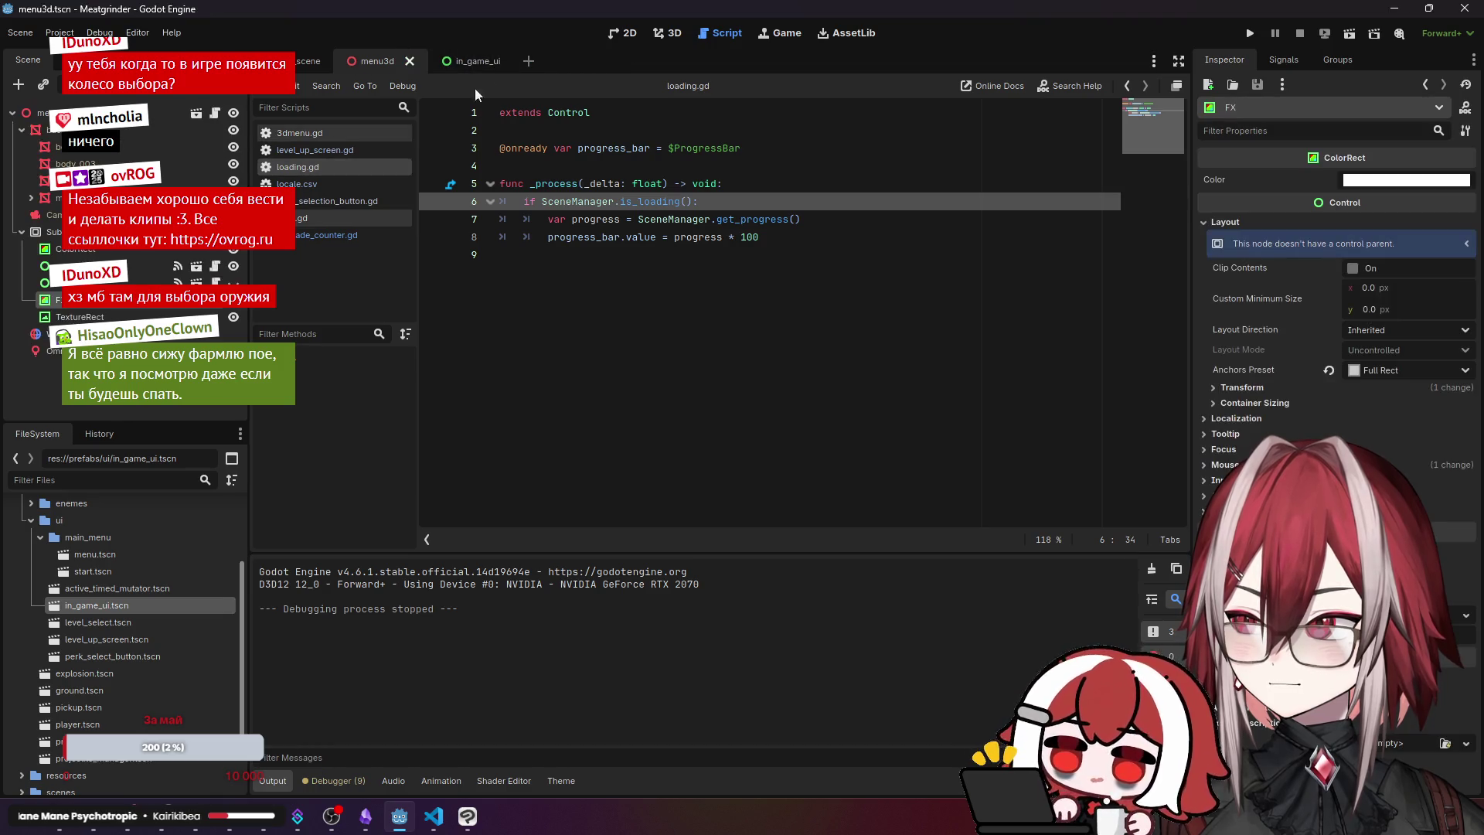
Step: Reopen scenes/loading_scene.tscn from the FileSystem dock and bring VS Code forward
scroll(93, 596, down, 2)
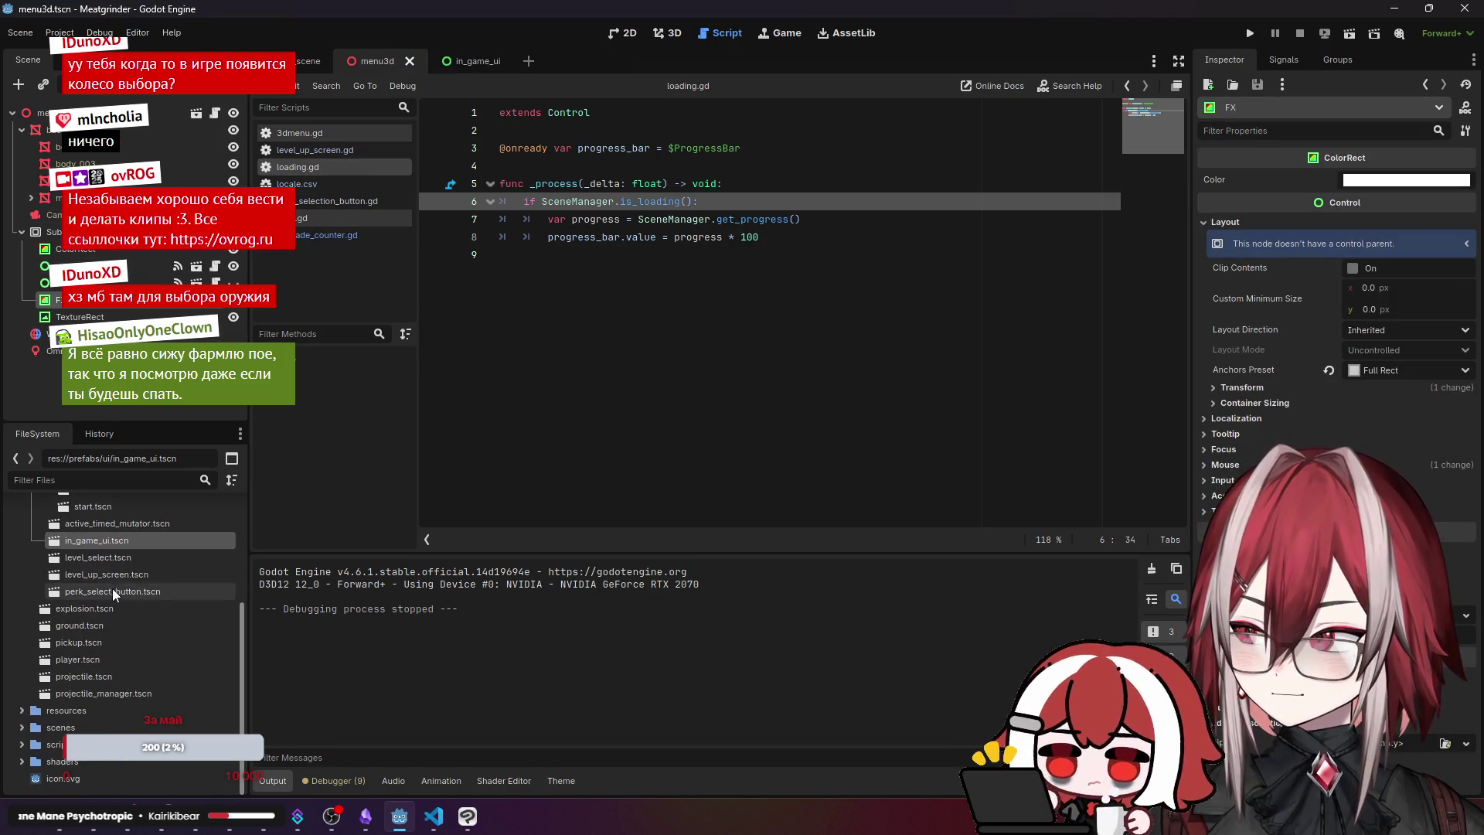
scroll(109, 535, up, 2)
scroll(112, 573, down, 2)
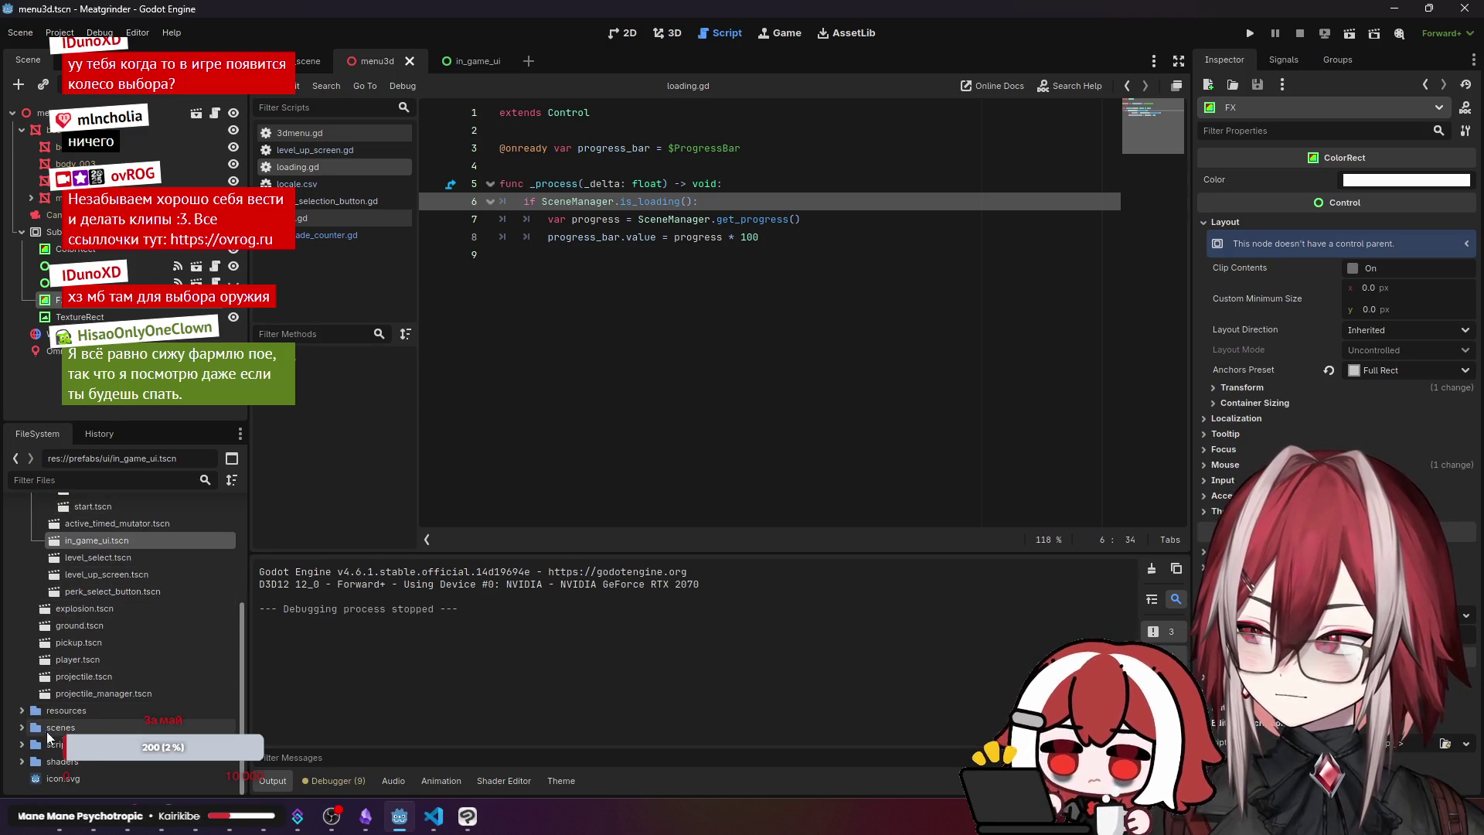
scroll(114, 688, down, 2)
double_click(114, 676)
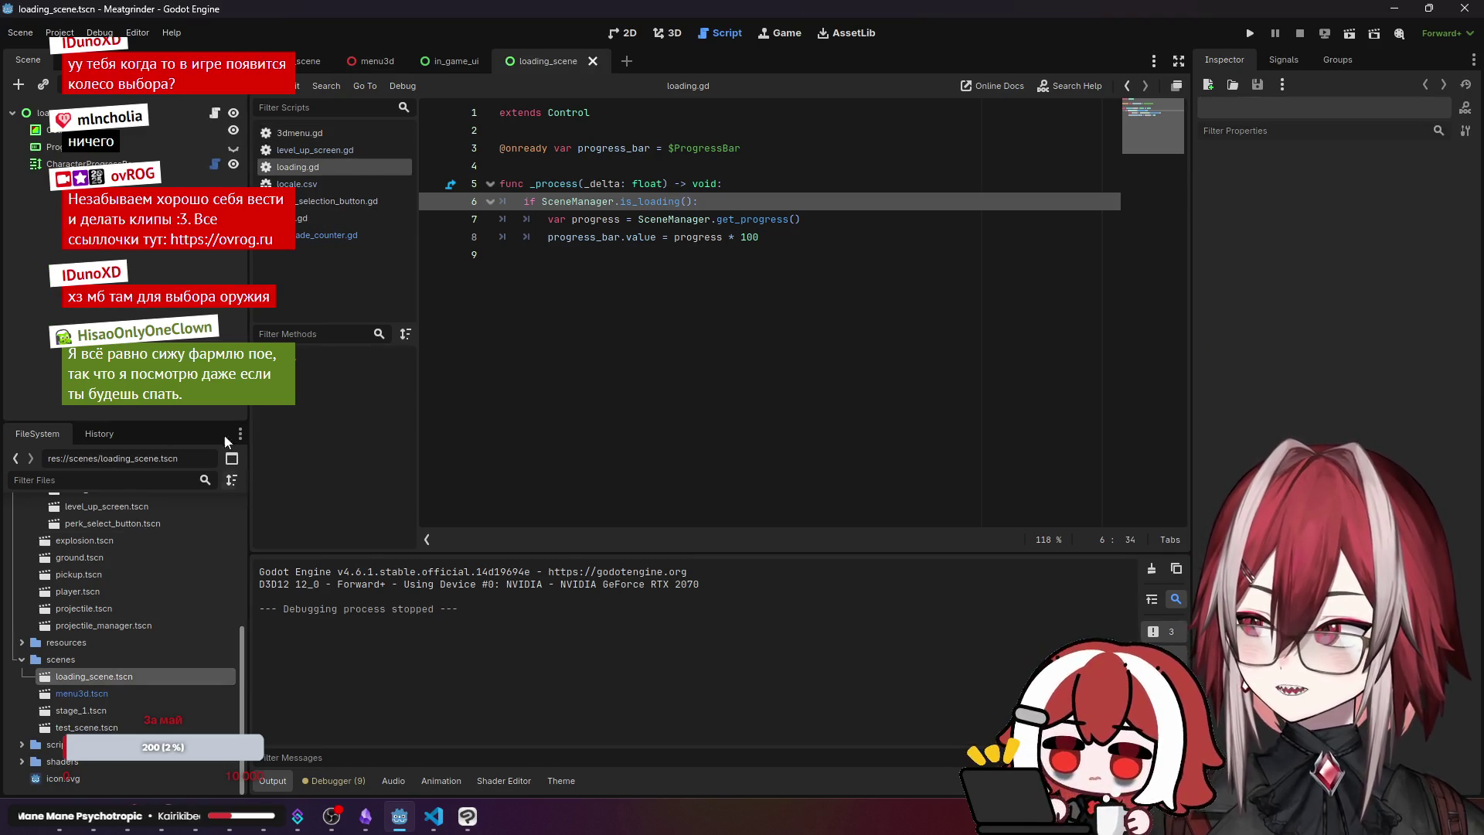
click(433, 817)
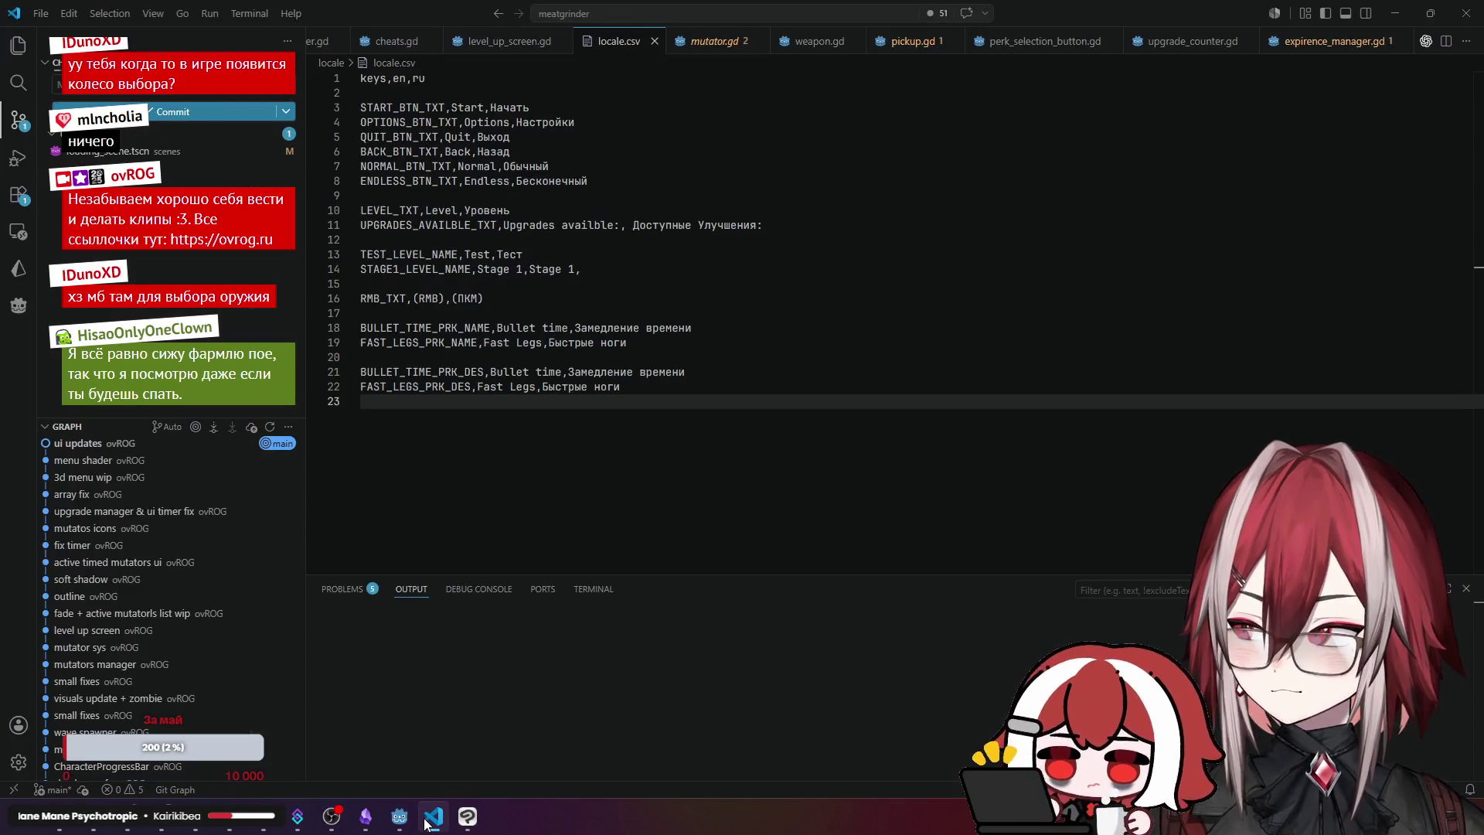
Step: Collapse the managers, resources and ui folders and open loading.gd from the scenes scripts folder
click(24, 48)
scroll(178, 402, down, 5)
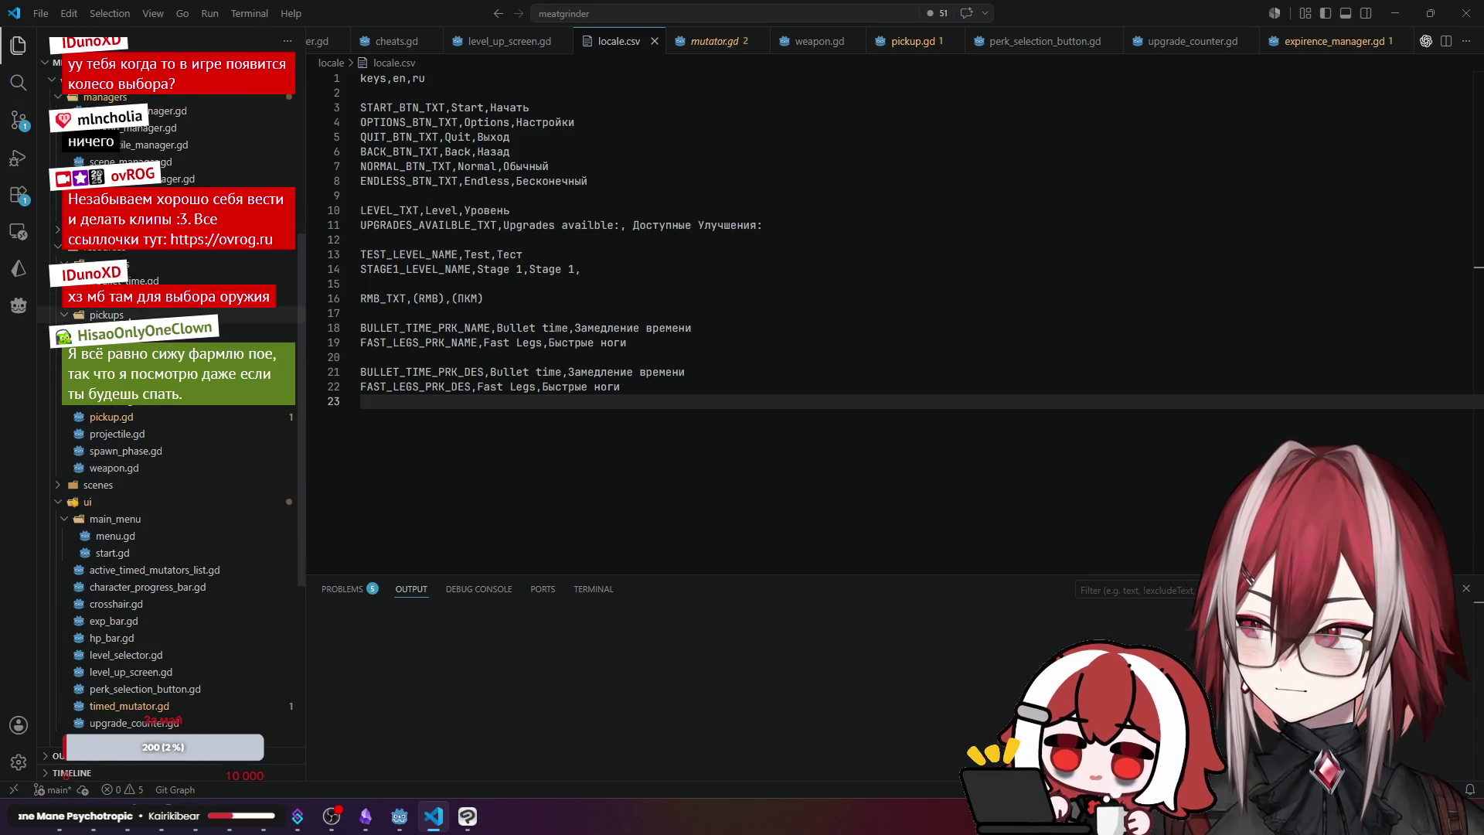
scroll(153, 510, down, 6)
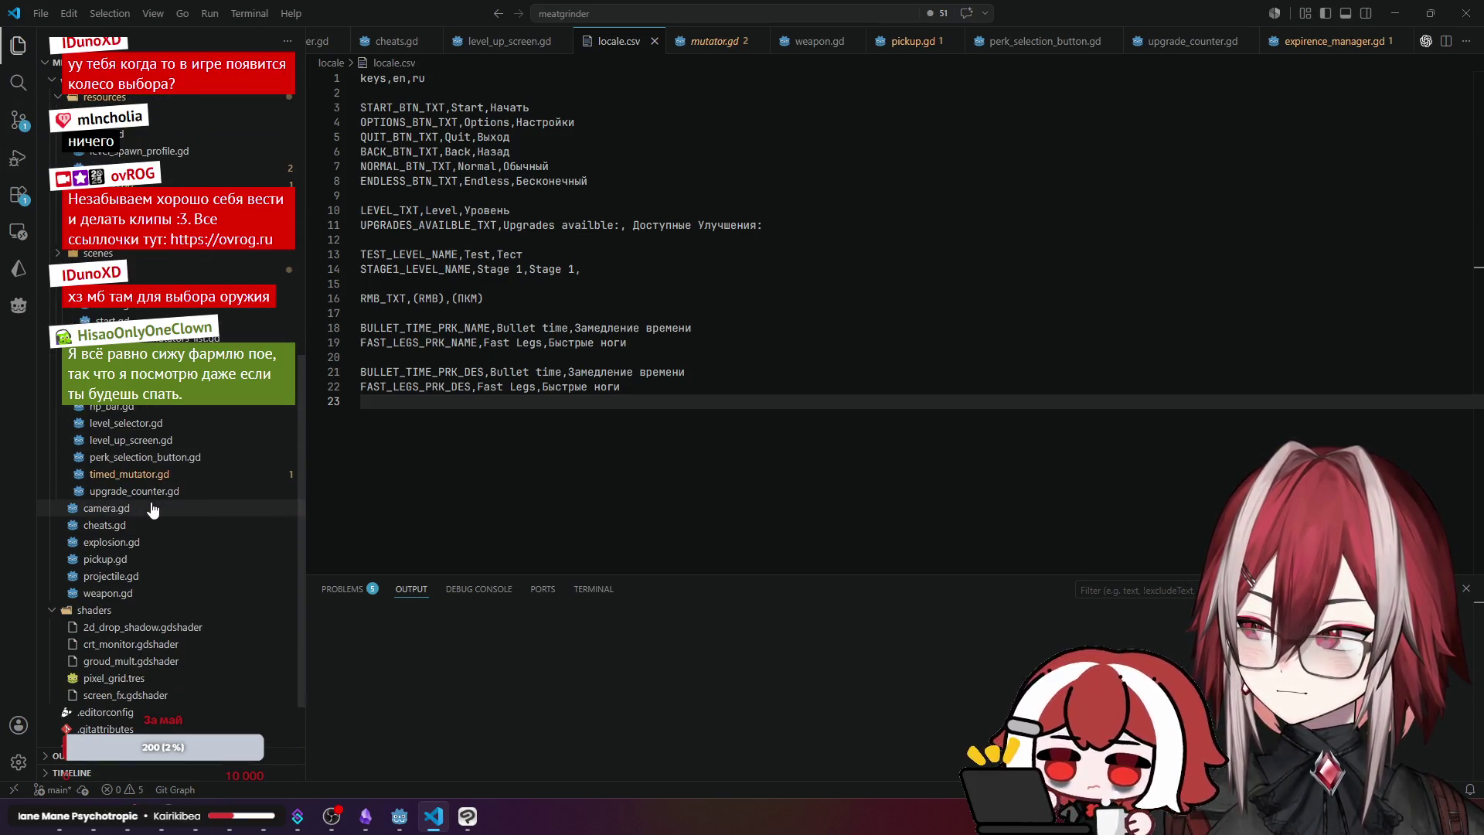
scroll(135, 534, down, 2)
scroll(129, 548, up, 8)
scroll(136, 255, up, 4)
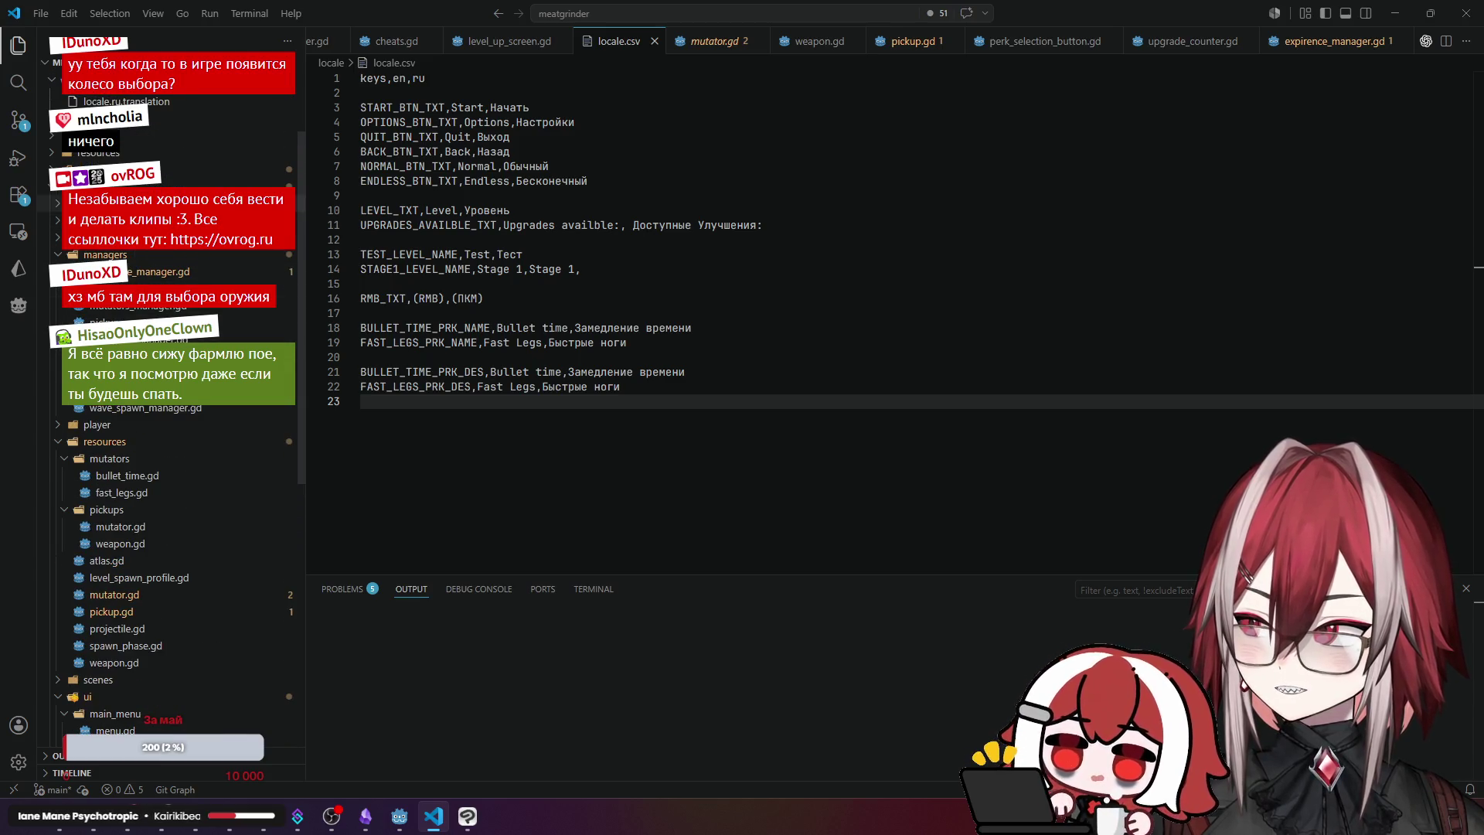
click(101, 255)
click(101, 305)
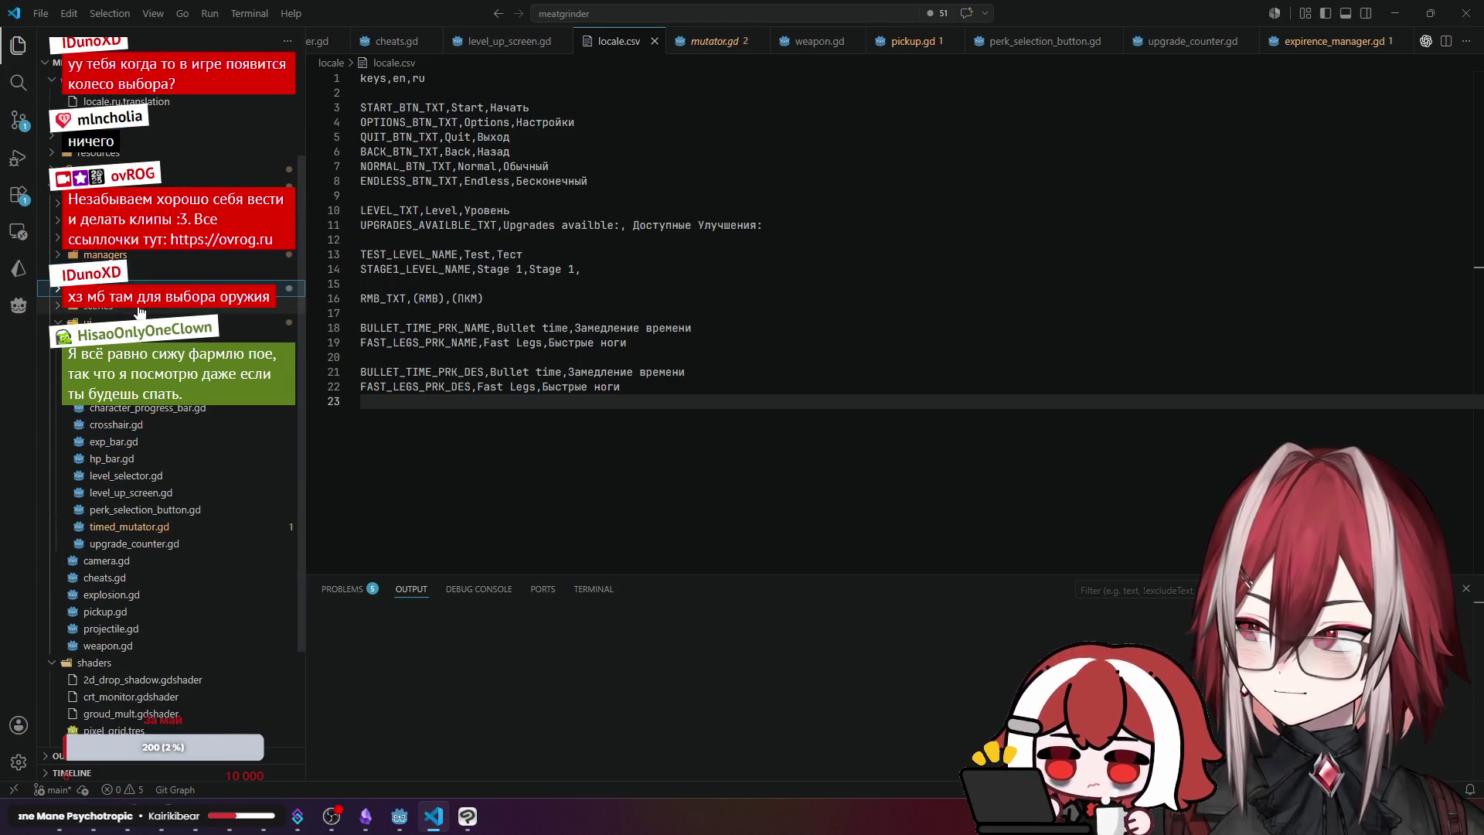
click(88, 415)
click(133, 399)
click(116, 433)
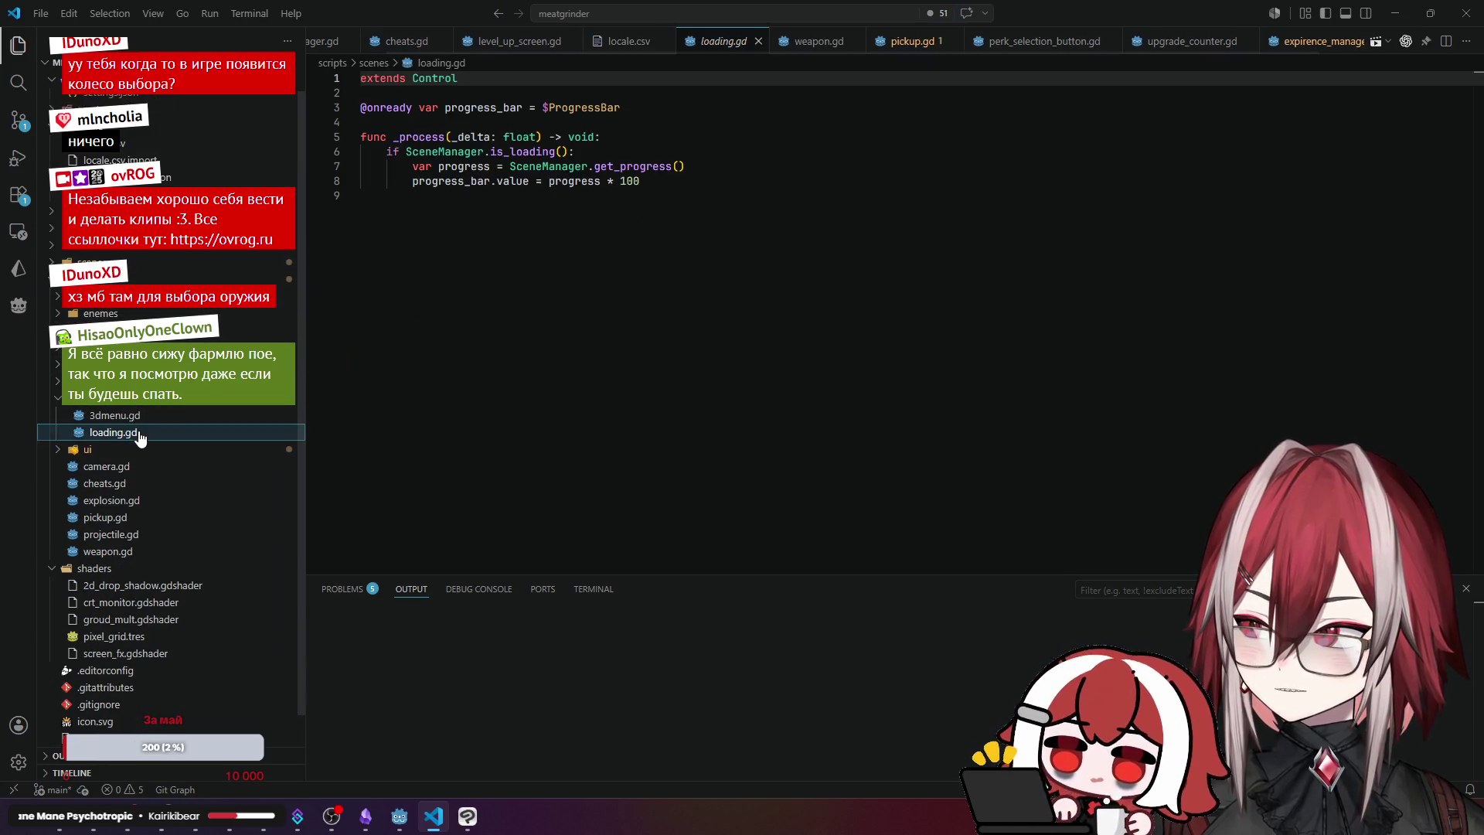
click(513, 272)
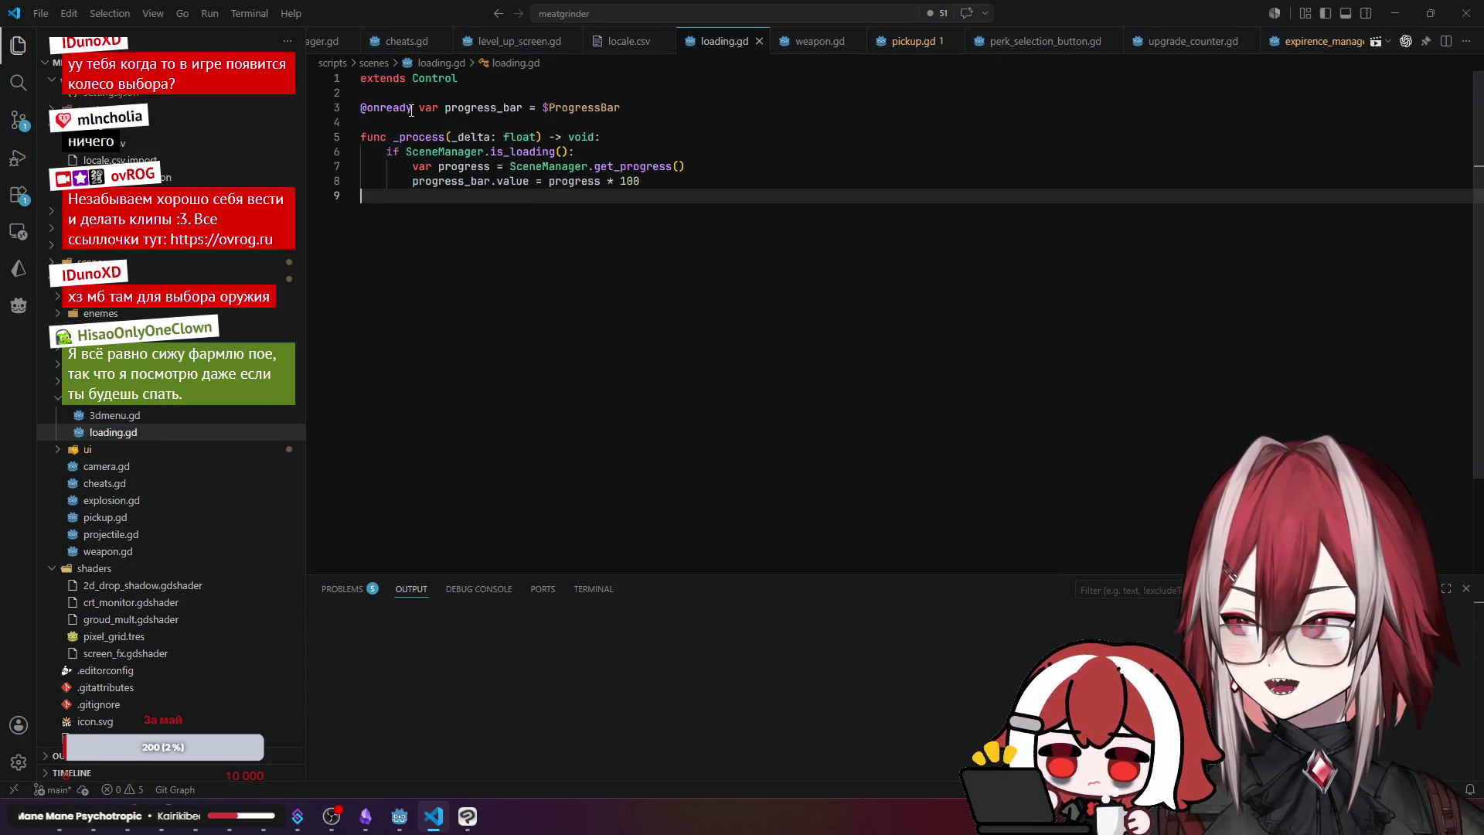
drag(412, 110, 315, 113)
text(@export)
key(ctrl+Right)
key(ctrl+Right)
key(Right)
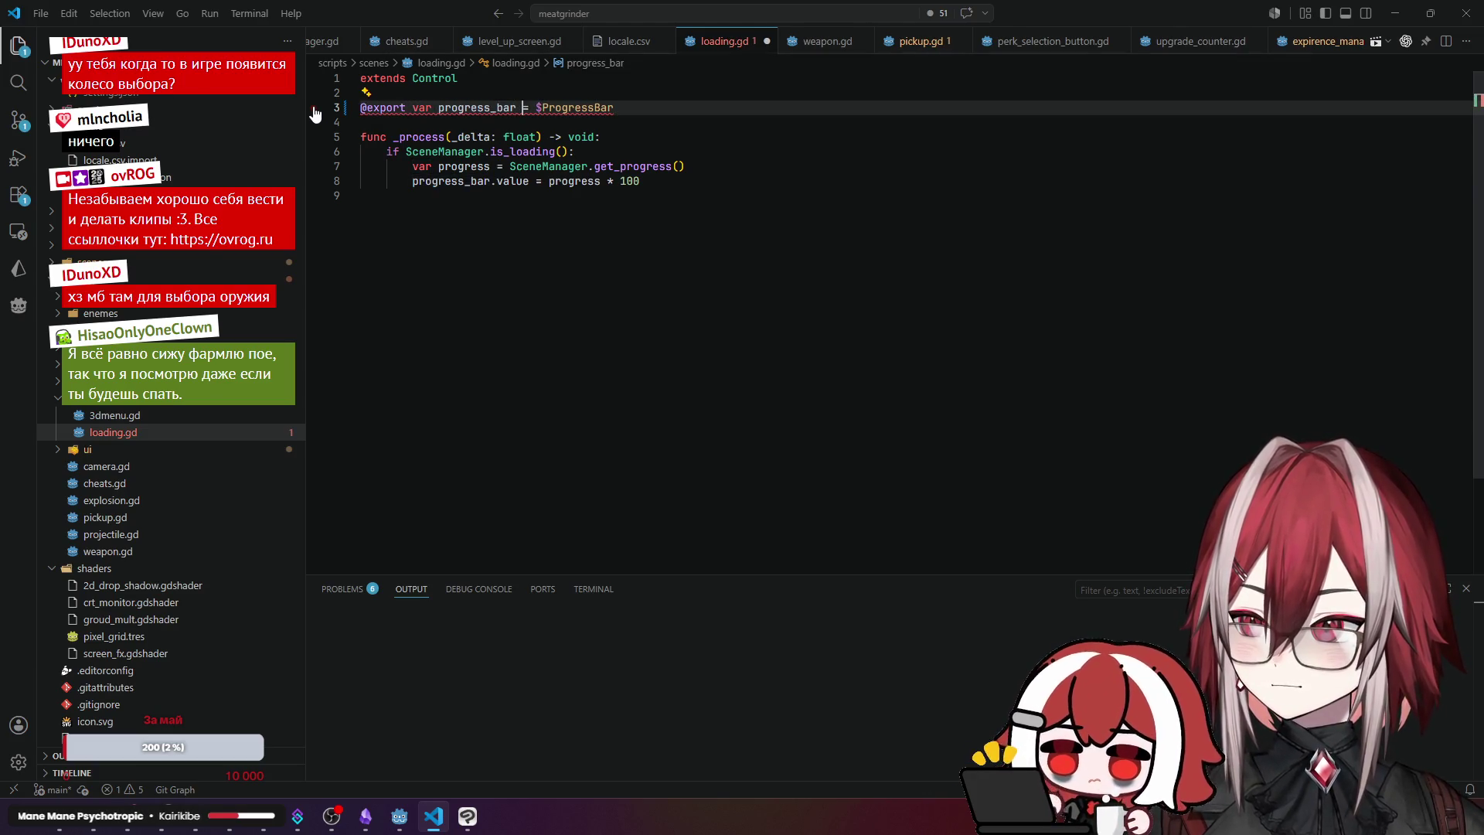
key(ctrl+Delete)
key(ctrl+Delete)
key(BackSpace)
text(: ProgressBar)
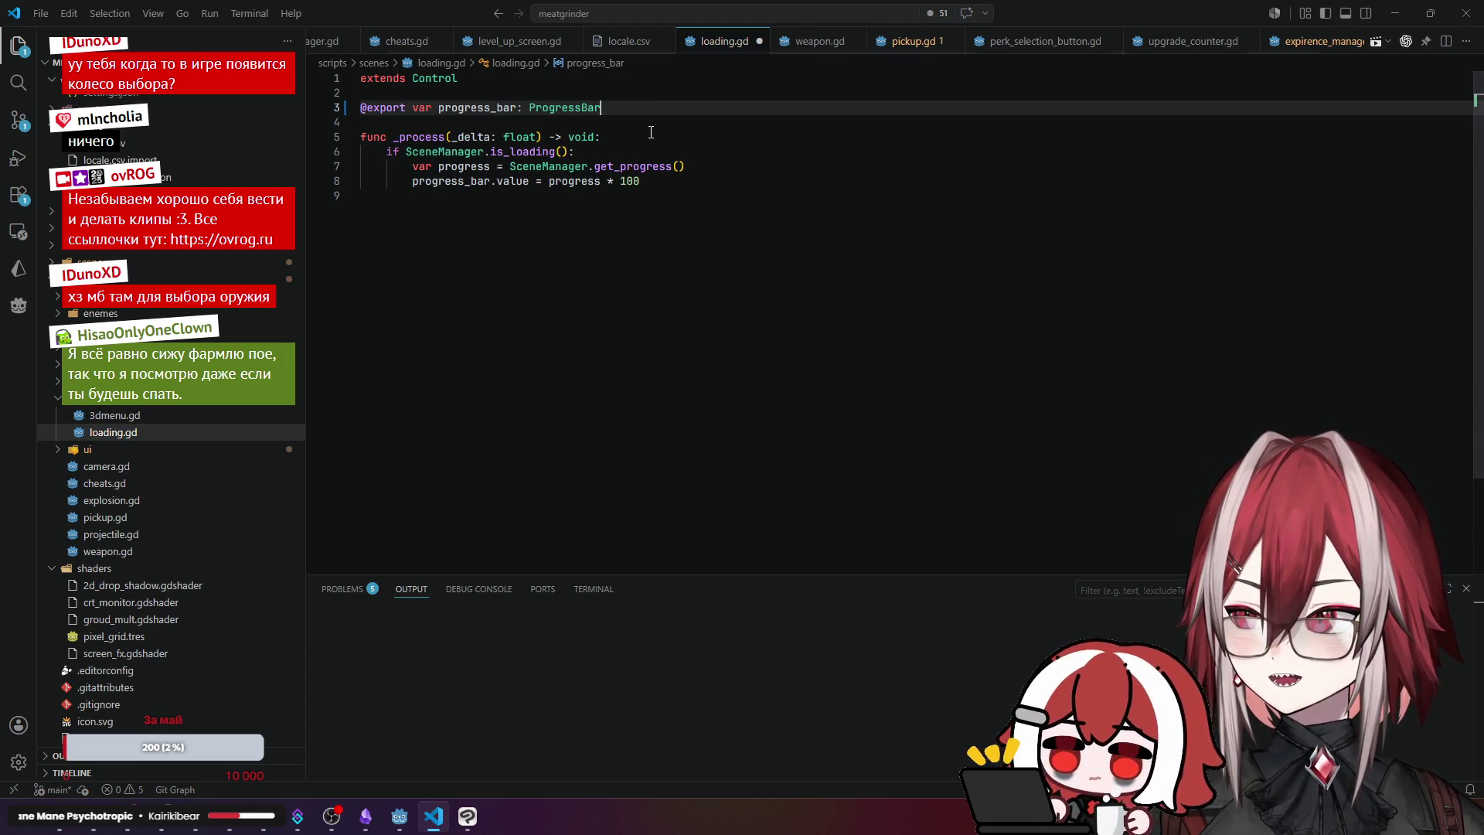
key(Up)
key(Up)
mouse_move(577, 102)
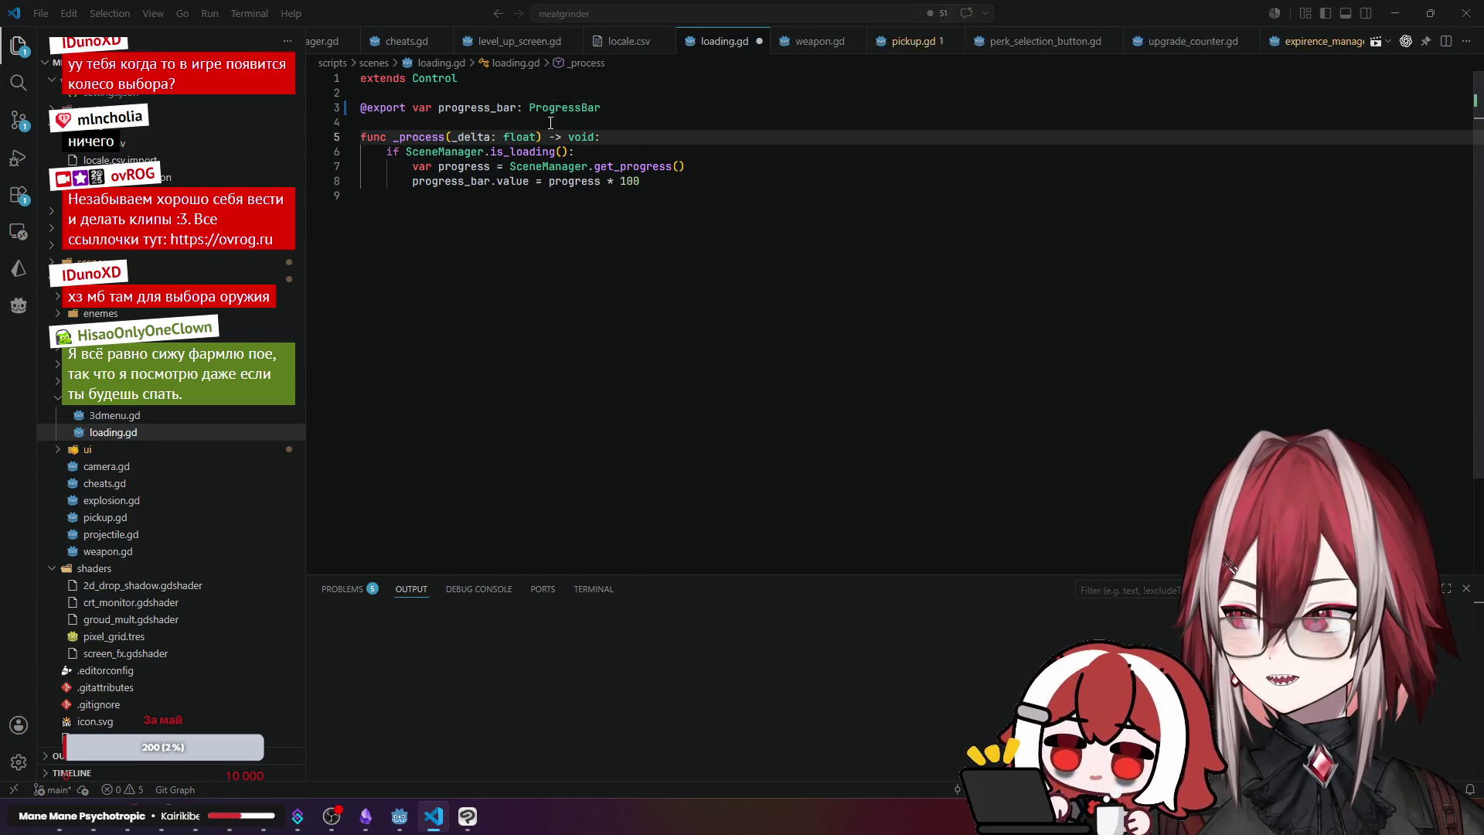
Step: Compare the CharacterProgressBar node in Godot with loading.gd, then expand the ui scripts folder
key(alt+Tab)
click(206, 168)
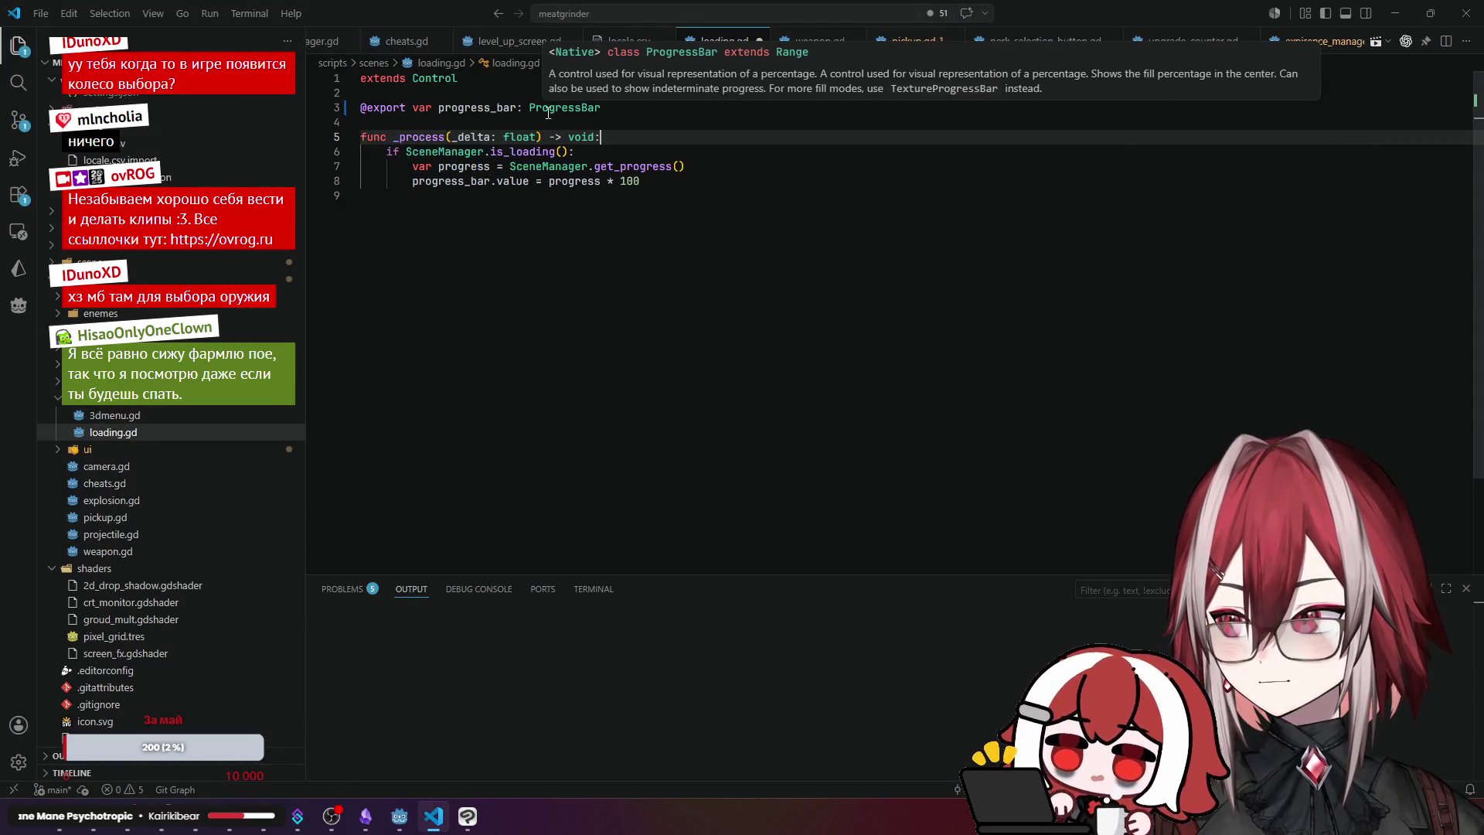
key(alt+Tab)
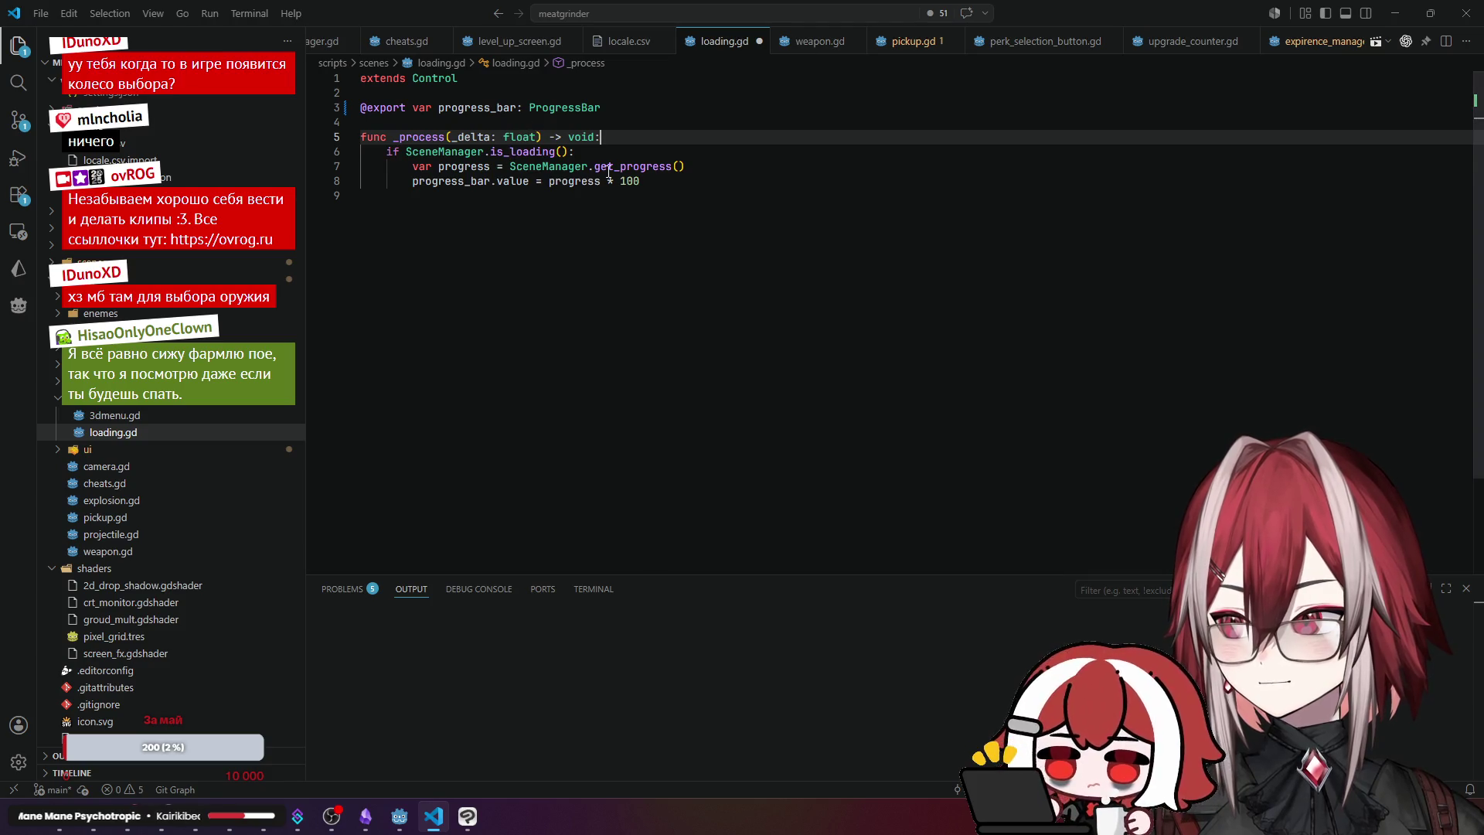
click(620, 167)
key(alt+Tab)
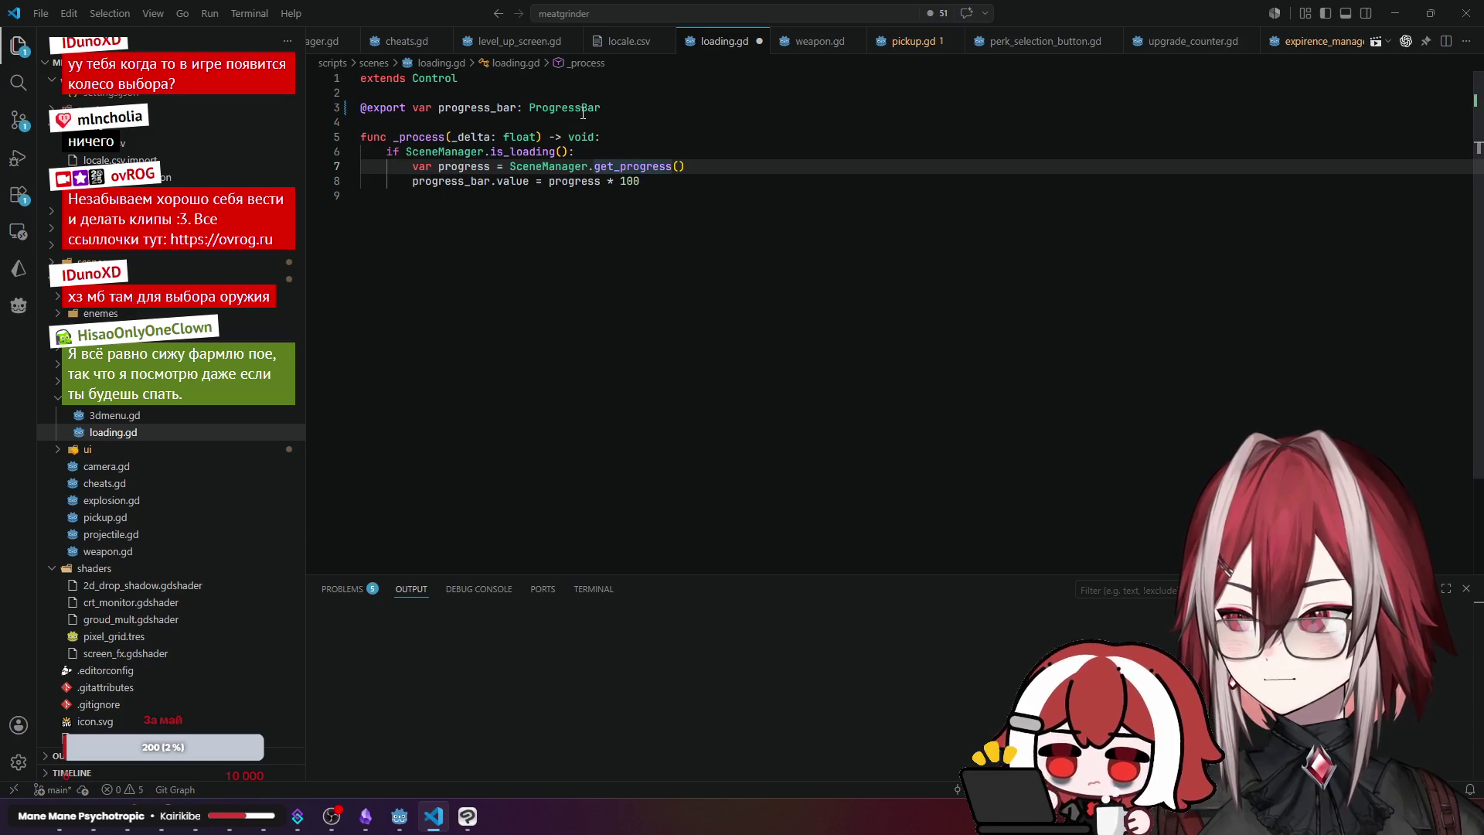
click(581, 109)
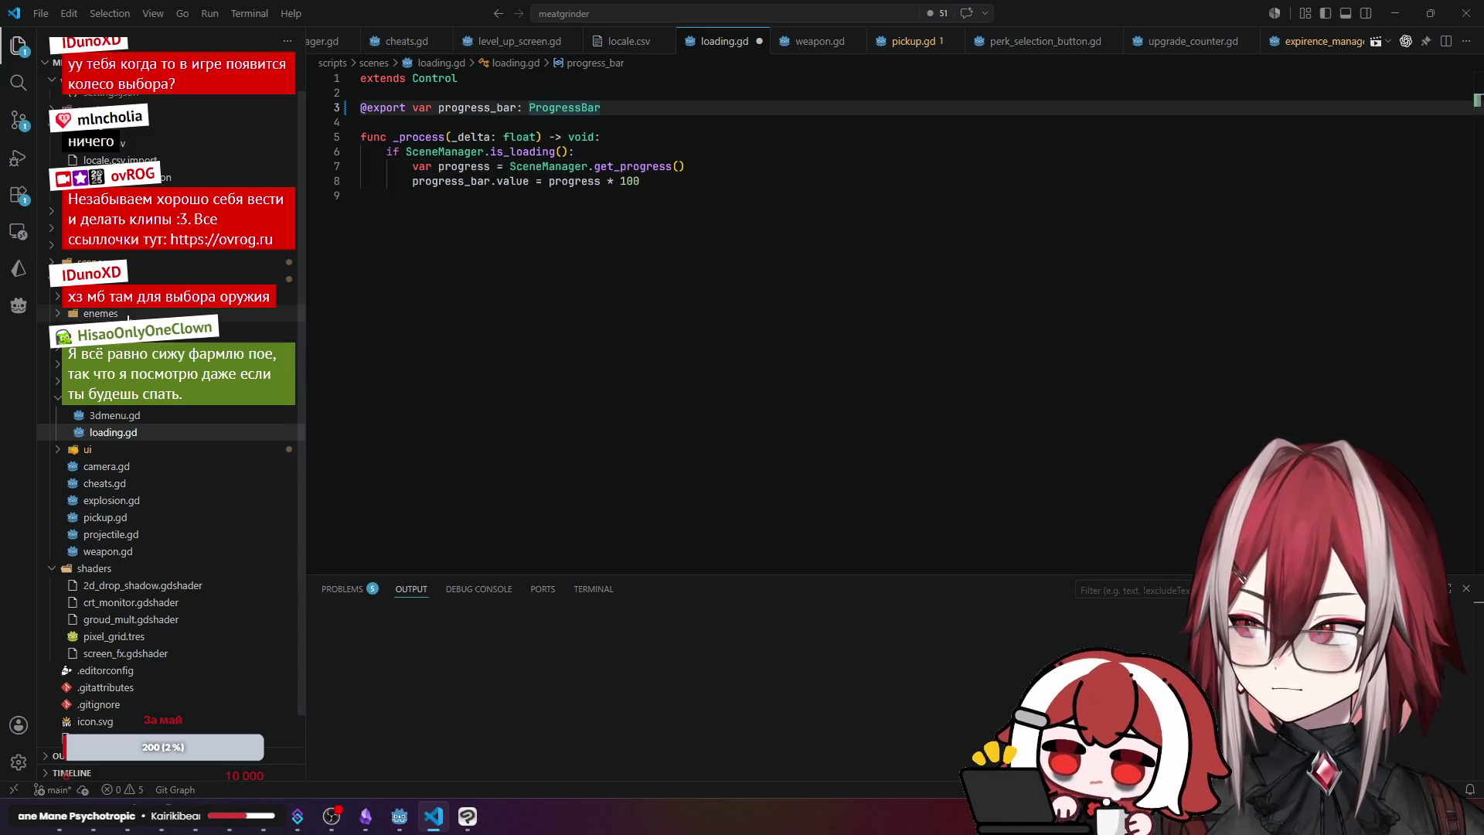
click(122, 453)
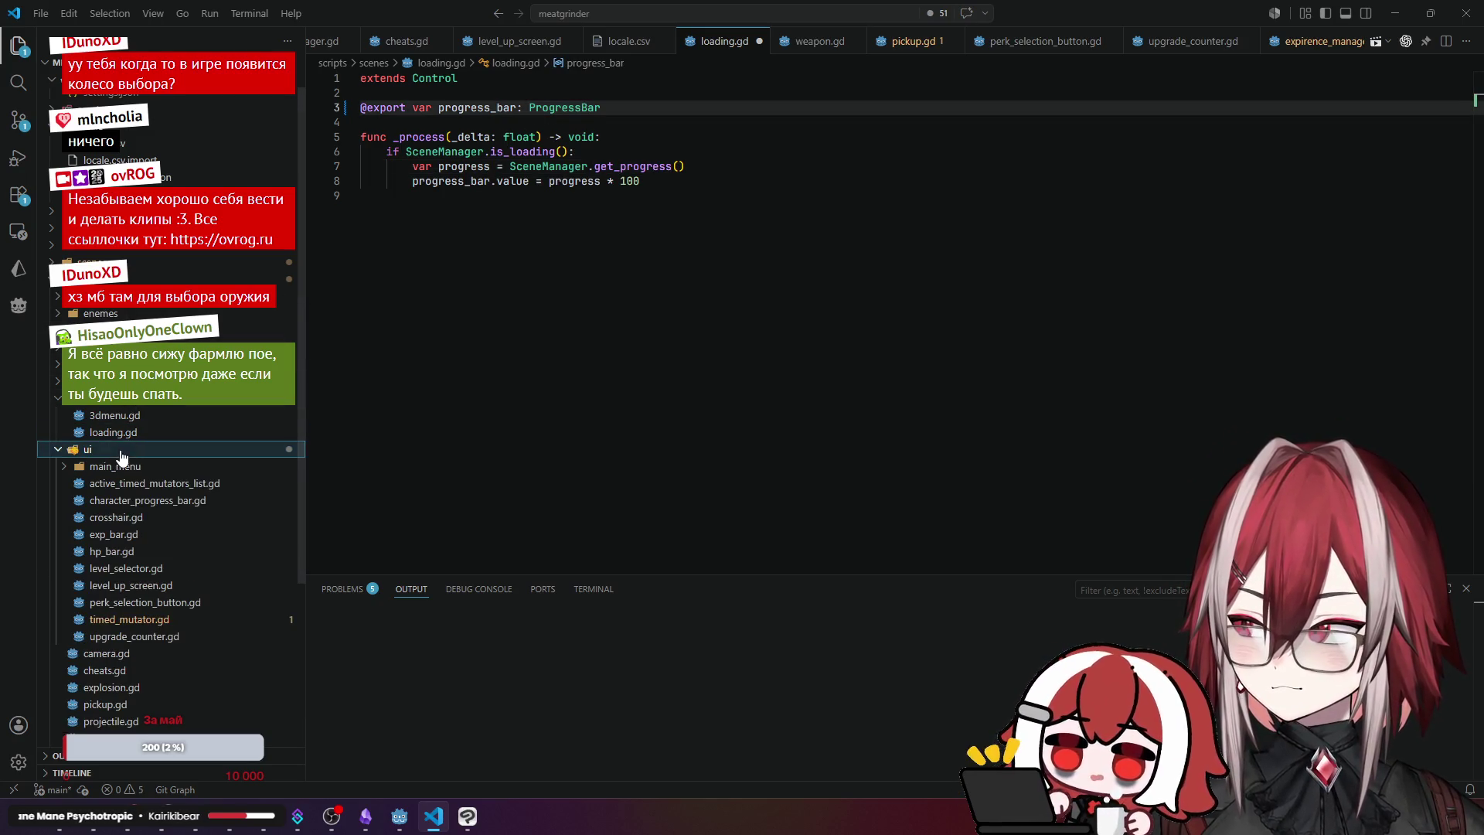
Step: Open character_progress_bar.gd, fold _update_bar and _format_number to review set_values, then return to loading.gd
click(200, 502)
scroll(539, 292, down, 15)
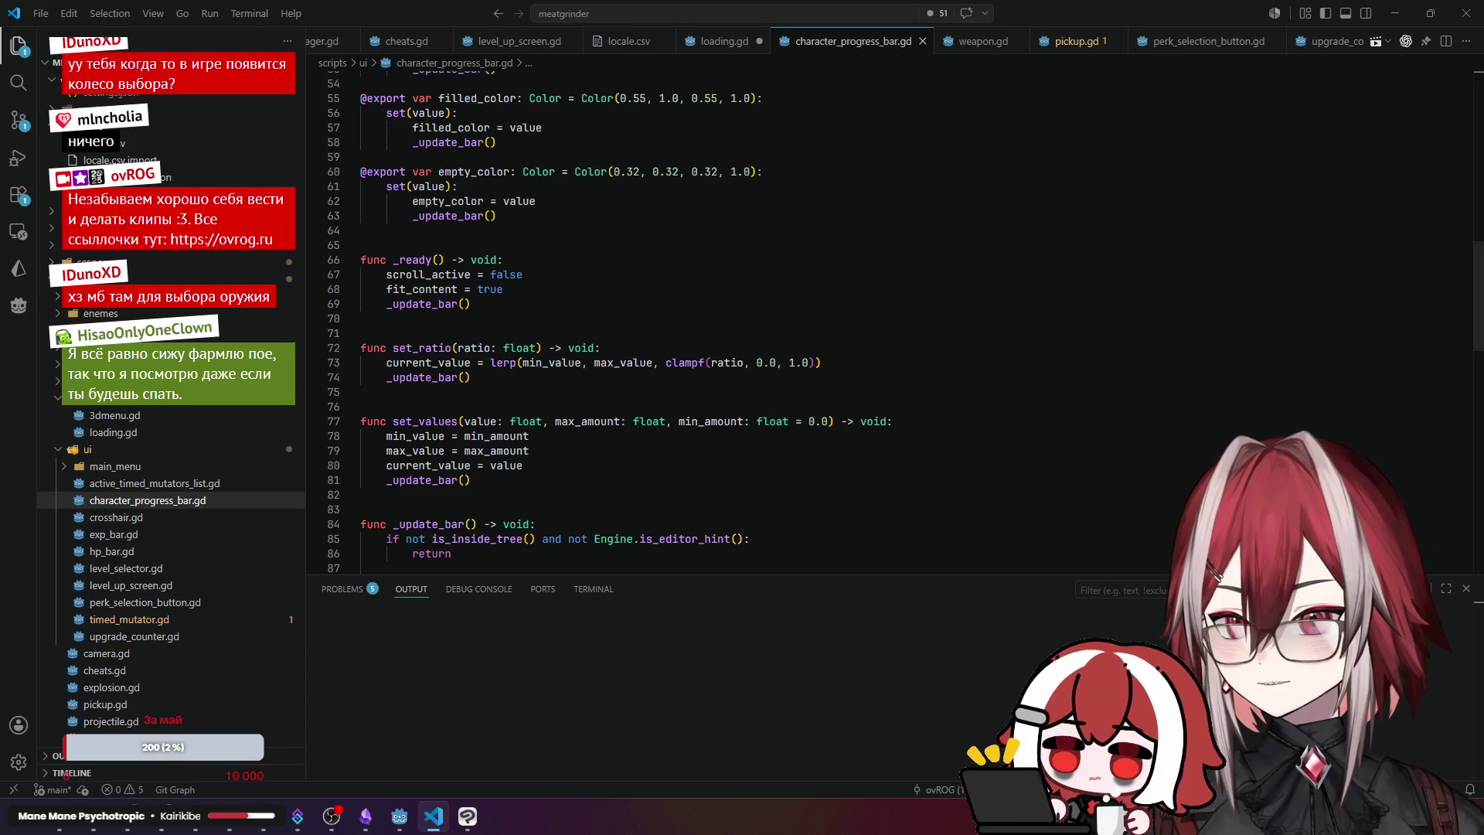
scroll(1432, 481, down, 18)
scroll(1431, 481, up, 16)
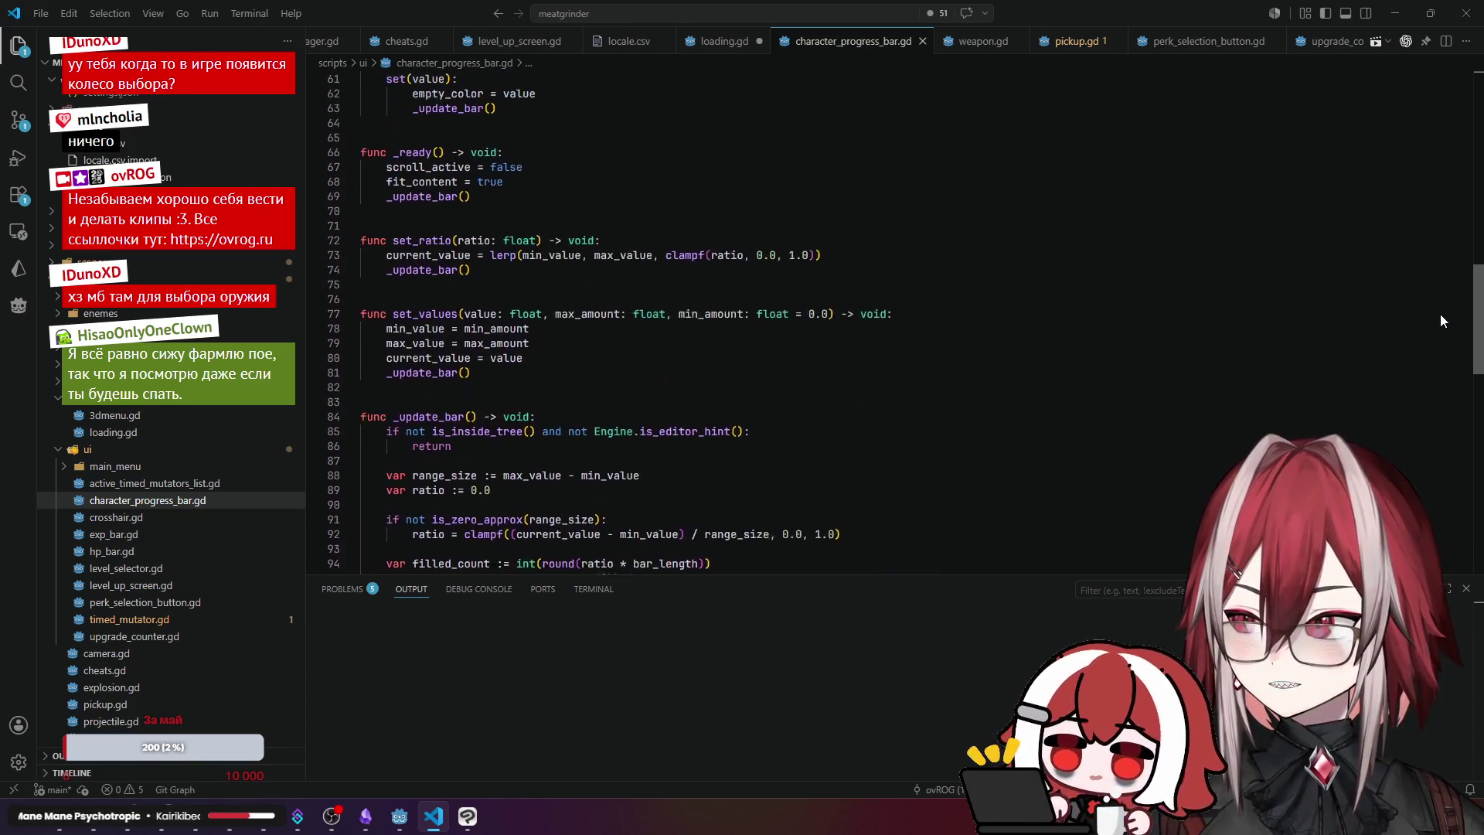
scroll(622, 381, up, 1)
click(351, 442)
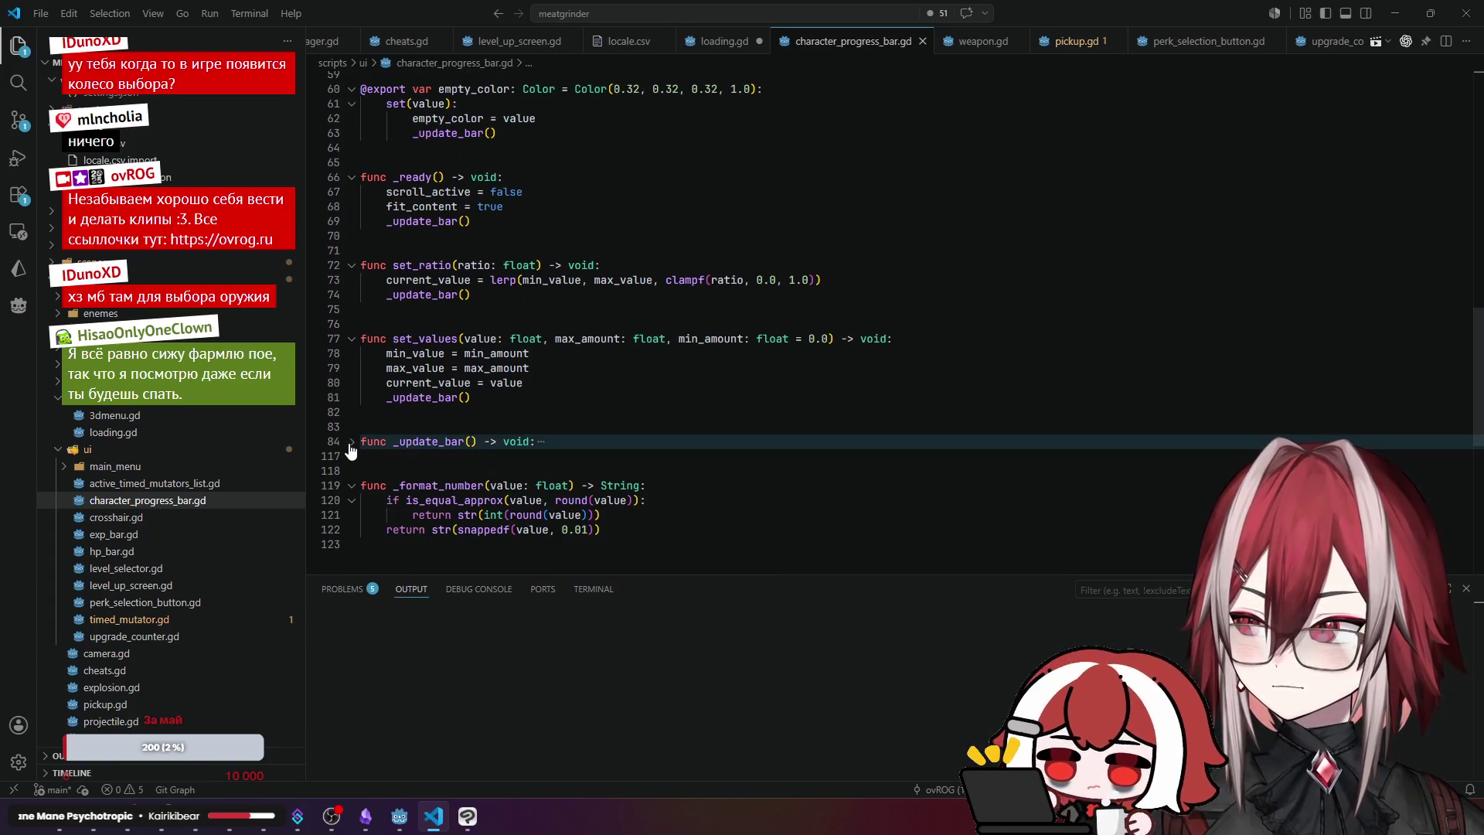
click(352, 485)
click(406, 442)
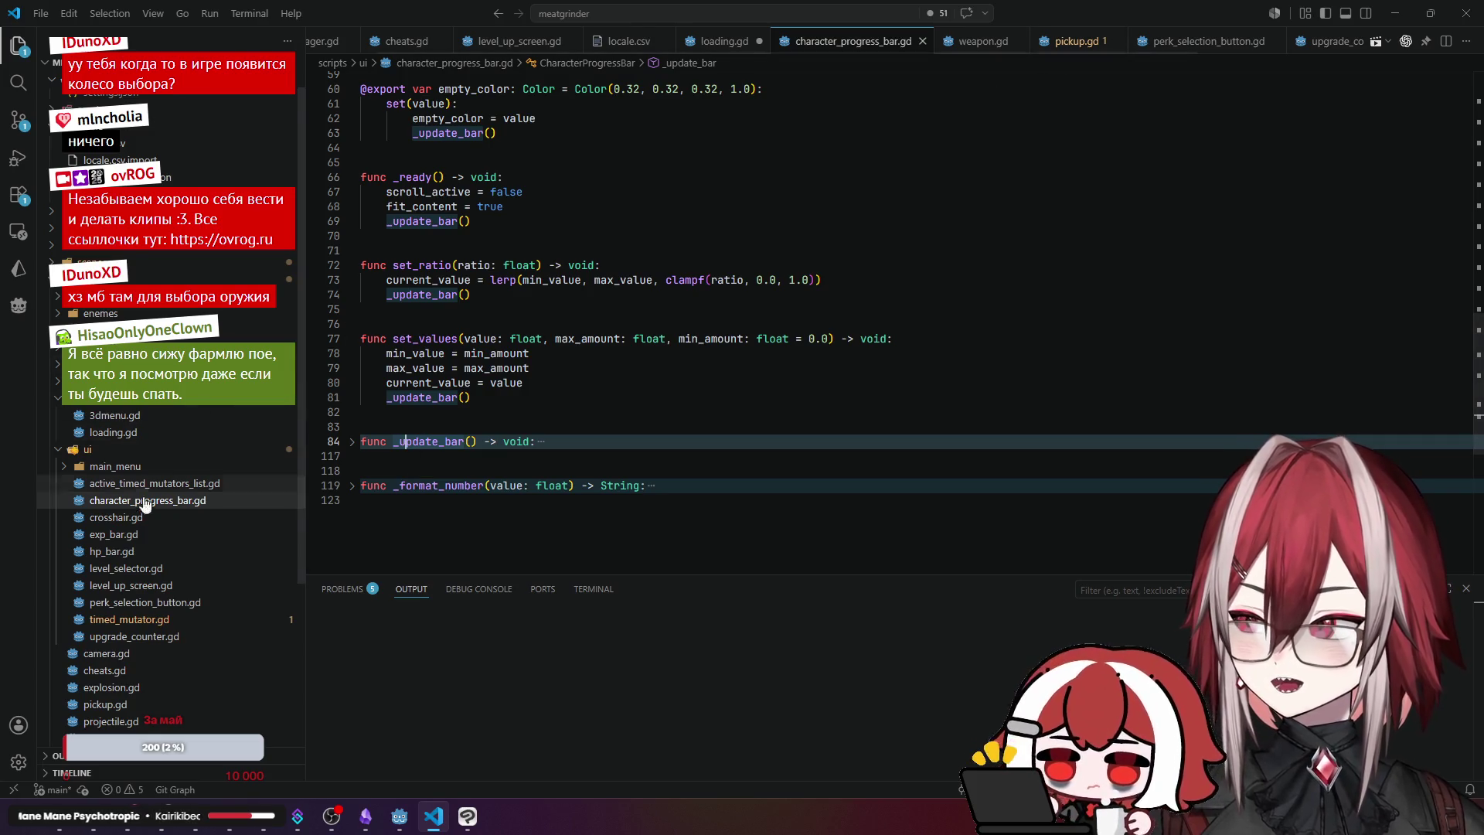
scroll(170, 534, down, 2)
scroll(171, 546, down, 1)
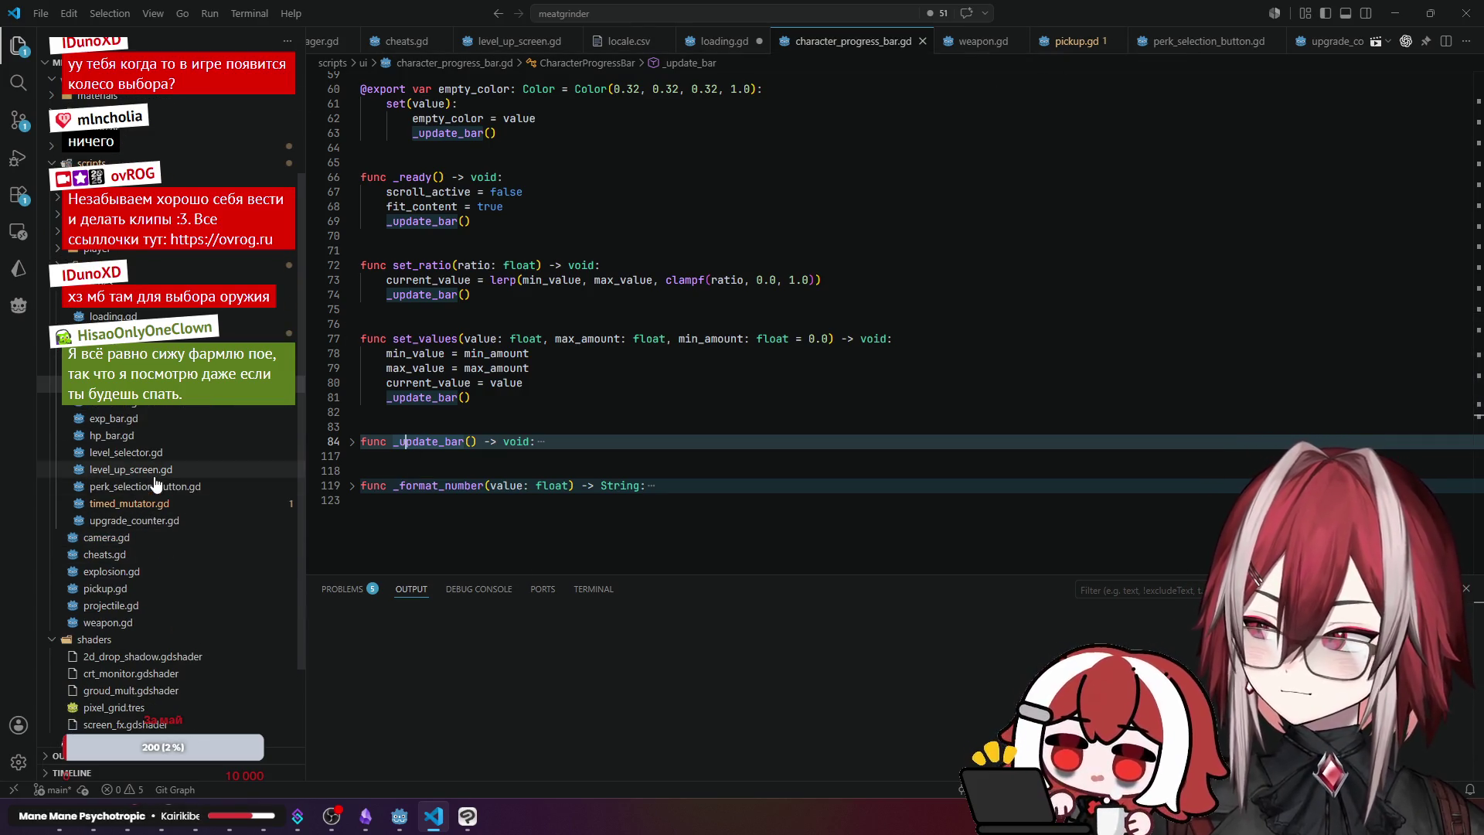
click(157, 316)
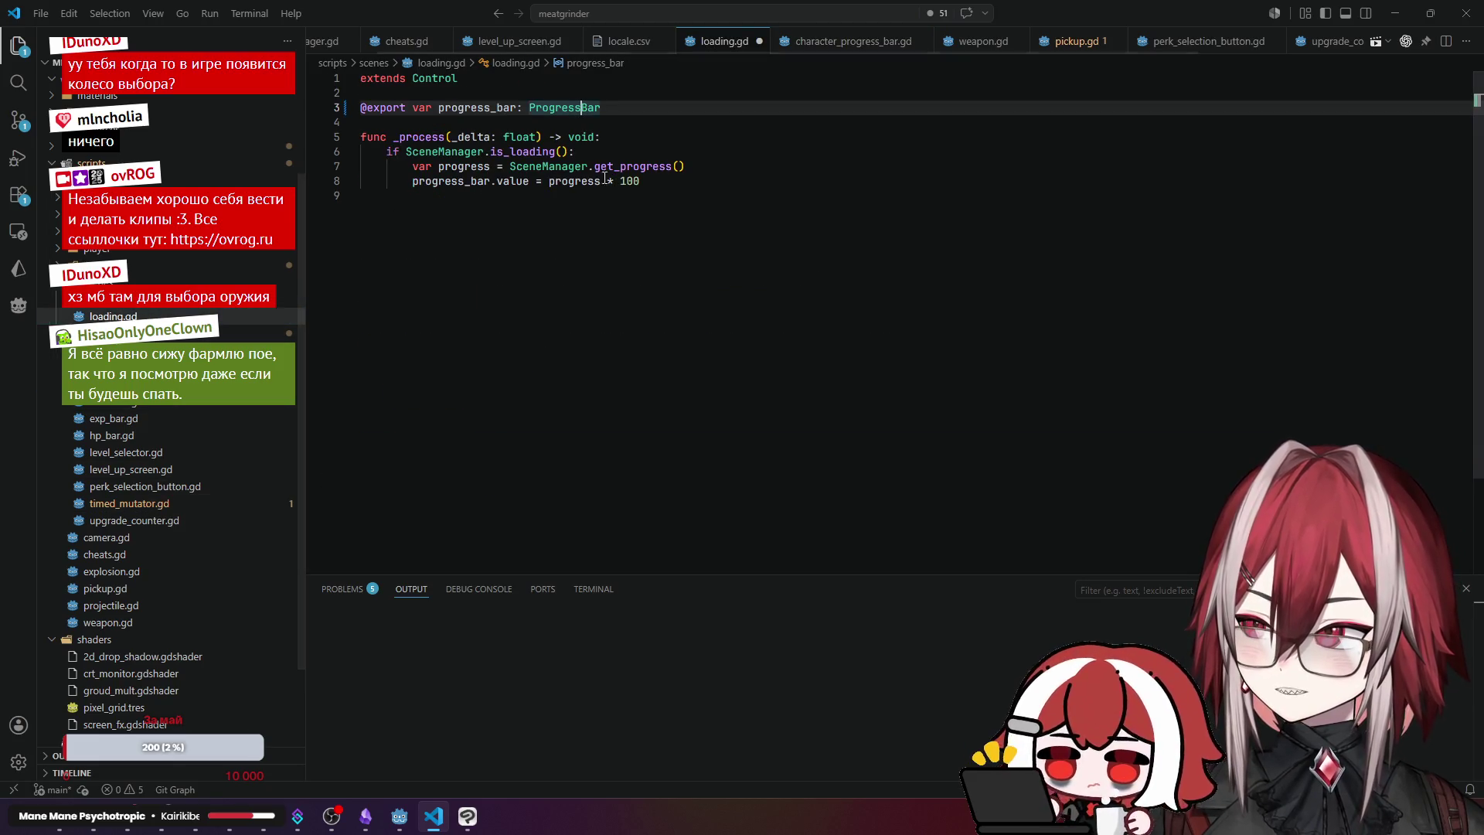
Step: Inspect the get_progress call on line 7 and the value assignment on line 8
click(518, 152)
click(634, 166)
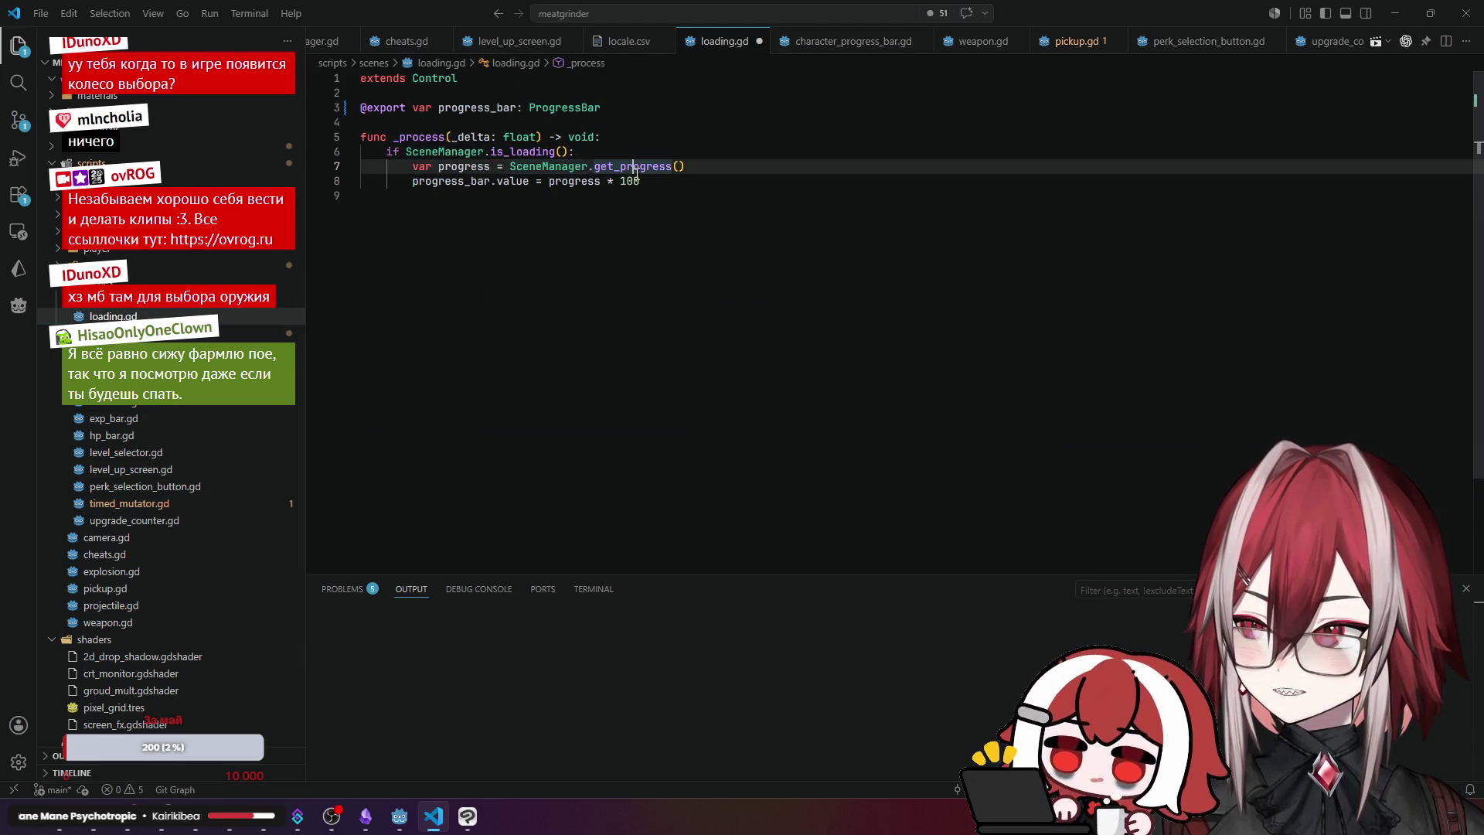
click(483, 180)
click(528, 181)
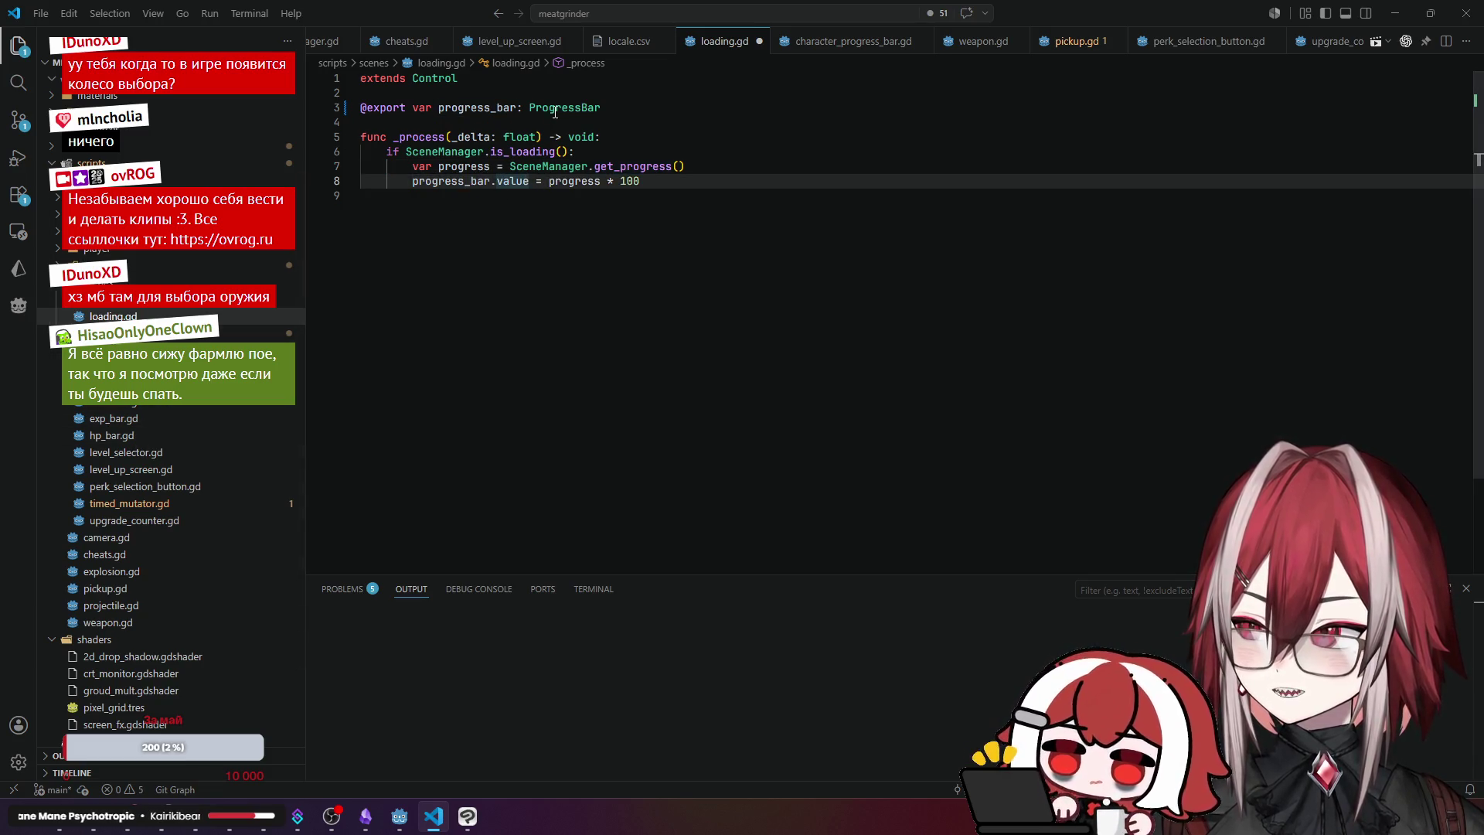
click(530, 114)
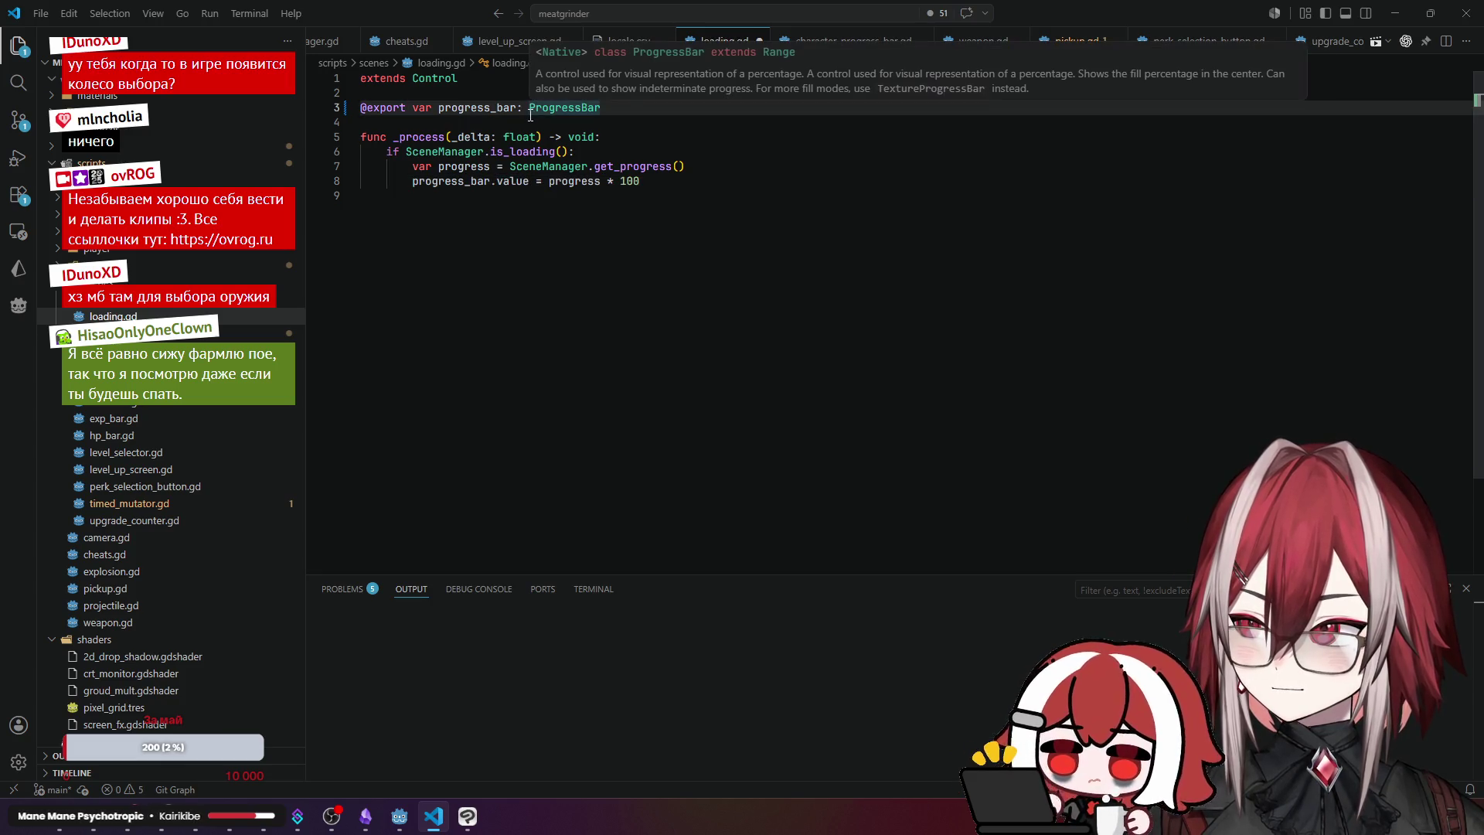
Step: Retype progress_bar on line 3 as CharacterProgressBar and save loading.gd
drag(530, 114, 640, 111)
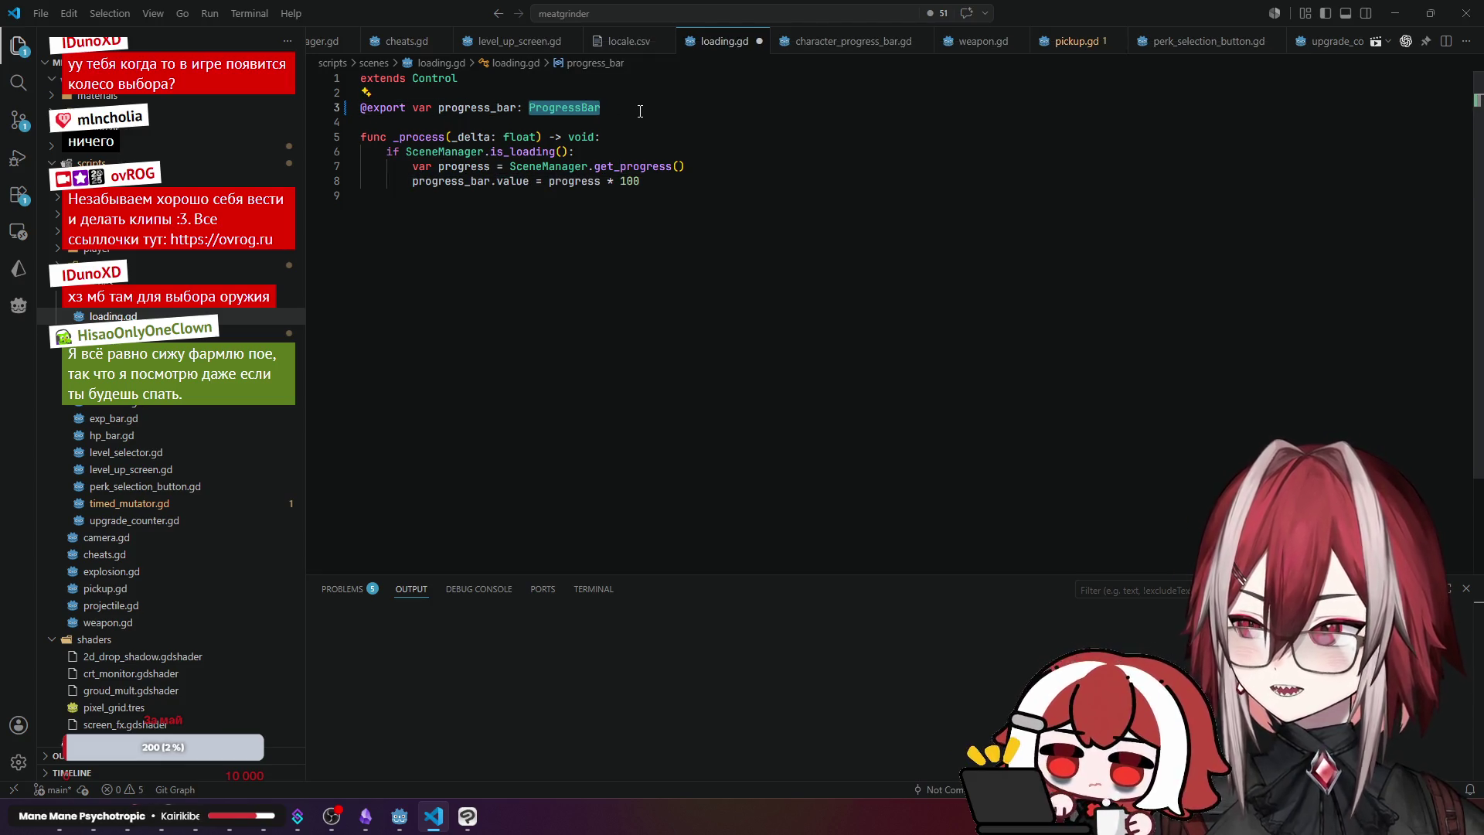
key(BackSpace)
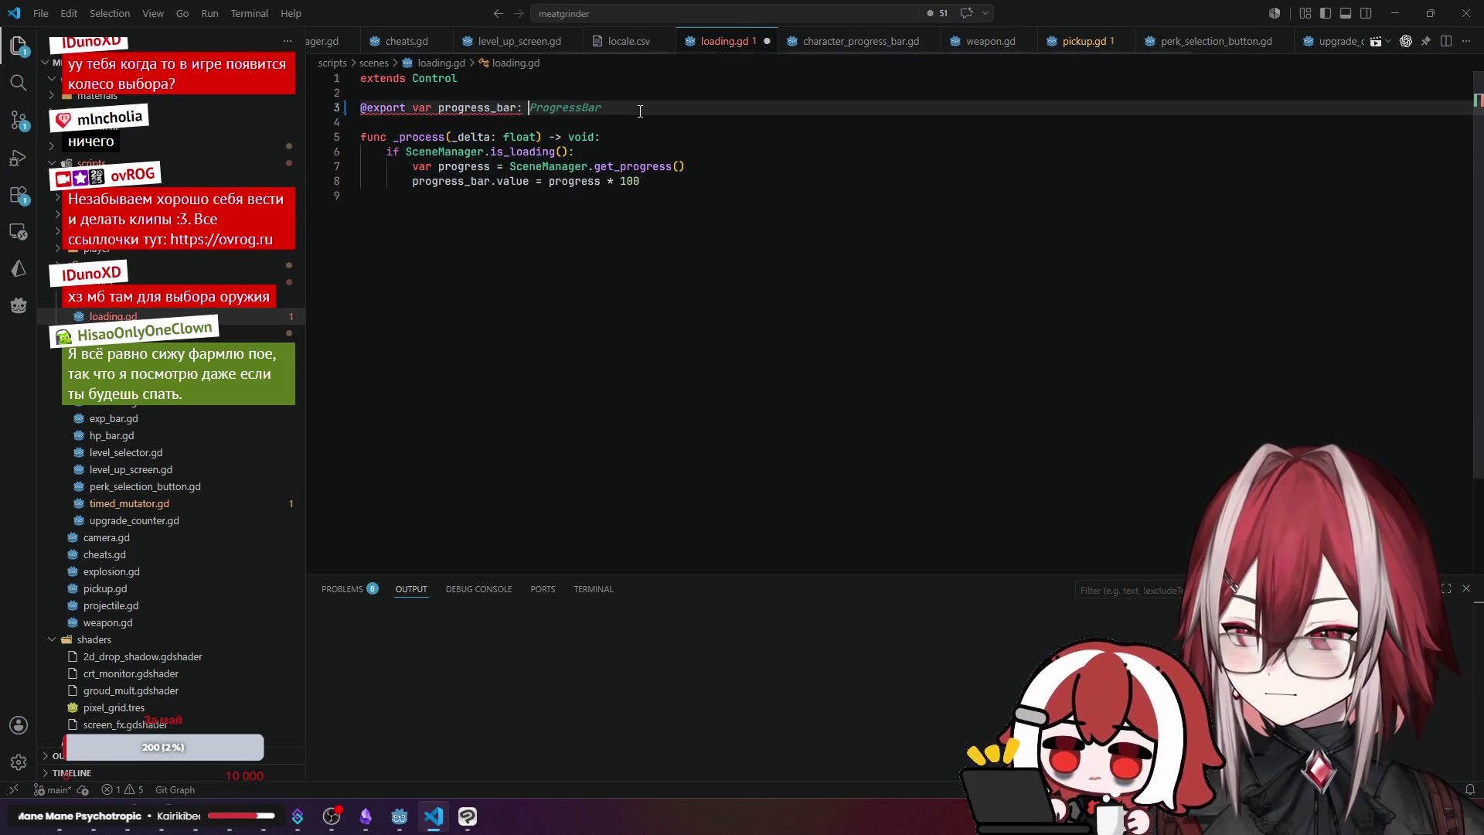
key(alt+Tab)
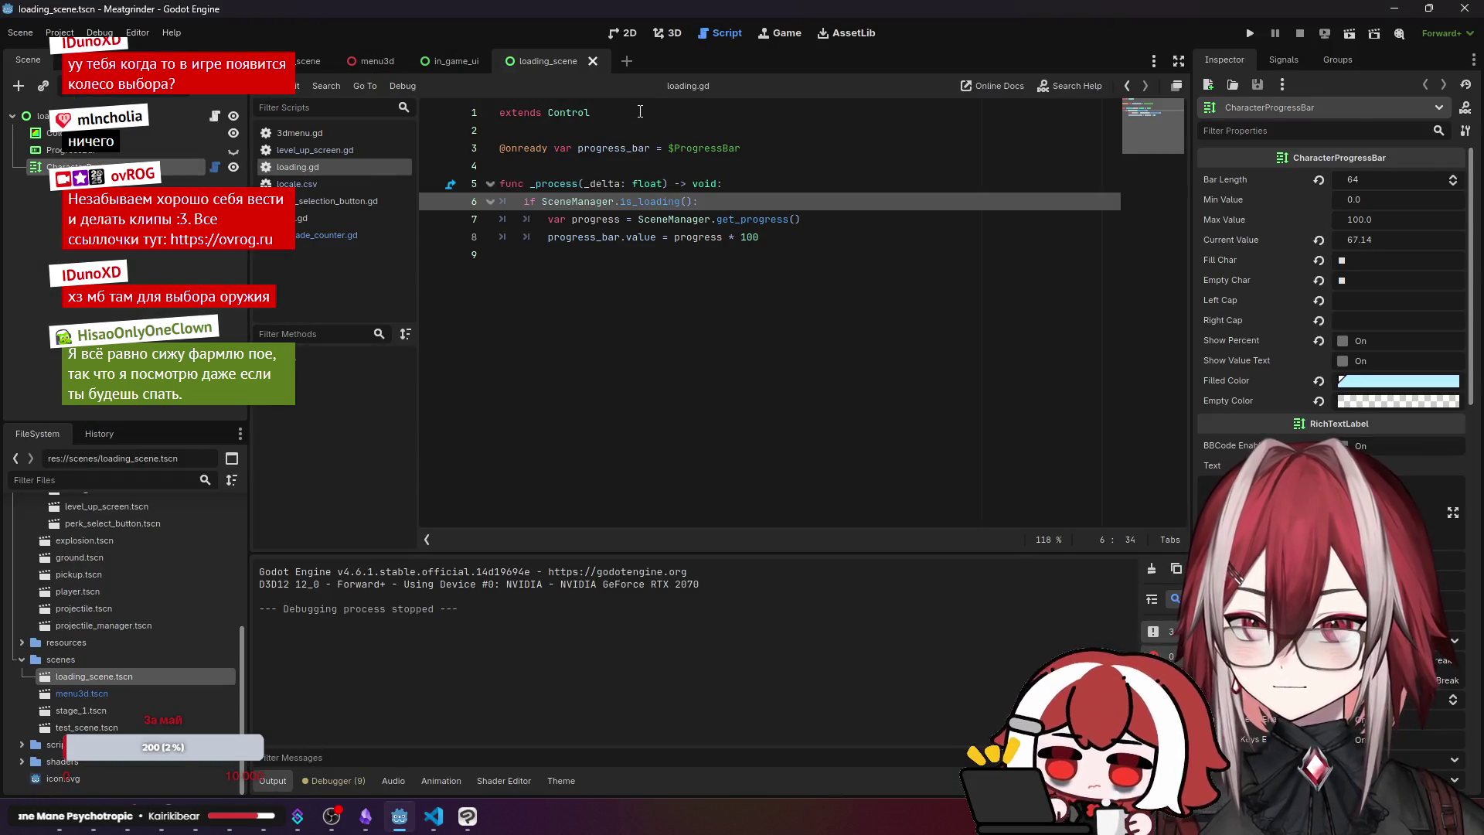
key(alt+Tab)
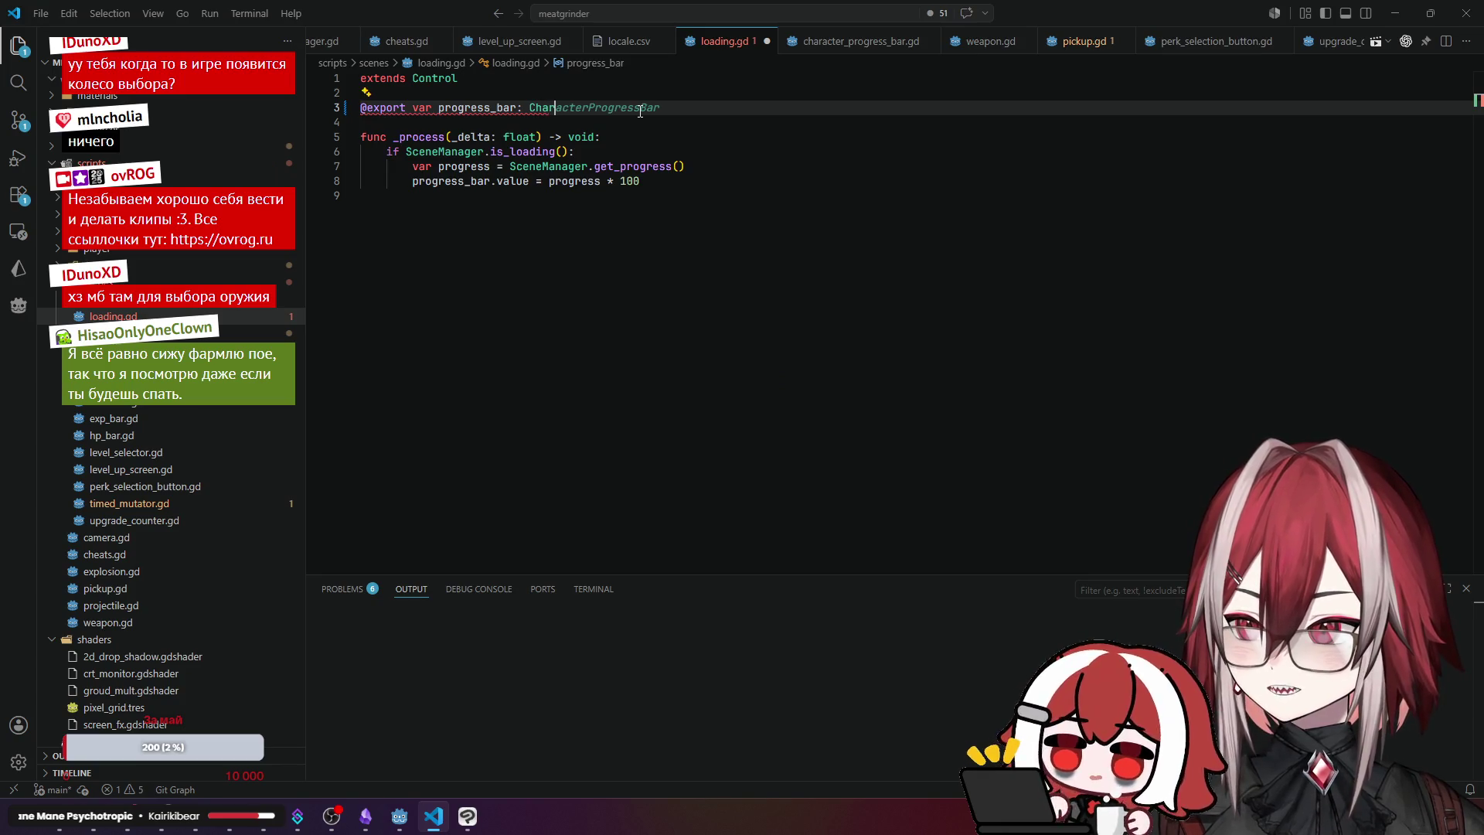
key(Tab)
key(ctrl+s)
click(654, 137)
click(761, 159)
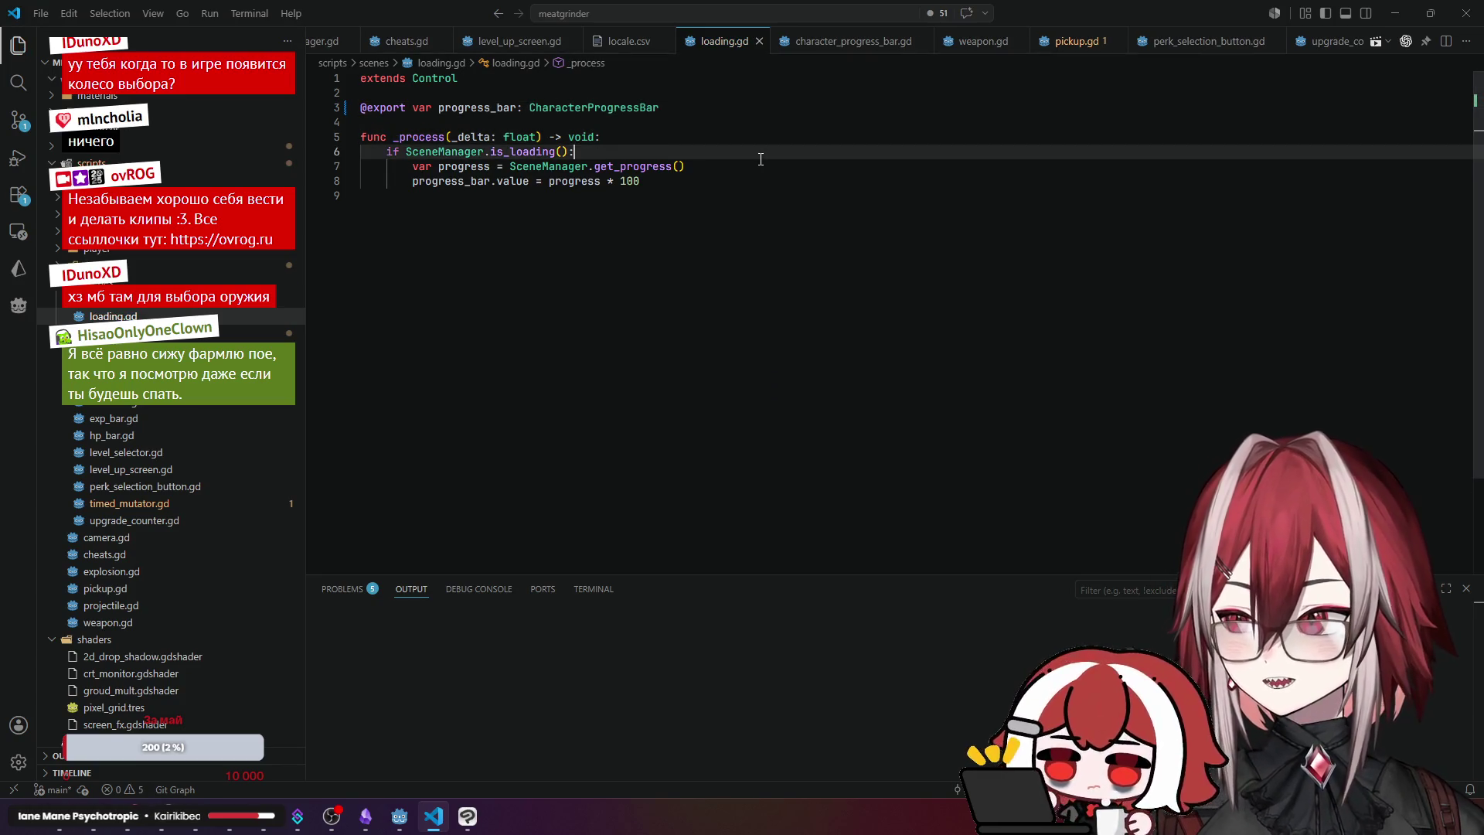
key(alt+Tab)
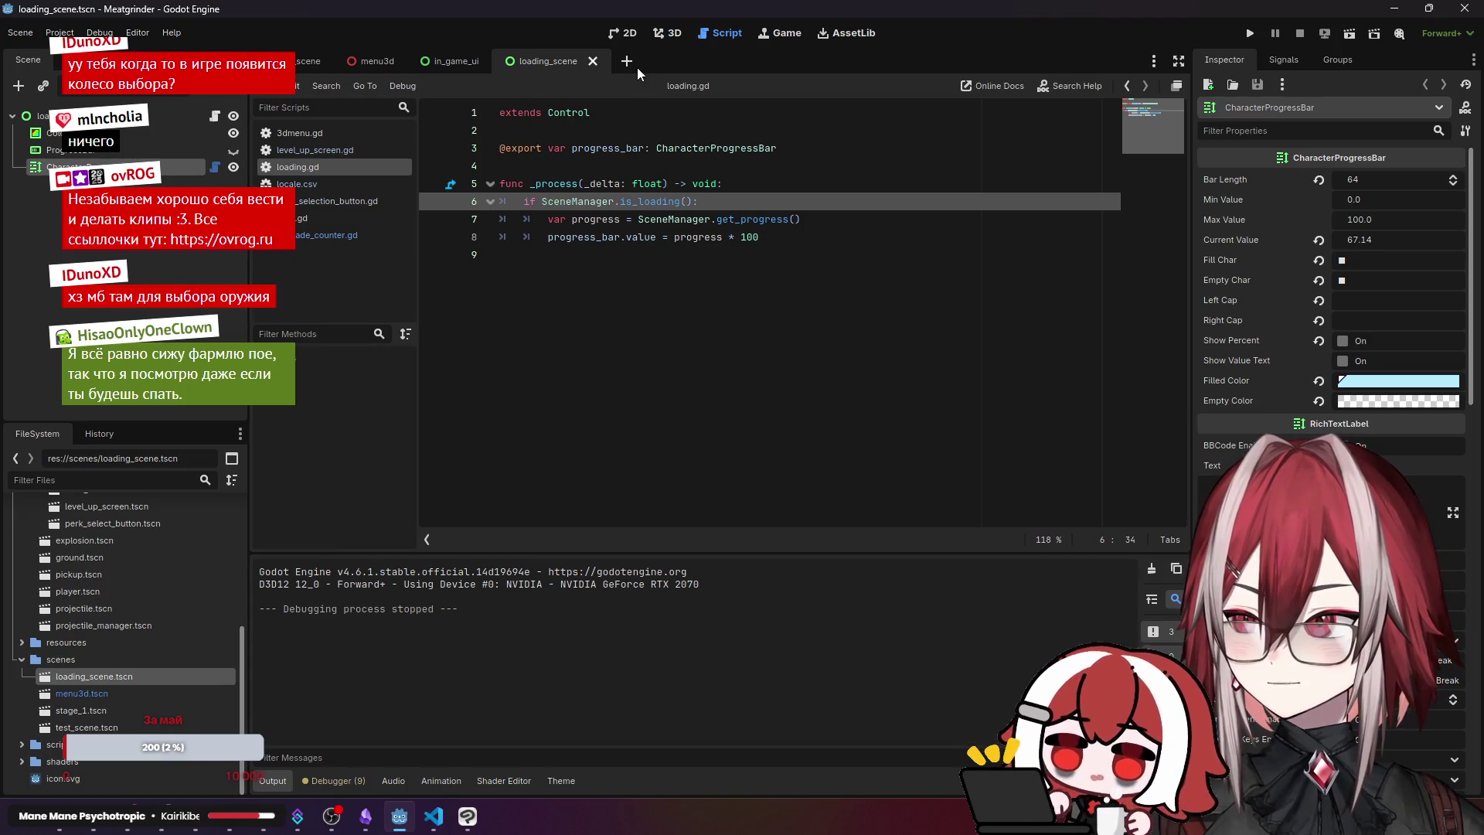
Step: Assign CharacterProgressBar to the root's progress_bar export, delete the old ProgressBar node, and save the scene
click(623, 35)
click(154, 147)
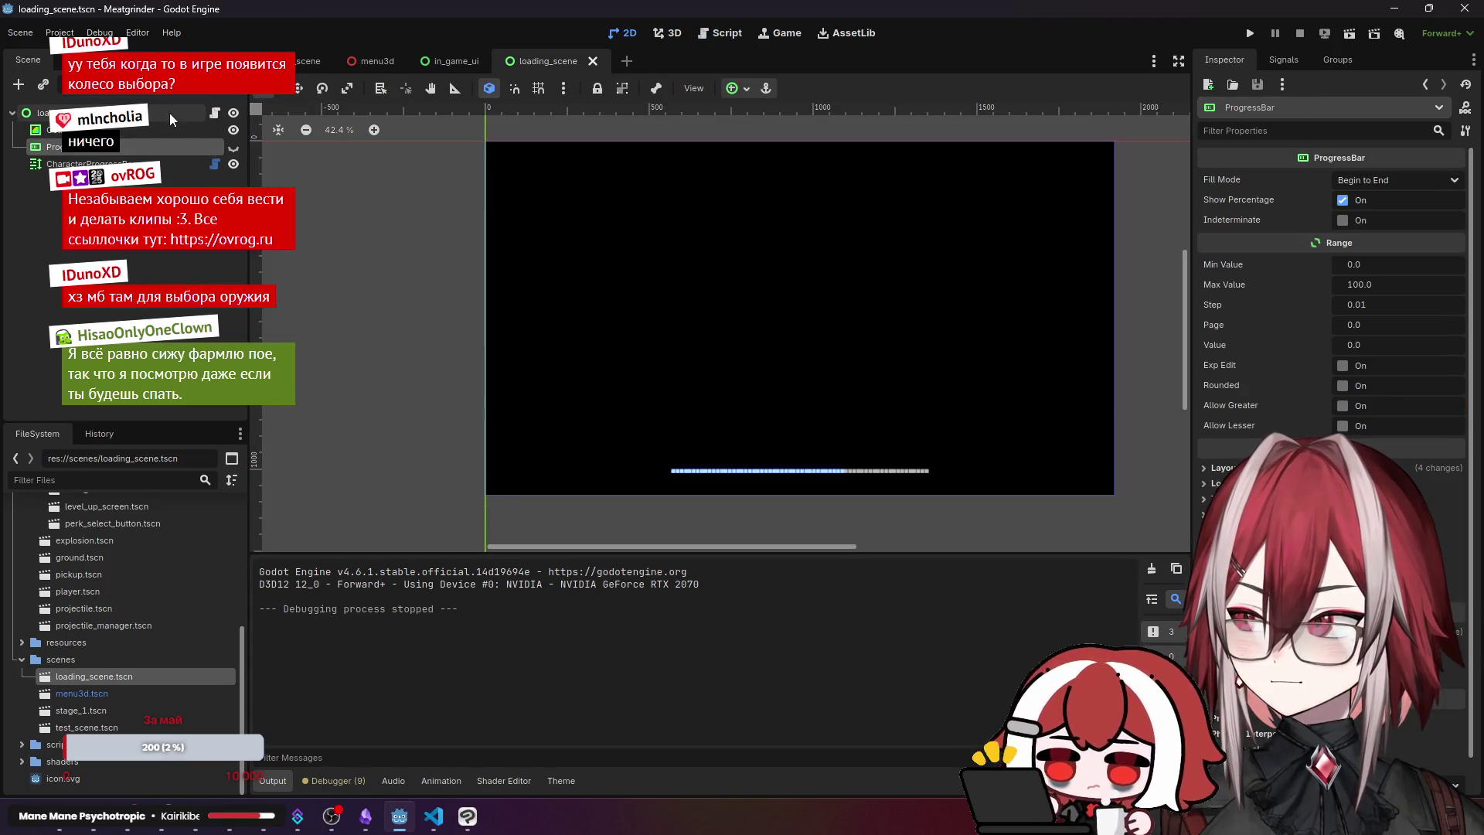
click(172, 116)
drag(116, 166, 1373, 190)
click(108, 147)
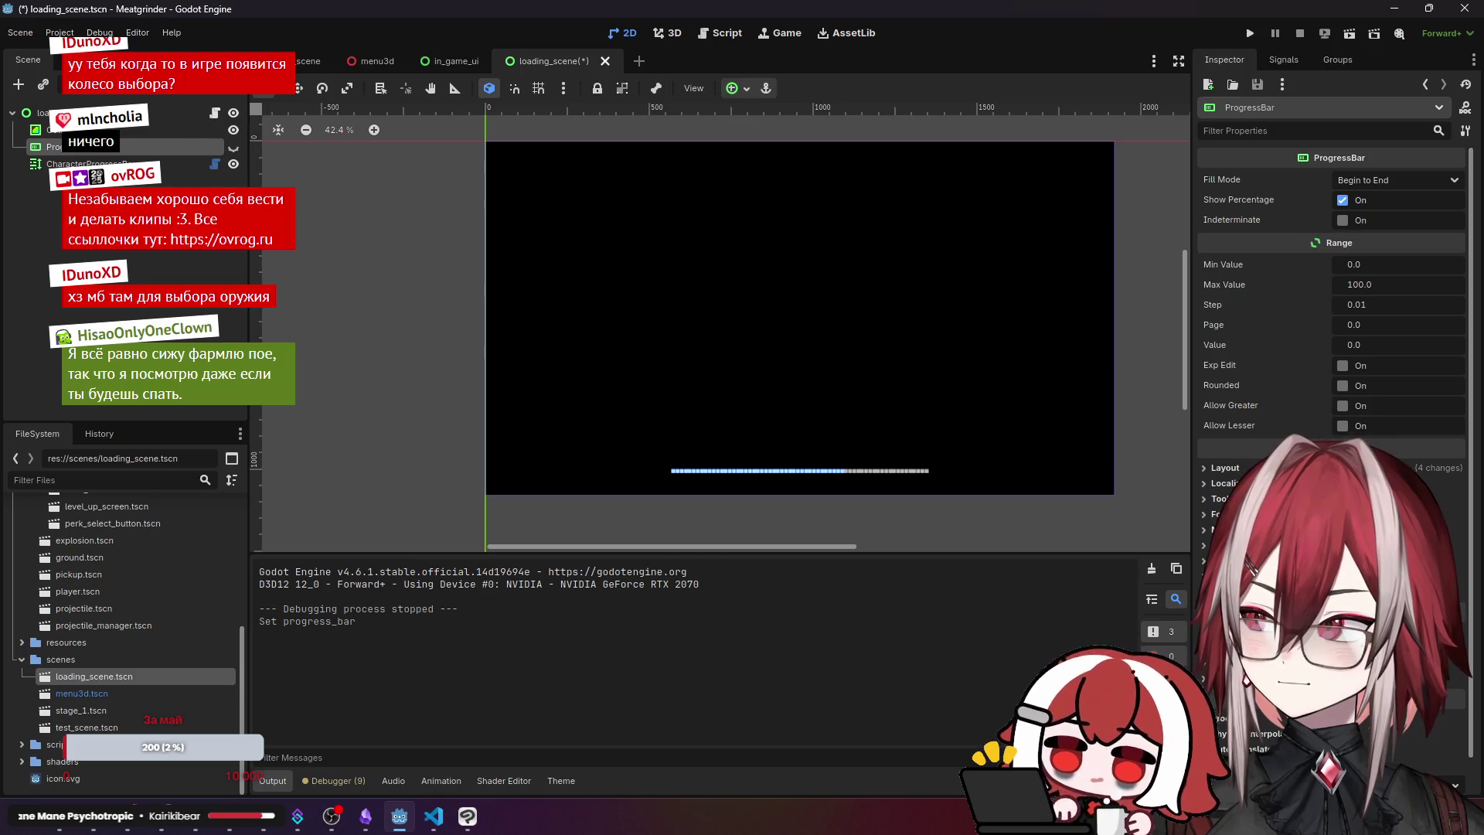
key(Delete)
key(Return)
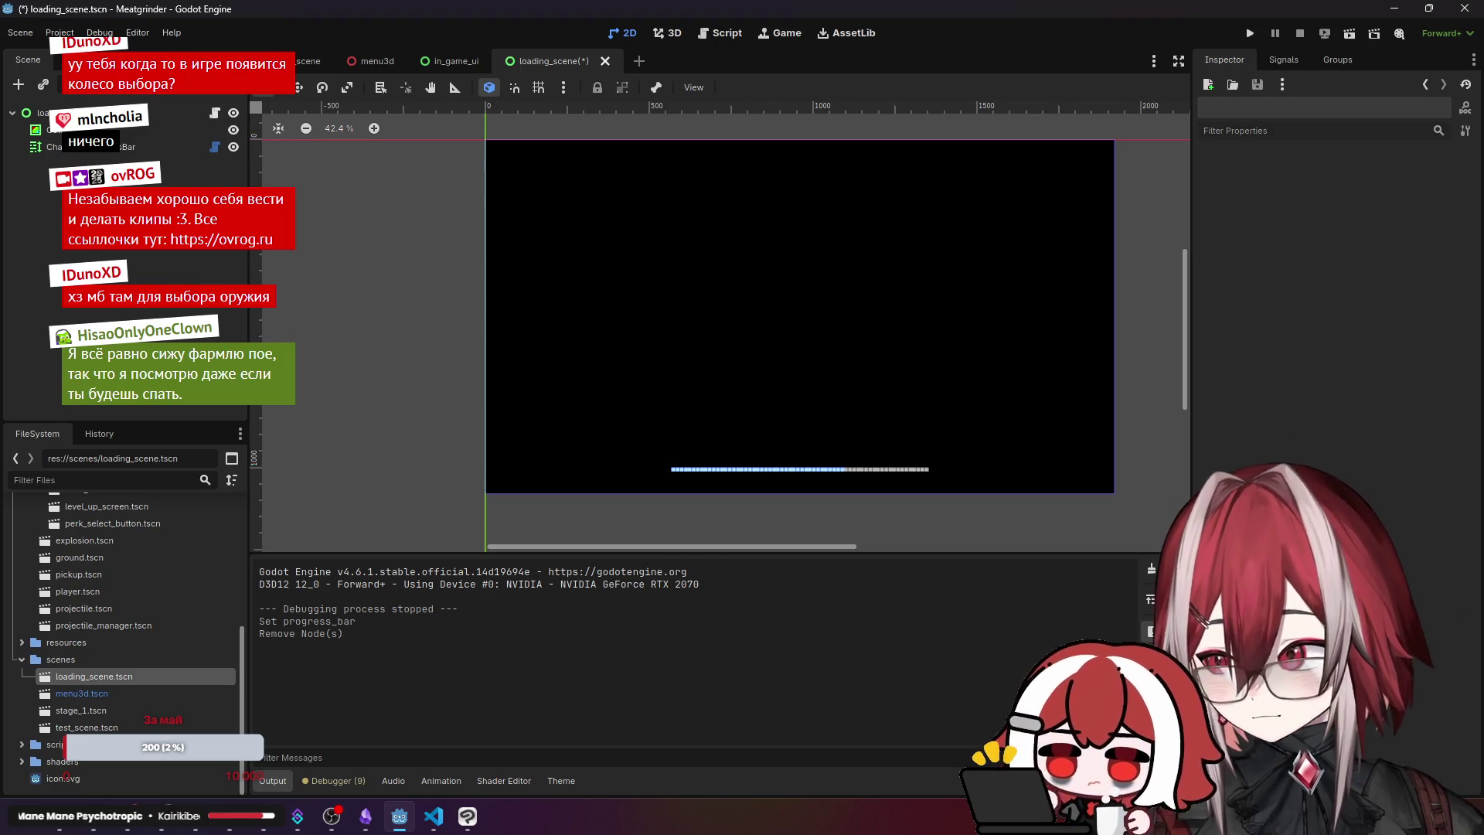
key(ctrl+s)
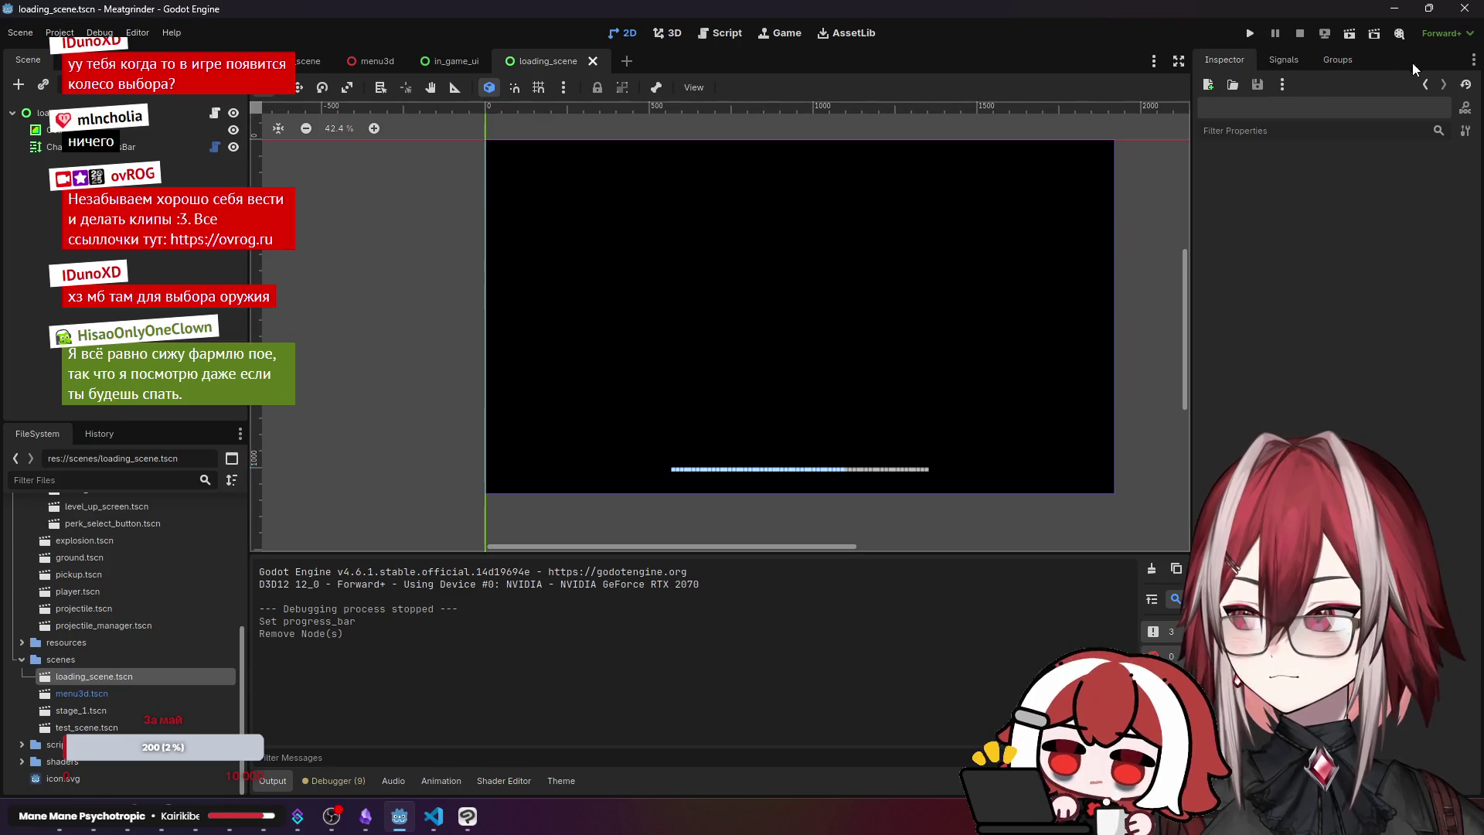
Step: Run the project, start an Обычный game, and stop it after the loading.gd line 8 error
click(1250, 33)
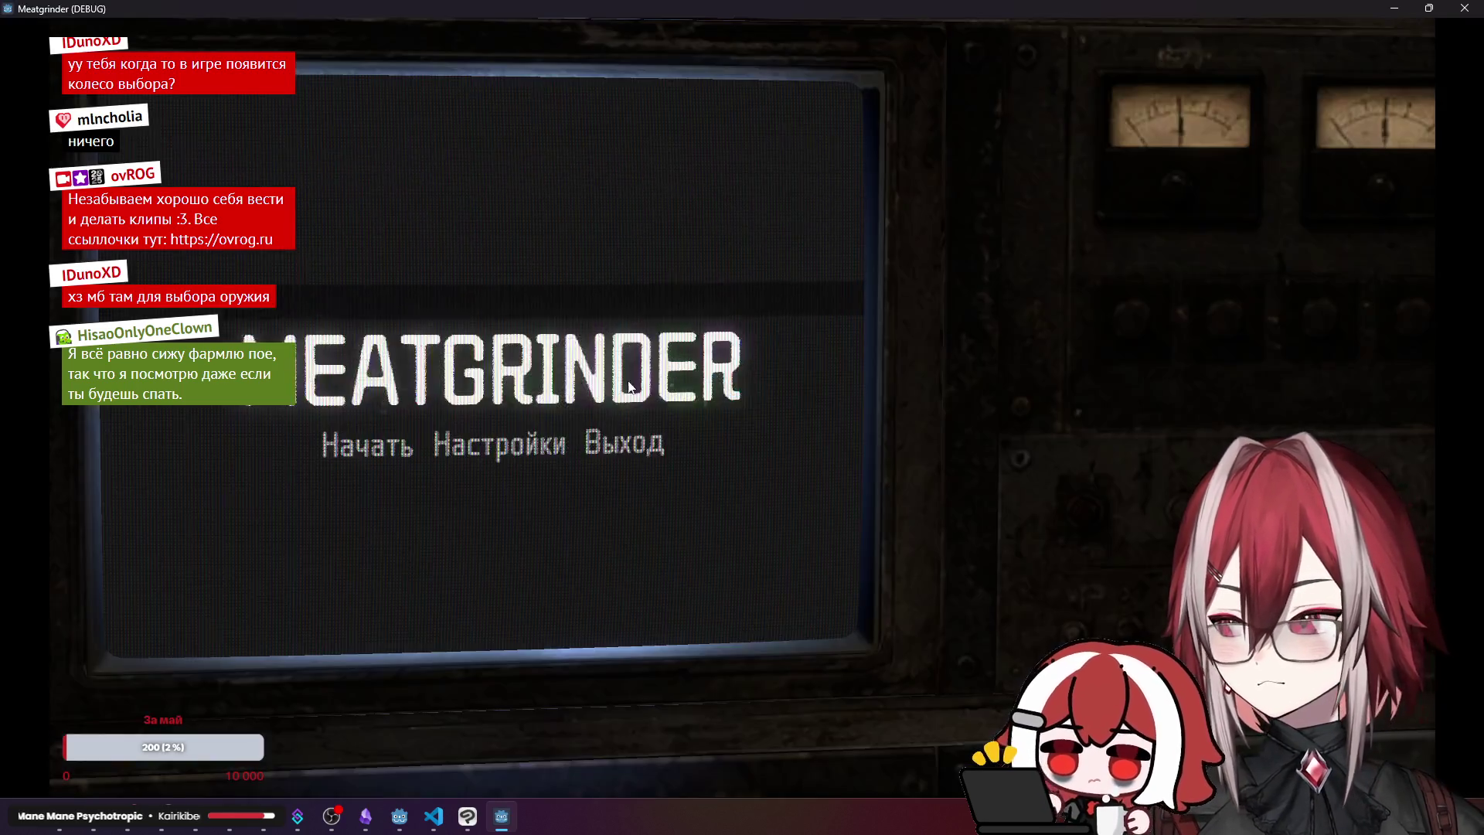
click(337, 452)
click(568, 161)
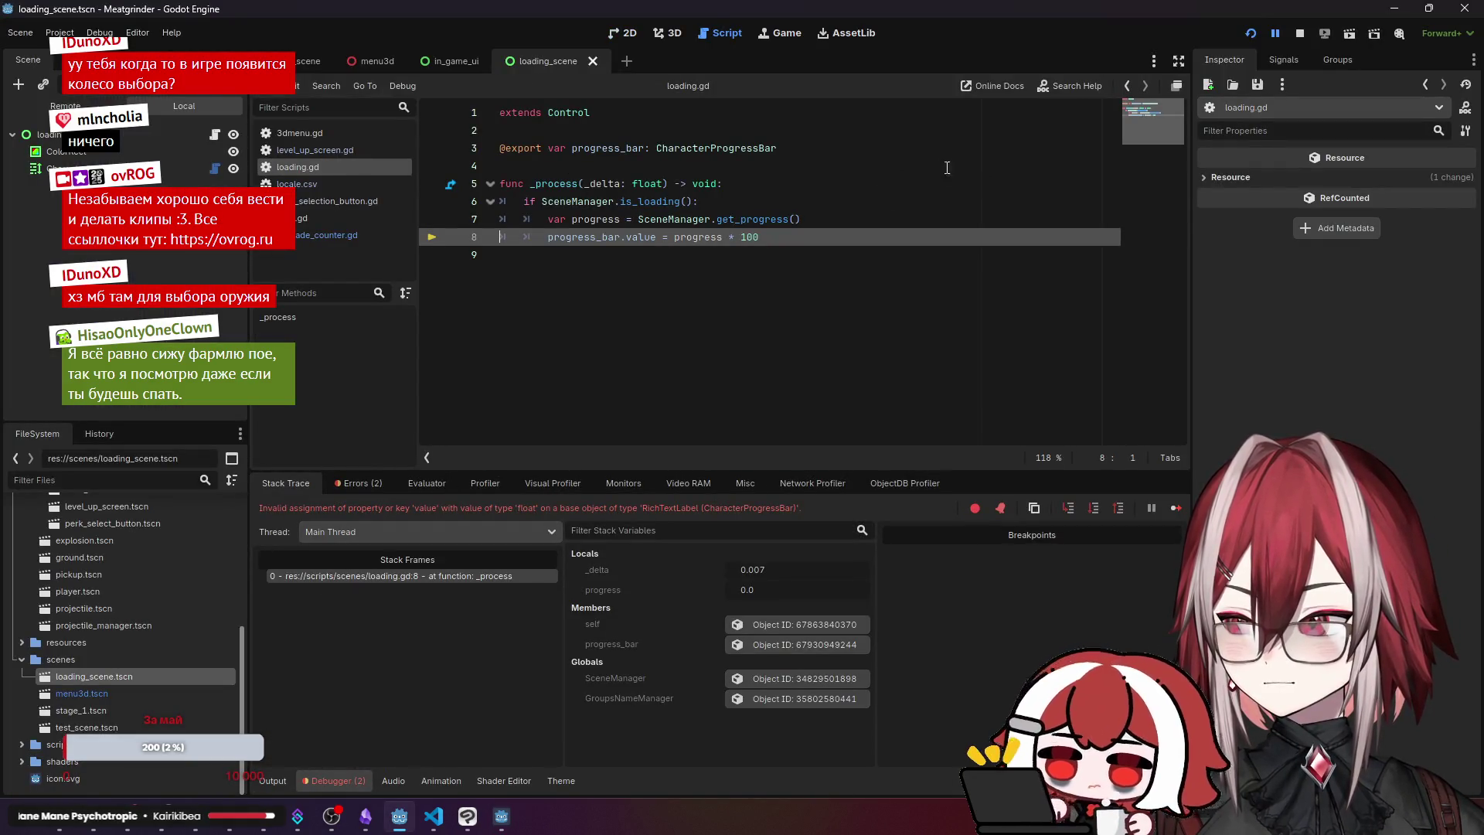
click(1302, 33)
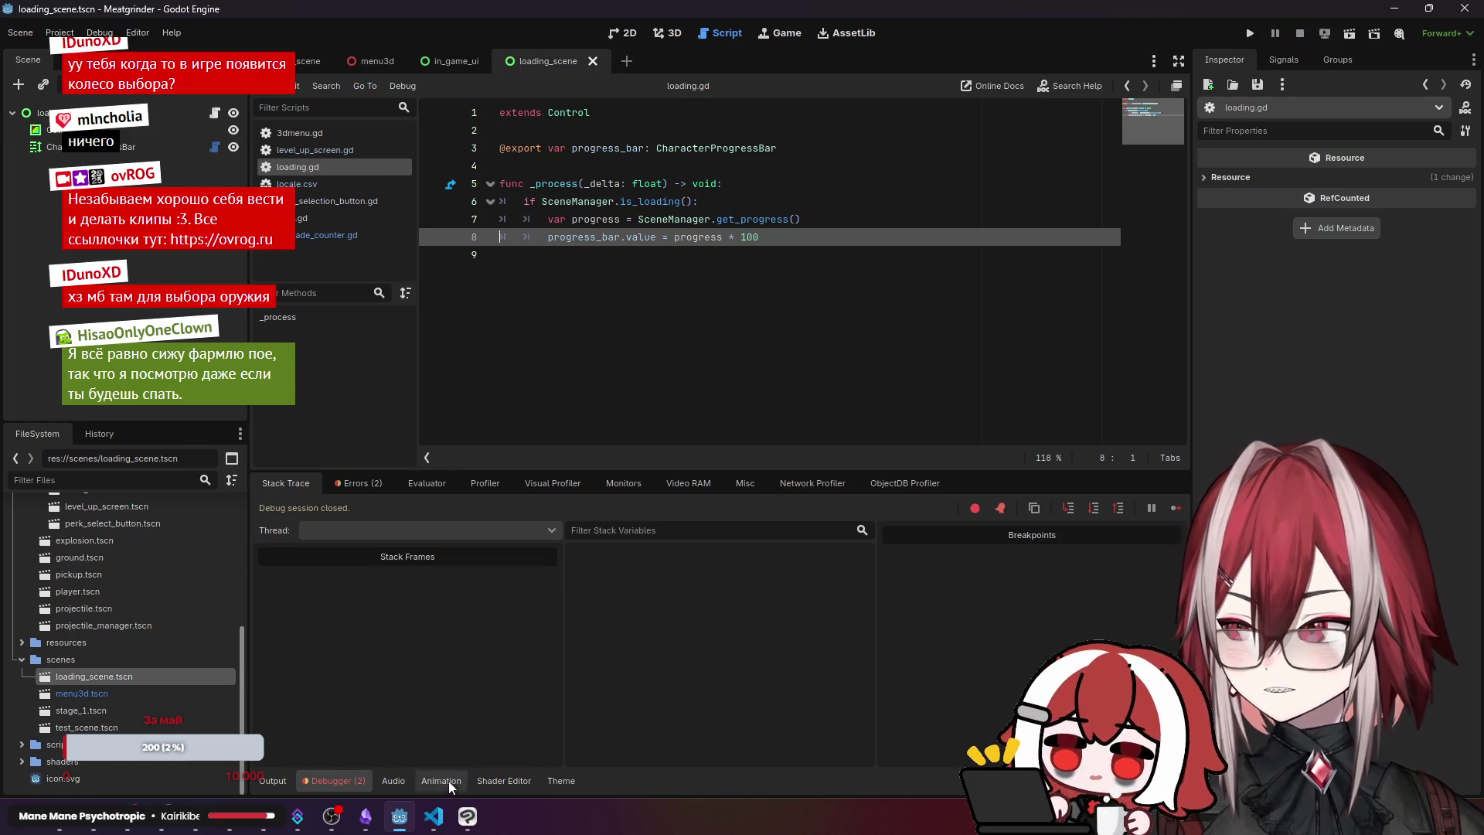
click(434, 817)
click(519, 180)
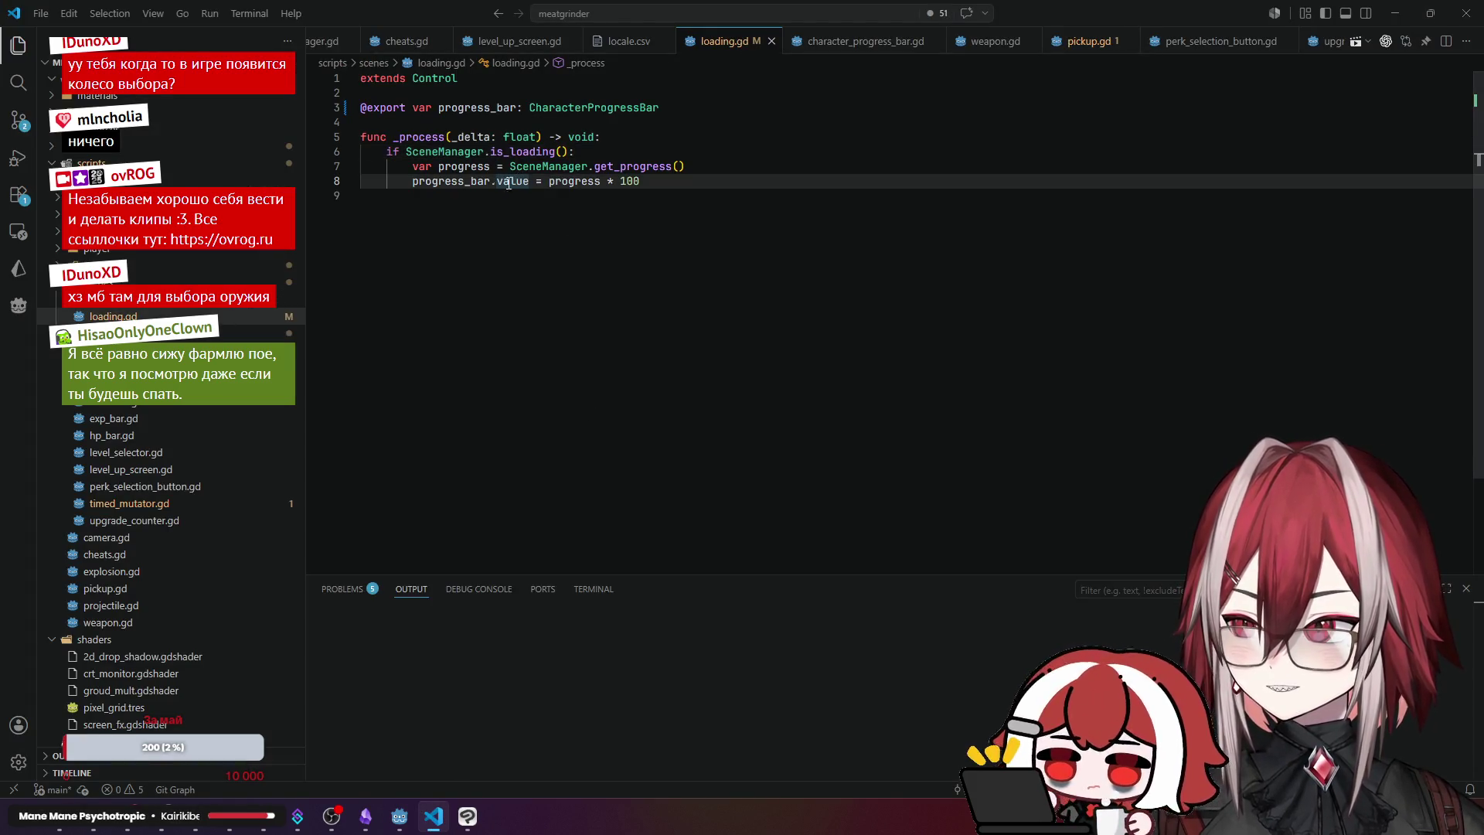
Step: Return to character_progress_bar.gd, unfold _update_bar and _format_number to read them, then open exp_bar.gd
key(F12)
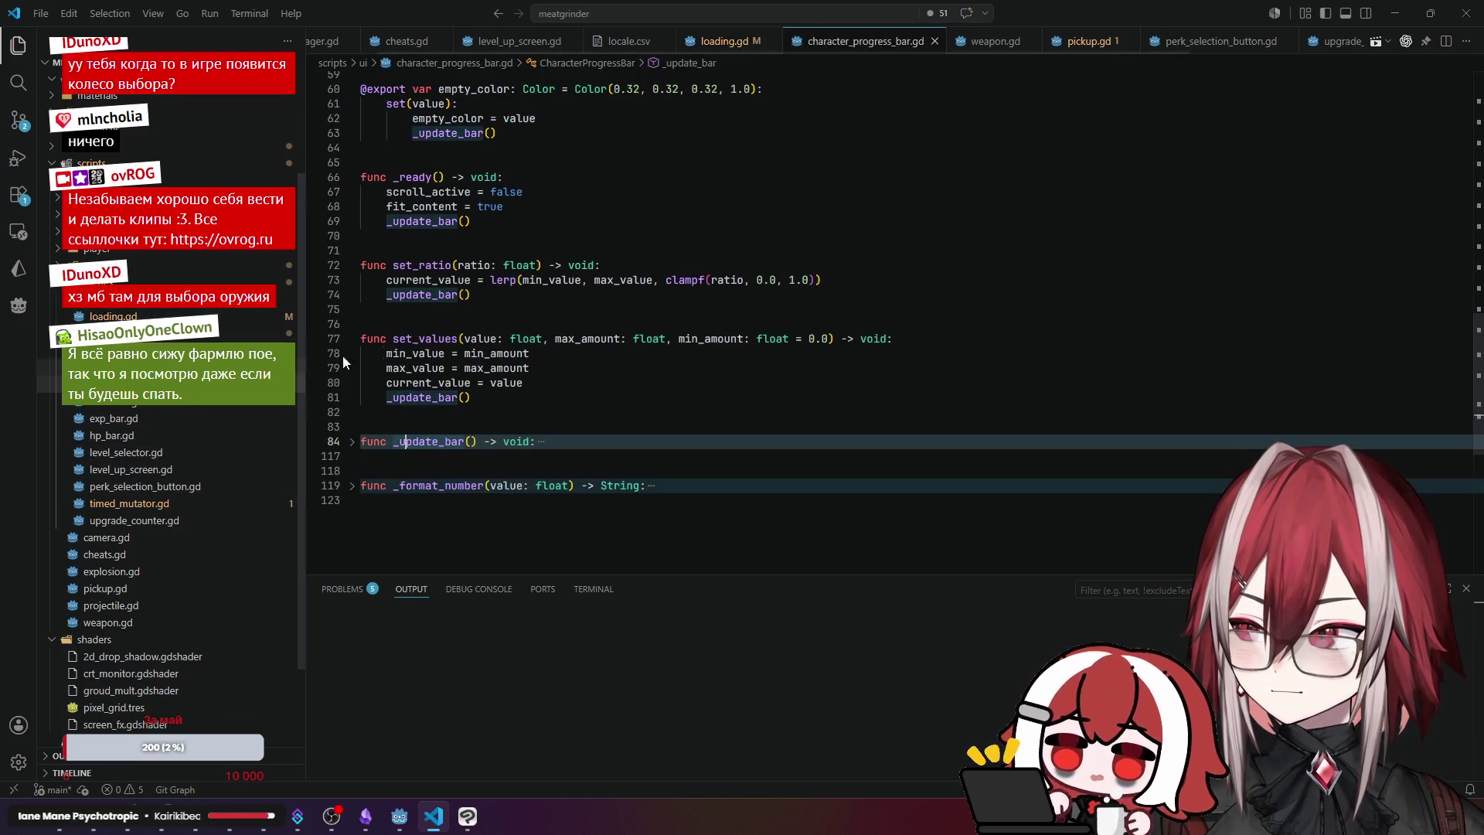
click(352, 442)
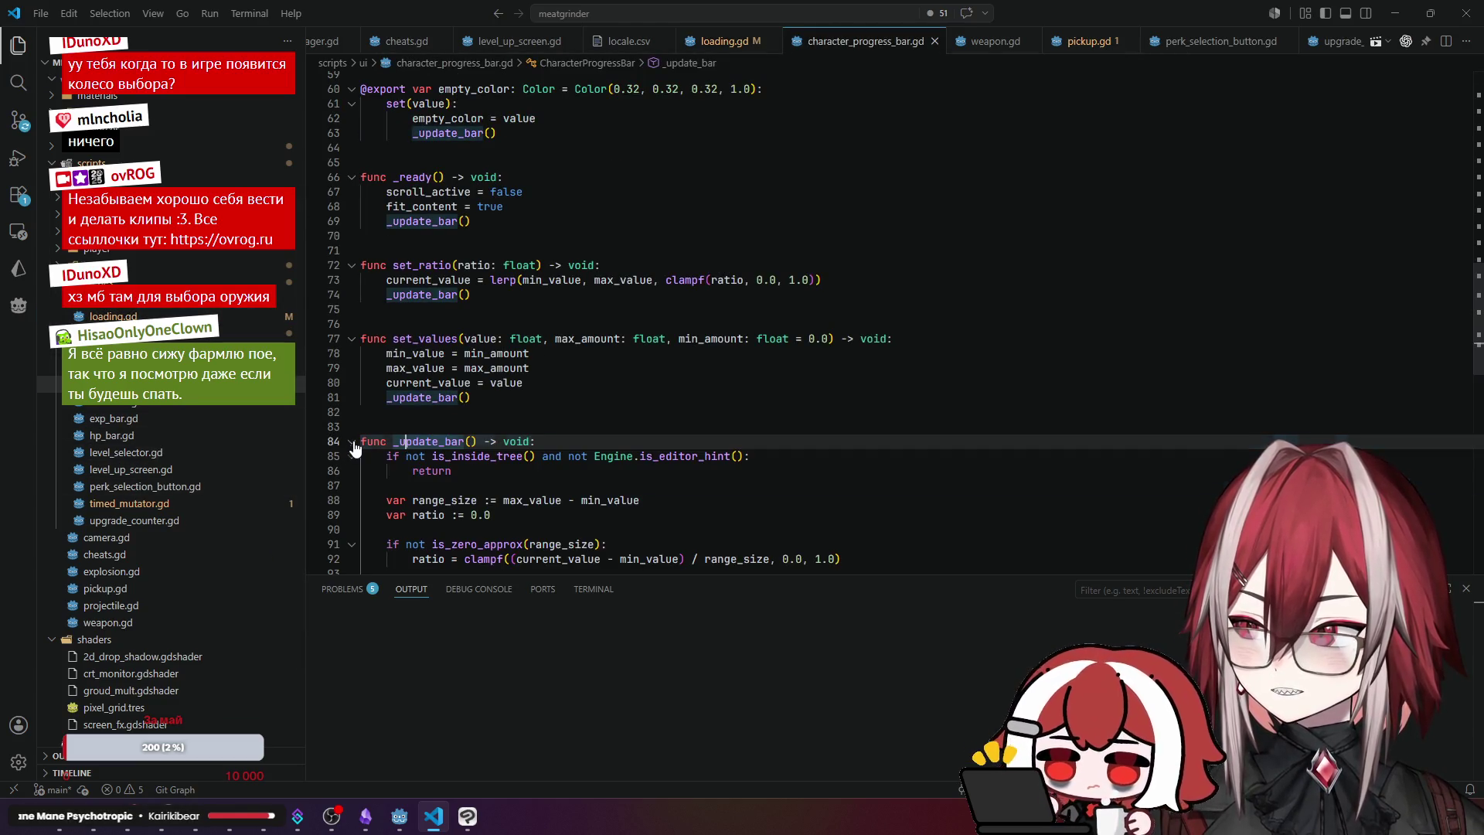
click(352, 443)
click(351, 442)
click(352, 442)
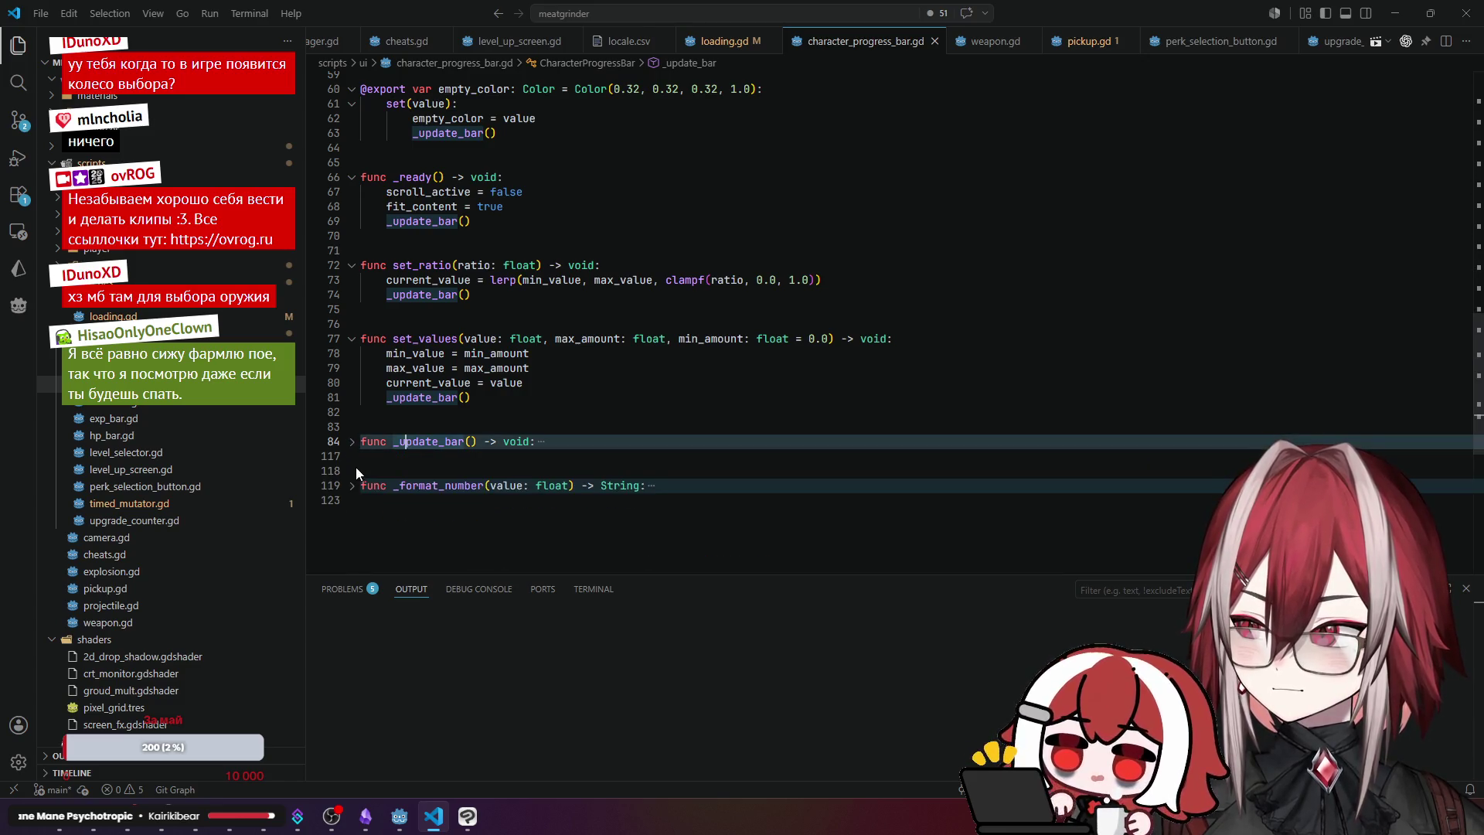
click(352, 486)
click(351, 441)
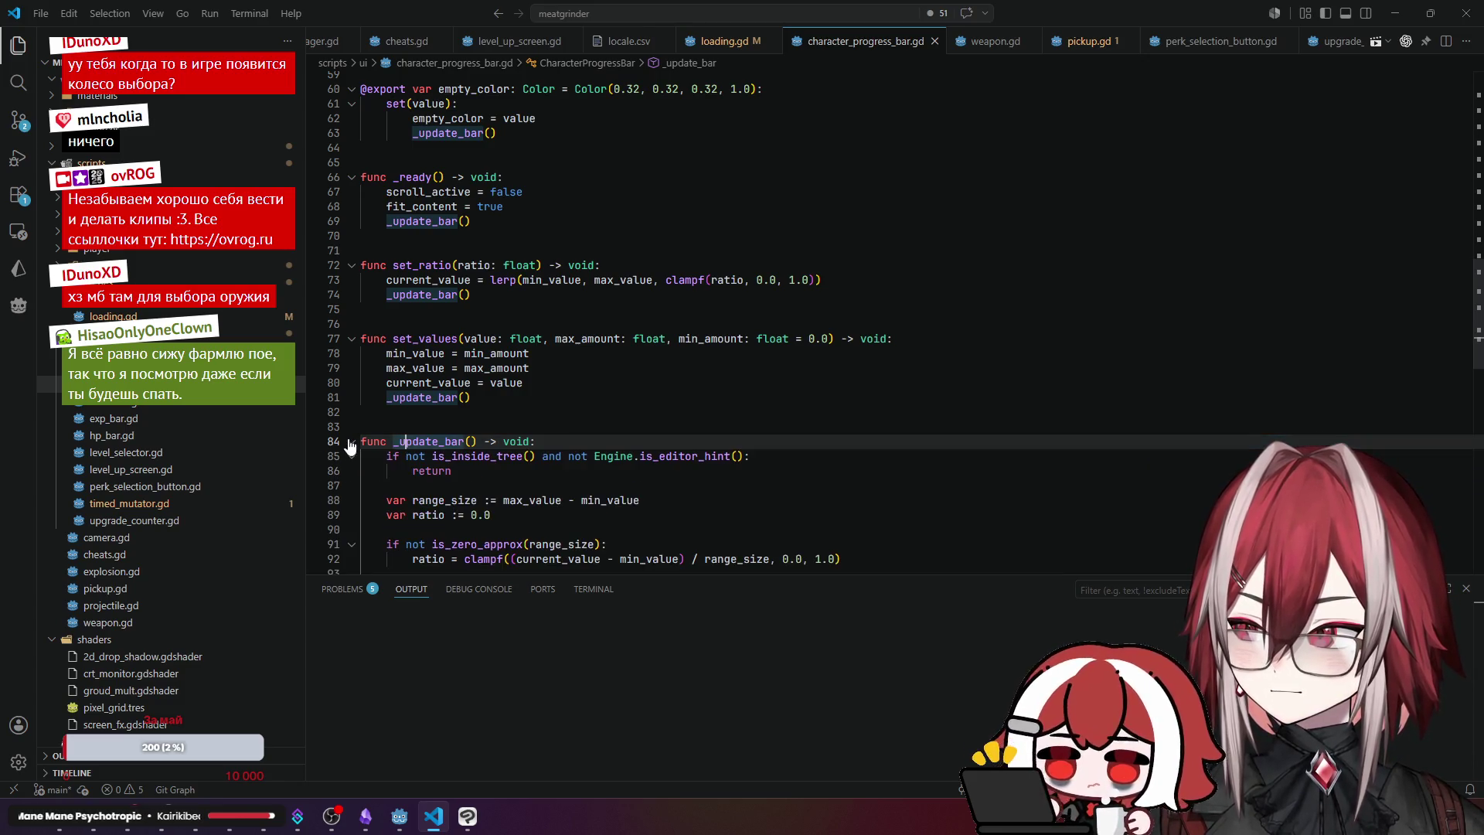
scroll(371, 425, down, 7)
scroll(376, 416, down, 1)
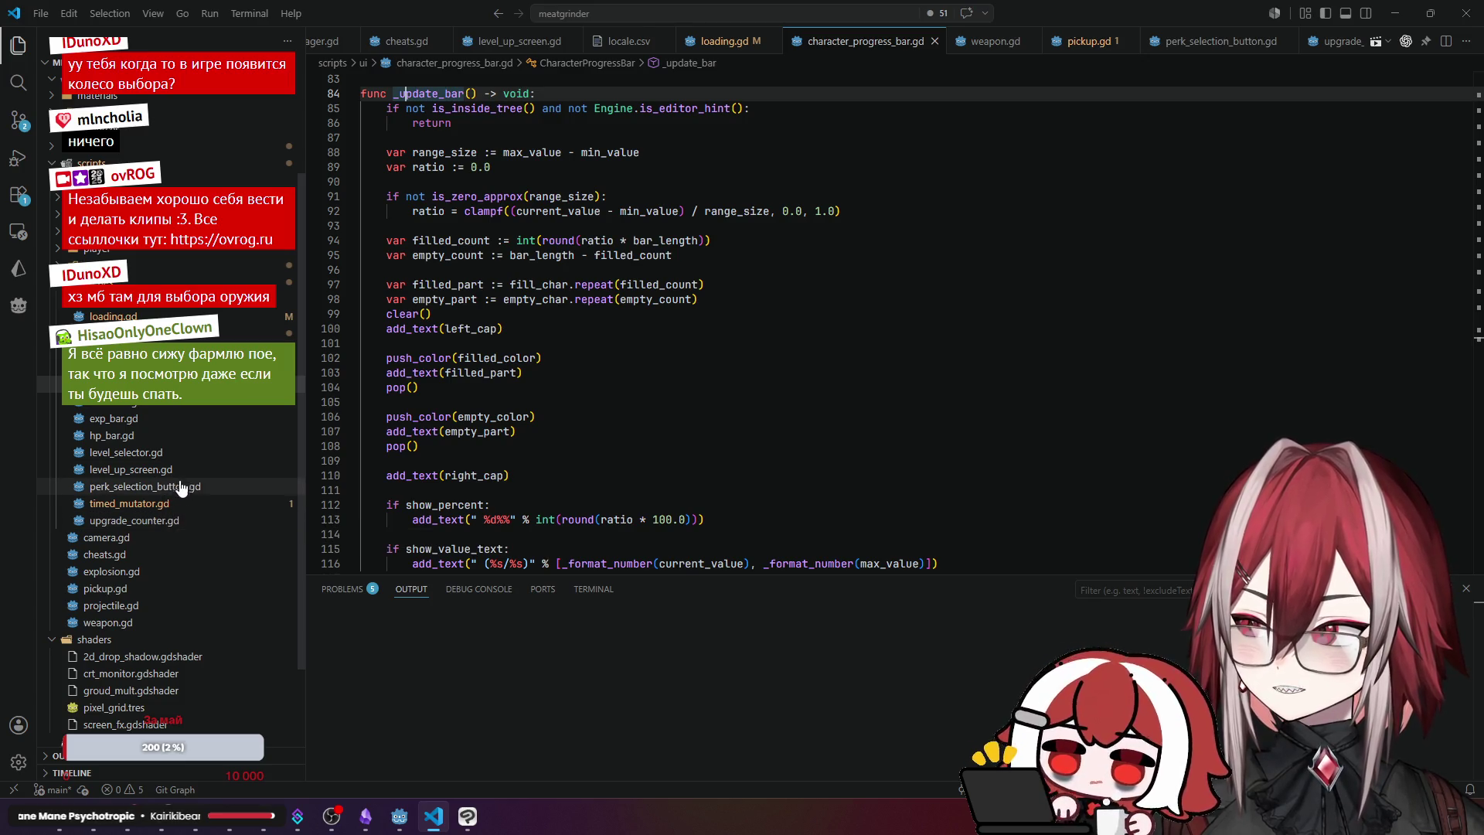
scroll(177, 470, down, 2)
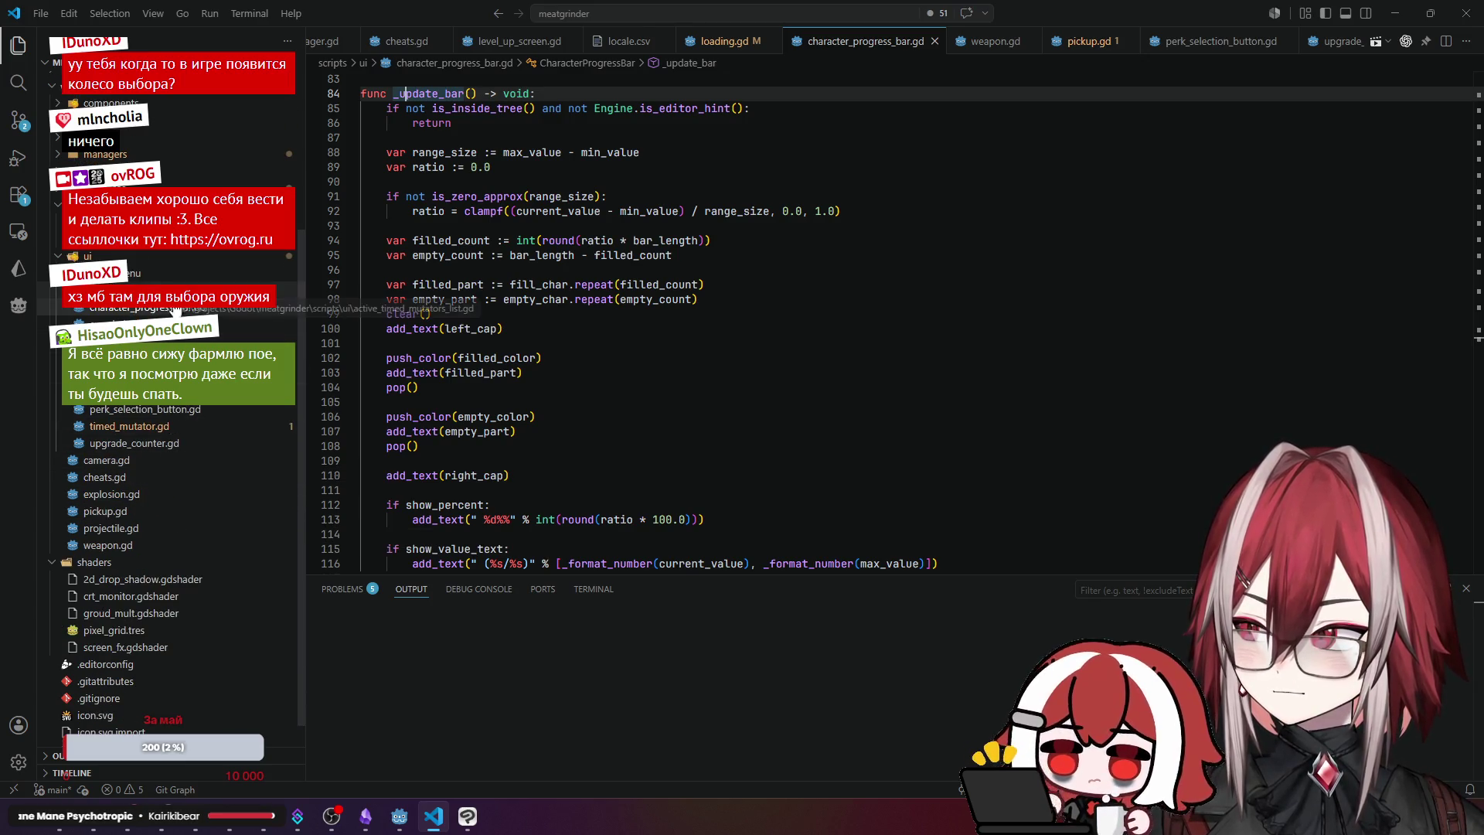
click(154, 341)
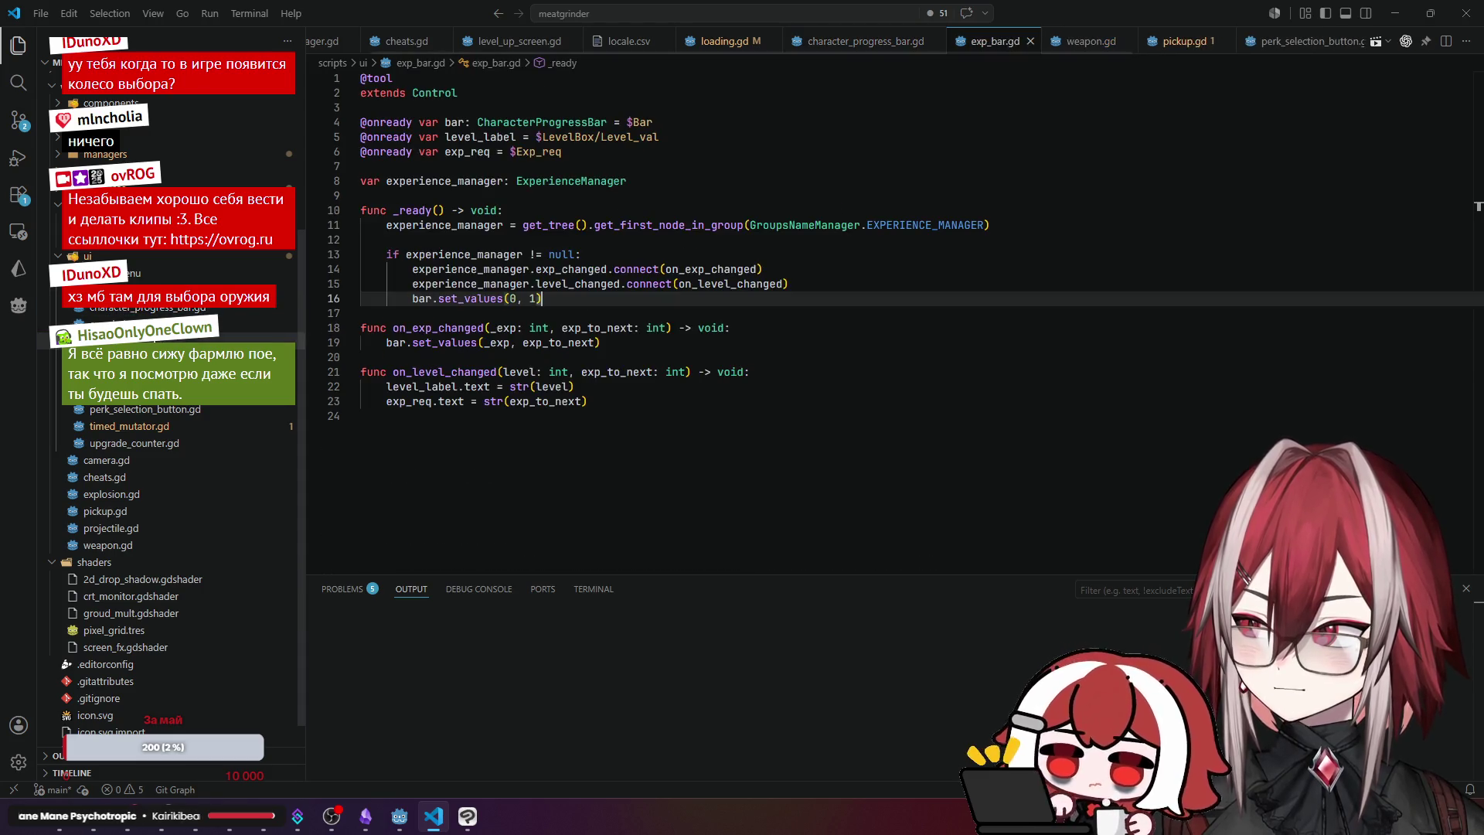
Step: Check the signature of the set_values call in exp_bar.gd's on_exp_changed and jump to its definition
click(412, 343)
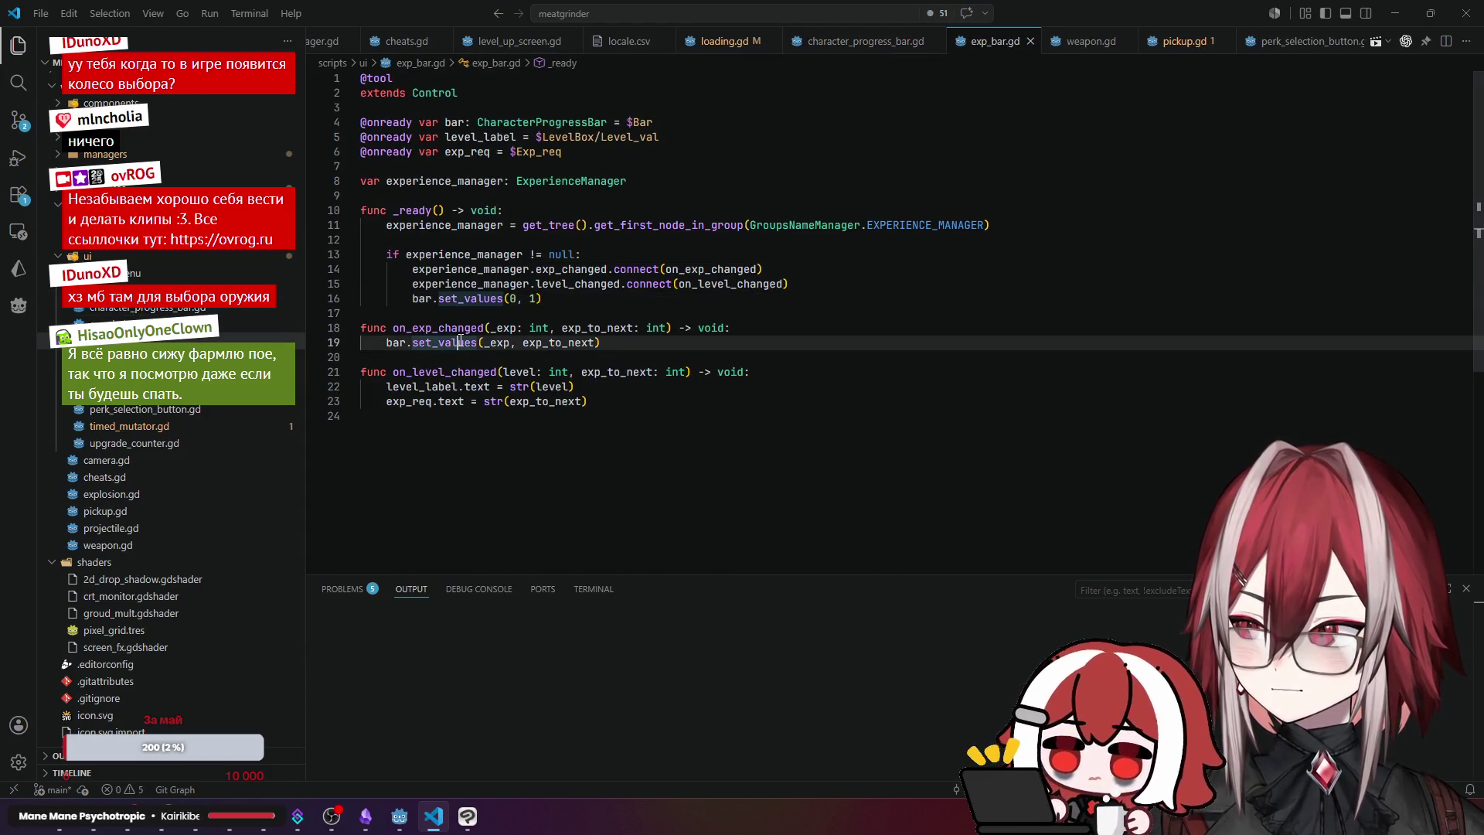
click(439, 342)
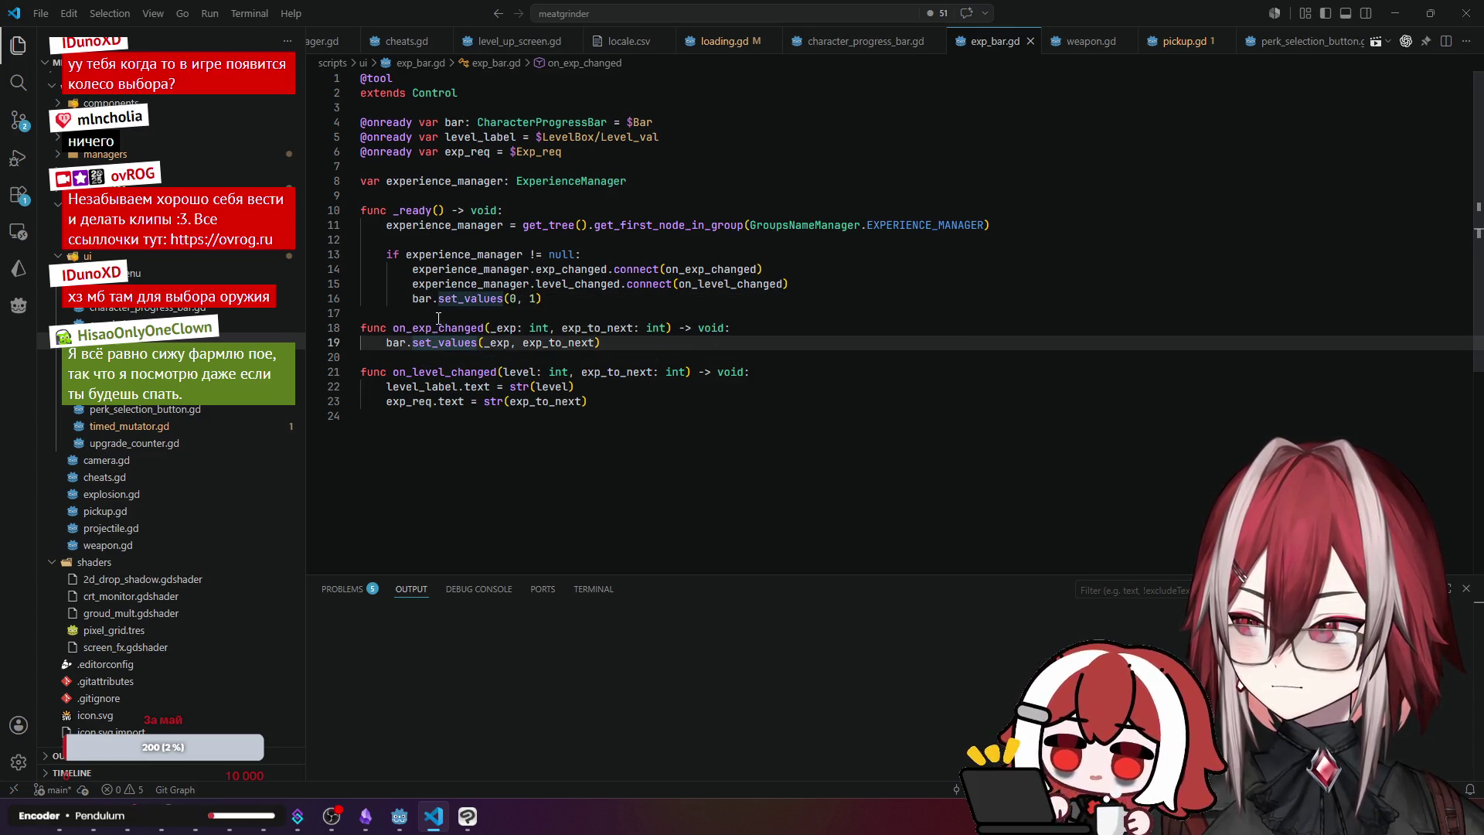
click(438, 315)
mouse_move(434, 339)
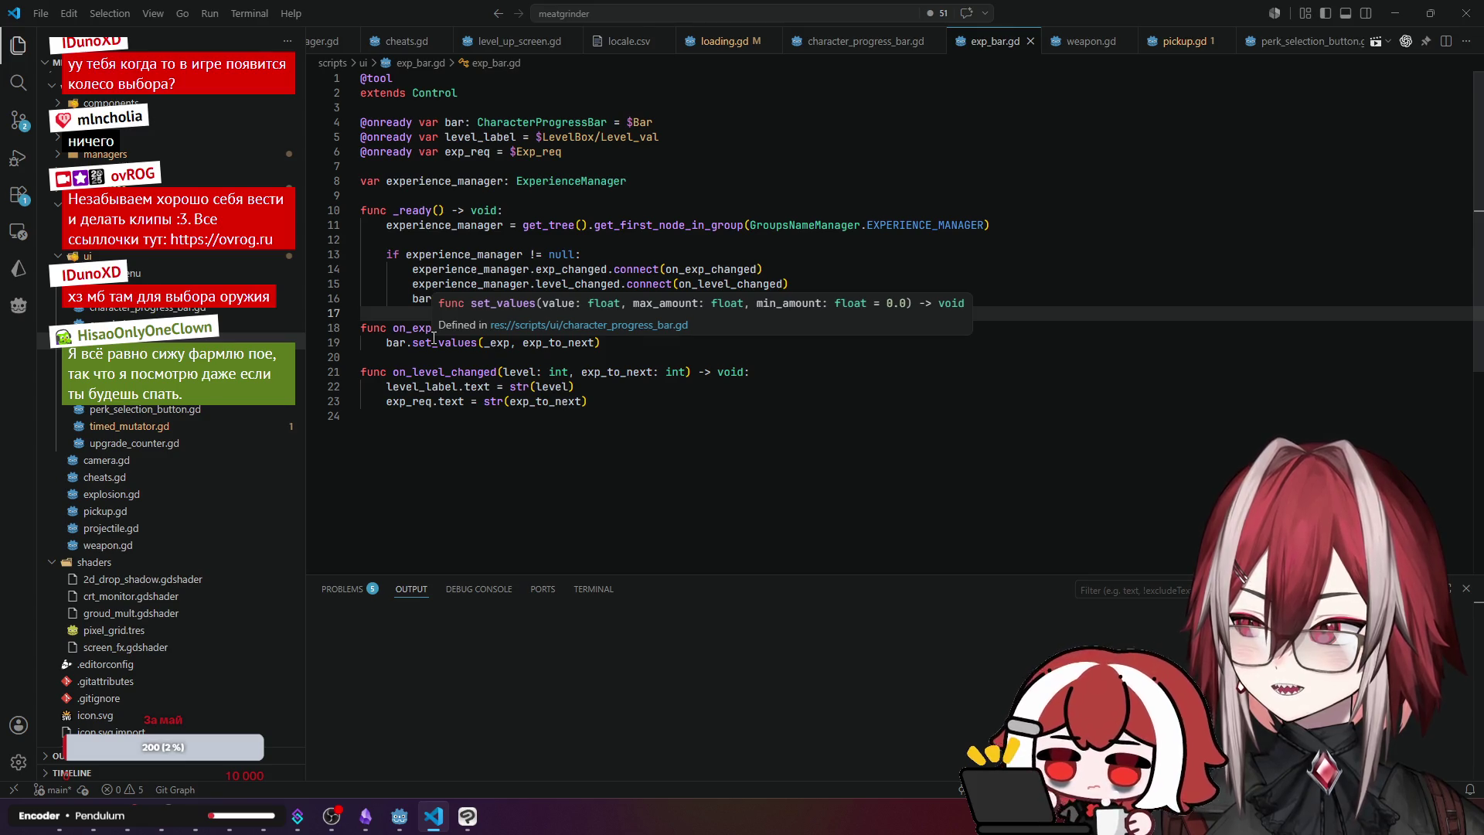
click(434, 340)
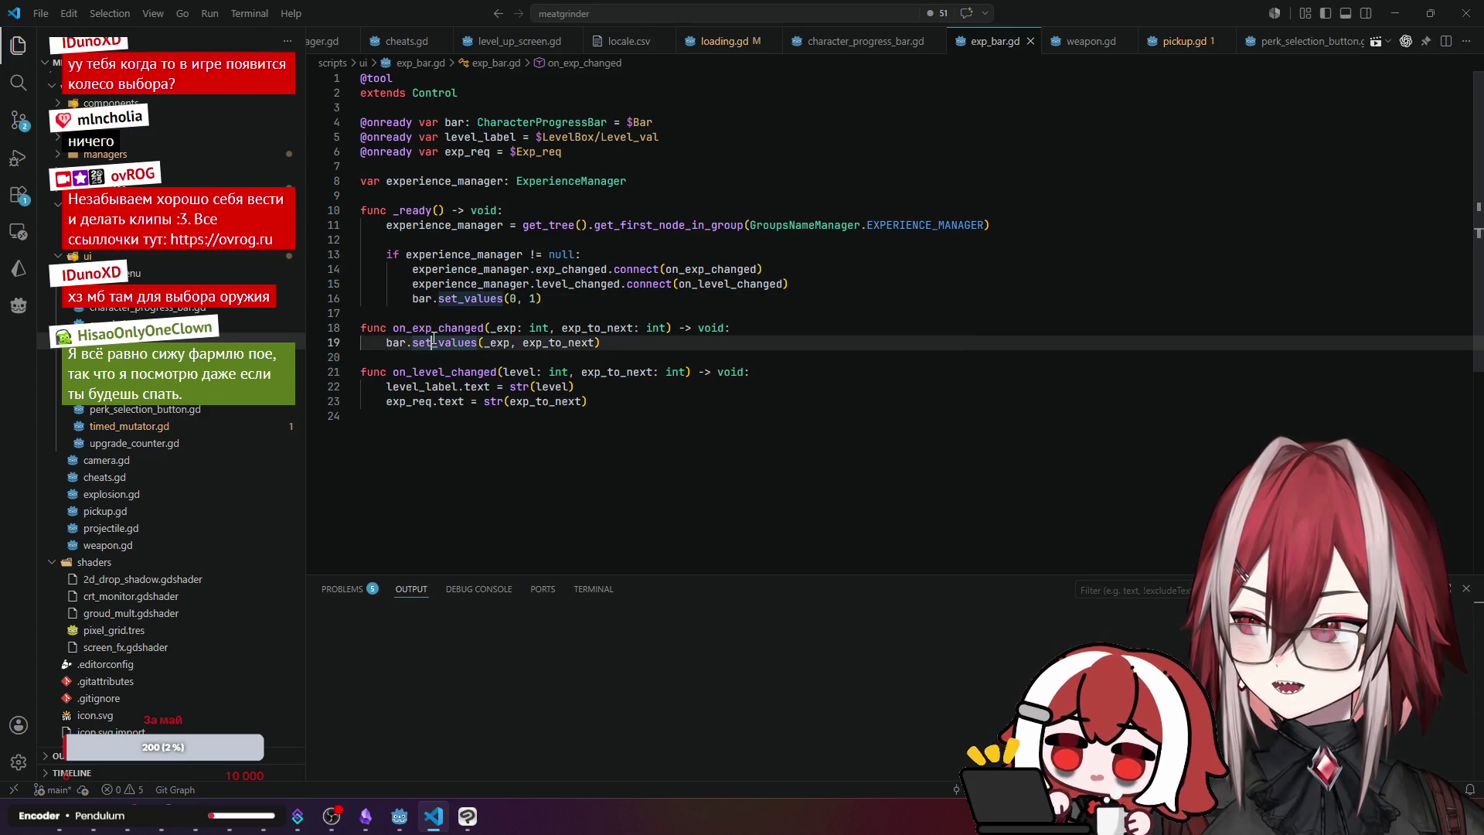
click(432, 354)
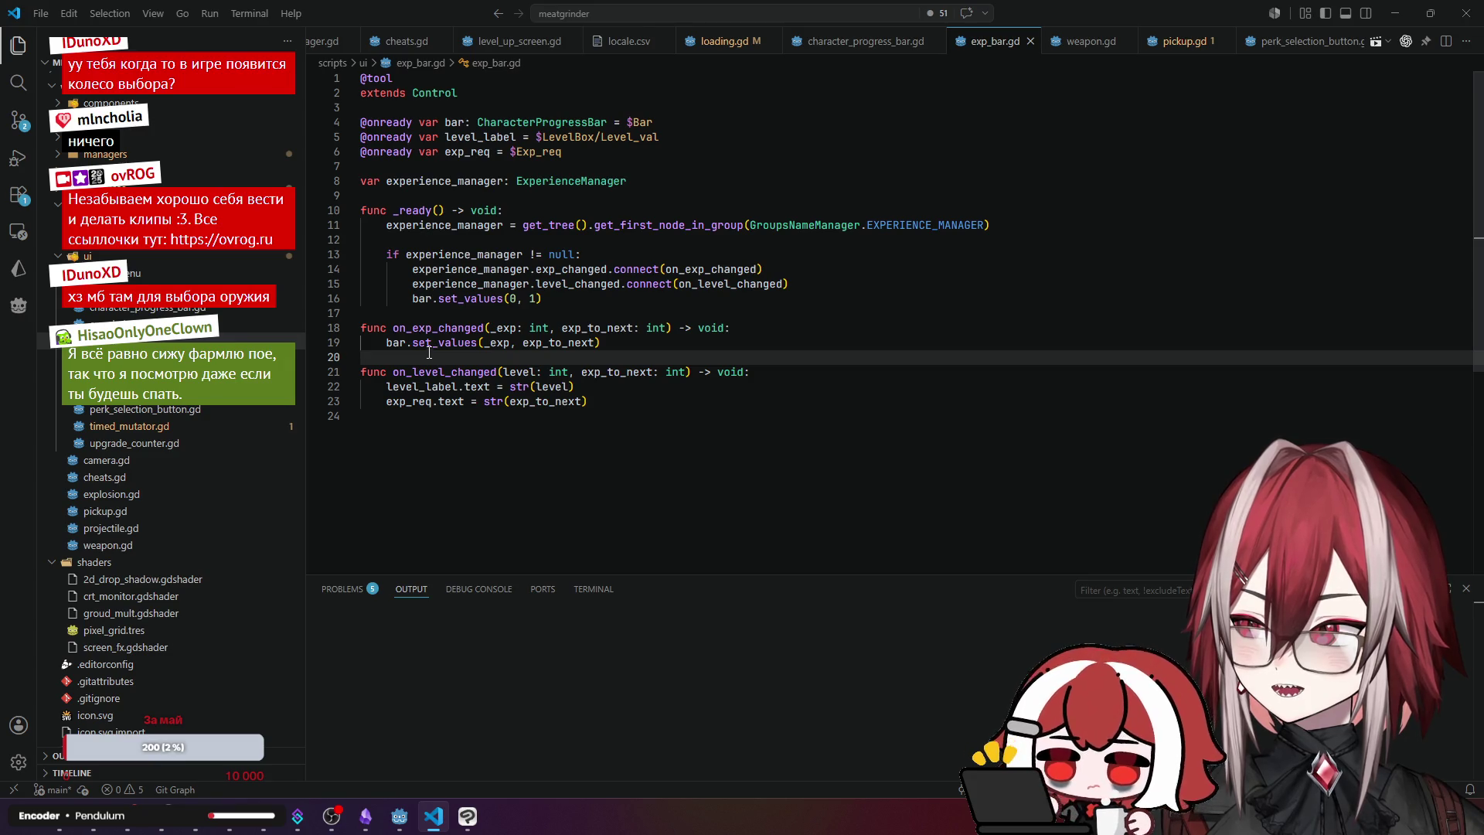
click(424, 343)
ctrl+click(422, 343)
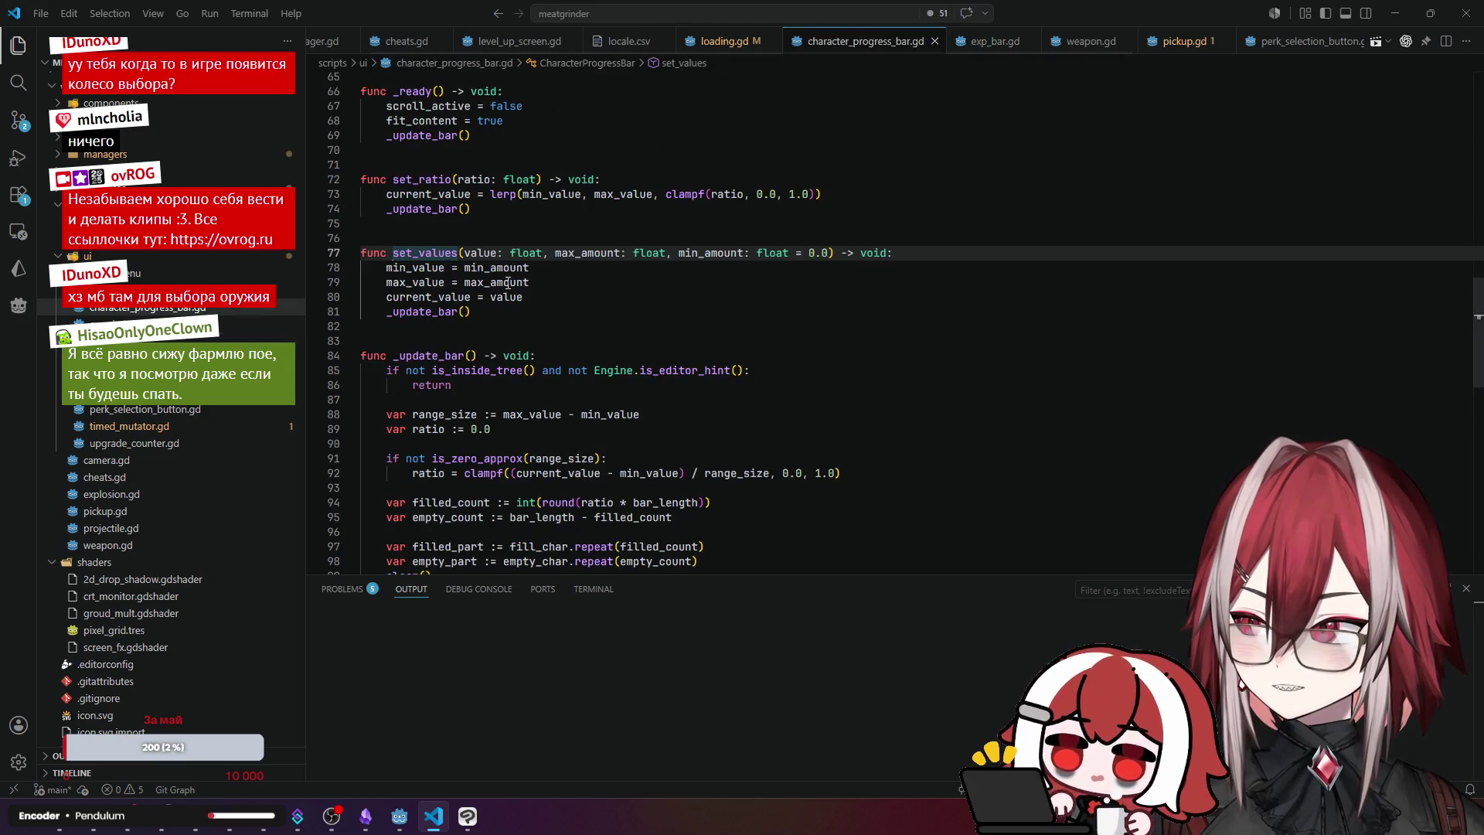
Step: Review how set_values assigns max_value and current_value from its parameters like max_amount
click(424, 282)
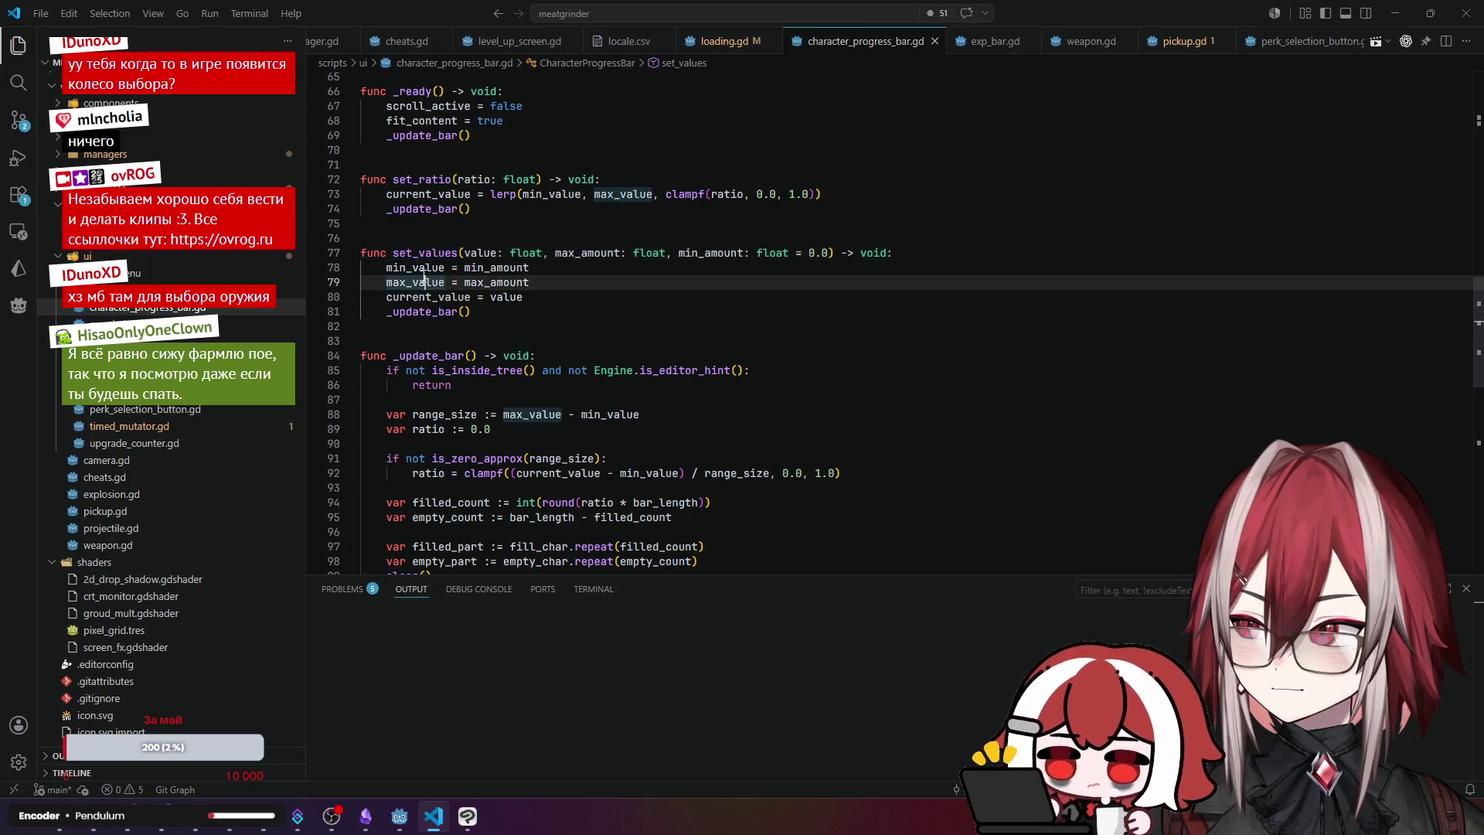
click(467, 299)
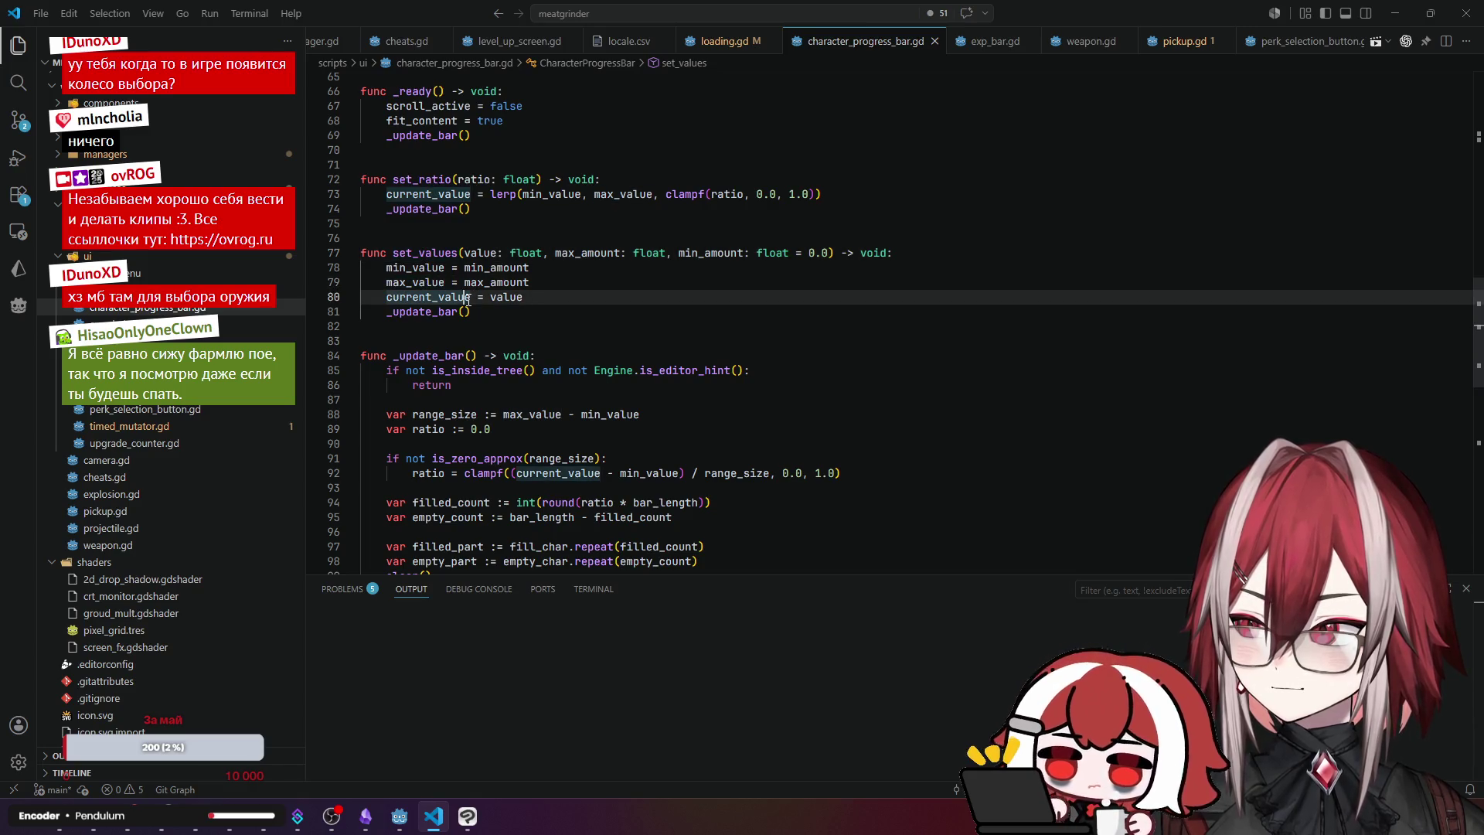
click(455, 255)
scroll(503, 257, up, 5)
scroll(541, 259, down, 5)
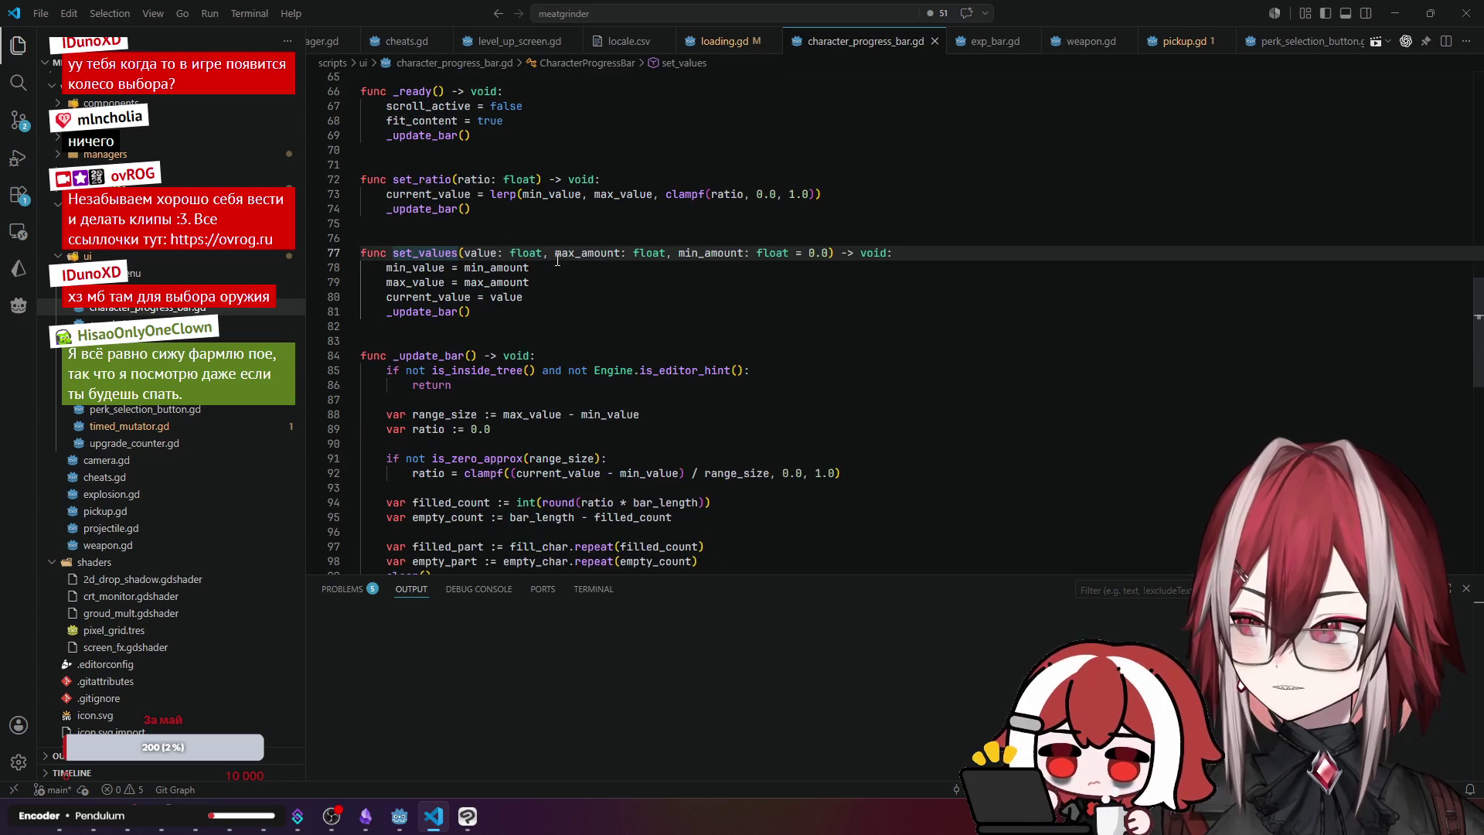
click(562, 289)
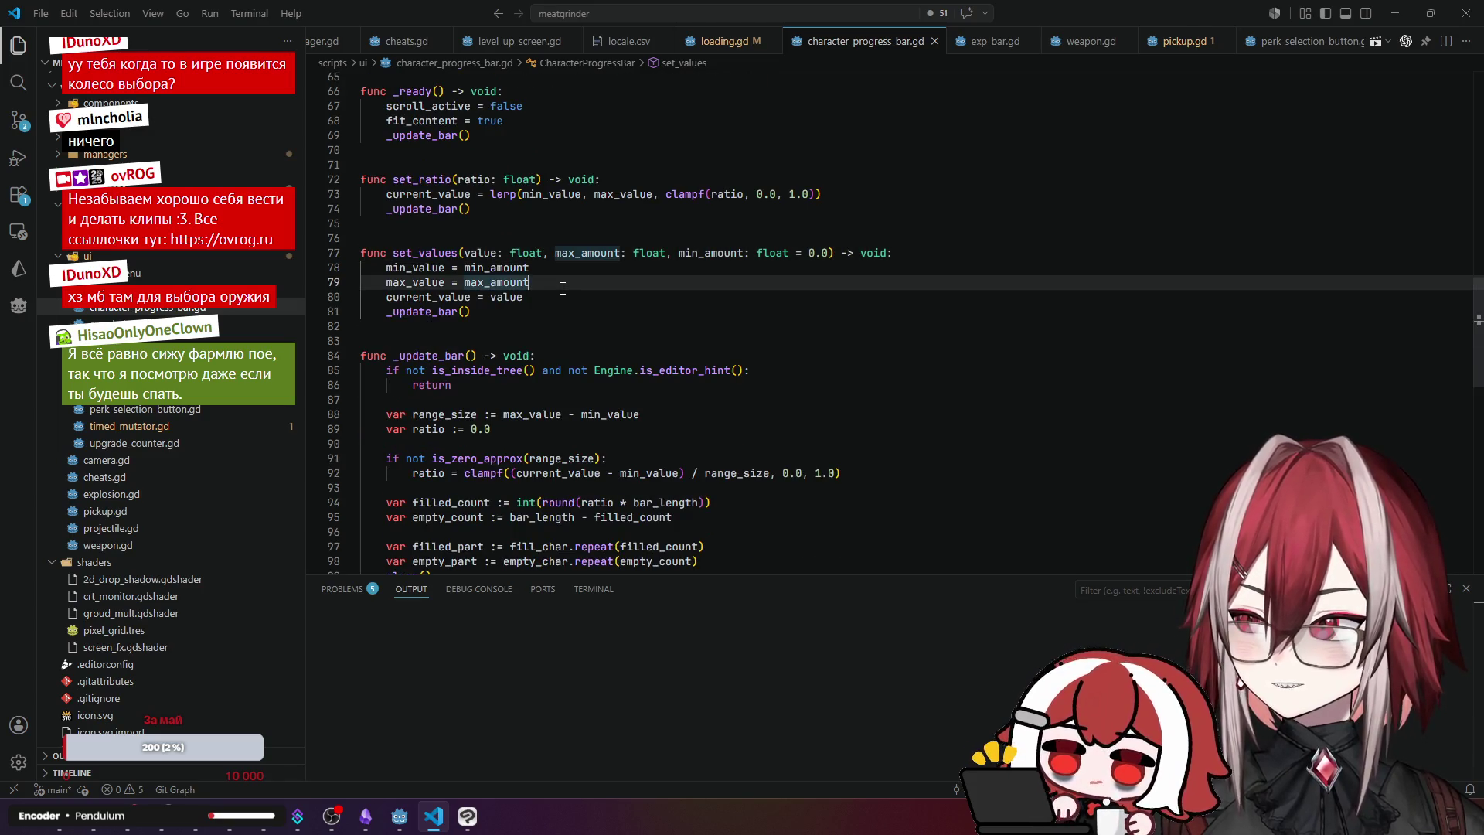
double_click(448, 253)
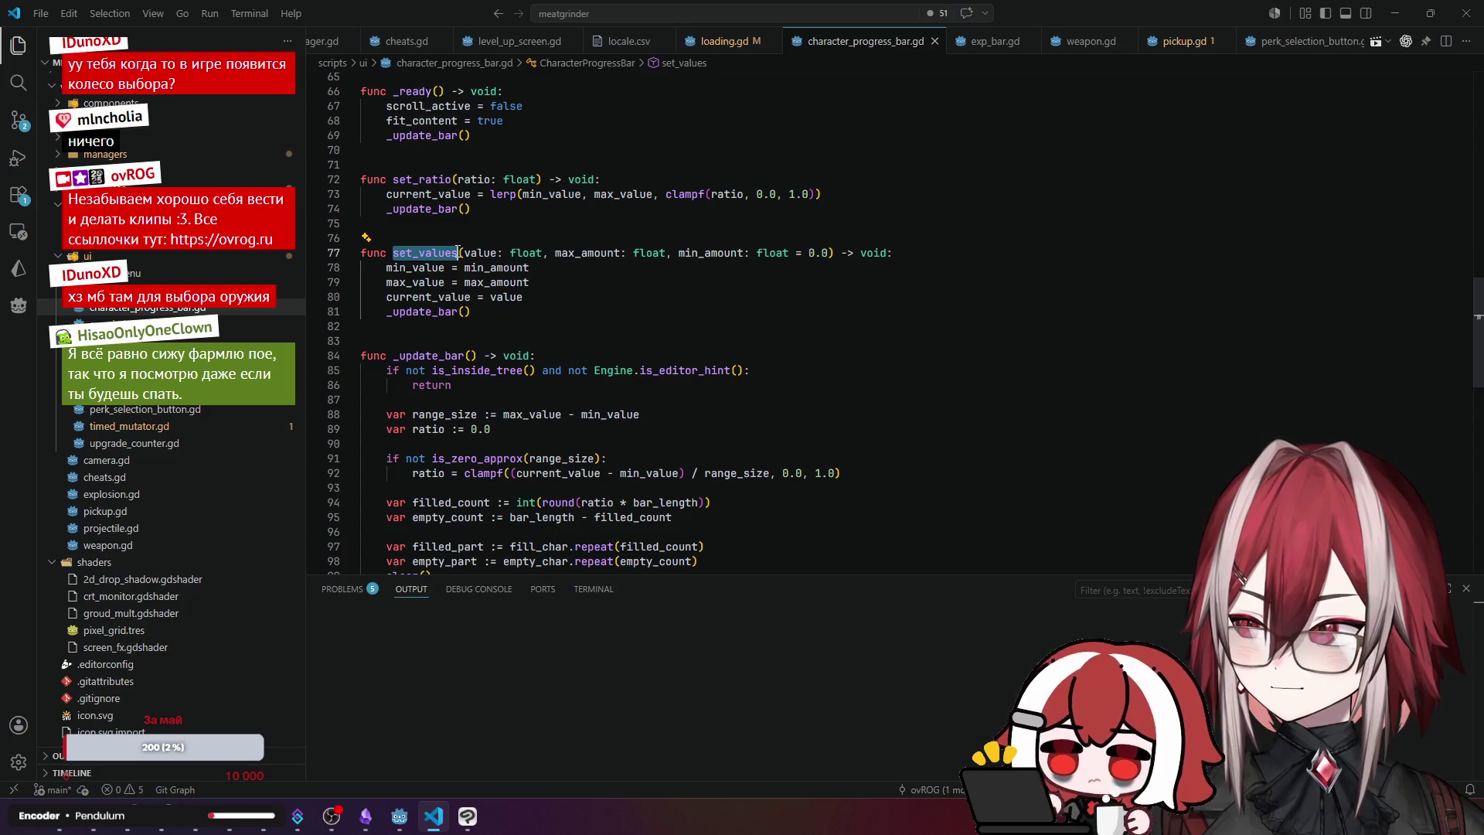
click(570, 316)
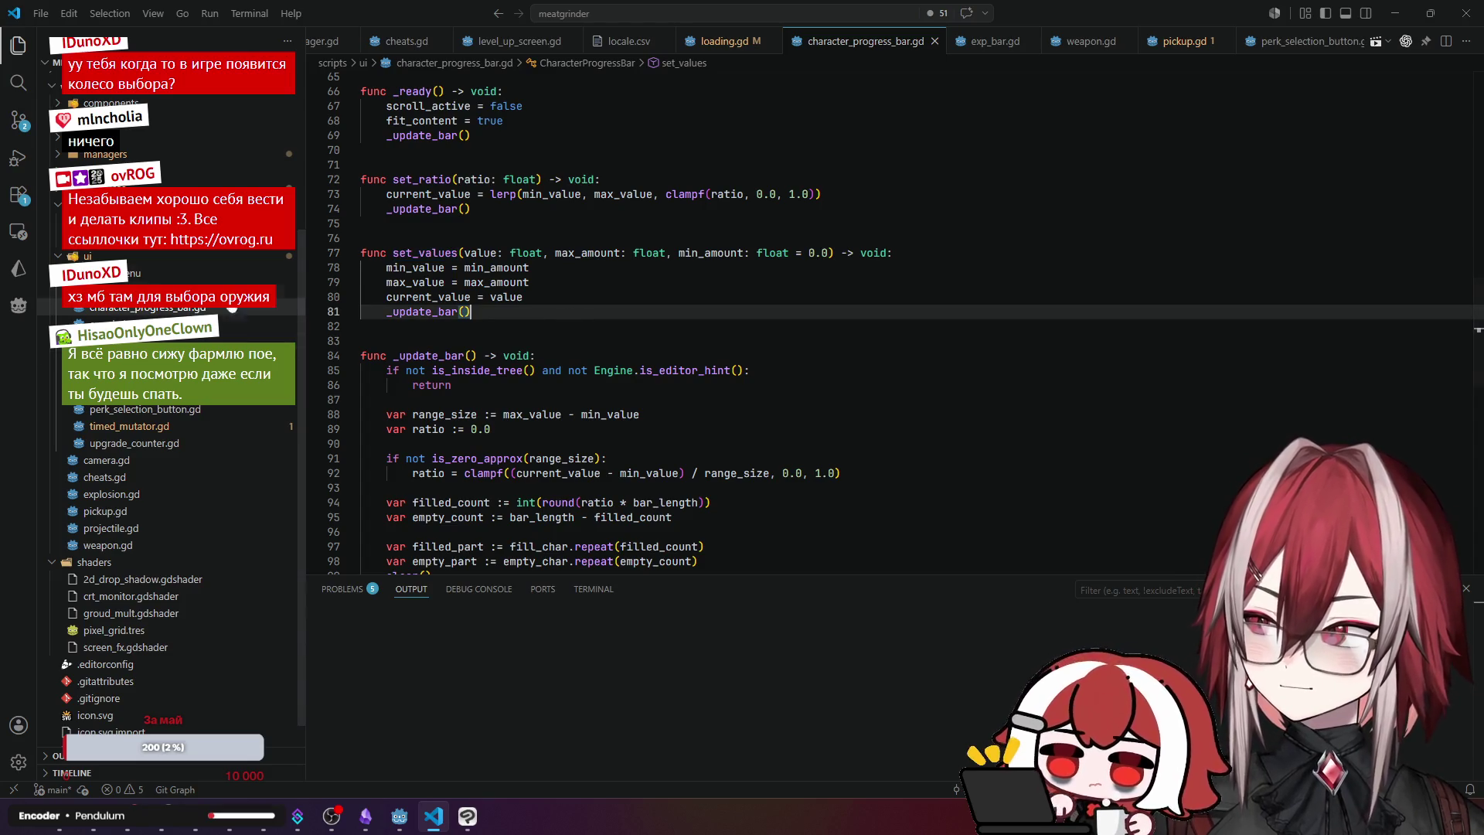
Step: Replace progress_bar.value = with set_values(progress * 100, 100) in loading.gd and run the game
click(724, 41)
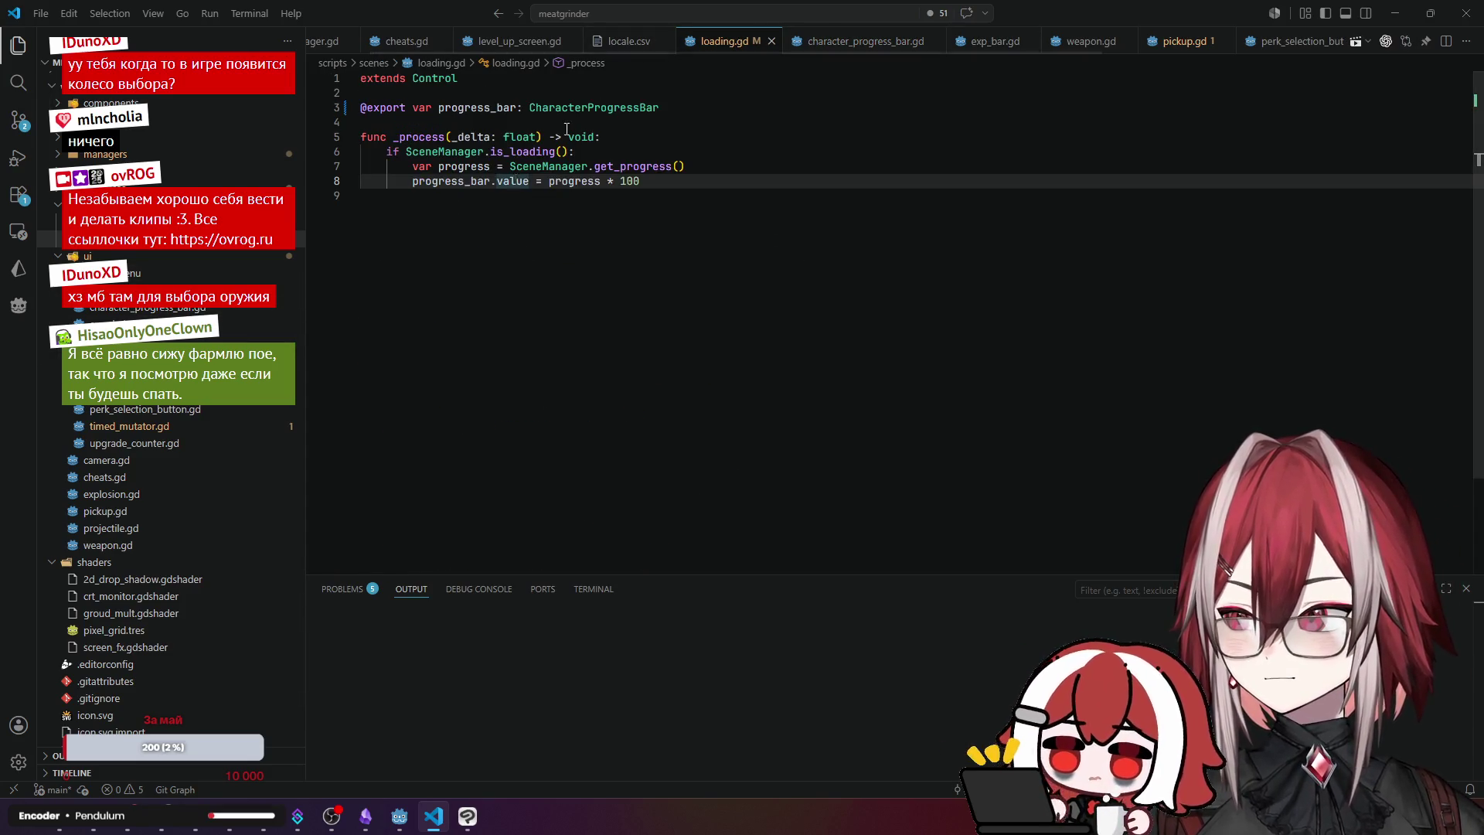
double_click(499, 183)
text(set_values)
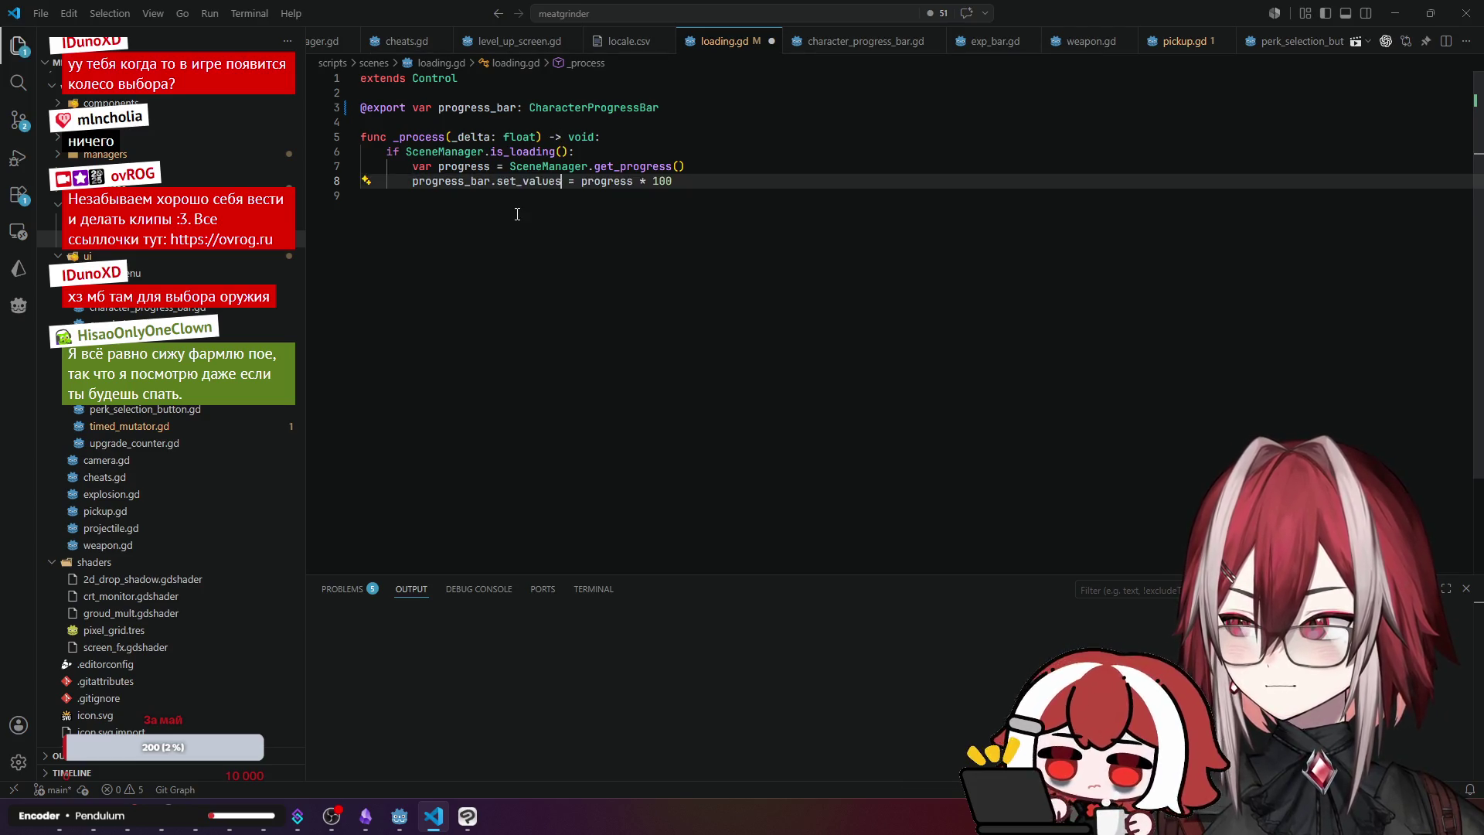
text(()
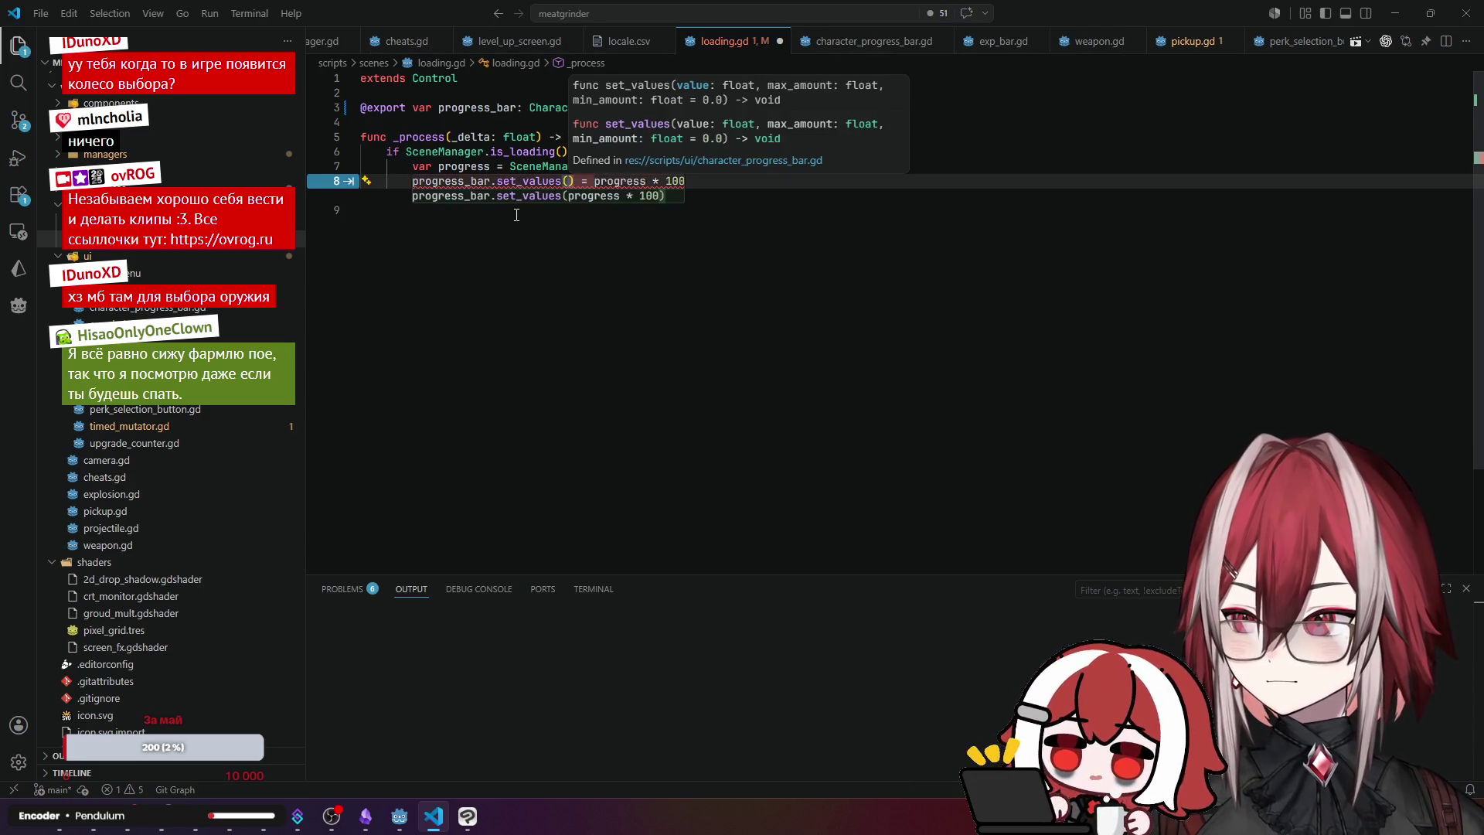
key(Tab)
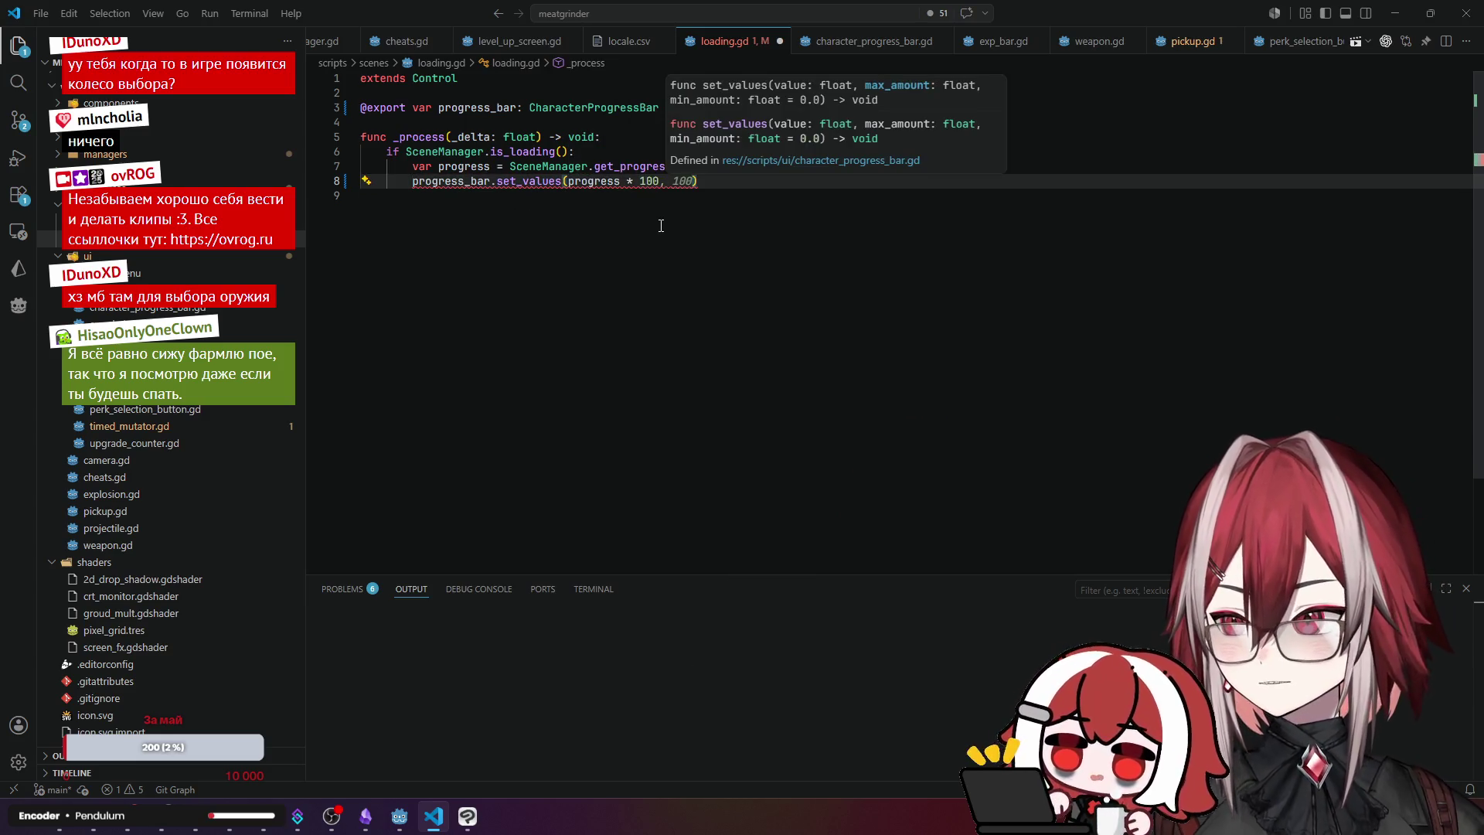
key(Tab)
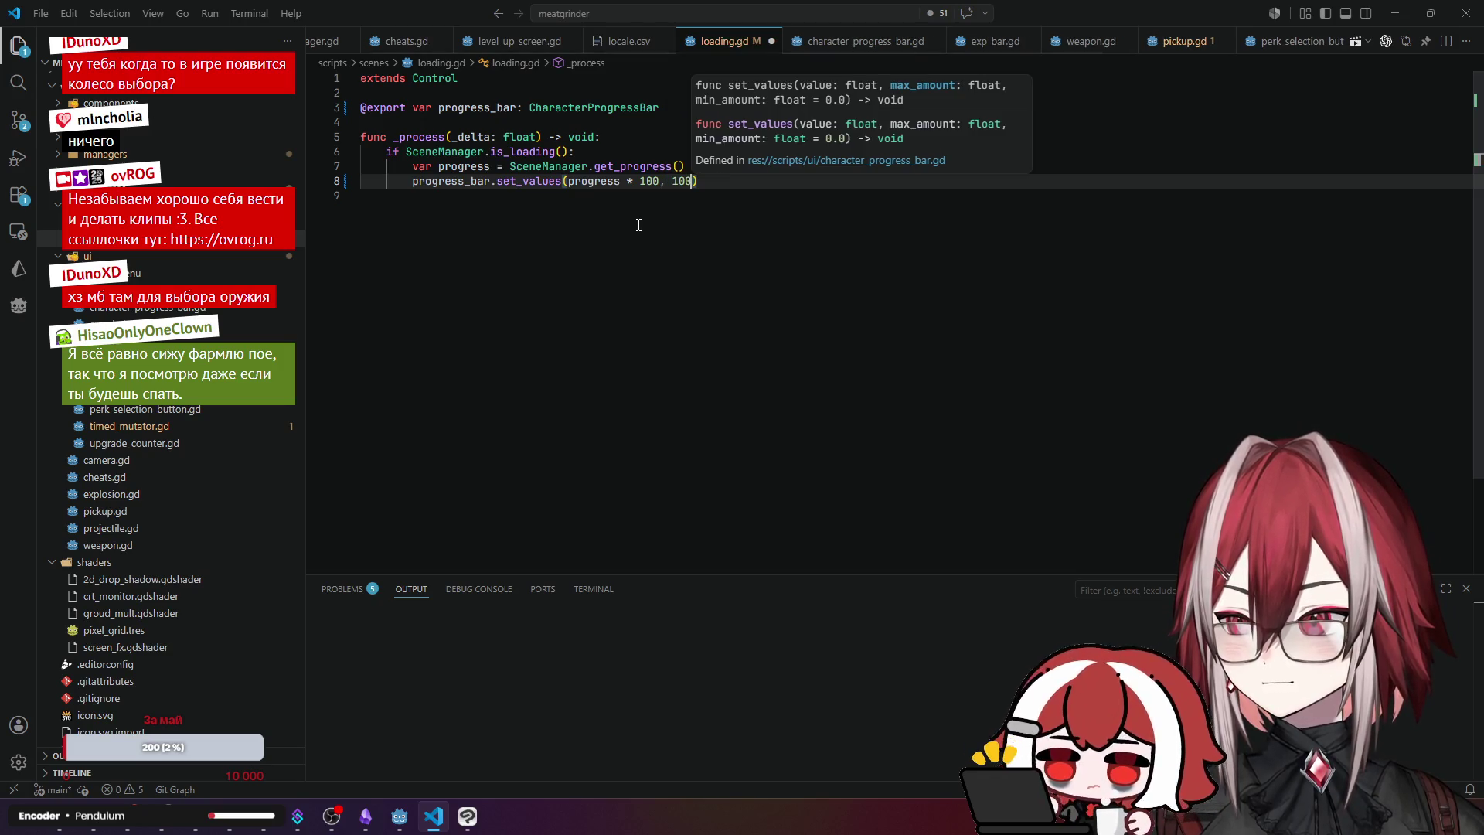
key(Escape)
click(776, 171)
key(alt+Tab)
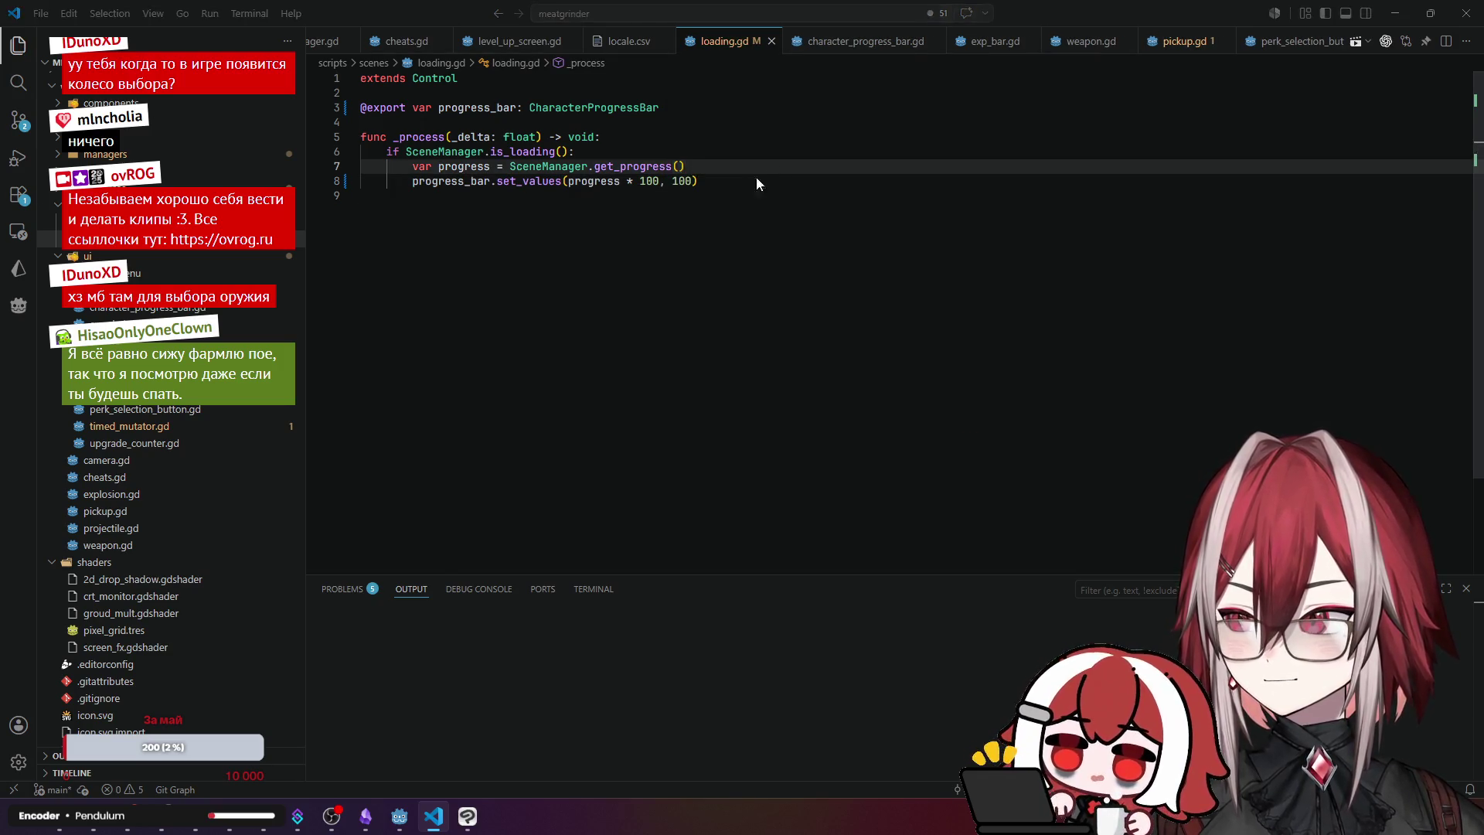
click(1250, 33)
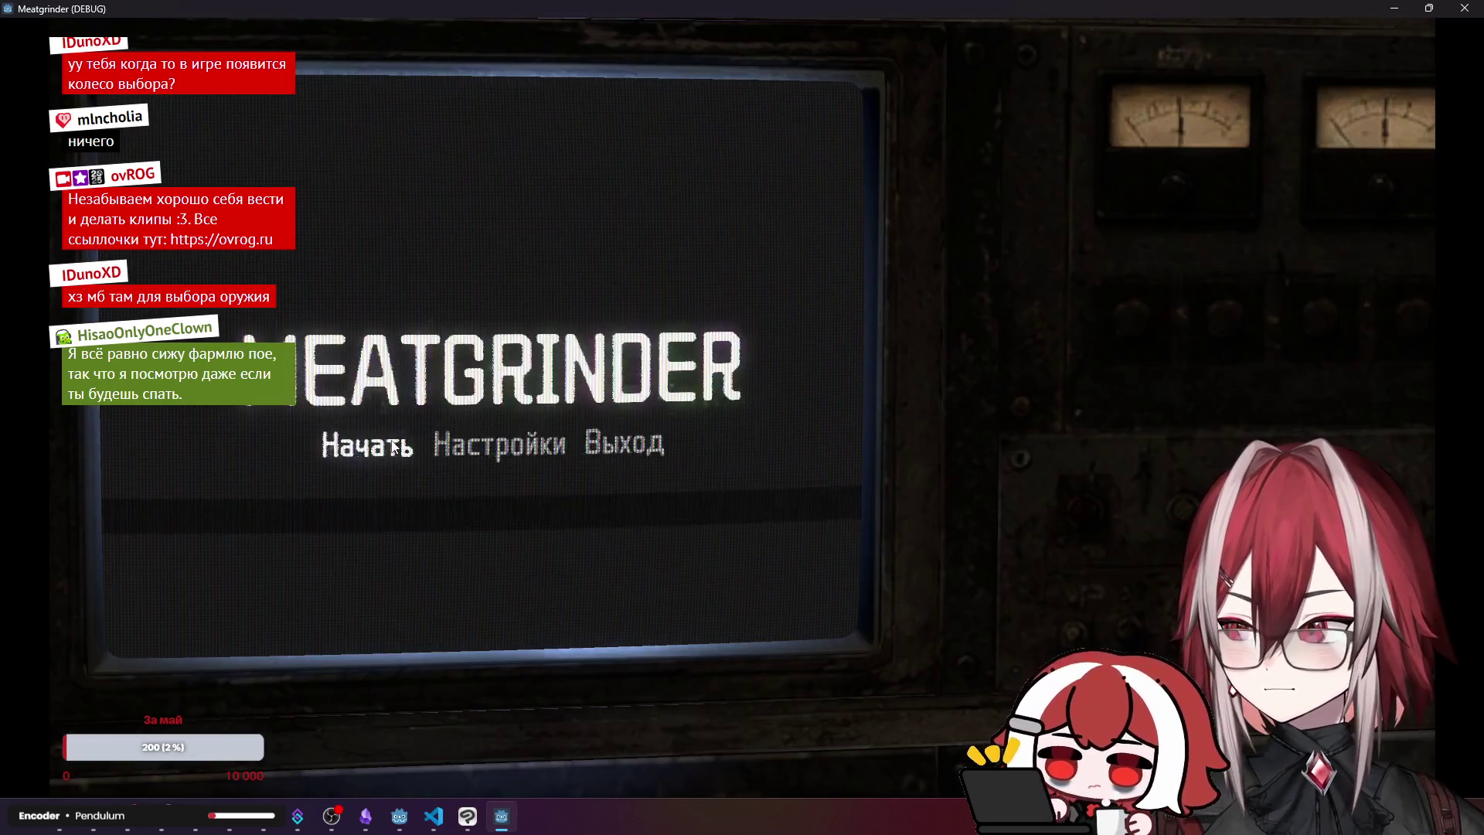
Step: Start an Обычный game from the main menu, stop it, and start another to watch loading
click(392, 447)
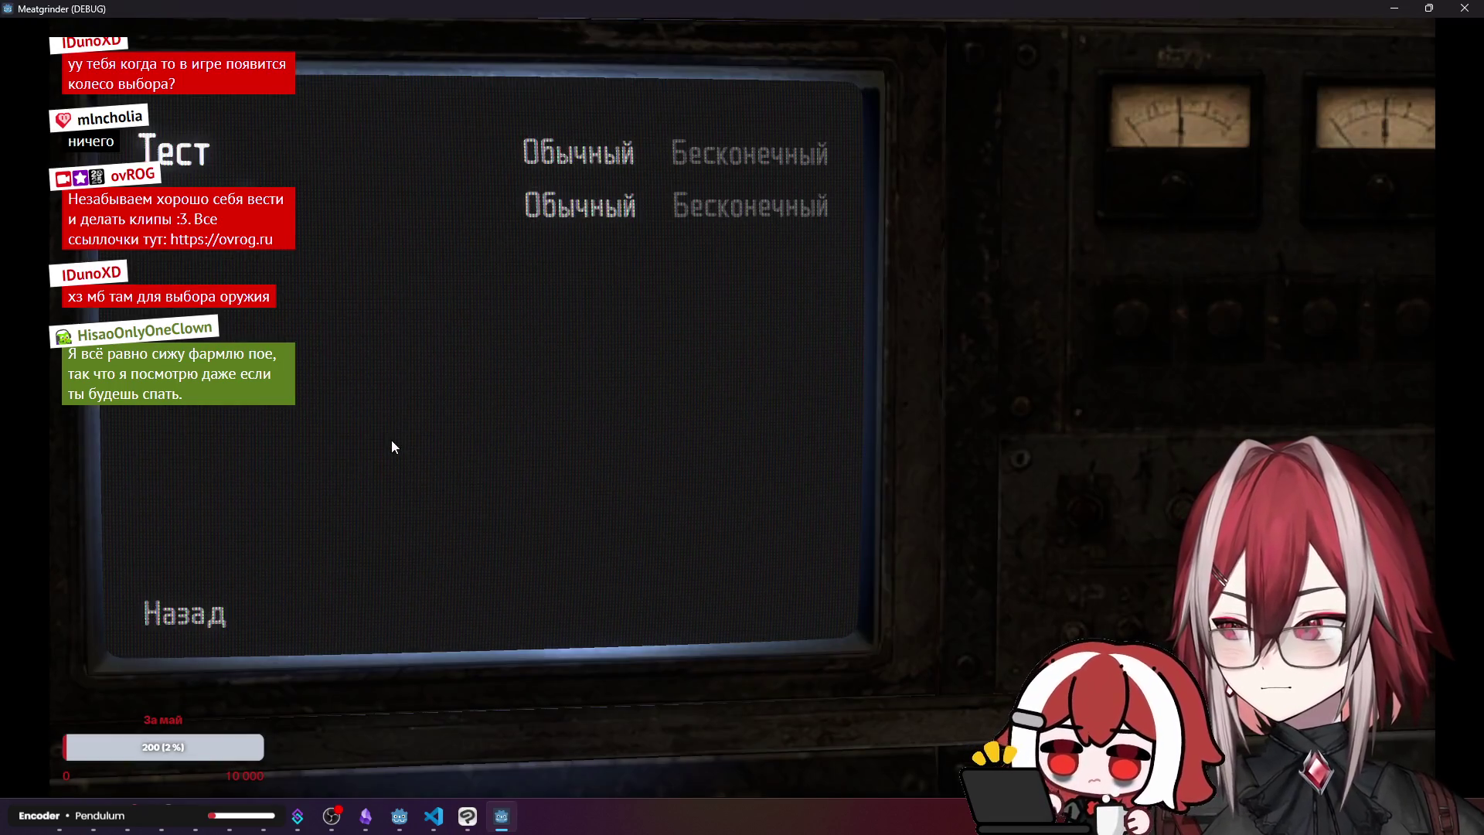
click(559, 137)
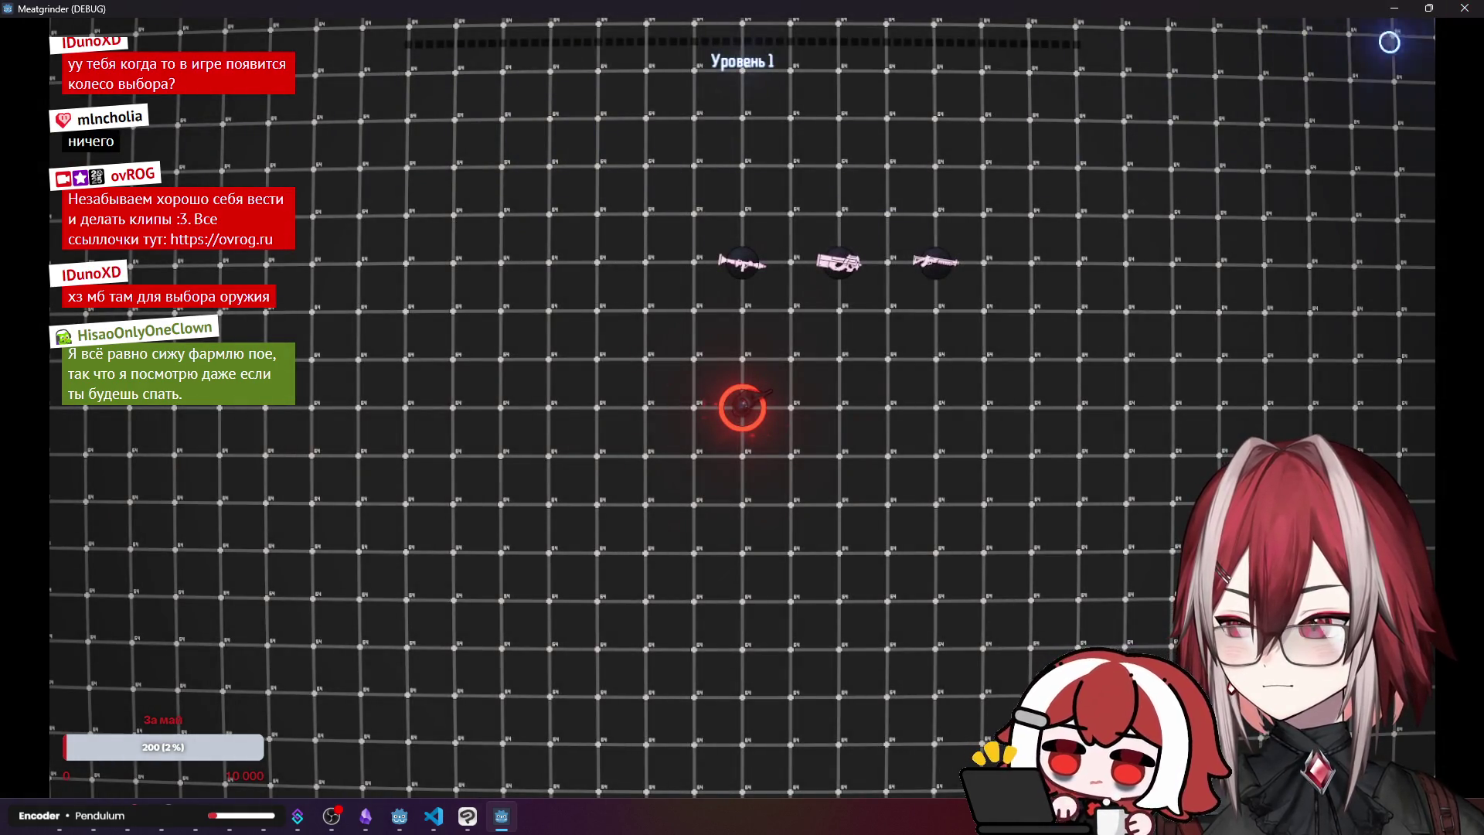
click(1464, 9)
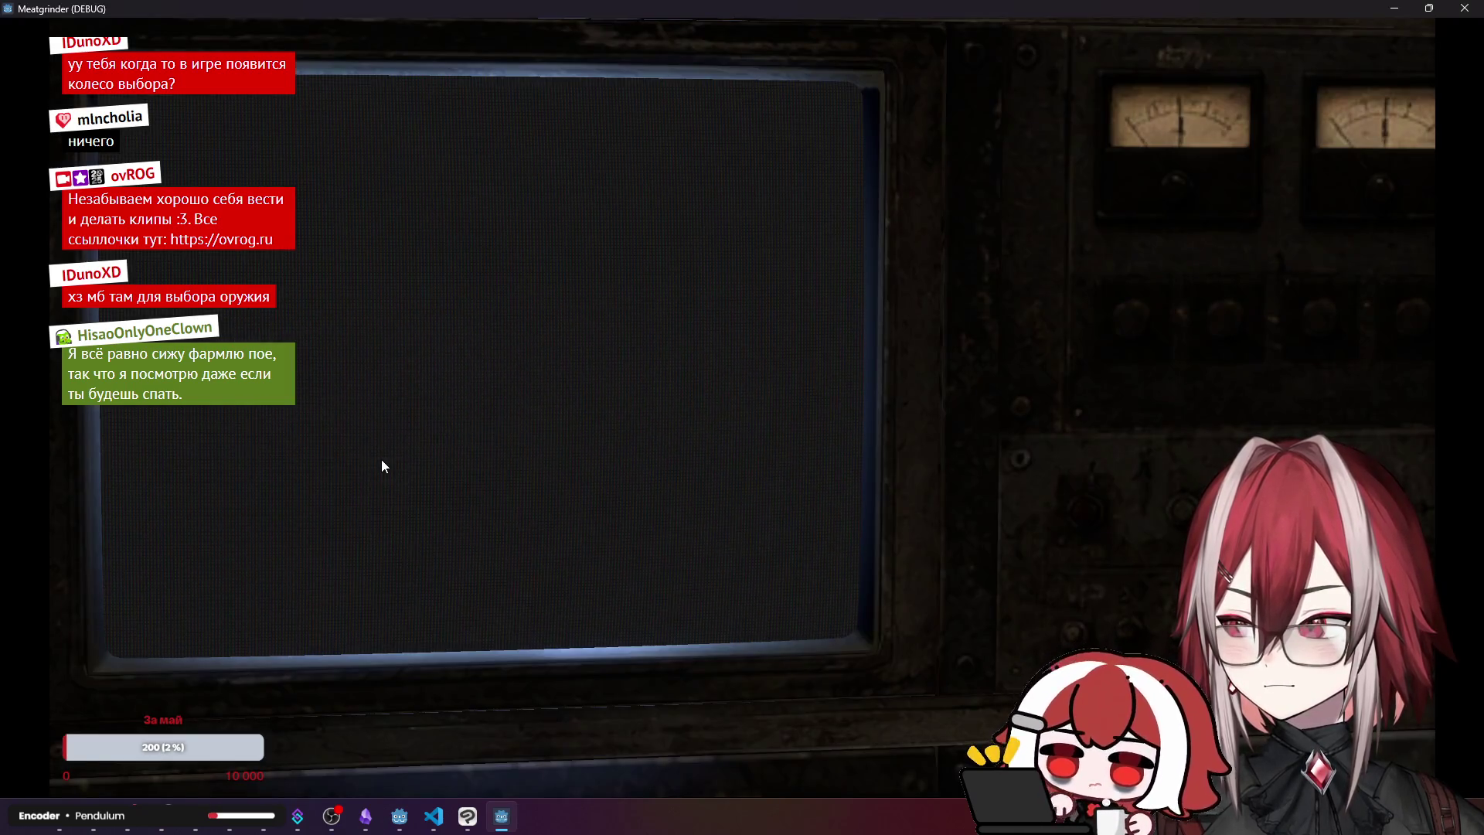
click(588, 143)
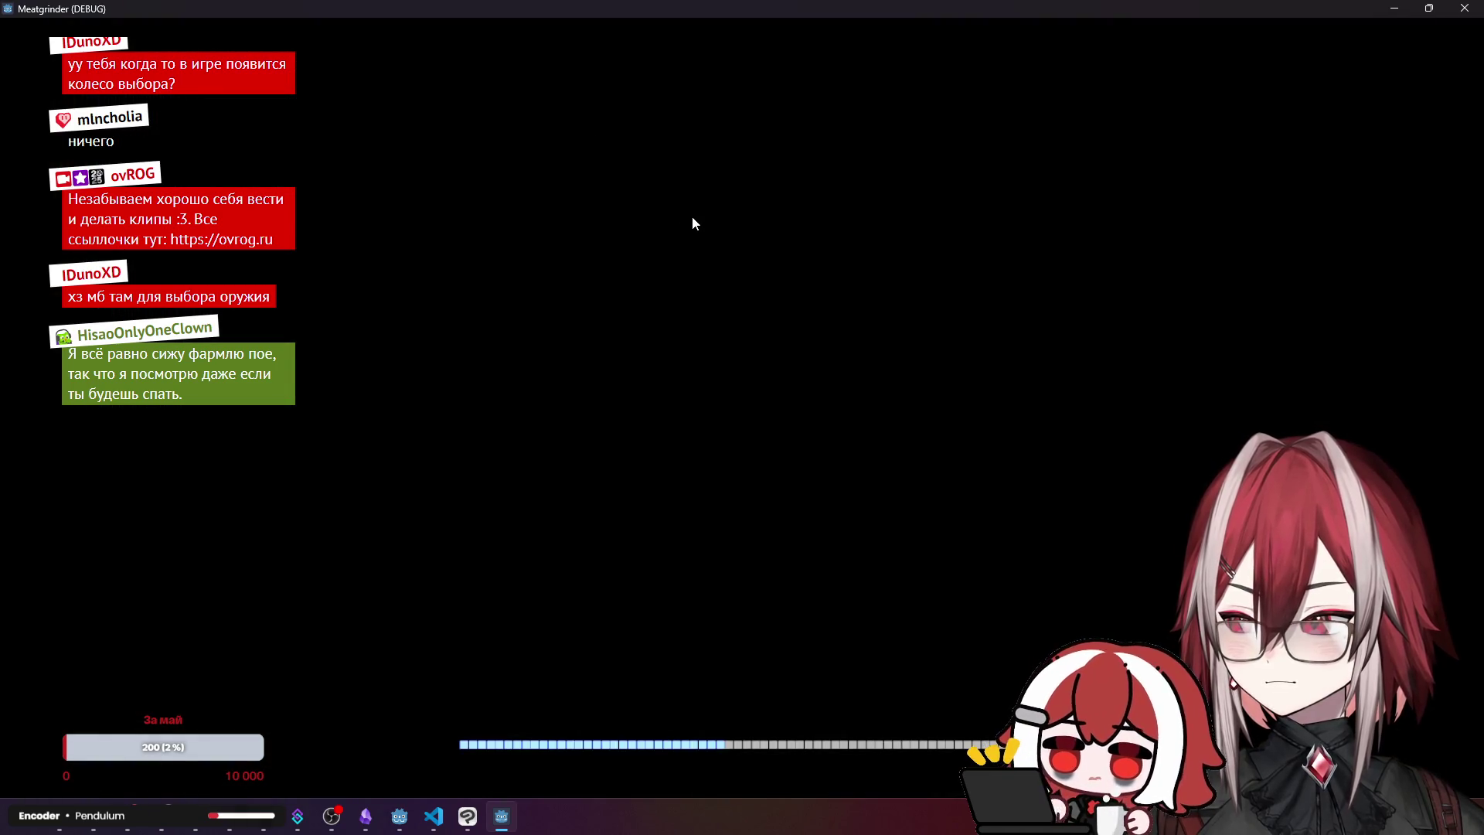
Step: Move around the level 2 arena with WASD while shooting the approaching zombies
key(d)
key(w)
key(a)
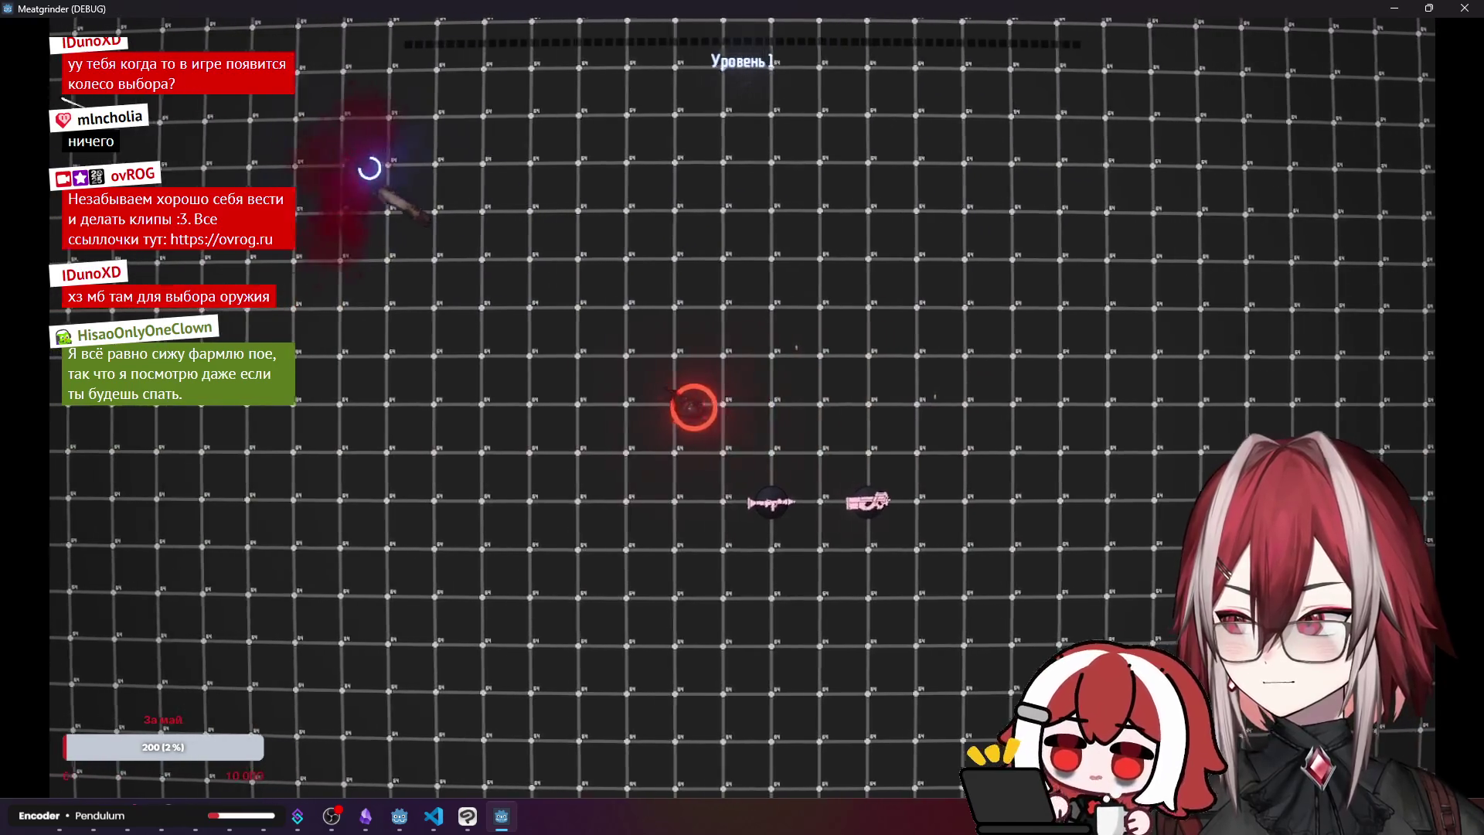
key(s)
key(s)
key(a)
key(d)
key(d)
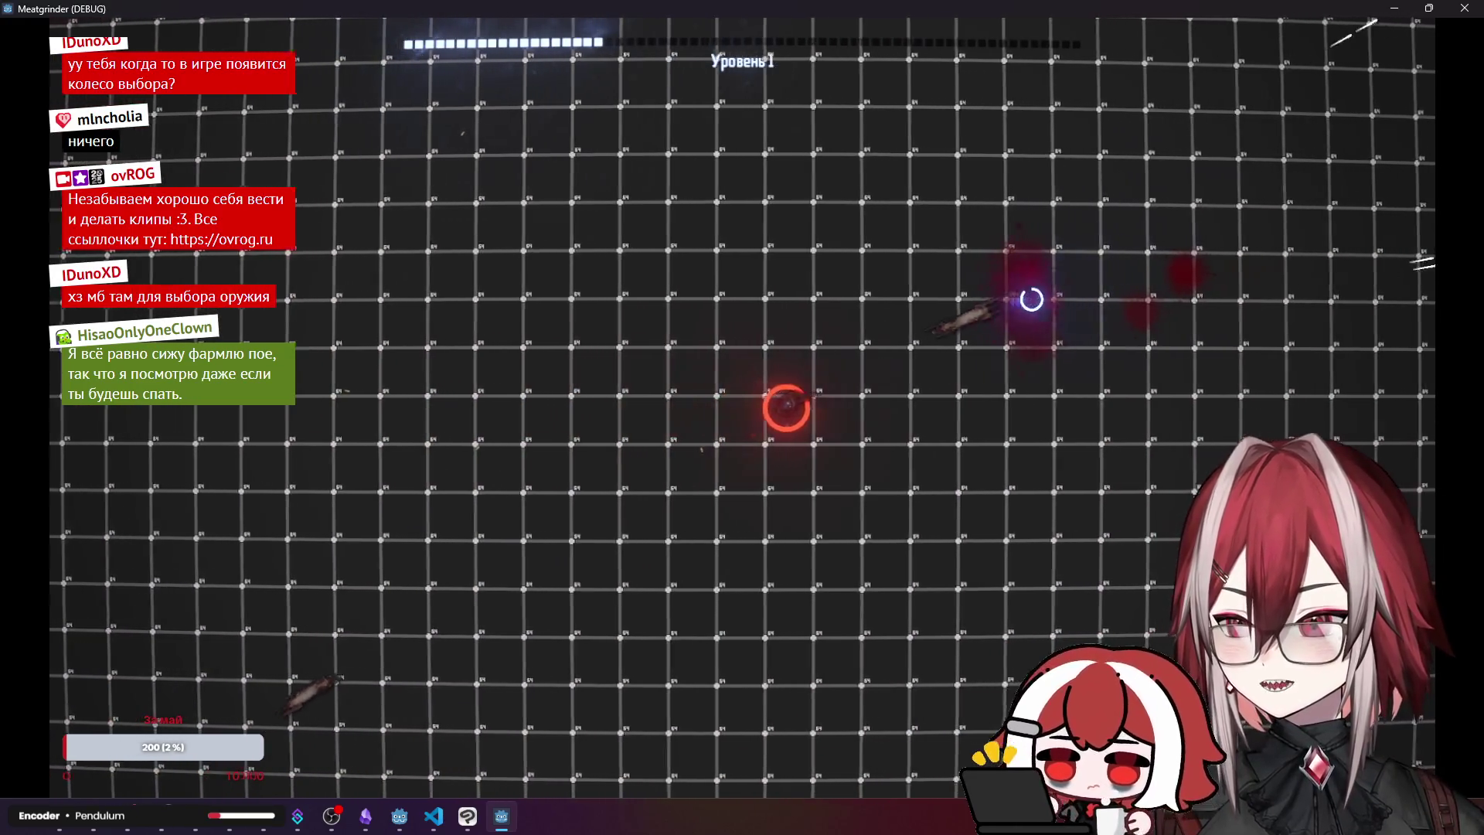
key(a)
key(s)
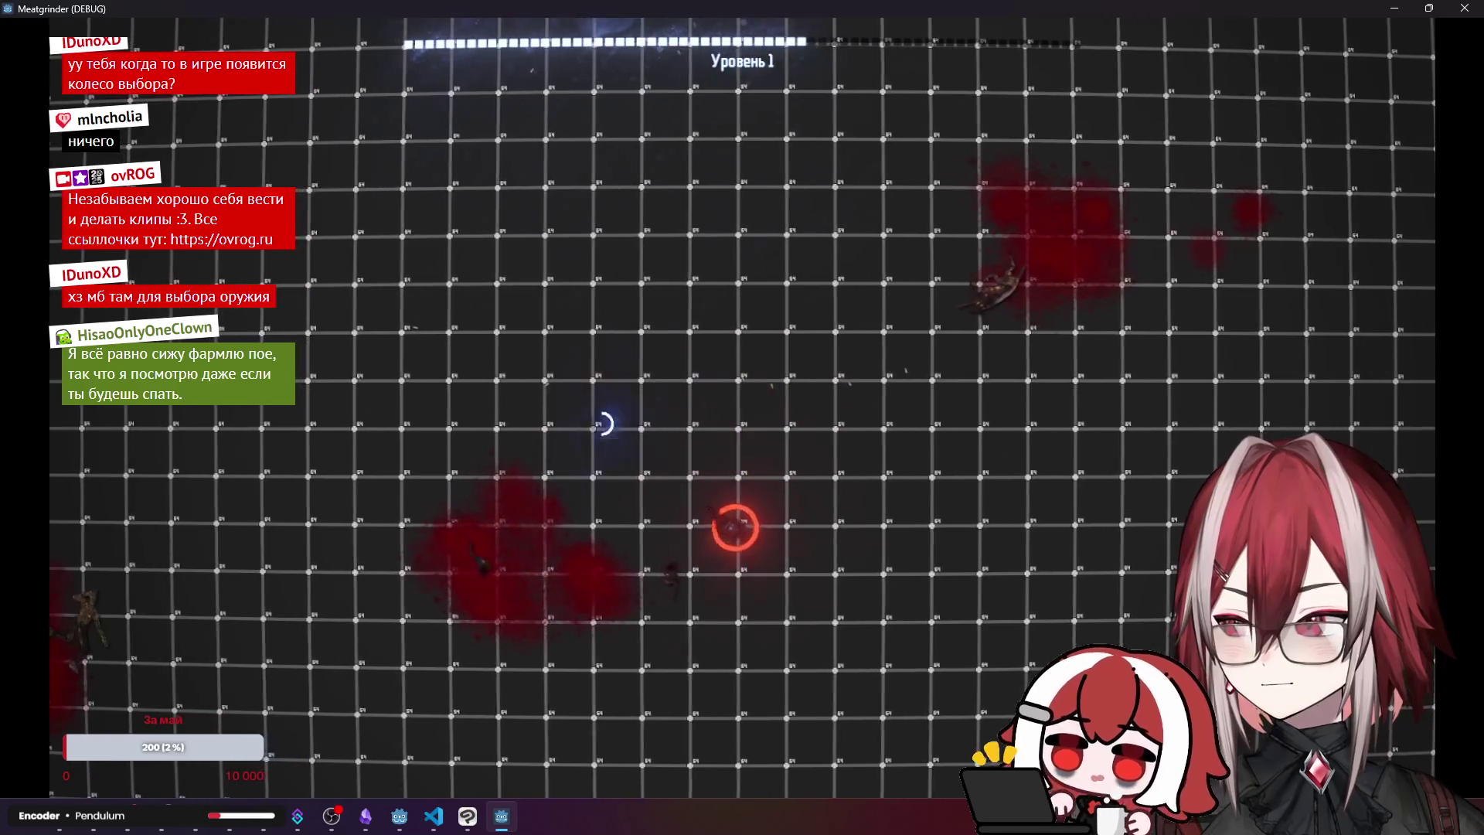
key(w)
key(a)
key(w)
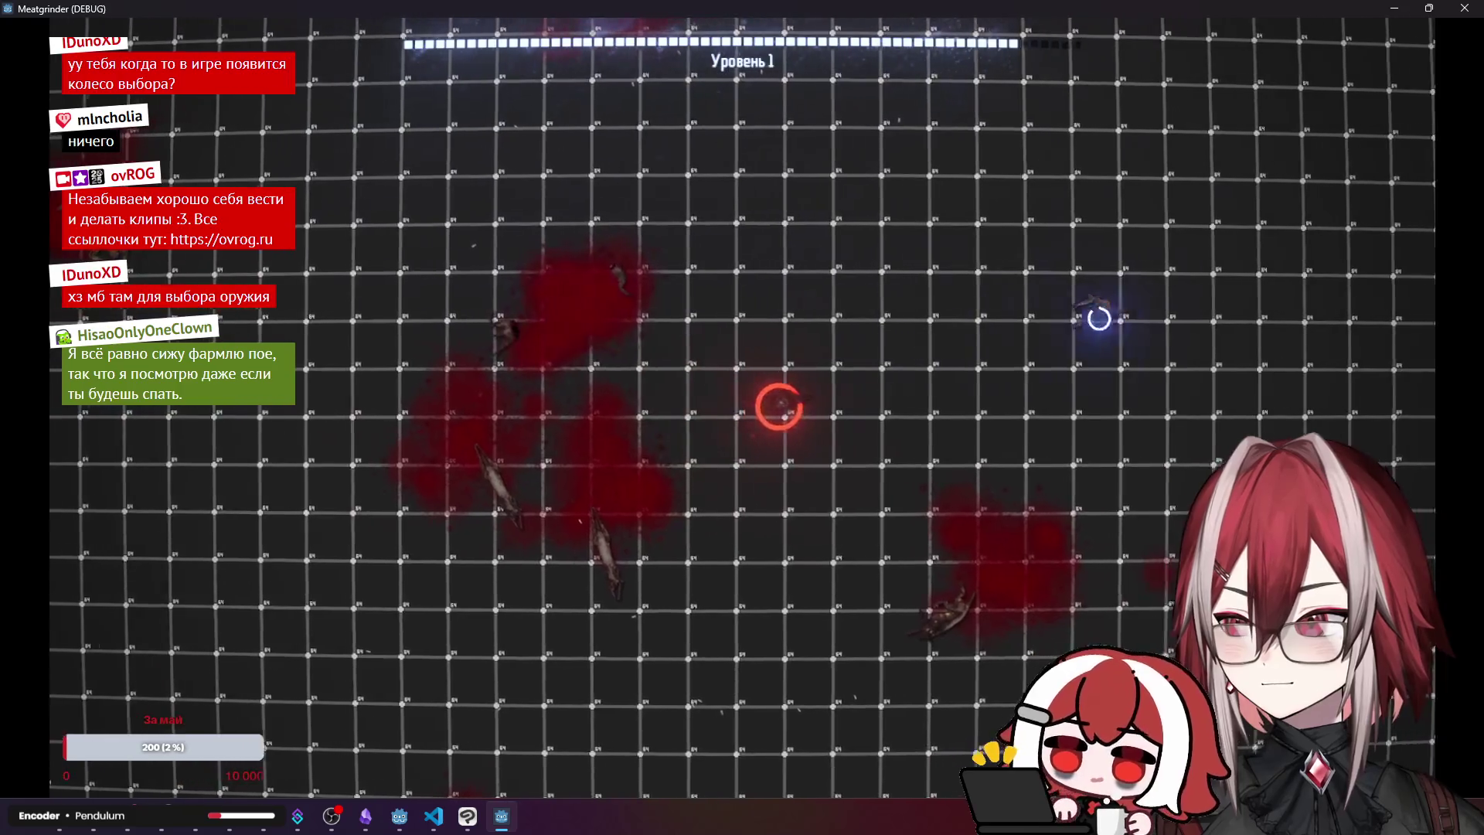
key(d)
Step: Pick an upgrade, keep moving and firing across the arena, then stop the game
right_click(1013, 483)
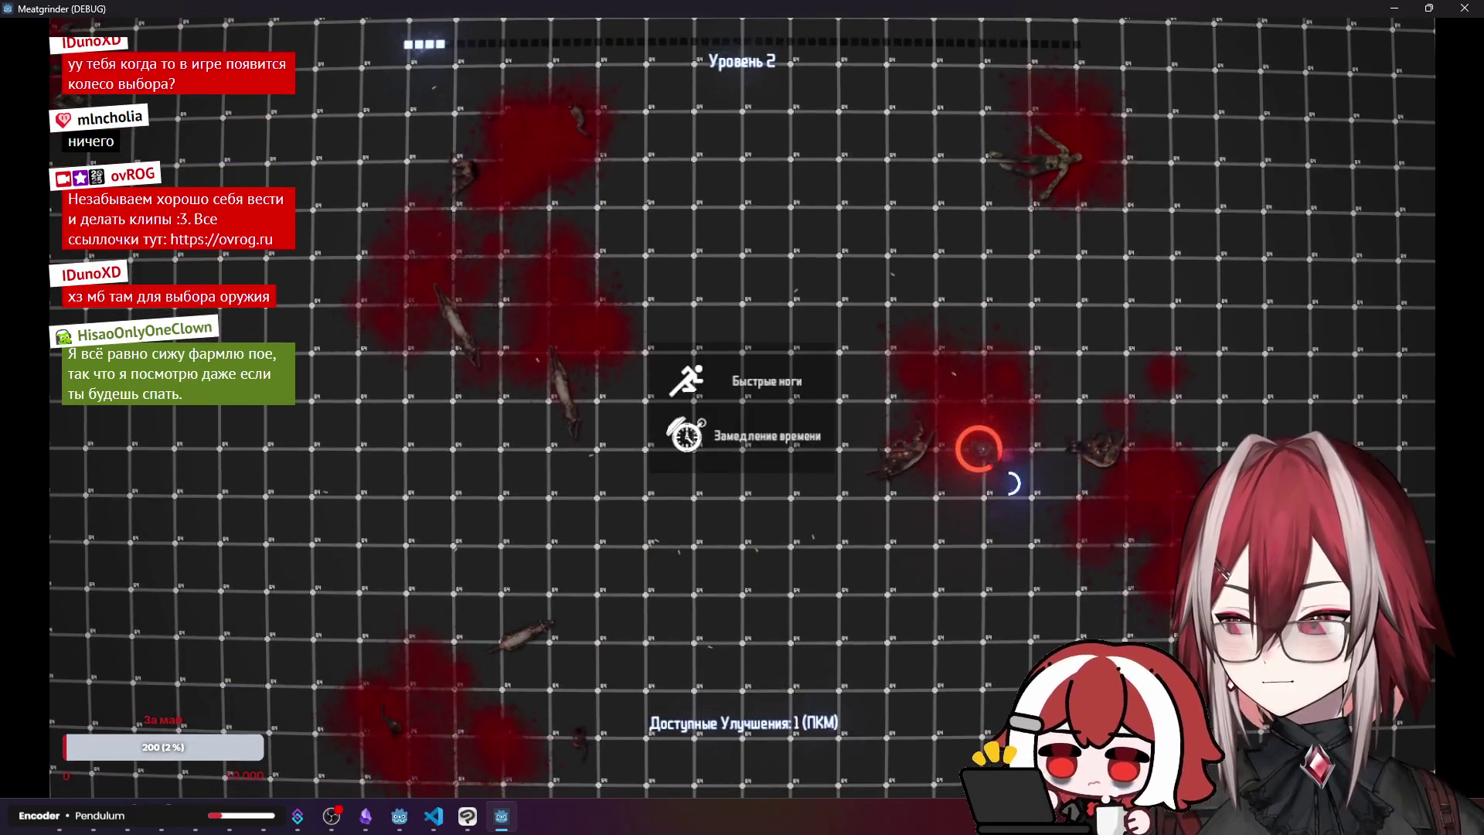
click(777, 408)
key(a)
key(s)
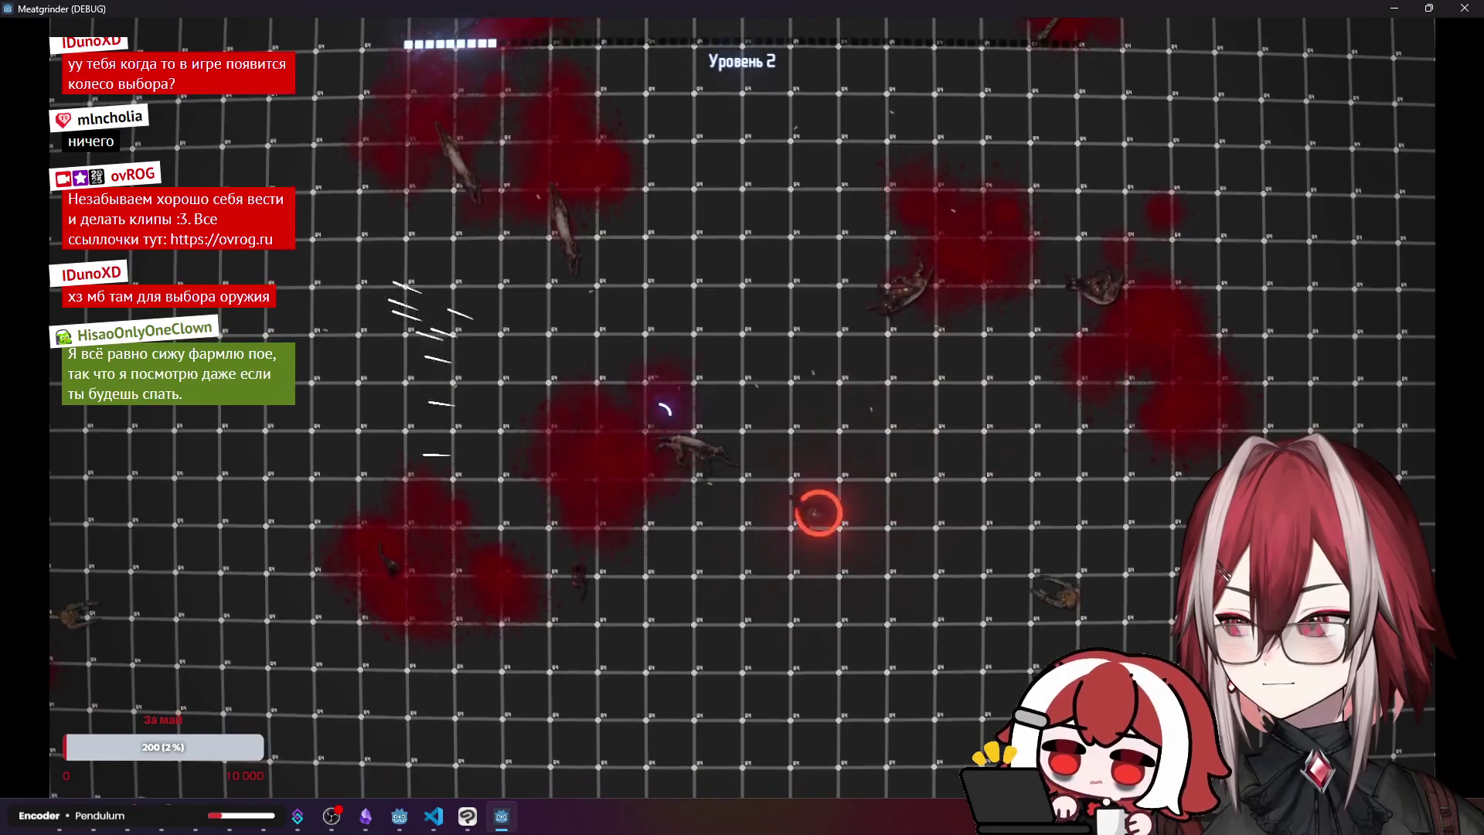
key(a)
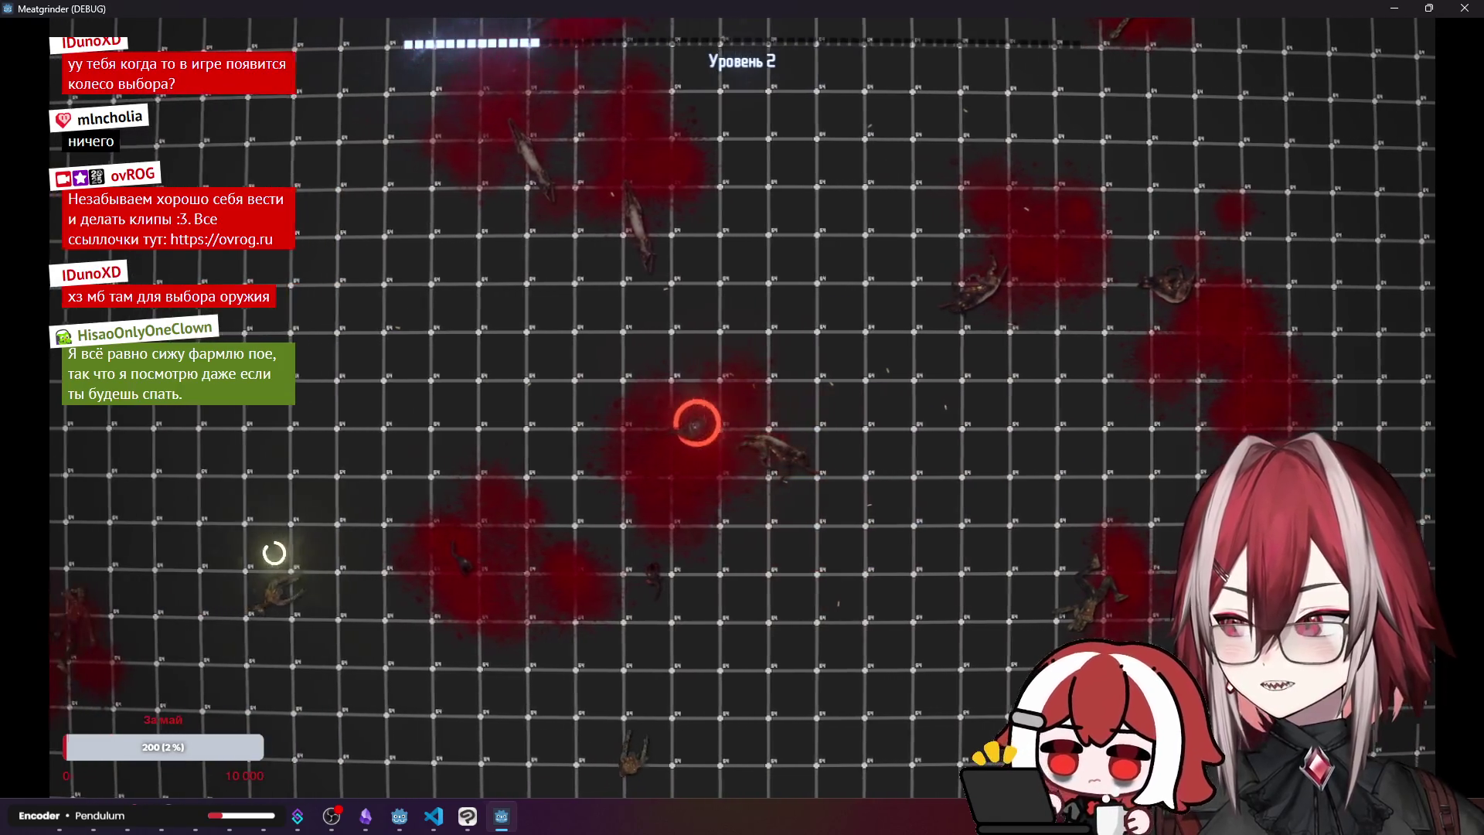
key(s)
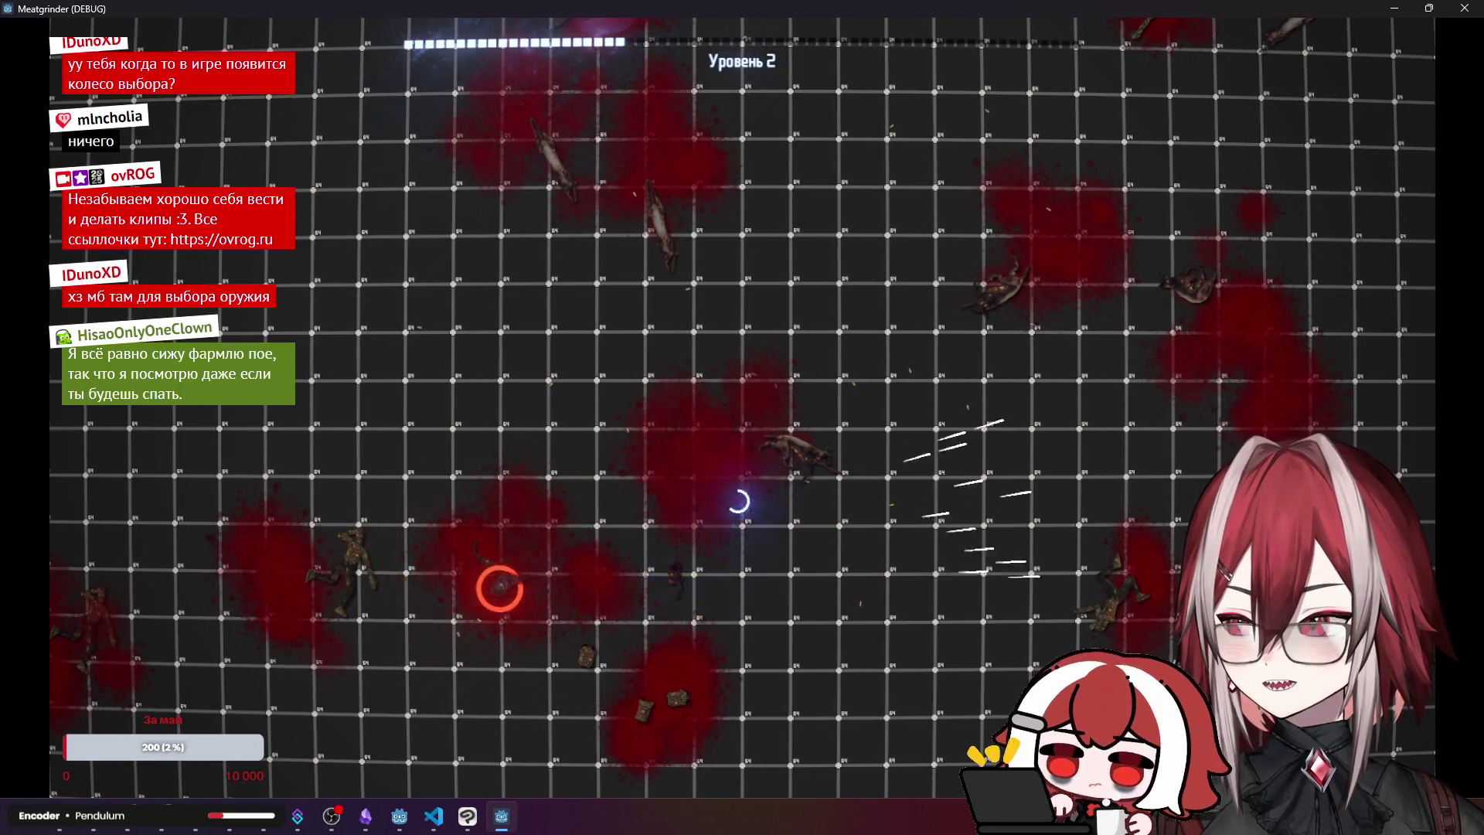
key(d)
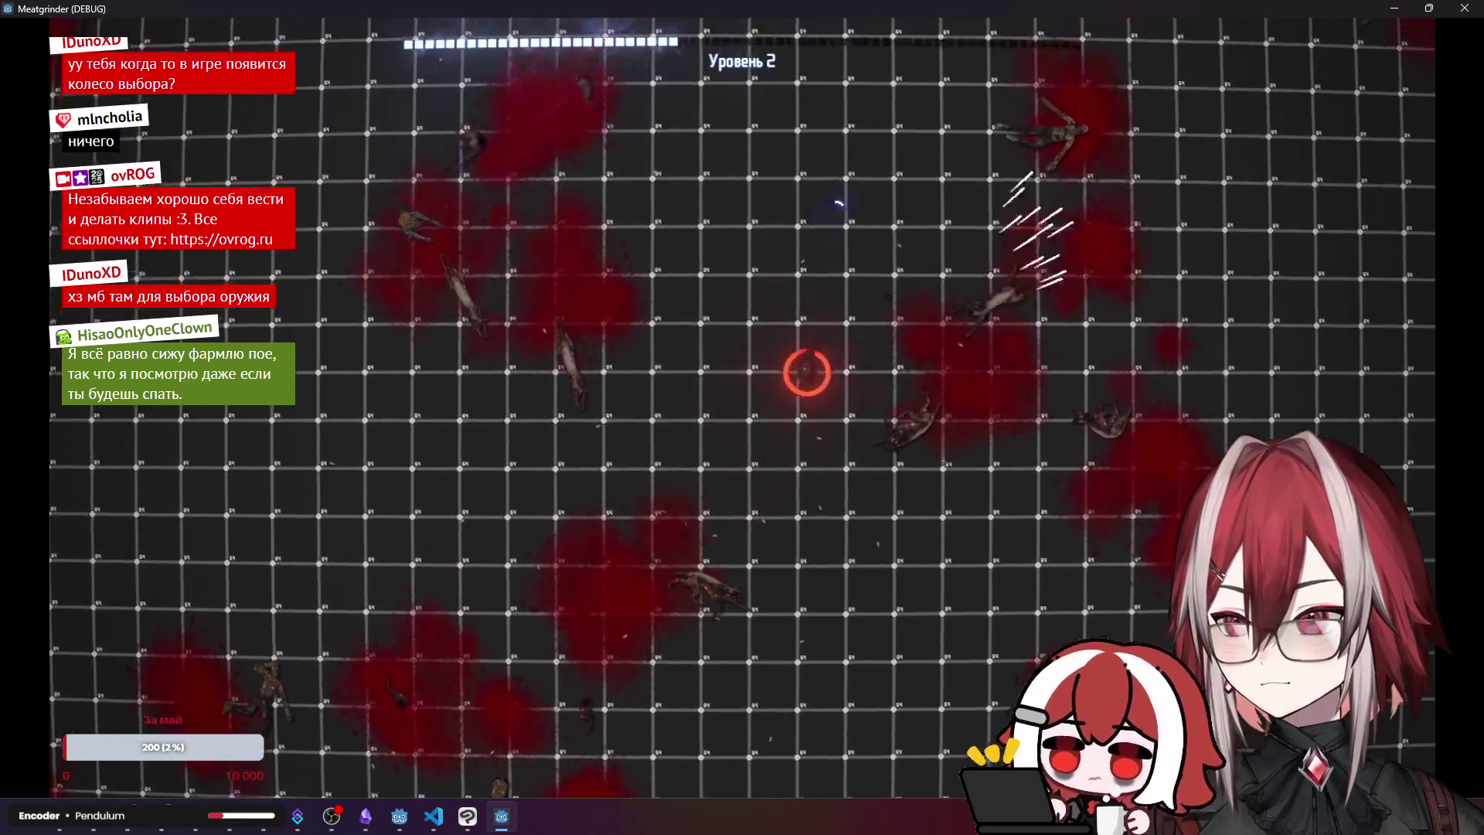
key(a)
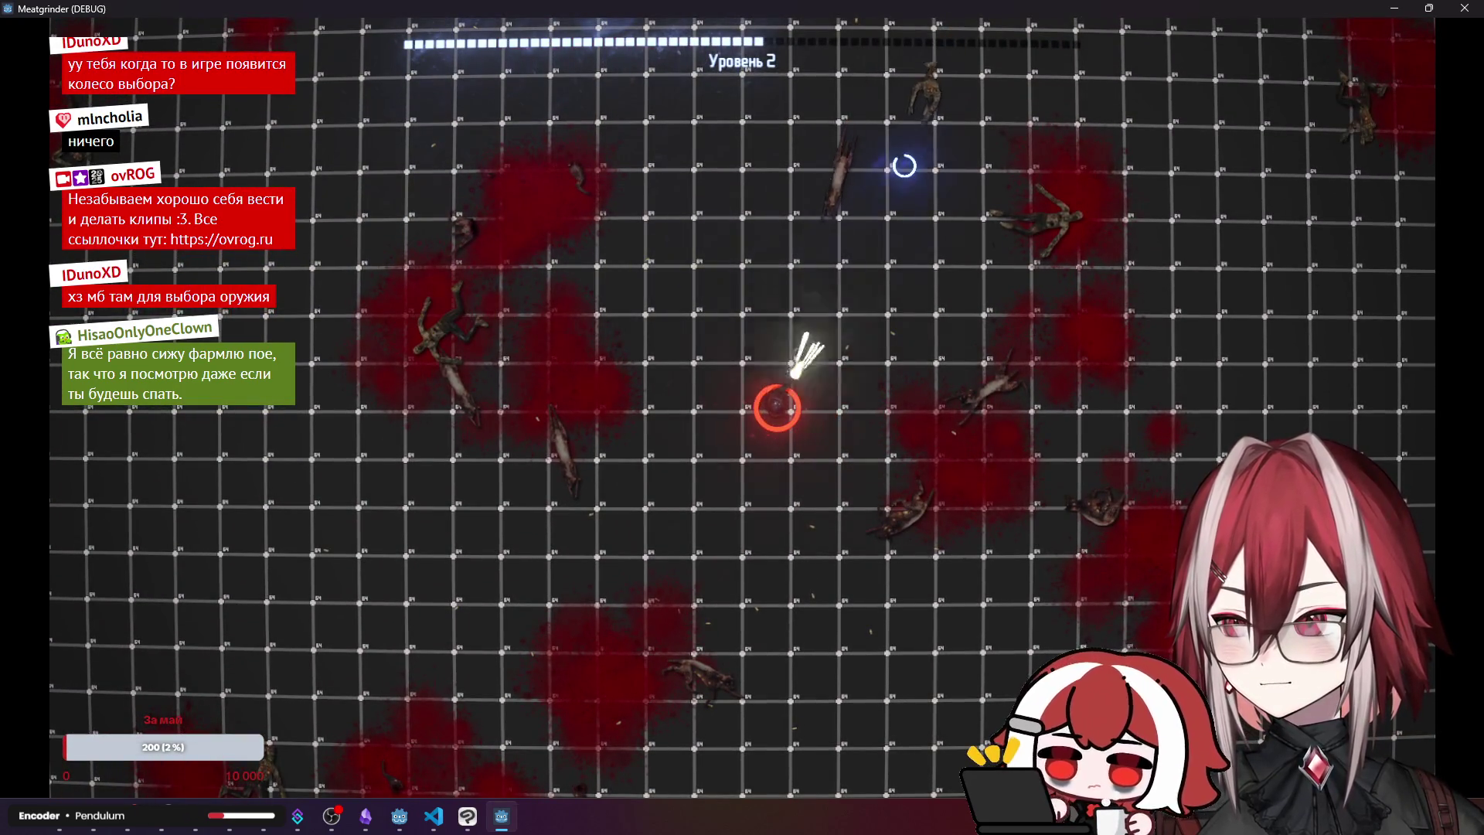
click(1464, 8)
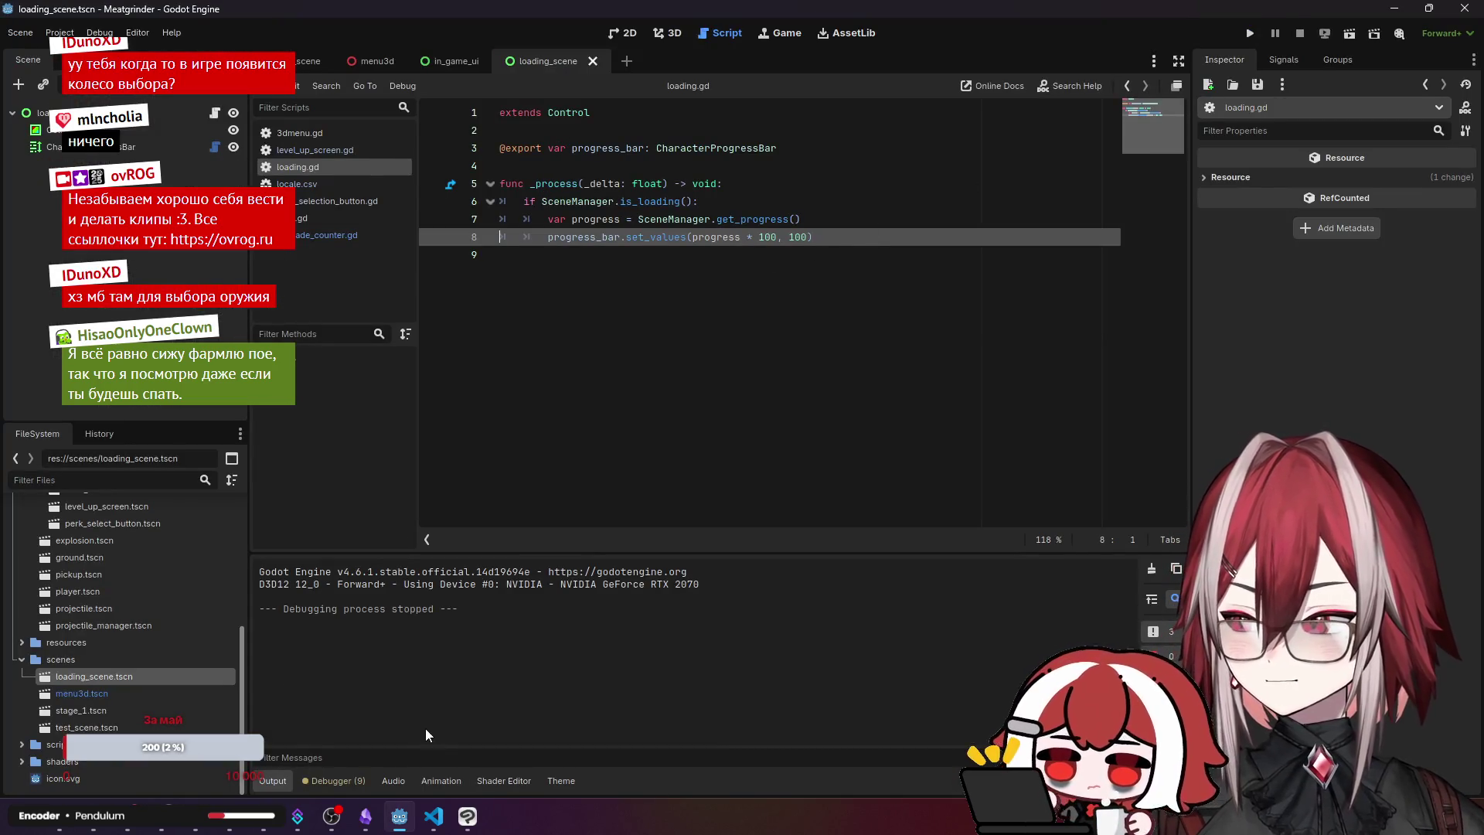
Step: View the loading scene canvas and collapse the ui and scenes folders in FileSystem
click(626, 34)
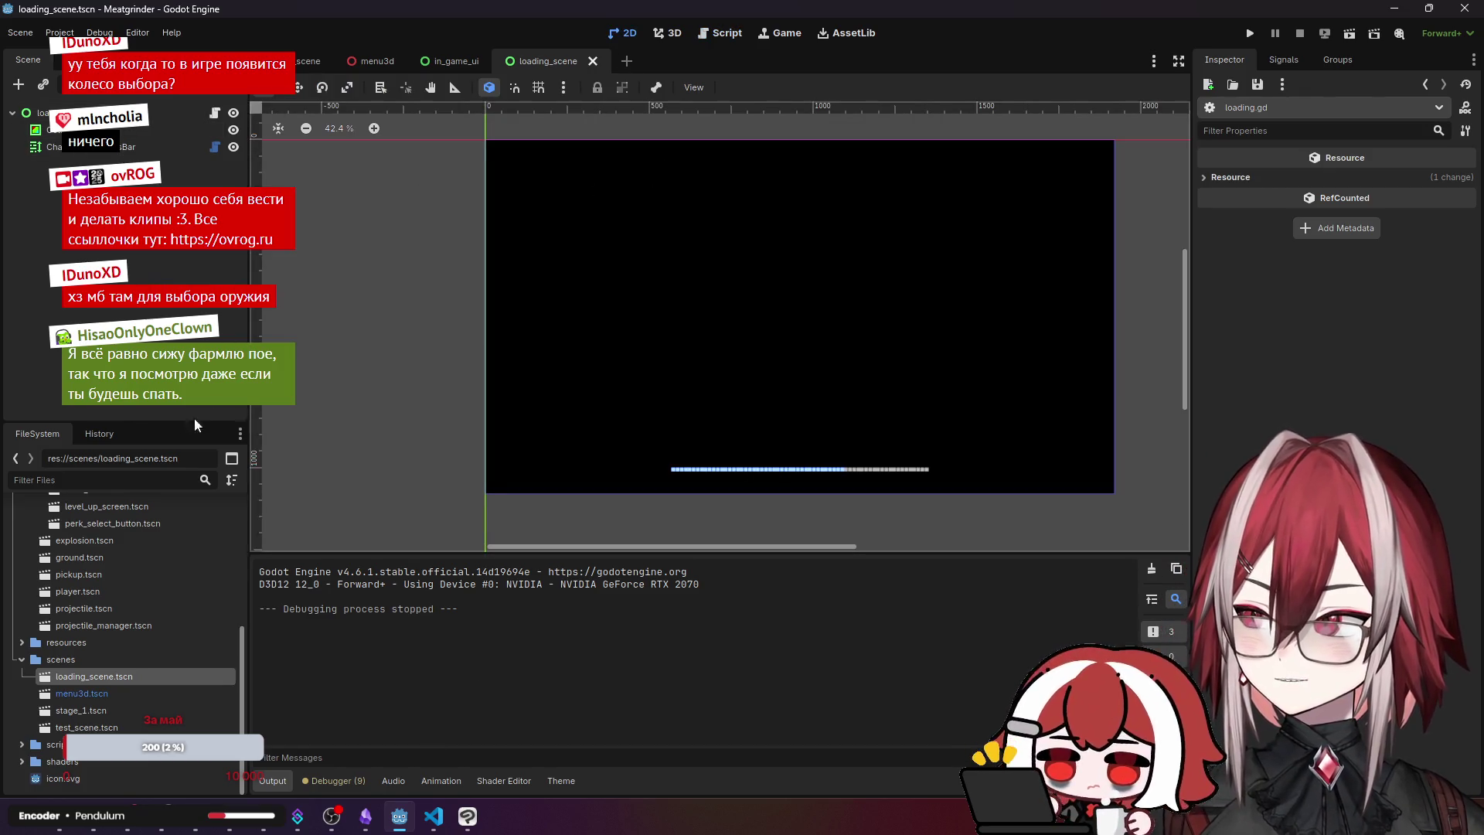
scroll(163, 555, up, 5)
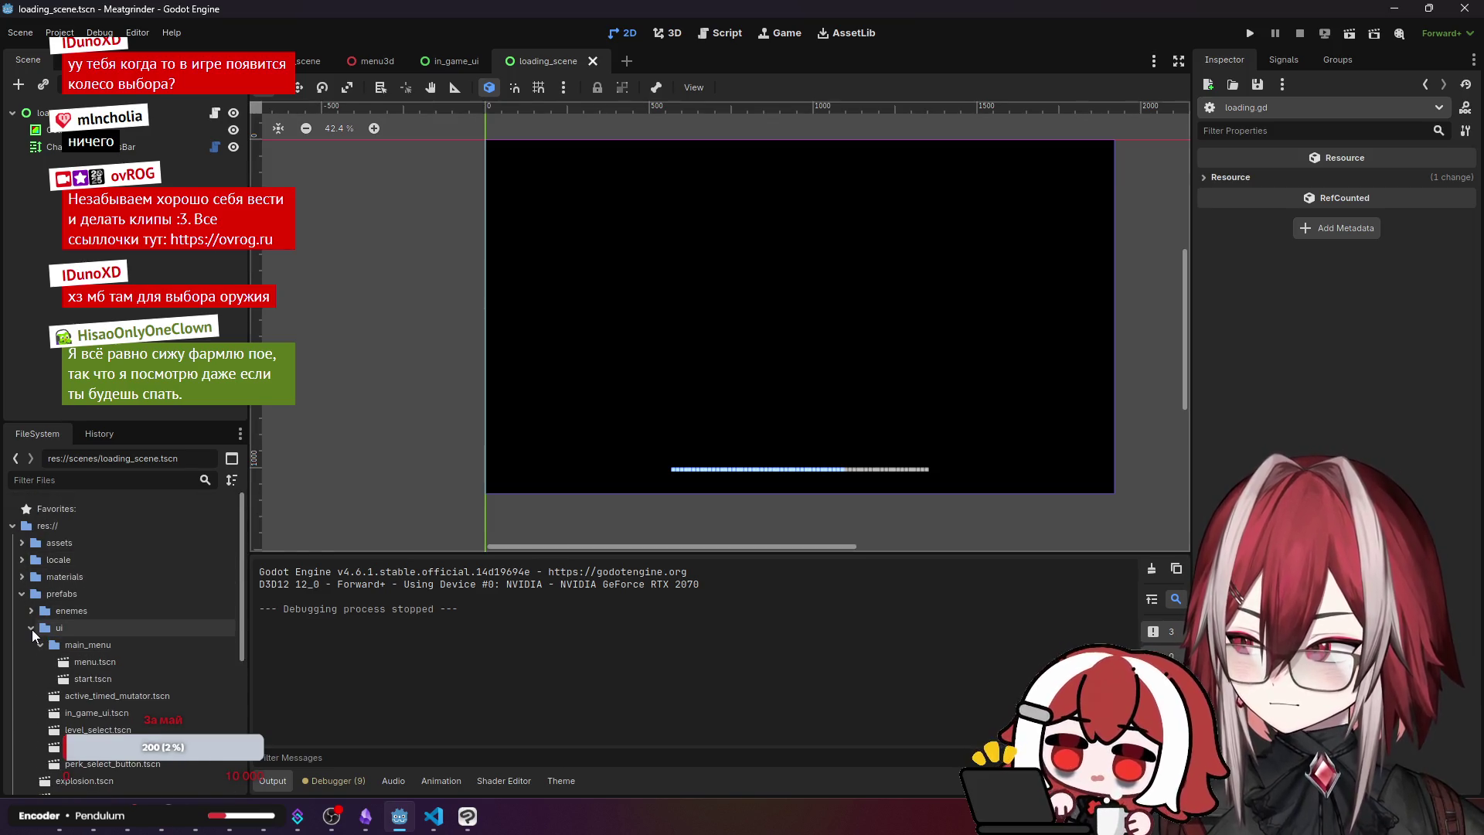
click(31, 630)
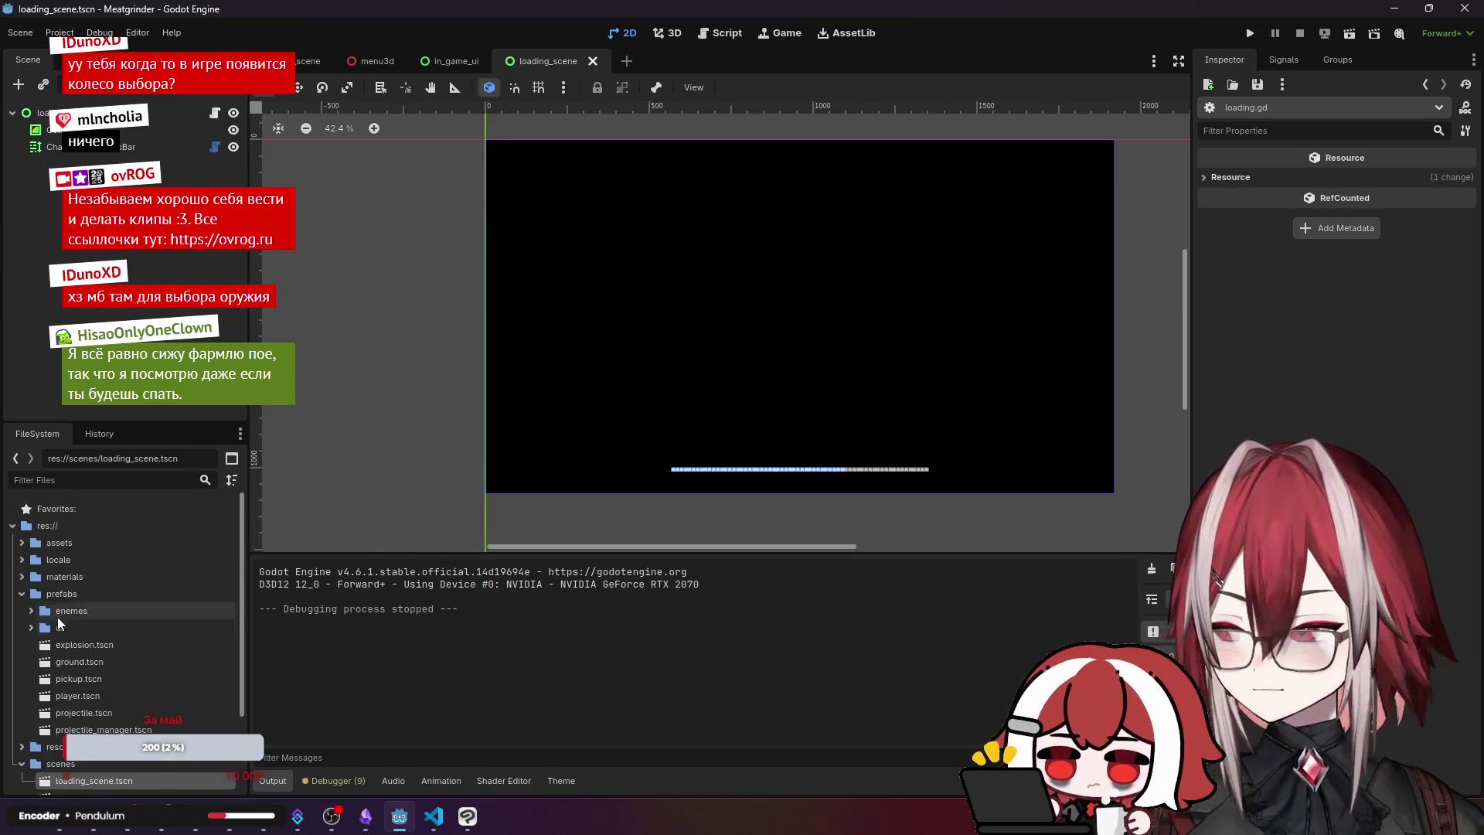
click(22, 763)
scroll(23, 698, down, 1)
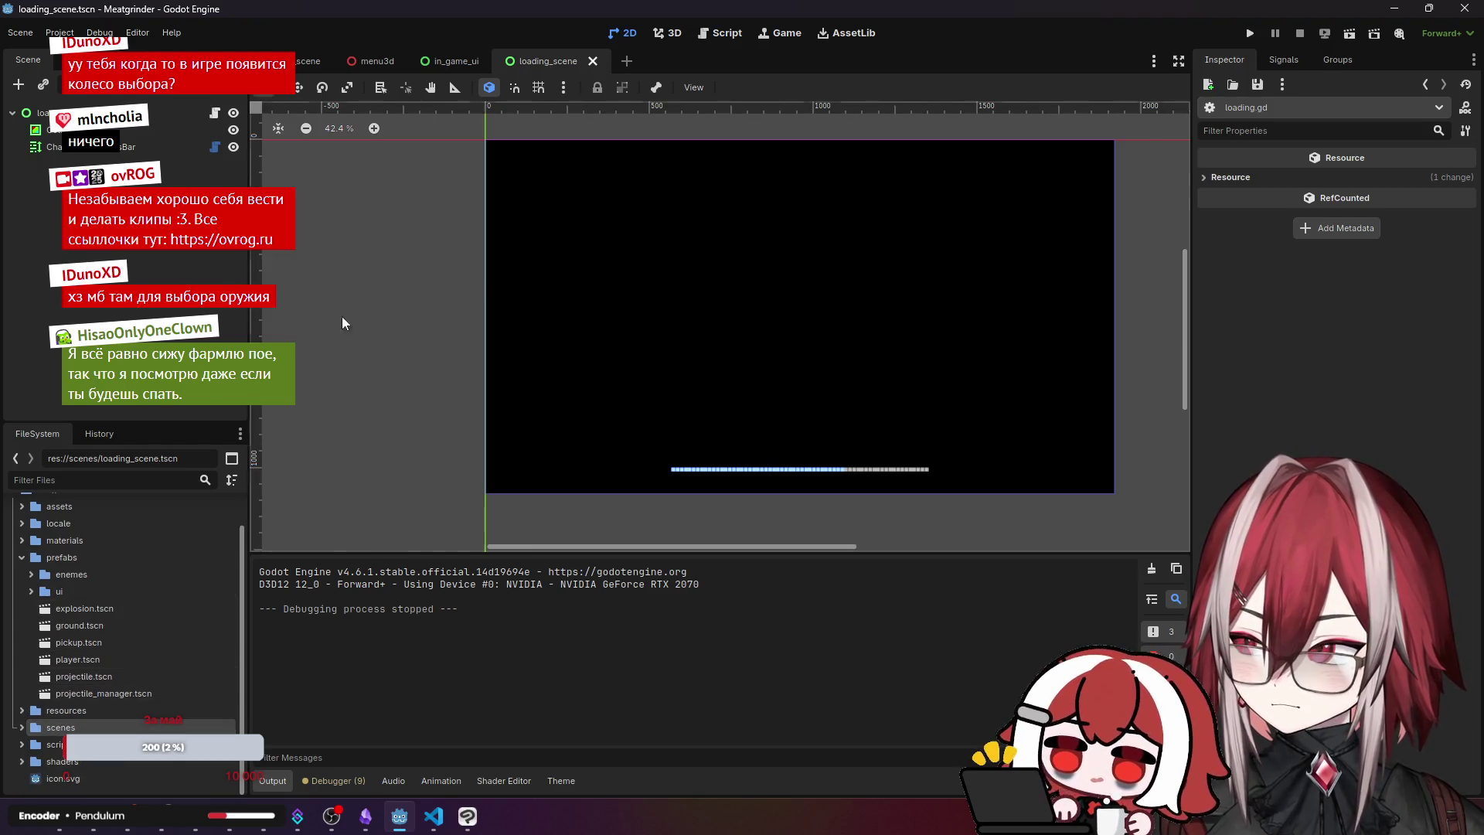
Step: Open the in_game_ui scene, then show VS Code's Source Control changes for loading.gd and loading_scene.tscn
click(464, 62)
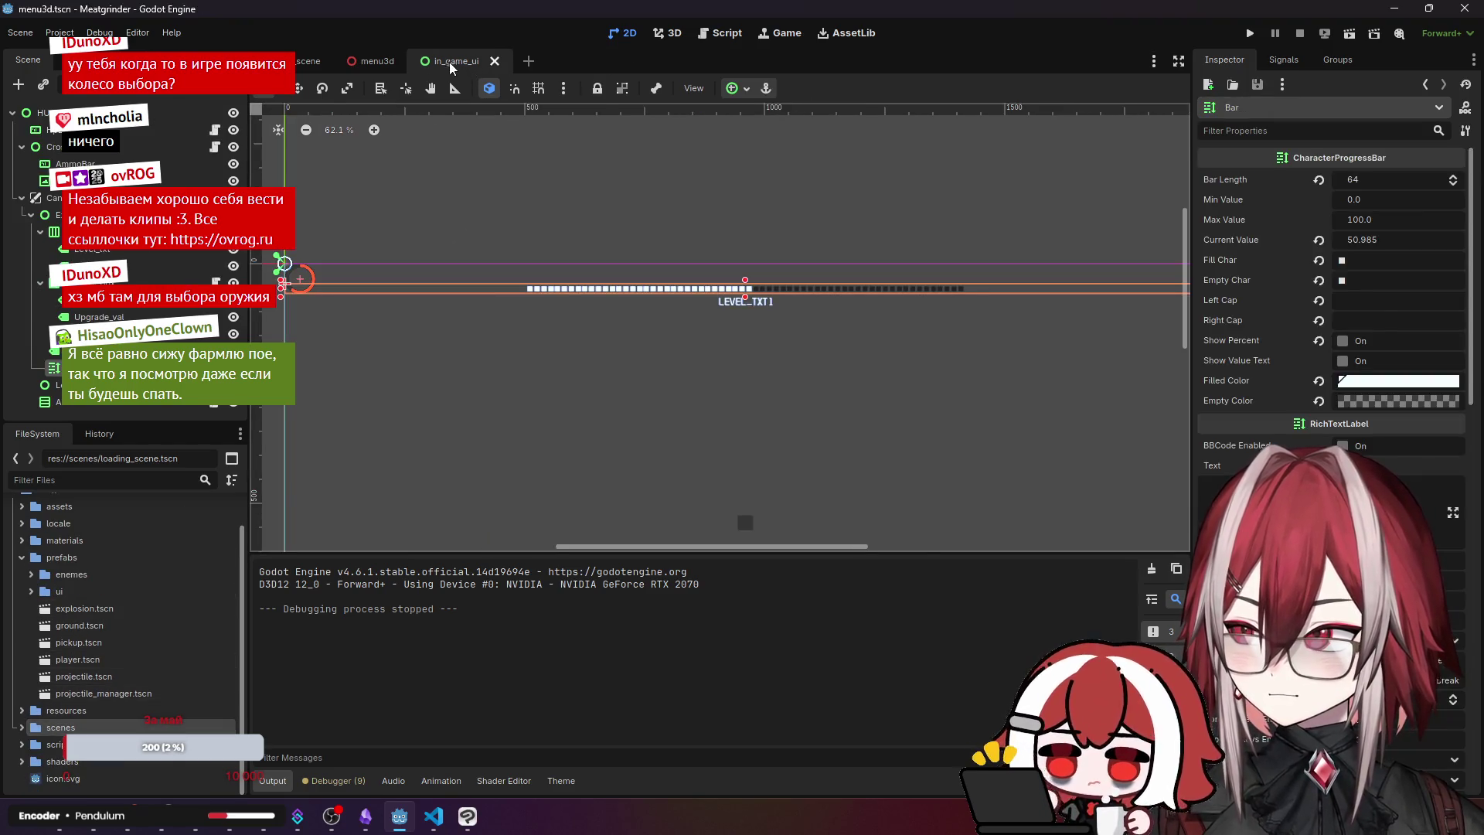
click(434, 816)
click(19, 120)
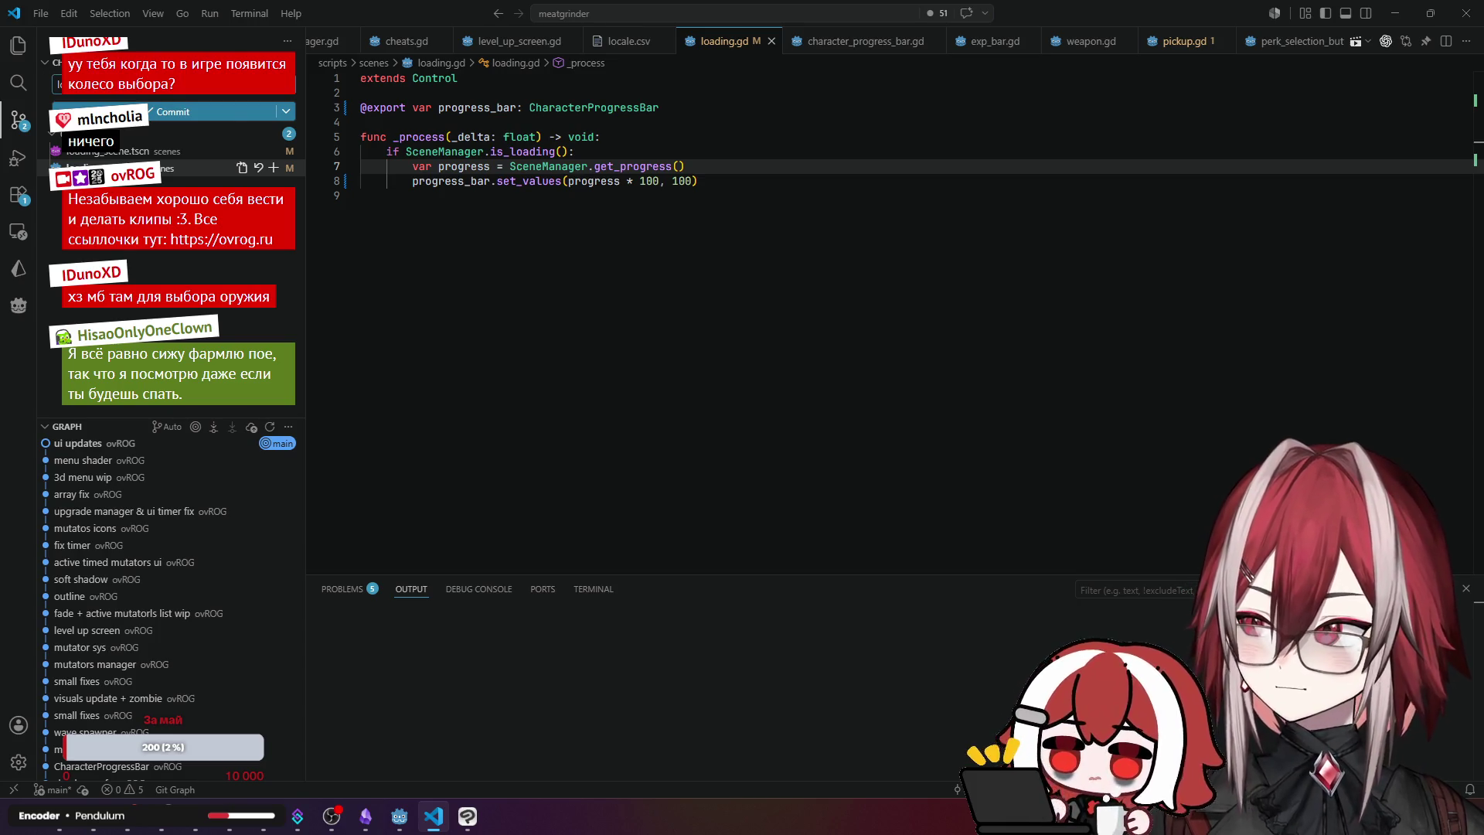
Step: Commit all changes as 'loading screen upd', then return to Godot and relaunch the game
click(222, 120)
click(698, 410)
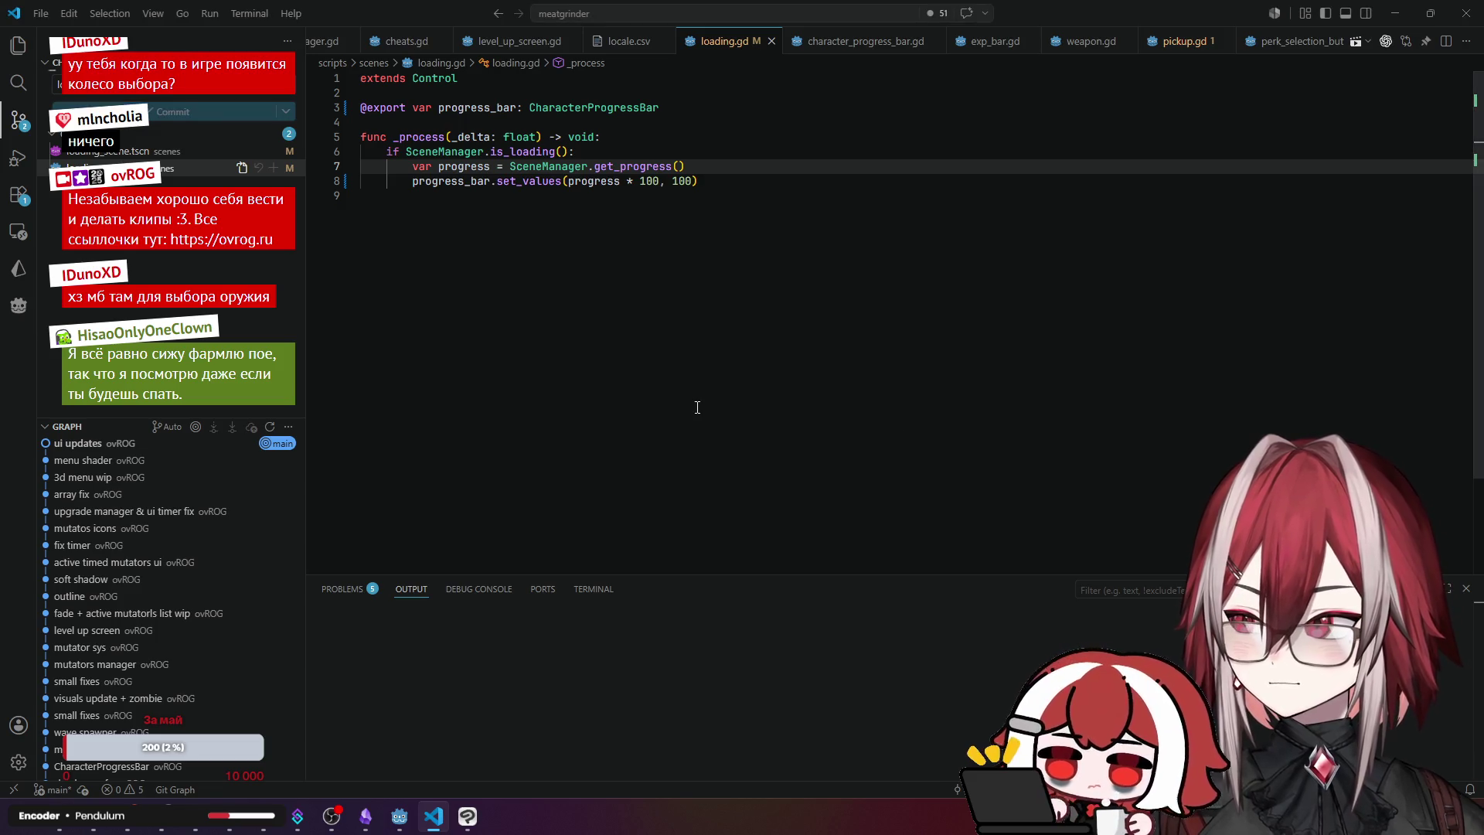
click(398, 816)
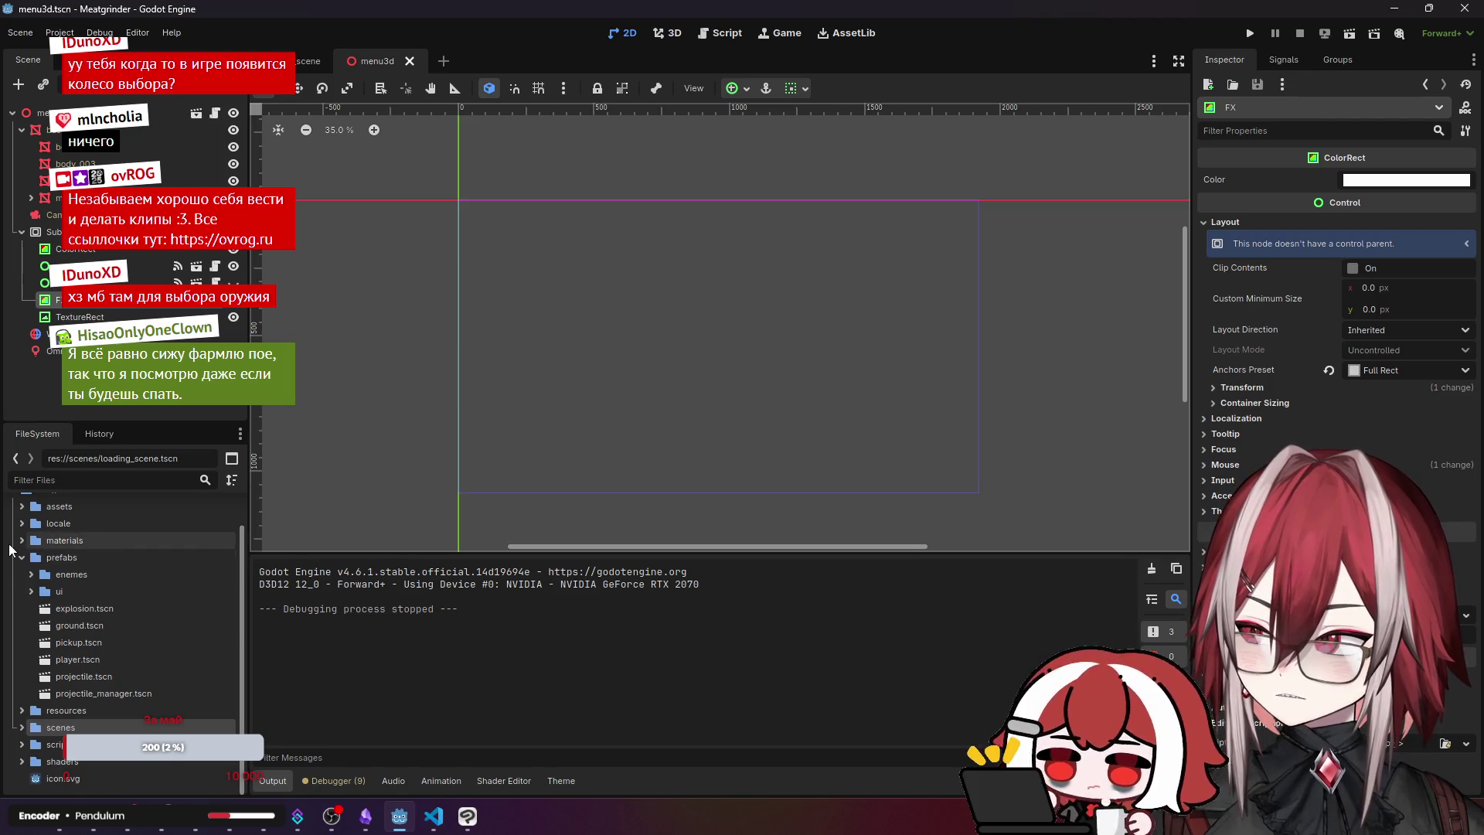
double_click(101, 557)
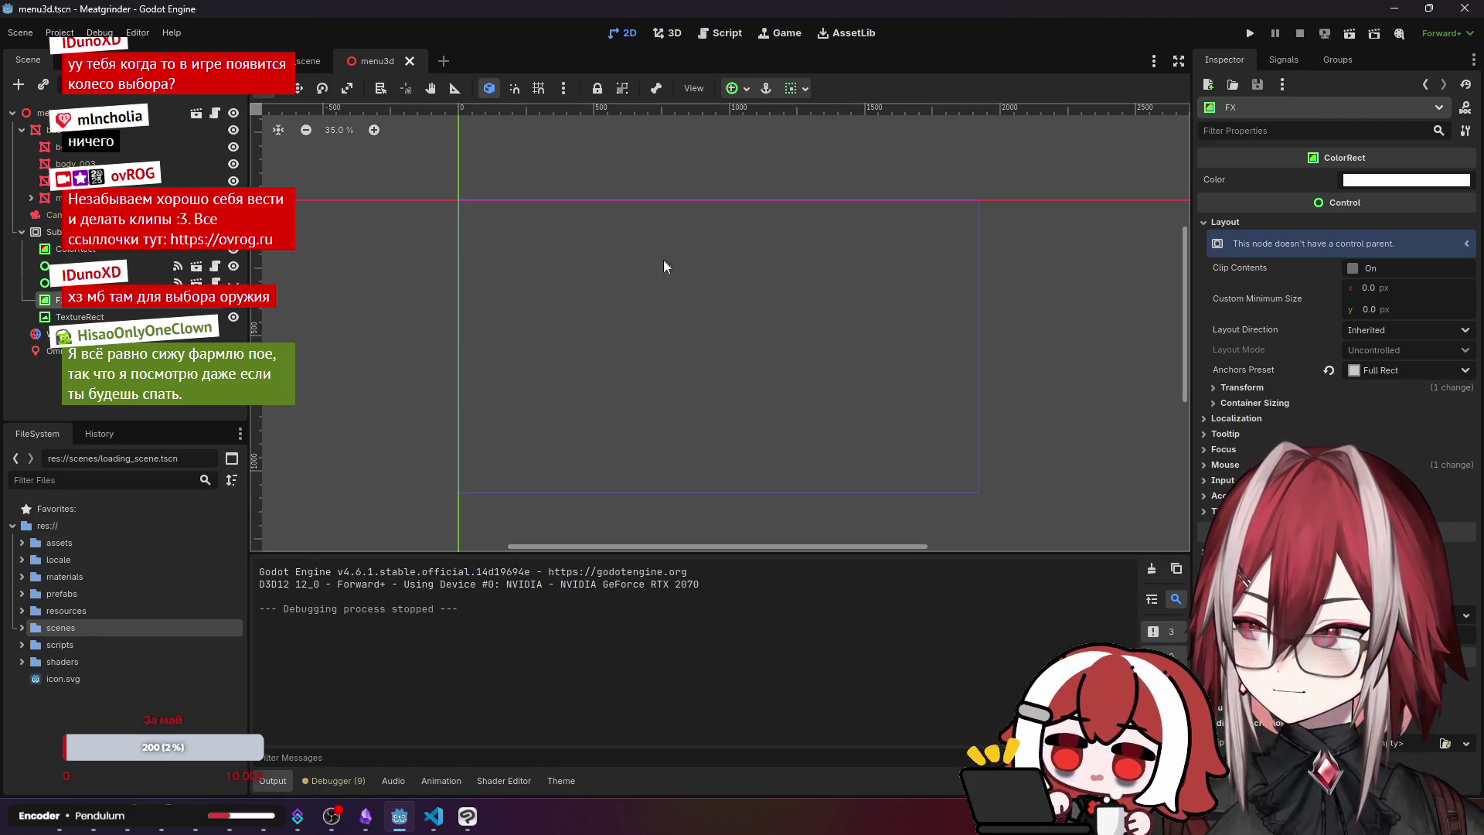
click(1255, 32)
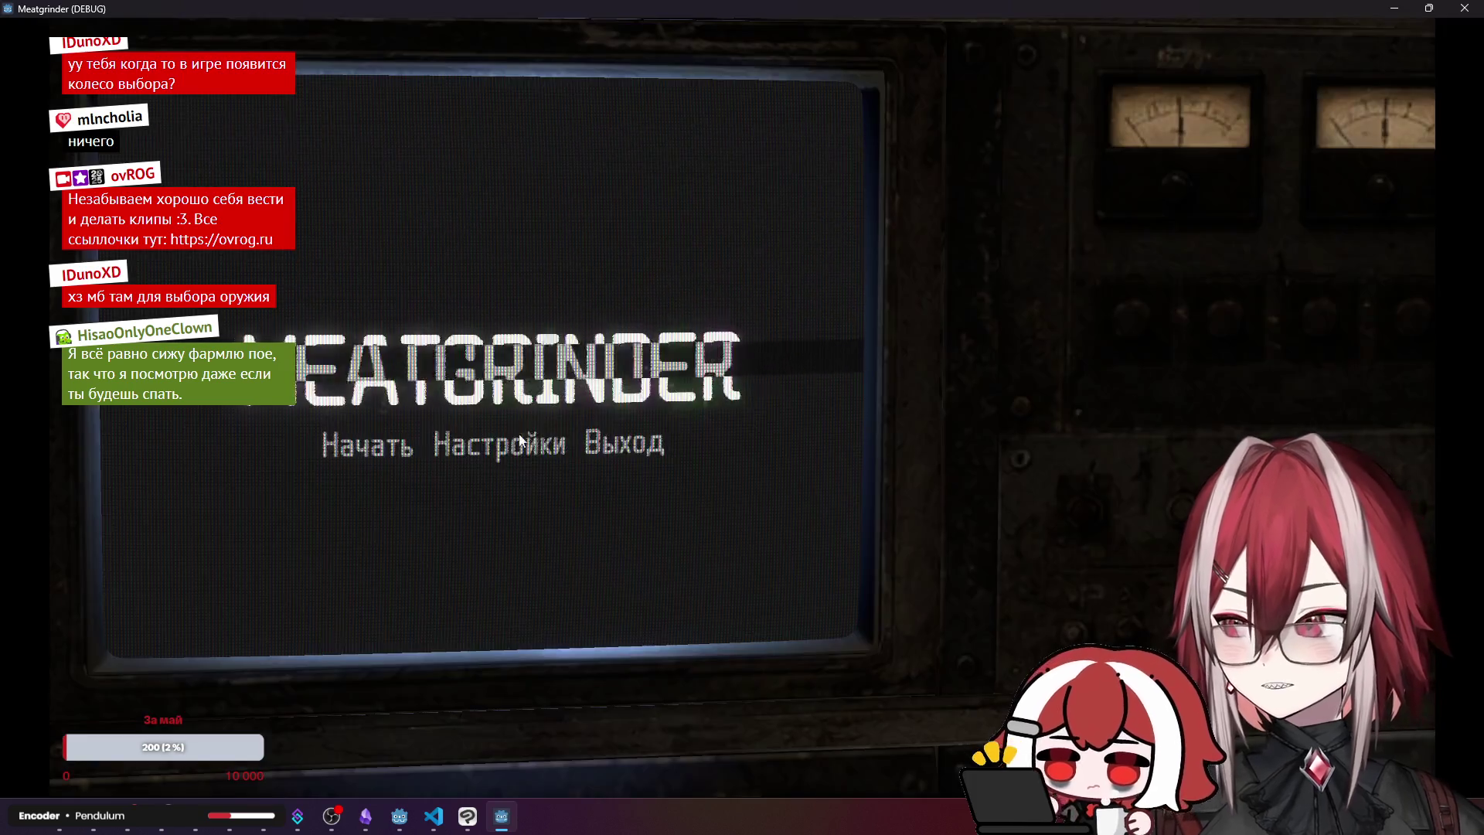
Step: Start a new Обычный run from the main menu and begin moving and firing rockets at enemies
click(392, 447)
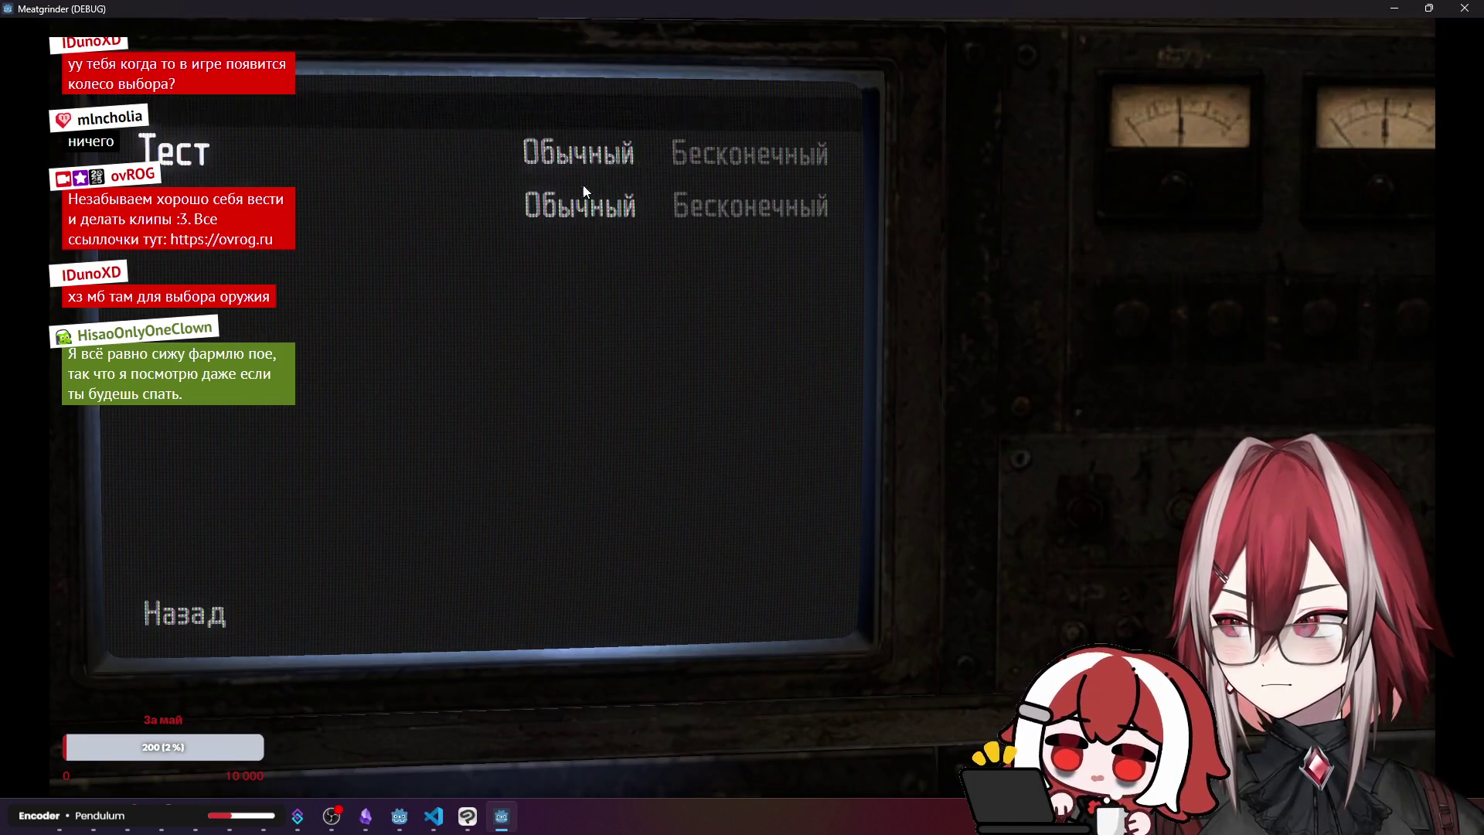
click(607, 161)
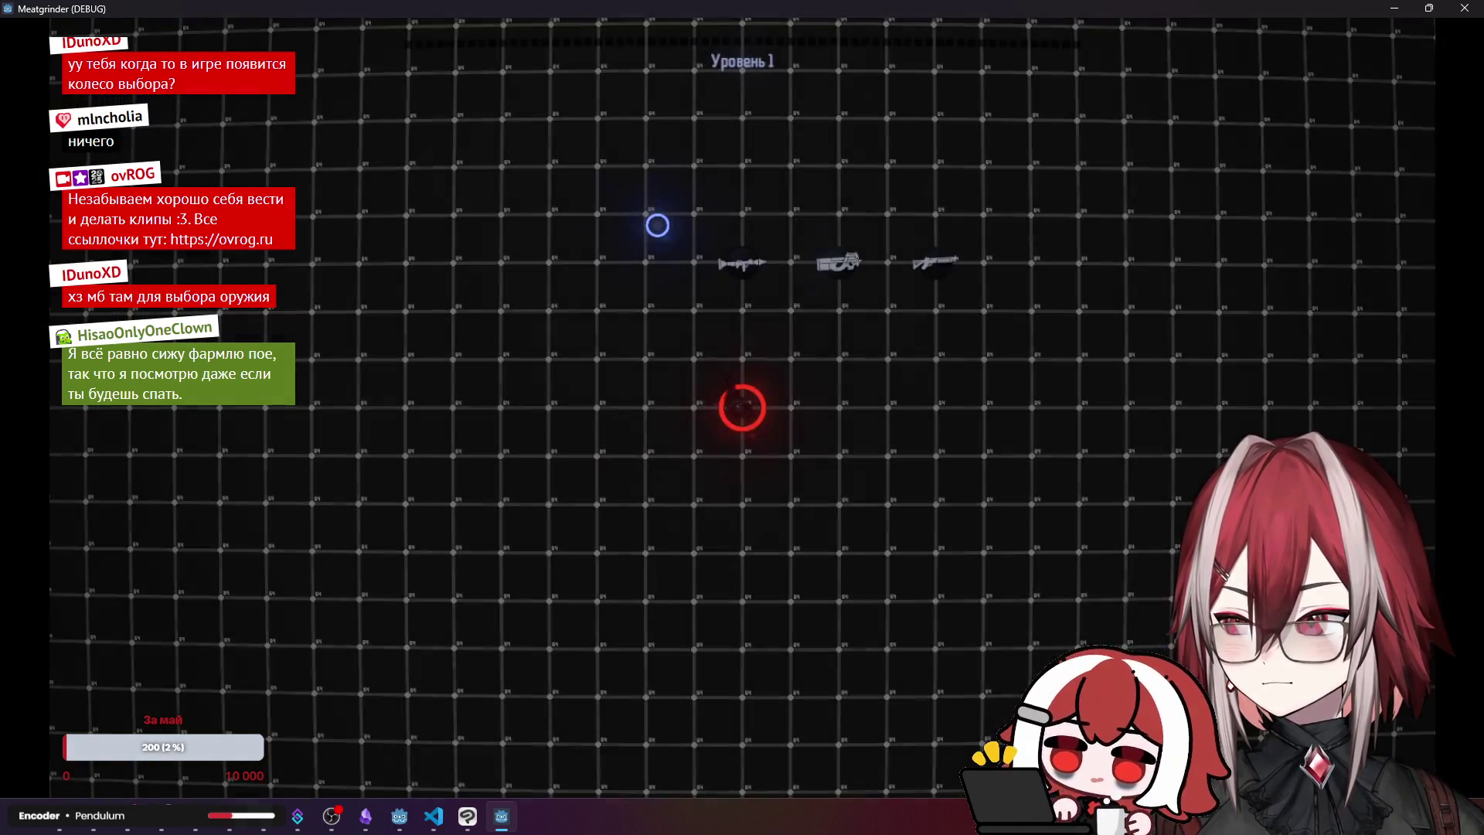
key(w)
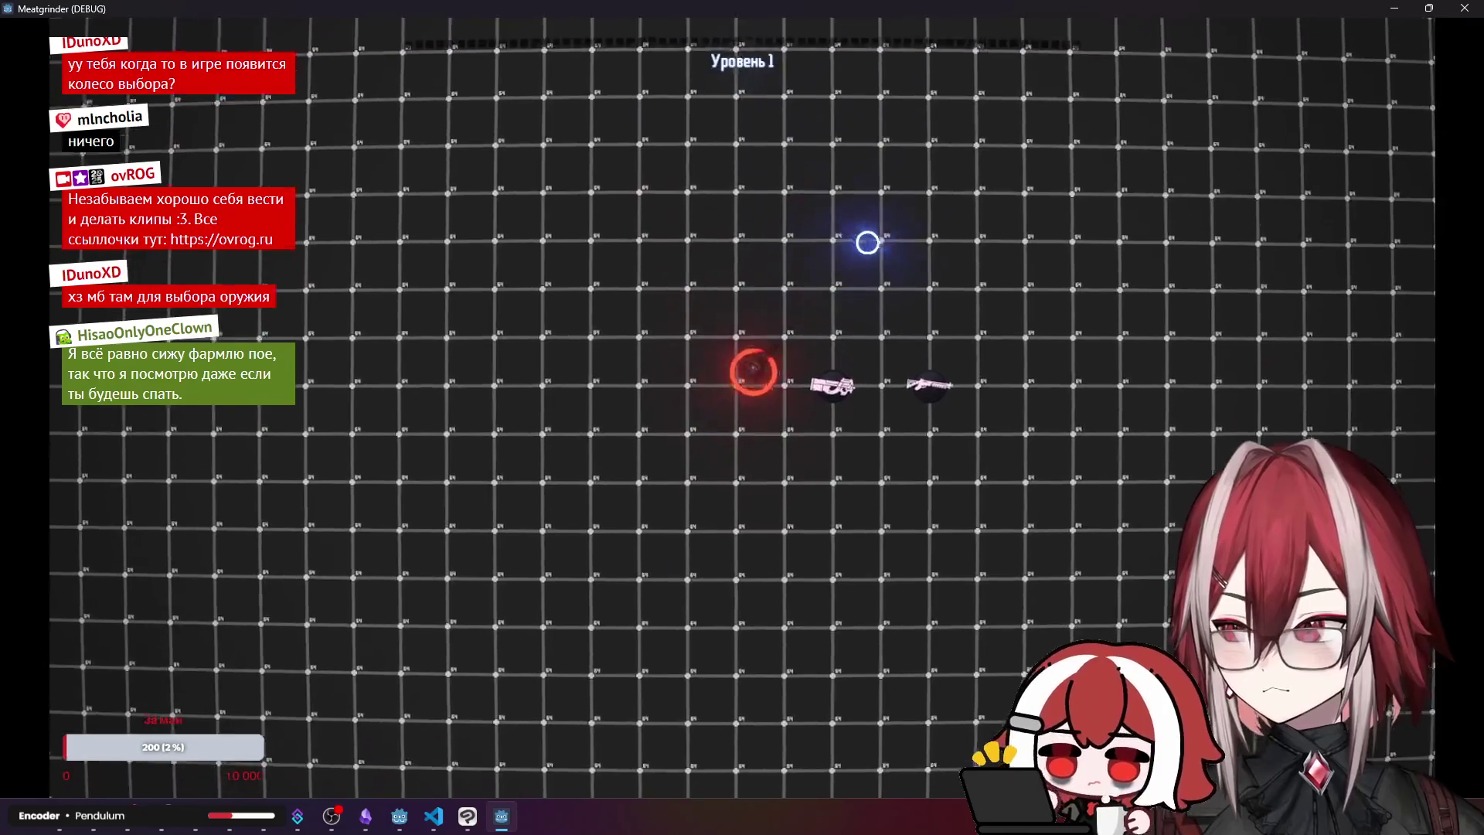
click(920, 248)
key(d)
click(959, 155)
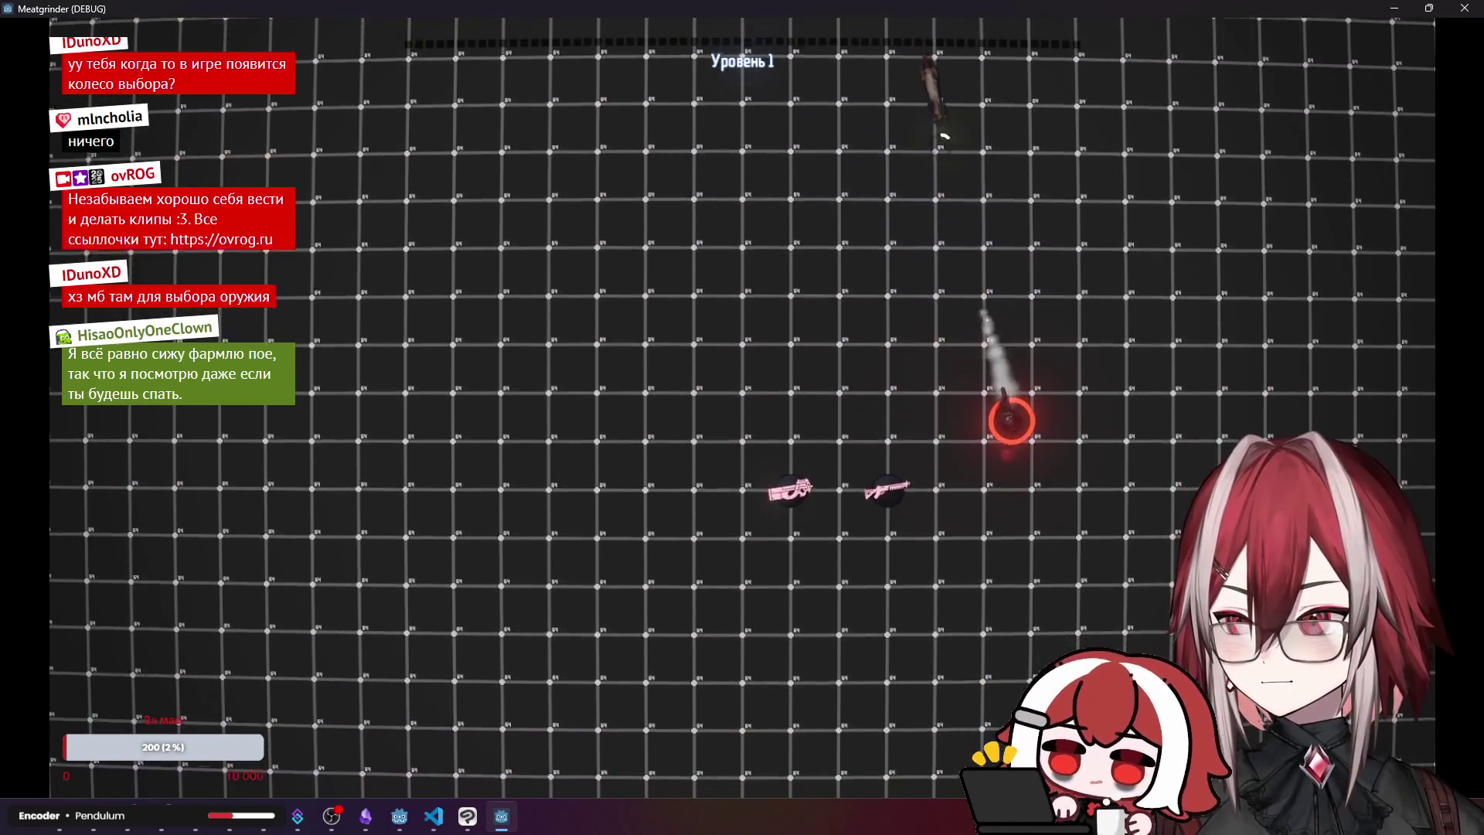
key(a)
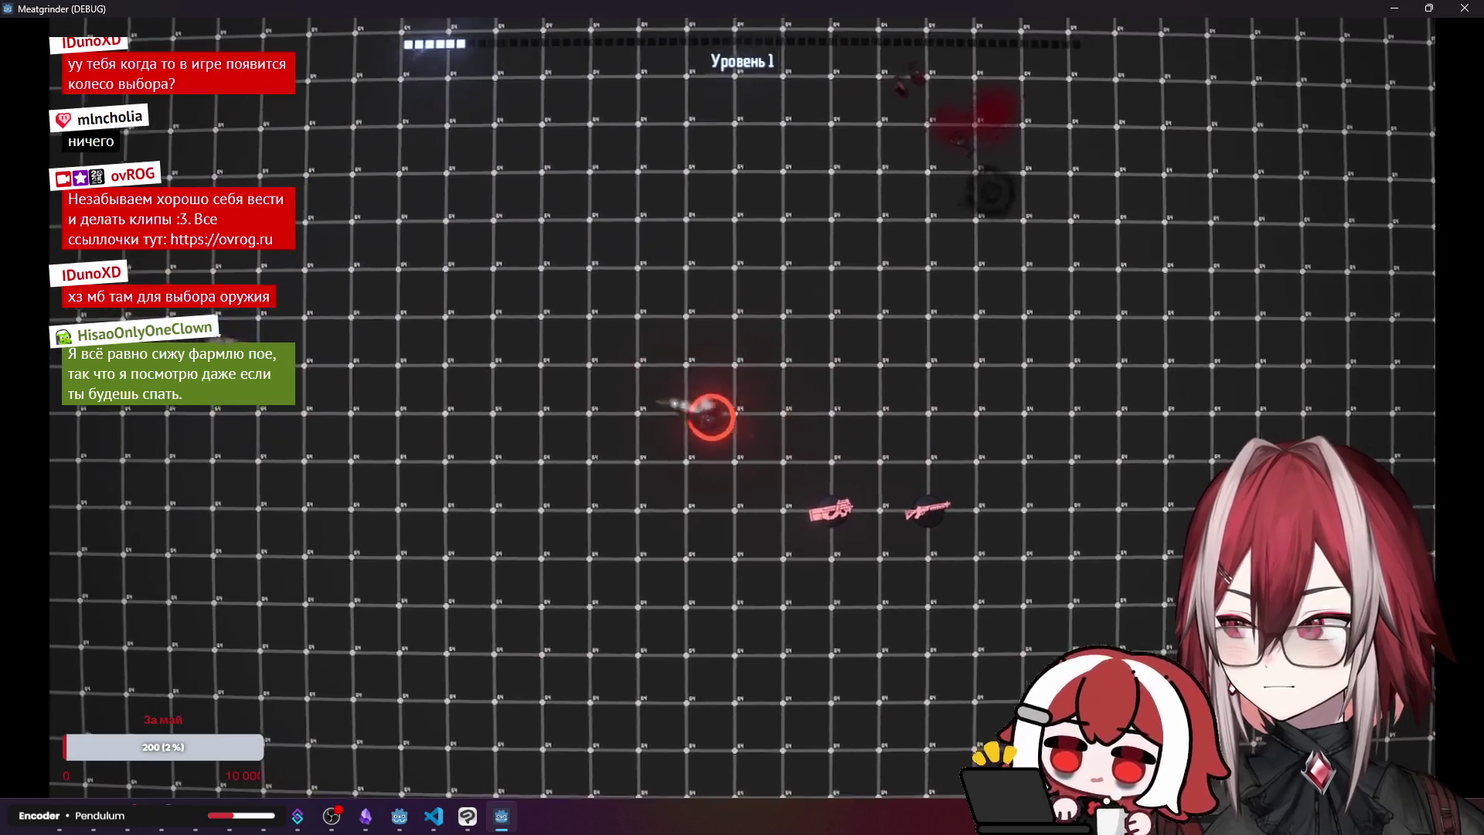
click(356, 316)
Step: Keep moving with WASD and shooting zombies as the level 1 progress bar fills
key(d)
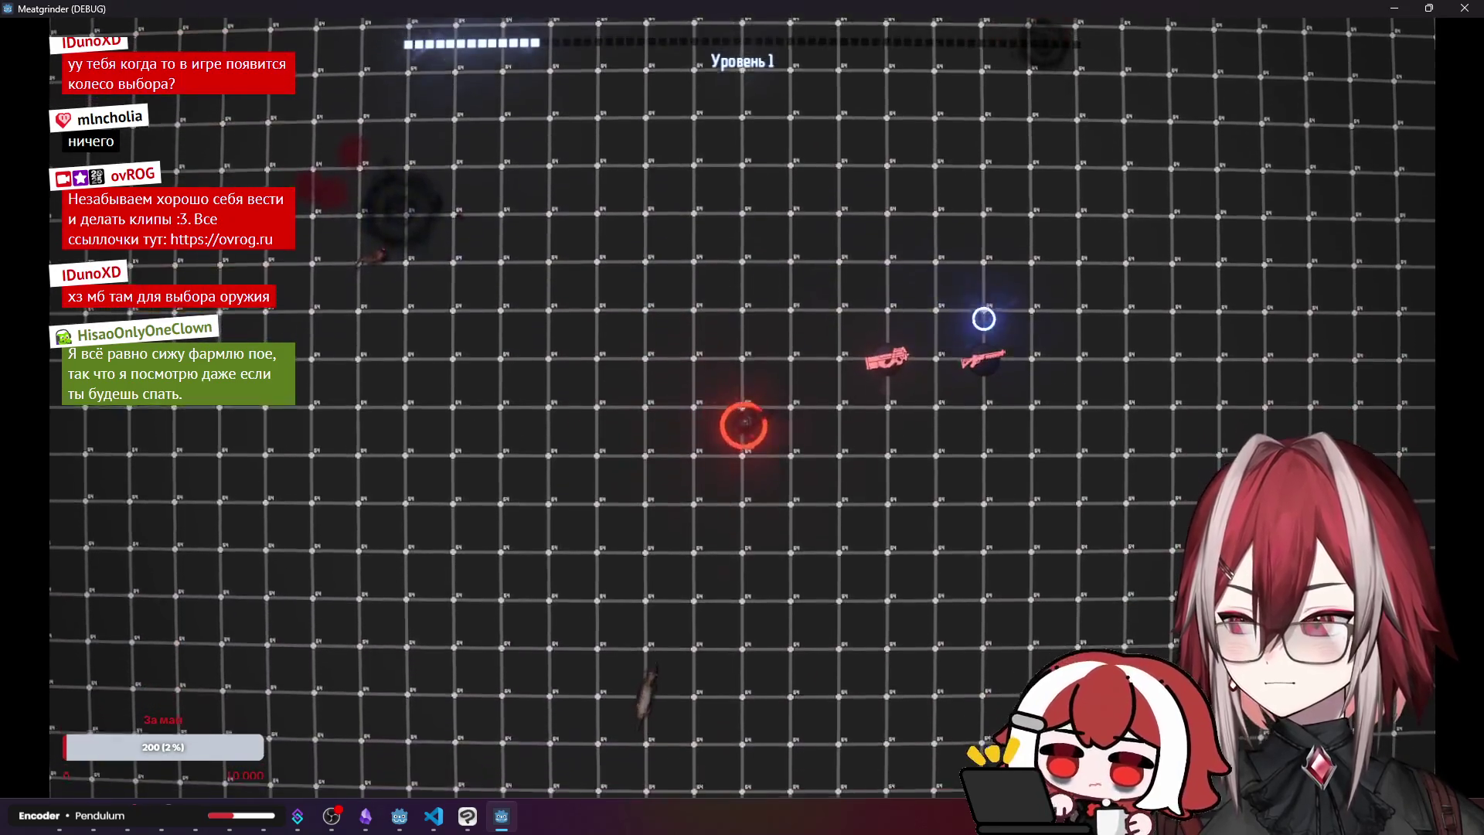
click(1040, 495)
click(733, 570)
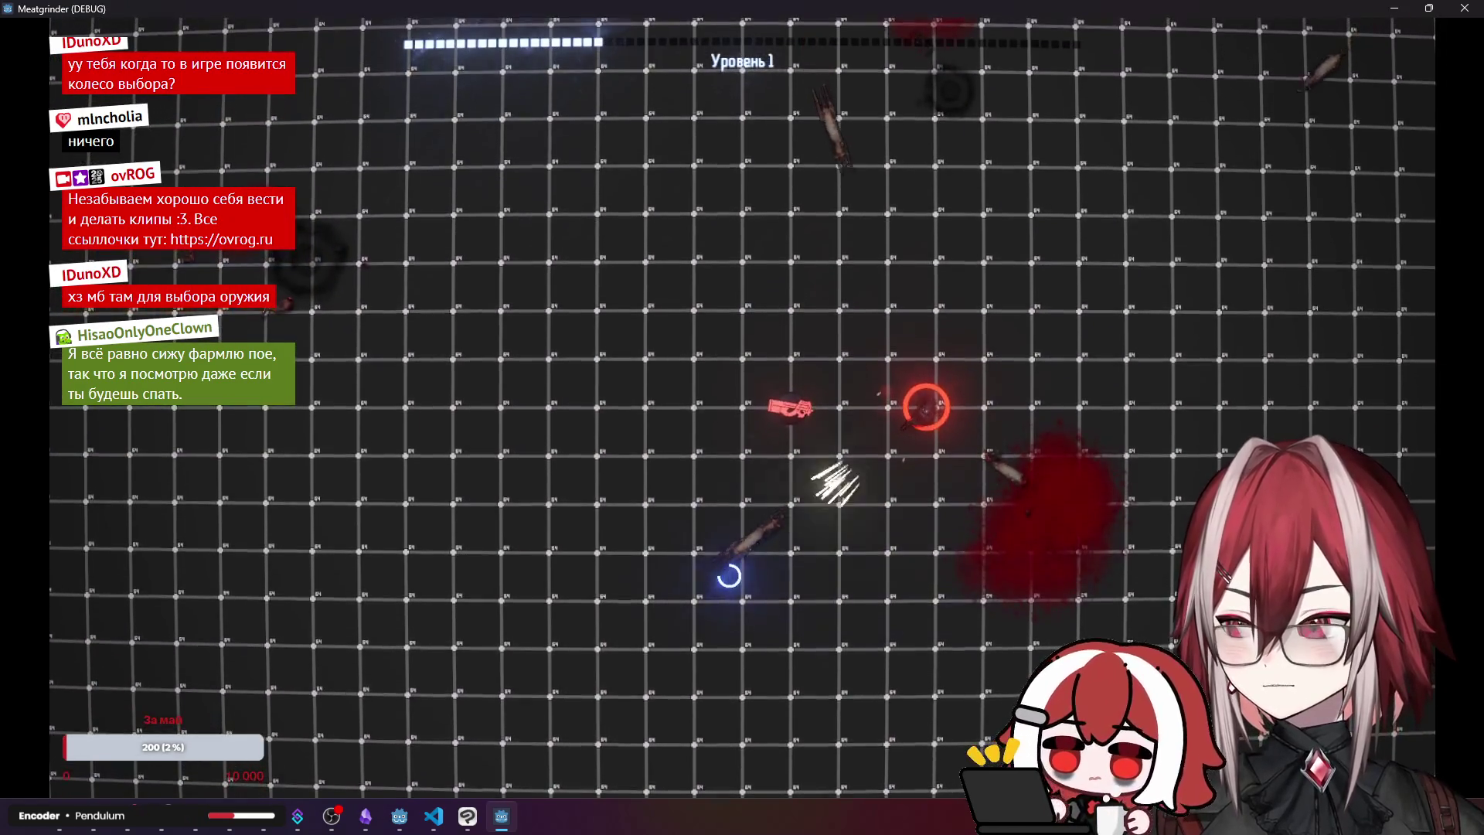
click(895, 189)
key(a)
click(1100, 415)
key(w)
click(1080, 133)
key(d)
key(a)
key(w)
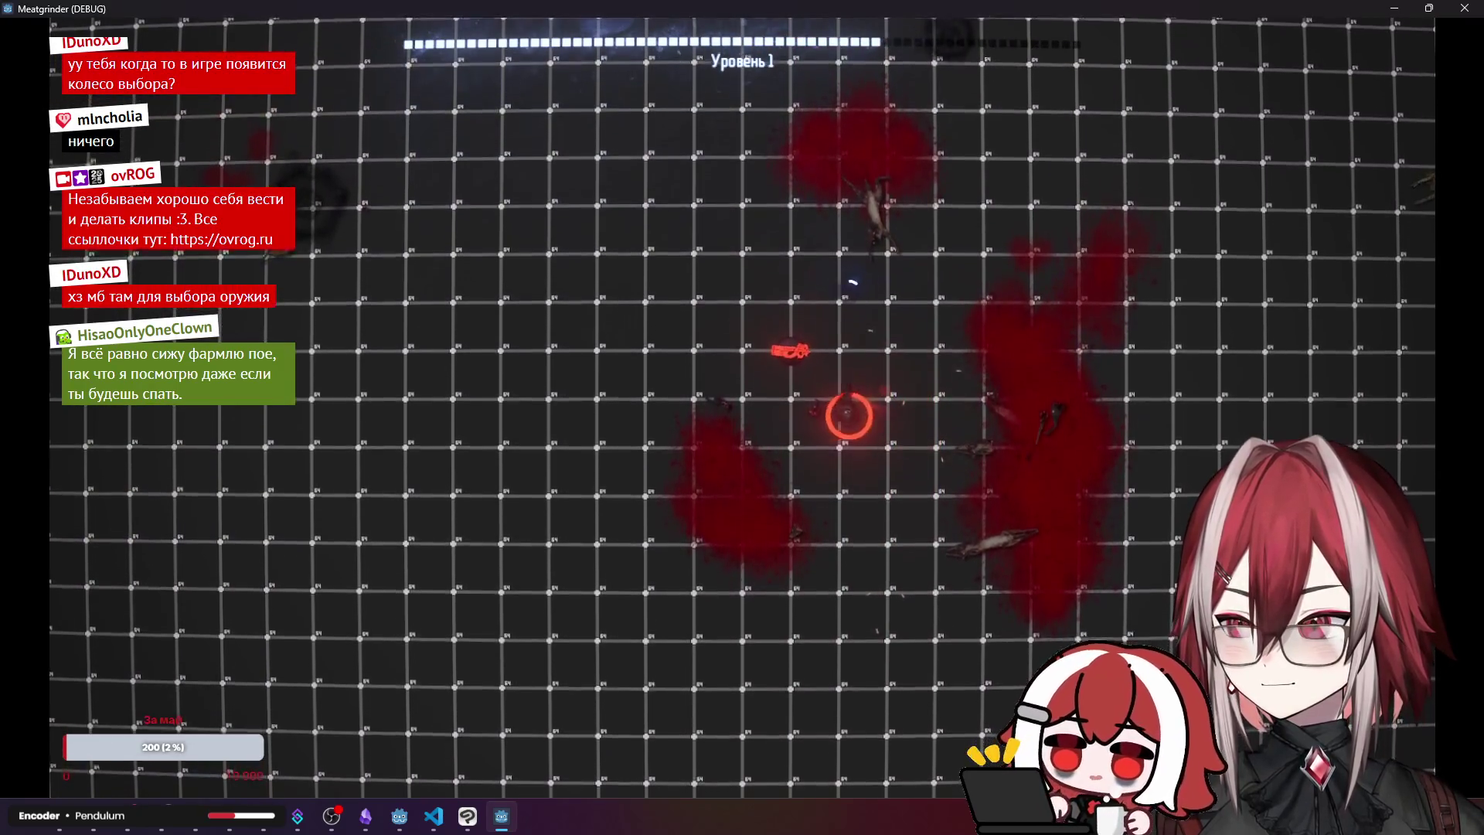
click(663, 169)
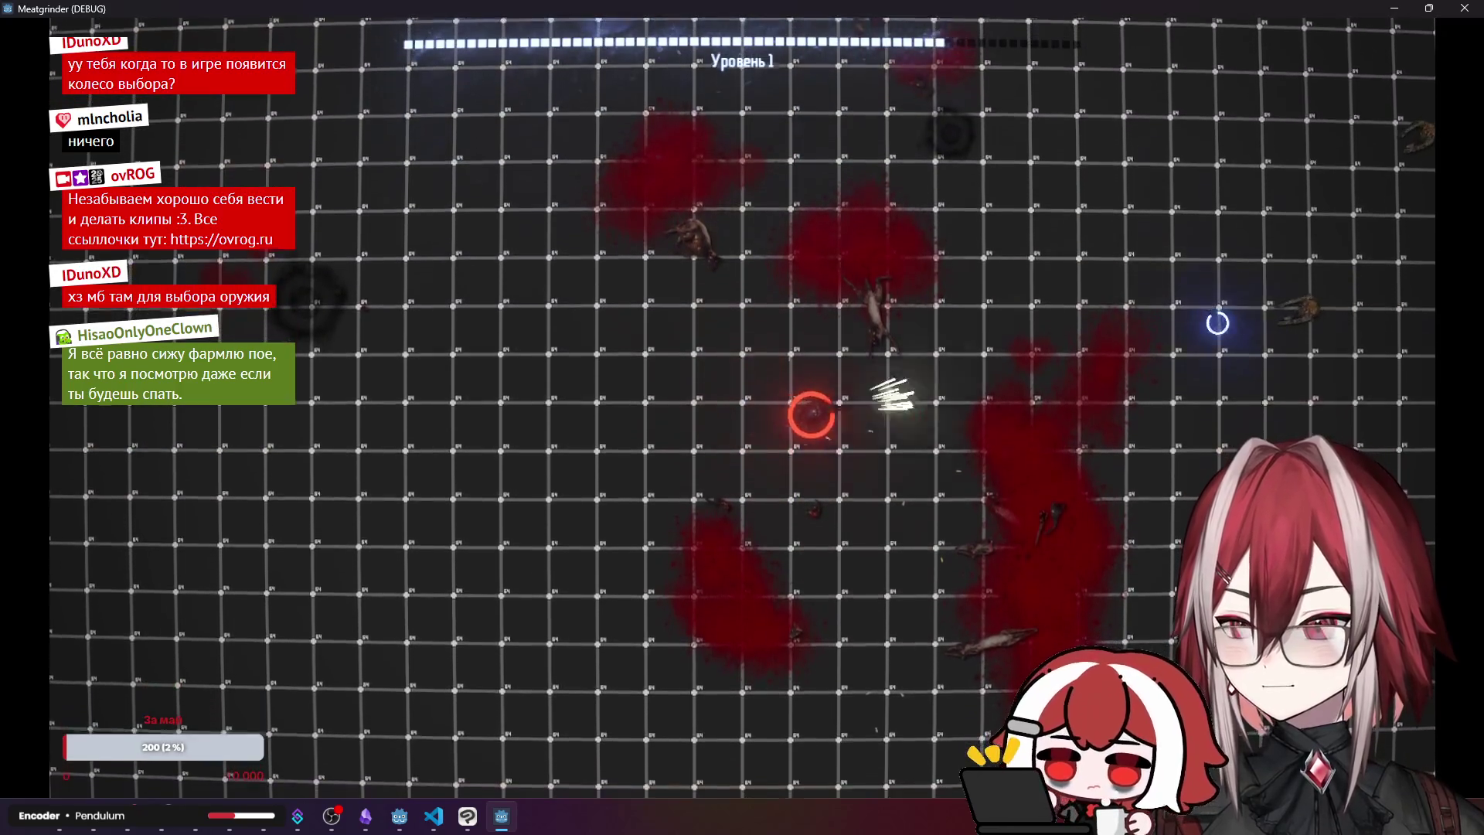
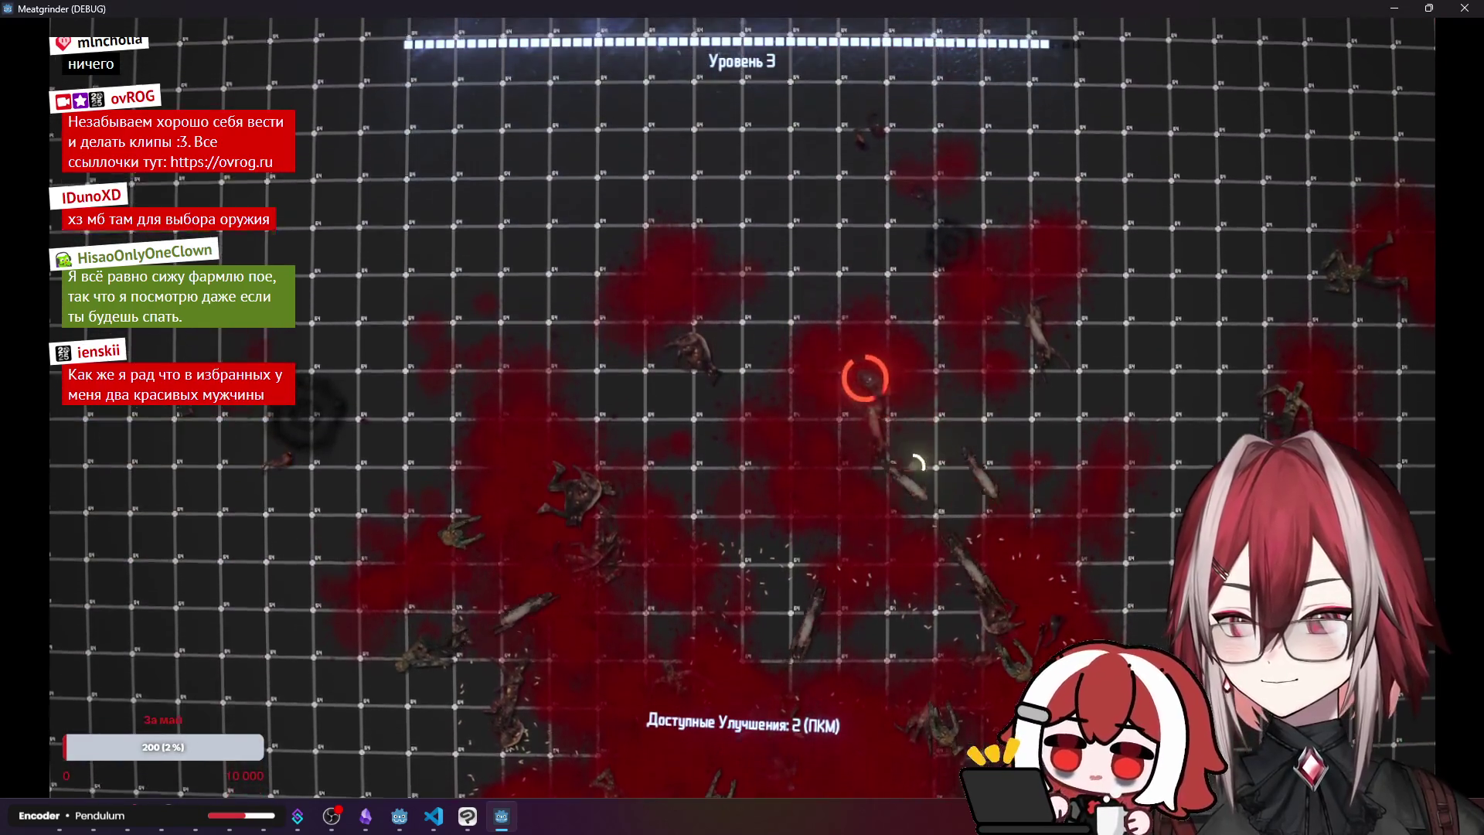
Step: Fight the zombie horde around the arena and take the first offered upgrade
key(a)
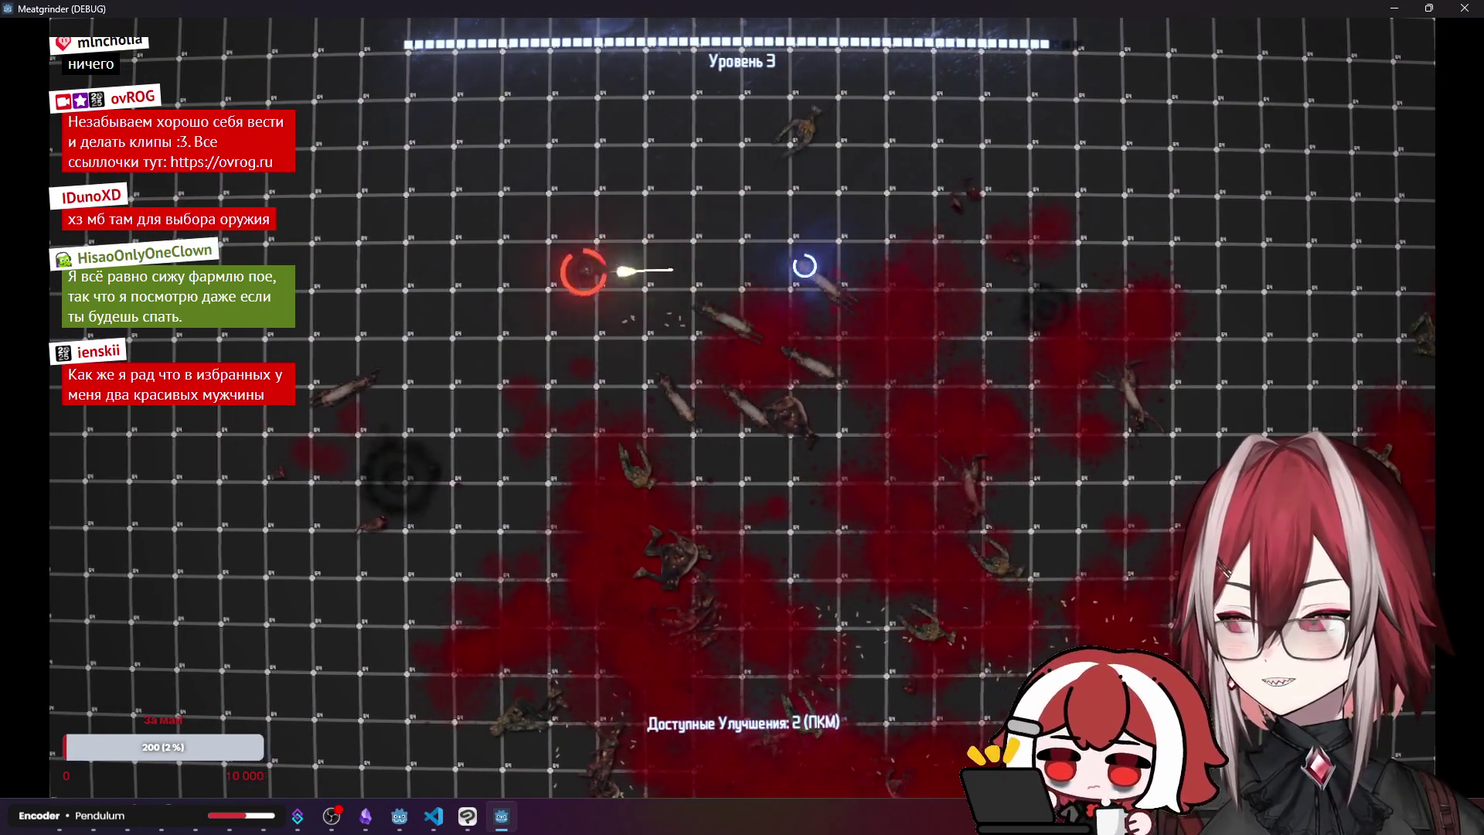
key(s)
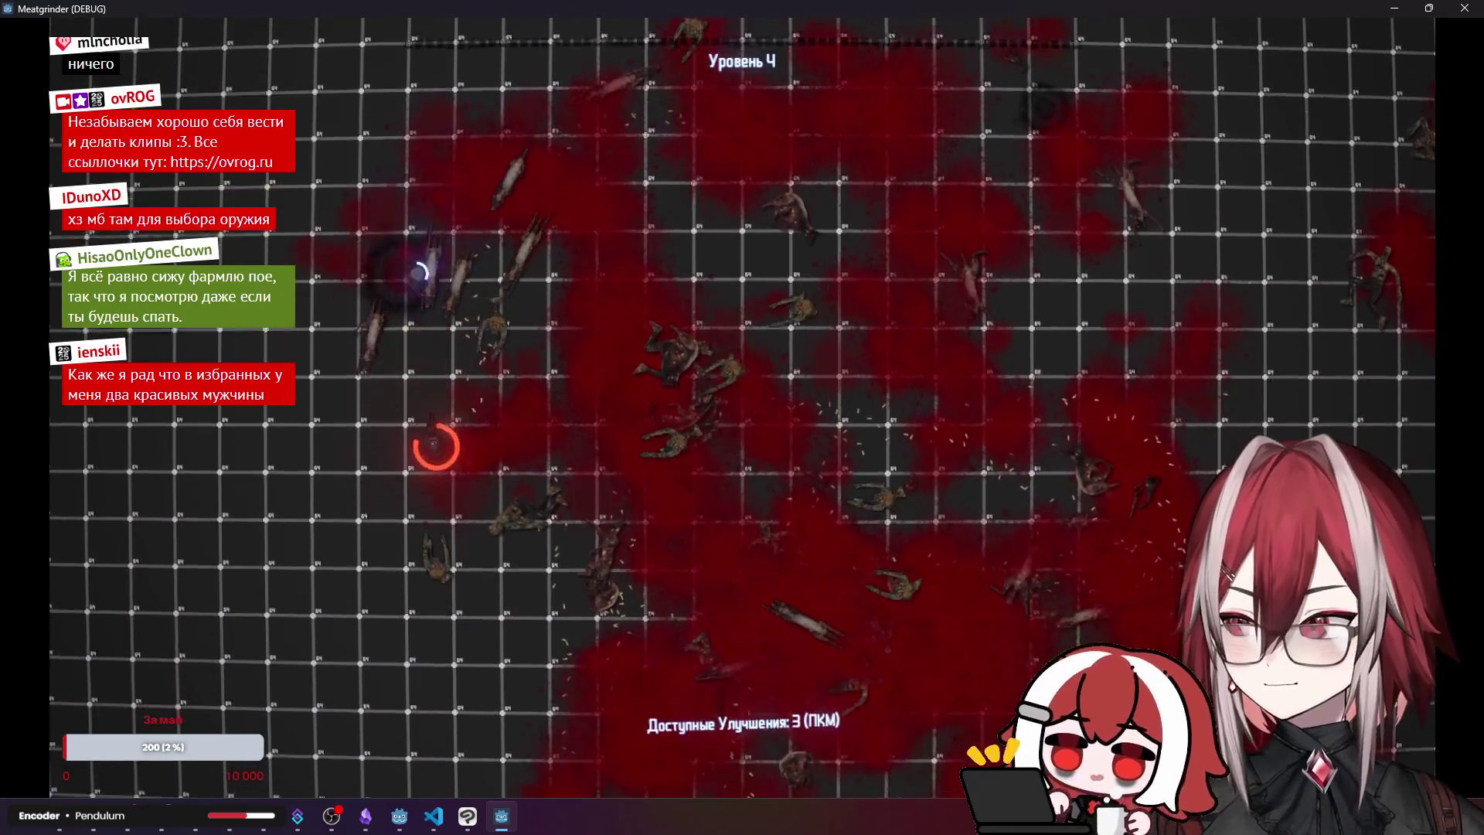
key(d)
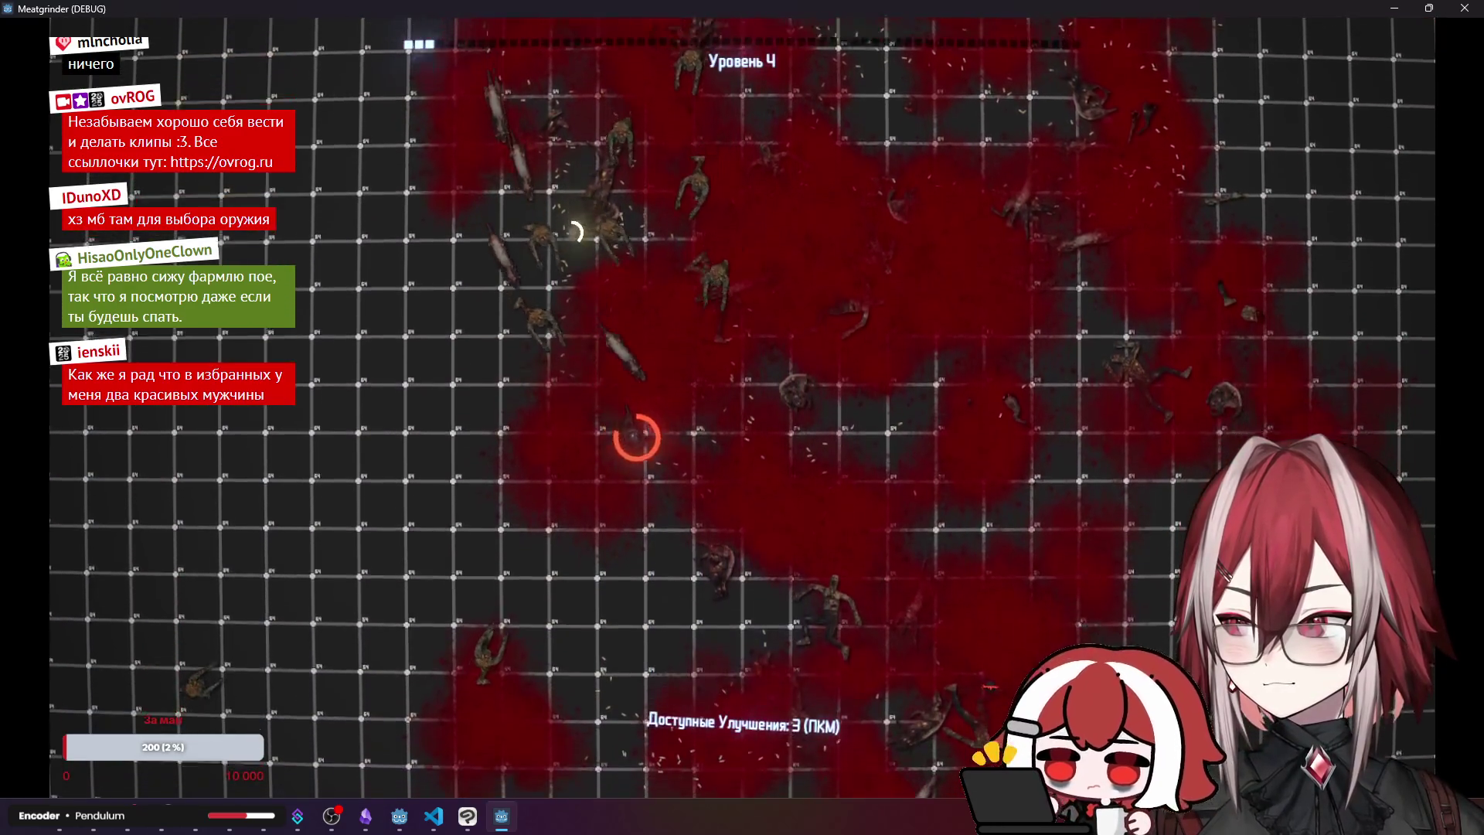
key(d)
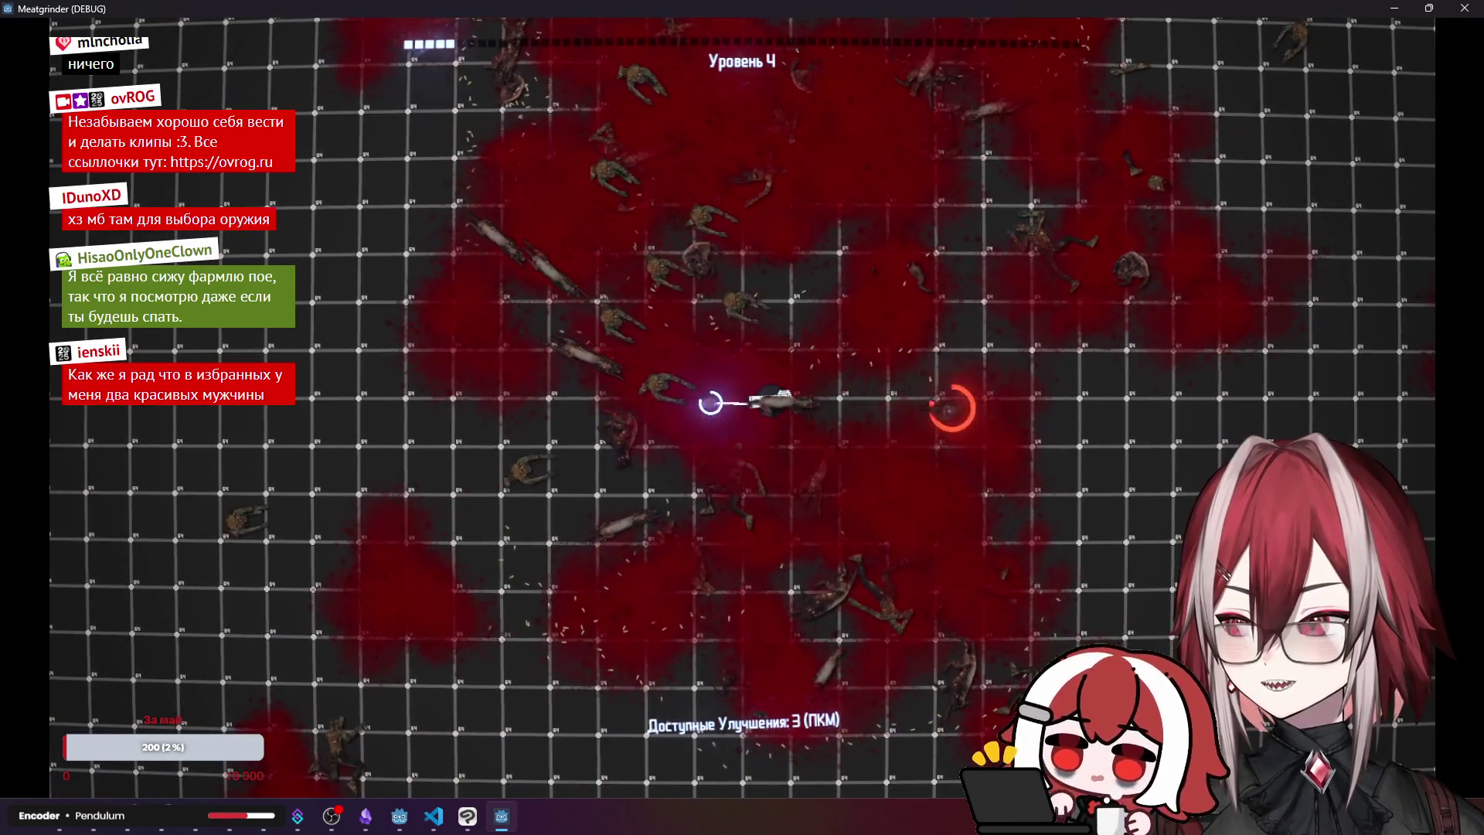
key(s)
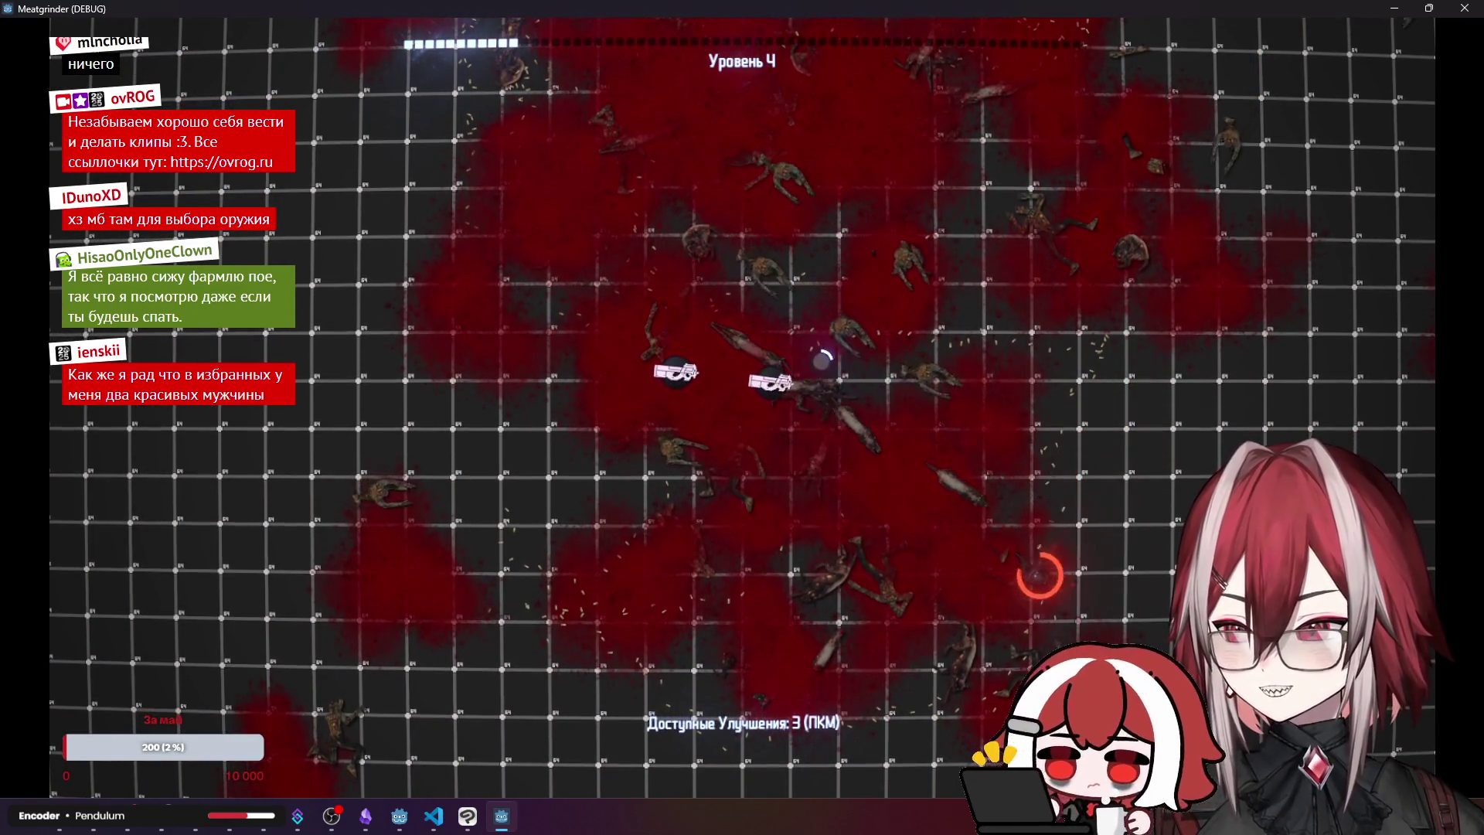
key(w)
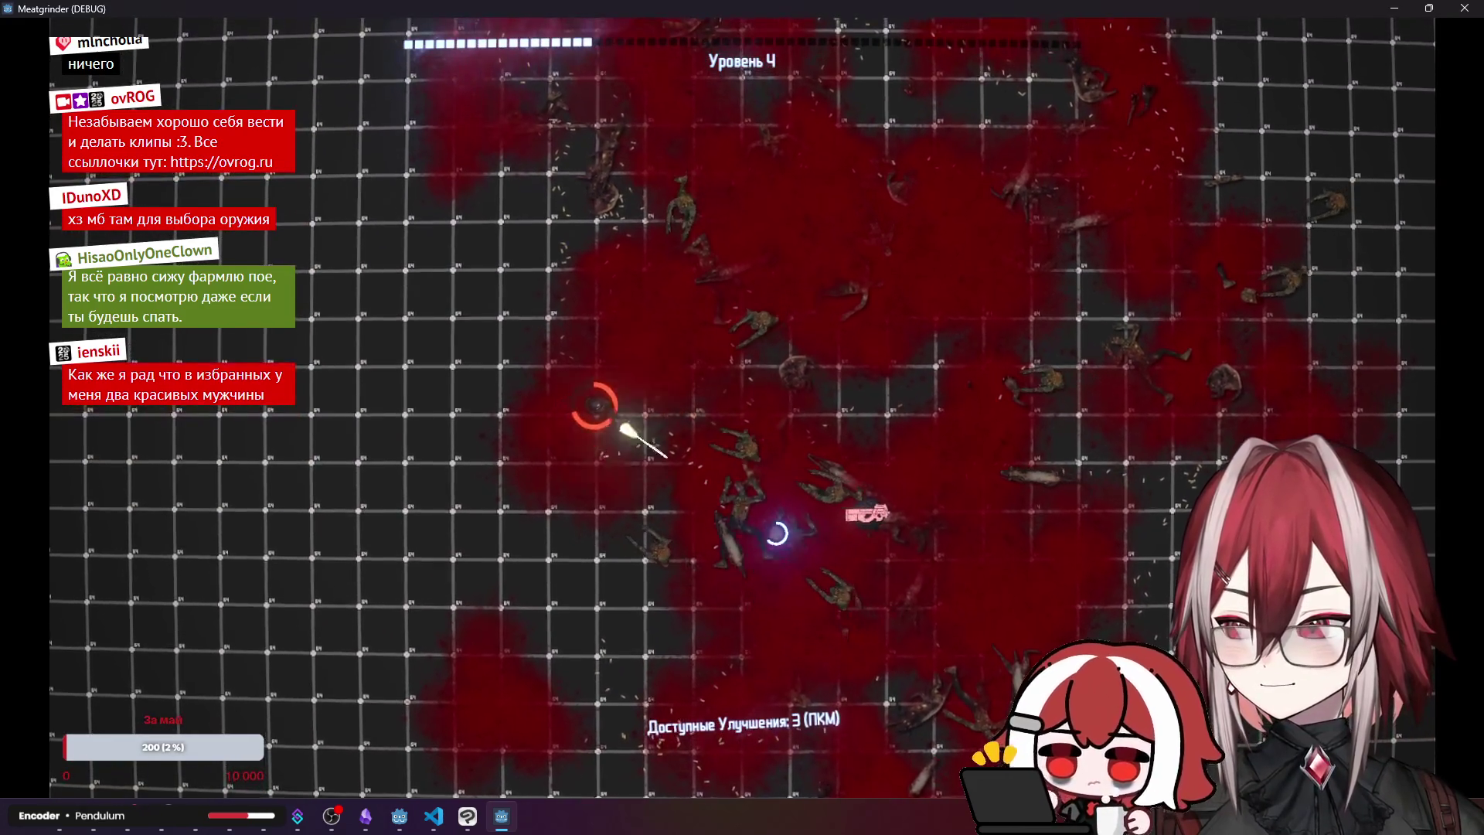
right_click(477, 408)
click(478, 407)
Step: Take the Замедление времени upgrade and keep fighting until reaching level 5
key(w)
key(w)
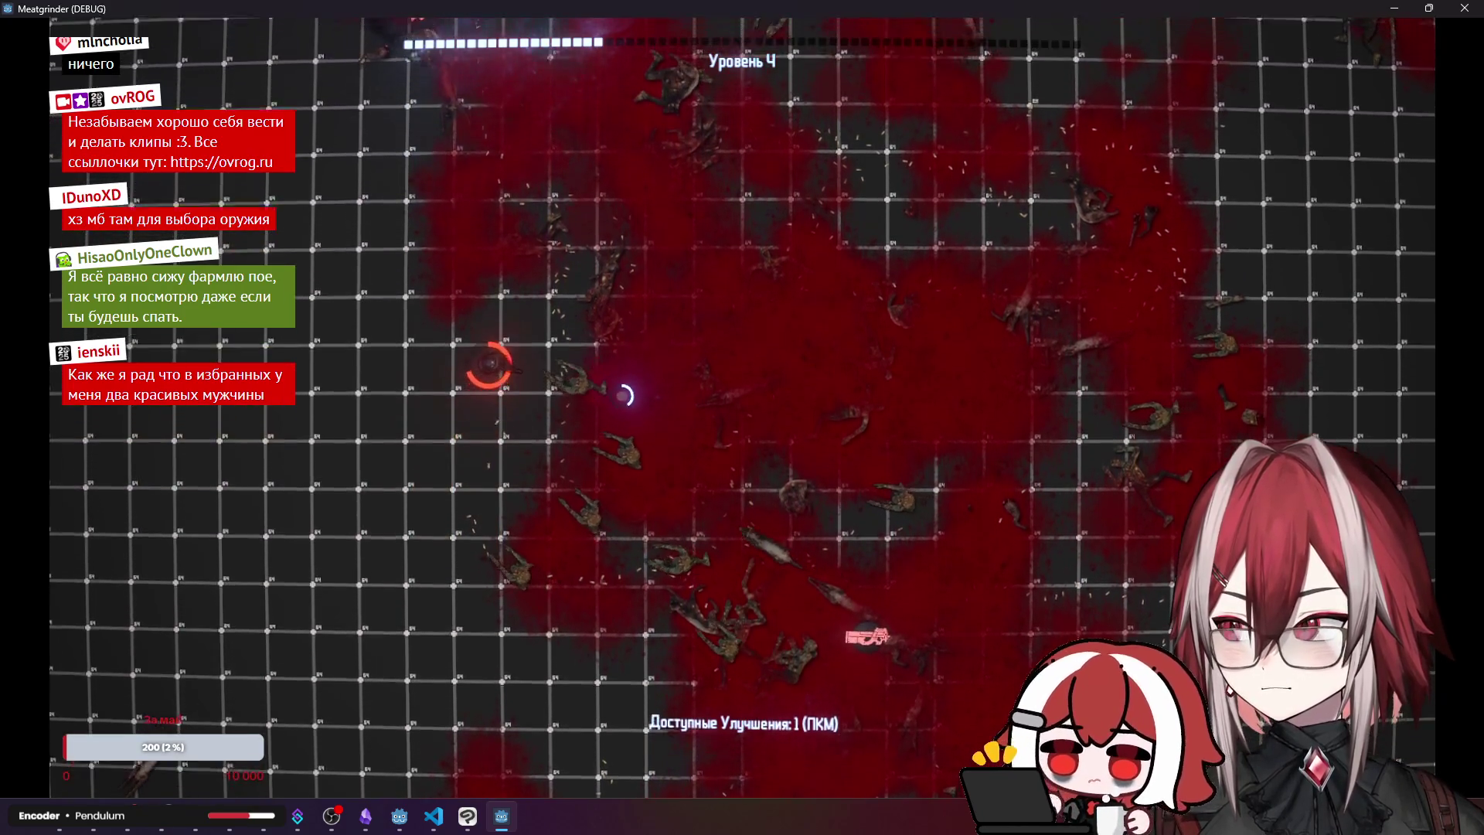
key(w)
key(d)
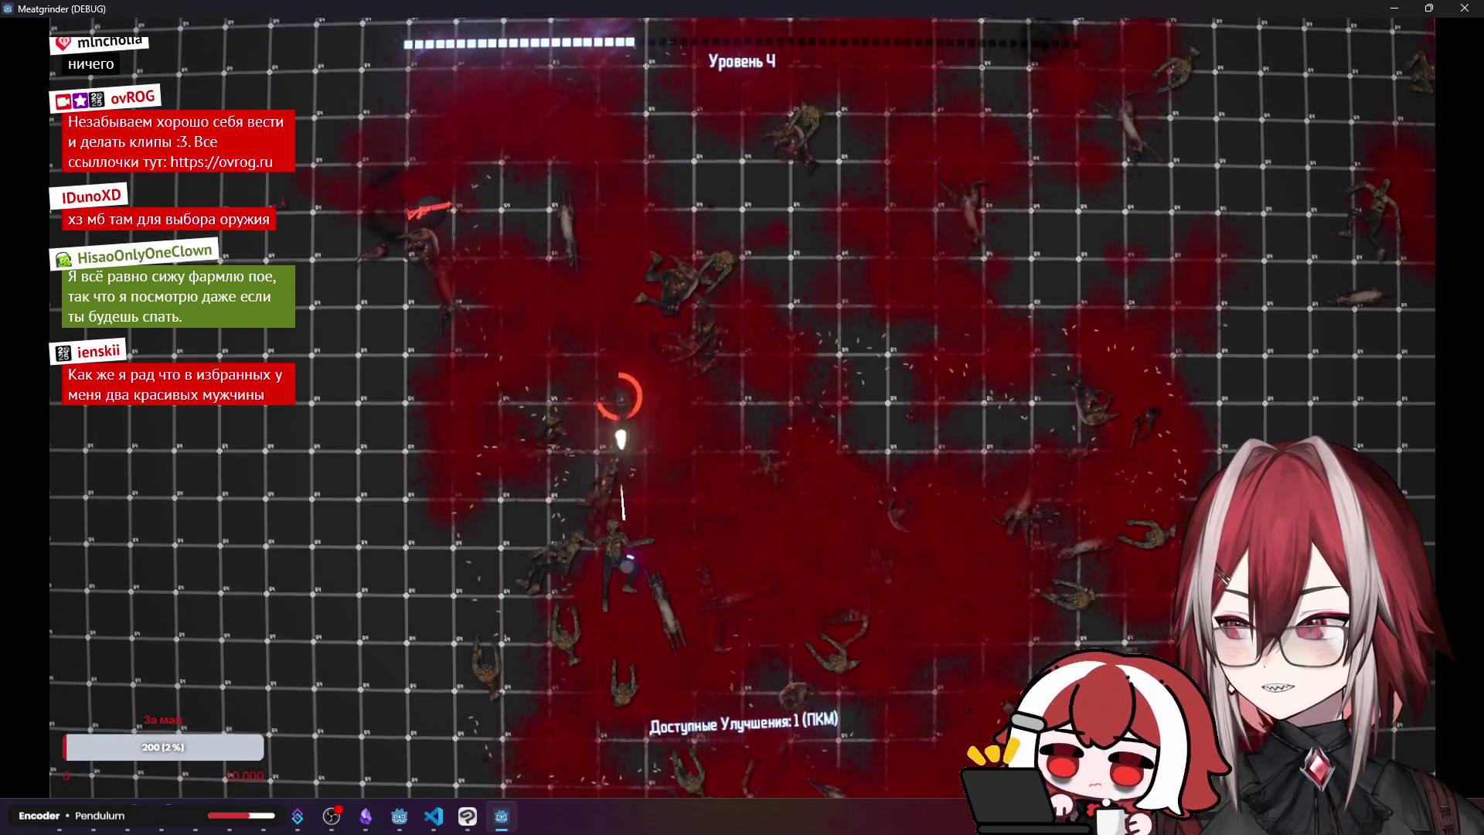
key(d)
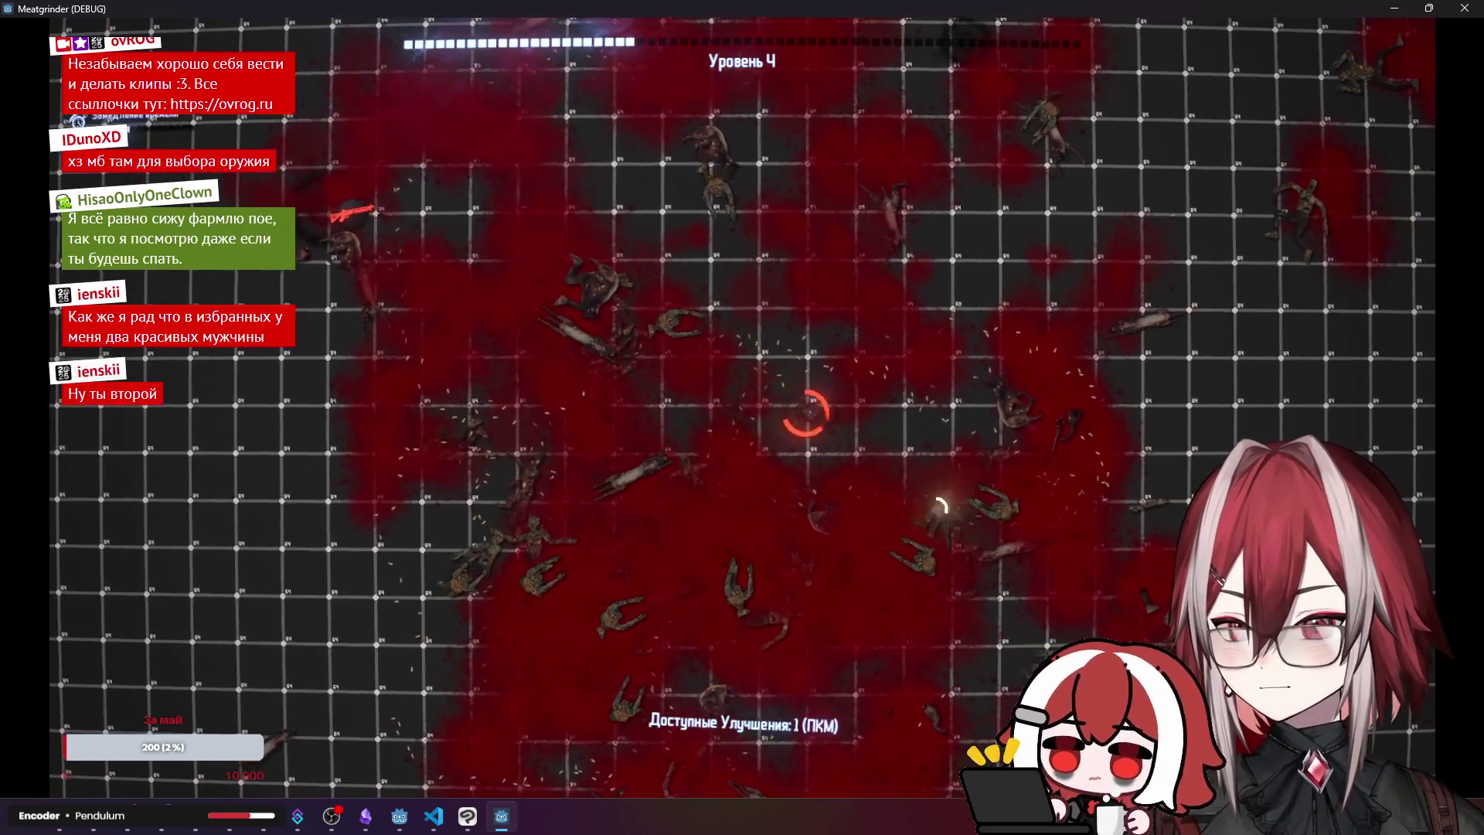
key(a)
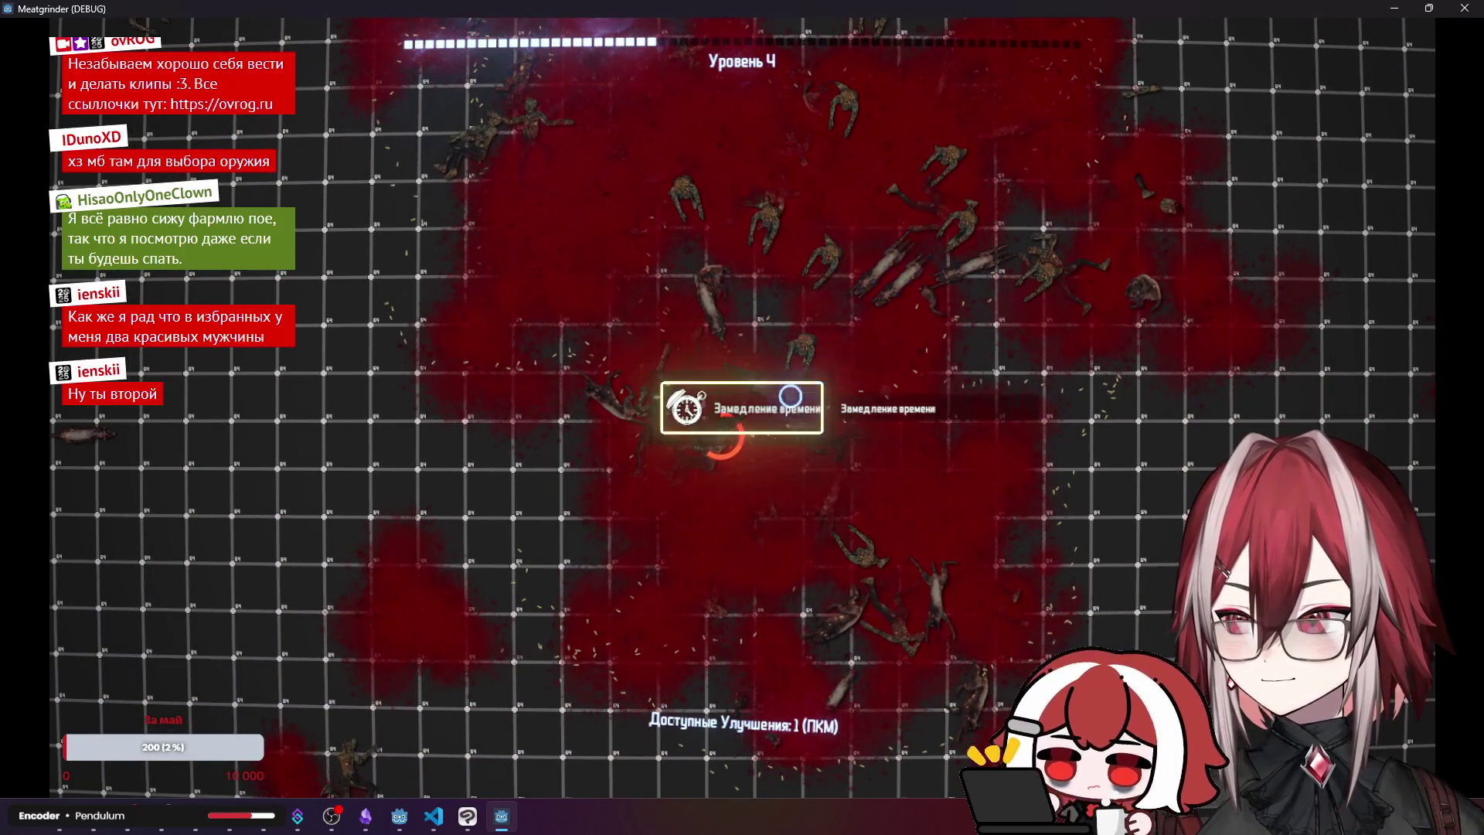
click(790, 396)
key(a)
key(d)
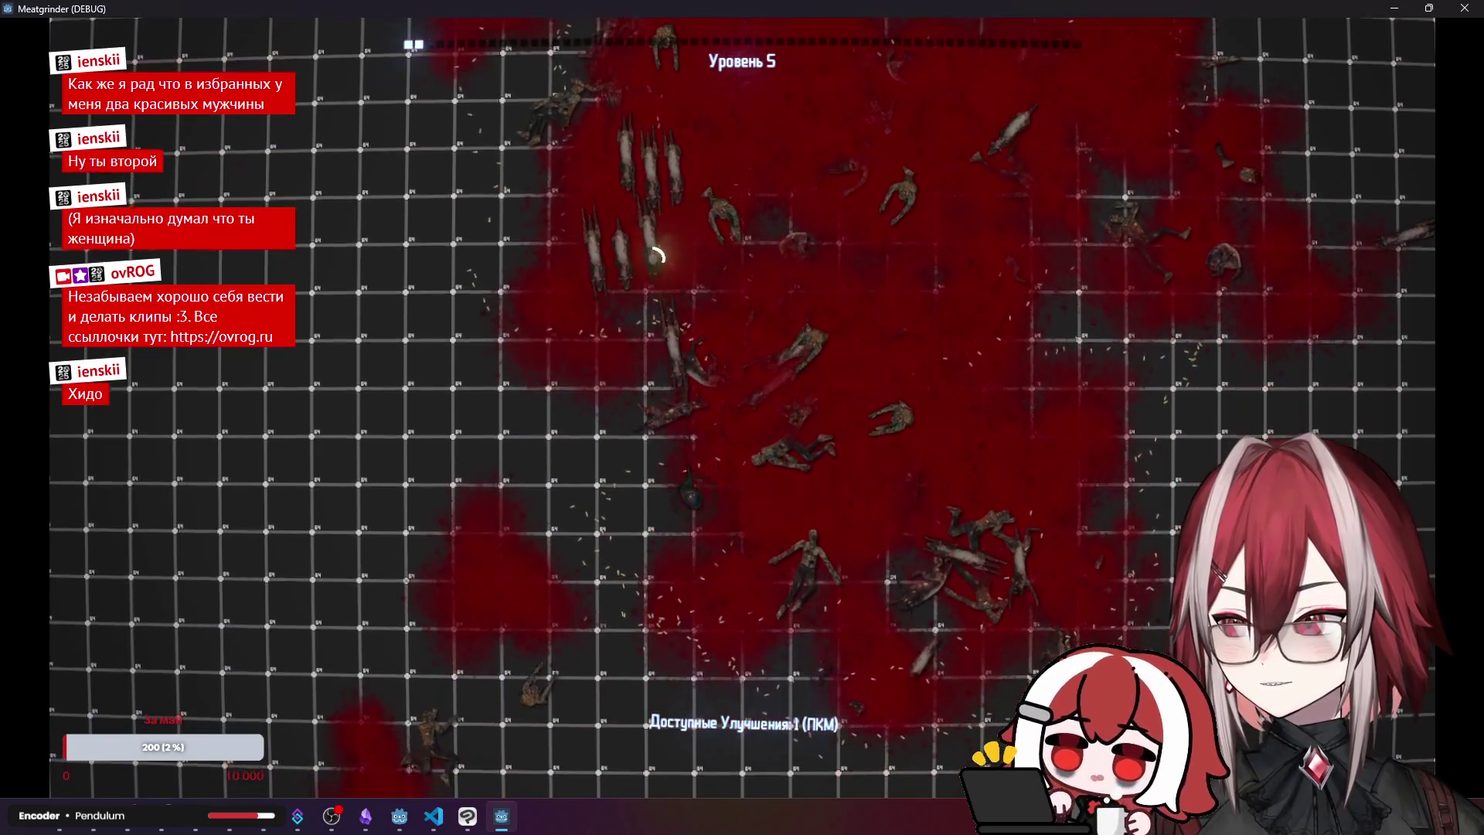
Step: Close the running game, switch to test_scene and relaunch the project with F5
key(alt+F4)
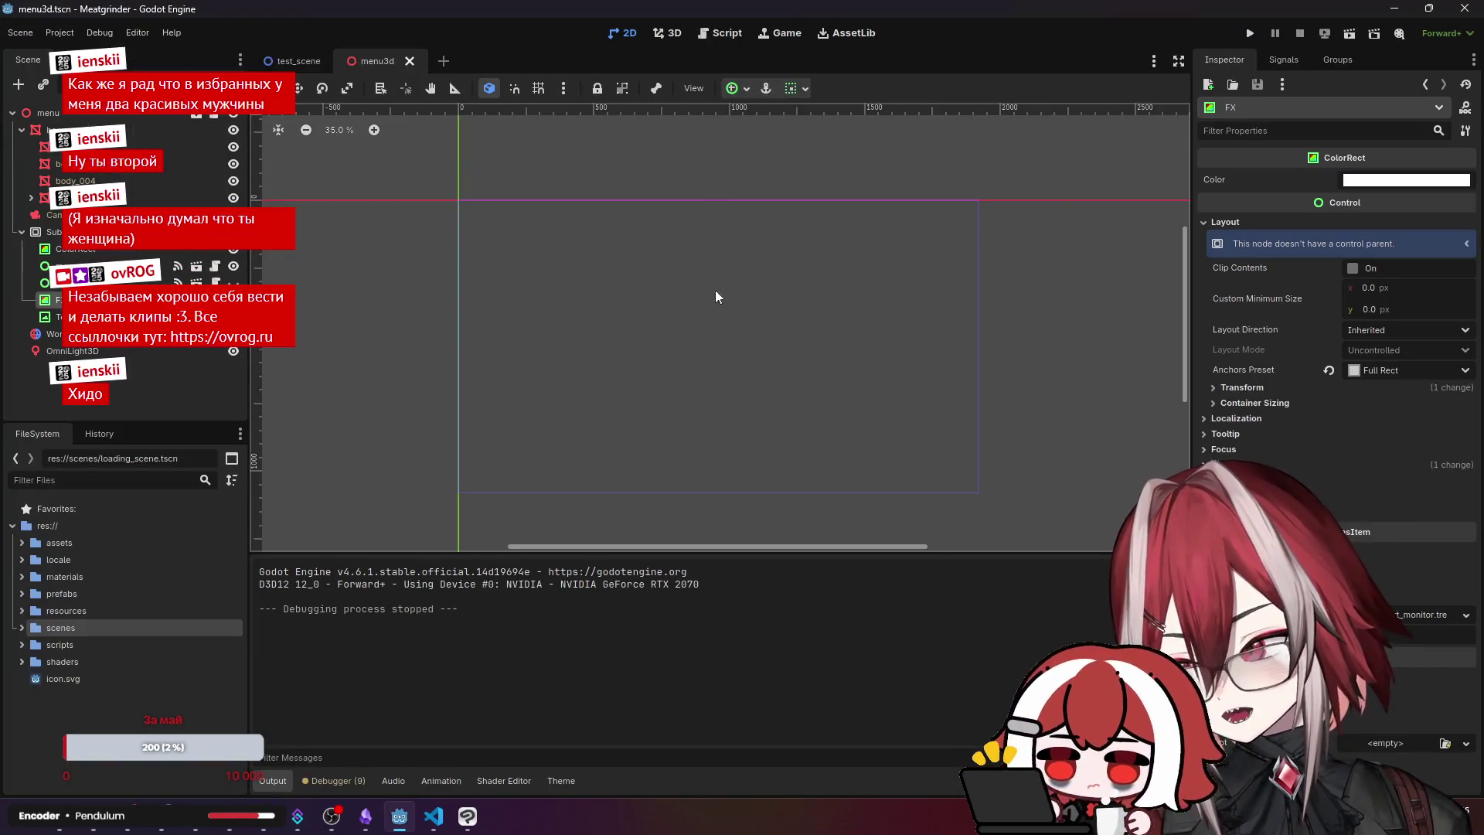
click(298, 60)
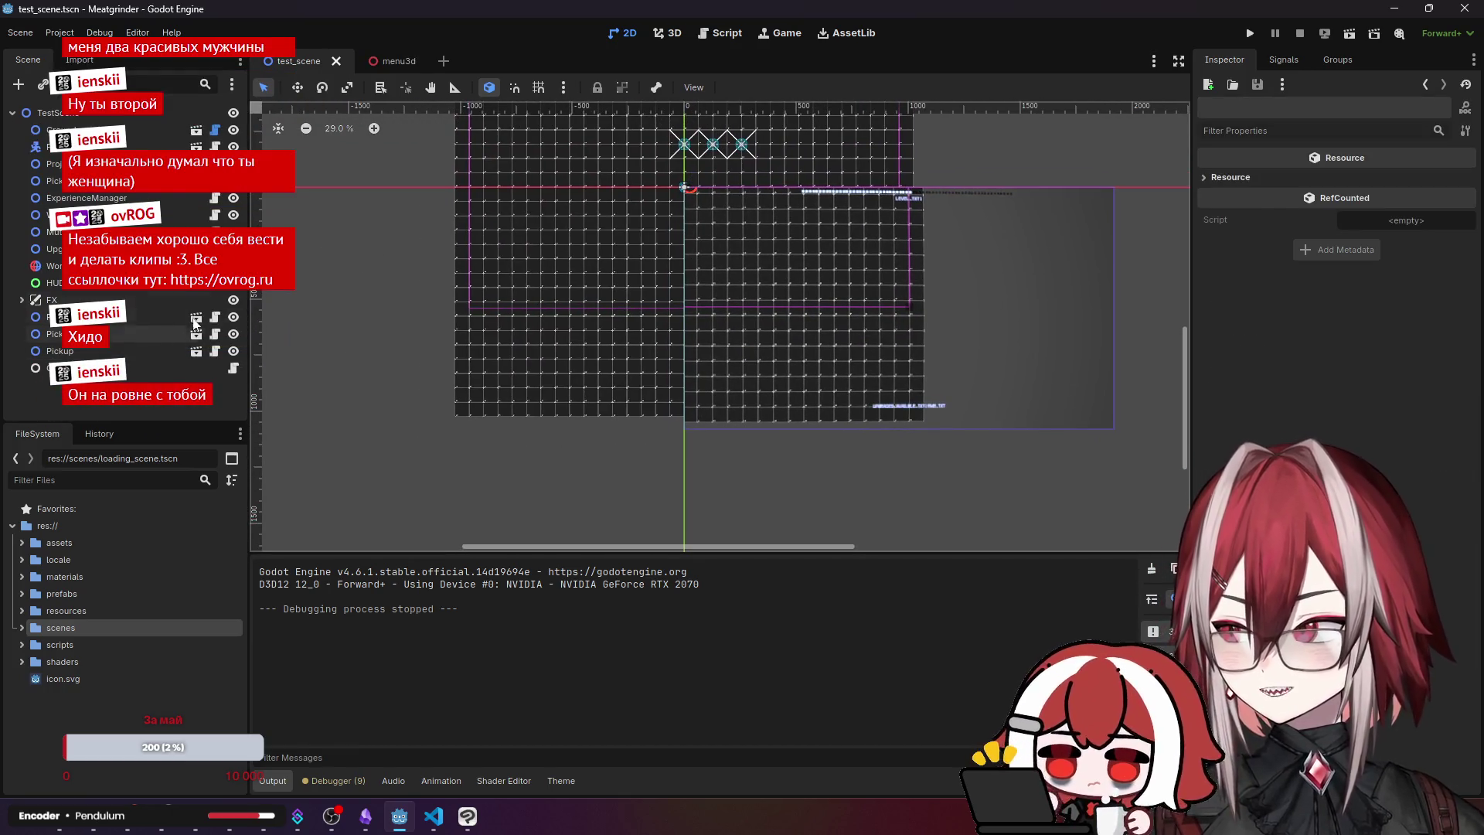
key(F5)
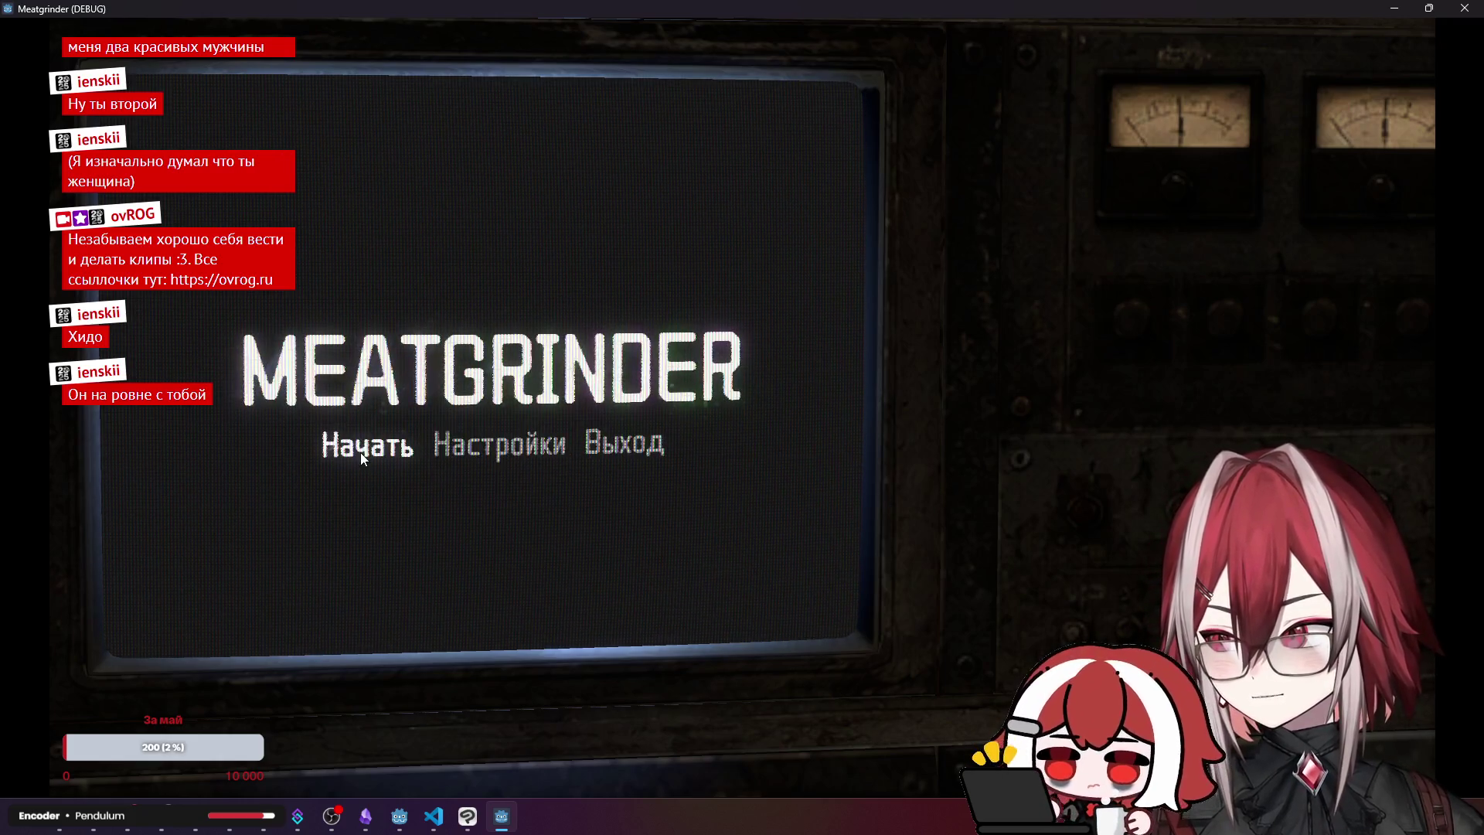
Step: Go from the main menu to mode selection and back twice, then close the game
click(383, 450)
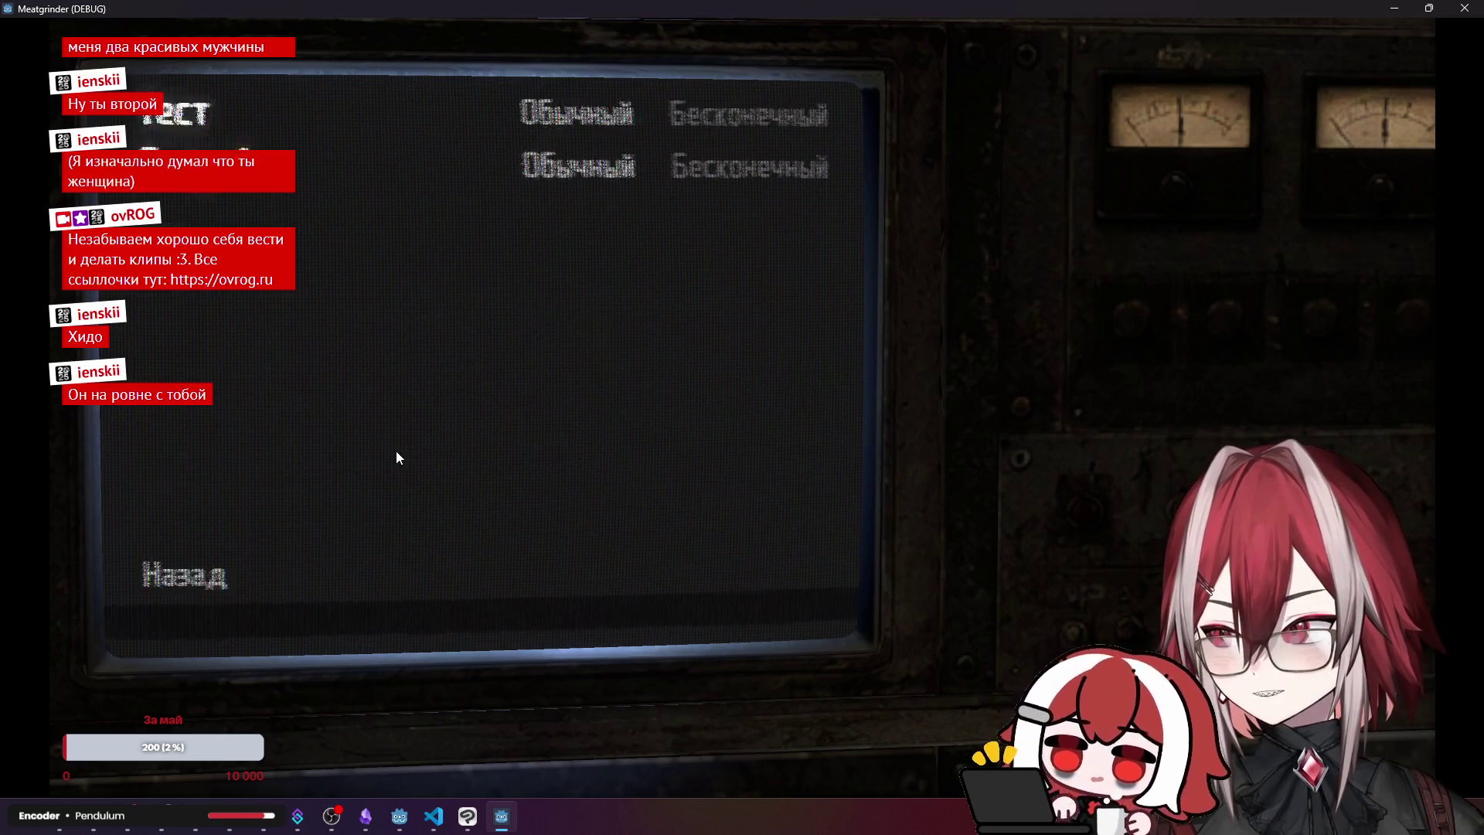
click(207, 576)
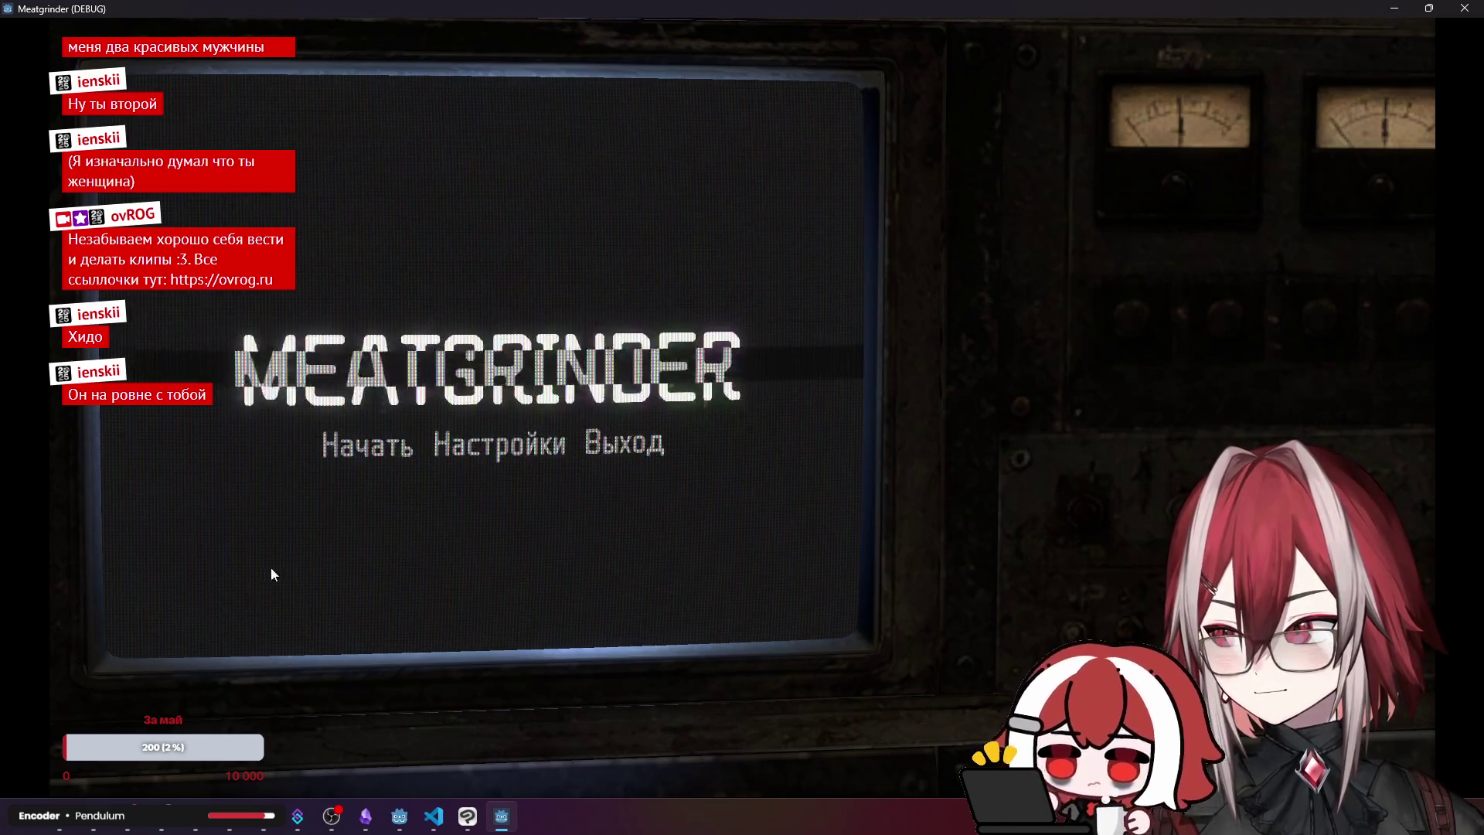
click(356, 455)
click(209, 609)
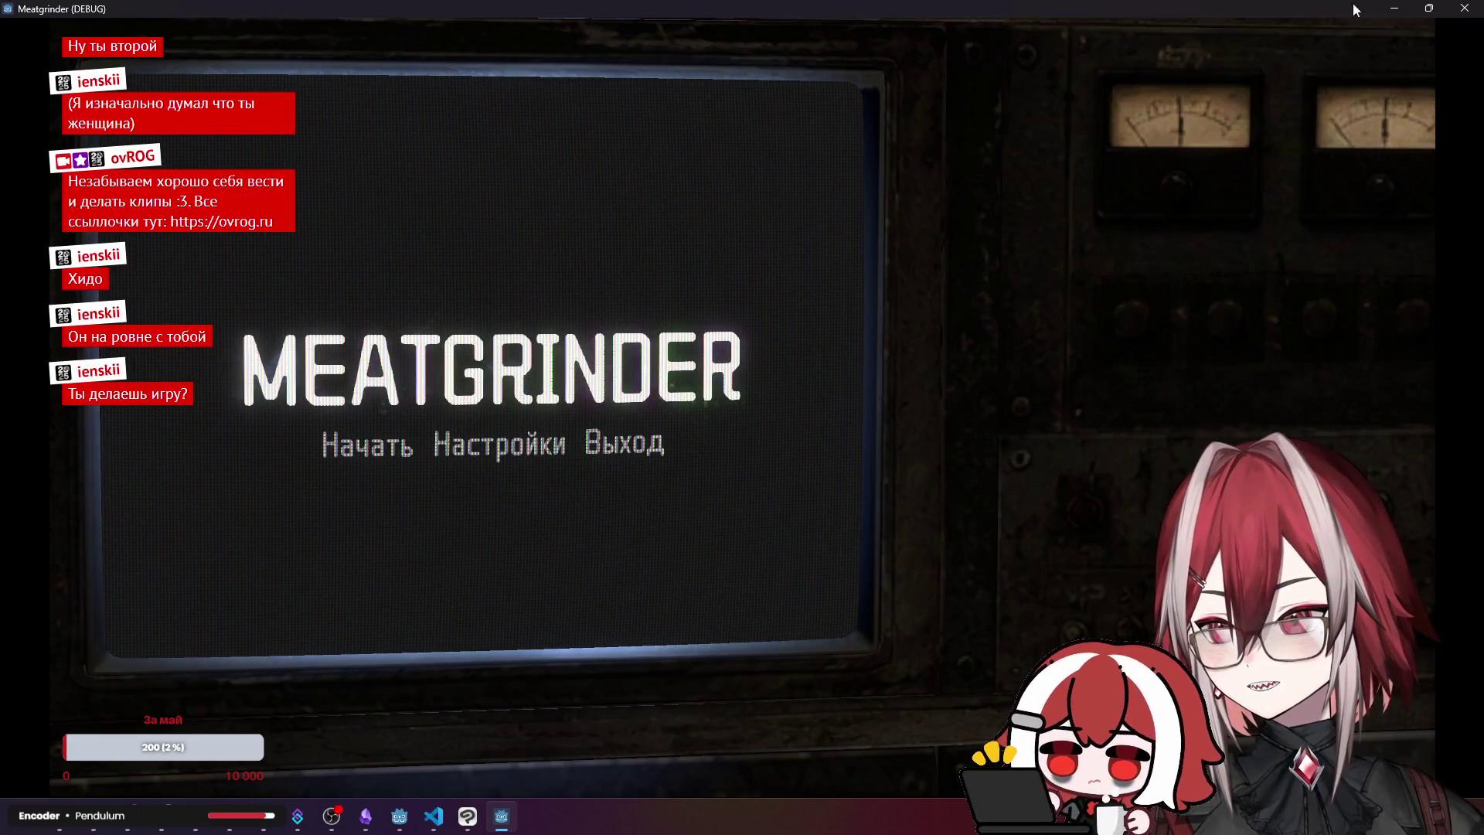
click(1464, 8)
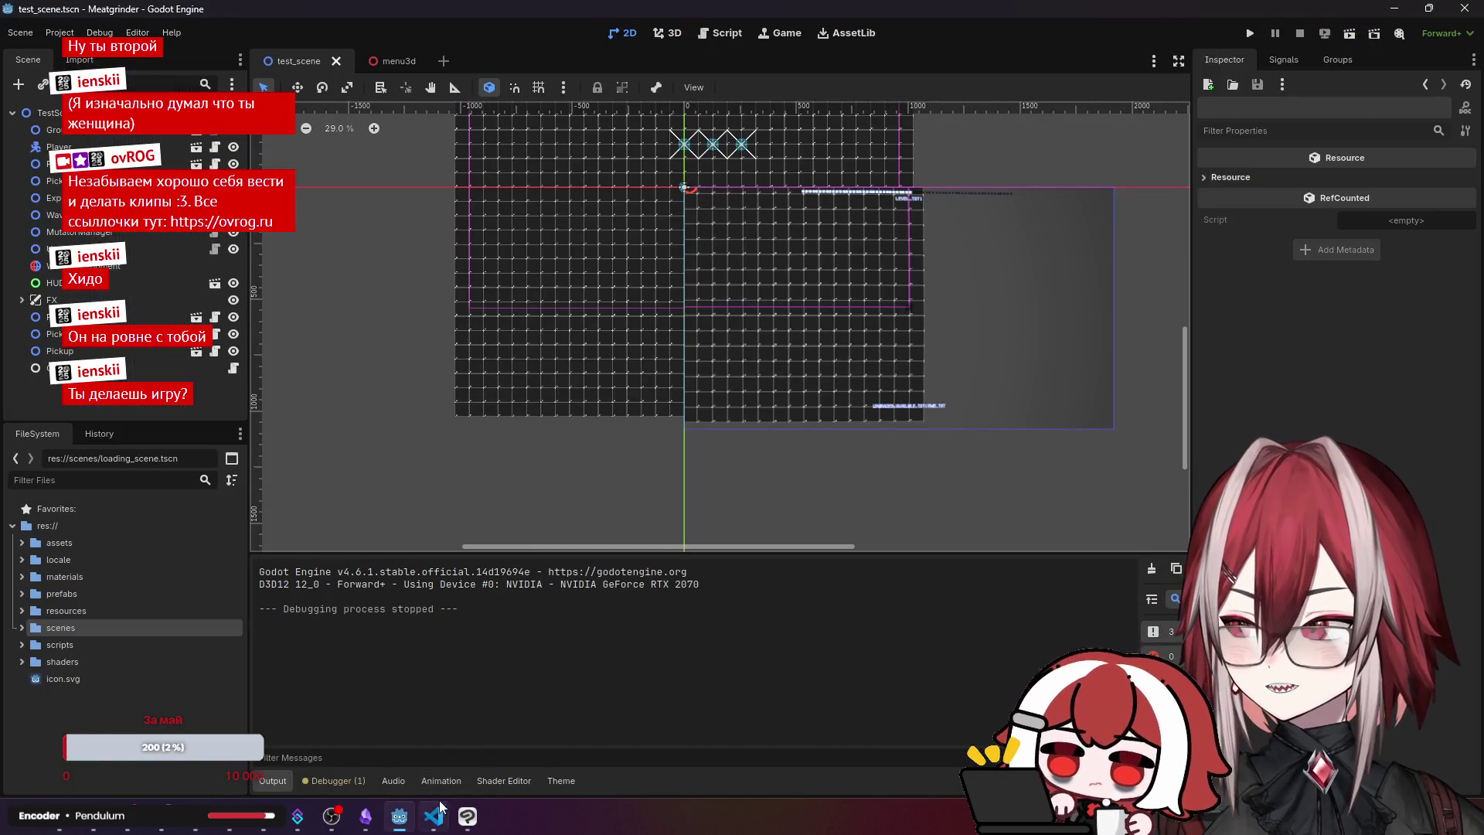
click(437, 812)
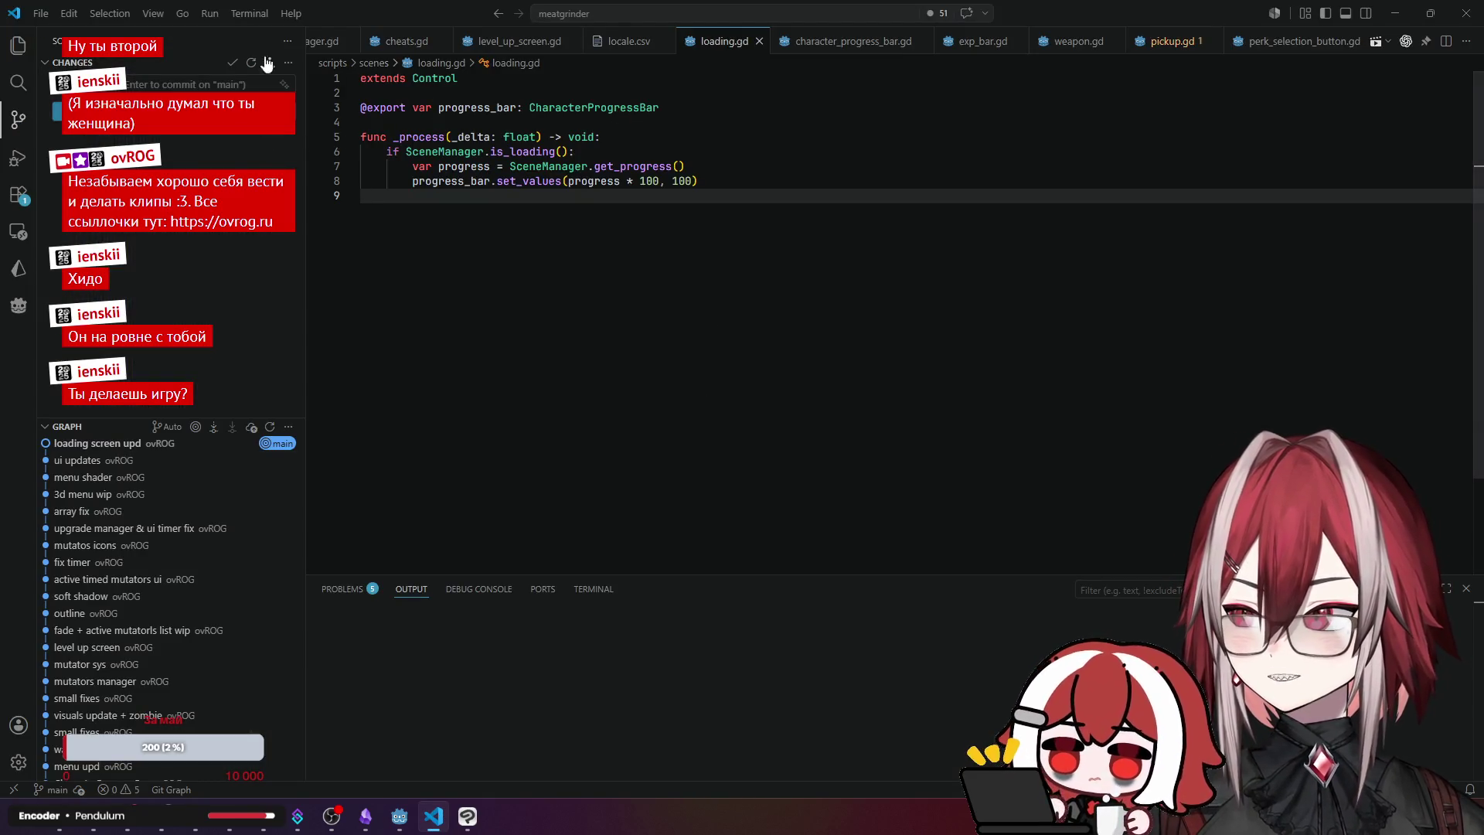
Step: Open the 3dmenu.gd script from the scenes folder in the file tree
click(17, 45)
click(62, 444)
click(59, 392)
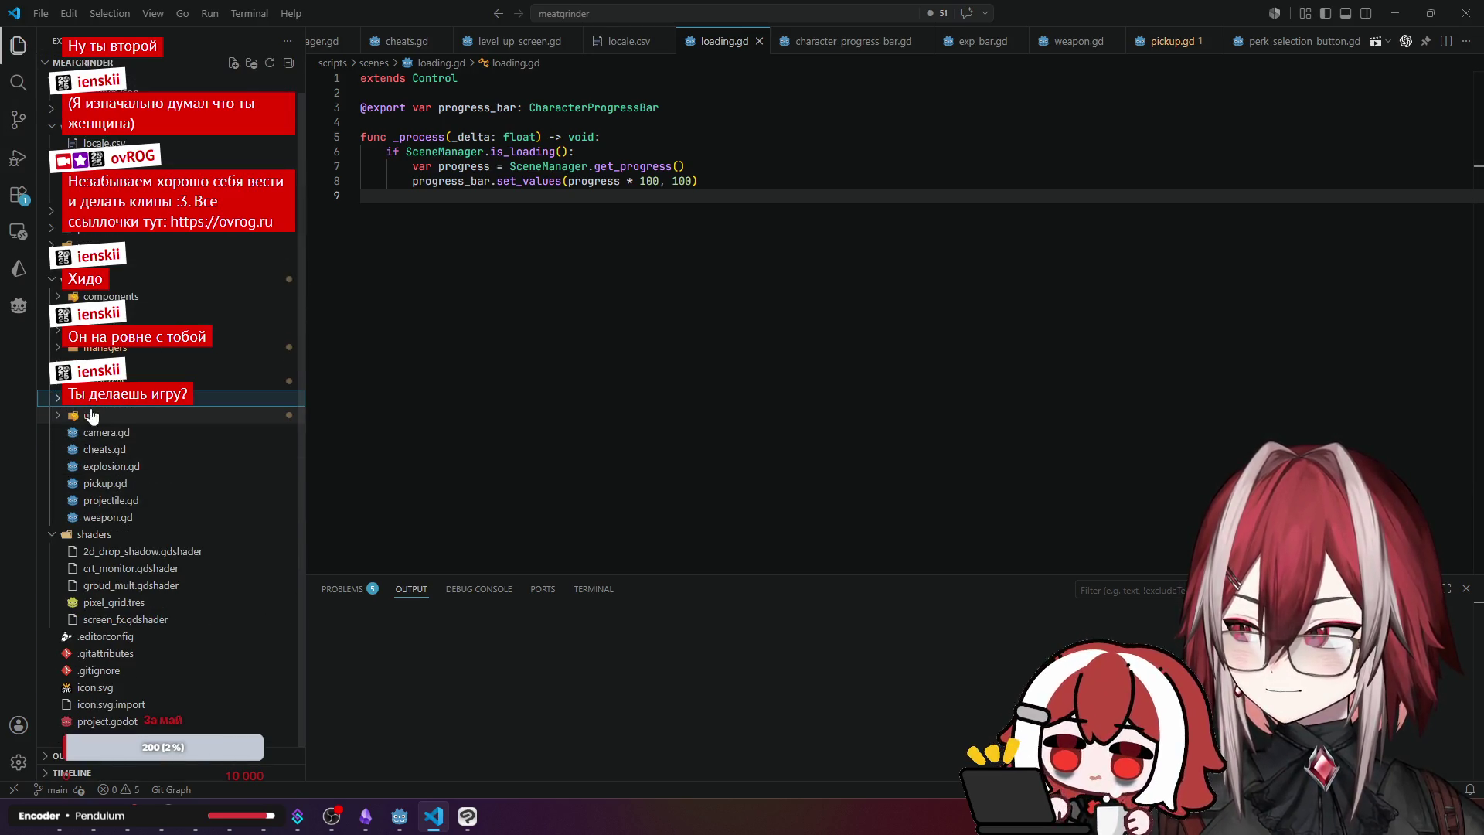
click(62, 416)
click(66, 432)
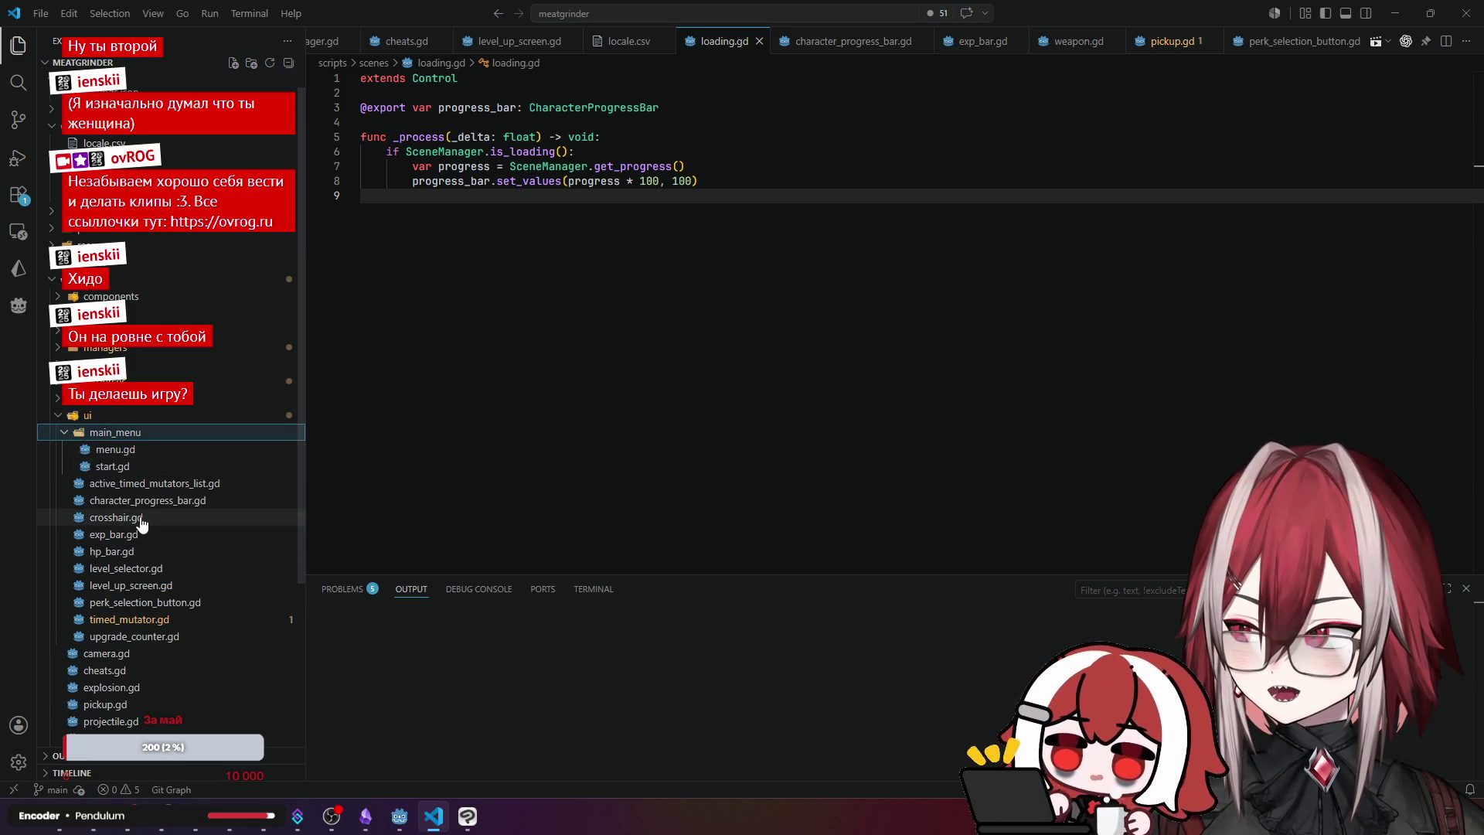
click(62, 399)
click(113, 416)
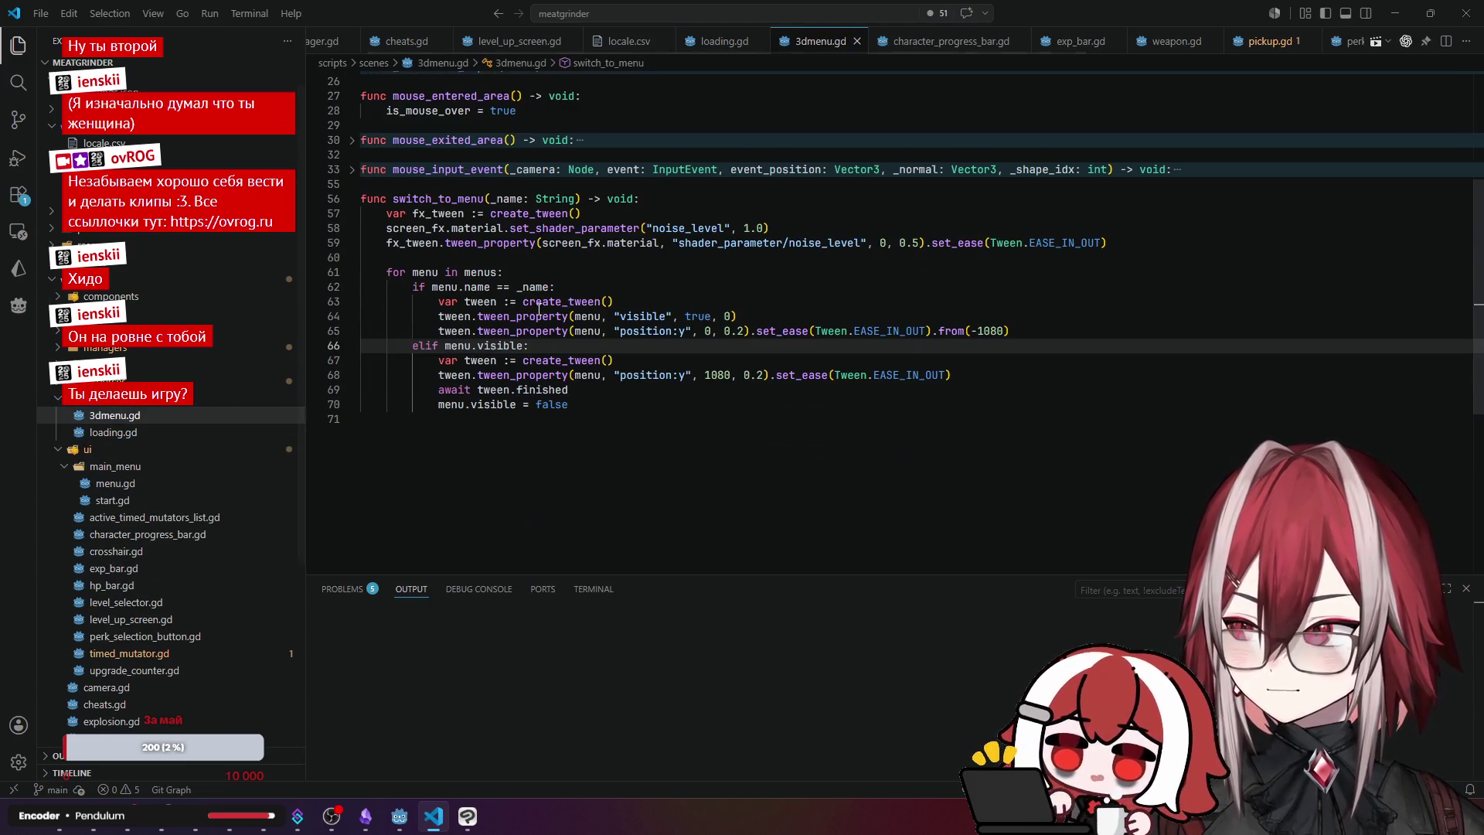
Step: Comment out the slide-in and slide-out tweens on lines 65 and 68, then run the game
click(583, 276)
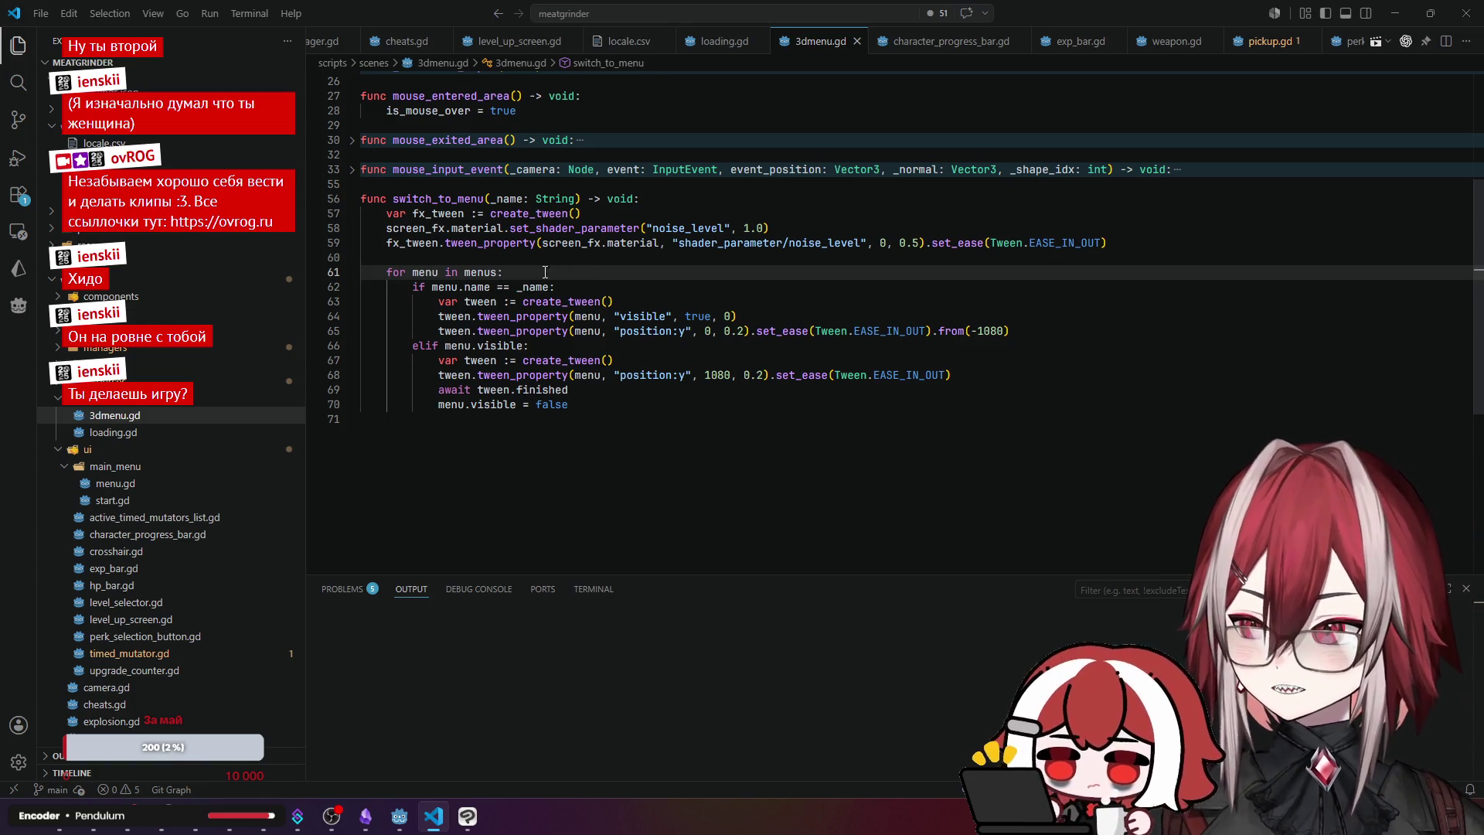
click(438, 331)
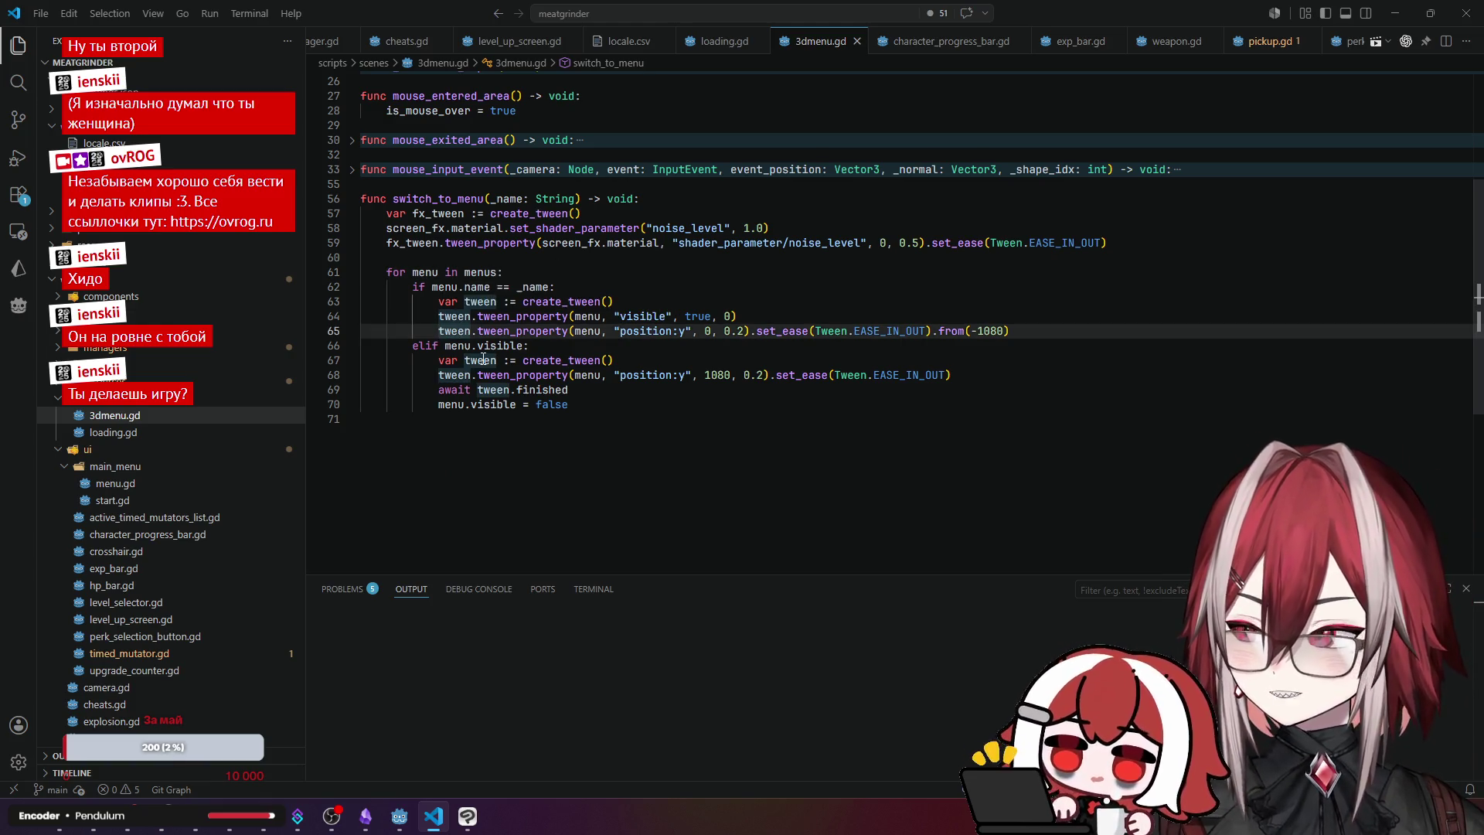
mouse_move(483, 360)
key(ctrl+slash)
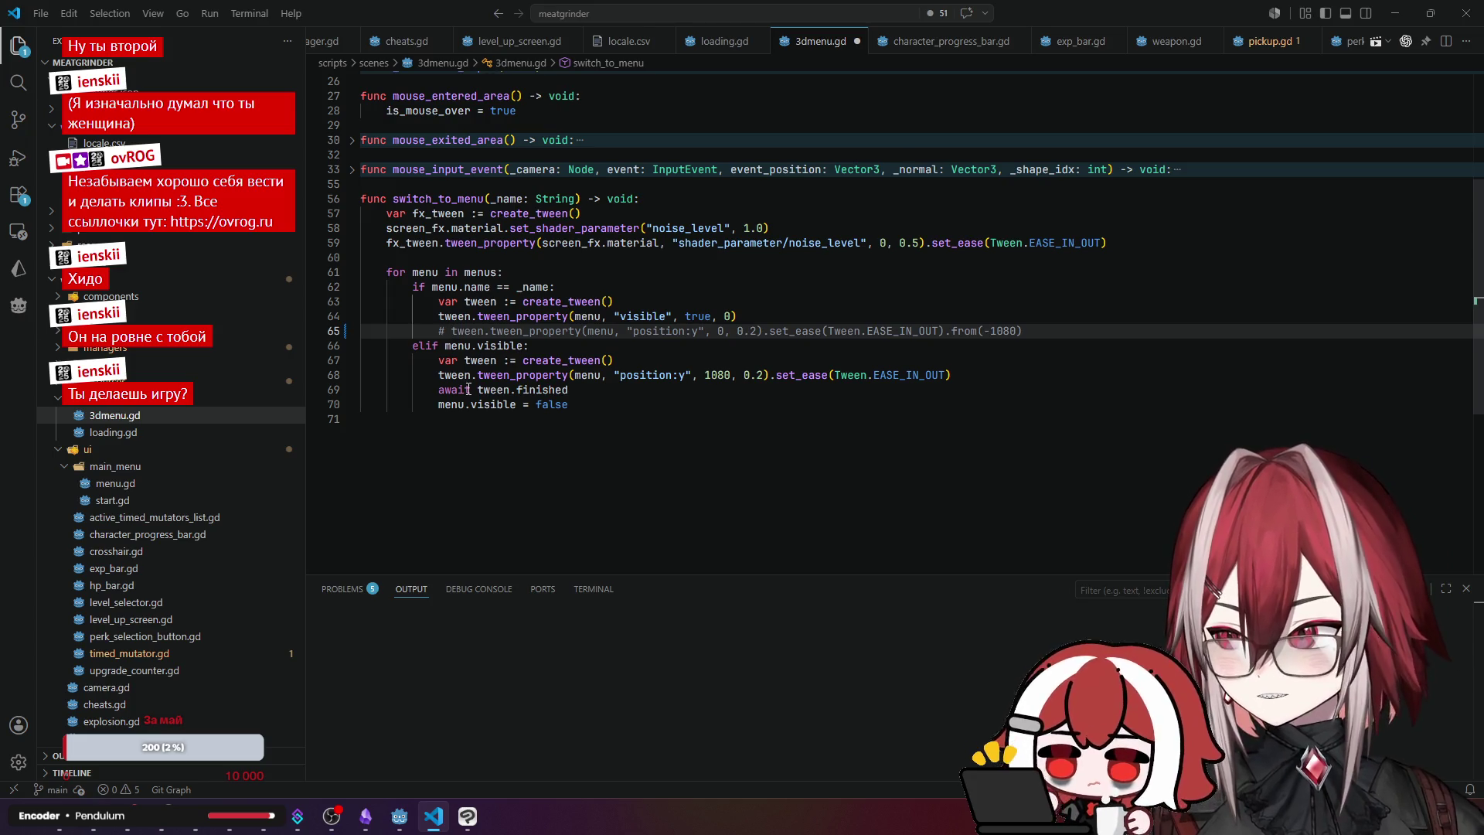
click(439, 375)
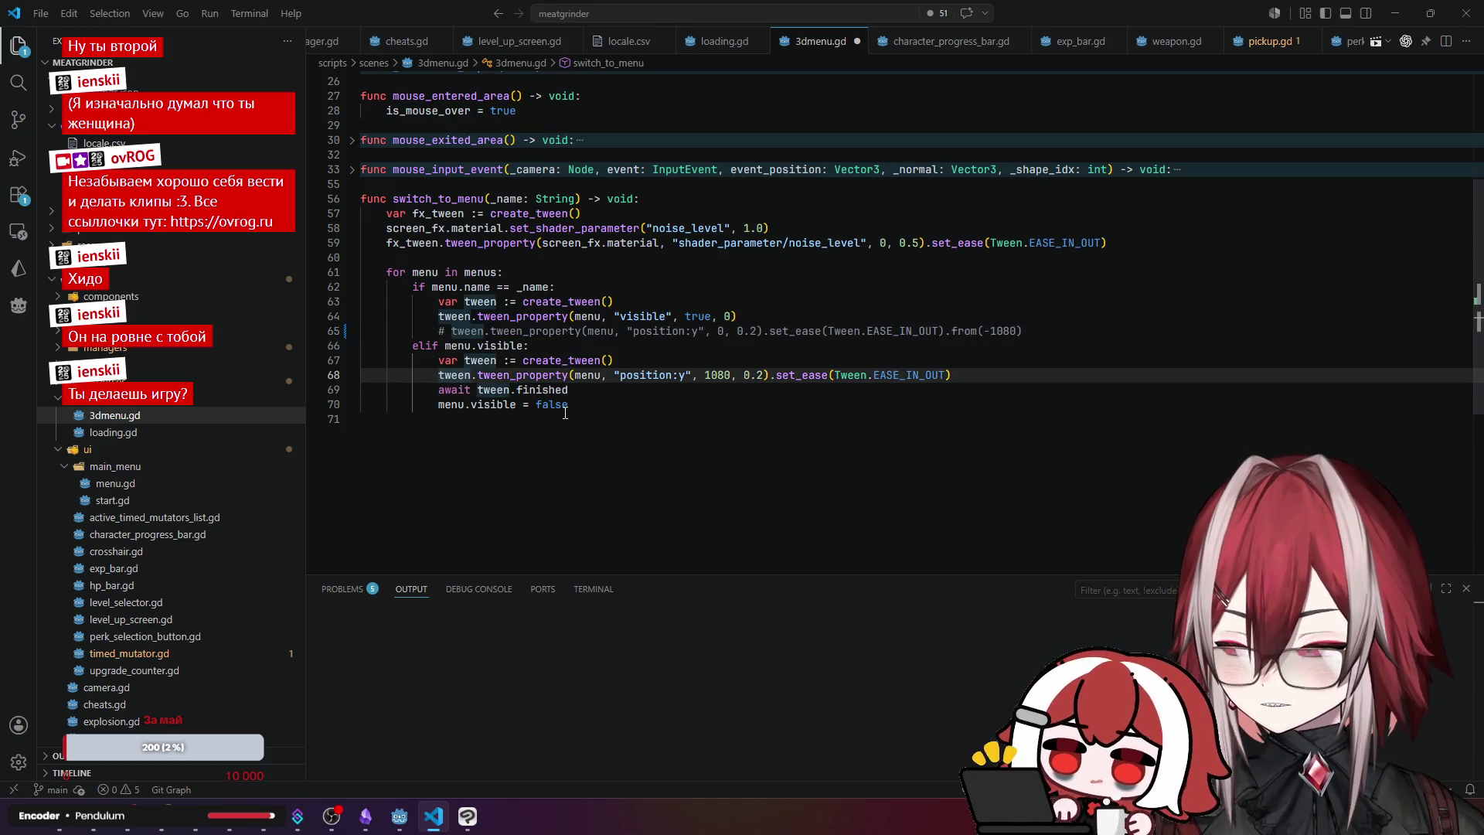
key(ctrl+slash)
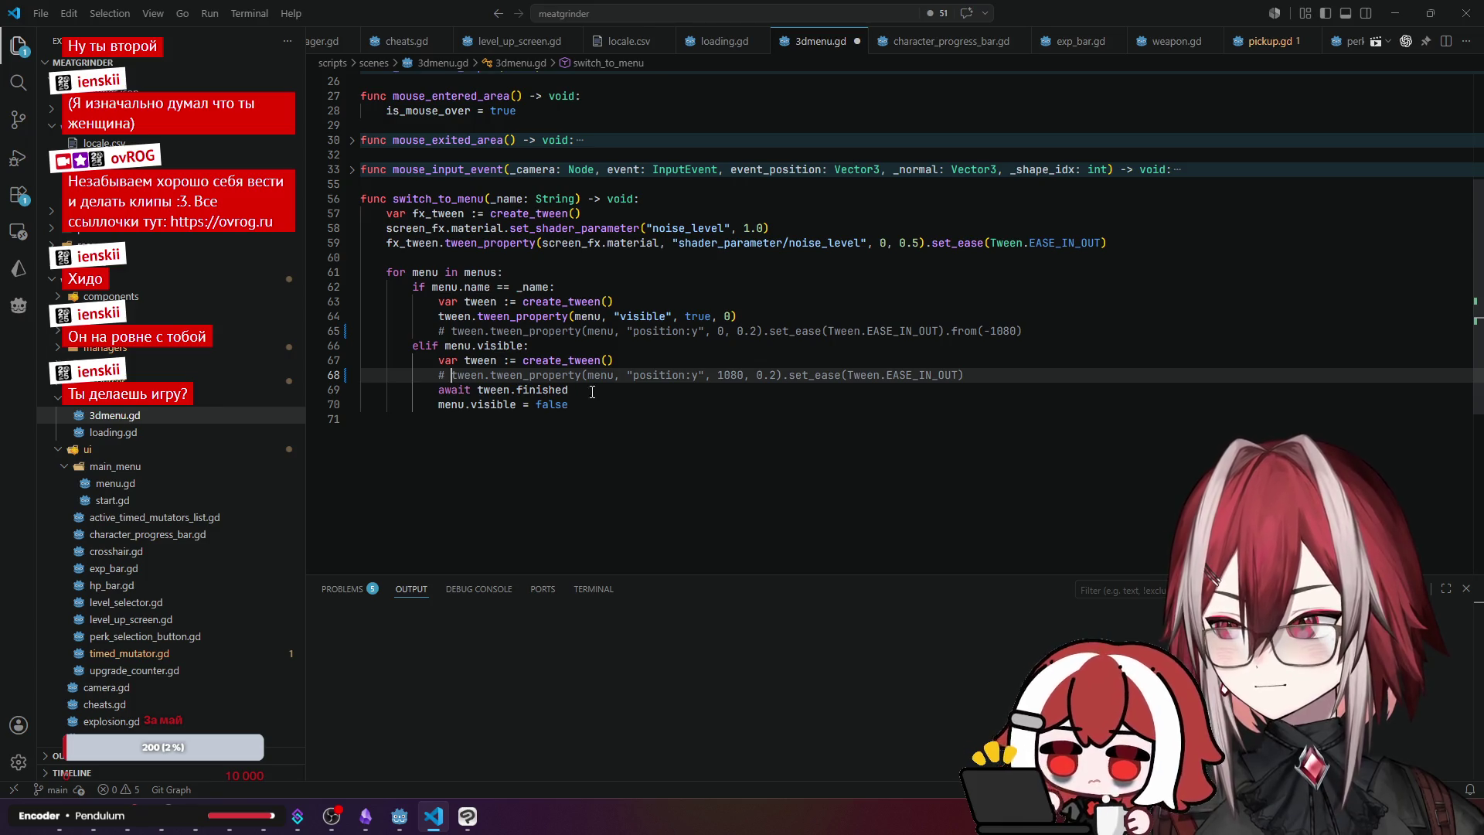
click(627, 350)
click(531, 316)
click(516, 242)
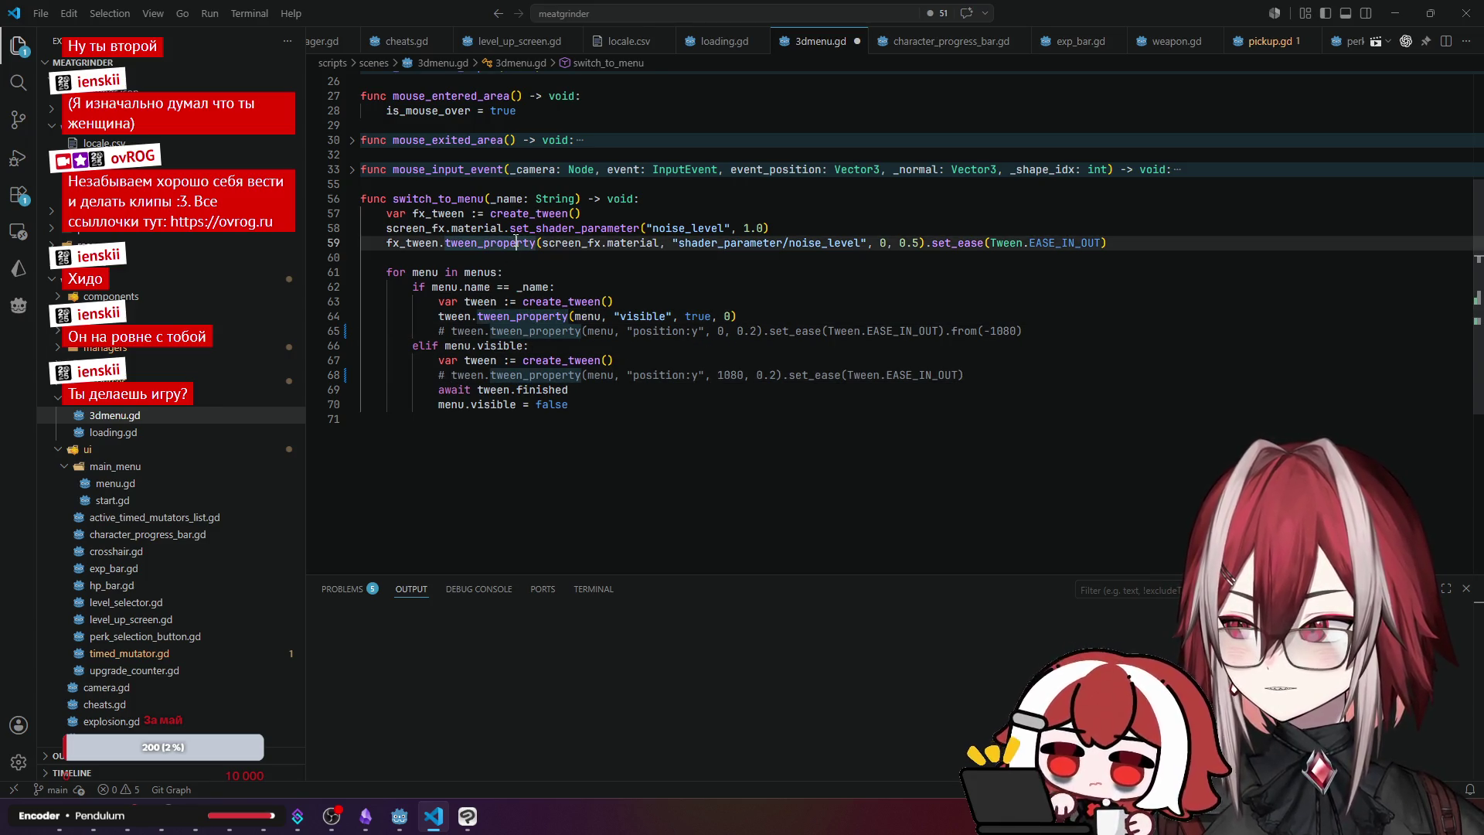
click(727, 298)
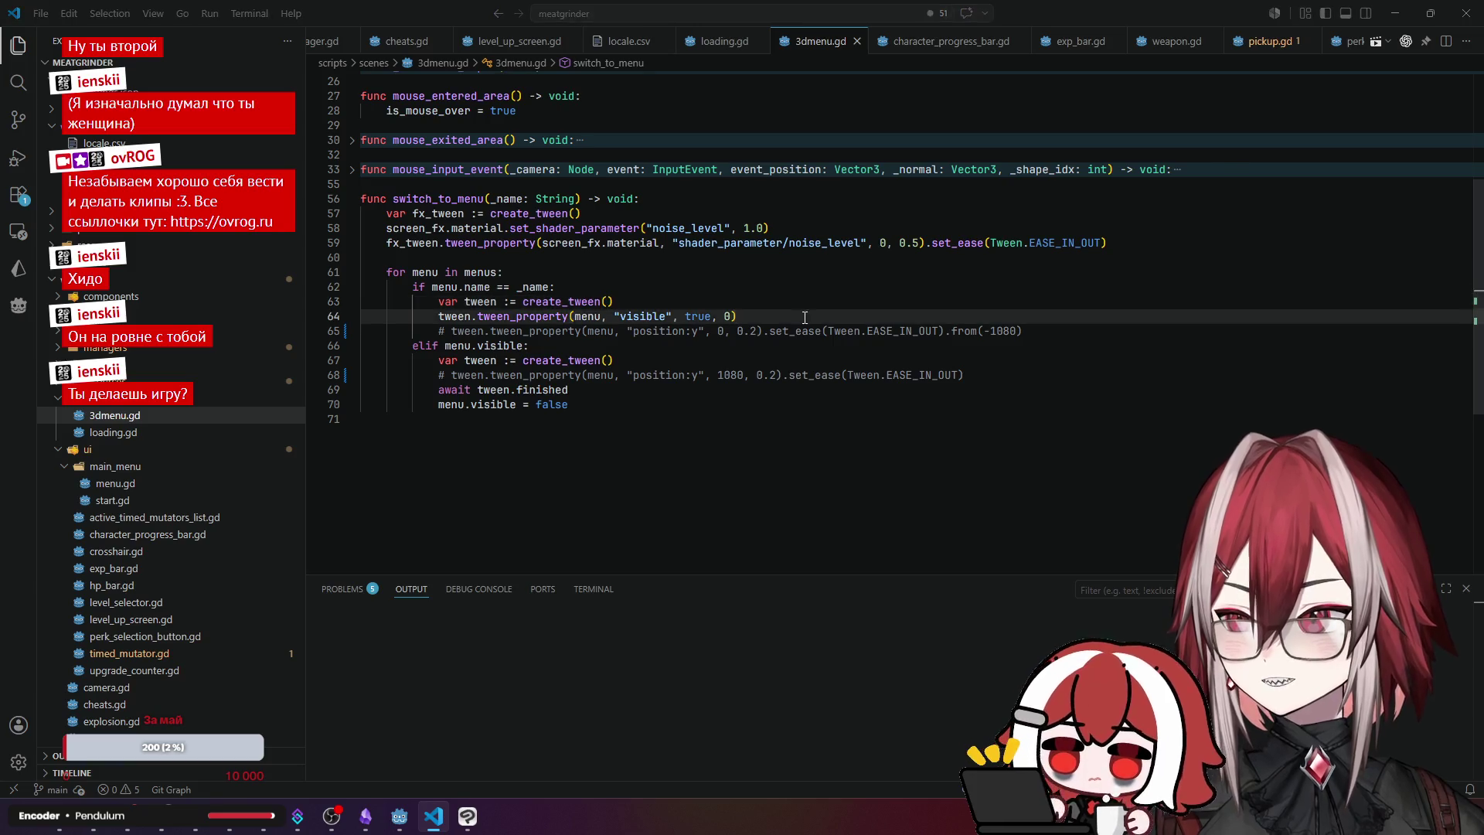
key(alt+Tab)
click(1255, 36)
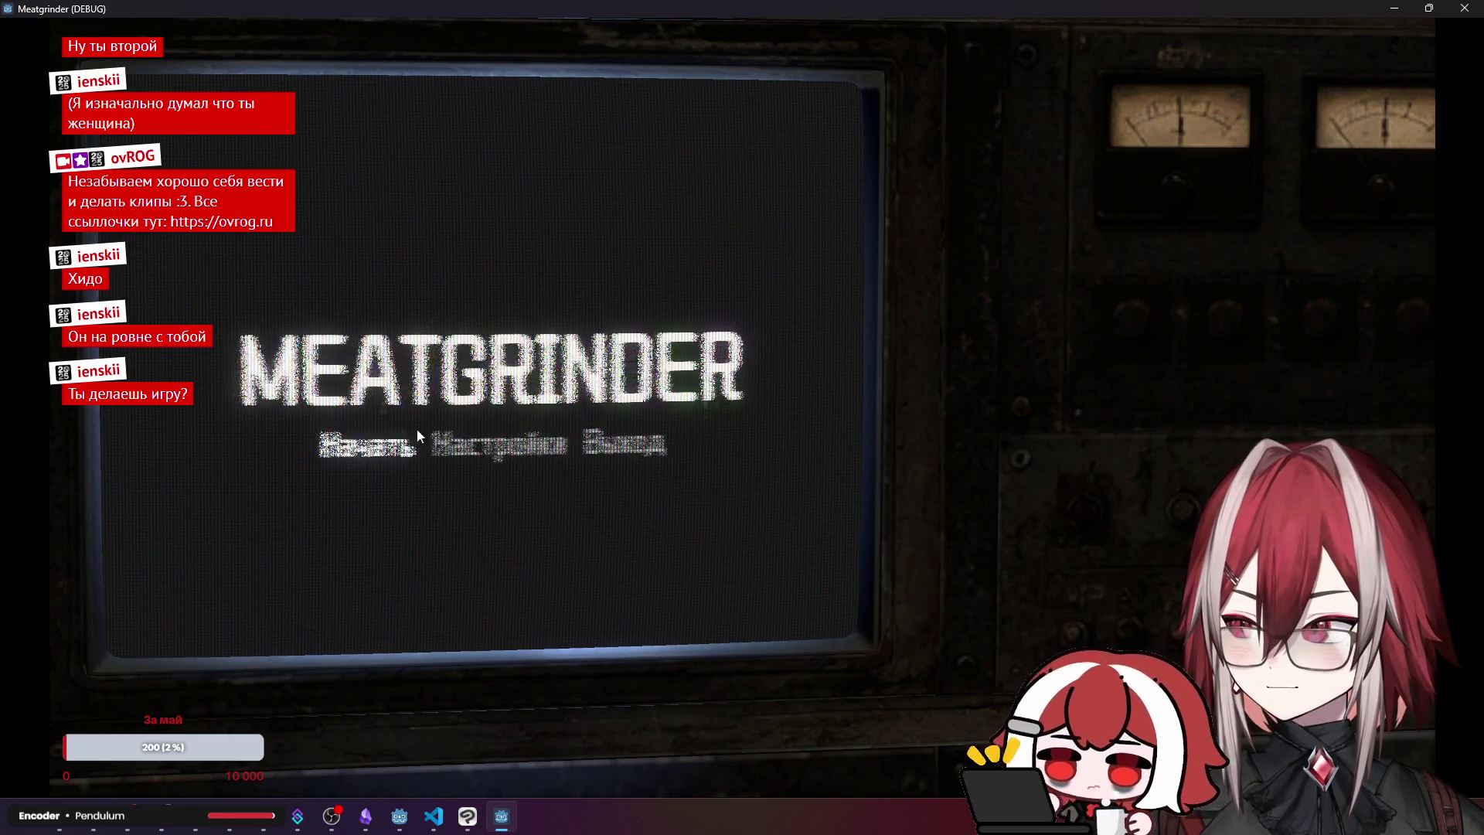
Step: Close the game, read the Tween 'started with no Tweeners' errors in the Debugger, and clear them
click(624, 443)
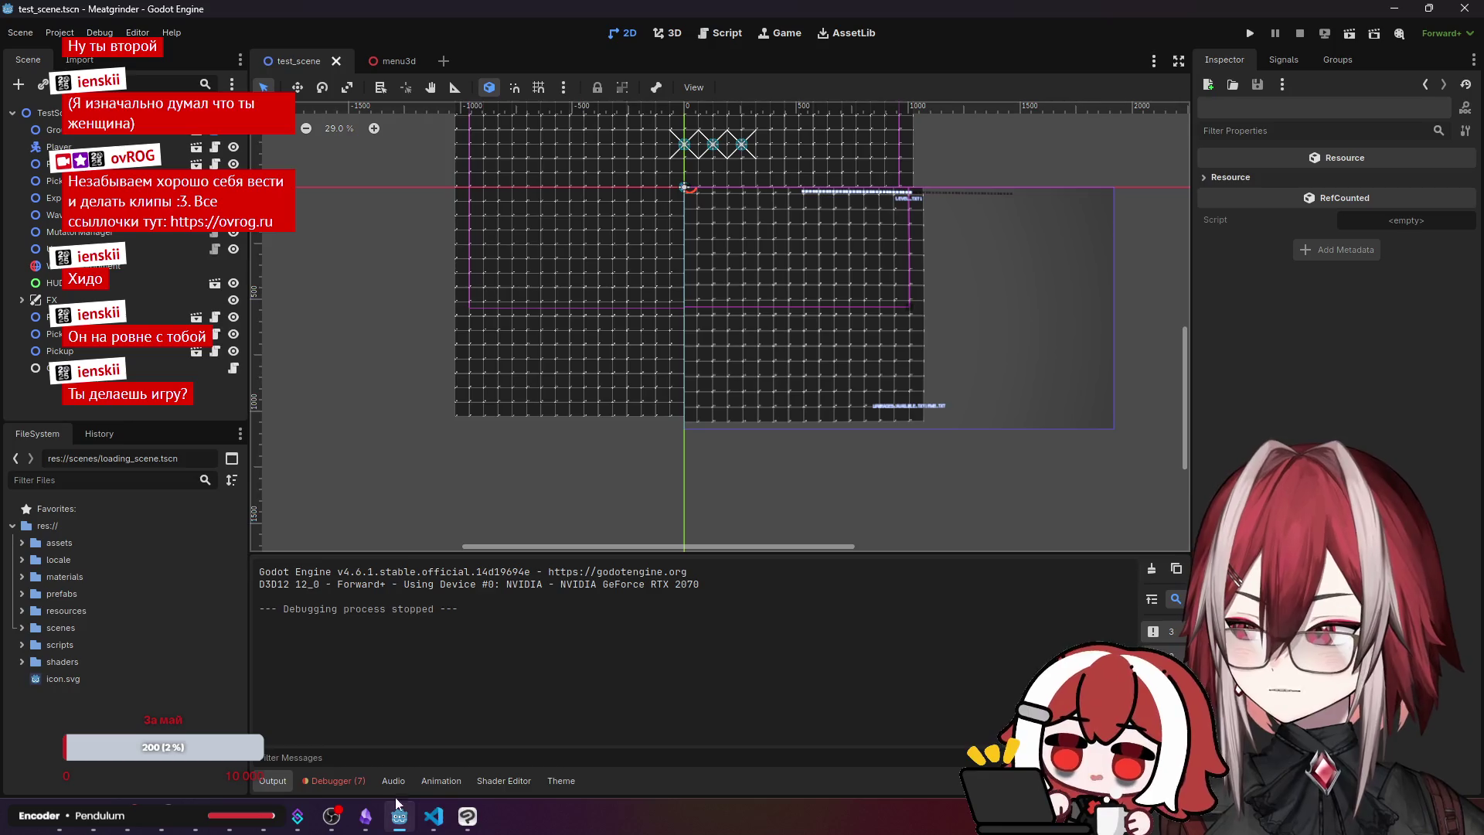
click(334, 781)
click(379, 483)
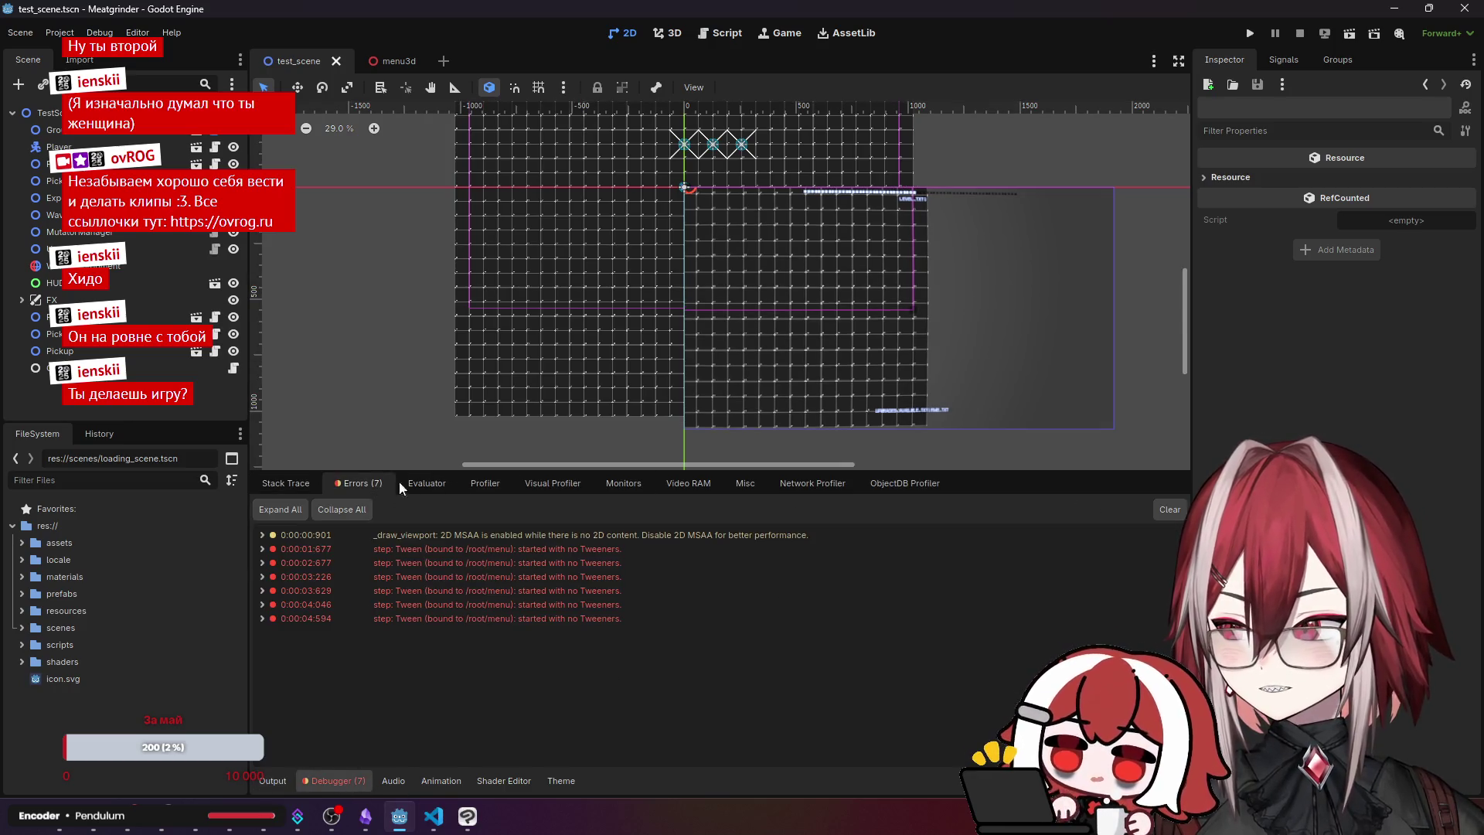
click(1170, 509)
click(433, 816)
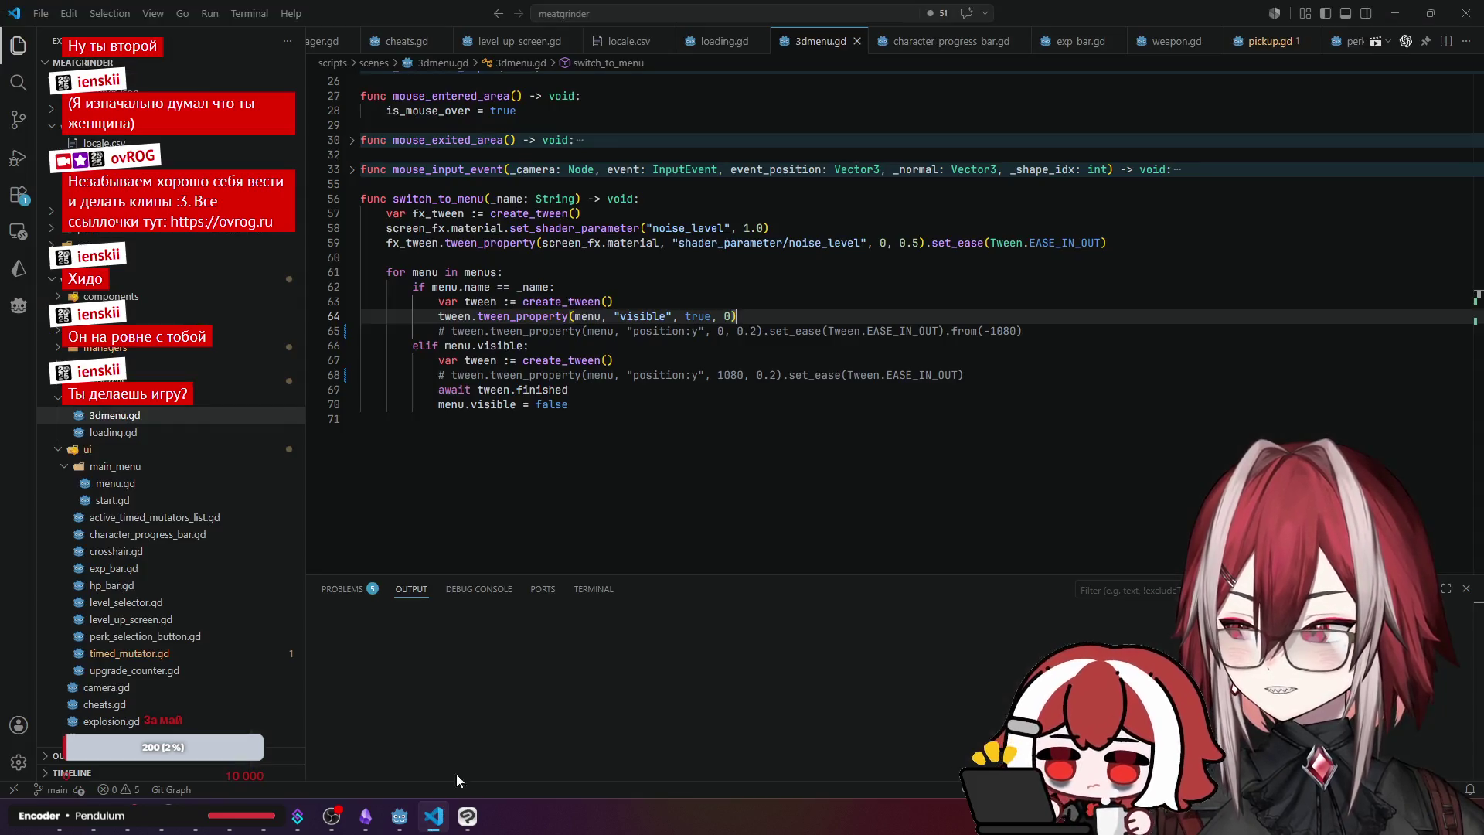
Step: Toggle comments on lines 65 and 68, leaving the slide-in tween on line 65 commented
click(601, 375)
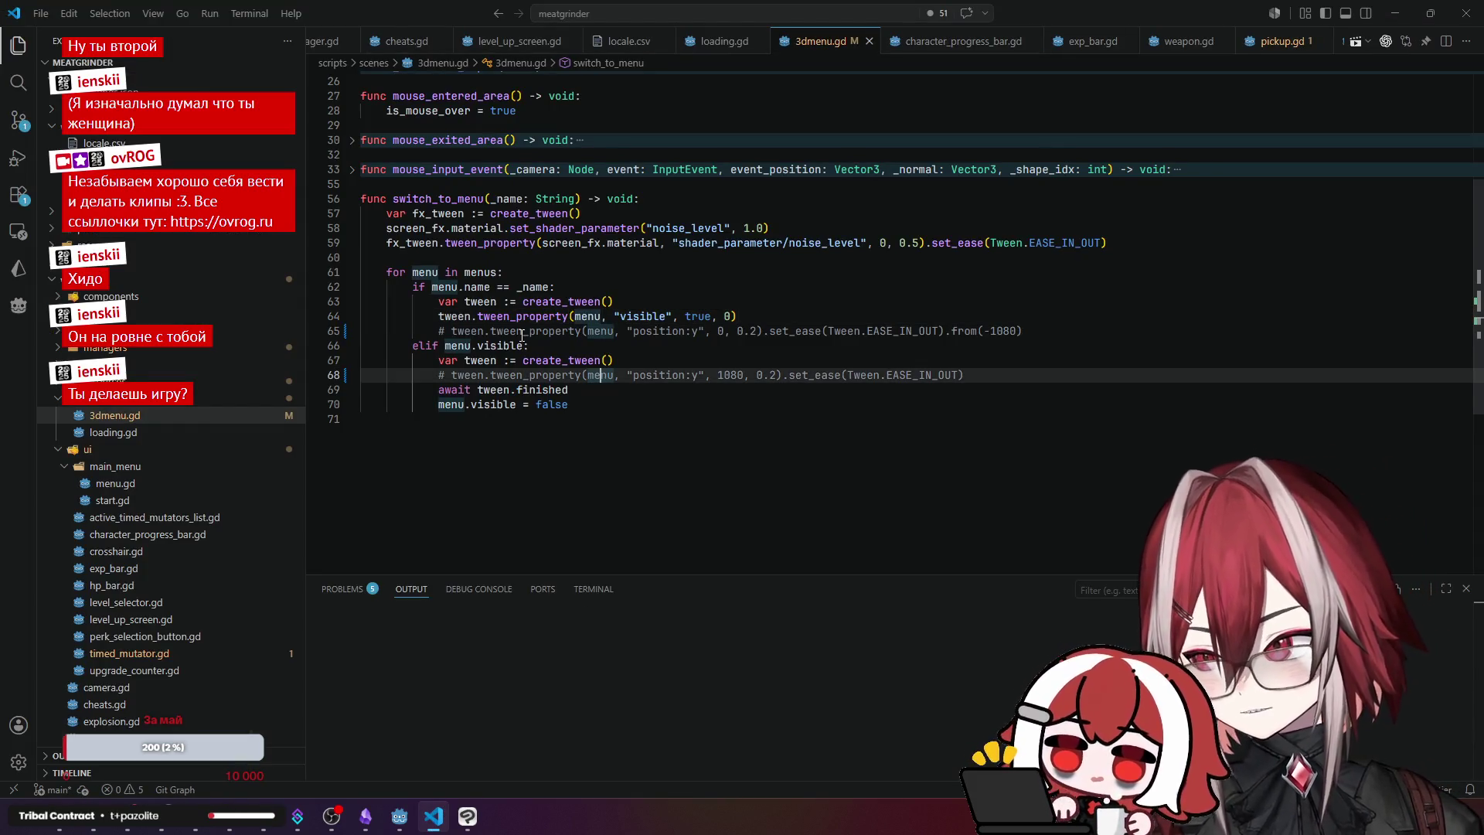
click(582, 330)
click(582, 345)
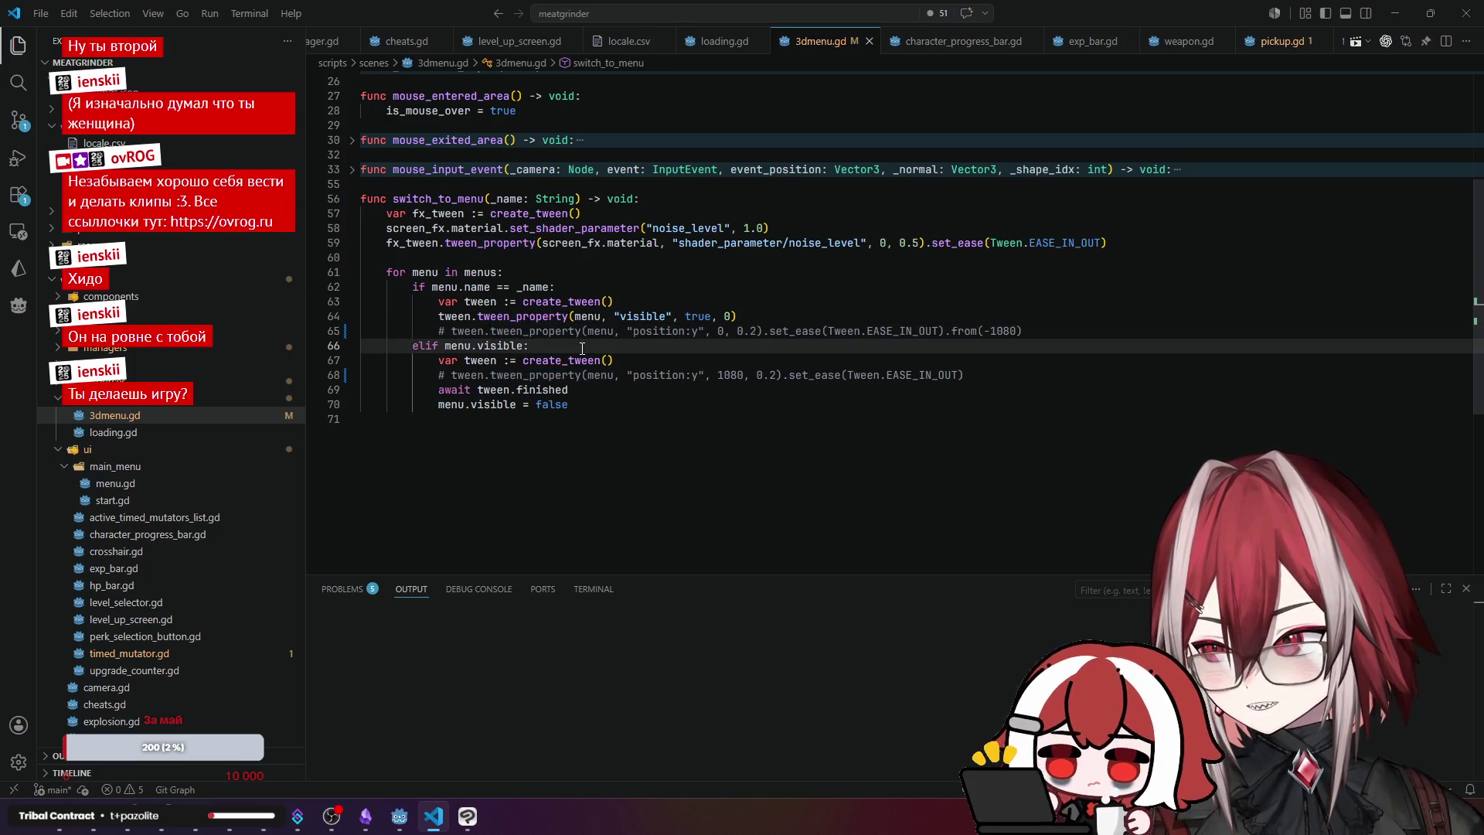
key(Down)
key(Down)
key(ctrl+slash)
key(Up)
key(Up)
key(Up)
key(ctrl+slash)
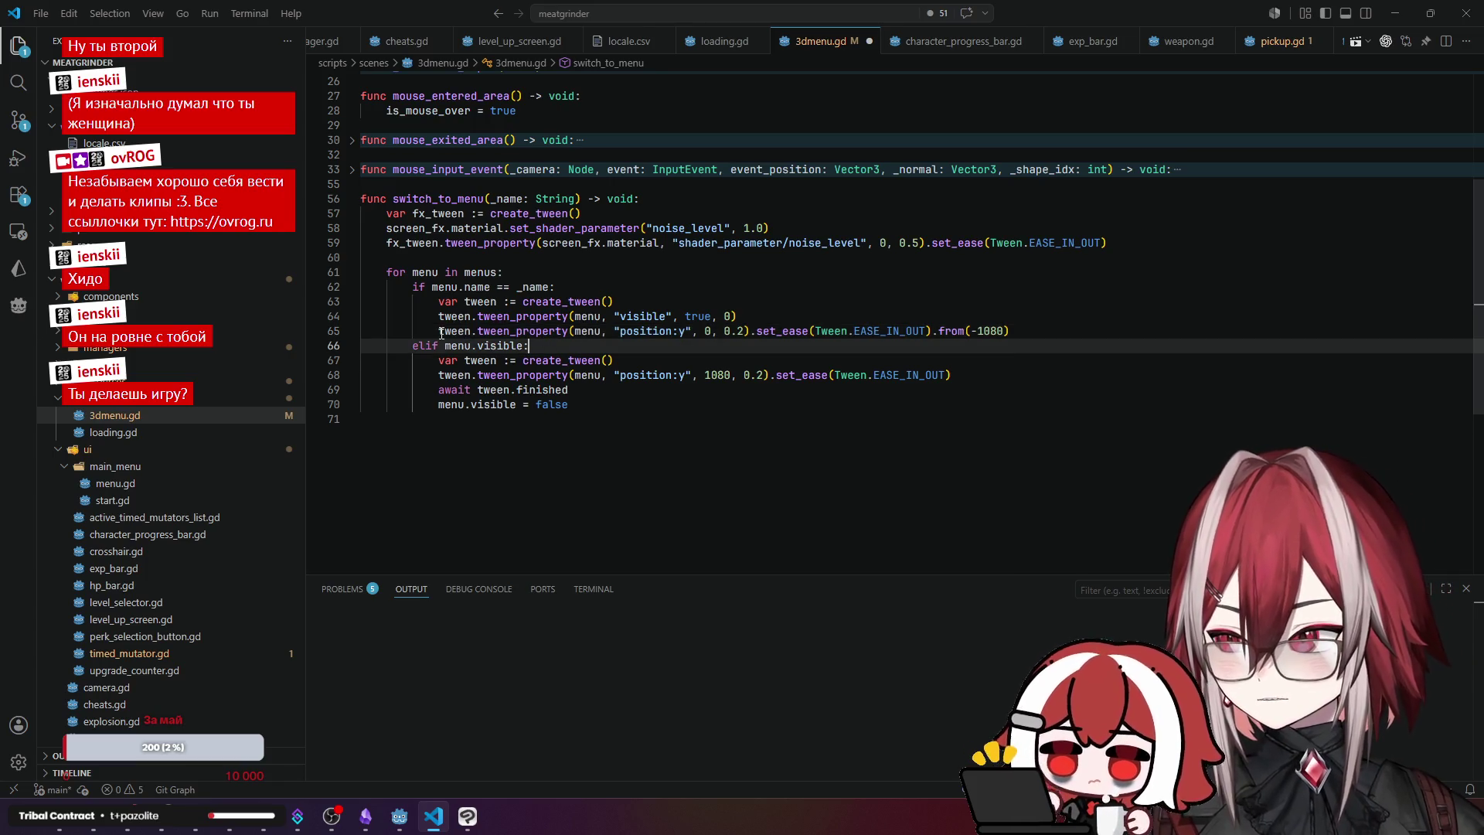
key(ctrl+slash)
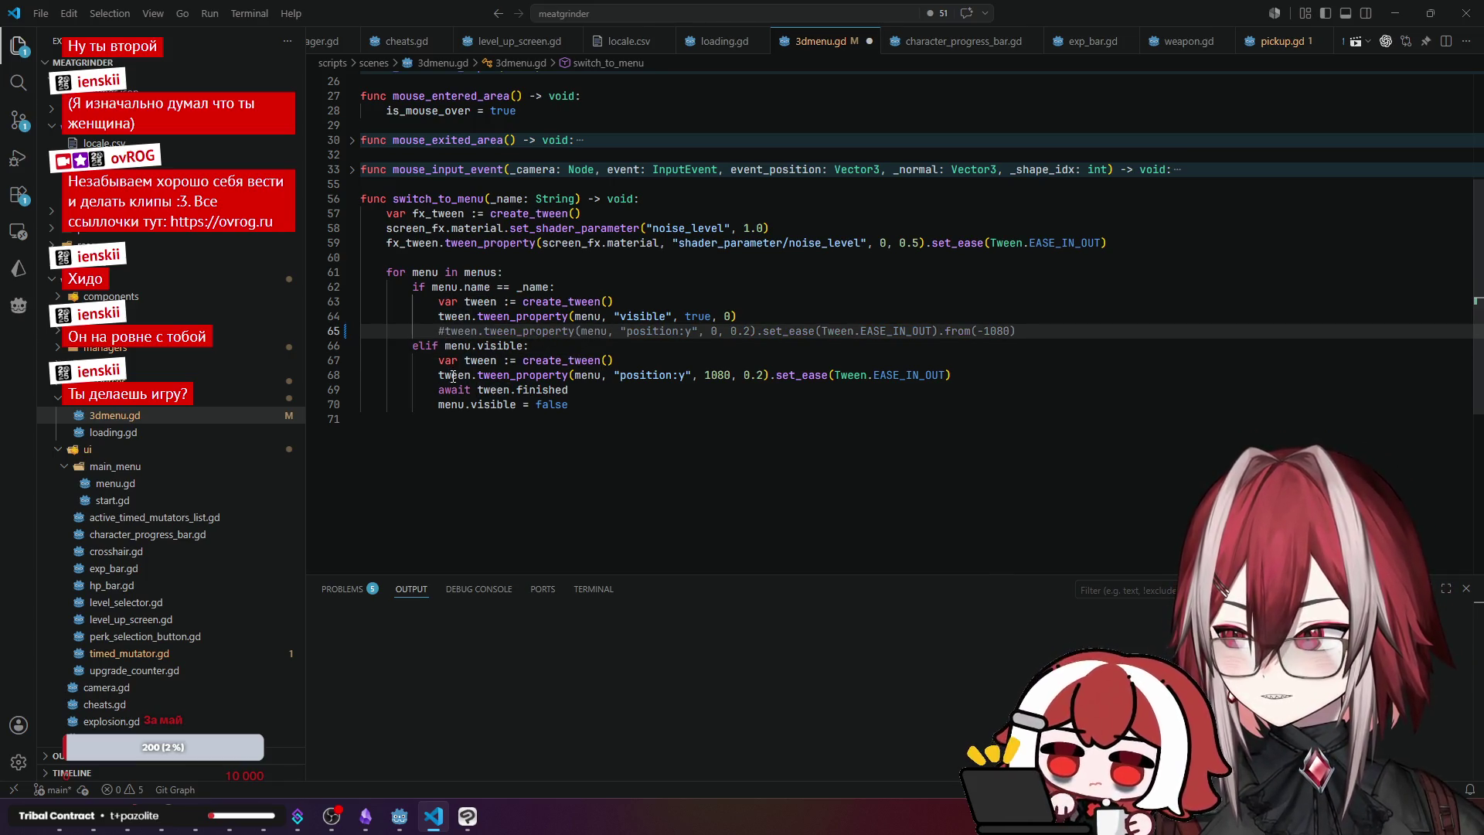
Step: Comment out the slide-out tween, var tween := create_tween() and await tween.finished lines
click(451, 375)
key(ctrl+slash)
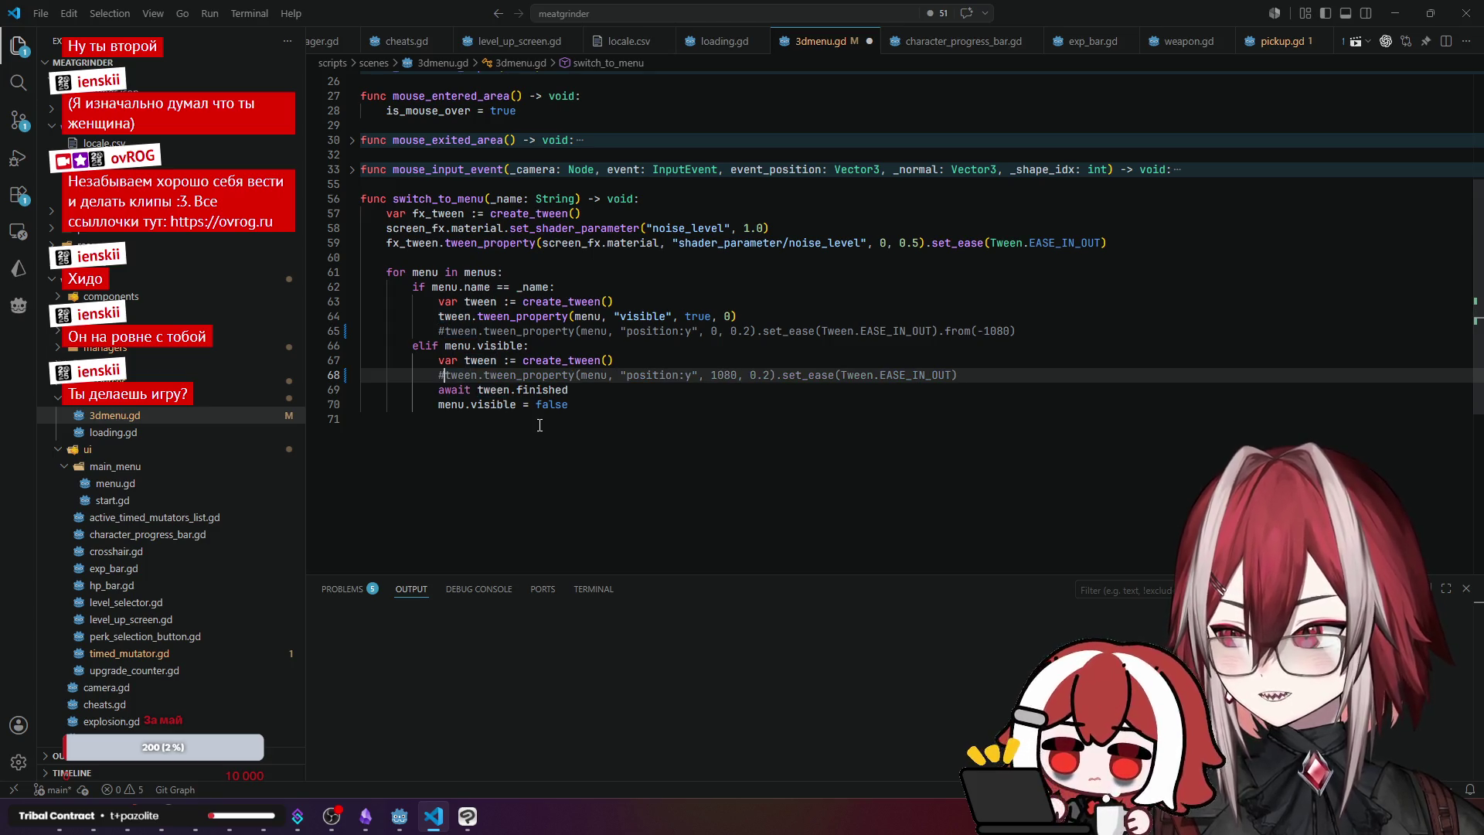
click(442, 388)
key(ctrl+slash)
key(Up)
key(Up)
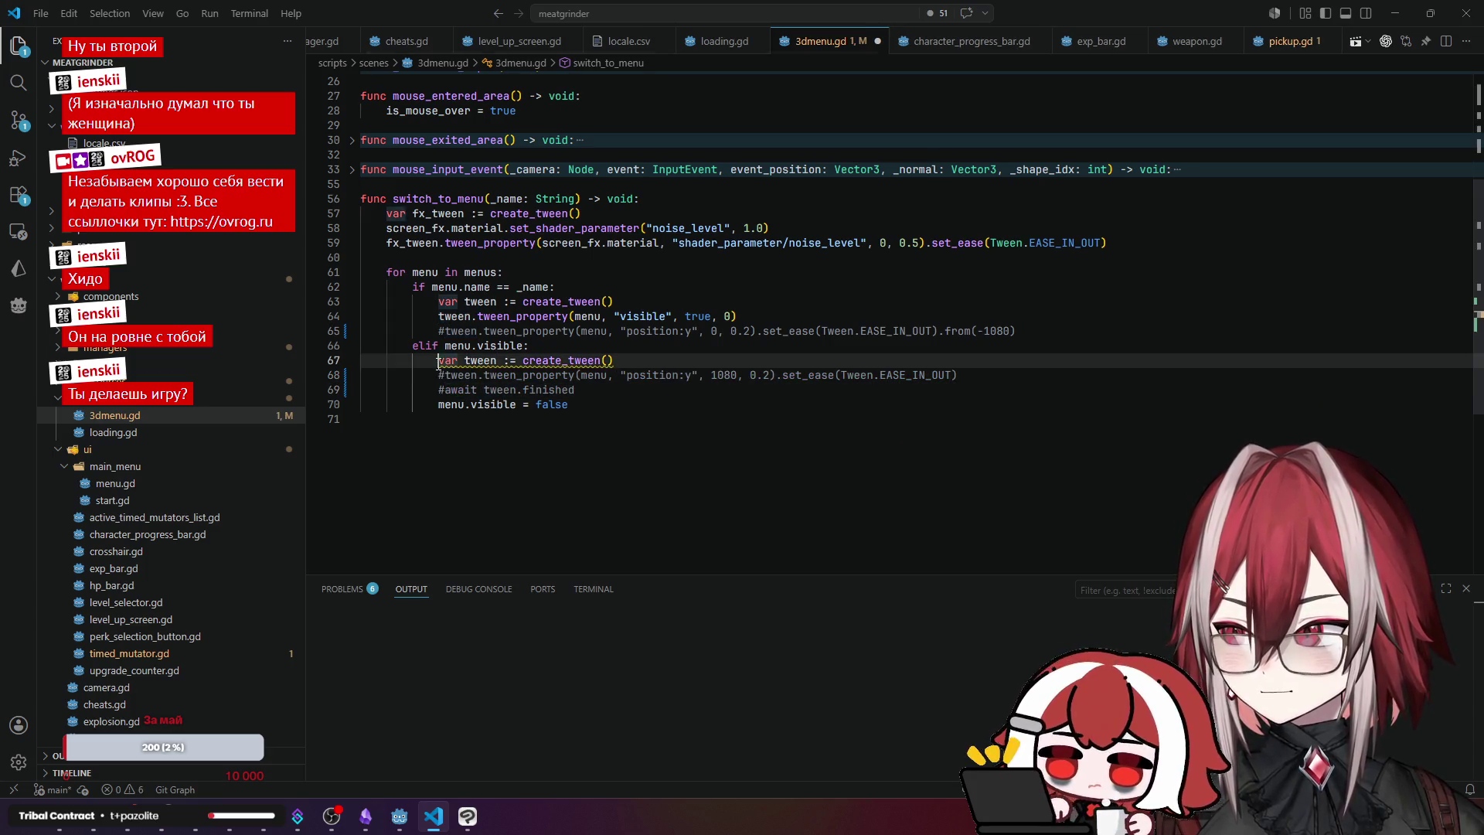
key(ctrl+slash)
Step: Review the commented lines and save 3dmenu.gd
click(541, 390)
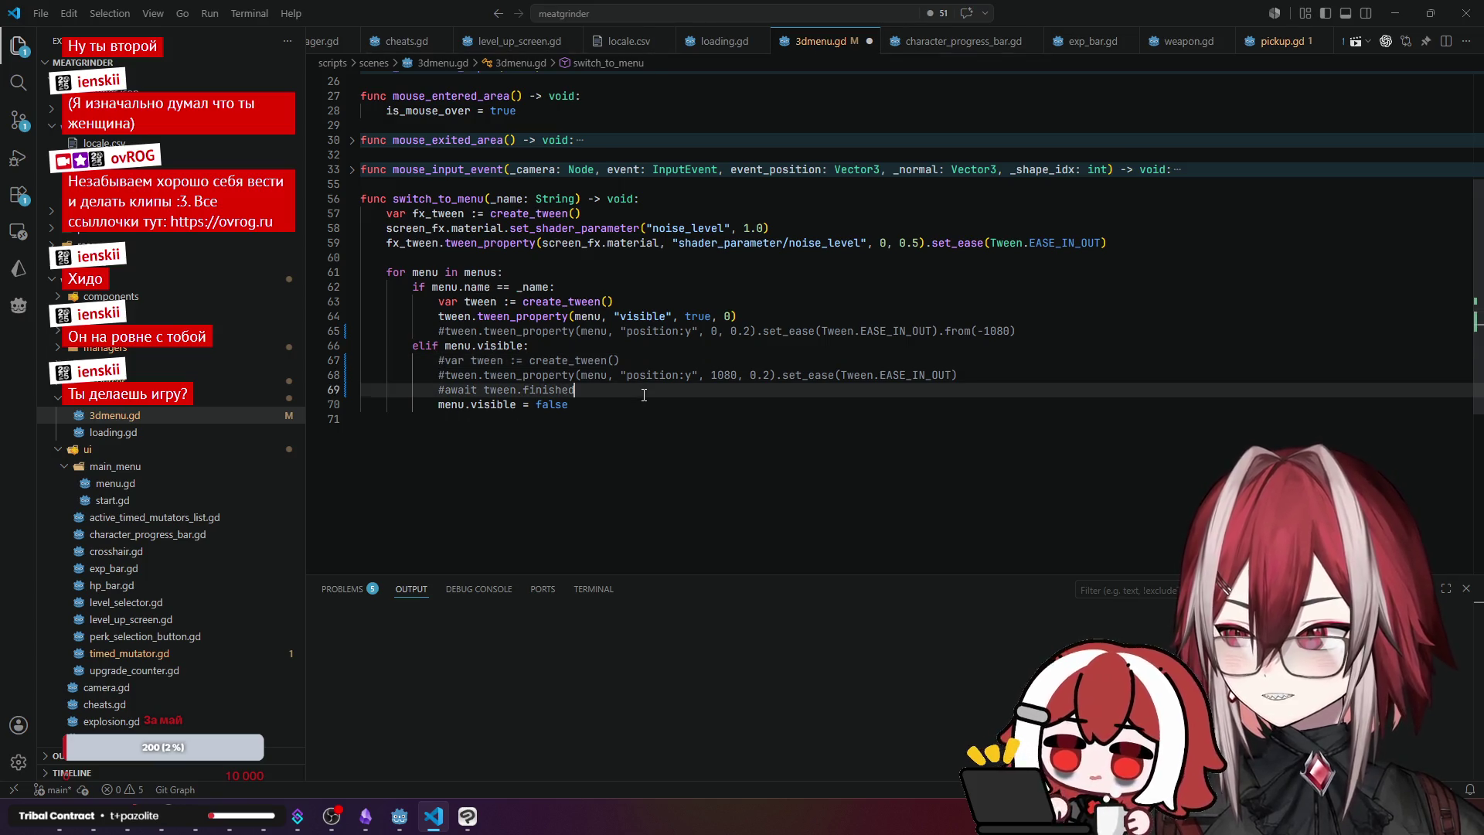
key(Up)
key(Up)
key(Up)
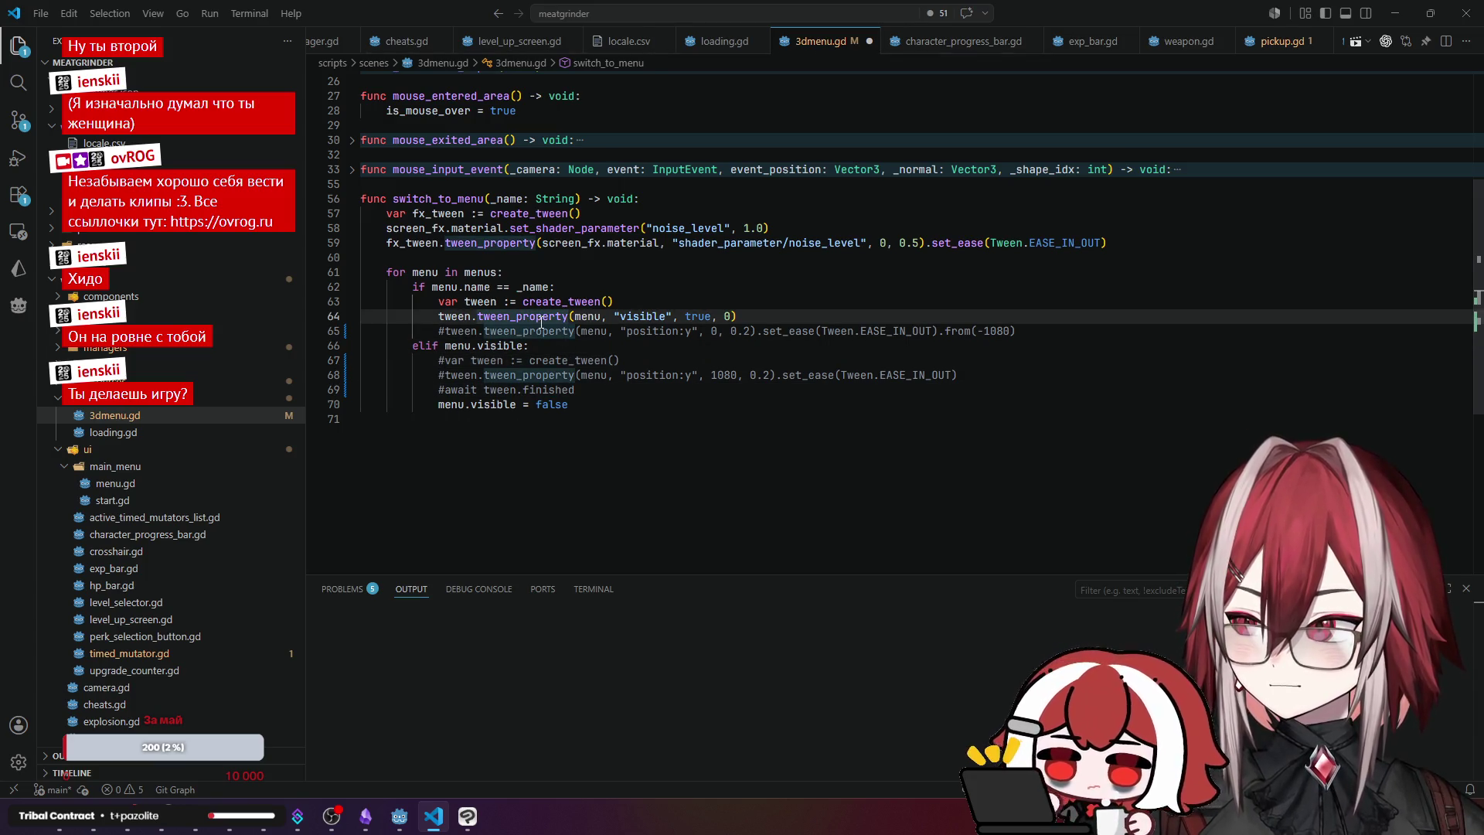
key(Home)
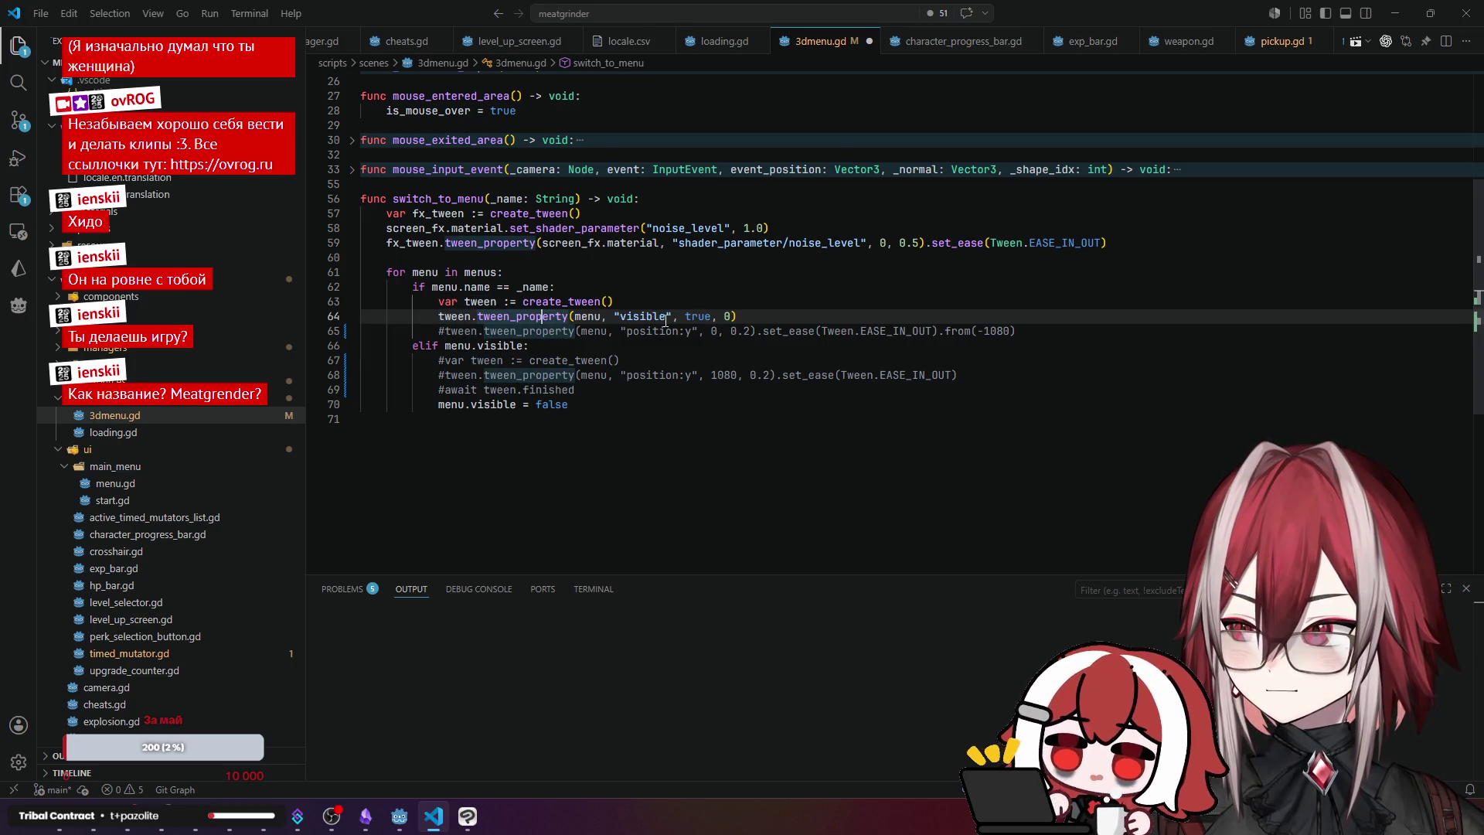
click(673, 350)
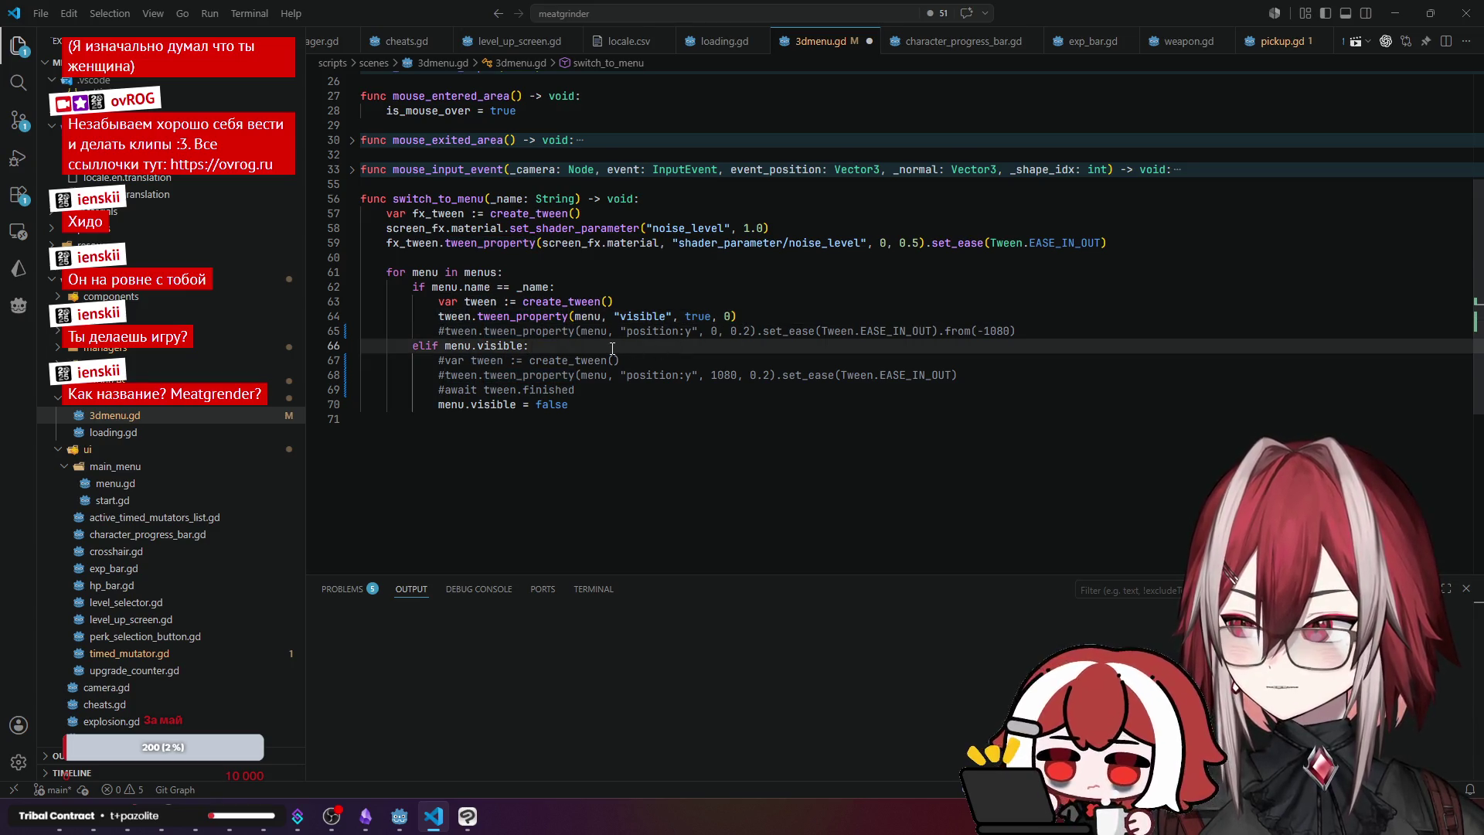
key(ctrl+s)
click(656, 361)
click(623, 393)
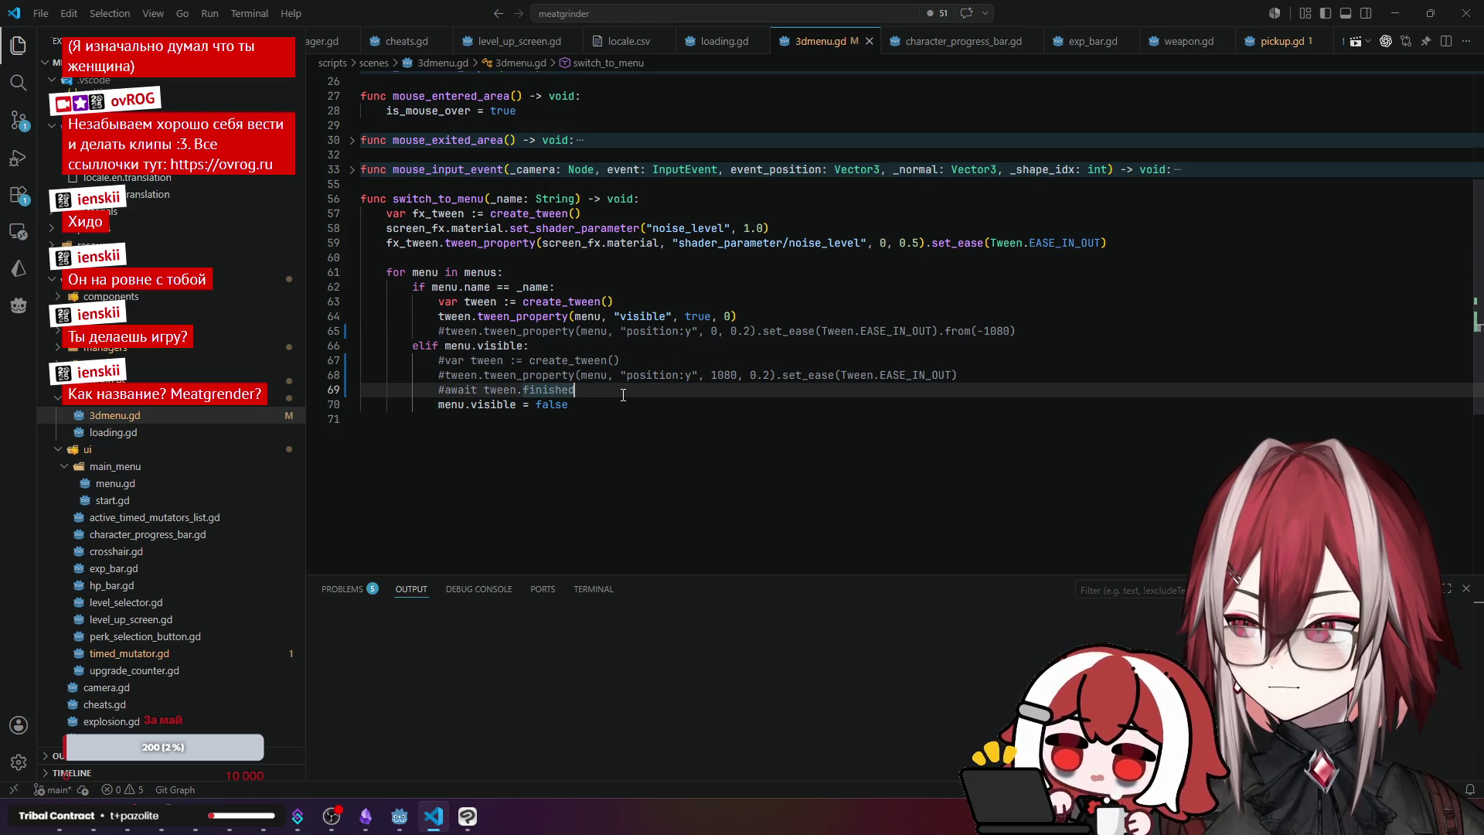
key(alt+Tab)
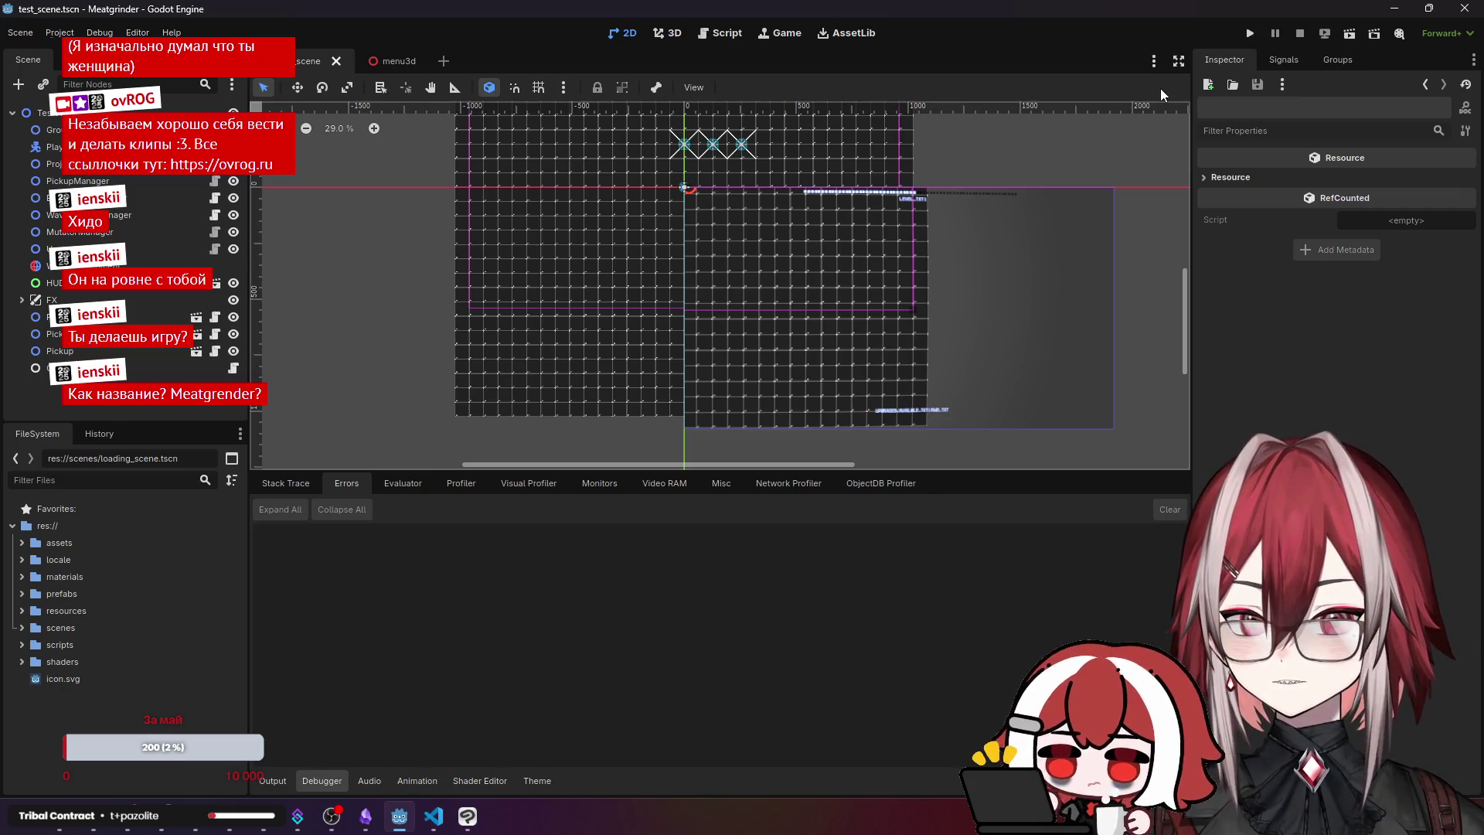
click(1251, 31)
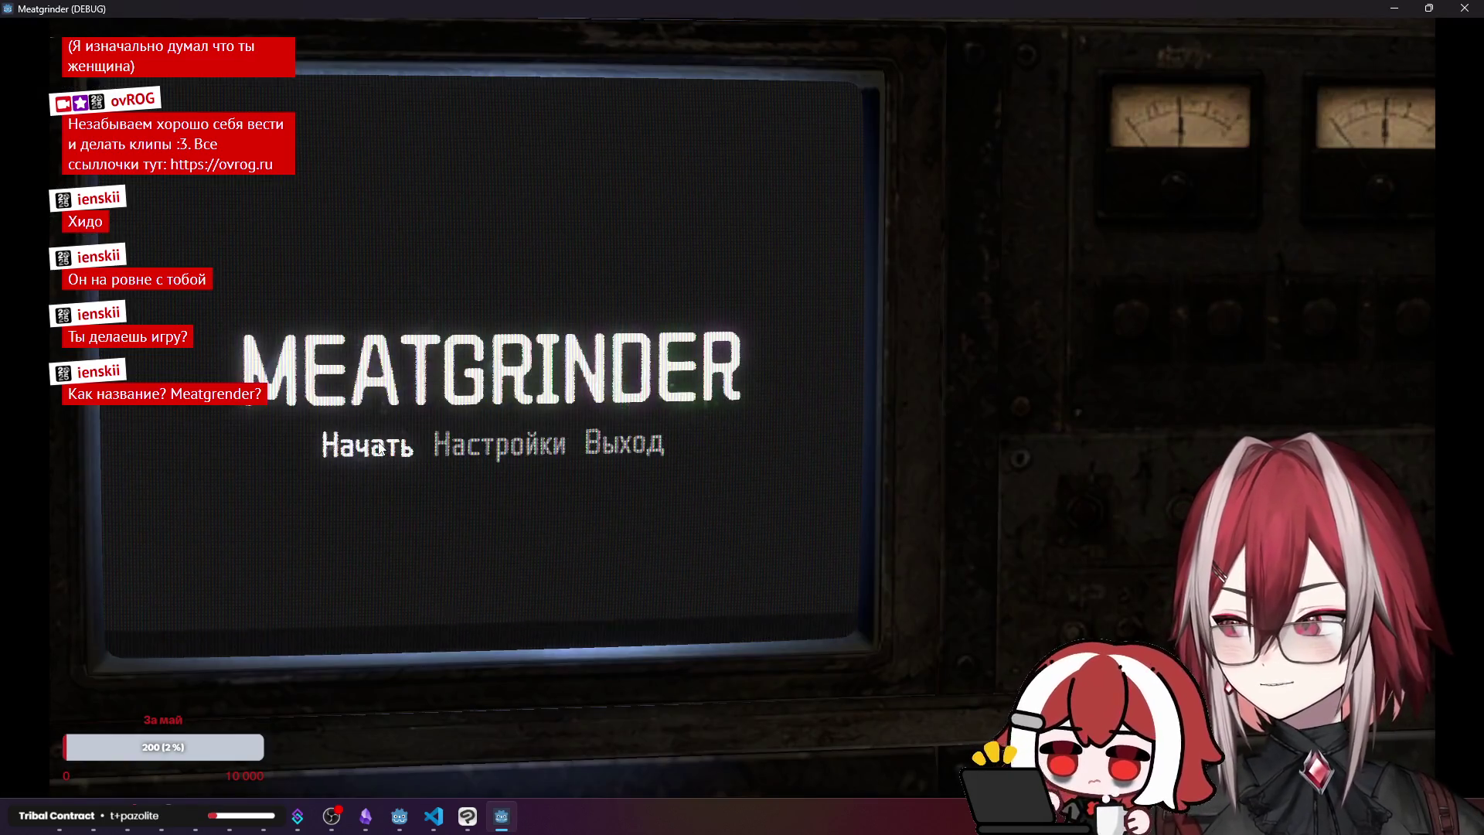
click(387, 454)
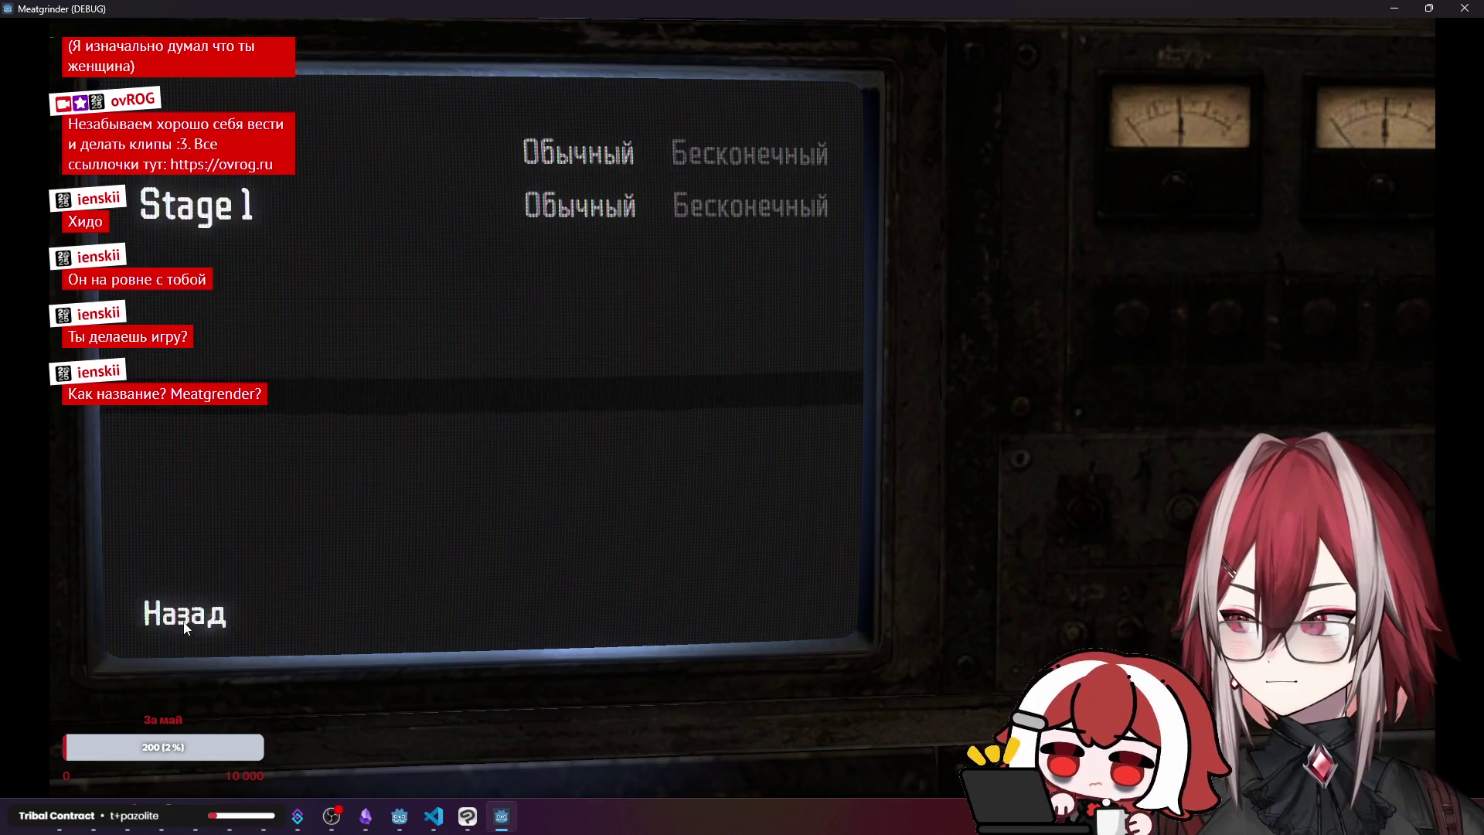
click(184, 615)
click(382, 460)
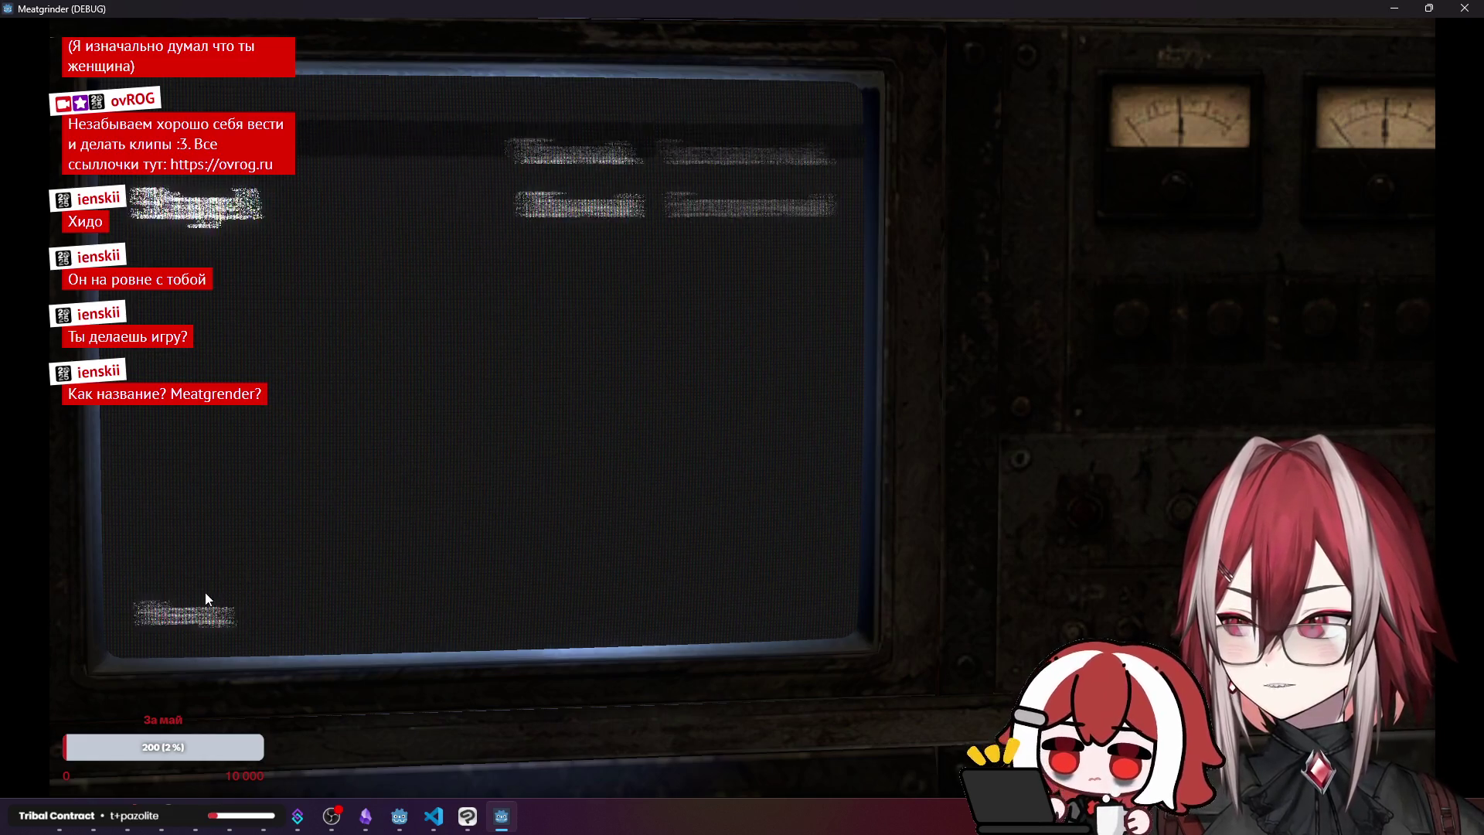
click(186, 614)
click(398, 455)
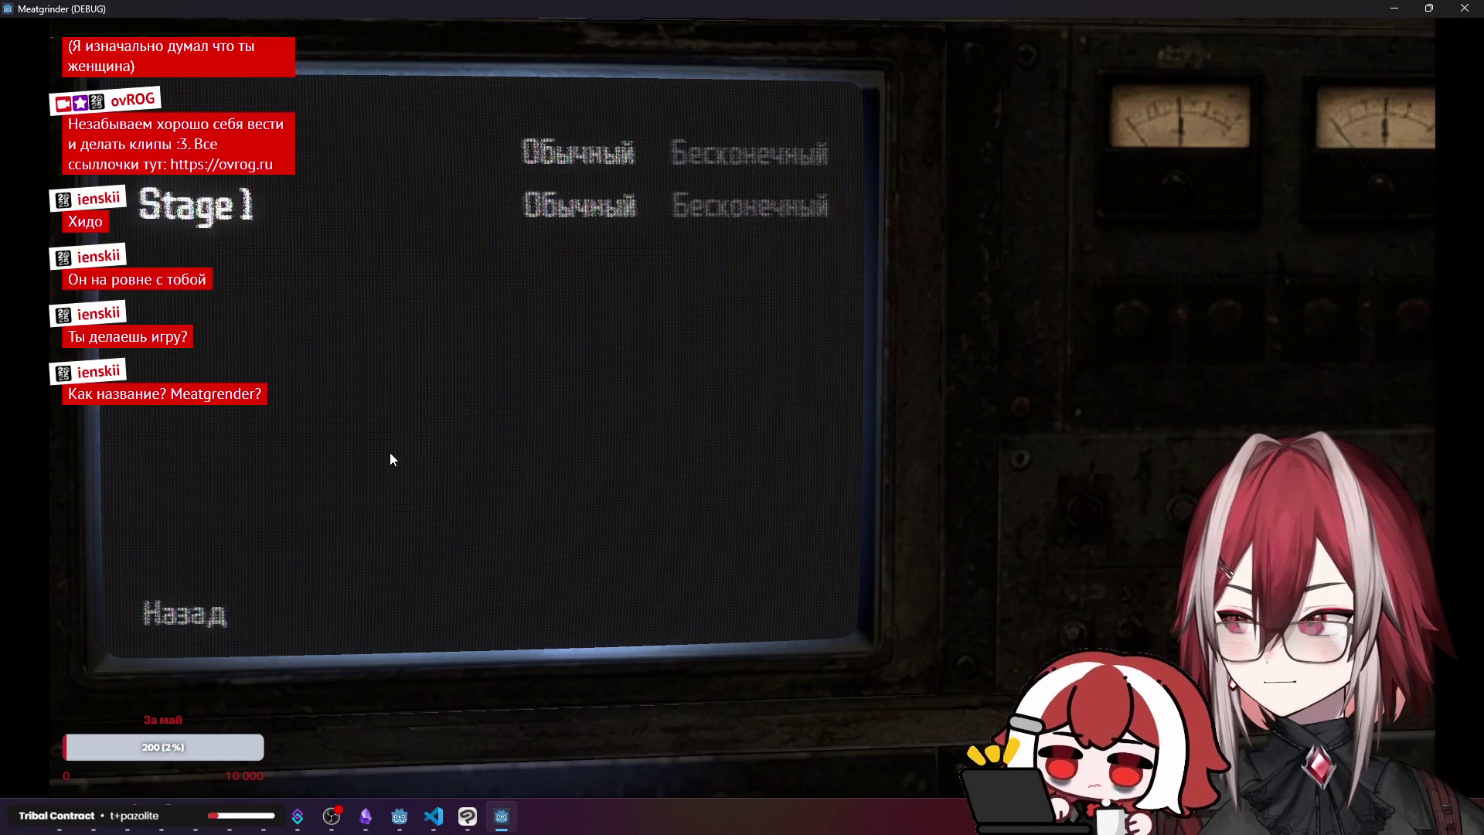
click(184, 615)
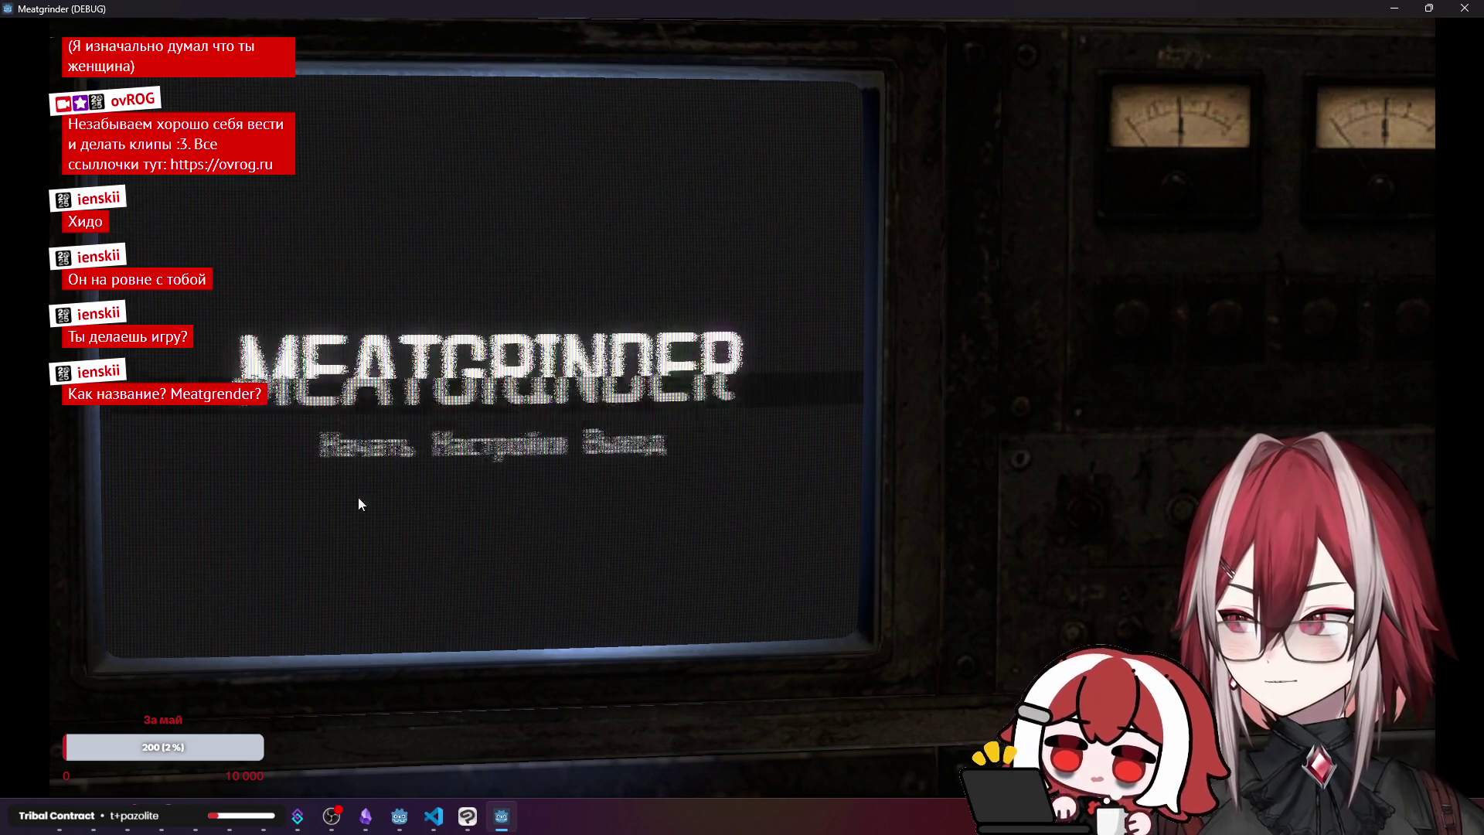
click(394, 443)
key(Escape)
click(378, 452)
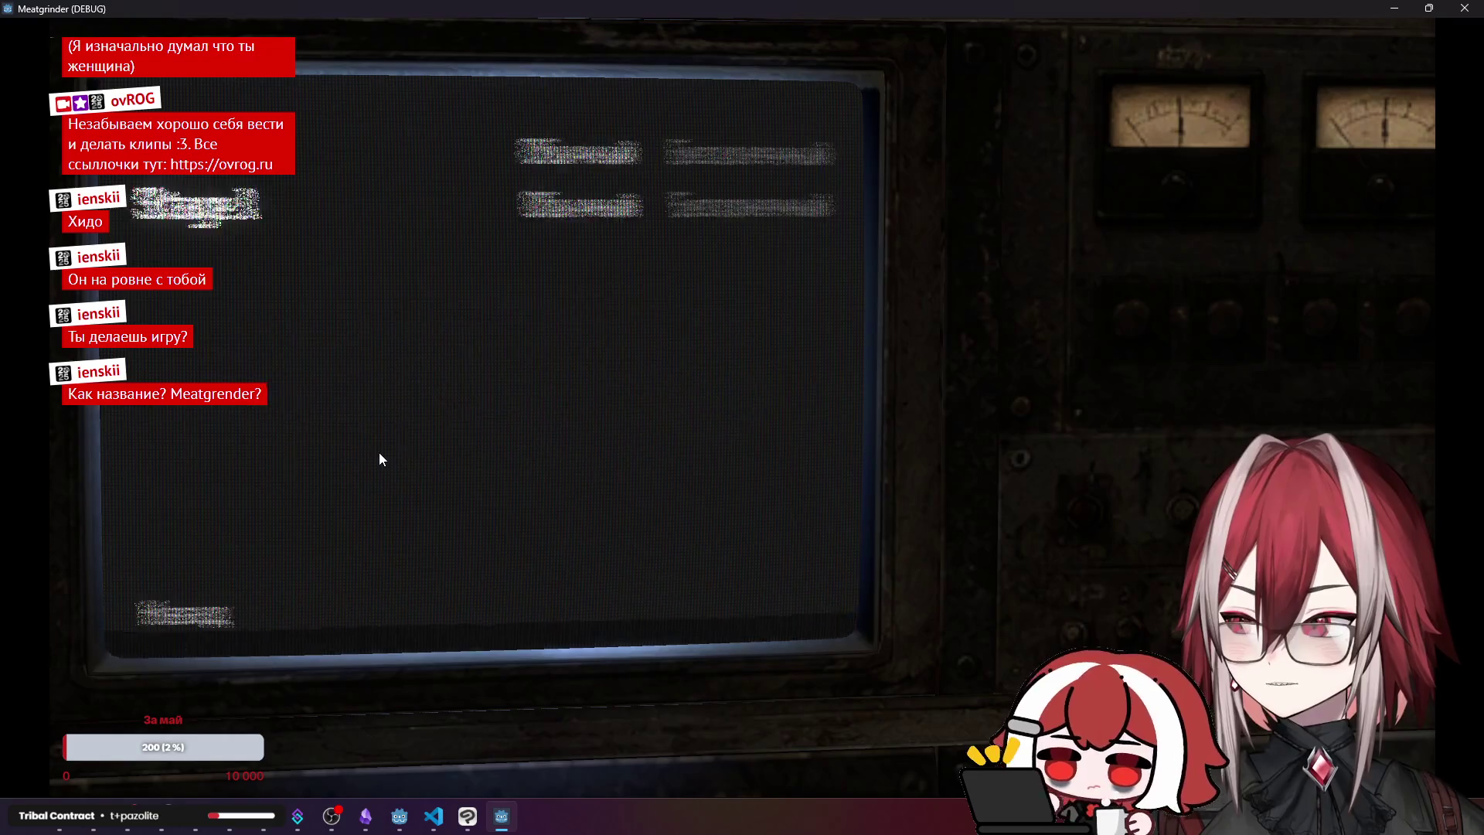
click(186, 614)
click(384, 456)
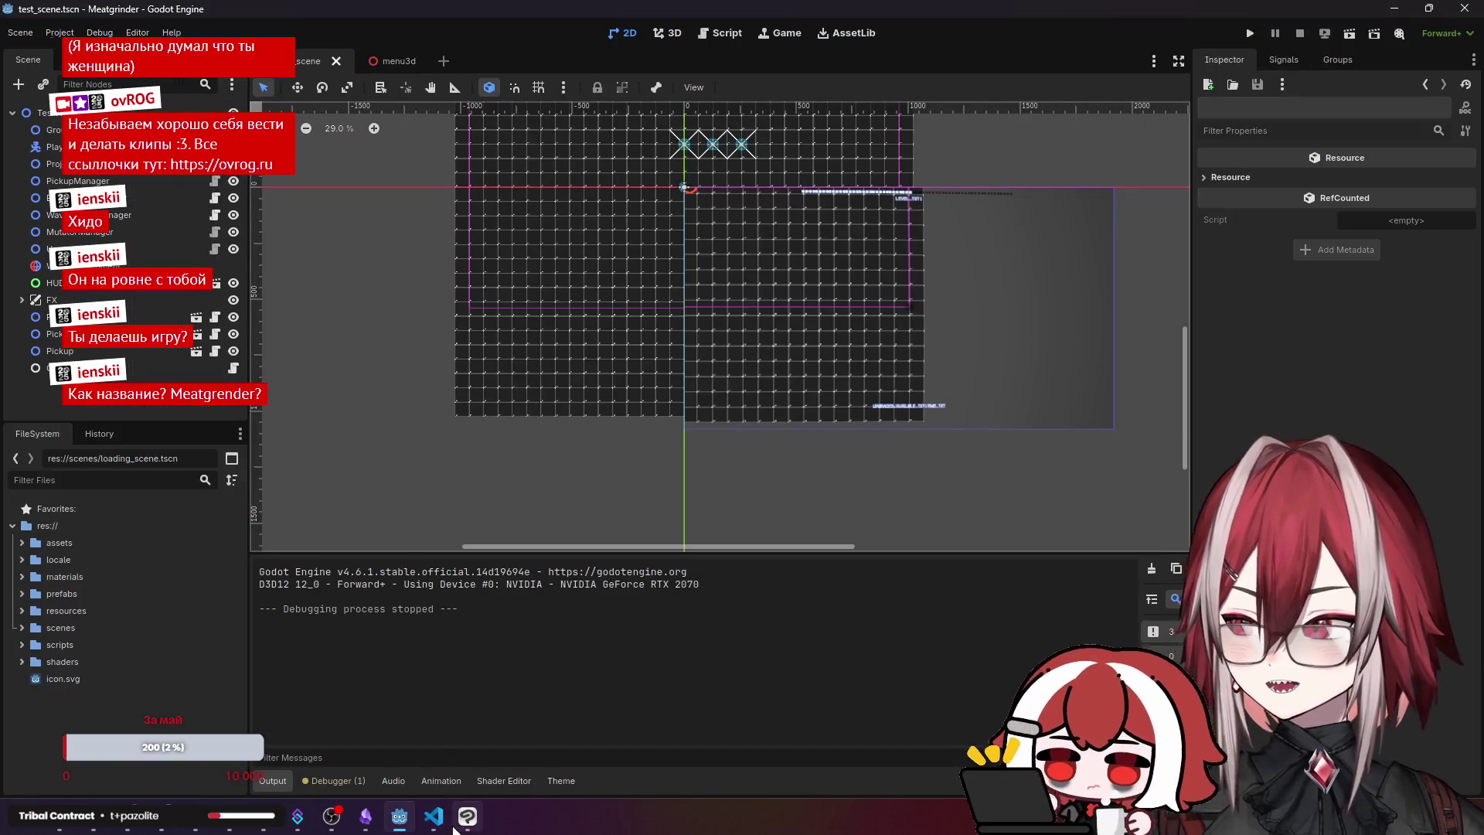
Step: Inspect the menu loop on lines 61–70 of 3dmenu.gd
click(434, 817)
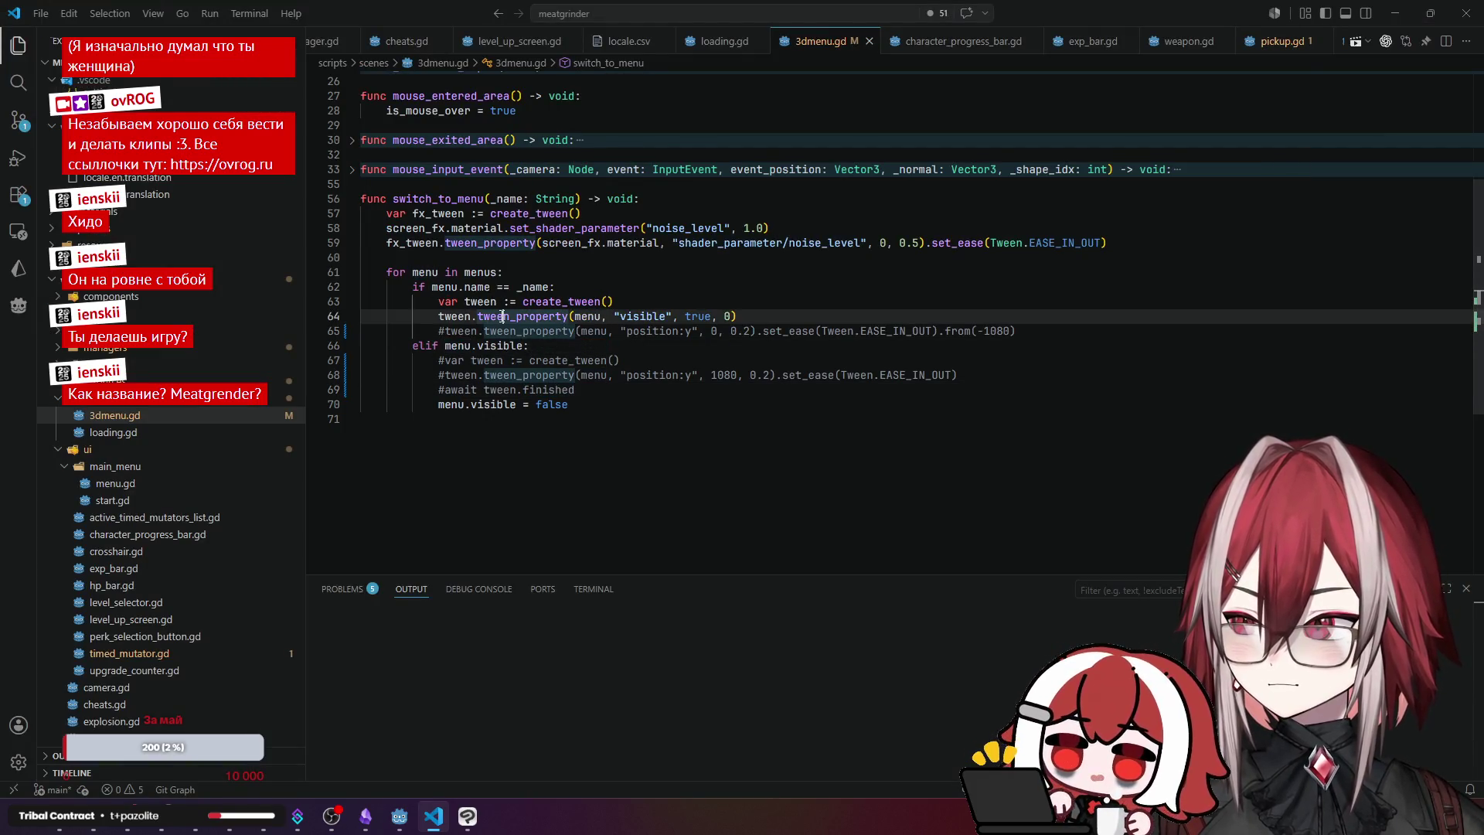
click(671, 315)
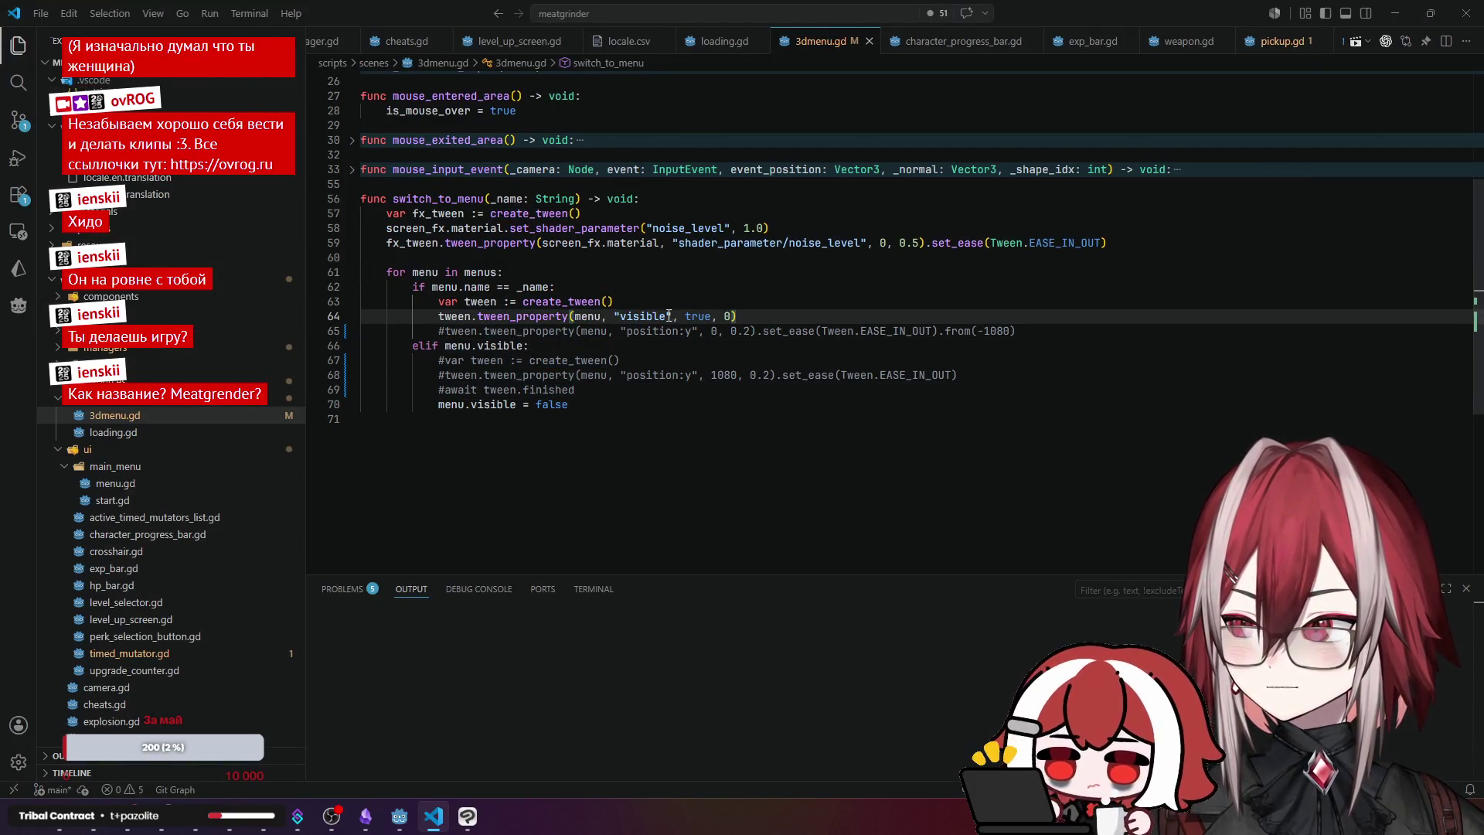
drag(485, 281, 649, 435)
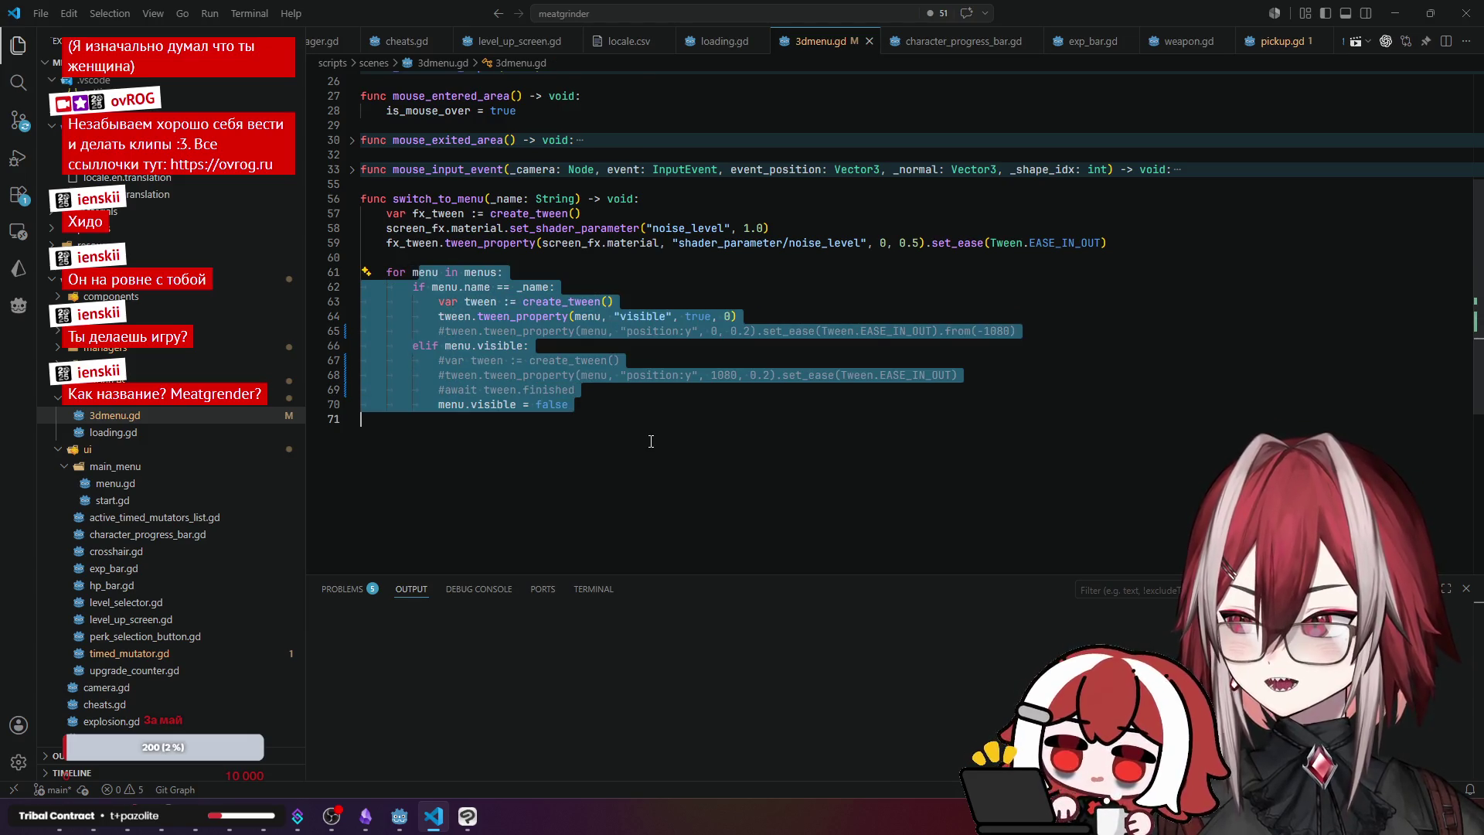
click(651, 441)
drag(571, 405, 516, 403)
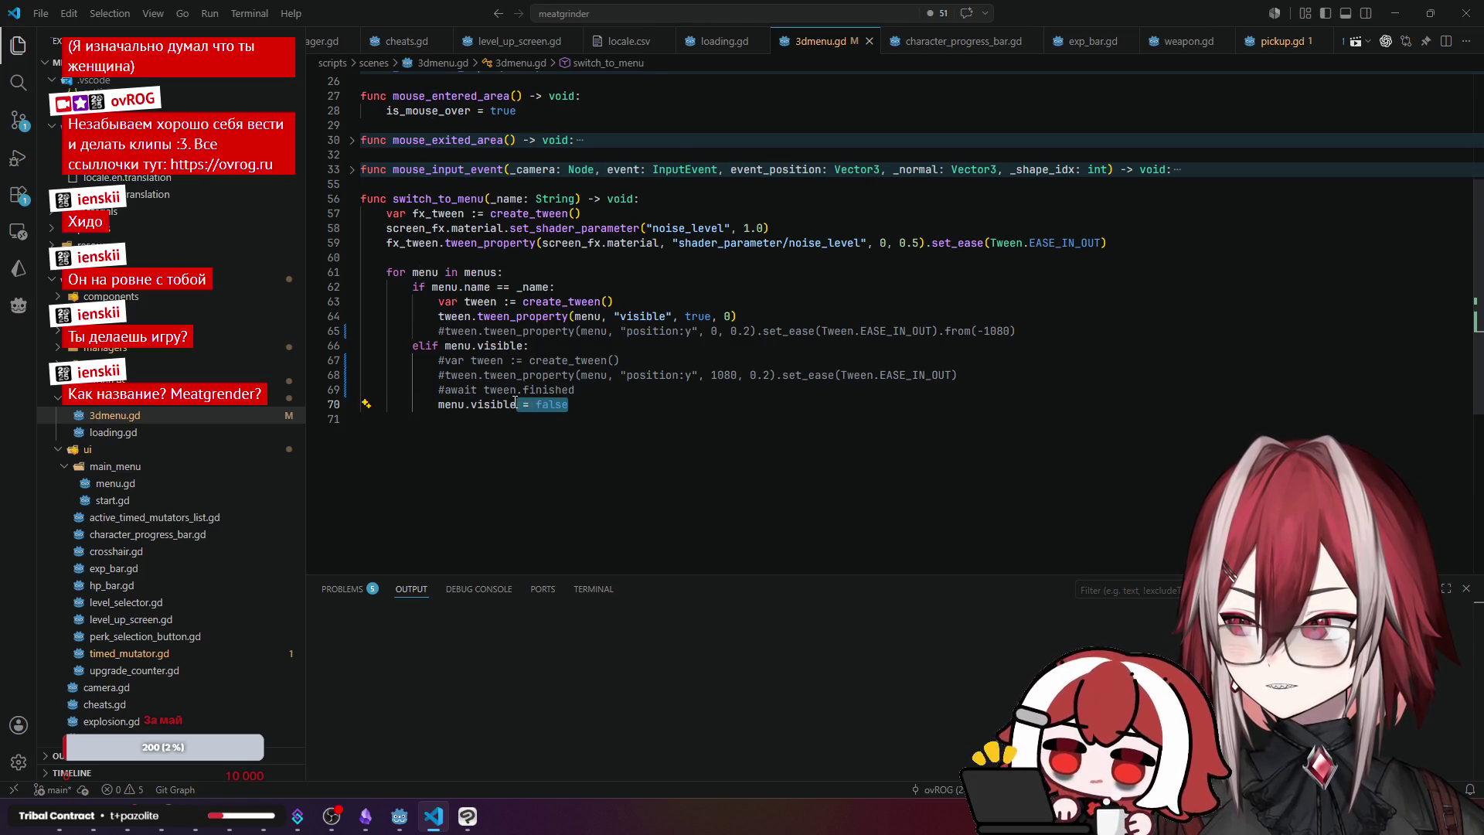
click(491, 318)
click(580, 317)
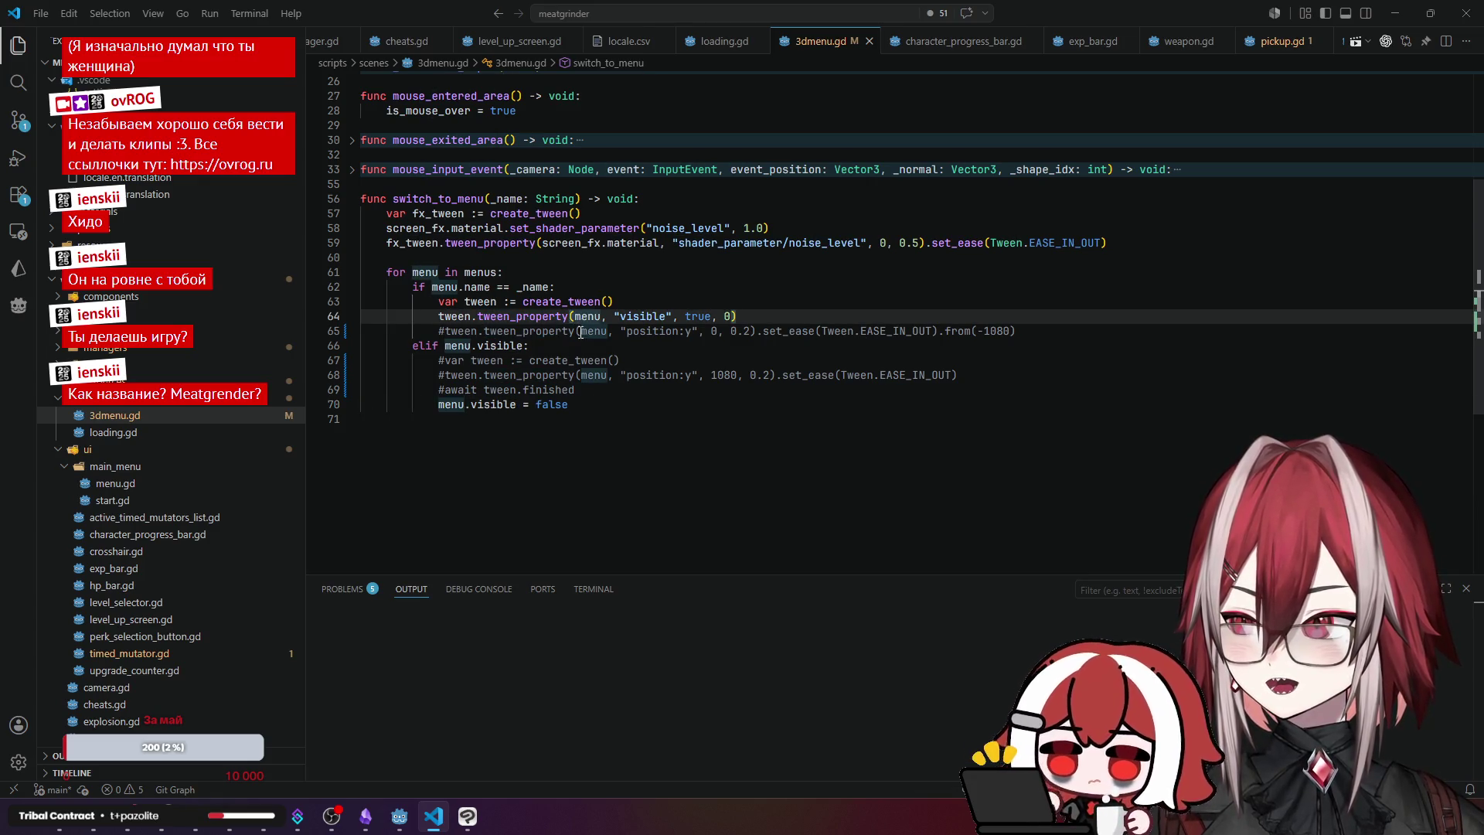
drag(575, 405, 438, 404)
Step: Add a 'menu.visible = true' line after line 64
click(768, 317)
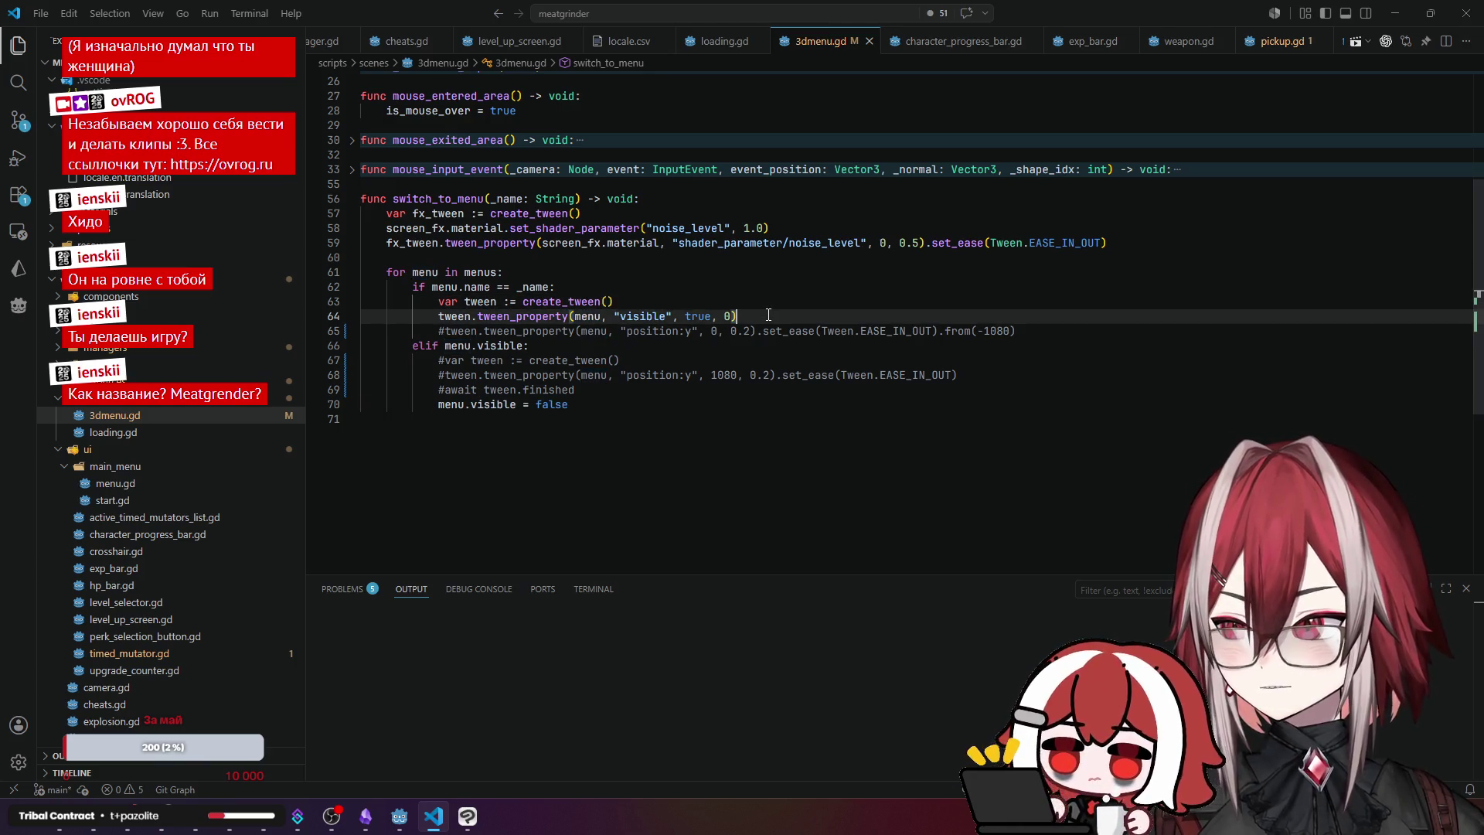
key(Return)
text(menu.visible = fal)
key(BackSpace)
key(BackSpace)
key(BackSpace)
text(true)
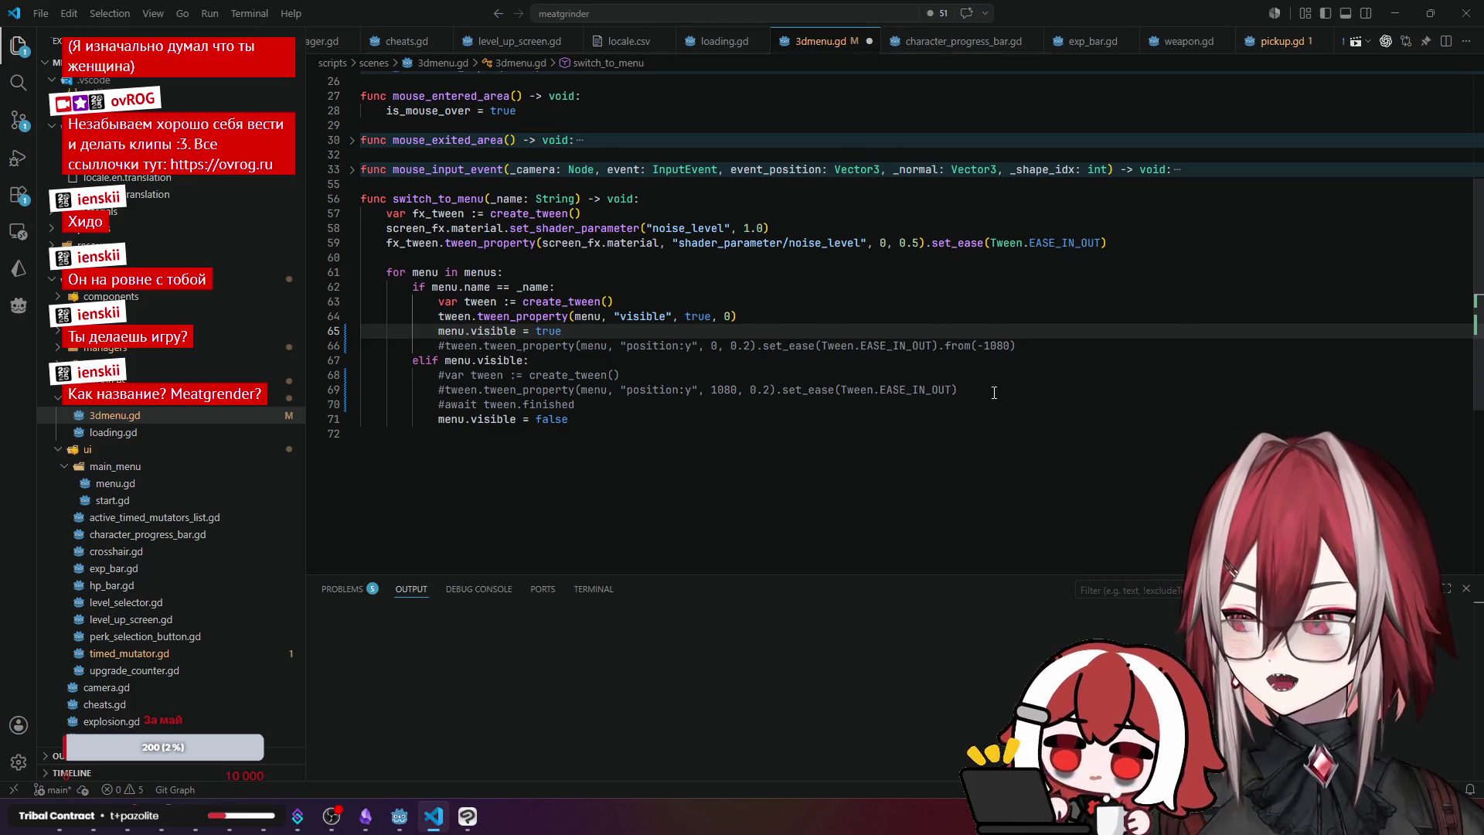
Step: Delete the commented tween lines and the two if-branch tween calls, then save 3dmenu.gd
drag(574, 405, 360, 376)
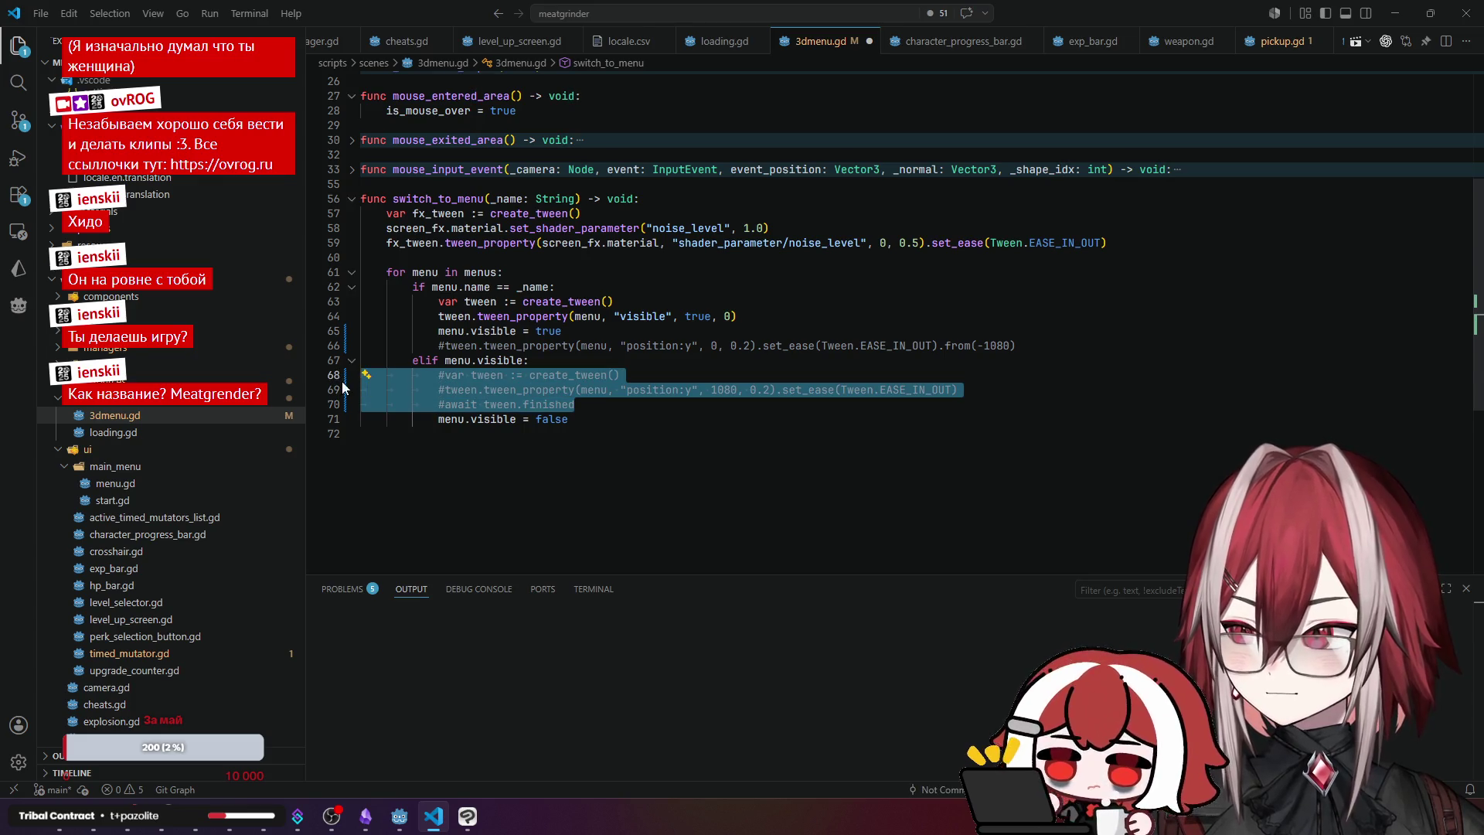
key(BackSpace)
key(BackSpace)
drag(1037, 346, 309, 349)
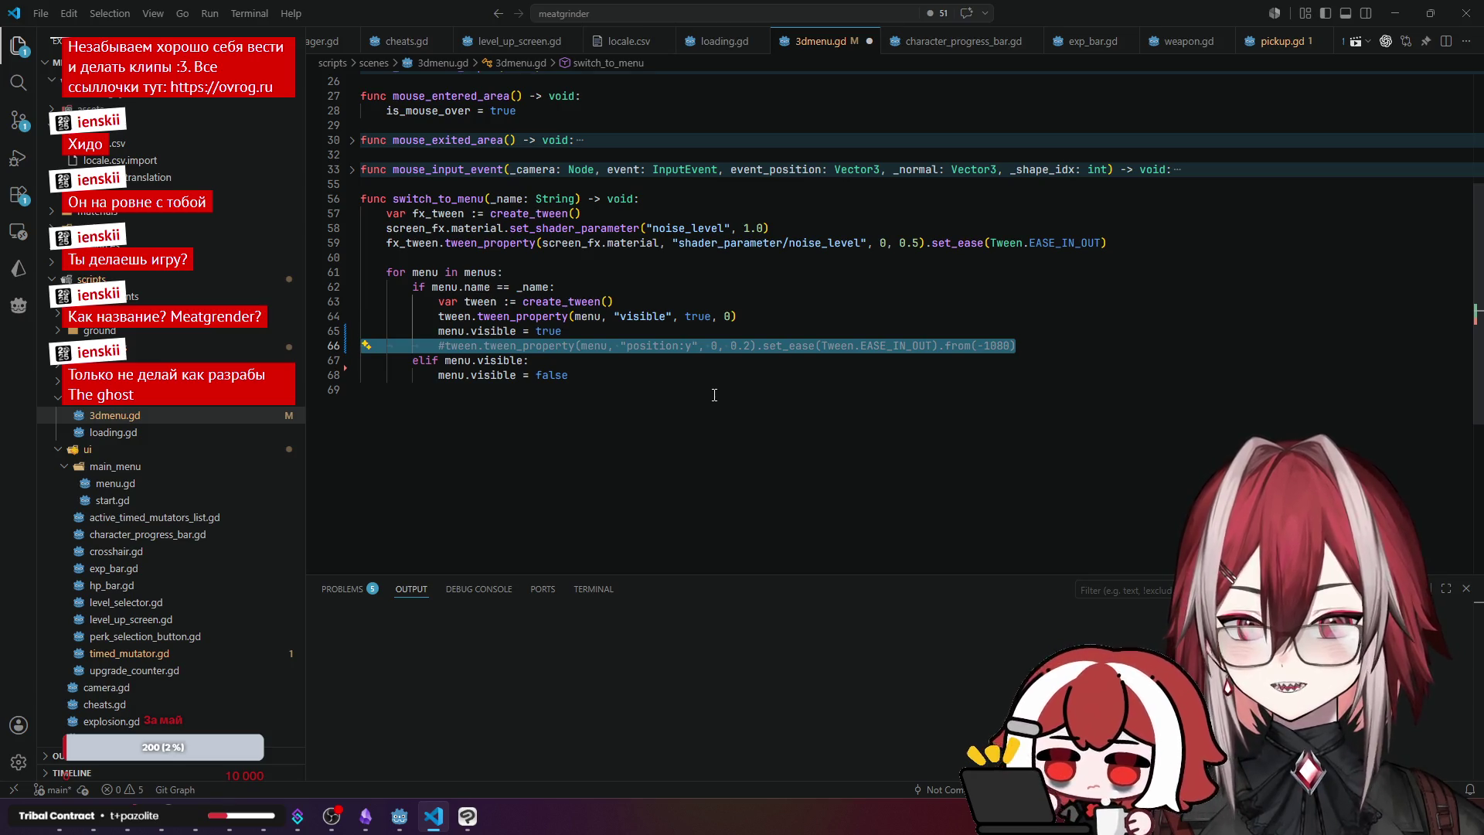
key(BackSpace)
key(BackSpace)
drag(737, 316, 323, 303)
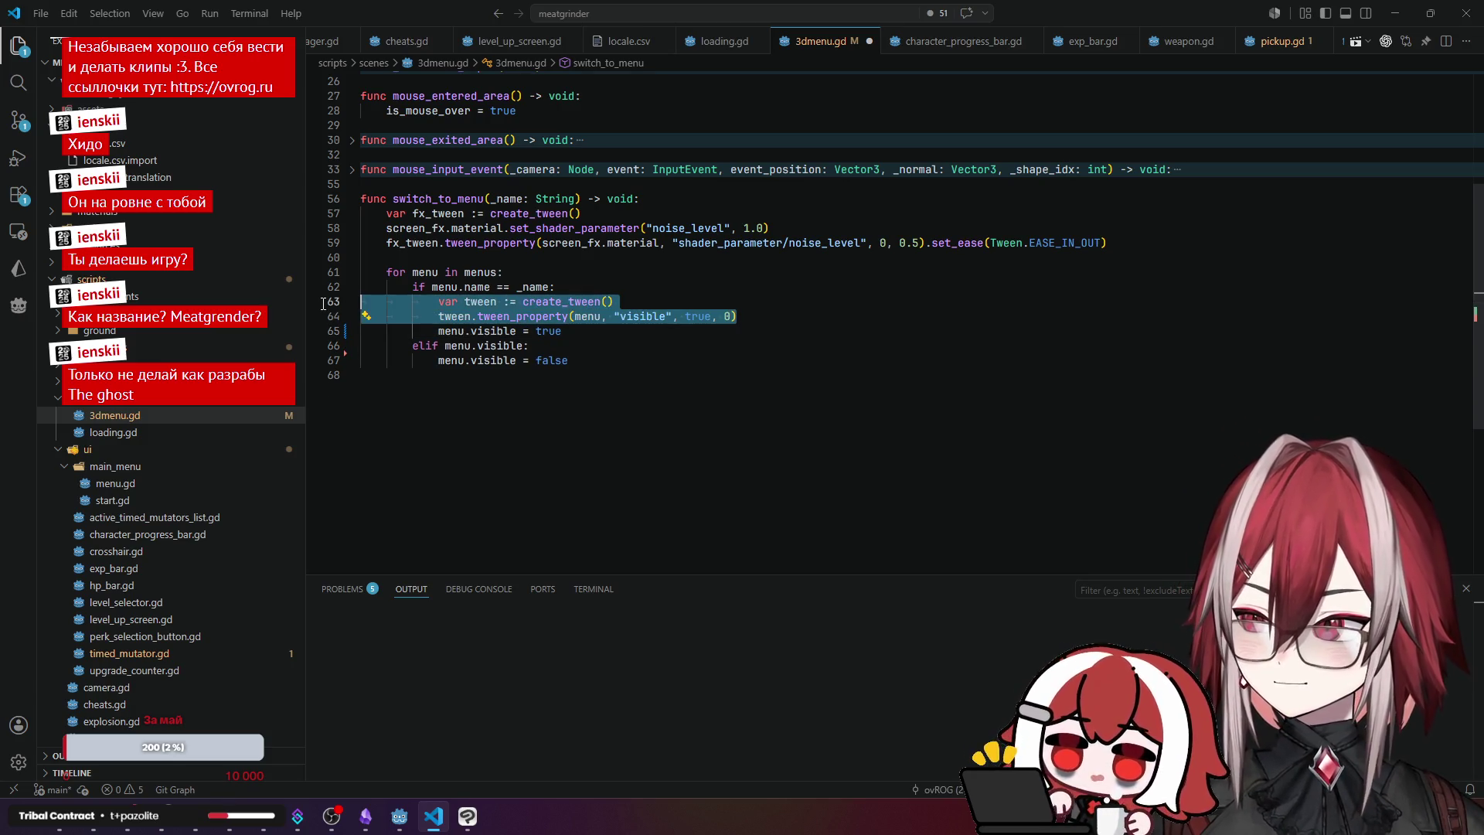
key(BackSpace)
key(BackSpace)
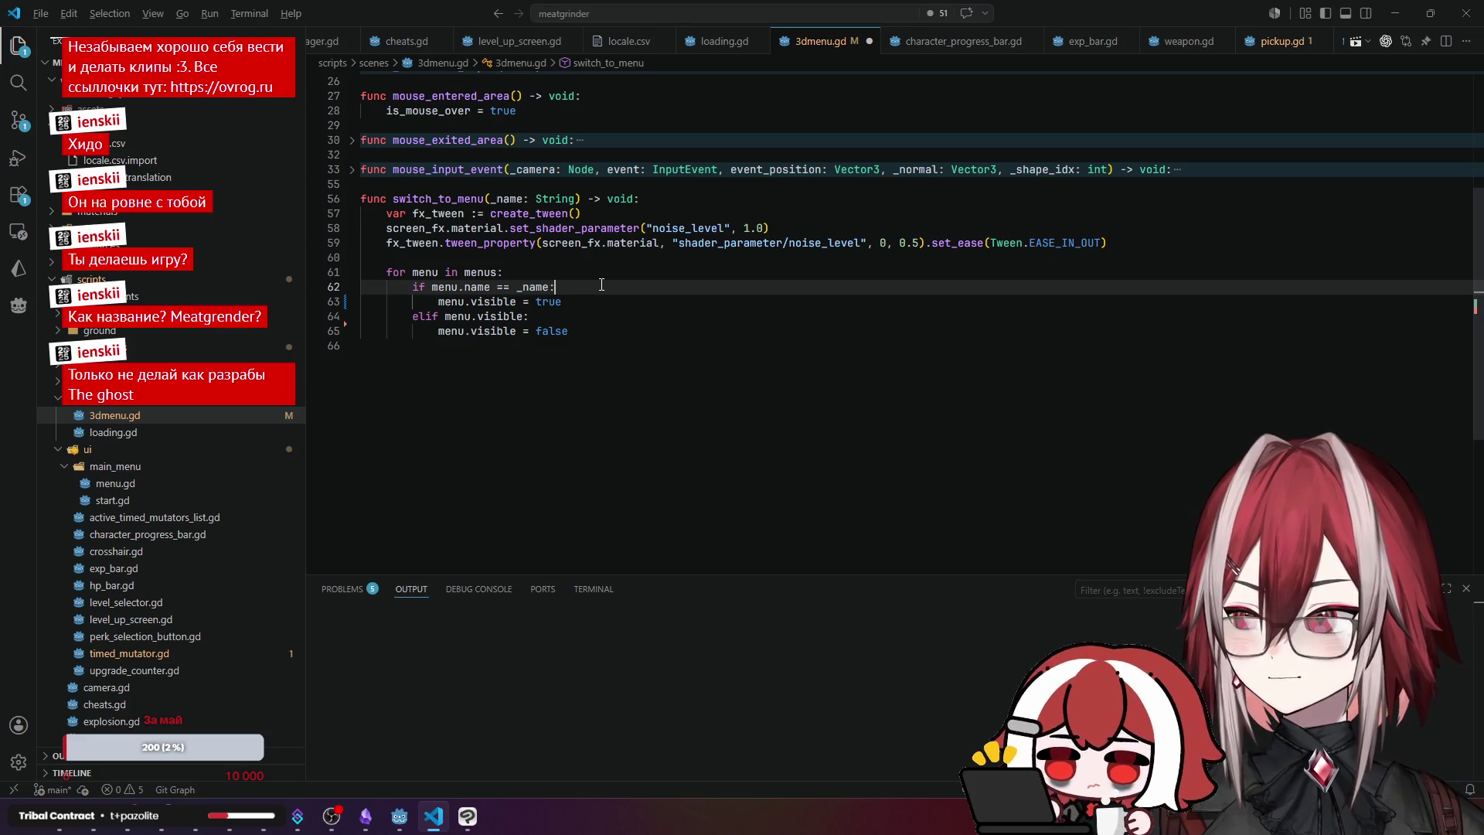
key(ctrl+s)
key(alt+Tab)
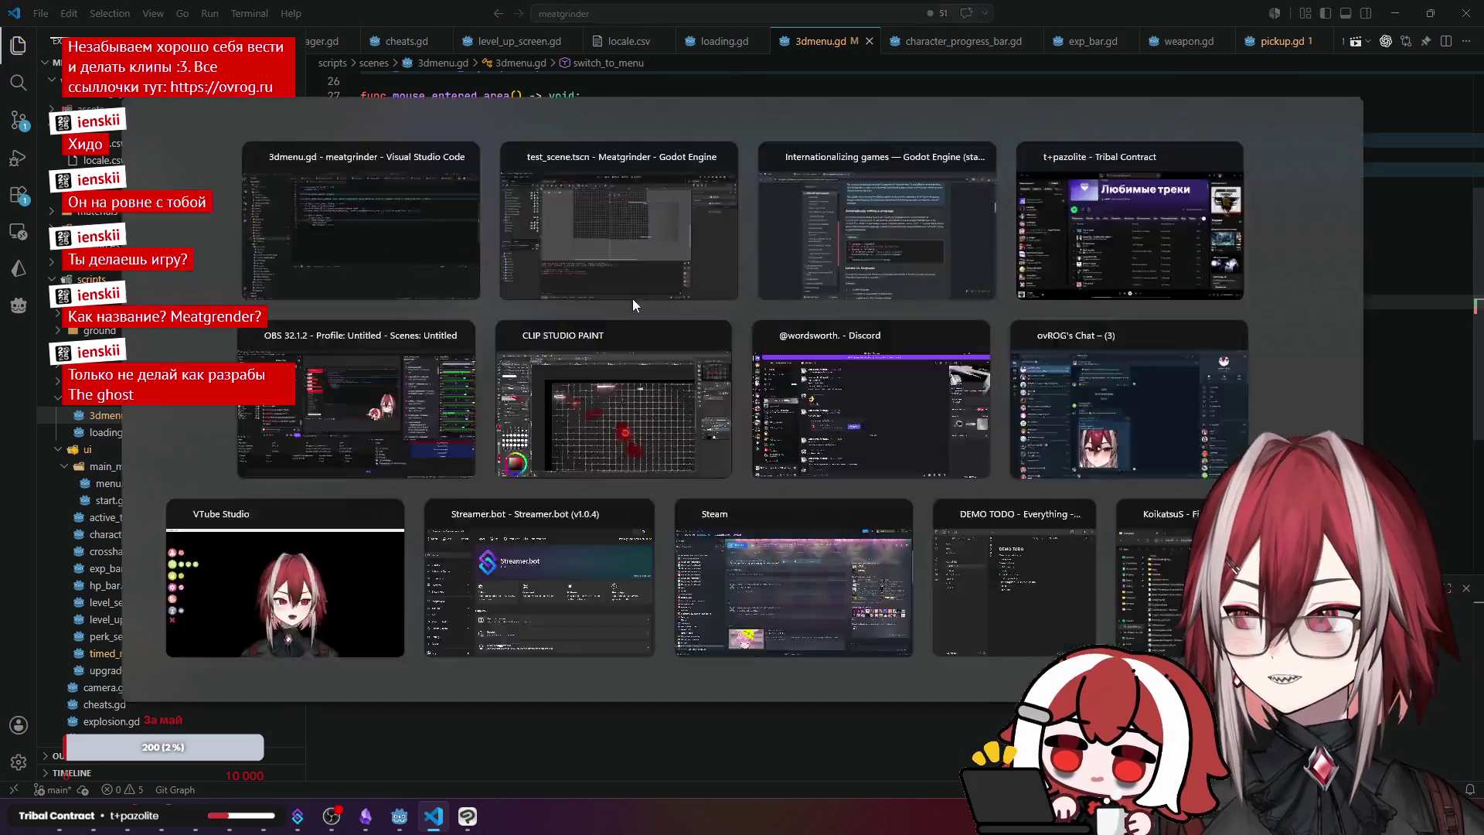
Step: Check menu switching via Начать and back, then briefly play the Тест level in Обычный mode
click(1248, 33)
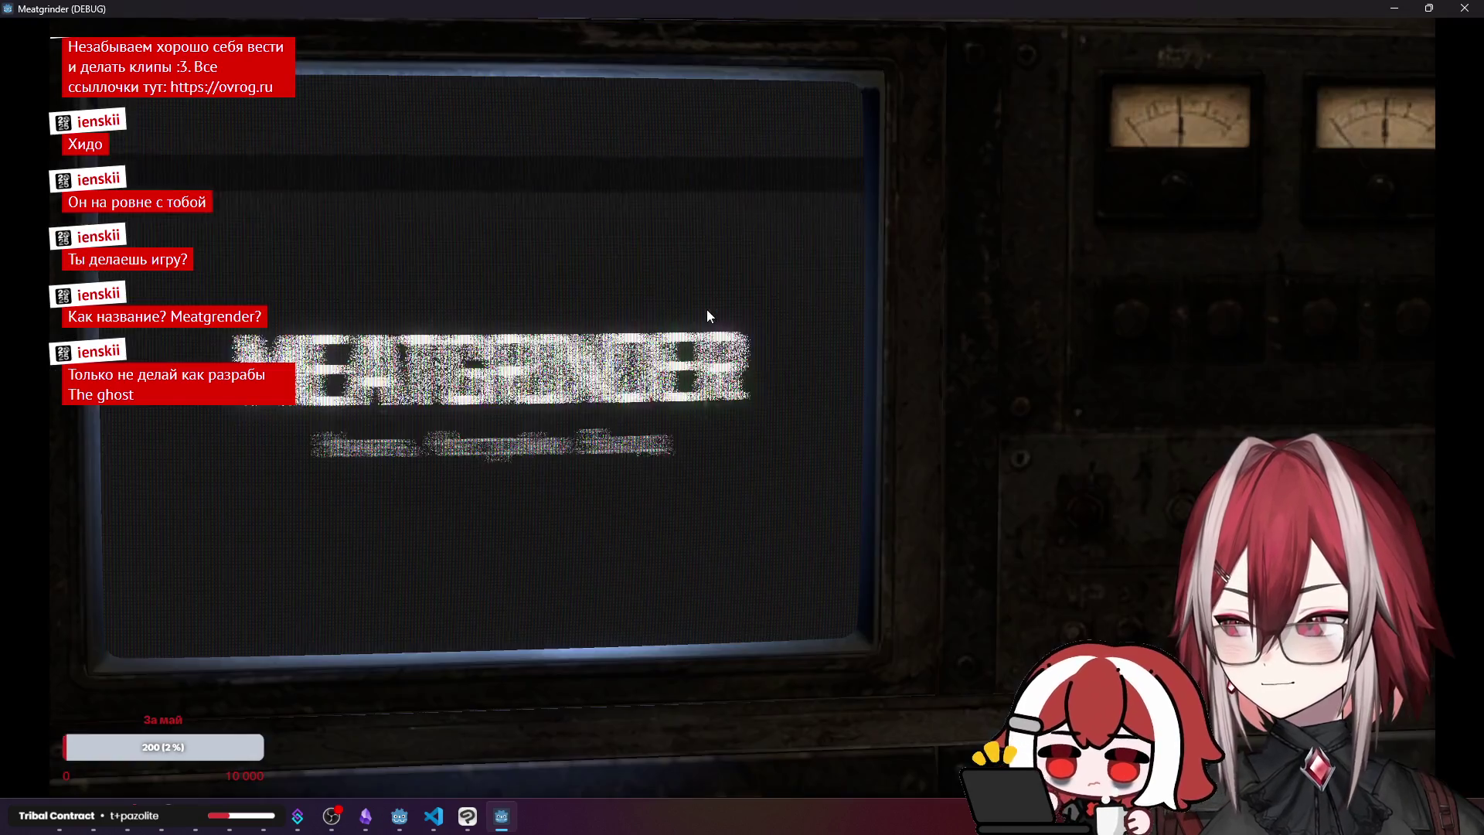
click(201, 619)
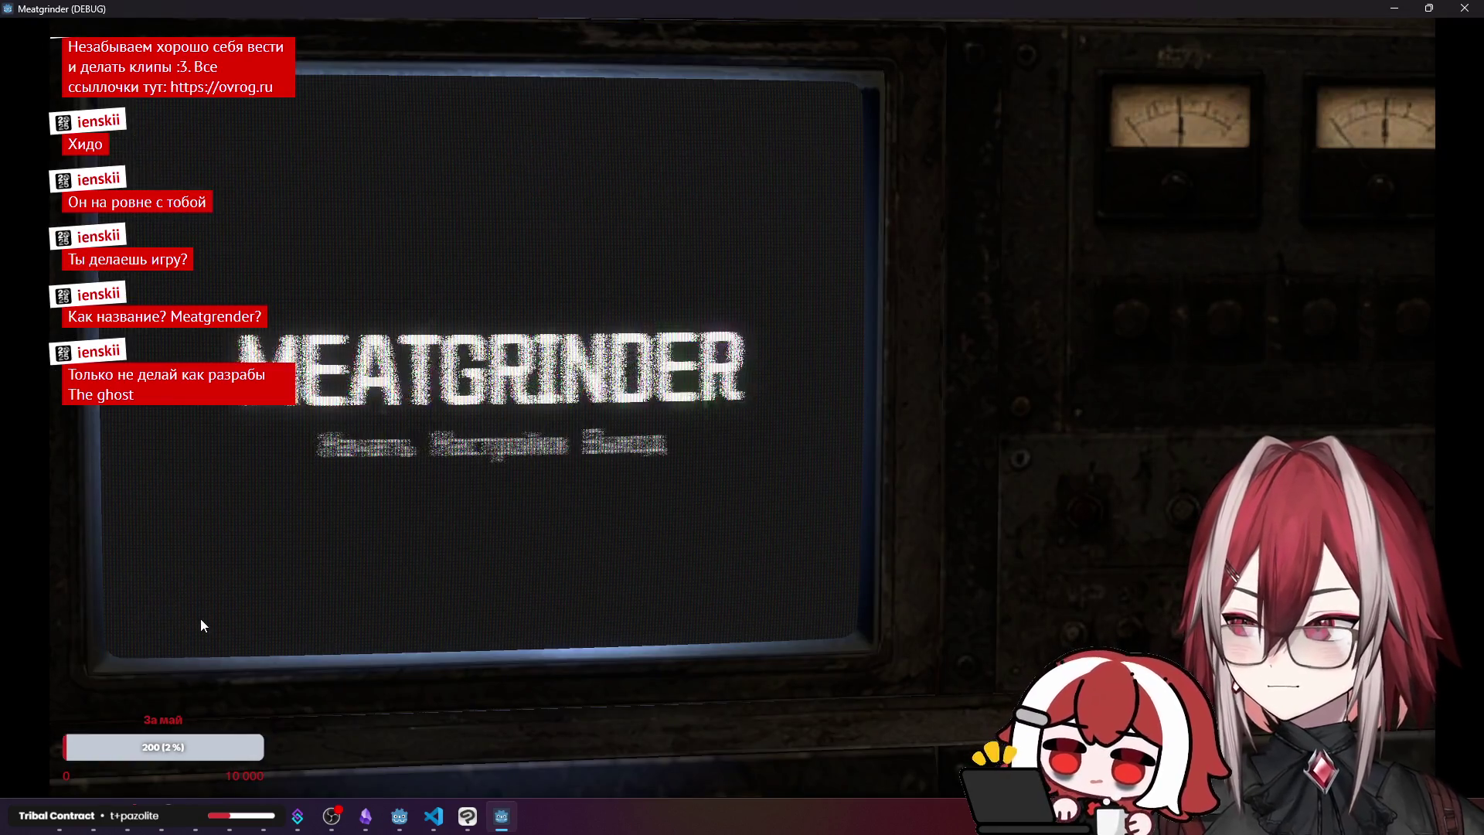
click(388, 451)
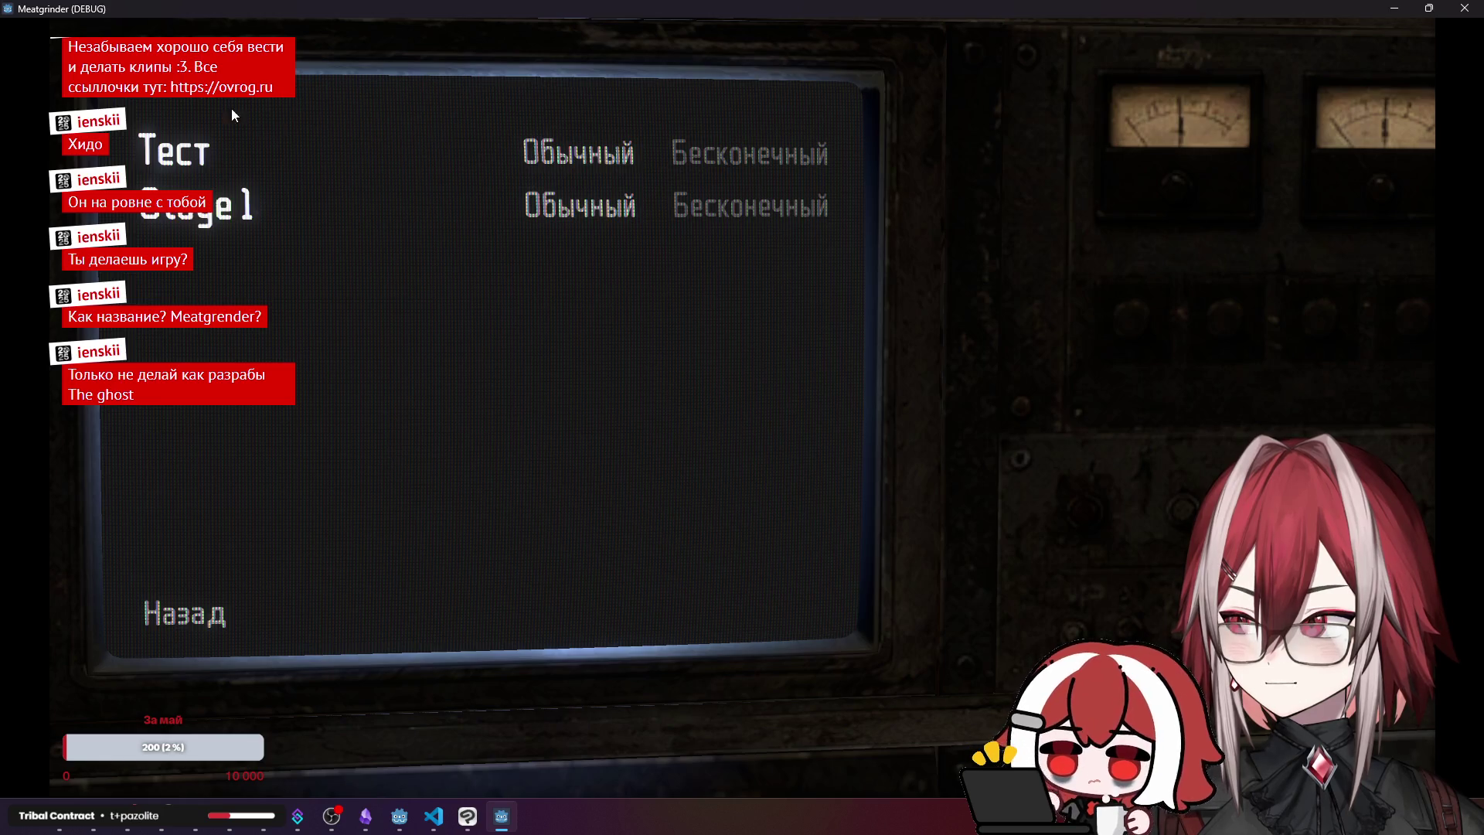
click(184, 614)
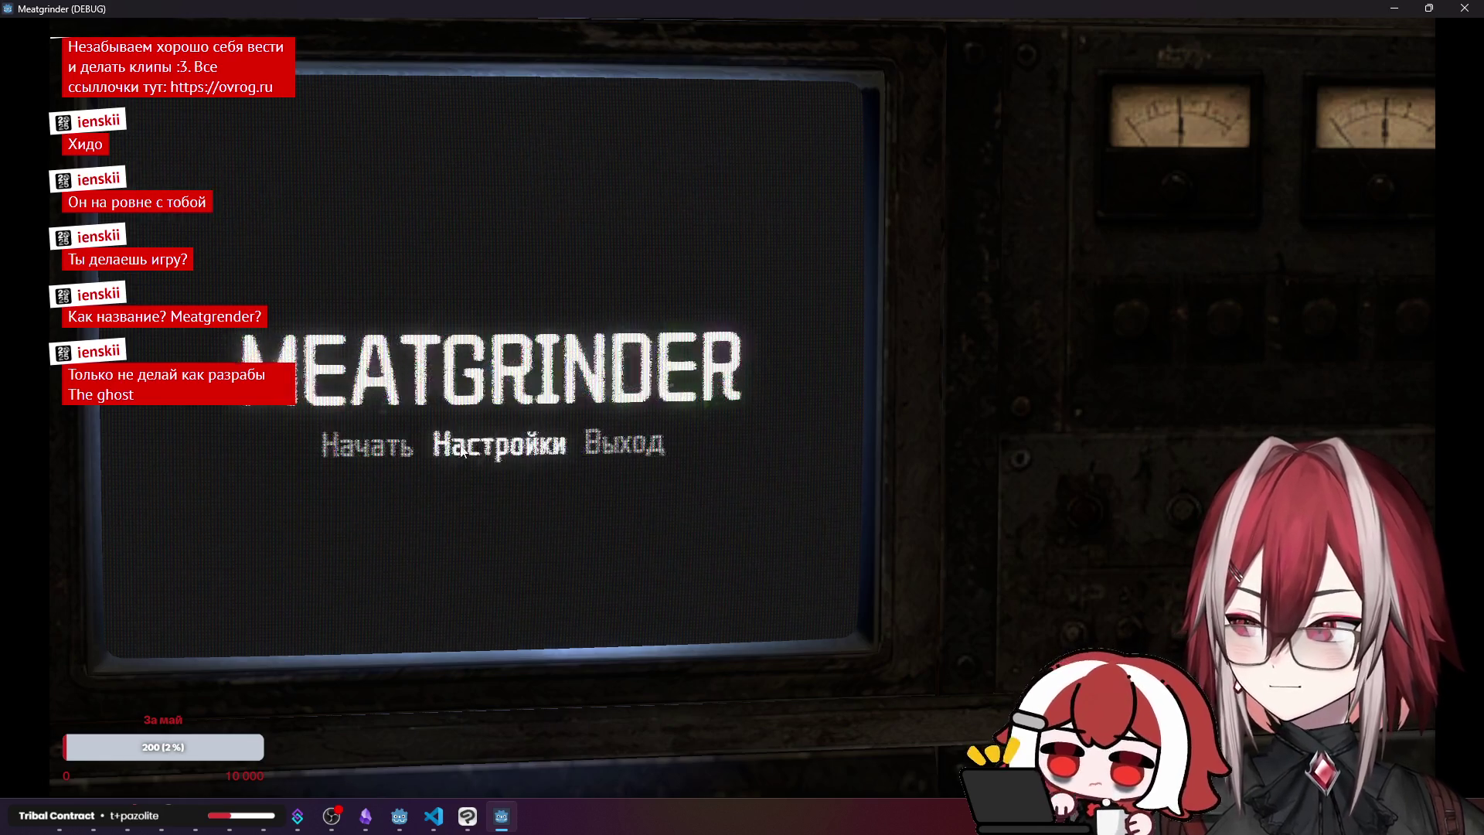
click(398, 450)
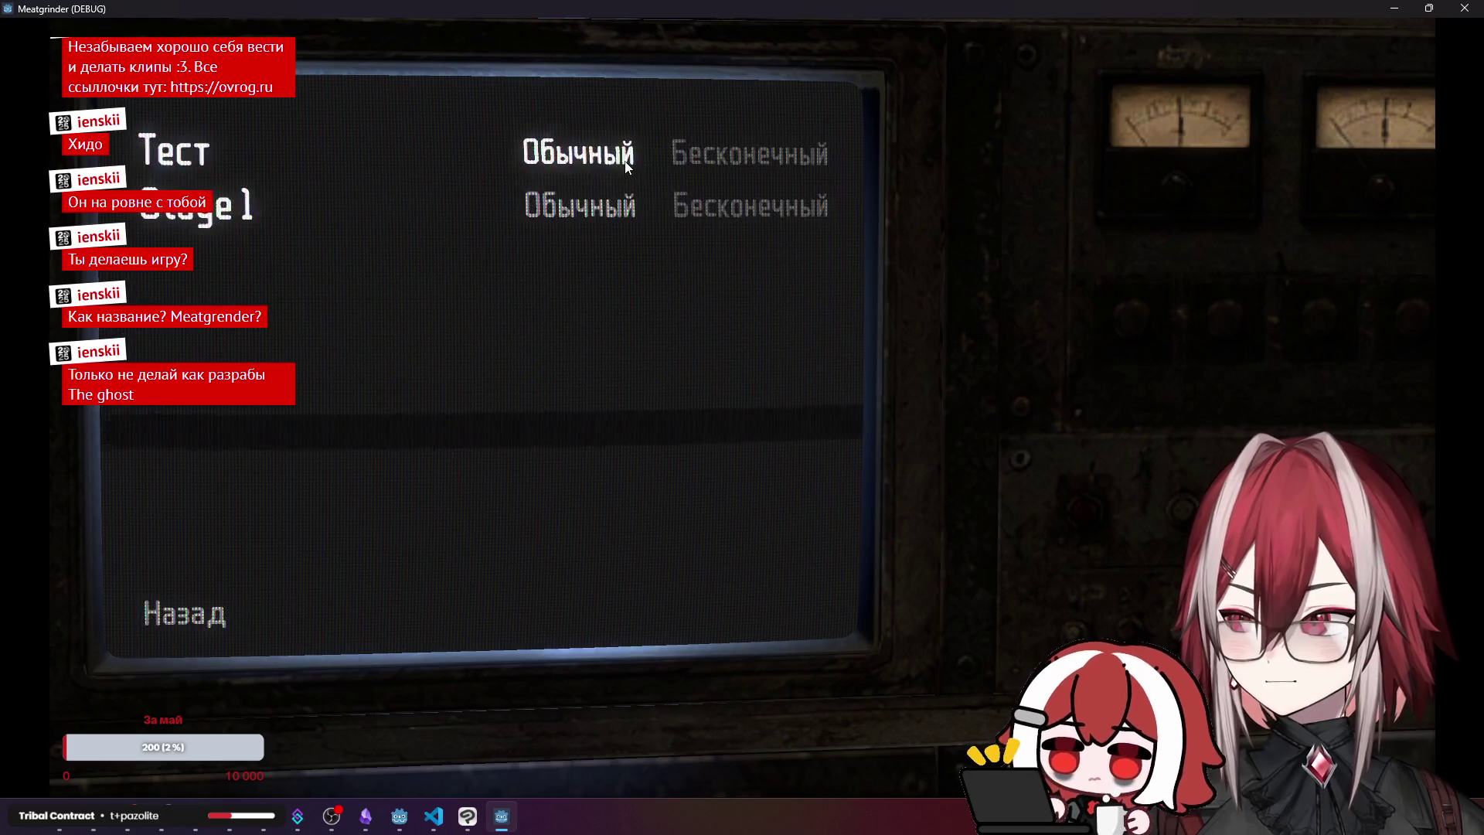
click(626, 164)
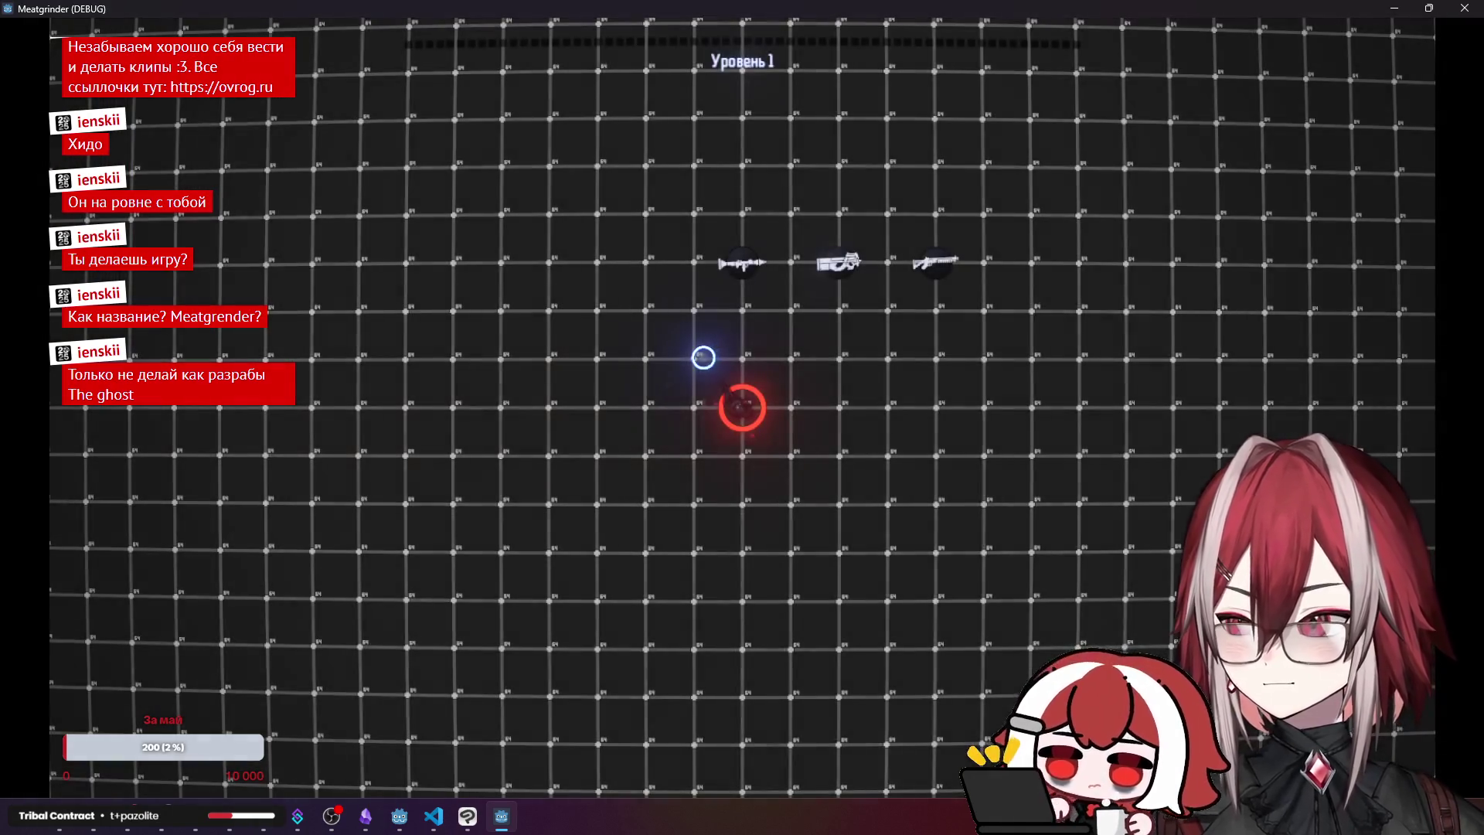
key(d)
key(w)
click(748, 202)
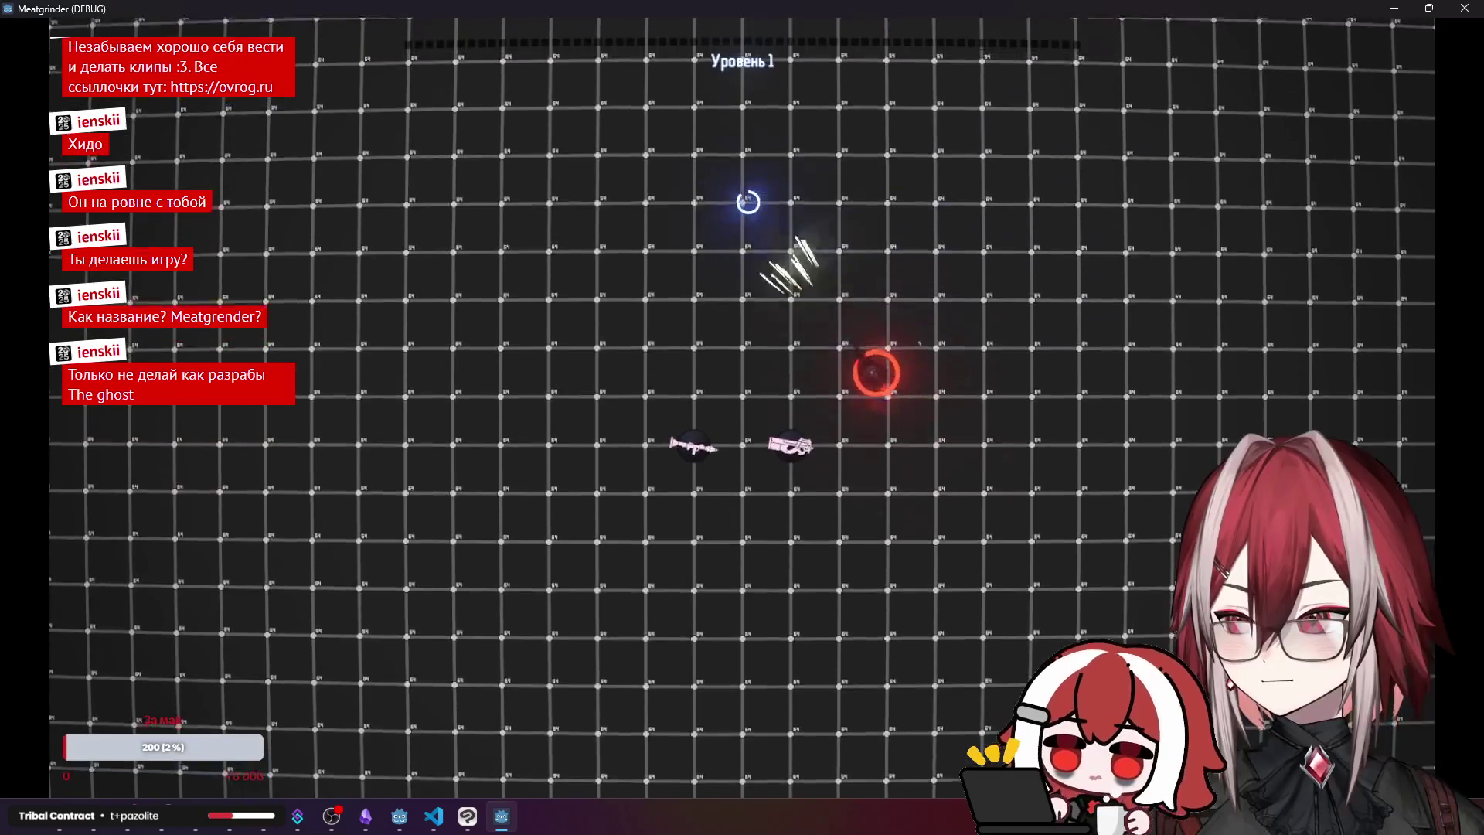
click(1464, 8)
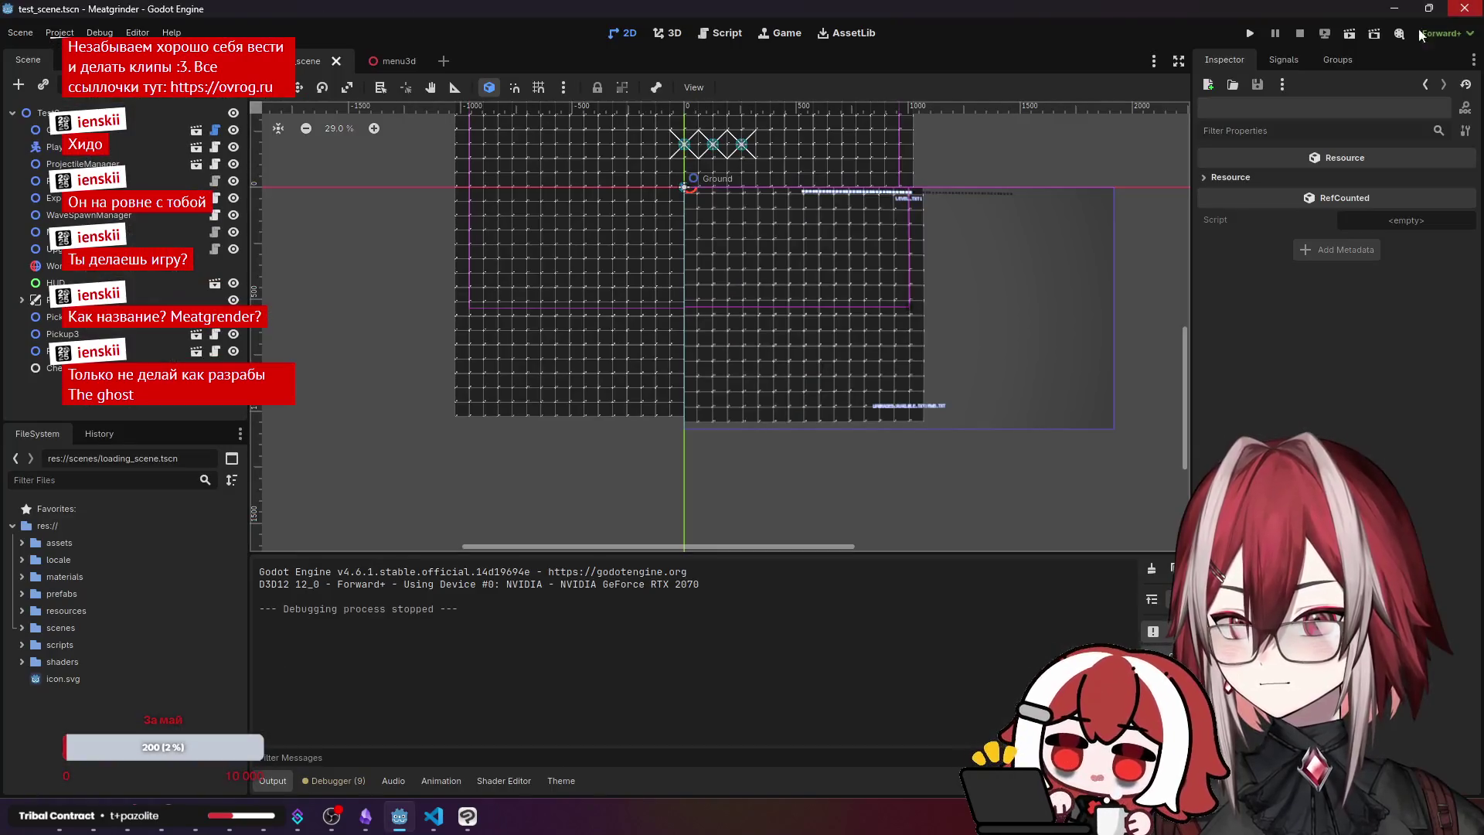
Step: Relaunch the project and start Stage 1 in Обычный mode
click(1248, 33)
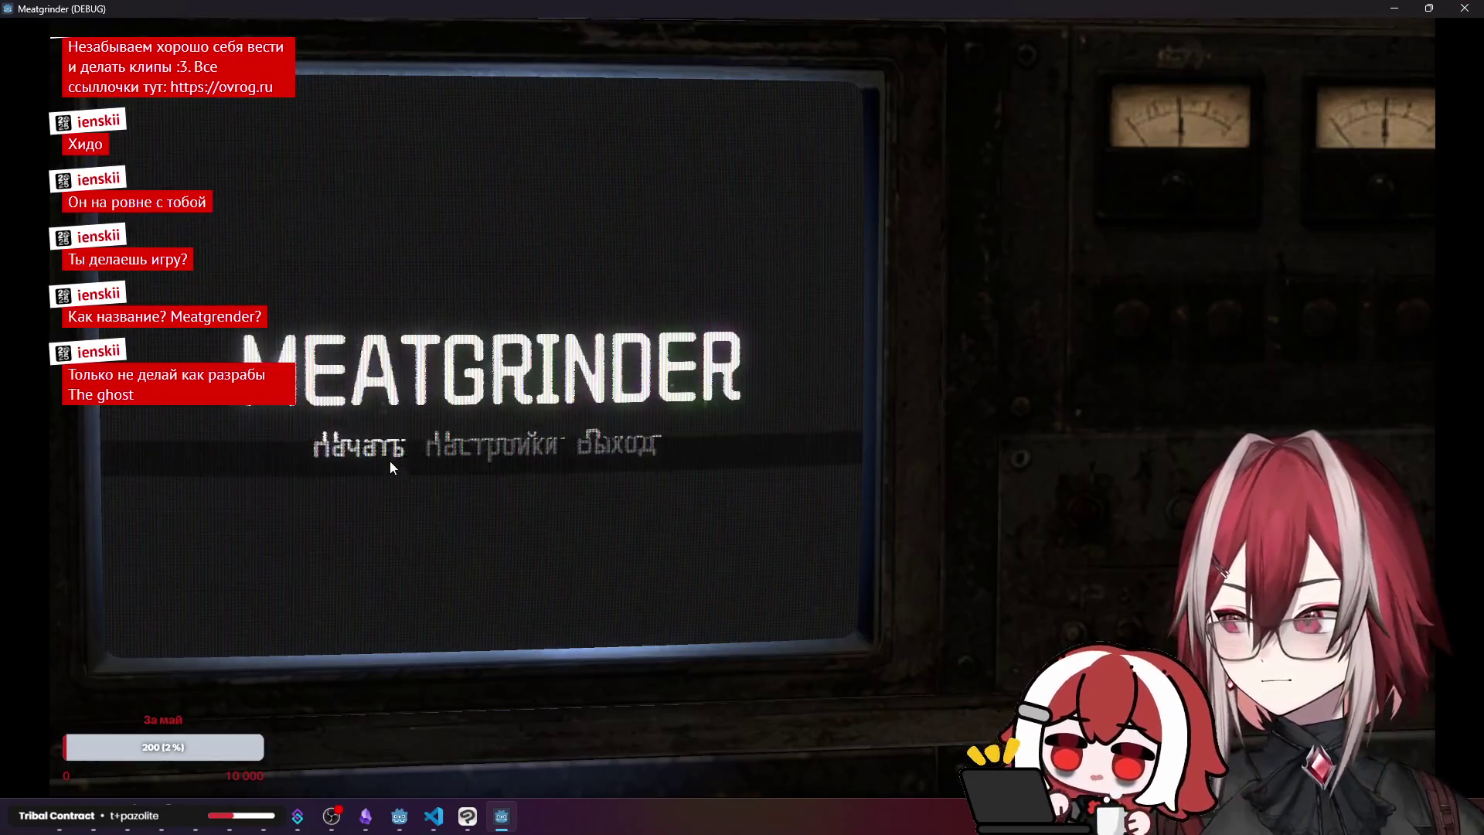
click(389, 461)
click(588, 214)
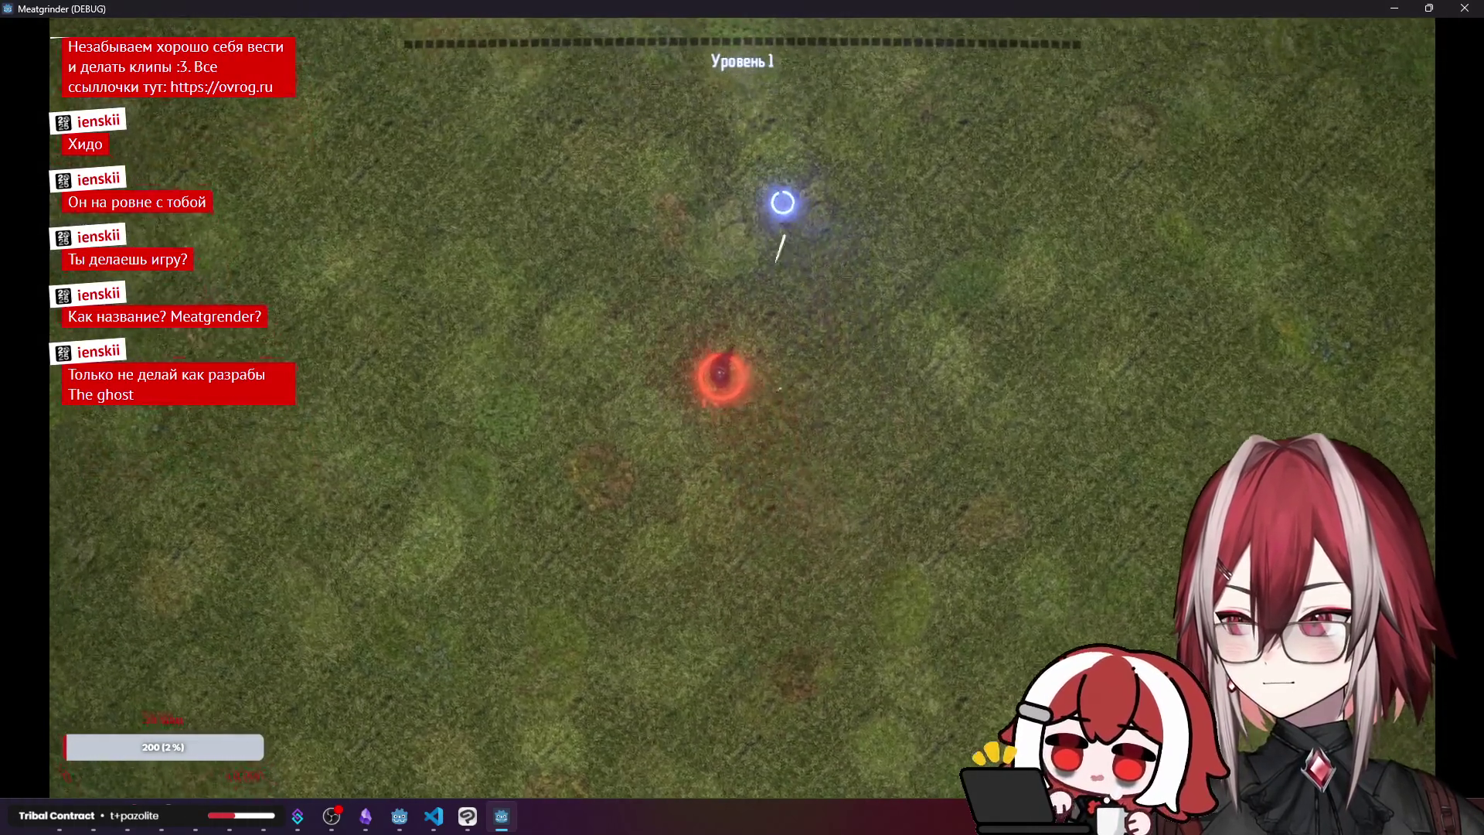
Step: Move around the grass field with WASD while fighting enemies
key(w)
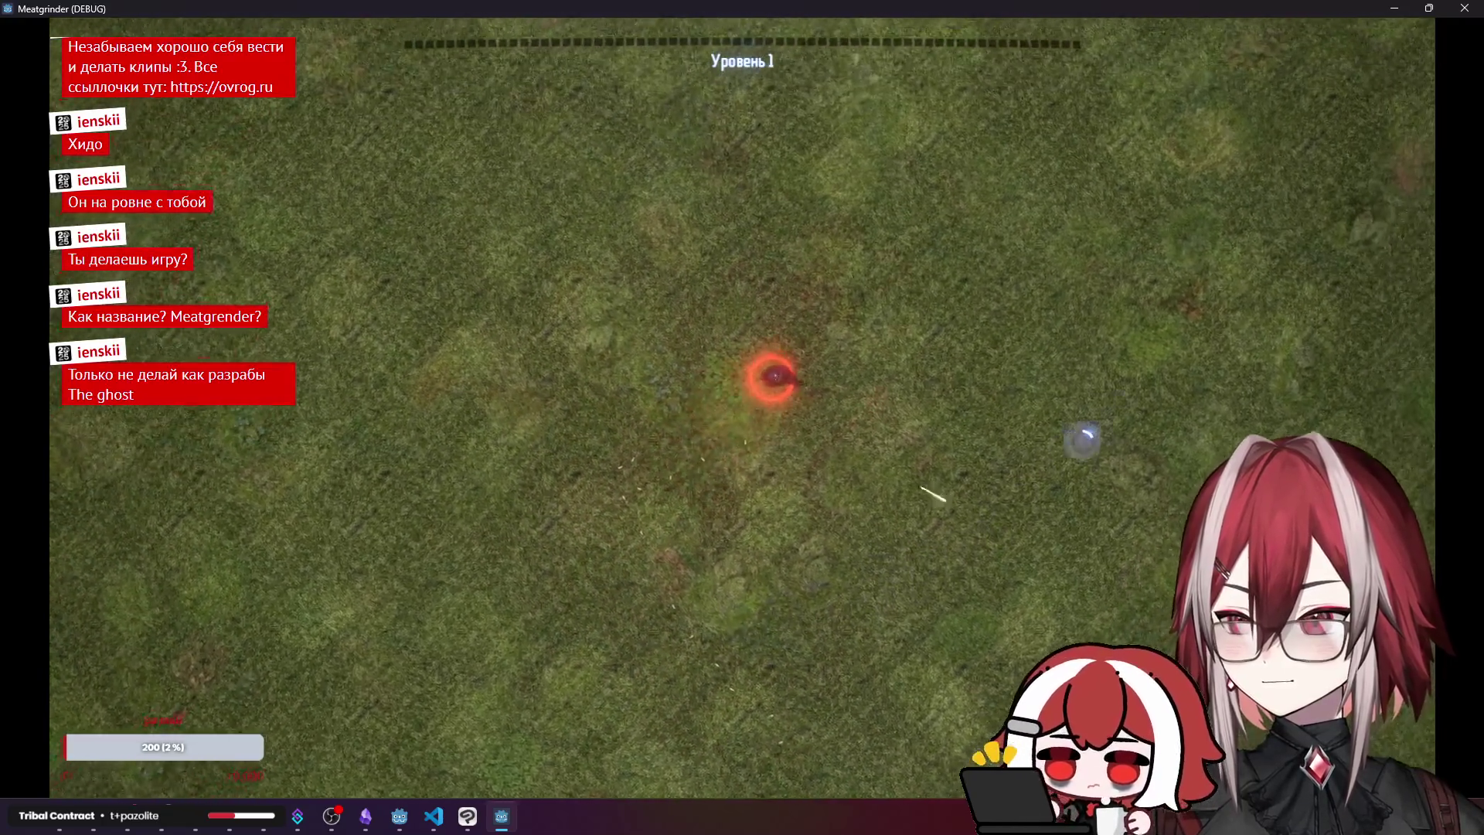
key(d)
key(a)
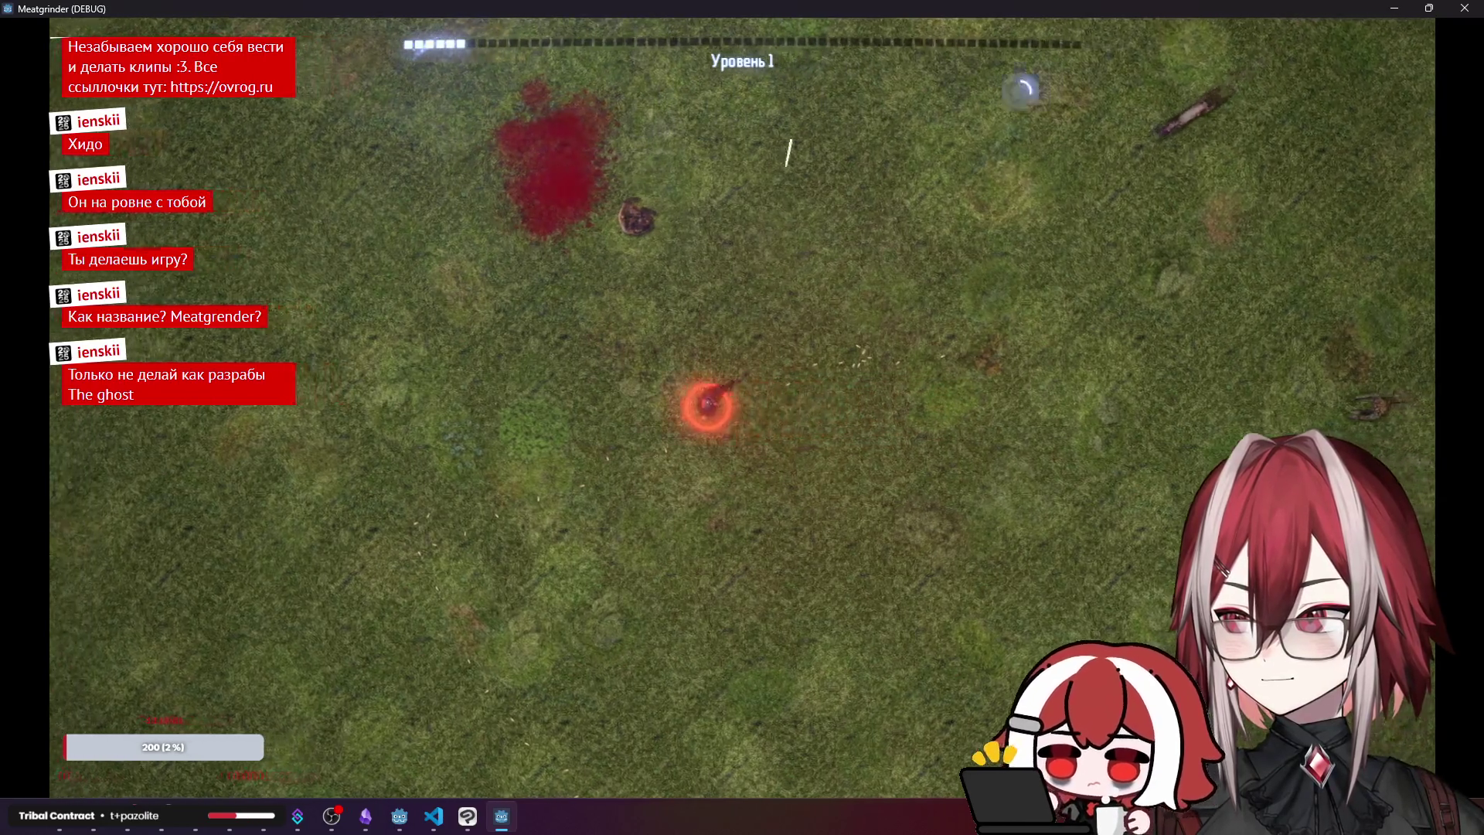
key(d)
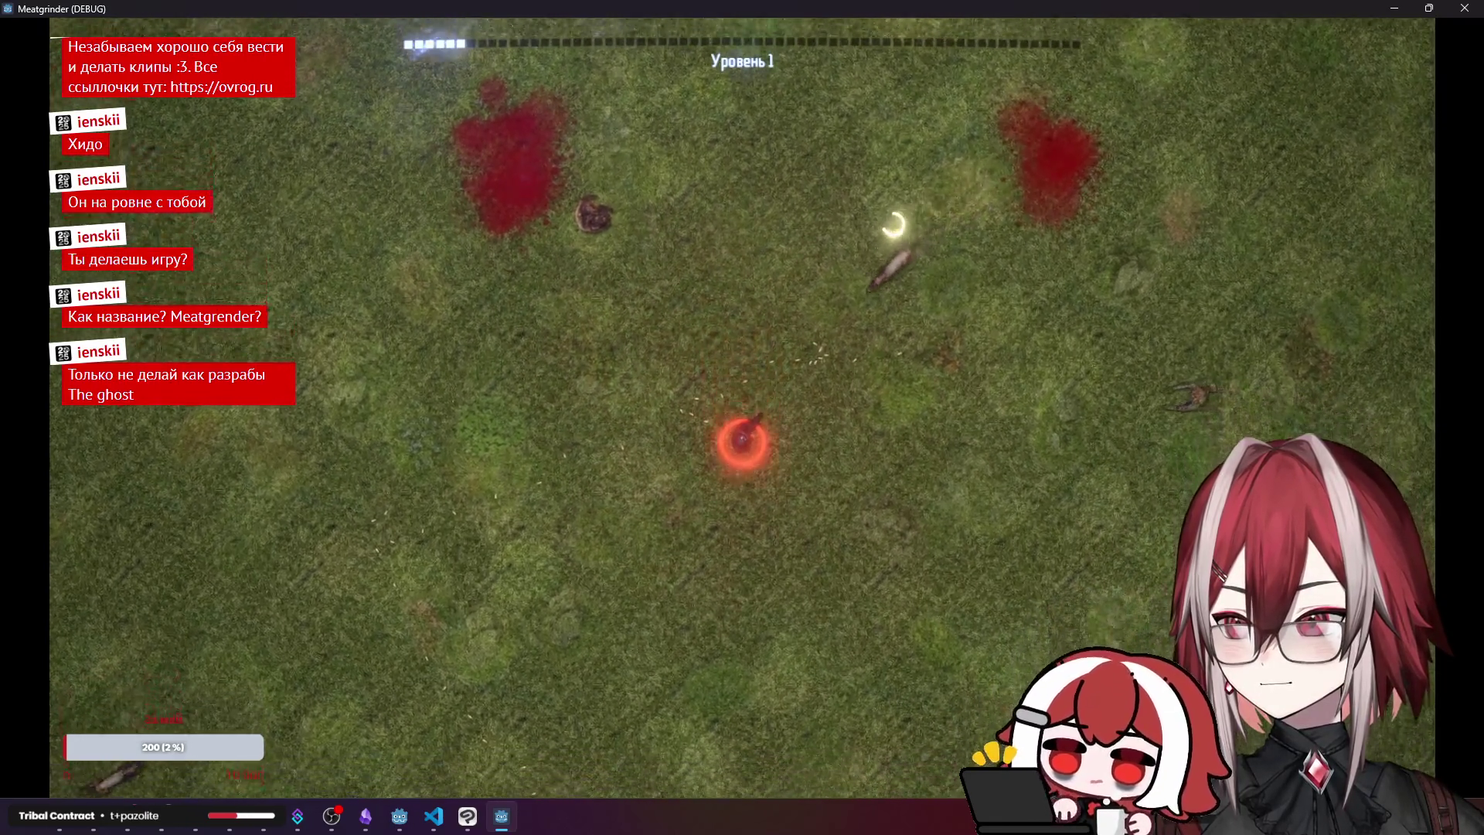
key(s)
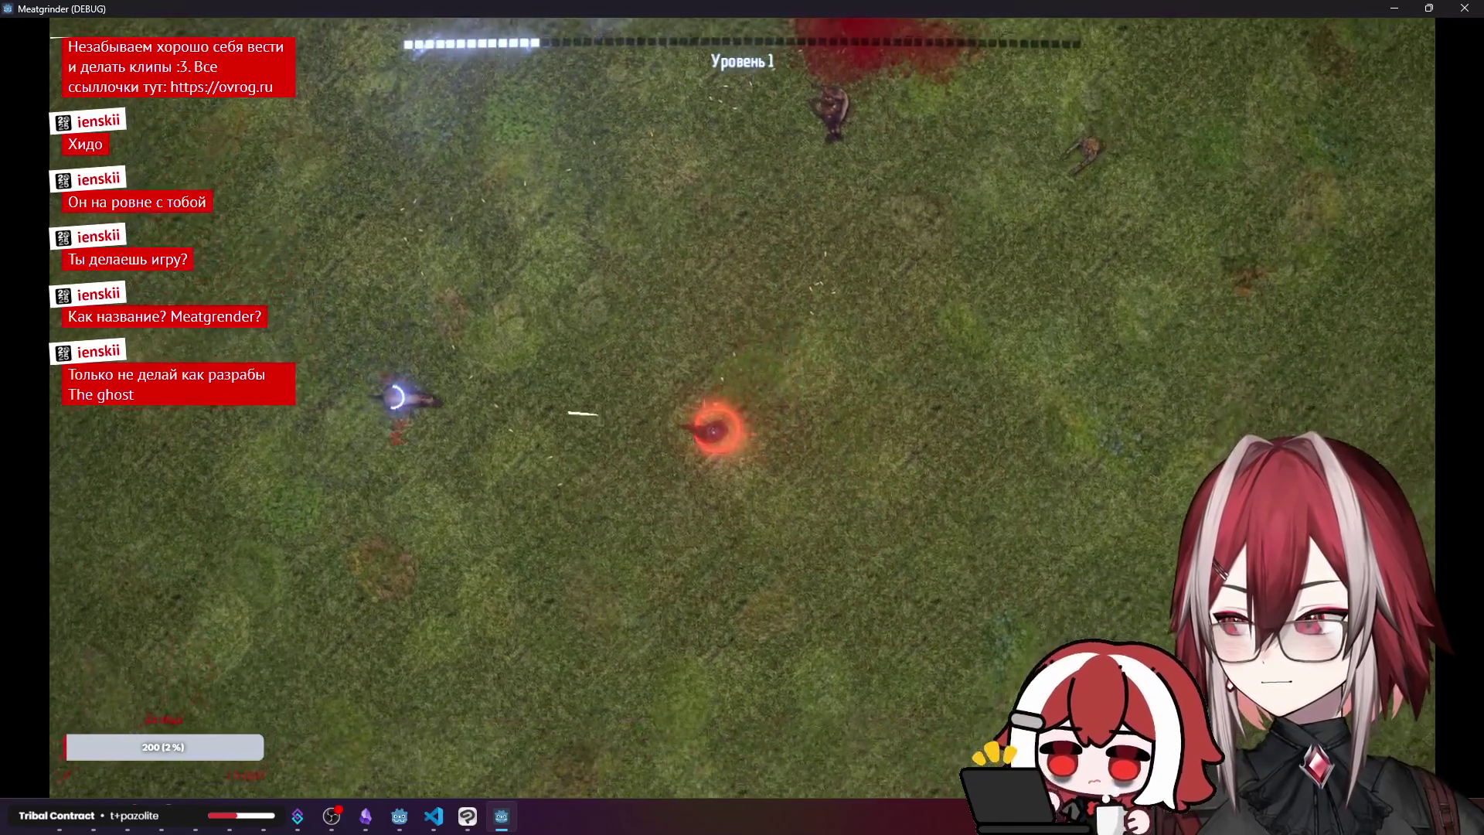
key(d)
key(s)
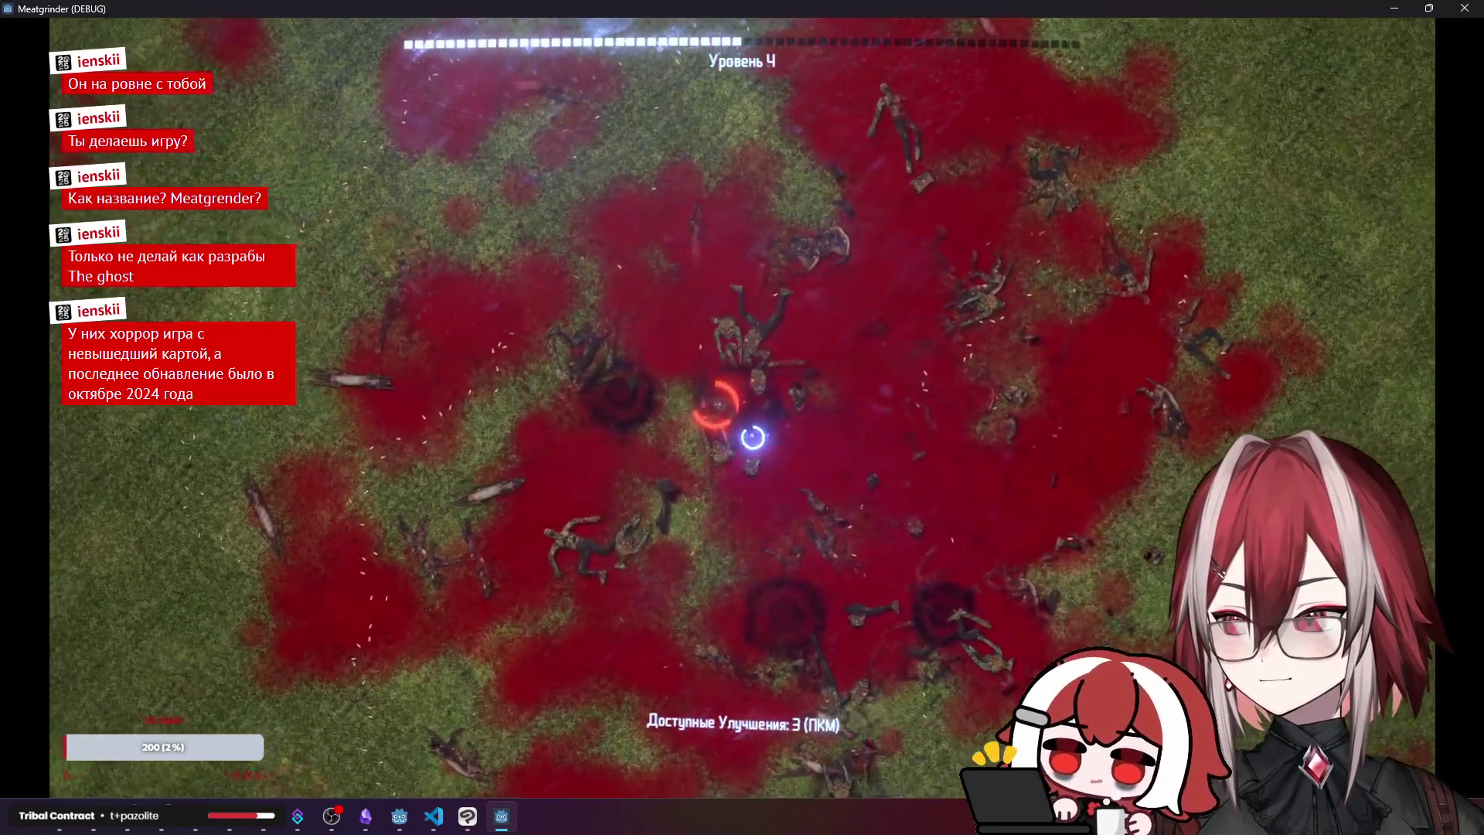
Step: Keep fighting down-left across the field to level 4, then stop the game with F8
key(s)
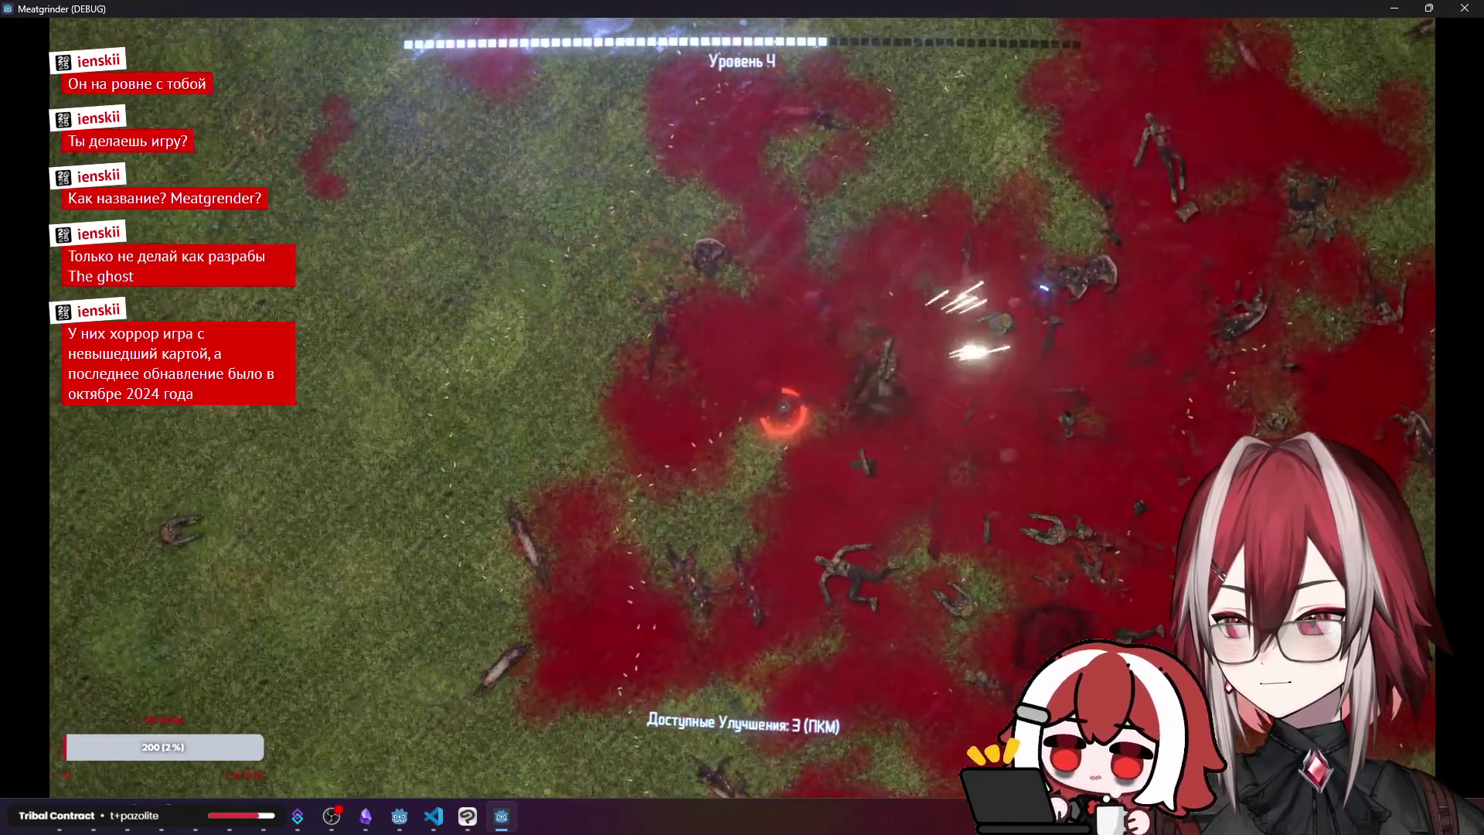
key(s)
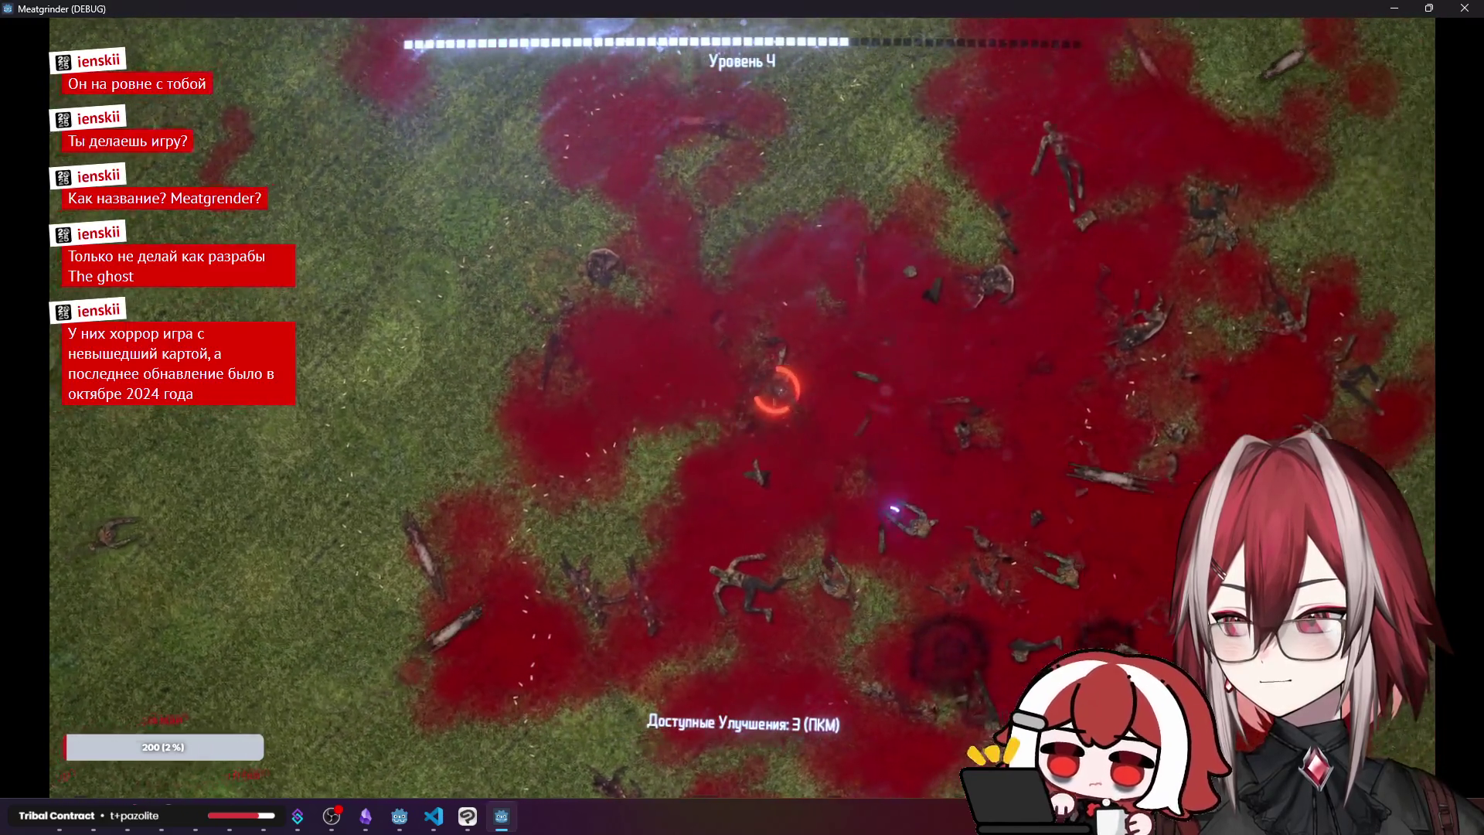
key(s)
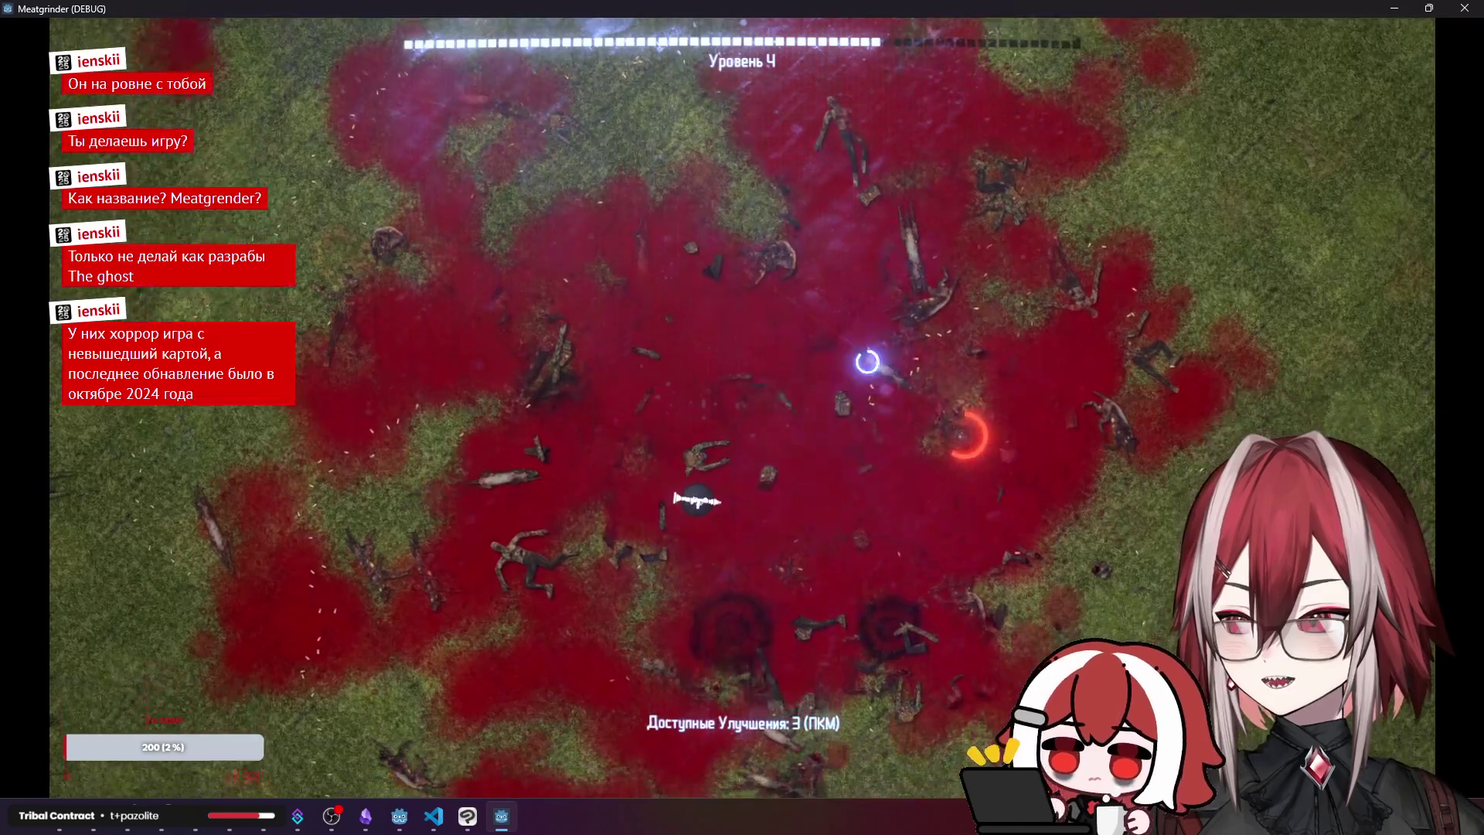
key(s)
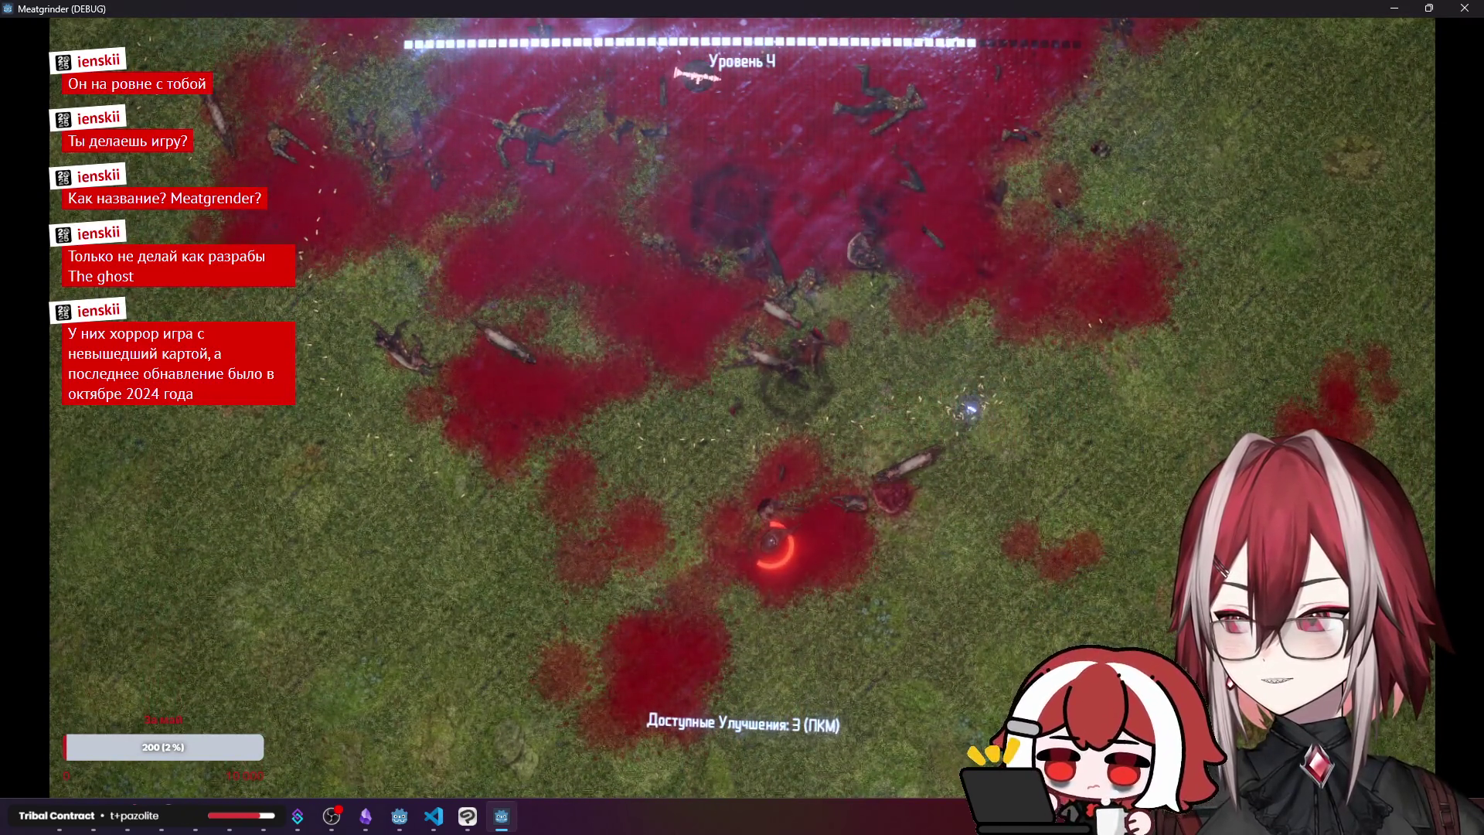
key(a)
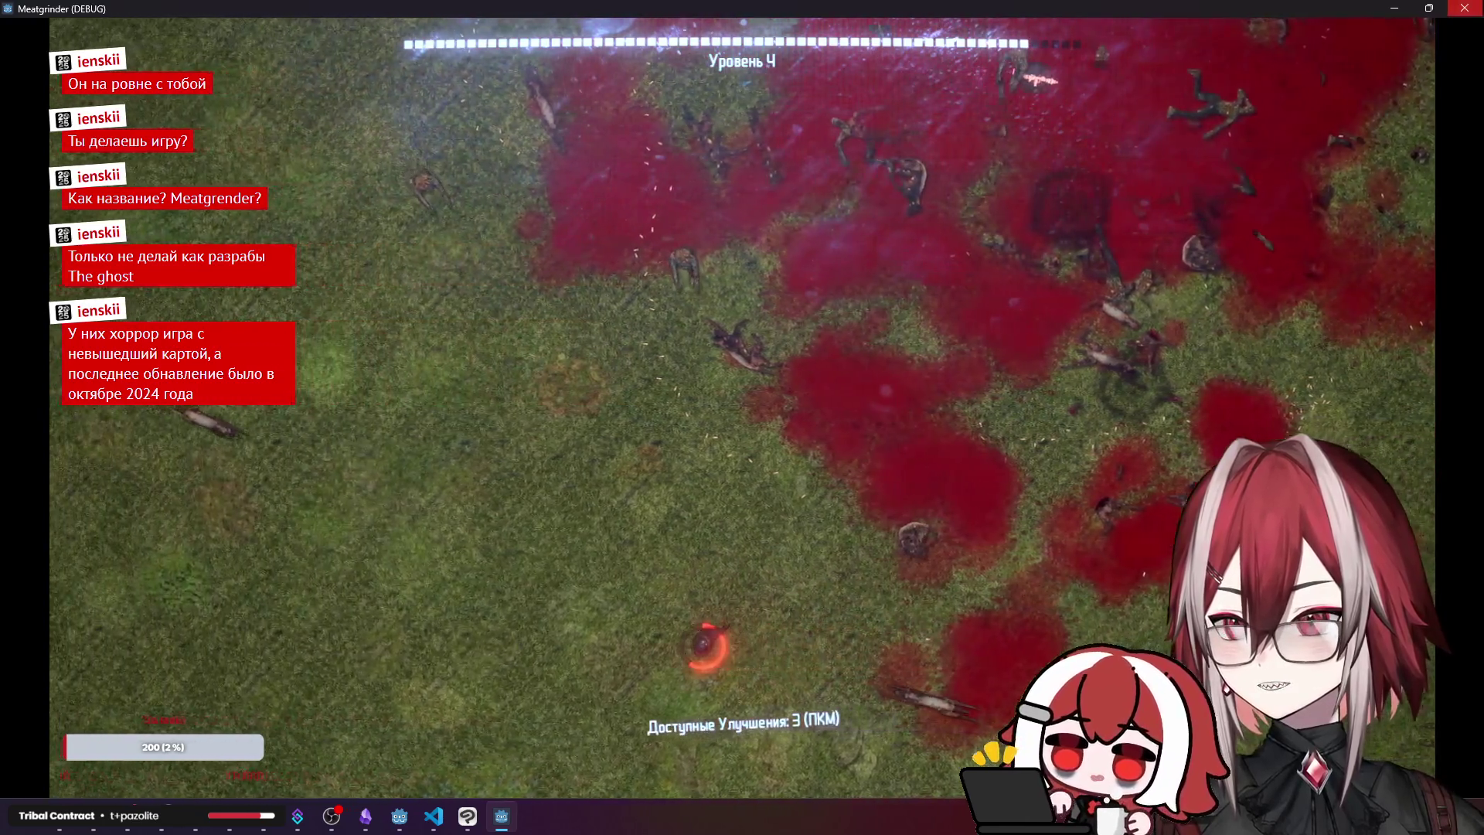
key(F8)
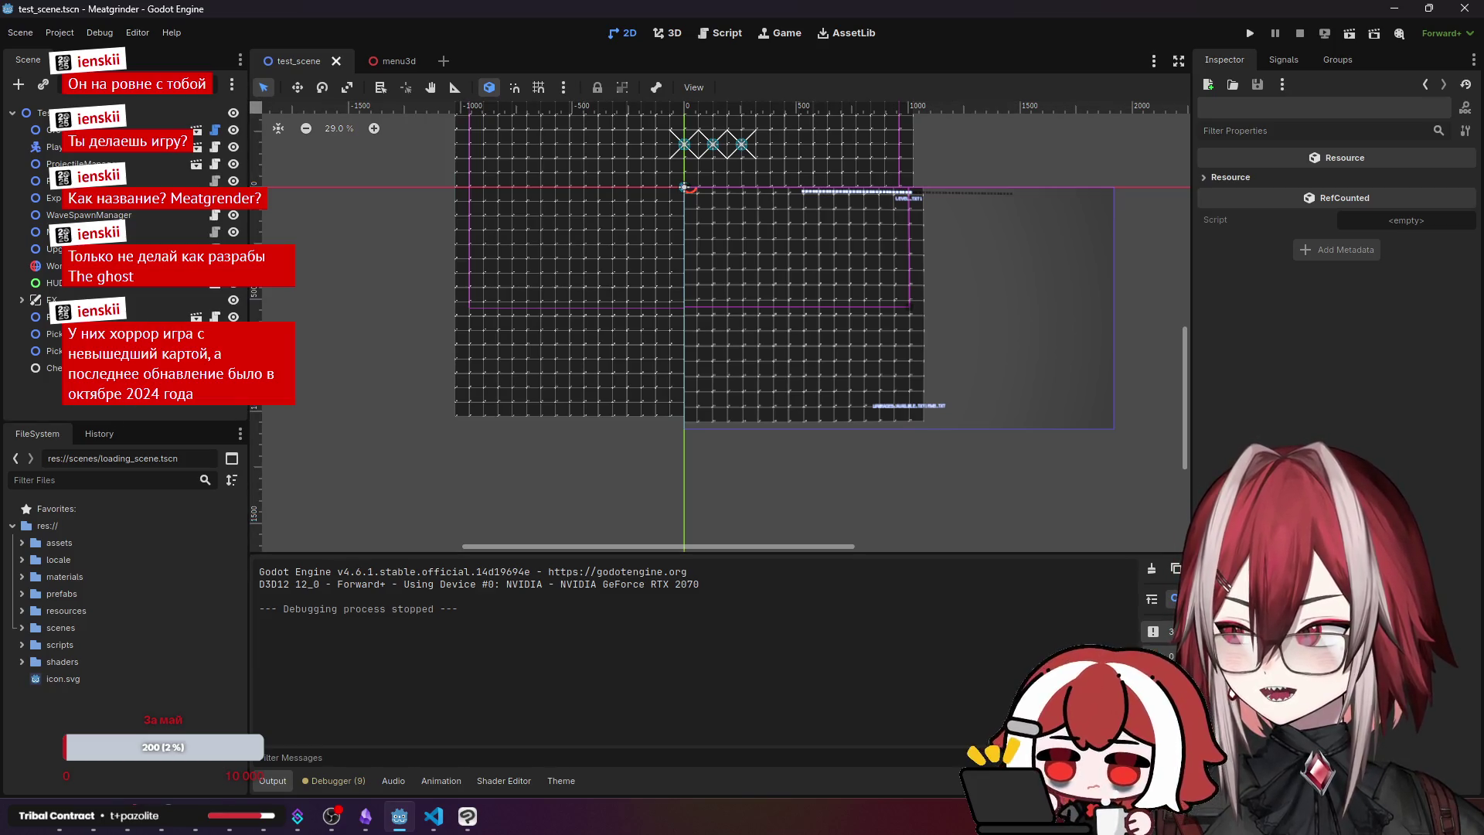
click(434, 816)
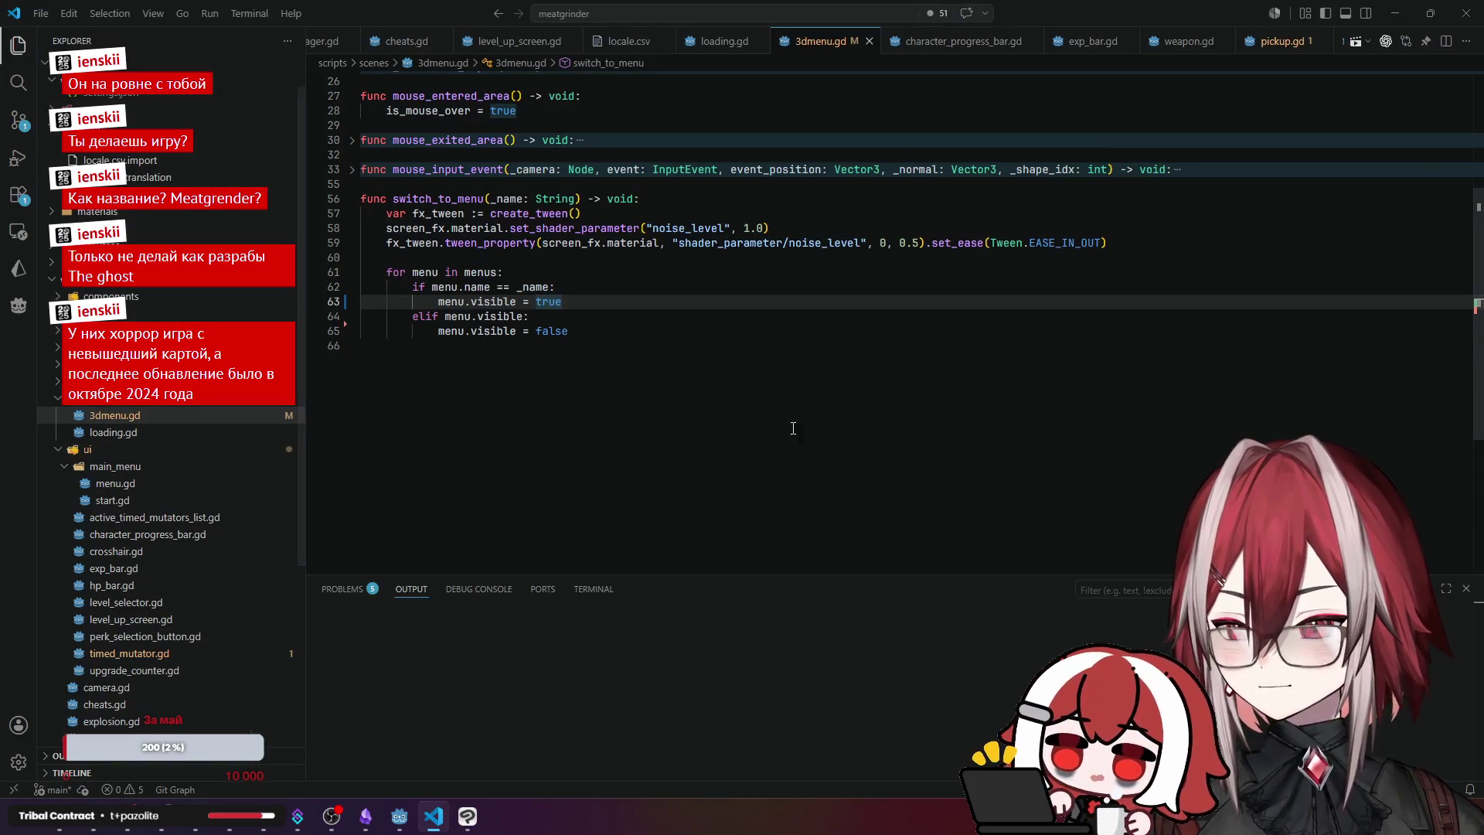
click(794, 429)
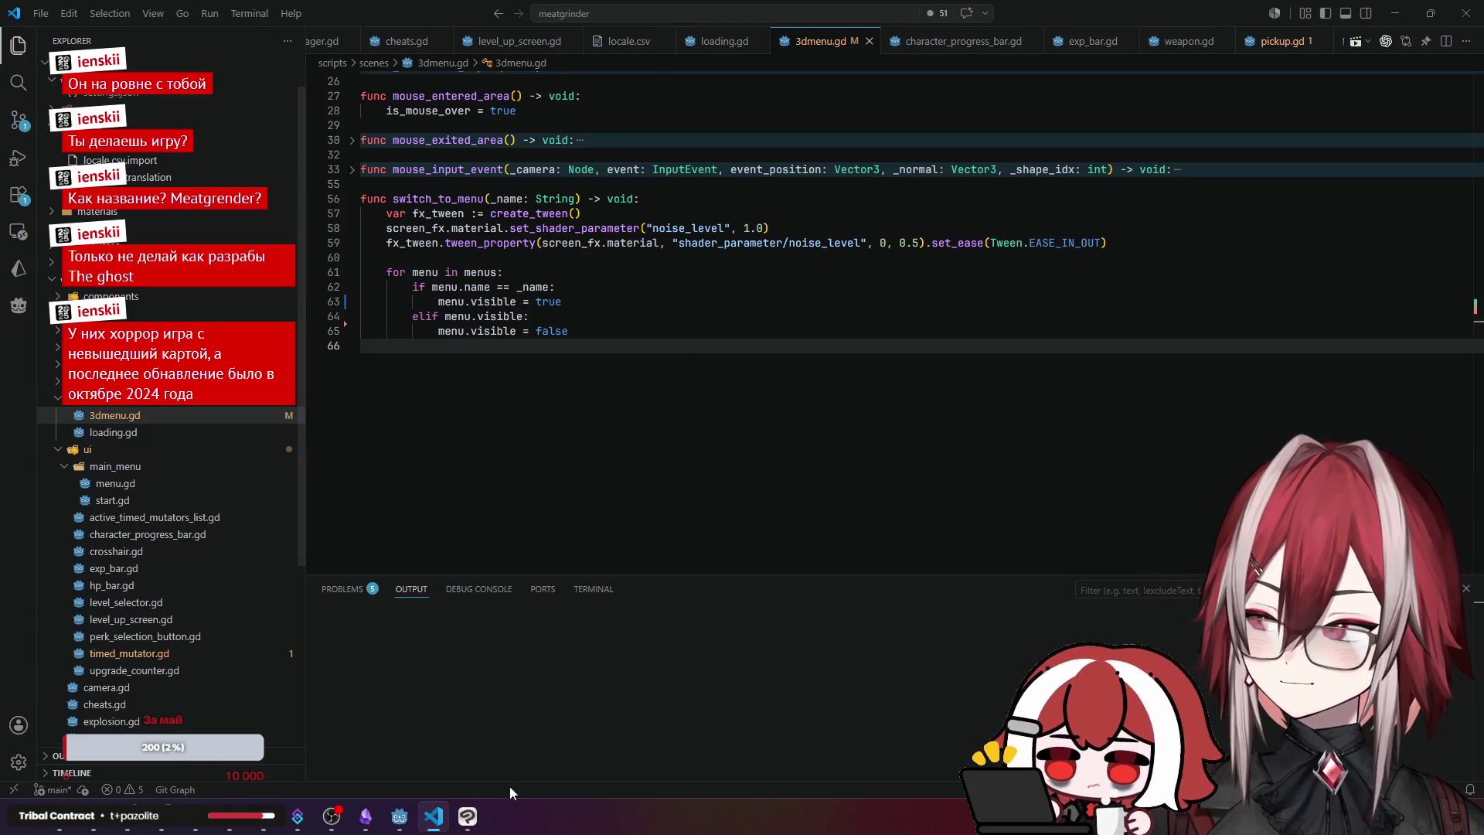
key(alt+Tab)
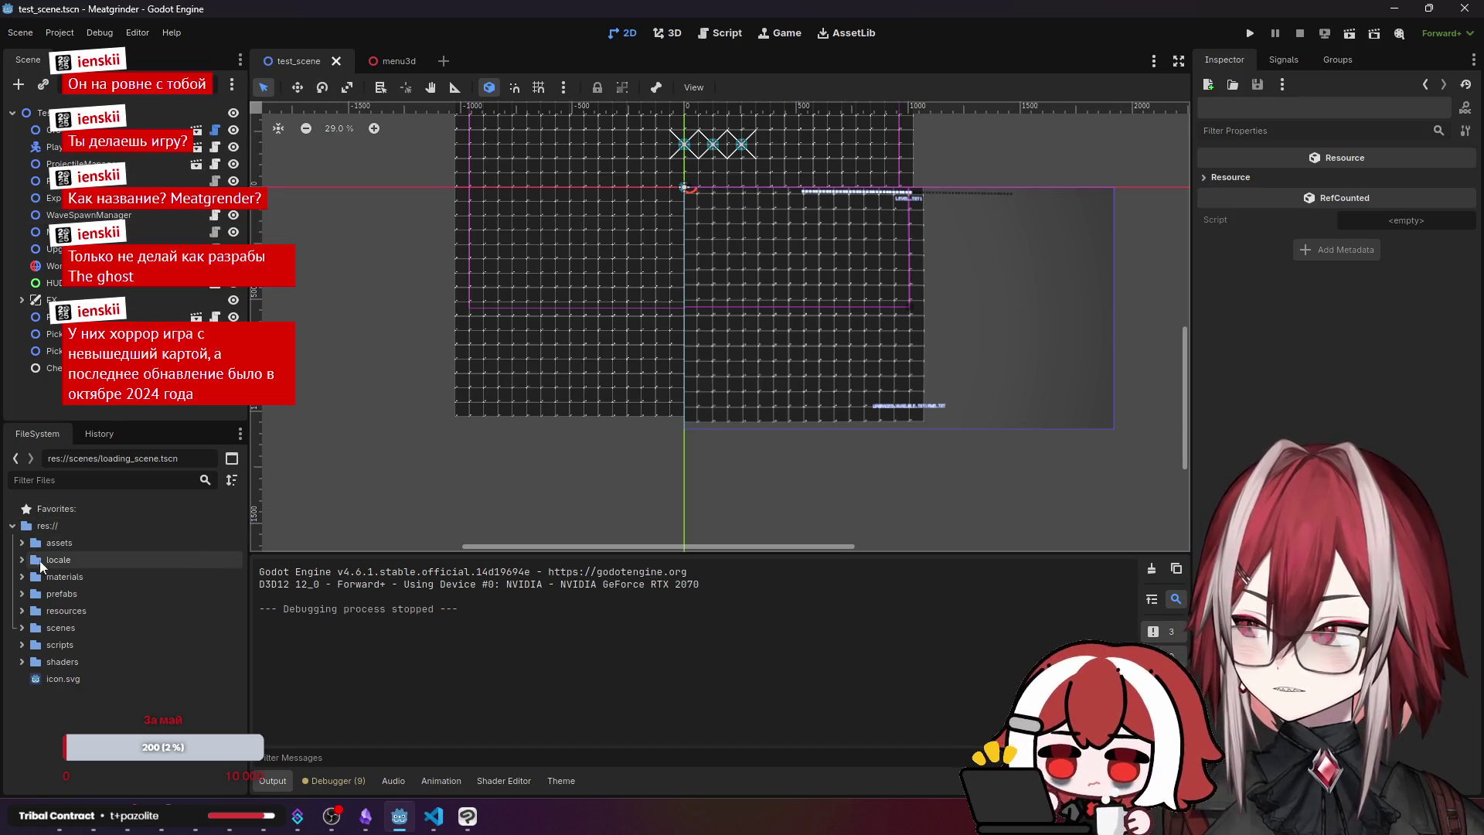
Step: Open stage_1.tscn and drag resources/environment.tres into the WorldEnvironment's Environment slot
click(17, 629)
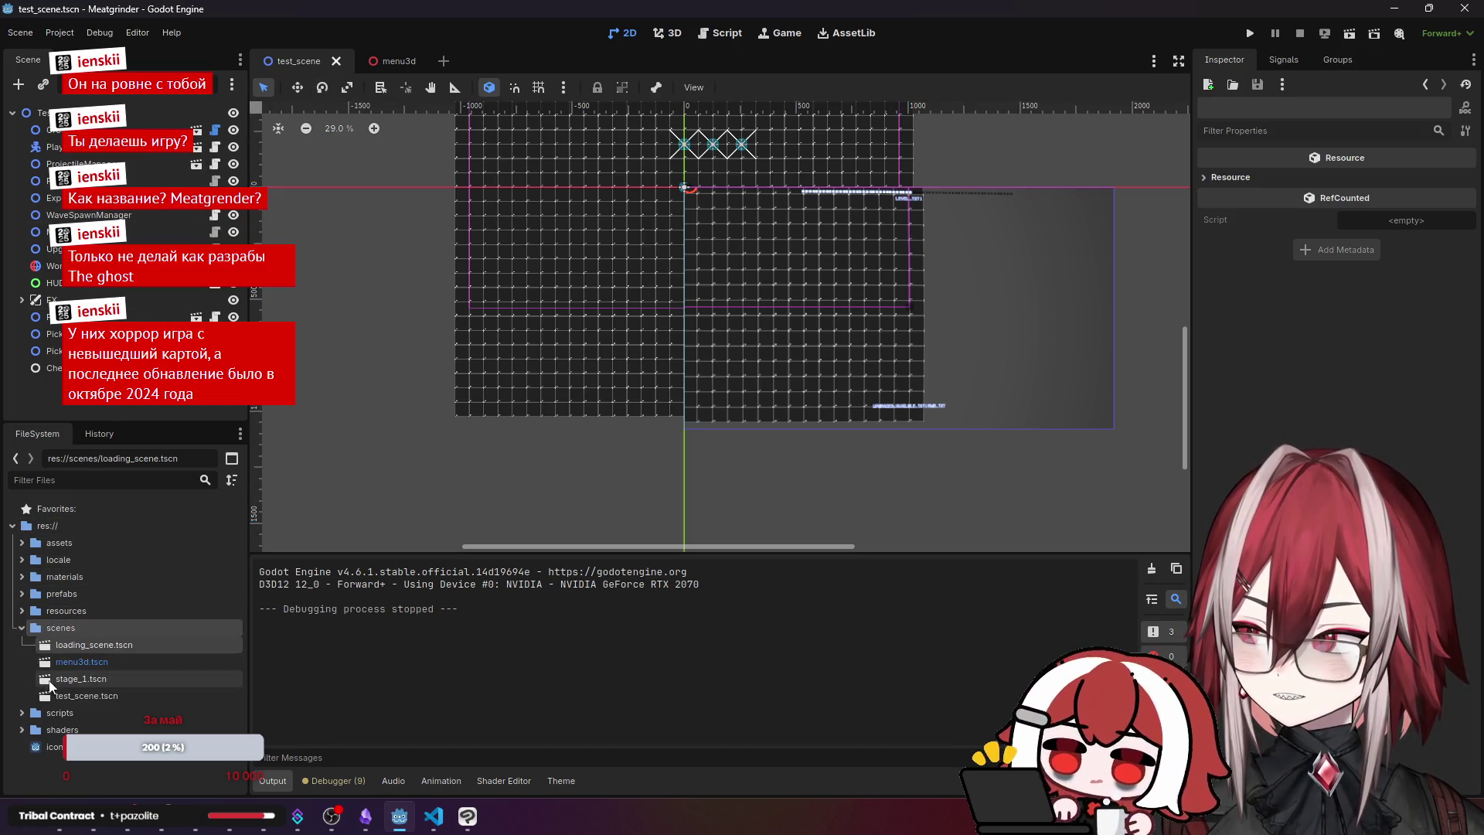
double_click(81, 679)
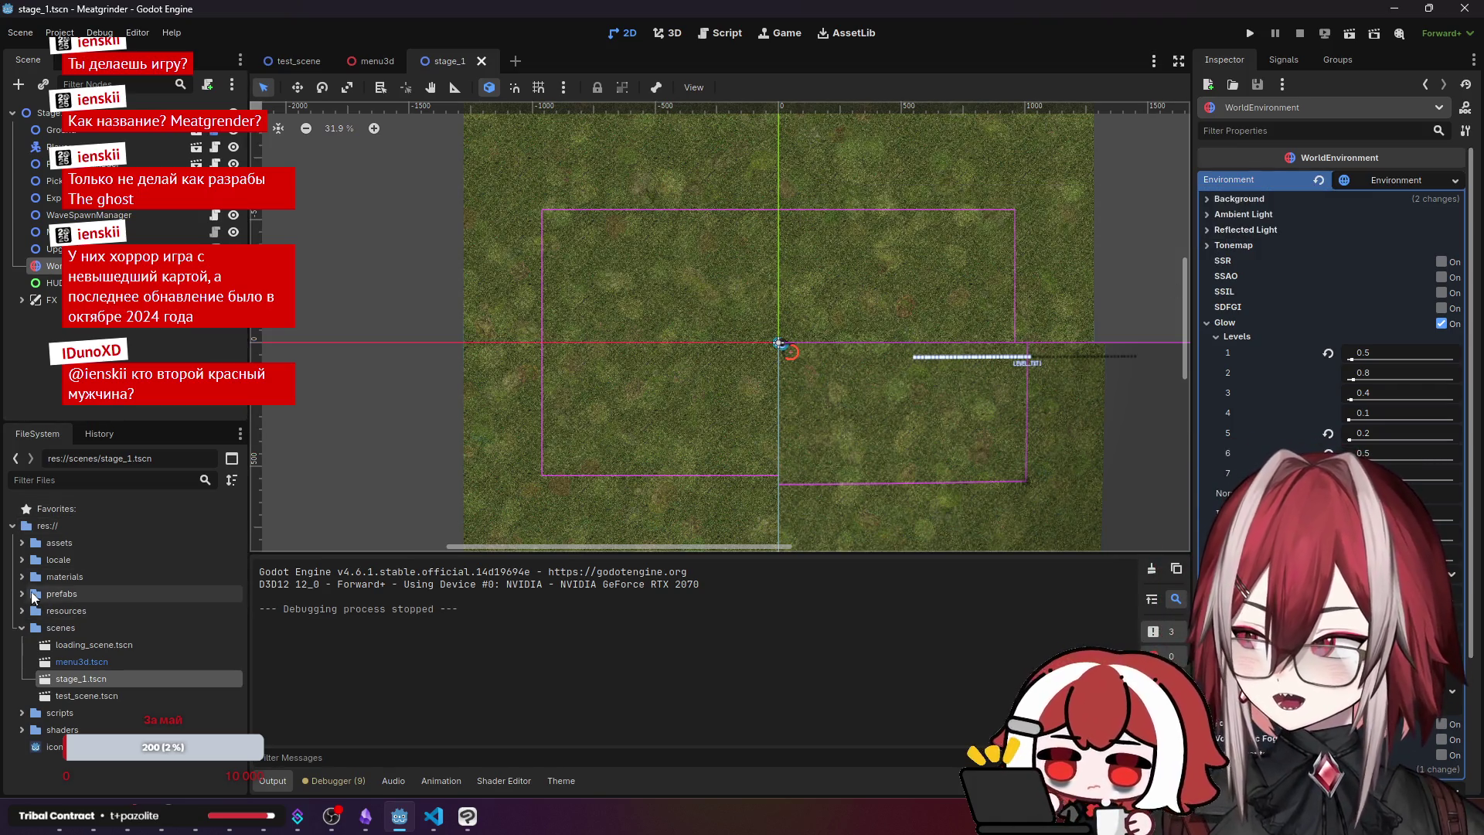
click(22, 612)
click(31, 730)
scroll(88, 704, down, 2)
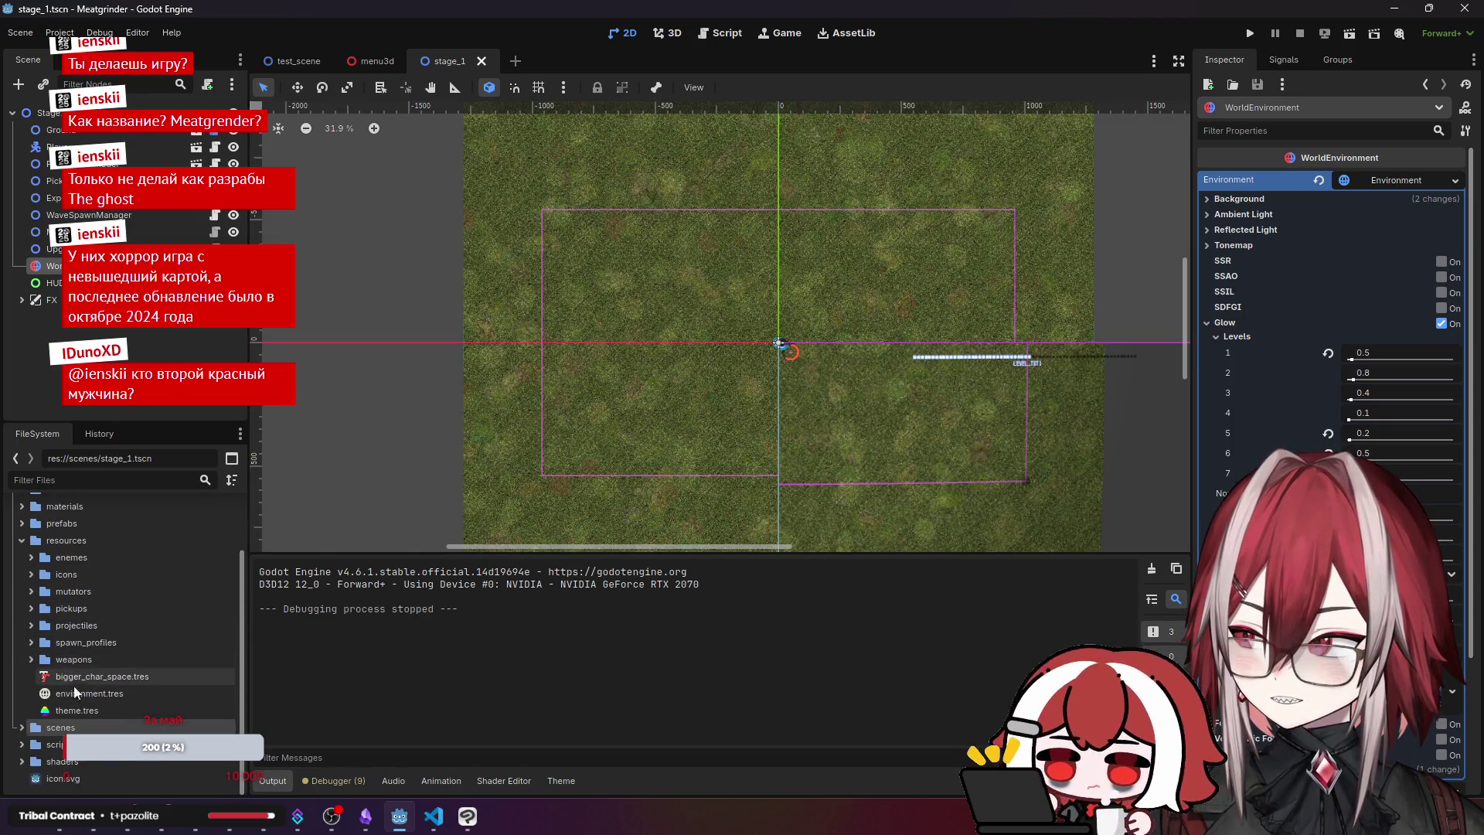
mouse_move(87, 699)
mouse_down()
mouse_move(1275, 309)
mouse_move(1422, 194)
mouse_move(1395, 189)
mouse_up()
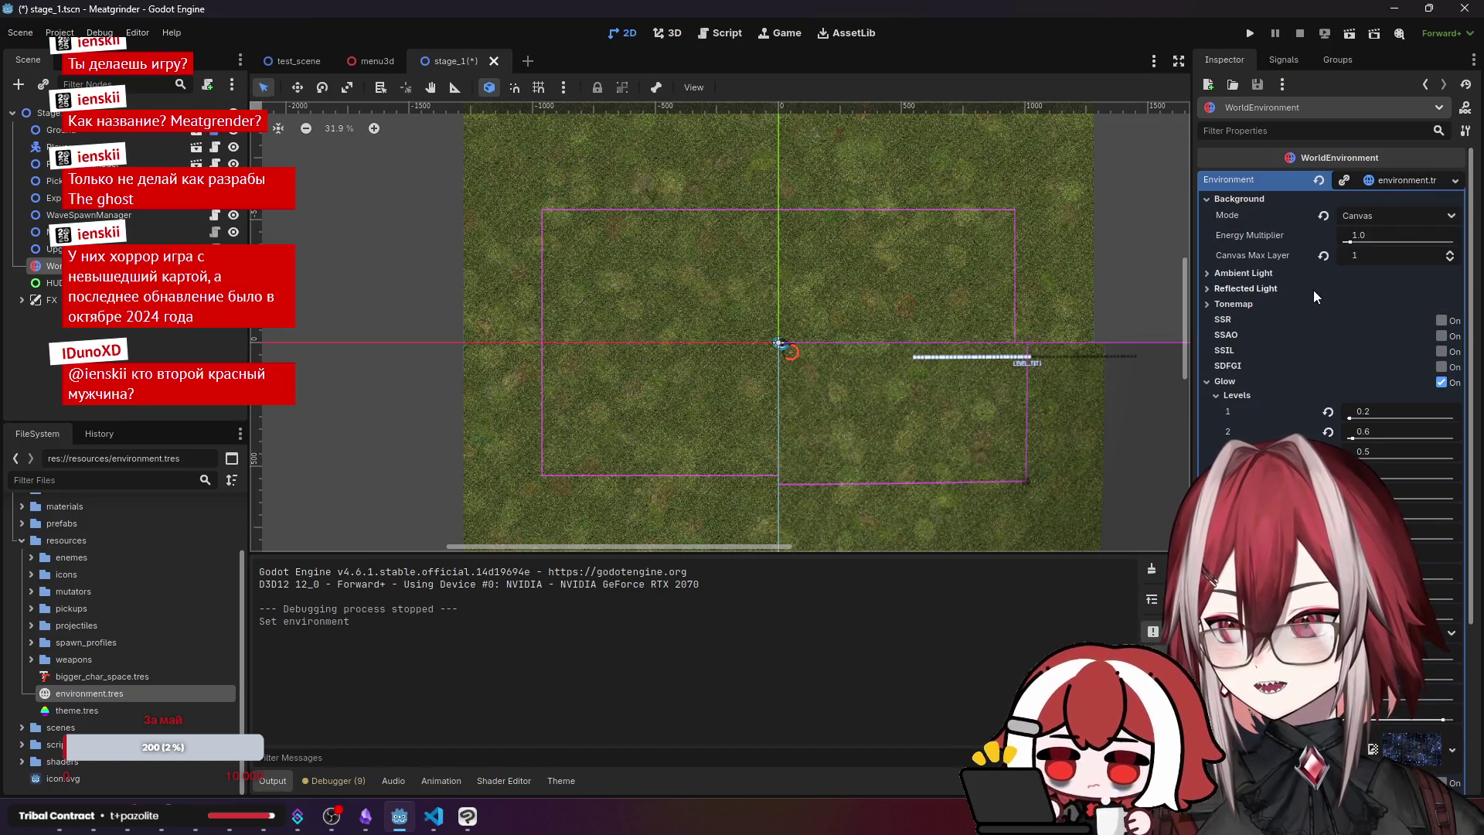
Step: Review the environment's Glow, Ambient Light and Canvas background mode settings
scroll(1314, 290, down, 2)
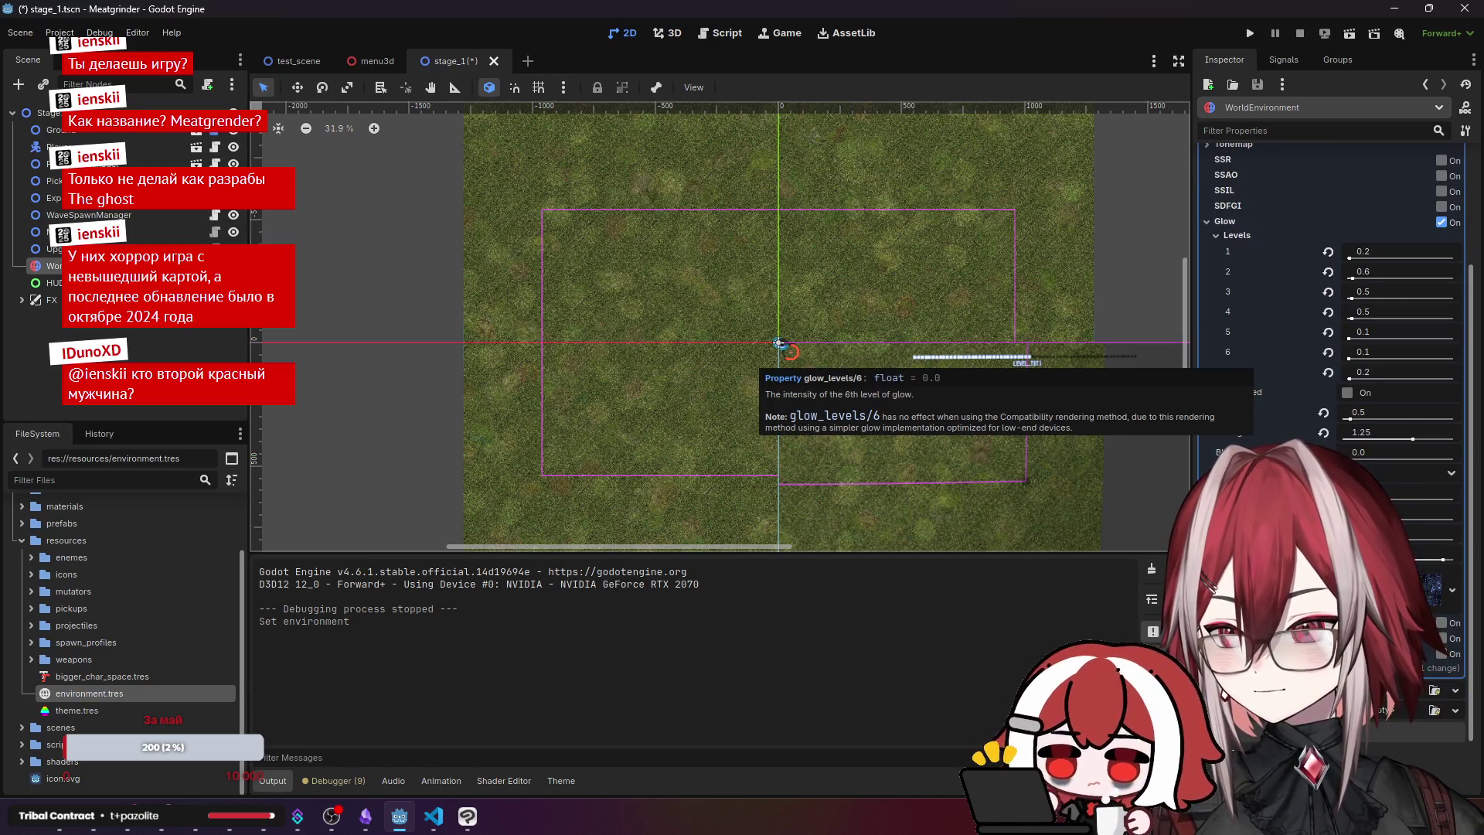
click(1223, 384)
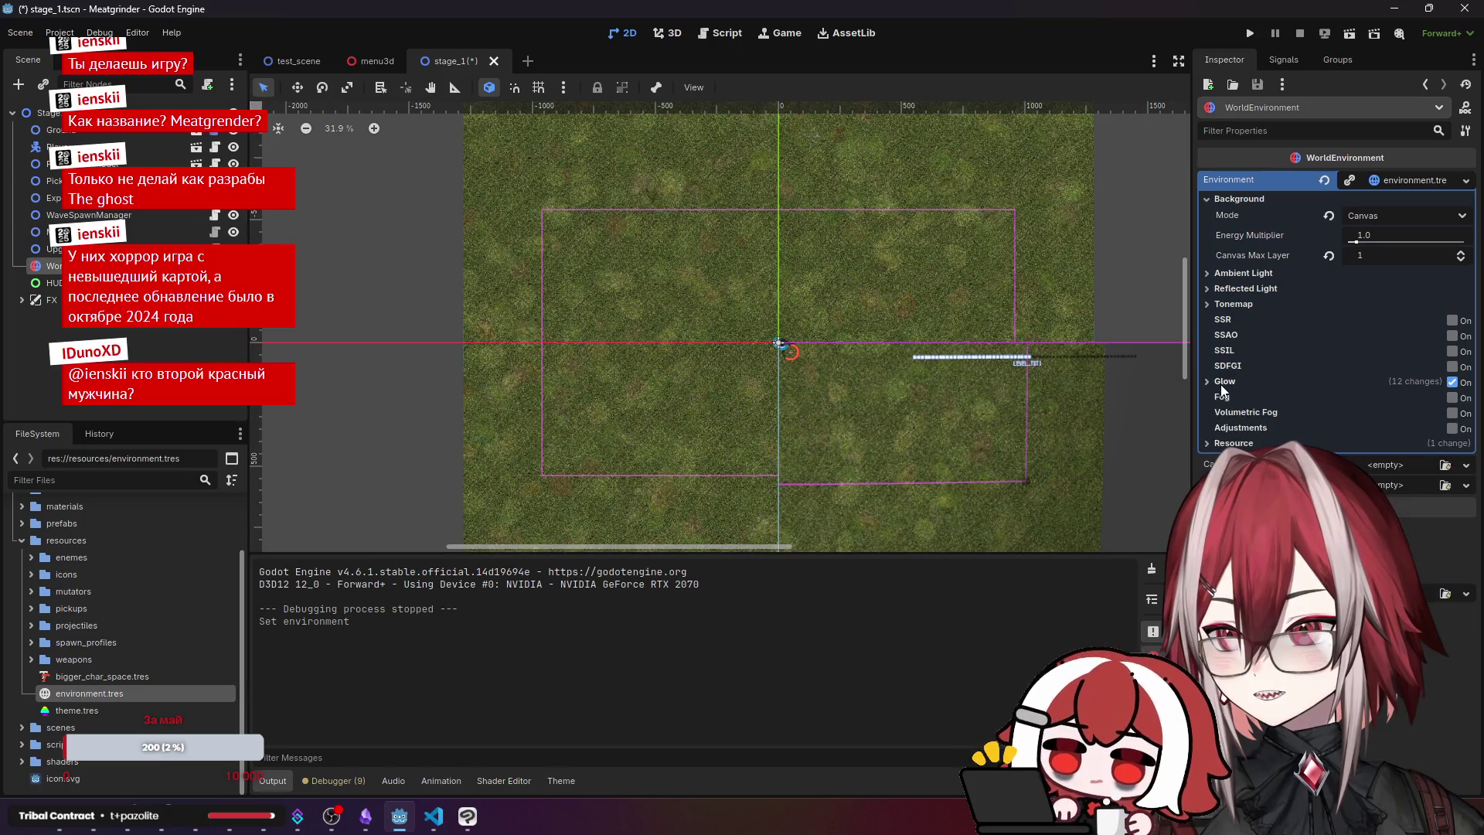
click(1246, 274)
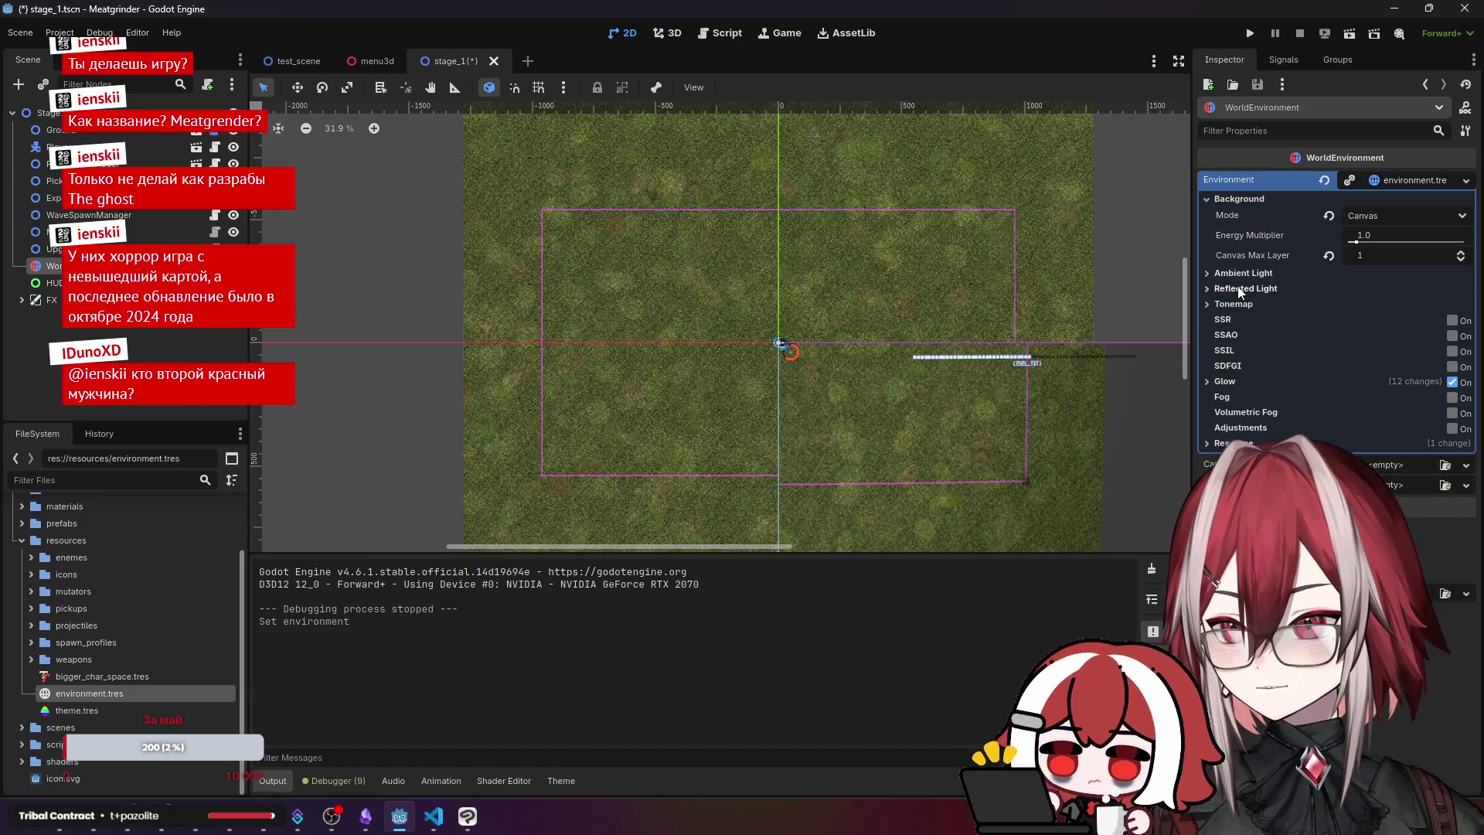
click(1245, 273)
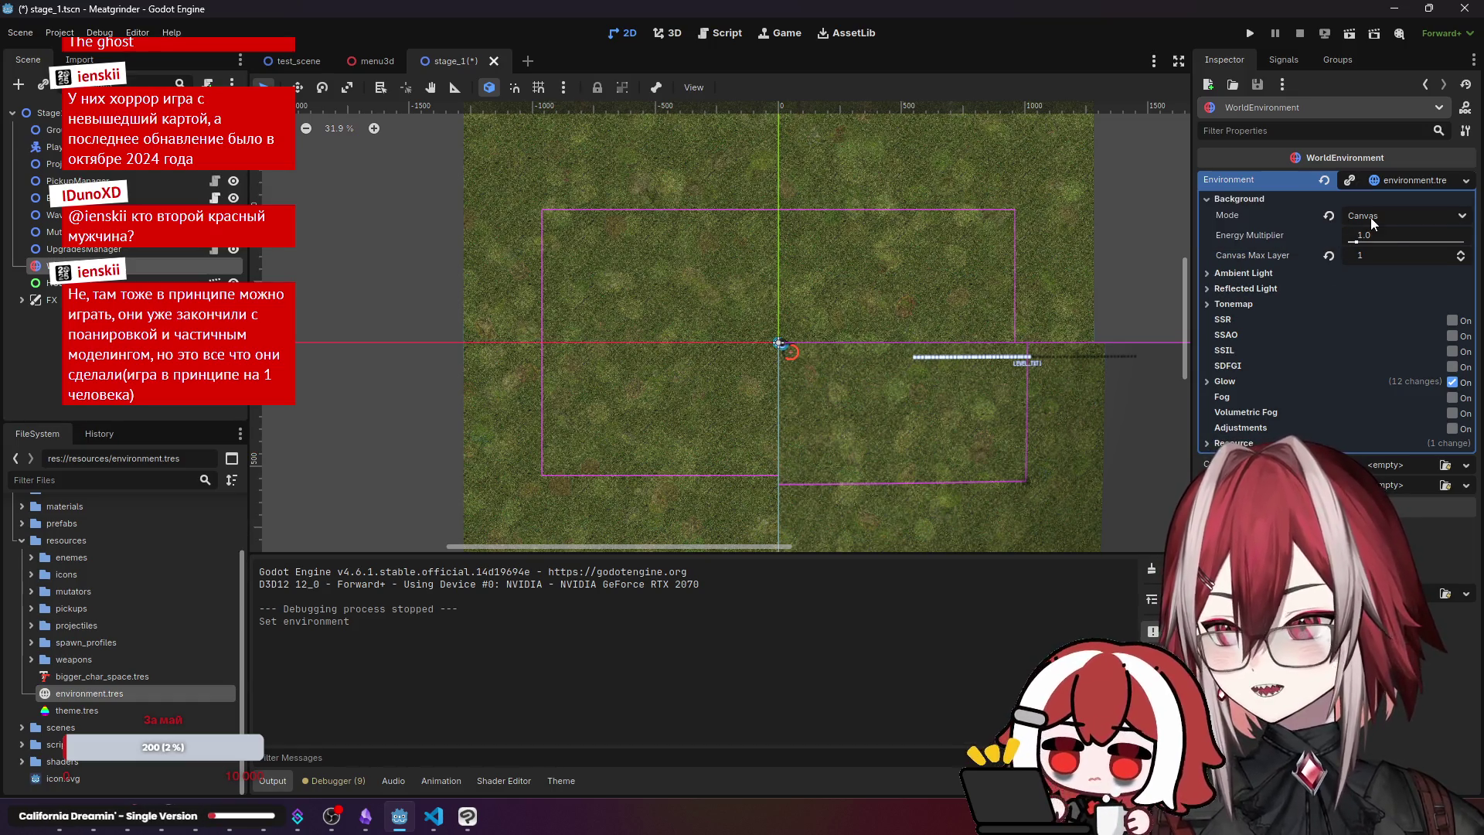
click(1370, 217)
click(1386, 216)
scroll(983, 289, down, 2)
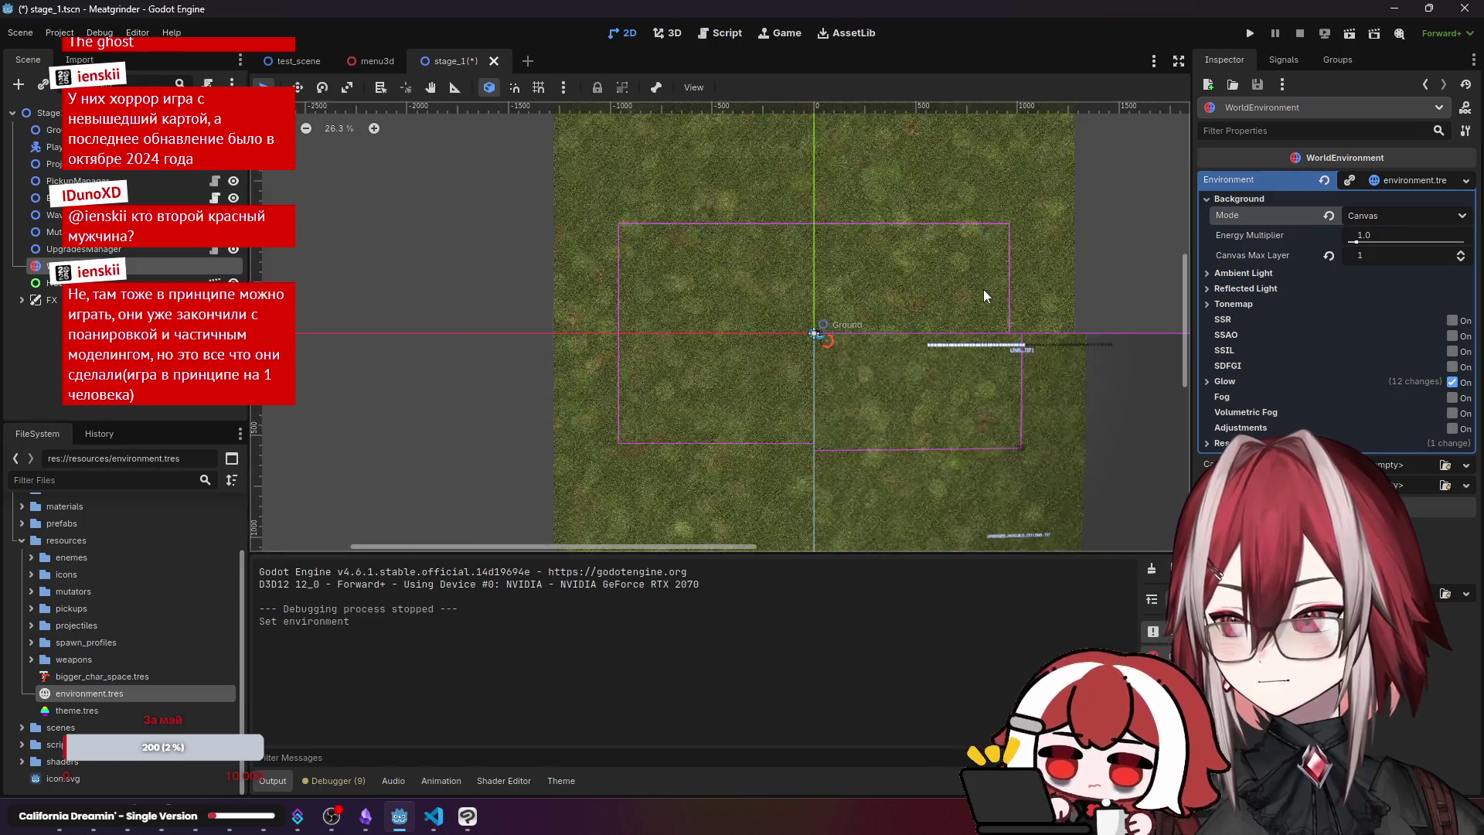
scroll(984, 295, up, 4)
scroll(943, 228, up, 1)
mouse_move(941, 225)
mouse_down()
mouse_move(994, 198)
mouse_move(1037, 226)
mouse_up()
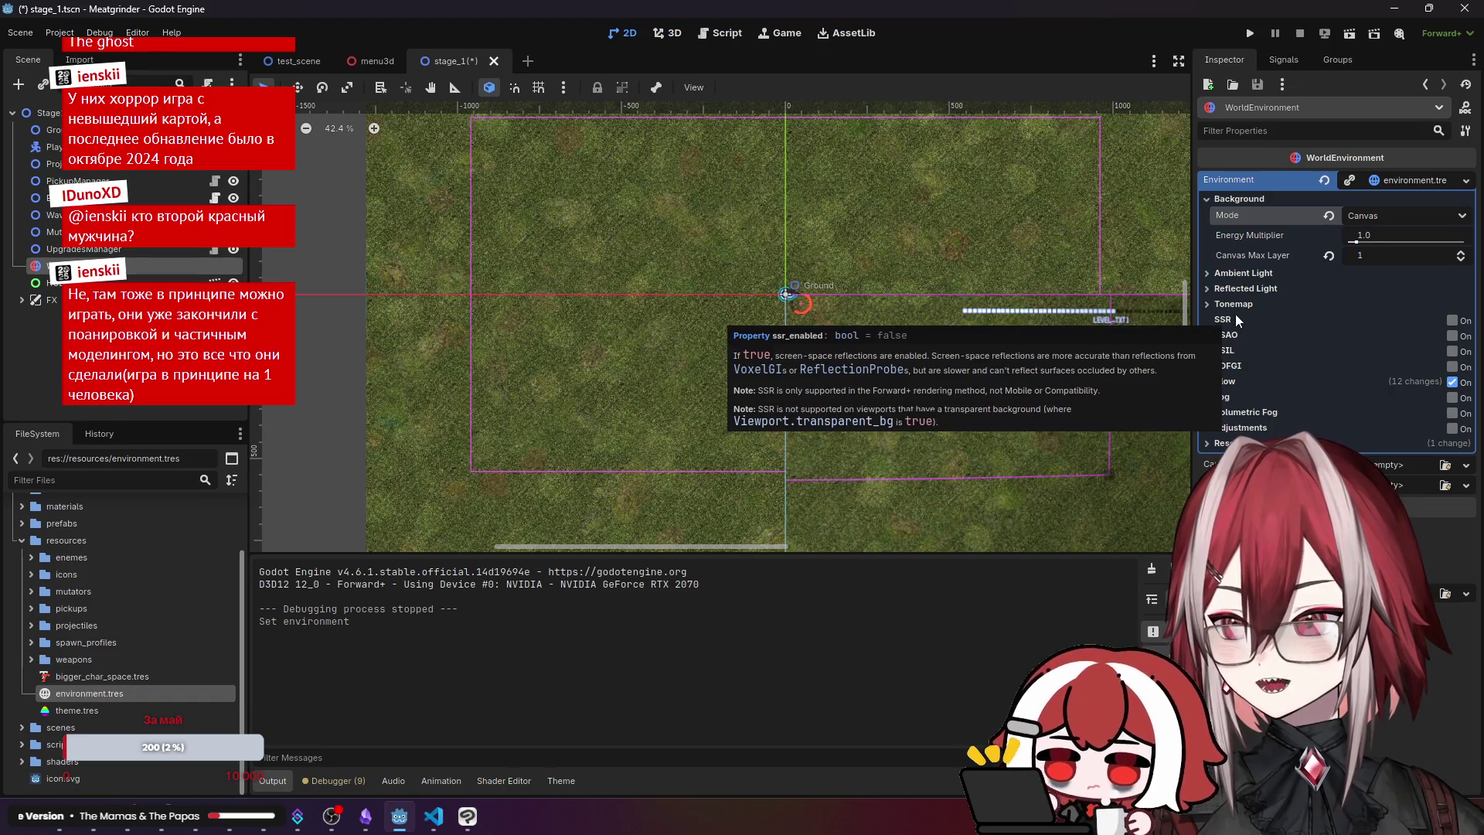
click(1262, 275)
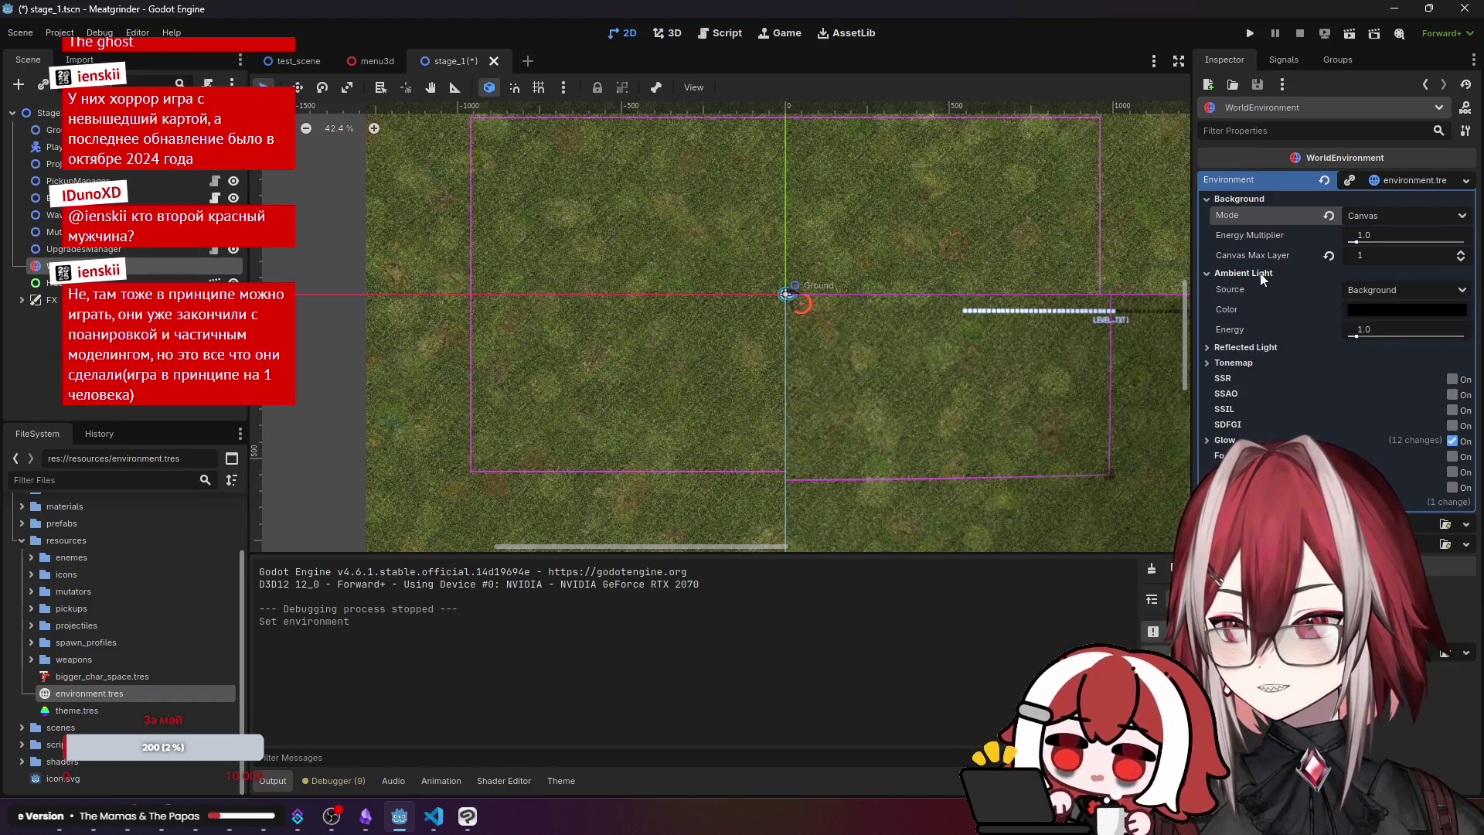
Step: Browse the Ambient Light, Reflected Light and Tonemap sections in the Inspector
click(1262, 274)
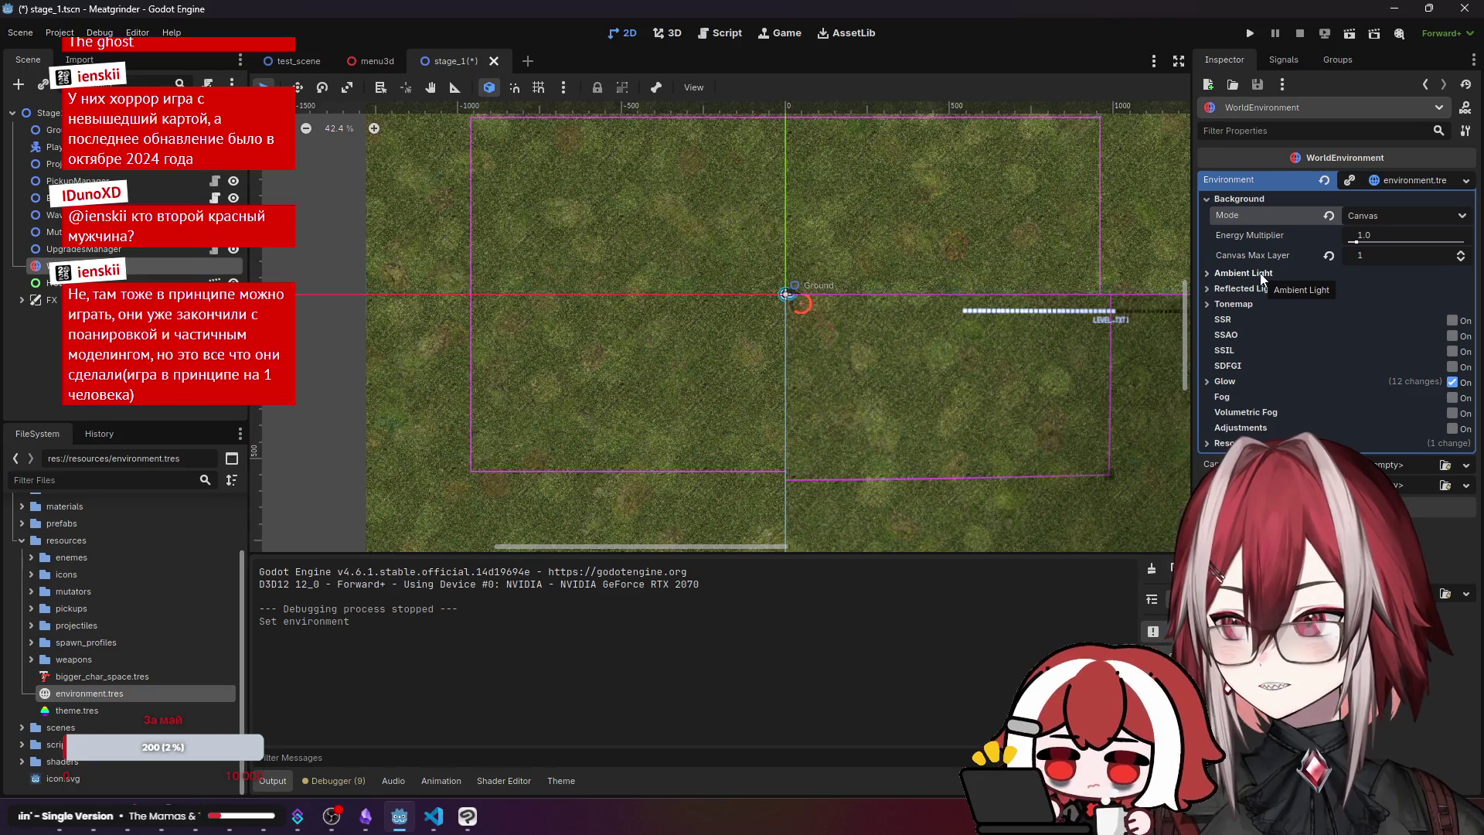
double_click(1261, 276)
click(1246, 289)
click(1246, 288)
double_click(1247, 307)
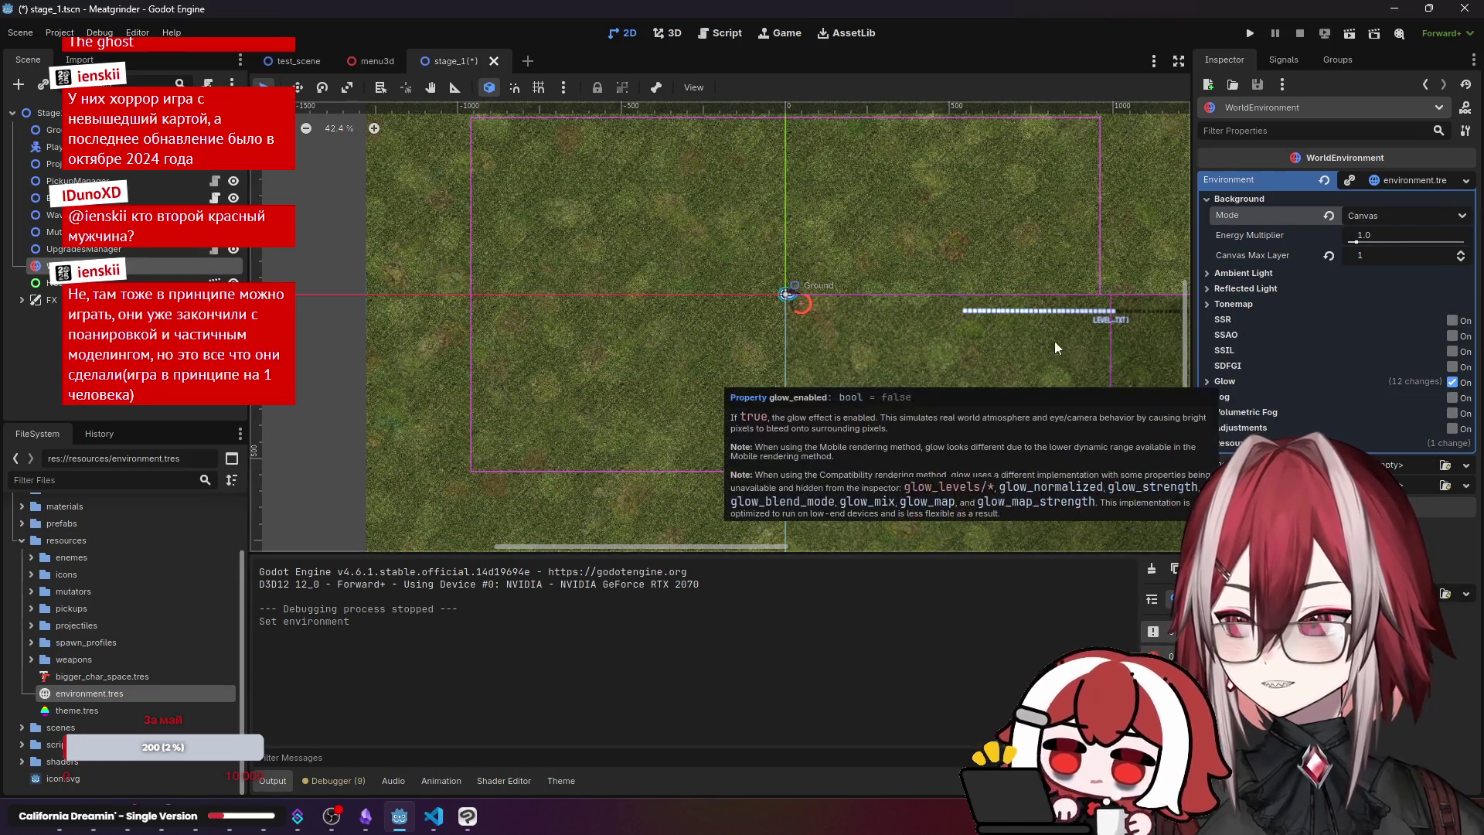
Step: Try a 0.15 tonemap exposure, revert it to 1.0, and bring up environment.tres
click(1230, 307)
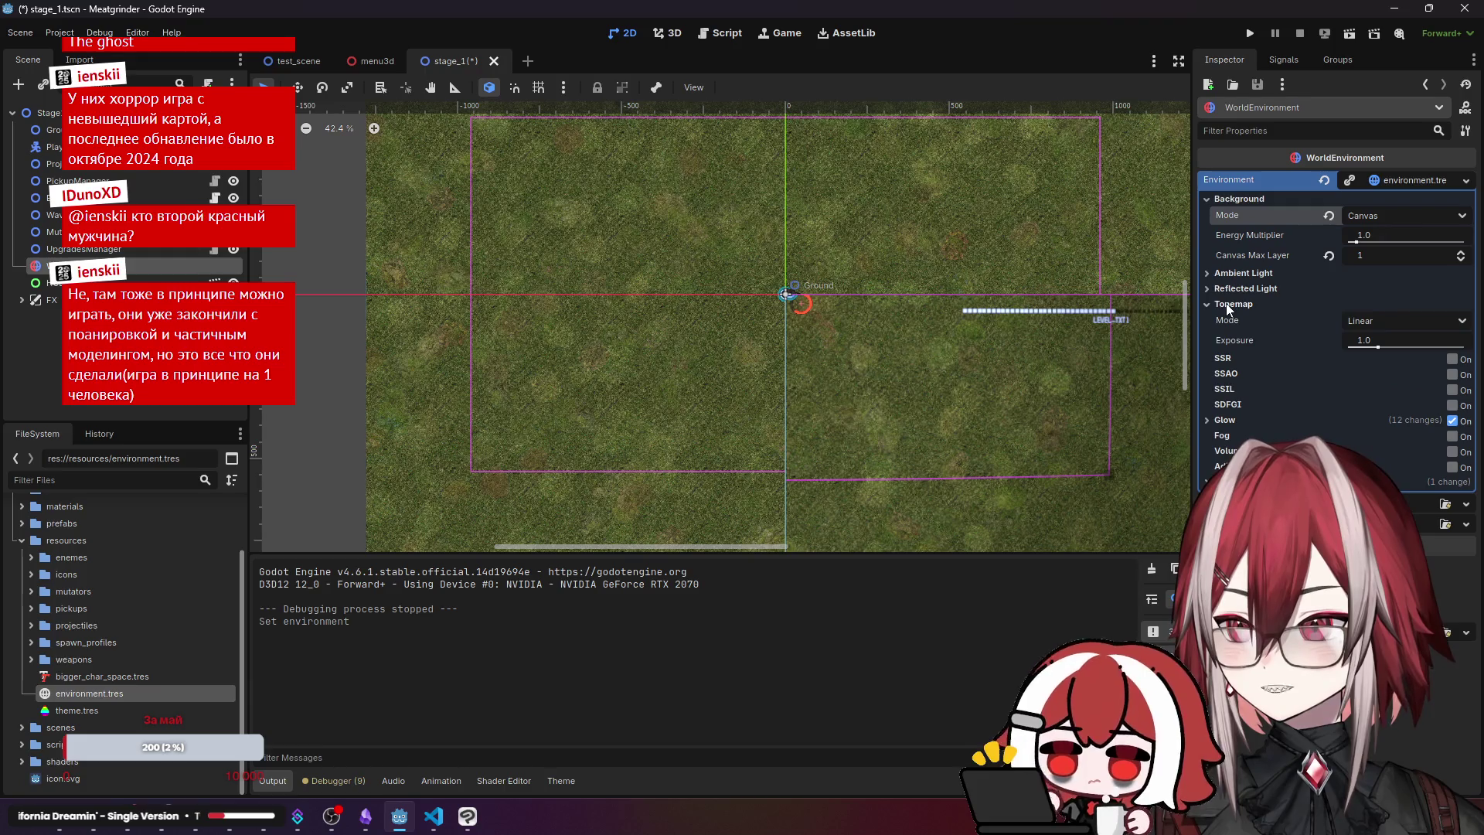
double_click(1229, 307)
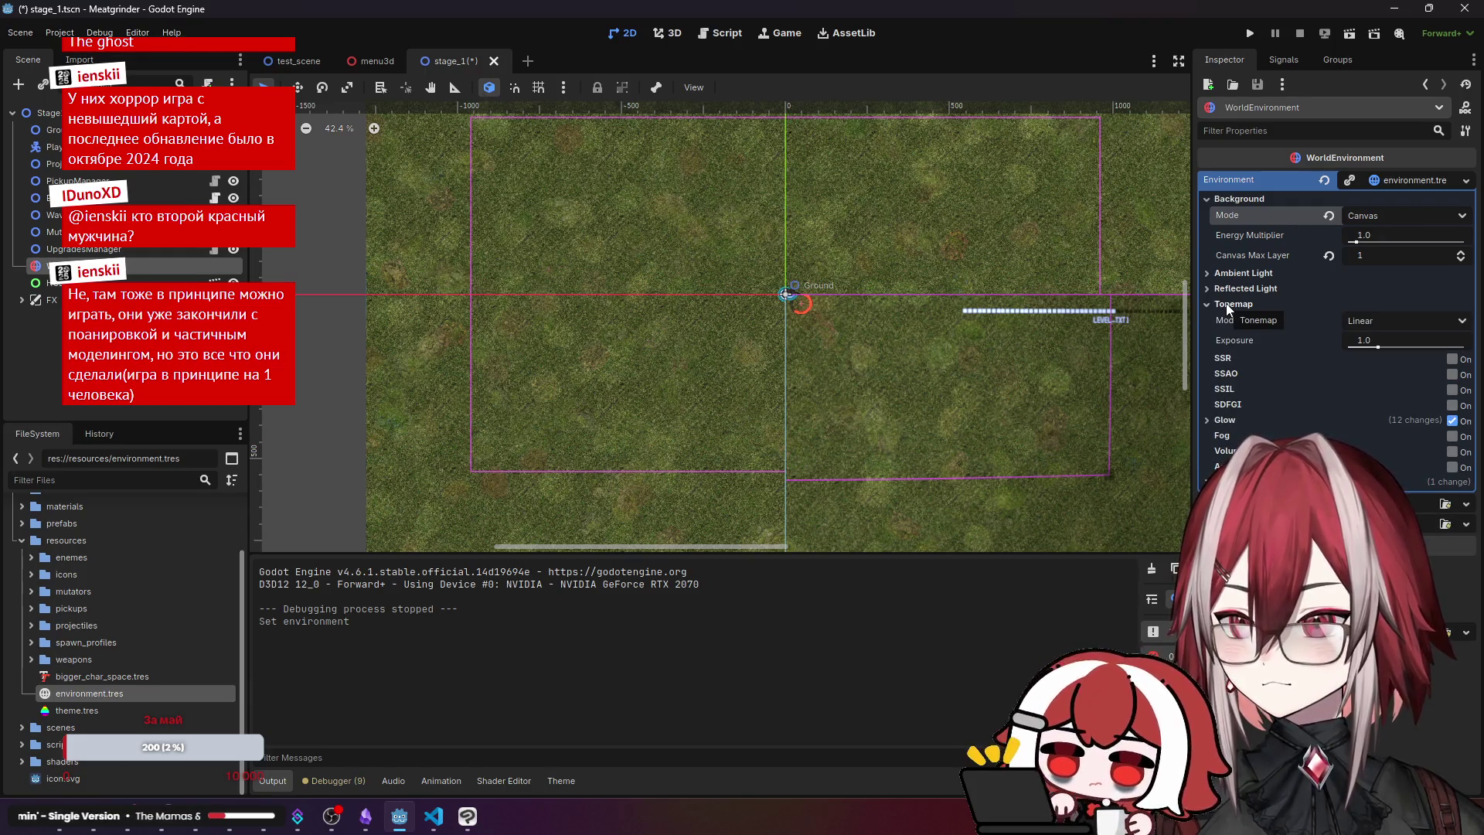
drag(1377, 347, 1350, 349)
click(1330, 341)
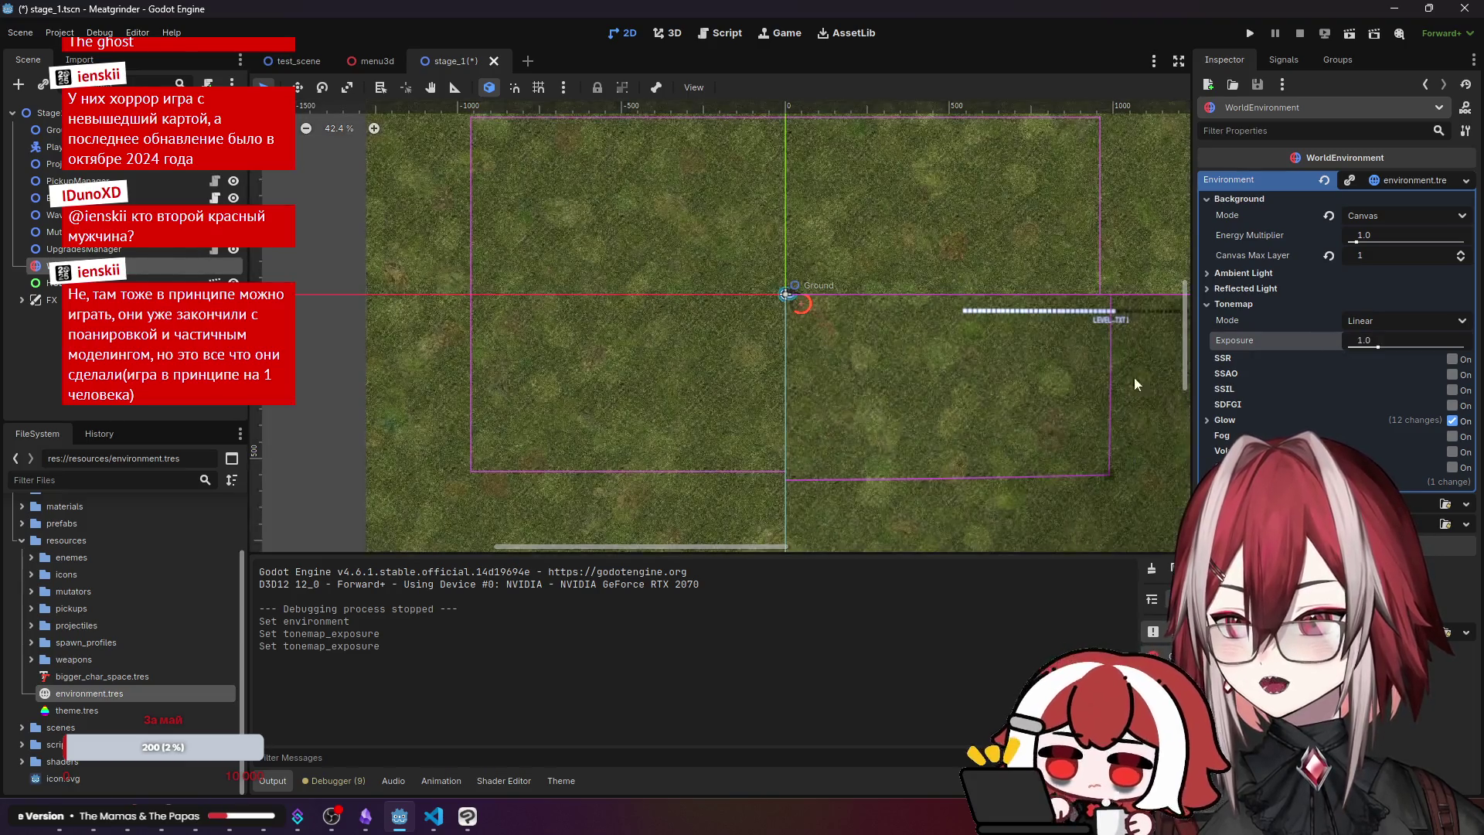
click(98, 695)
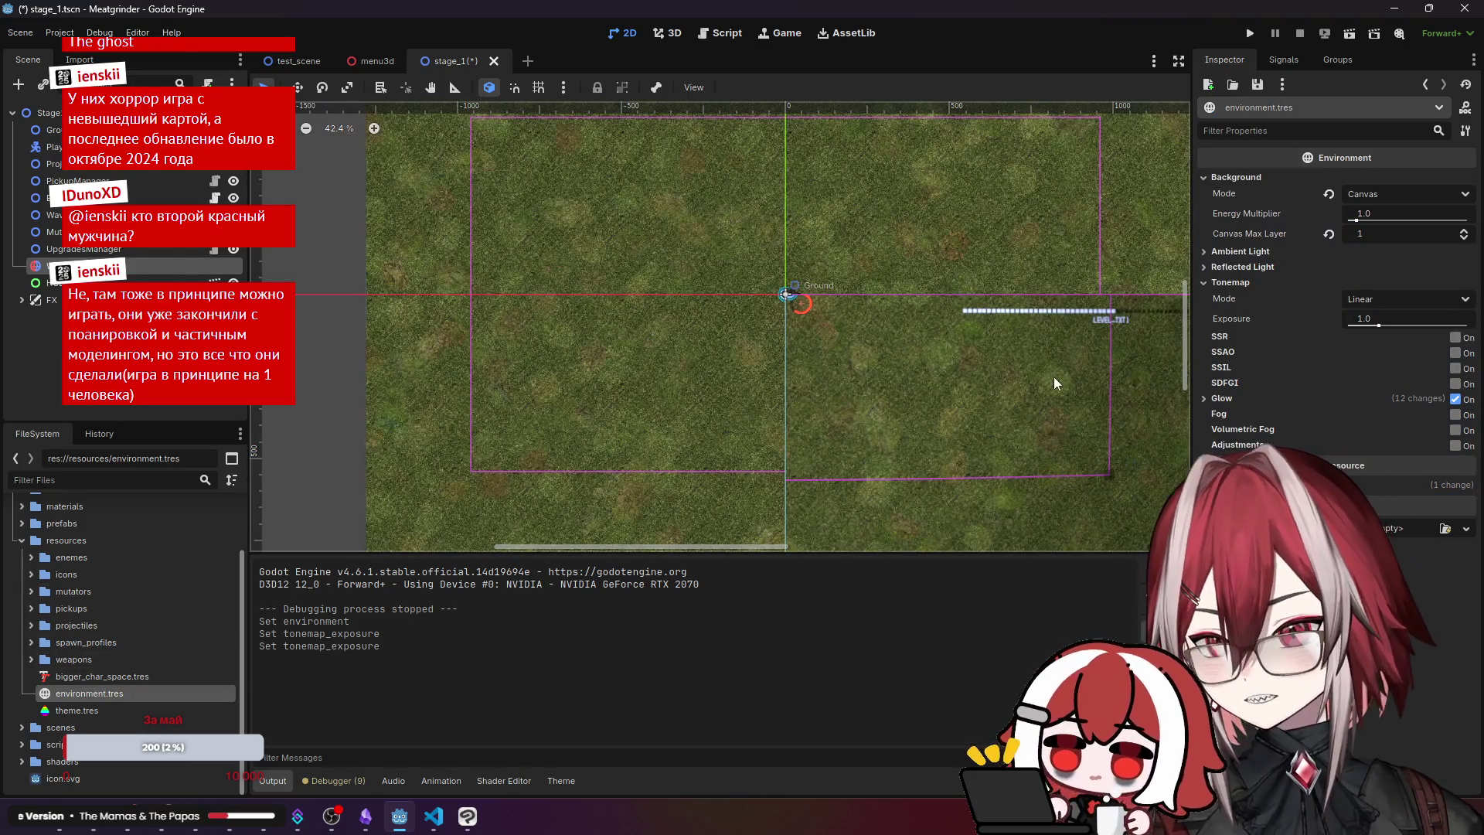
Step: Reselect the WorldEnvironment node and cancel Make Unique, keeping environment.tres shared
right_click(106, 693)
mouse_move(241, 568)
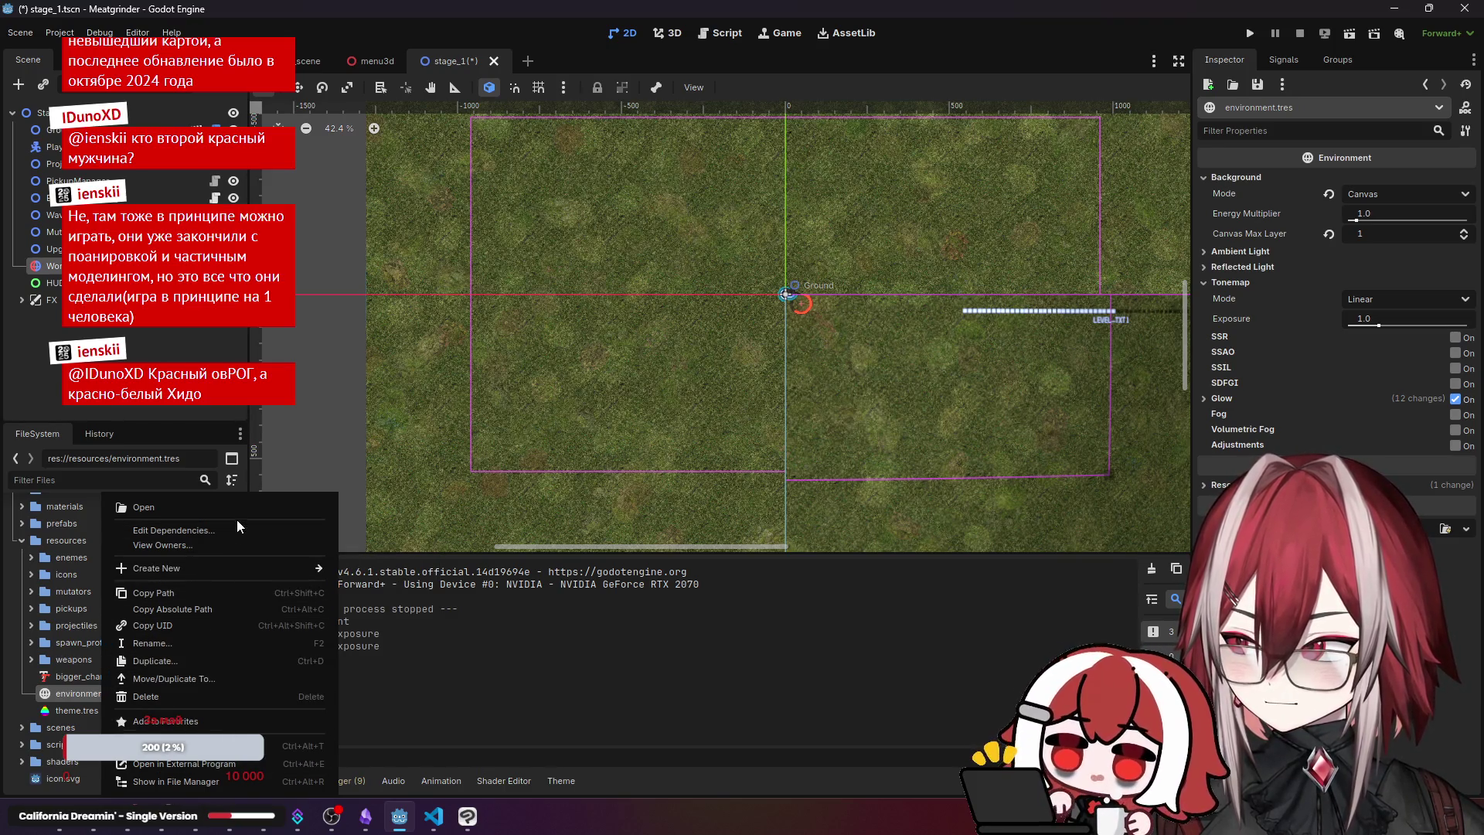
key(Escape)
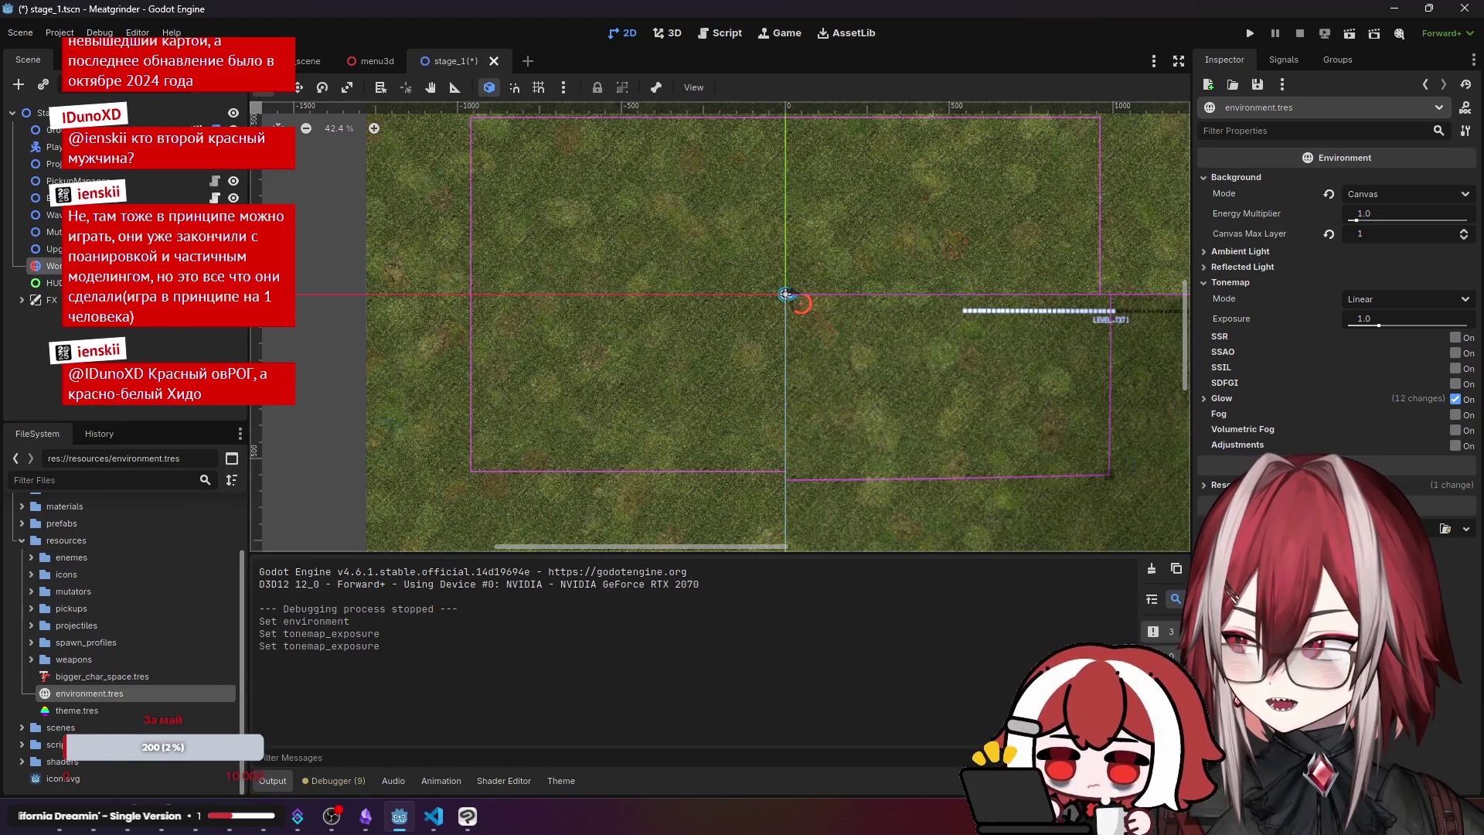
click(47, 265)
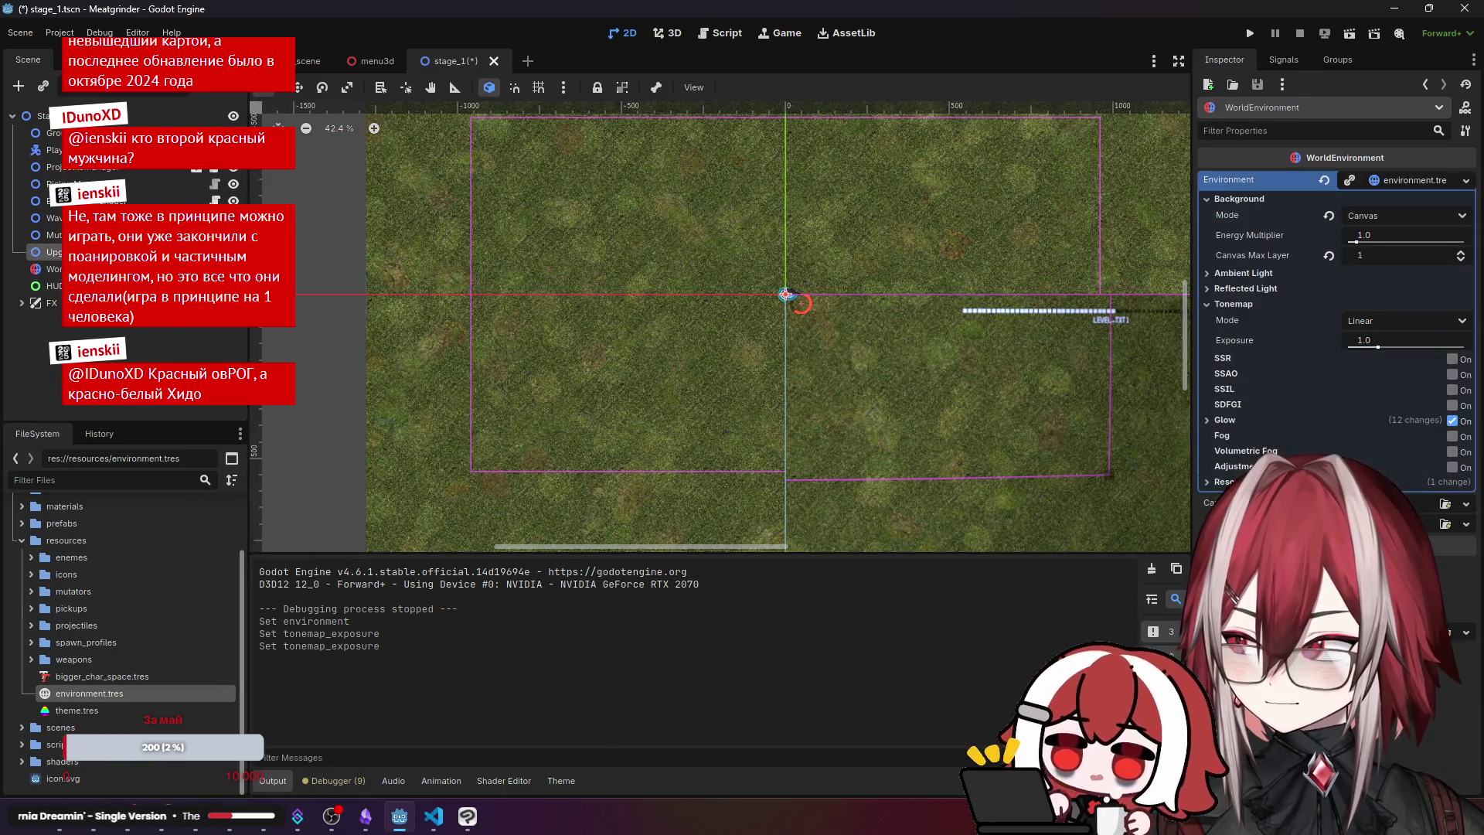
right_click(1354, 182)
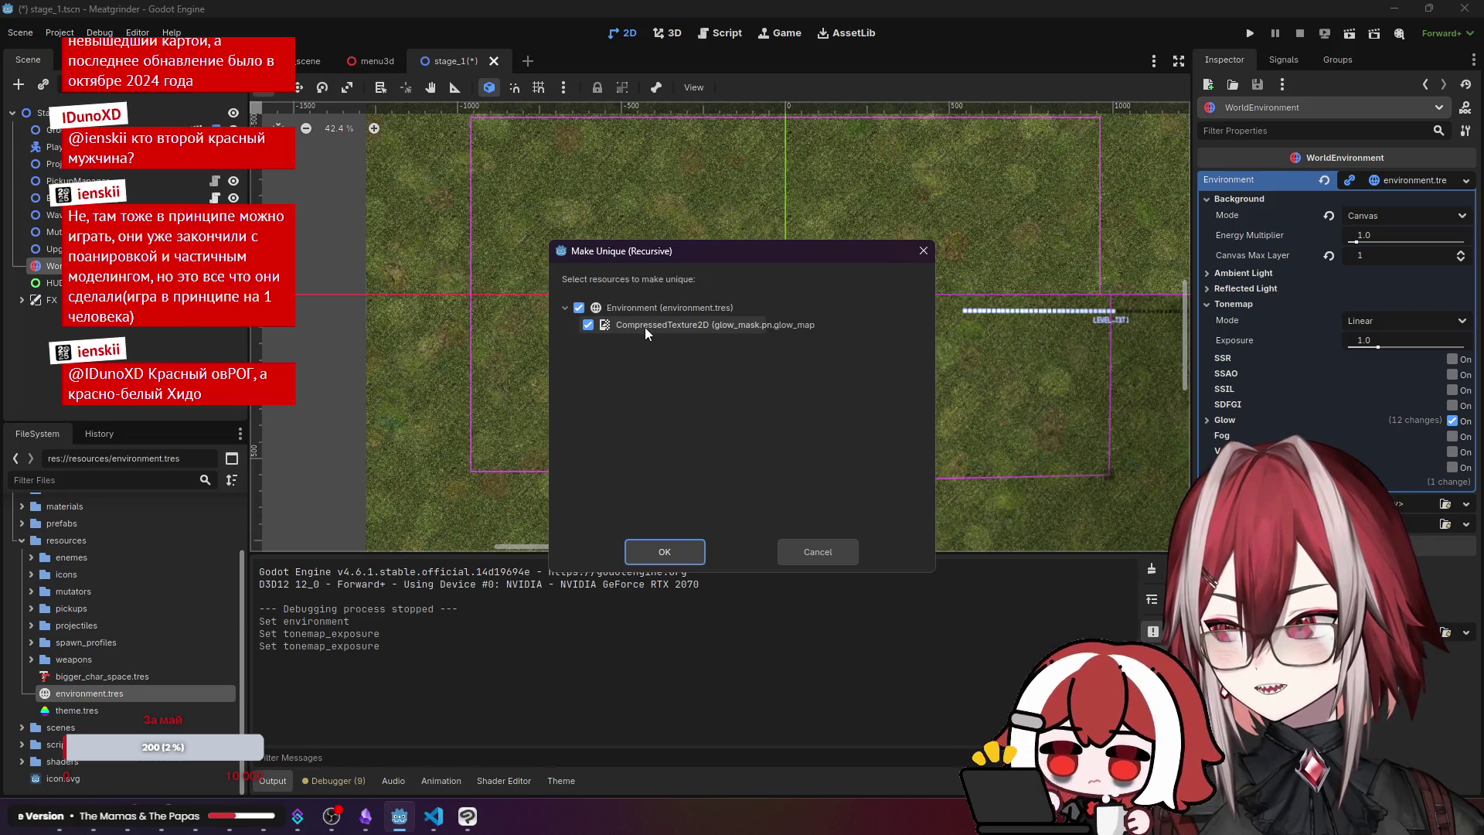
click(930, 254)
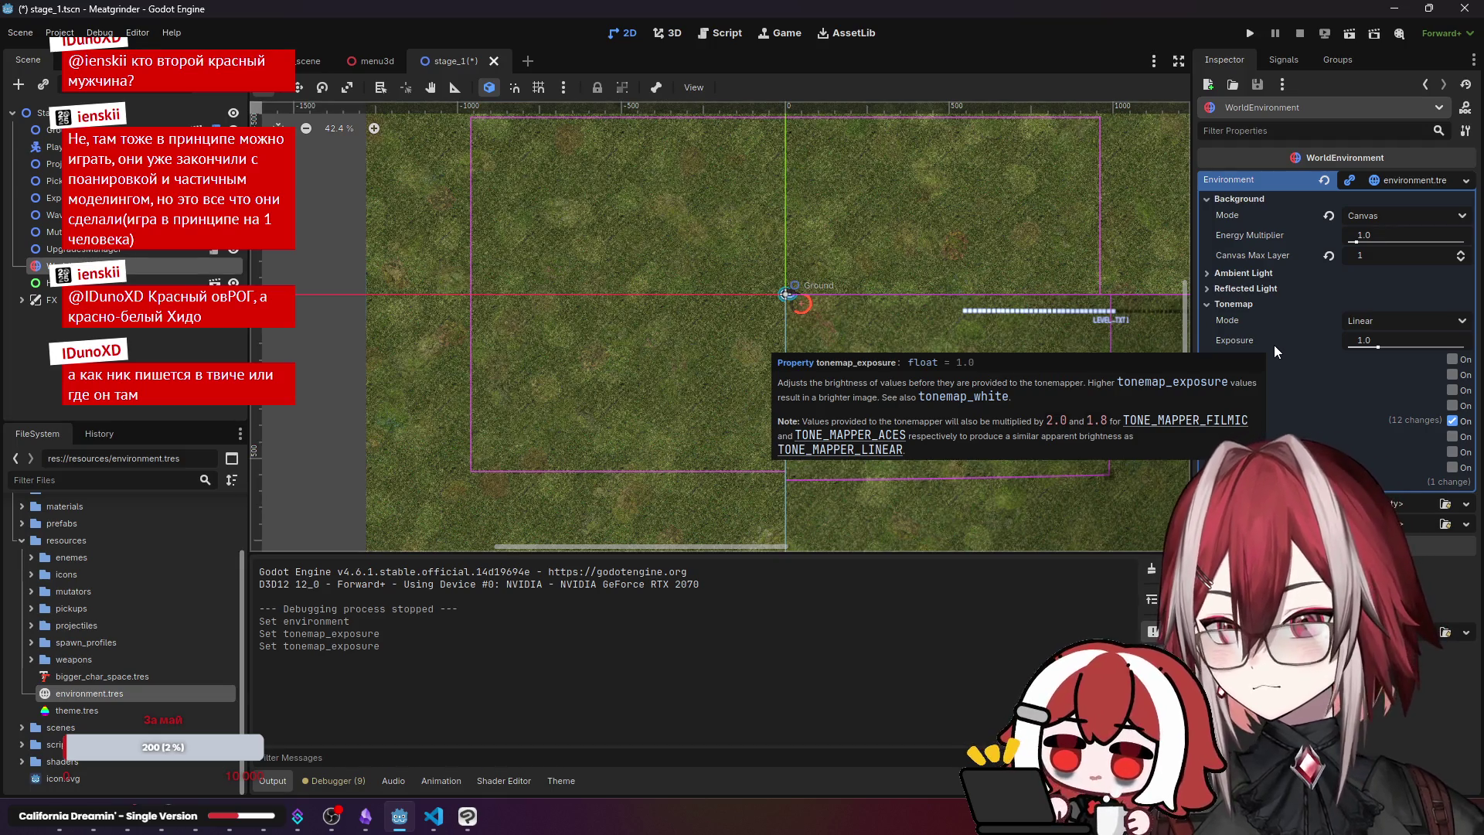
Step: Browse the environment's Ambient Light, Tonemap and Resource sections
click(1265, 277)
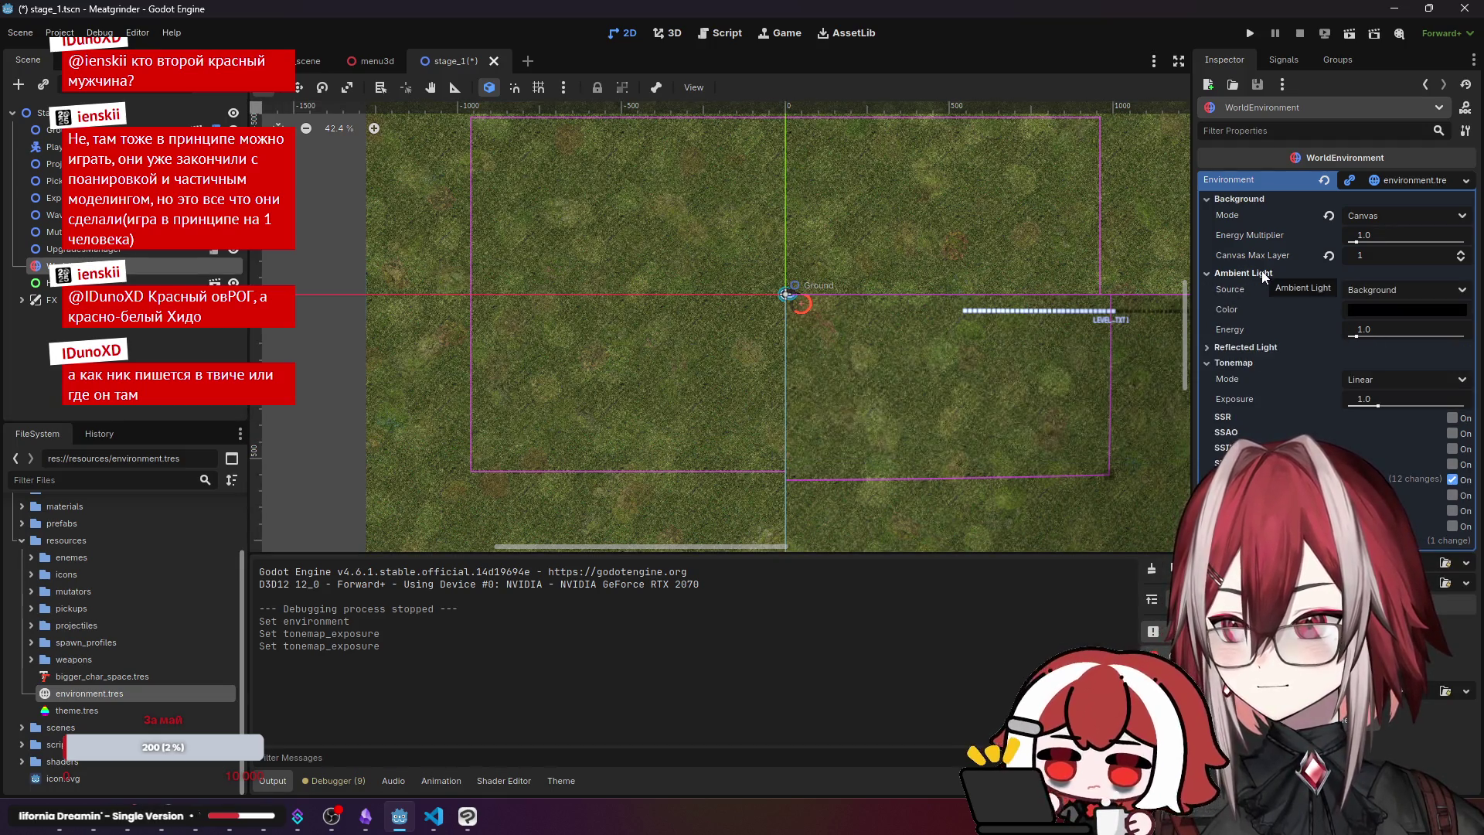
click(1264, 275)
click(1234, 303)
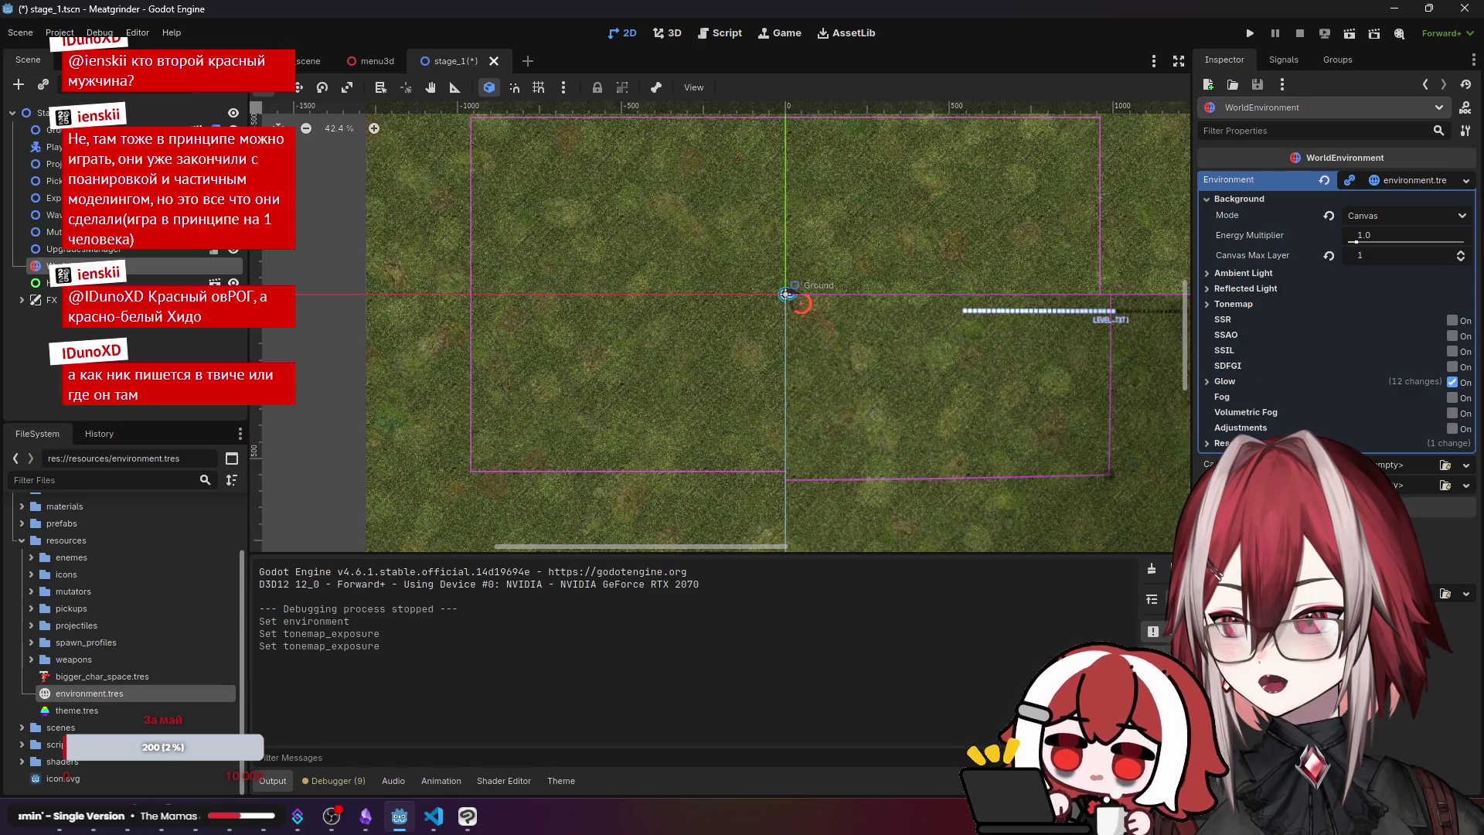
click(1225, 443)
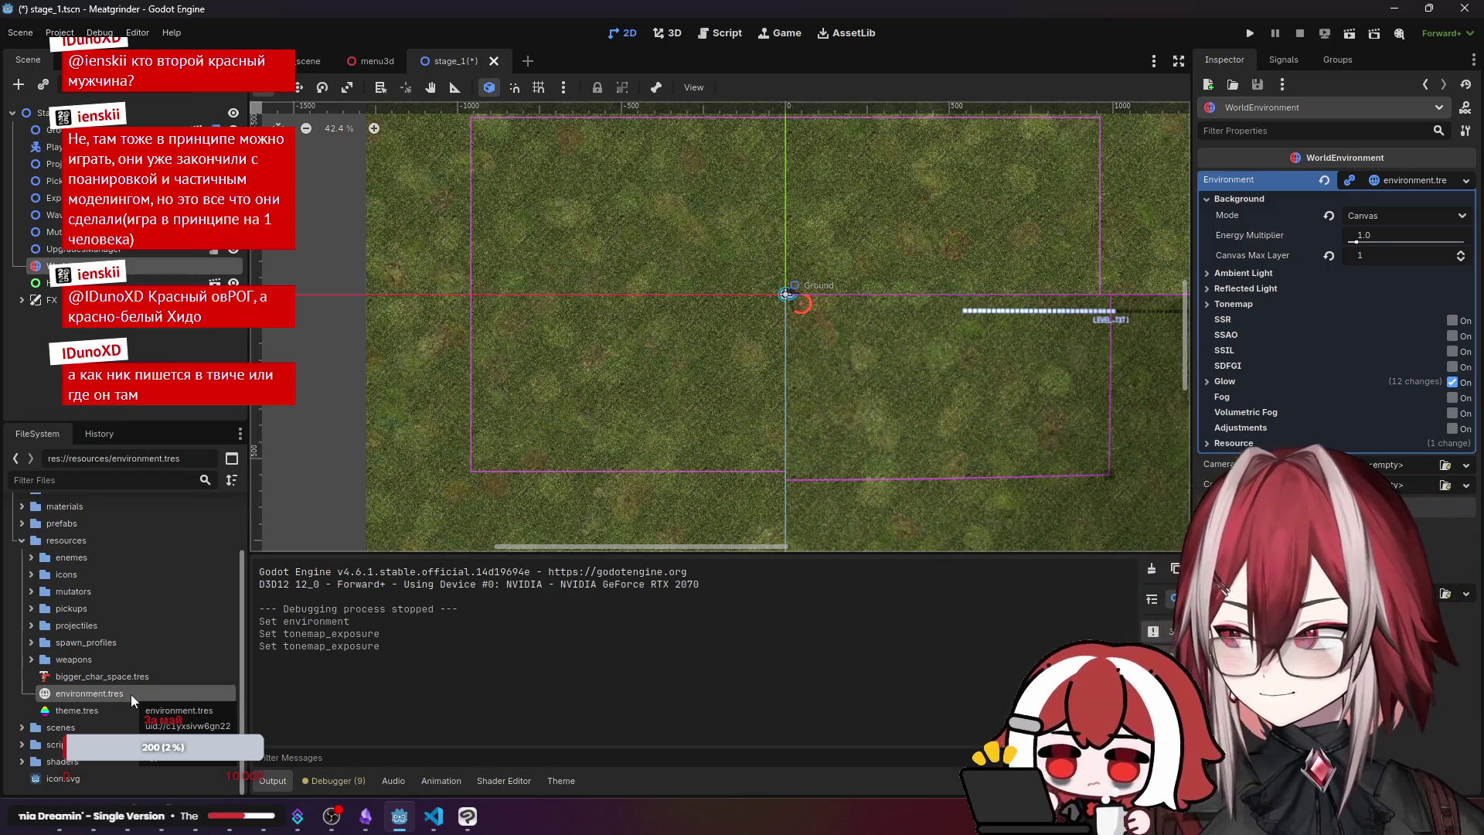
Step: Set the tonemap exposure to 0.5 and run the project to test it
click(1233, 304)
click(1234, 304)
click(1235, 304)
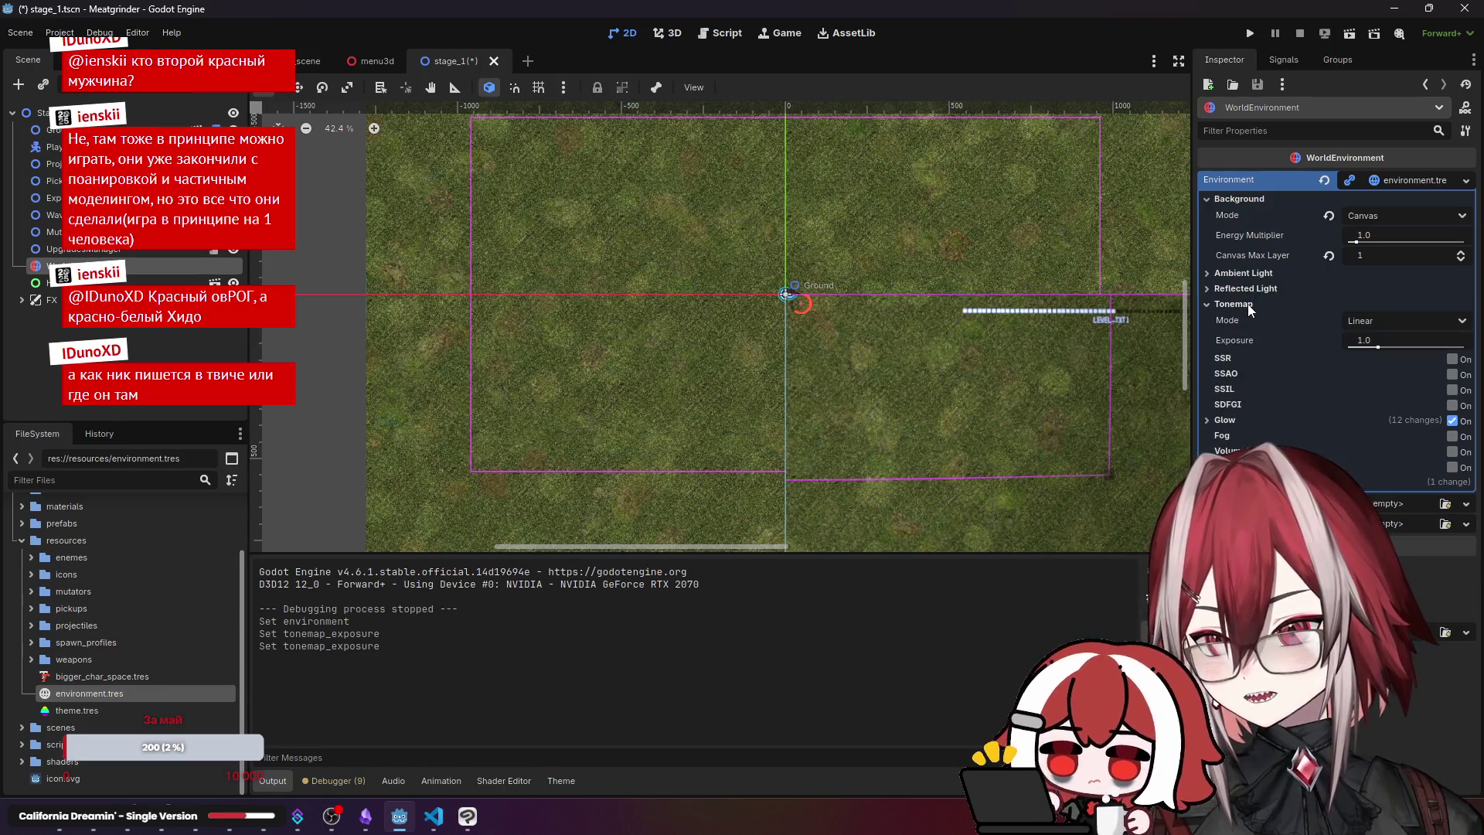
click(1369, 343)
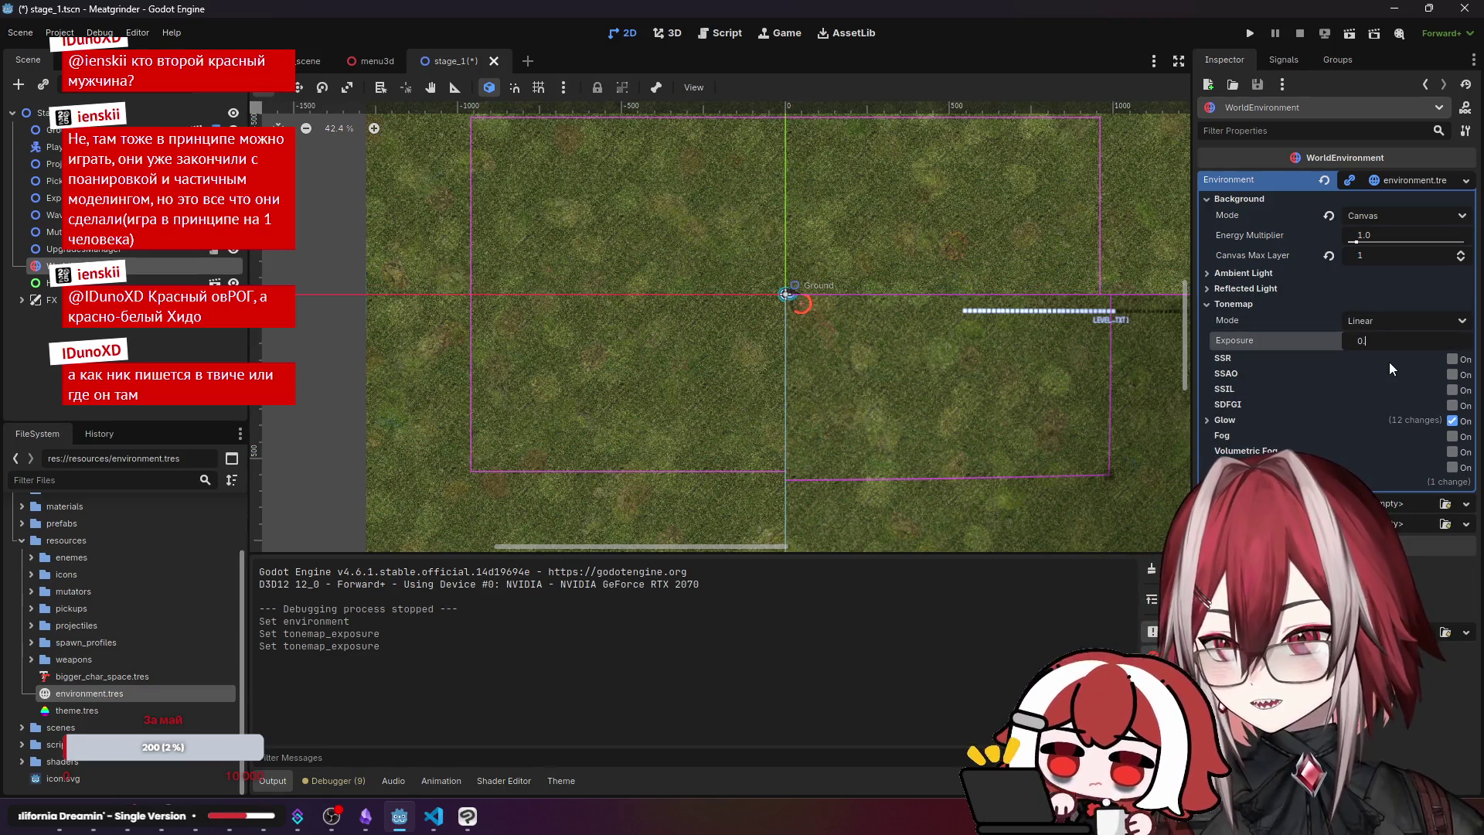
text(.5)
key(Return)
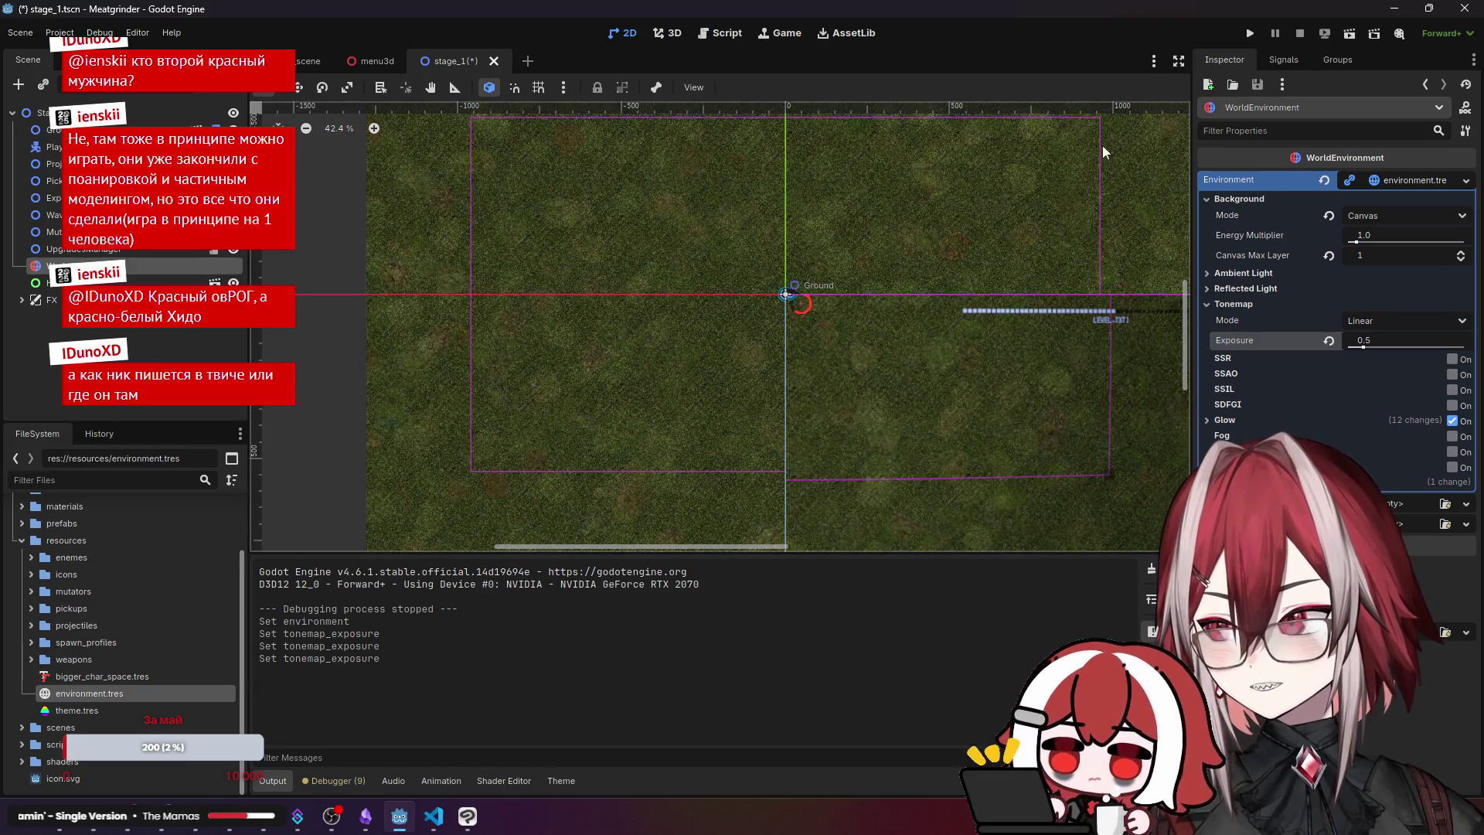
click(1251, 35)
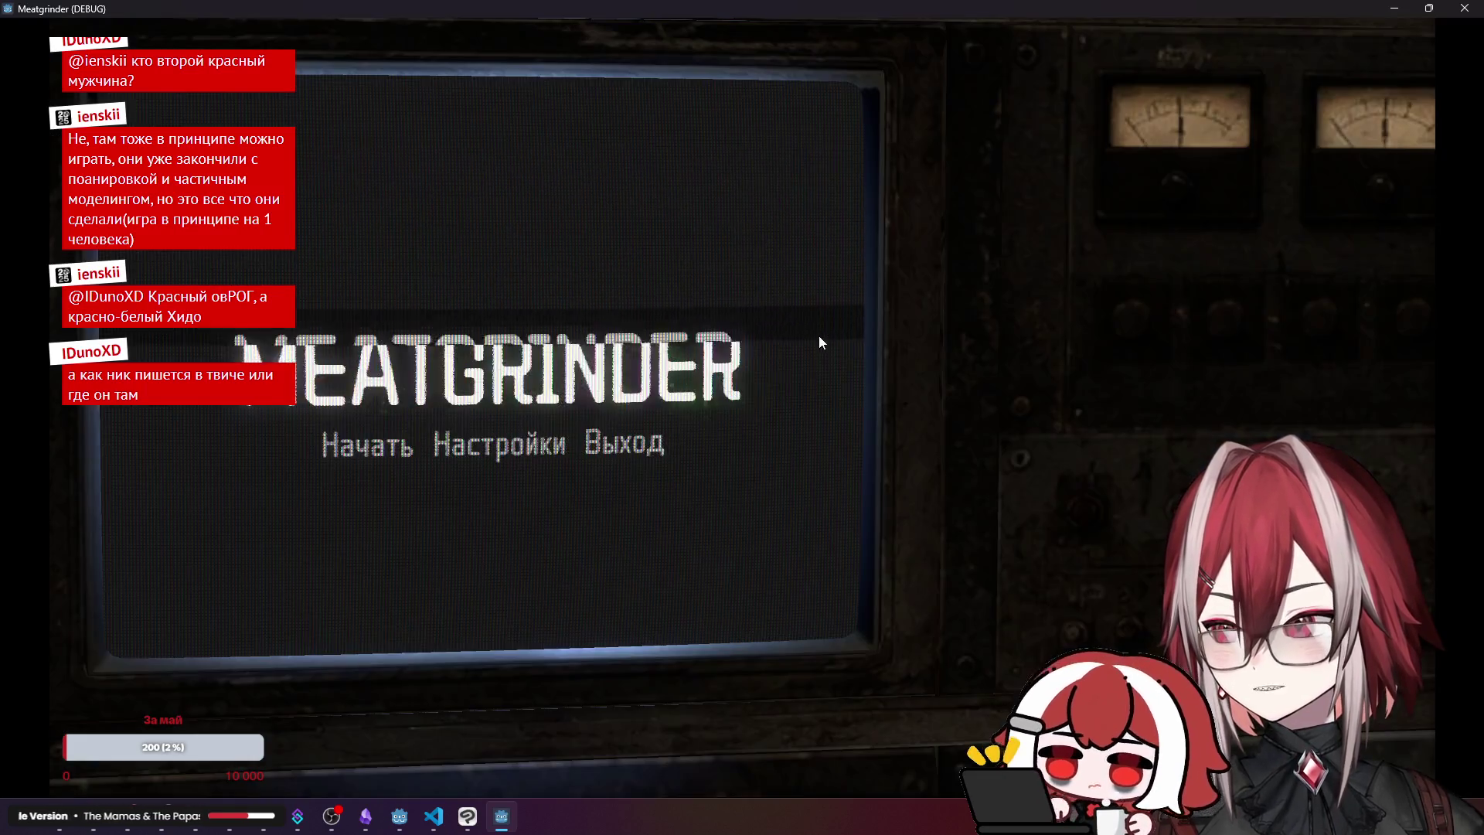
Step: Playtest Stage 1 in normal mode, walking the player across the grass level
click(401, 439)
click(563, 152)
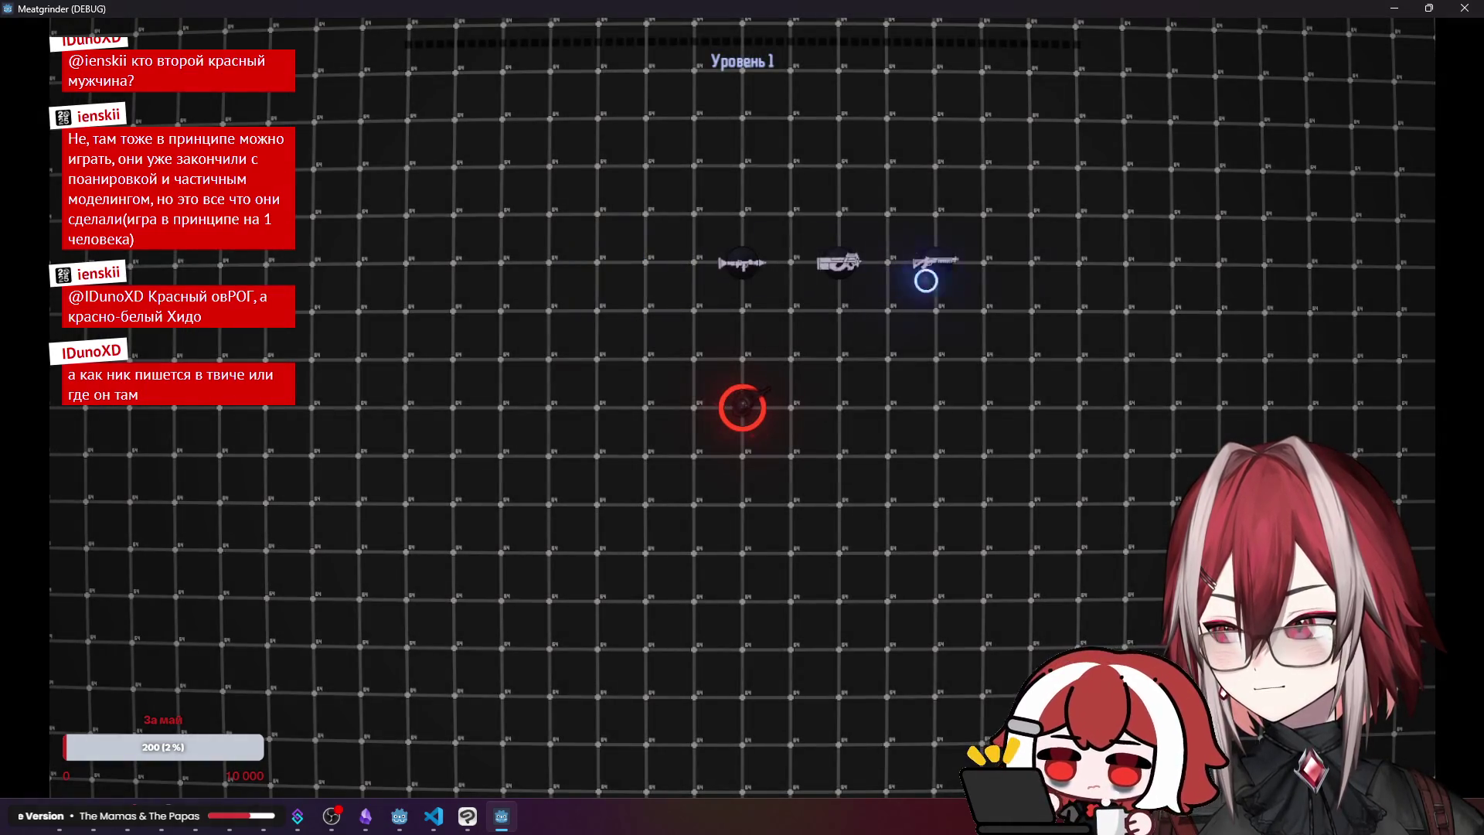
click(1477, 11)
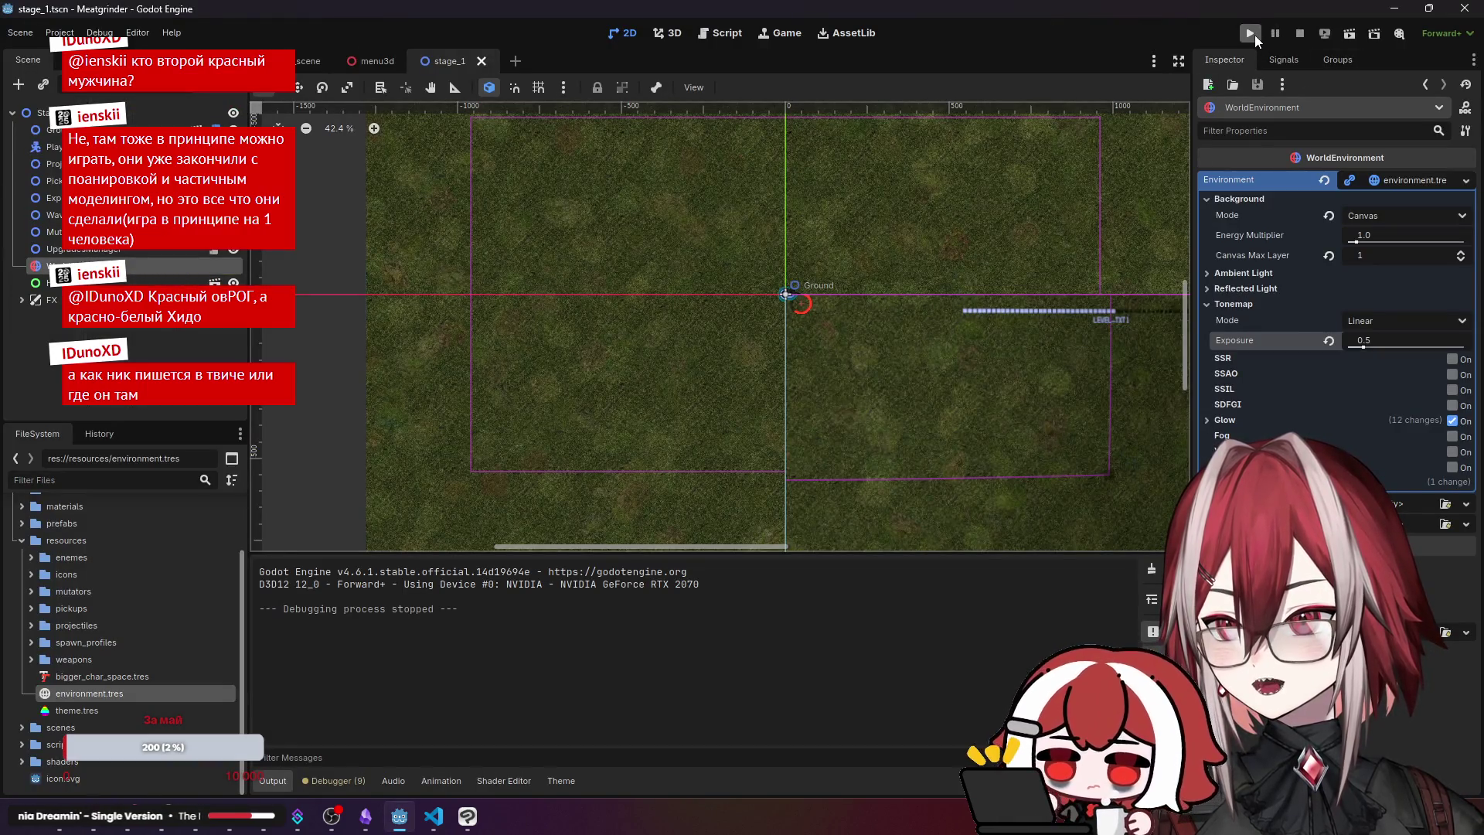
scroll(805, 278, up, 8)
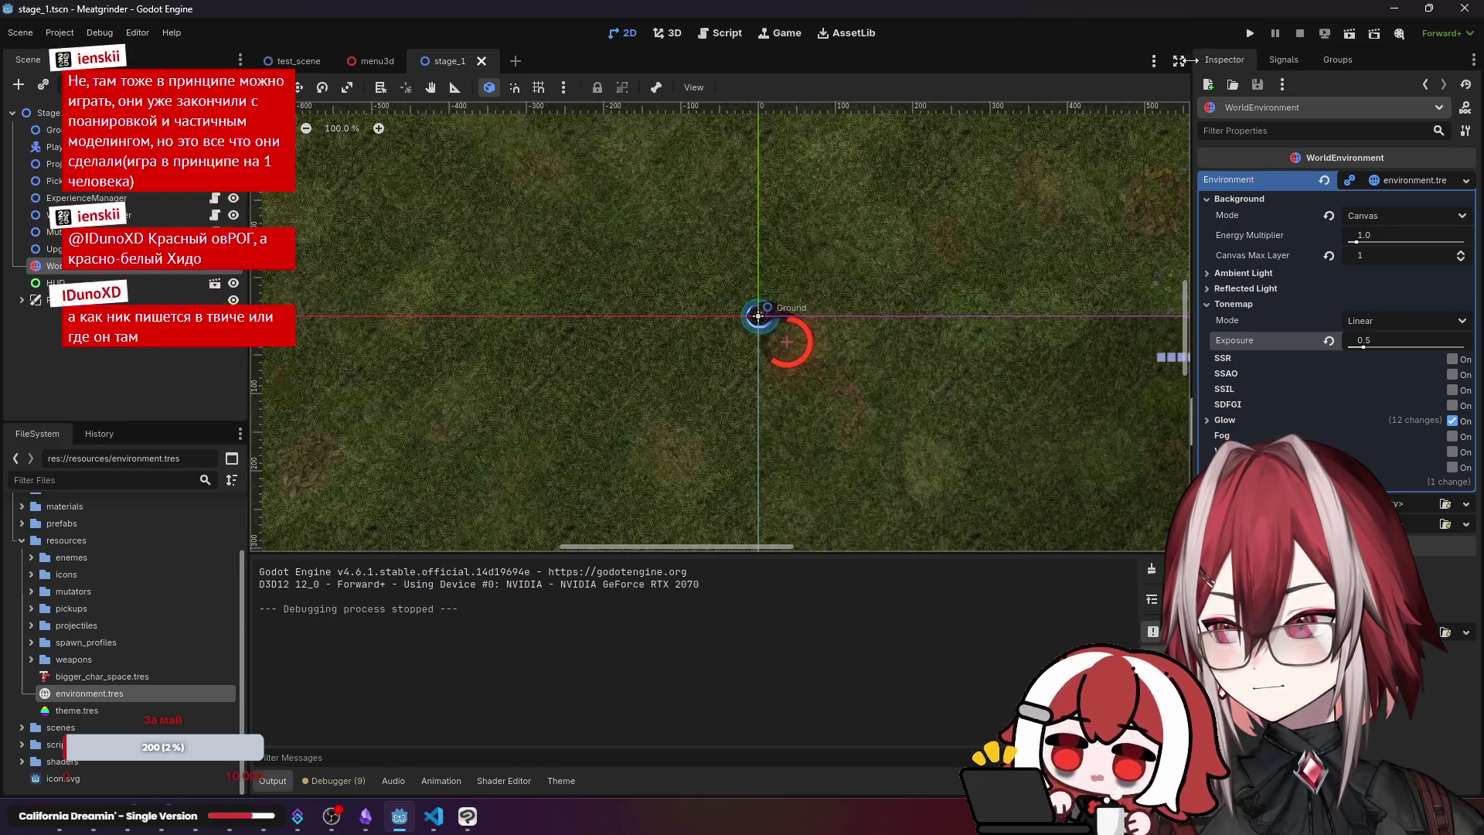
click(1250, 32)
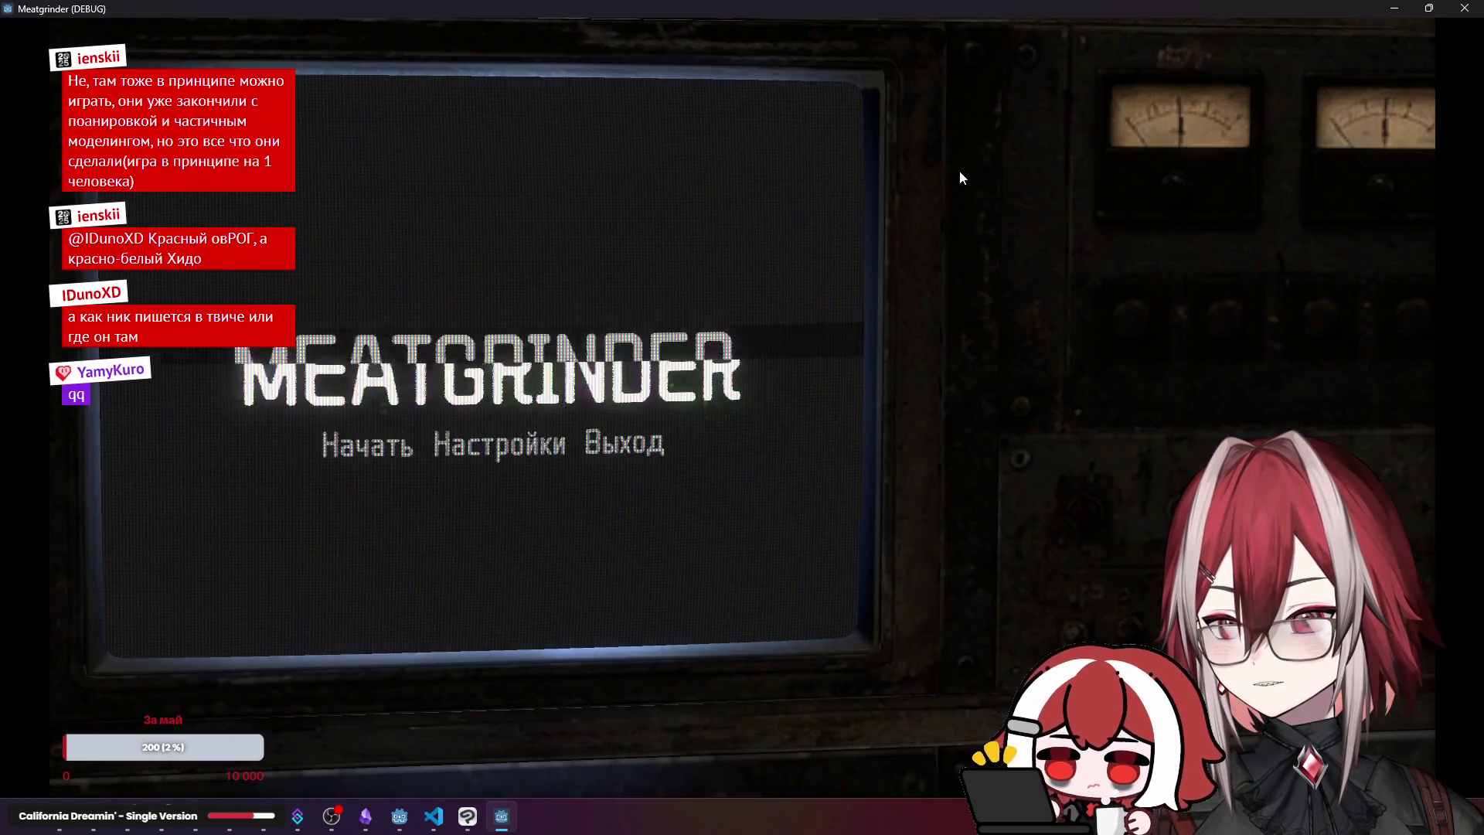
click(384, 441)
click(561, 186)
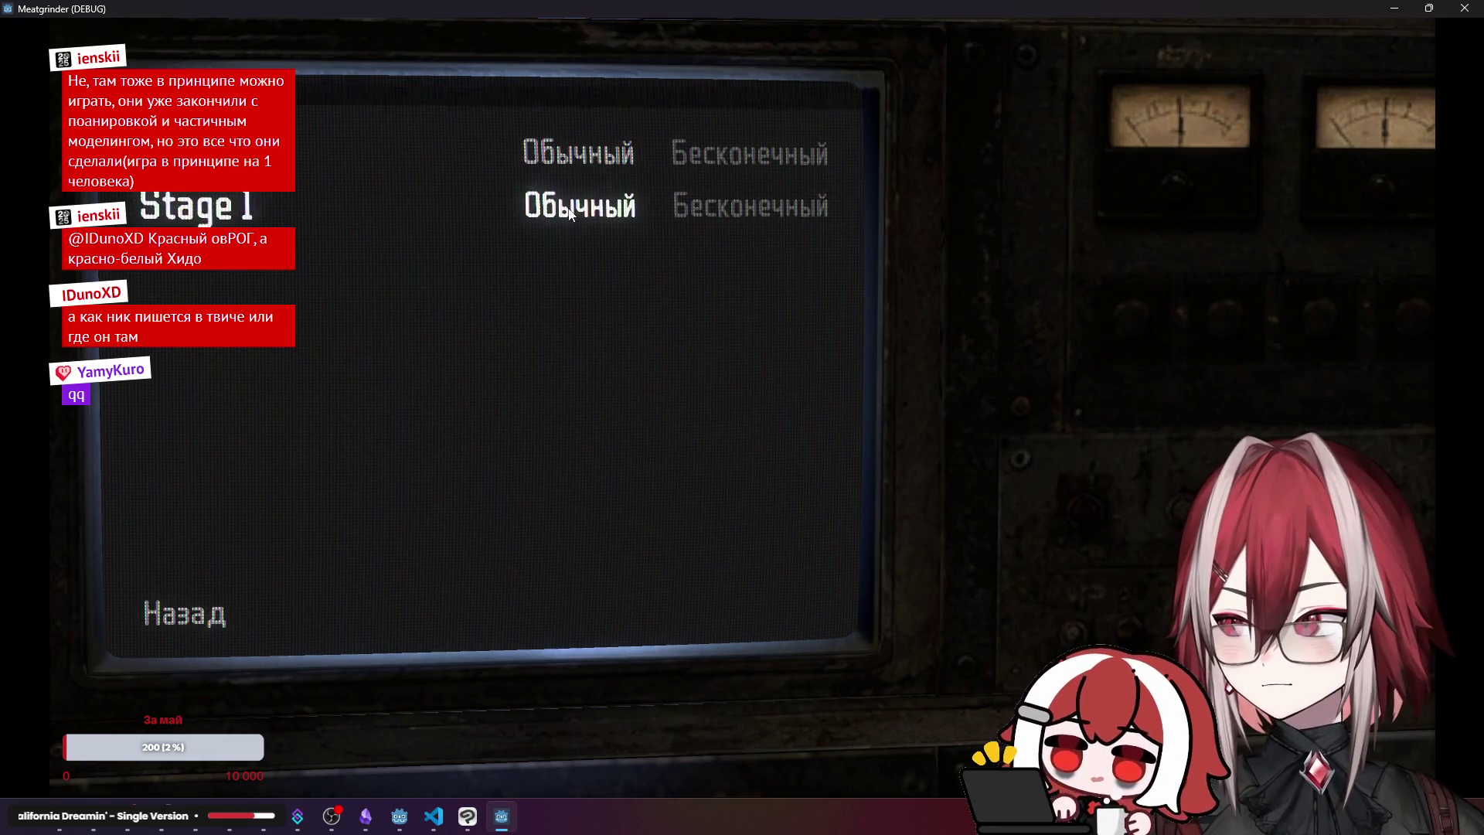
key(w+d)
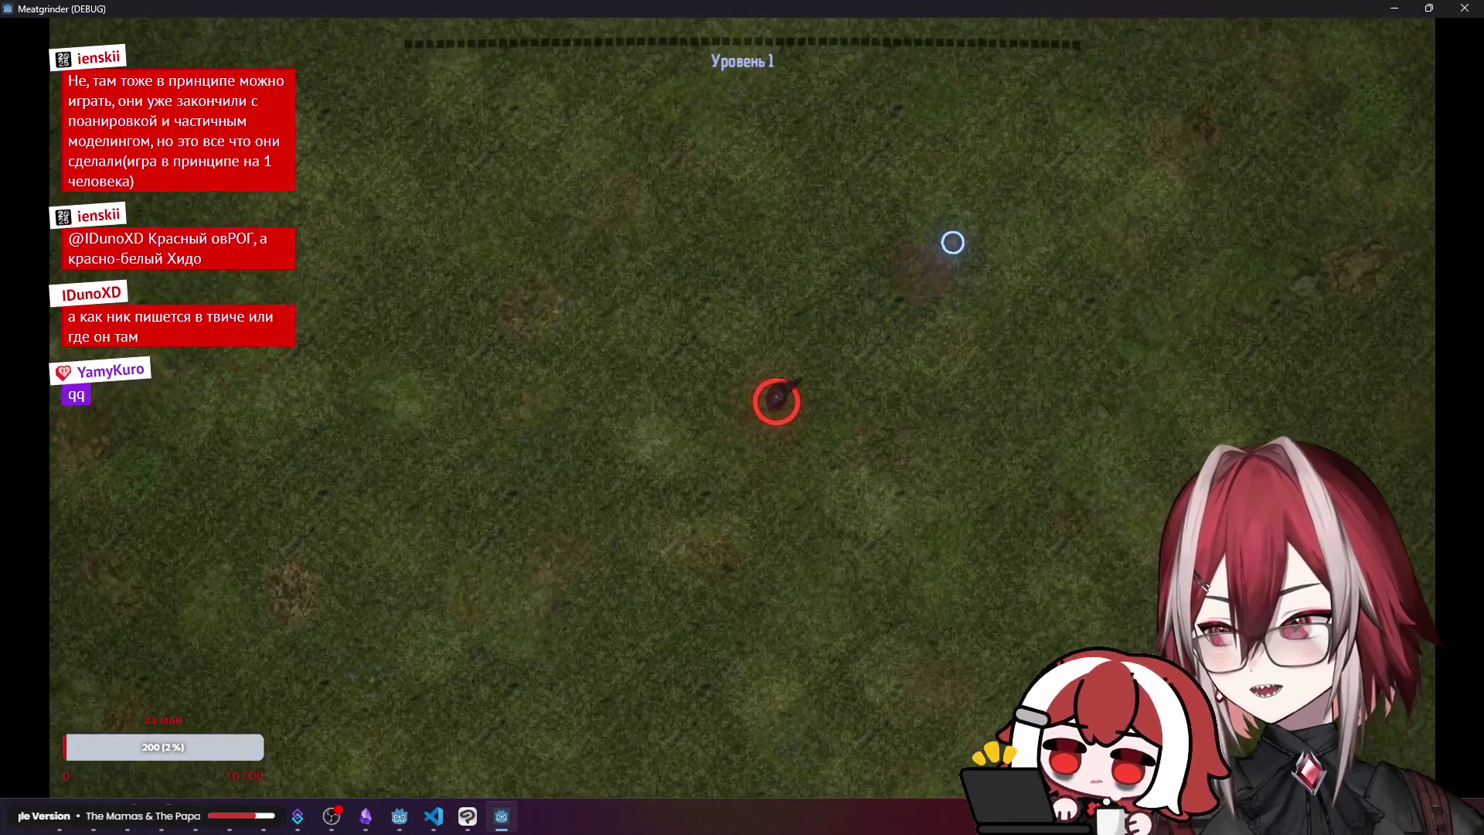
key(d)
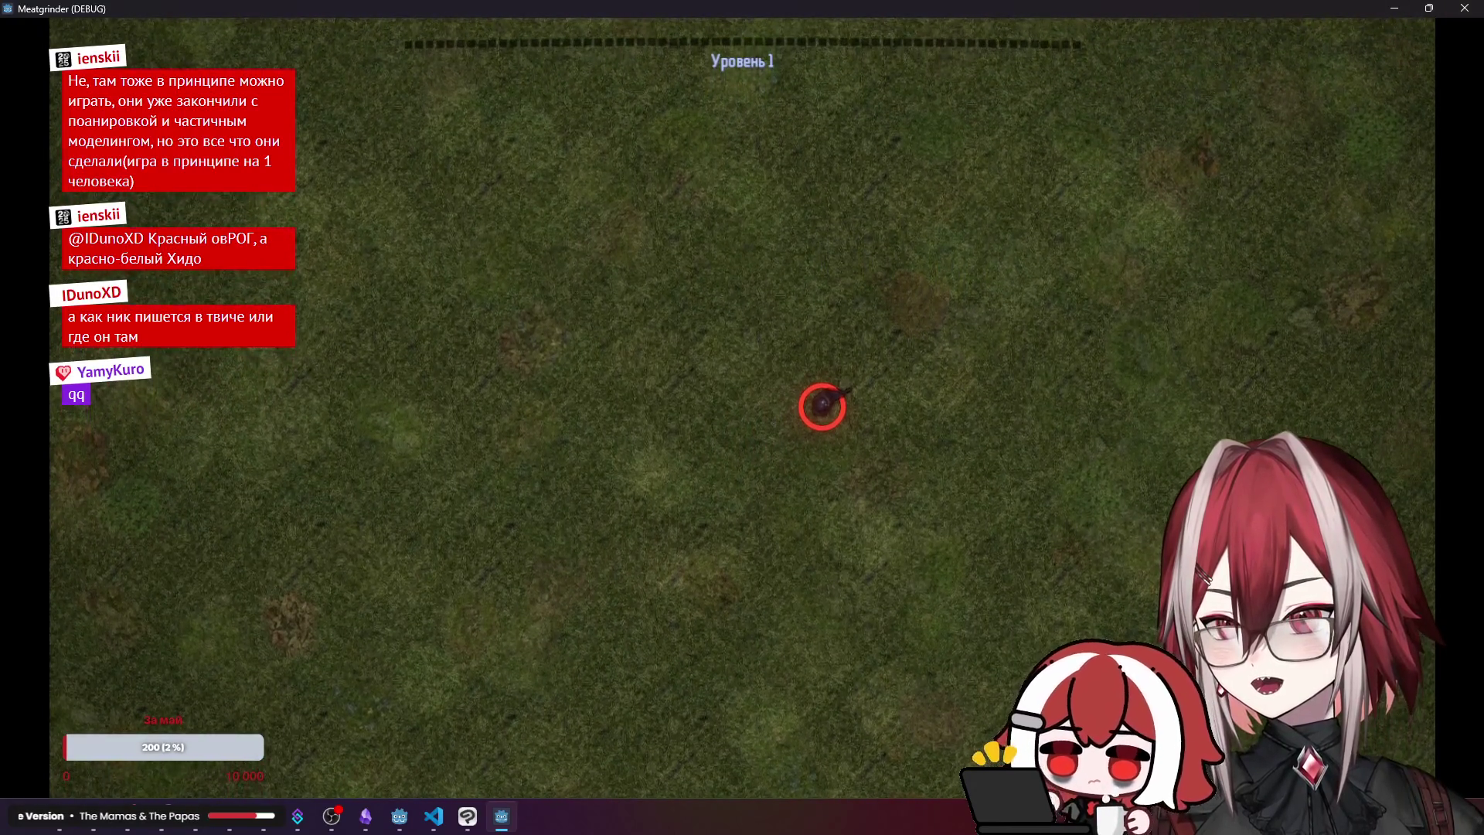
click(1464, 8)
Step: Reset the tonemap exposure to 1.0 and close the screenshot illustration in Clip Studio Paint
click(1364, 347)
click(1331, 340)
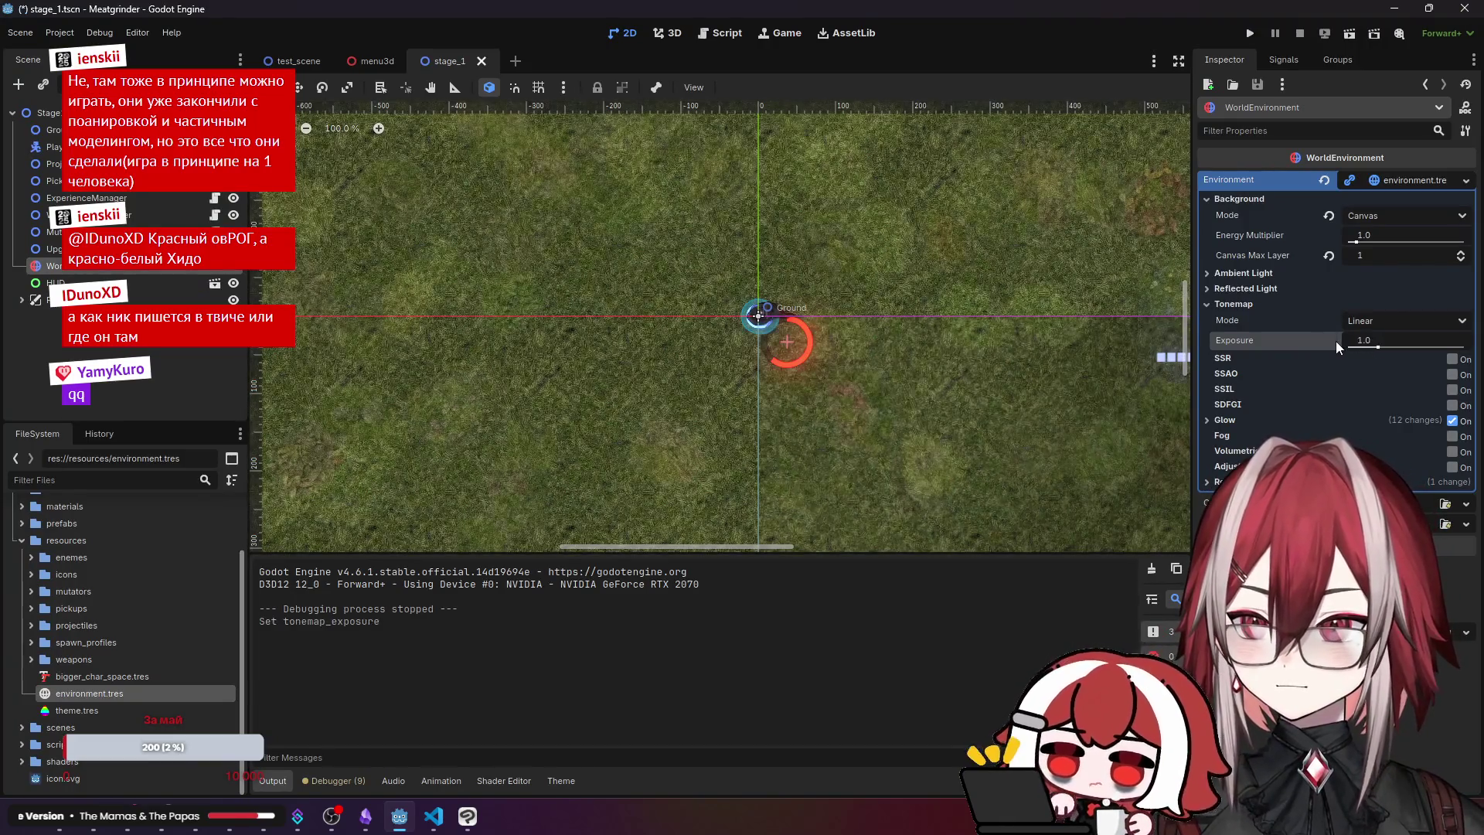
scroll(782, 339, down, 5)
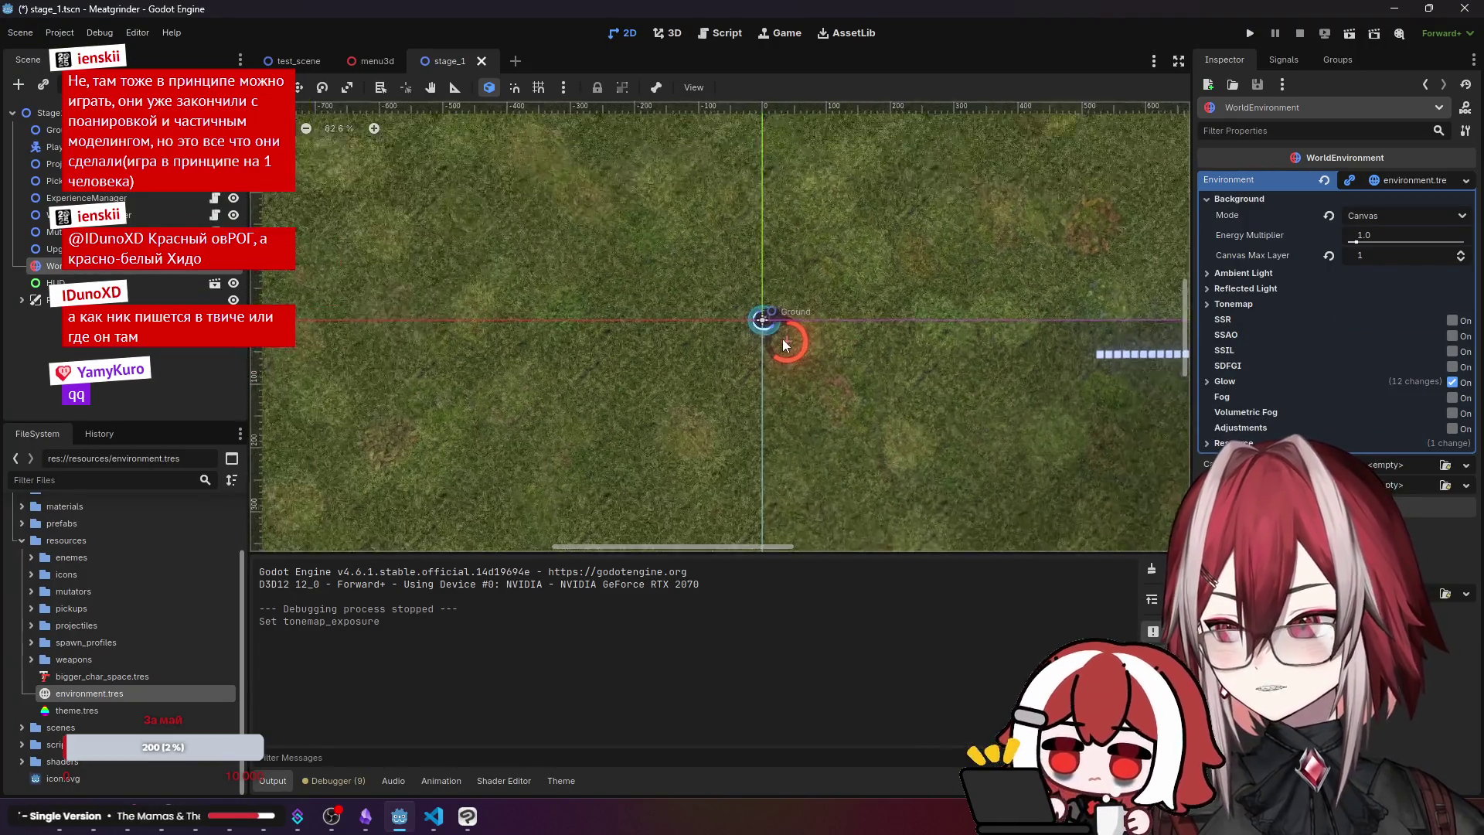
click(468, 817)
click(277, 65)
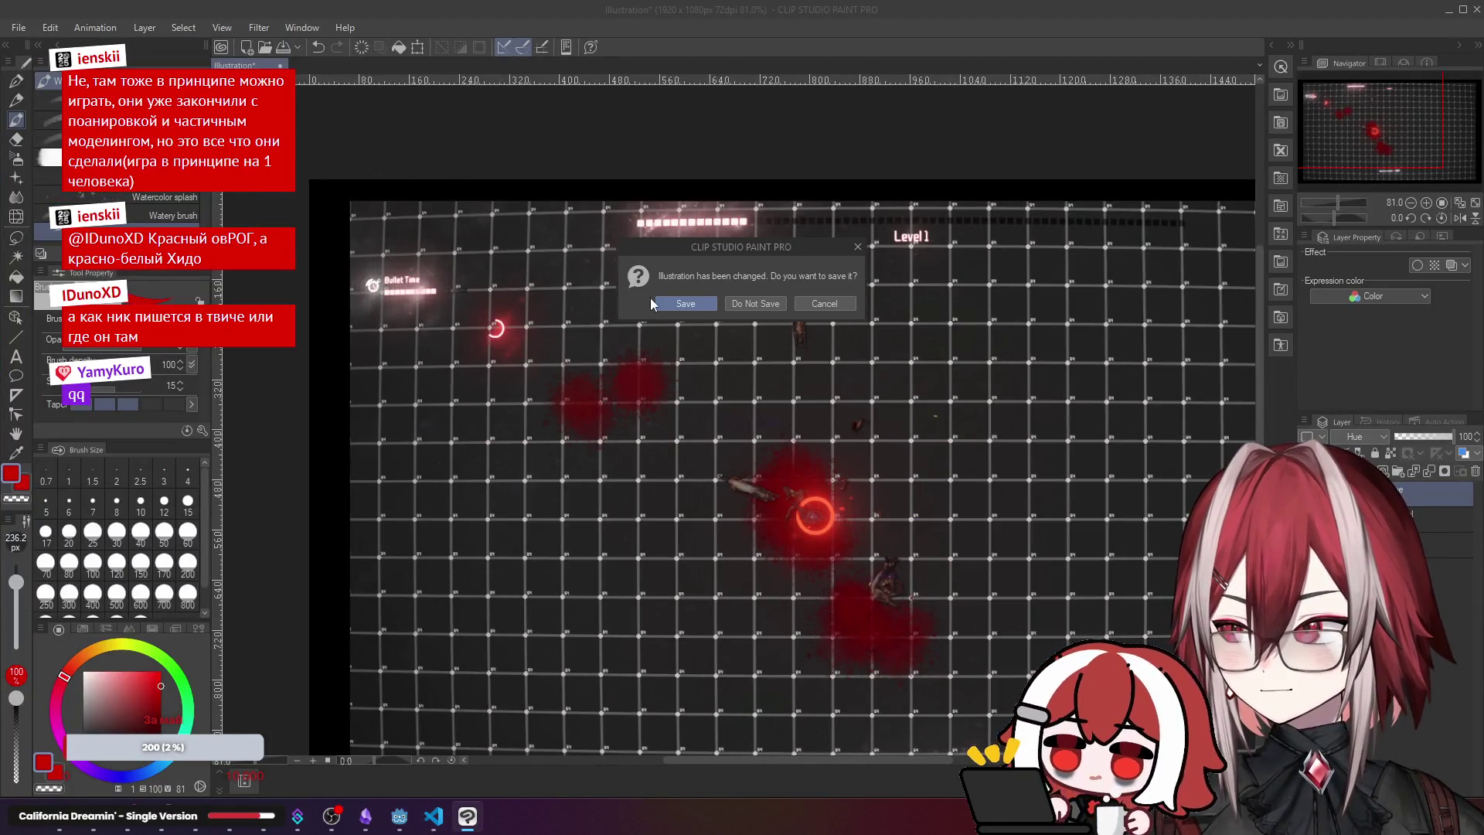
Step: Save the changed illustration and browse File Explorer to the D: drive
click(761, 312)
key(alt+Tab)
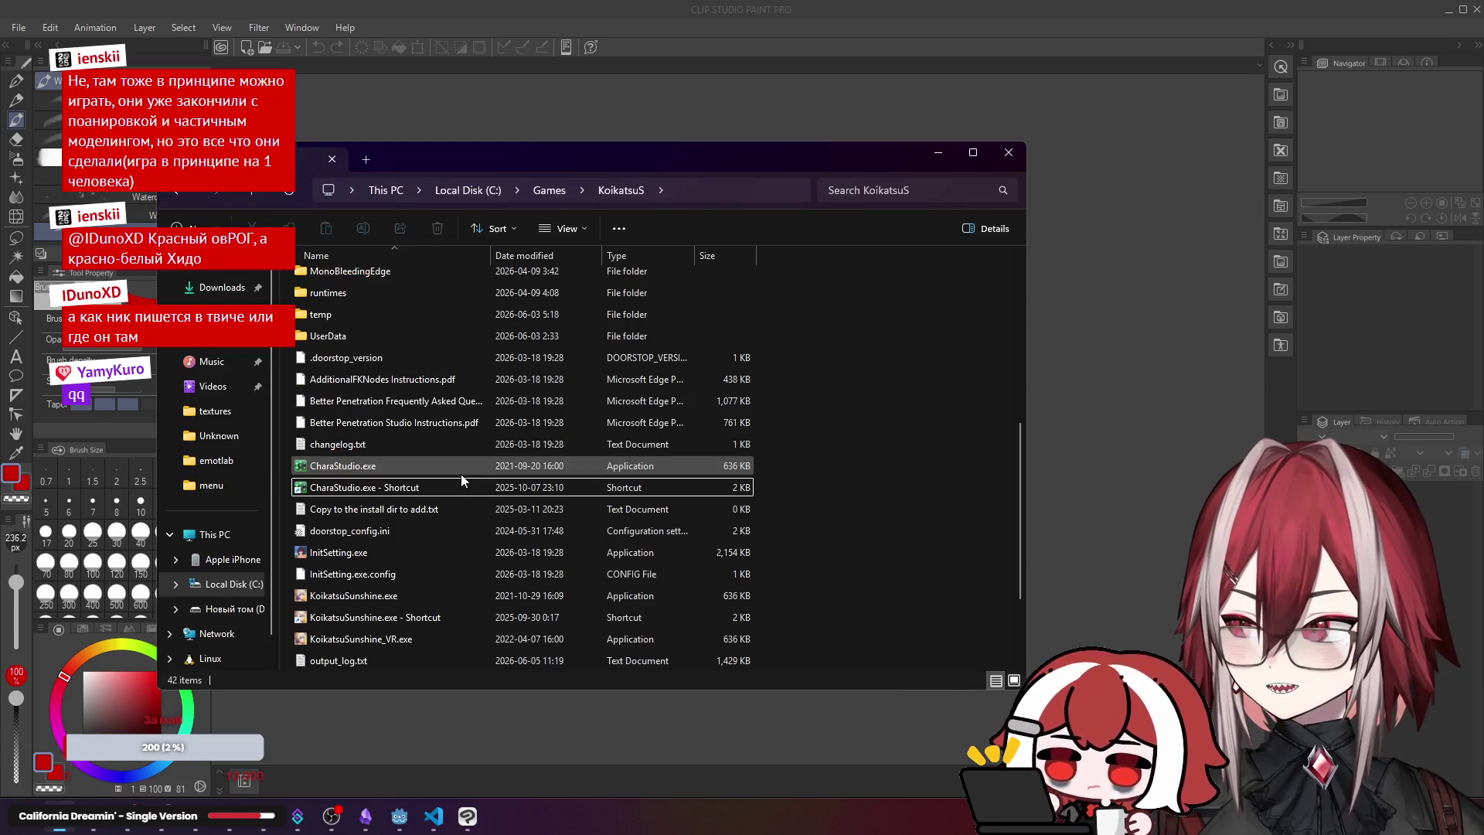
click(221, 288)
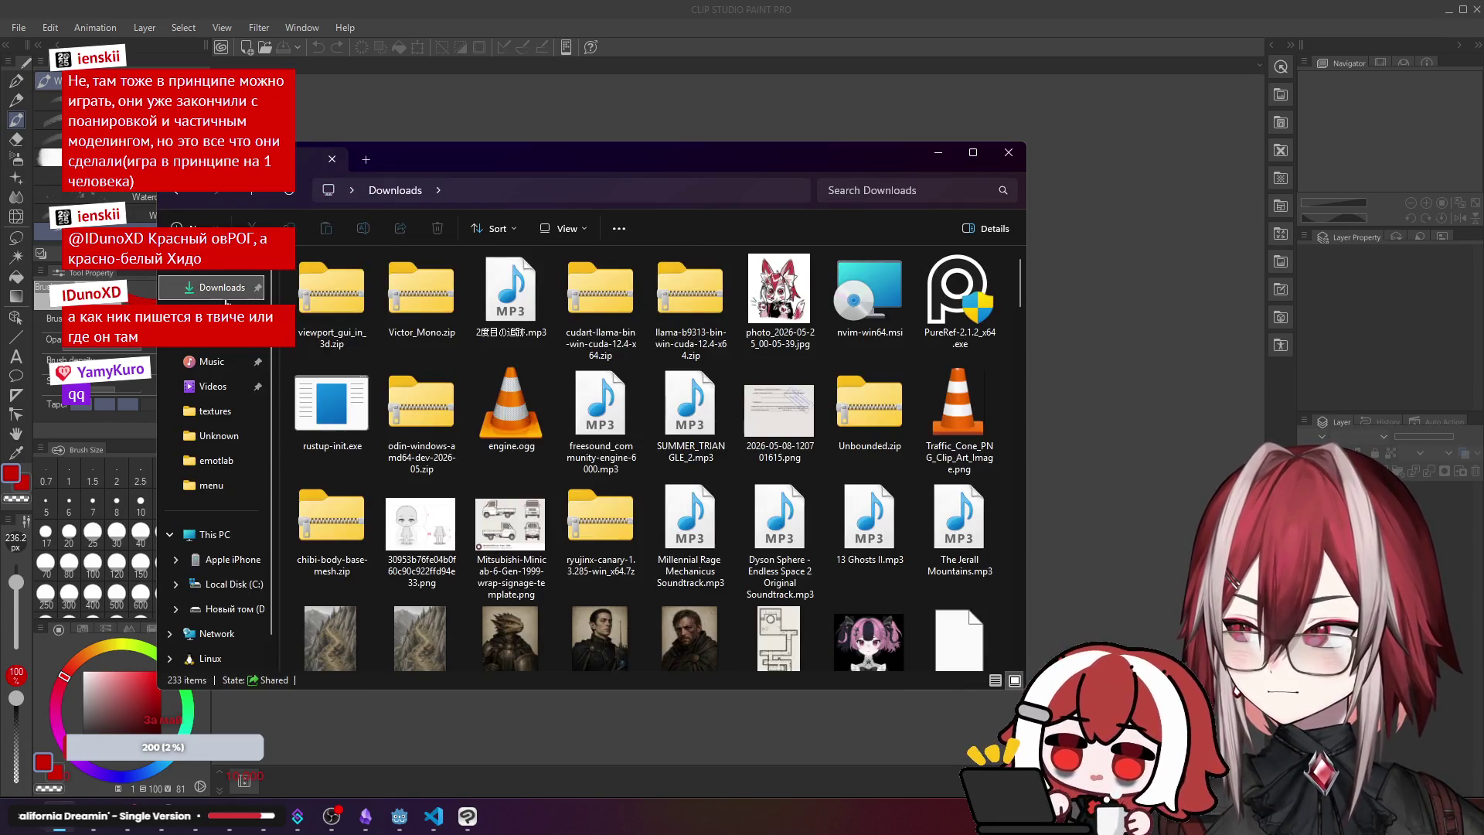
scroll(634, 356, down, 5)
click(224, 609)
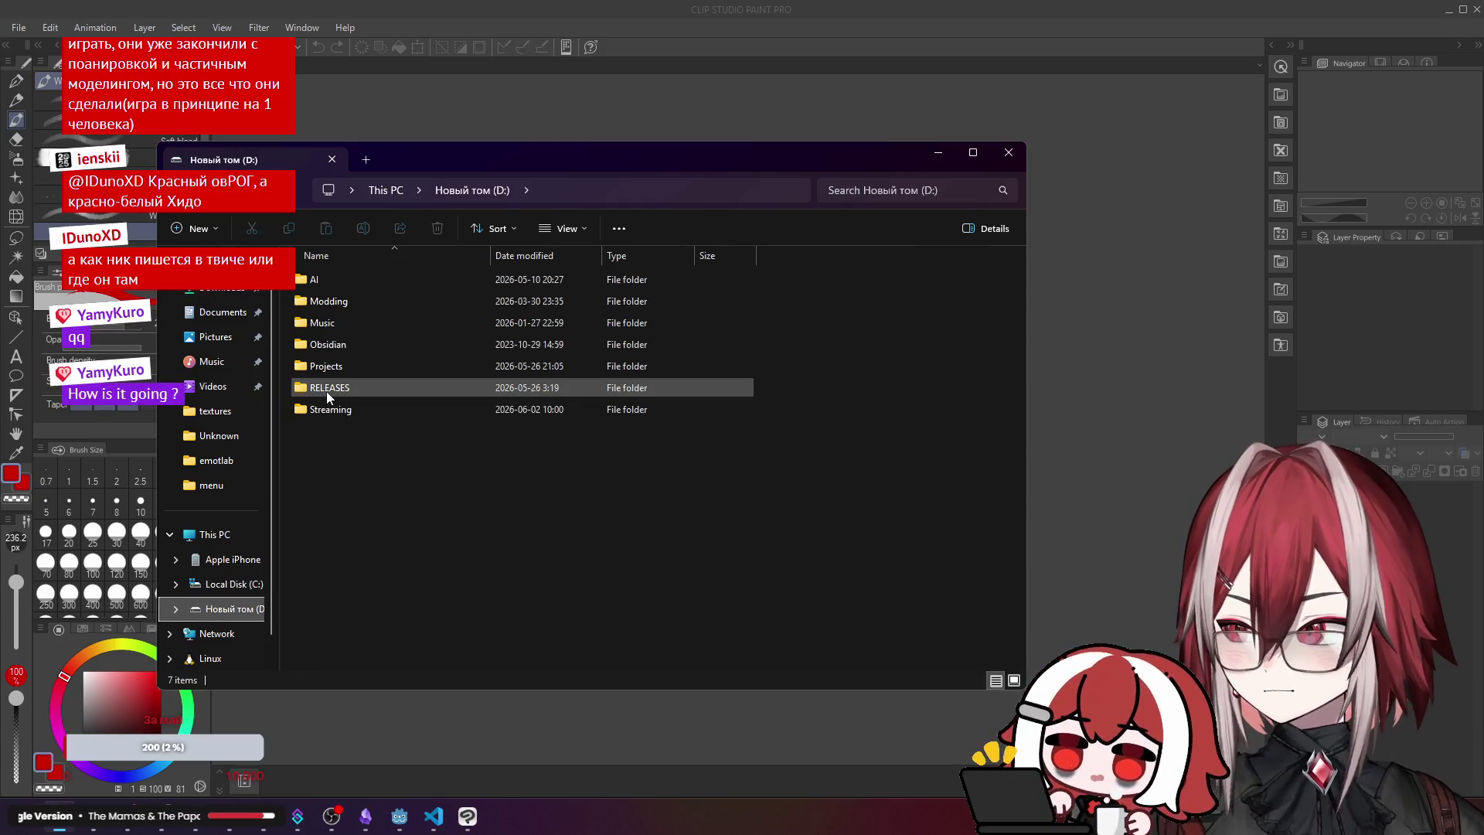
Step: Navigate to Projects > meatgrinder > assets > textures
mouse_move(350, 388)
click(350, 385)
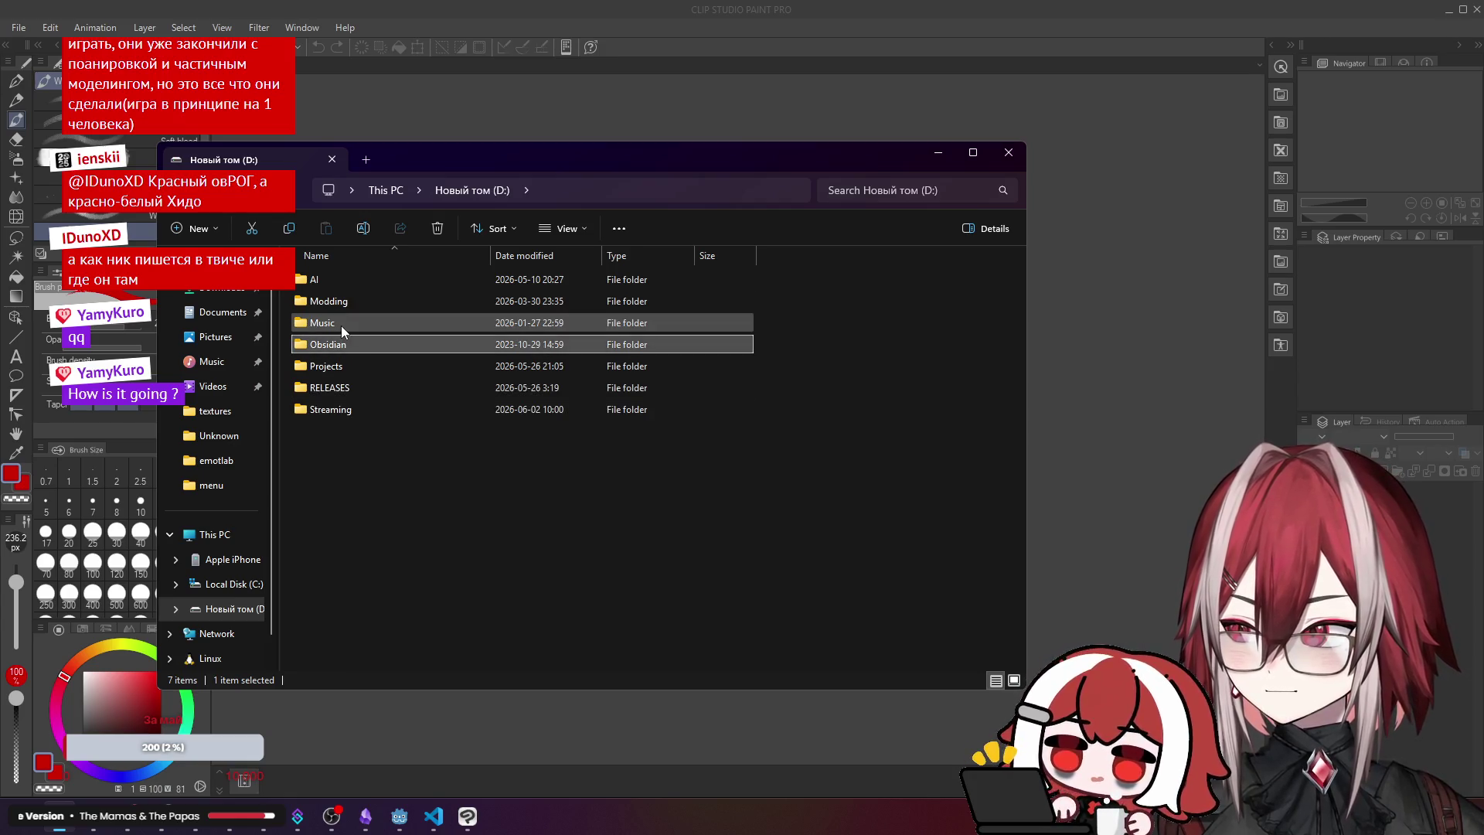
double_click(344, 365)
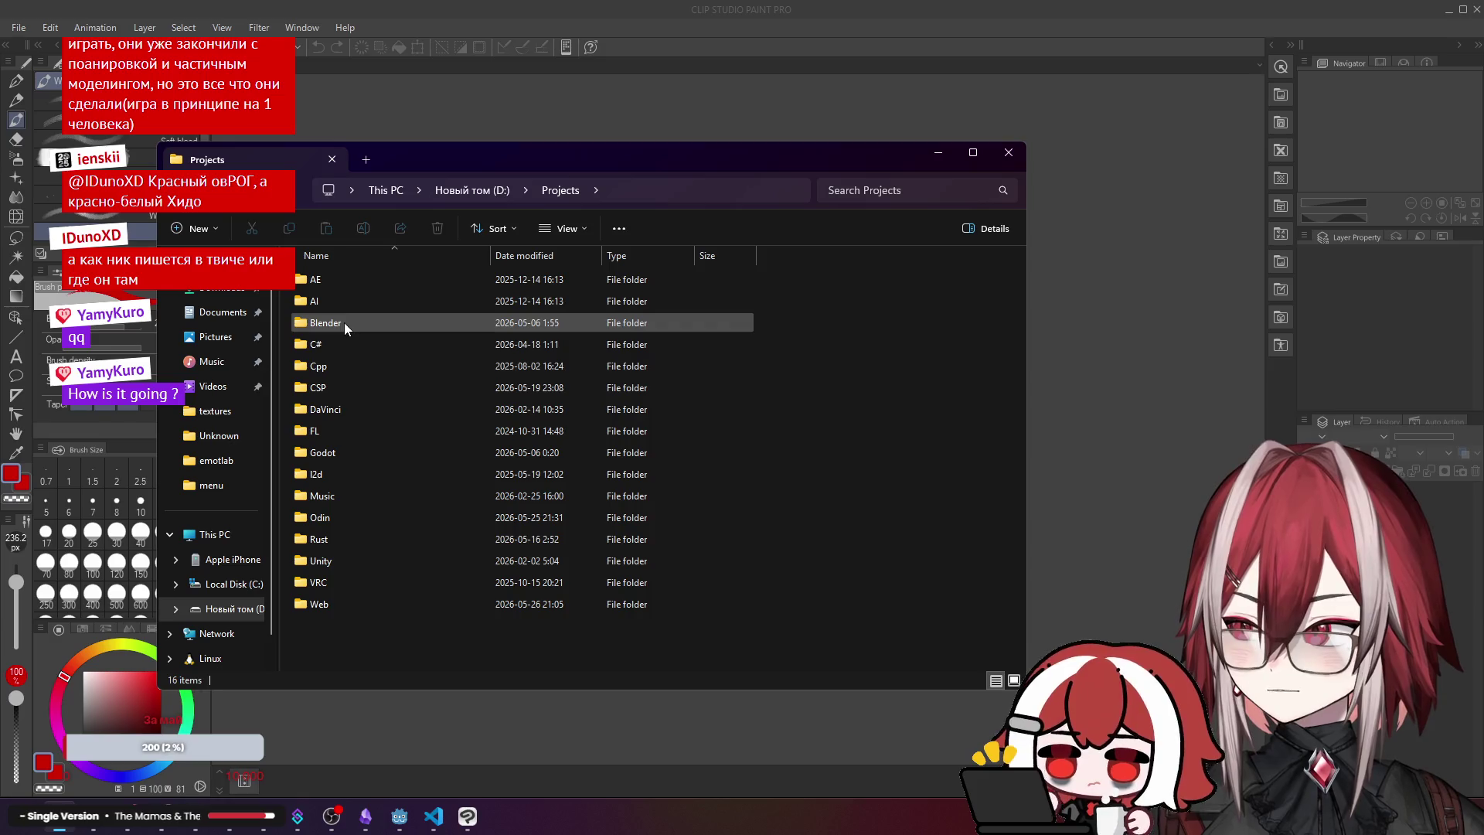
double_click(340, 302)
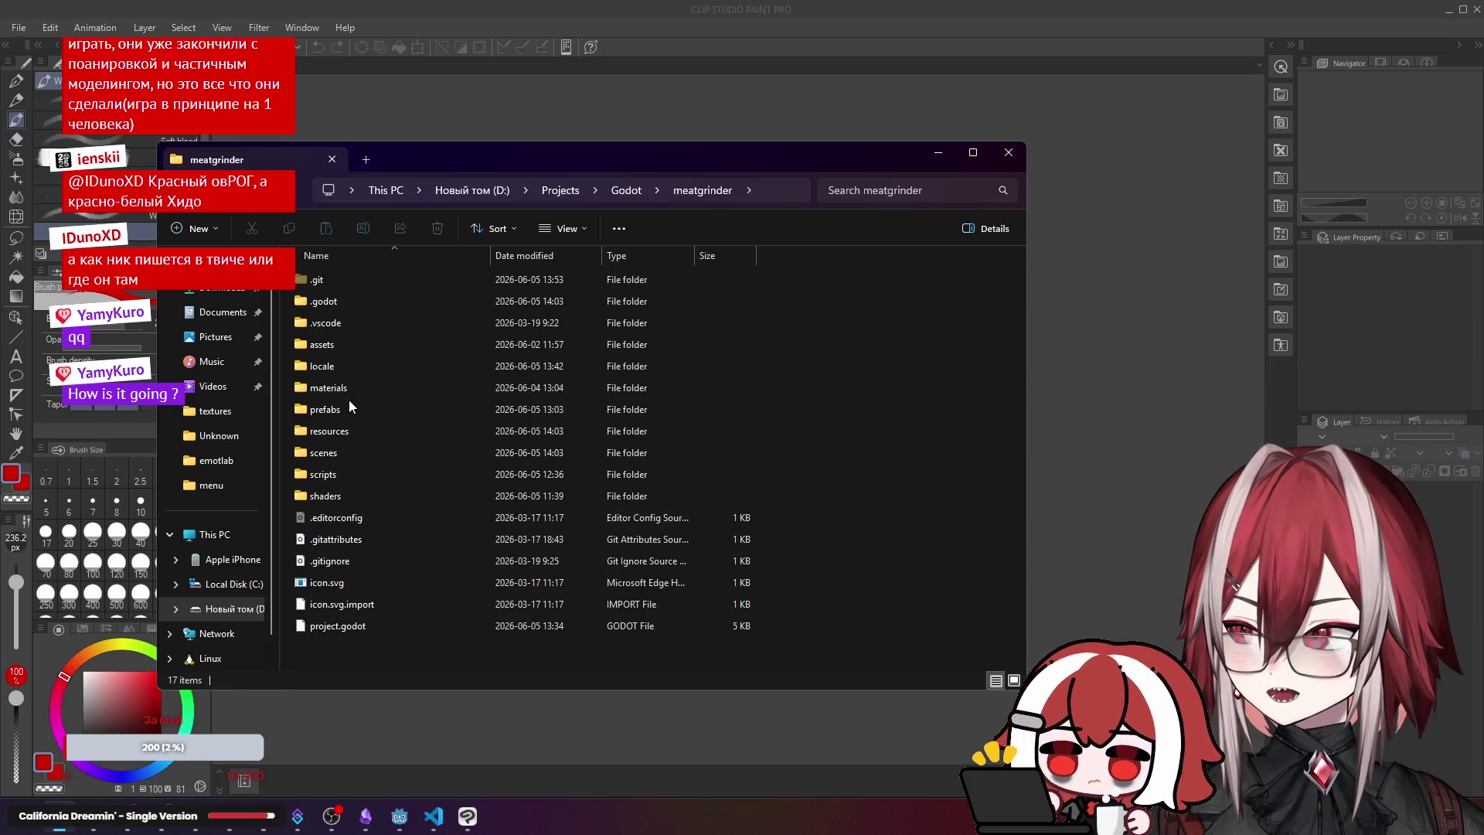
double_click(347, 344)
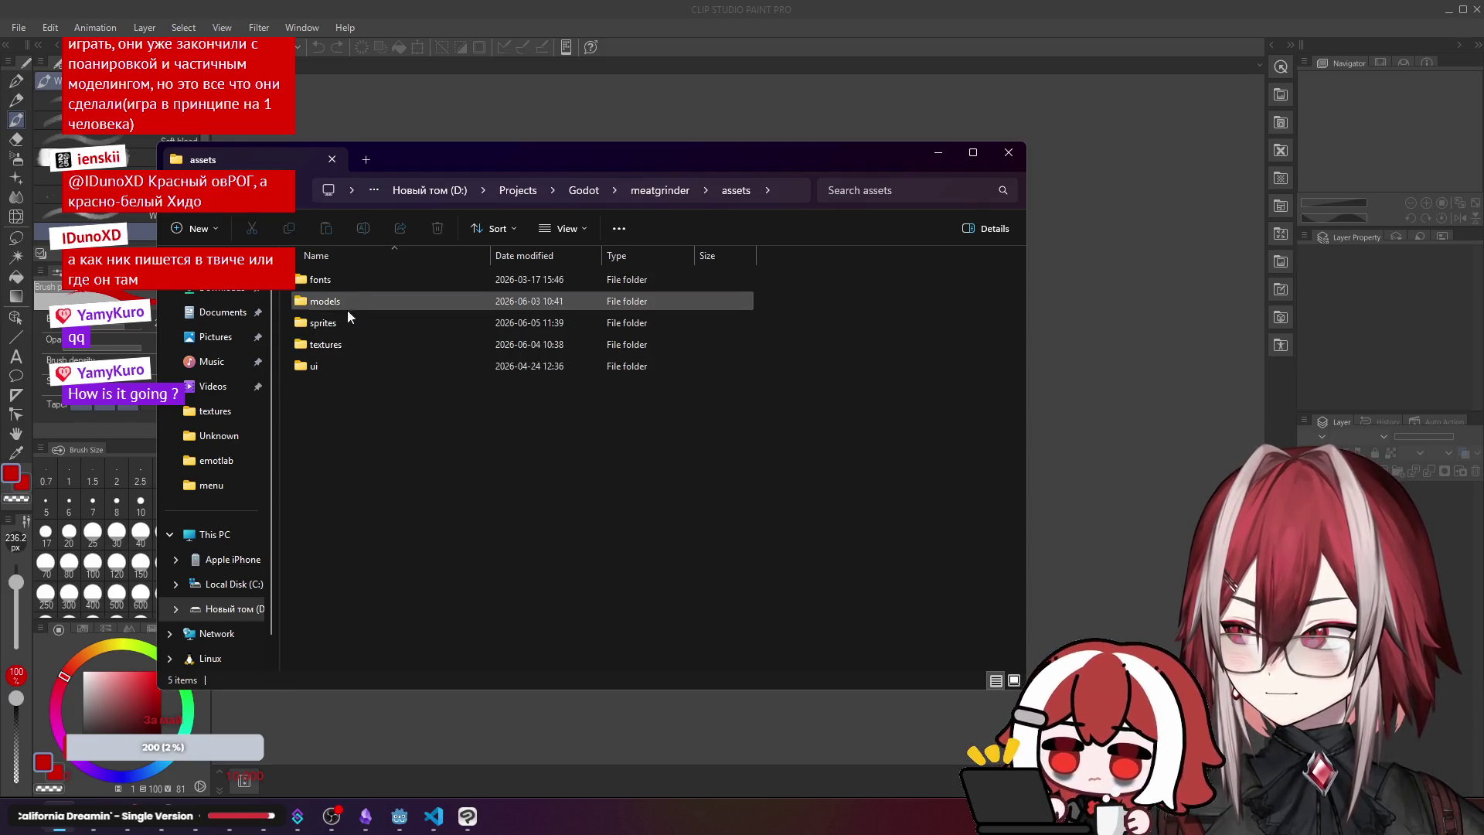
drag(433, 158, 689, 132)
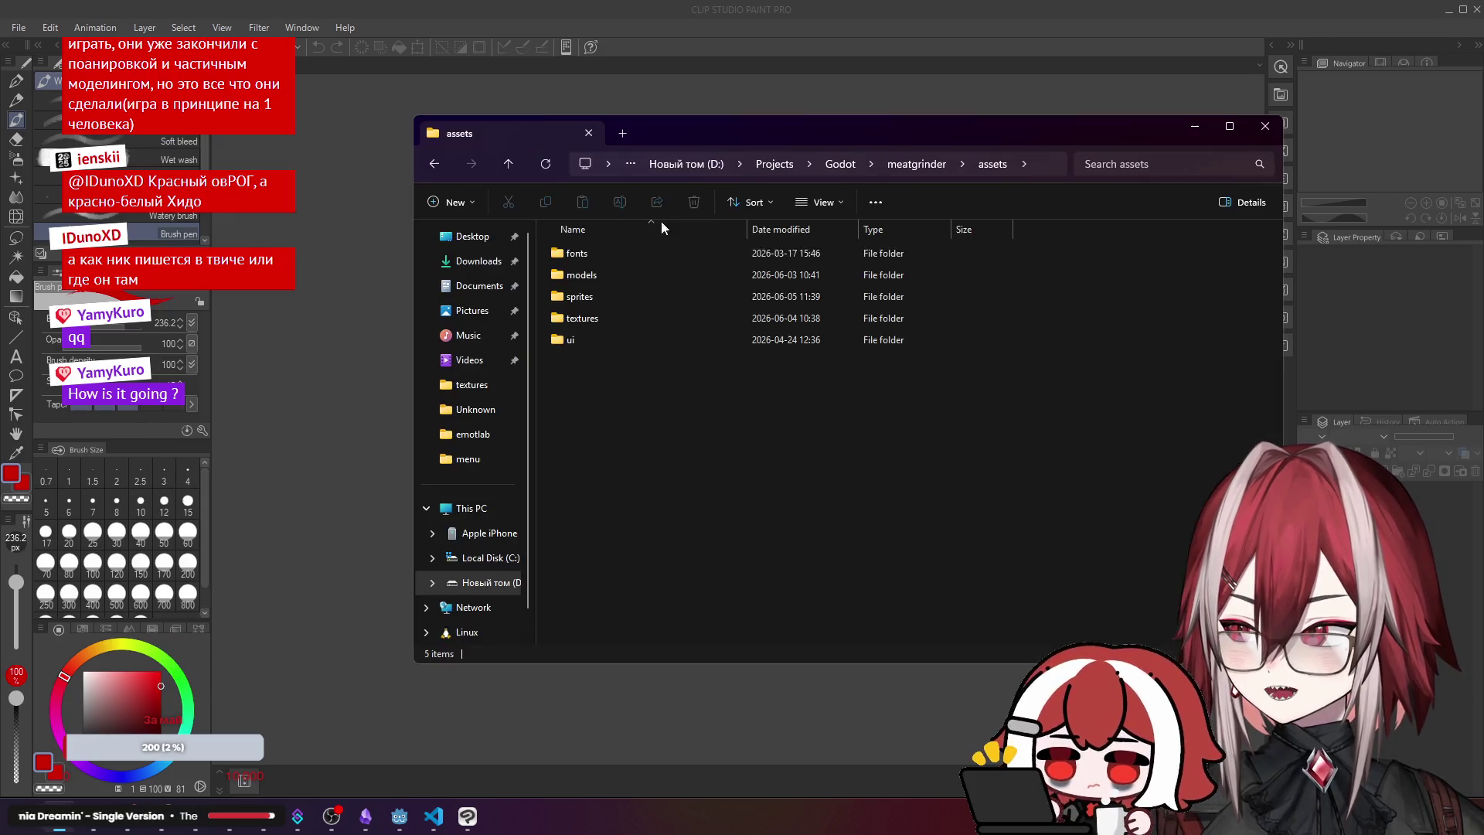
double_click(581, 319)
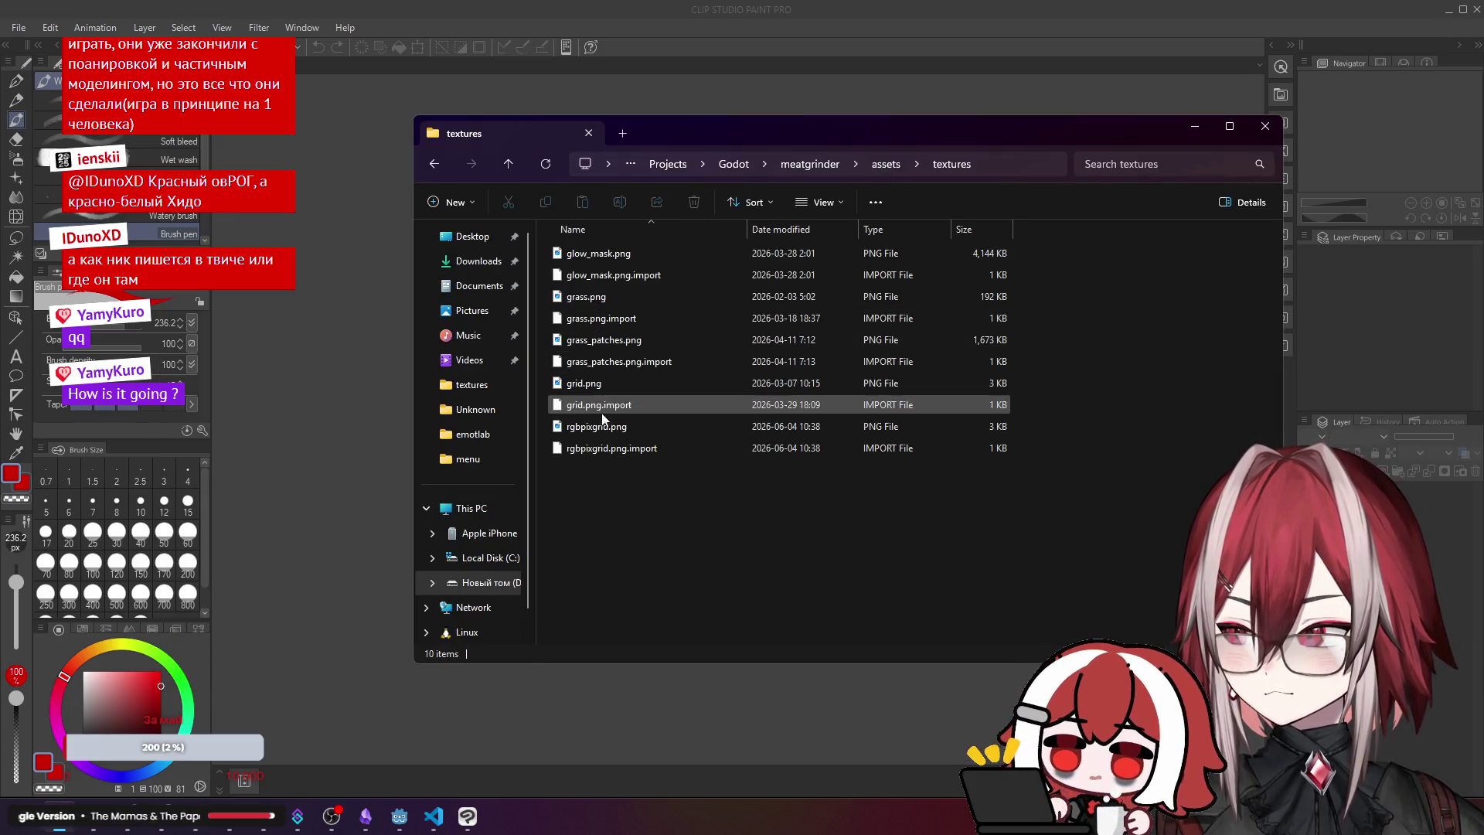
Step: Preview grass.png and open it as a 256×256 canvas in Clip Studio Paint
double_click(610, 300)
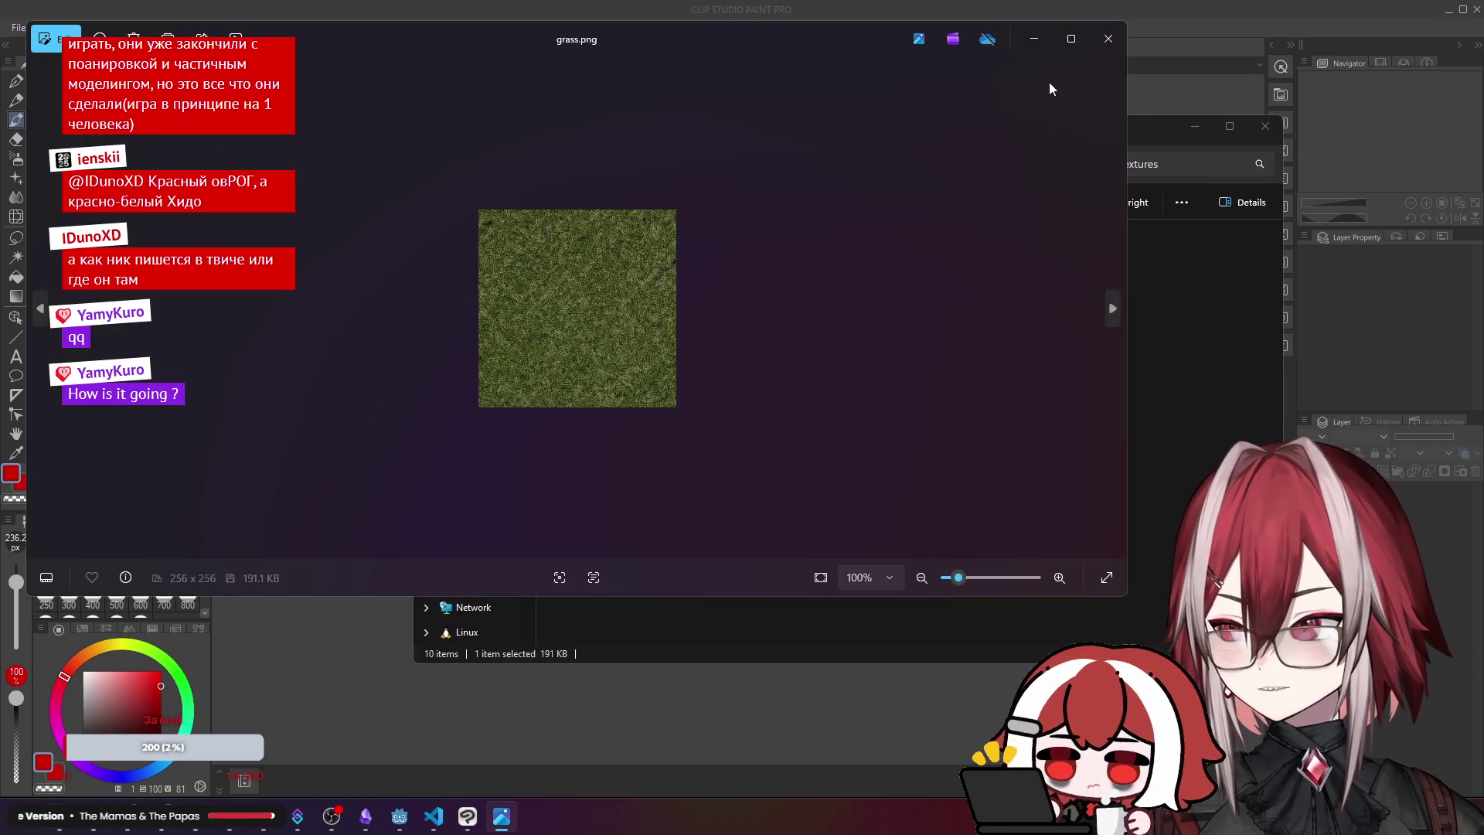
click(1109, 38)
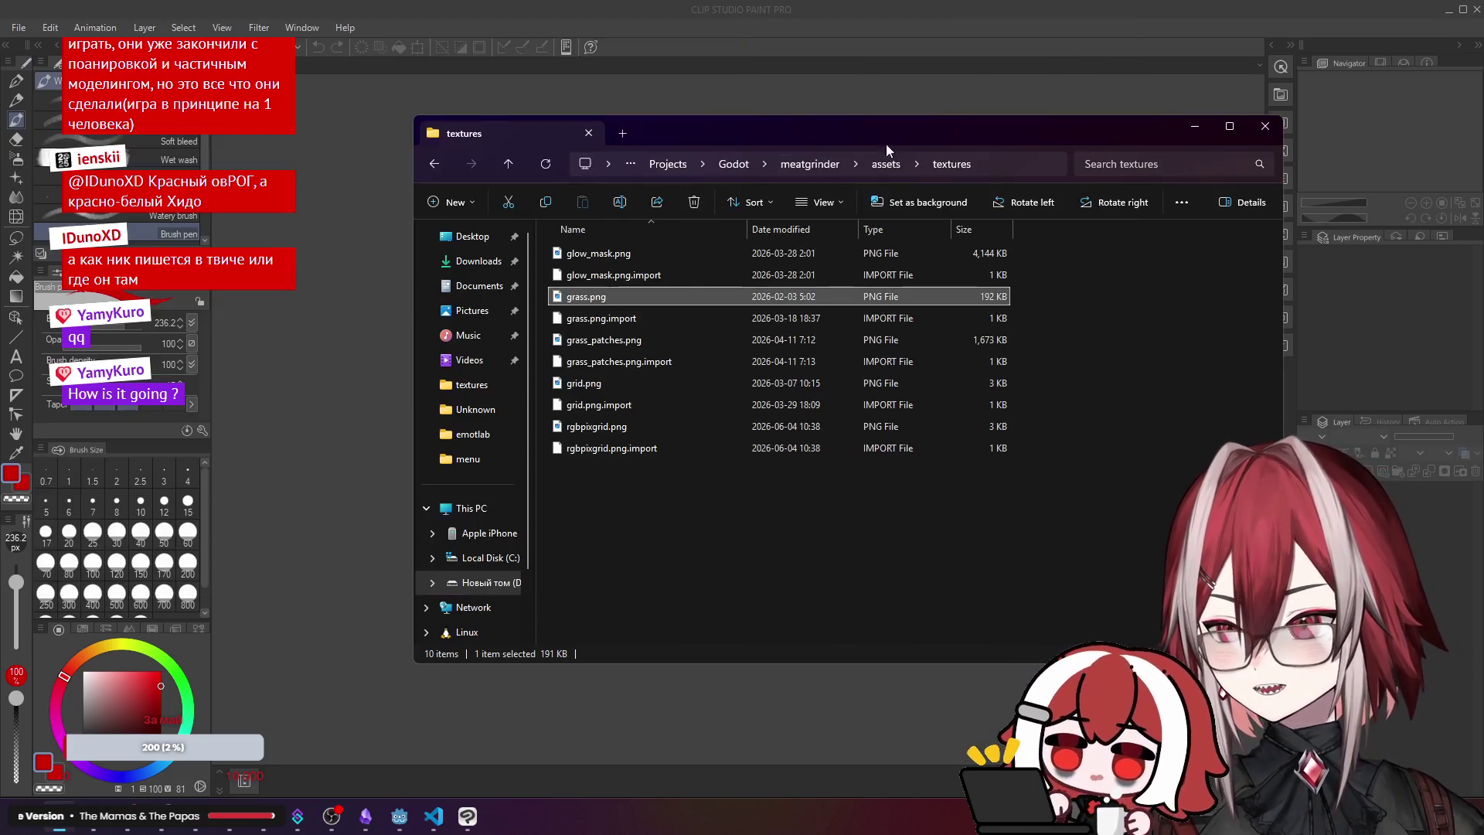
drag(591, 302, 314, 224)
click(314, 224)
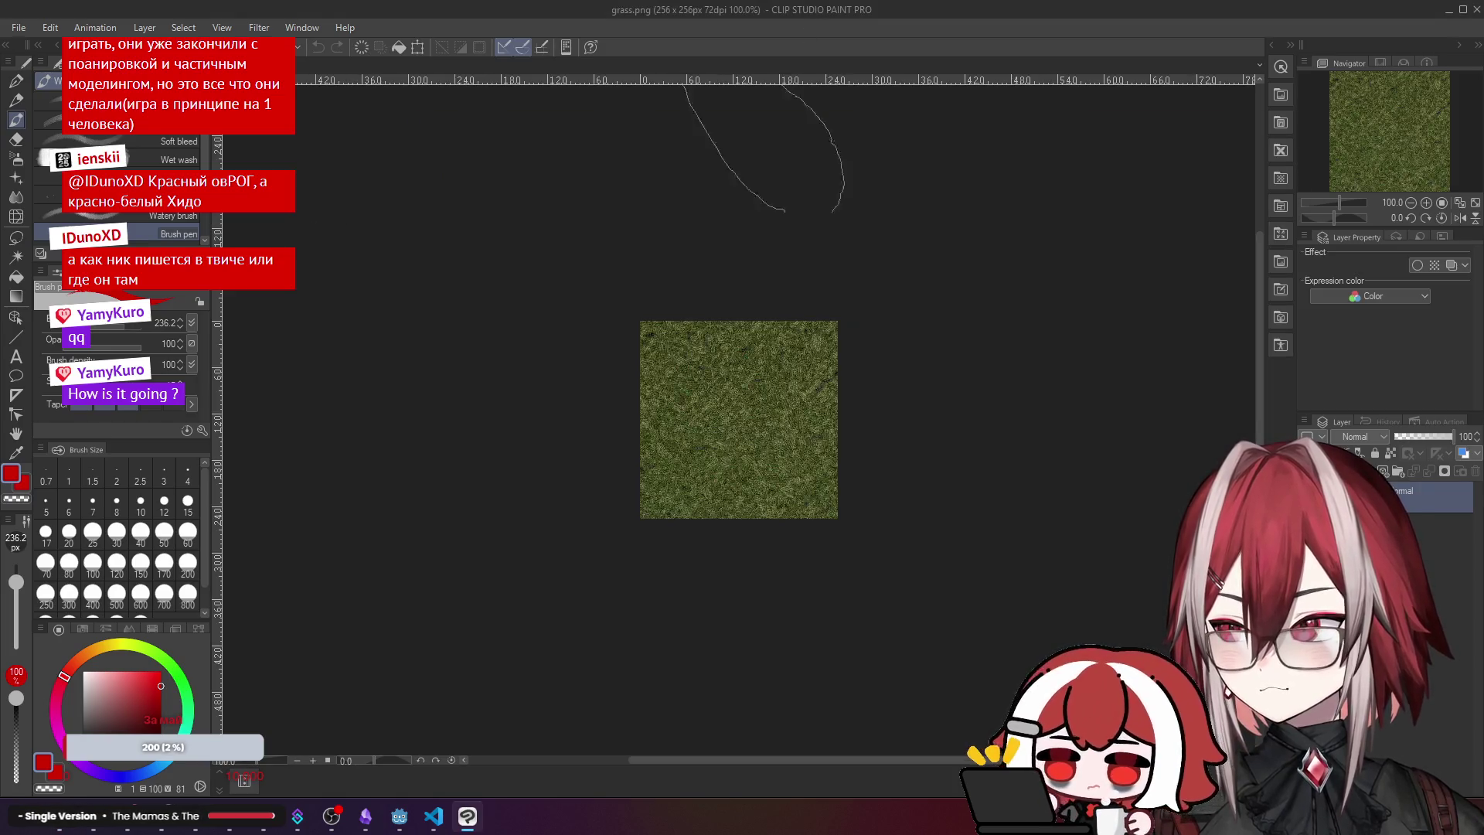
Step: Apply Brightness/Contrast to grass.png with brightness -43 and contrast -20
scroll(711, 371, up, 3)
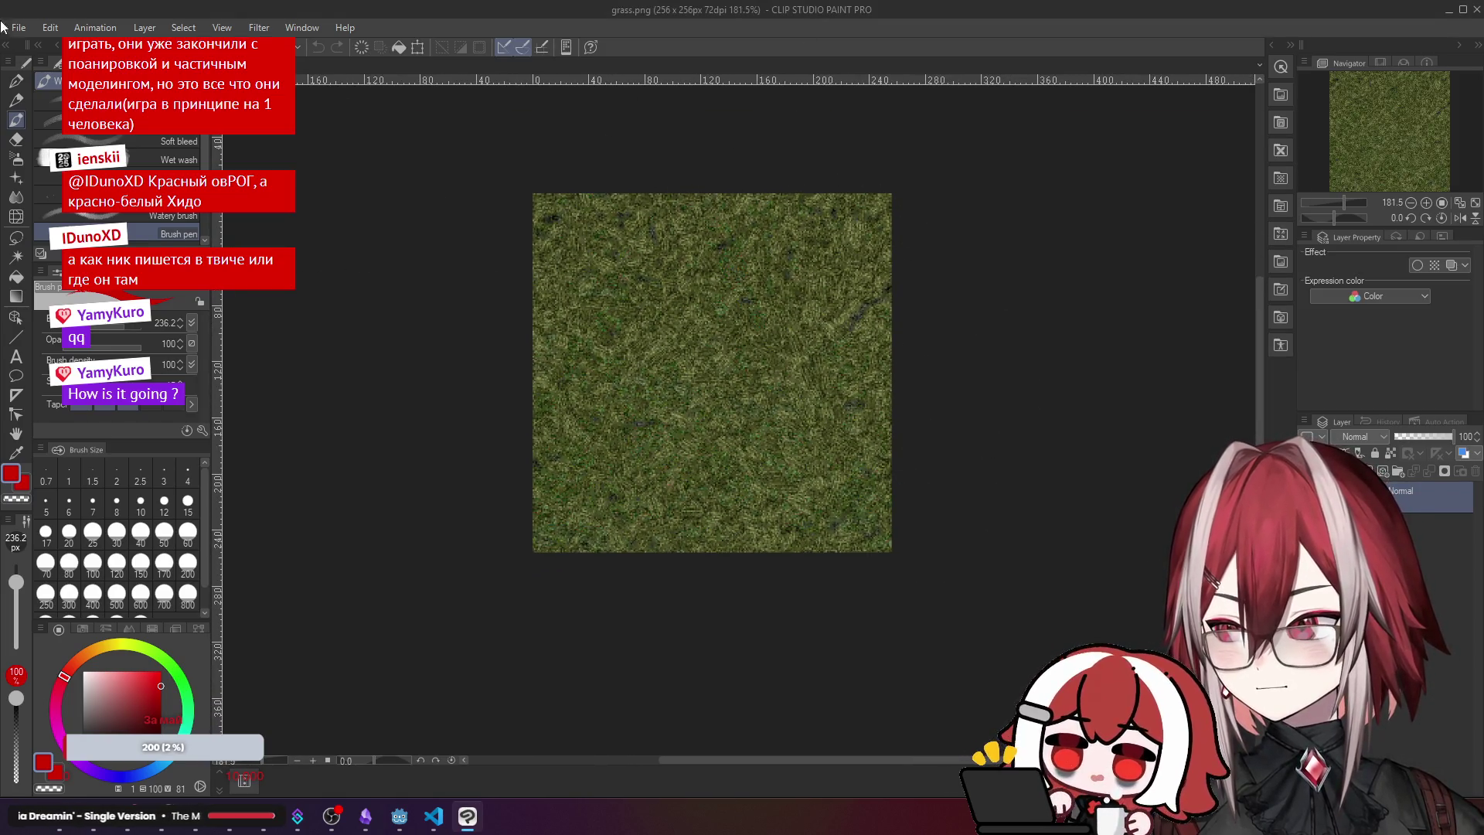
click(19, 28)
mouse_move(58, 30)
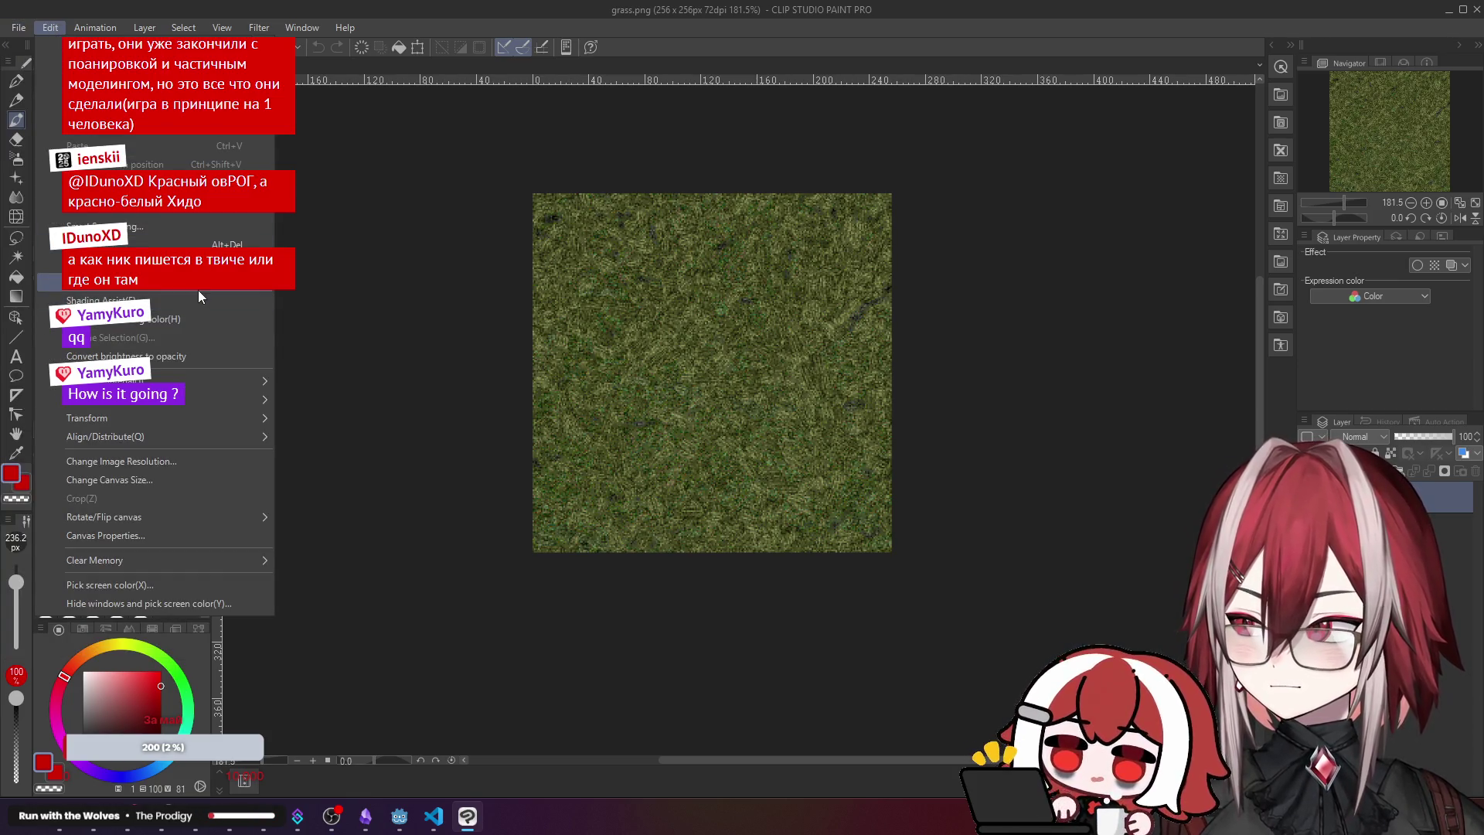
mouse_move(198, 302)
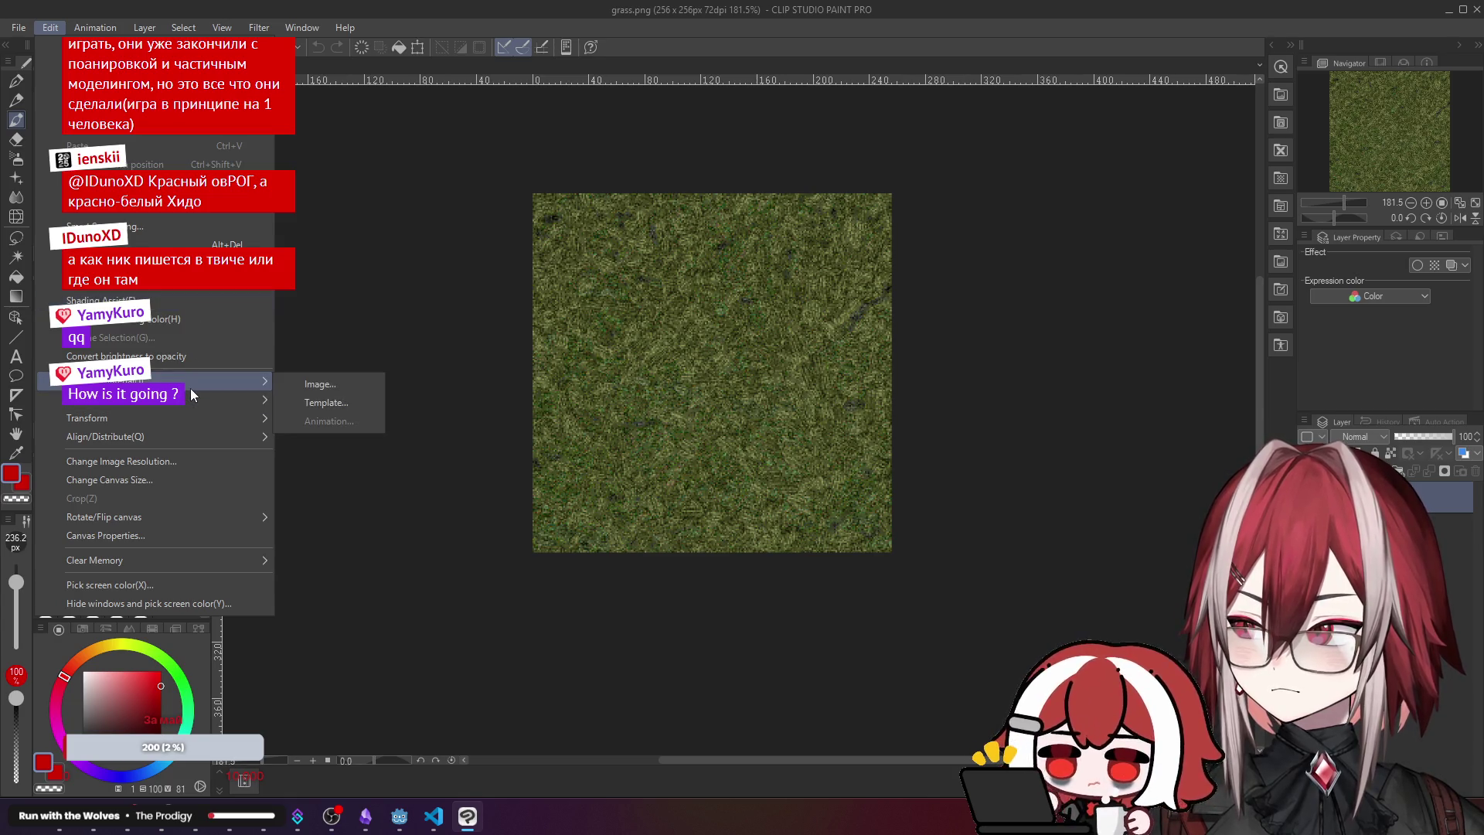
mouse_move(191, 399)
click(310, 402)
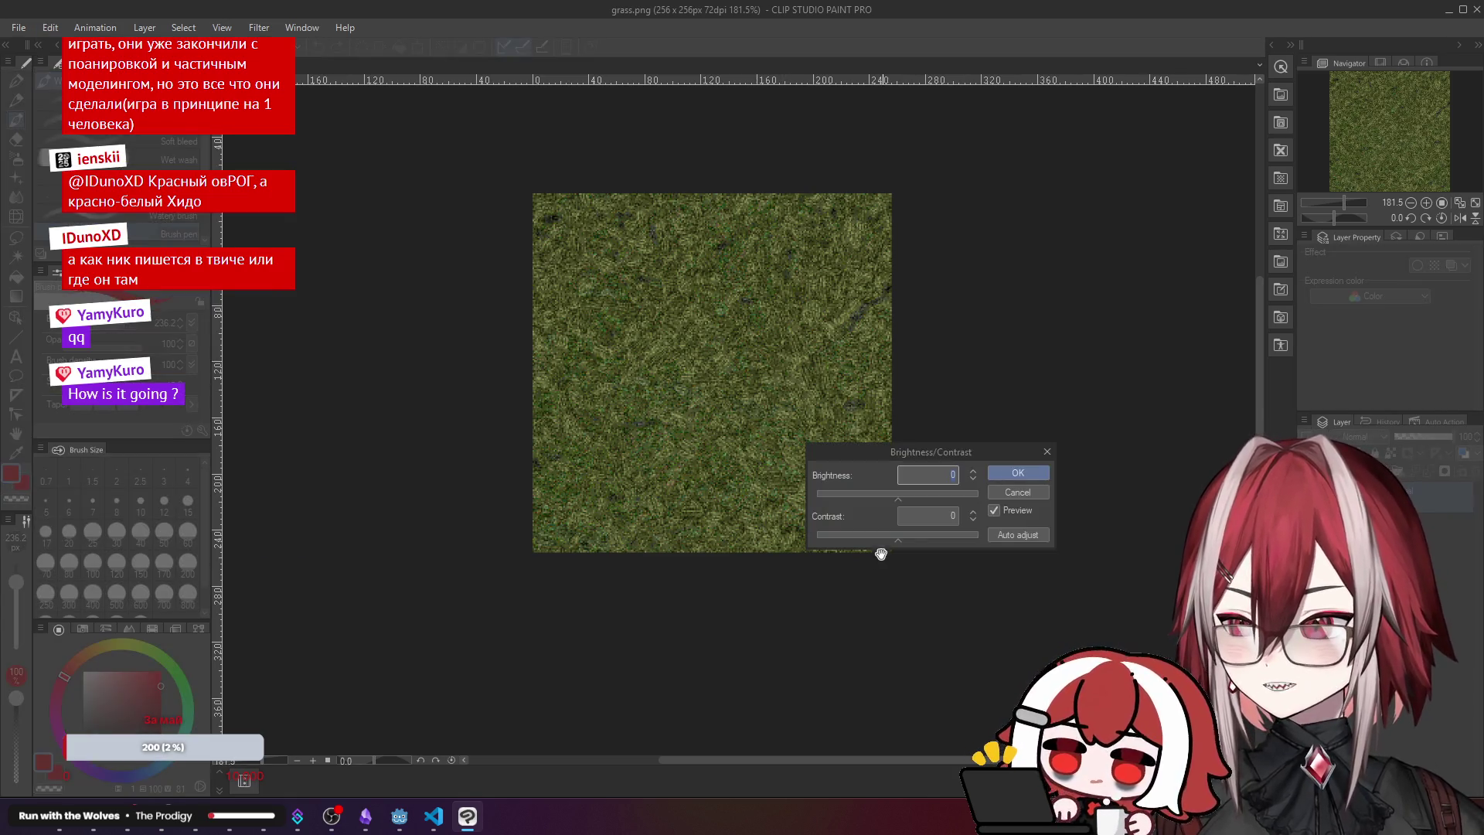
drag(901, 495, 885, 495)
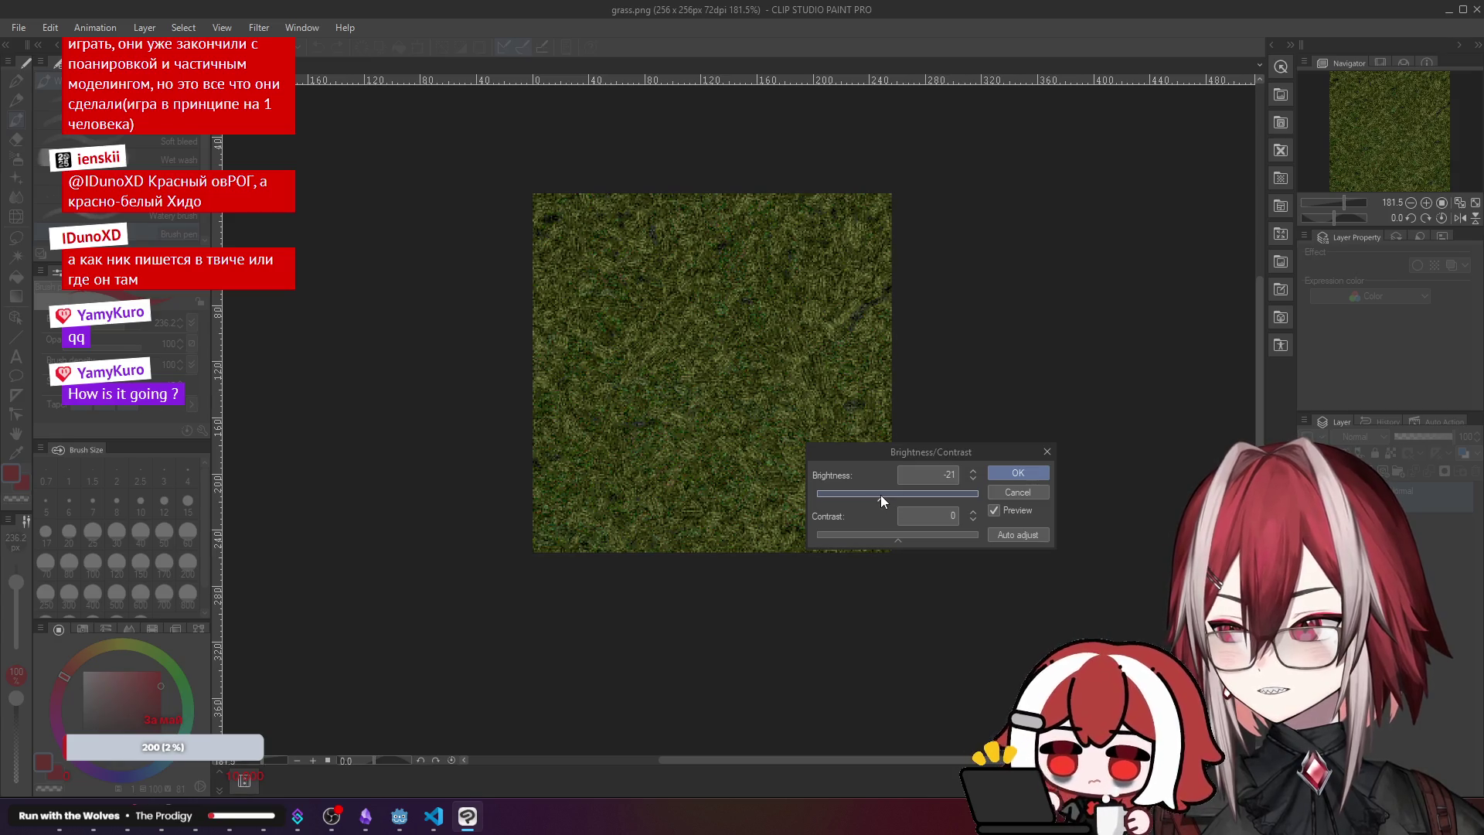
mouse_move(878, 494)
mouse_down()
mouse_move(888, 535)
mouse_move(874, 536)
mouse_up()
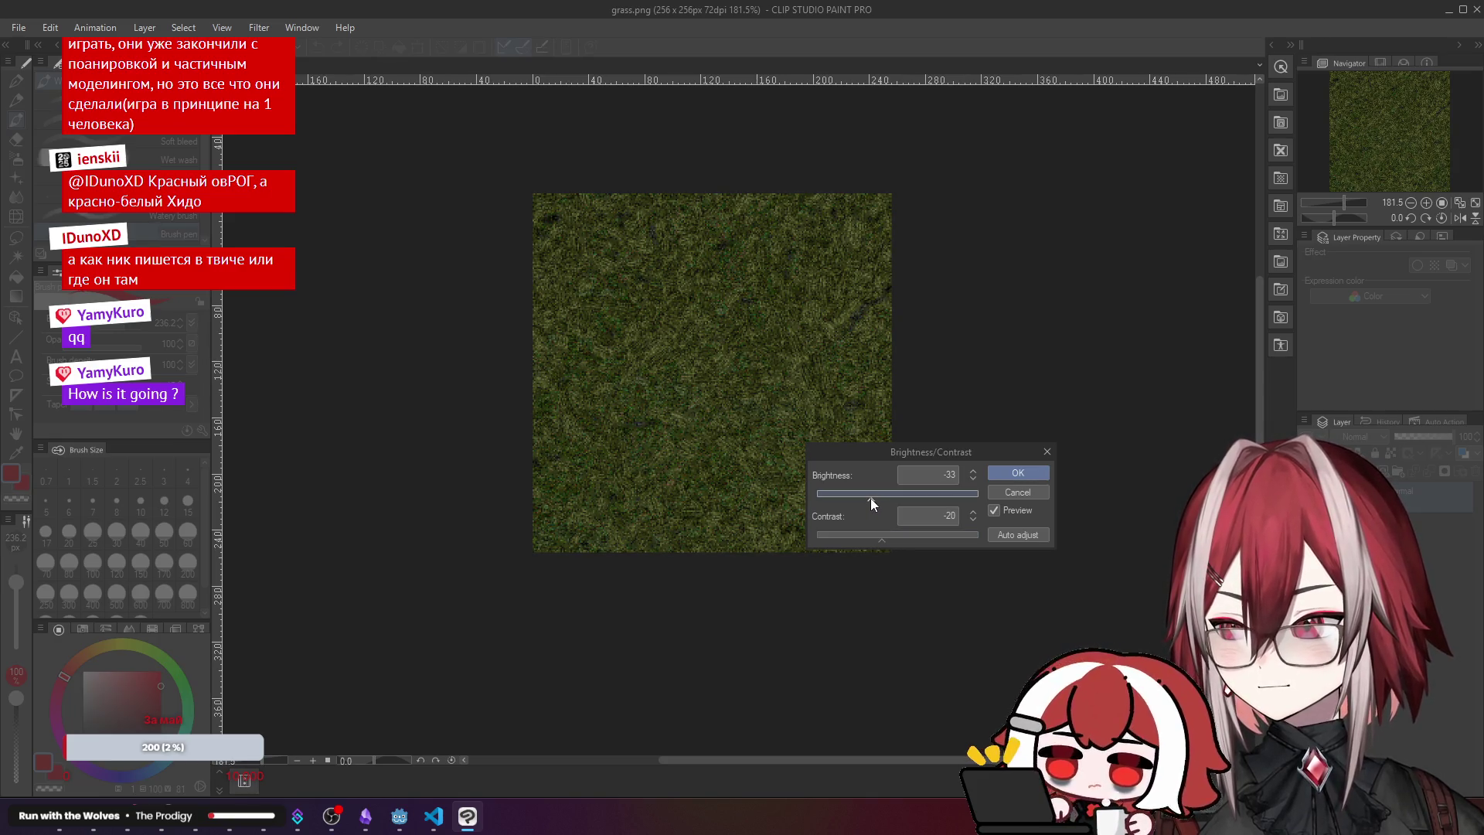
drag(869, 495, 863, 495)
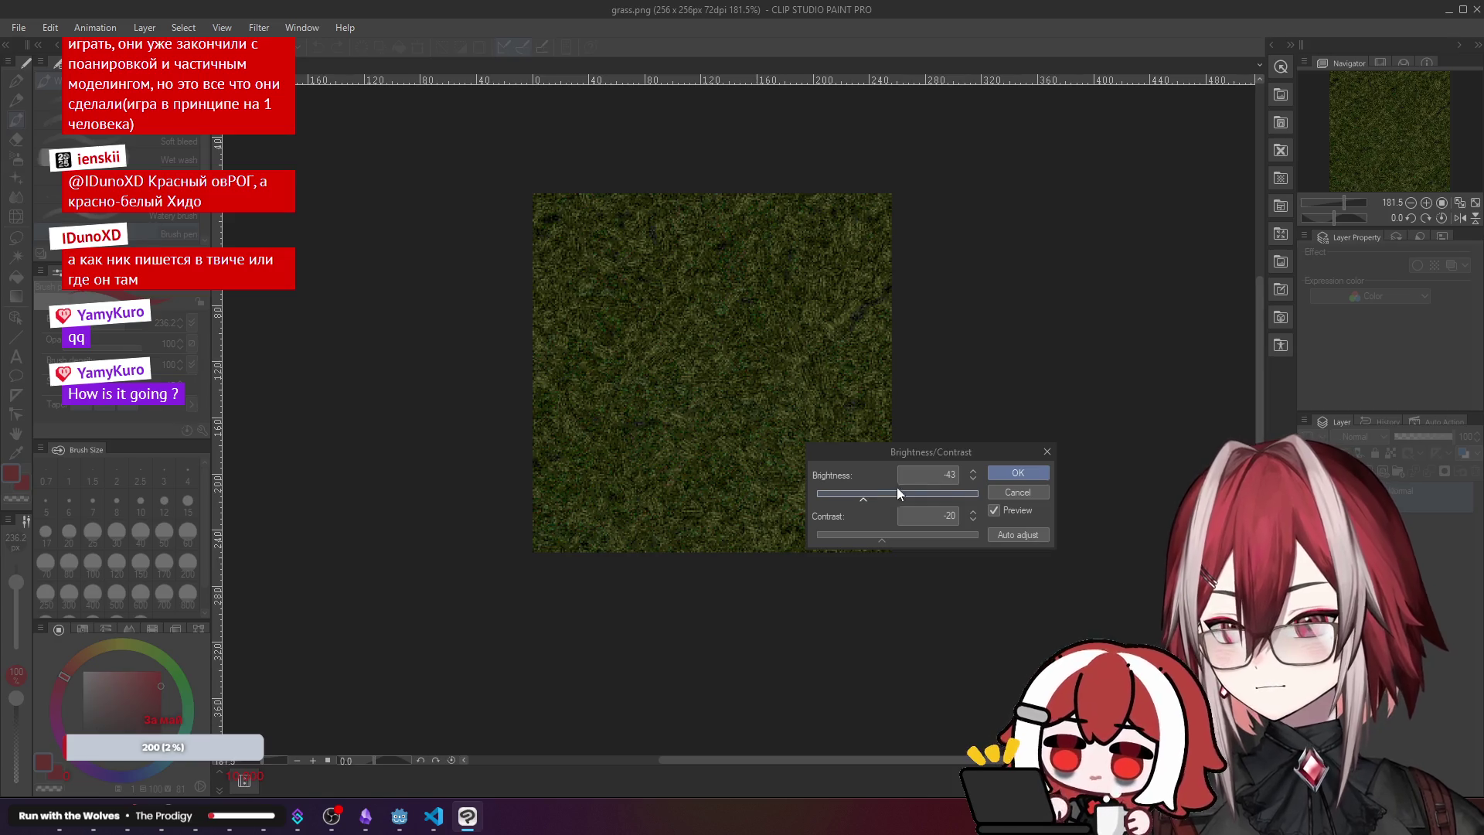
click(999, 473)
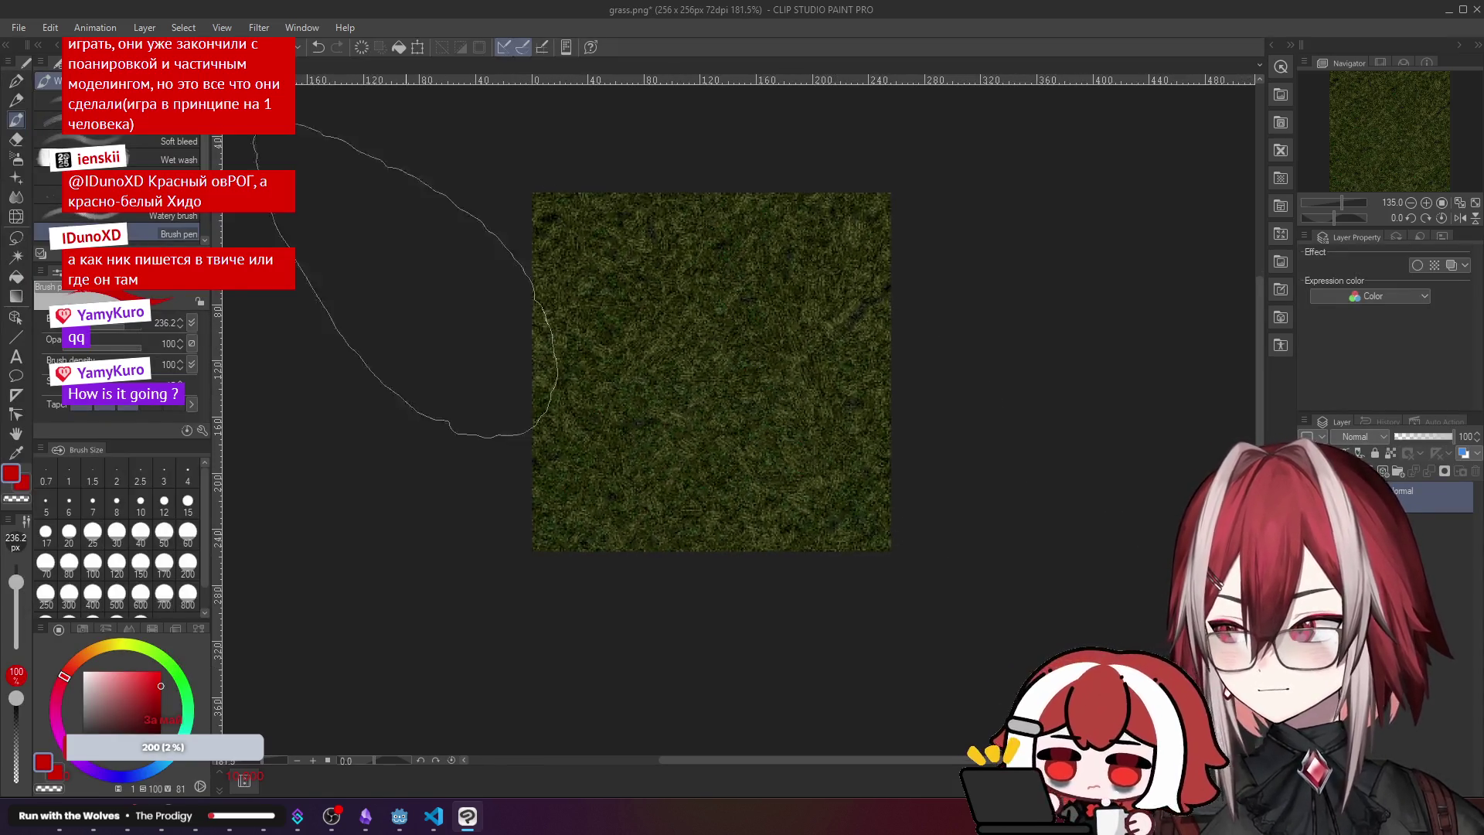
Step: Try Textured blender strokes at size 30 on the grass, then undo them
click(16, 197)
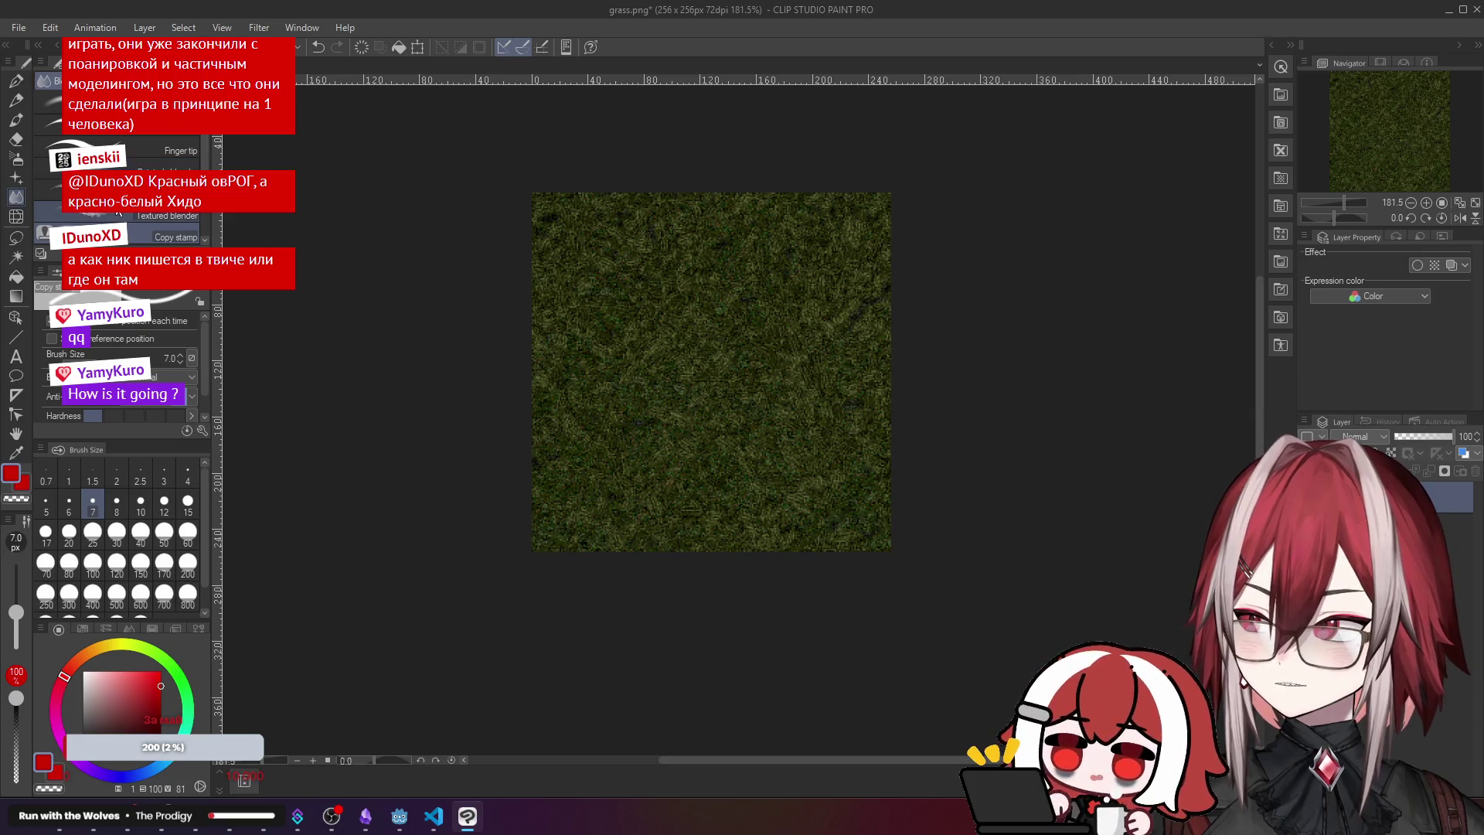
click(116, 211)
click(117, 532)
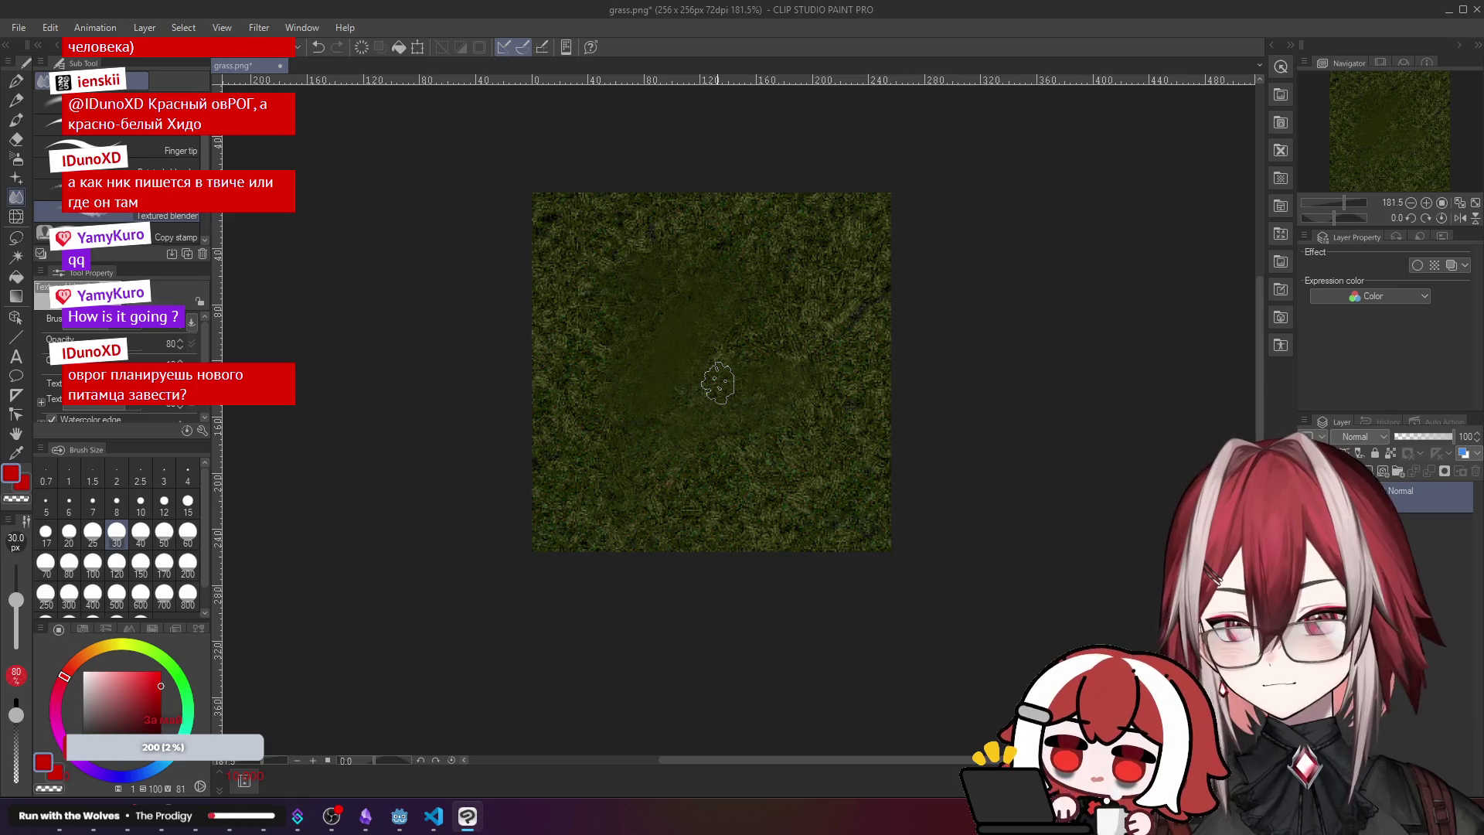
key(ctrl+z)
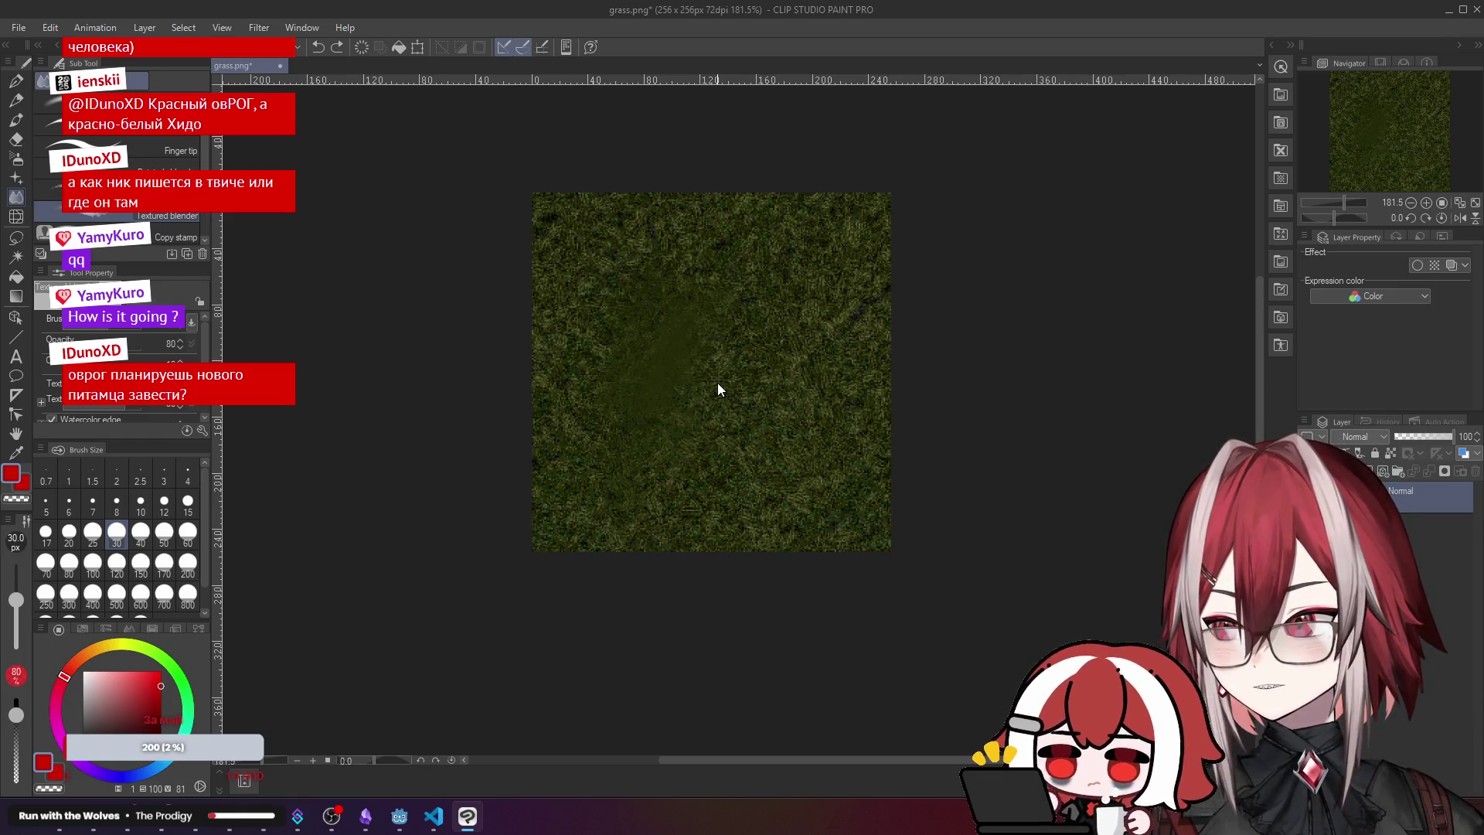
key(ctrl+z)
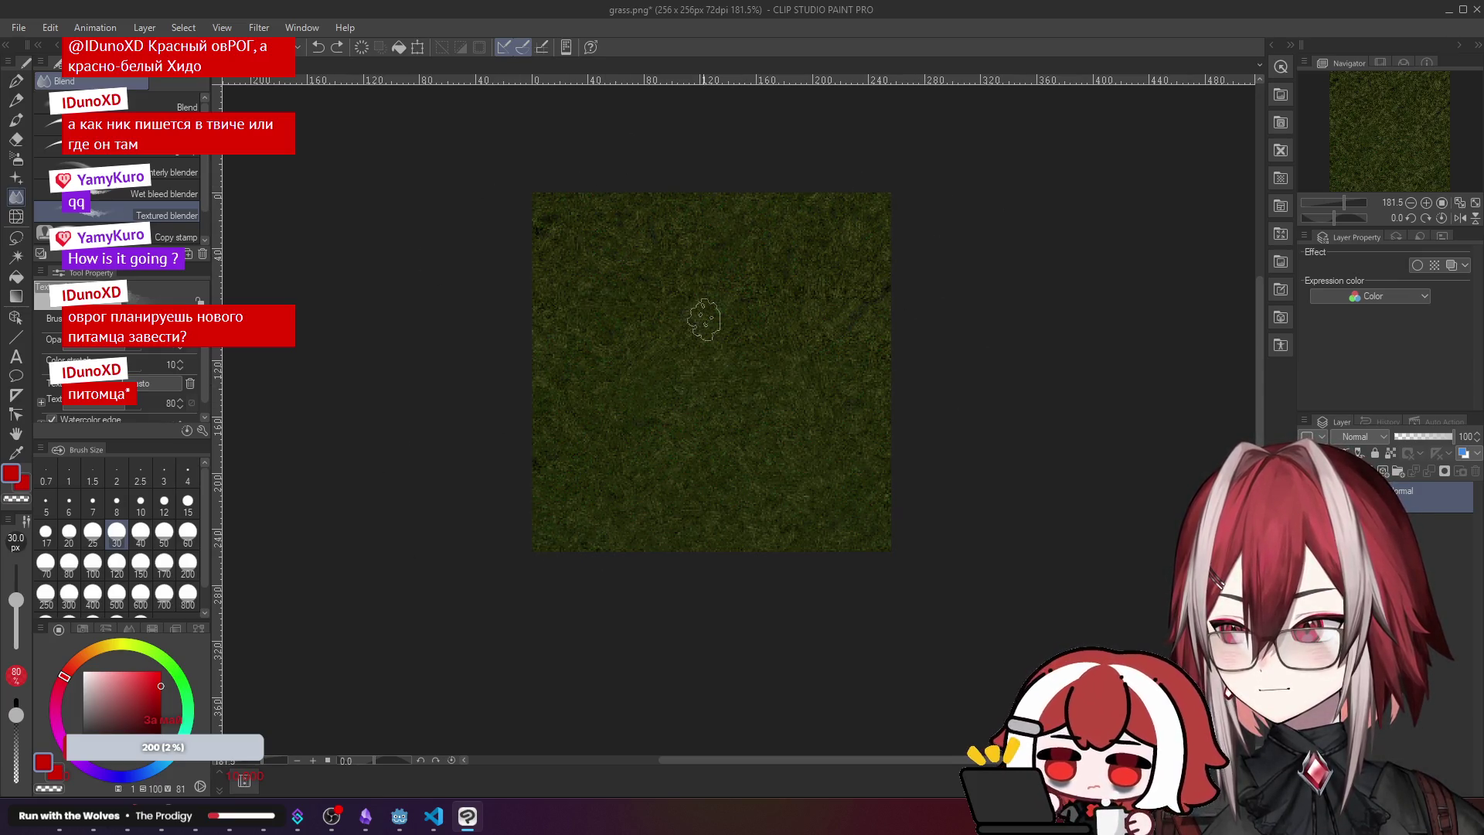
Step: Zoom the view and save grass.png
scroll(943, 395, down, 4)
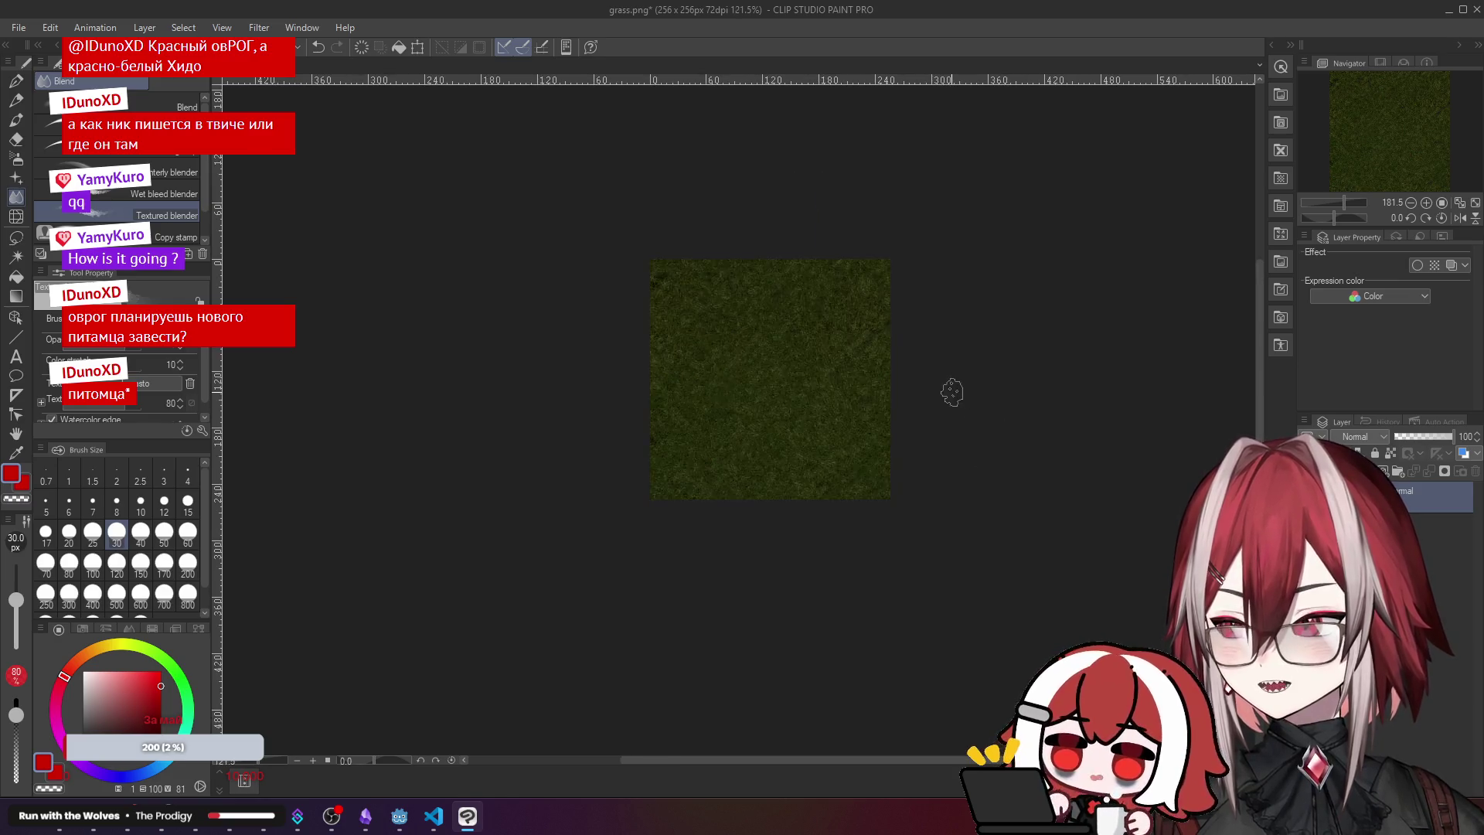
scroll(910, 345, up, 1)
key(ctrl+s)
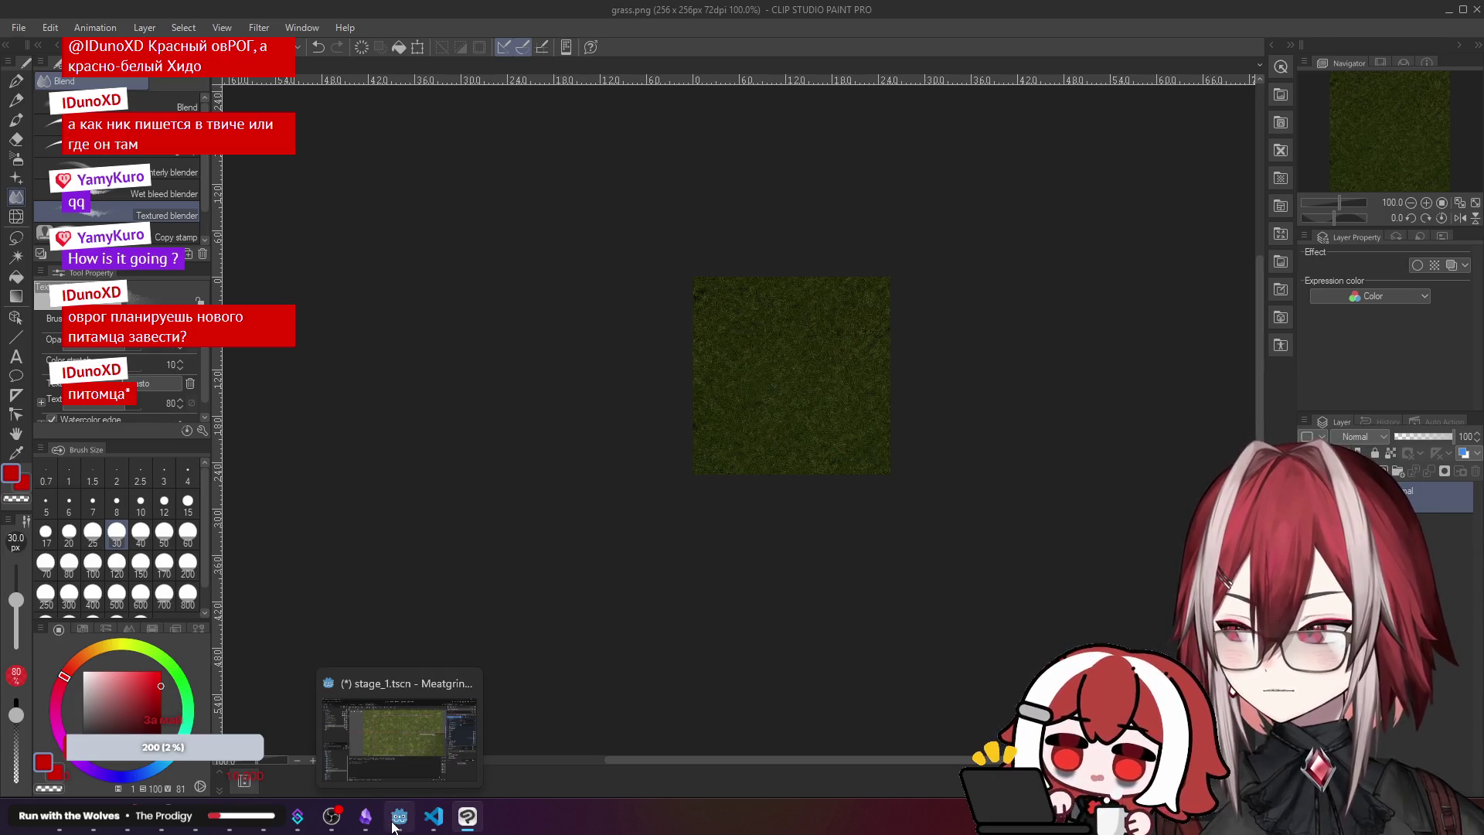
Step: Run the project from Godot and start Stage 1 in normal mode
click(395, 824)
click(196, 372)
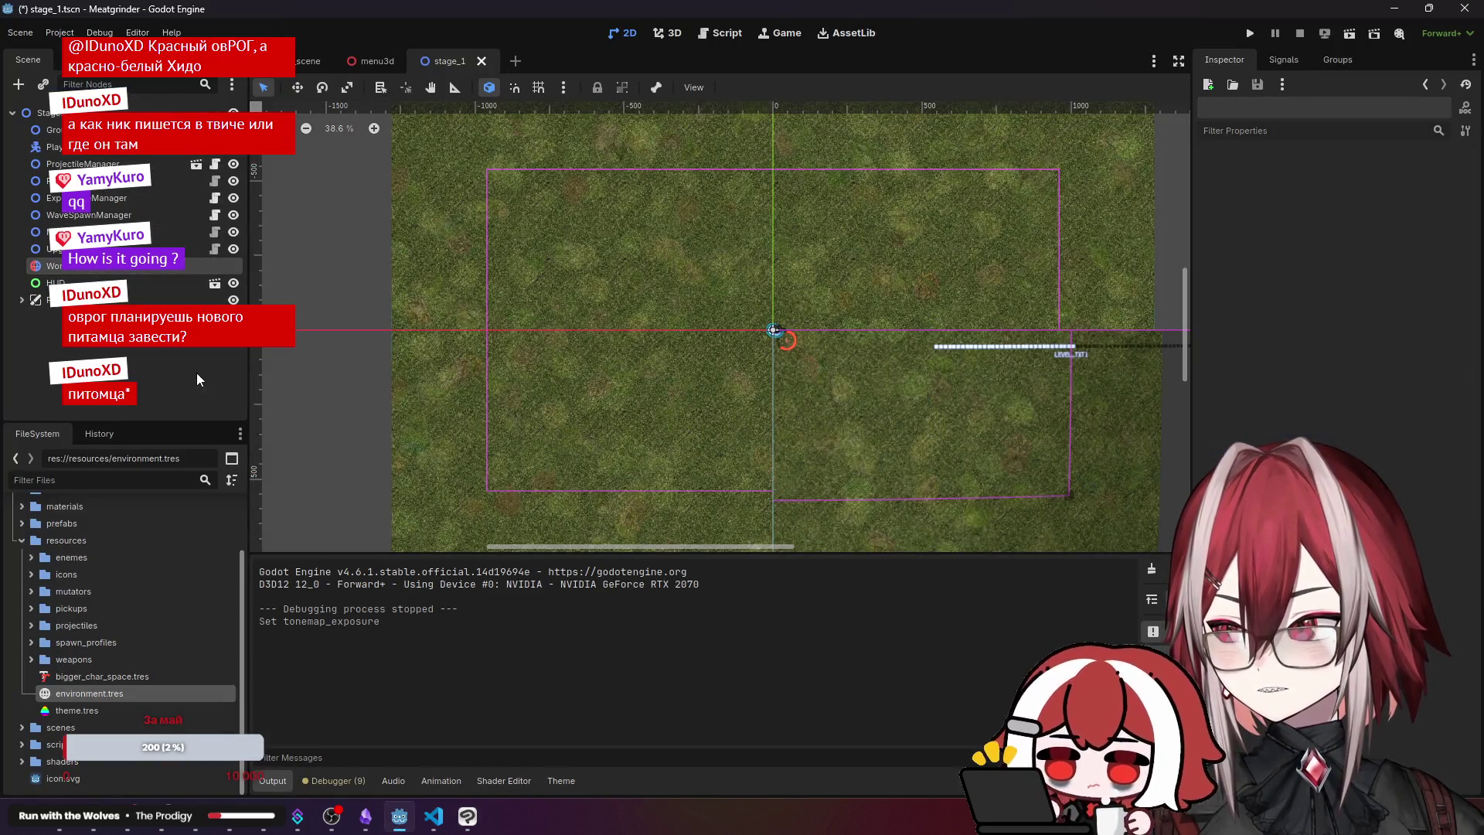
click(1250, 35)
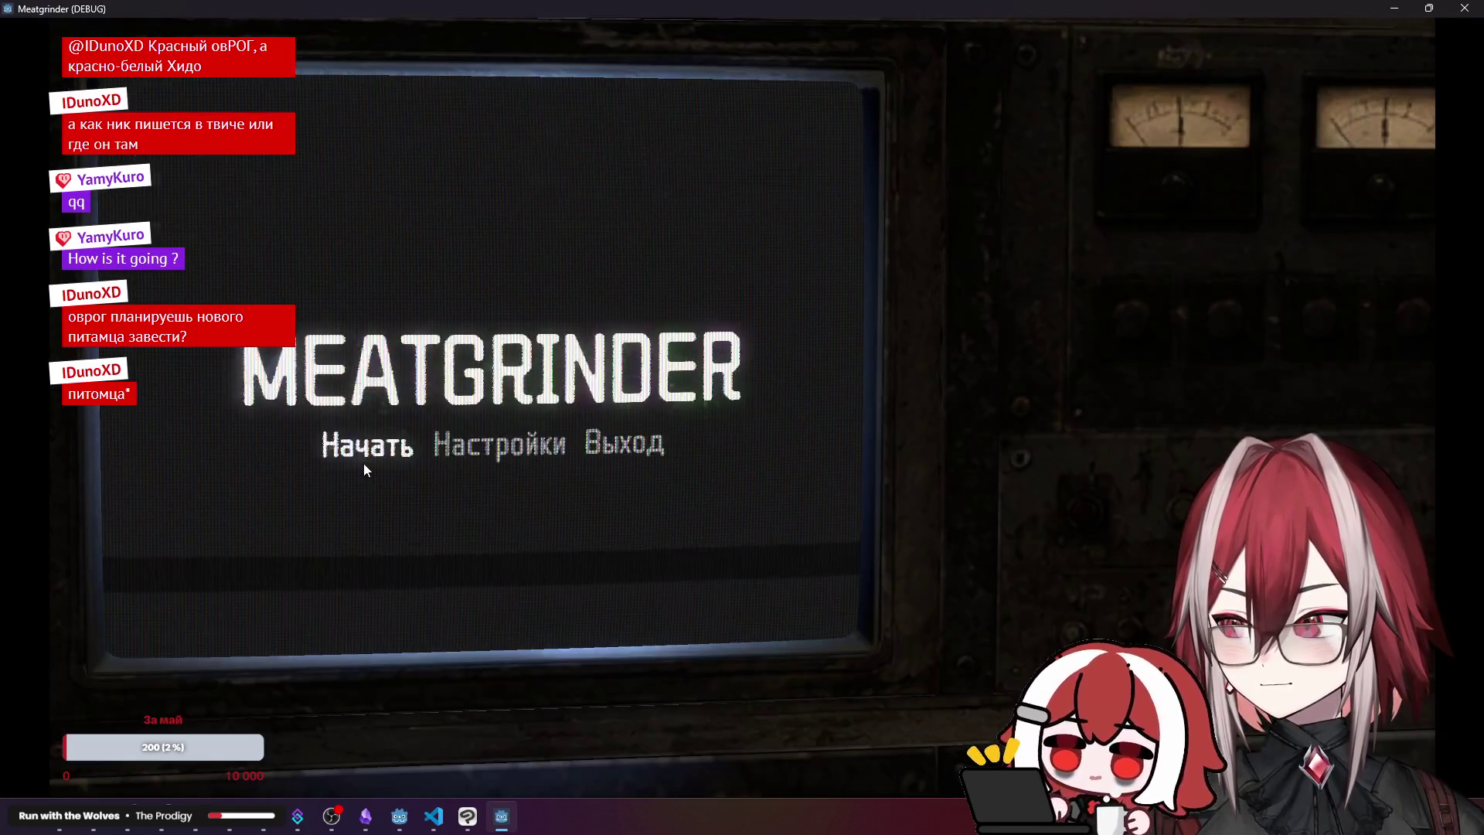
click(364, 462)
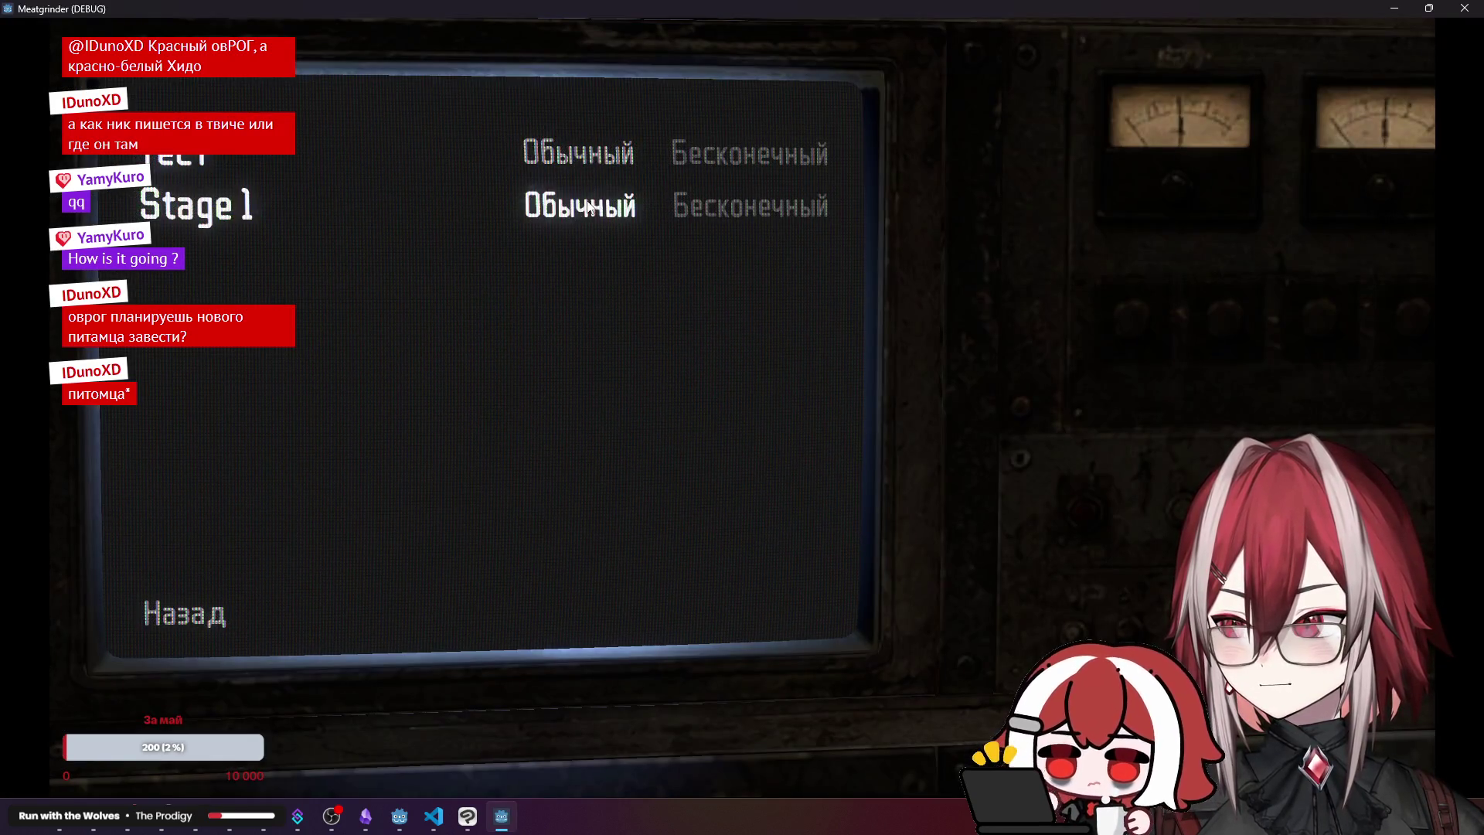
click(589, 205)
Step: Walk around Stage 1 shooting enemies to check the darker grass
key(d)
key(w)
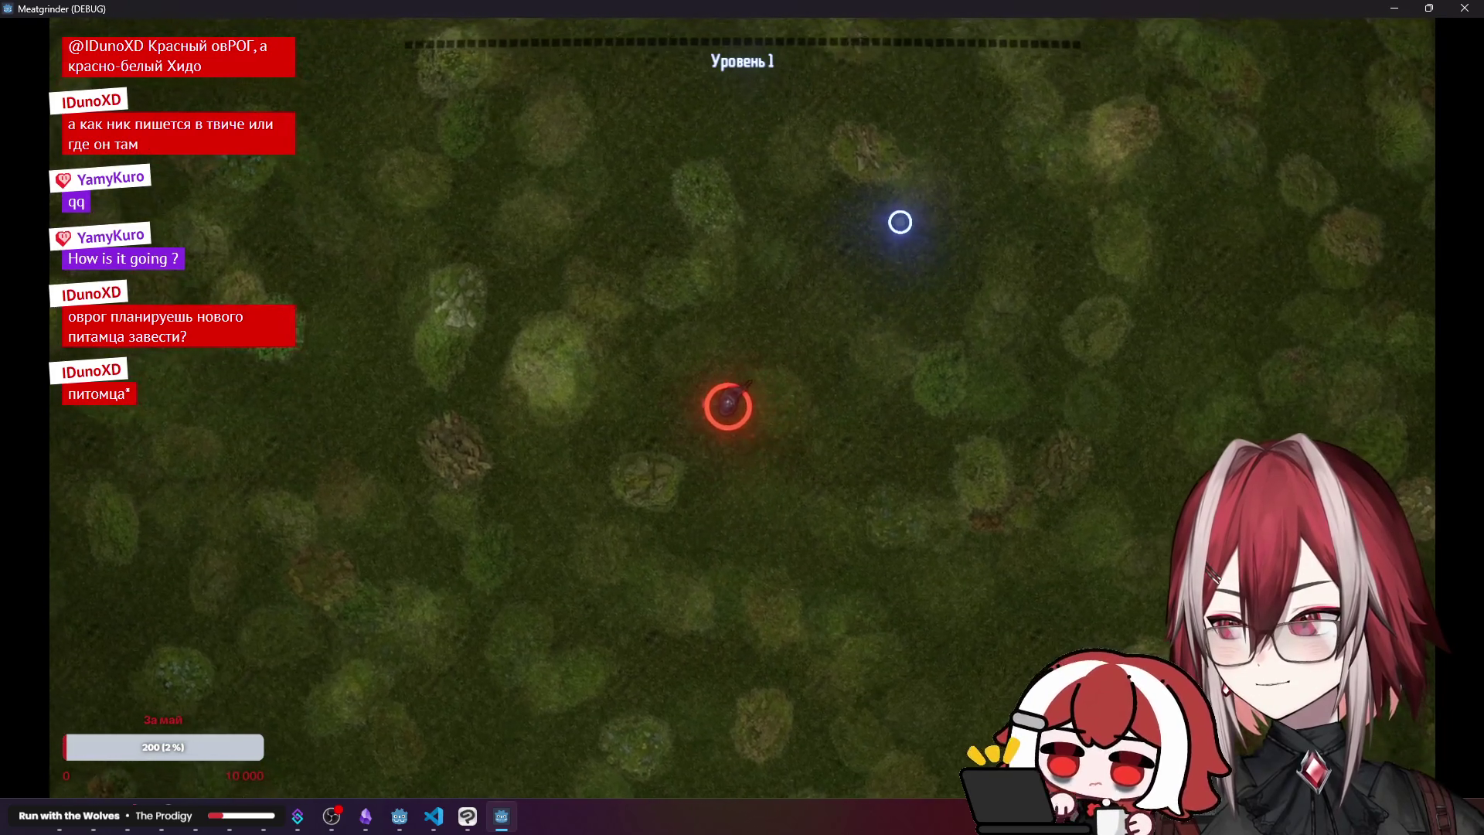
key(a)
key(s)
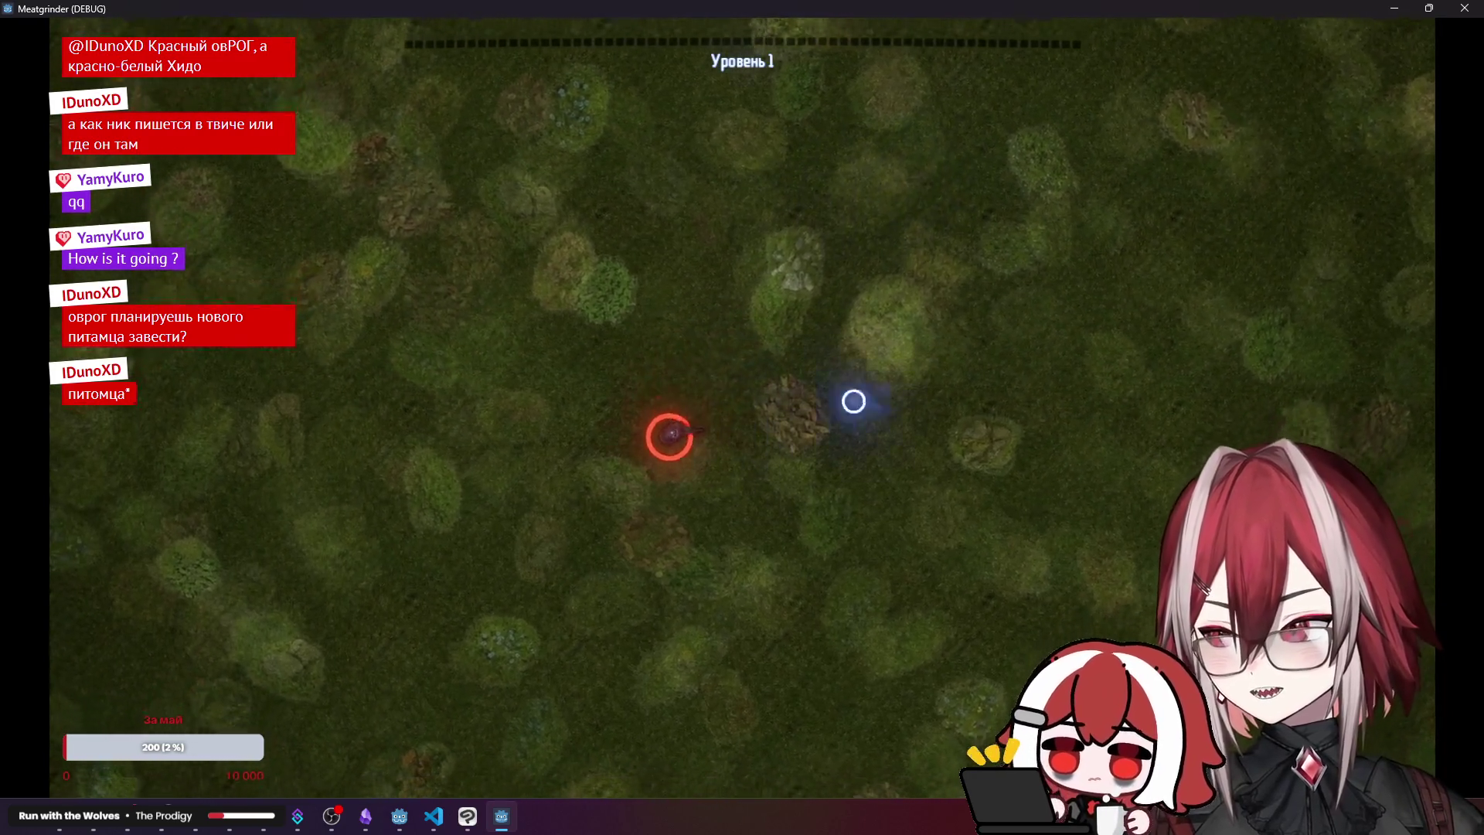
key(s)
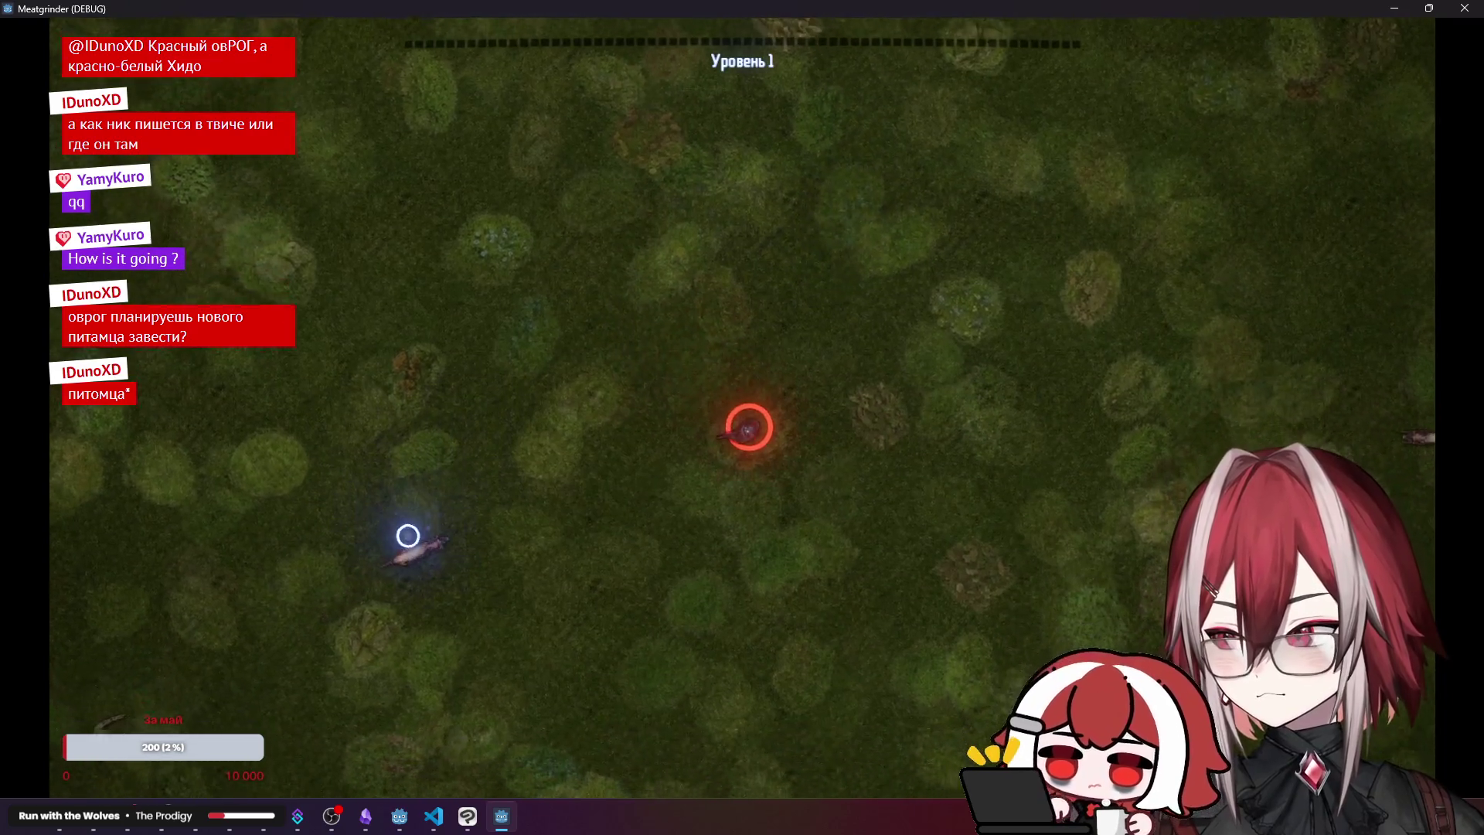
click(407, 536)
click(1211, 422)
click(1160, 418)
key(d)
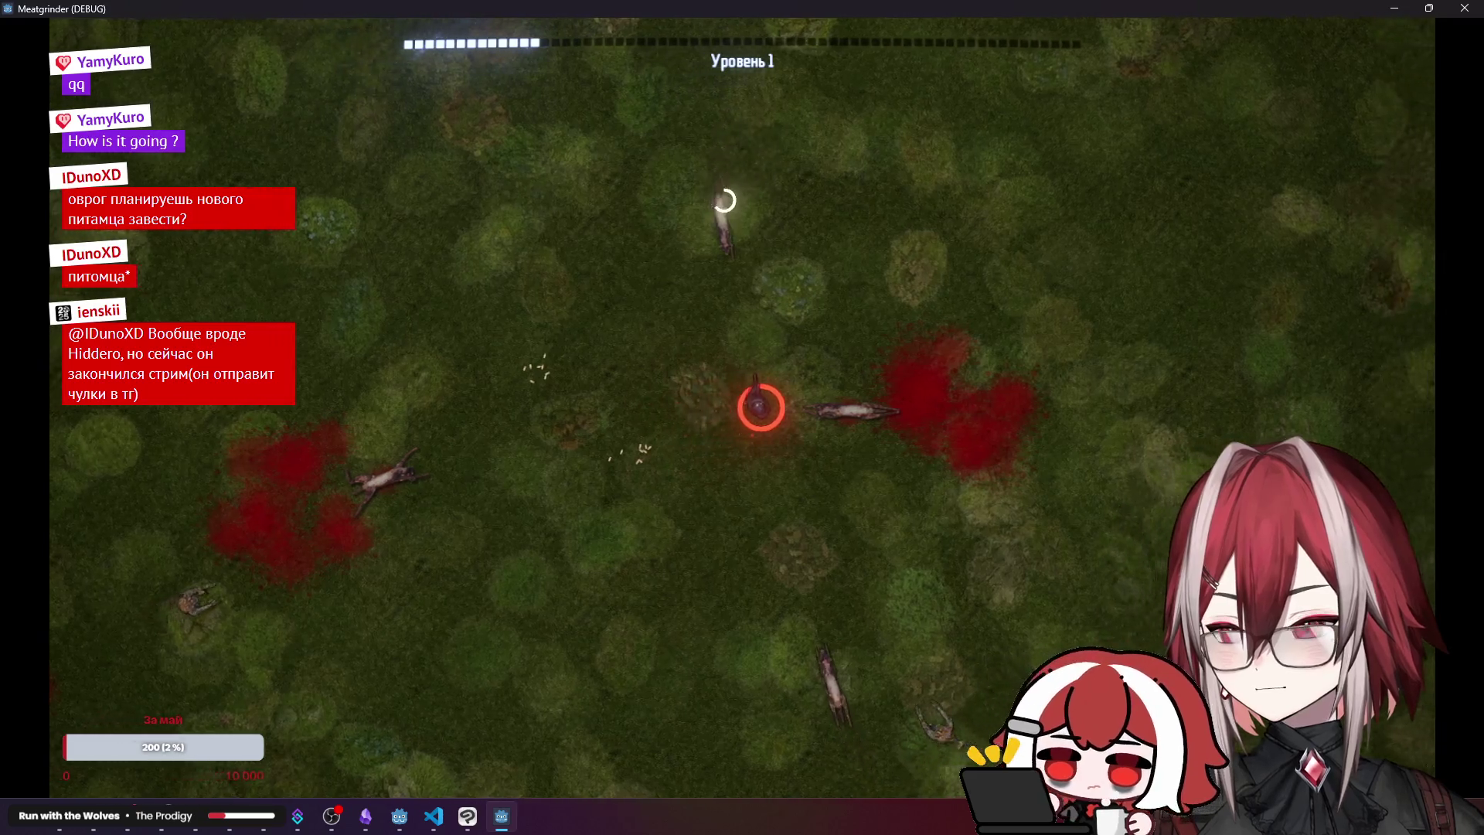
click(725, 205)
click(683, 288)
key(w)
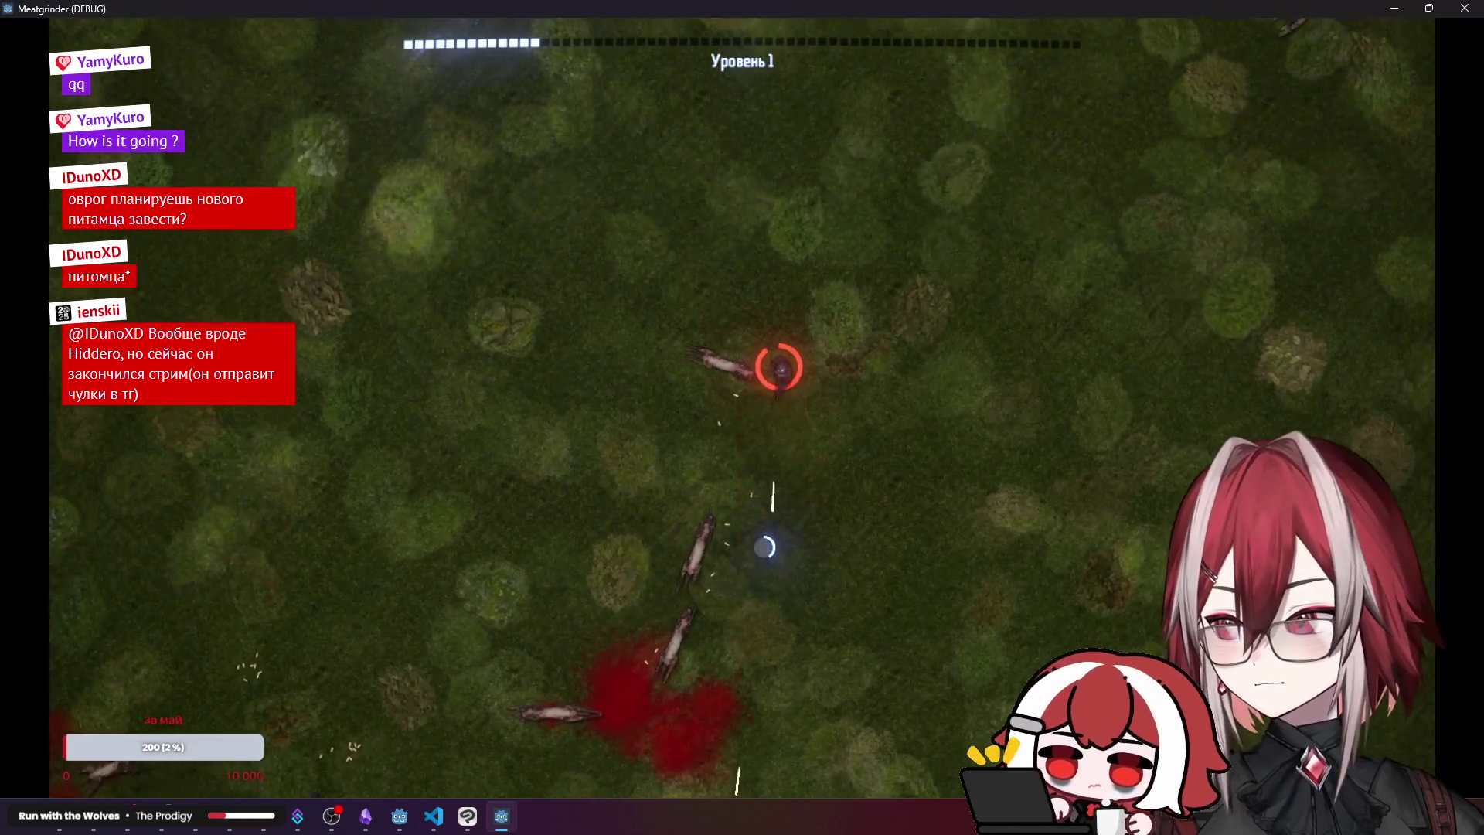
click(766, 544)
key(w)
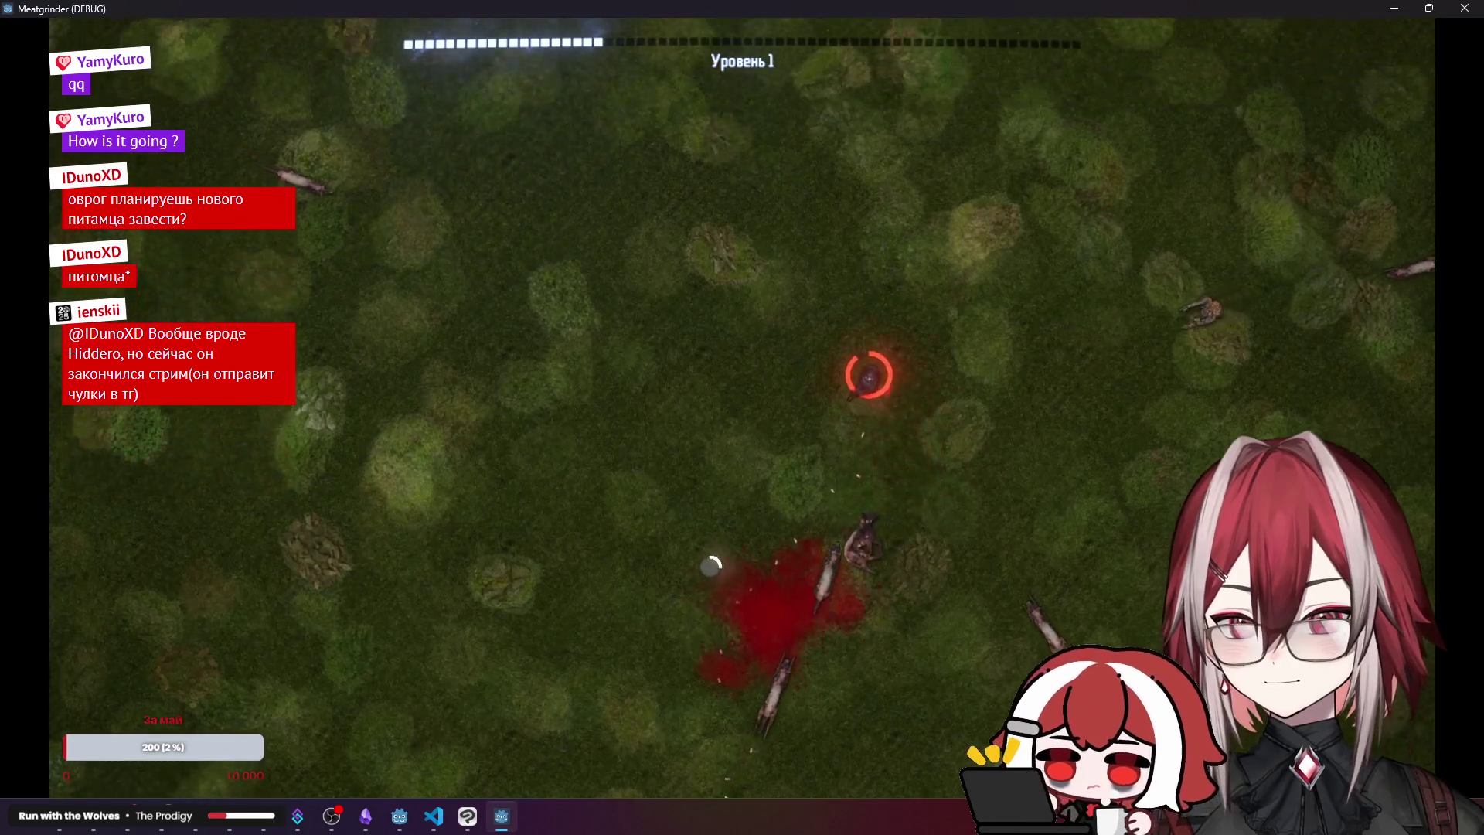
key(s)
key(a)
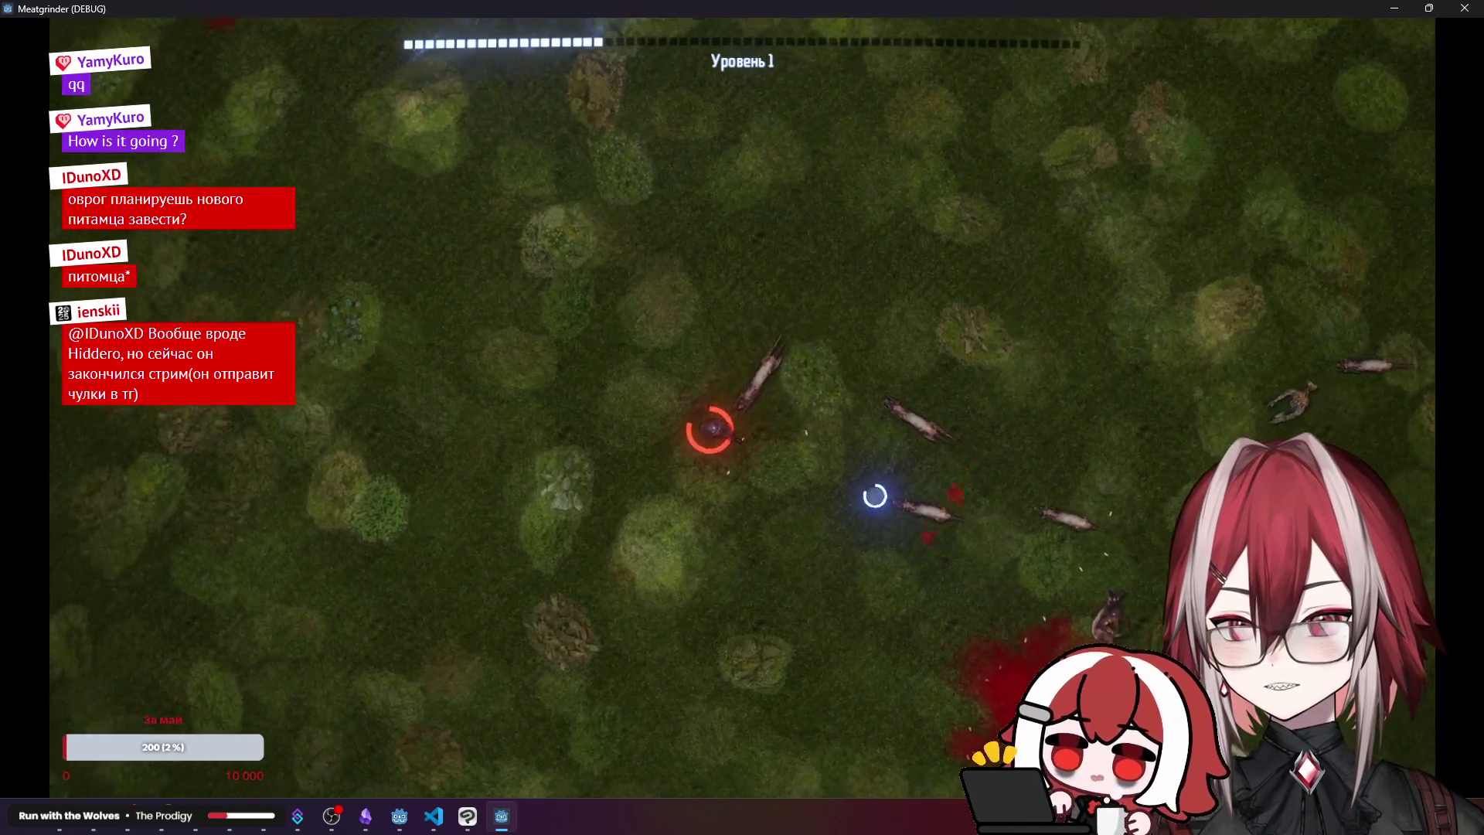
click(901, 387)
key(s)
key(a)
click(871, 296)
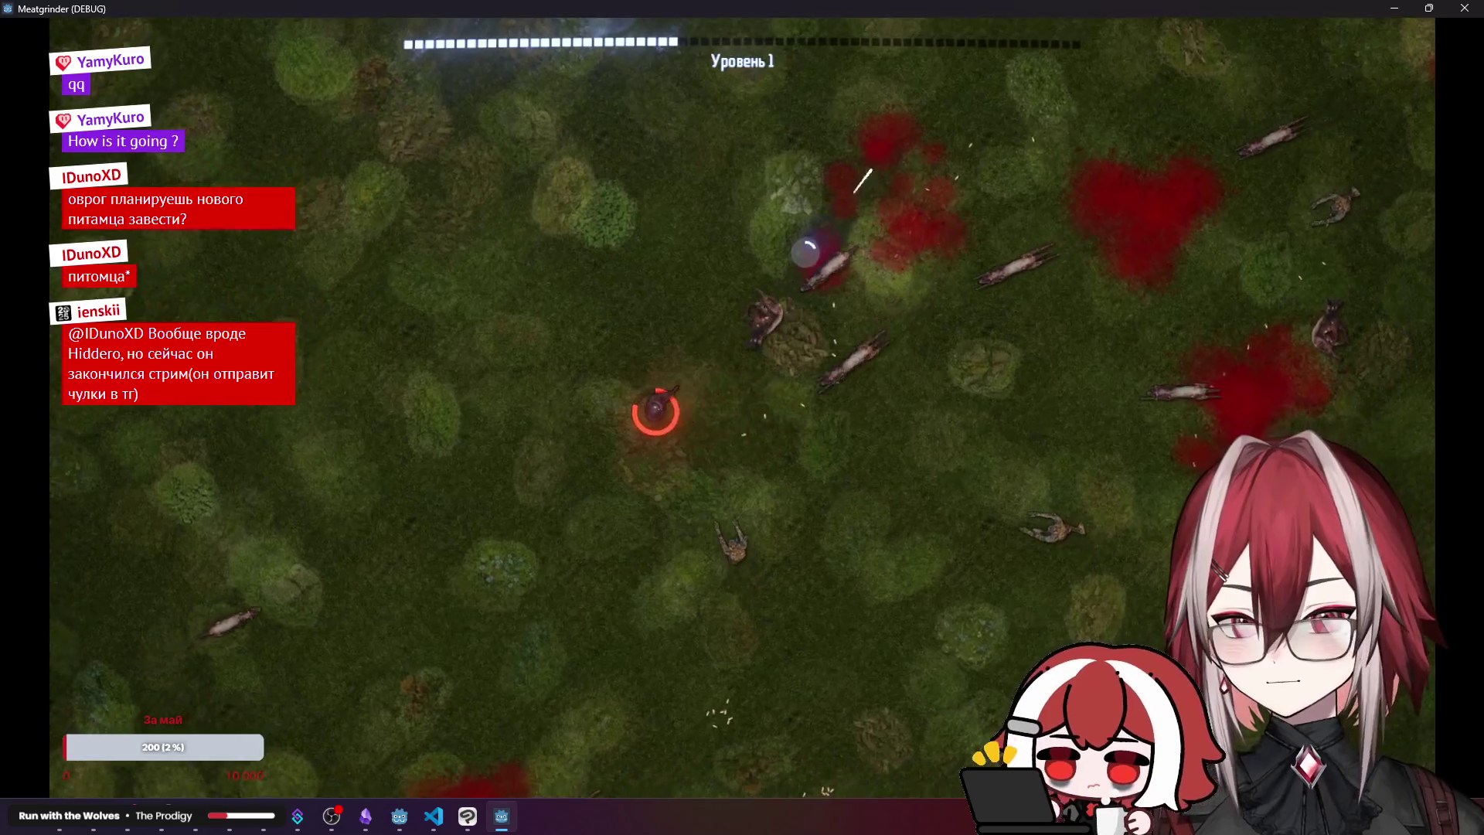
key(w)
key(d)
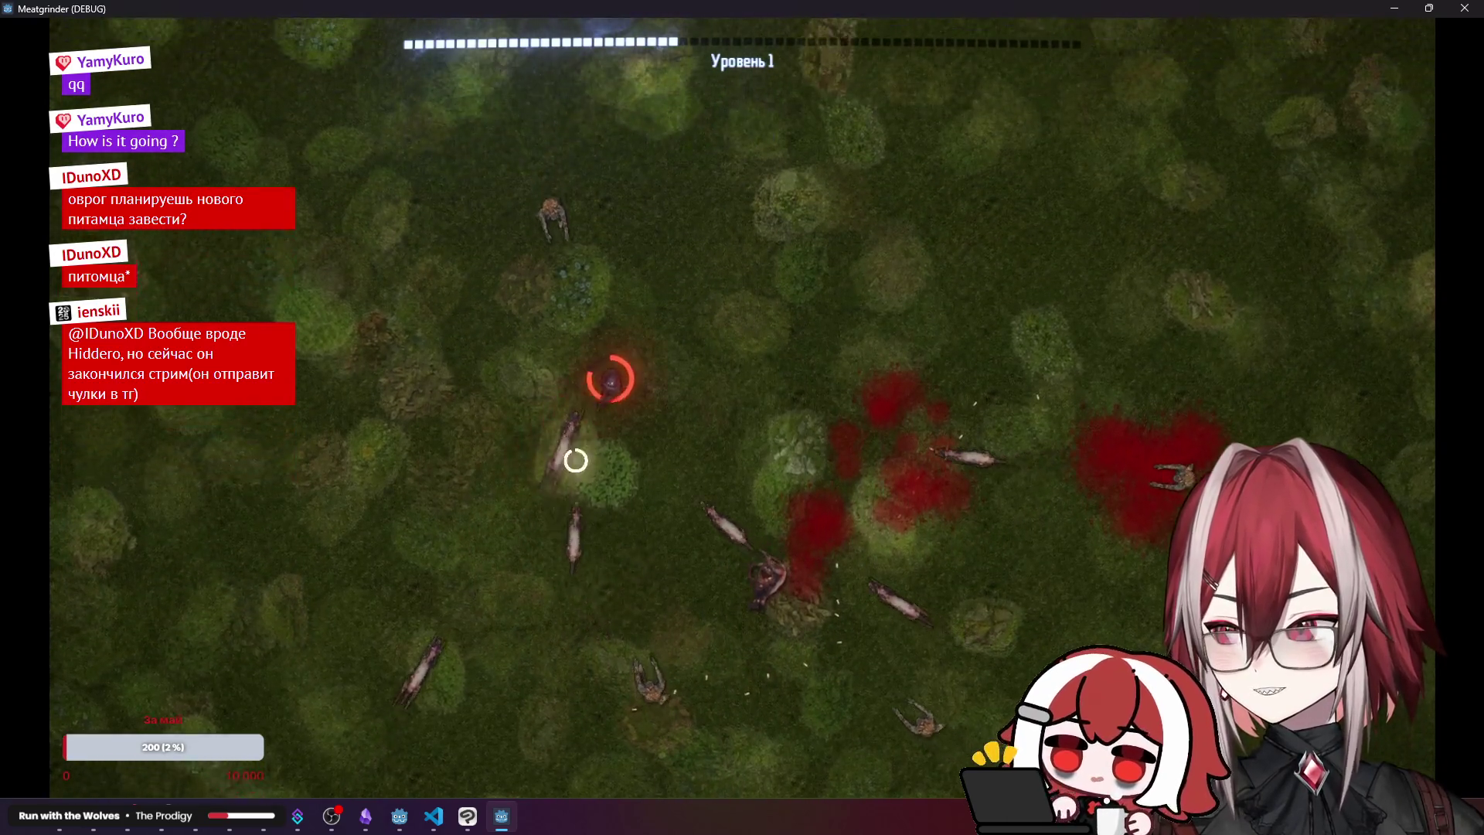
click(599, 288)
key(w)
key(d)
click(593, 318)
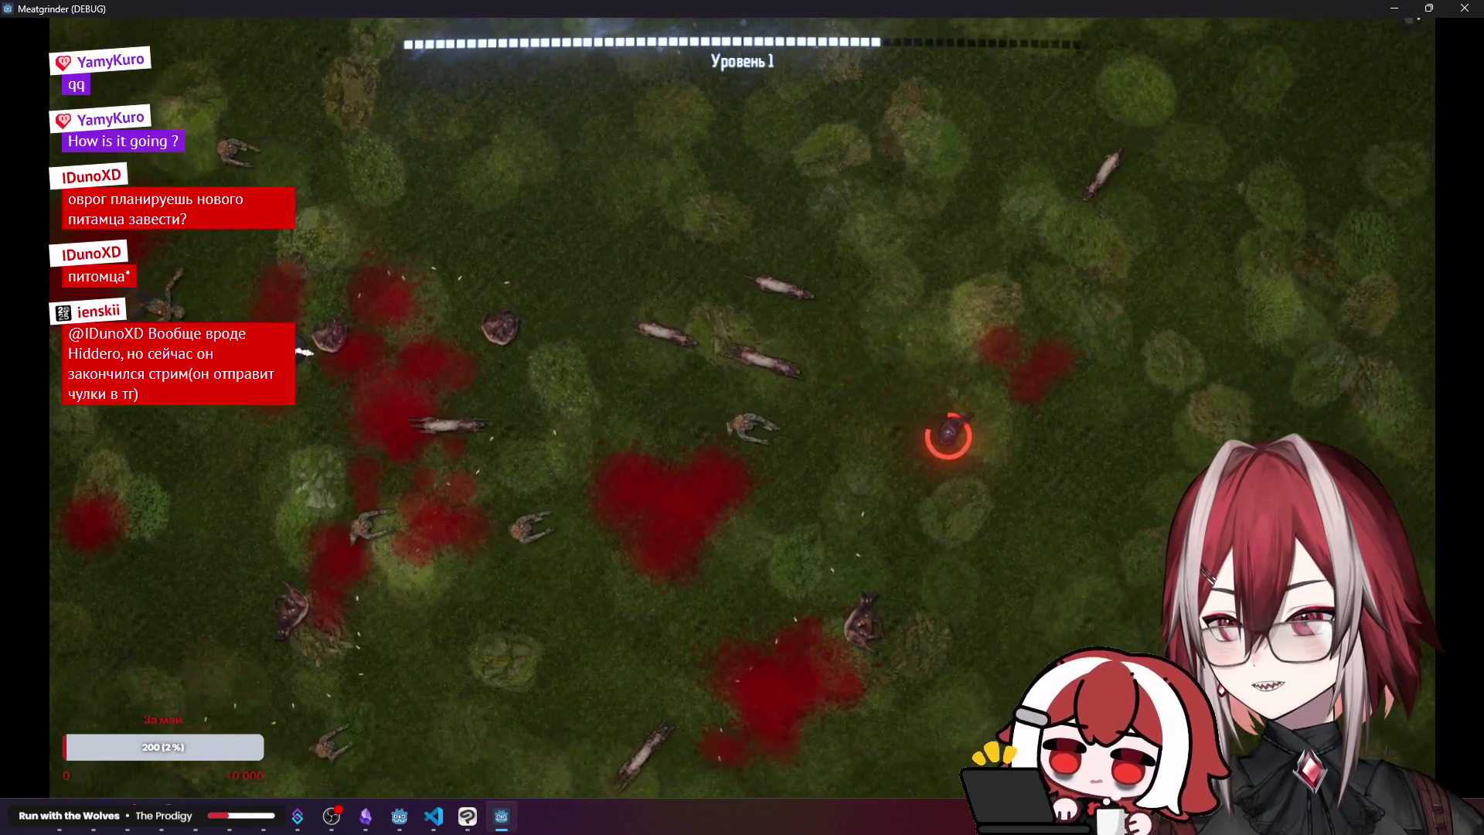
Step: Stop the game and open the project's textures folder in File Explorer
key(F8)
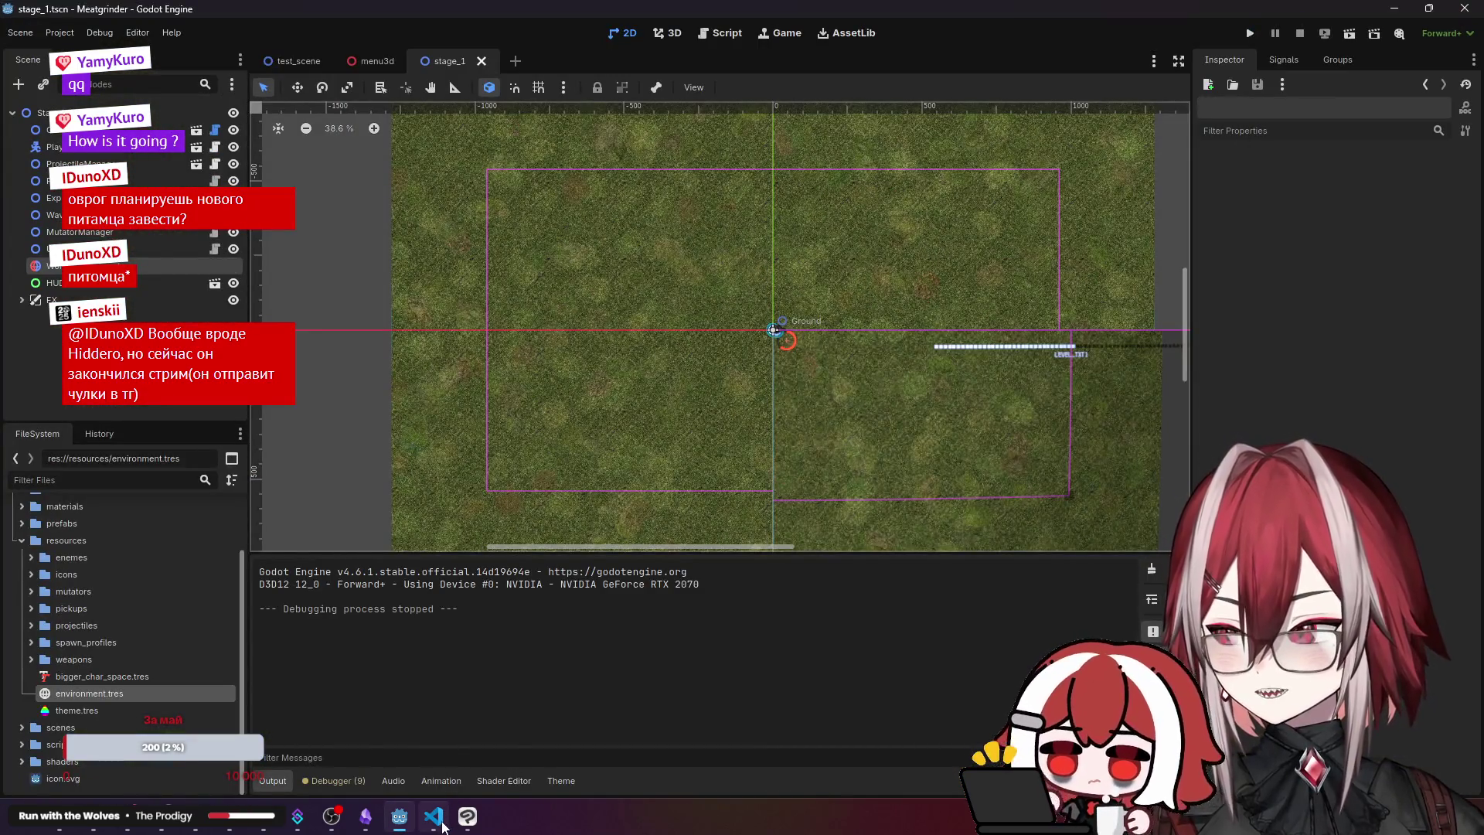
click(430, 62)
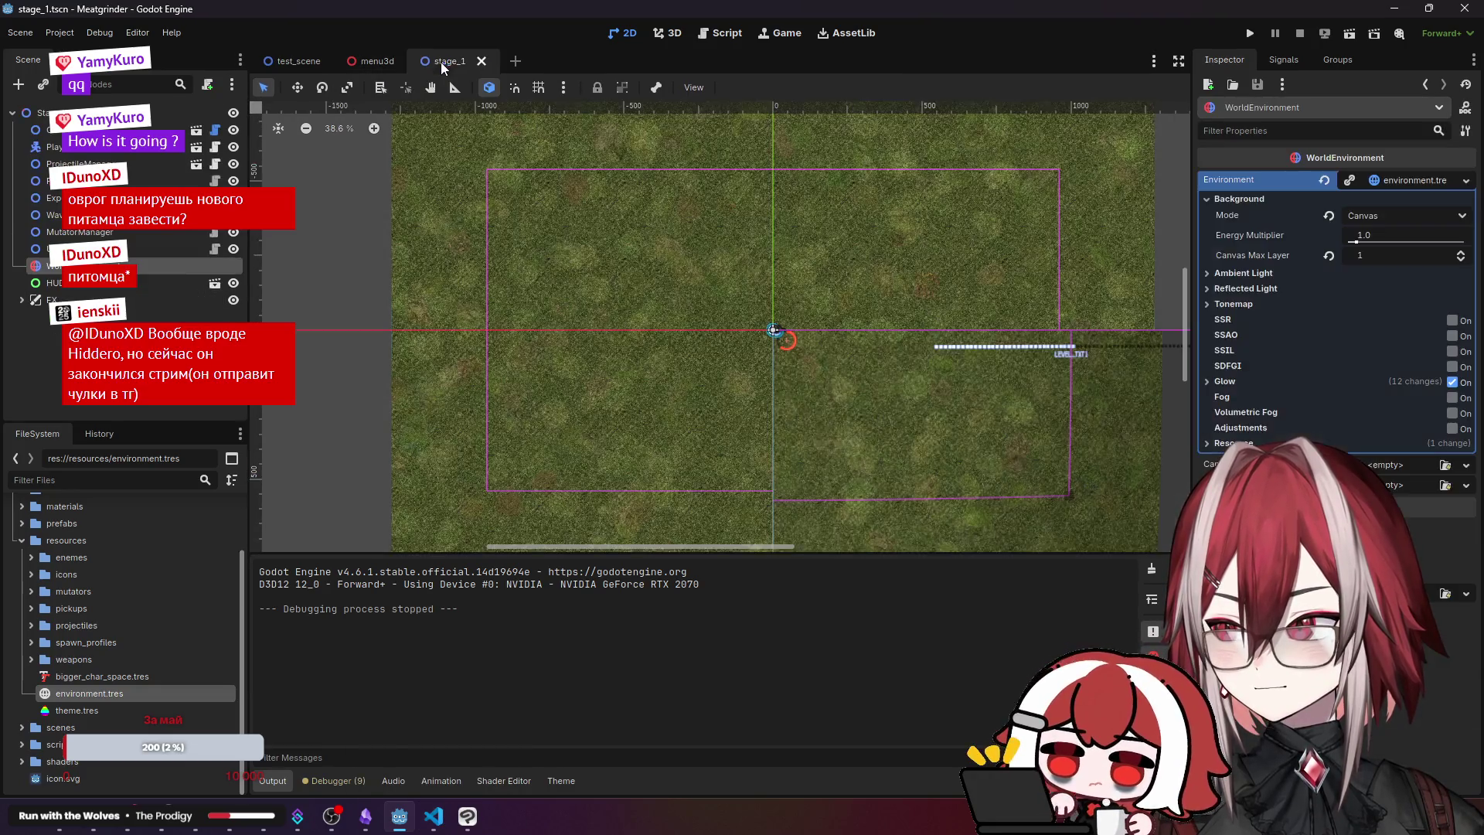
click(468, 816)
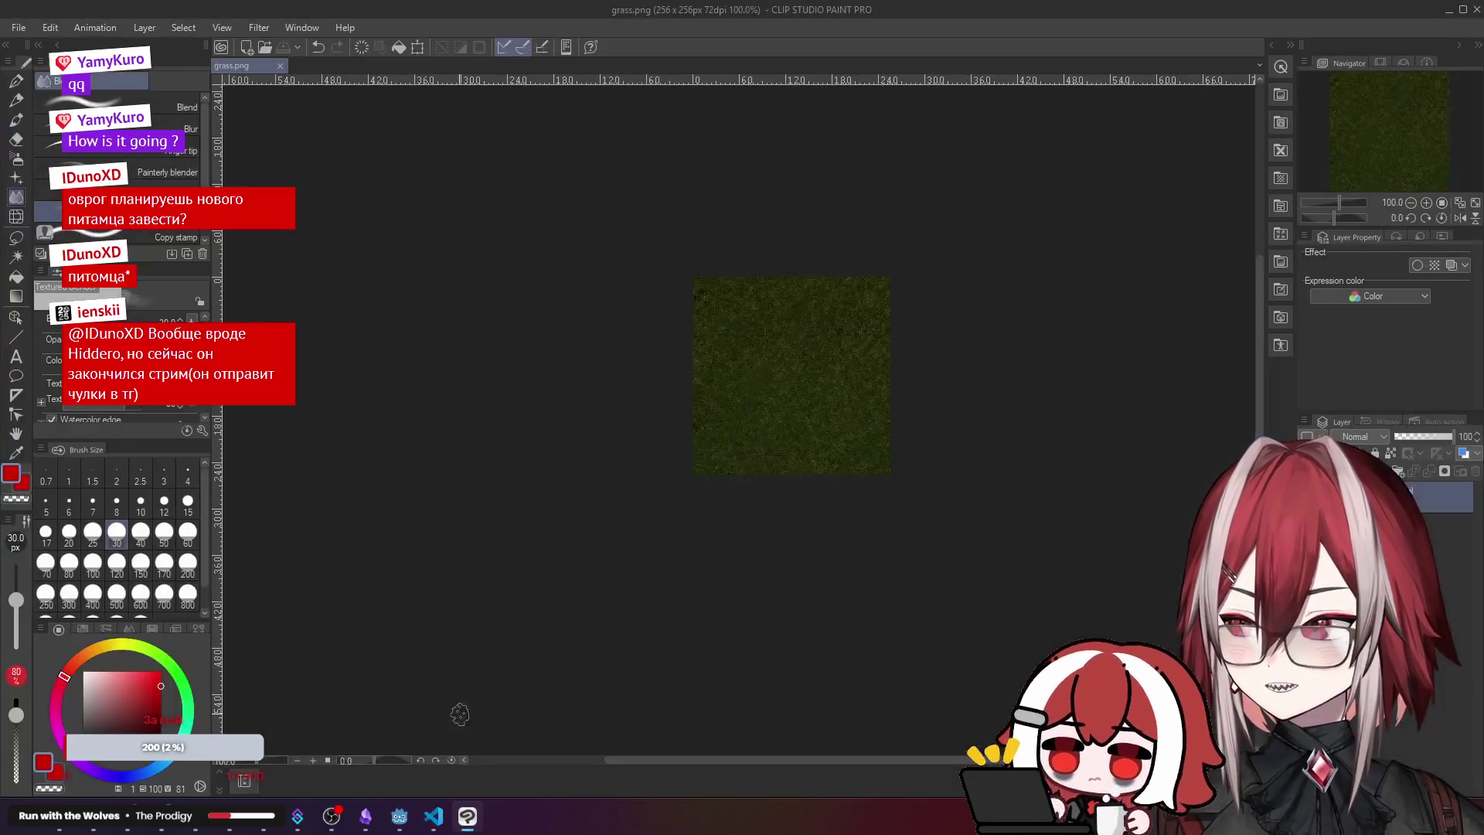
click(59, 824)
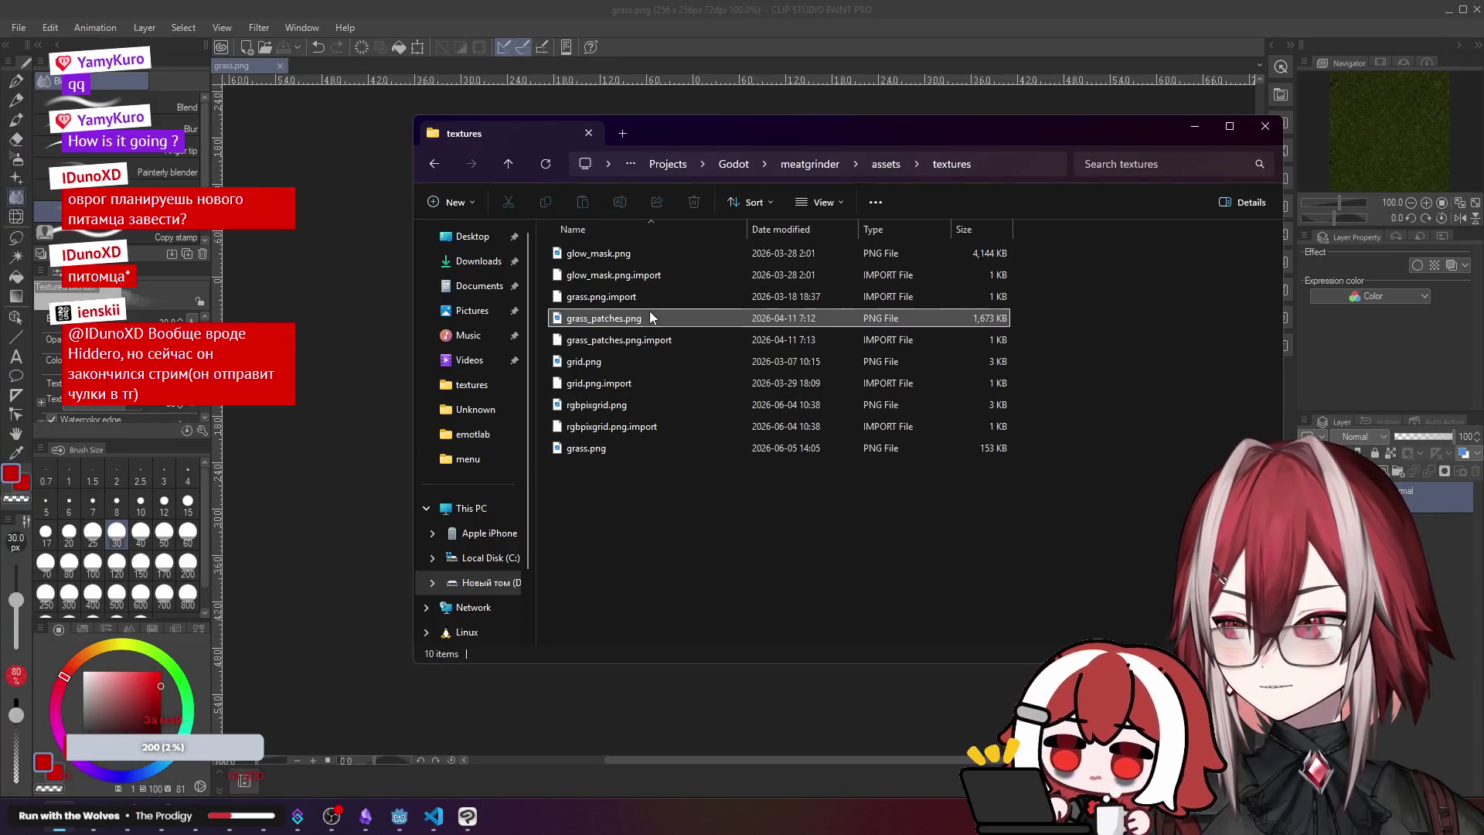
Step: Open grass_patches.png from the textures folder in Clip Studio Paint
click(620, 320)
drag(392, 67, 391, 66)
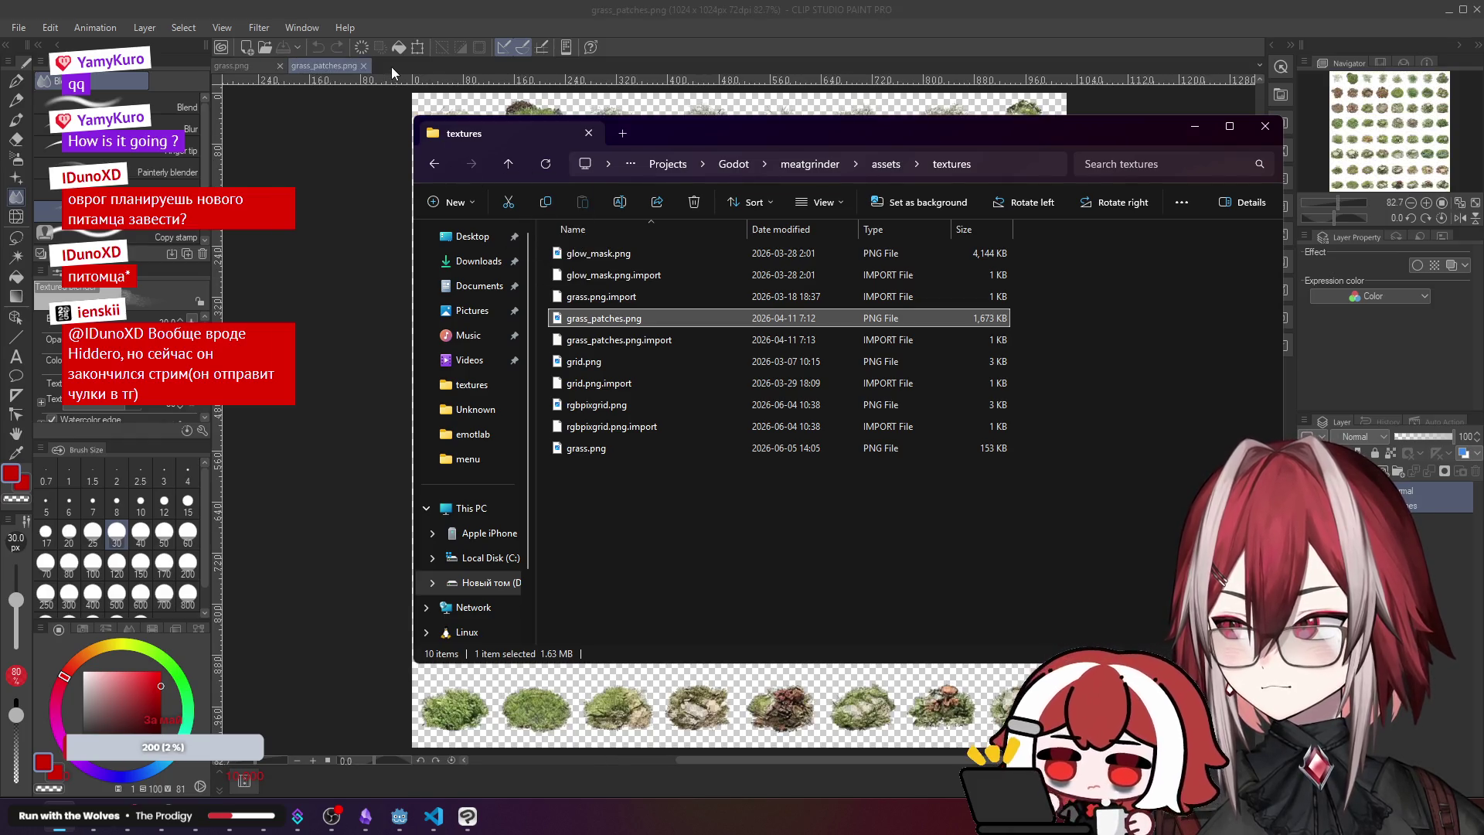
scroll(705, 216, up, 4)
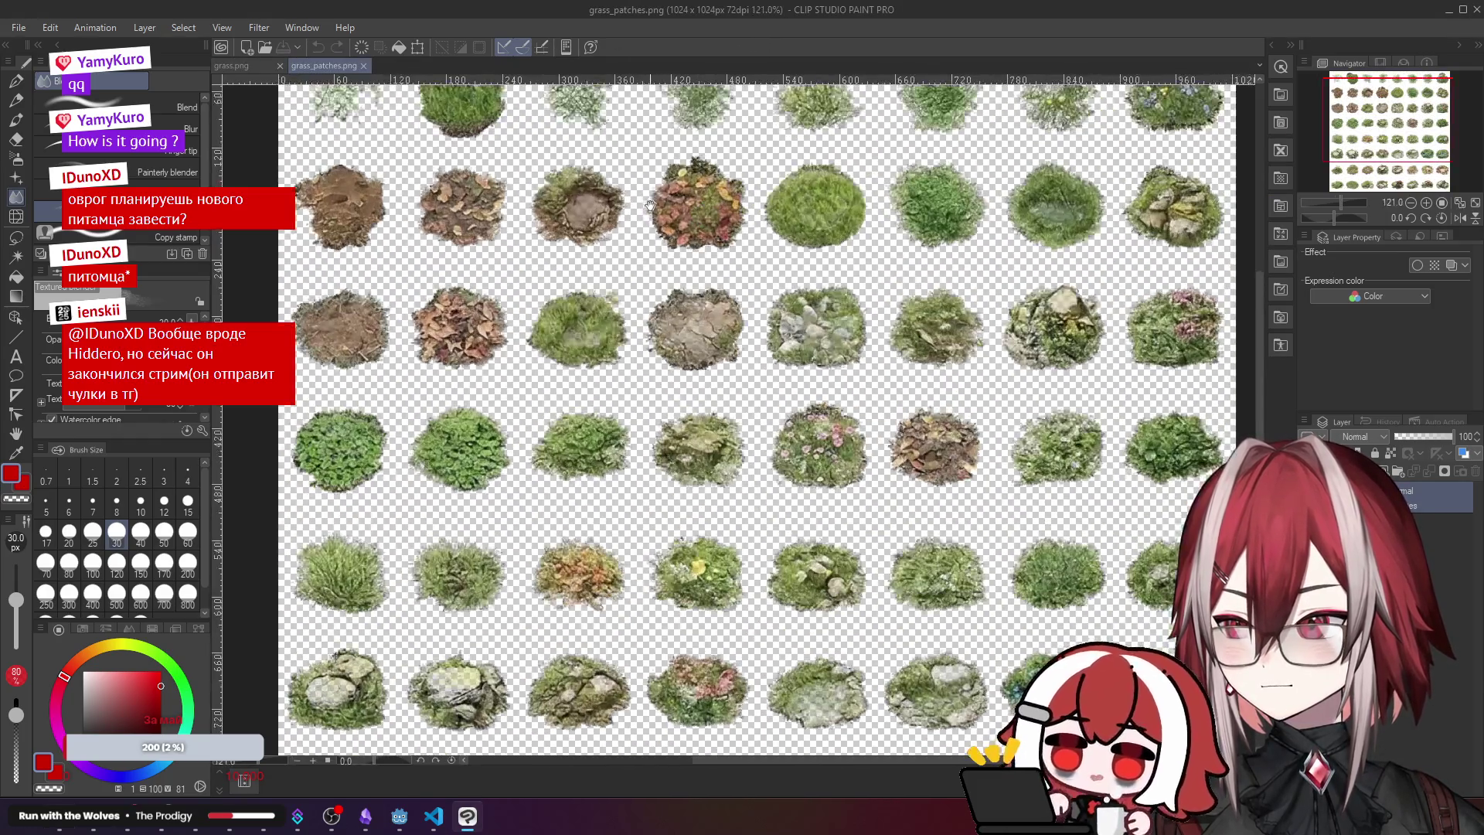
scroll(678, 352, down, 3)
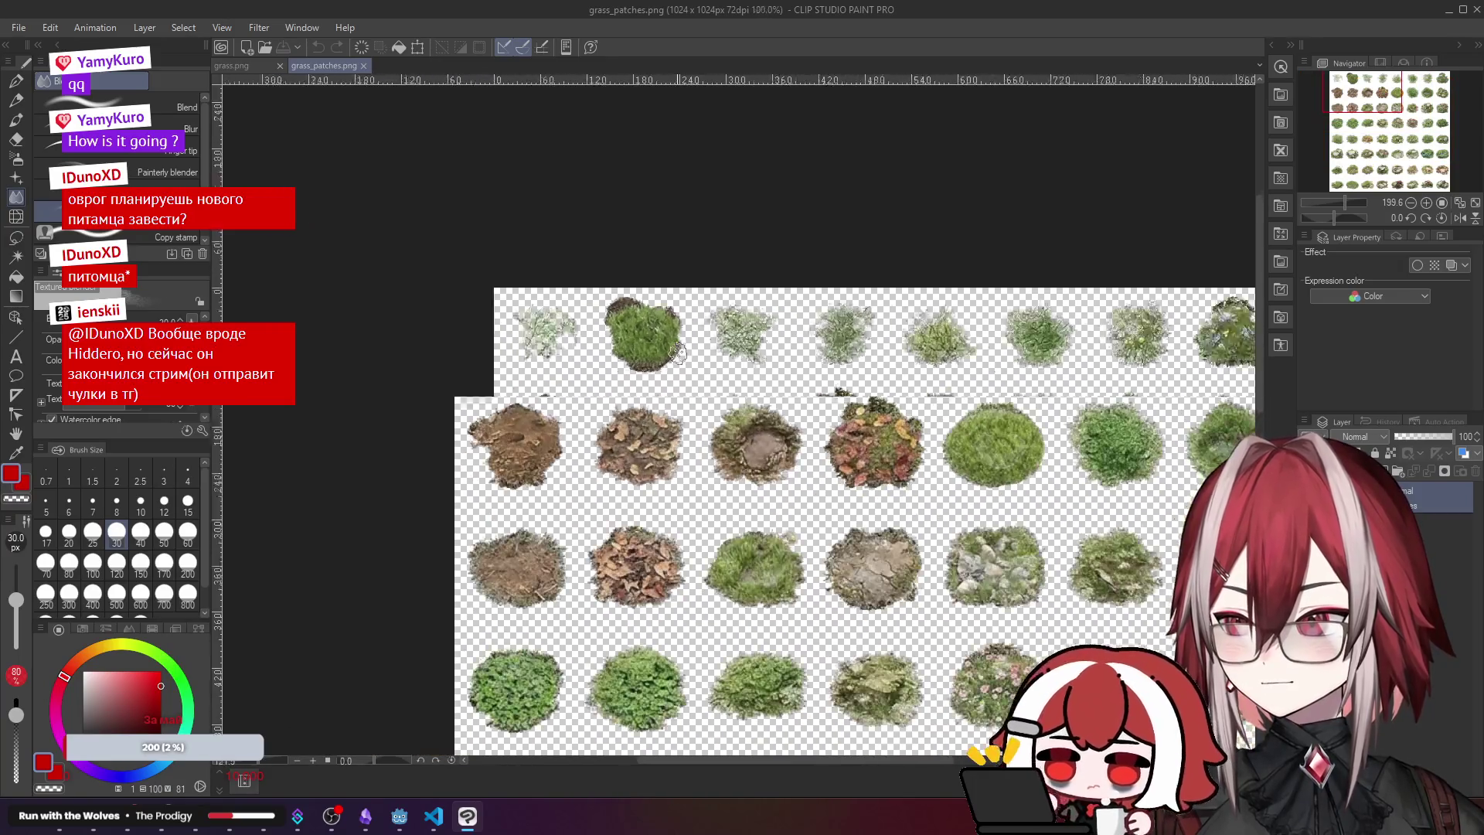
scroll(729, 309, down, 1)
scroll(735, 307, up, 3)
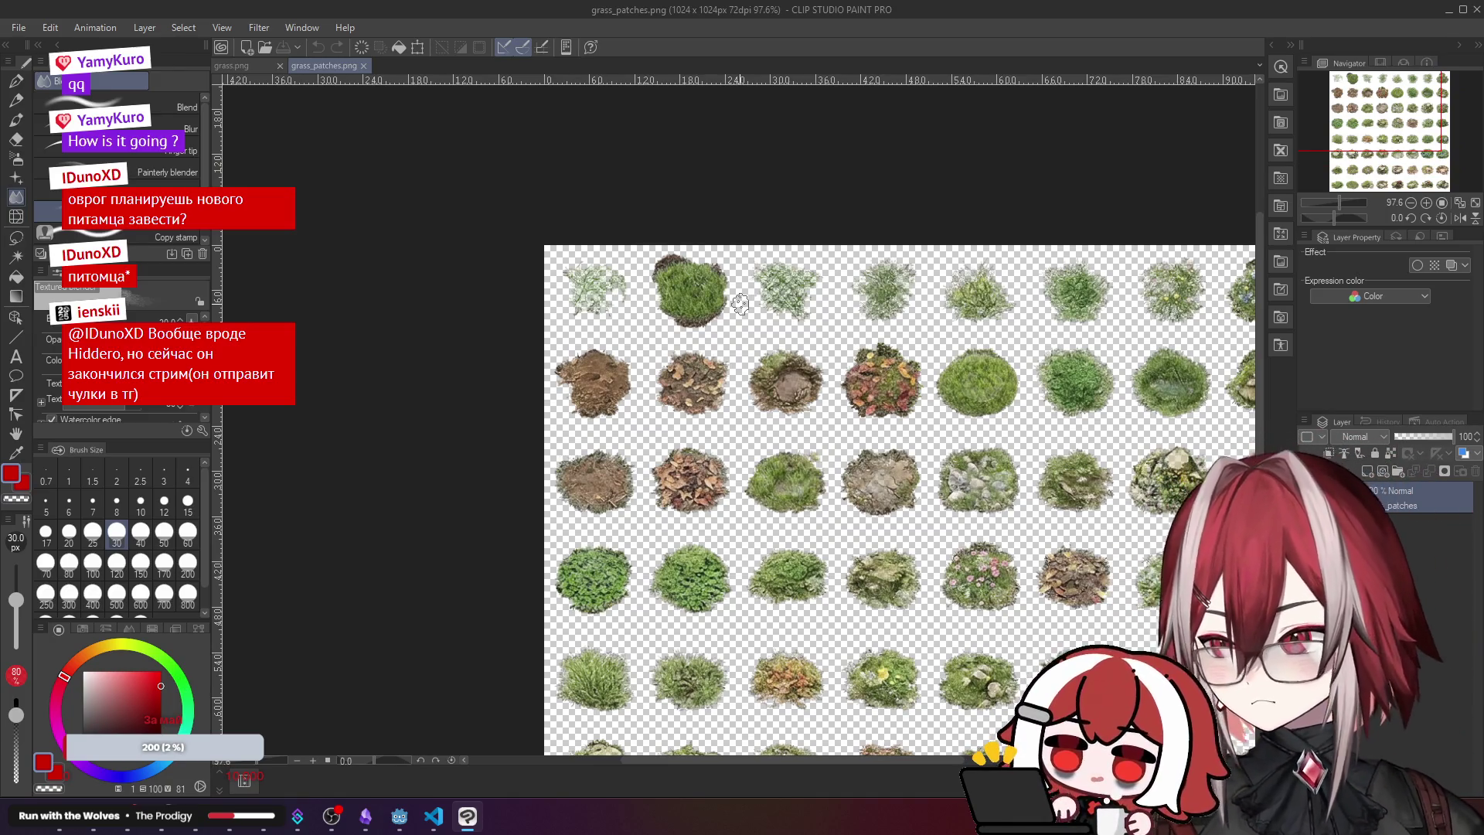
scroll(740, 304, down, 2)
scroll(799, 325, down, 1)
scroll(799, 324, up, 3)
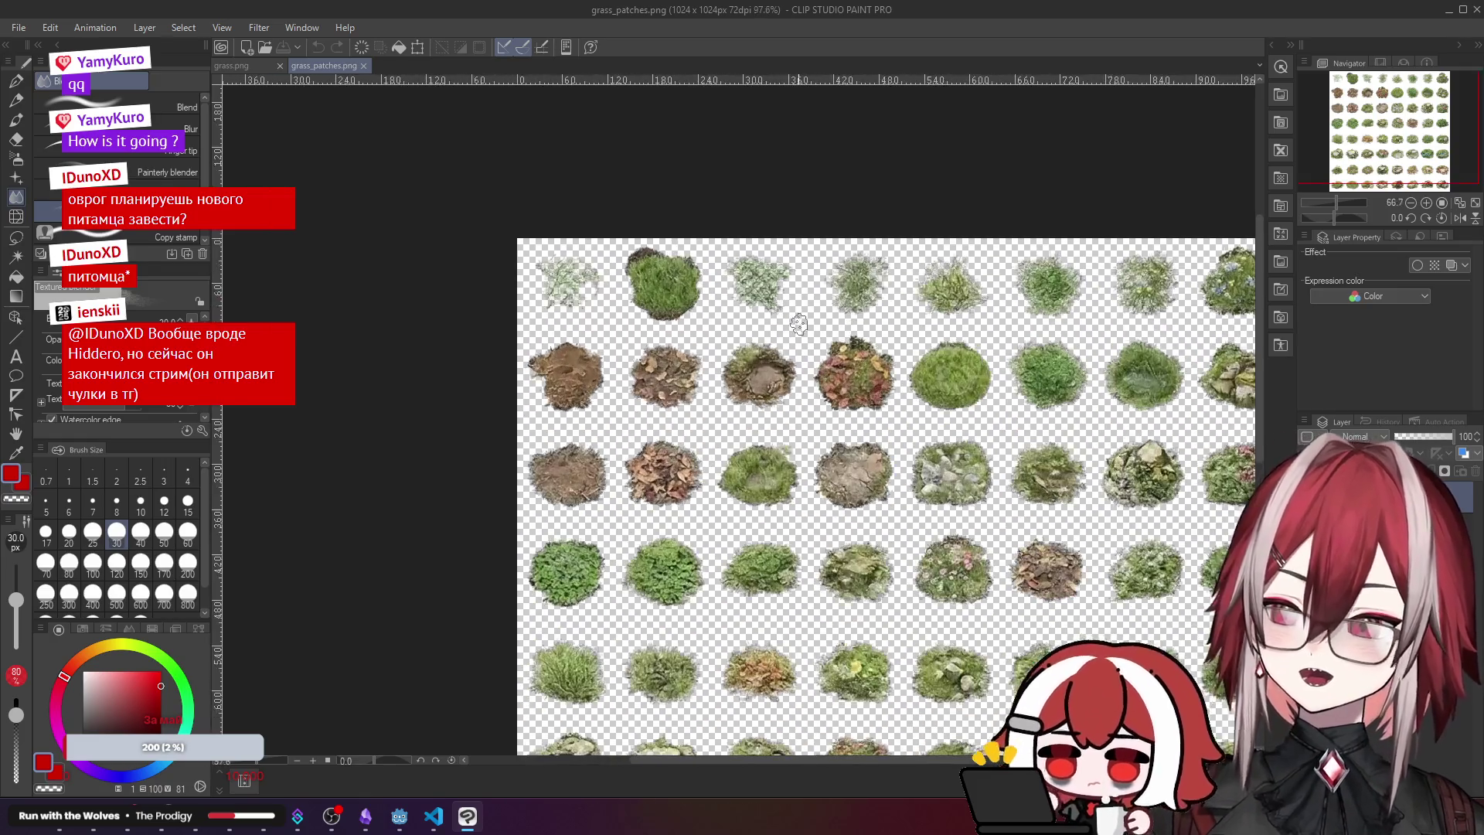
Step: Drag grass.png from the textures folder onto the grass_patches sheet as a layer
click(241, 67)
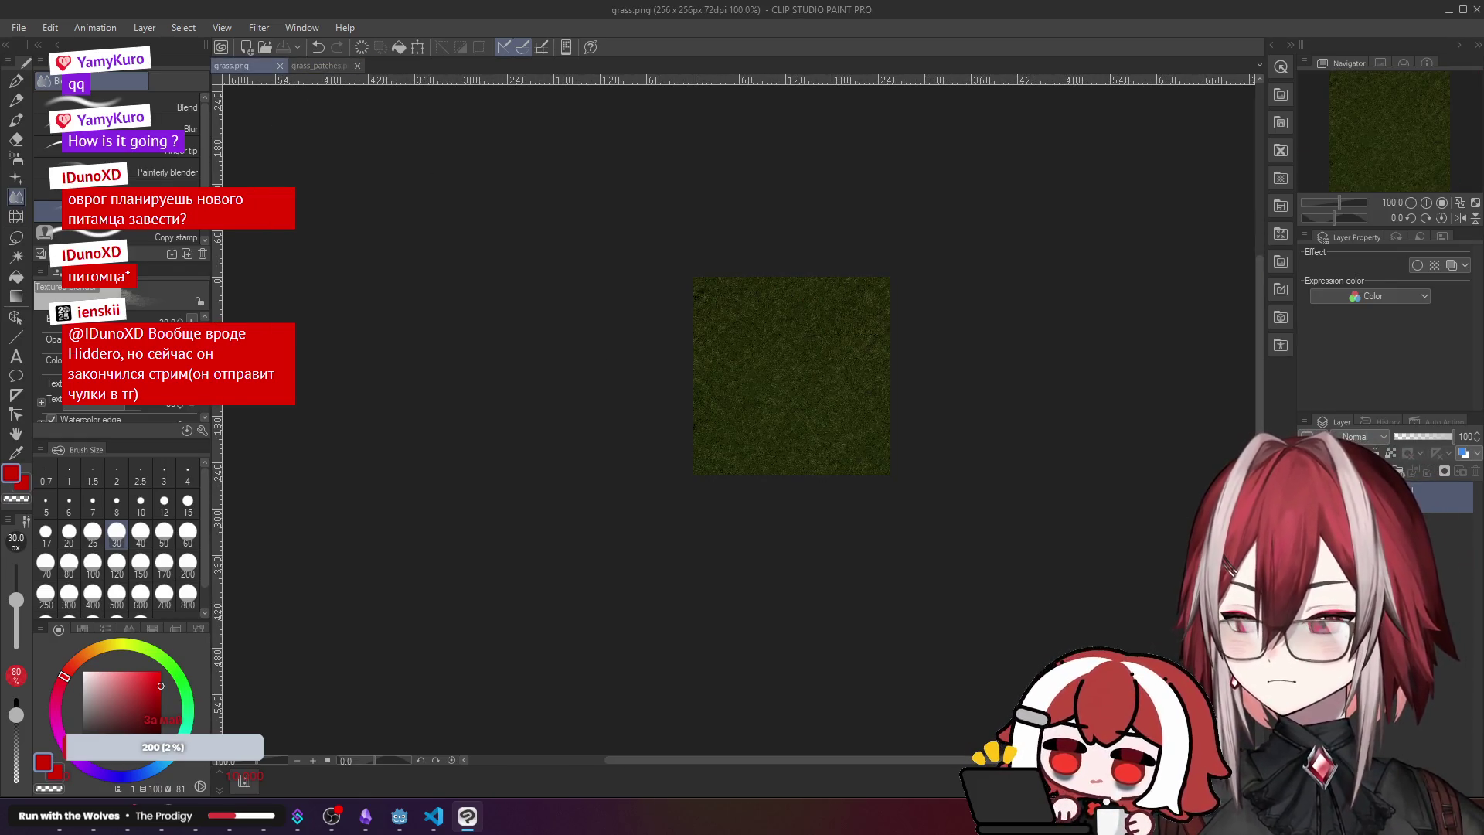
click(321, 65)
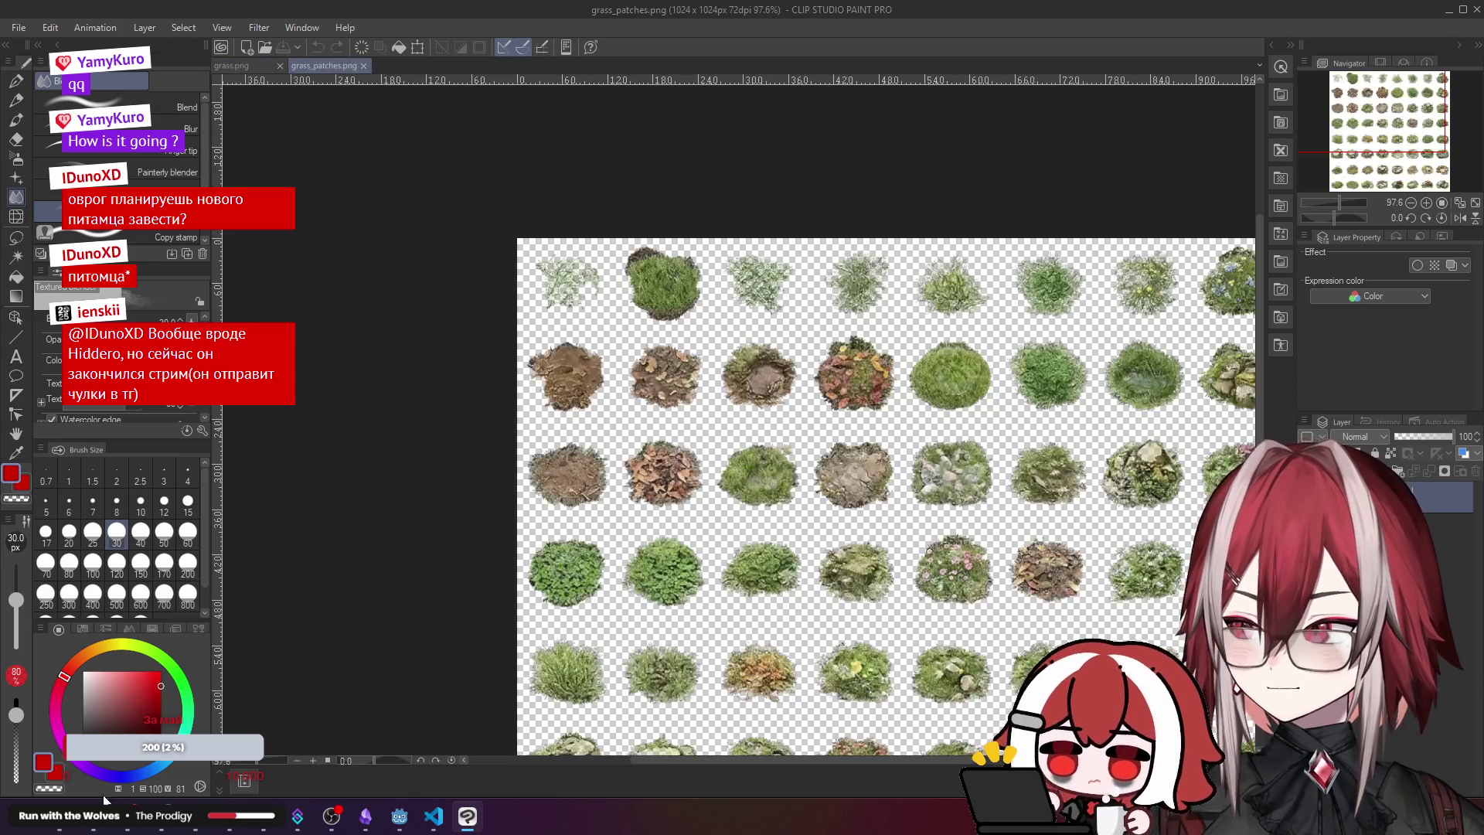
key(alt+Tab)
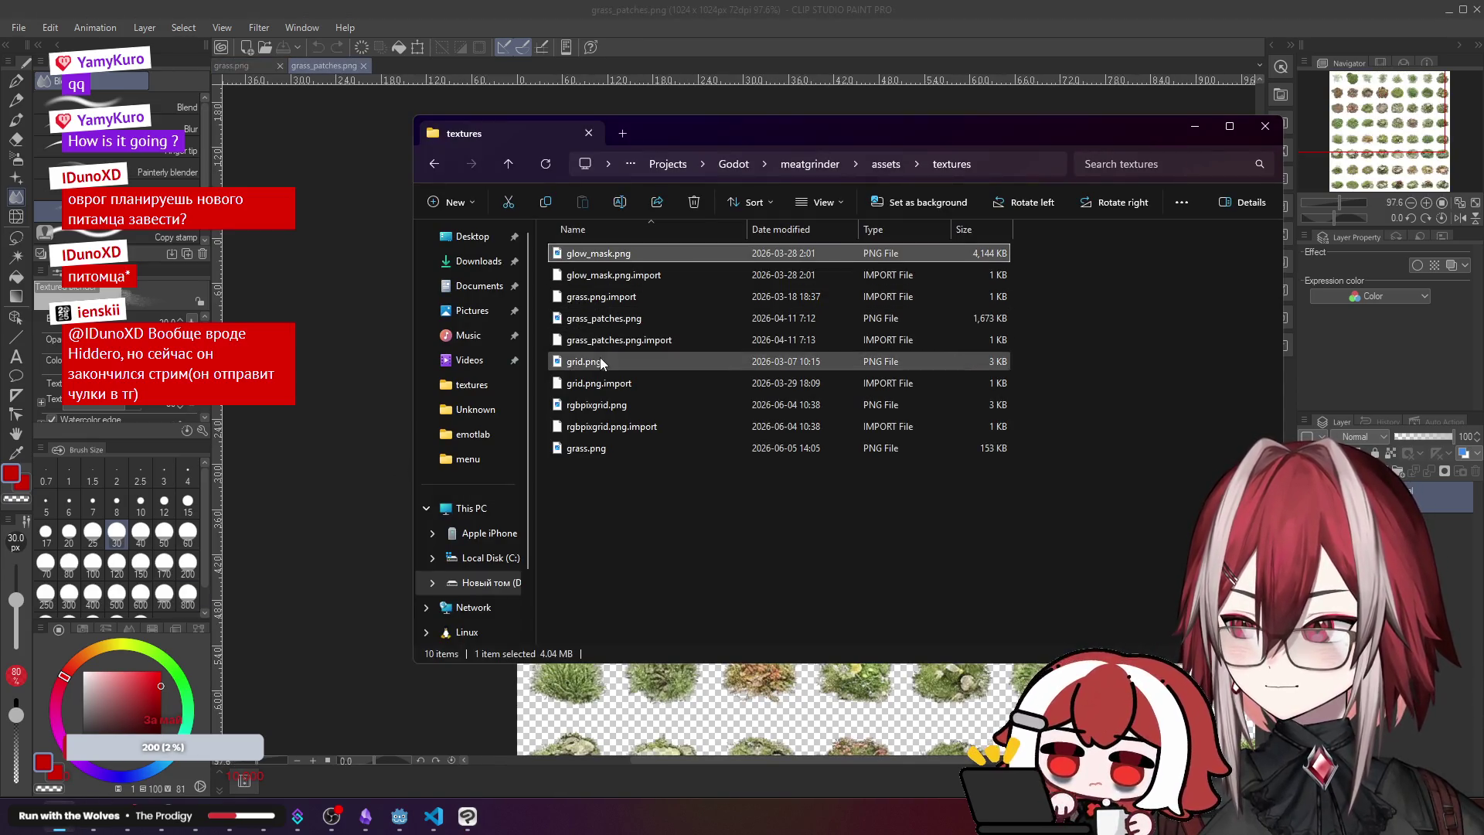
click(586, 456)
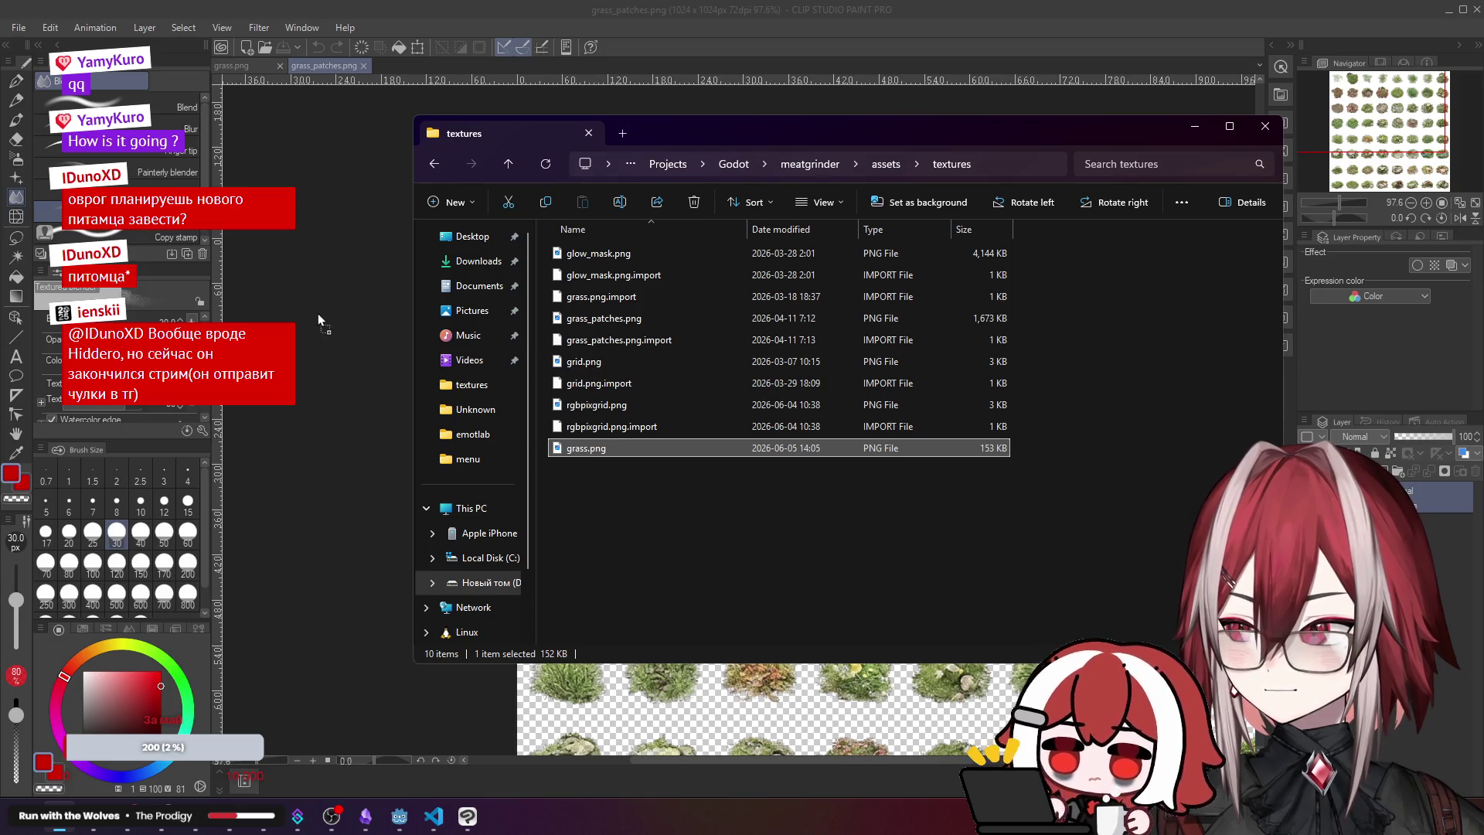
drag(318, 314, 320, 330)
click(299, 65)
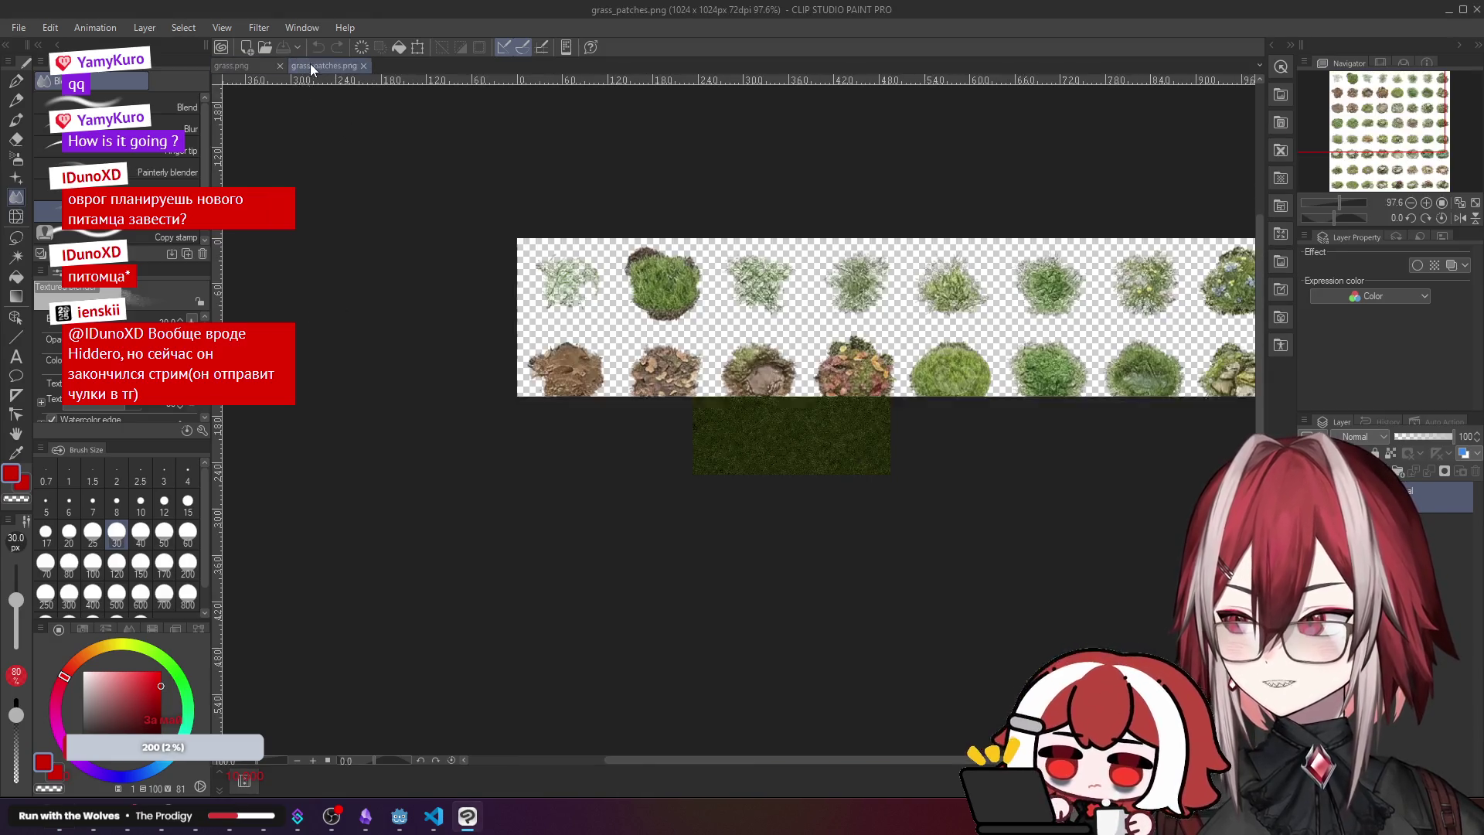
key(alt+Tab)
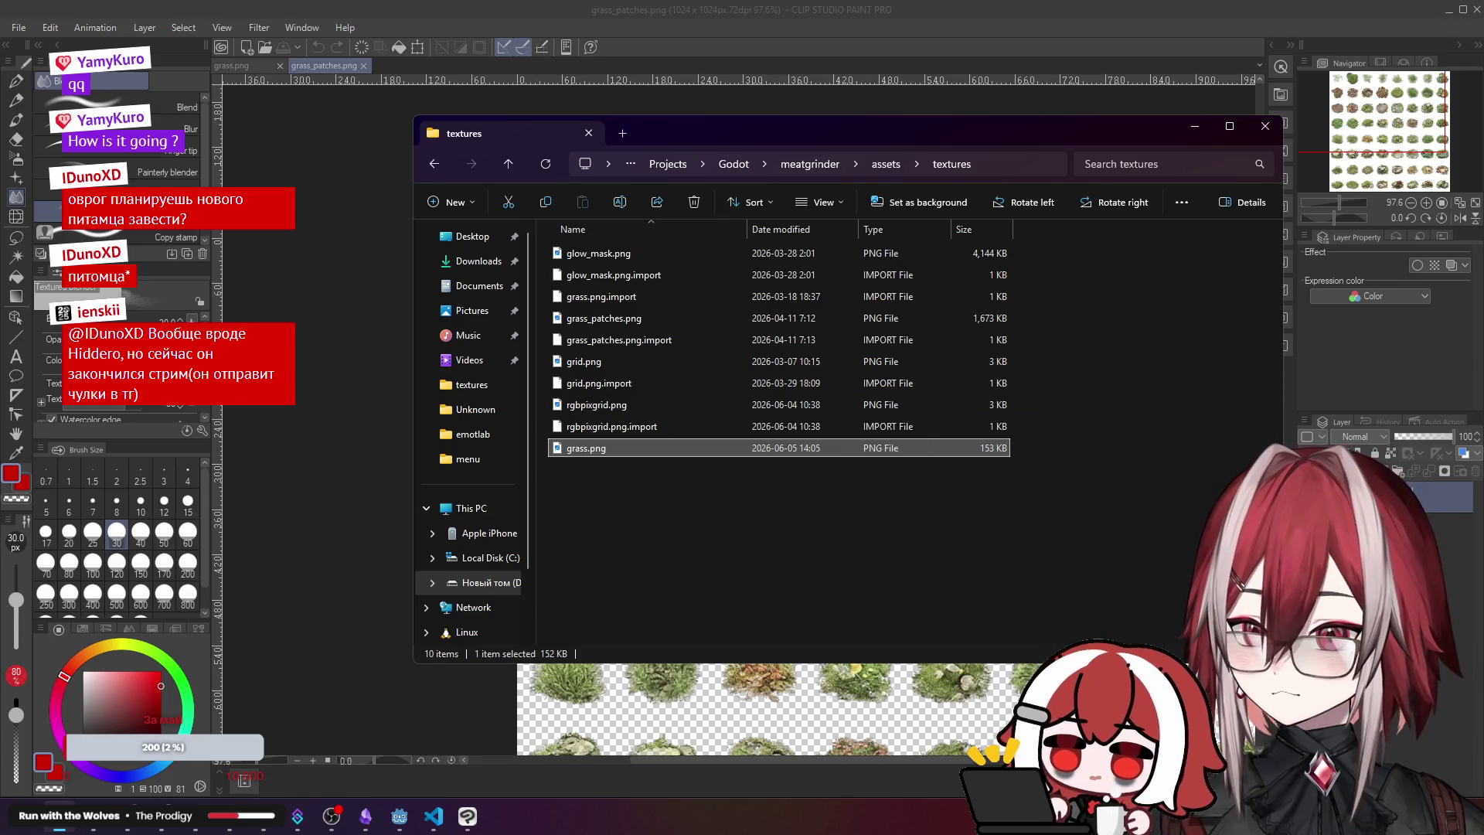
drag(586, 449, 773, 711)
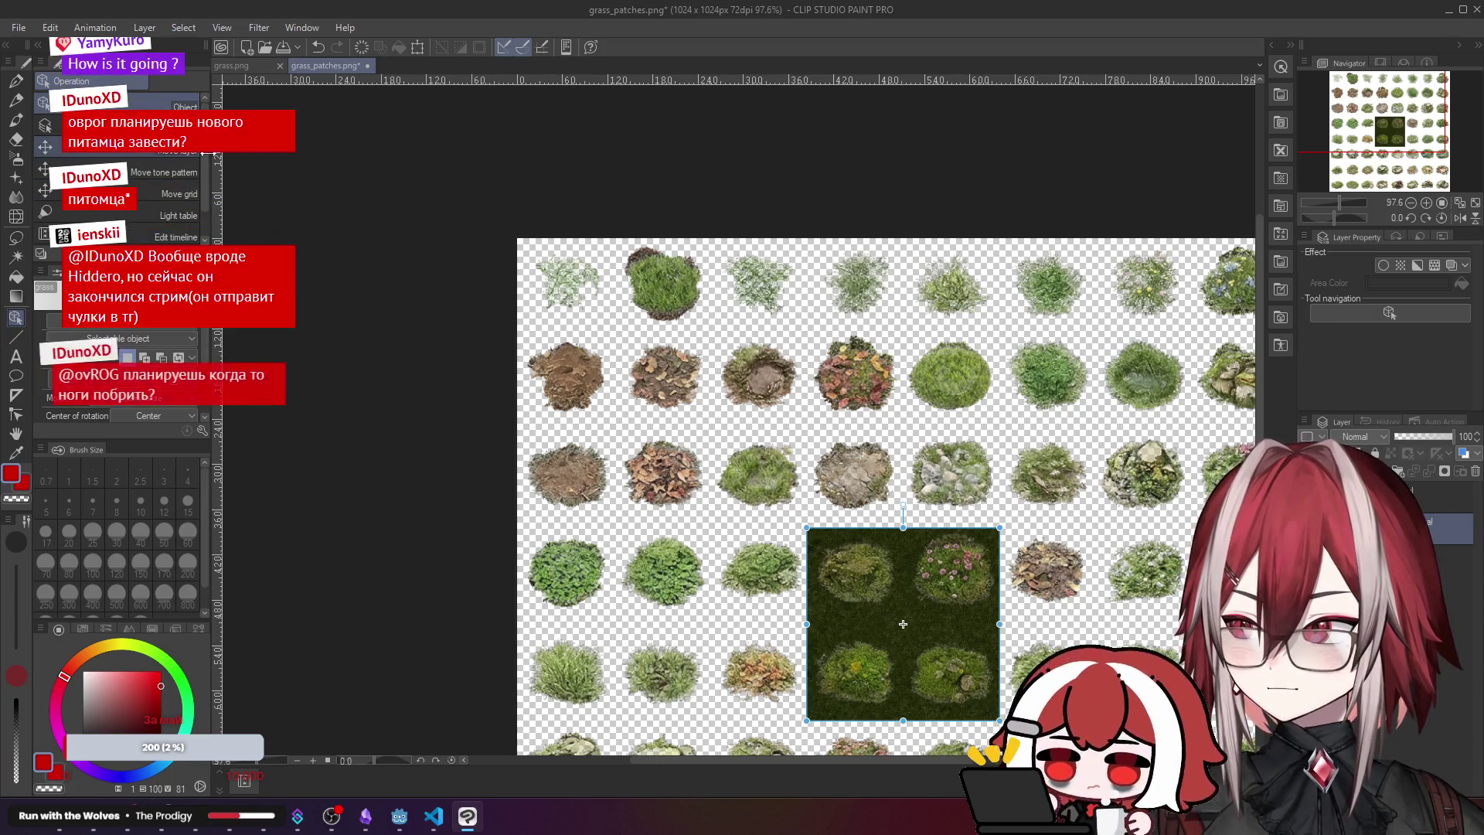
Step: Confirm the dark grass tile at the sheet's centre and switch to the Pen tool
click(15, 80)
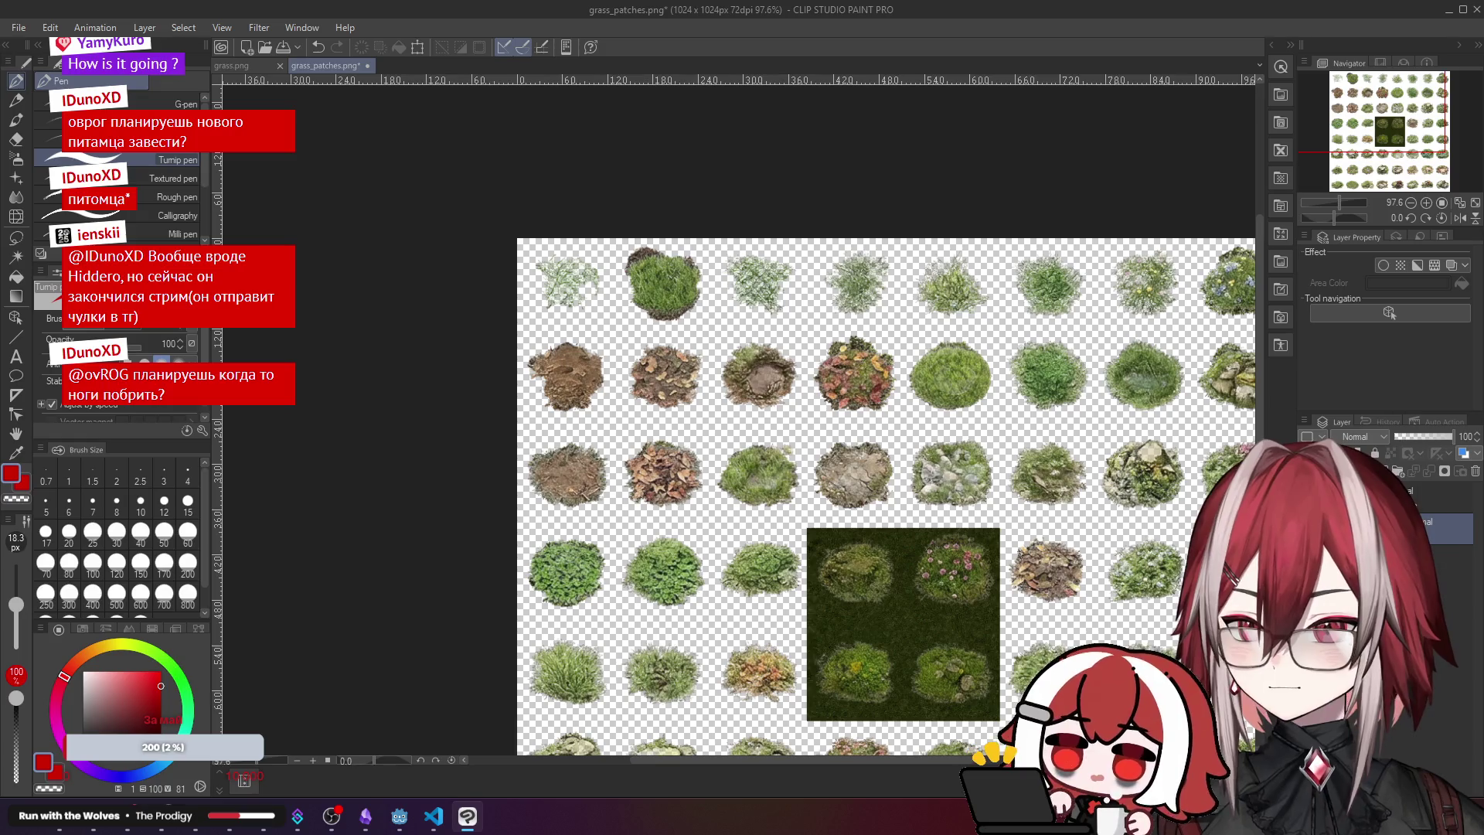
scroll(1014, 444, down, 2)
scroll(1013, 444, up, 5)
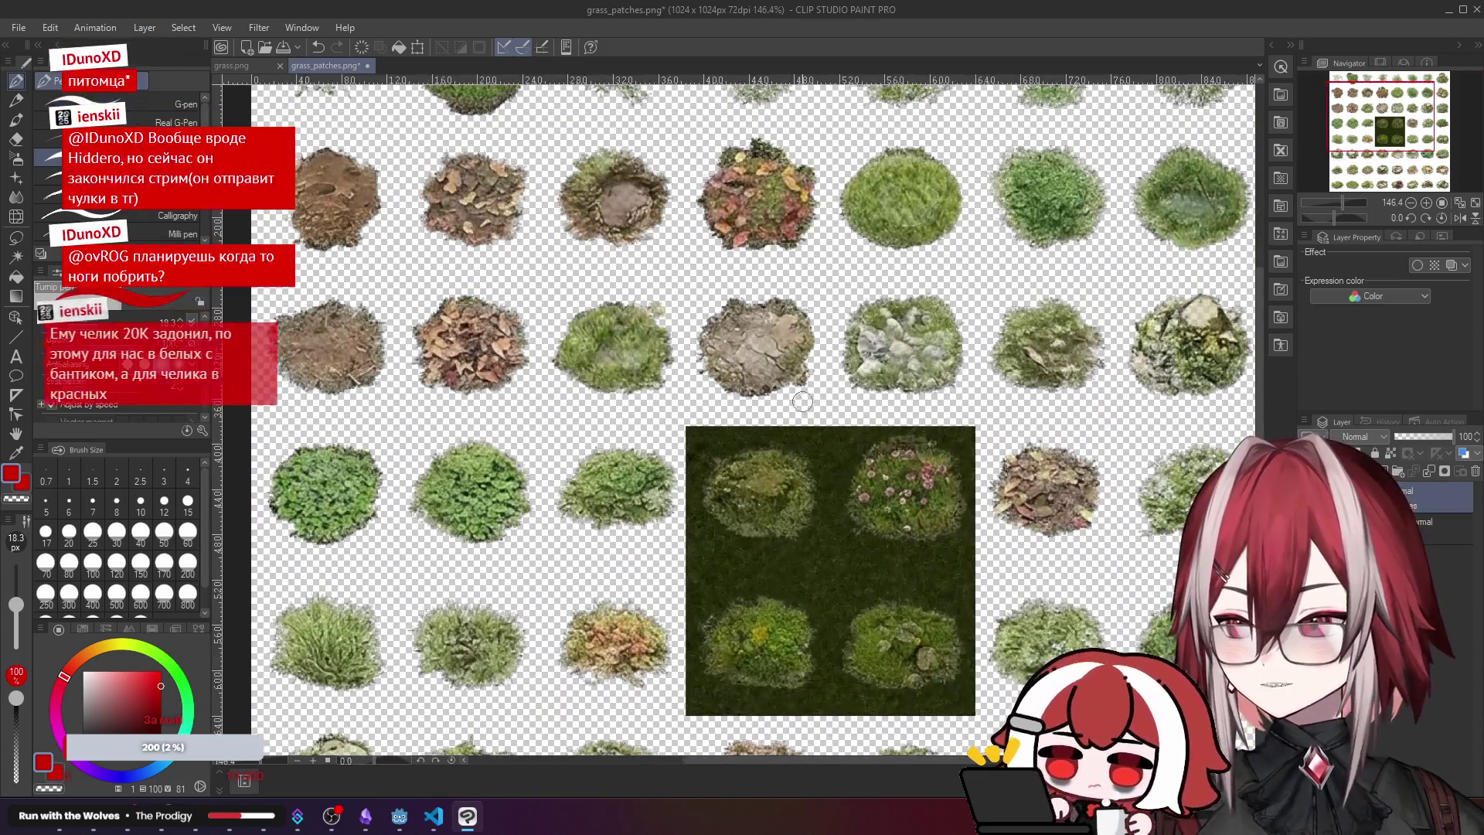
drag(802, 402, 834, 355)
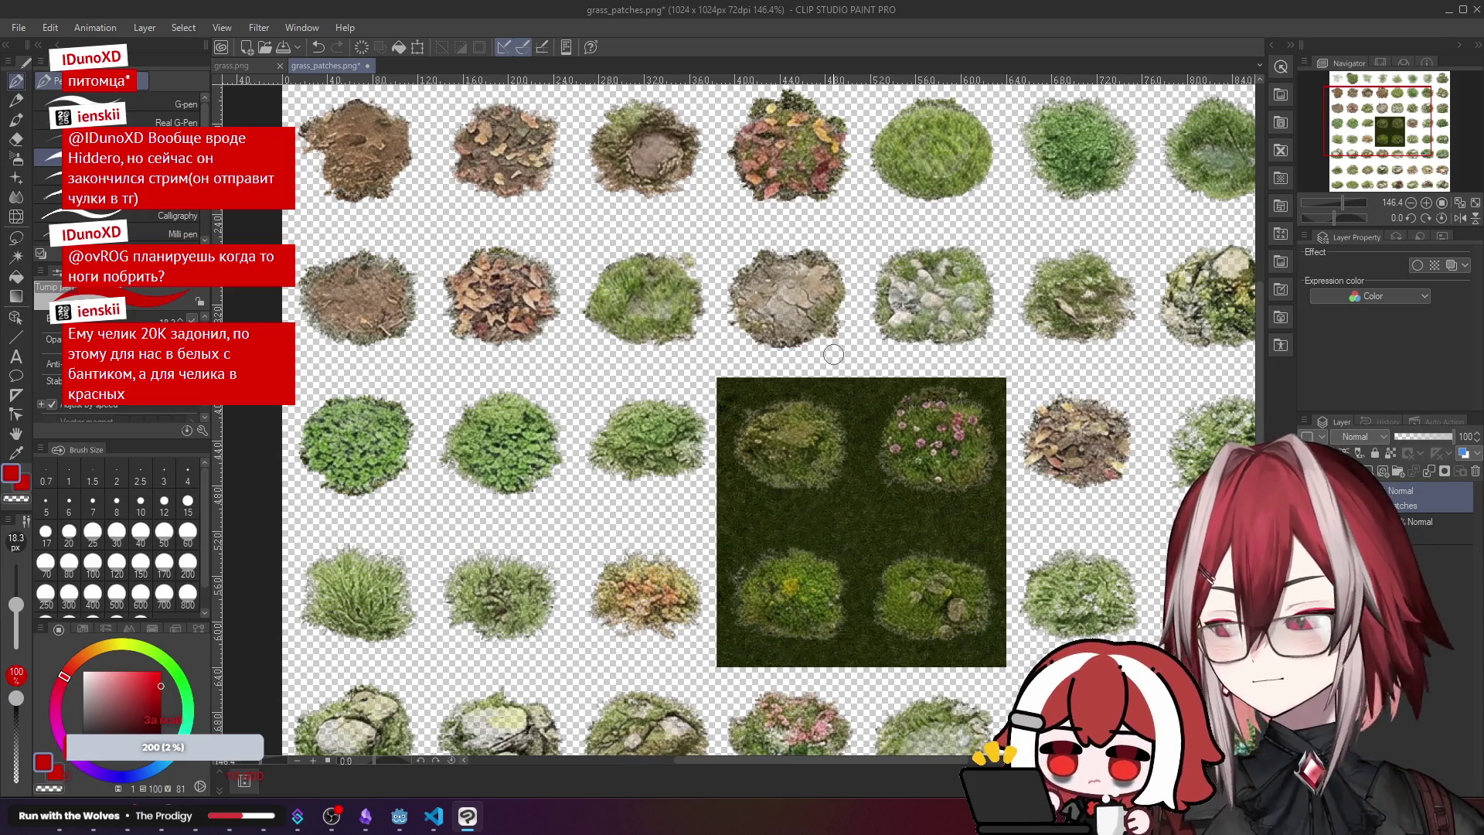
scroll(902, 307, up, 5)
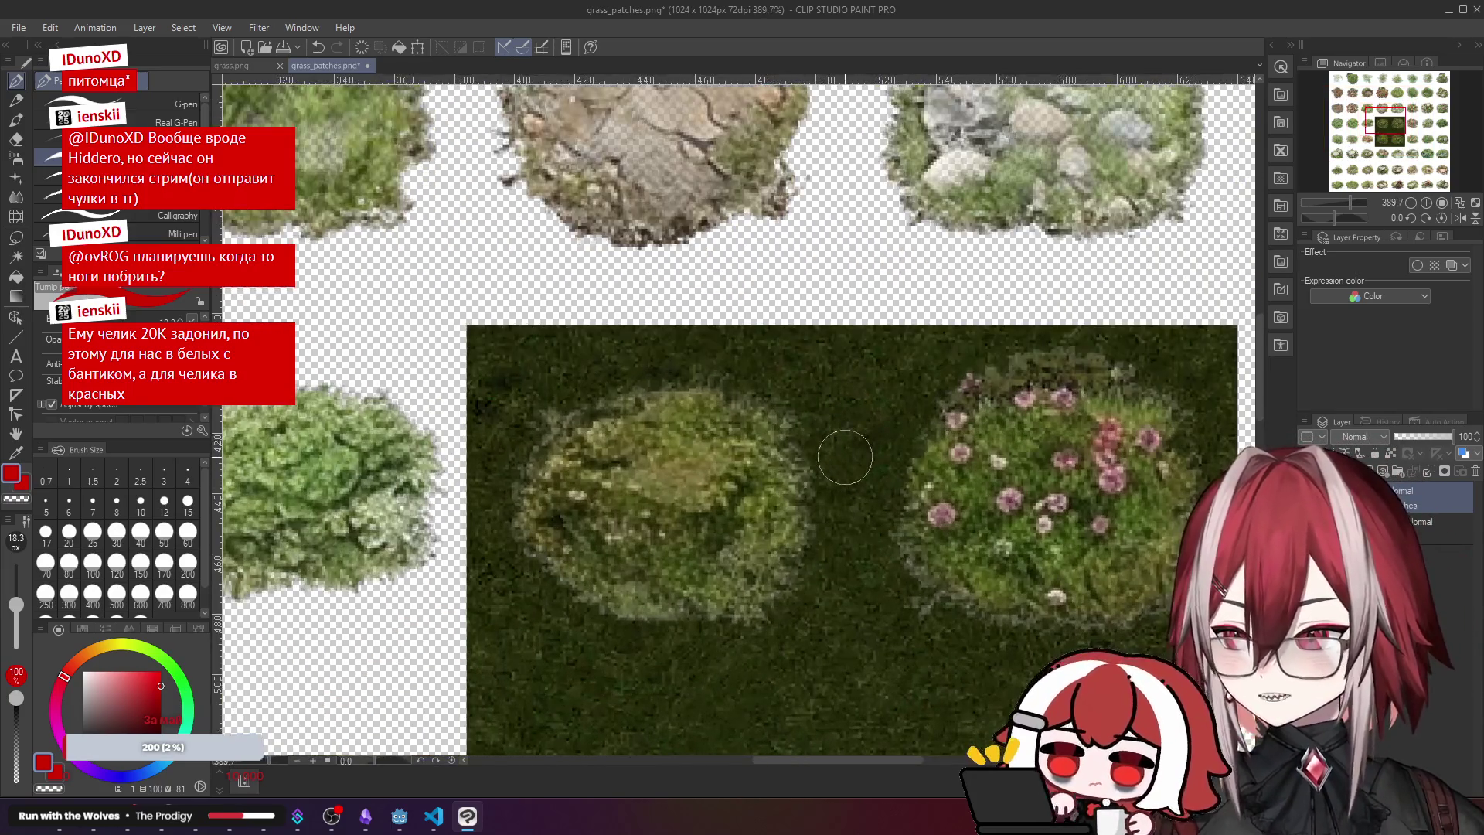
scroll(845, 456, down, 4)
scroll(845, 457, down, 4)
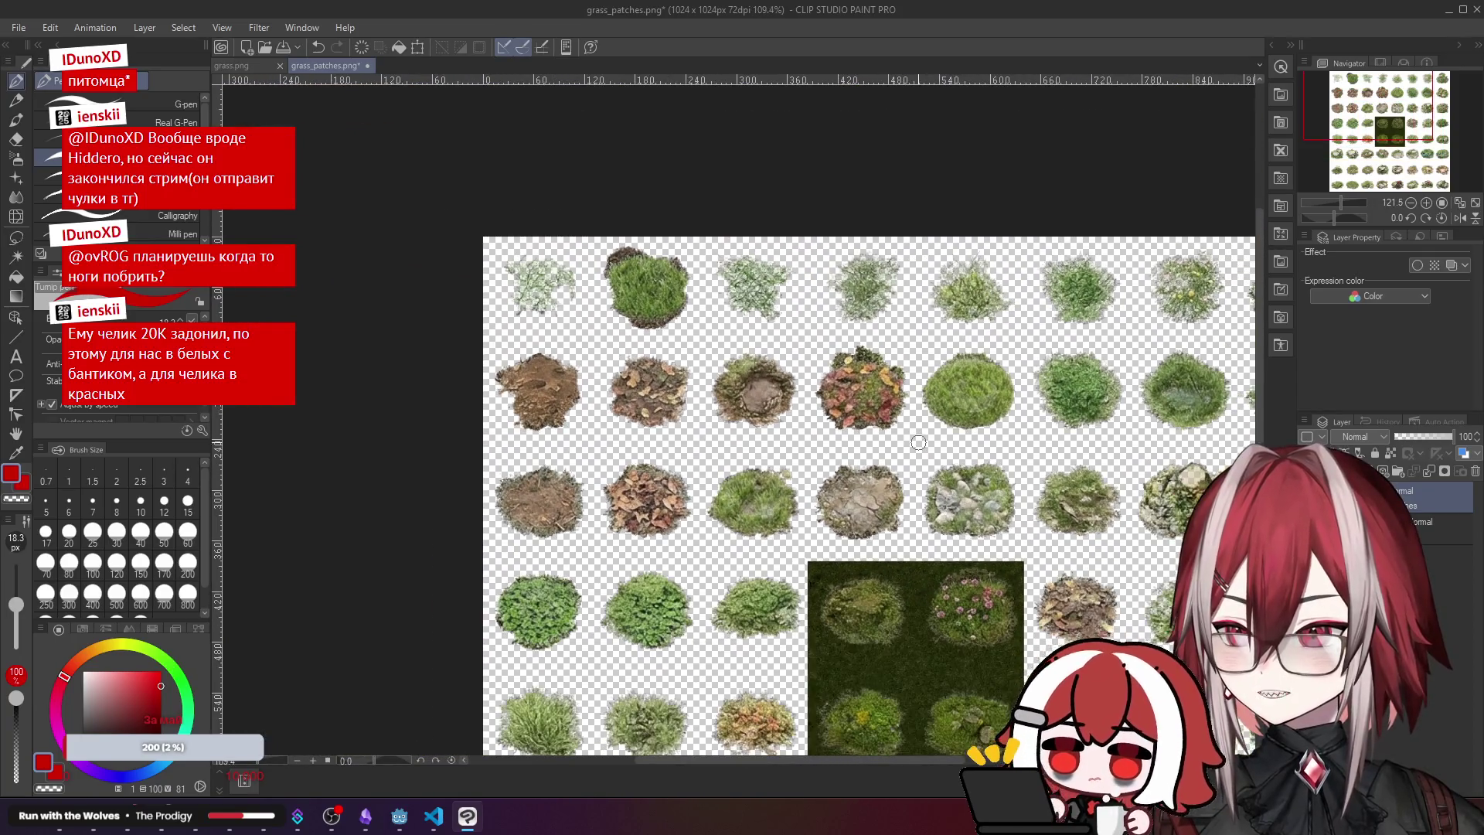
scroll(702, 222, up, 3)
scroll(786, 209, down, 2)
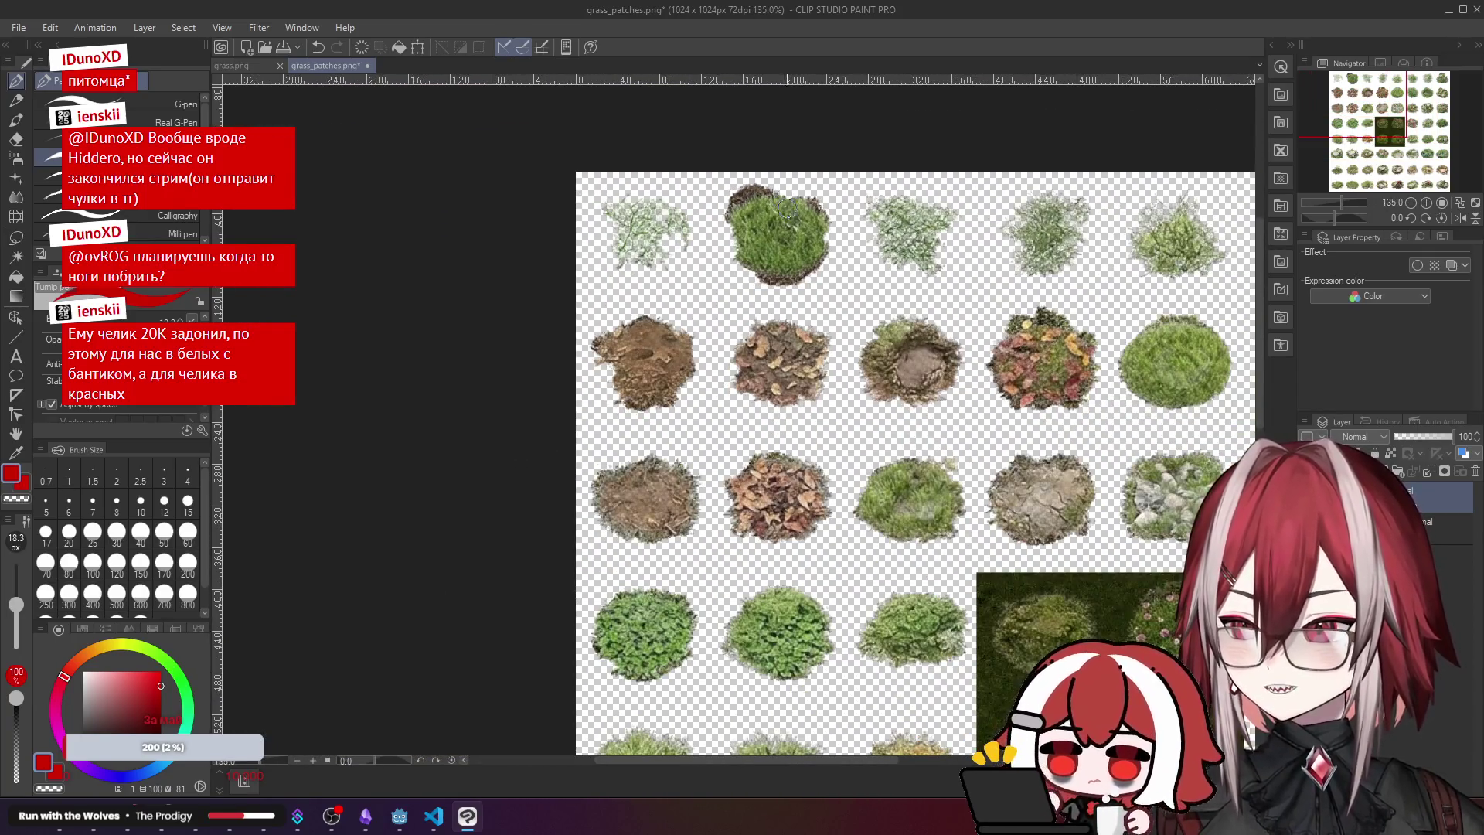
mouse_move(925, 263)
mouse_down()
mouse_move(782, 154)
mouse_move(704, 121)
mouse_up()
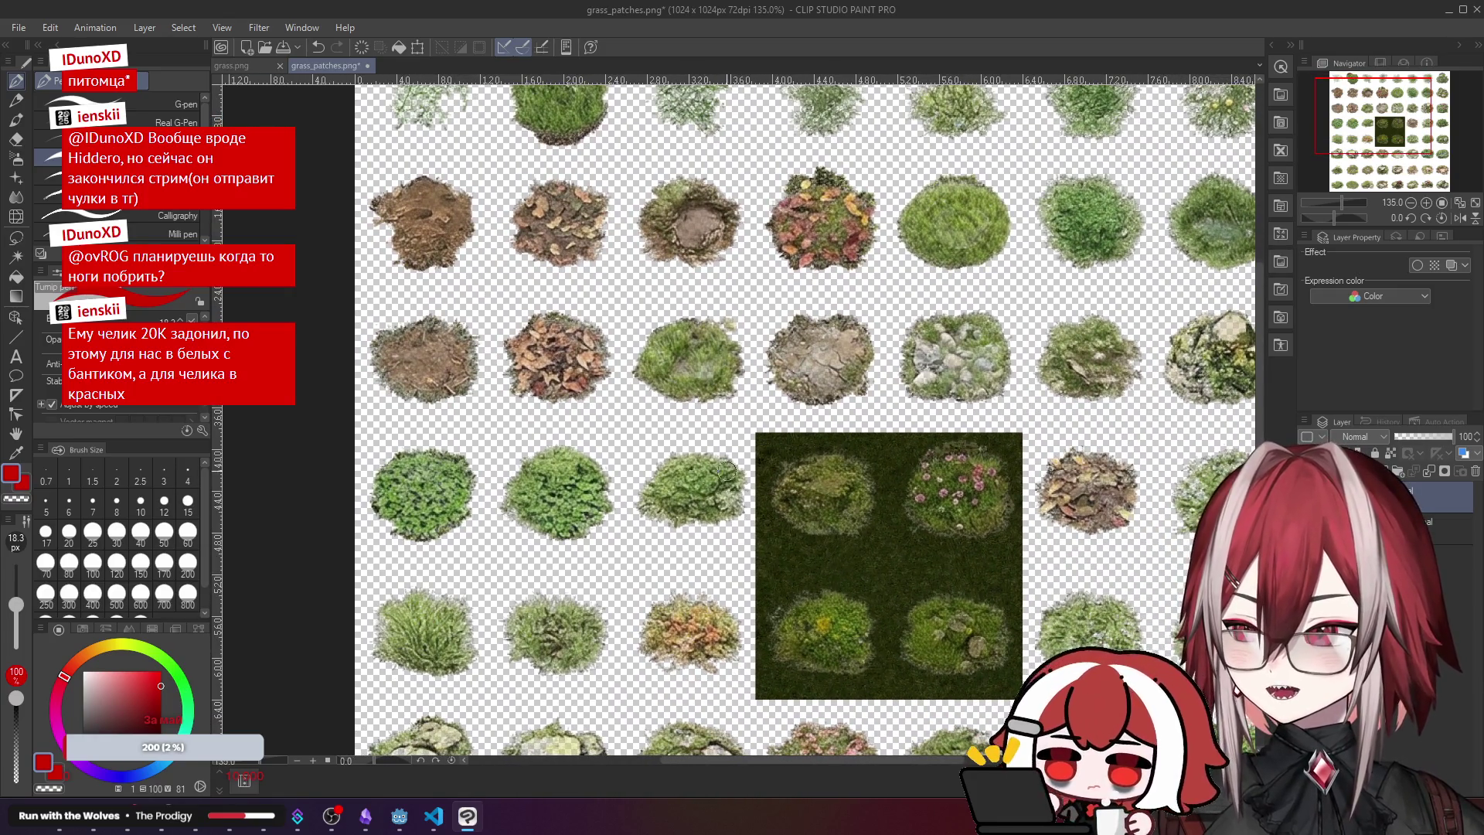
scroll(725, 470, down, 2)
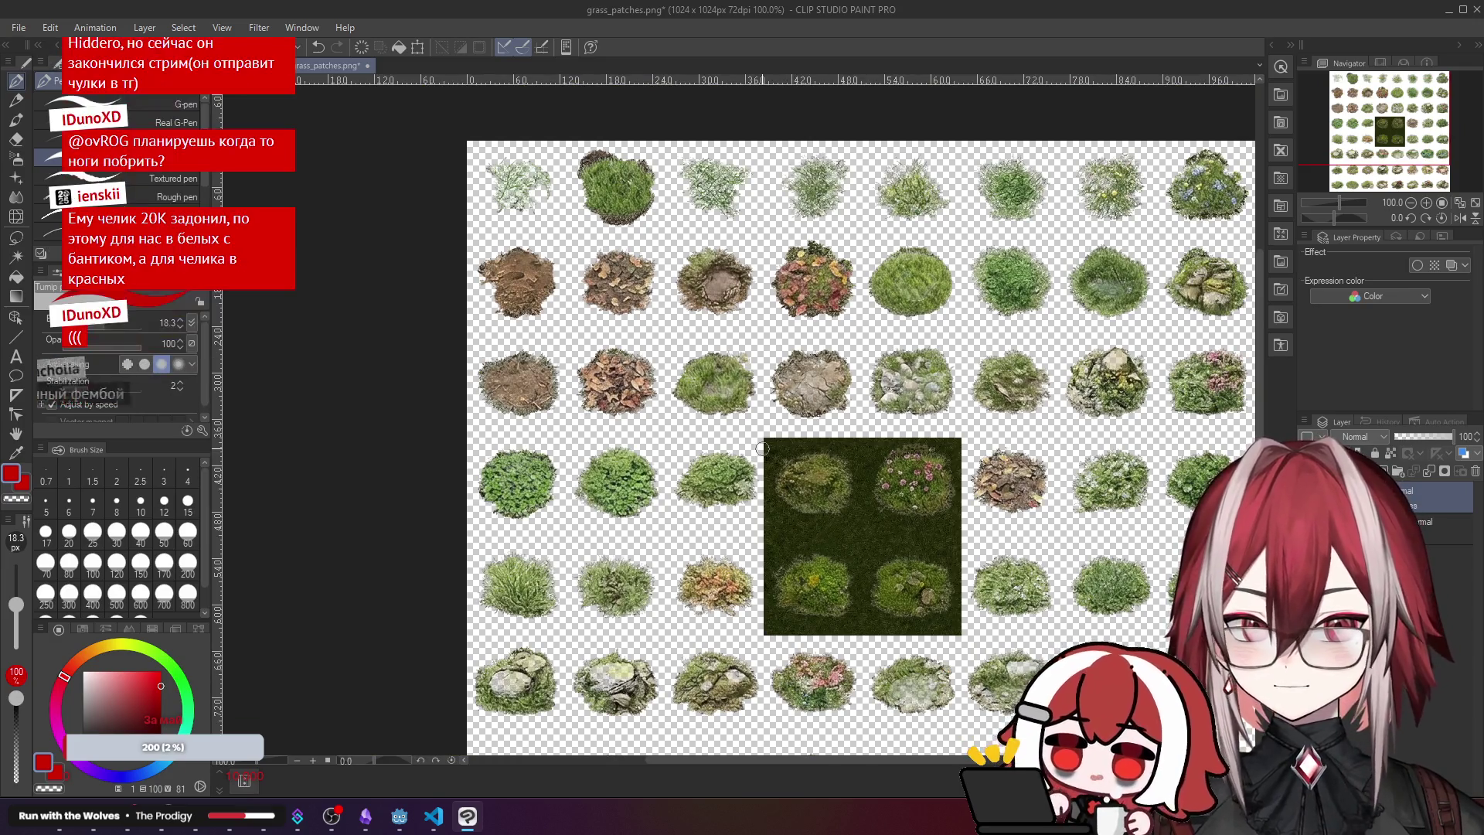
scroll(762, 449, up, 2)
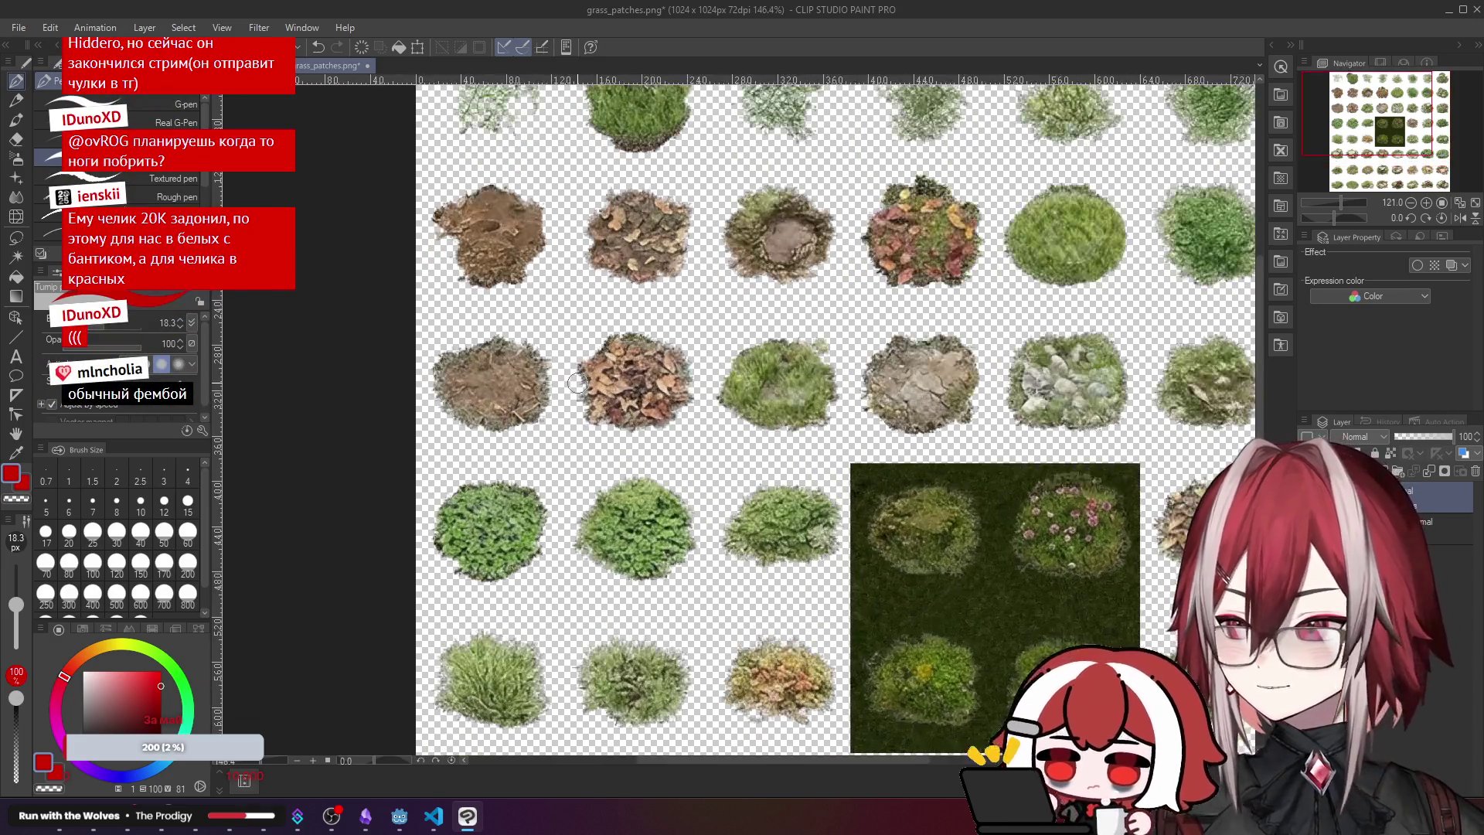
click(93, 816)
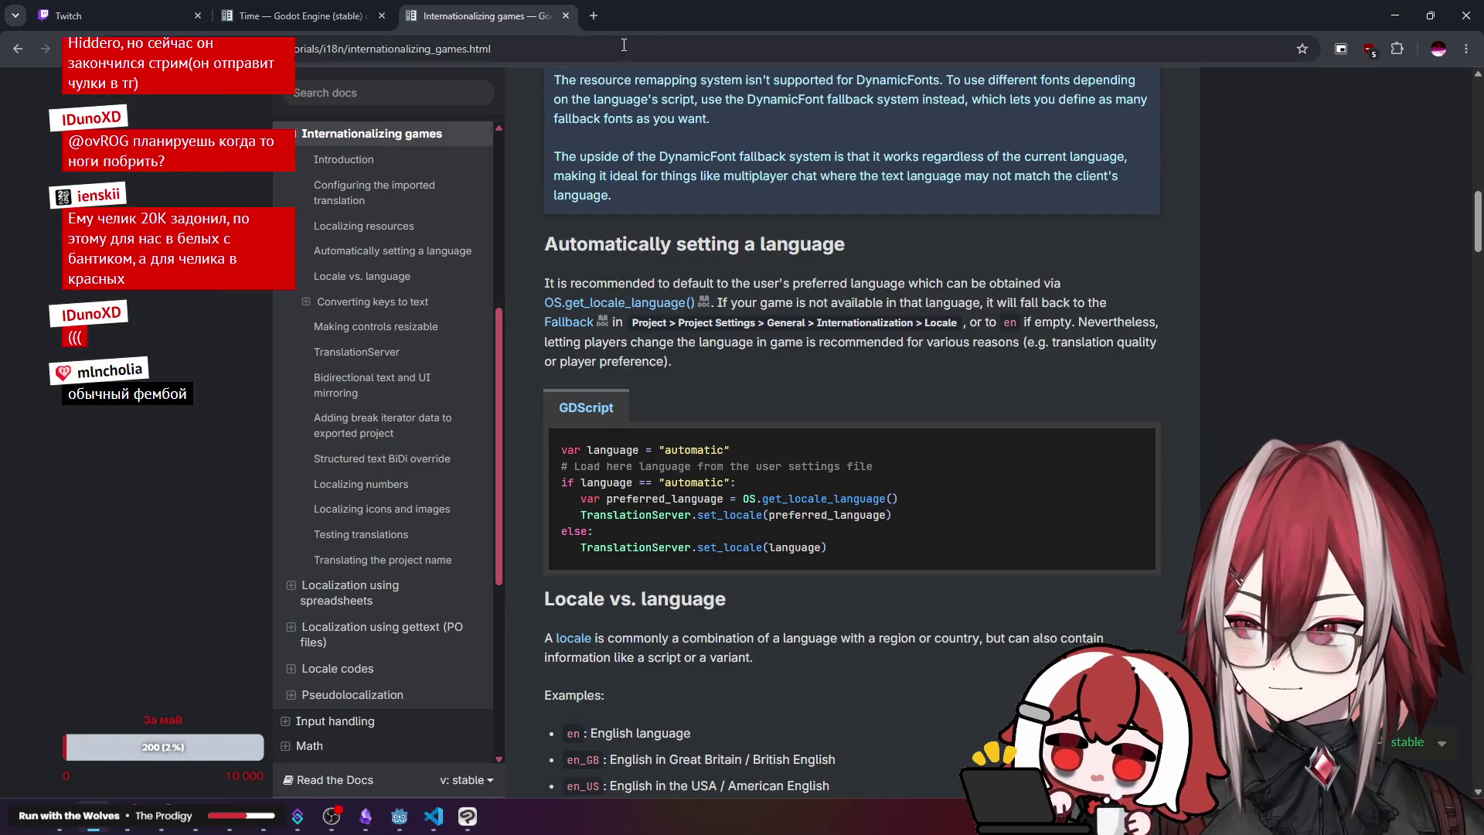
click(603, 14)
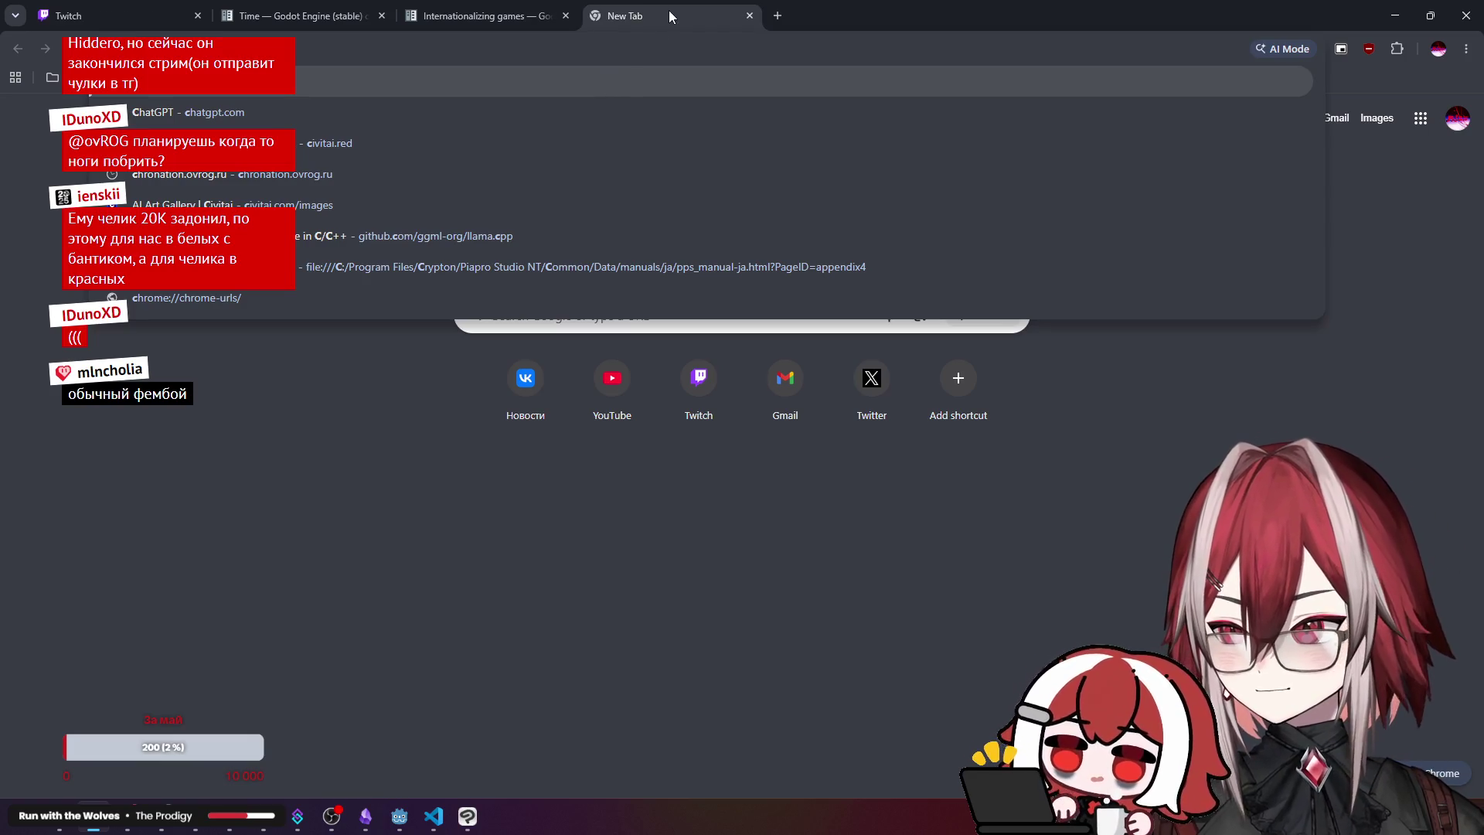
key(ctrl+w)
click(1395, 14)
scroll(975, 279, down, 3)
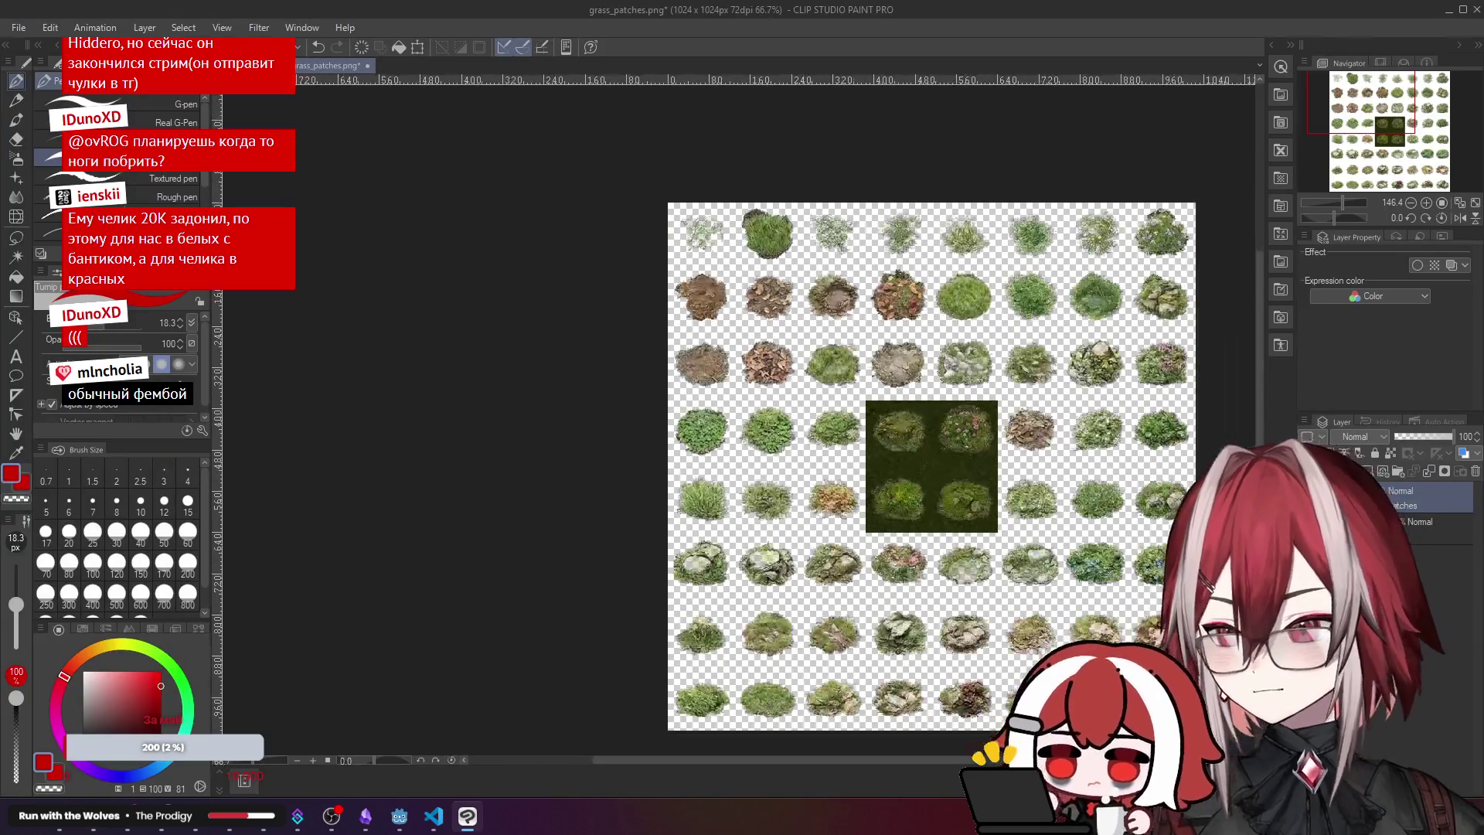
scroll(975, 281, up, 2)
scroll(975, 282, down, 2)
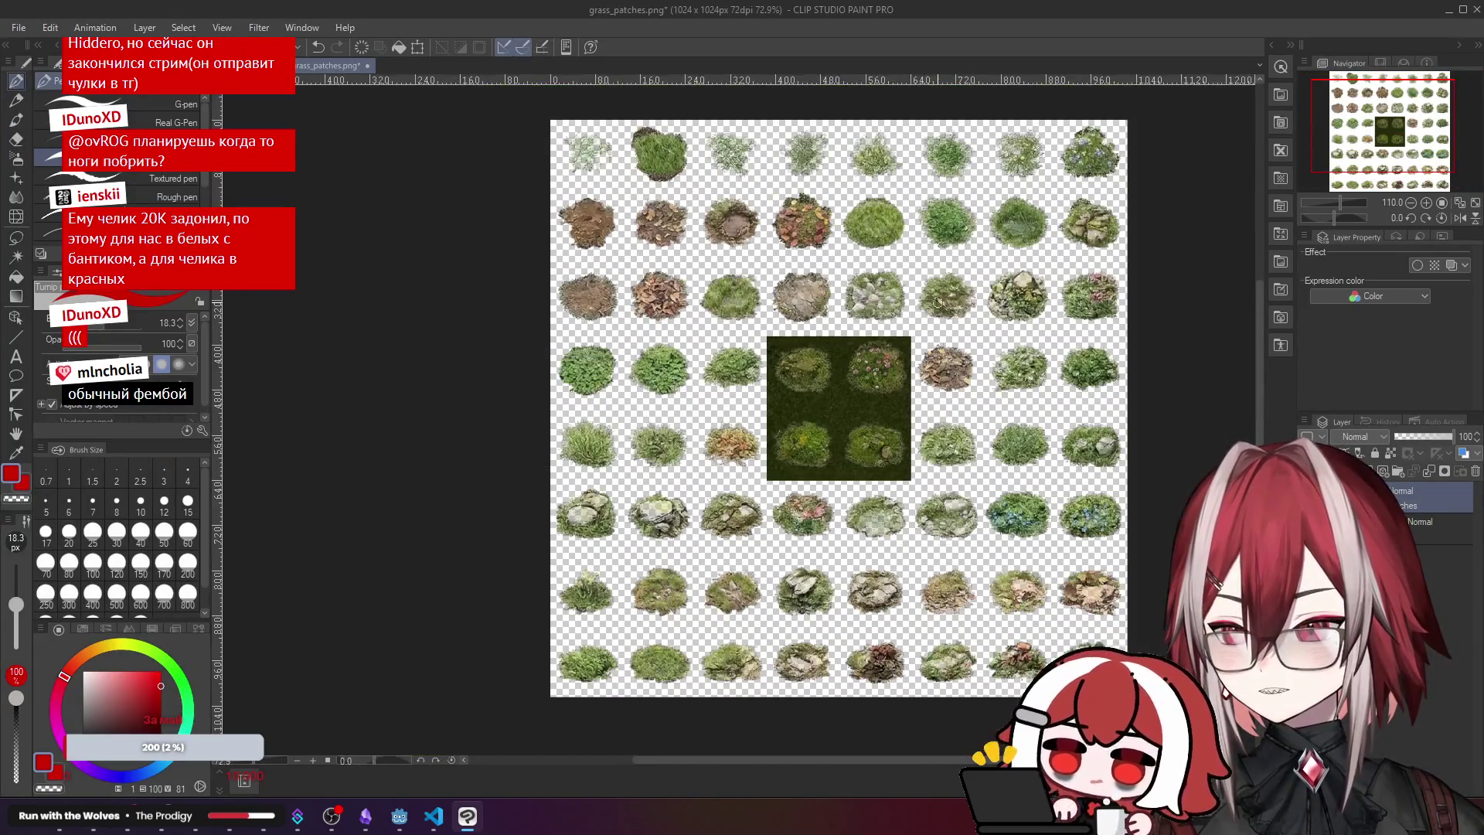
scroll(976, 281, up, 1)
mouse_move(1353, 200)
mouse_down()
mouse_move(1388, 167)
mouse_move(1382, 139)
mouse_up()
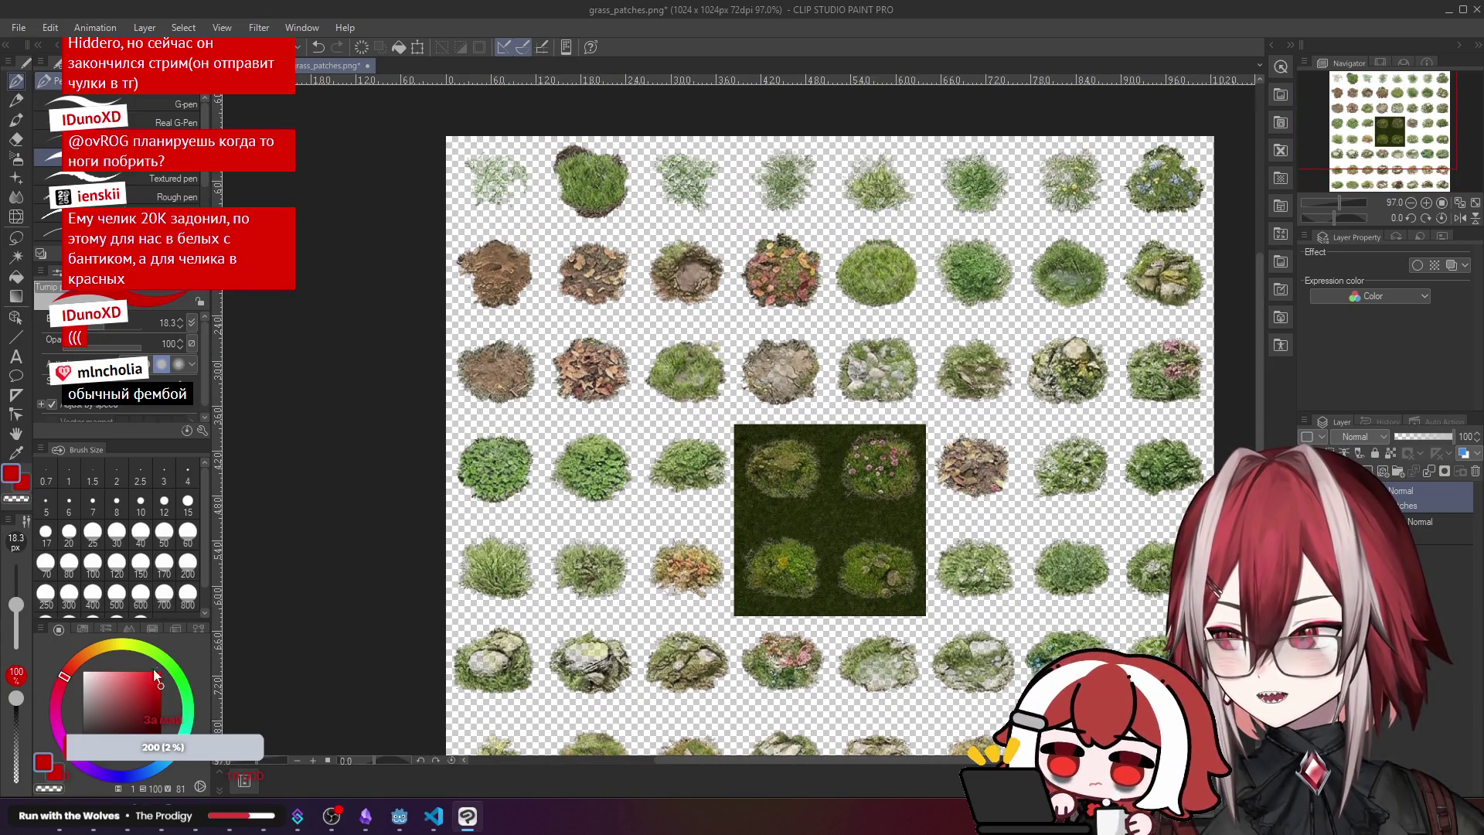
mouse_move(85, 828)
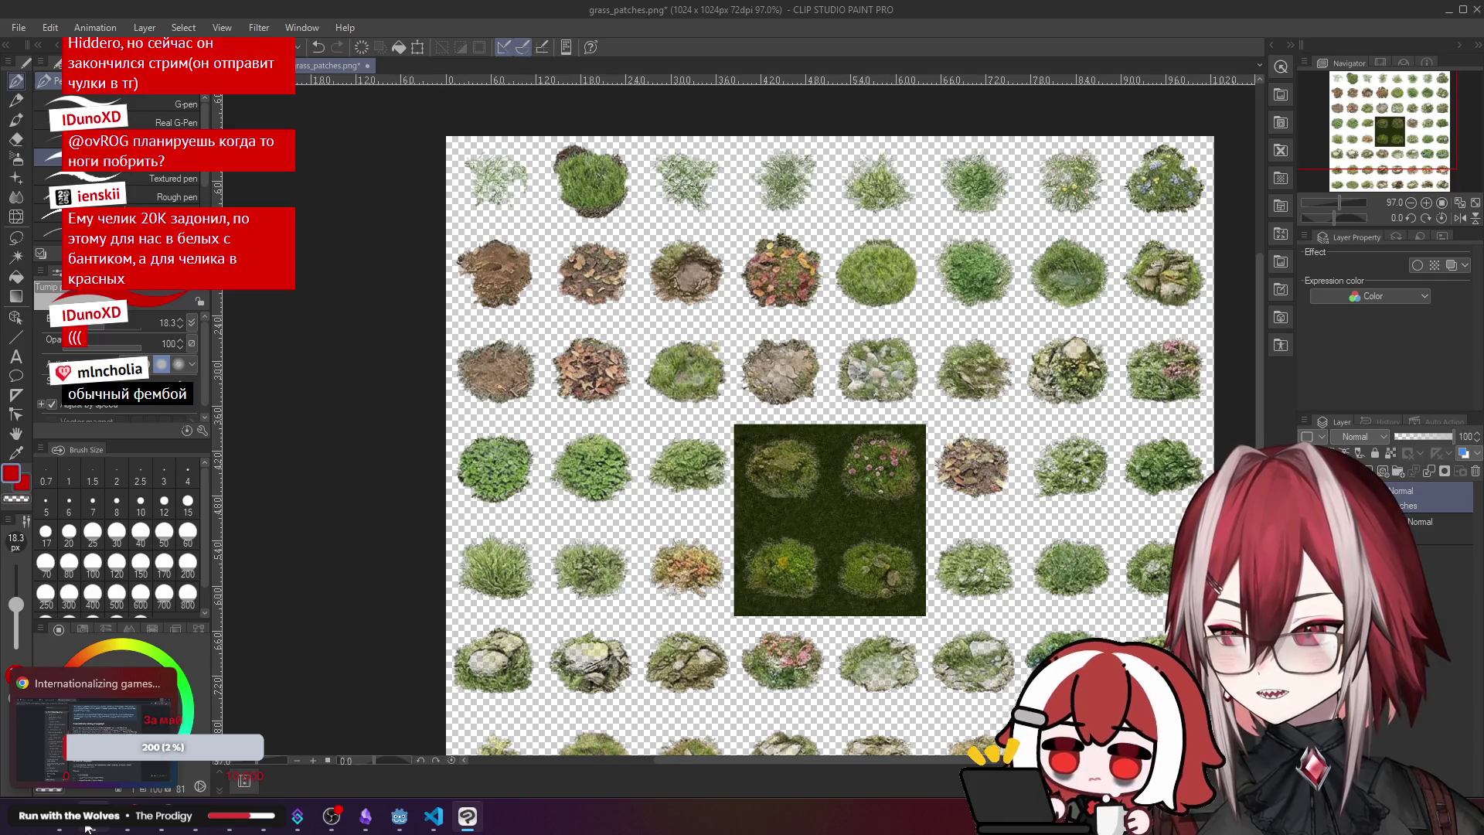
scroll(858, 574, down, 2)
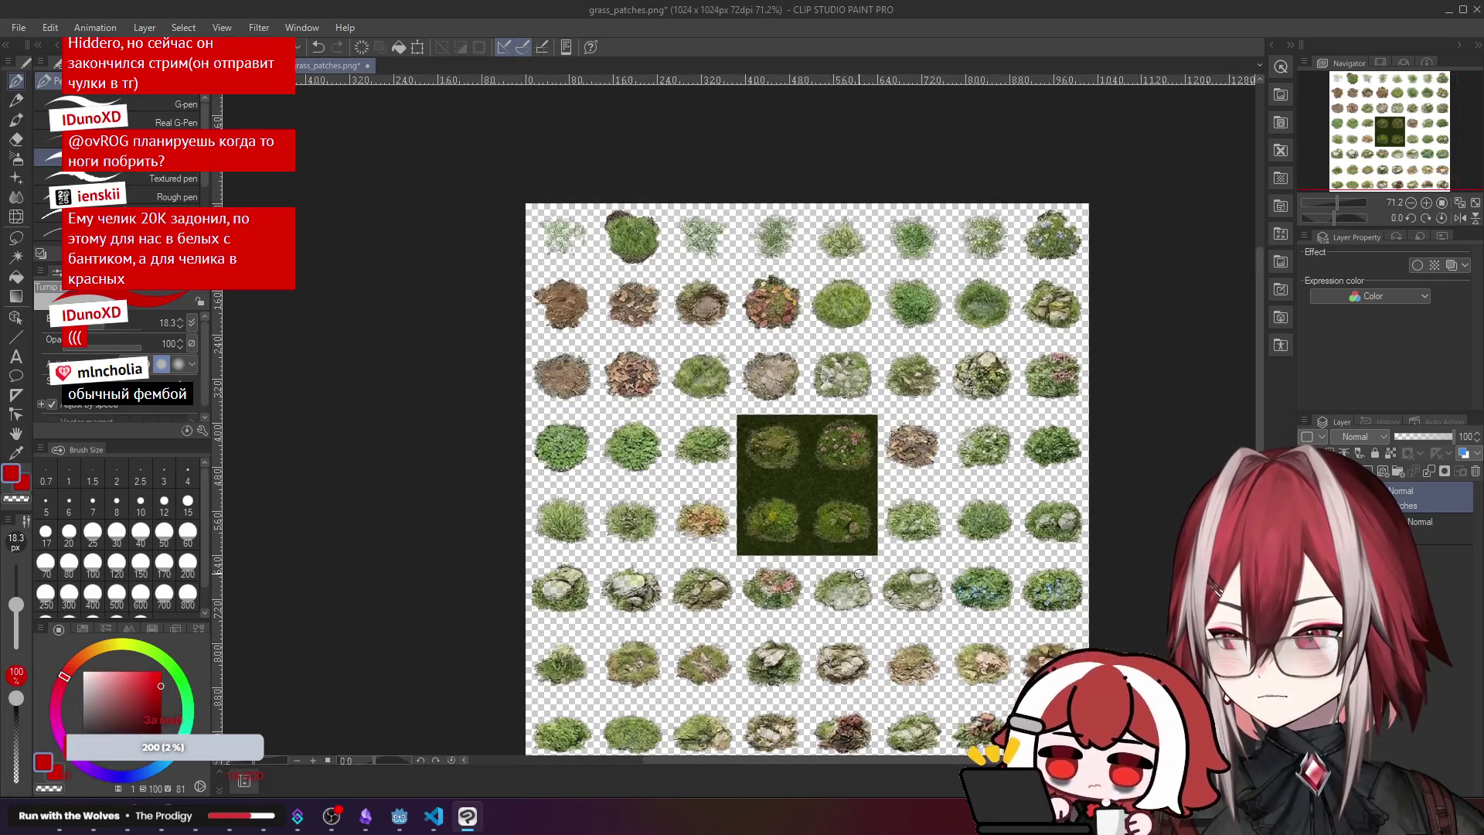
click(99, 826)
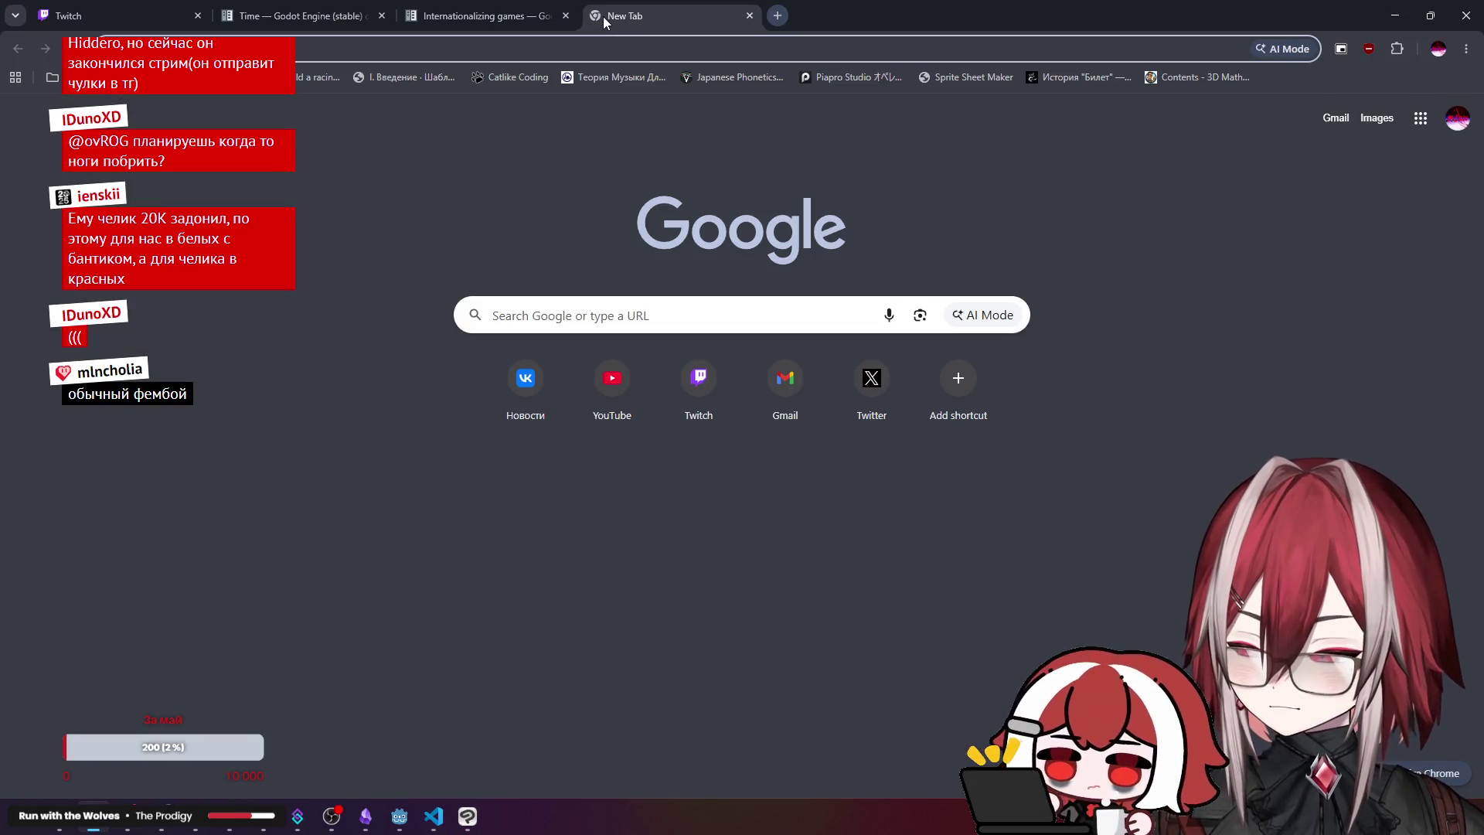
Step: Search Google for 'grass patches' and show the image results
text(grass)
key(Caps_Lock)
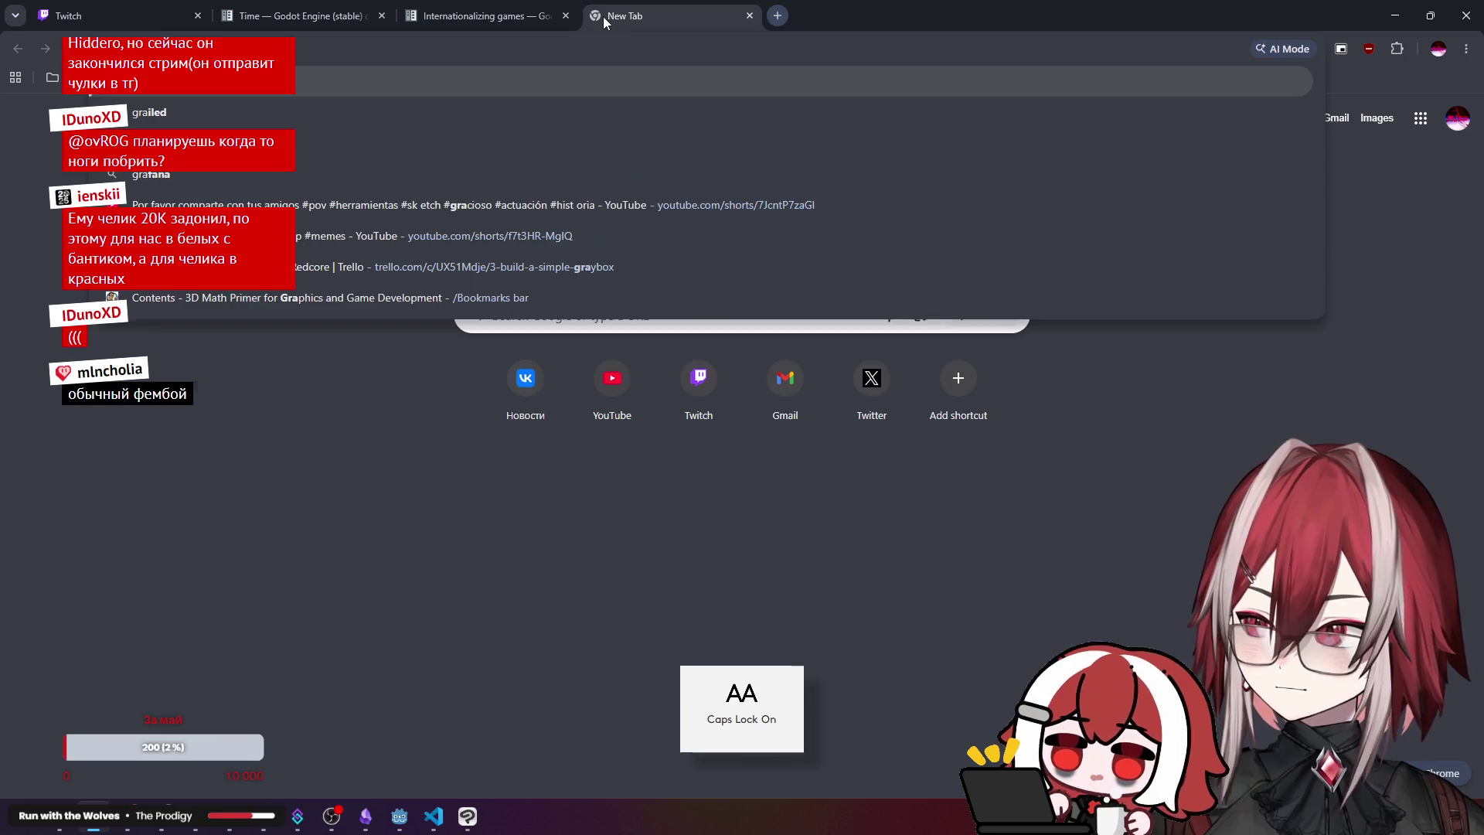
text(patches)
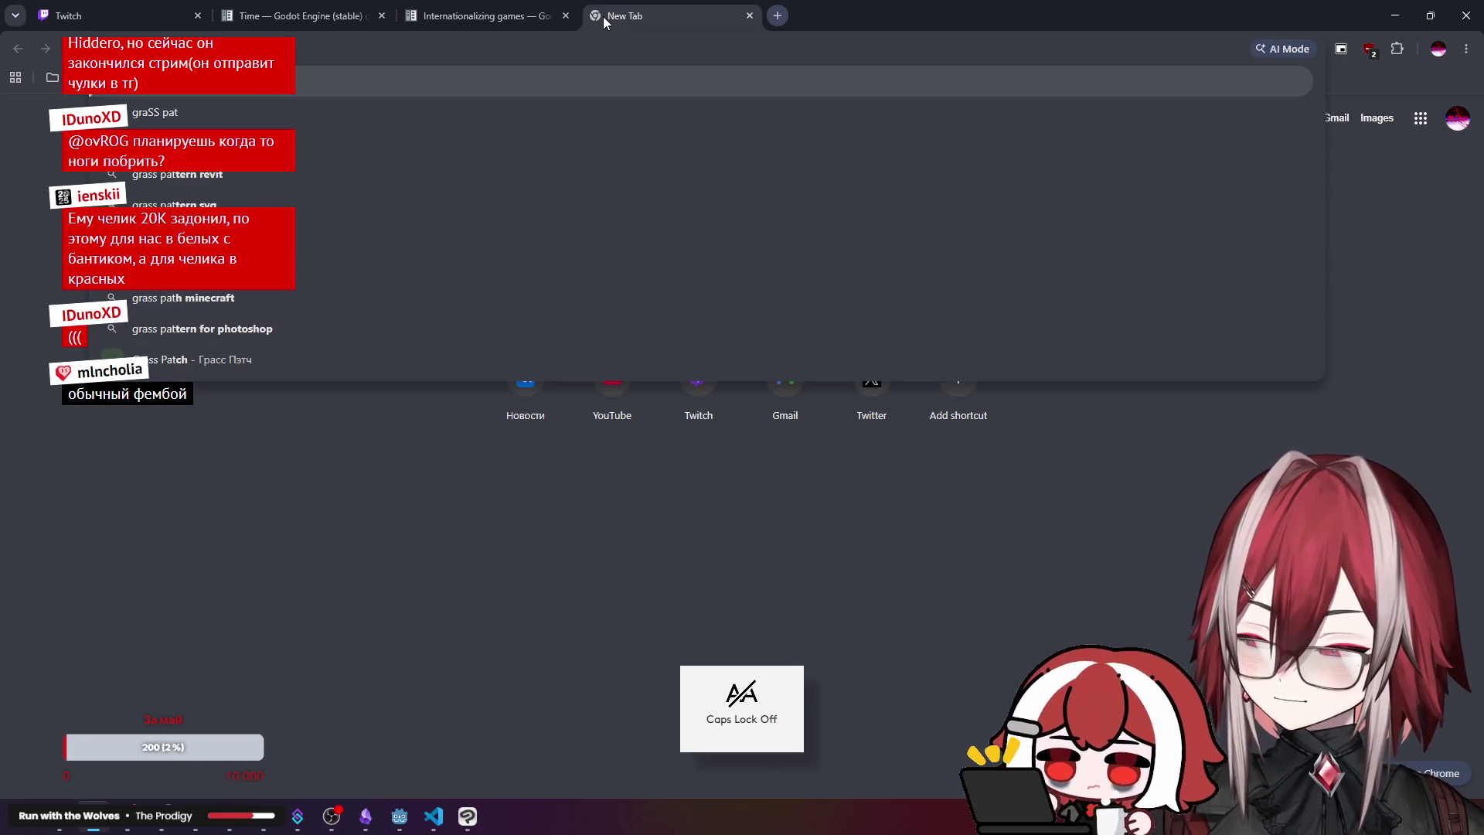
key(Return)
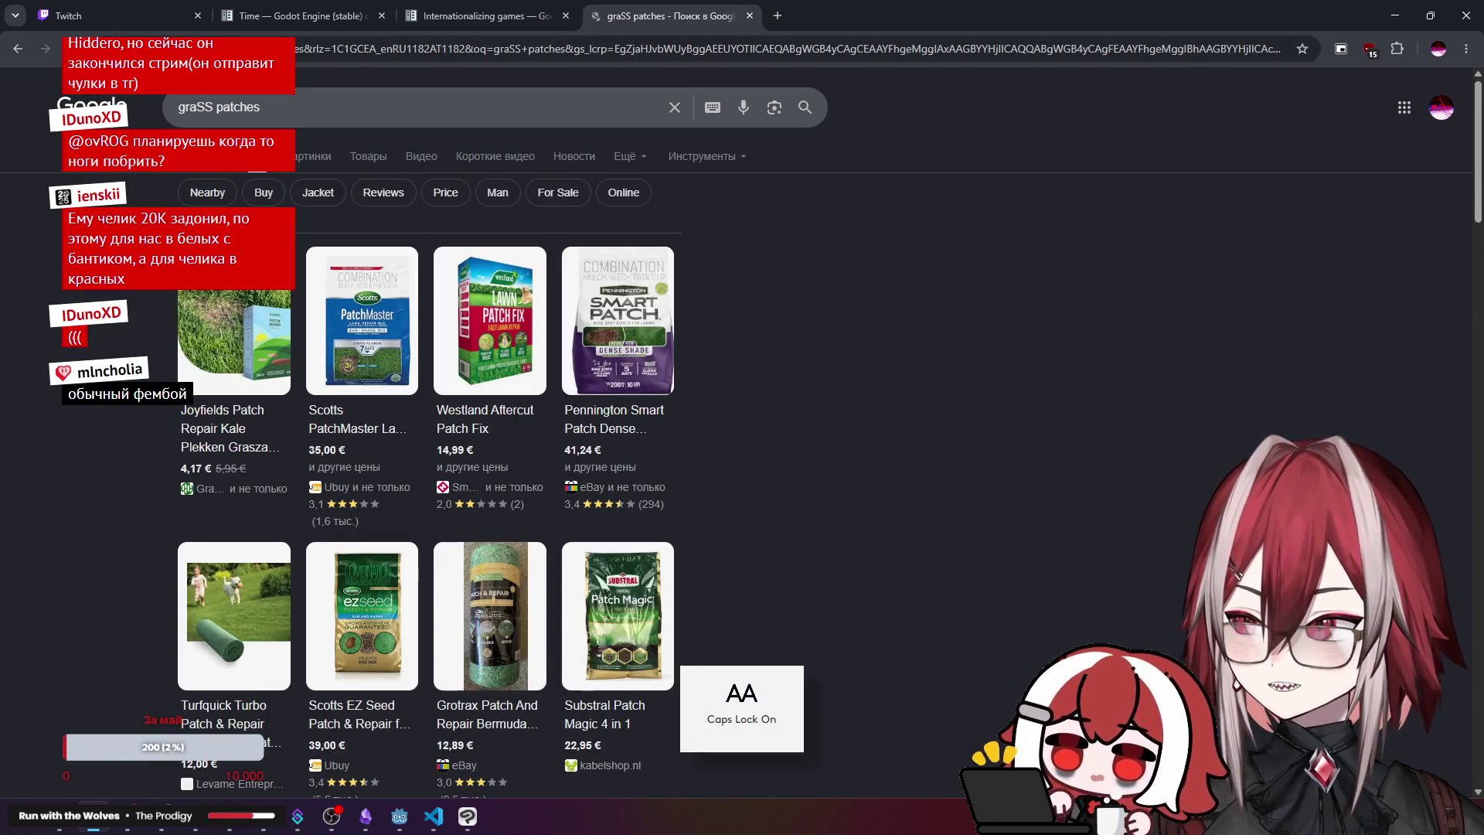
click(301, 156)
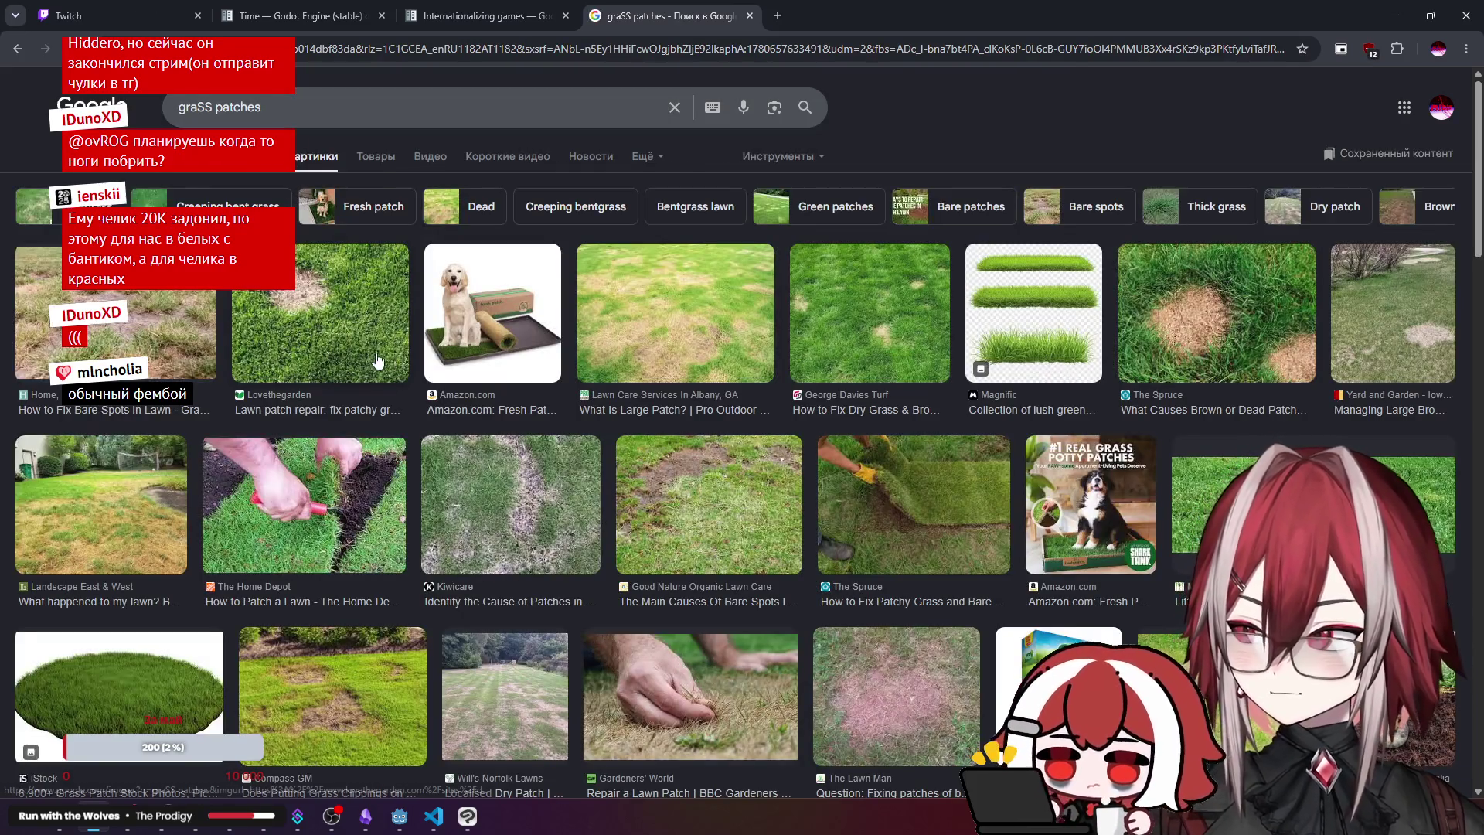
Step: Refine the search to 'grass patches texture' and scroll through the results
click(344, 108)
text(TES)
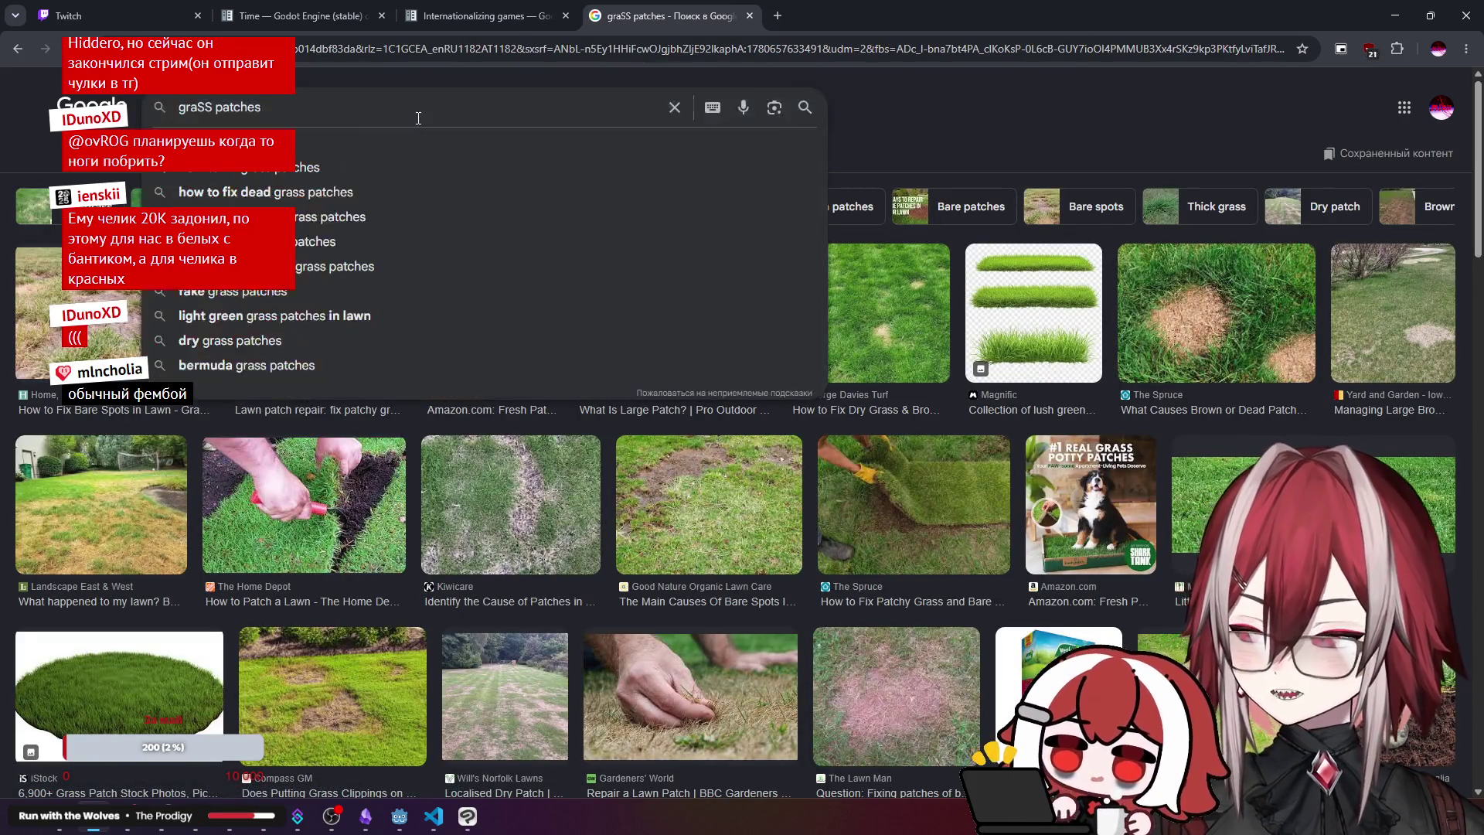
key(BackSpace)
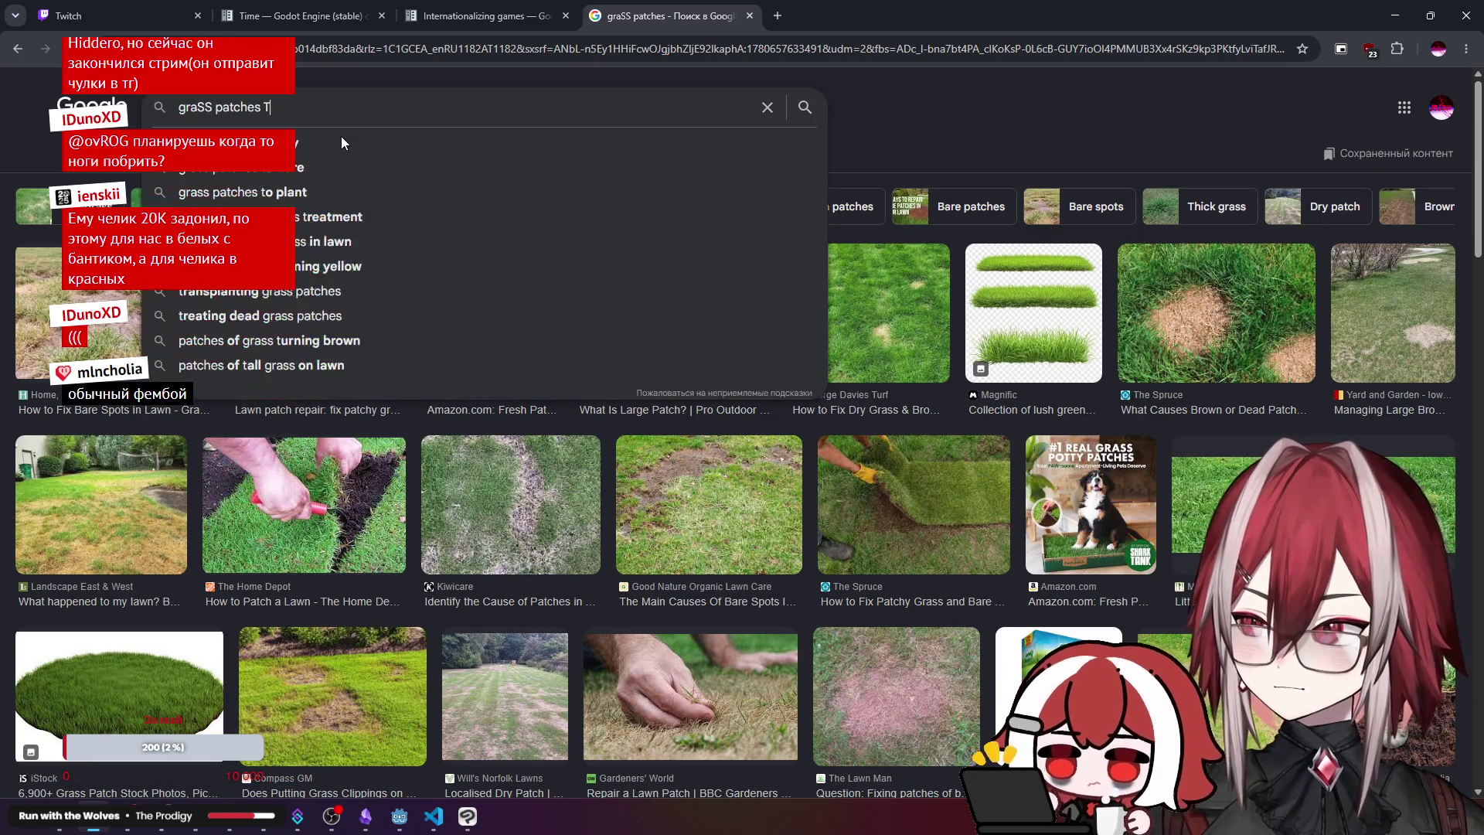
key(Caps_Lock)
click(279, 174)
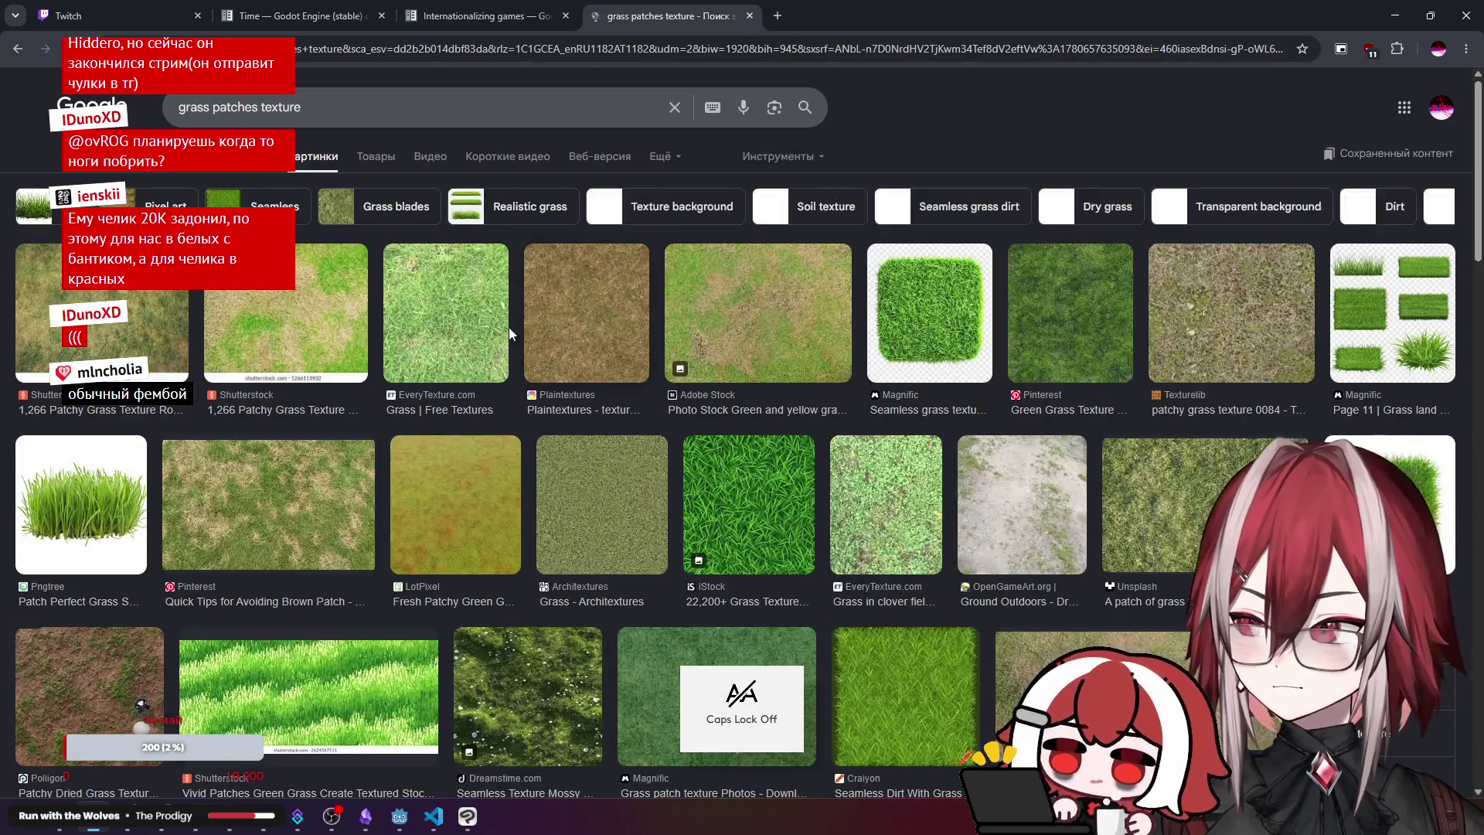
scroll(877, 387, down, 1)
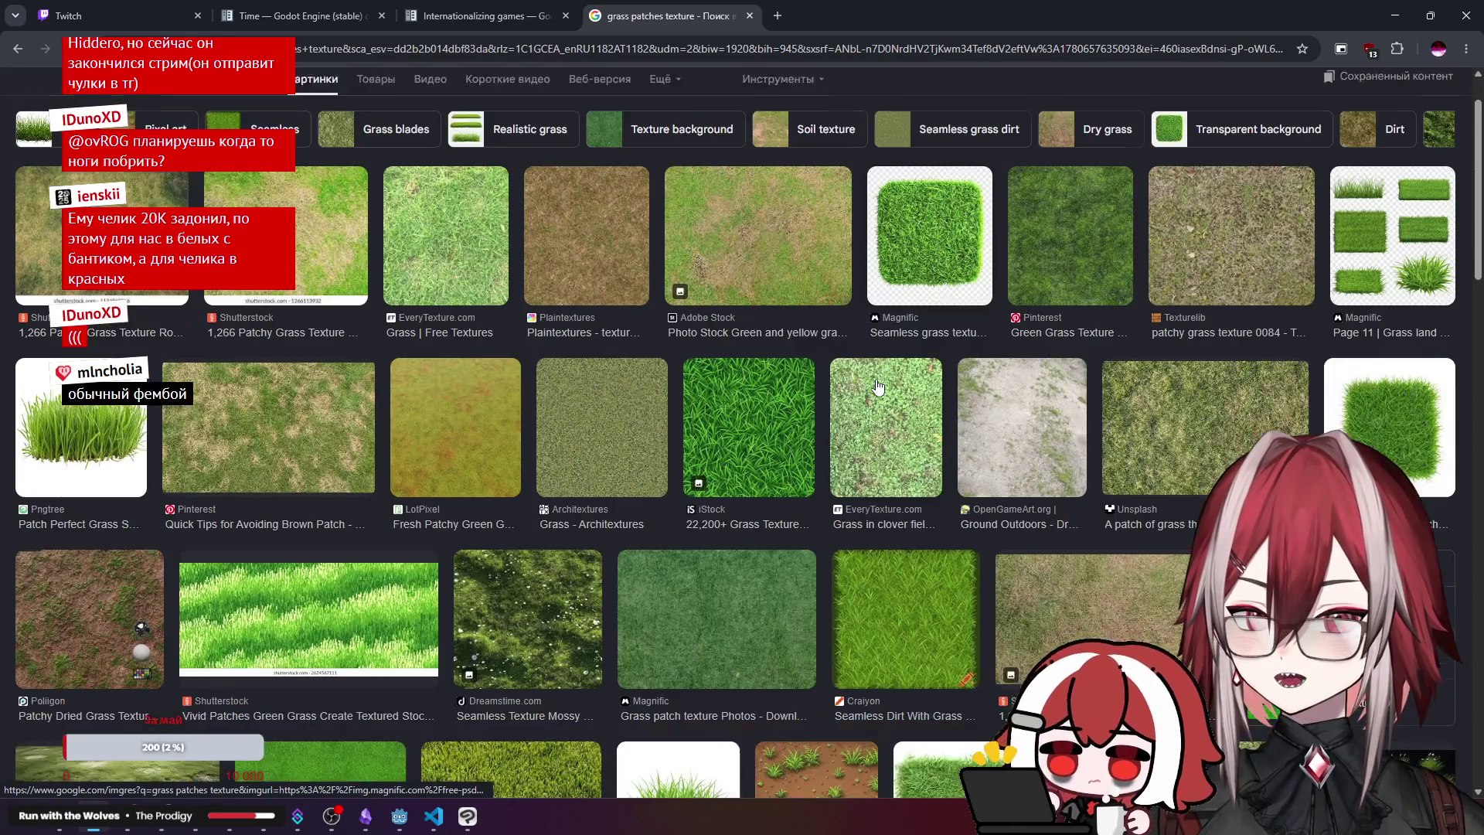
scroll(877, 386, down, 1)
scroll(877, 386, down, 3)
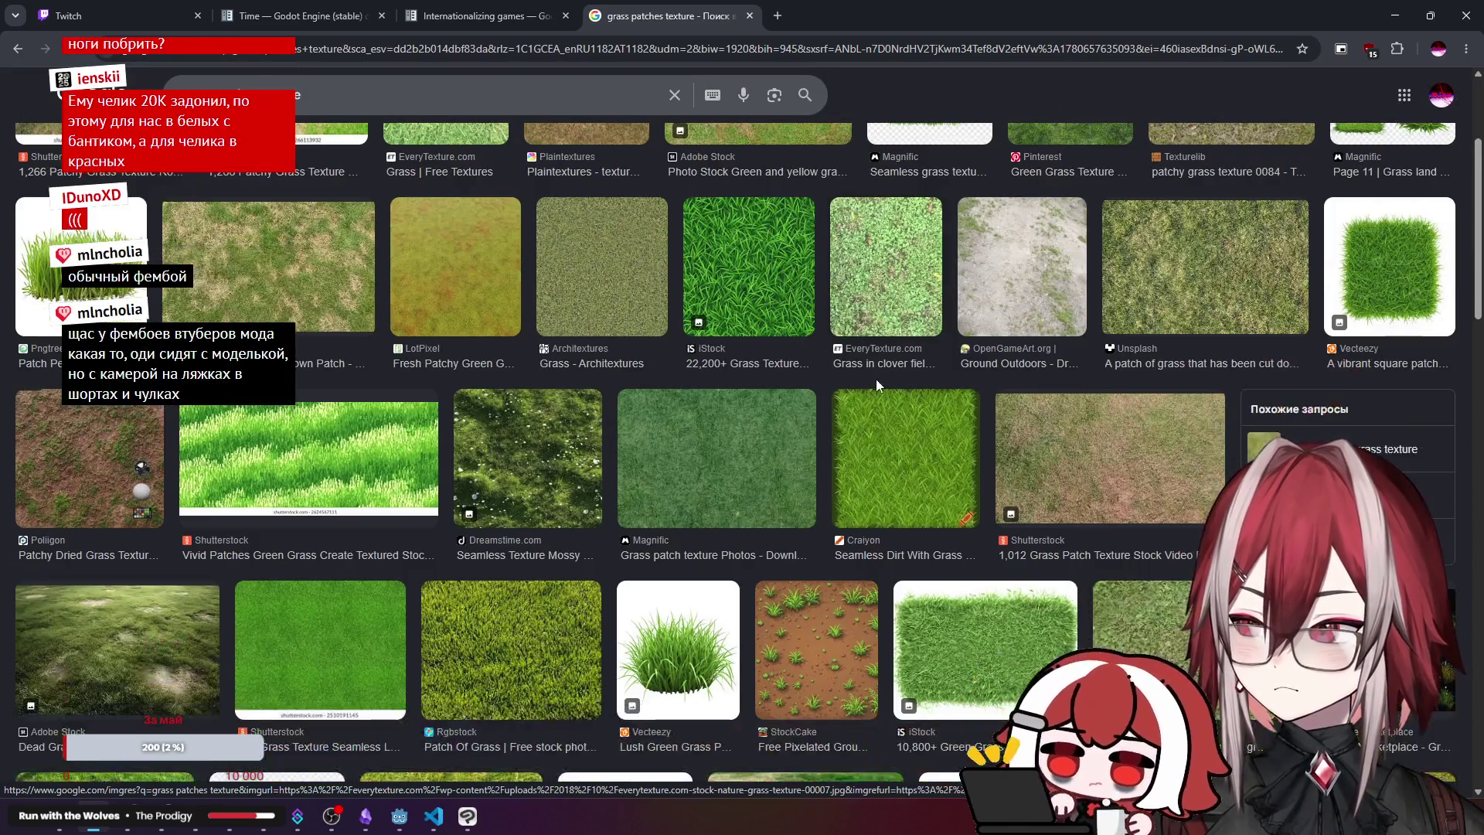
scroll(461, 254, up, 5)
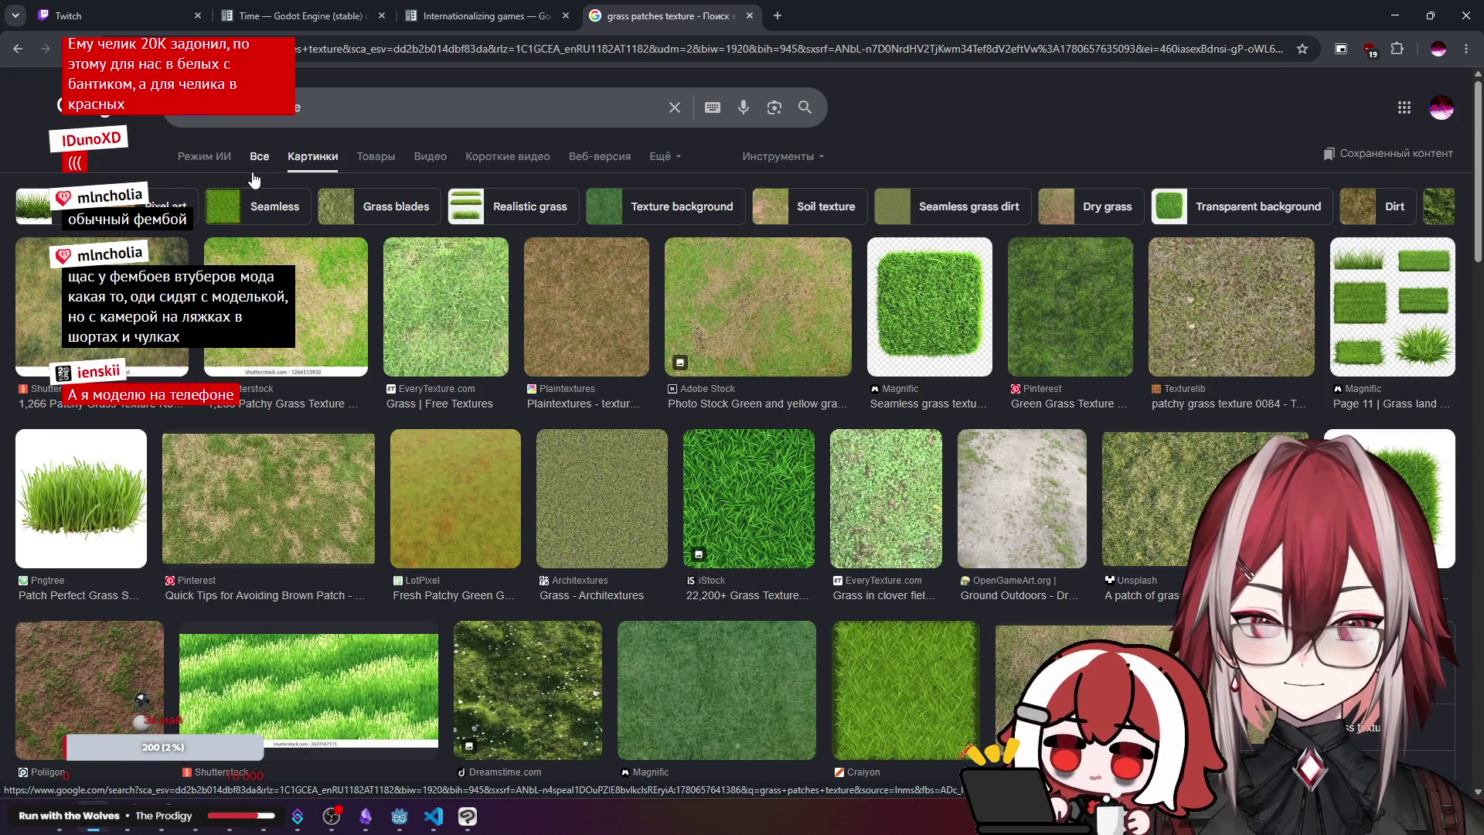
Step: Replace the query with 'dirt patches texture' and run the search
text(how to texture)
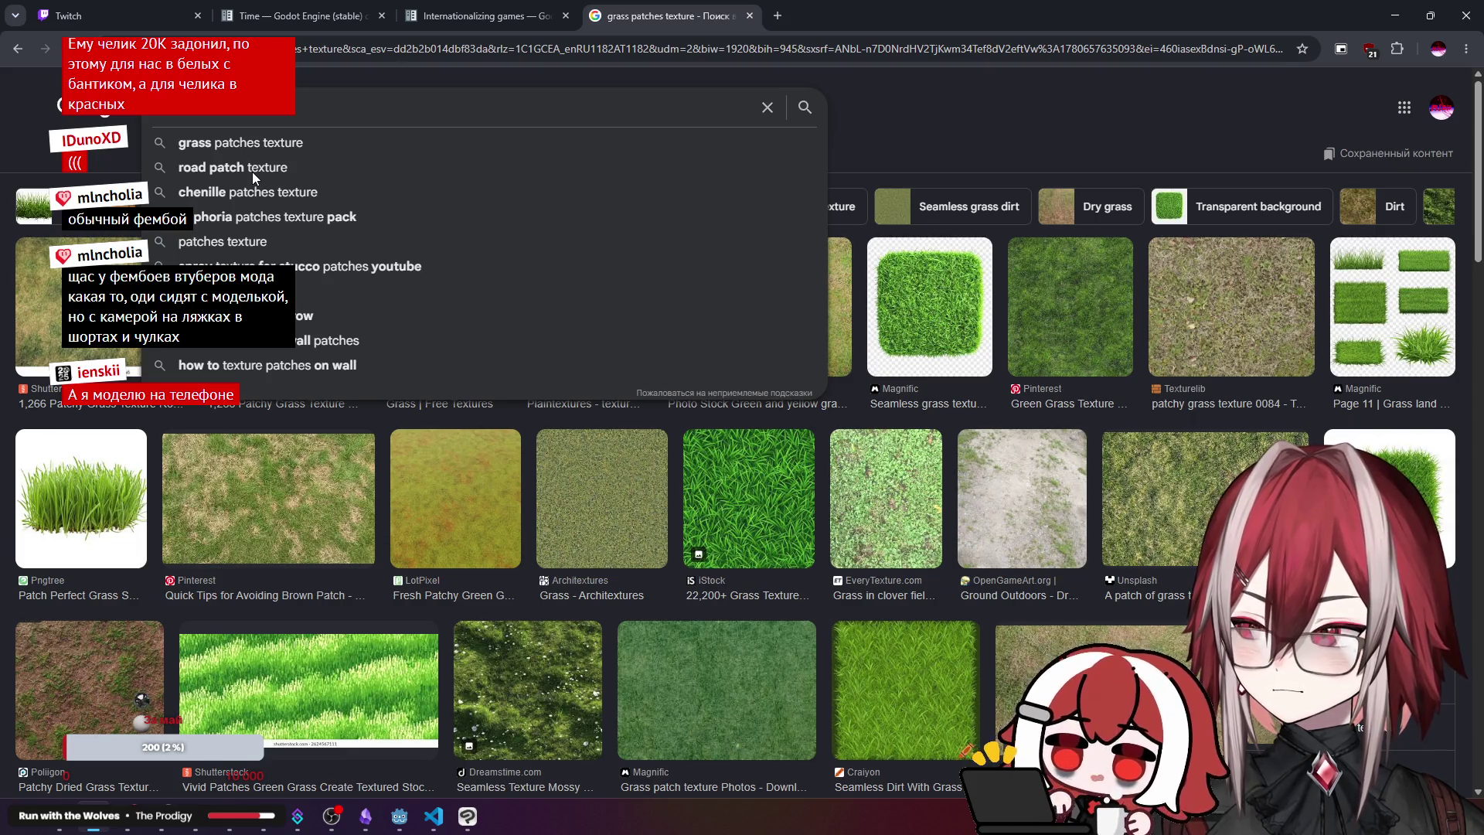
text(dirt)
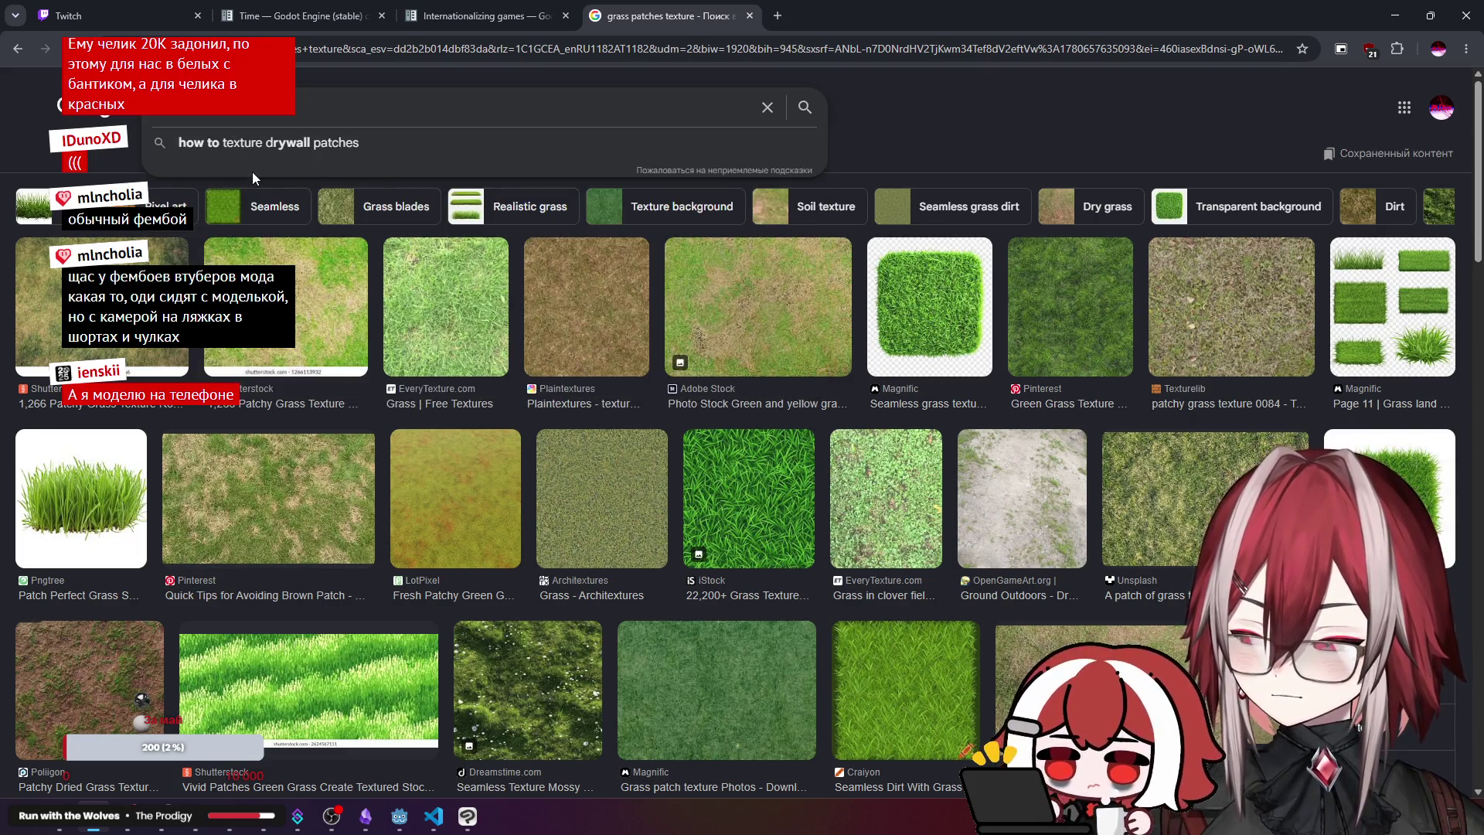
key(Return)
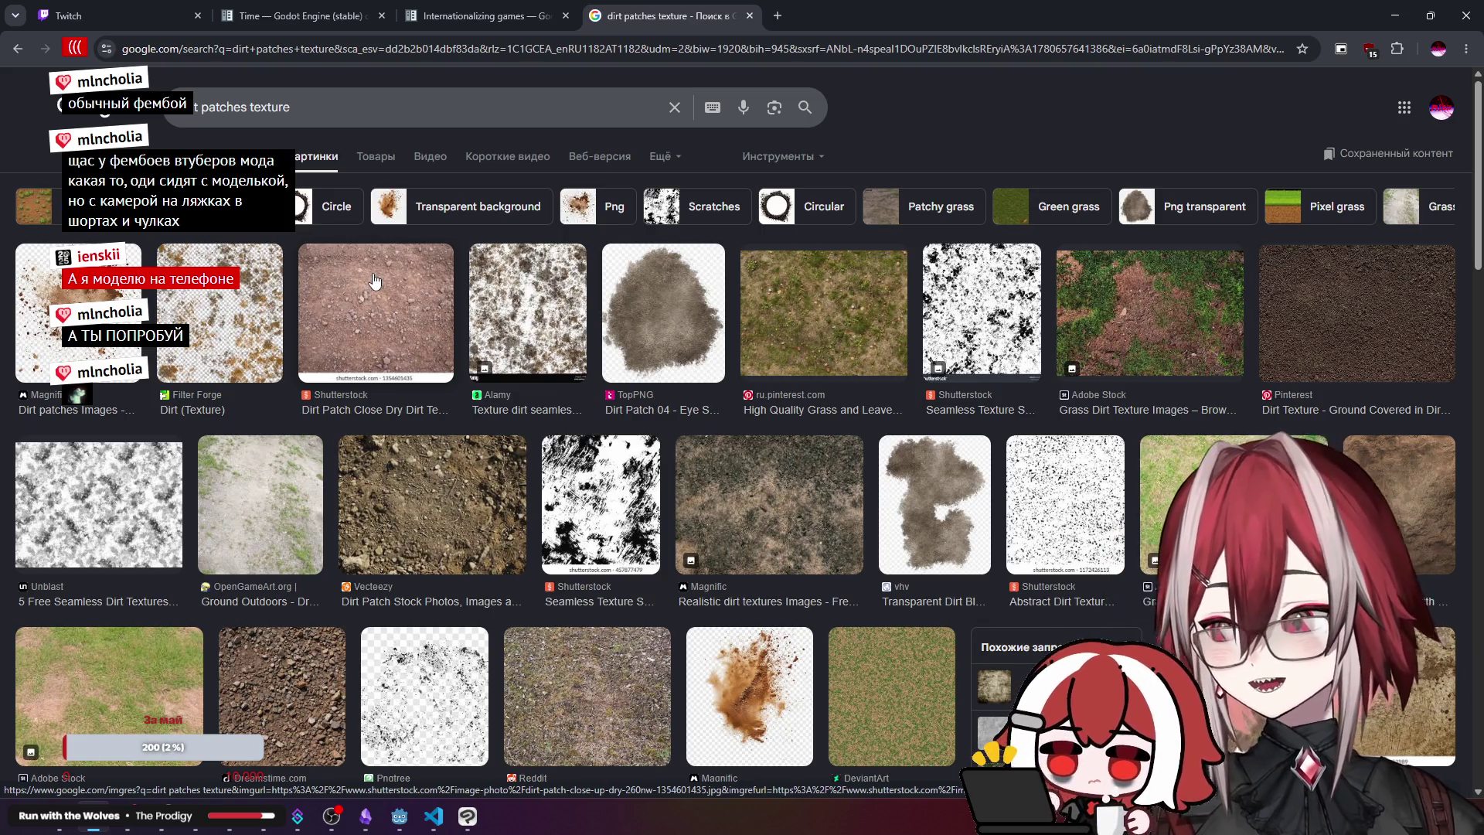
Step: Preview several dirt results: Shutterstock dirt, grass and dirt, dark soil, rocky patch
click(98, 301)
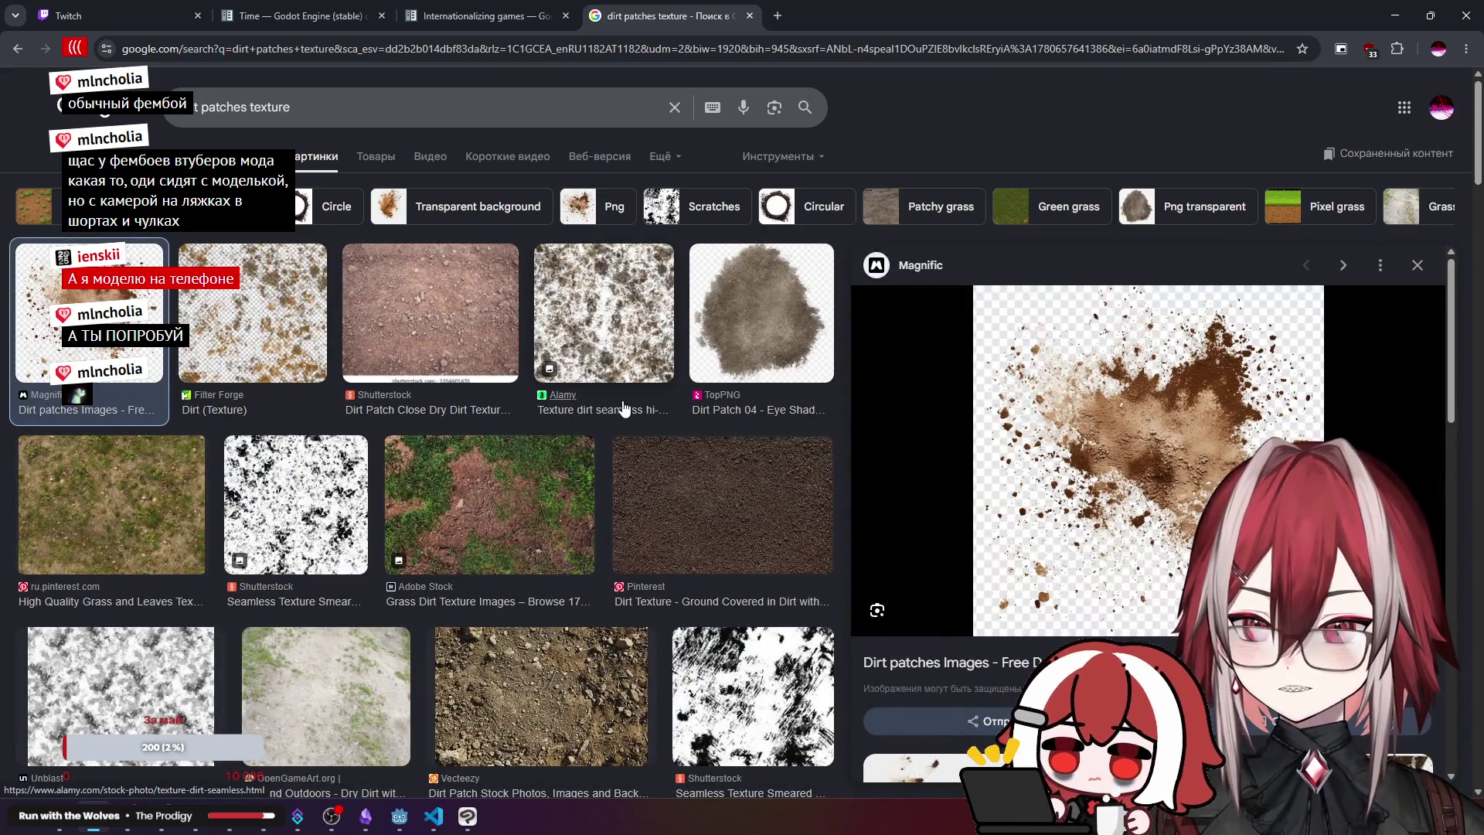
click(278, 534)
click(503, 488)
scroll(594, 469, down, 2)
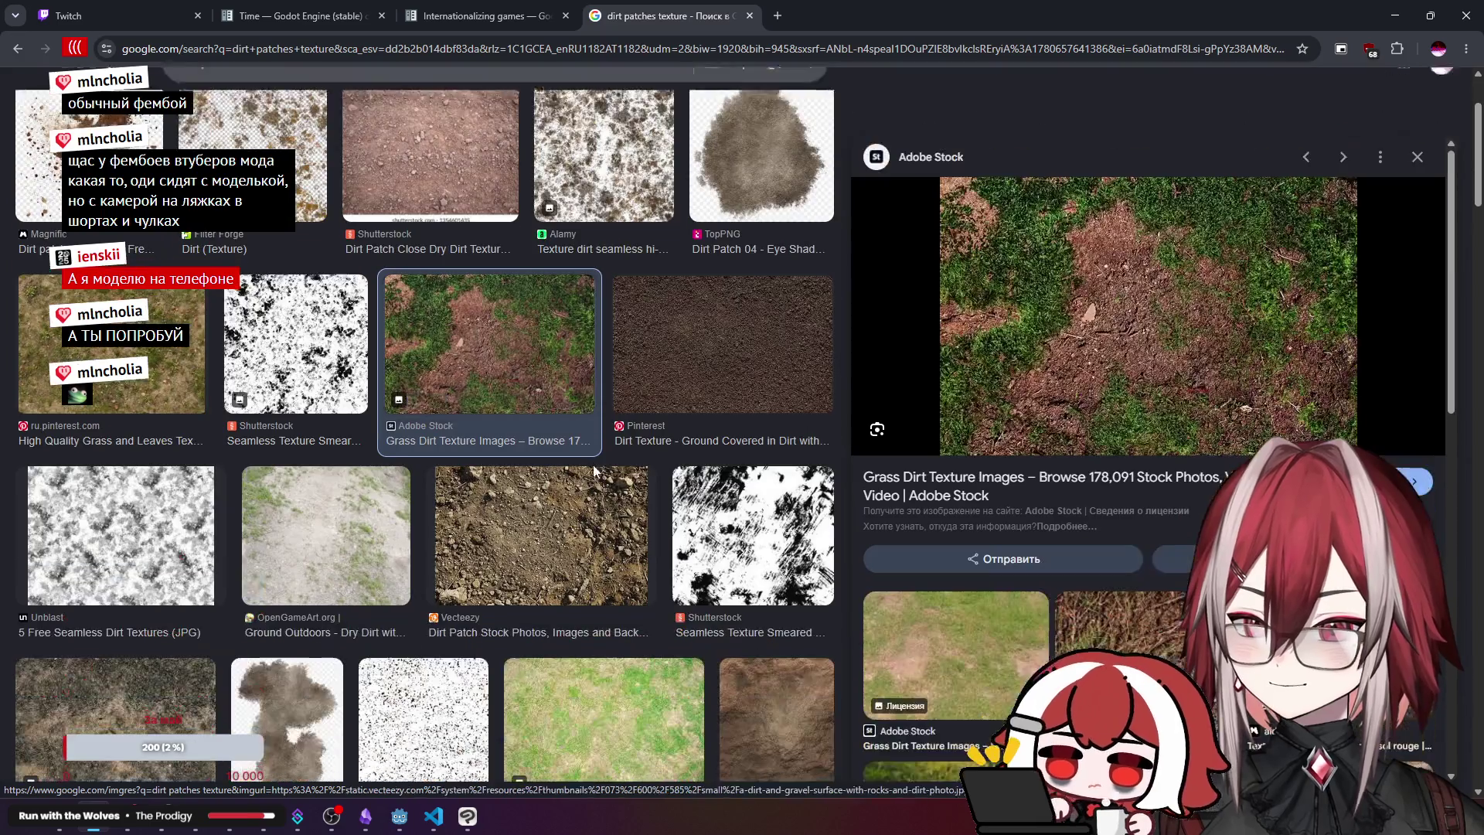
click(729, 368)
scroll(729, 368, down, 2)
click(597, 394)
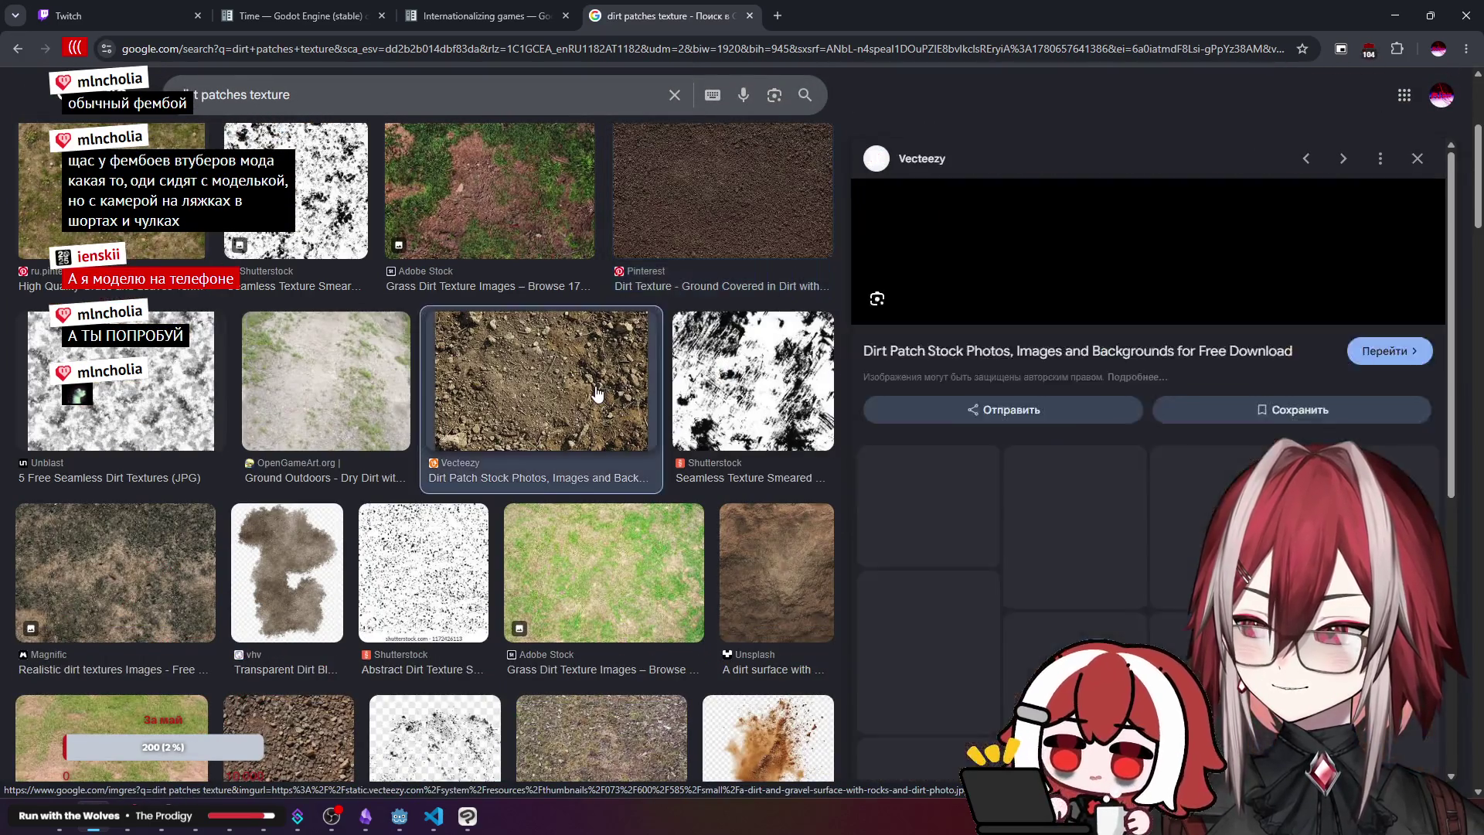
scroll(597, 394, down, 2)
scroll(593, 435, down, 3)
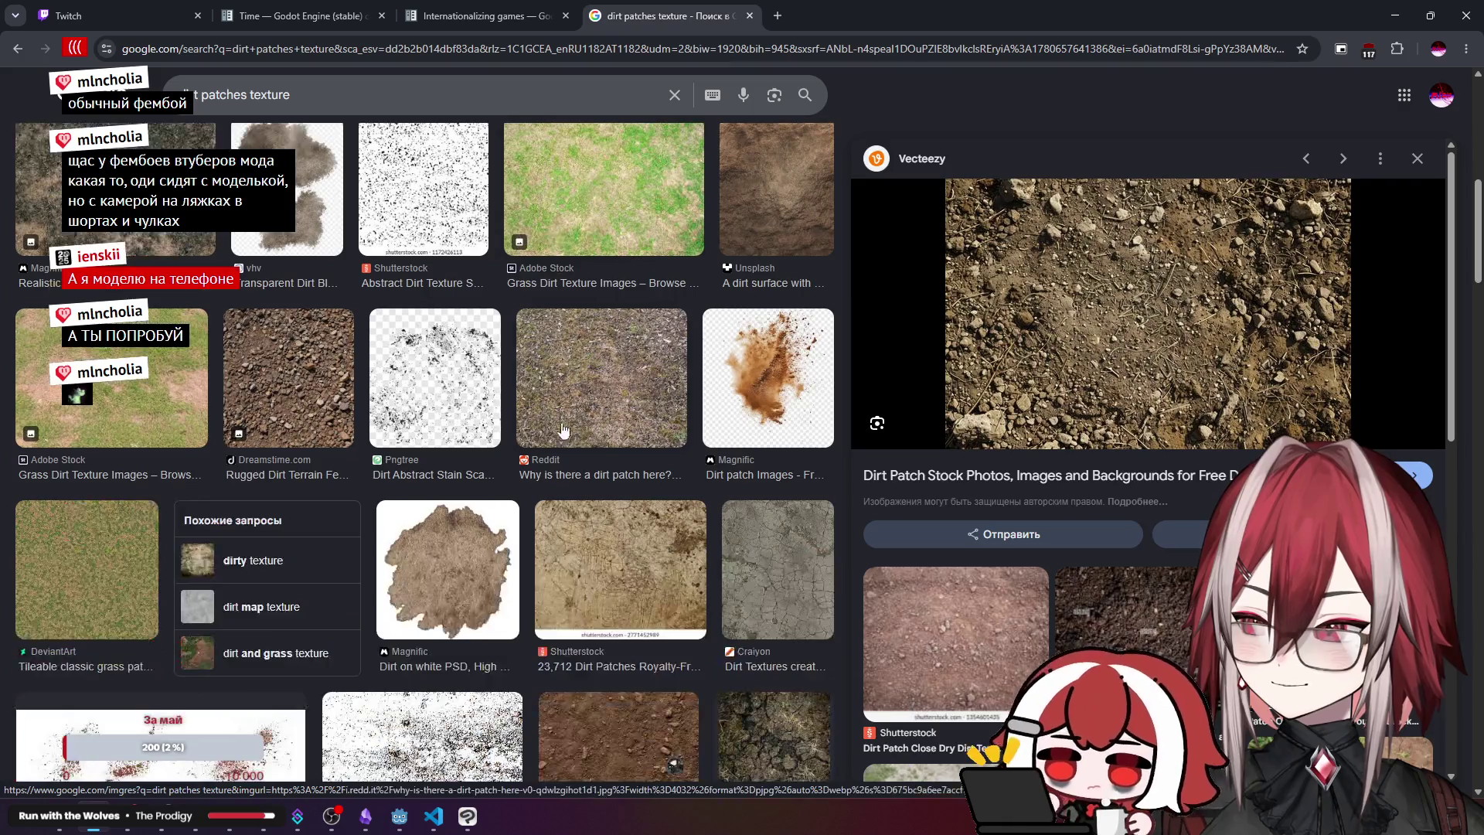
scroll(458, 403, down, 3)
scroll(719, 311, up, 2)
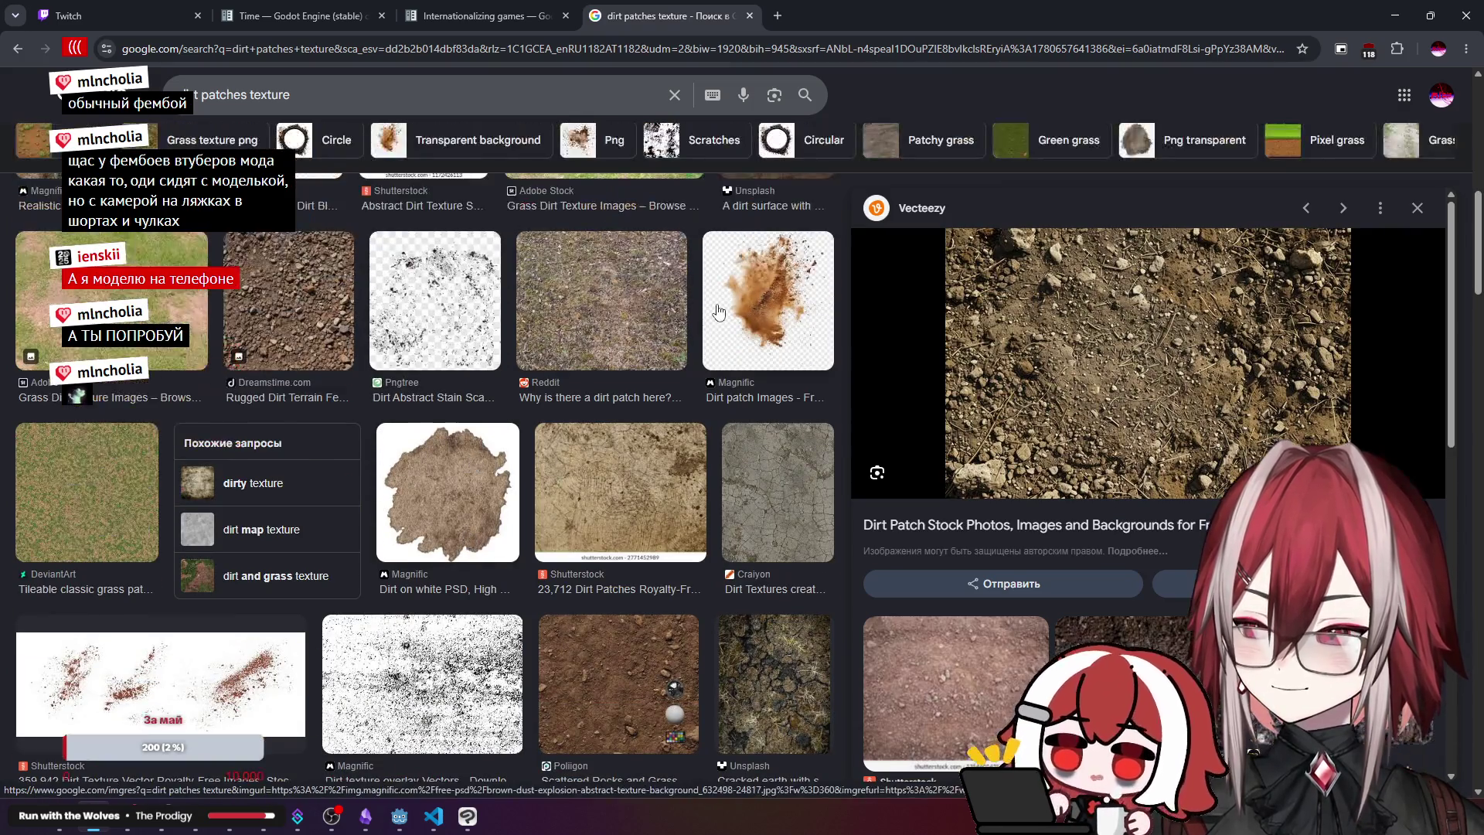
Step: Preview the Magnific brown dirt-burst image and copy it to the clipboard
click(719, 311)
scroll(719, 311, down, 4)
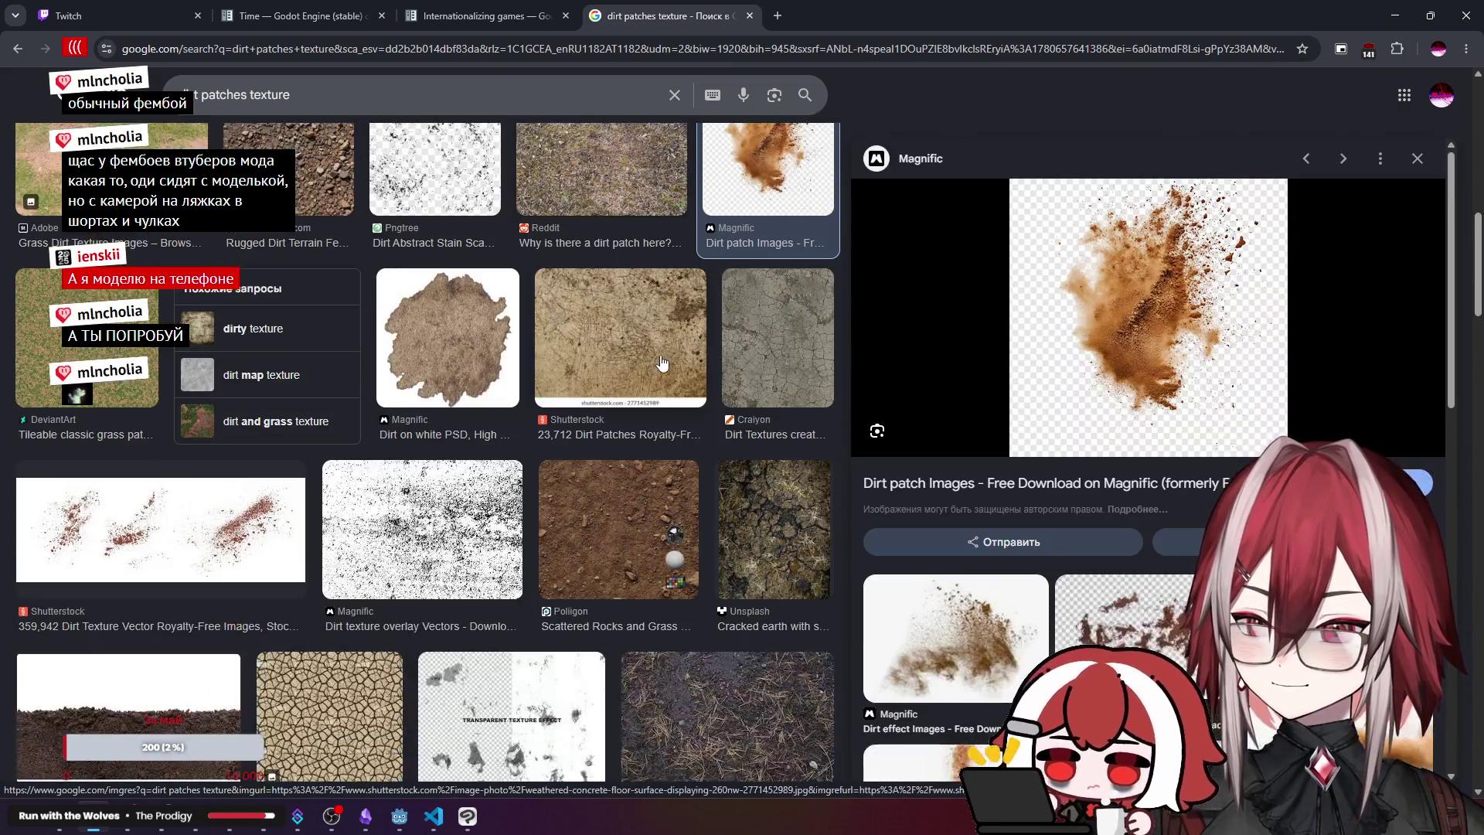
scroll(1005, 531, down, 5)
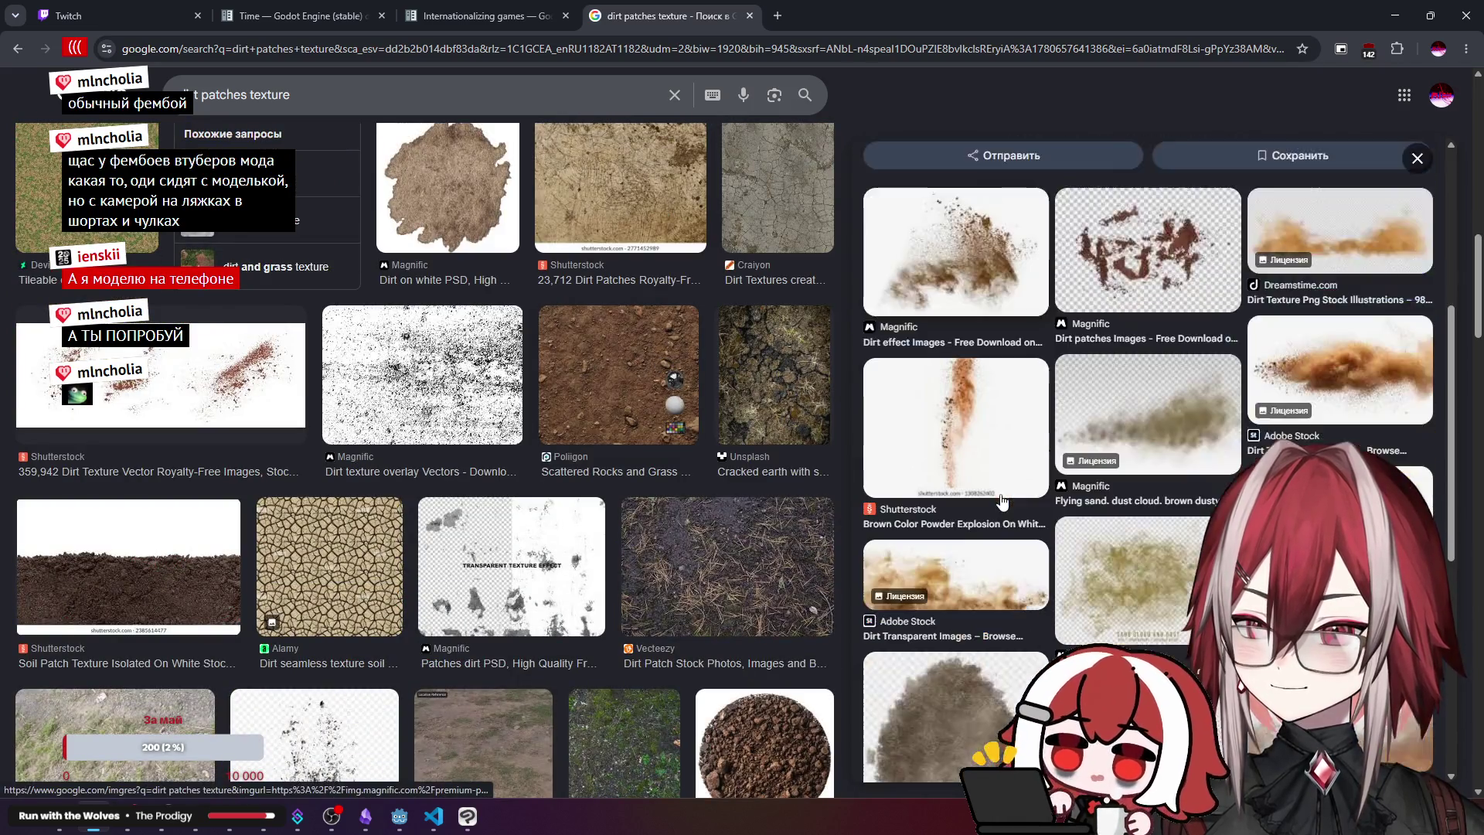
scroll(1002, 504, up, 4)
scroll(1002, 504, up, 1)
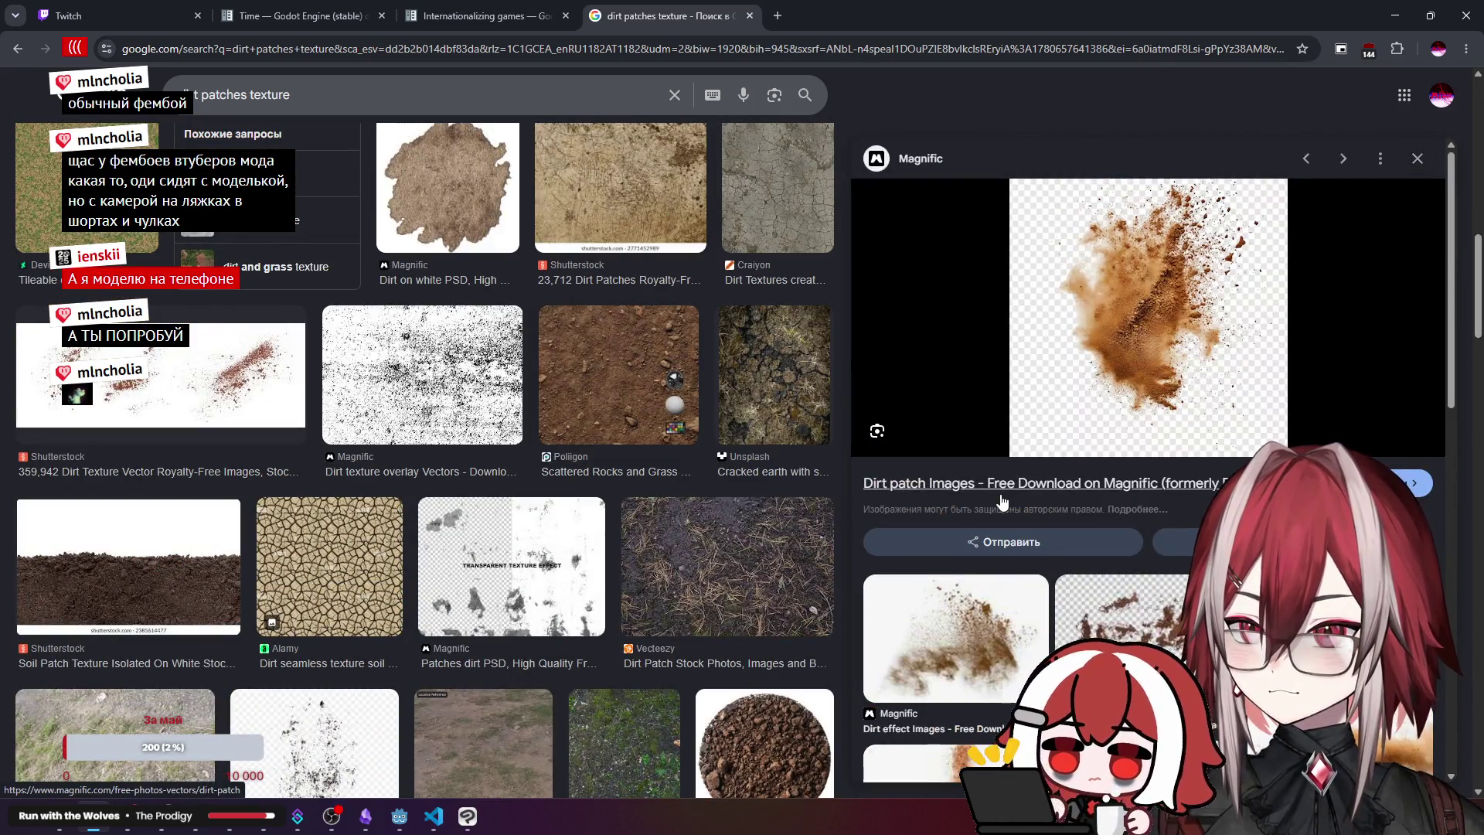
right_click(1113, 304)
click(1173, 553)
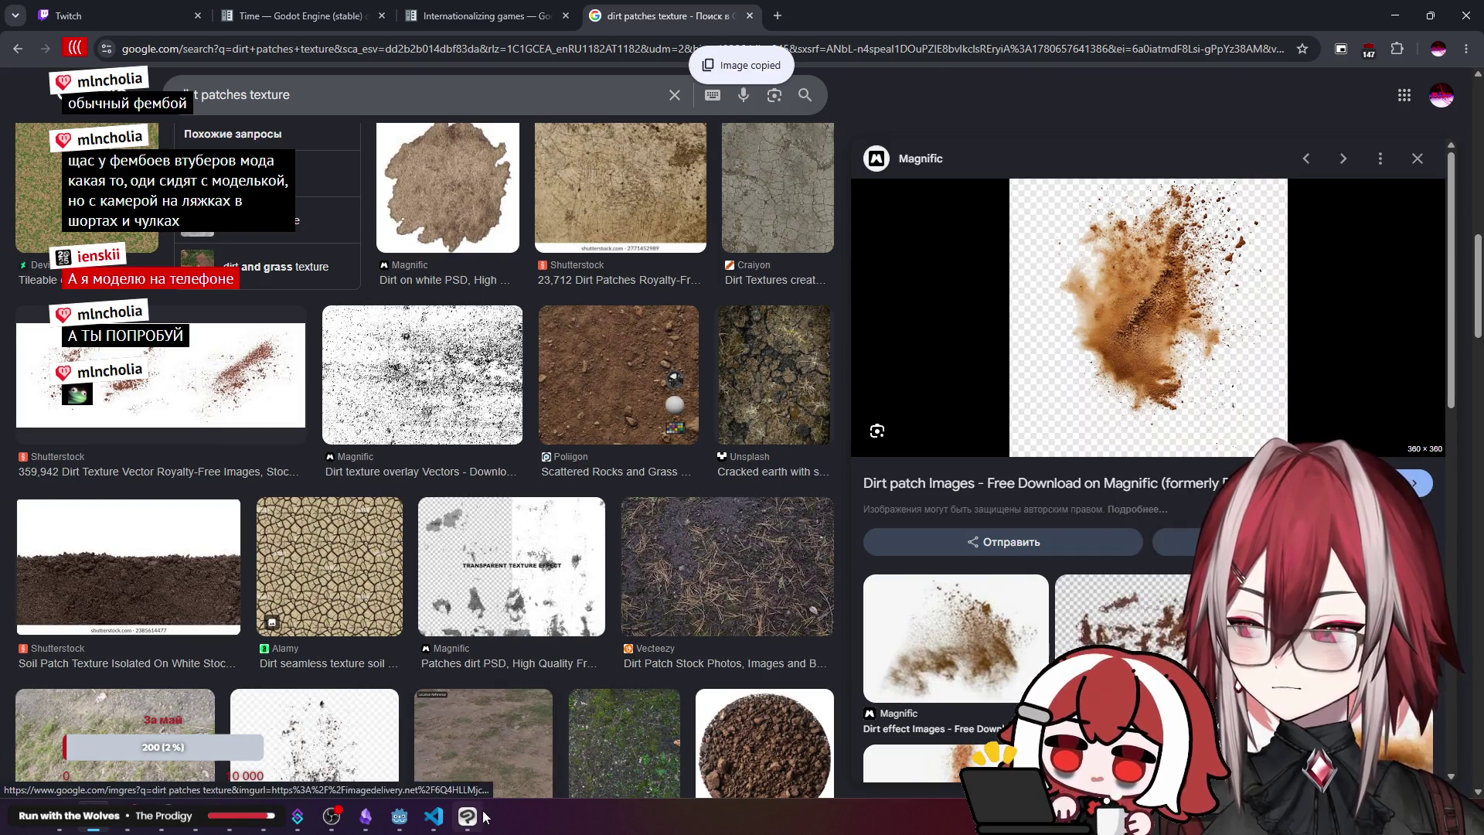
click(468, 816)
Step: Paste the dirt-burst image onto grass_patches, try moving it, then cancel and undo
key(ctrl+v)
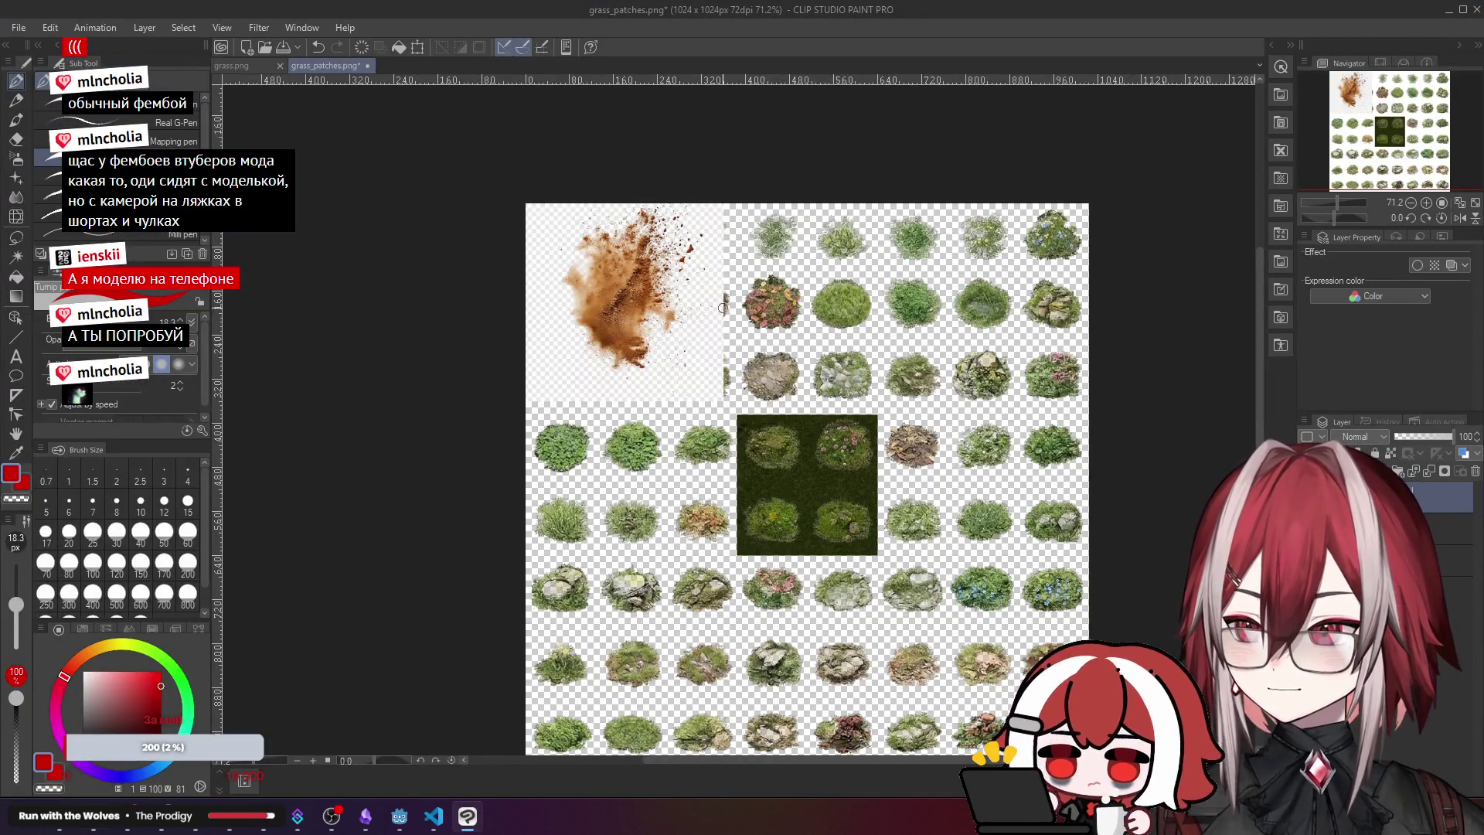
scroll(612, 278, up, 4)
key(ctrl+t)
drag(762, 381, 828, 420)
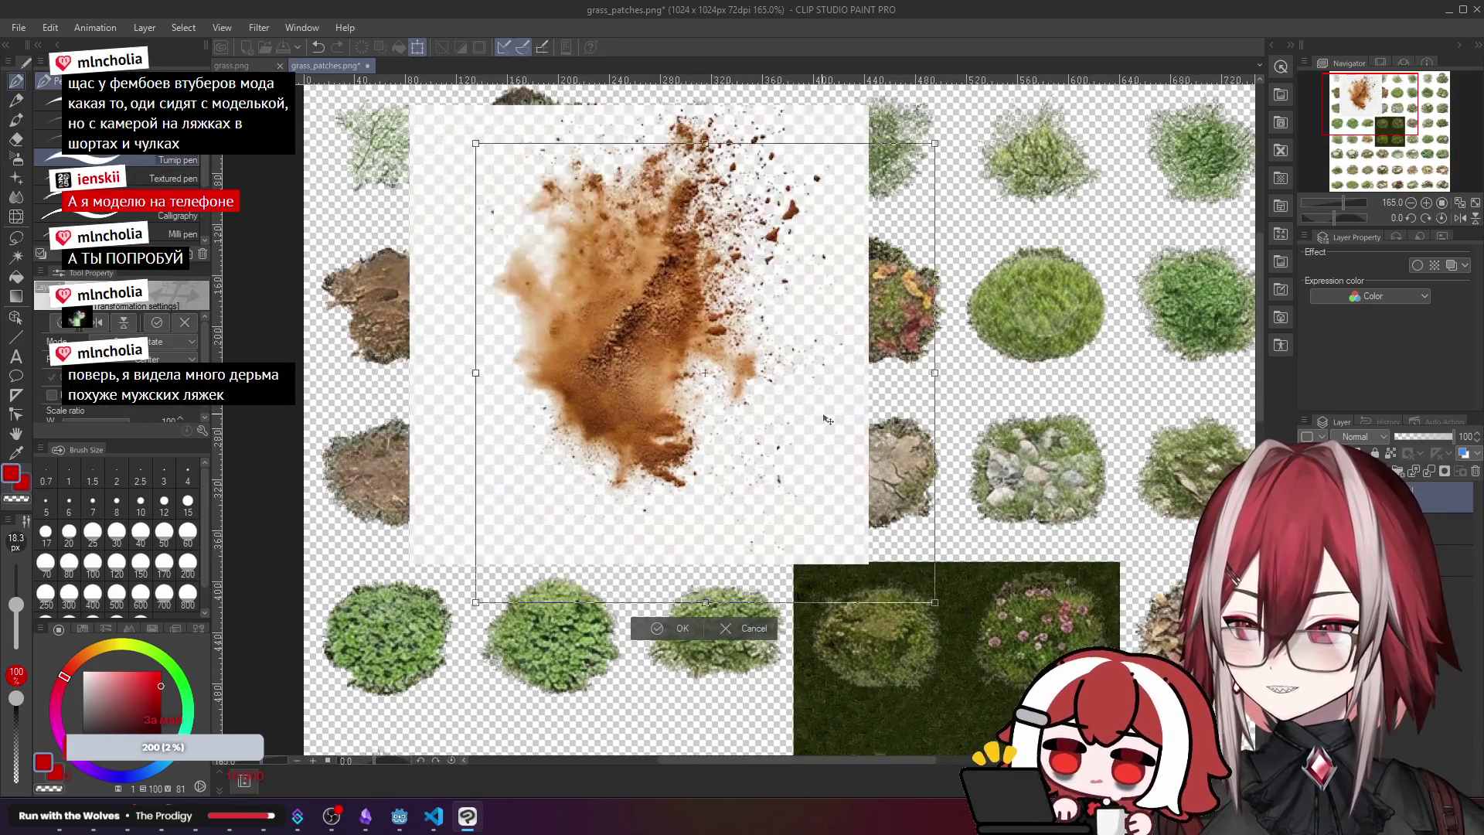
click(742, 628)
key(ctrl+z)
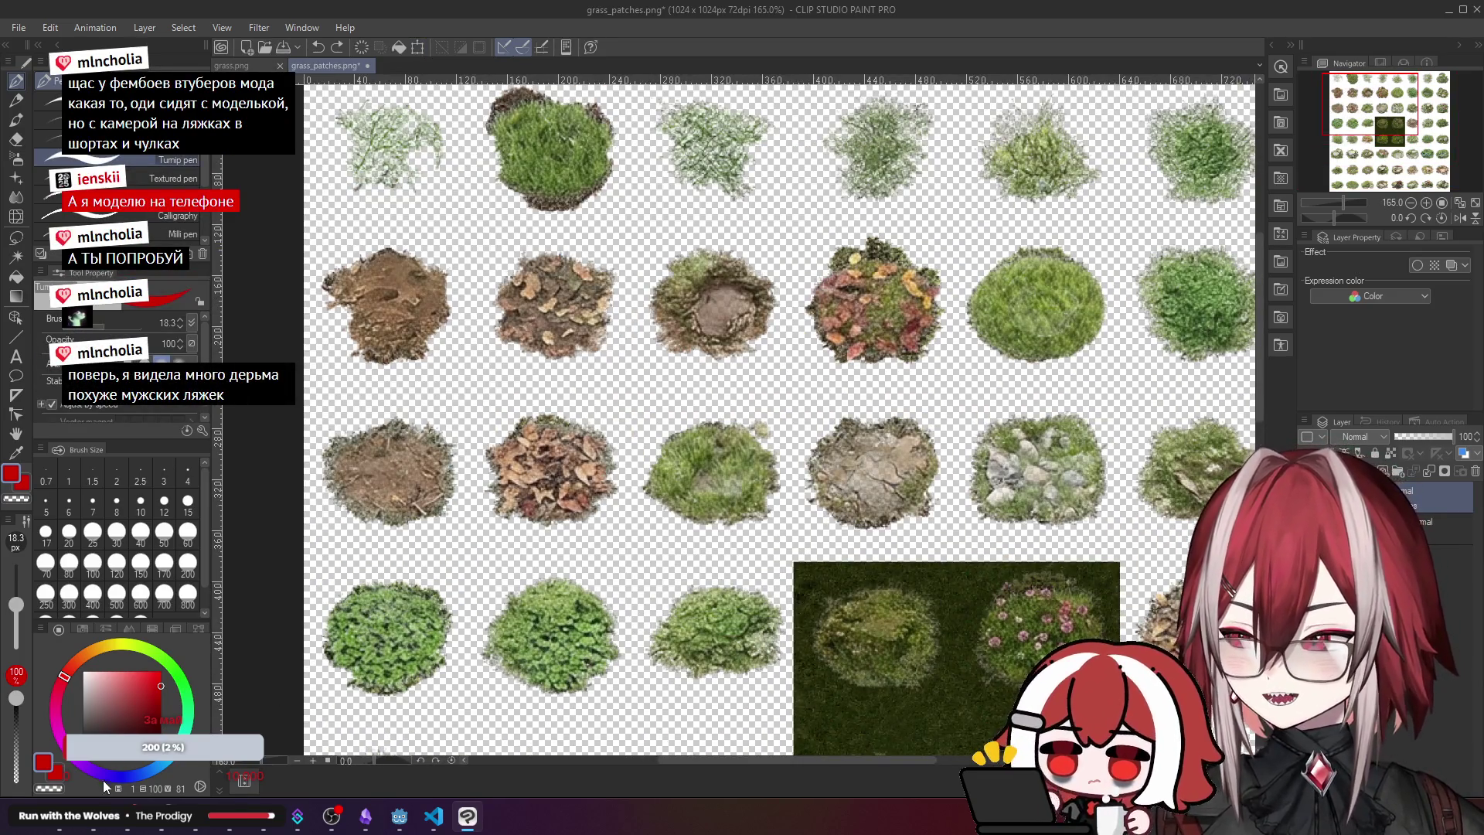
Step: Return to the Google Images results and bring up the Colour filter under Tools
key(alt+Tab)
scroll(688, 389, up, 5)
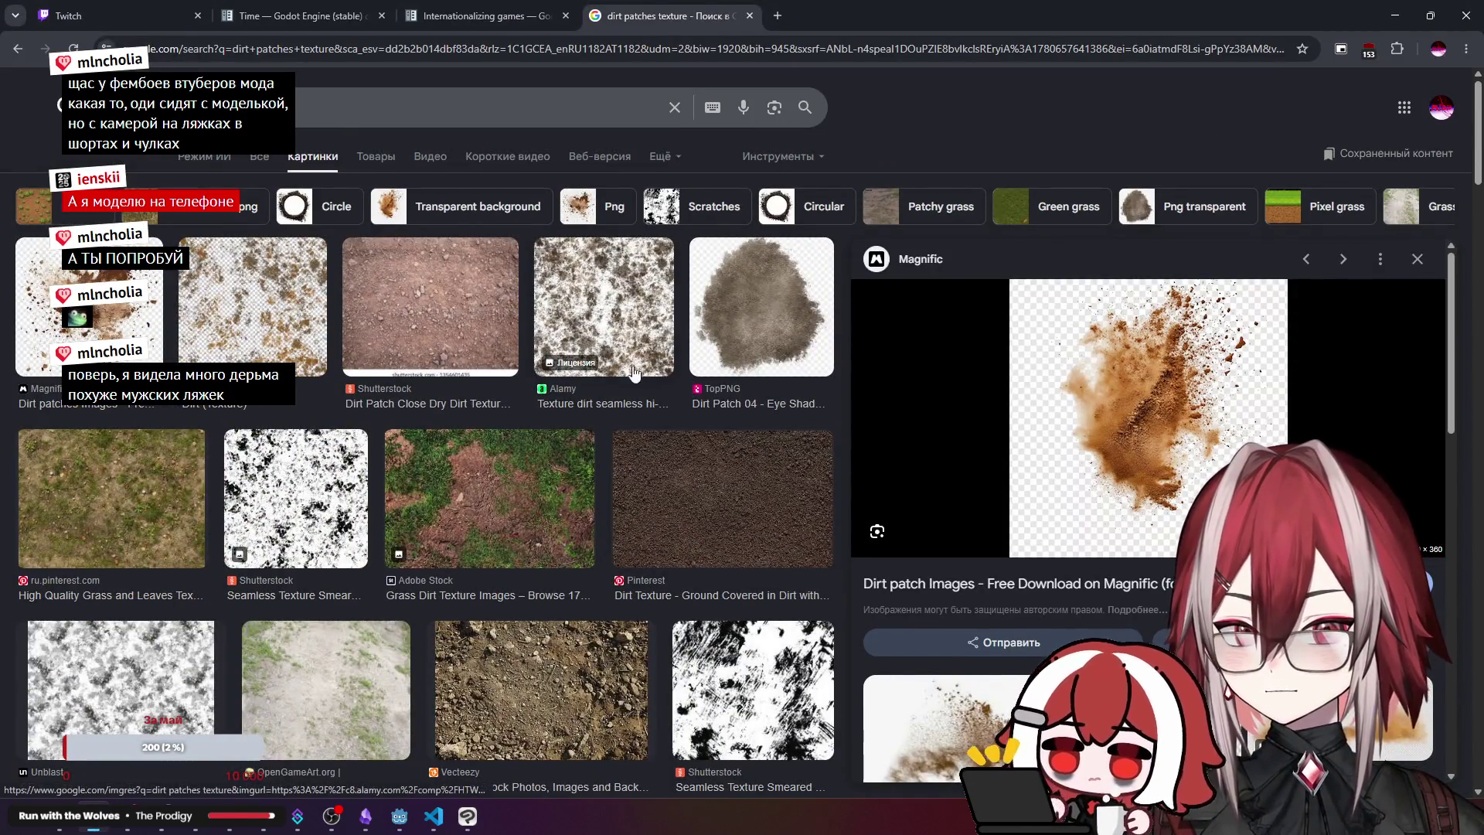
click(778, 156)
mouse_move(767, 193)
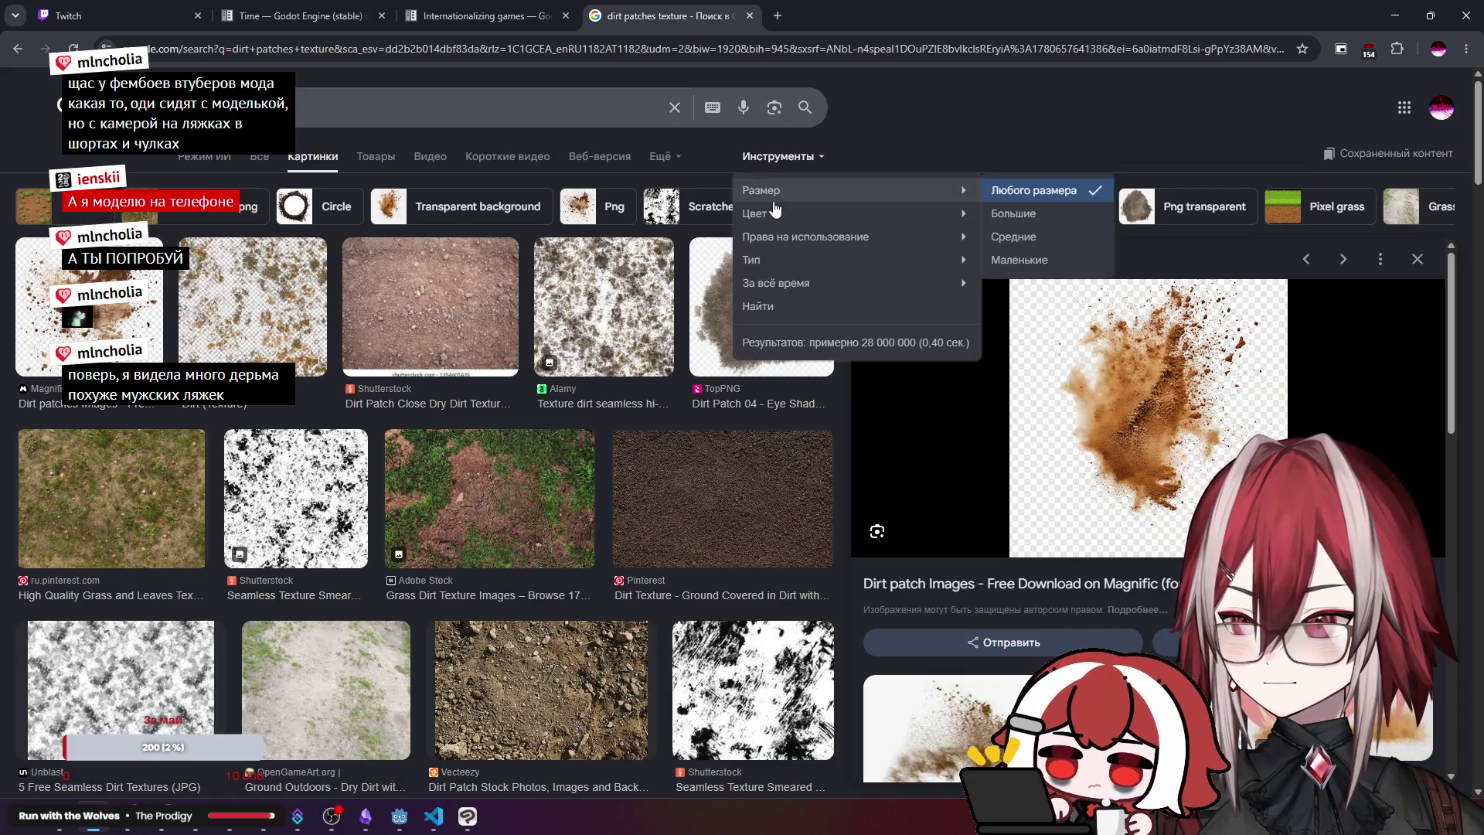
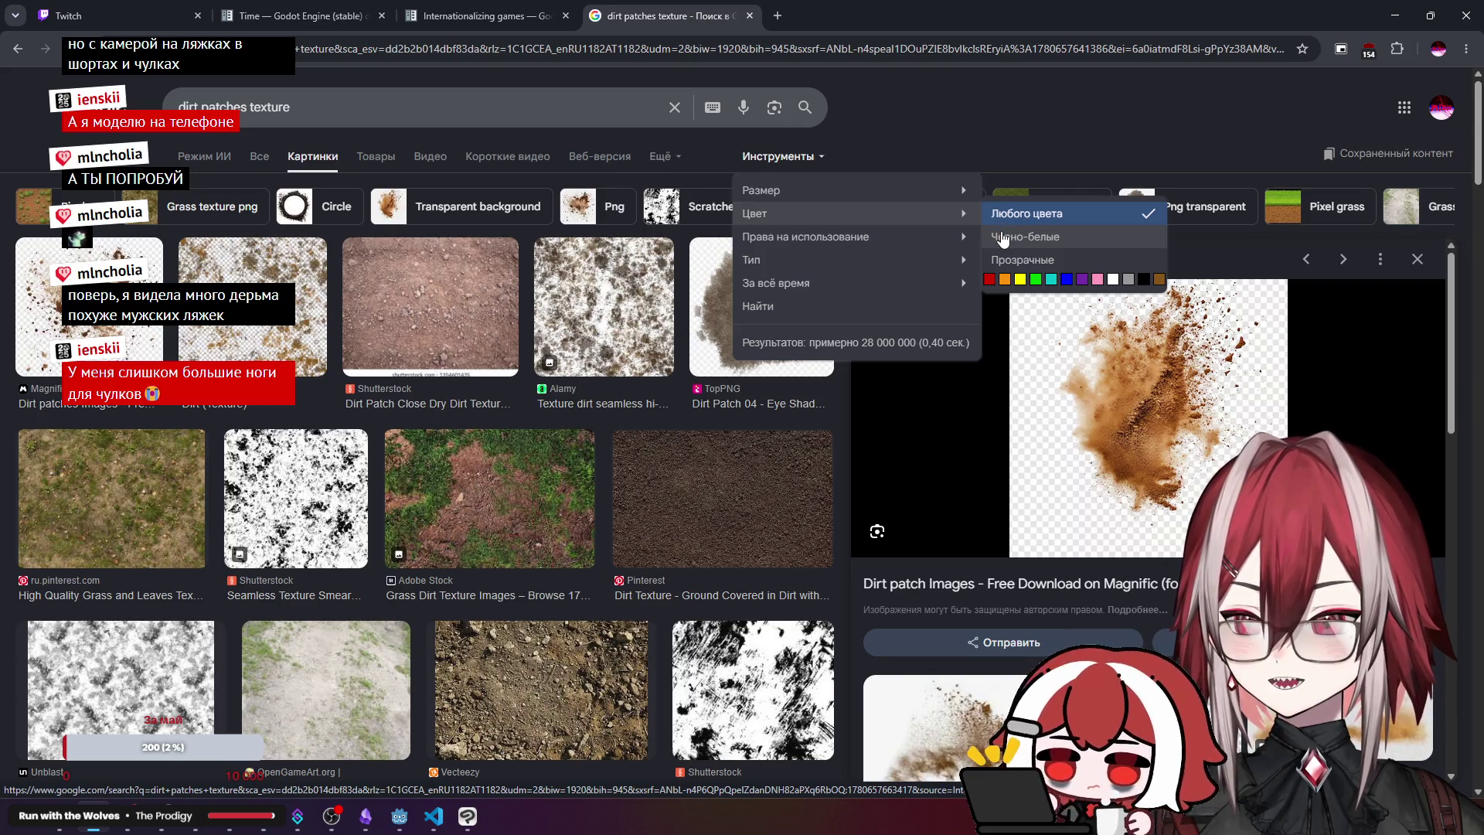
Step: Filter the 'dirt patches texture' image results to transparent images only
mouse_move(969, 191)
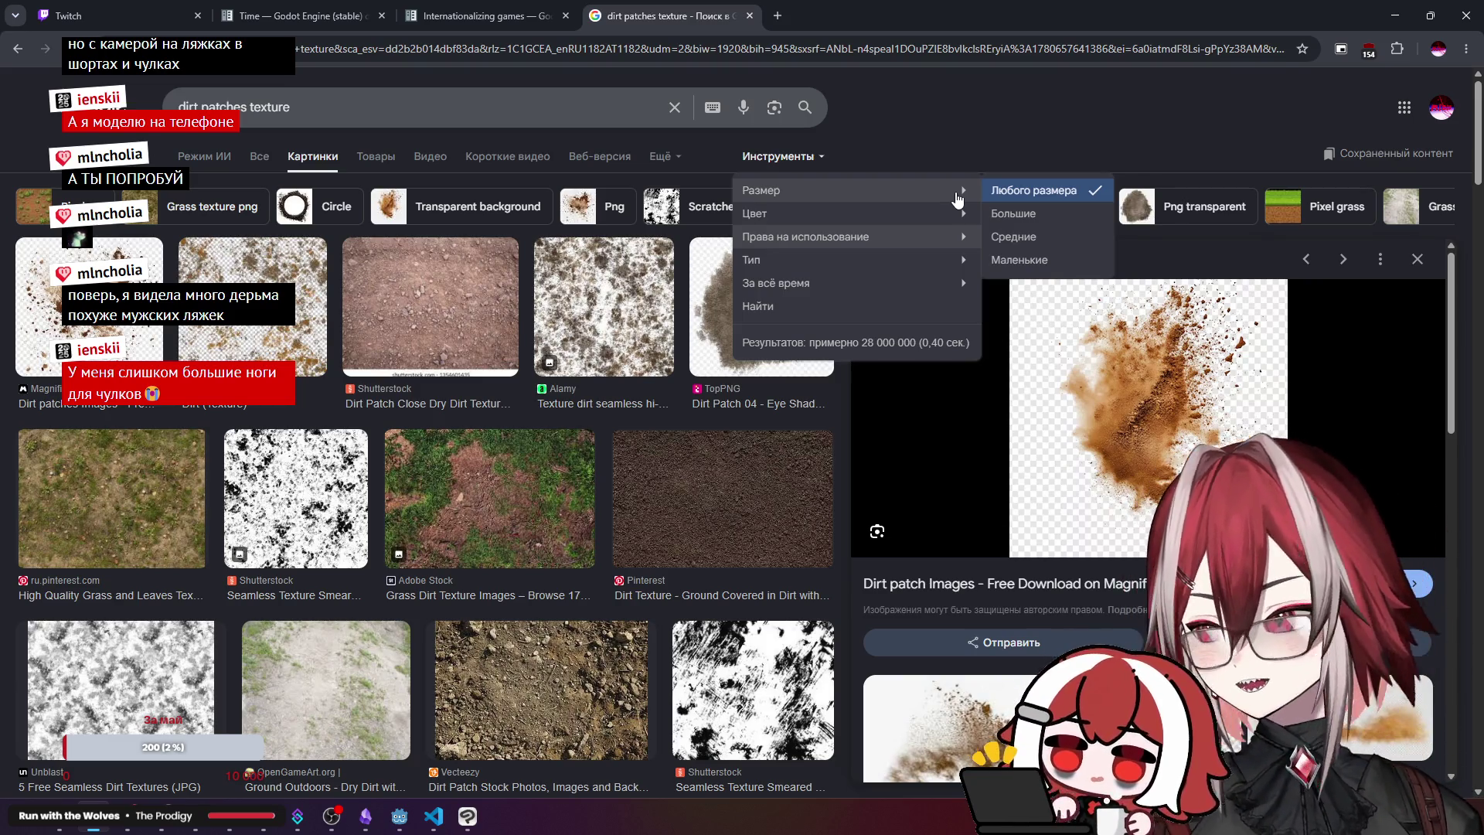
mouse_move(940, 224)
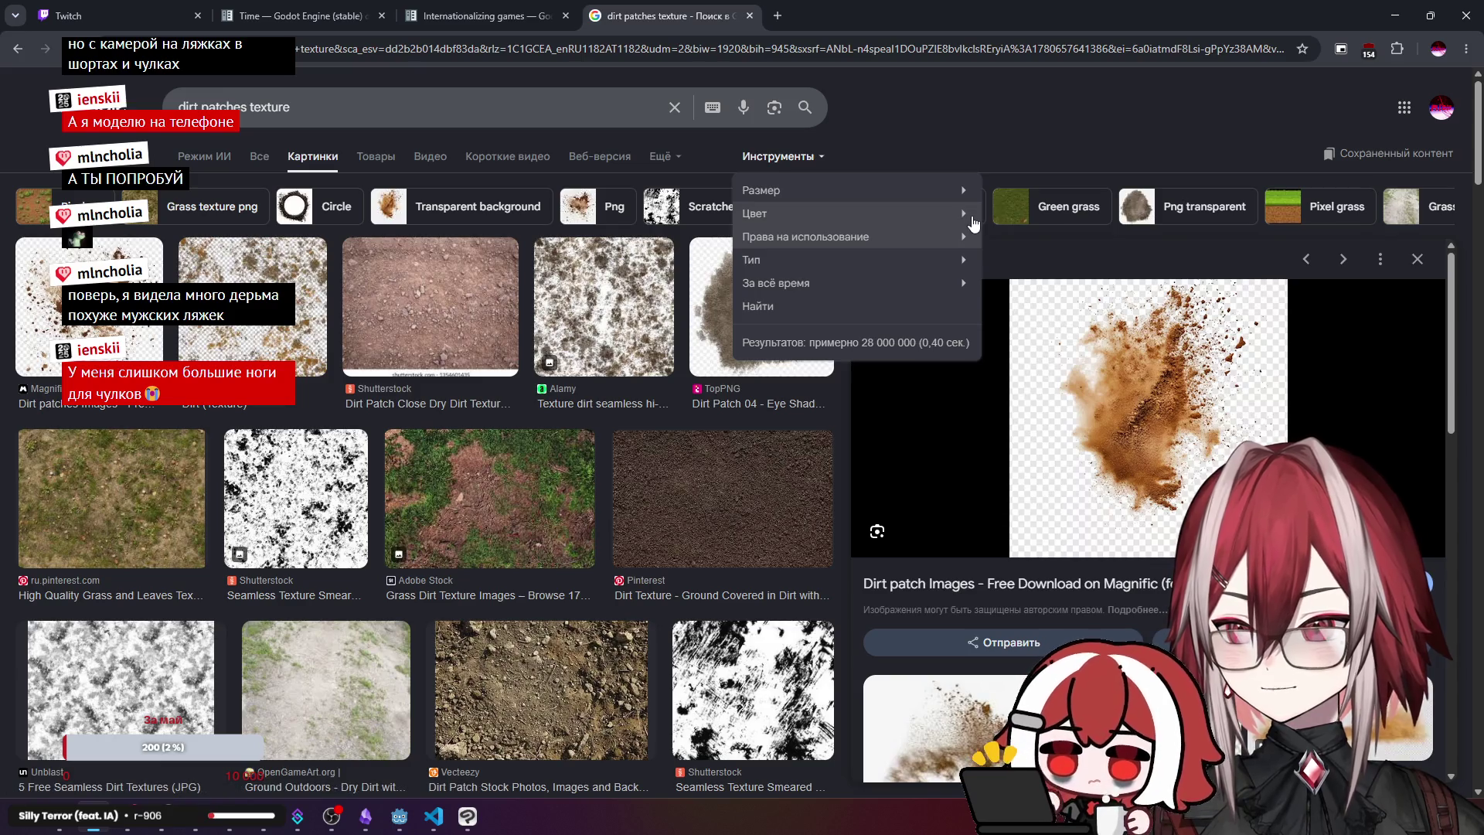
click(1022, 259)
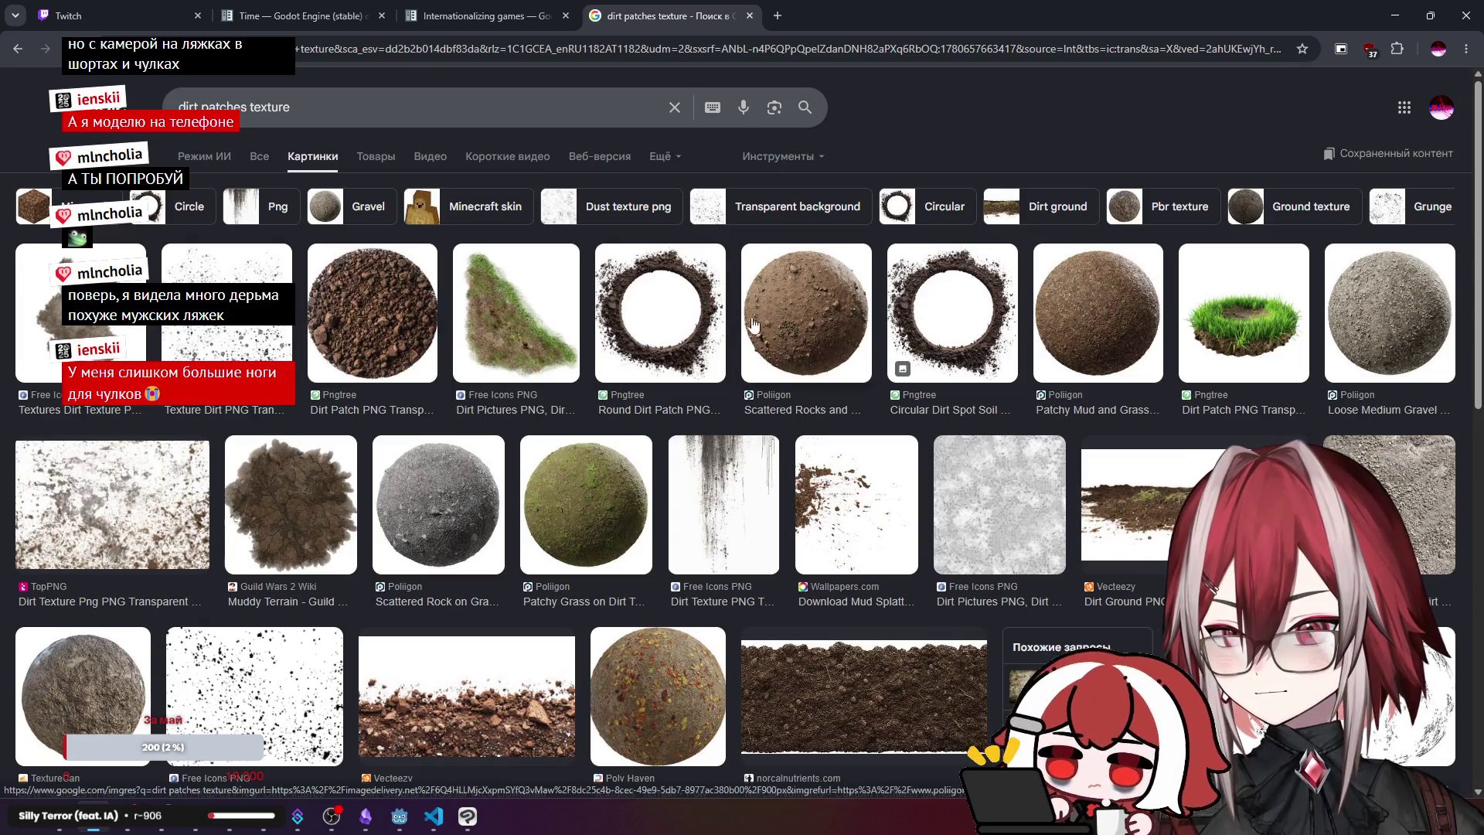
scroll(813, 343, down, 2)
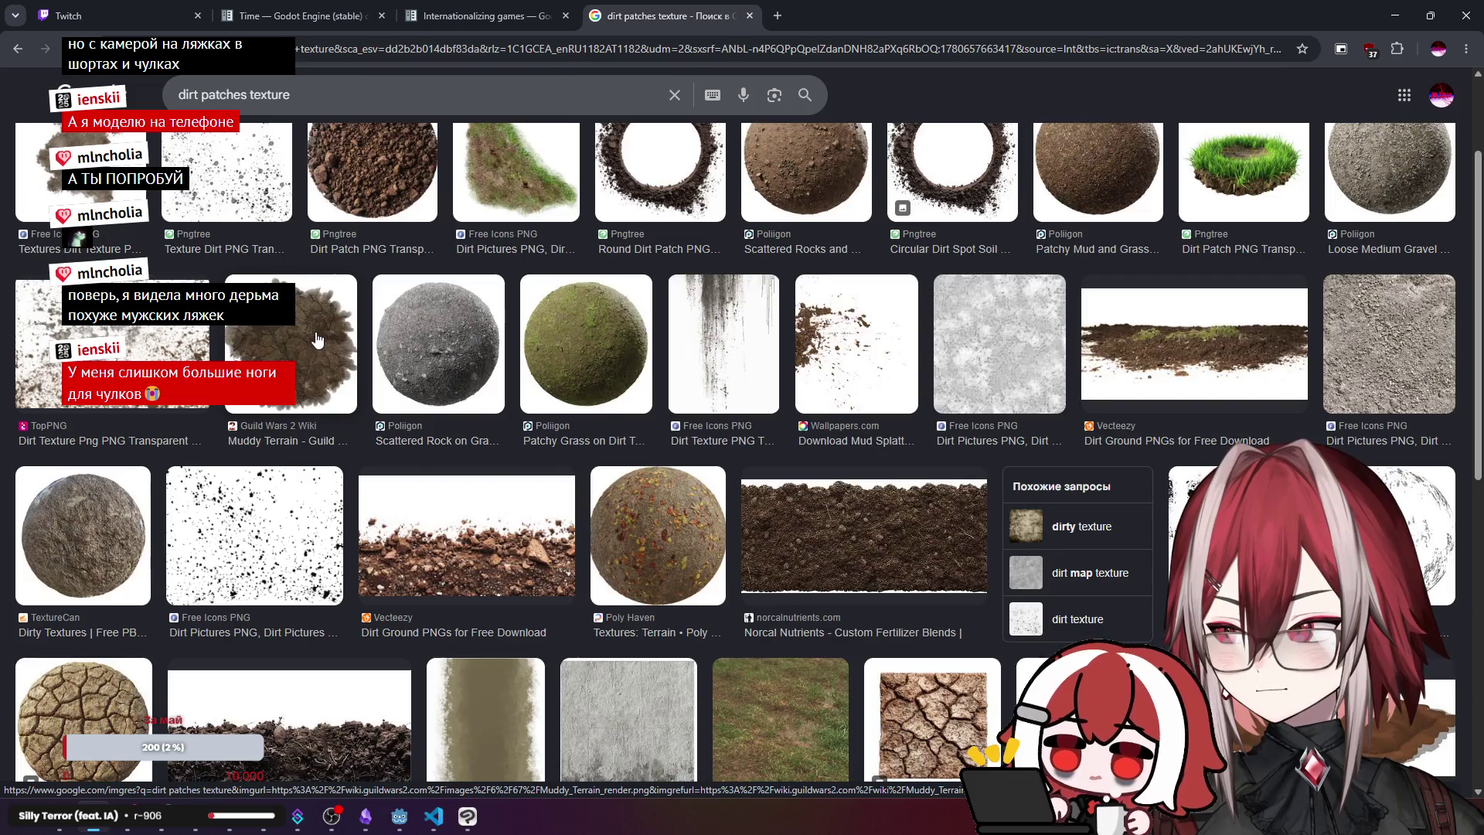
click(317, 340)
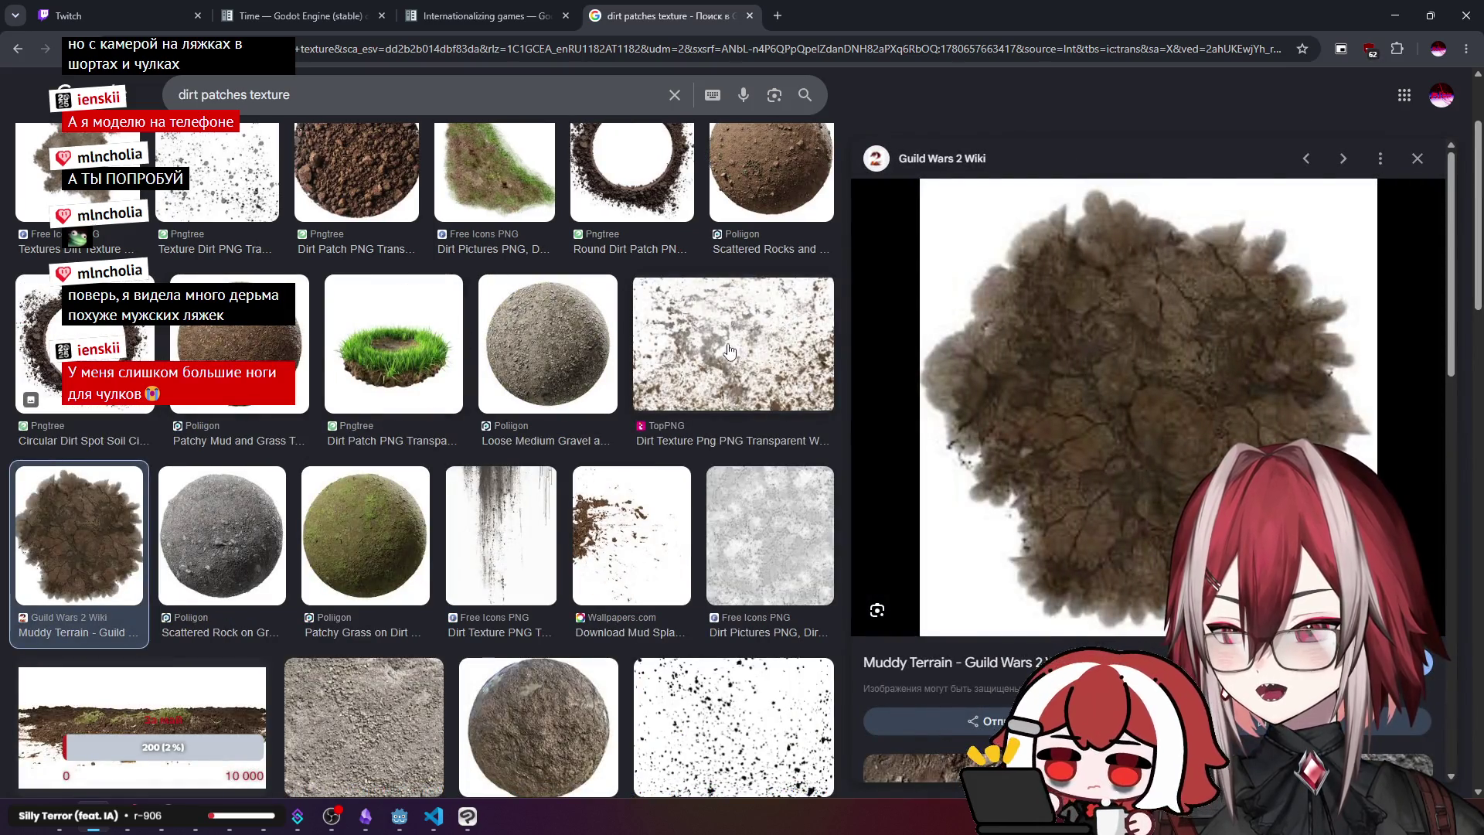
Step: Copy the Dirt Texture PNG Transparent image from its preview
scroll(729, 352, down, 1)
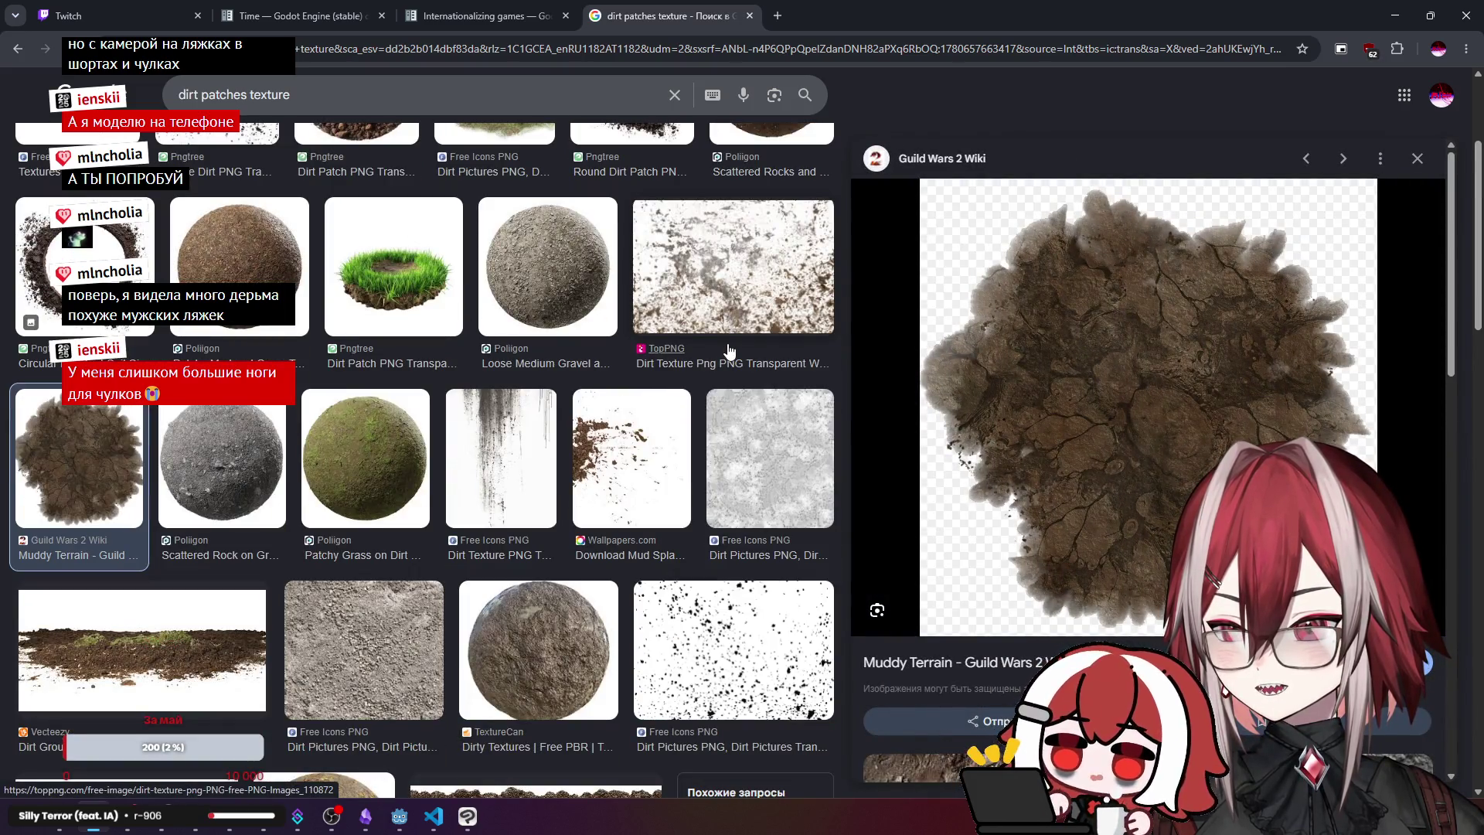
scroll(485, 334, down, 1)
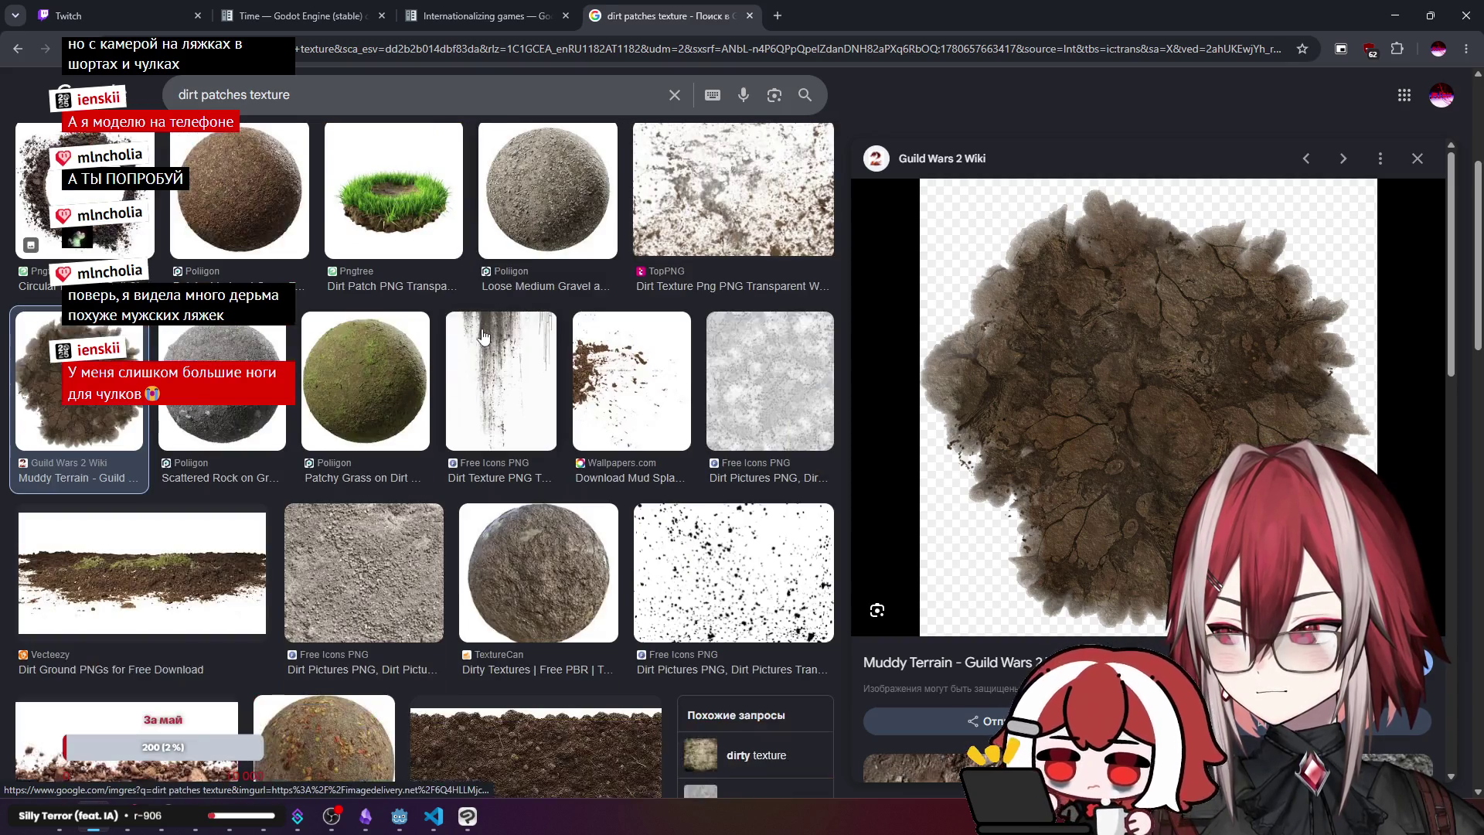
click(490, 382)
right_click(1151, 313)
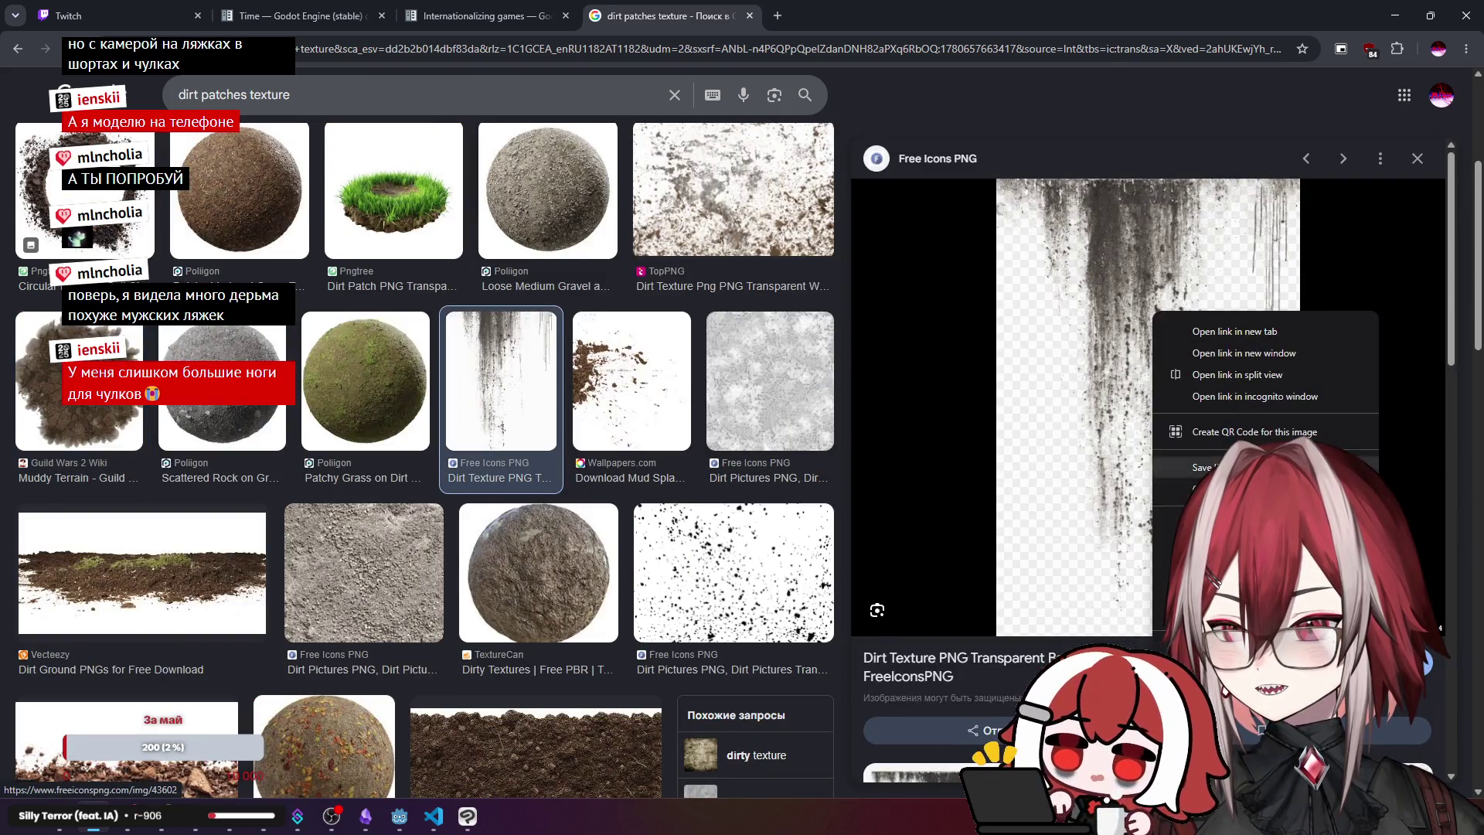
click(1214, 489)
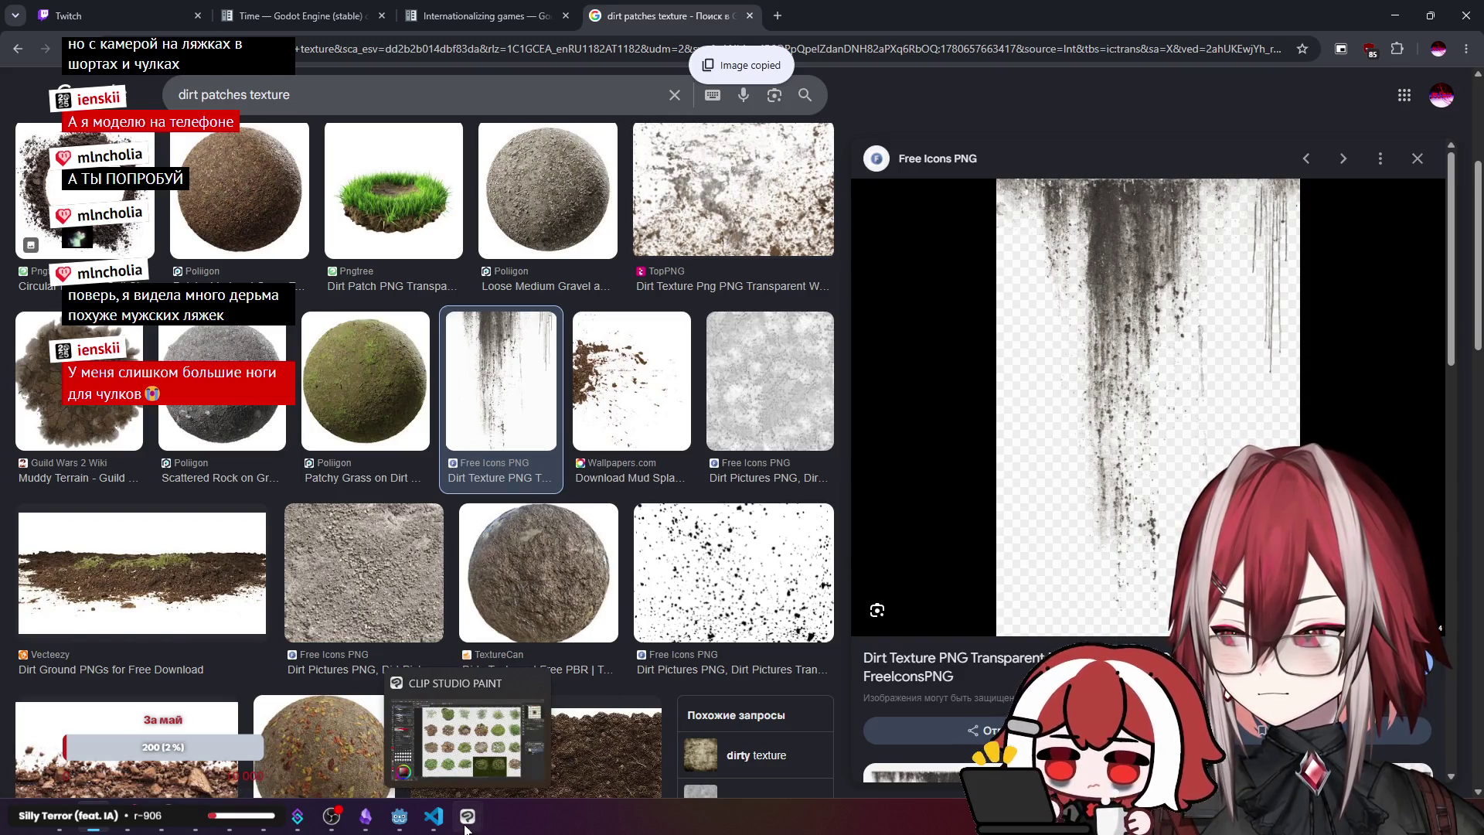
click(467, 816)
Step: Paste the dirt texture onto the sheet and scale it down
scroll(912, 326, down, 4)
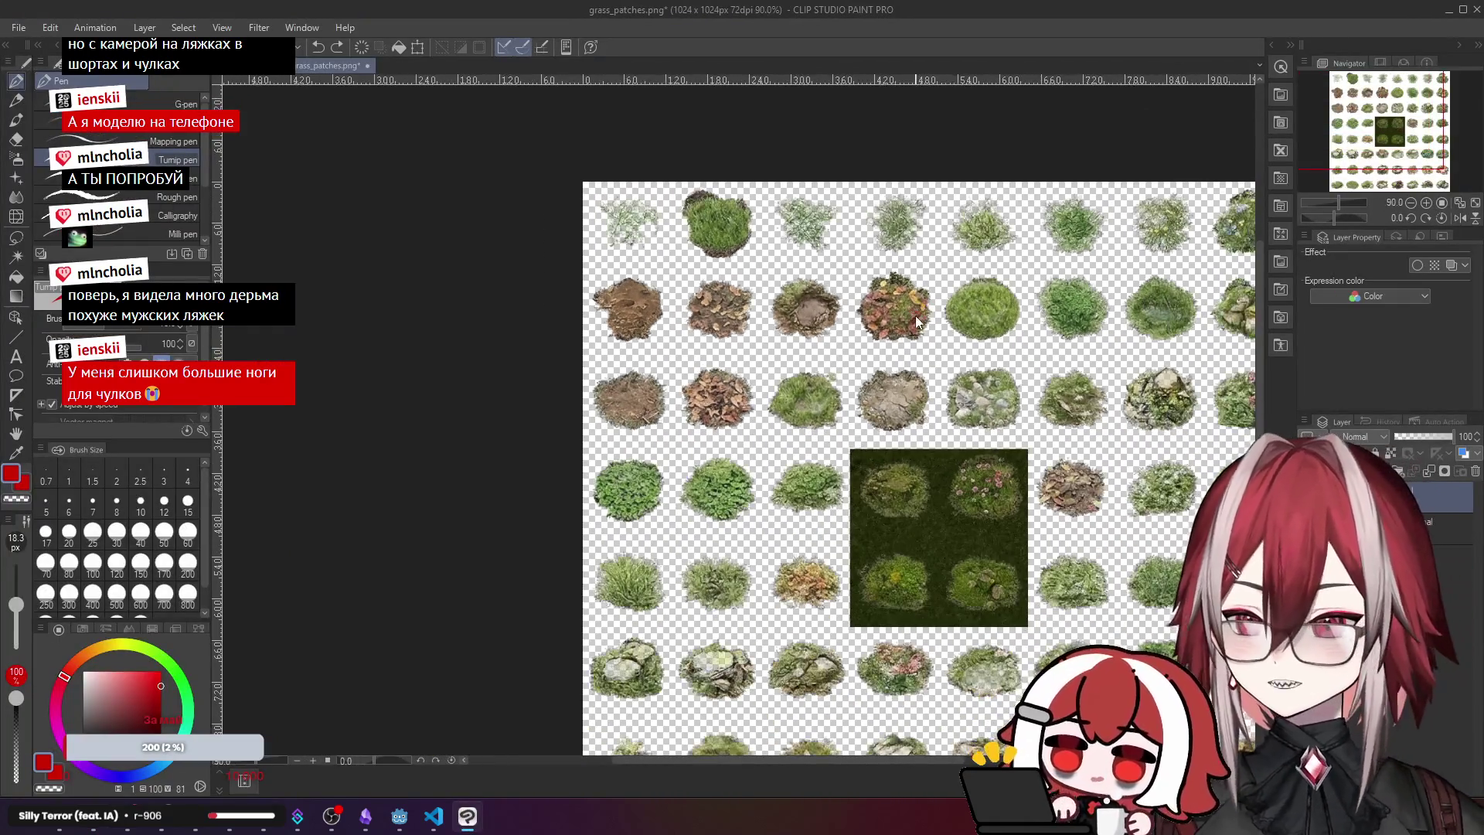
key(ctrl+v)
key(ctrl+t)
mouse_move(1022, 485)
mouse_down()
mouse_move(817, 484)
mouse_move(756, 316)
mouse_up()
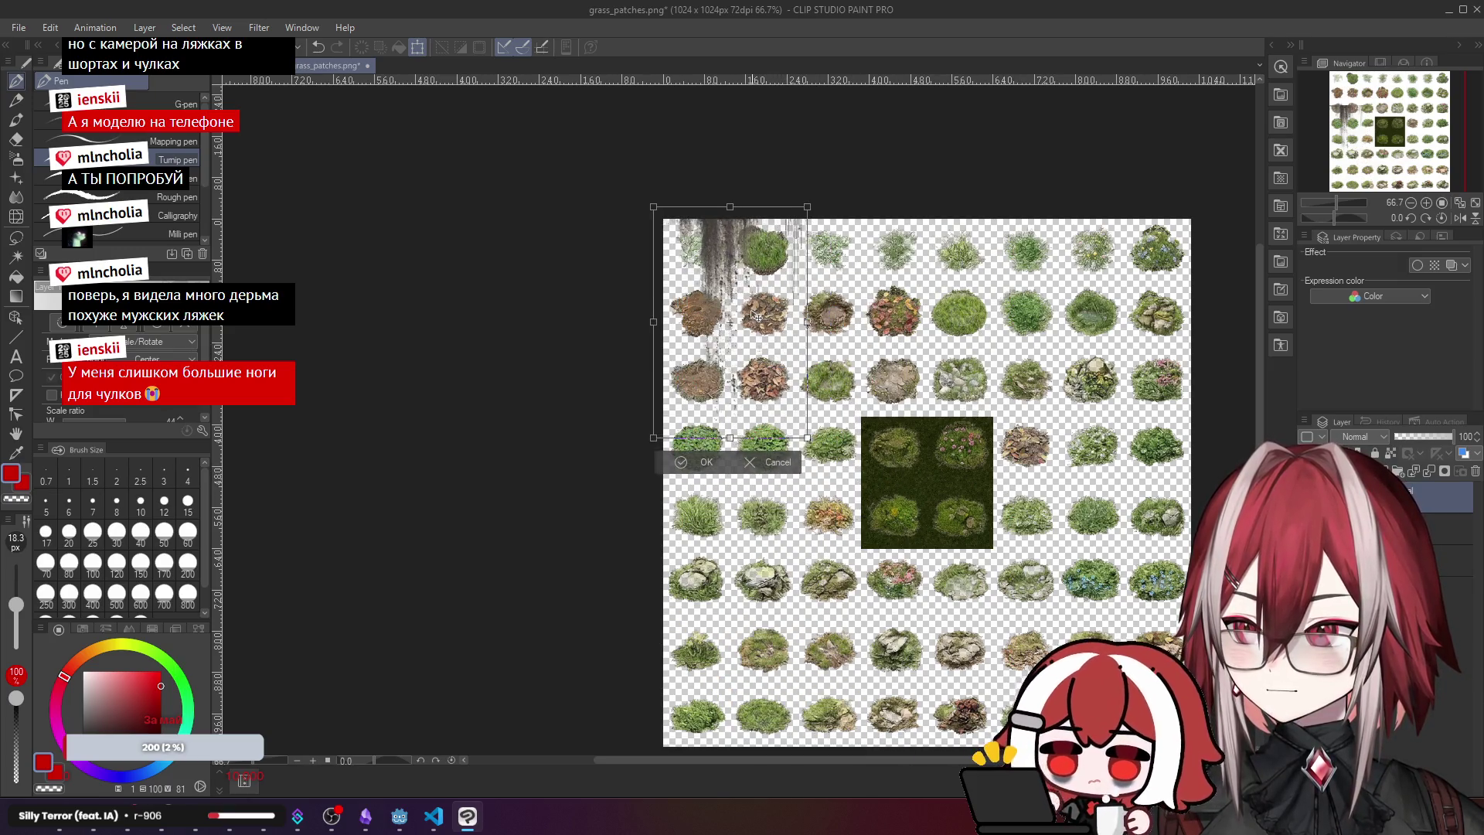
click(688, 467)
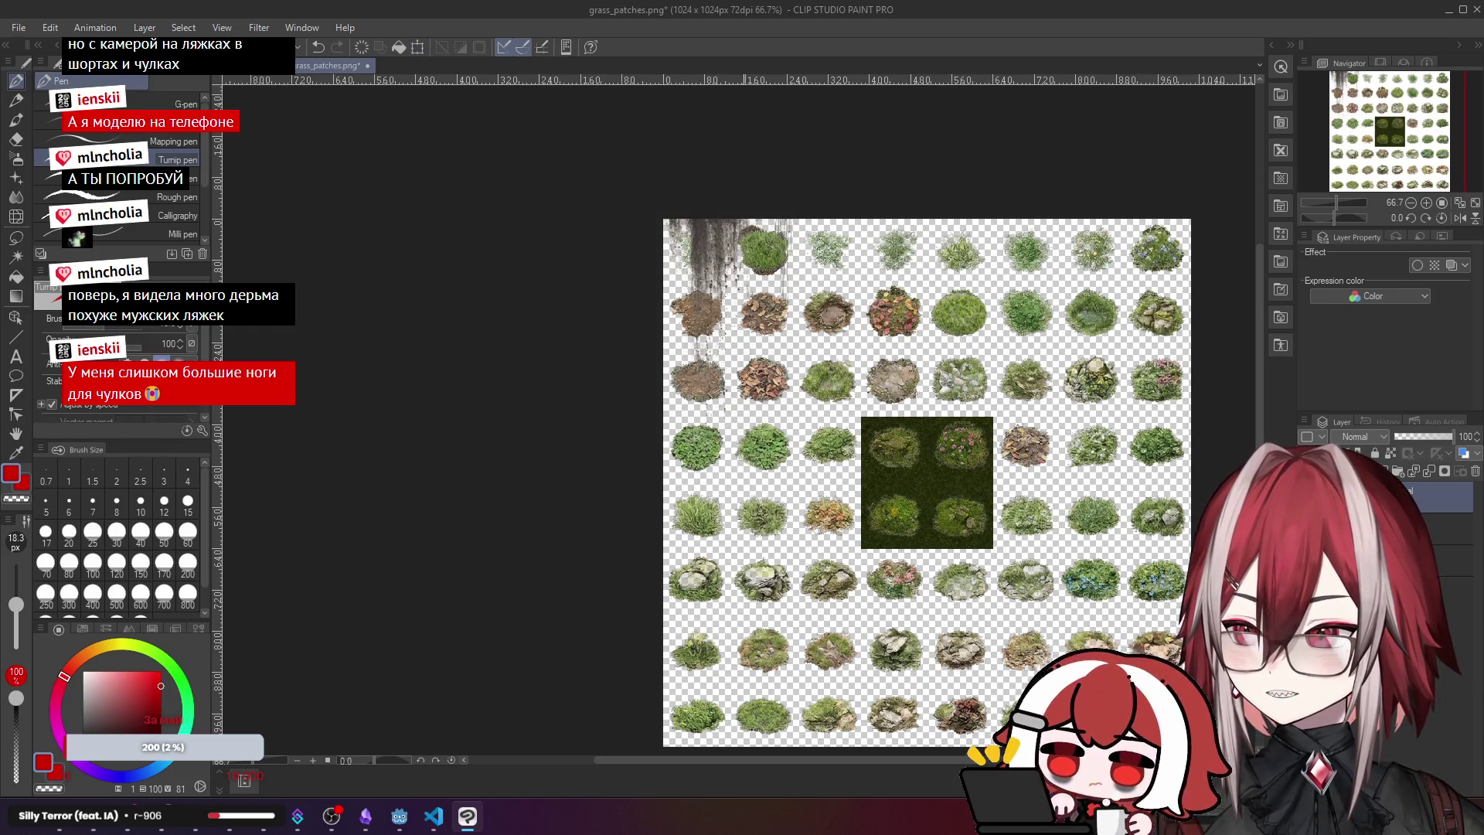
Step: Turn on the canvas grid and set its gap to 128 px
scroll(767, 352, up, 3)
click(259, 28)
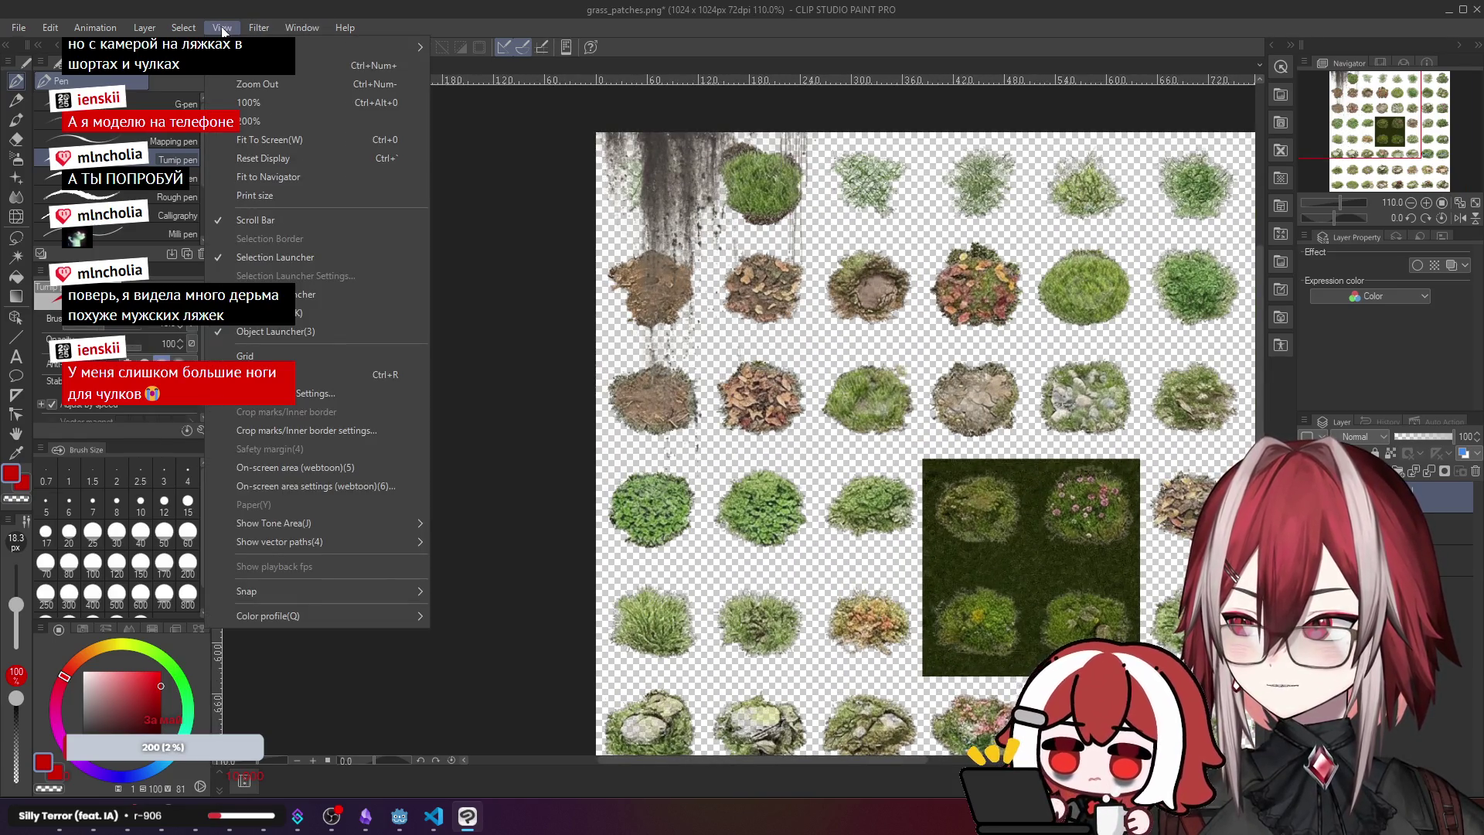
click(308, 358)
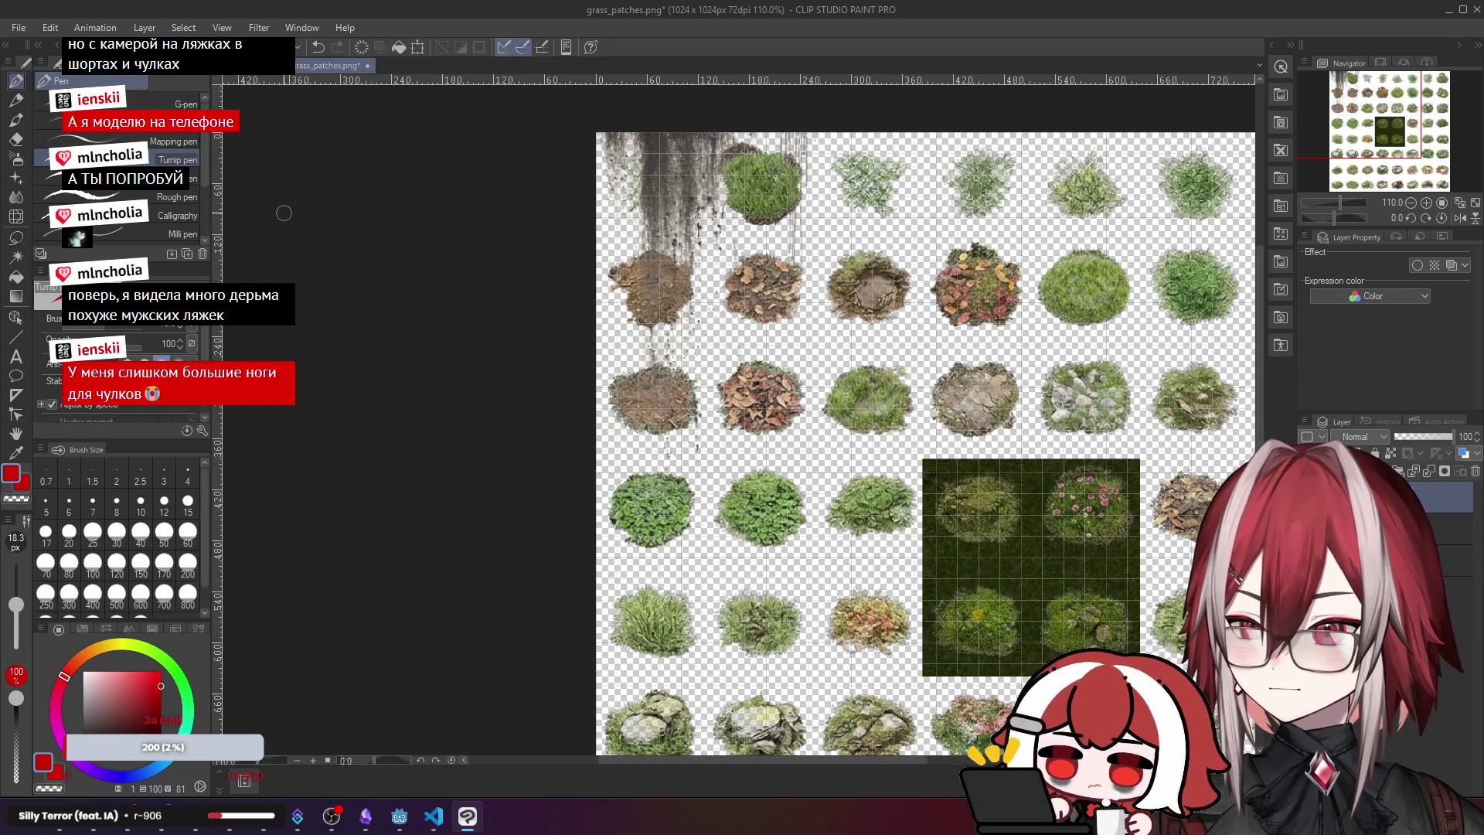
click(222, 28)
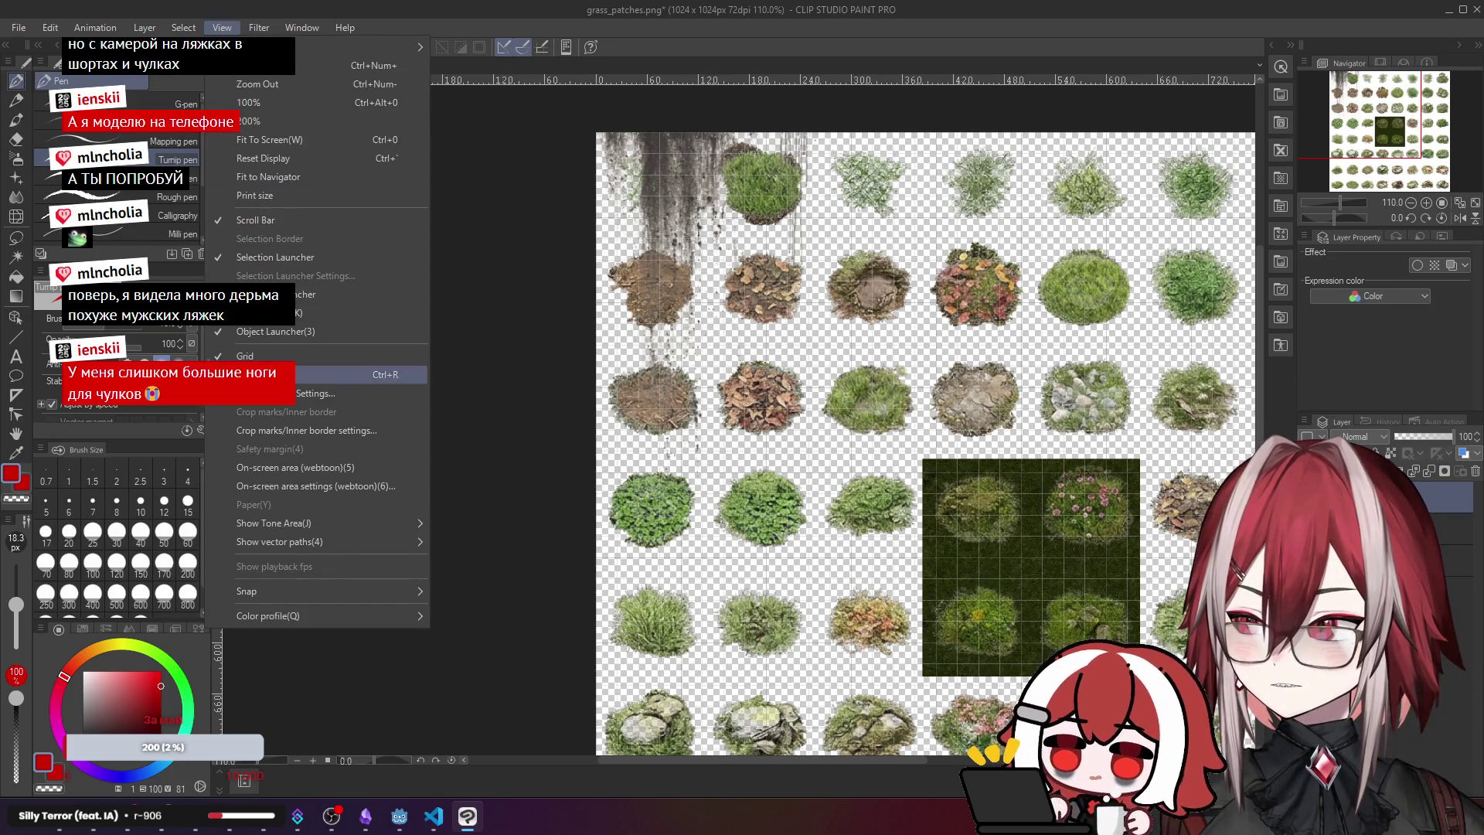
click(329, 396)
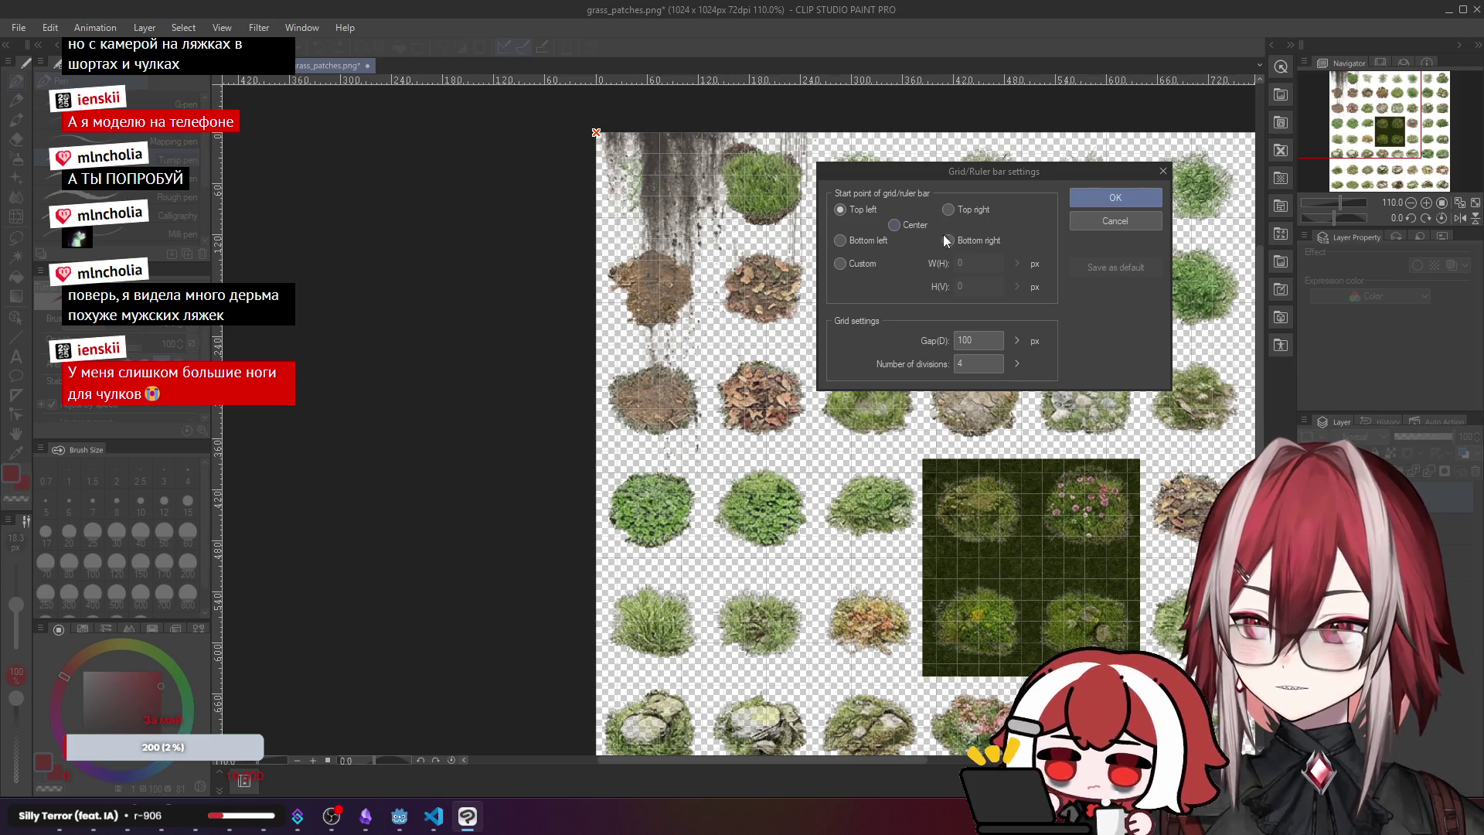
key(Tab)
text(1)
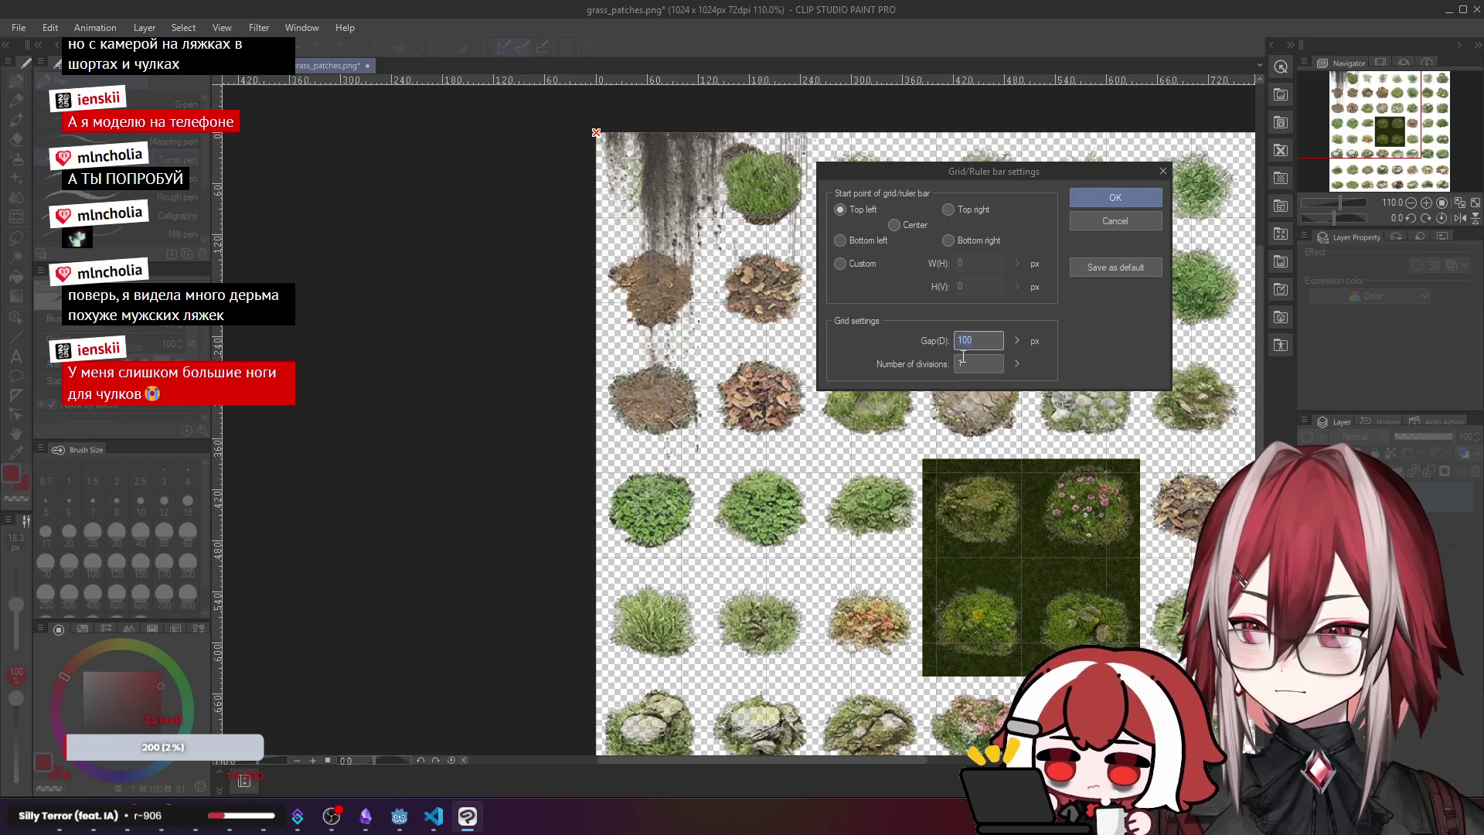
text(128)
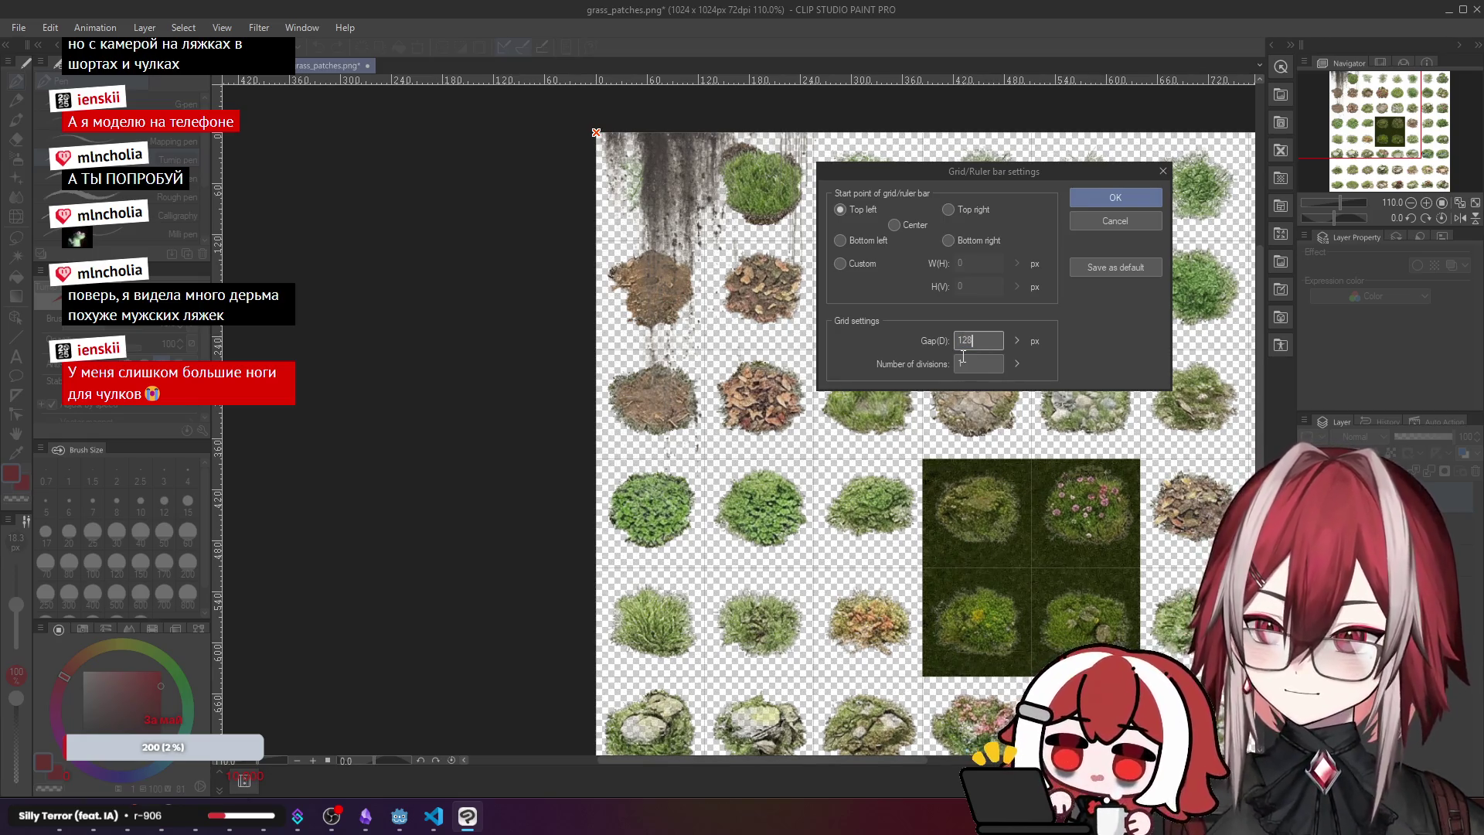
click(1116, 197)
scroll(738, 147, up, 4)
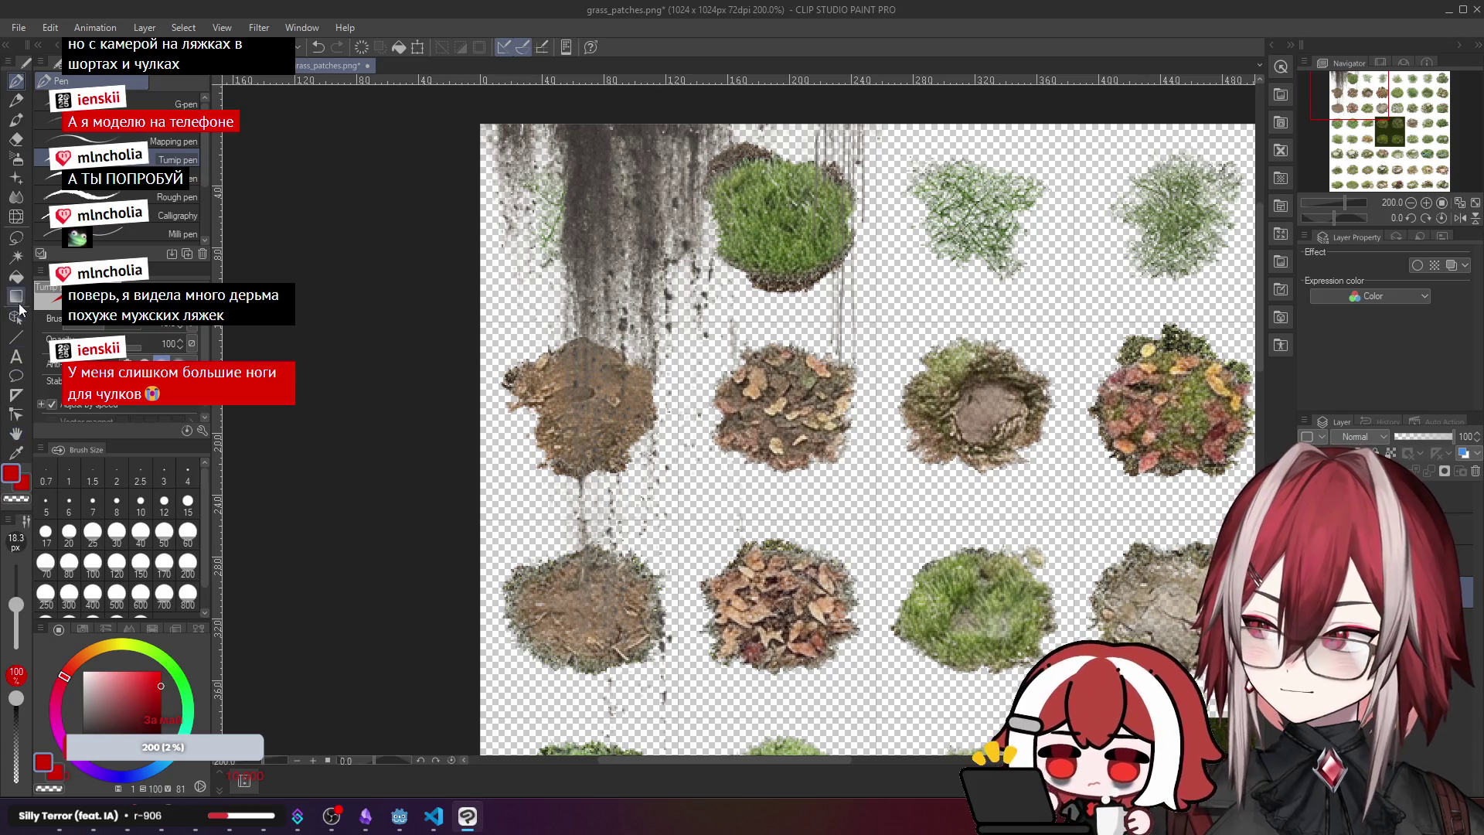
Step: Fill the sheet's transparent background with dark green
click(16, 276)
scroll(1092, 525, down, 2)
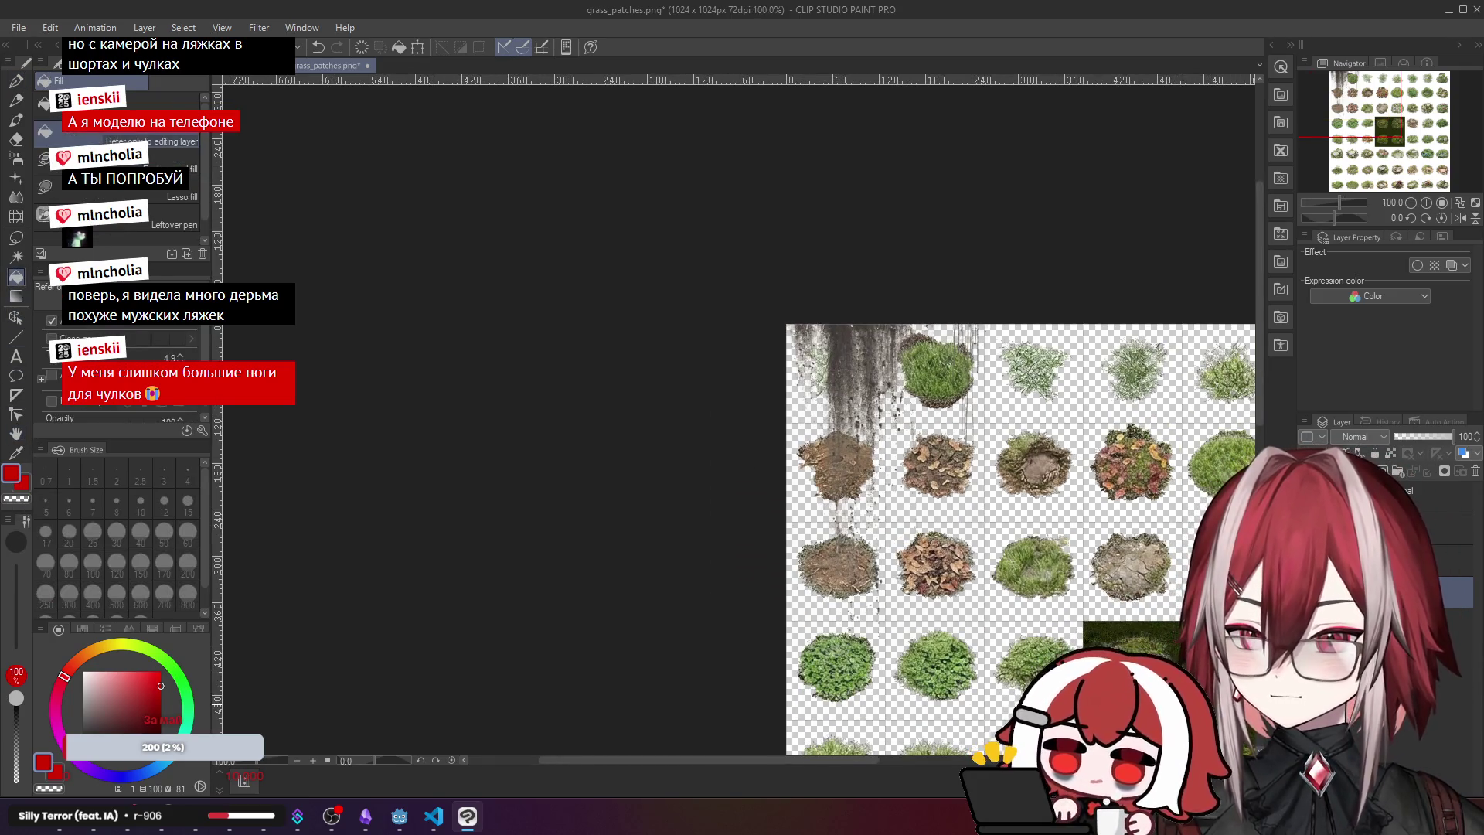
click(1036, 371)
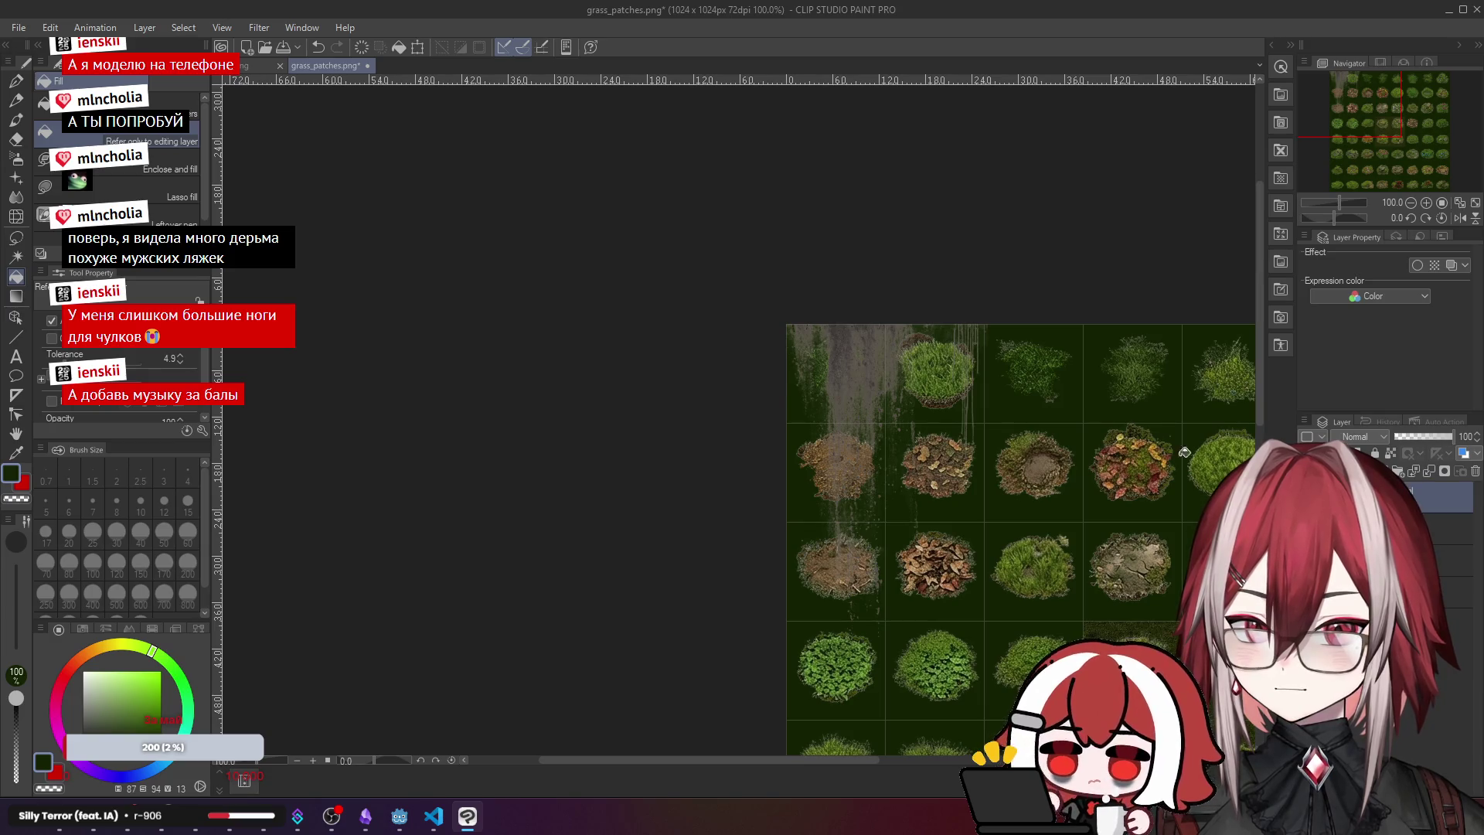
scroll(870, 383, up, 5)
Step: Move, shrink and reshape the dirt texture over the top-left tiles, then commit
key(ctrl+t)
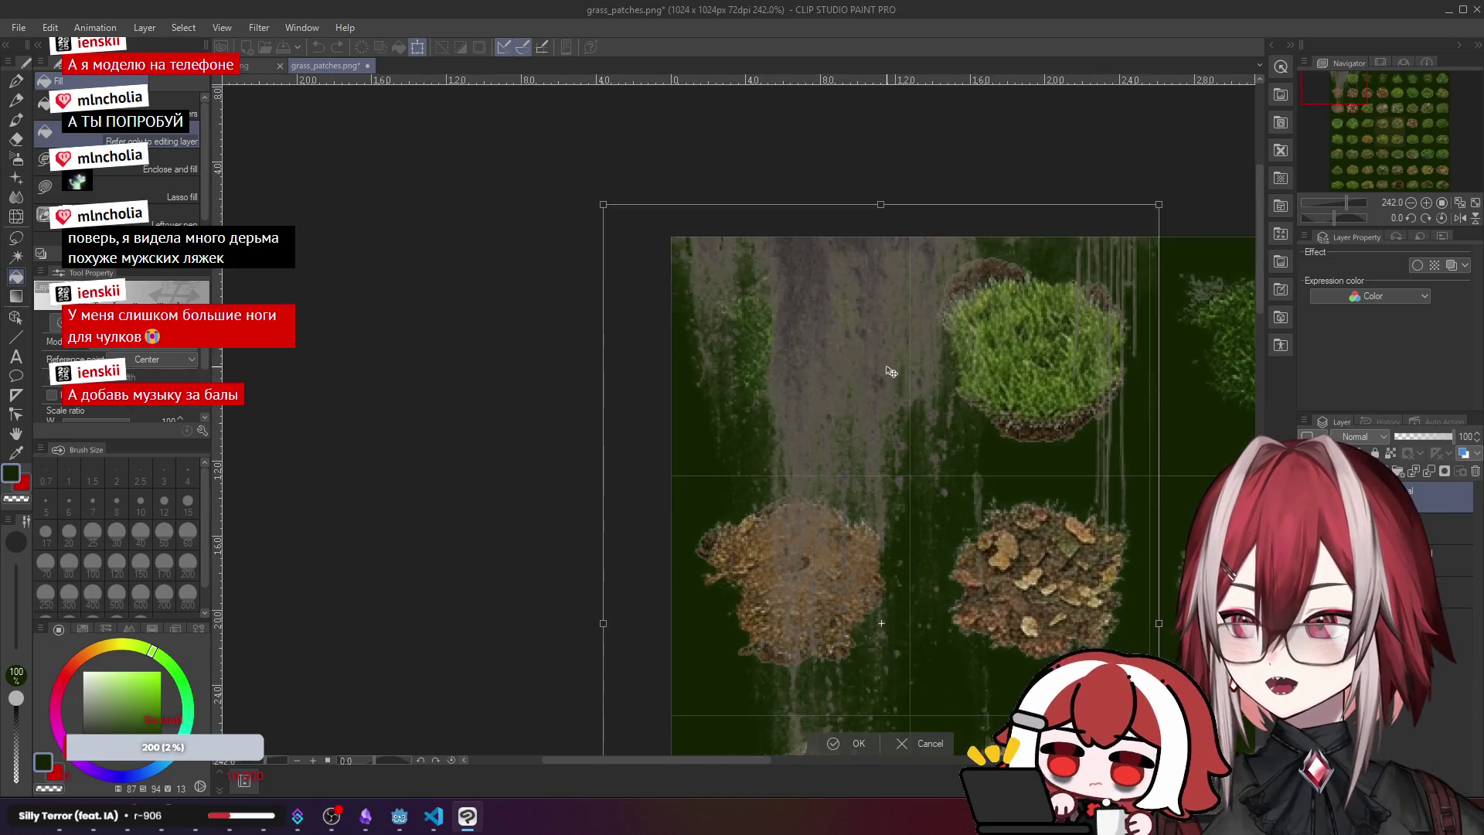
scroll(892, 372, down, 3)
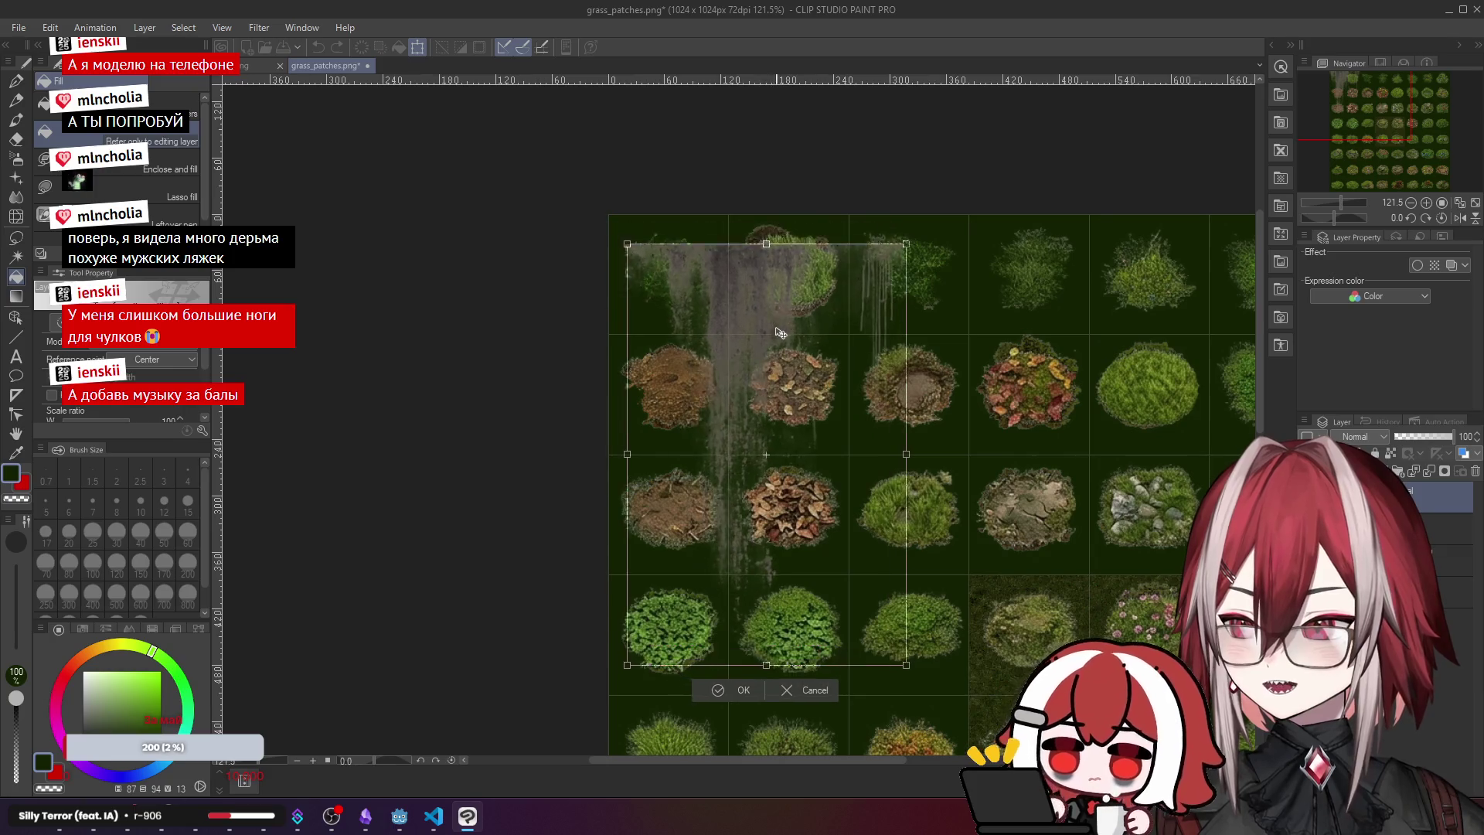
drag(781, 333, 789, 336)
drag(916, 671, 823, 531)
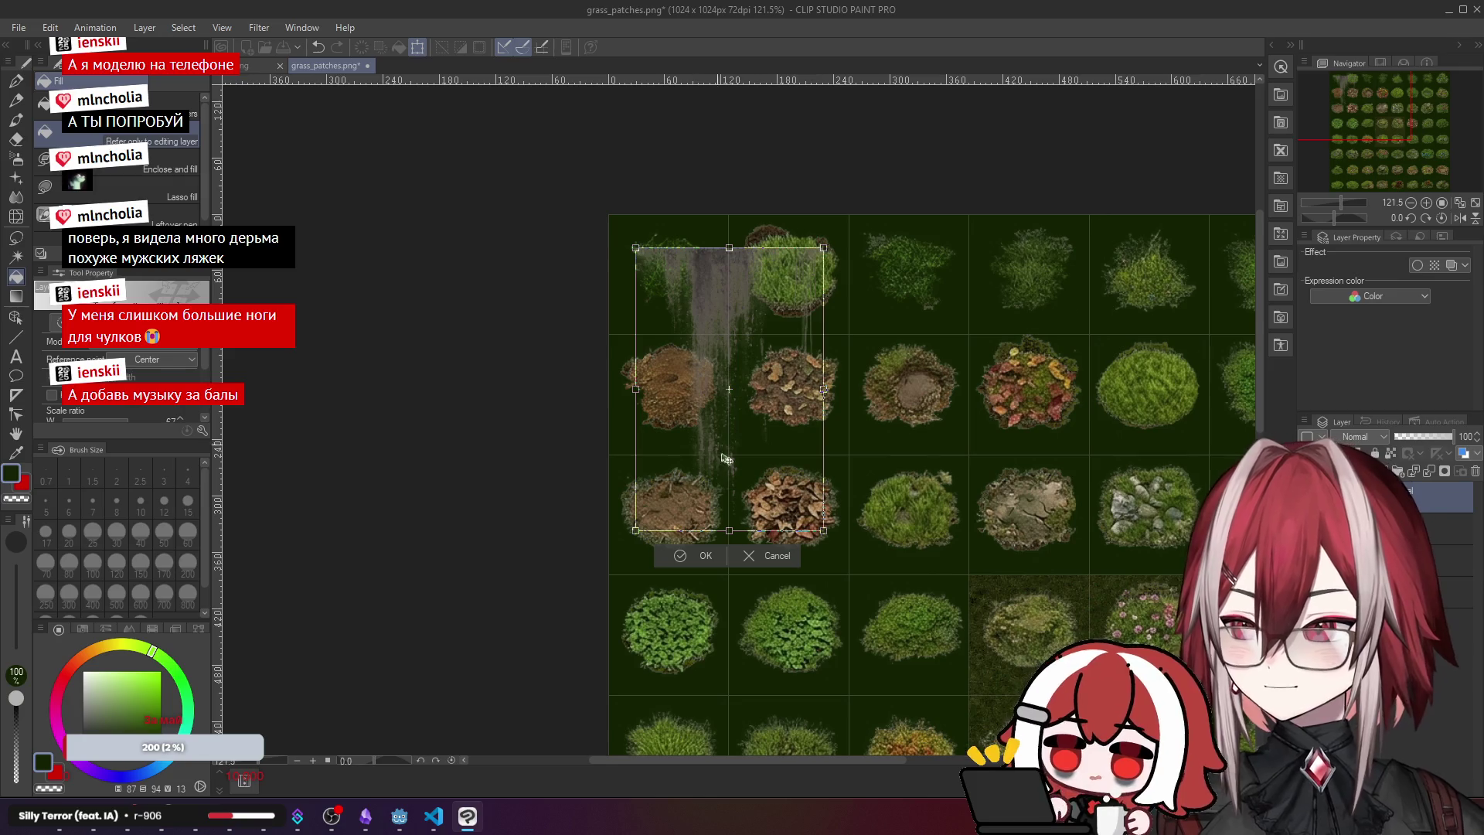
scroll(763, 395, up, 2)
mouse_move(730, 309)
mouse_down()
mouse_move(740, 355)
mouse_move(805, 333)
mouse_up()
scroll(805, 333, down, 2)
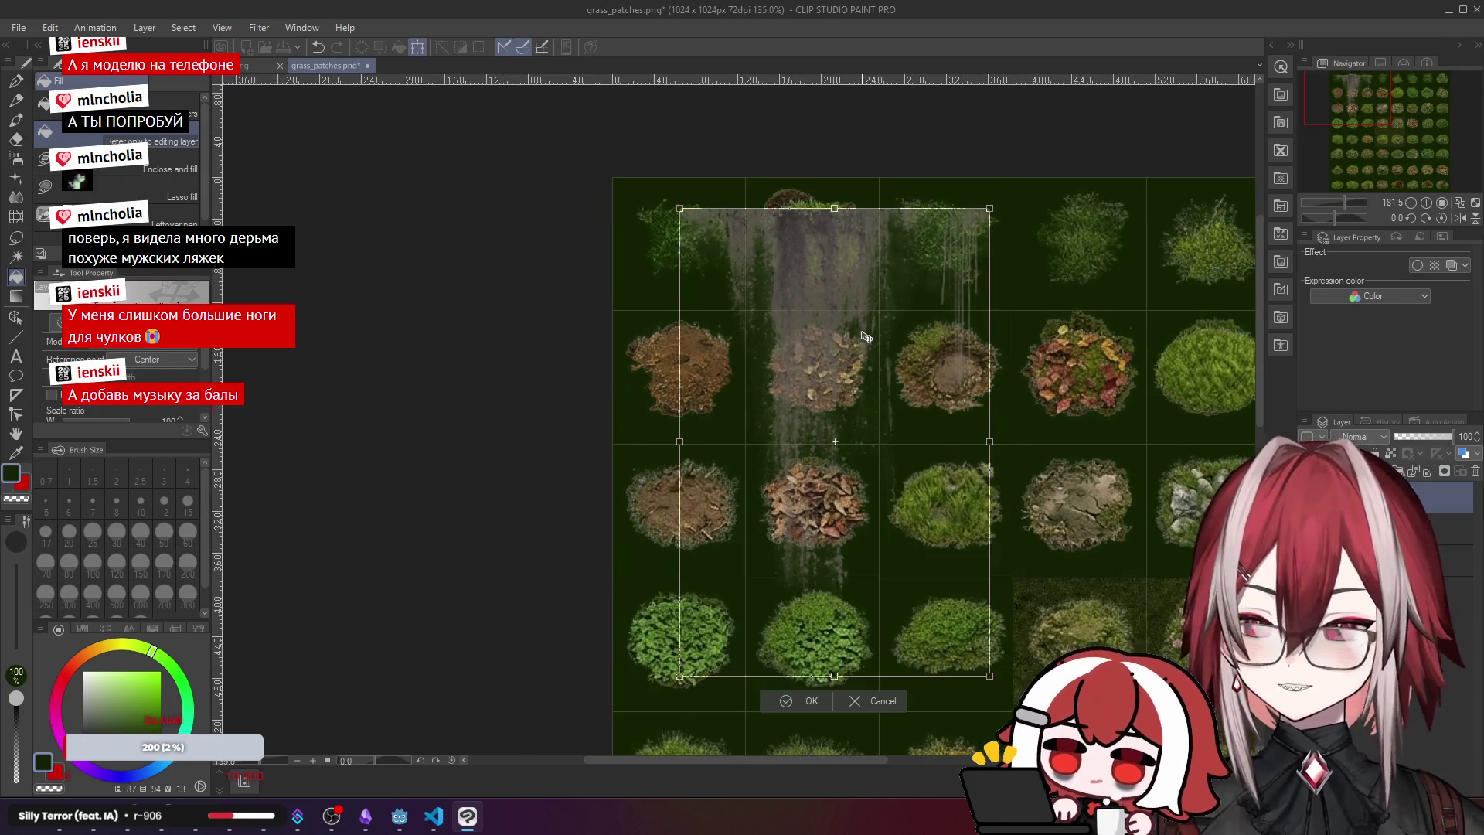
click(792, 698)
scroll(904, 466, up, 2)
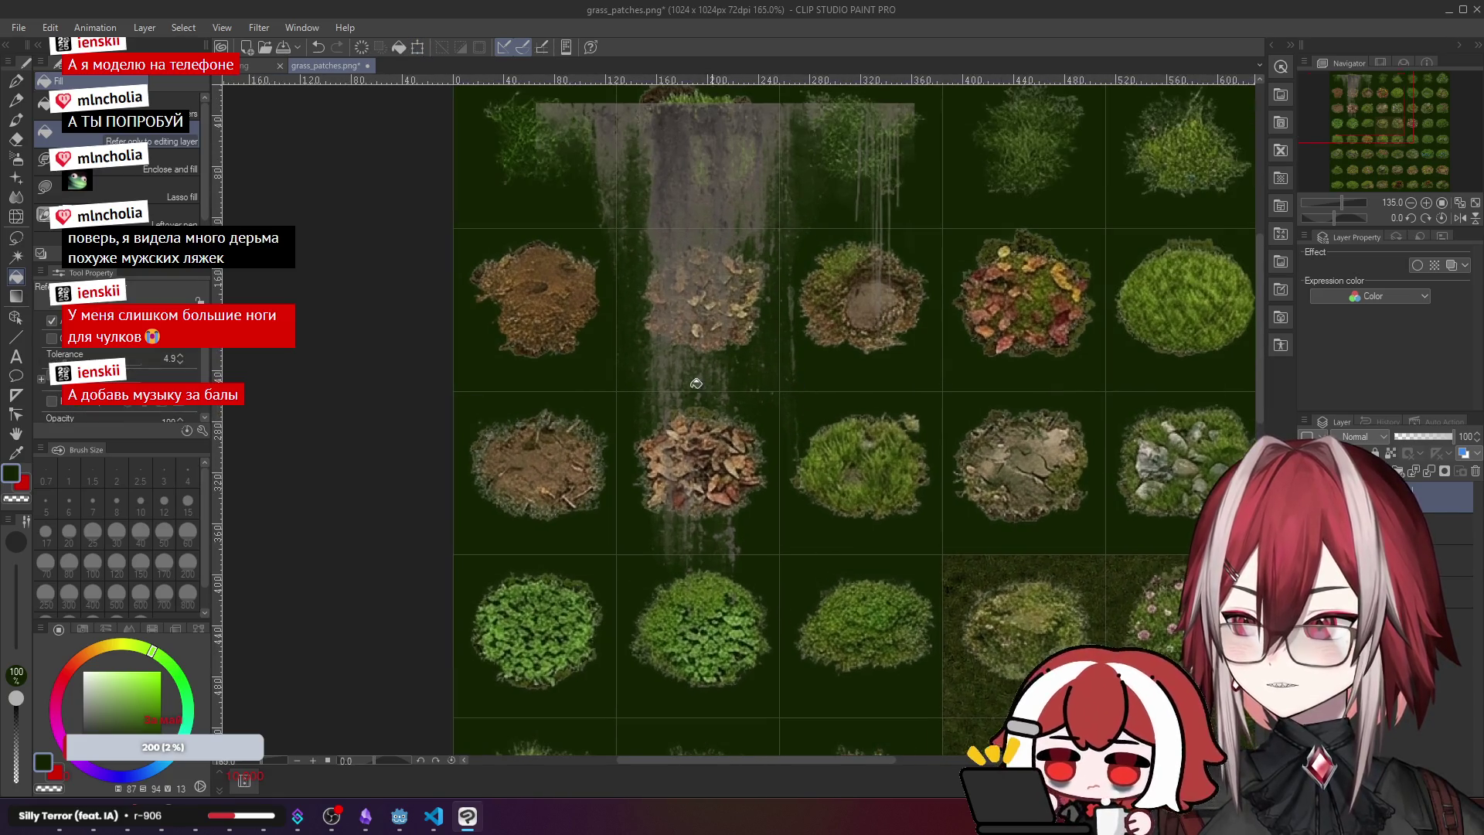
Step: Briefly bring up Spotify, then return to the canvas
click(193, 826)
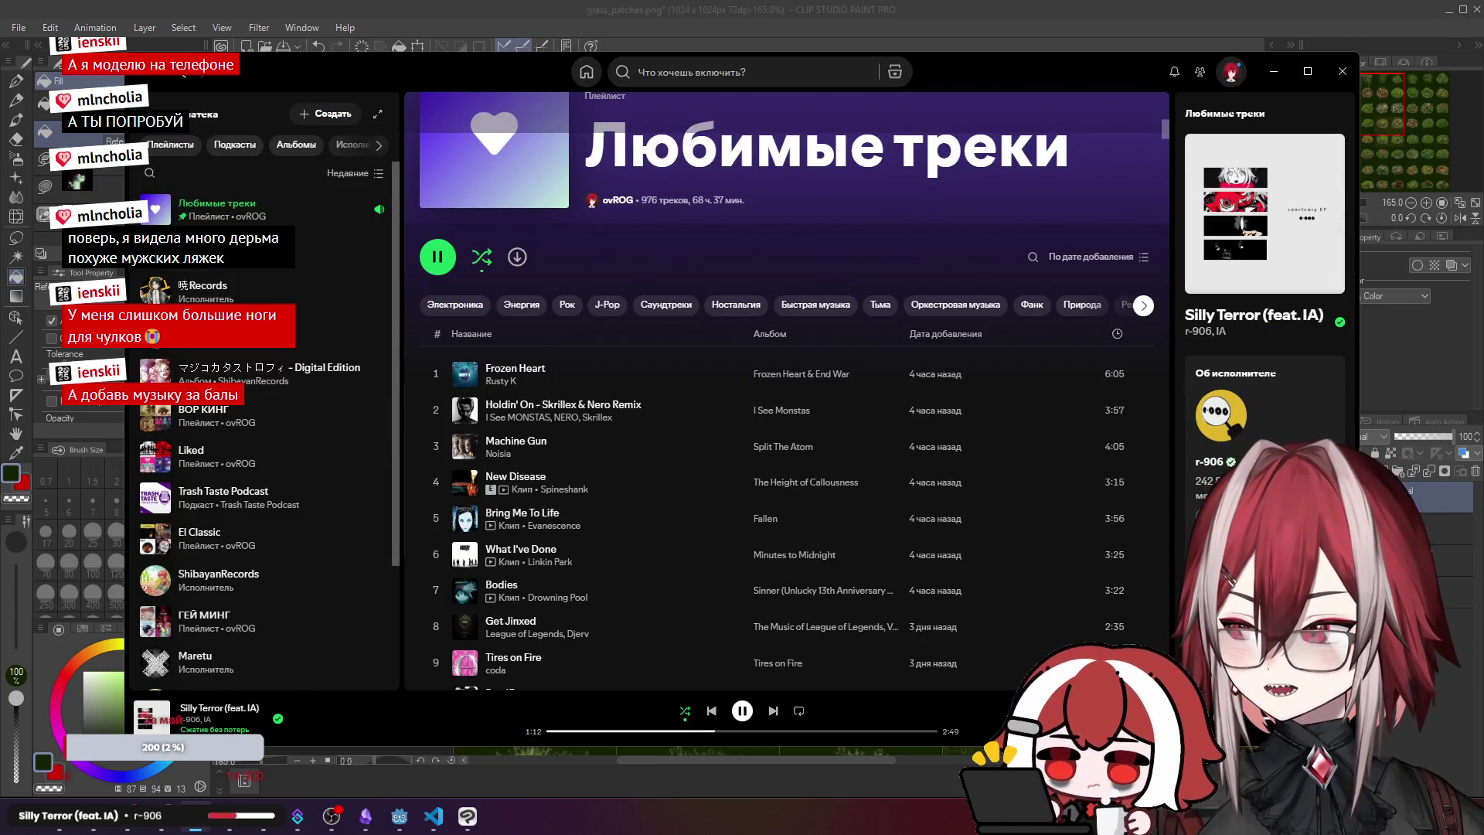
click(192, 827)
drag(689, 265, 702, 277)
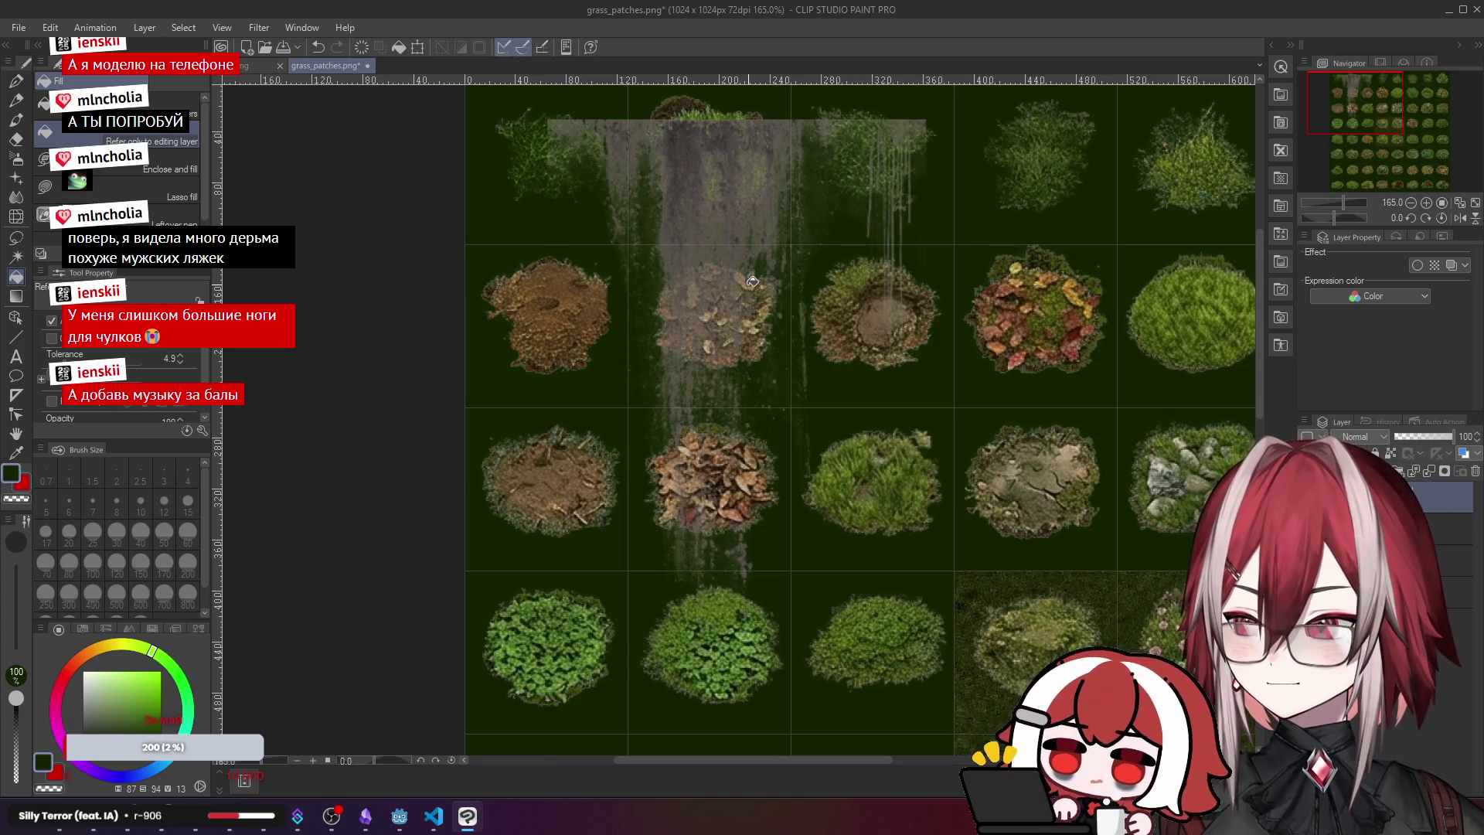
Step: Rectangle-select a block of the patch grid and paste a copy of it
click(15, 237)
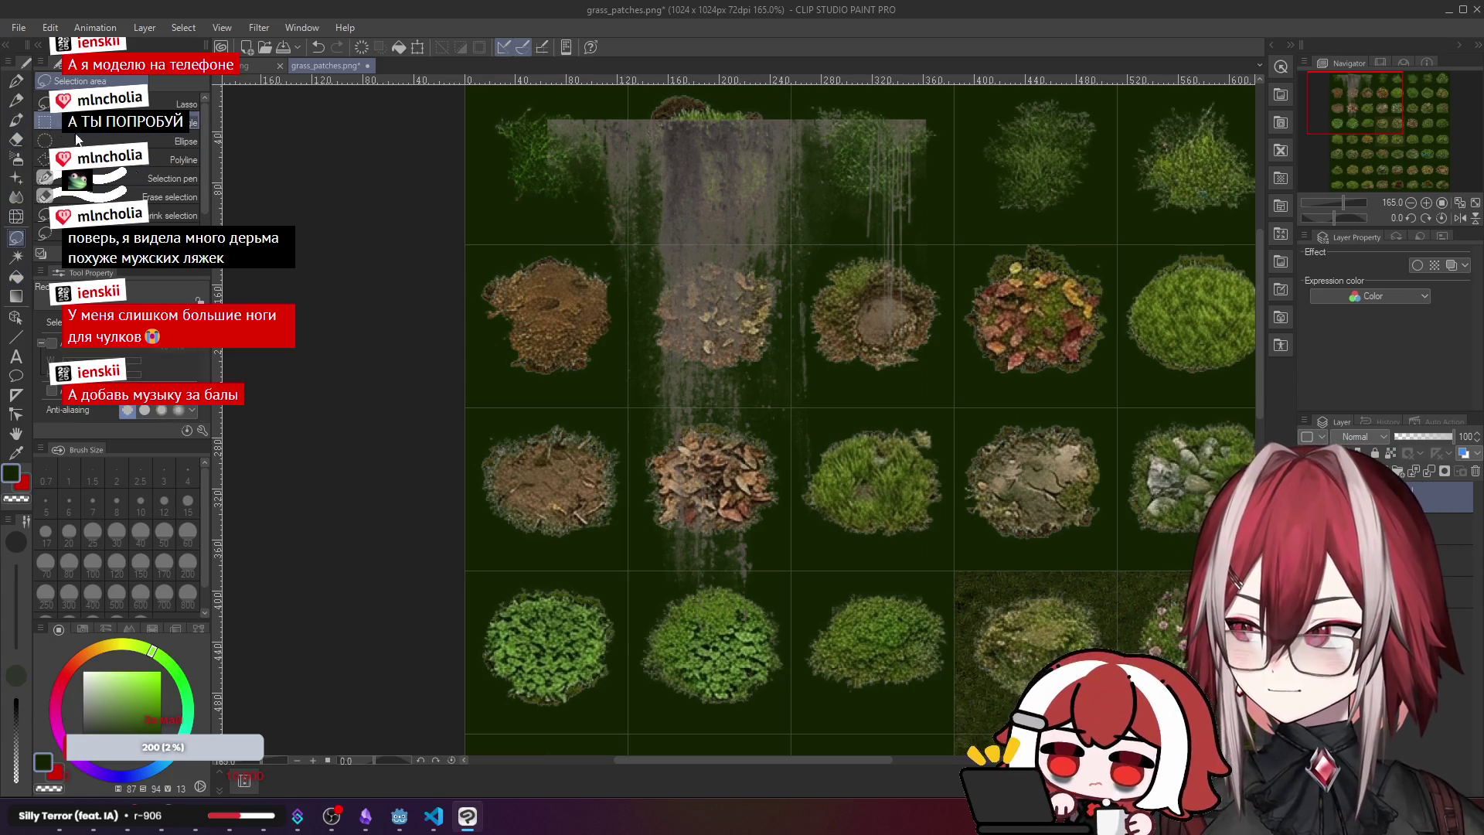
drag(577, 364, 895, 626)
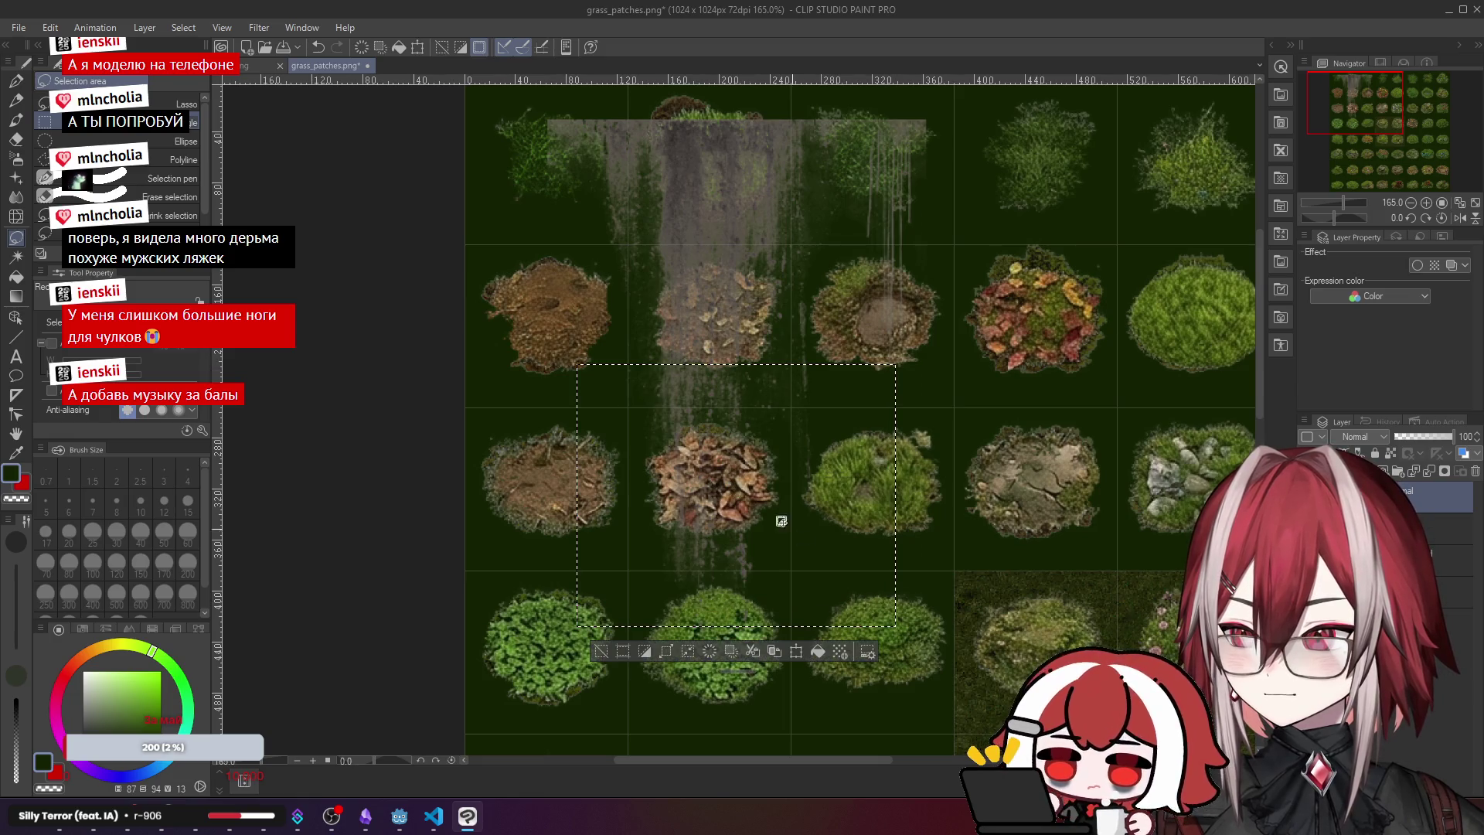
click(772, 652)
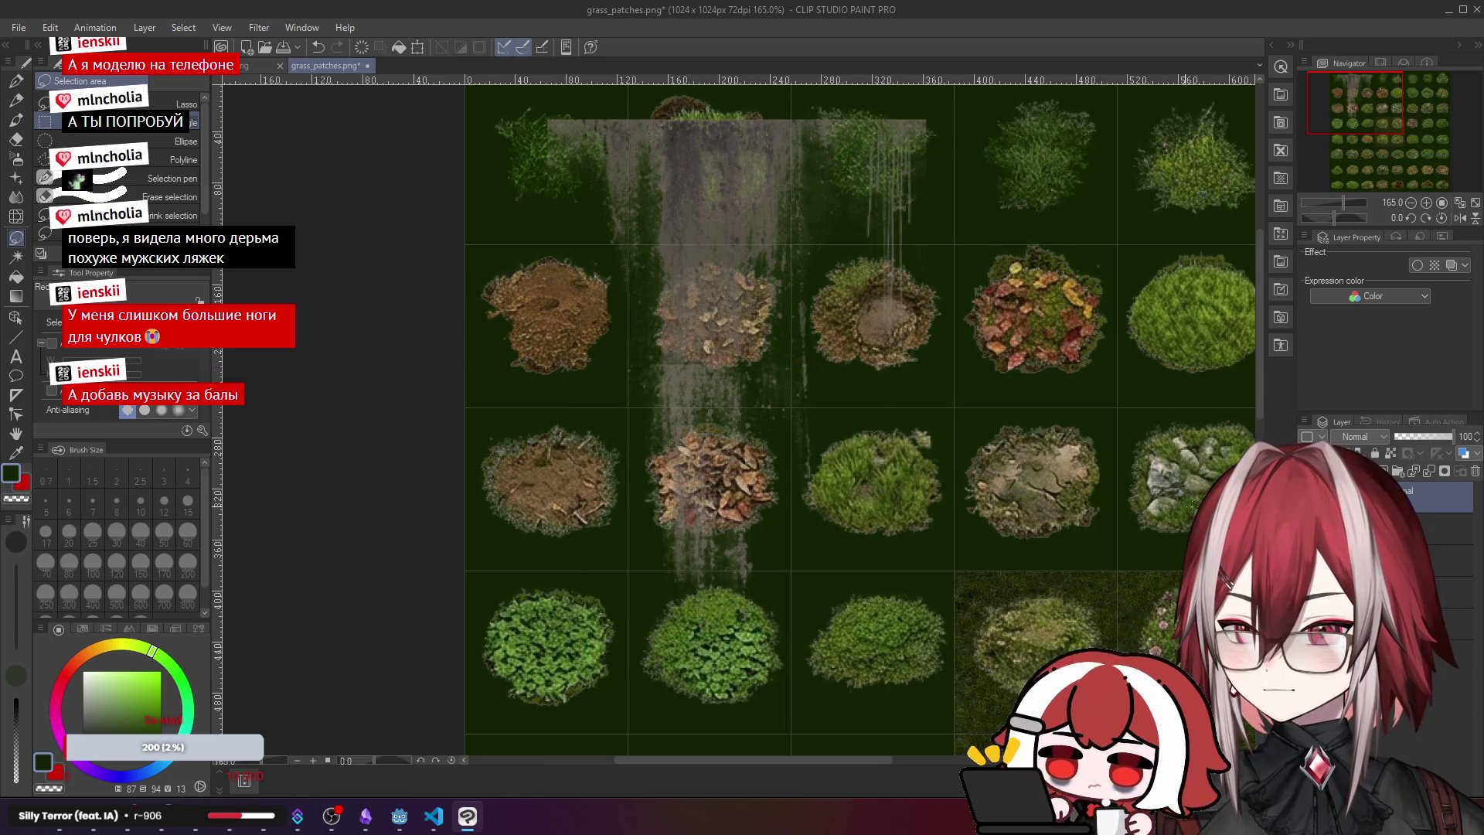
drag(744, 479, 813, 576)
Step: Move the pasted copy into the top-left cell and shrink it to fit
key(ctrl+t)
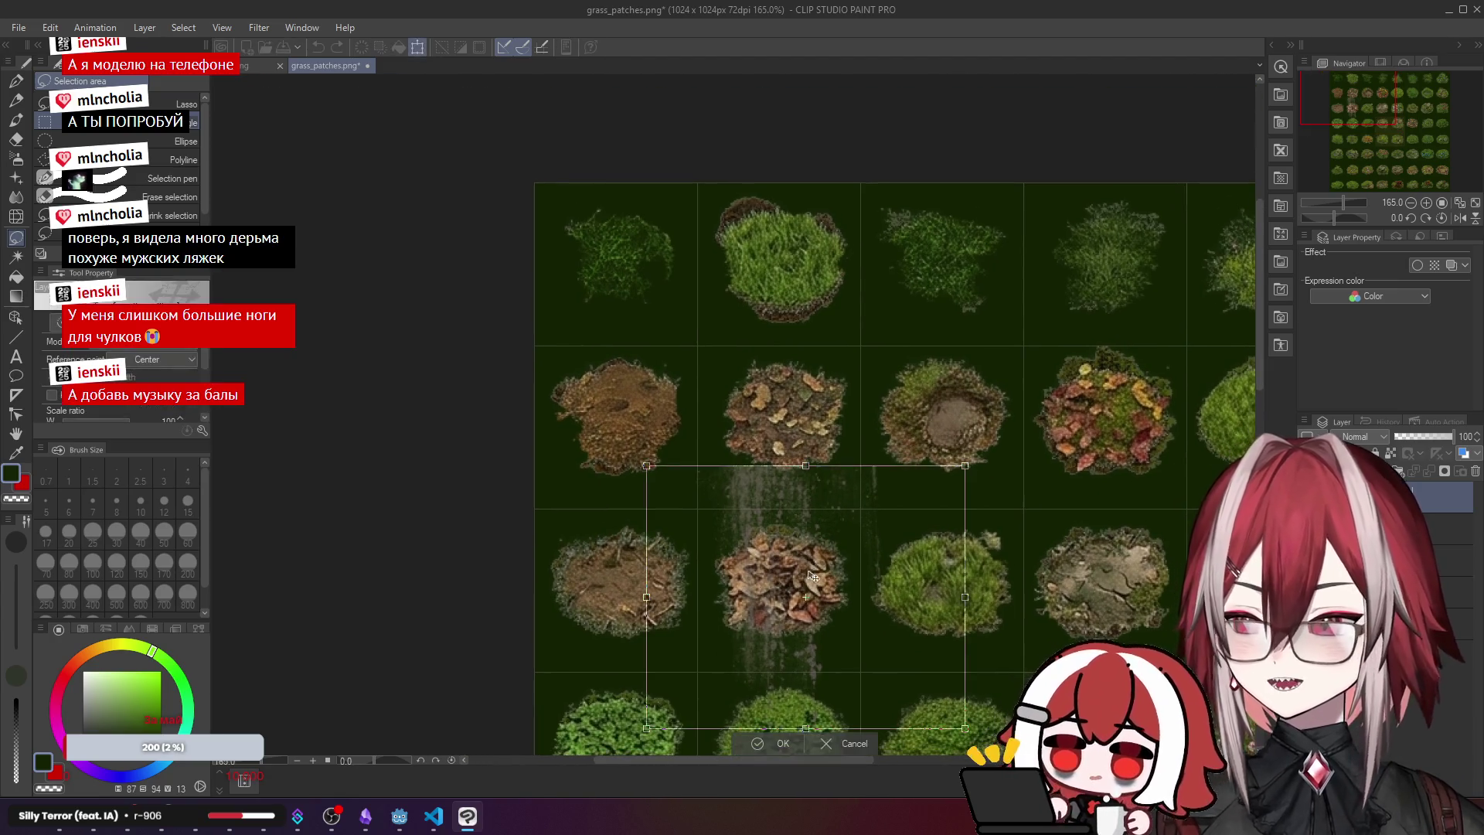
key(ctrl+r)
drag(831, 581, 700, 302)
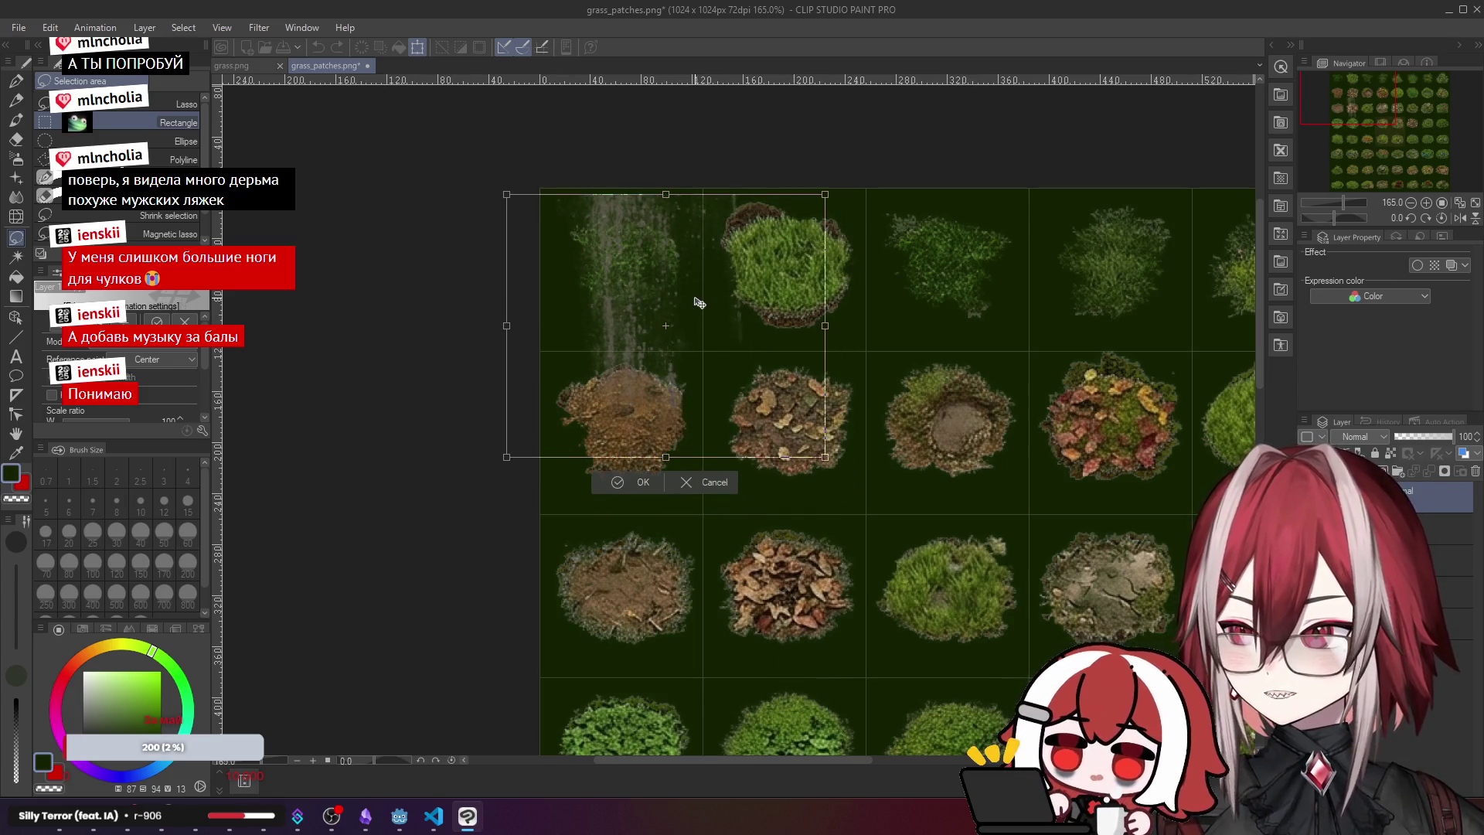
drag(822, 456, 673, 331)
scroll(616, 270, up, 1)
scroll(616, 270, up, 3)
drag(637, 247, 720, 246)
Step: Rotate the pasted copy a quarter turn counter-clockwise and commit the transform
mouse_move(847, 111)
mouse_down()
mouse_move(680, 81)
mouse_move(527, 108)
mouse_up()
drag(663, 221, 671, 203)
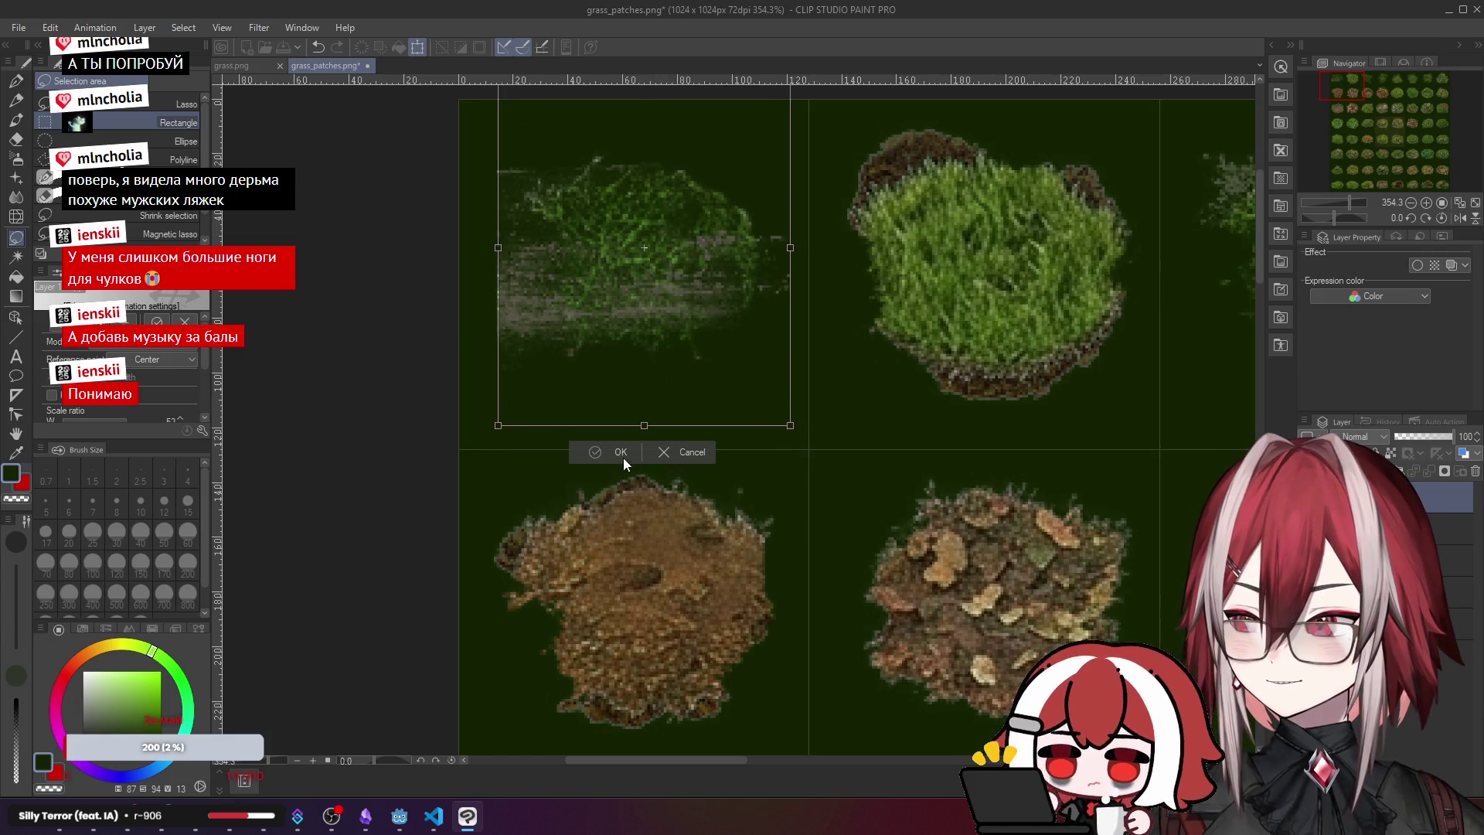
click(621, 453)
scroll(473, 316, up, 1)
drag(553, 268, 603, 319)
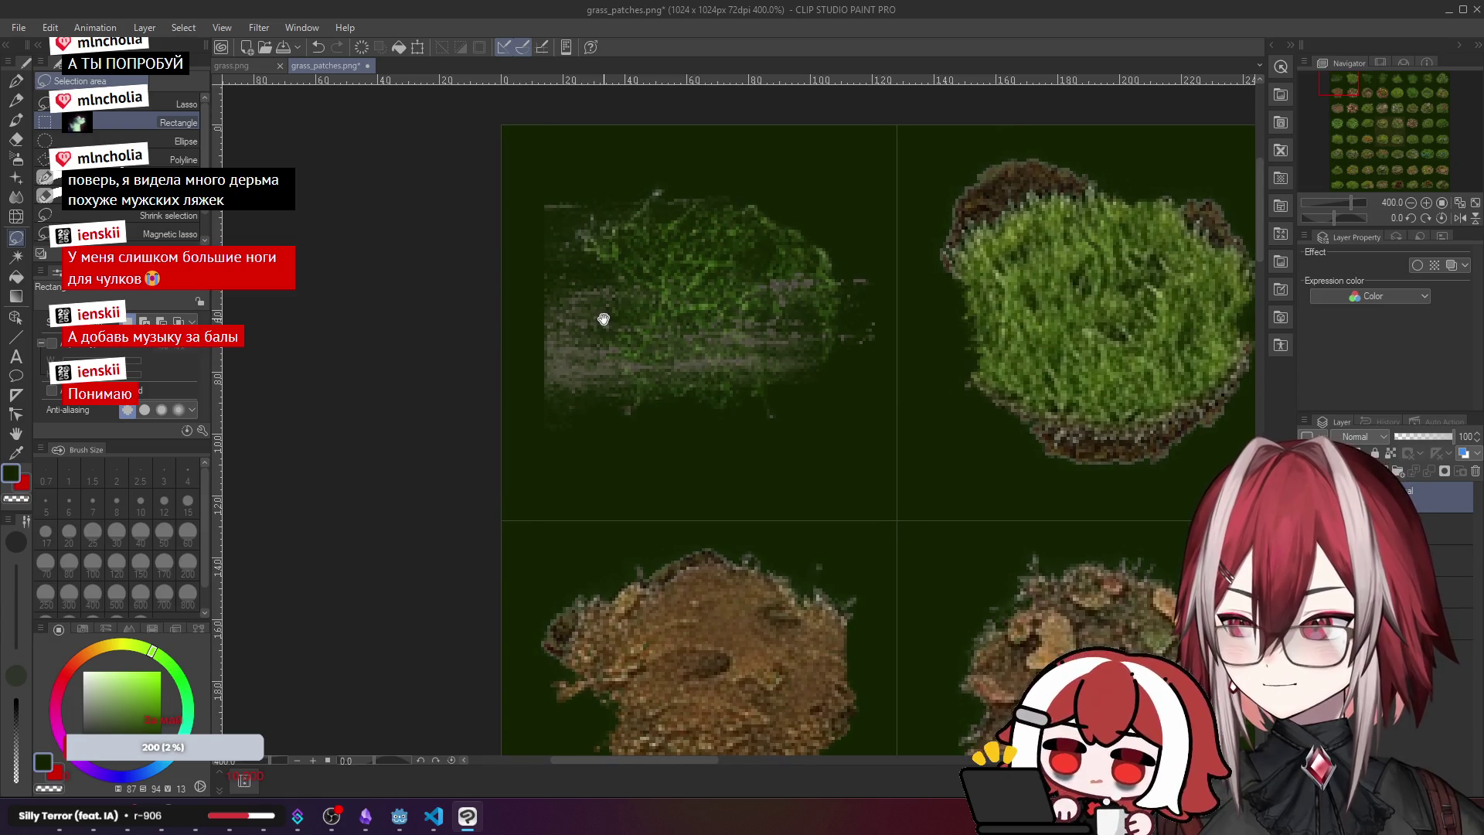
scroll(562, 372, down, 2)
scroll(552, 386, up, 2)
key(e)
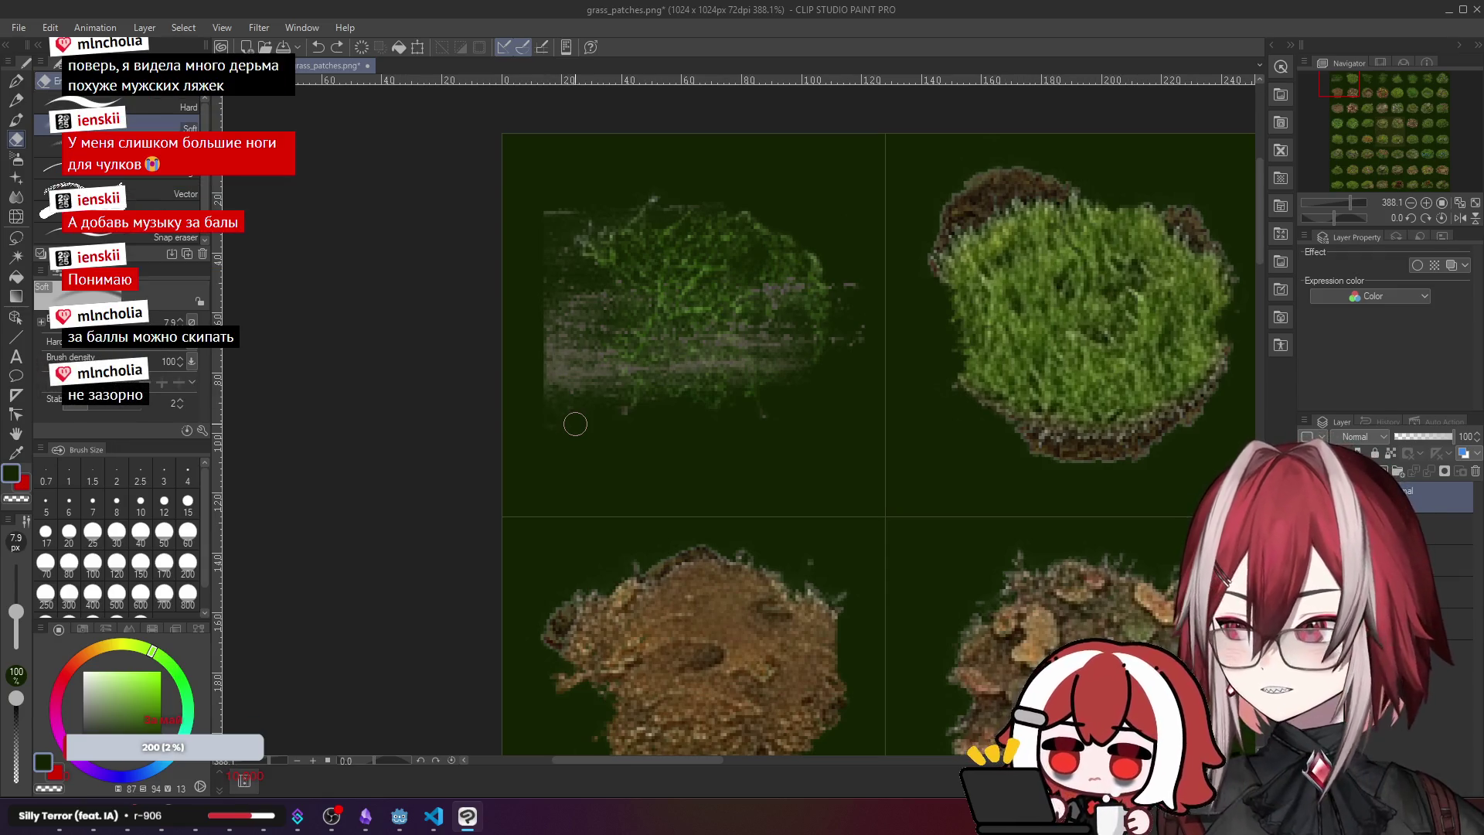
Step: Try the Vector and Kneaded erasers at 18.5 px, then delete the grass patches
click(123, 189)
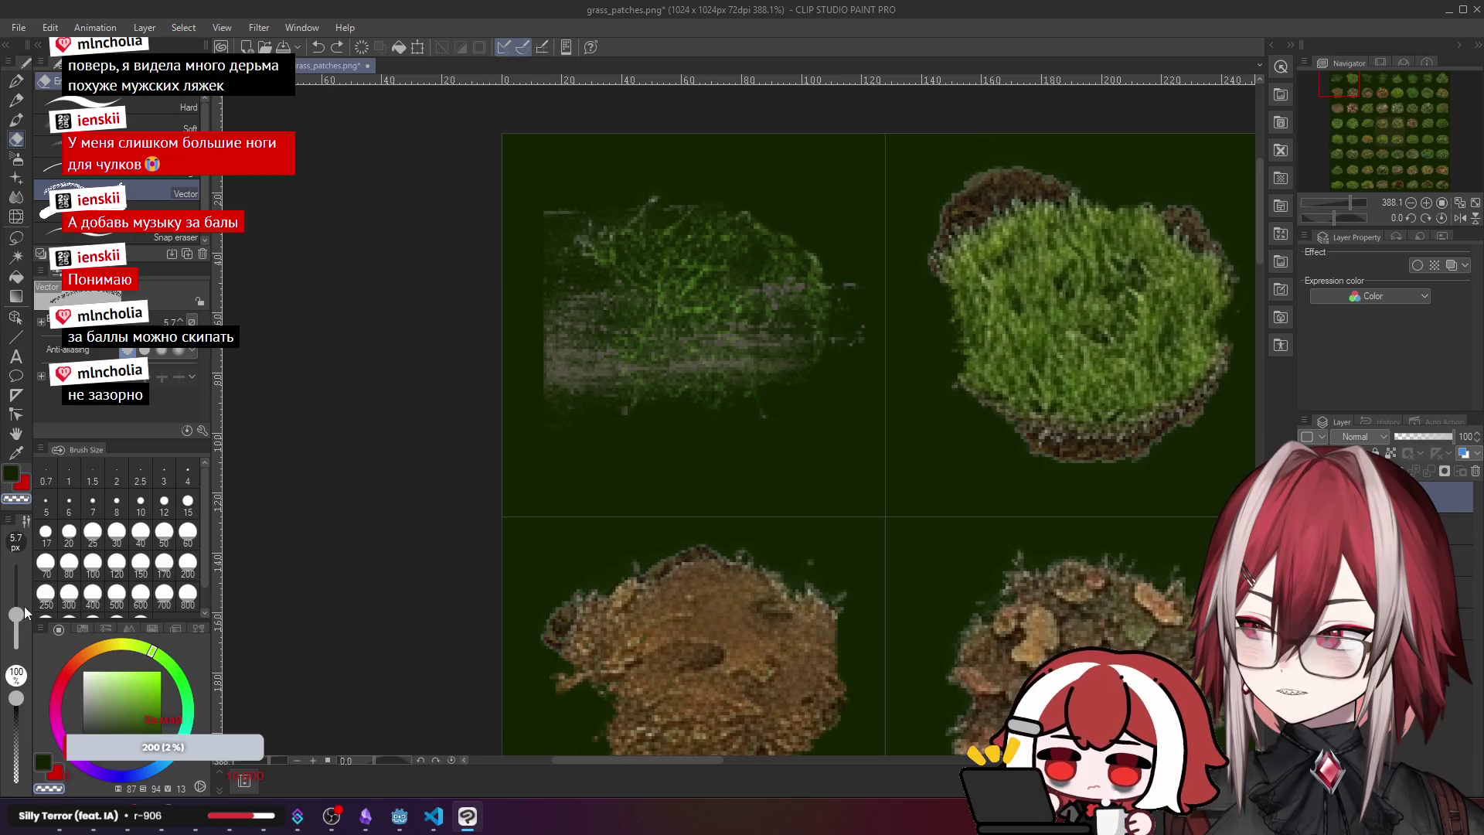
click(124, 151)
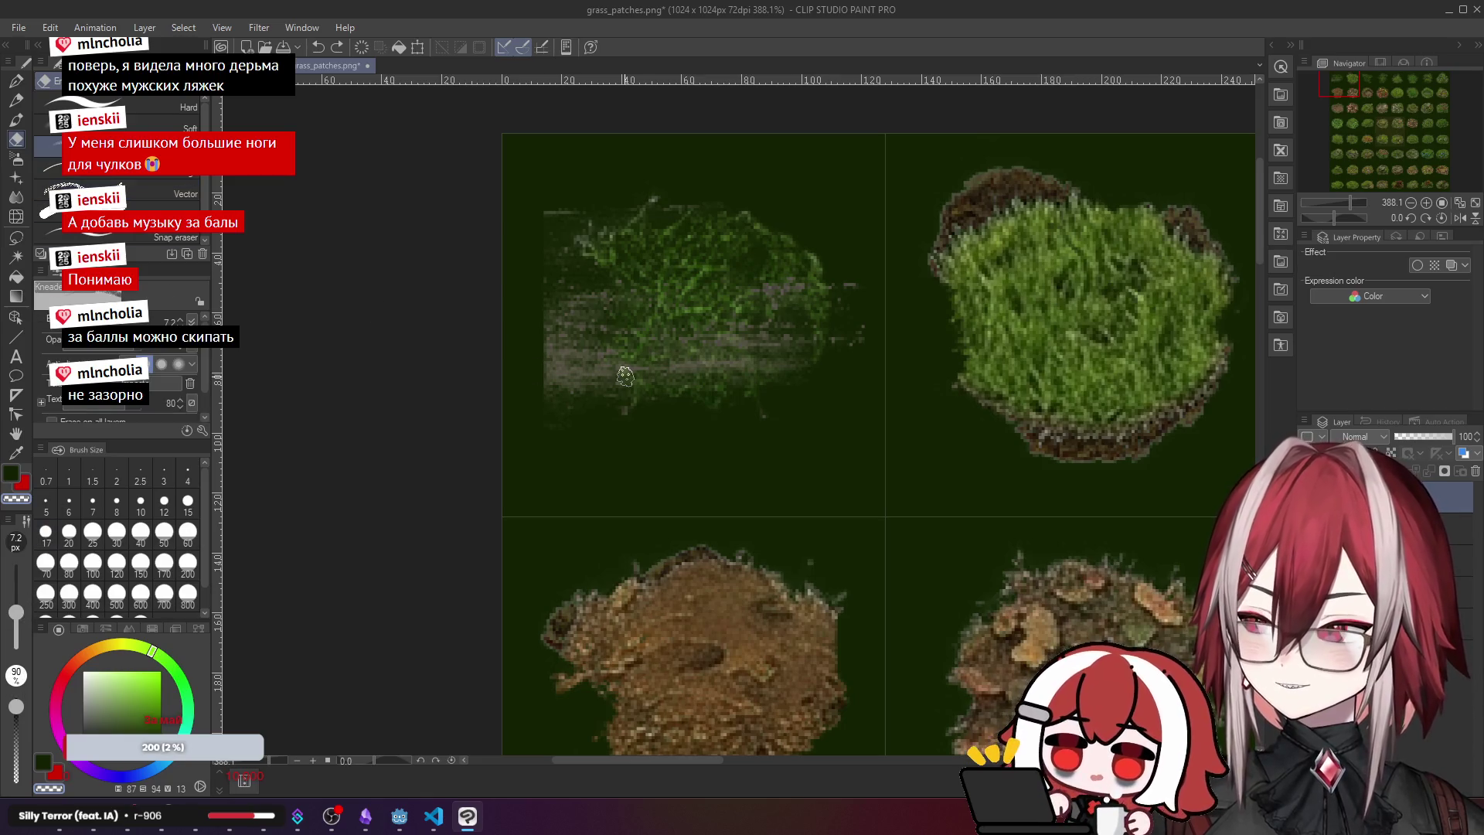
drag(12, 609, 12, 601)
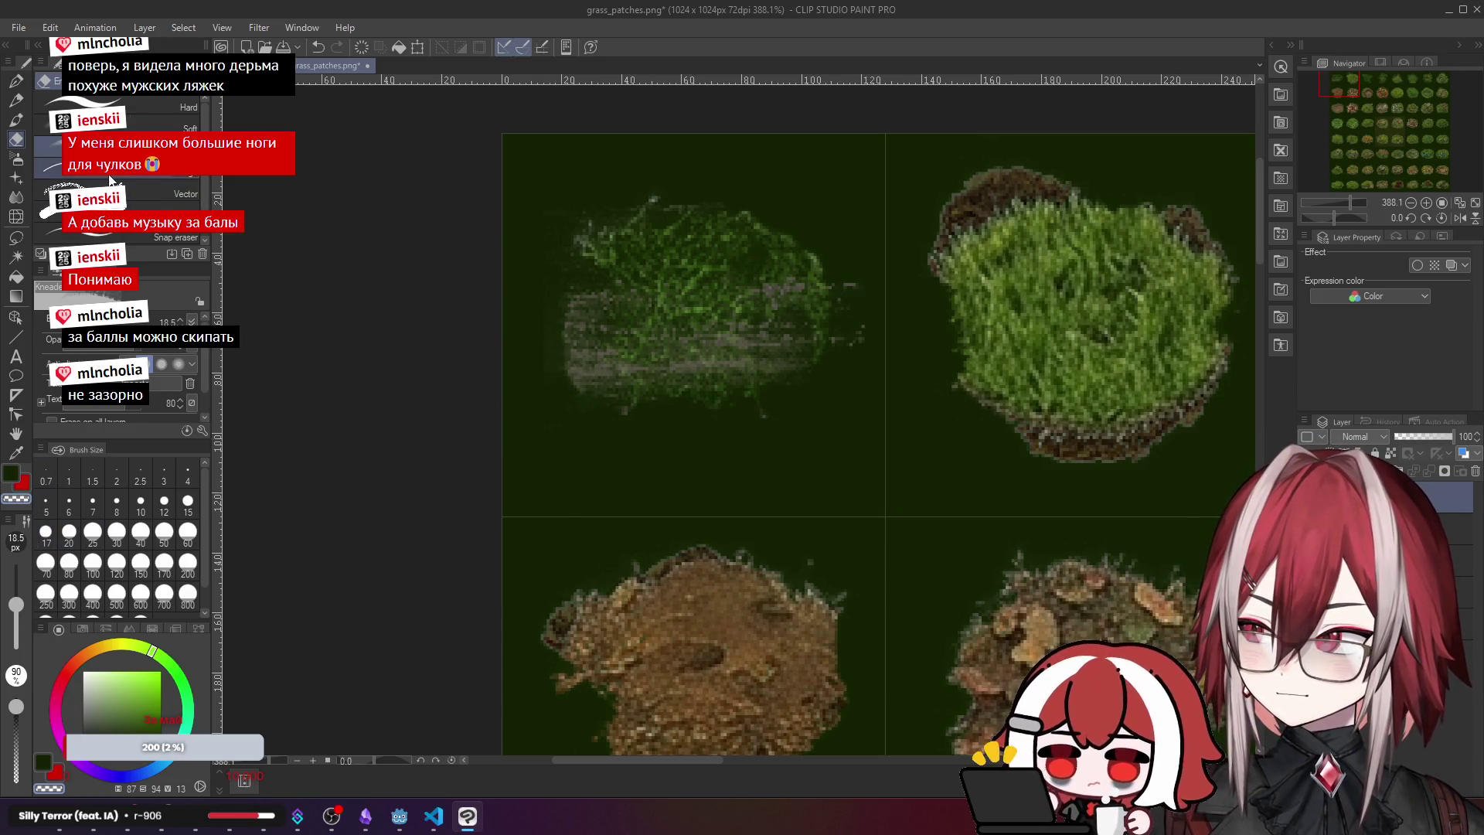
click(116, 193)
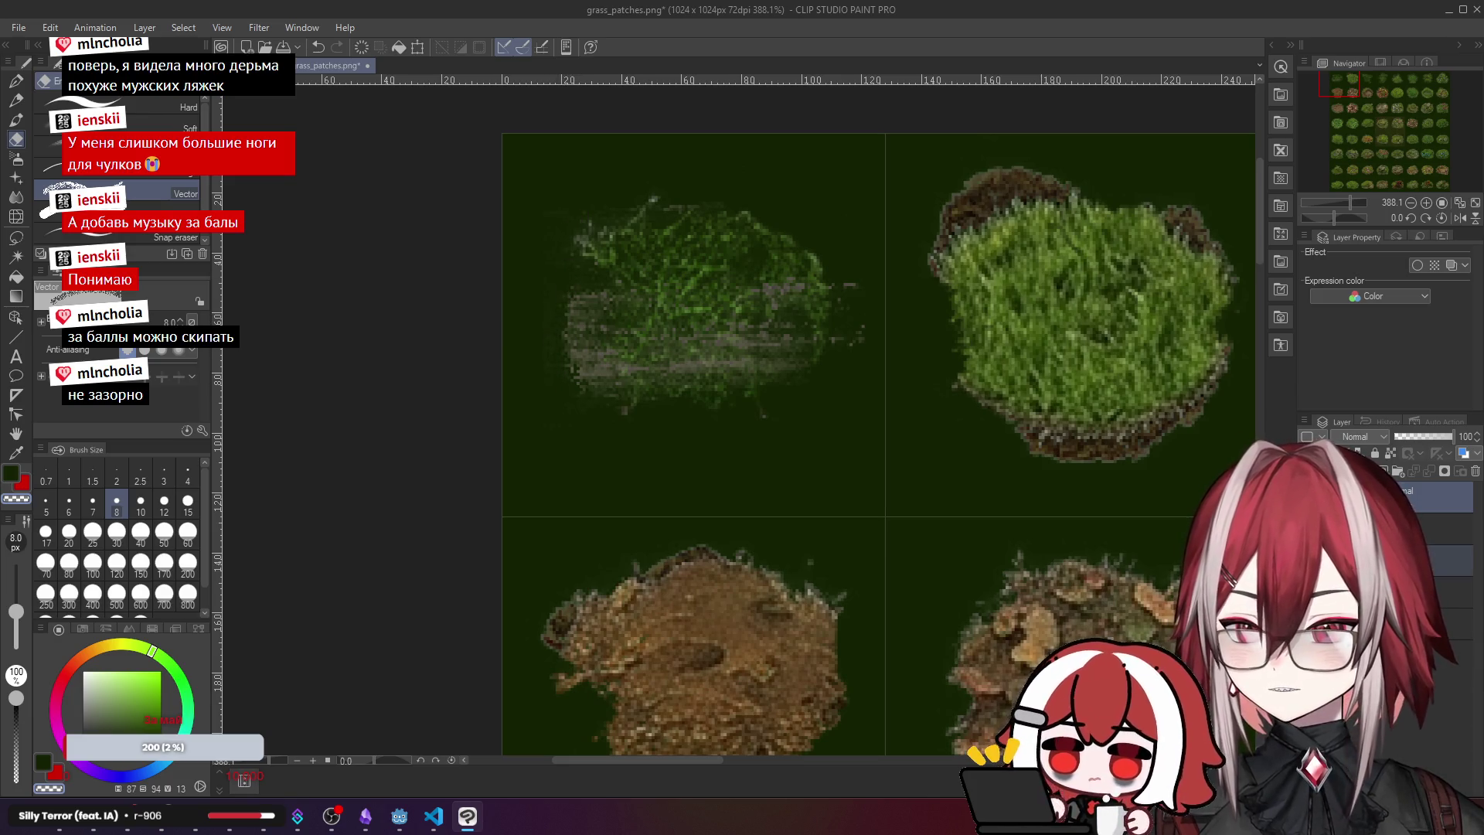
key(Delete)
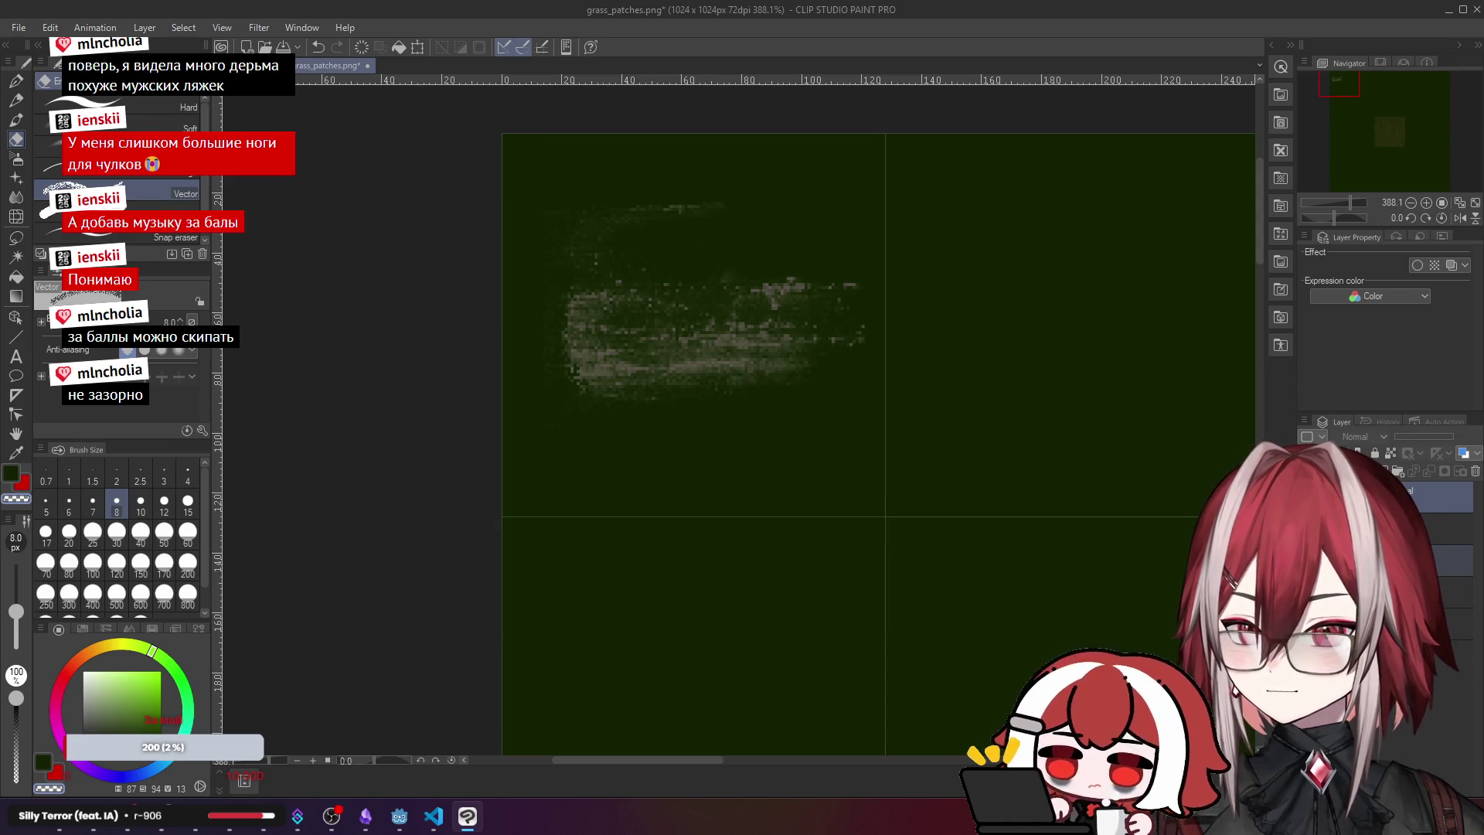
Step: Pick the Wet bleed blender from the Blend sub tools
scroll(1011, 430, down, 5)
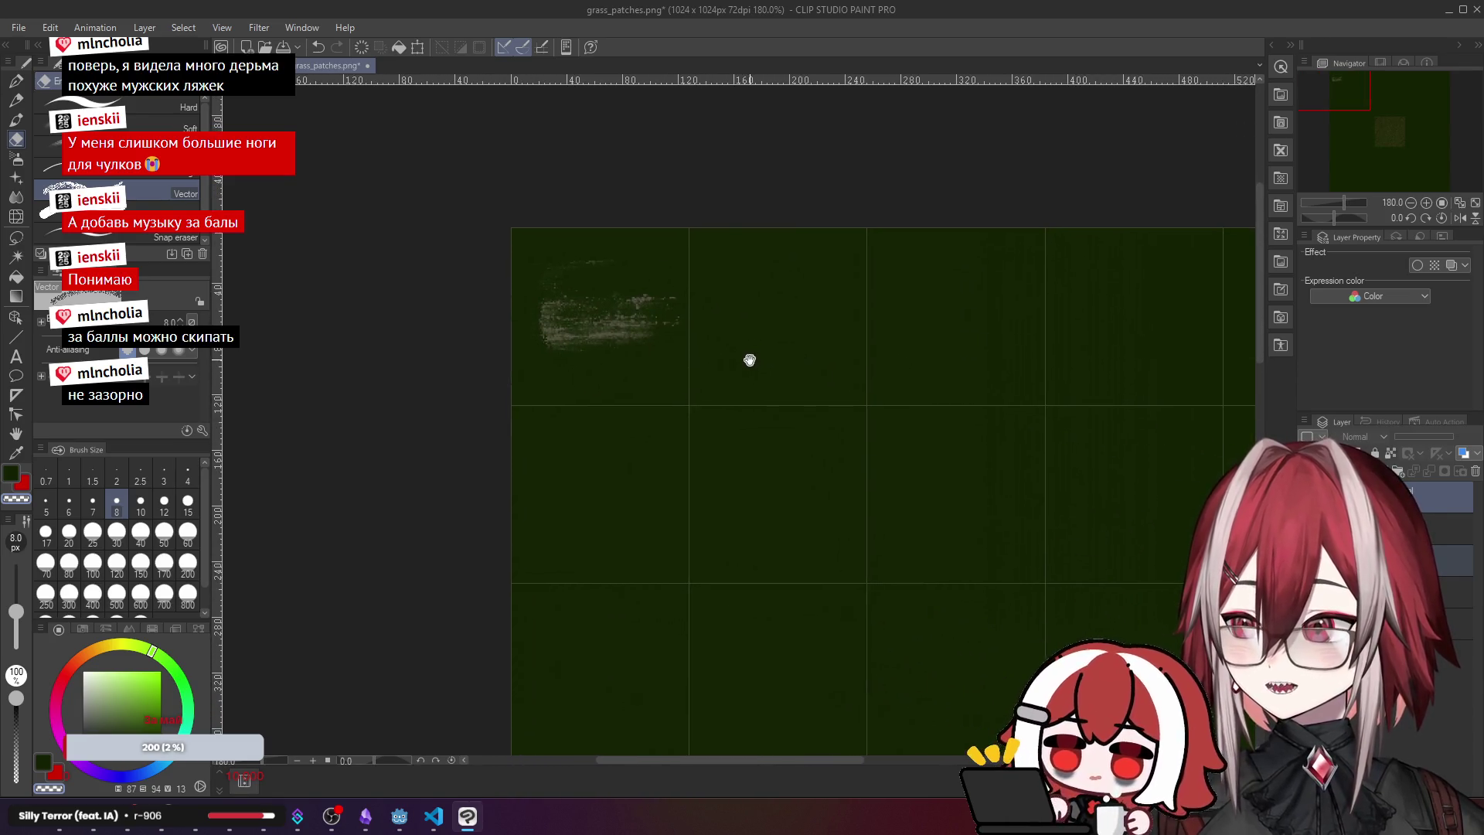
scroll(516, 315, up, 5)
click(46, 147)
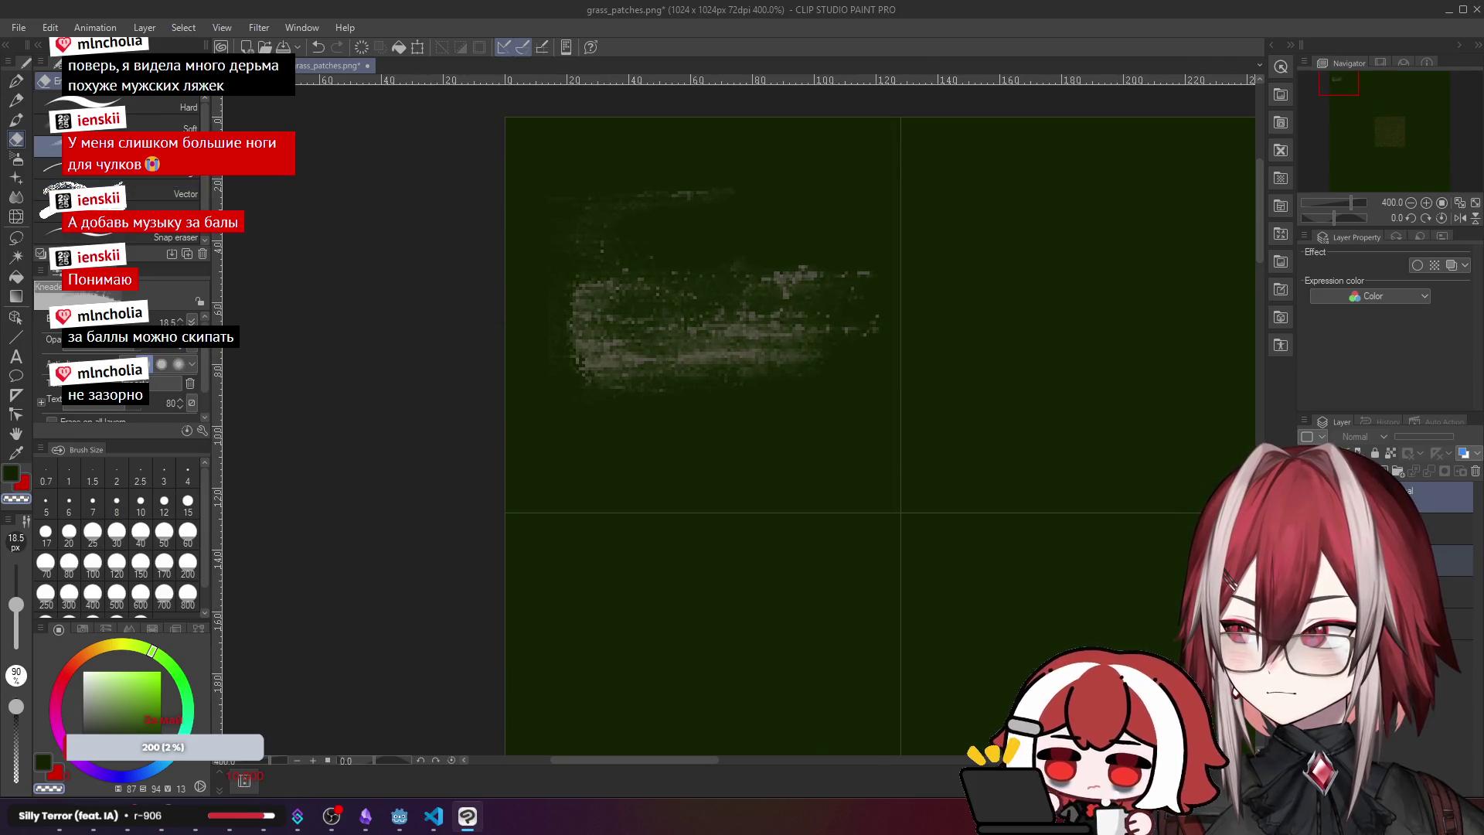
scroll(622, 284, up, 1)
click(21, 199)
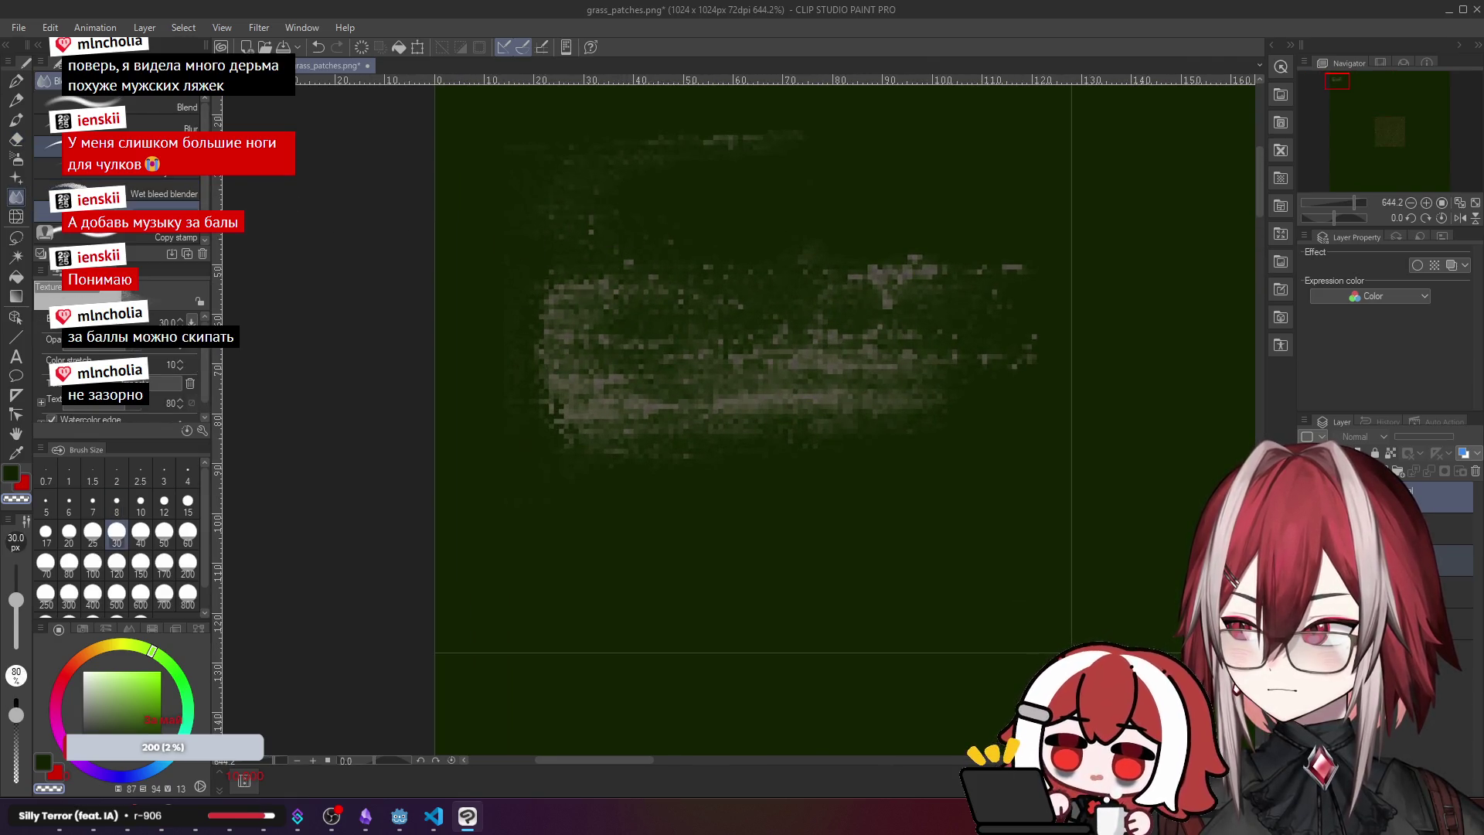
click(123, 105)
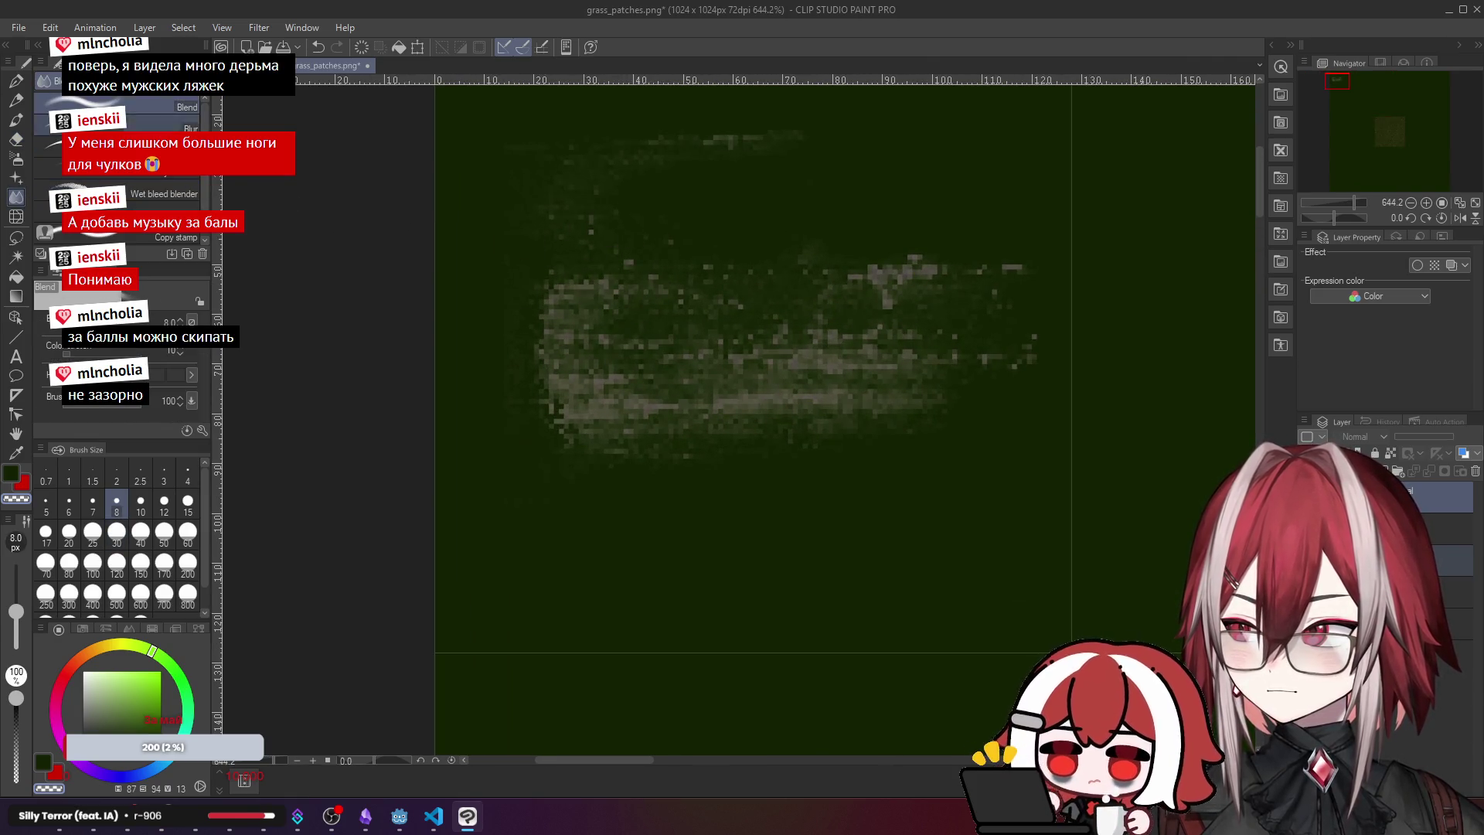
click(132, 192)
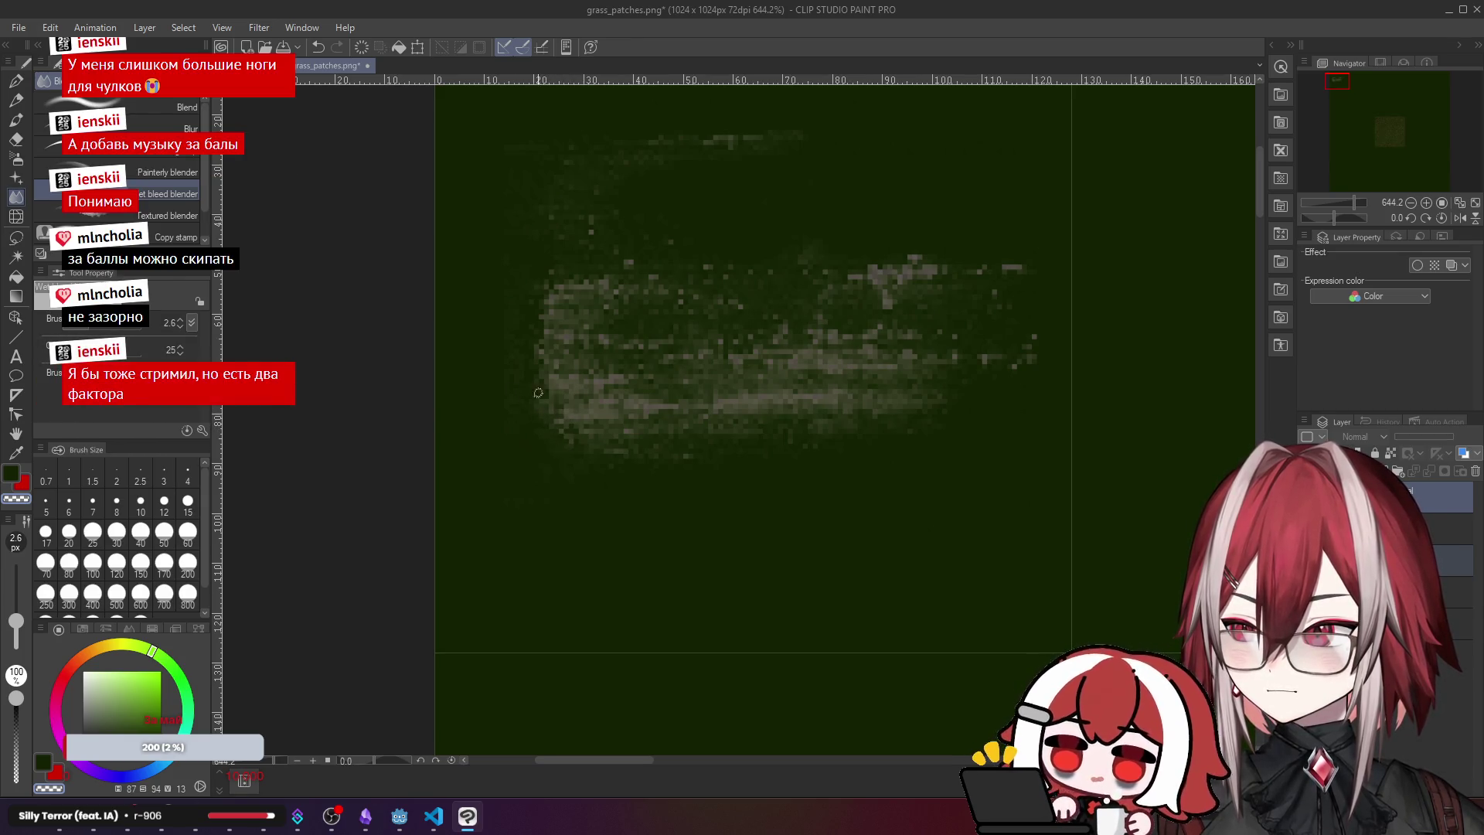
scroll(640, 477, down, 5)
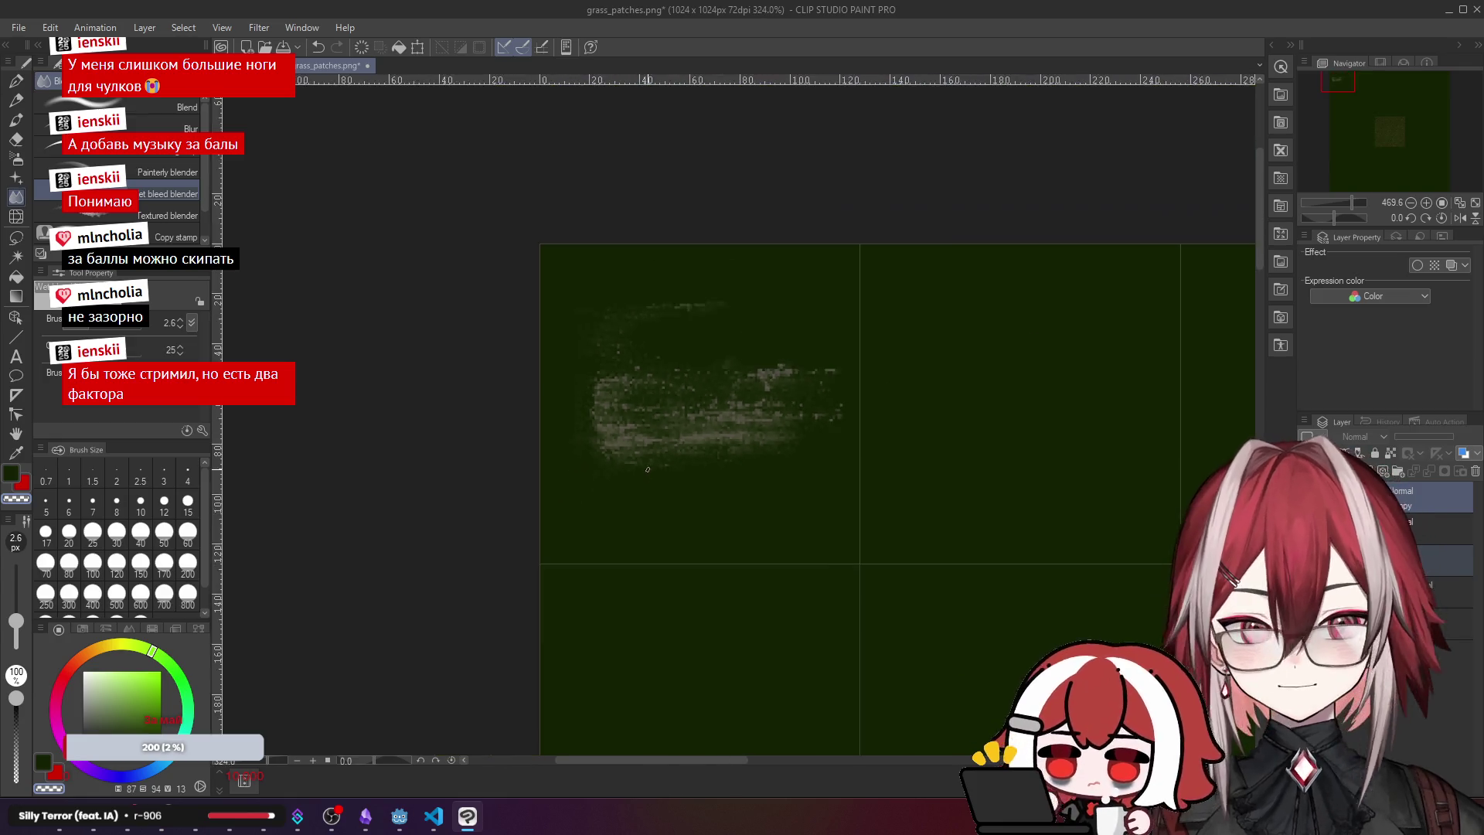
scroll(643, 412, down, 1)
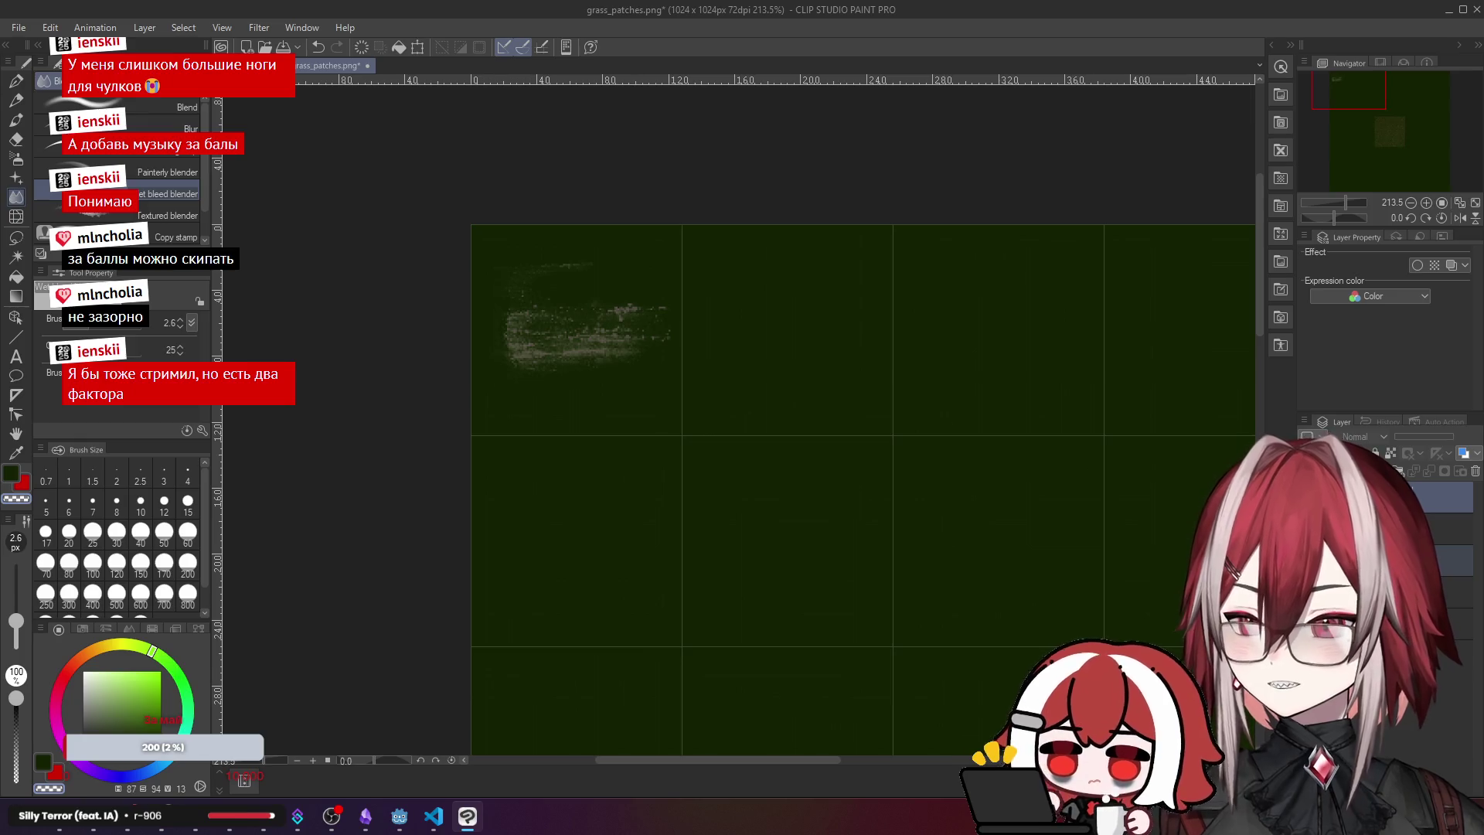
key(alt+Tab)
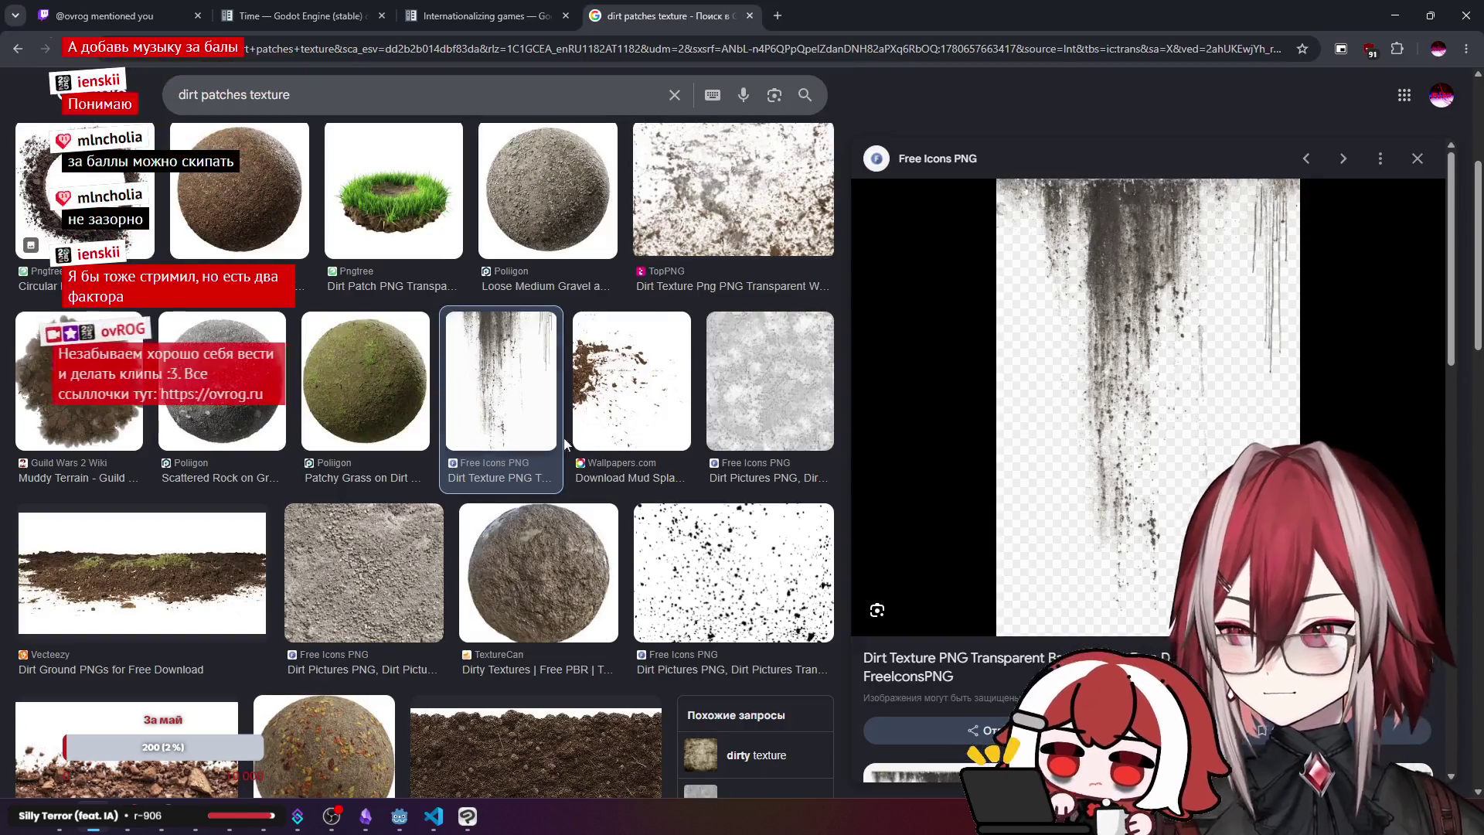
Step: Copy the first brown dirt result image and return to the grass_patches canvas
scroll(603, 399, up, 4)
scroll(470, 321, down, 2)
scroll(387, 320, up, 2)
click(104, 309)
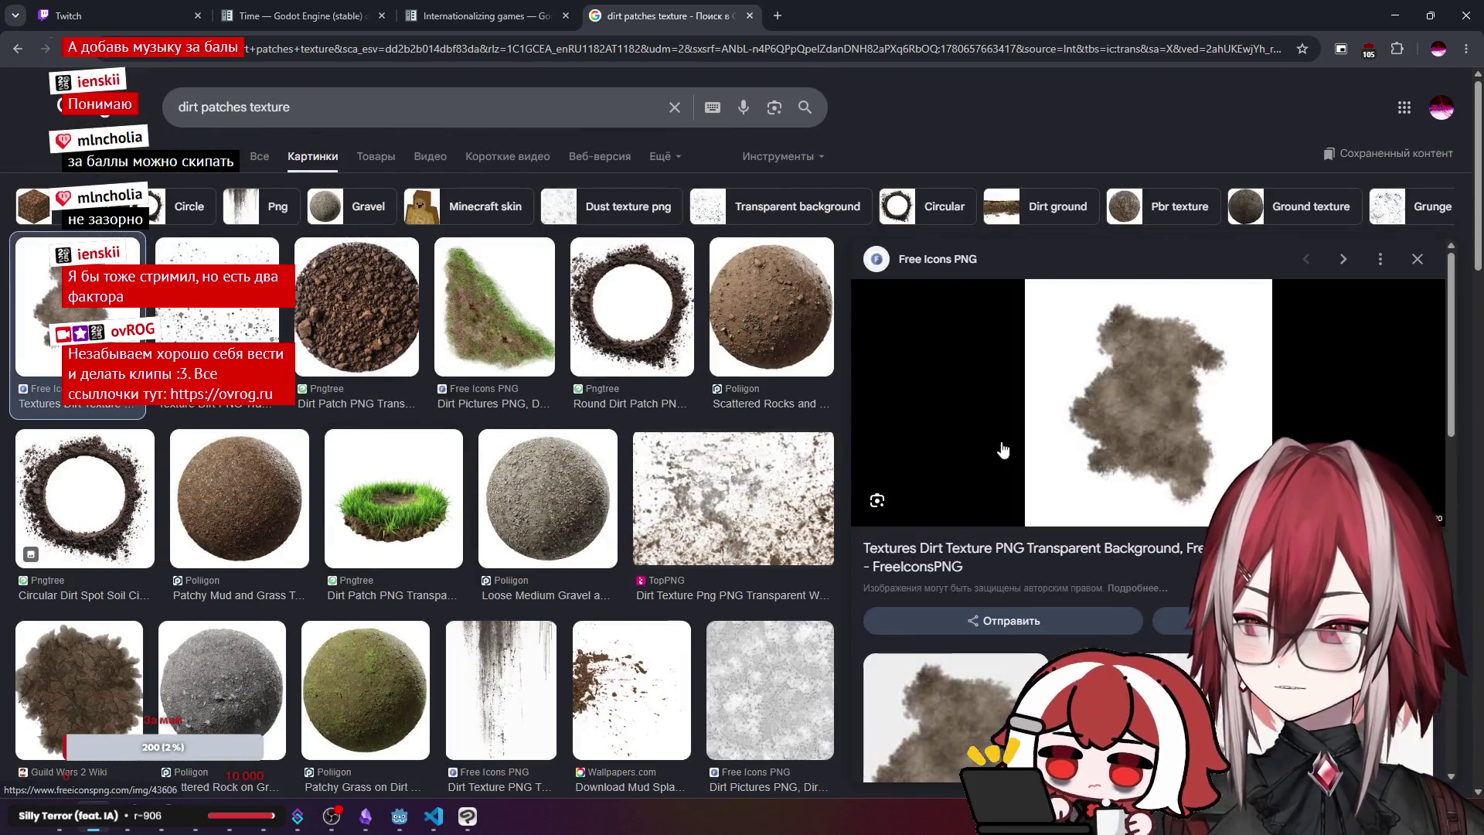
right_click(1160, 317)
click(1206, 566)
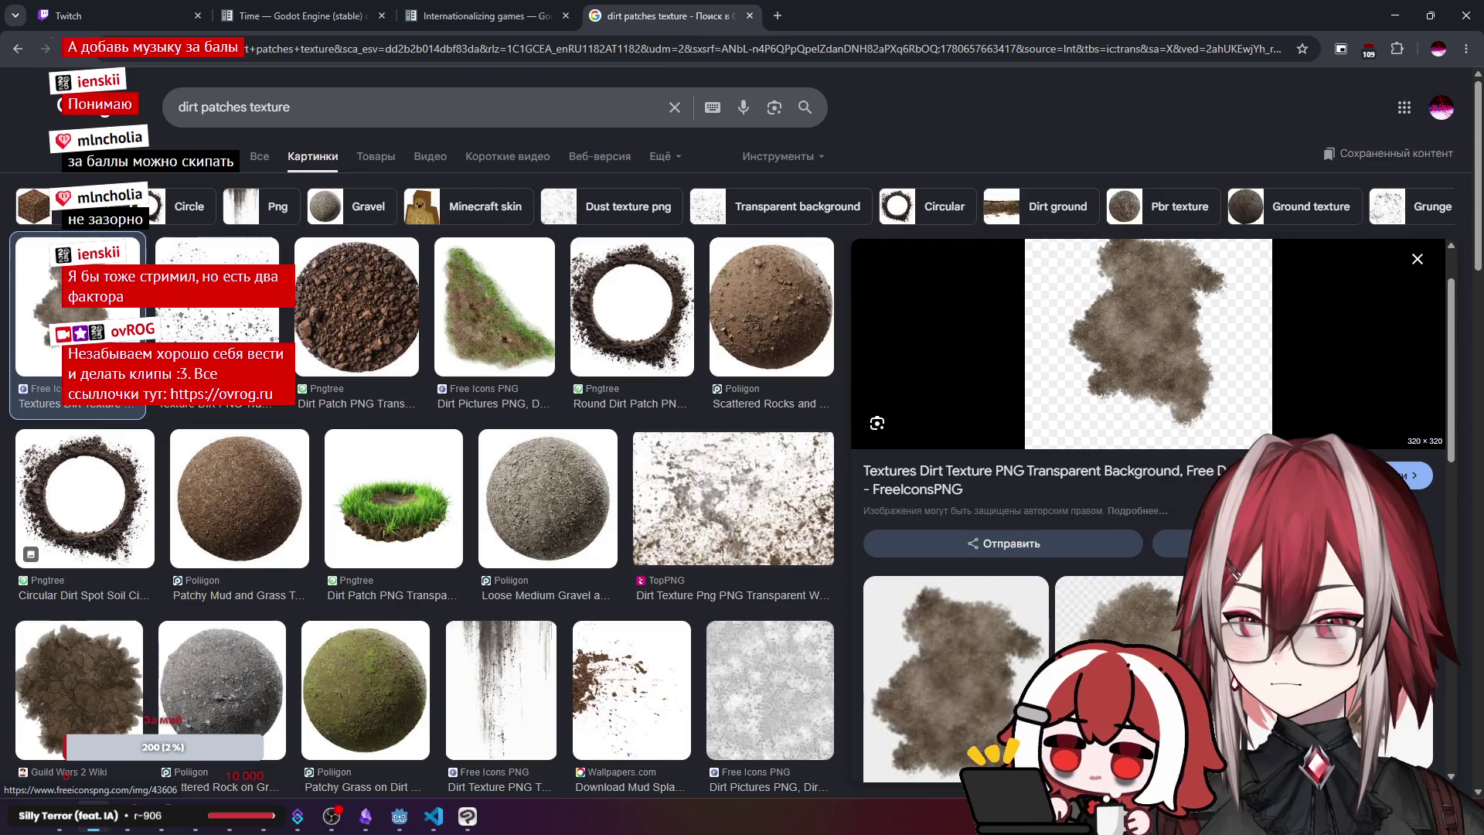
key(alt+Tab)
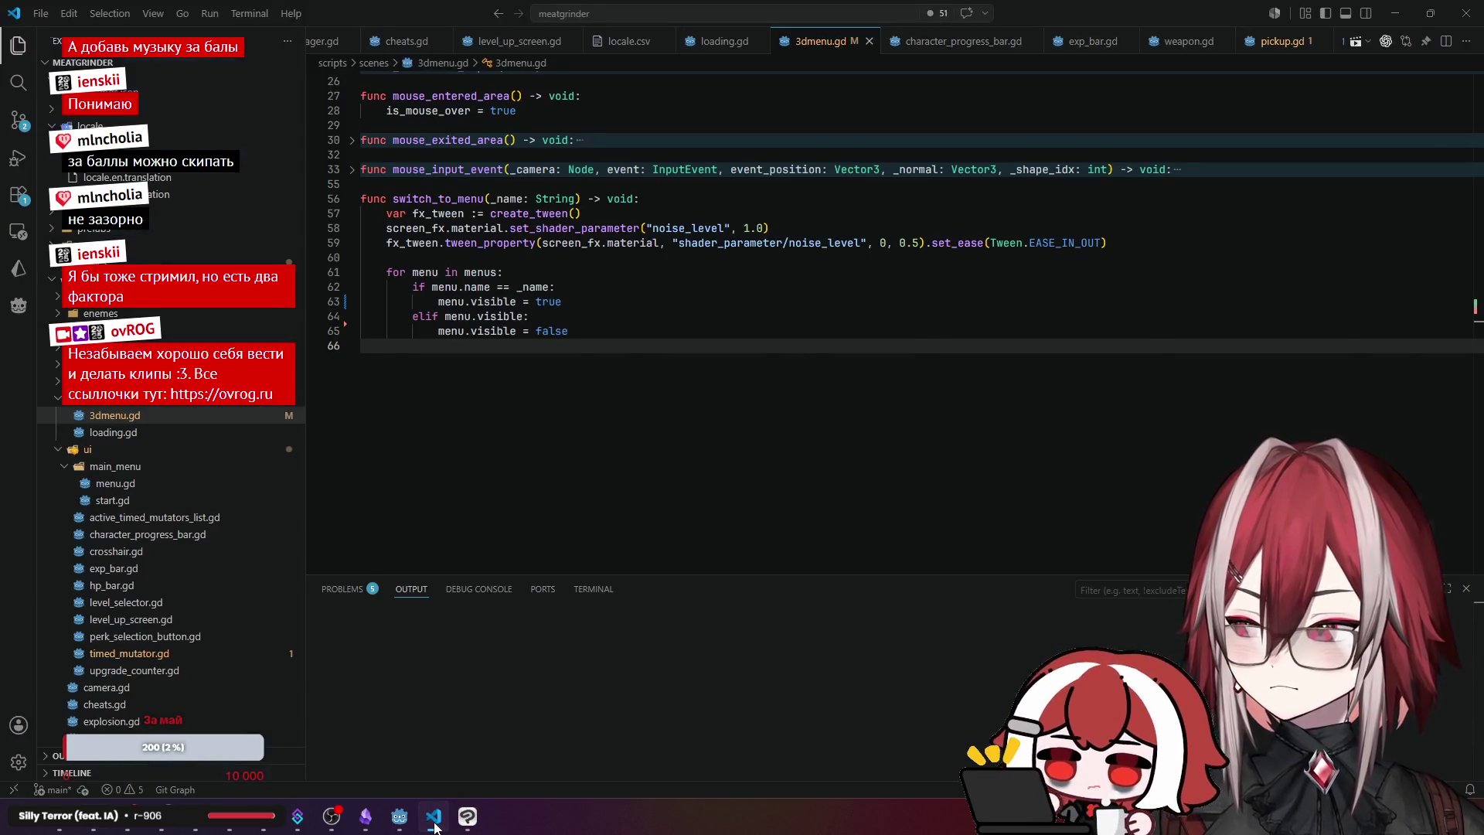
click(402, 822)
click(474, 822)
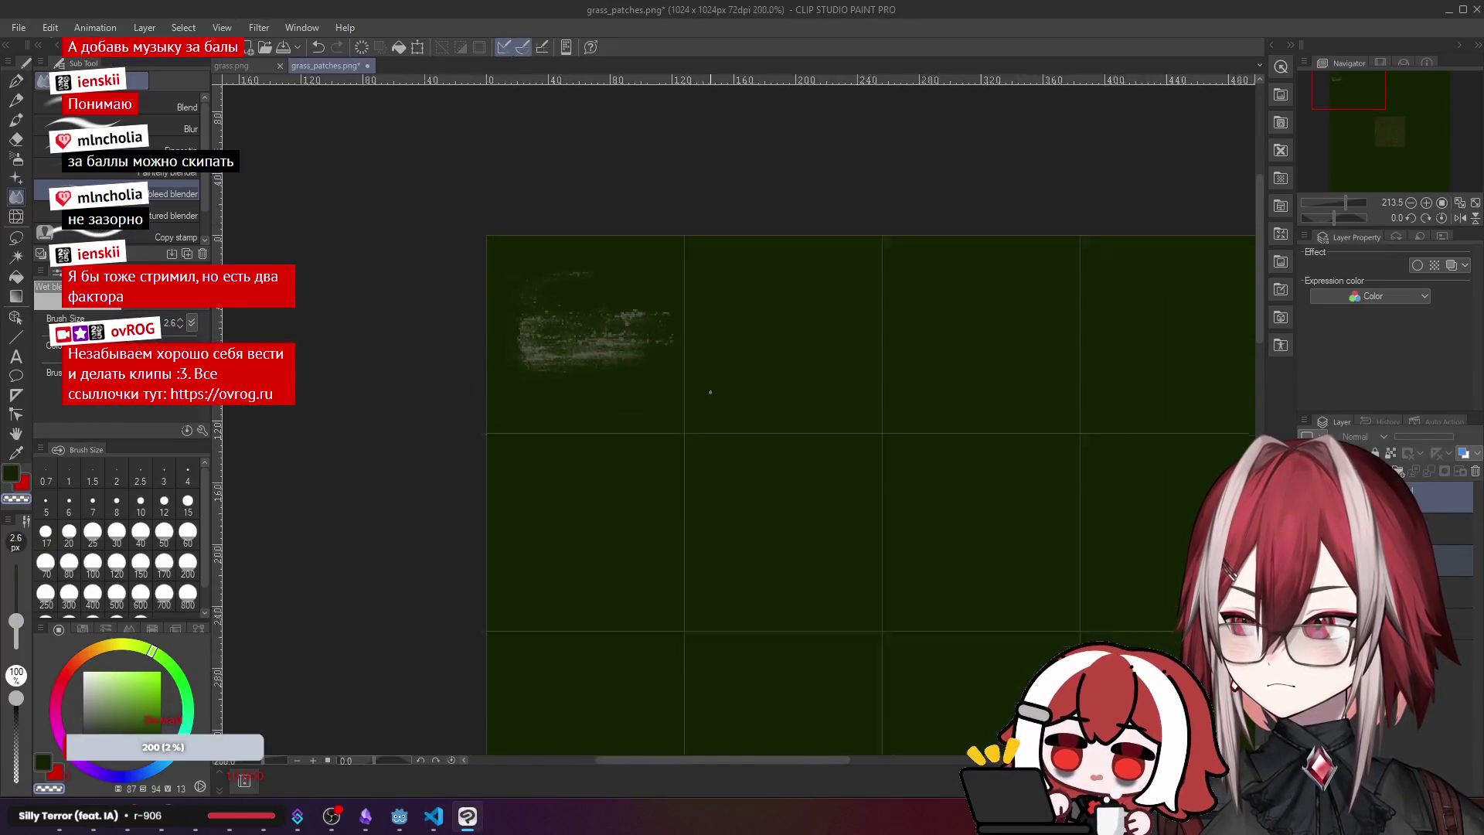
key(ctrl+v)
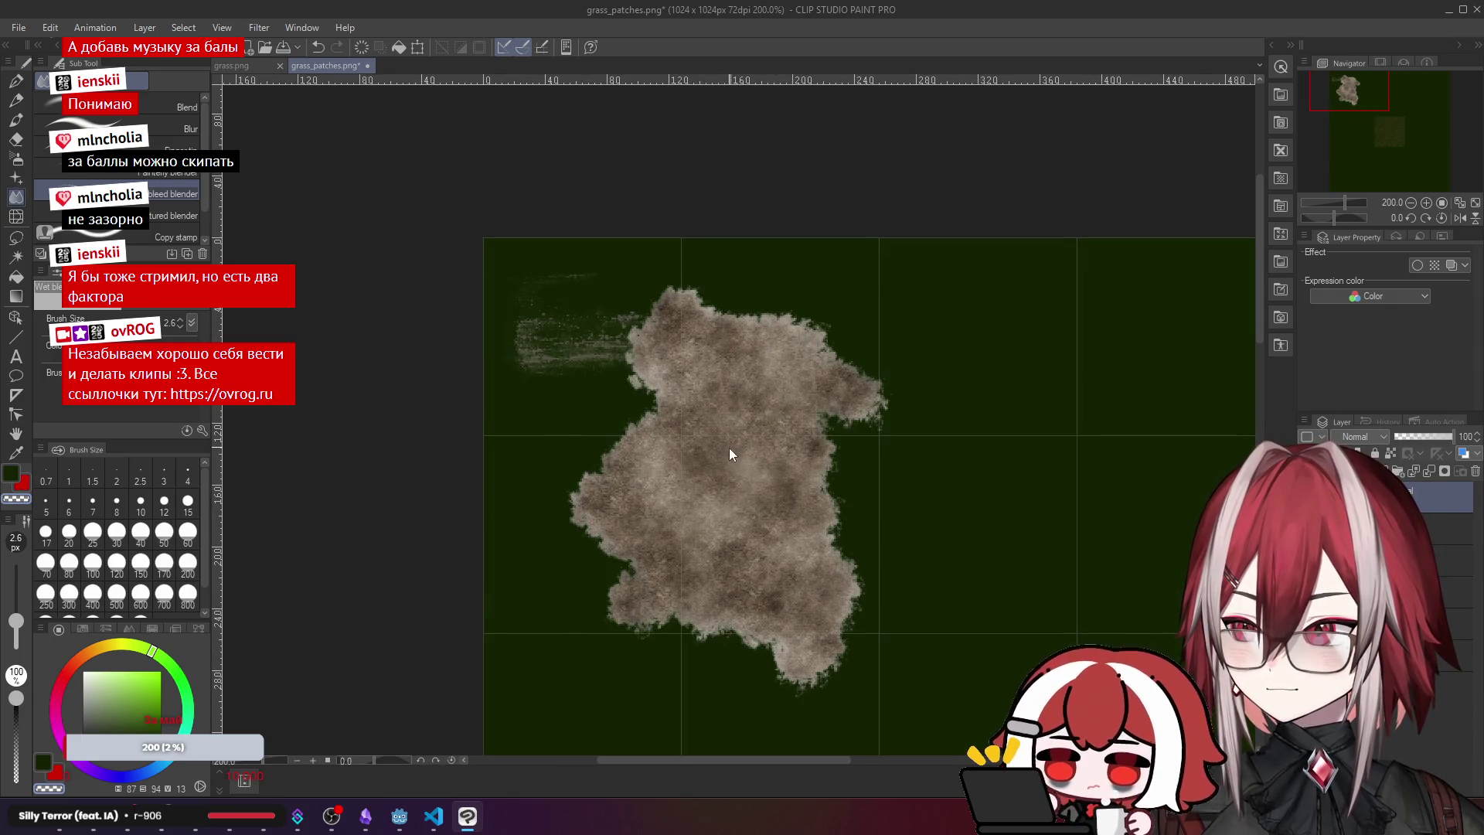
key(ctrl+t)
mouse_move(732, 455)
mouse_down()
mouse_move(805, 404)
mouse_move(813, 416)
mouse_up()
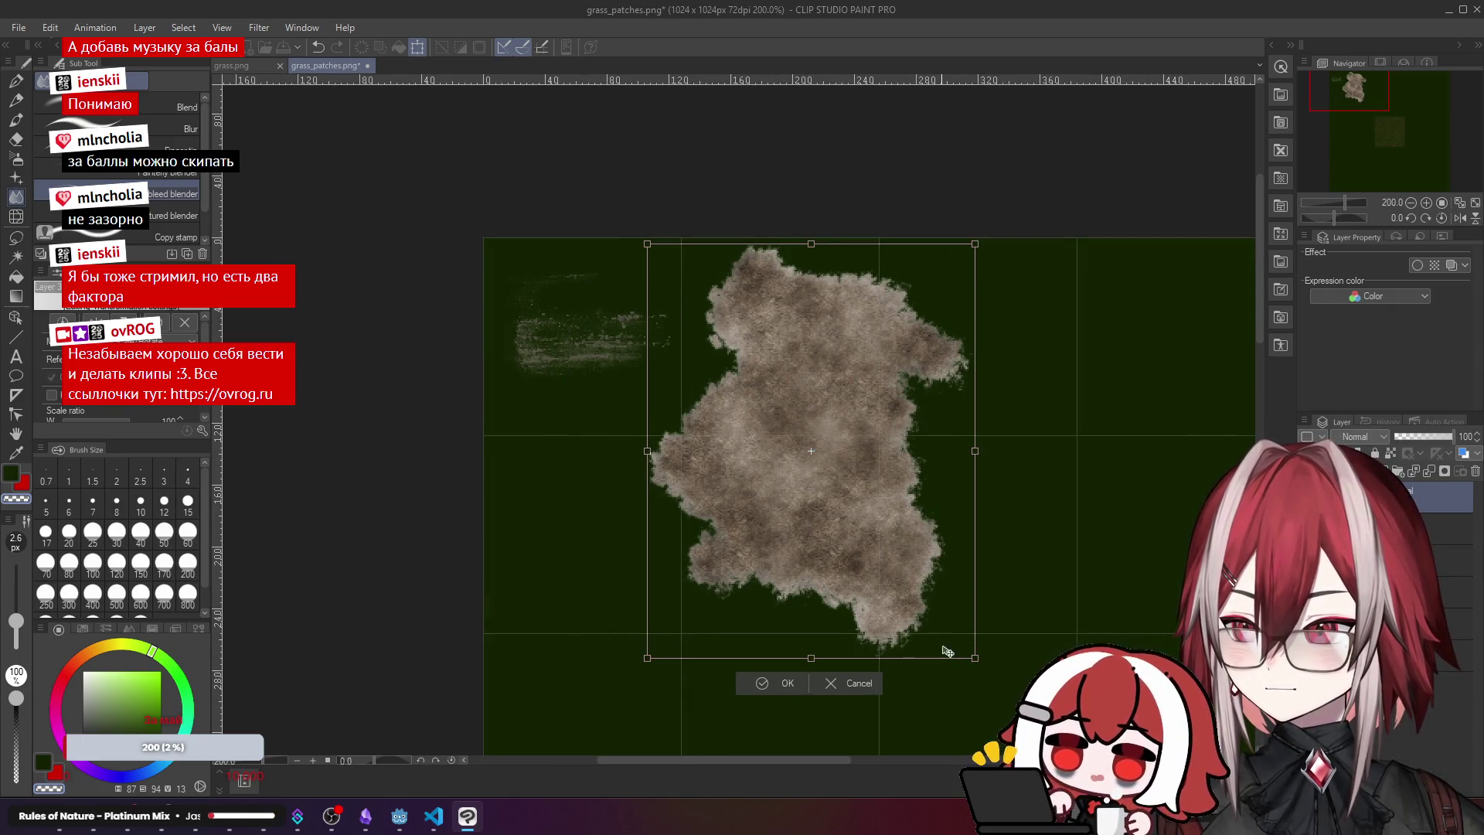
mouse_move(966, 656)
mouse_down()
mouse_move(839, 479)
mouse_move(743, 430)
mouse_up()
drag(730, 340, 792, 333)
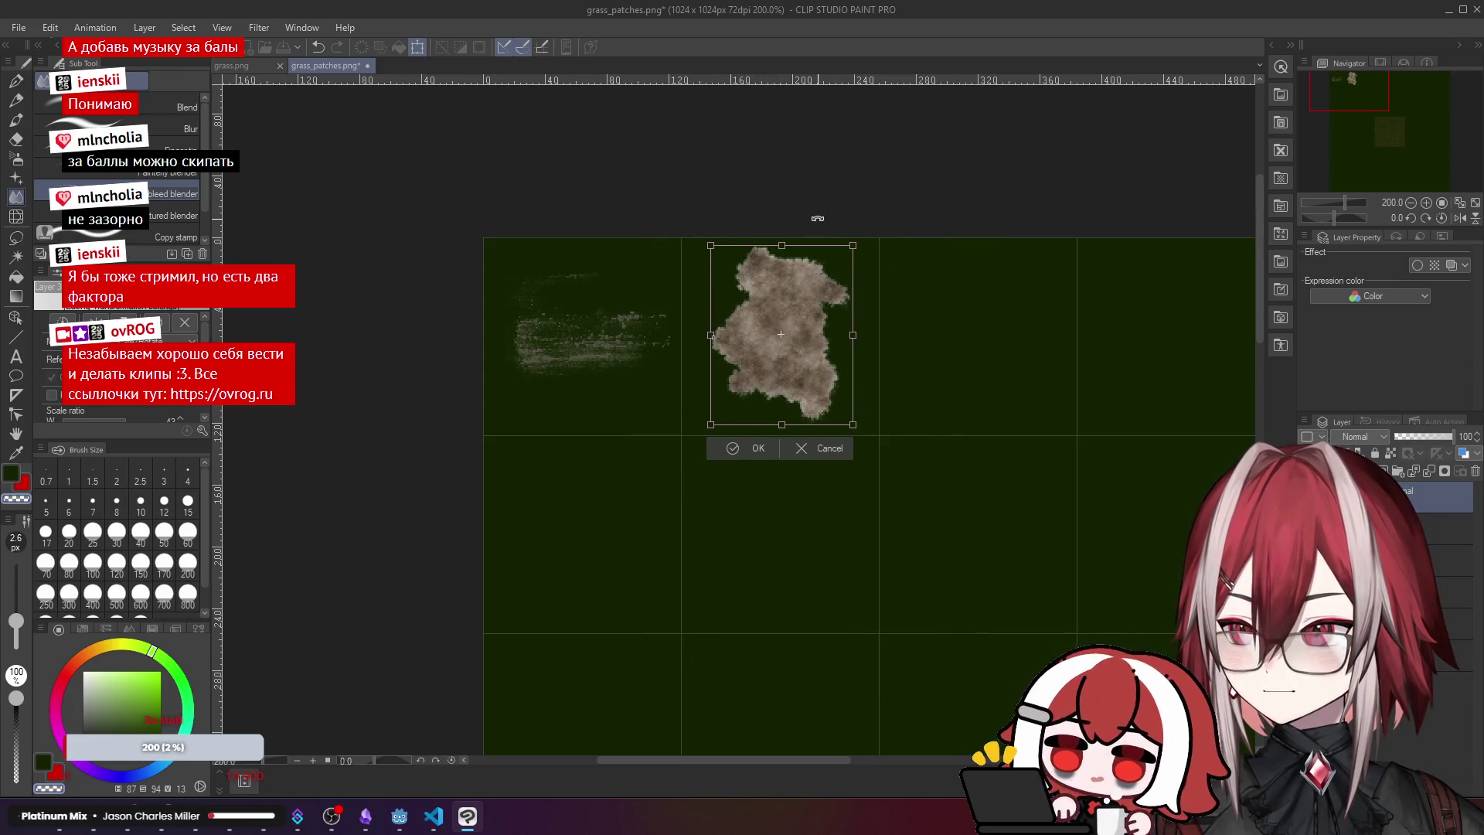
drag(818, 219, 729, 201)
drag(816, 340, 812, 340)
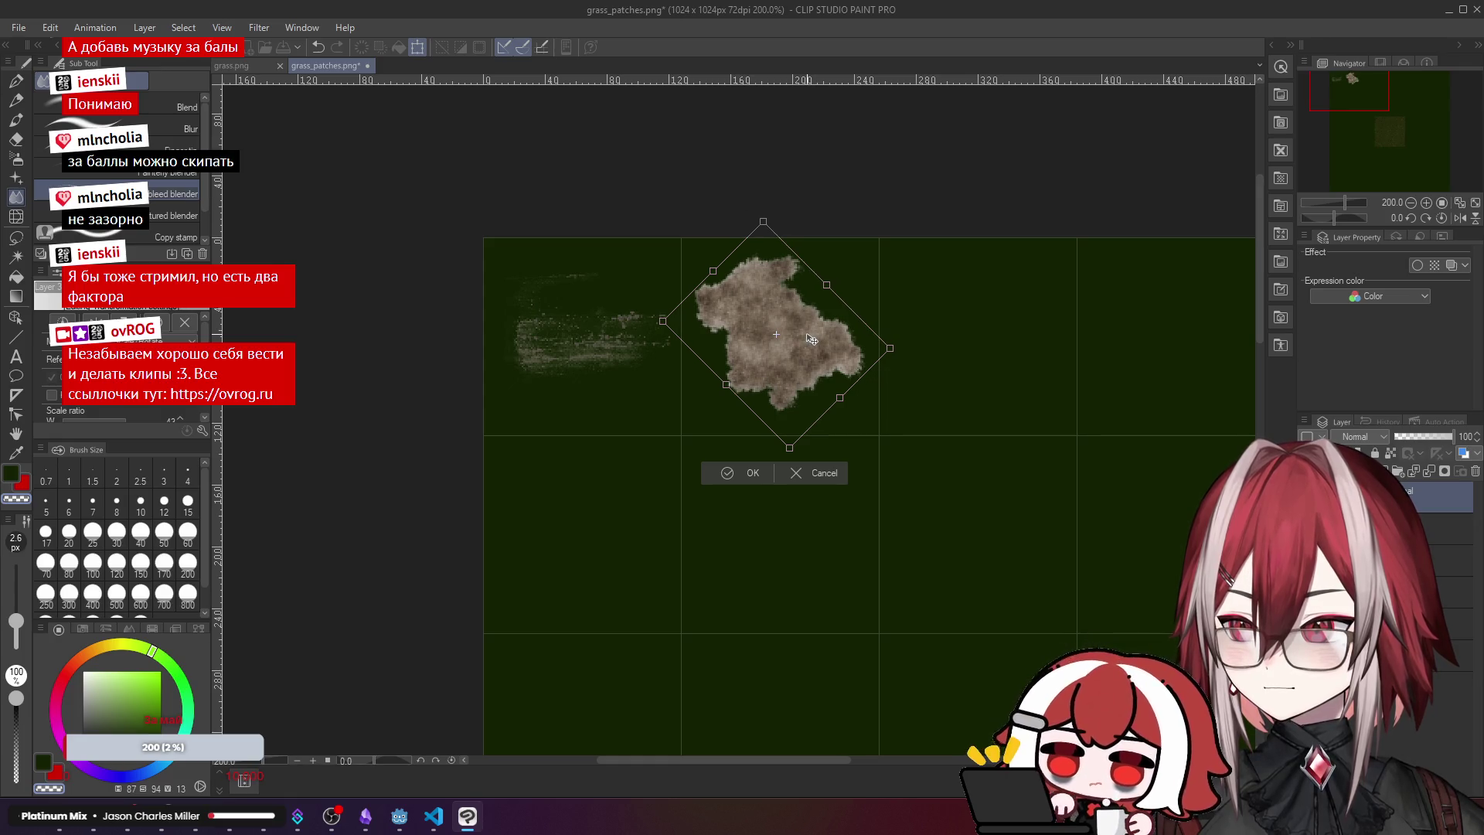
click(751, 474)
scroll(790, 355, up, 4)
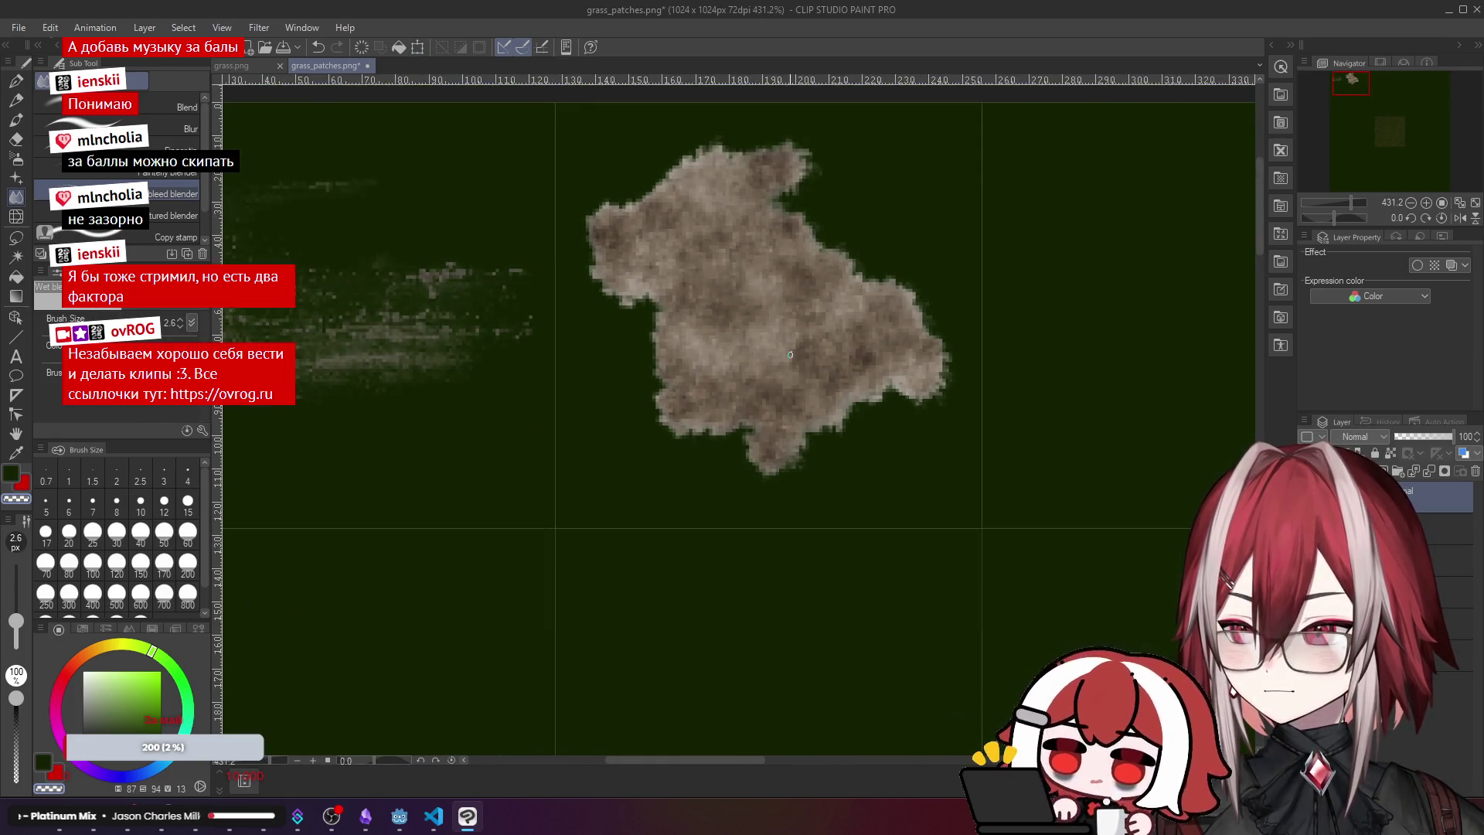
scroll(790, 352, up, 1)
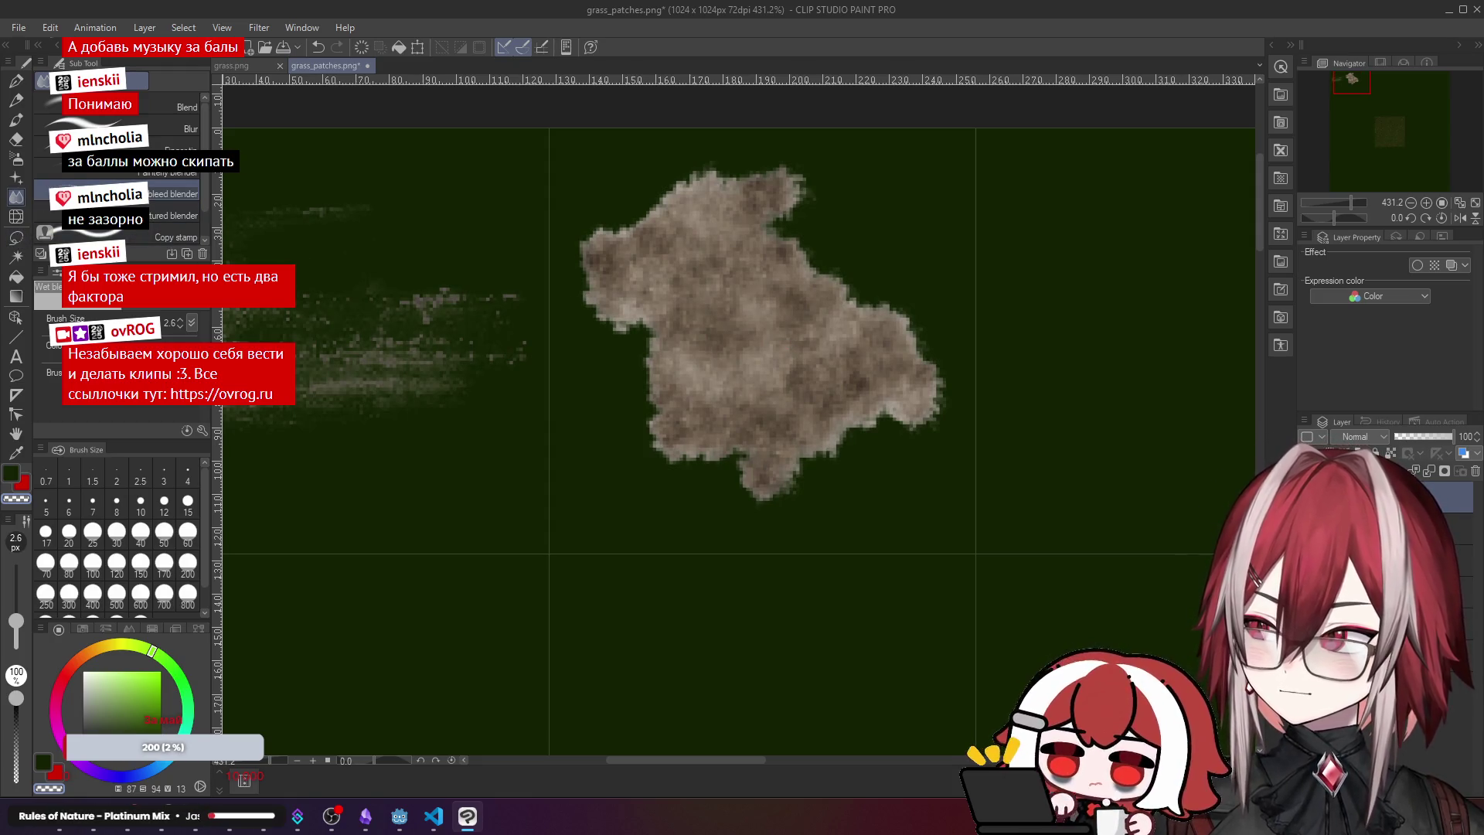
Step: Dab dark green over the brown patch with the Watercolor splash brush at size 25
key(b)
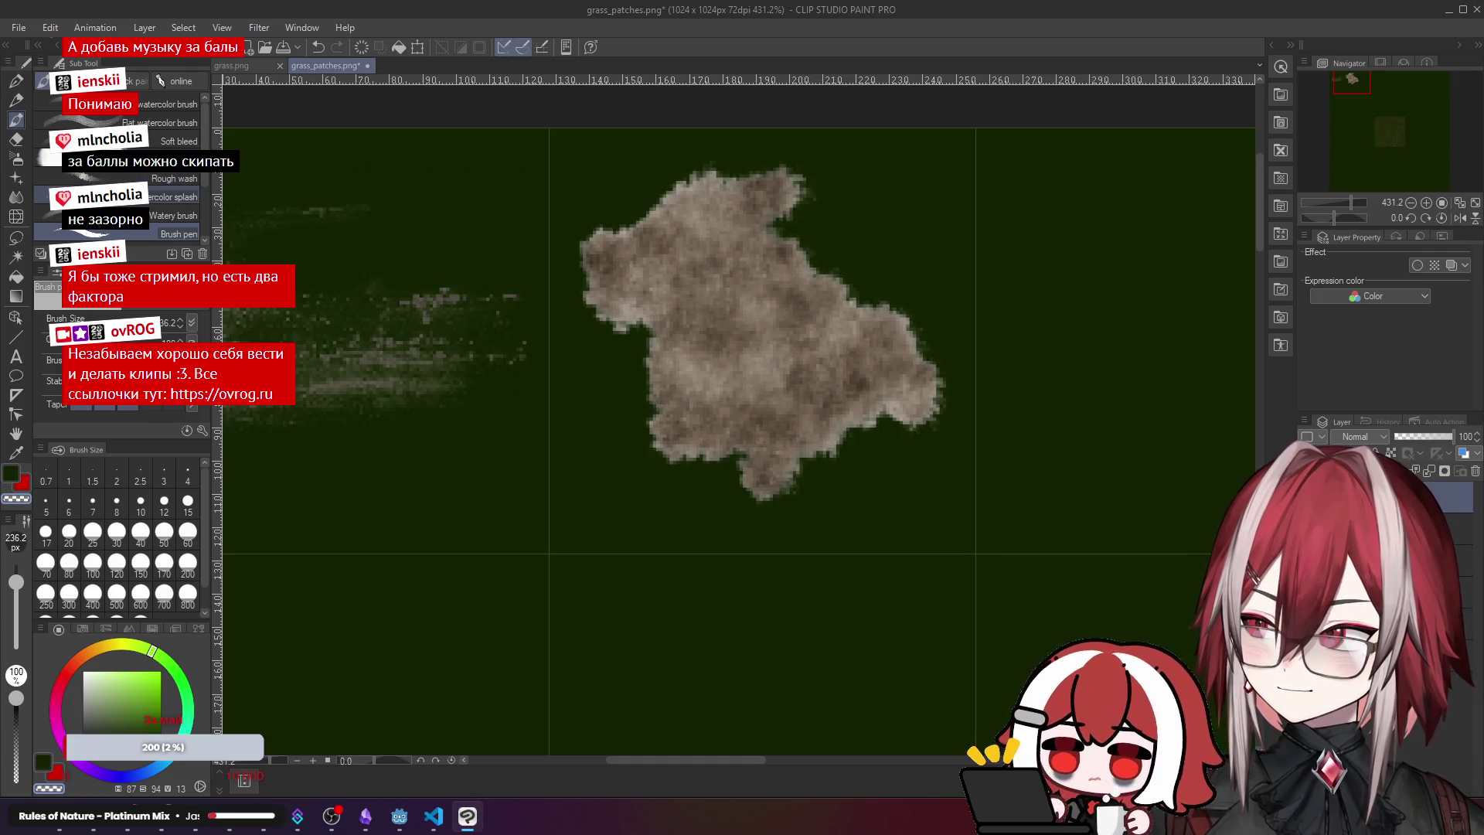
click(101, 197)
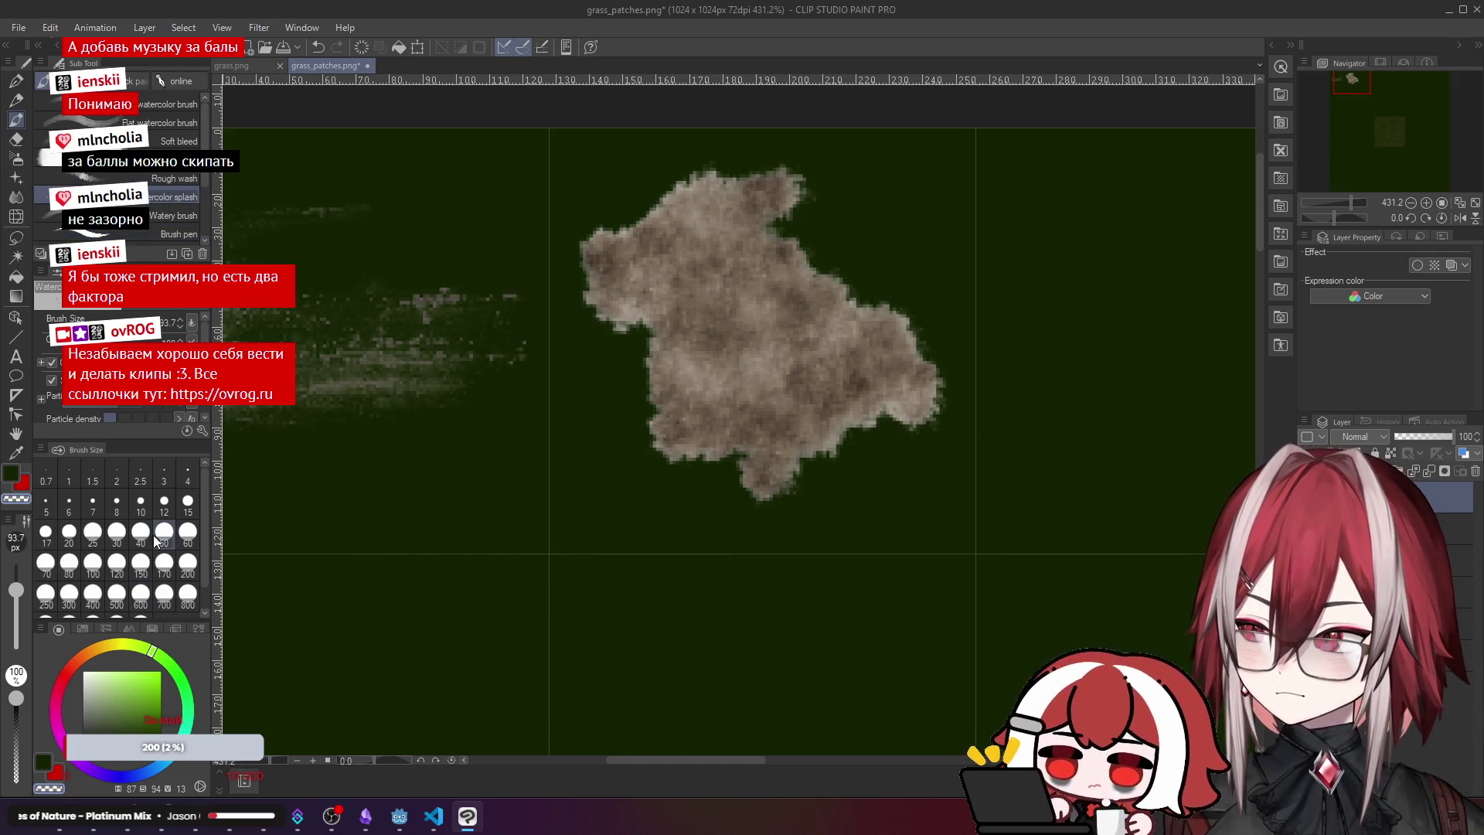
click(93, 531)
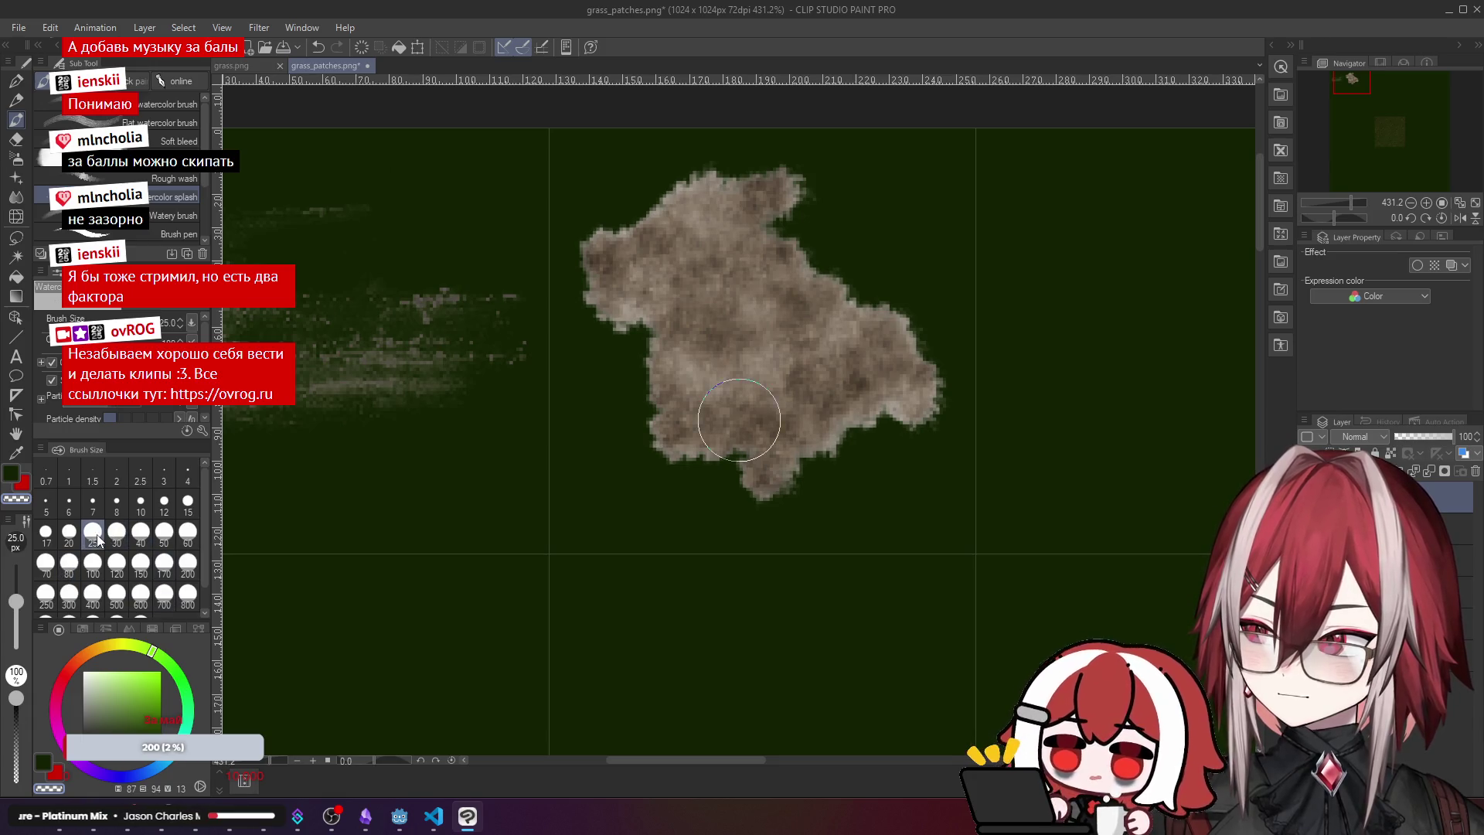
click(684, 406)
click(773, 479)
mouse_move(789, 457)
mouse_down()
mouse_move(758, 497)
mouse_move(868, 430)
mouse_move(937, 421)
mouse_move(929, 362)
mouse_move(800, 255)
mouse_move(751, 160)
mouse_move(688, 165)
mouse_move(609, 232)
mouse_move(589, 308)
mouse_move(632, 360)
mouse_move(664, 445)
mouse_move(725, 461)
mouse_move(685, 364)
mouse_move(633, 298)
mouse_move(652, 205)
mouse_move(606, 248)
mouse_move(661, 255)
mouse_move(726, 214)
mouse_move(684, 298)
mouse_move(699, 240)
mouse_move(711, 268)
mouse_move(789, 225)
mouse_move(769, 248)
mouse_move(796, 303)
mouse_move(873, 317)
mouse_move(897, 417)
mouse_move(727, 440)
mouse_move(753, 405)
mouse_move(723, 332)
mouse_move(781, 310)
mouse_move(764, 346)
mouse_up()
Step: Pan along the top row to review the patches
scroll(764, 346, down, 3)
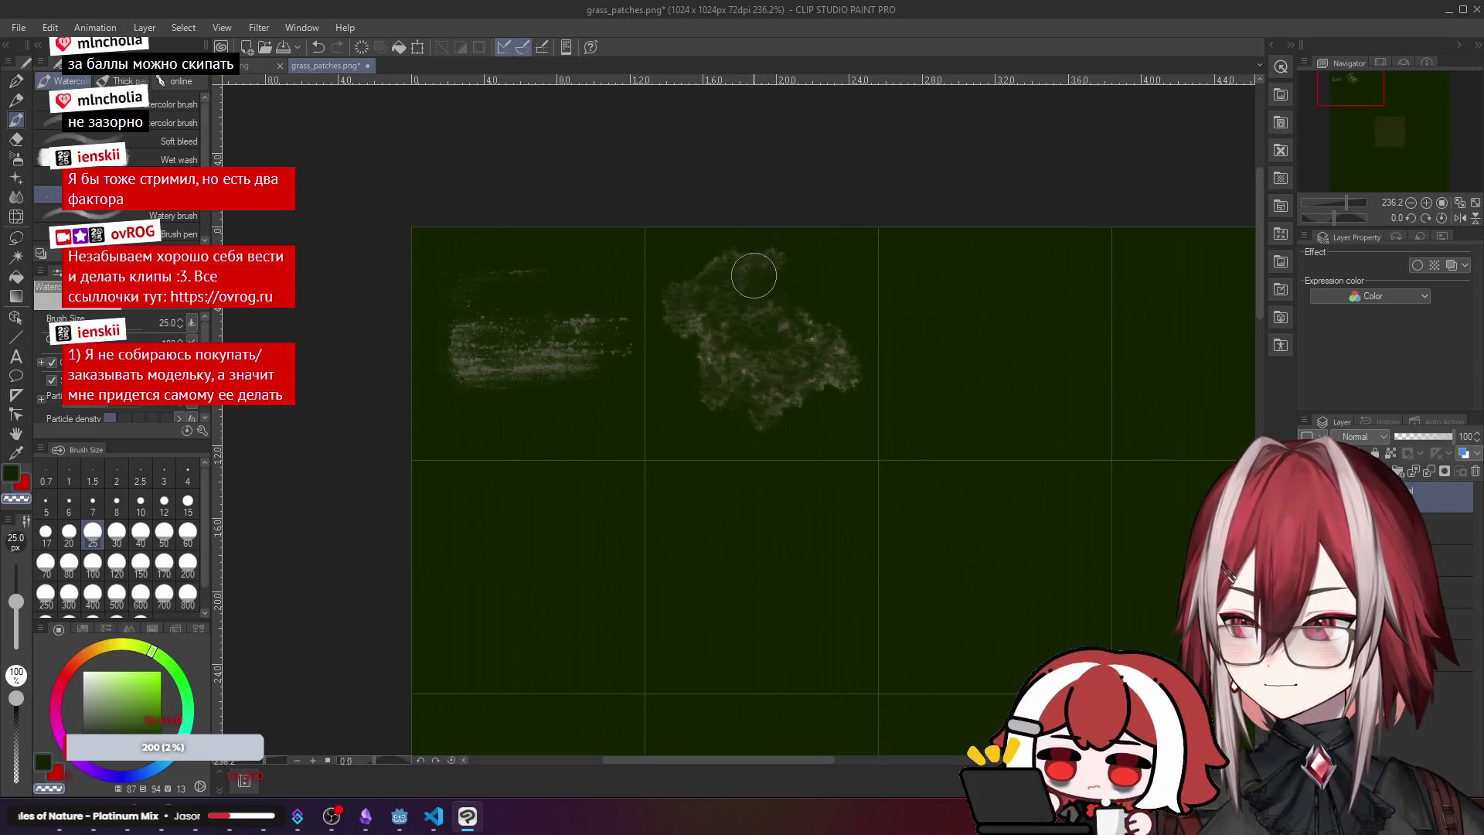
scroll(878, 325, up, 1)
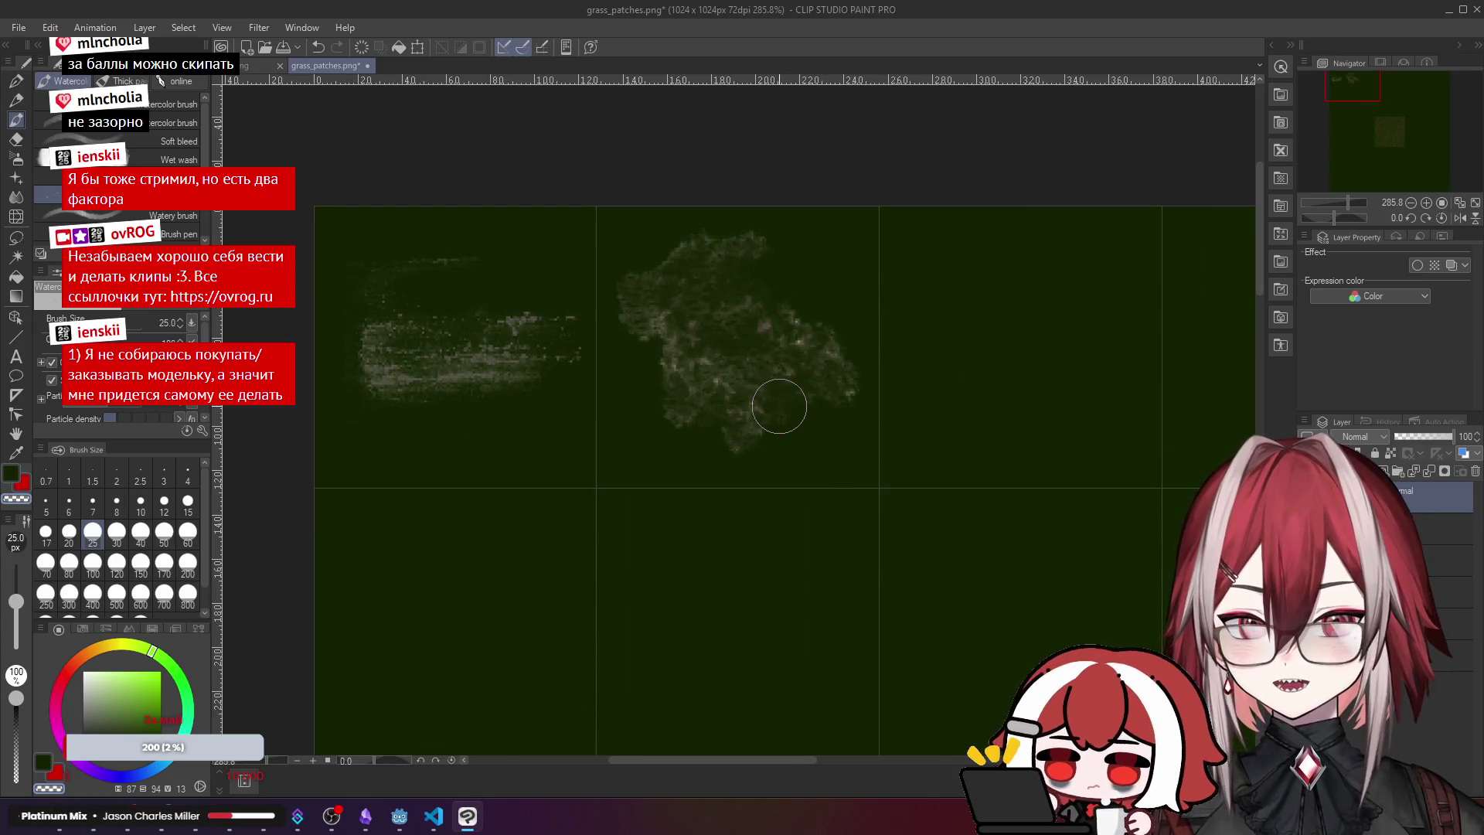
drag(858, 393, 729, 387)
drag(559, 388, 453, 369)
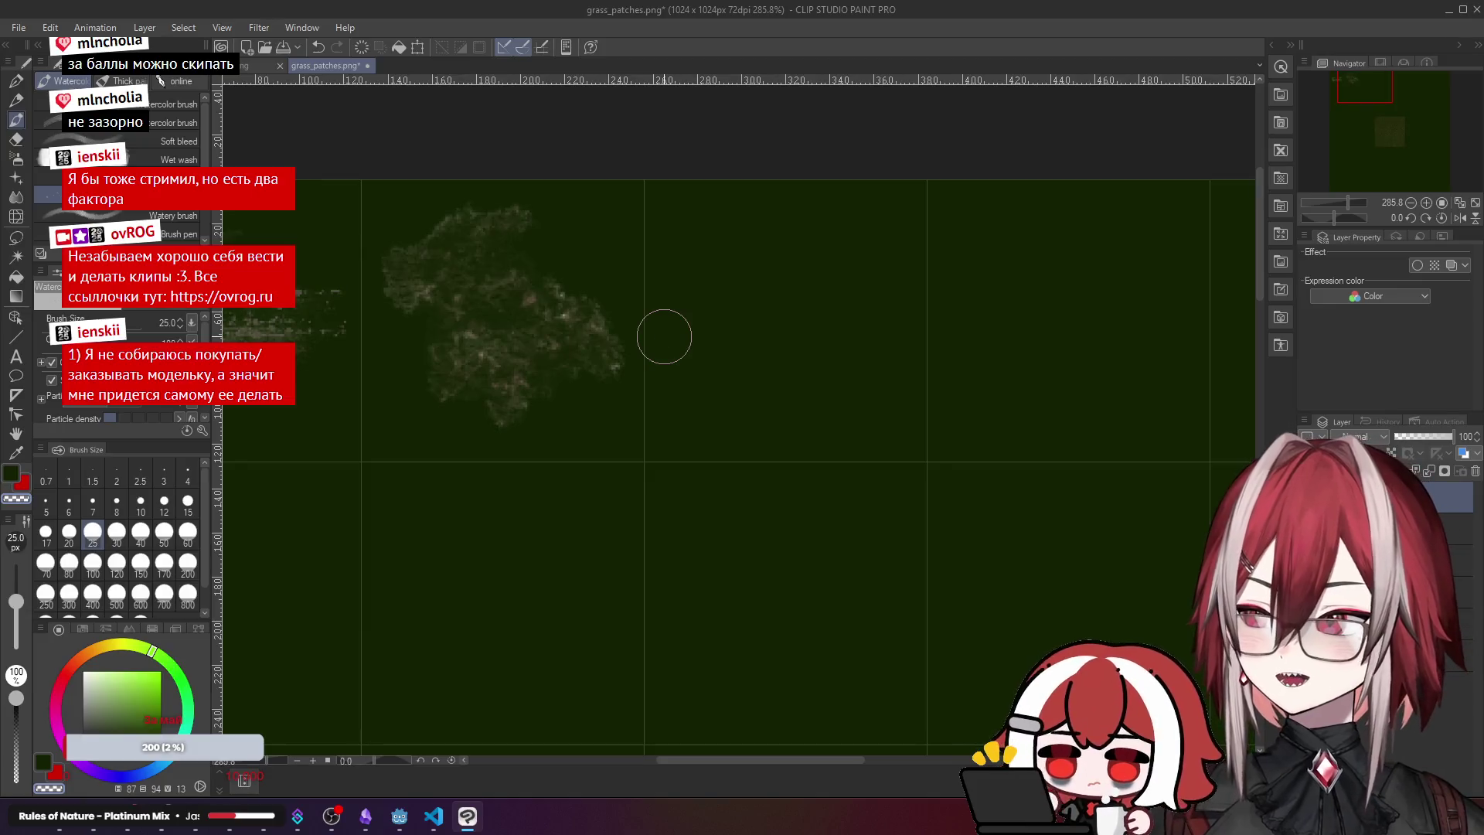
drag(660, 329, 711, 314)
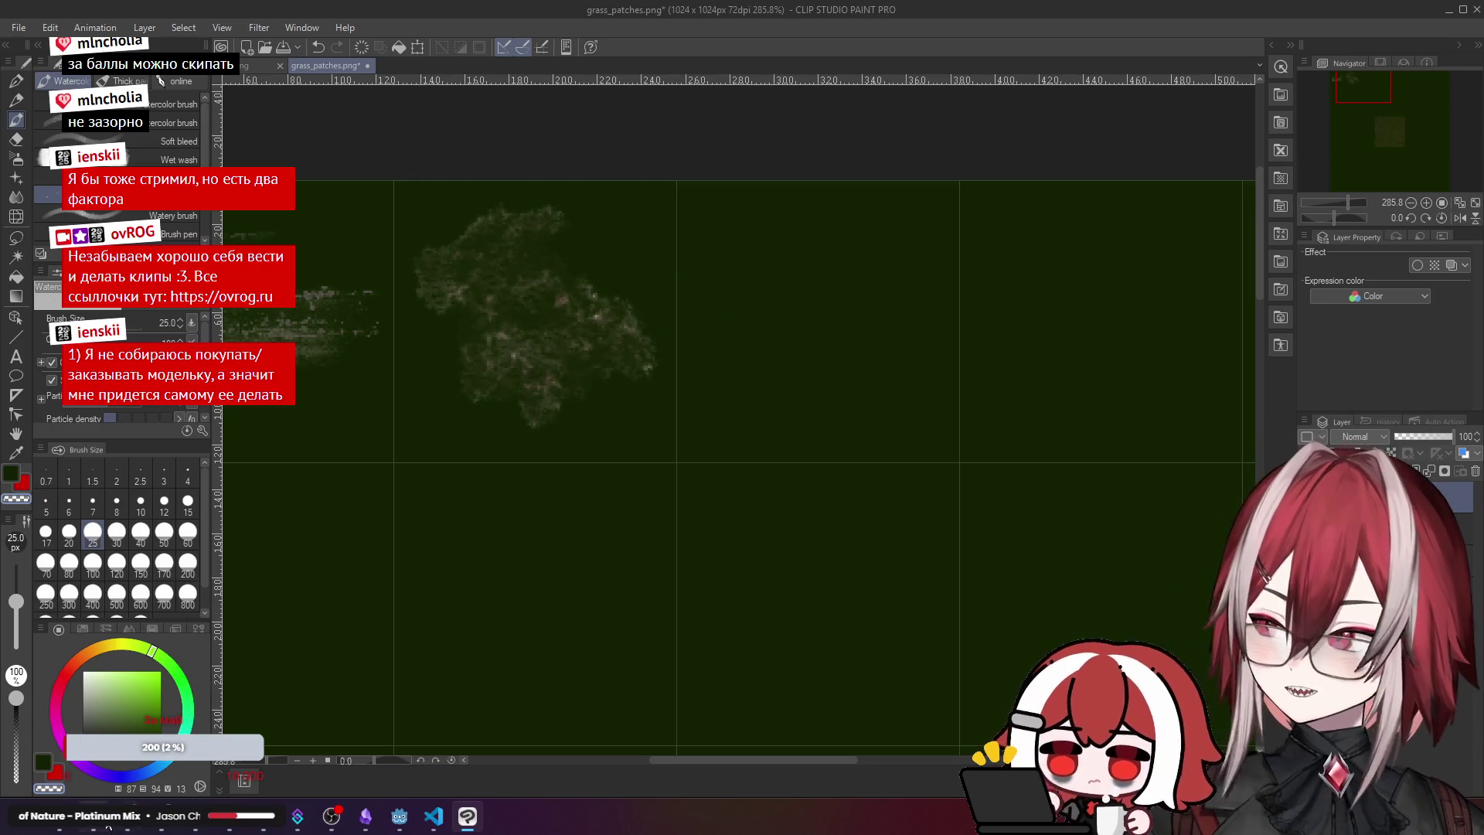
key(alt+Tab)
scroll(620, 414, down, 2)
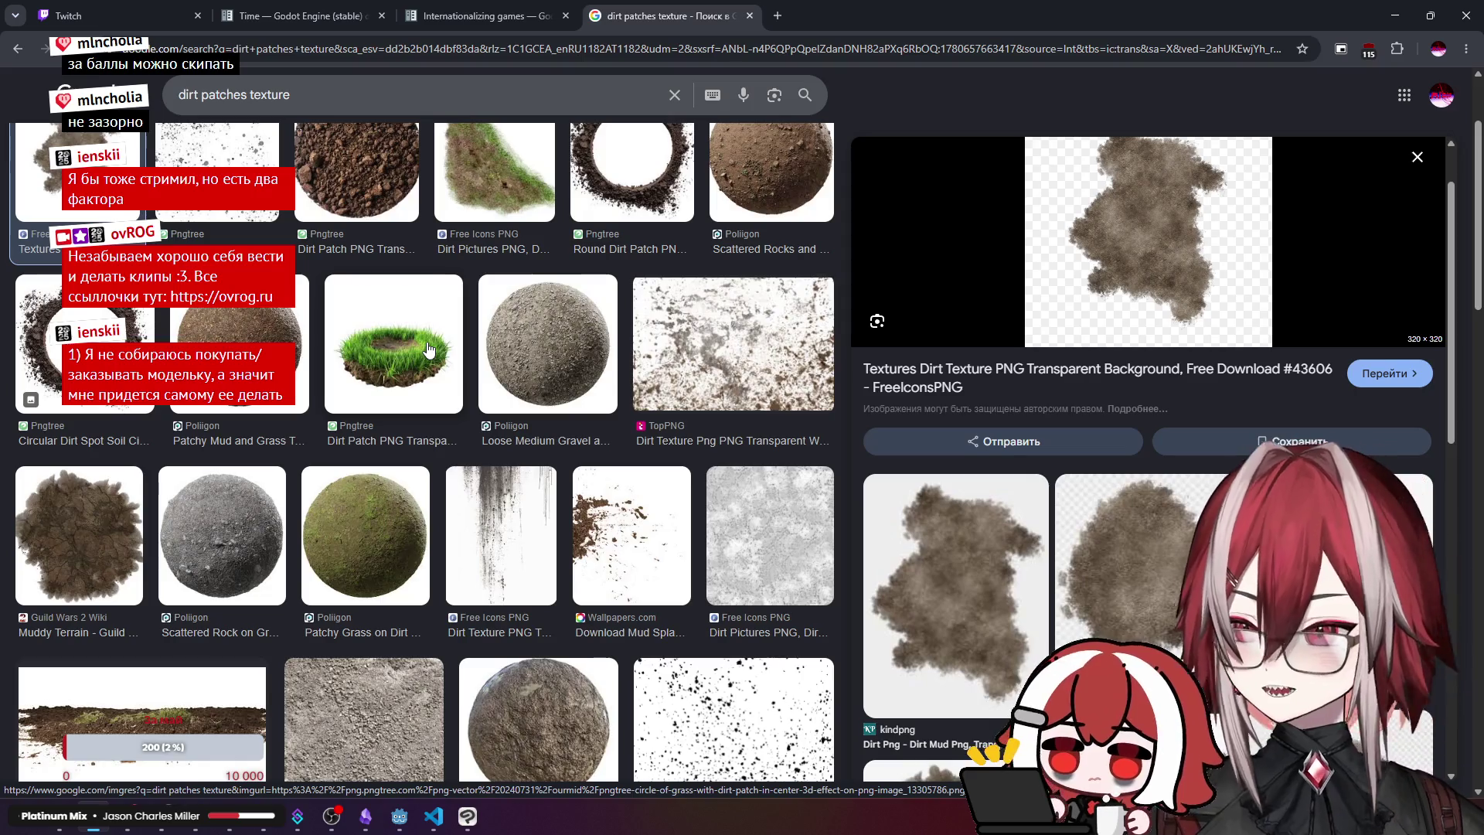
Step: Preview several dirt results and copy the Muddy Terrain image
scroll(429, 350, up, 1)
scroll(402, 332, down, 1)
scroll(267, 329, up, 1)
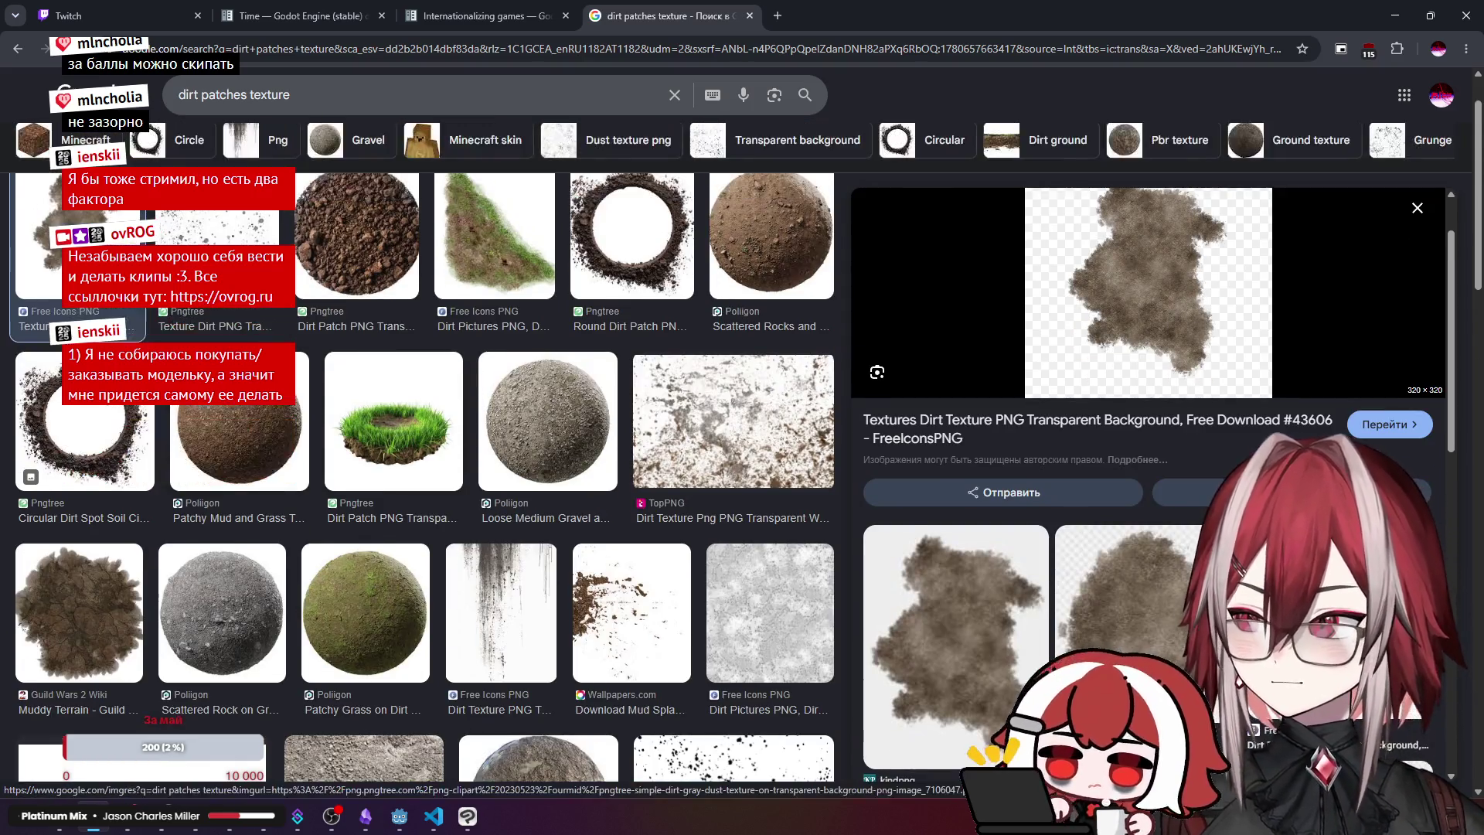
click(267, 329)
scroll(387, 341, down, 1)
click(564, 363)
click(698, 330)
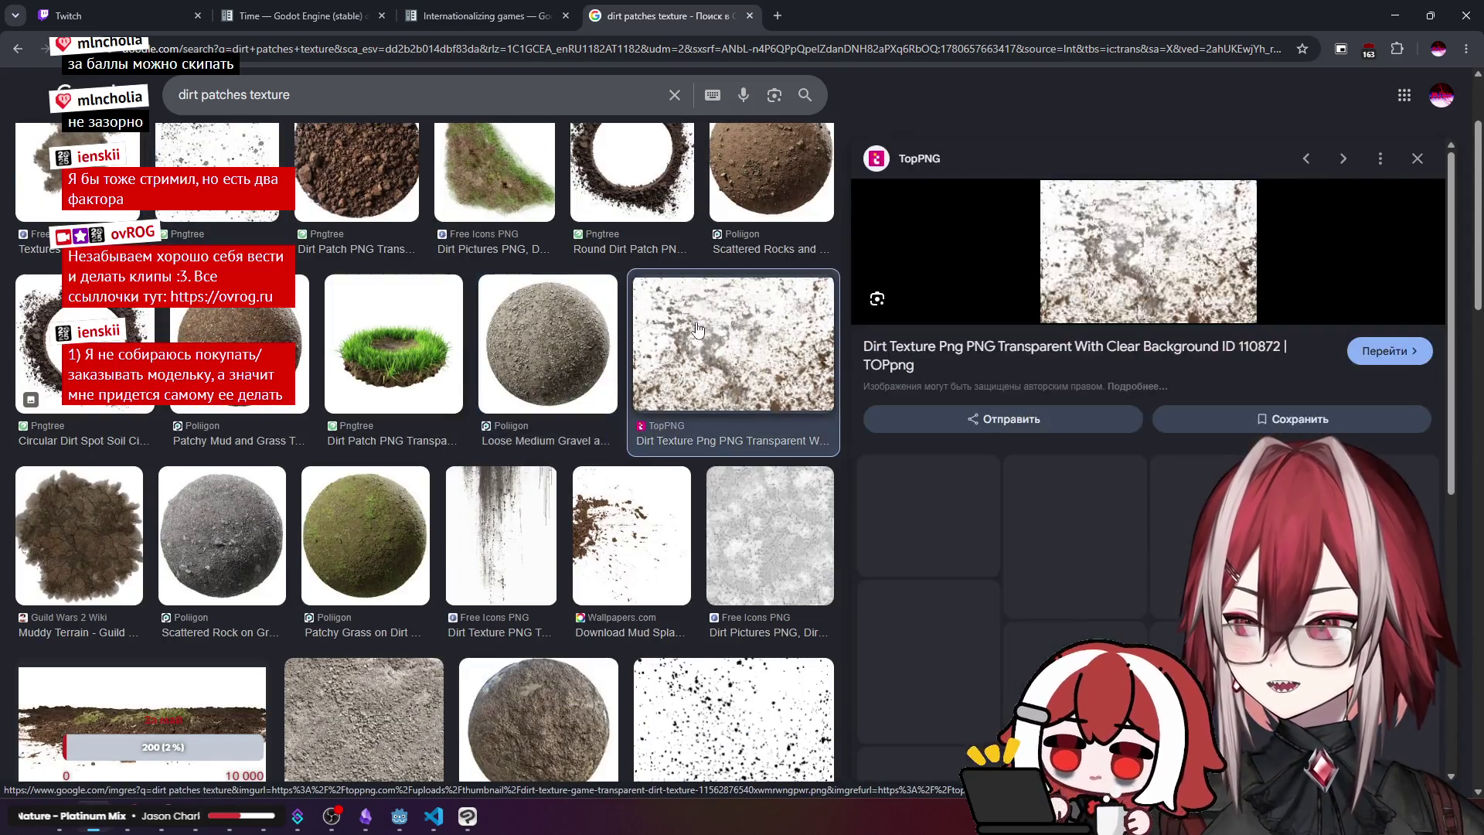
key(Right)
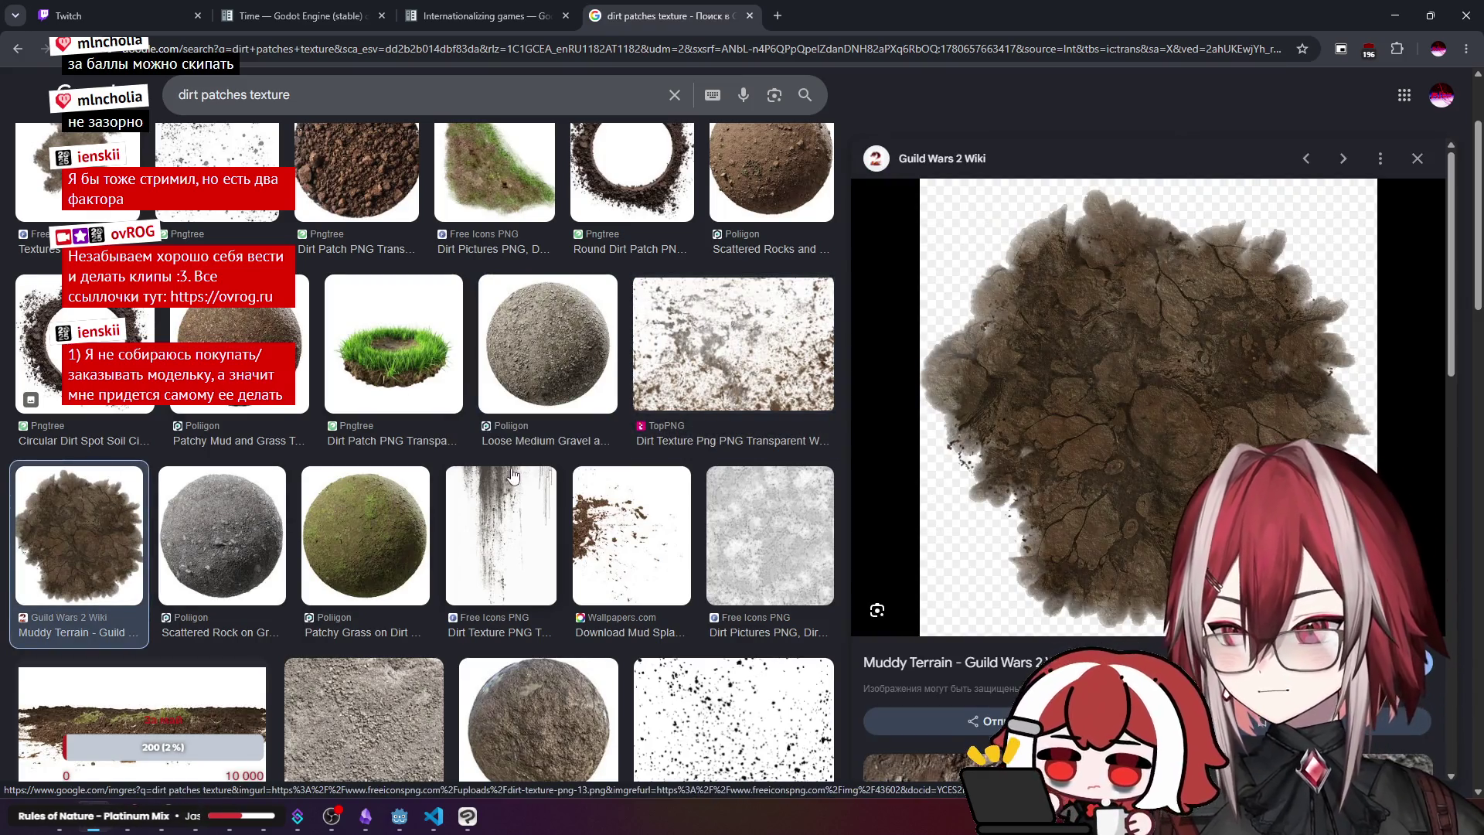
scroll(513, 474, down, 1)
right_click(1107, 362)
click(1144, 541)
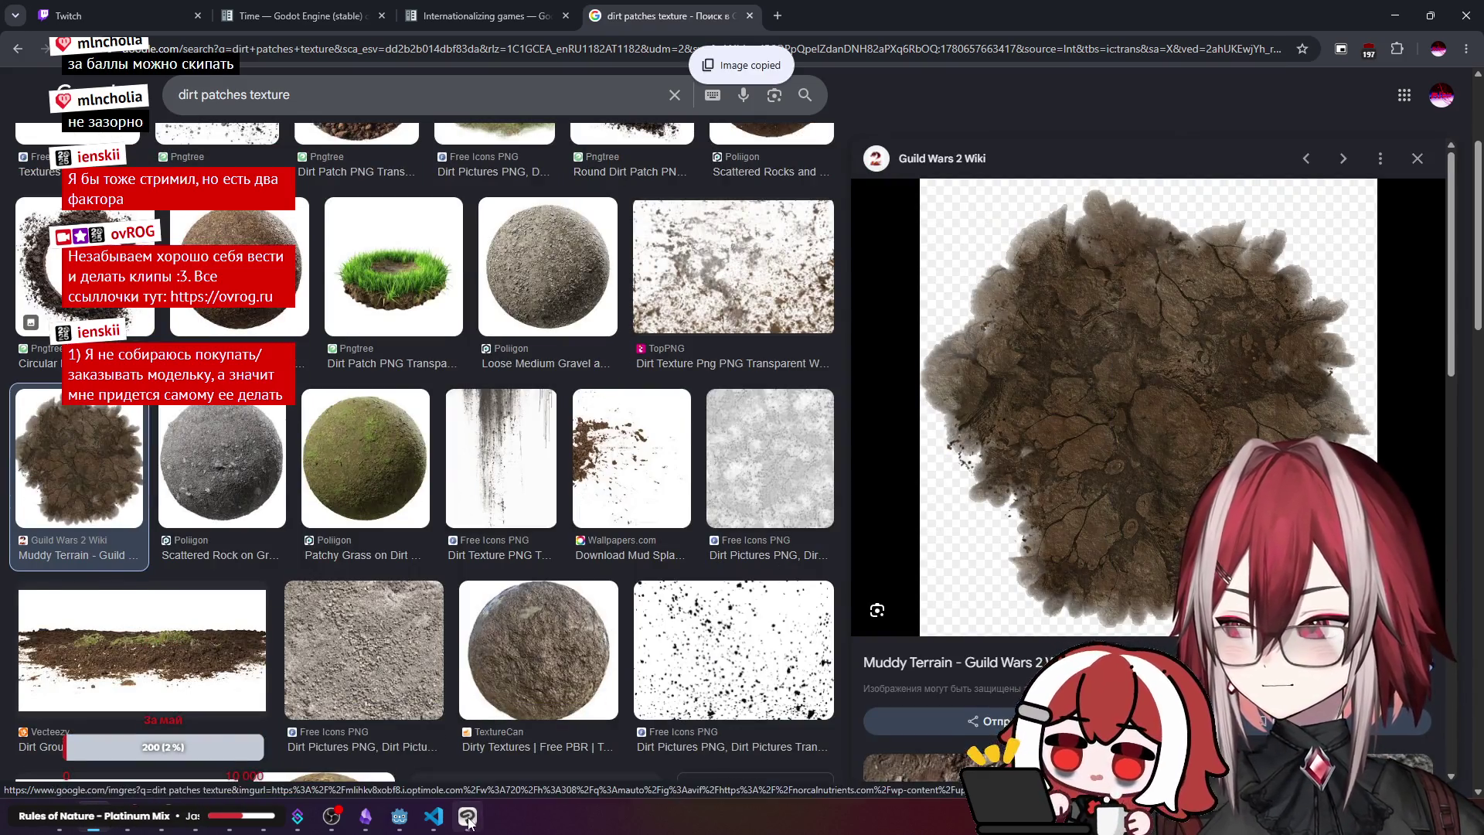
Step: Paste the Muddy Terrain image onto the grass_patches canvas
click(468, 818)
key(ctrl+v)
scroll(736, 372, down, 4)
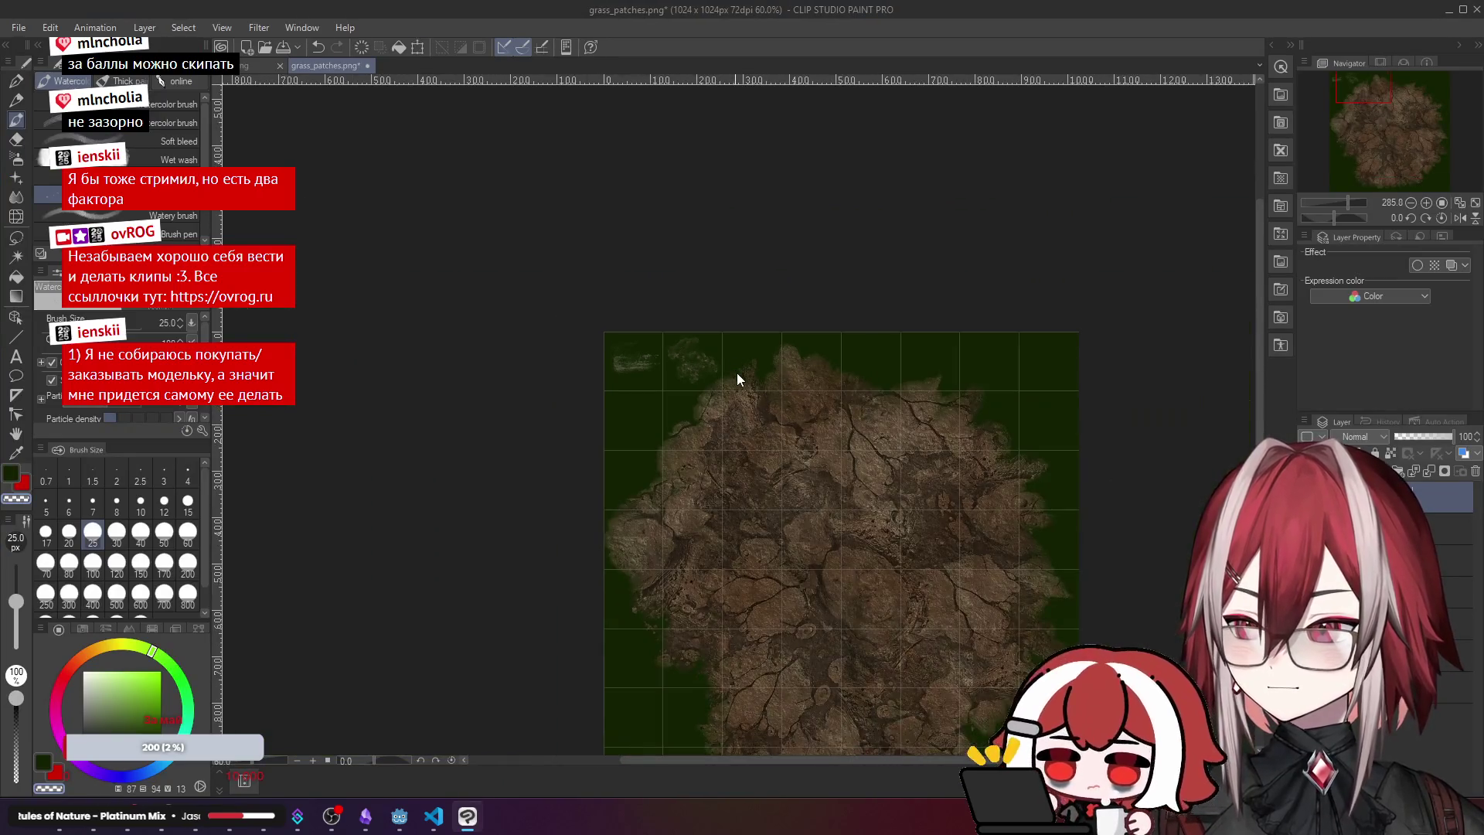
Step: Shrink the Muddy Terrain dirt into the third top-row cell, rotate it about 30°, and commit
key(ctrl+t)
scroll(972, 627, down, 3)
drag(890, 715, 890, 541)
scroll(870, 467, up, 5)
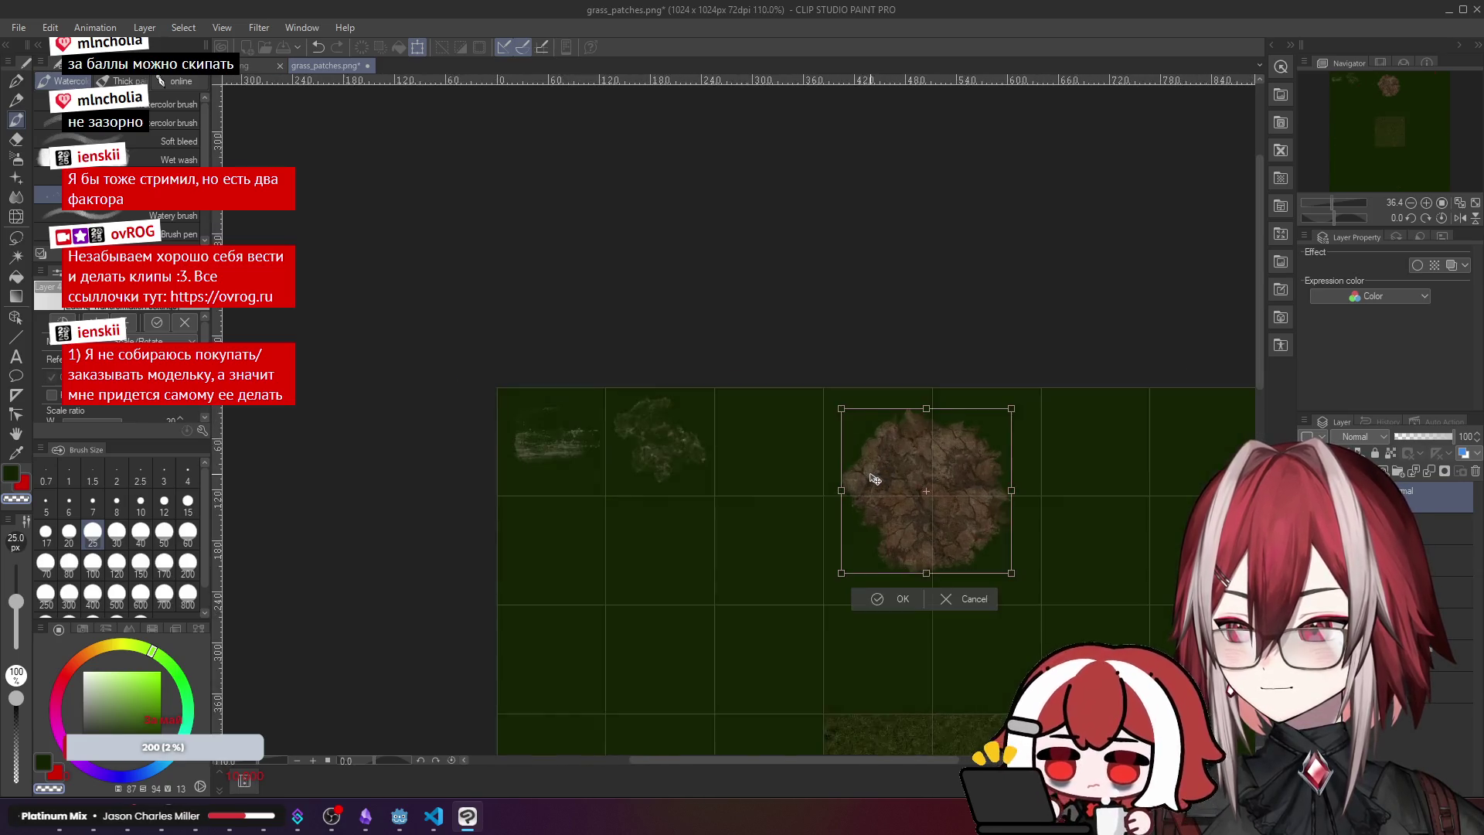
scroll(874, 479, up, 4)
mouse_move(894, 464)
mouse_down()
mouse_move(662, 397)
mouse_move(700, 408)
mouse_up()
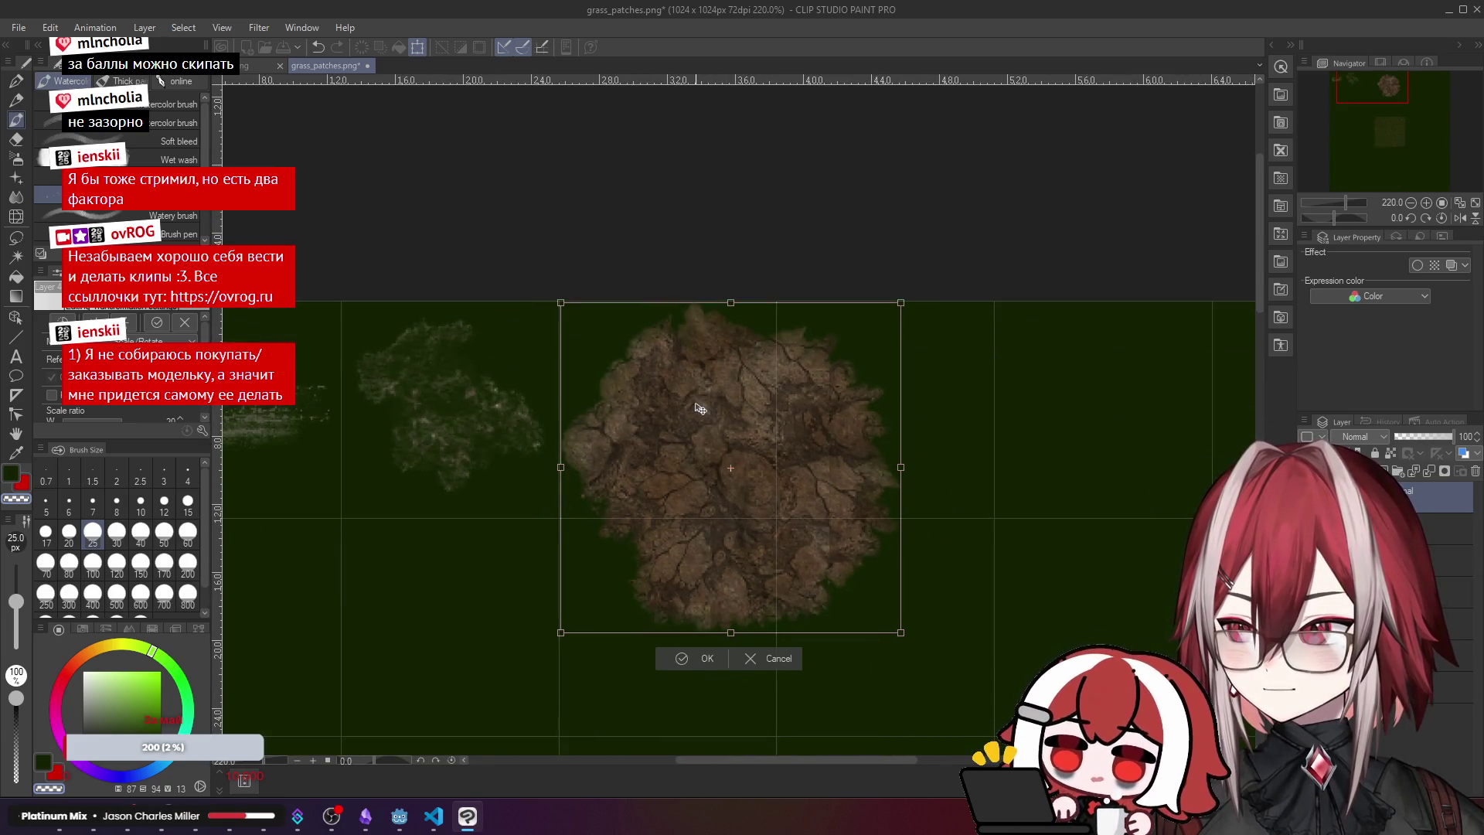
mouse_move(900, 632)
mouse_down()
mouse_move(796, 531)
mouse_move(767, 528)
mouse_up()
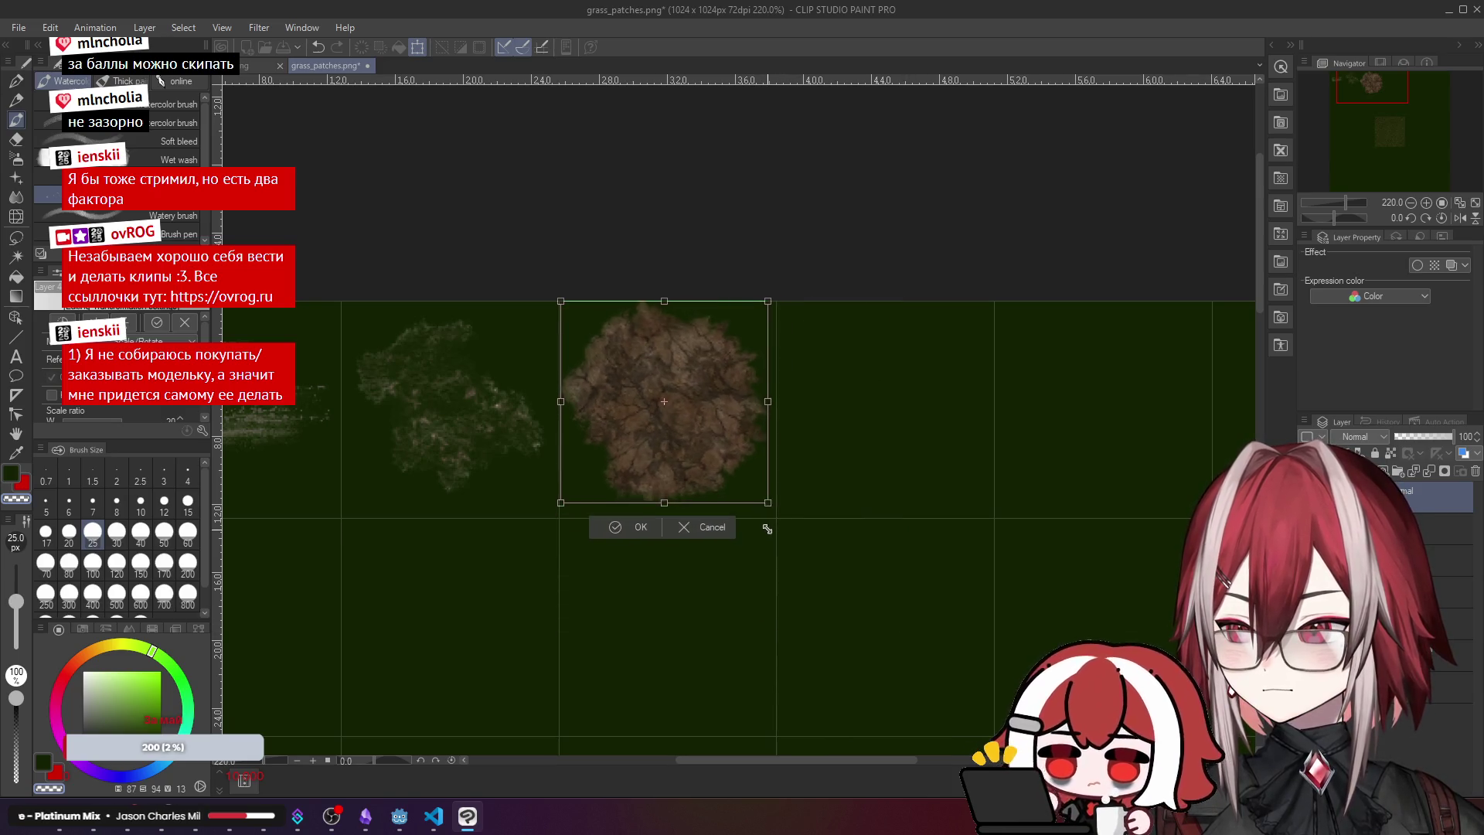
scroll(706, 430, up, 2)
mouse_move(804, 245)
mouse_down()
mouse_move(855, 225)
mouse_move(897, 328)
mouse_up()
drag(692, 298, 708, 310)
click(604, 626)
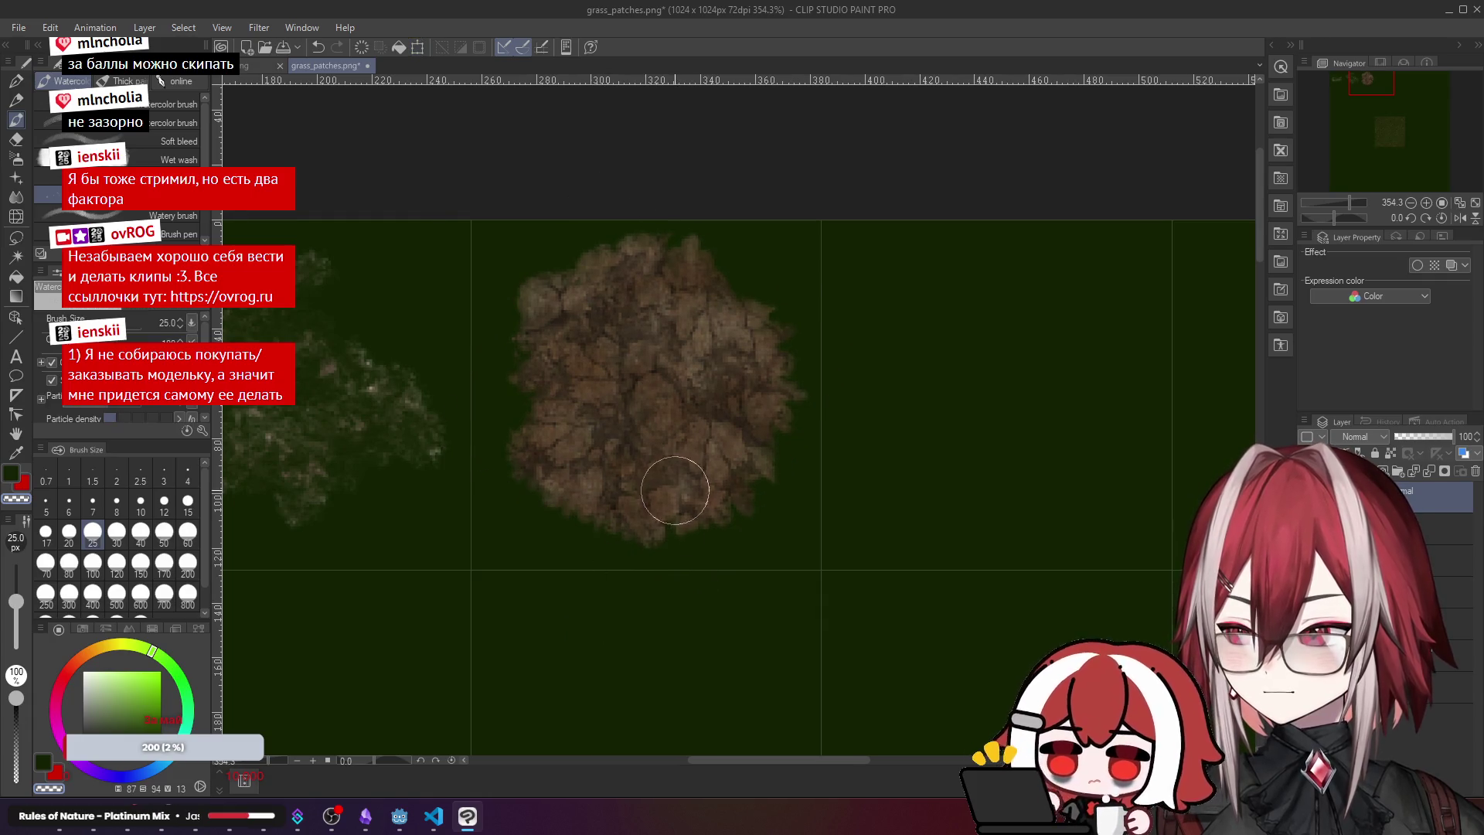
Step: Brush green over the cracked dirt's lower part and its upper-left edges
drag(652, 456, 795, 421)
mouse_move(706, 408)
mouse_down()
mouse_move(746, 383)
mouse_move(750, 472)
mouse_move(834, 487)
mouse_move(896, 441)
mouse_up()
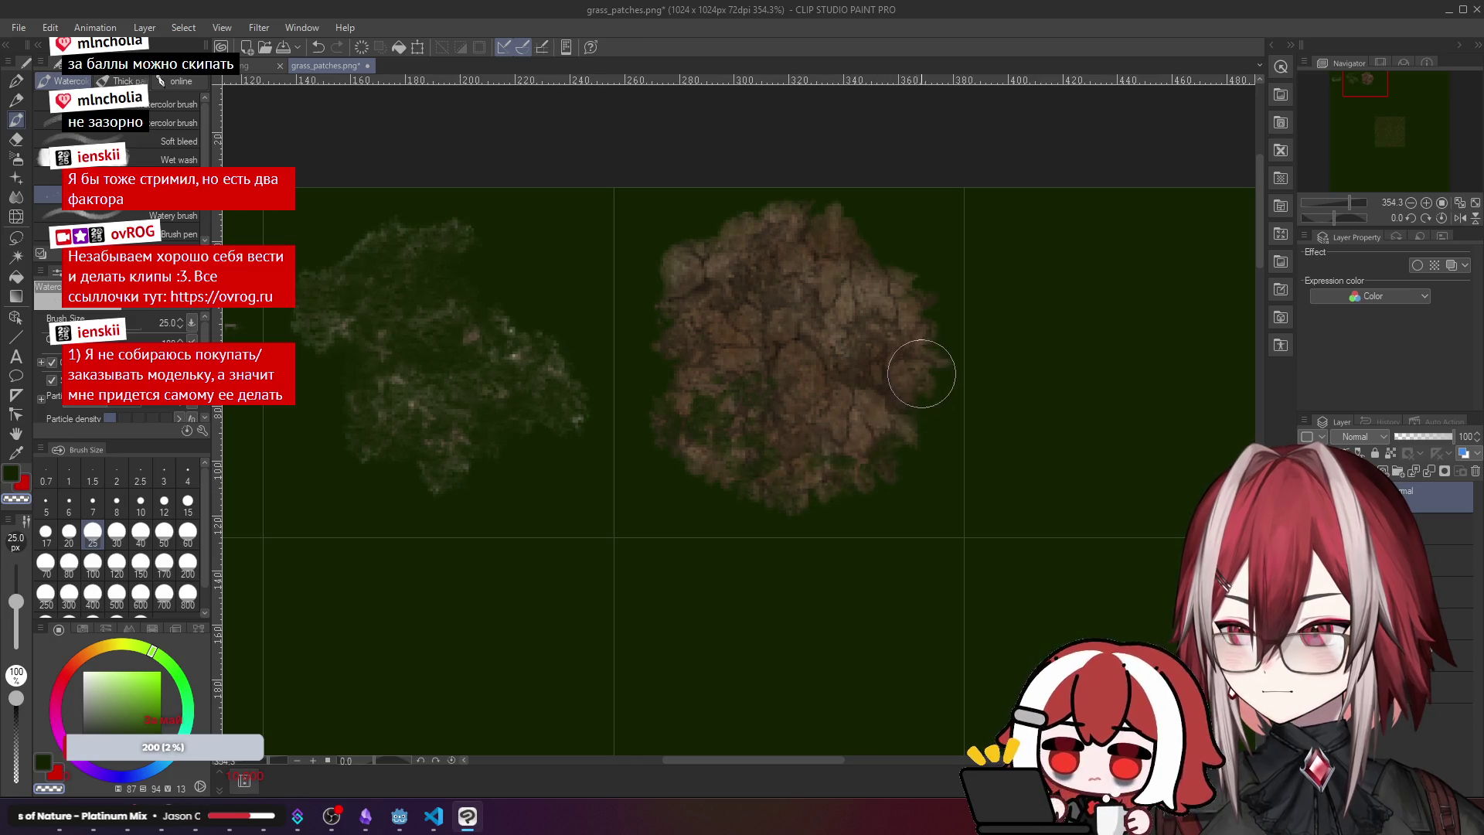
mouse_move(729, 224)
mouse_down()
mouse_move(680, 249)
mouse_move(819, 216)
mouse_move(685, 331)
mouse_move(683, 398)
mouse_move(825, 487)
mouse_move(796, 497)
mouse_move(868, 487)
mouse_move(722, 467)
mouse_up()
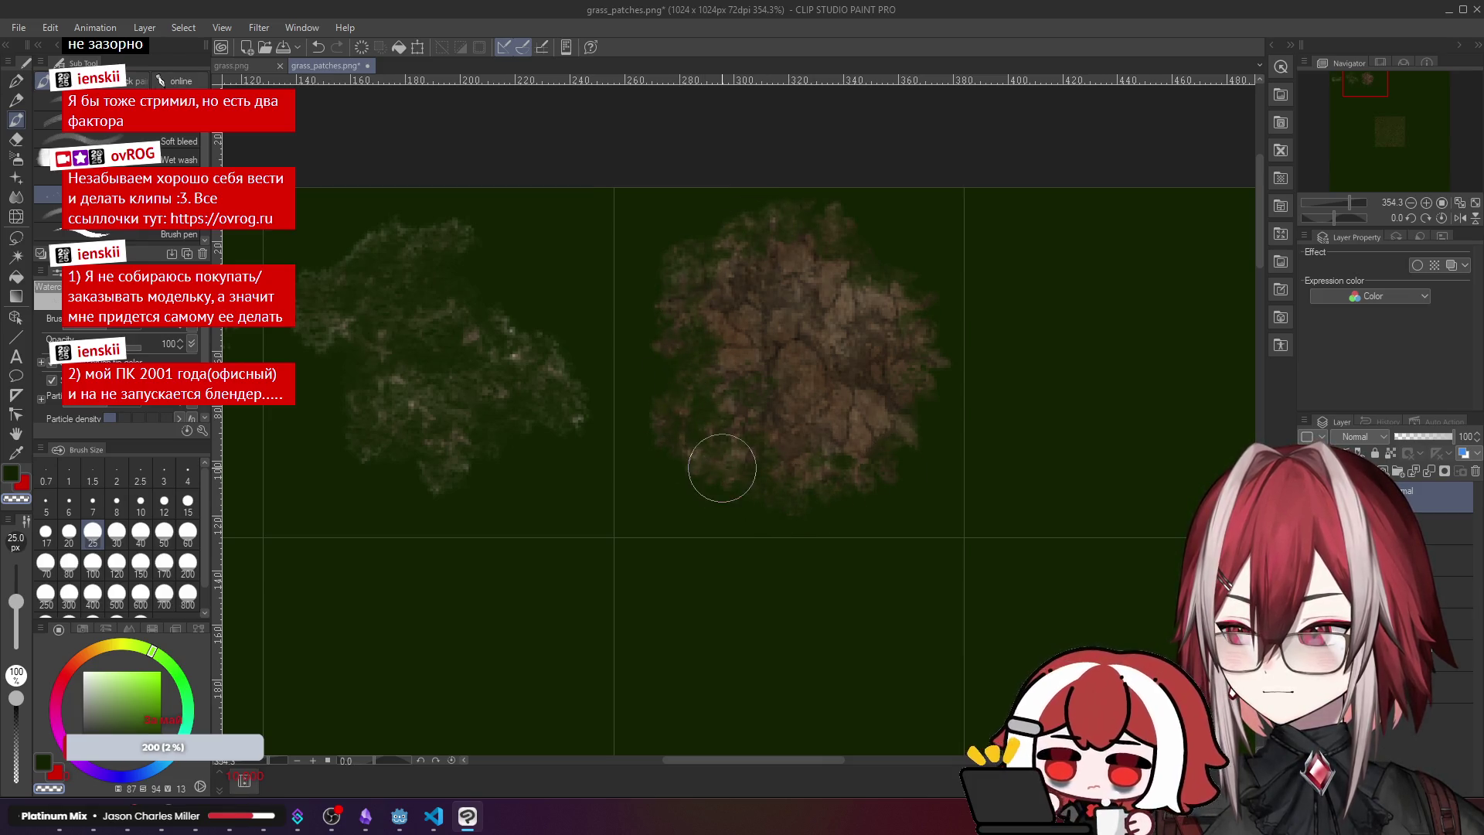
scroll(773, 418, down, 5)
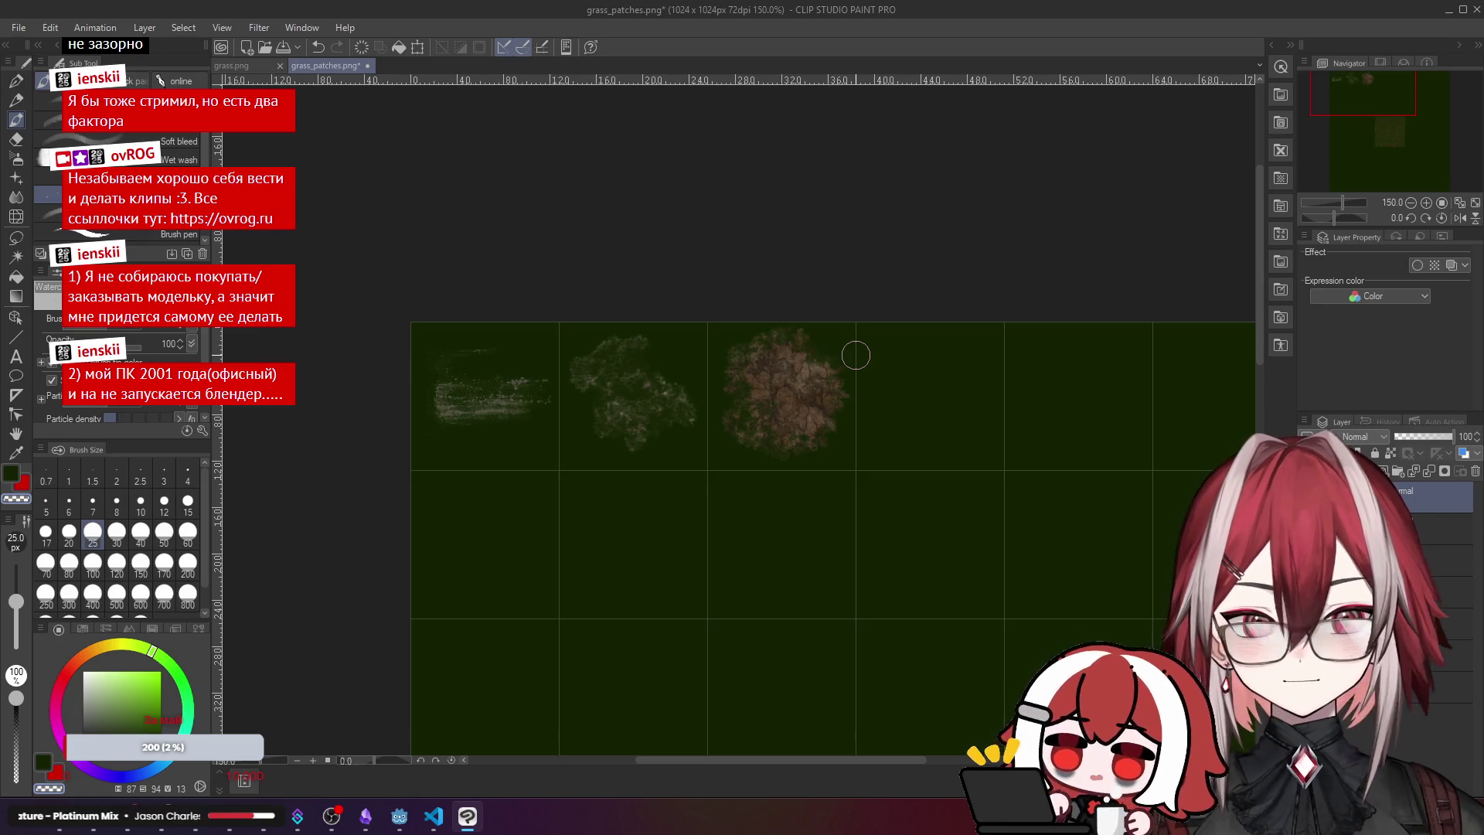
scroll(856, 355, up, 4)
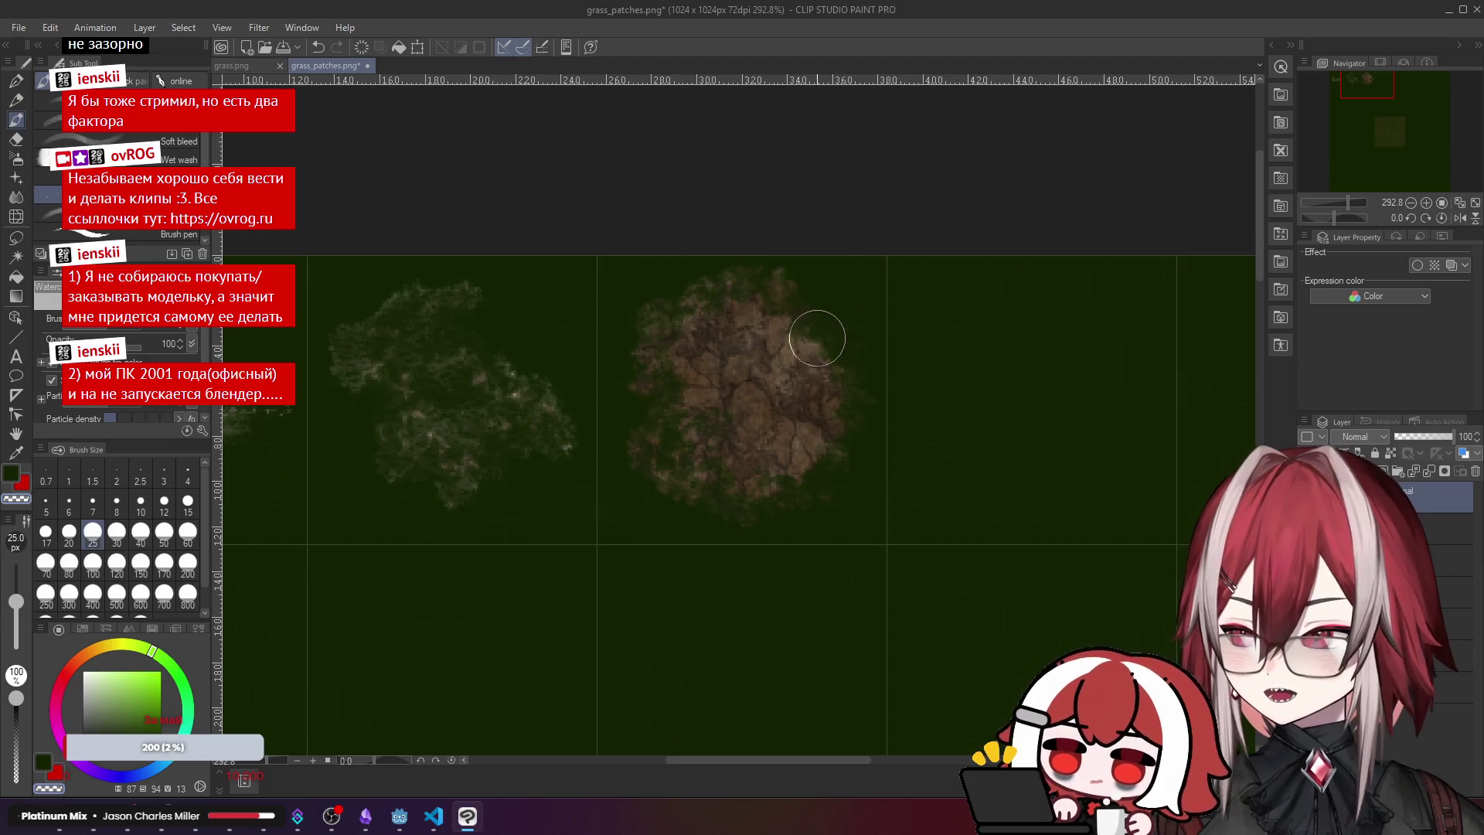
scroll(817, 338, down, 2)
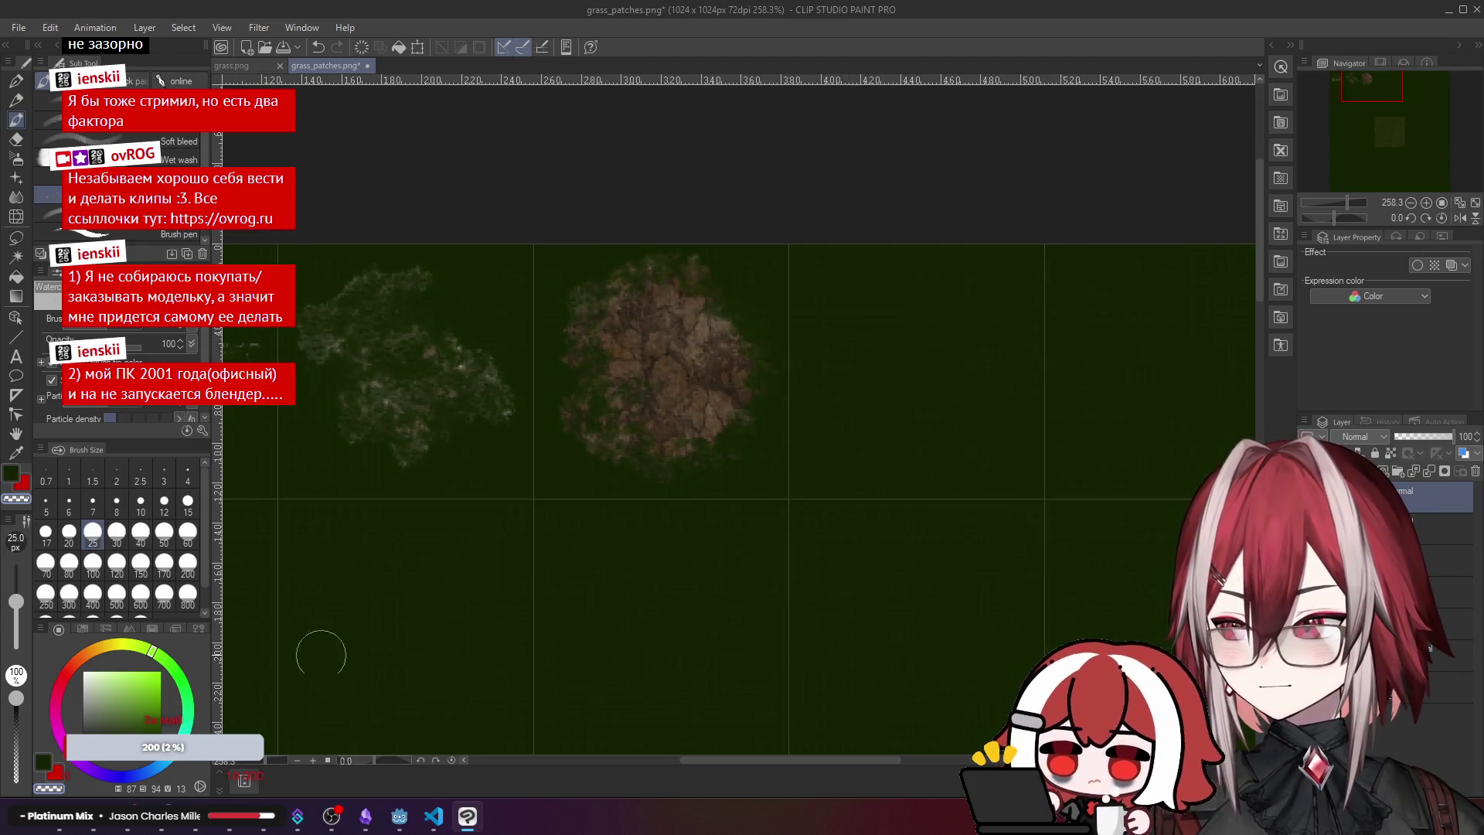
click(85, 828)
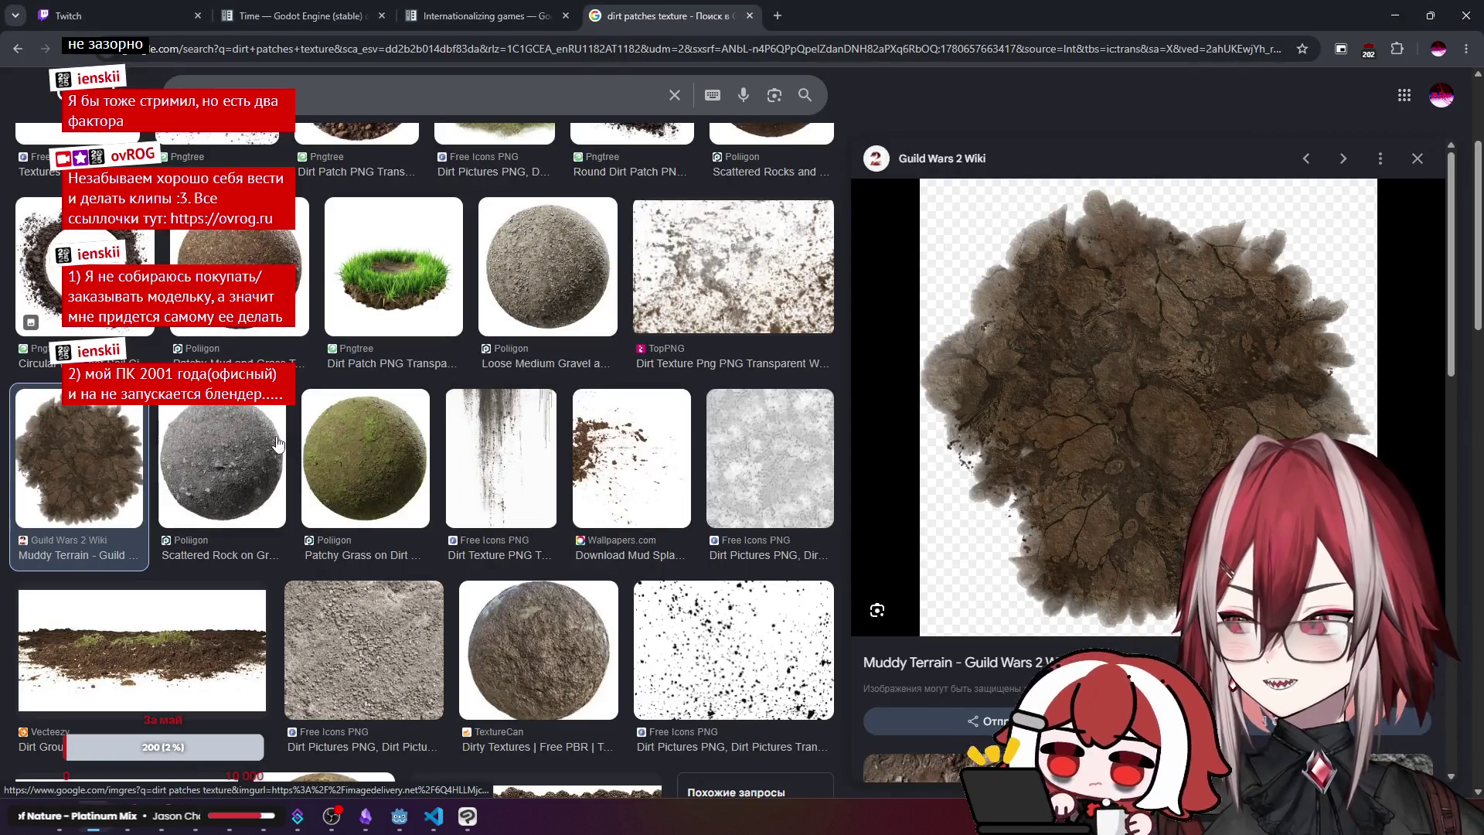
Step: Copy the Wallpapers.com mud splatter image from its Google Images preview and return to grass_patches.png
click(581, 441)
scroll(641, 409, down, 1)
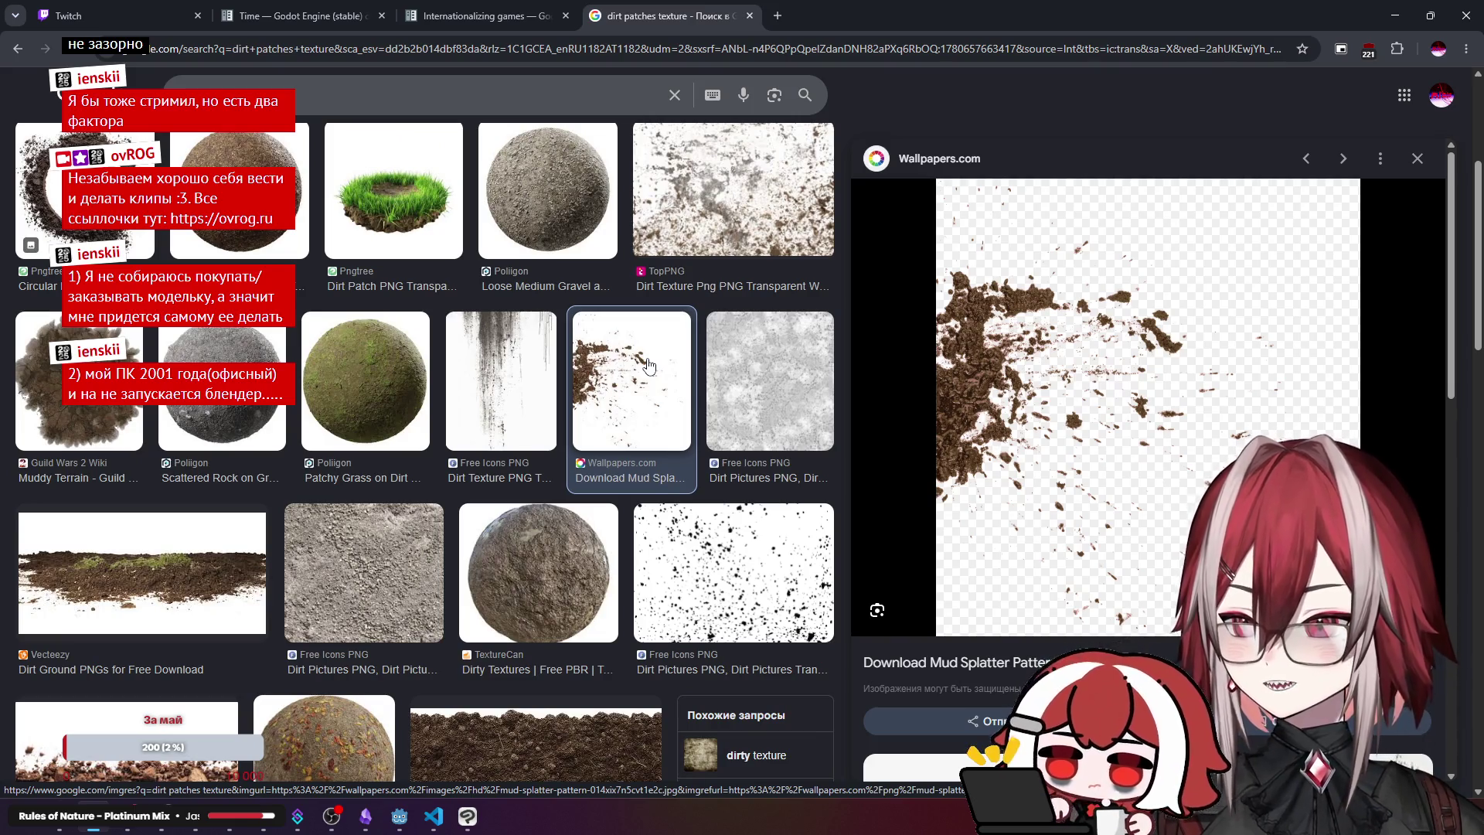
right_click(1091, 352)
click(1158, 610)
click(467, 817)
scroll(889, 402, left, 3)
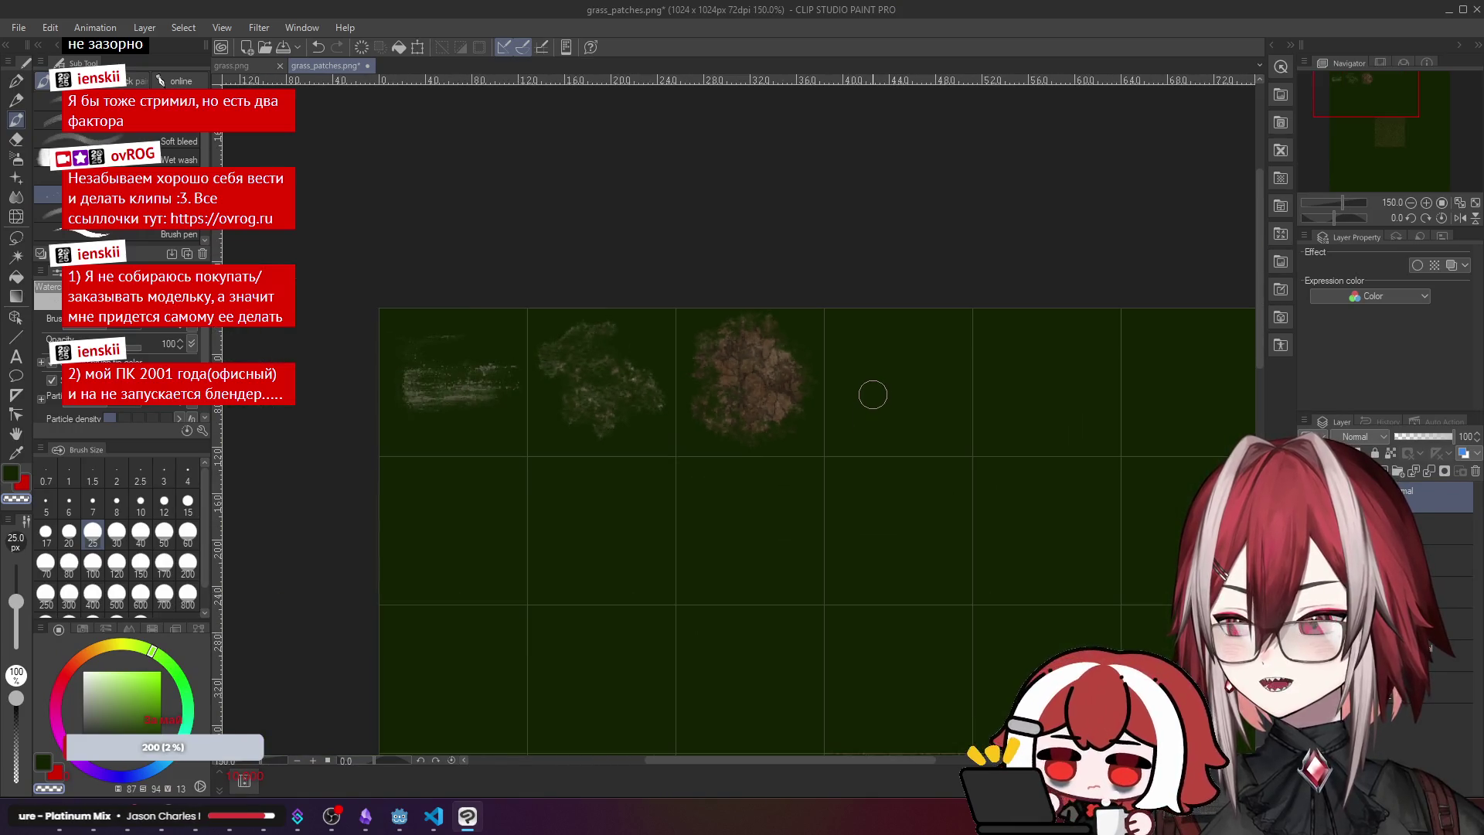
Step: Paste the mud splatter as a new layer, then squash, shrink and position it in the top row
key(ctrl+v)
scroll(859, 464, down, 2)
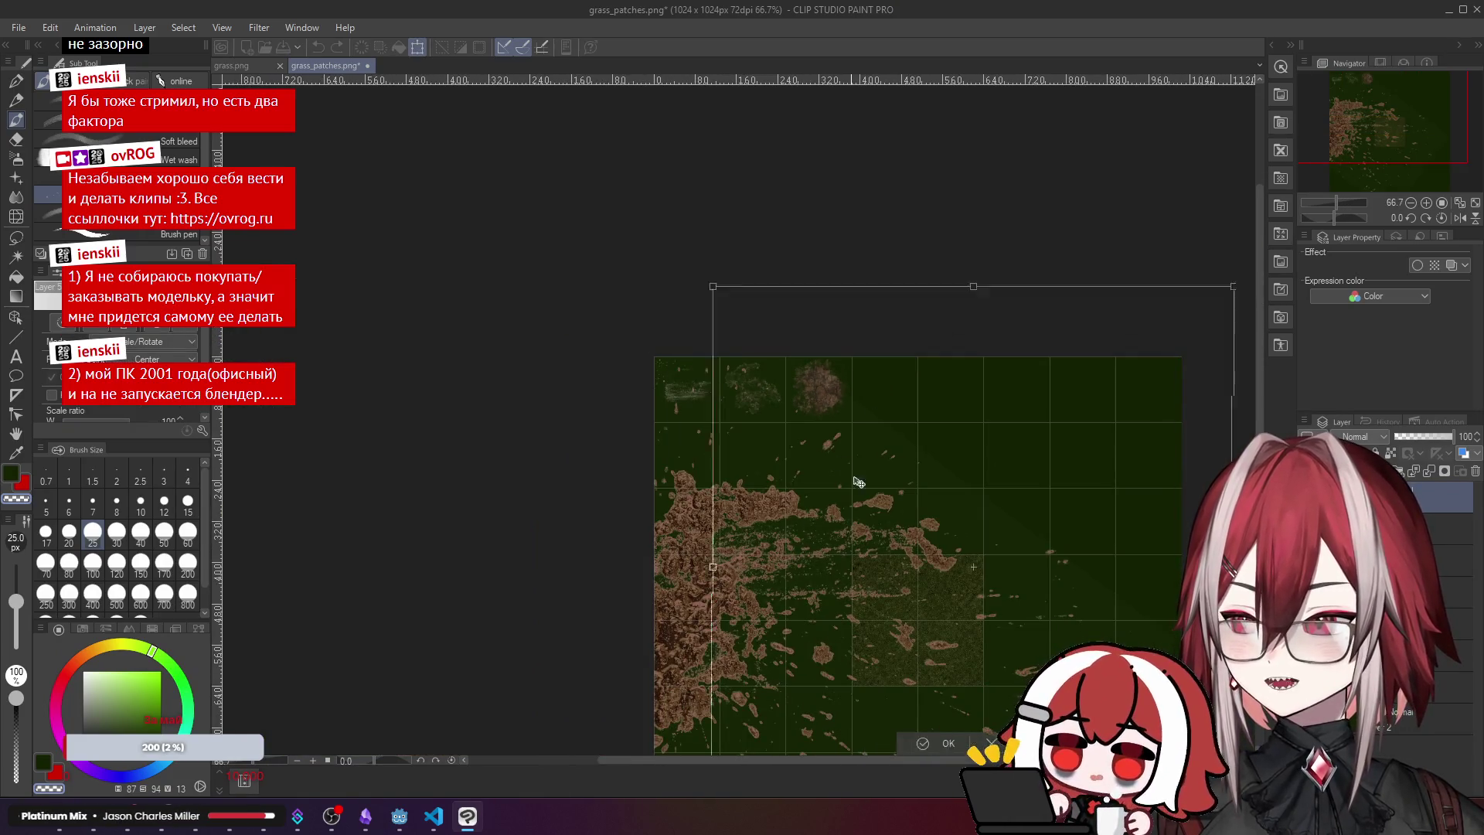
drag(858, 482, 907, 319)
mouse_move(1022, 138)
mouse_down()
mouse_move(975, 525)
mouse_move(939, 379)
mouse_up()
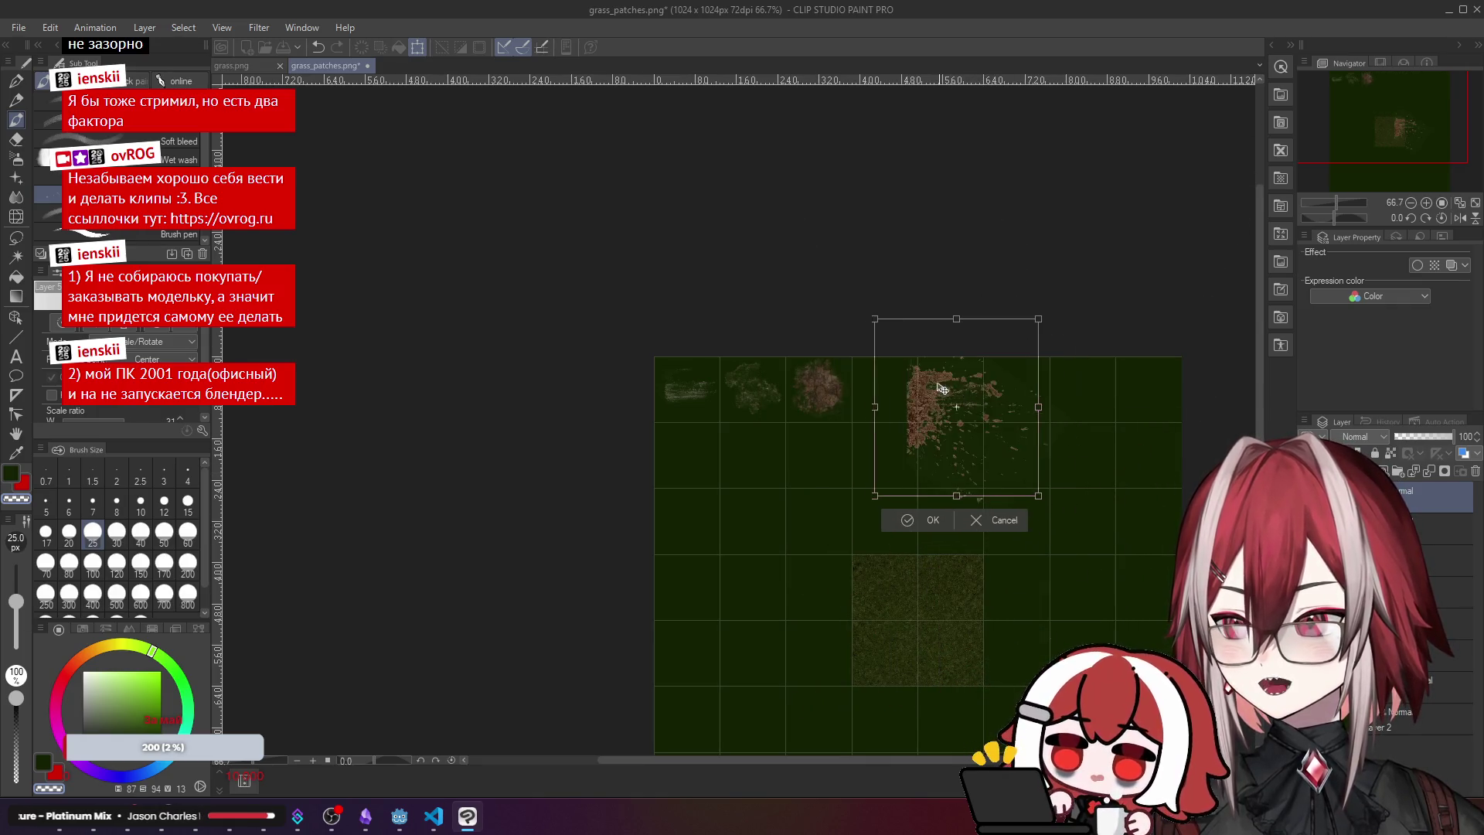
scroll(939, 379, up, 5)
drag(980, 224, 981, 437)
mouse_move(967, 507)
mouse_down()
mouse_move(880, 408)
mouse_move(883, 373)
mouse_move(861, 380)
mouse_move(900, 380)
mouse_up()
scroll(883, 373, up, 2)
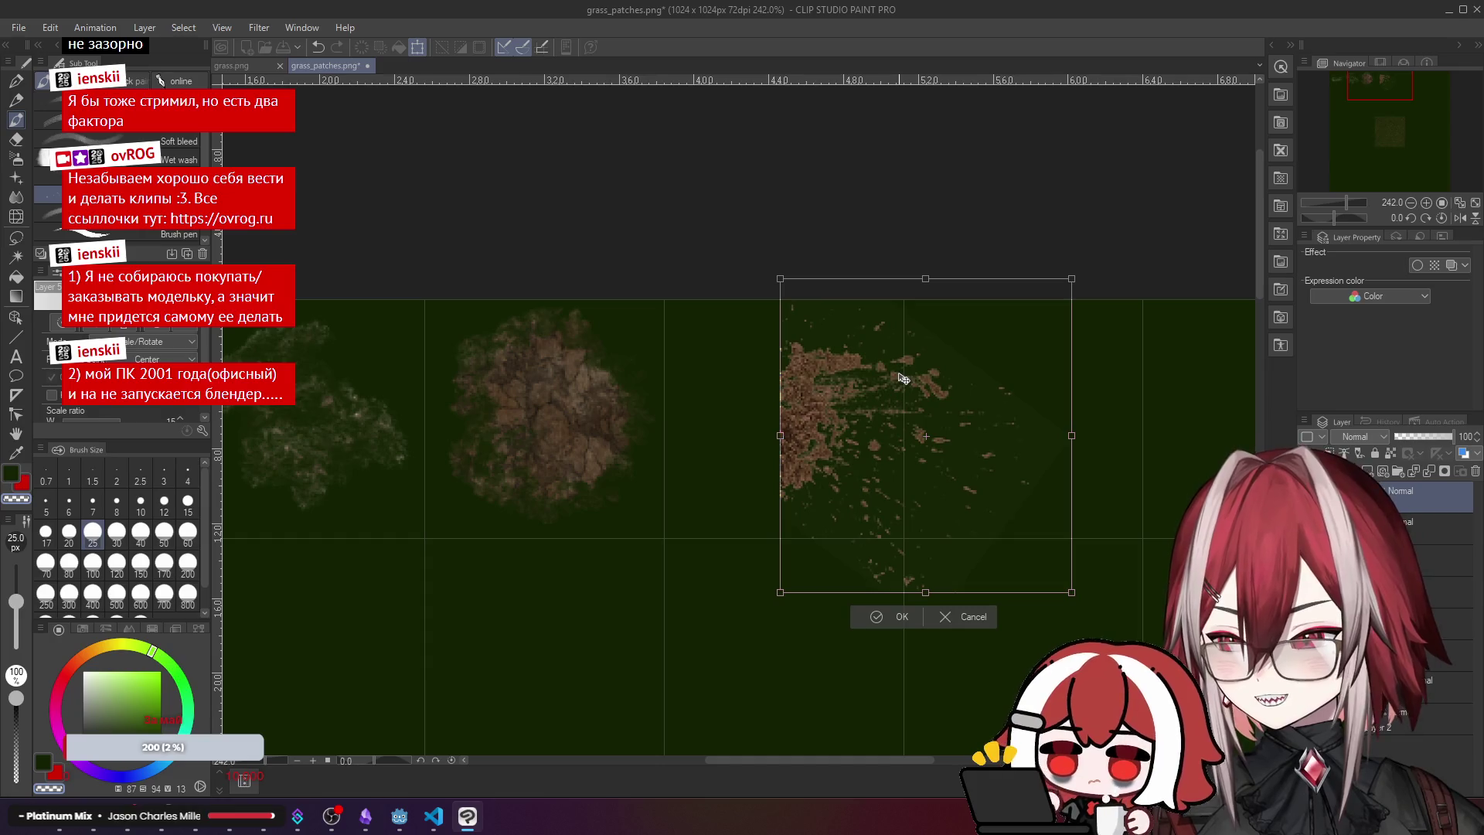
click(902, 618)
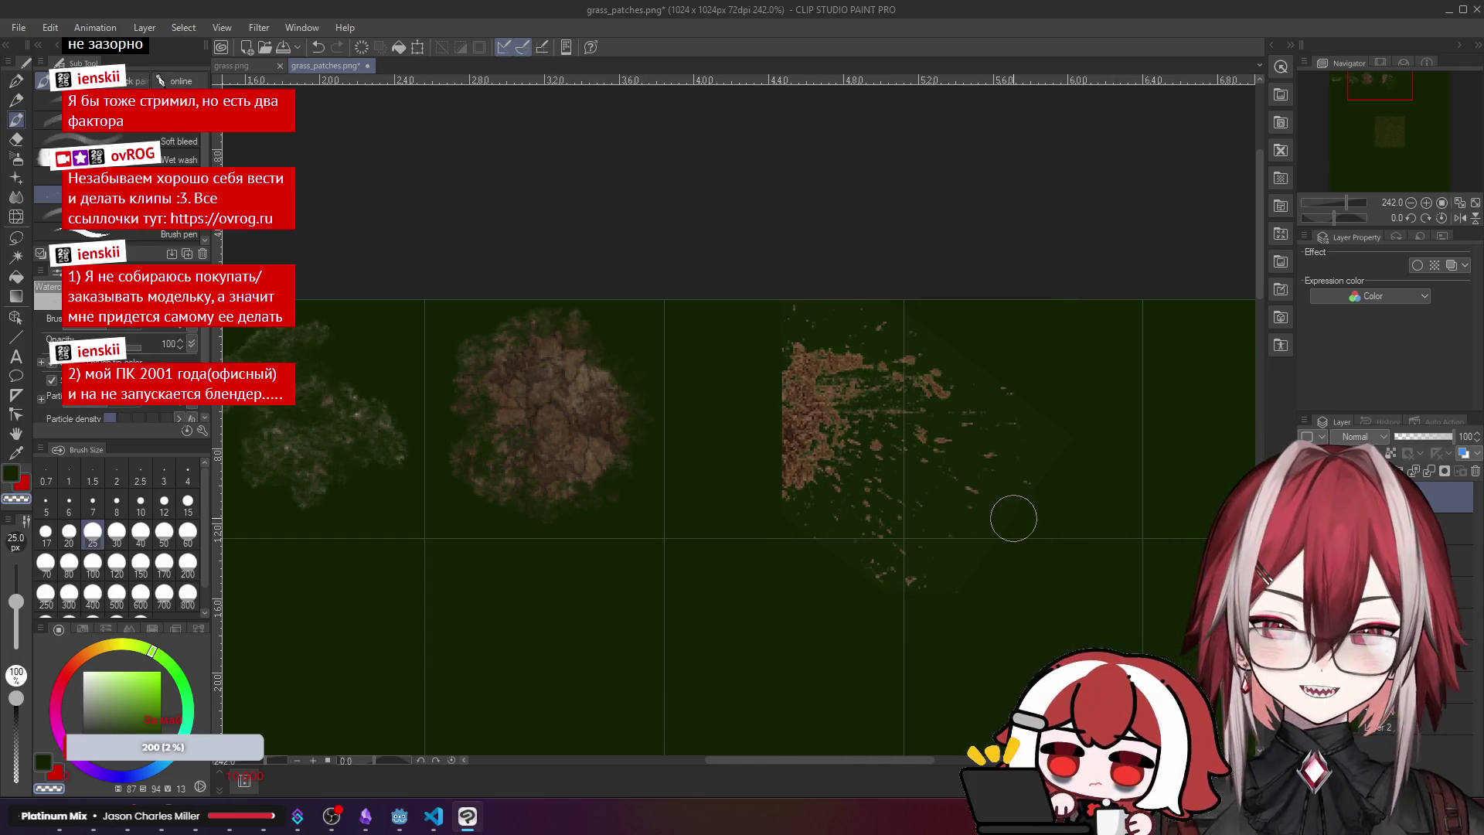
Step: Duplicate the dirt layer, flip the copy horizontally and overlap it left over the original
right_click(1430, 499)
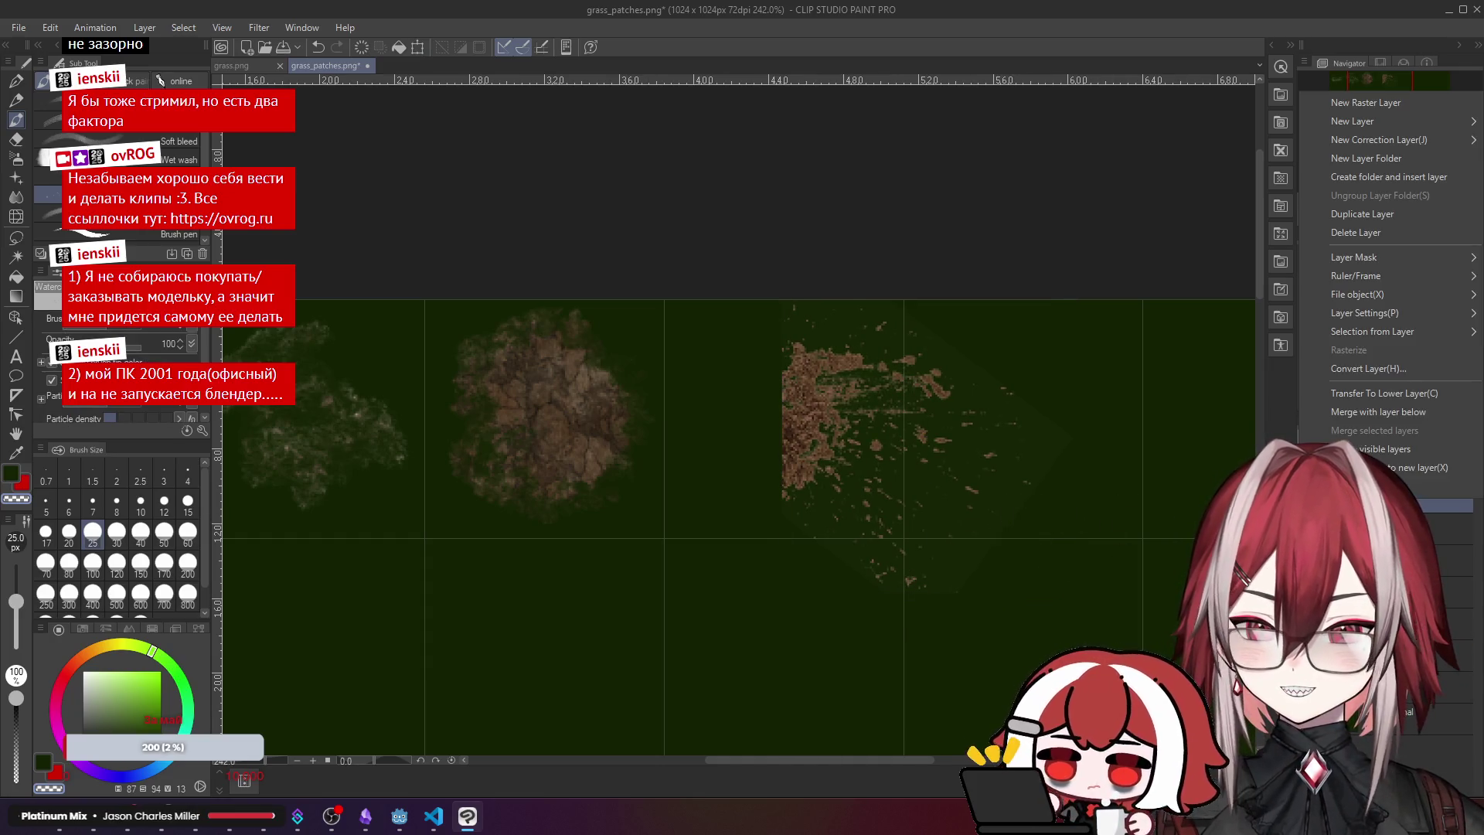
click(1363, 213)
key(ctrl+t)
right_click(945, 465)
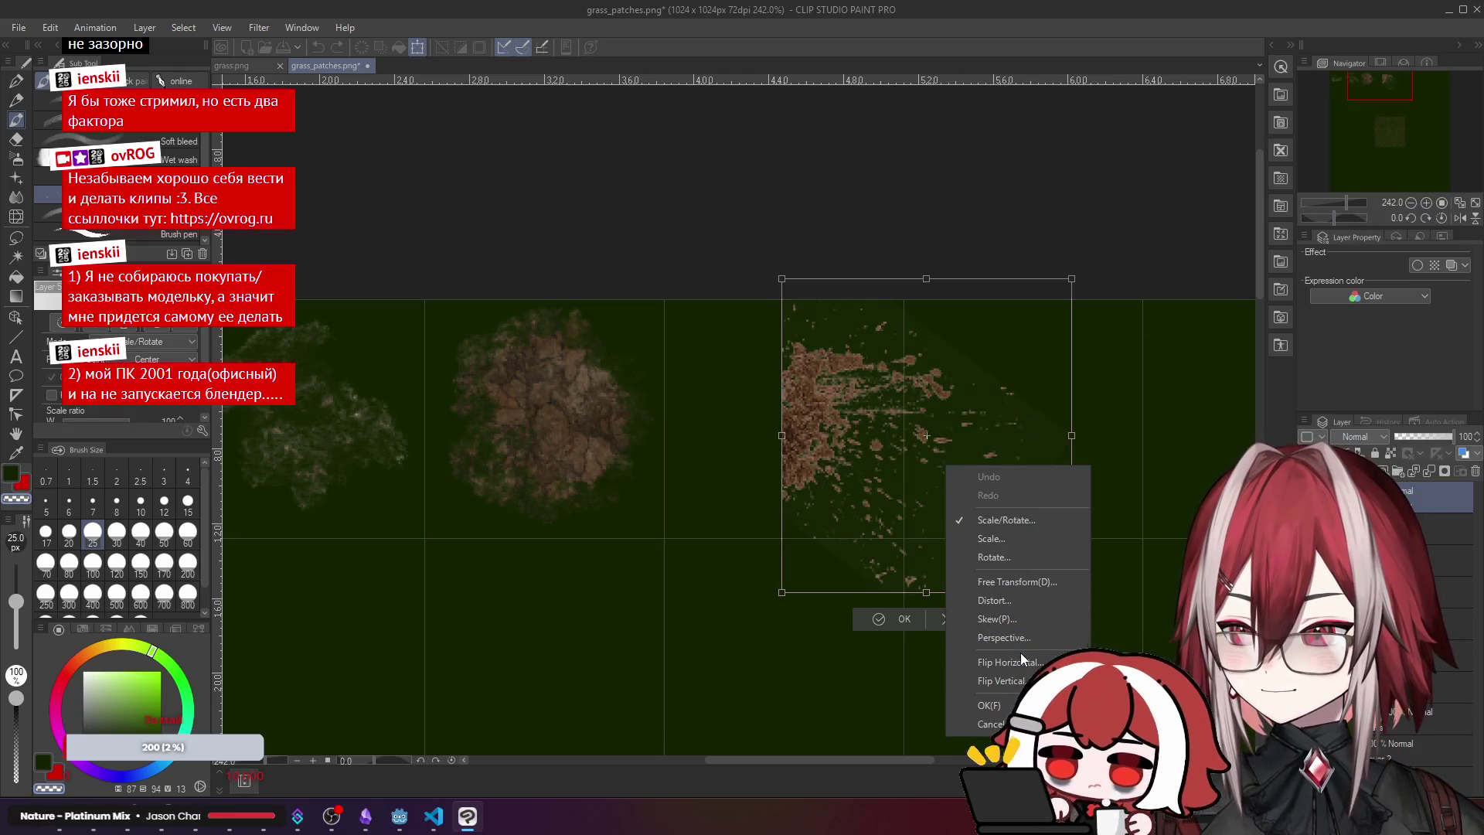
click(1008, 661)
mouse_move(1014, 437)
mouse_down()
mouse_move(748, 438)
mouse_move(730, 464)
mouse_move(744, 470)
mouse_up()
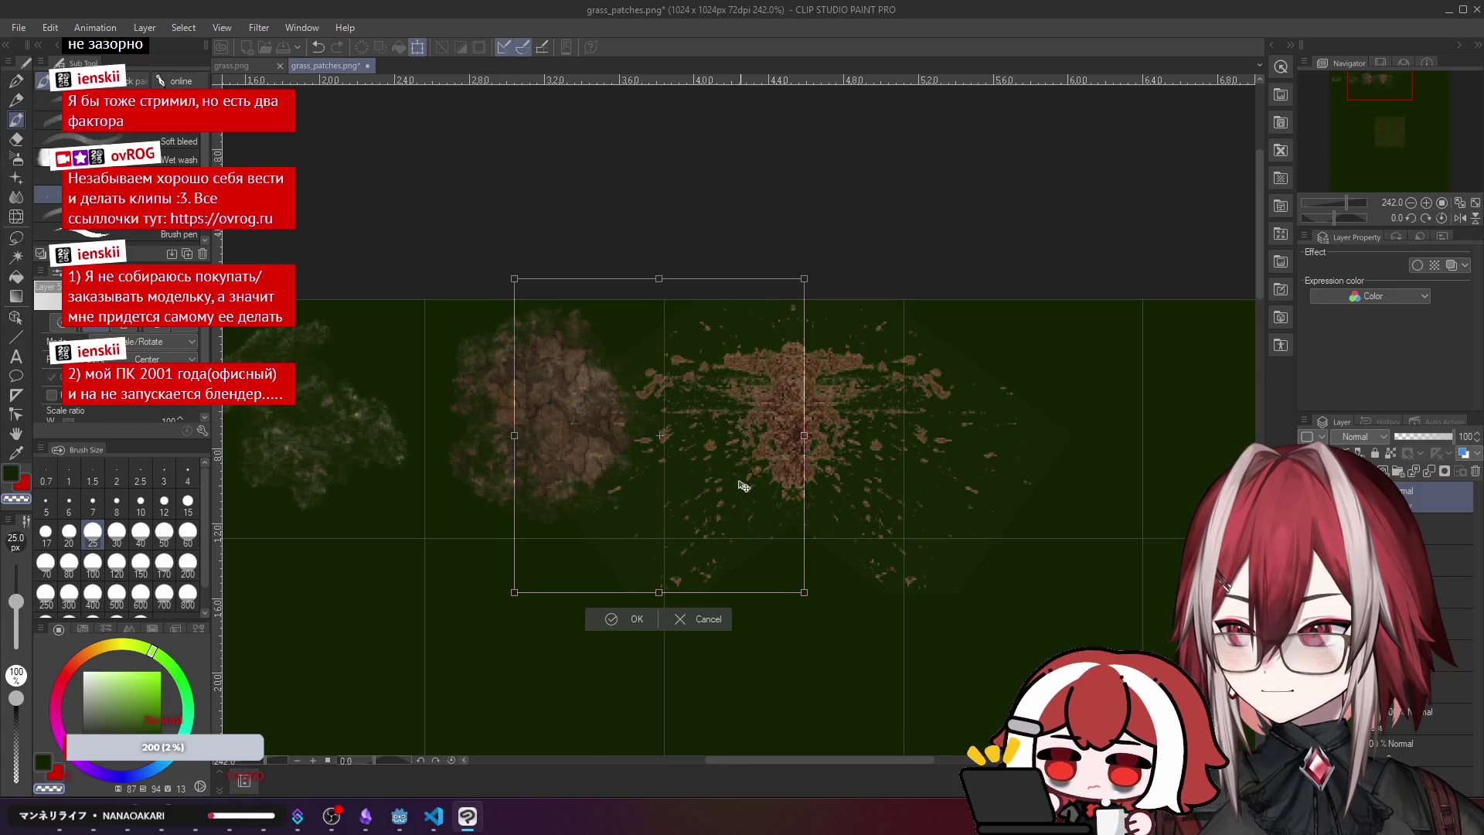
click(649, 617)
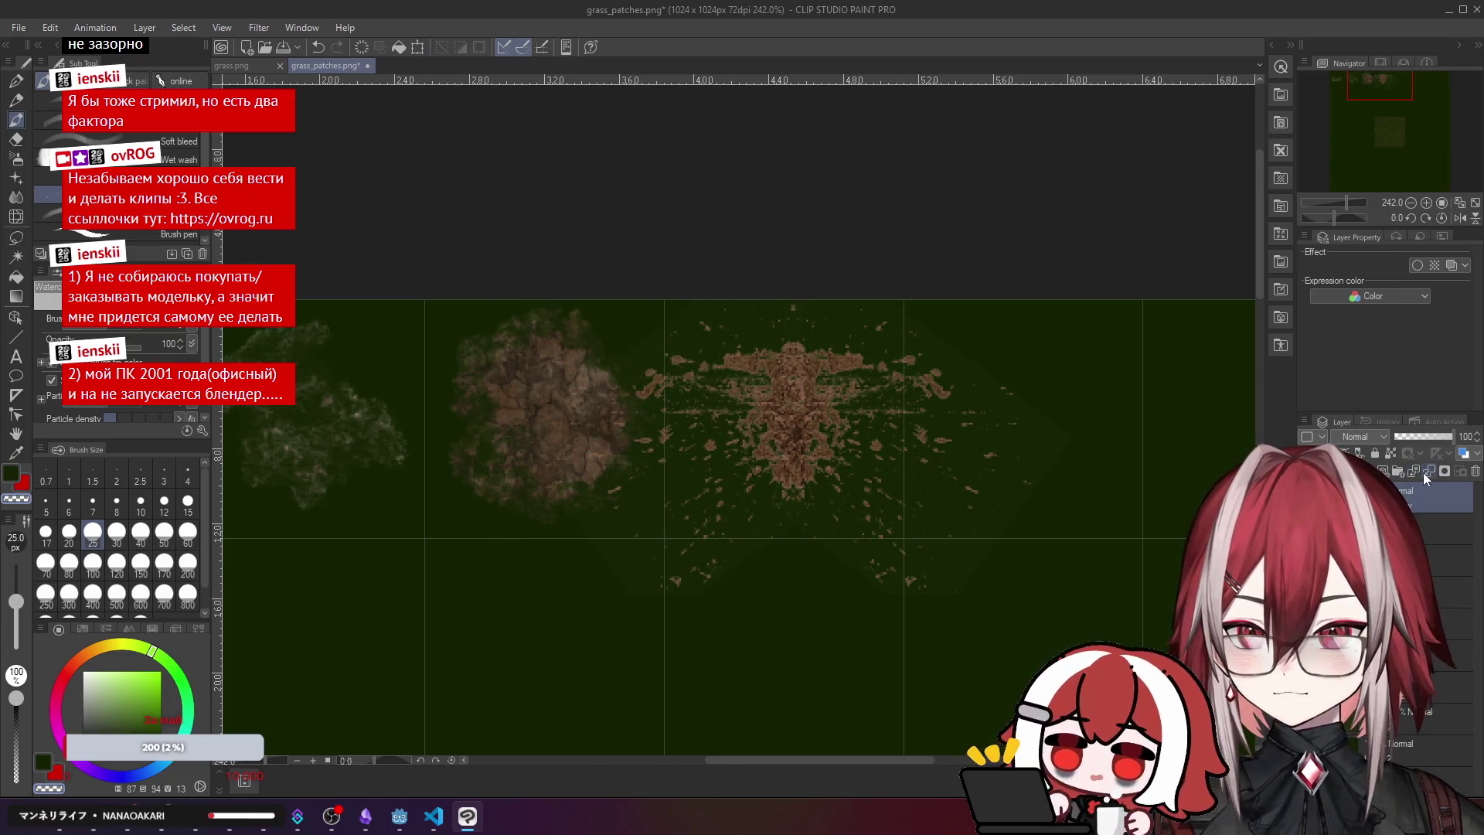
Step: Flatten the combined dirt patch vertically and tilt it about 13° clockwise
key(ctrl+t)
drag(797, 597, 785, 541)
mouse_move(967, 242)
mouse_down()
mouse_move(1014, 280)
mouse_move(884, 394)
mouse_up()
click(753, 661)
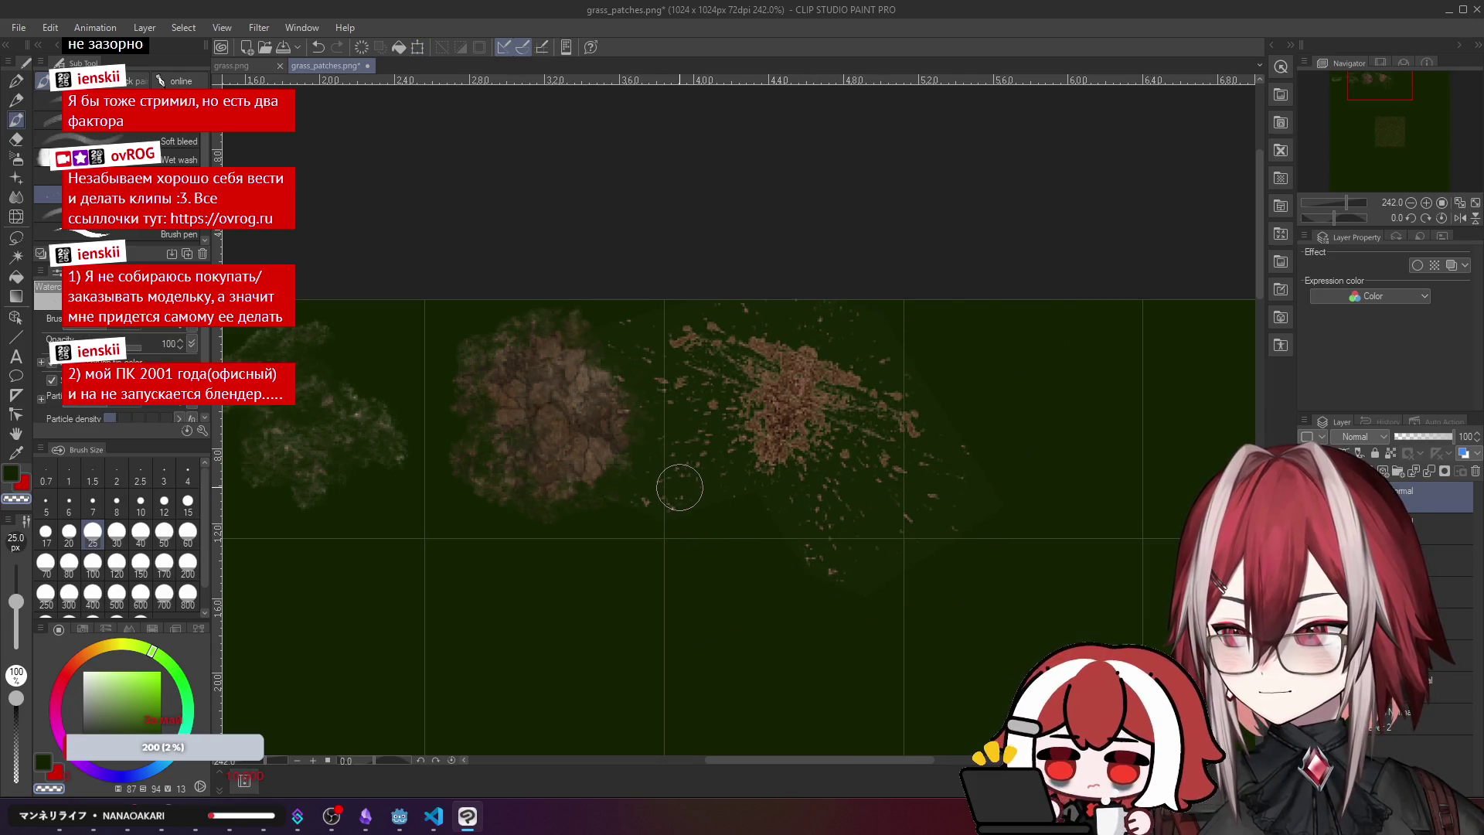
Step: Erase the faint specks below and right of the patch with a ~122 px hard eraser
key(e)
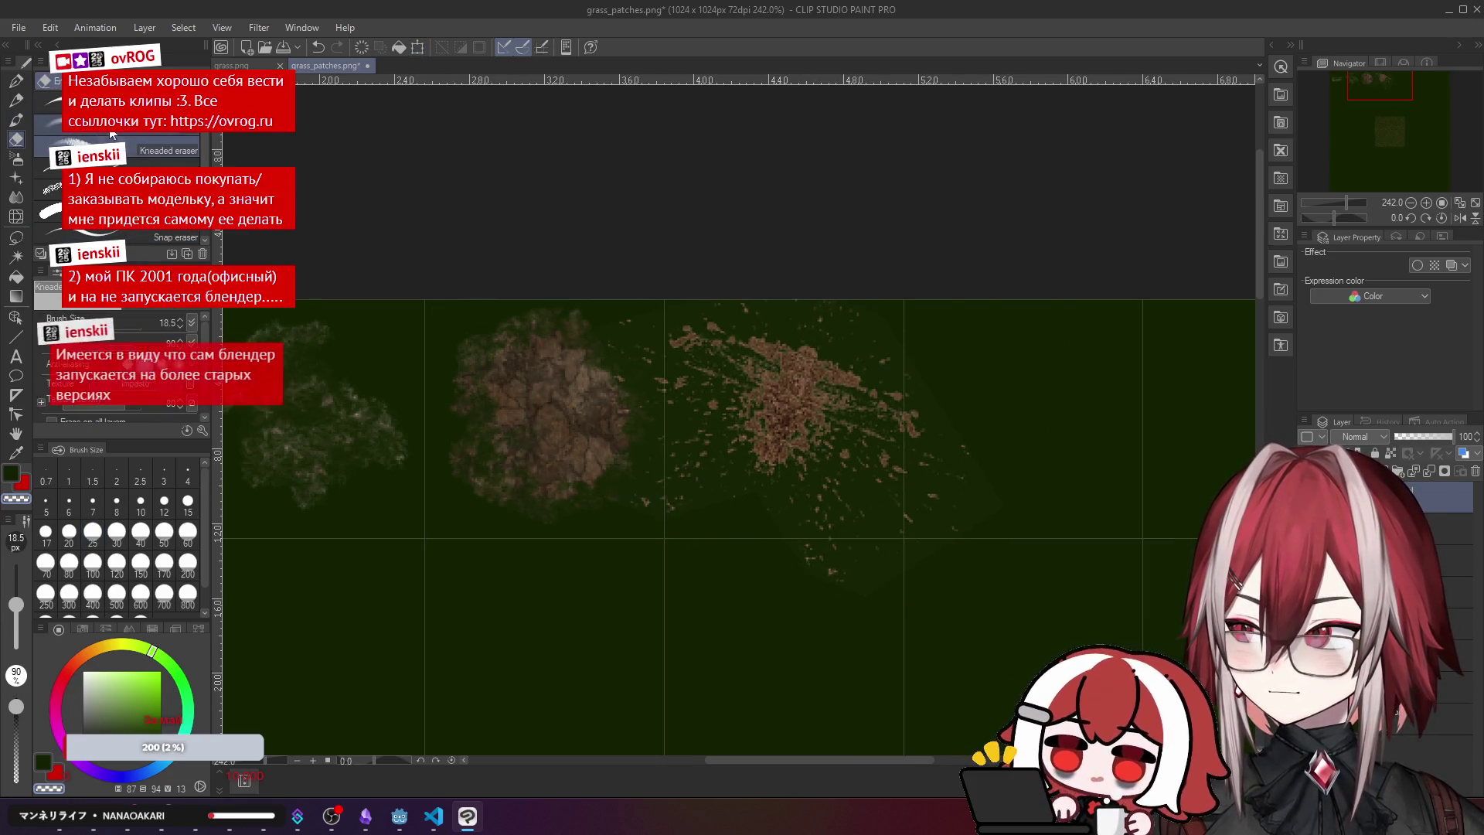
click(100, 81)
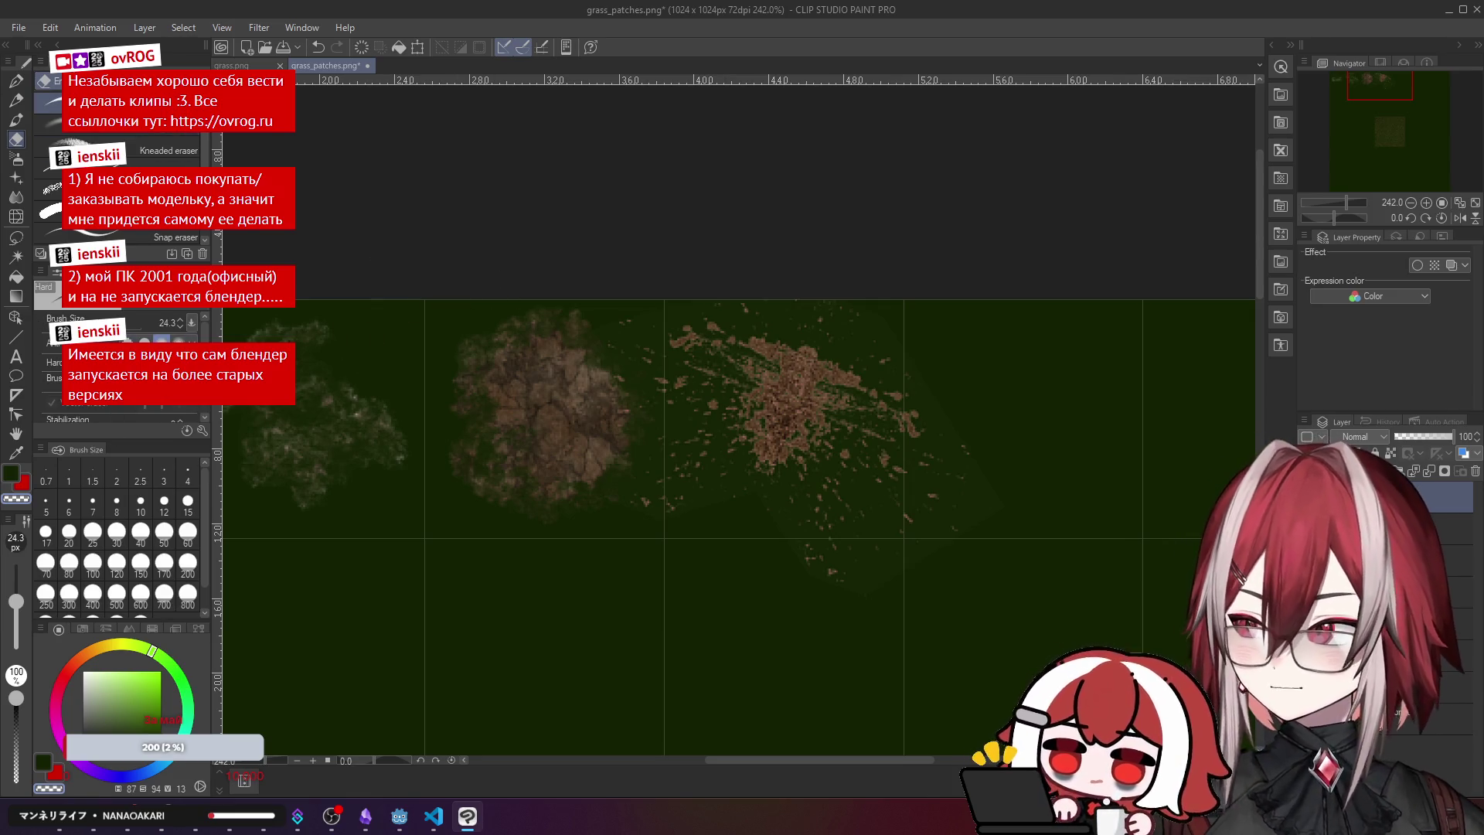
drag(16, 595, 16, 589)
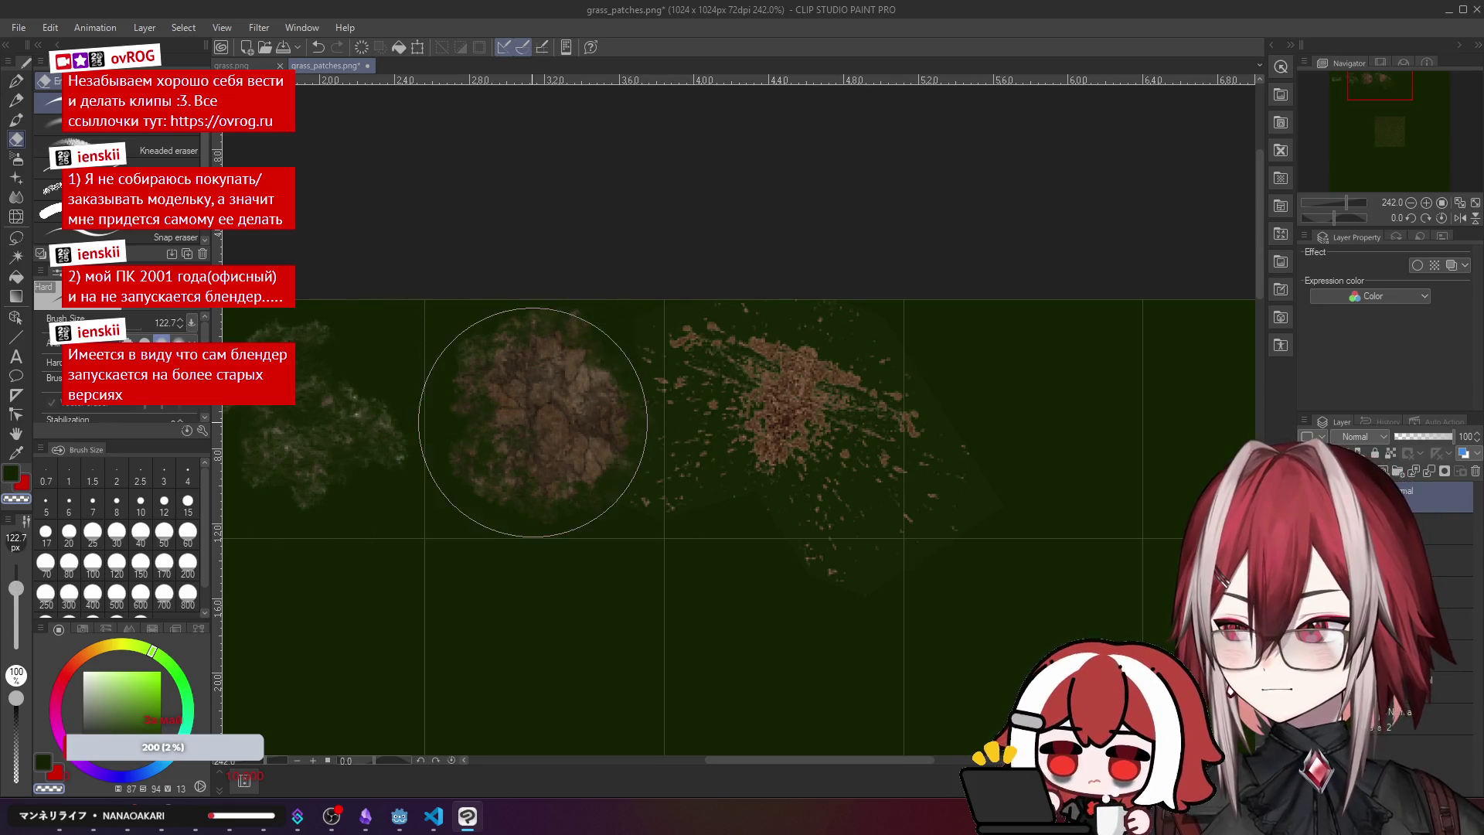
mouse_move(696, 595)
mouse_down()
mouse_move(762, 613)
mouse_move(1010, 563)
mouse_move(1014, 473)
mouse_move(993, 461)
mouse_move(958, 503)
mouse_move(996, 458)
mouse_move(1009, 324)
mouse_up()
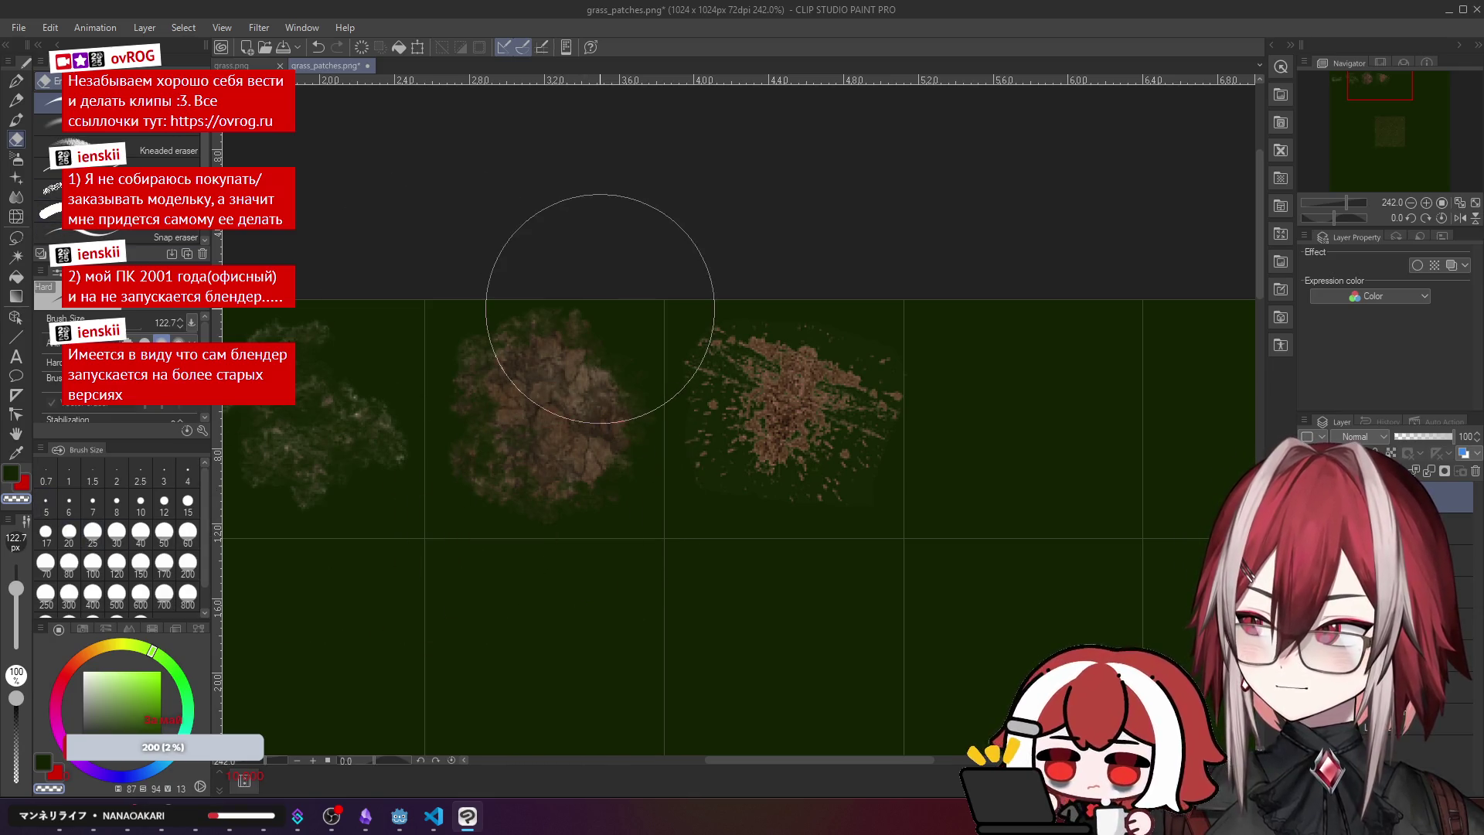
key(b)
scroll(738, 375, up, 5)
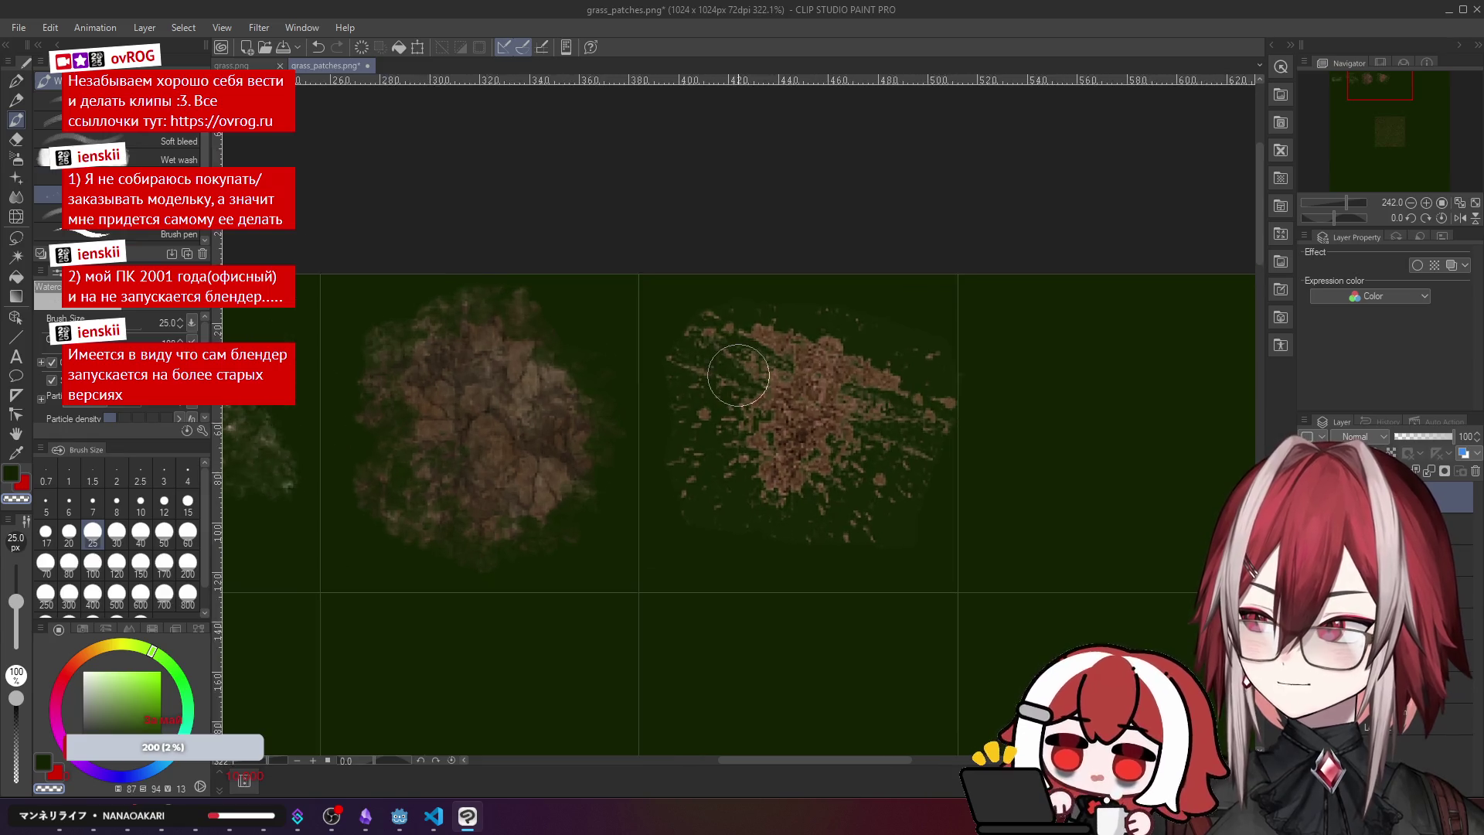
Step: Paint dark green over the dirt patch's upper-left specks and centre, checking it with the background hidden
drag(679, 343, 665, 326)
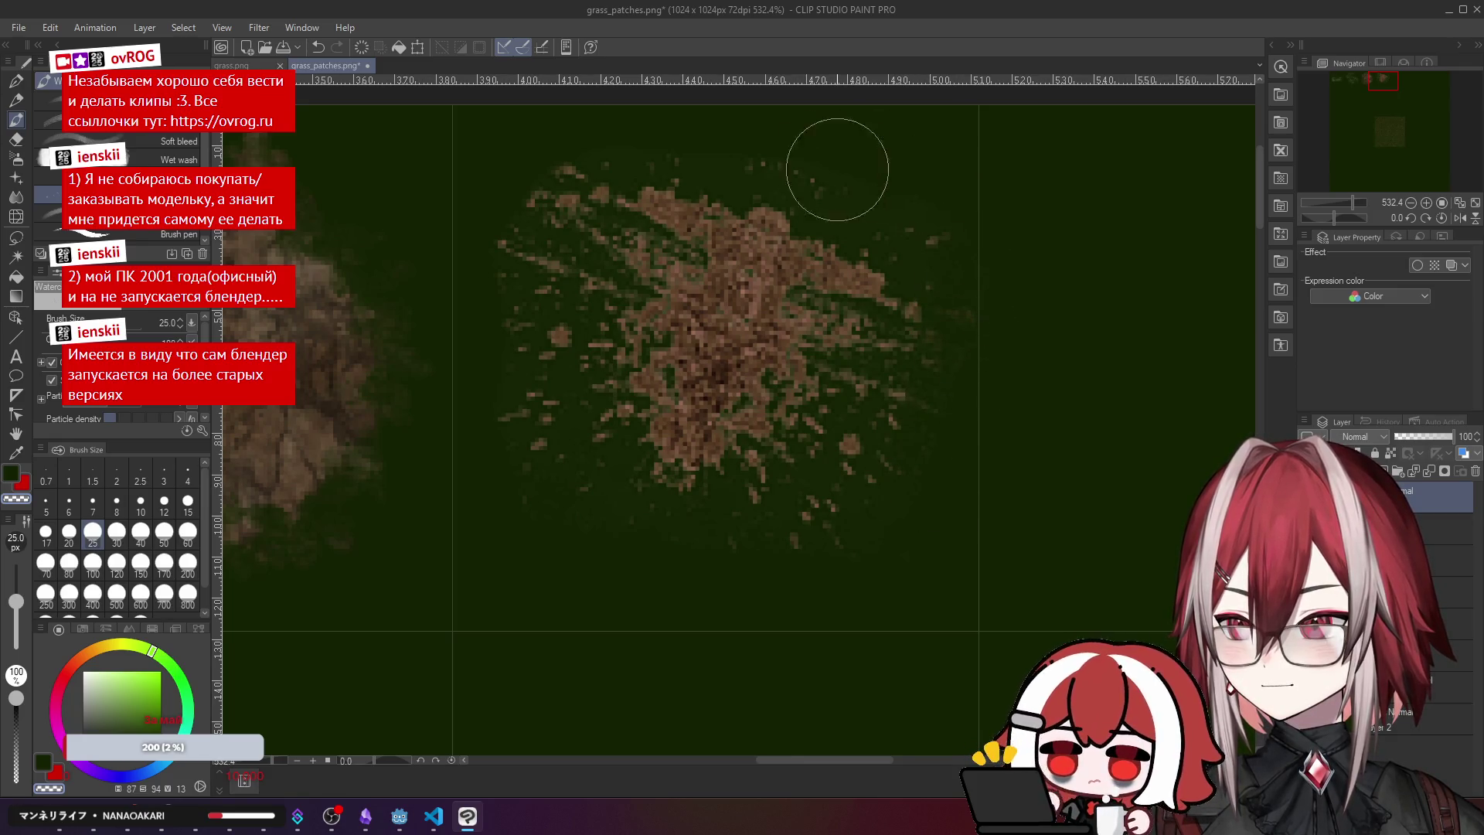
mouse_move(621, 138)
mouse_down()
mouse_move(646, 149)
mouse_move(547, 192)
mouse_move(580, 165)
mouse_move(576, 182)
mouse_up()
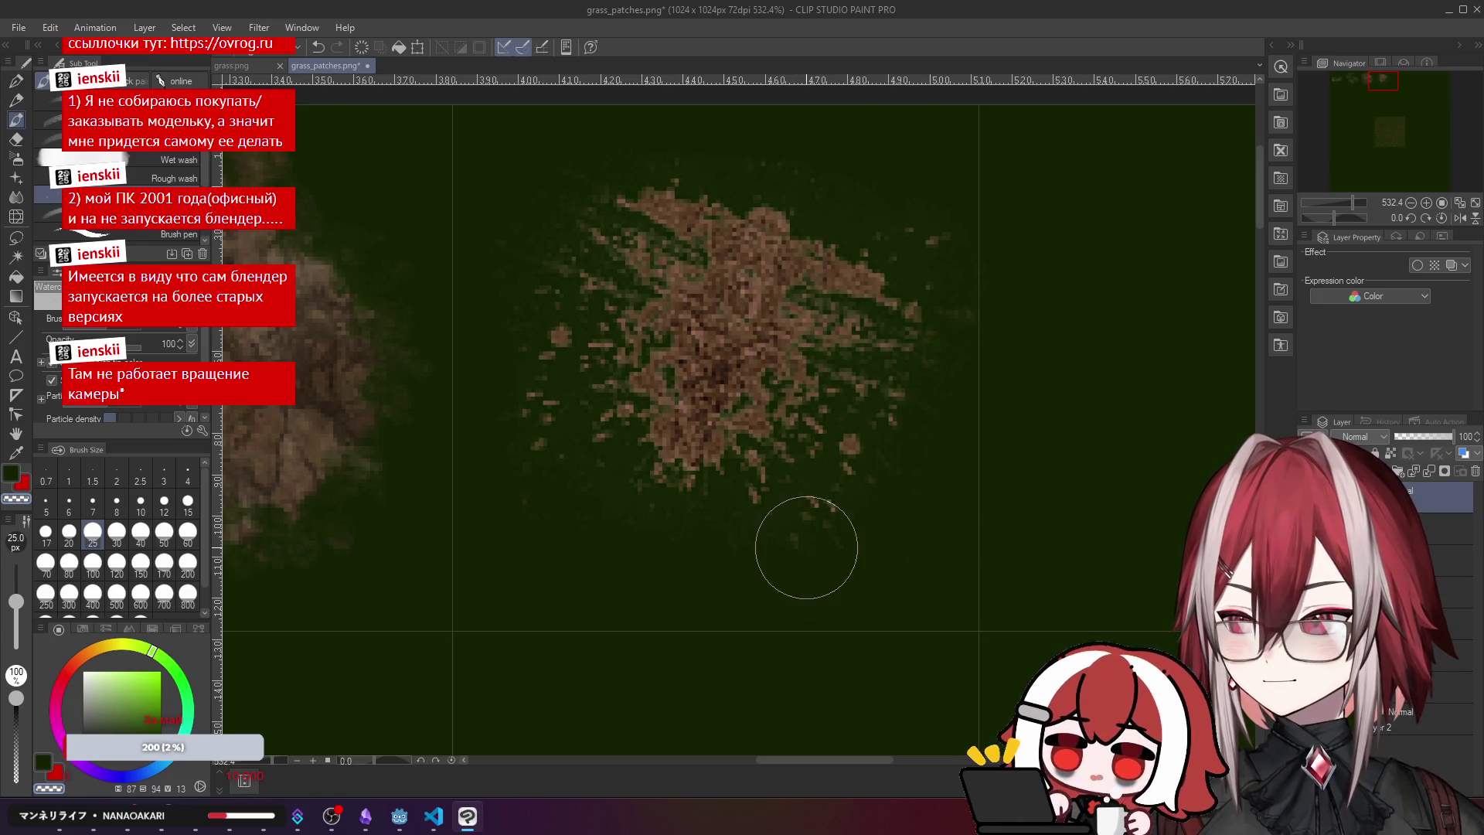
scroll(804, 540, down, 1)
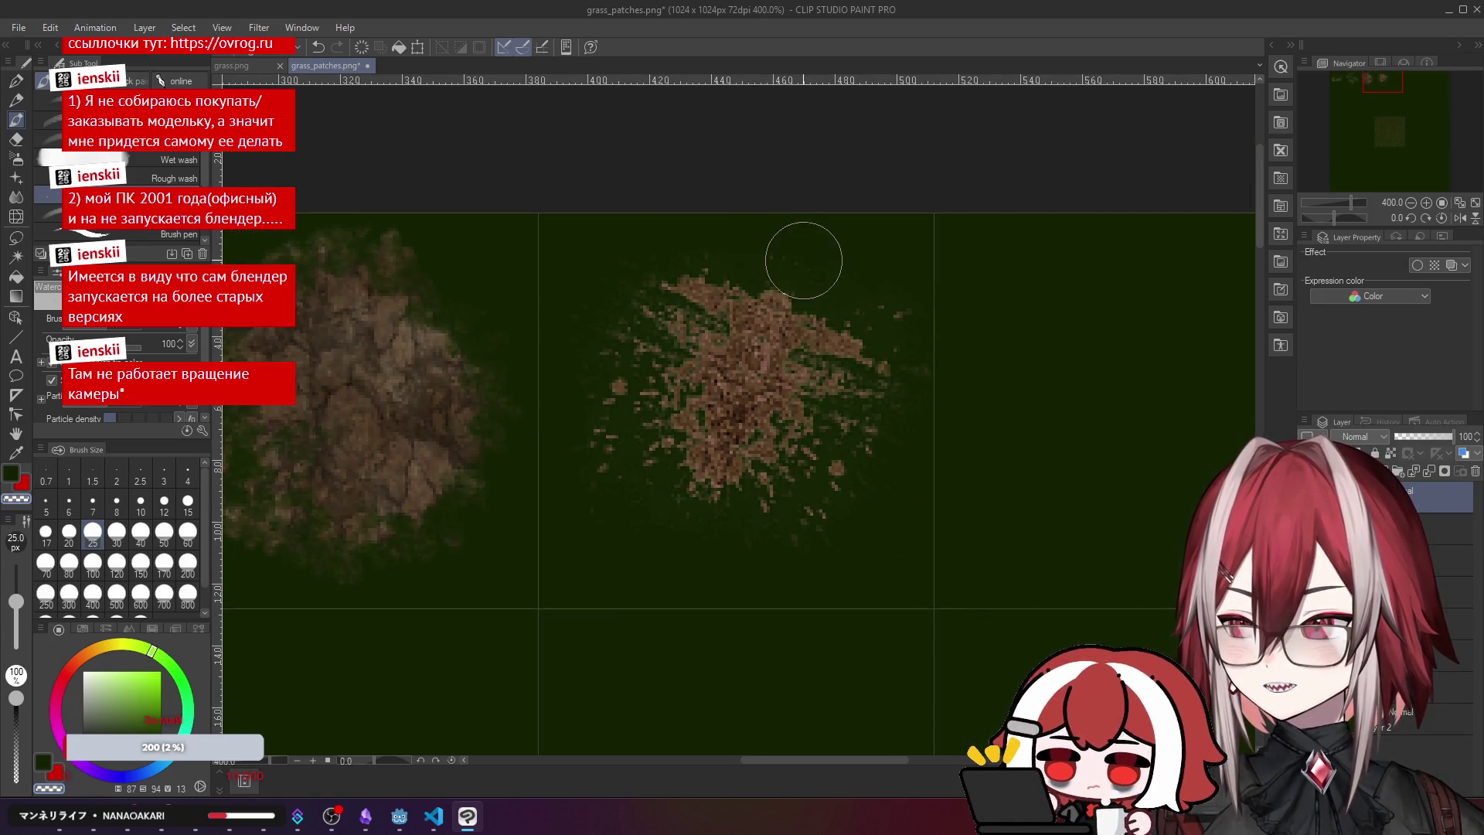
scroll(889, 301, down, 3)
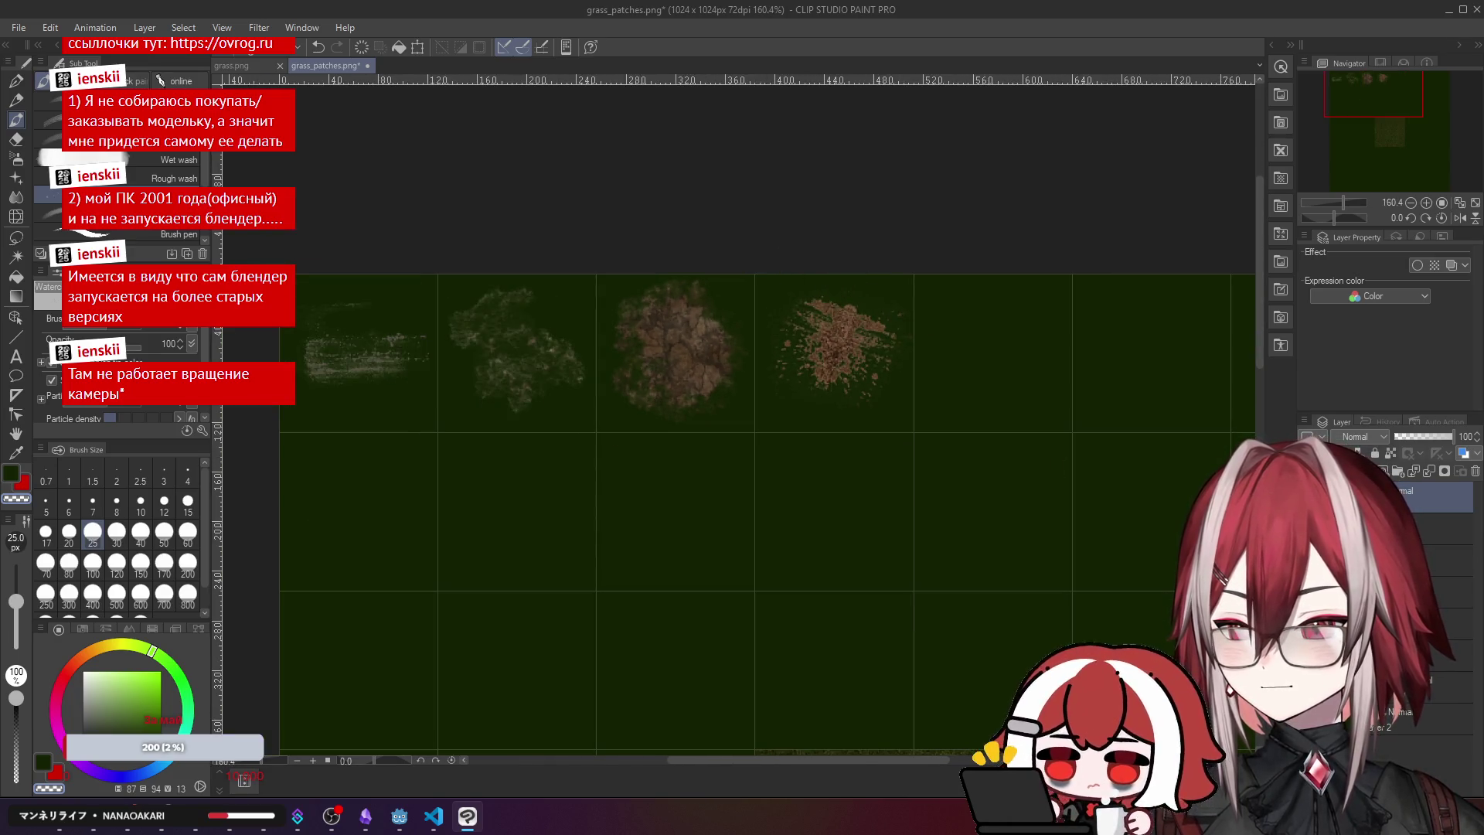
click(1308, 726)
click(1309, 727)
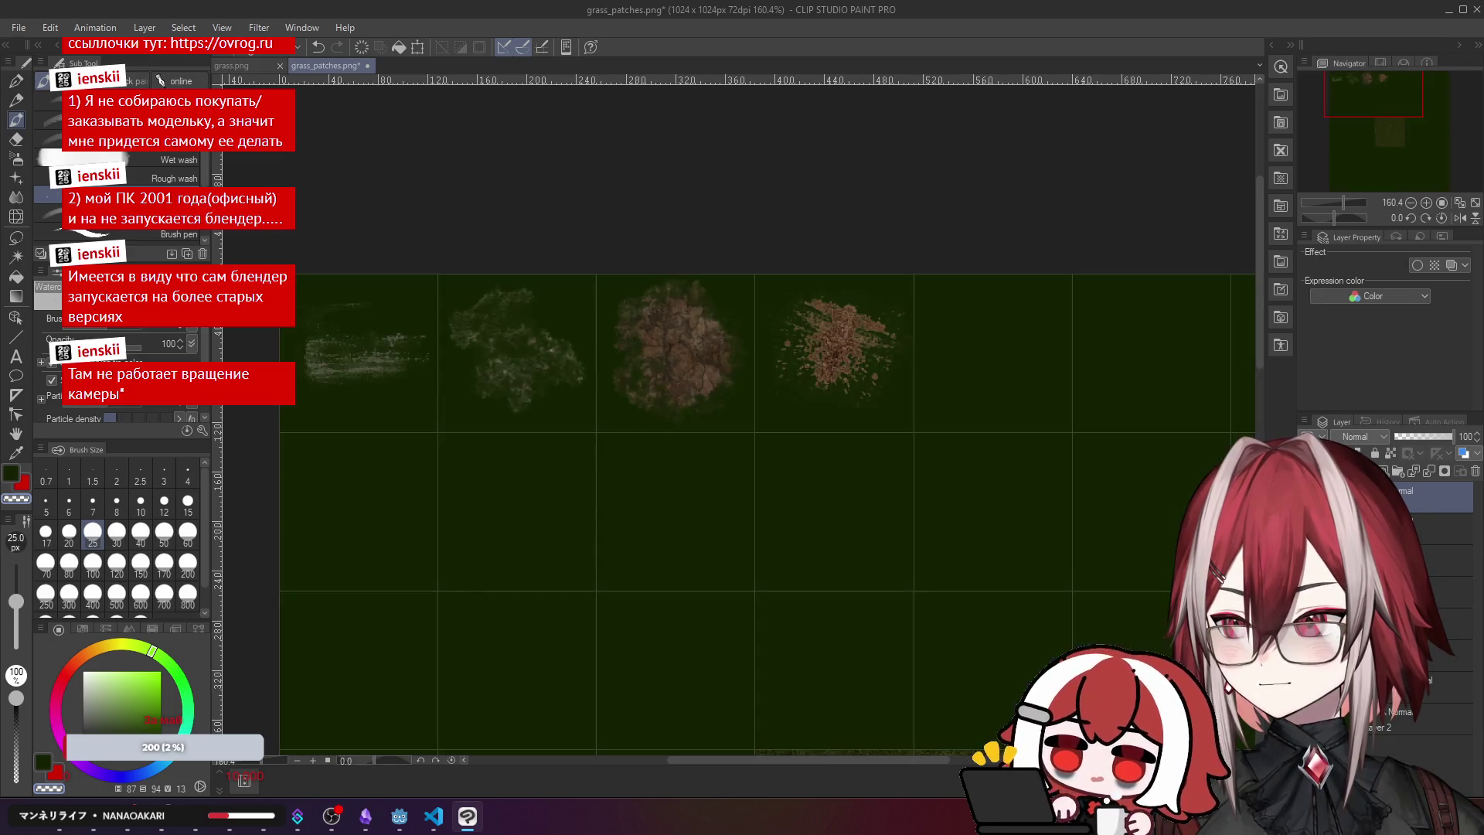
scroll(889, 392, up, 1)
scroll(947, 366, up, 4)
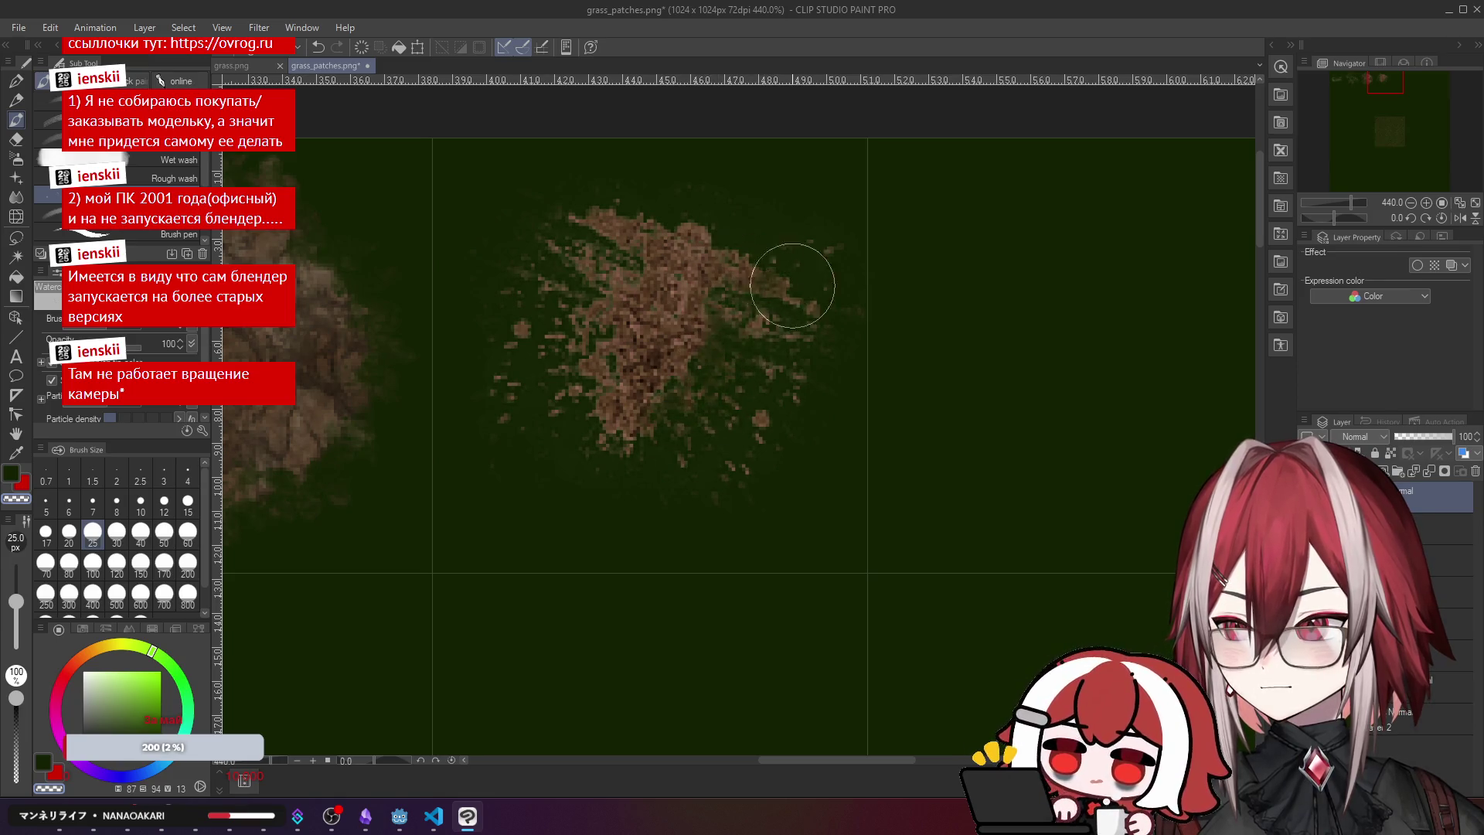
mouse_move(596, 185)
mouse_down()
mouse_move(611, 255)
mouse_move(572, 301)
mouse_move(597, 437)
mouse_move(630, 271)
mouse_move(664, 325)
mouse_move(662, 367)
mouse_move(661, 270)
mouse_move(652, 313)
mouse_move(580, 248)
mouse_move(629, 348)
mouse_move(696, 305)
mouse_move(750, 453)
mouse_up()
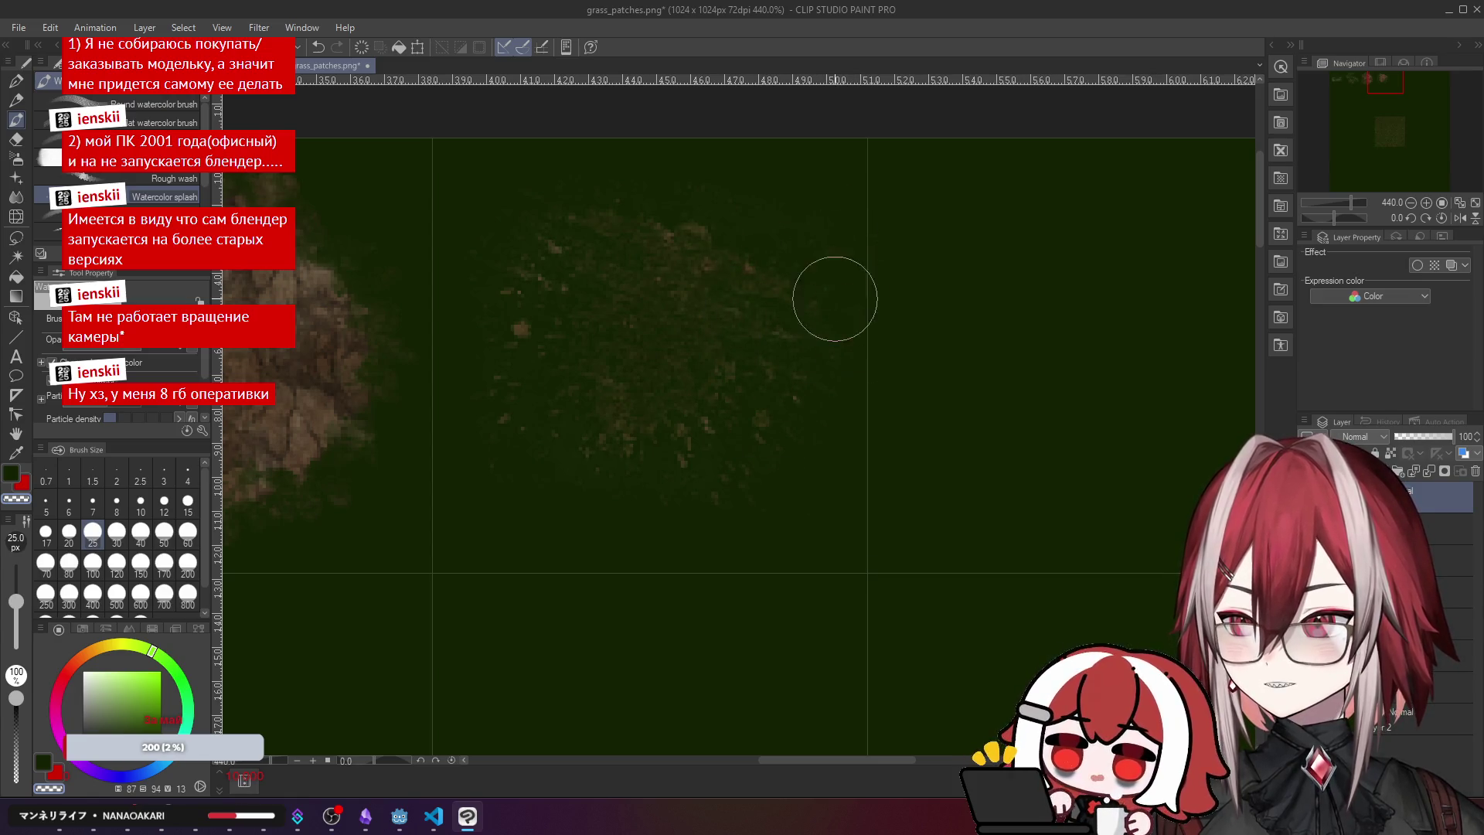
scroll(760, 298, down, 3)
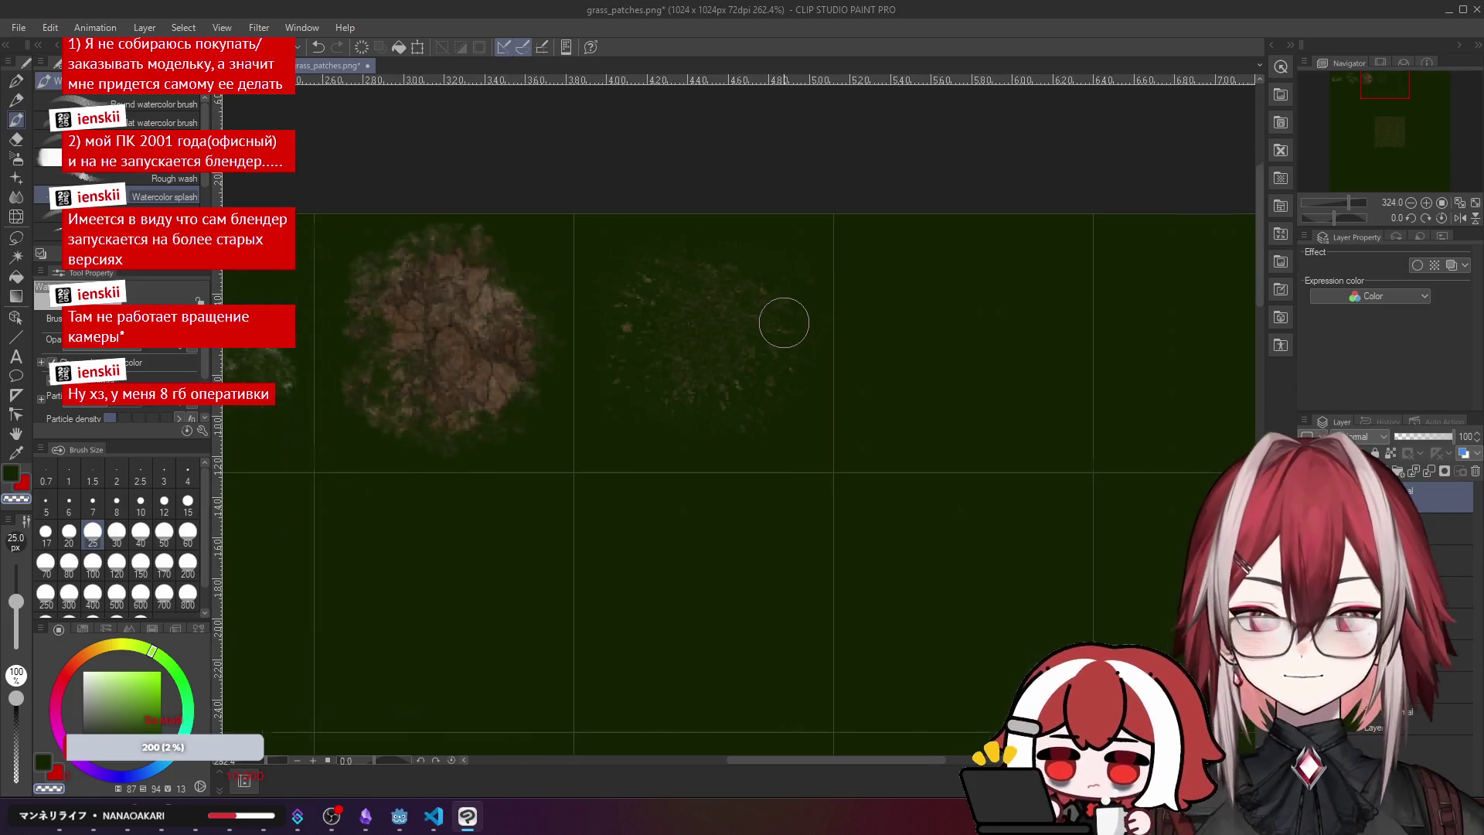
key(alt+Tab)
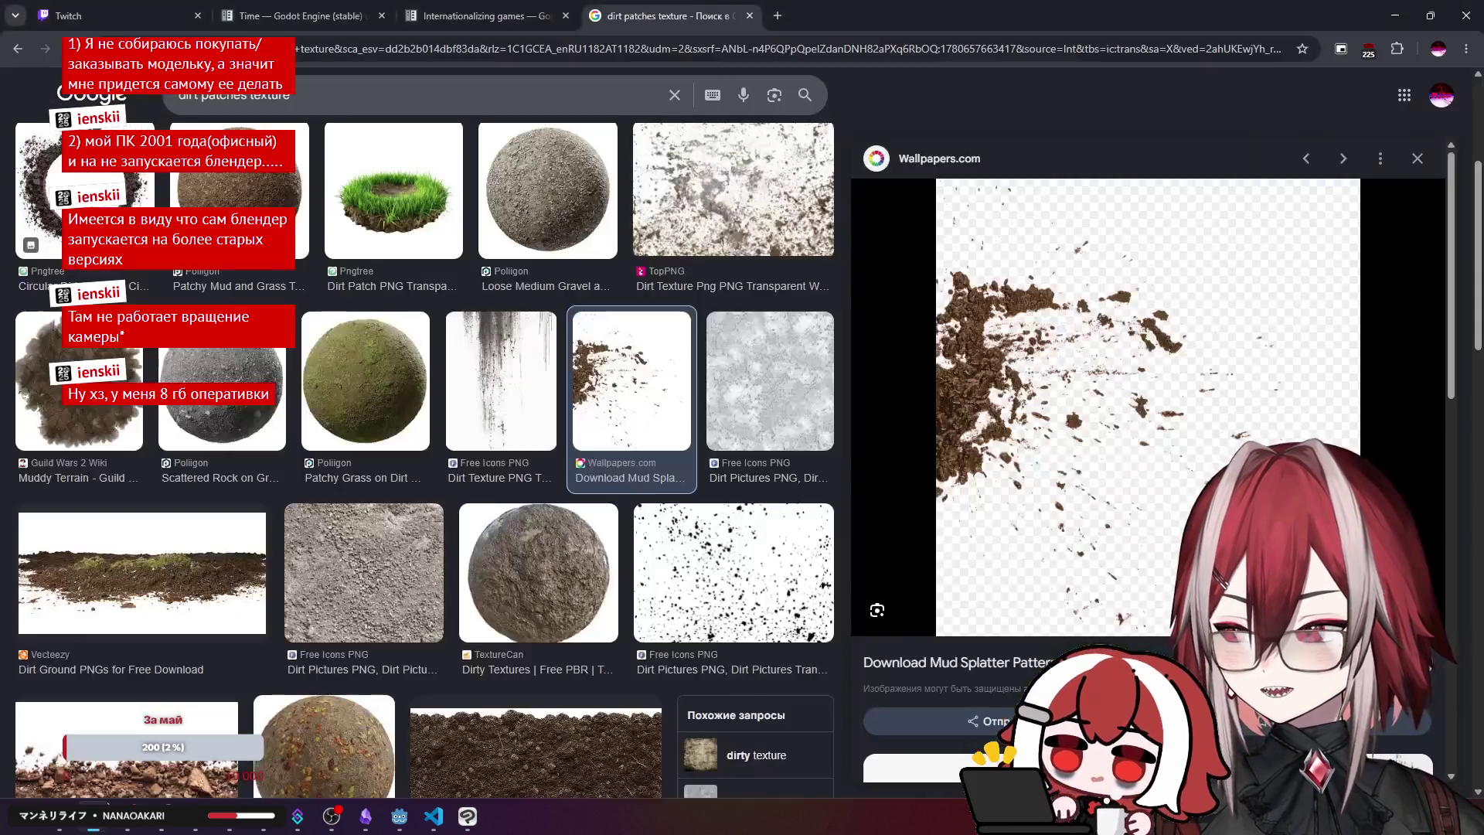
Step: Preview the Vecteezy dirt ground, gray dirt pictures and mud splatter results
scroll(541, 438, down, 3)
click(223, 362)
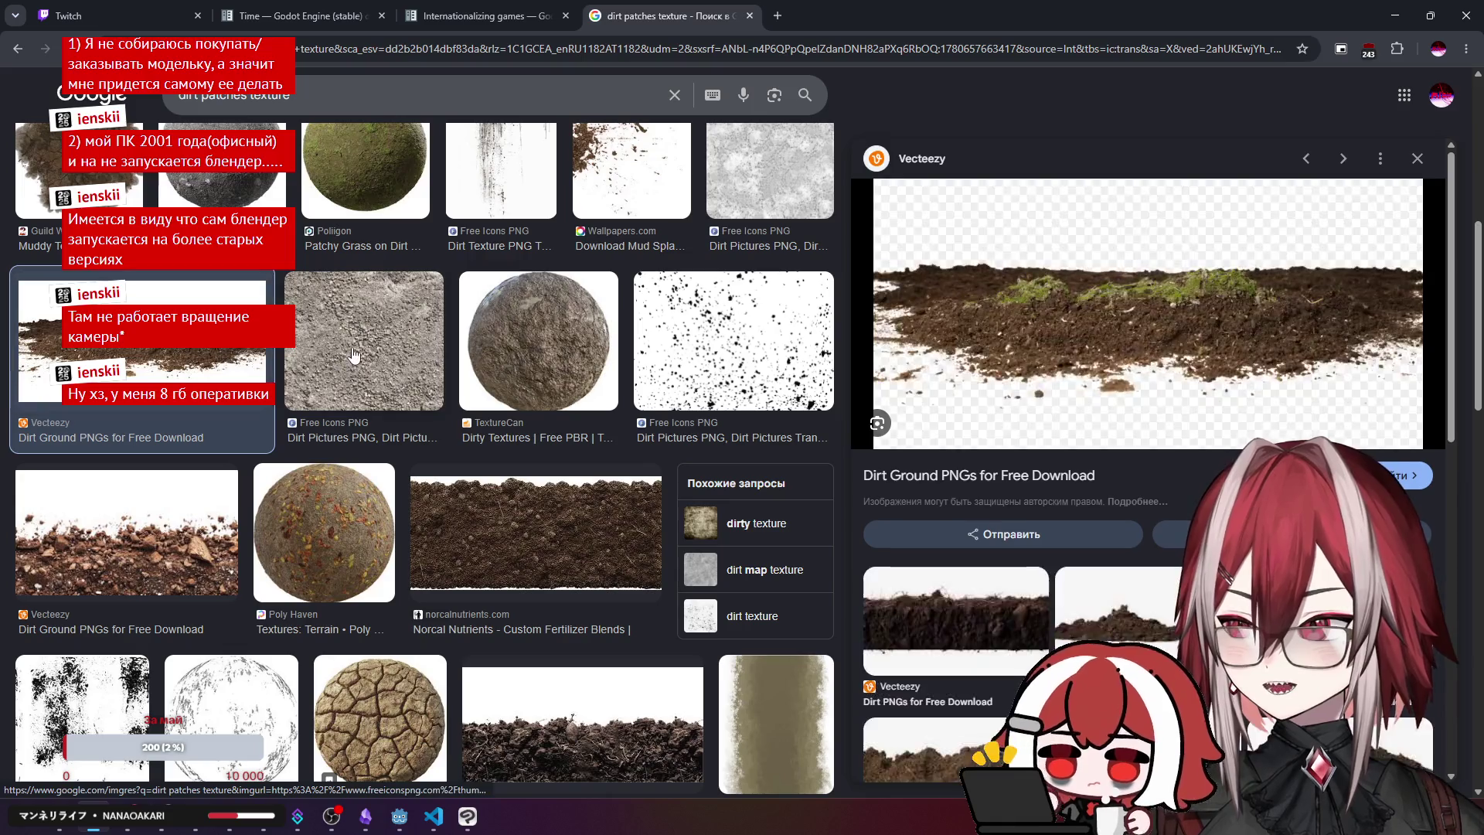
click(353, 355)
scroll(469, 341, down, 2)
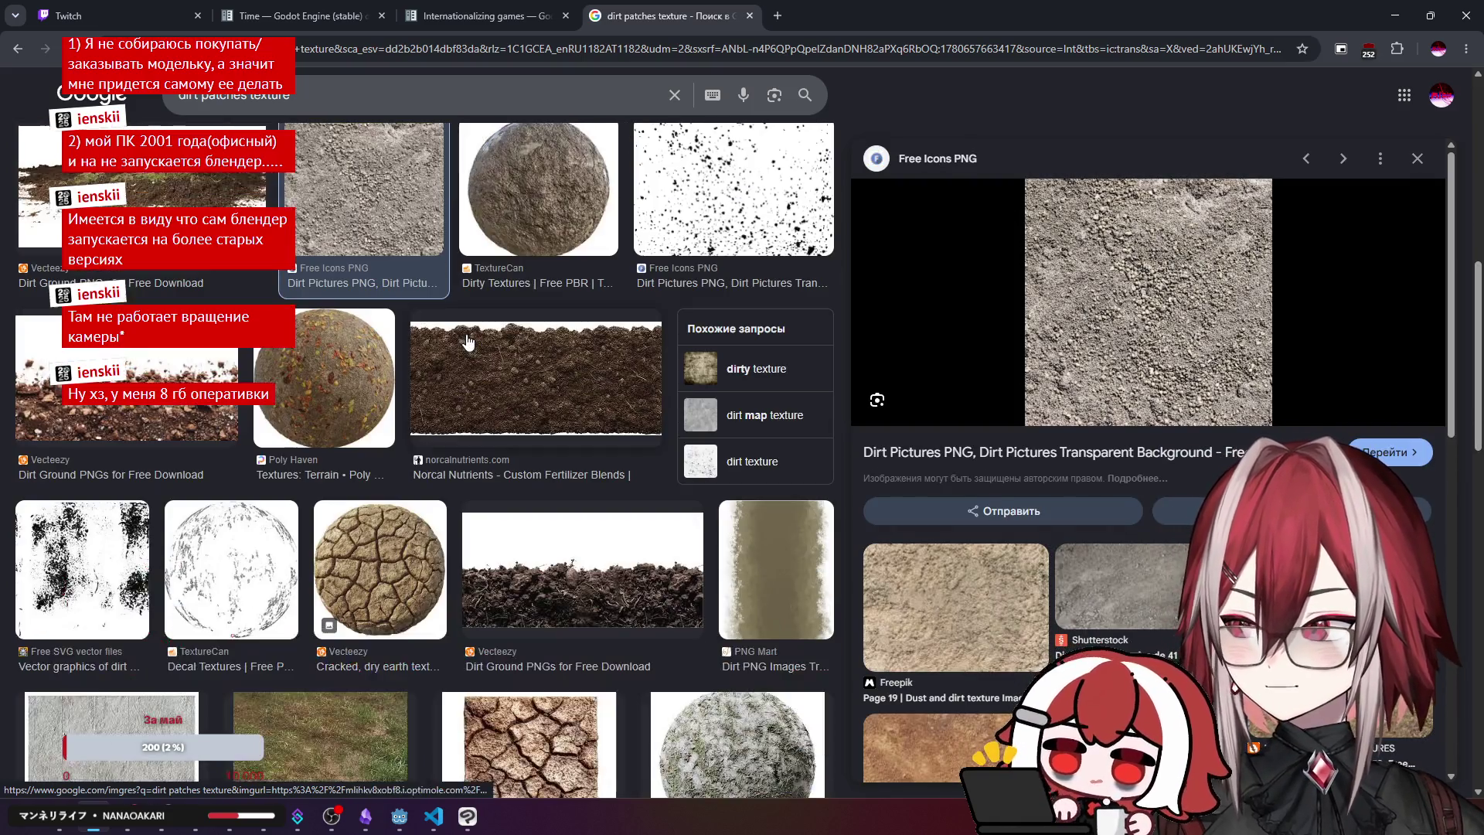
click(210, 365)
scroll(616, 433, up, 5)
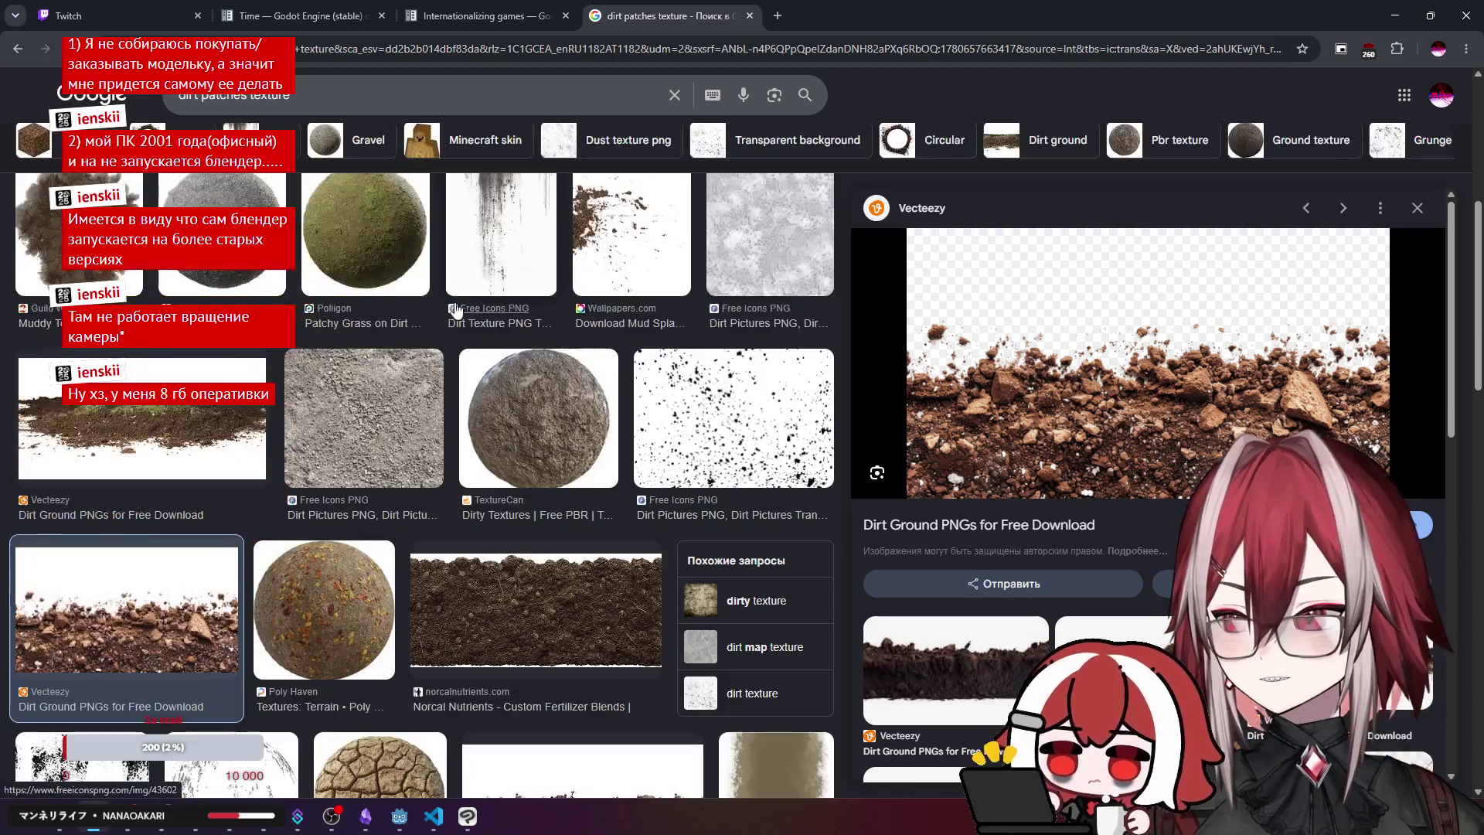
click(616, 433)
scroll(616, 433, down, 3)
click(770, 224)
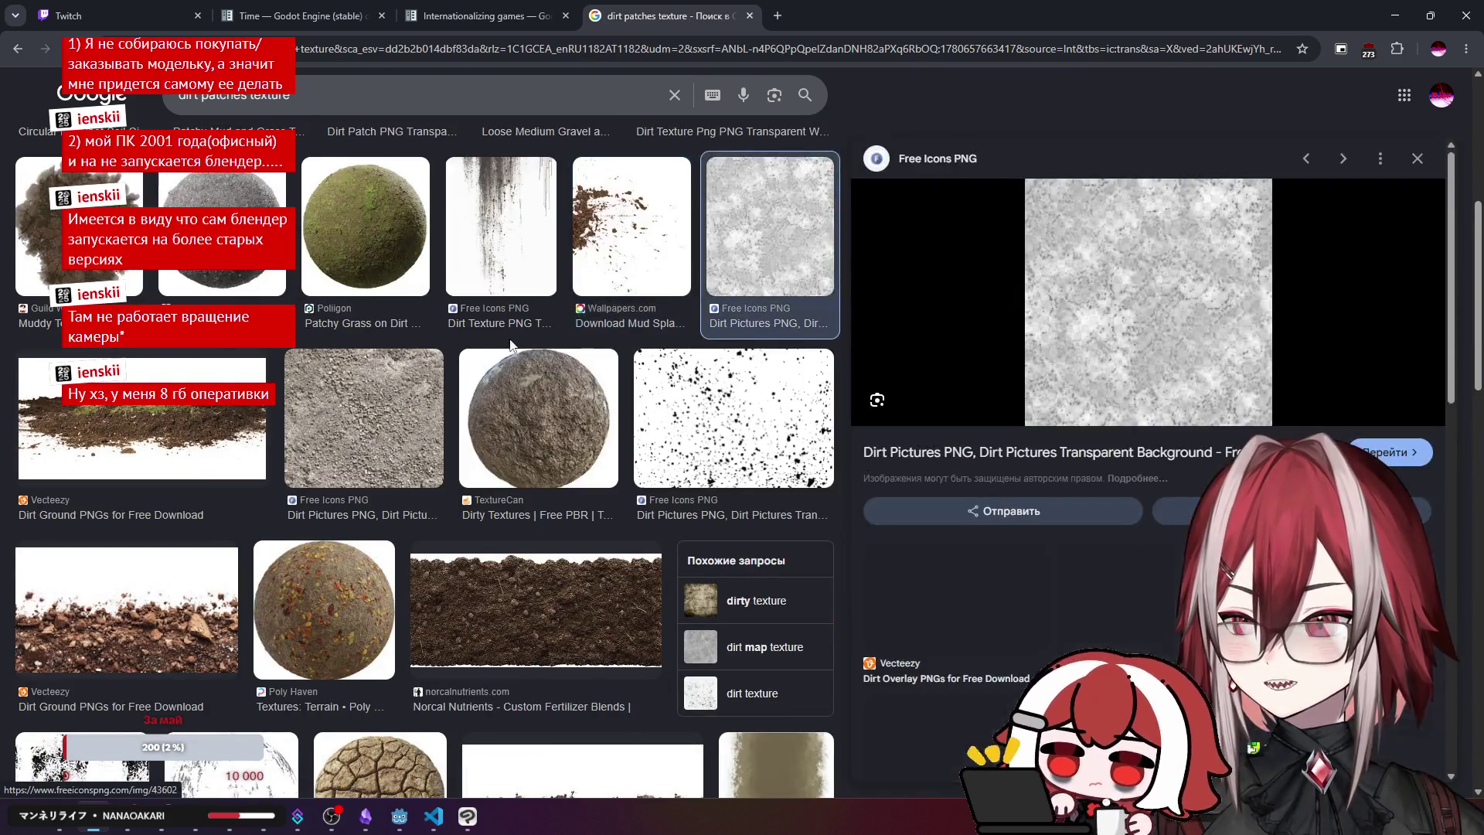
Step: Compare the TextureCan dirt sphere and Vecteezy Dirt Ground PNGs previews, then switch to VS Code
scroll(416, 347, down, 1)
click(232, 348)
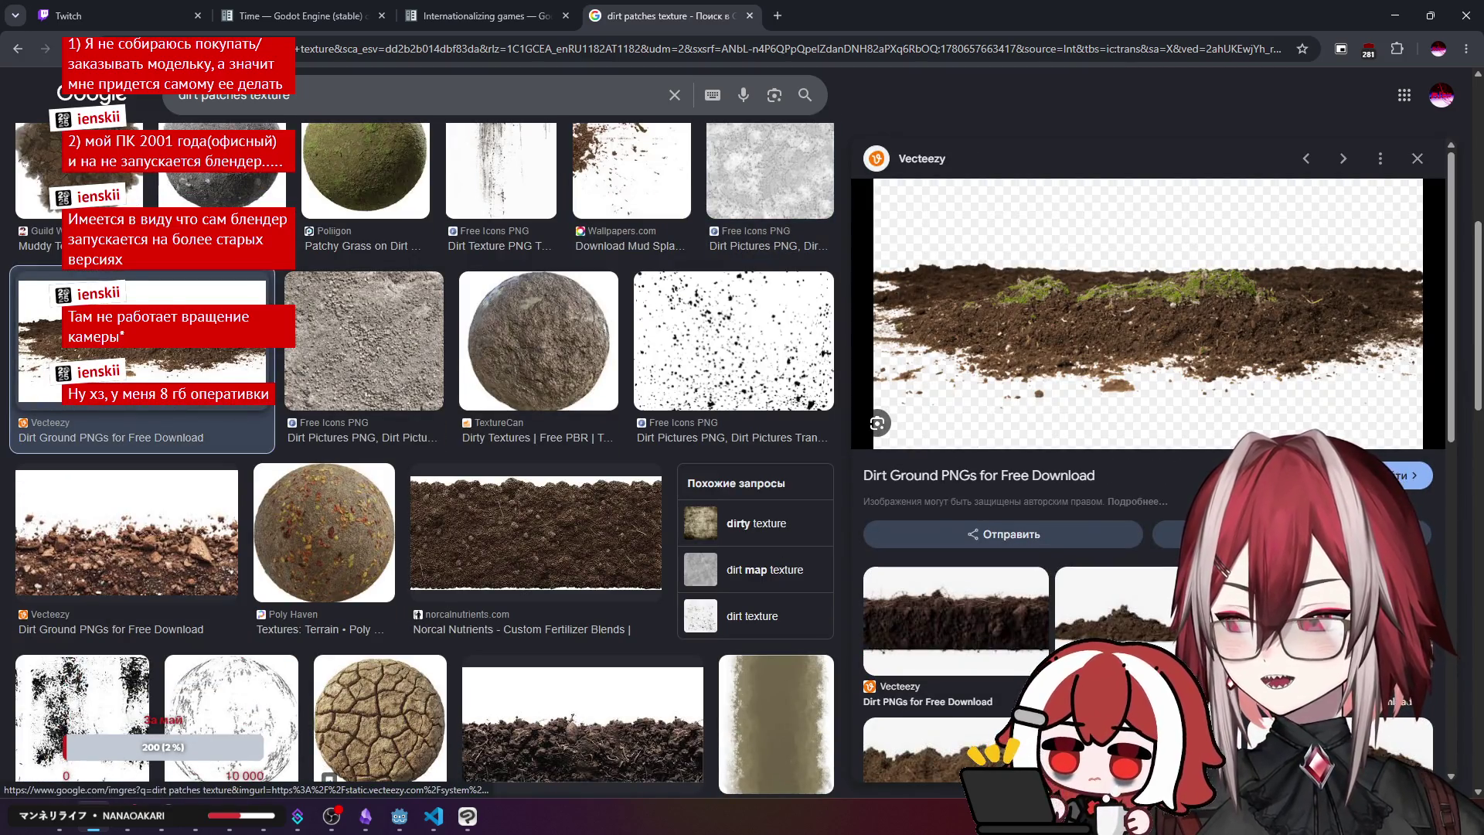
scroll(423, 460, down, 1)
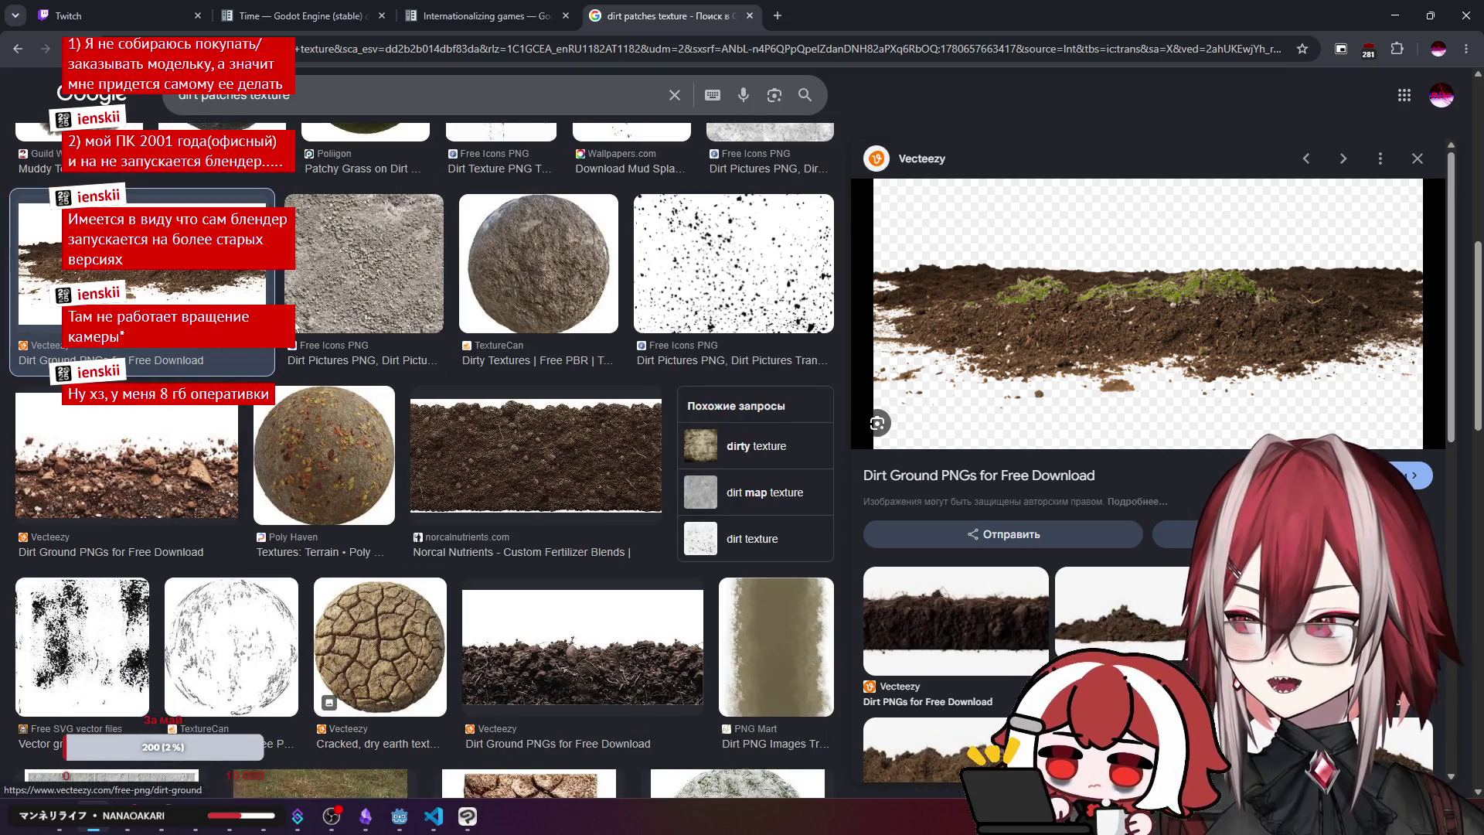
click(363, 263)
click(587, 255)
scroll(452, 346, down, 2)
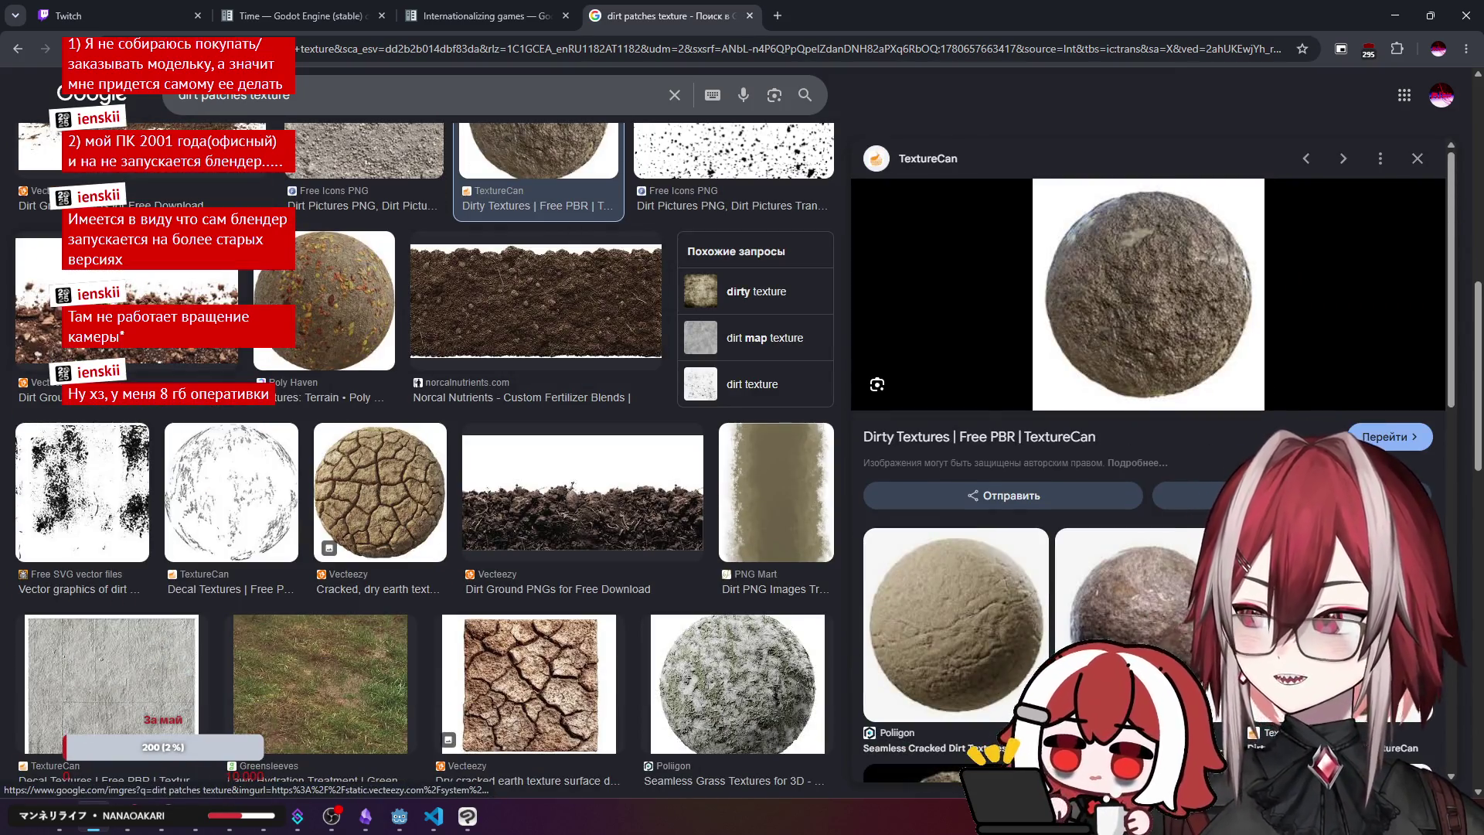
click(128, 317)
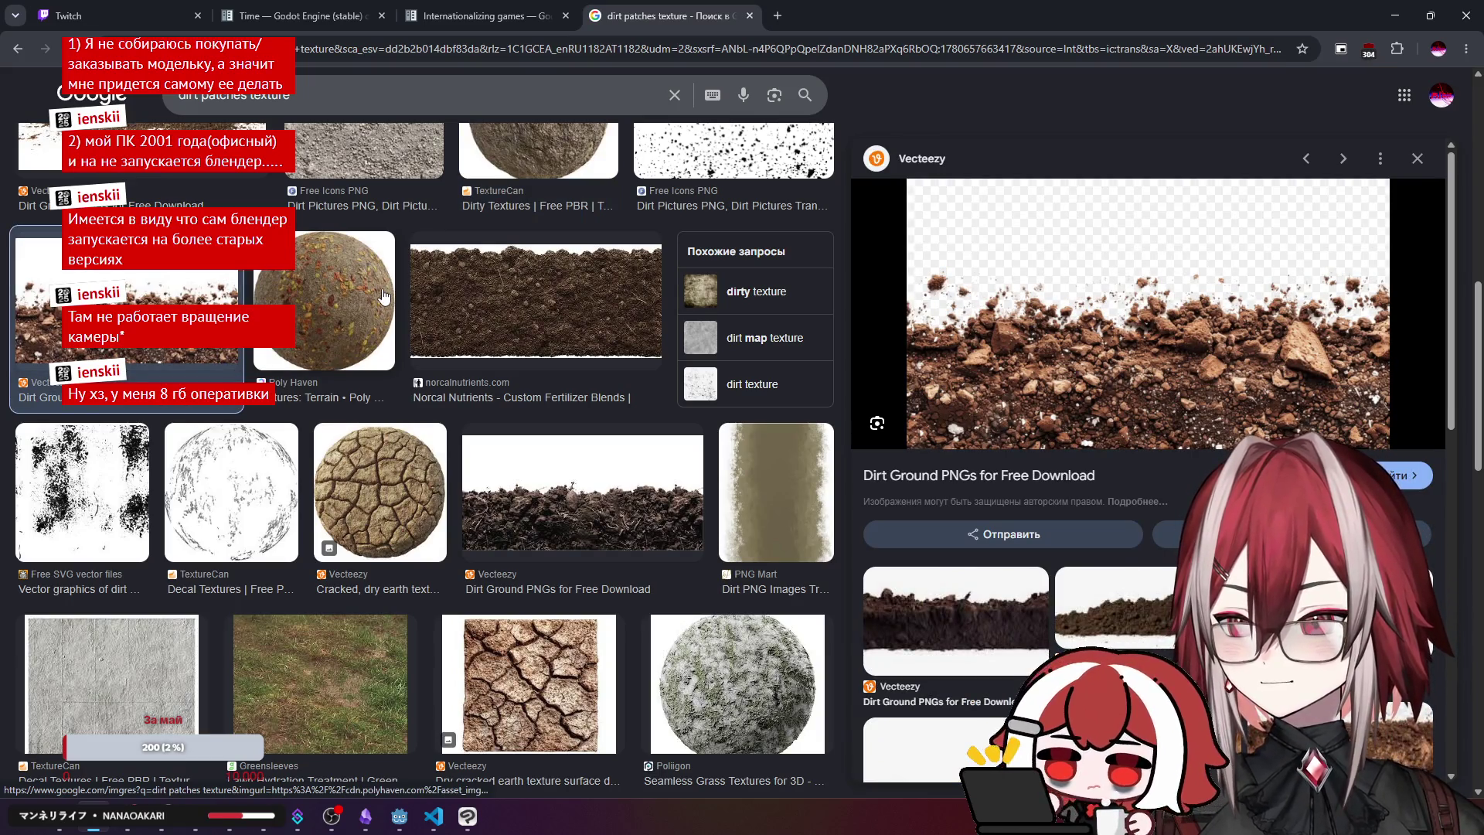
right_click(1204, 342)
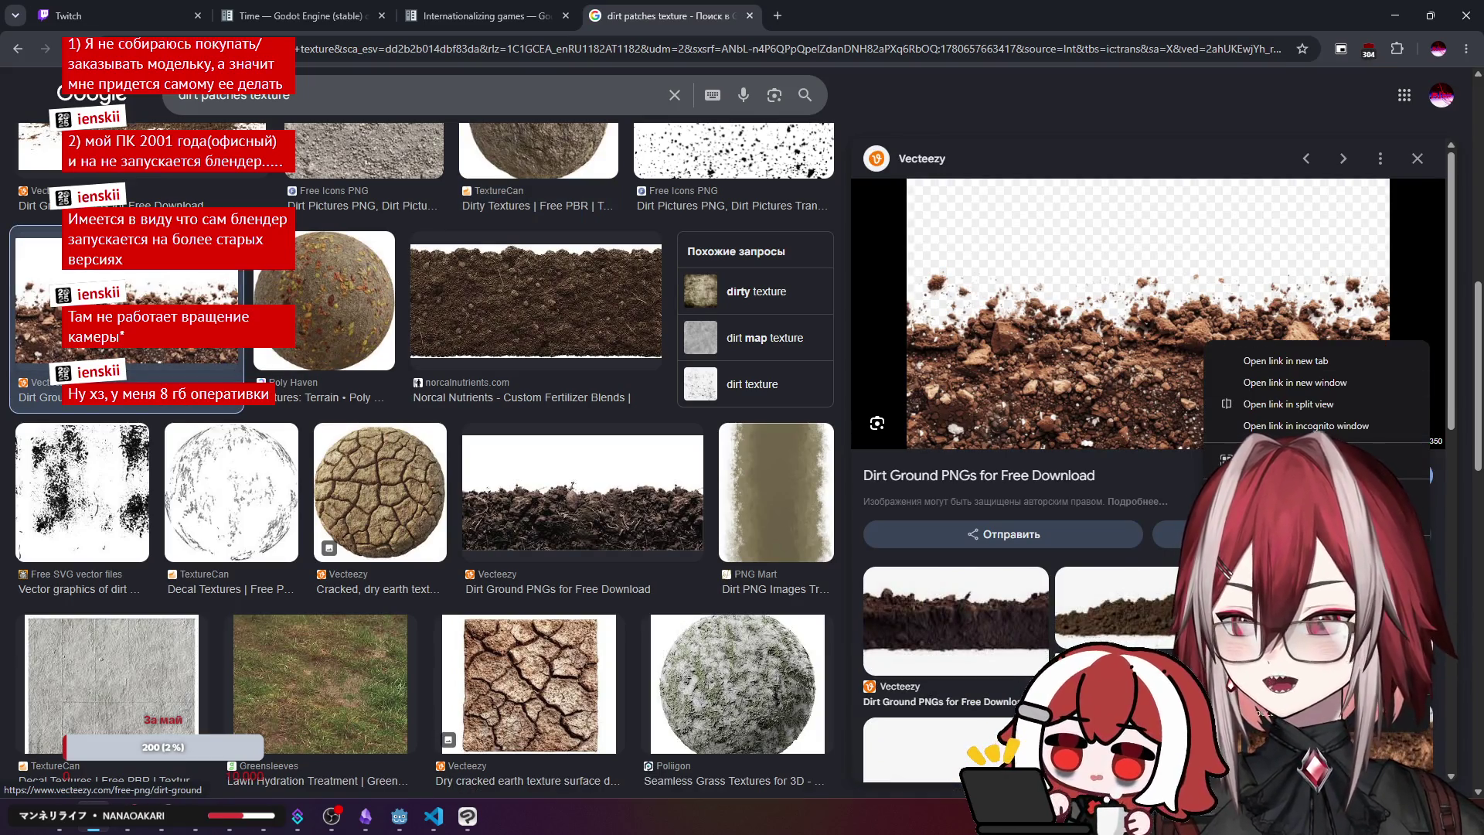
click(436, 820)
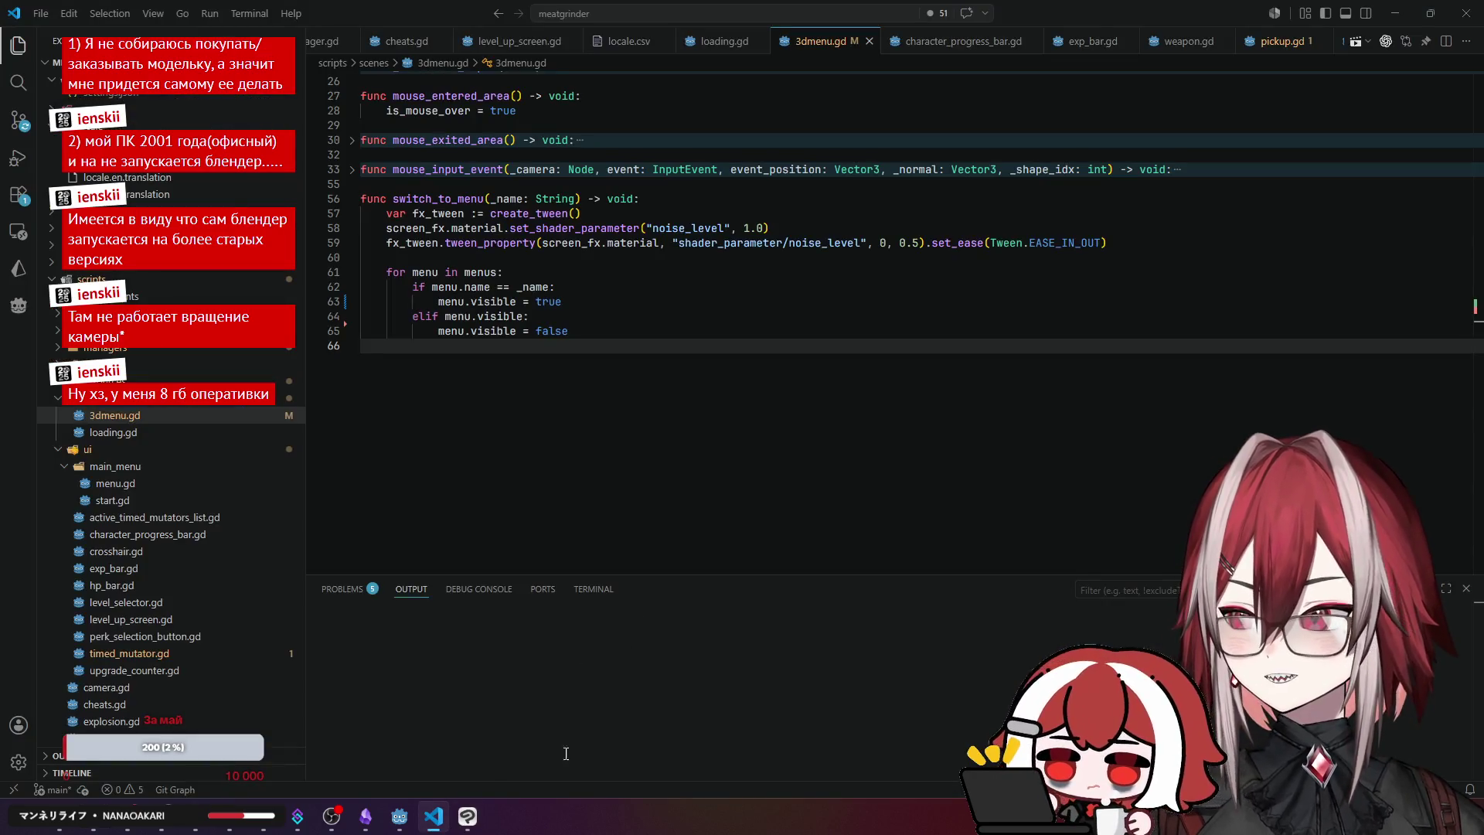
Step: Back in Clip Studio Paint, resize and move the pasted dirt strip up into the top row
click(397, 822)
click(467, 816)
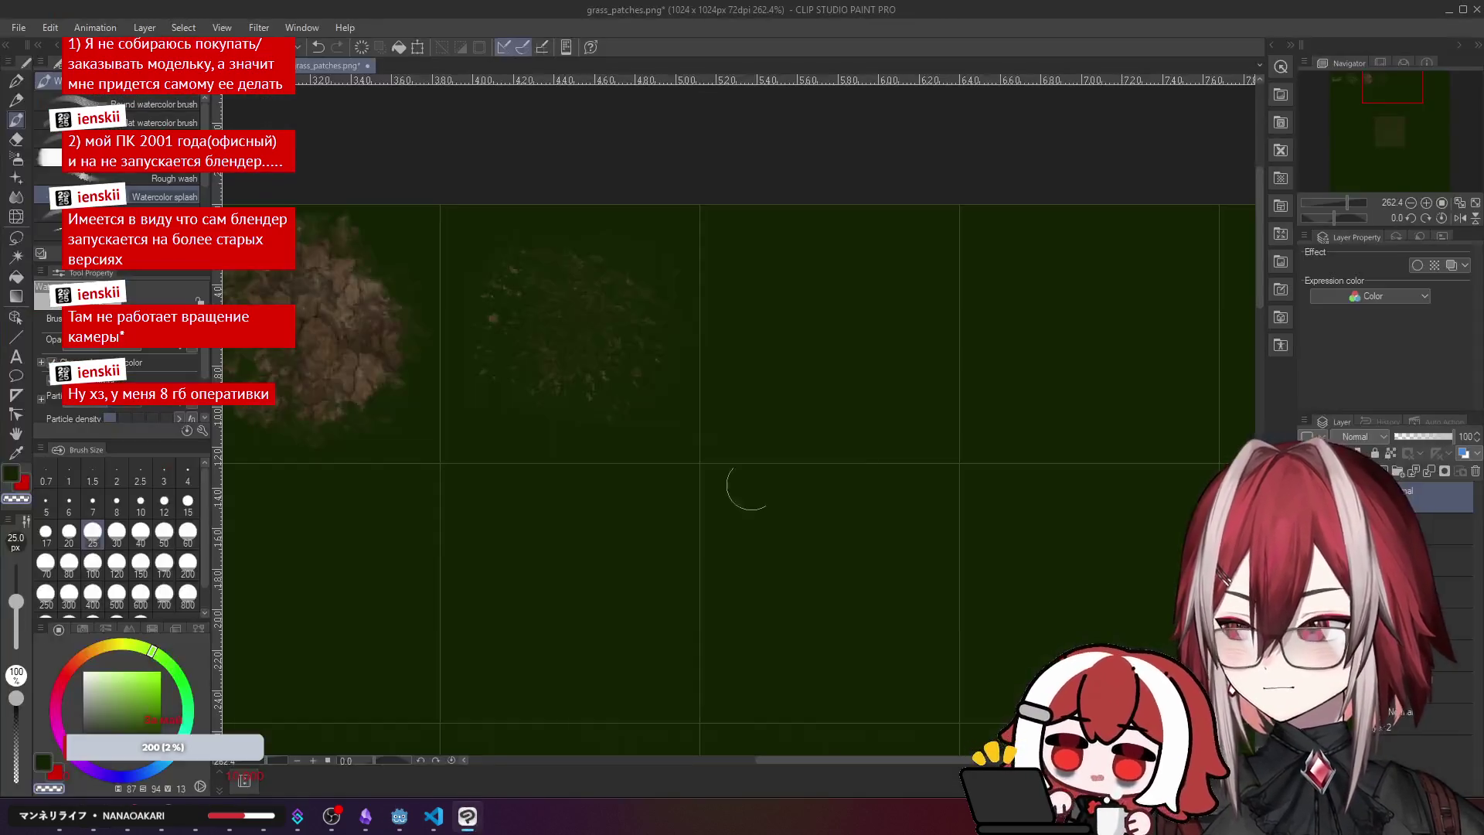
scroll(847, 415, down, 2)
key(ctrl+t)
mouse_move(655, 558)
mouse_down()
mouse_move(827, 464)
mouse_move(873, 467)
mouse_move(877, 424)
mouse_up()
scroll(876, 411, up, 1)
scroll(876, 411, up, 4)
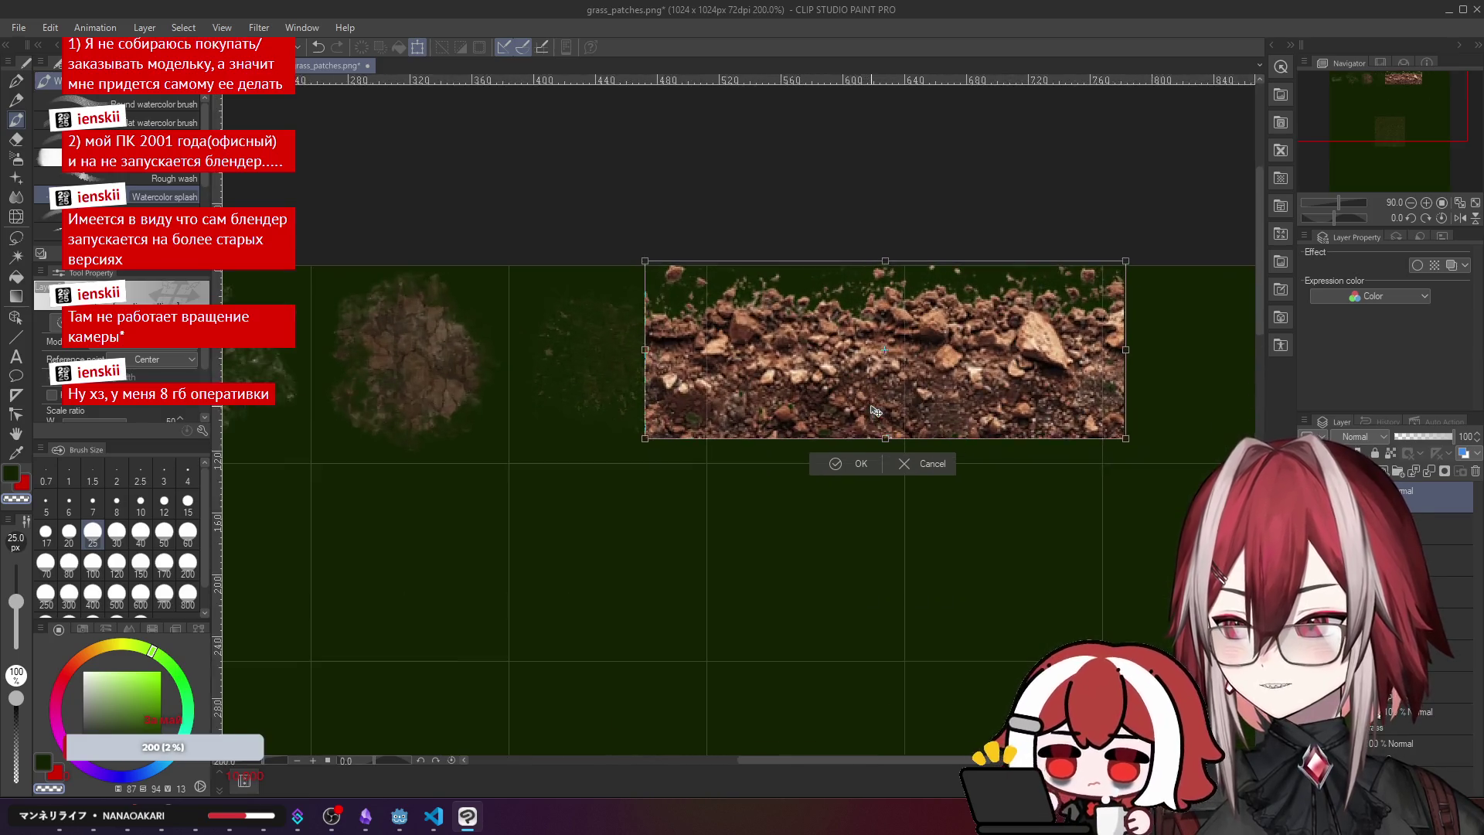
drag(879, 381, 869, 426)
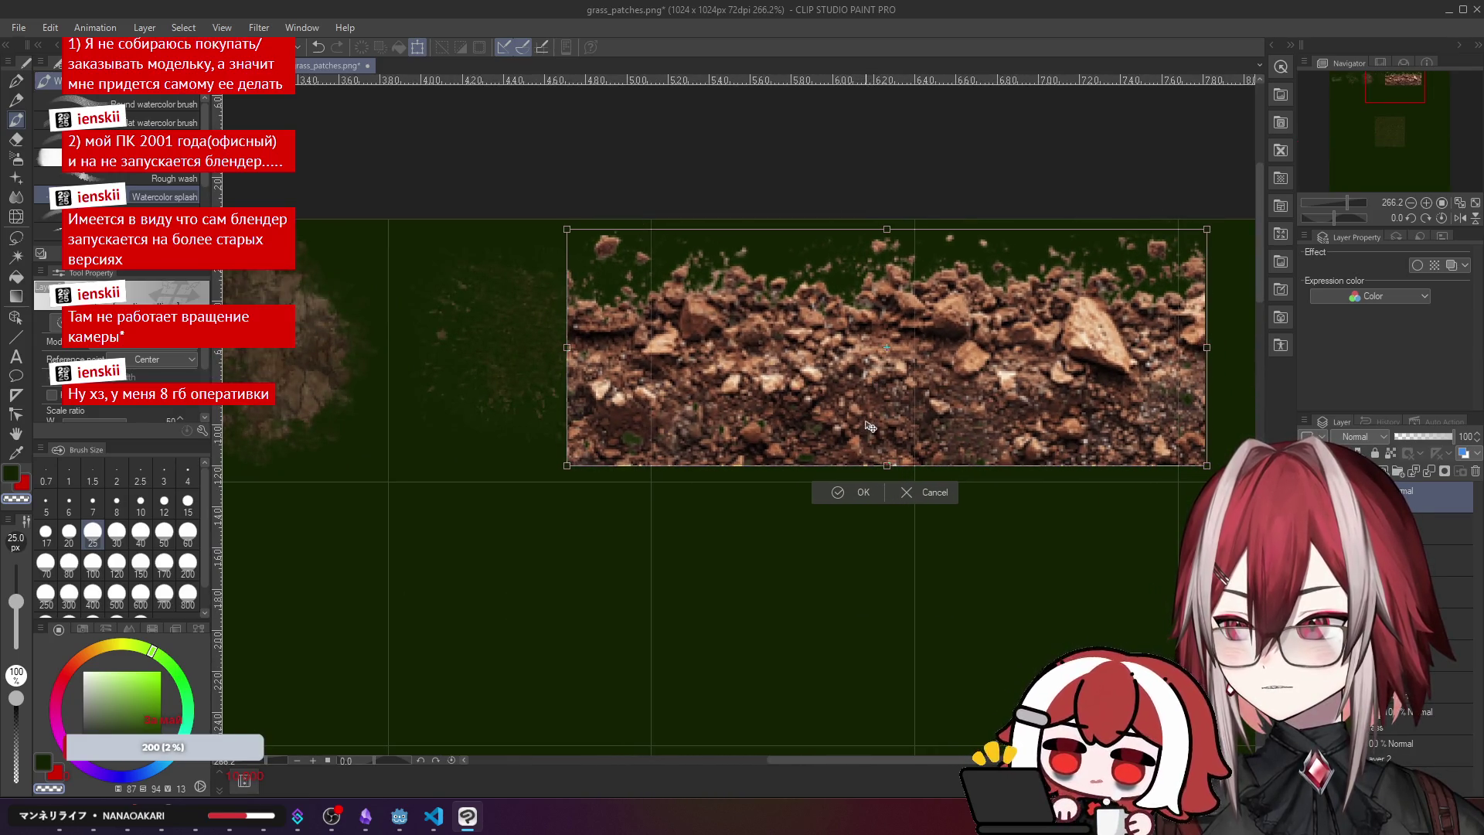
click(849, 493)
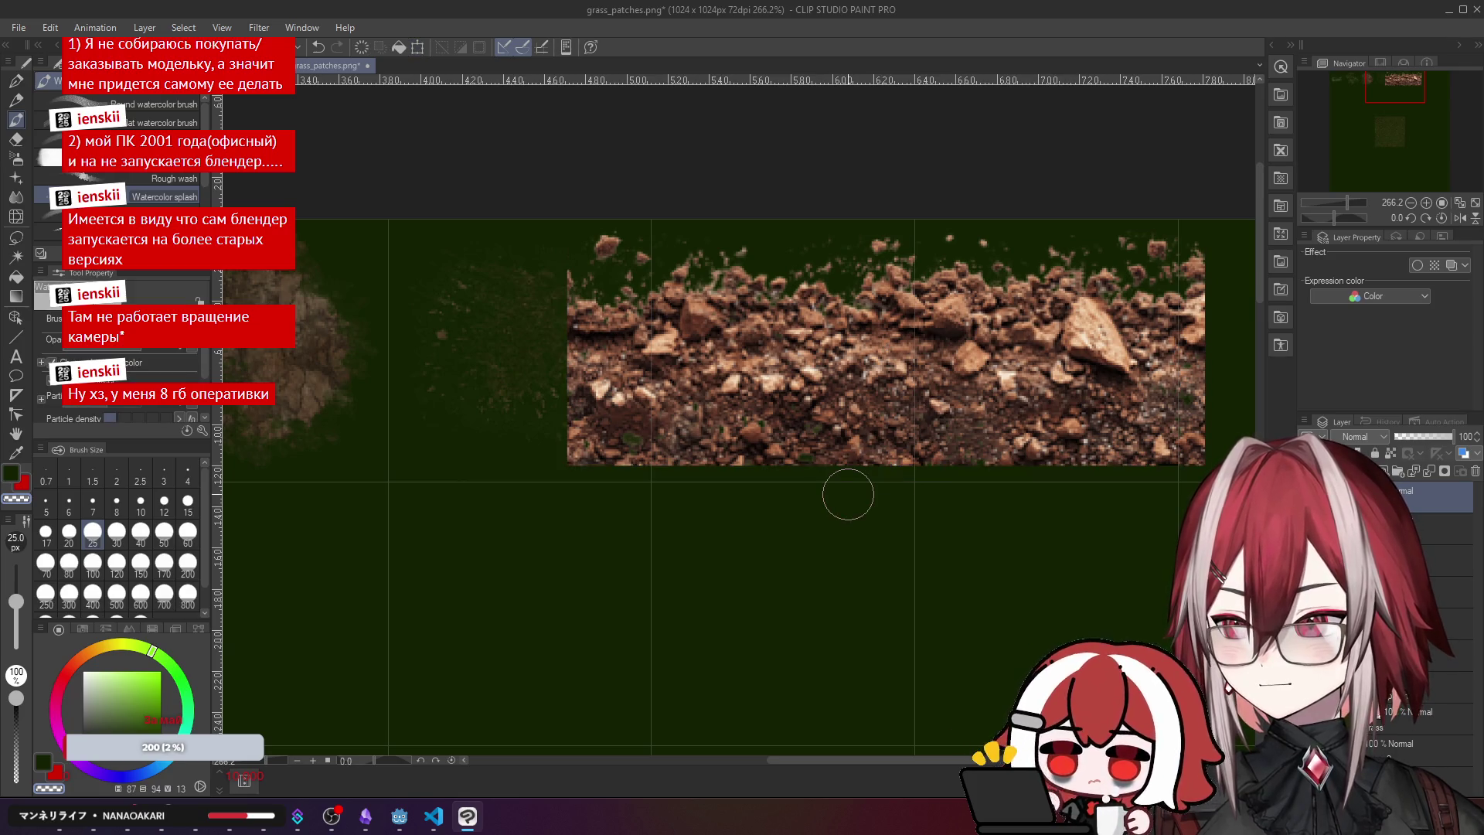
Step: Delete the dirt strip layer and go back to the image search results
key(Delete)
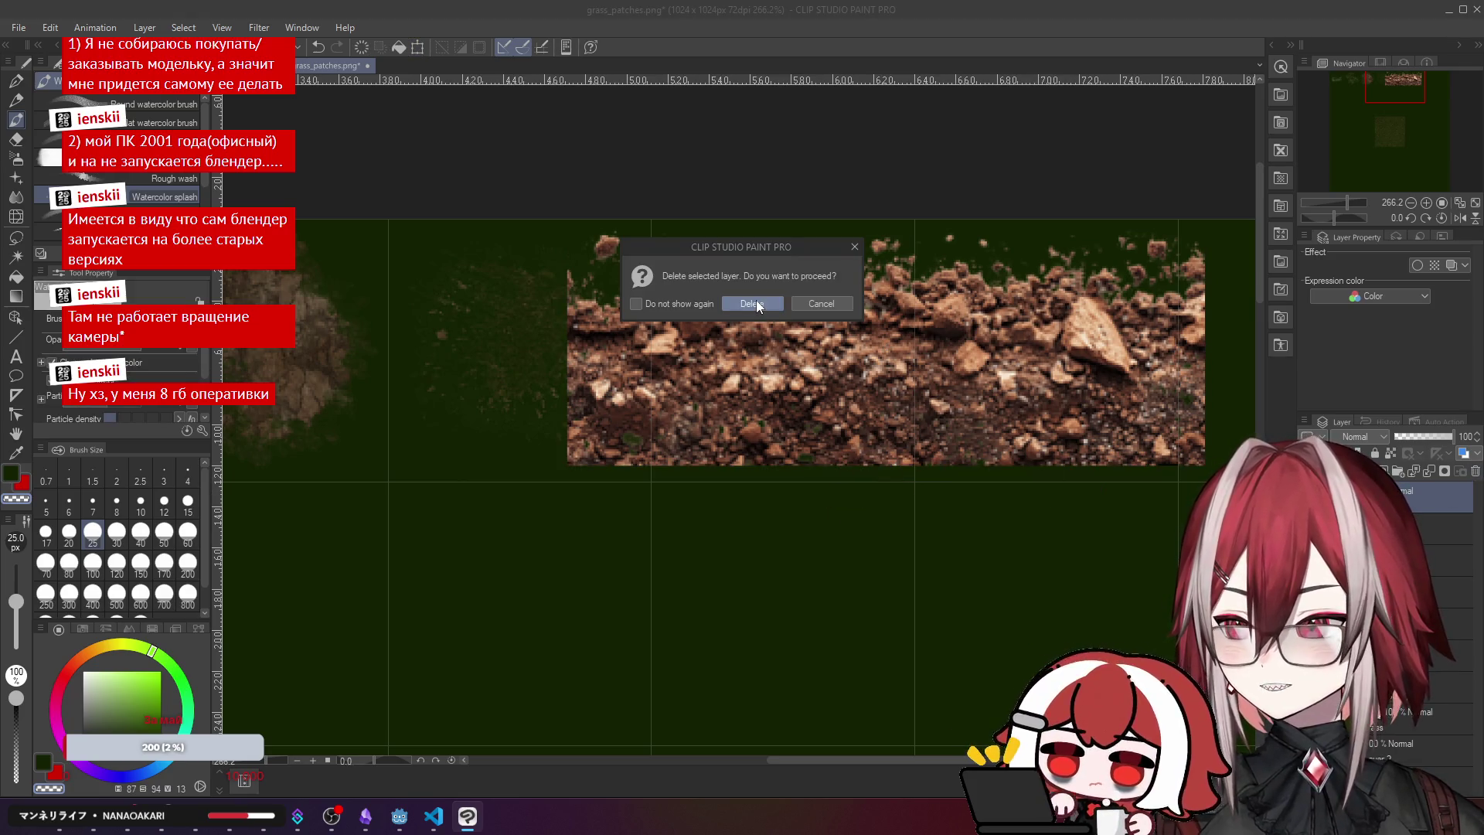
click(753, 304)
click(106, 828)
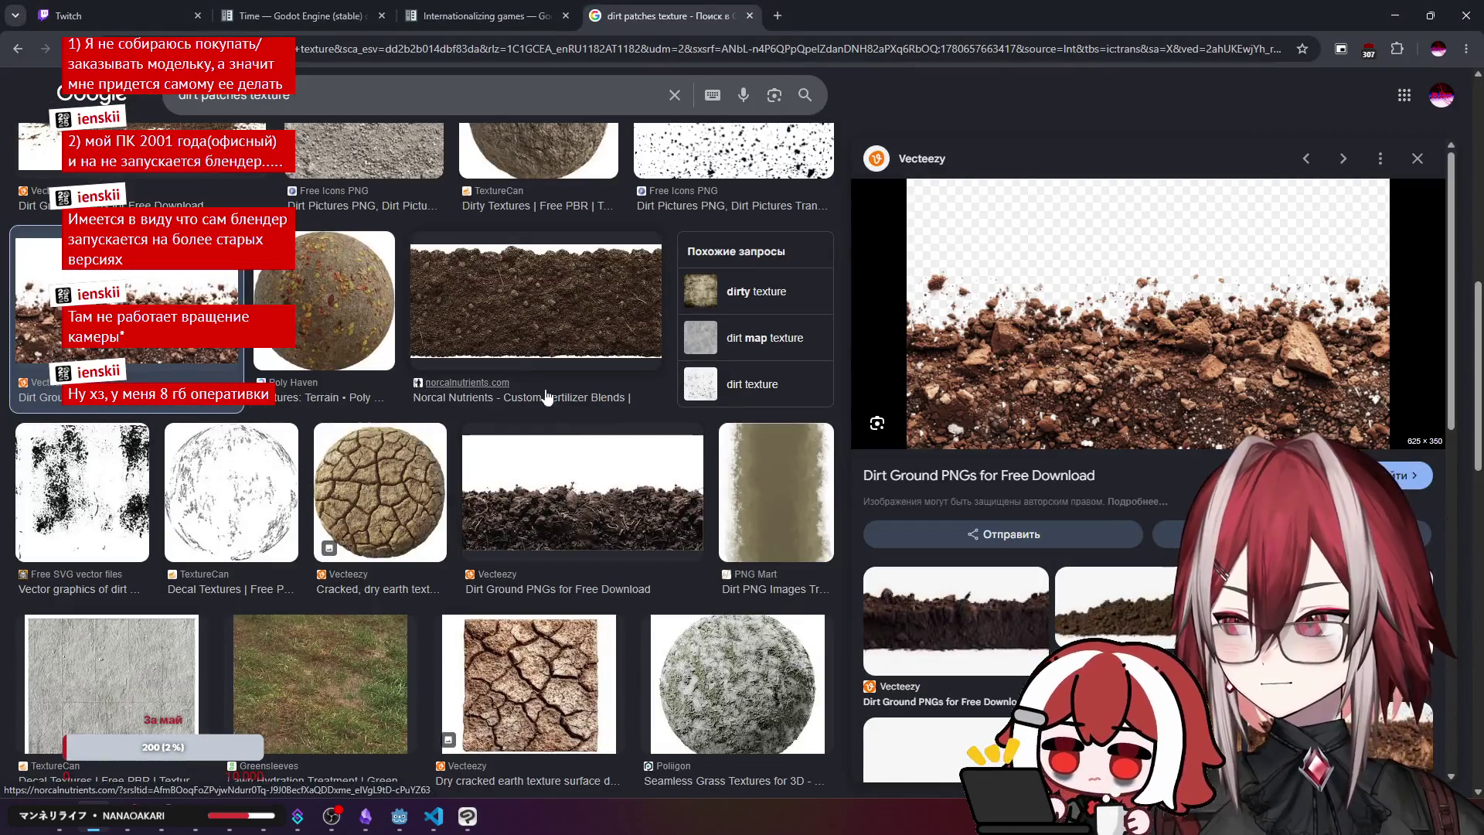
Step: Scroll further, preview the Gravelspecks and Dirt Texture PNG results, then minimise Chrome
scroll(370, 398, down, 2)
scroll(131, 350, down, 7)
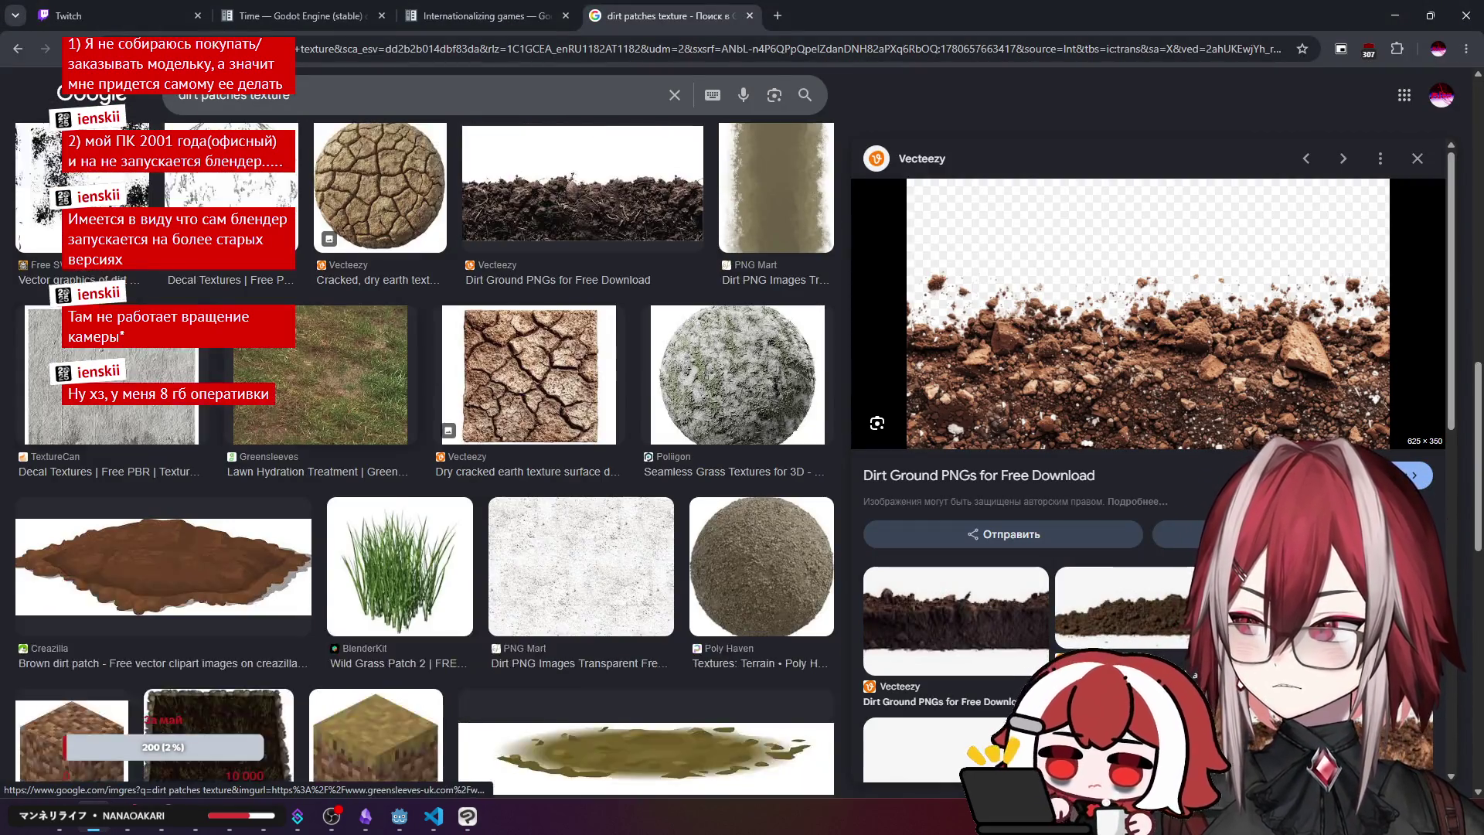
scroll(295, 331, down, 4)
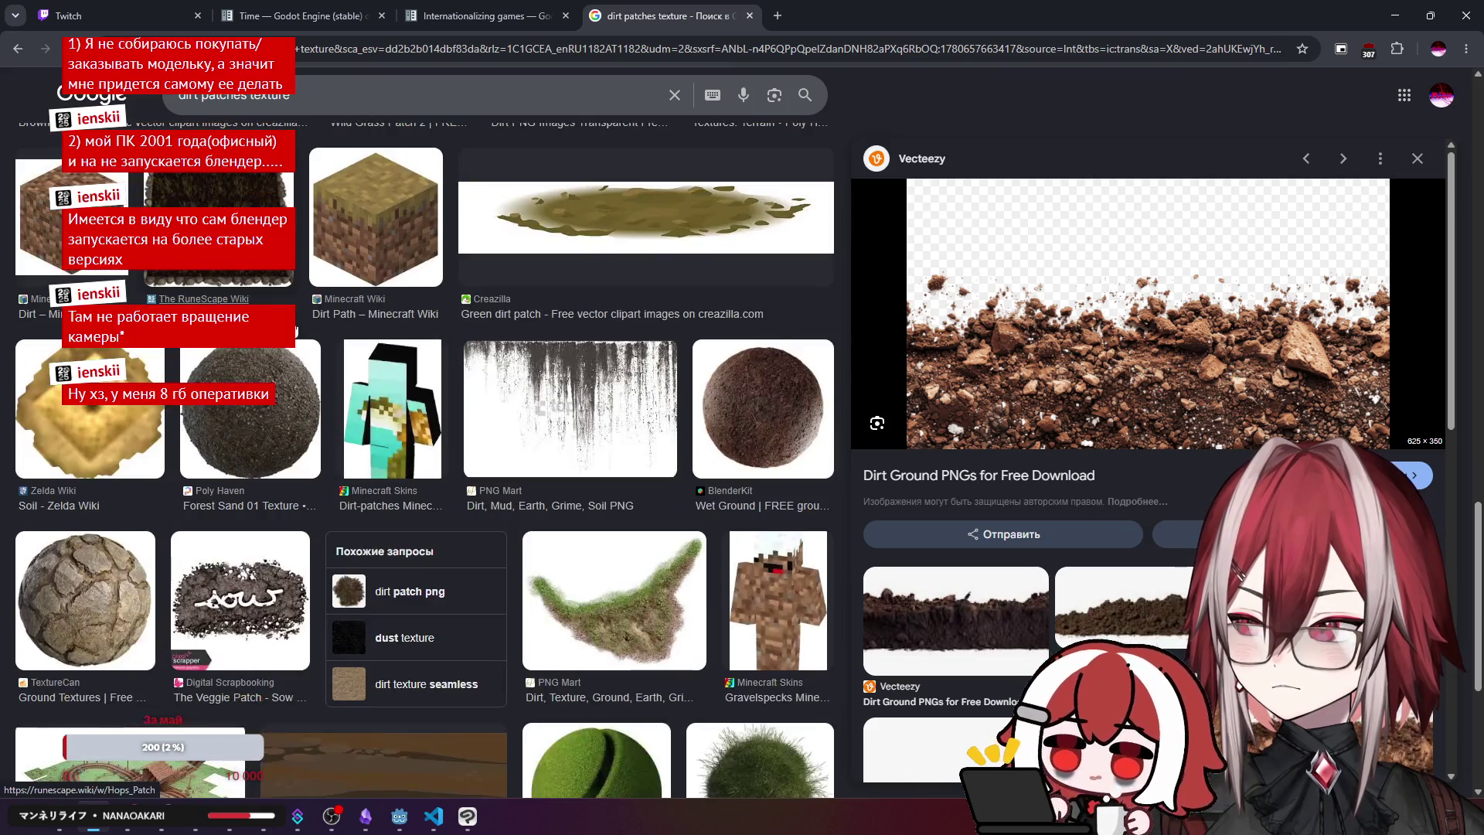
scroll(294, 331, down, 1)
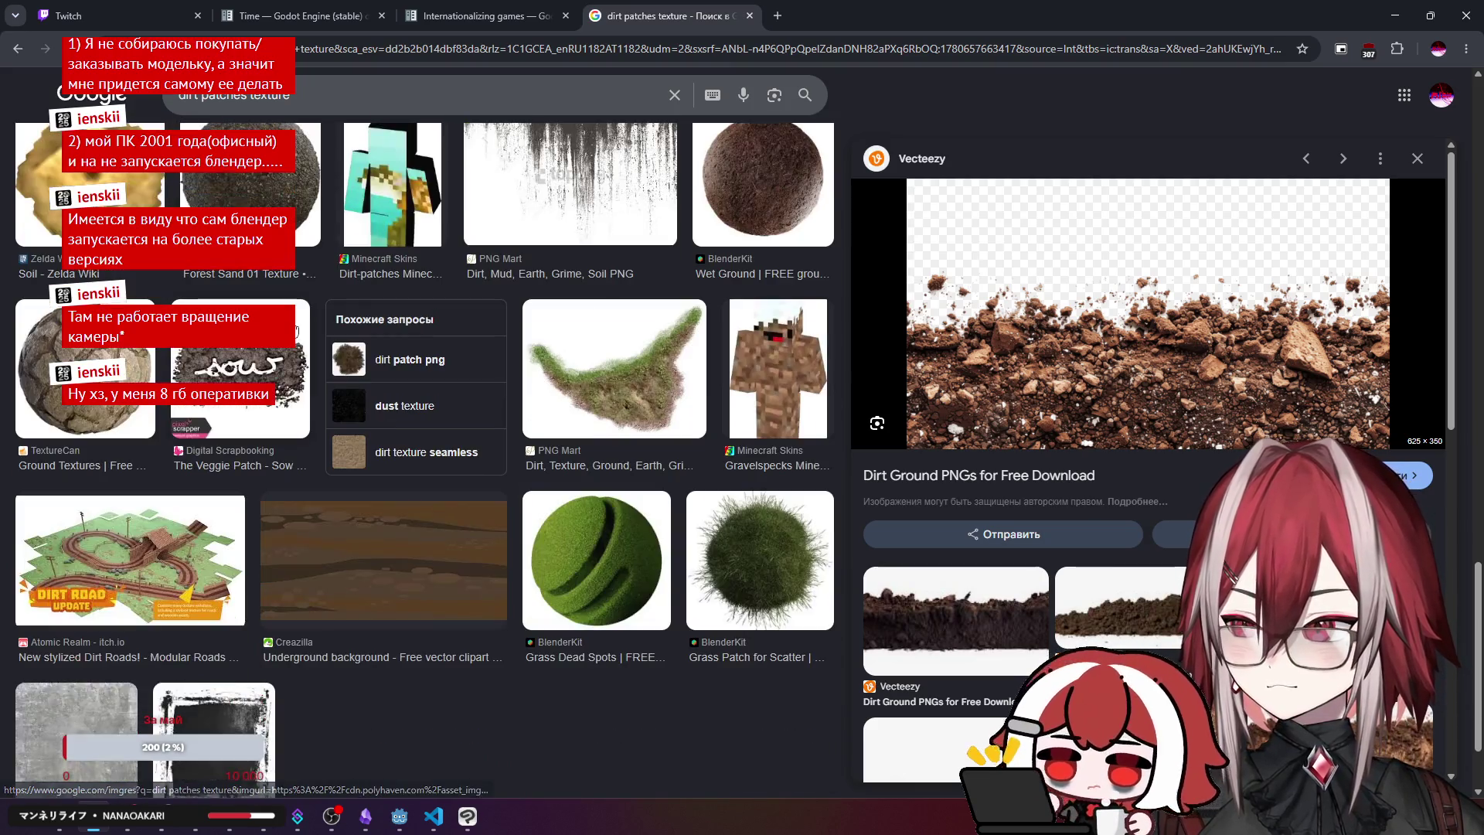
click(777, 369)
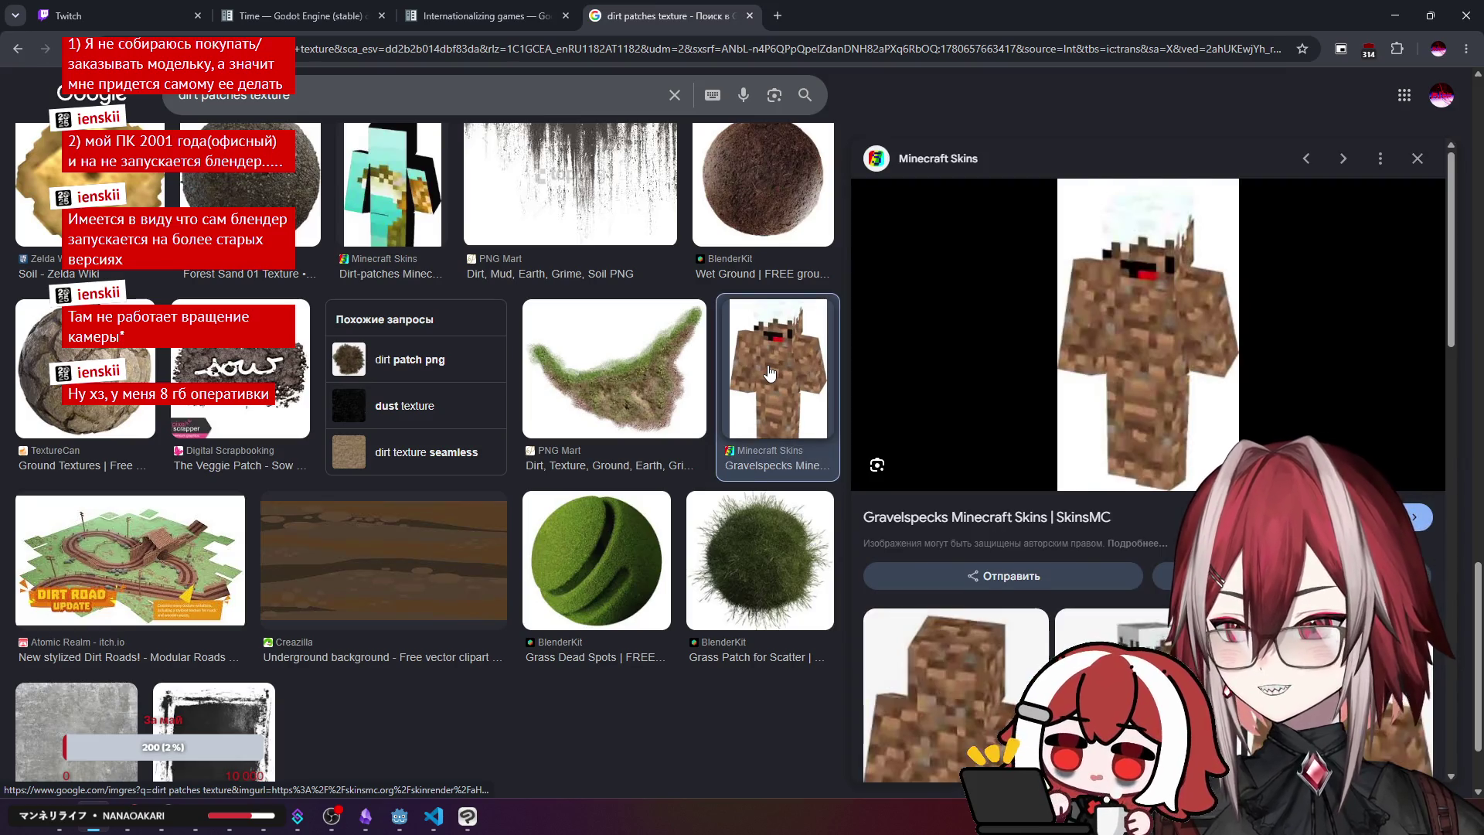
scroll(523, 407, down, 2)
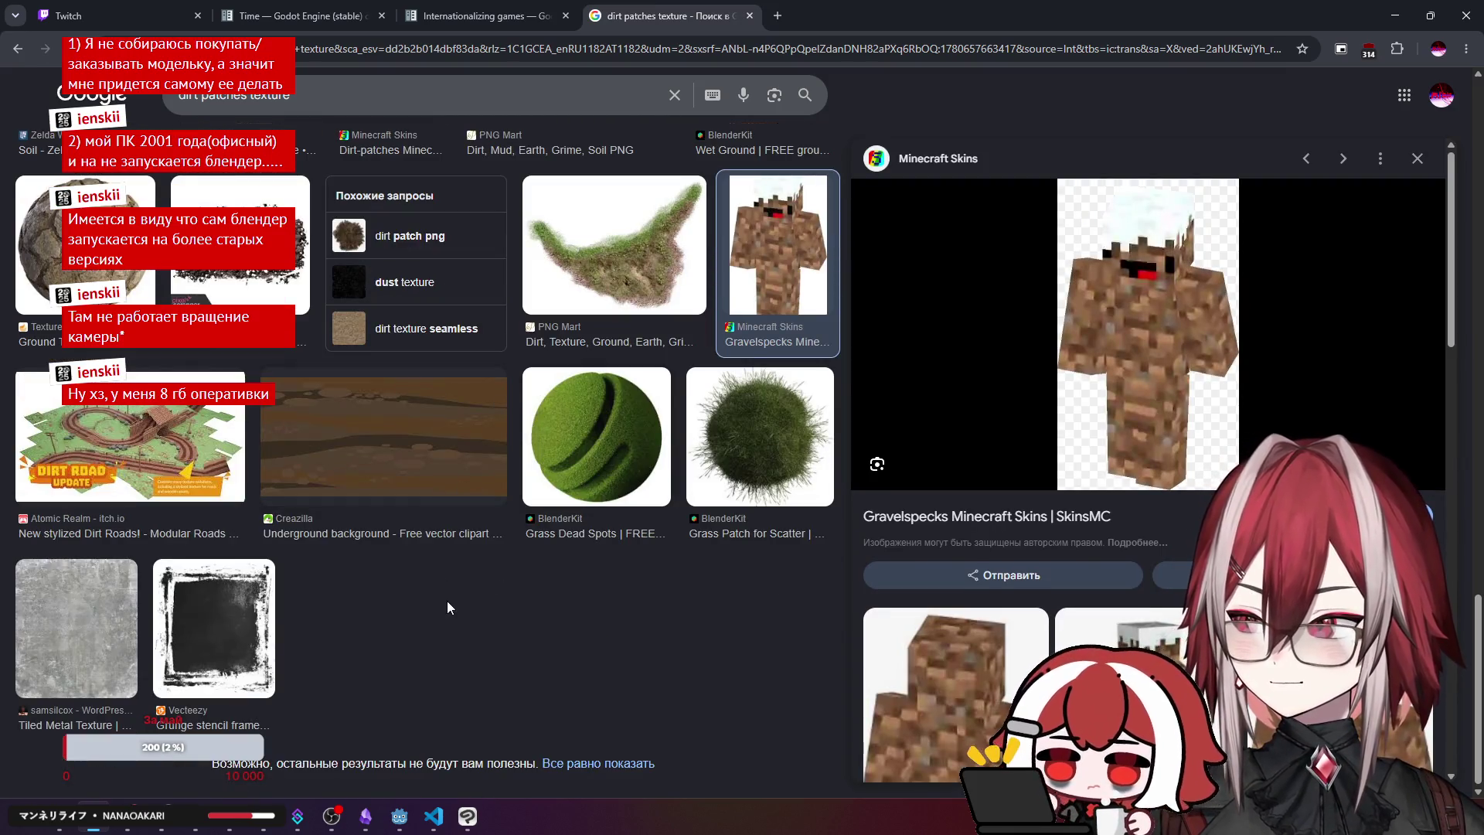
scroll(495, 456, up, 10)
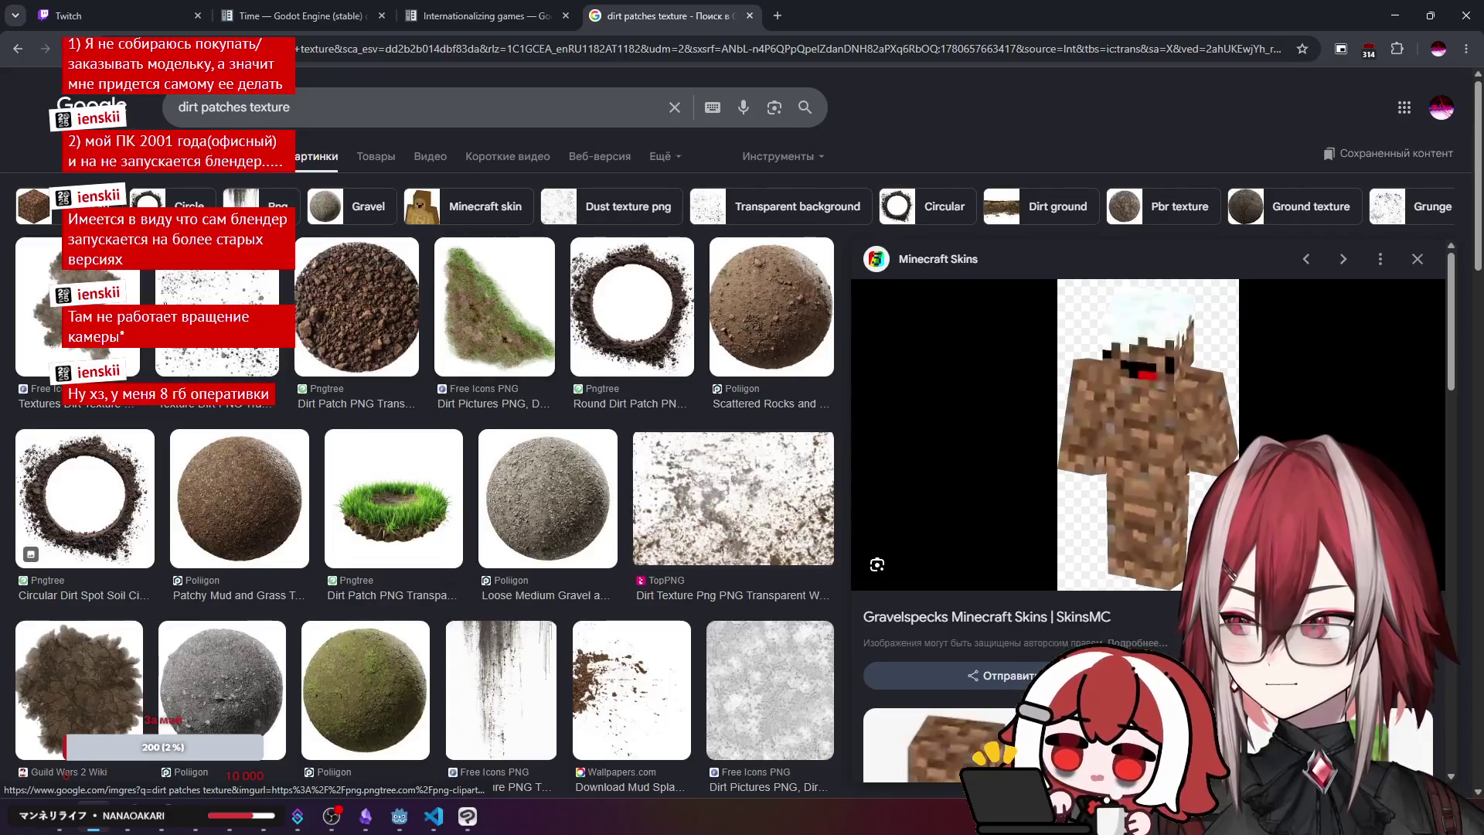
scroll(555, 334, down, 2)
click(501, 533)
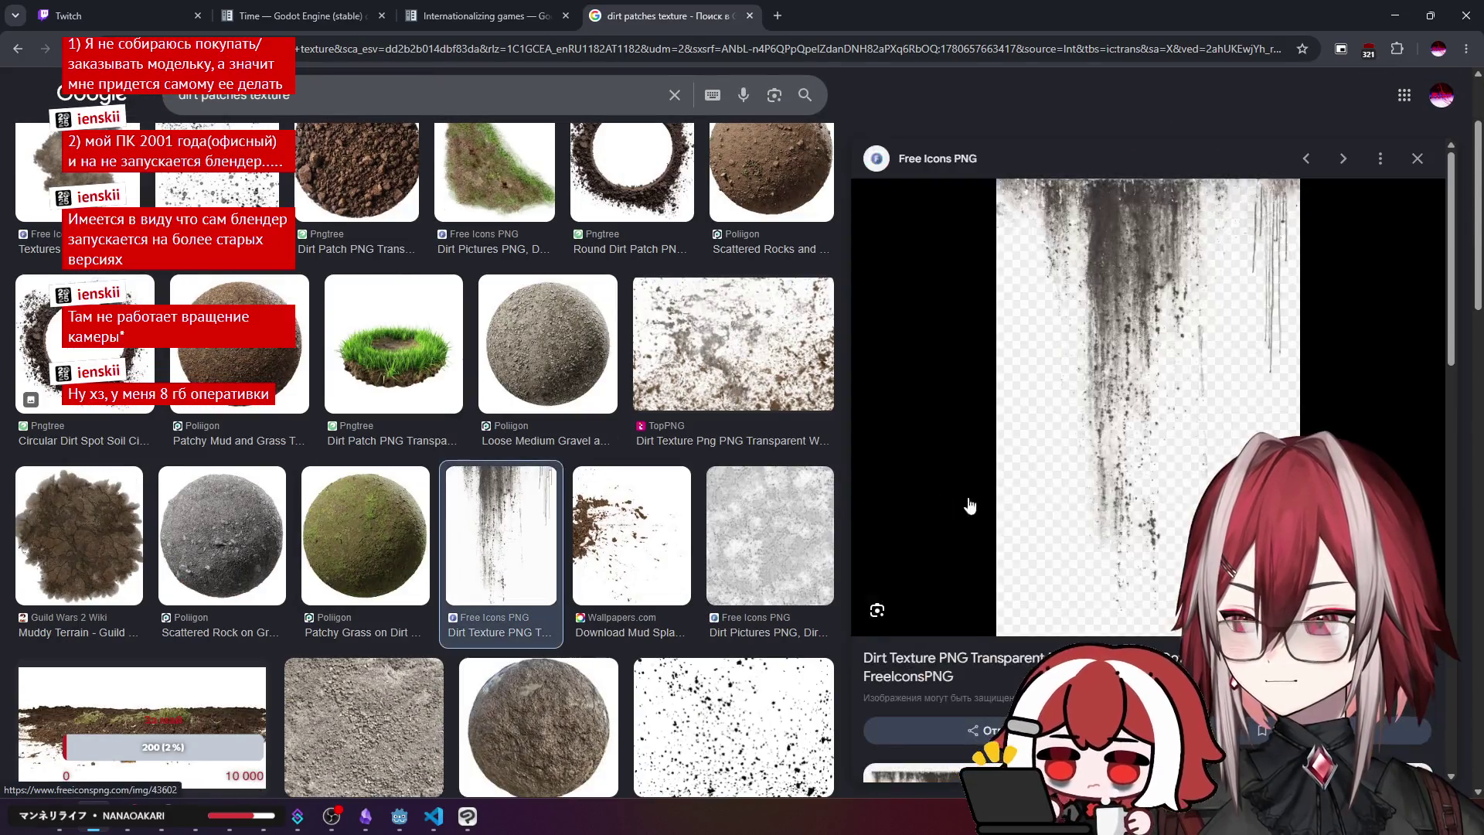
scroll(1087, 456, down, 5)
scroll(1109, 423, down, 3)
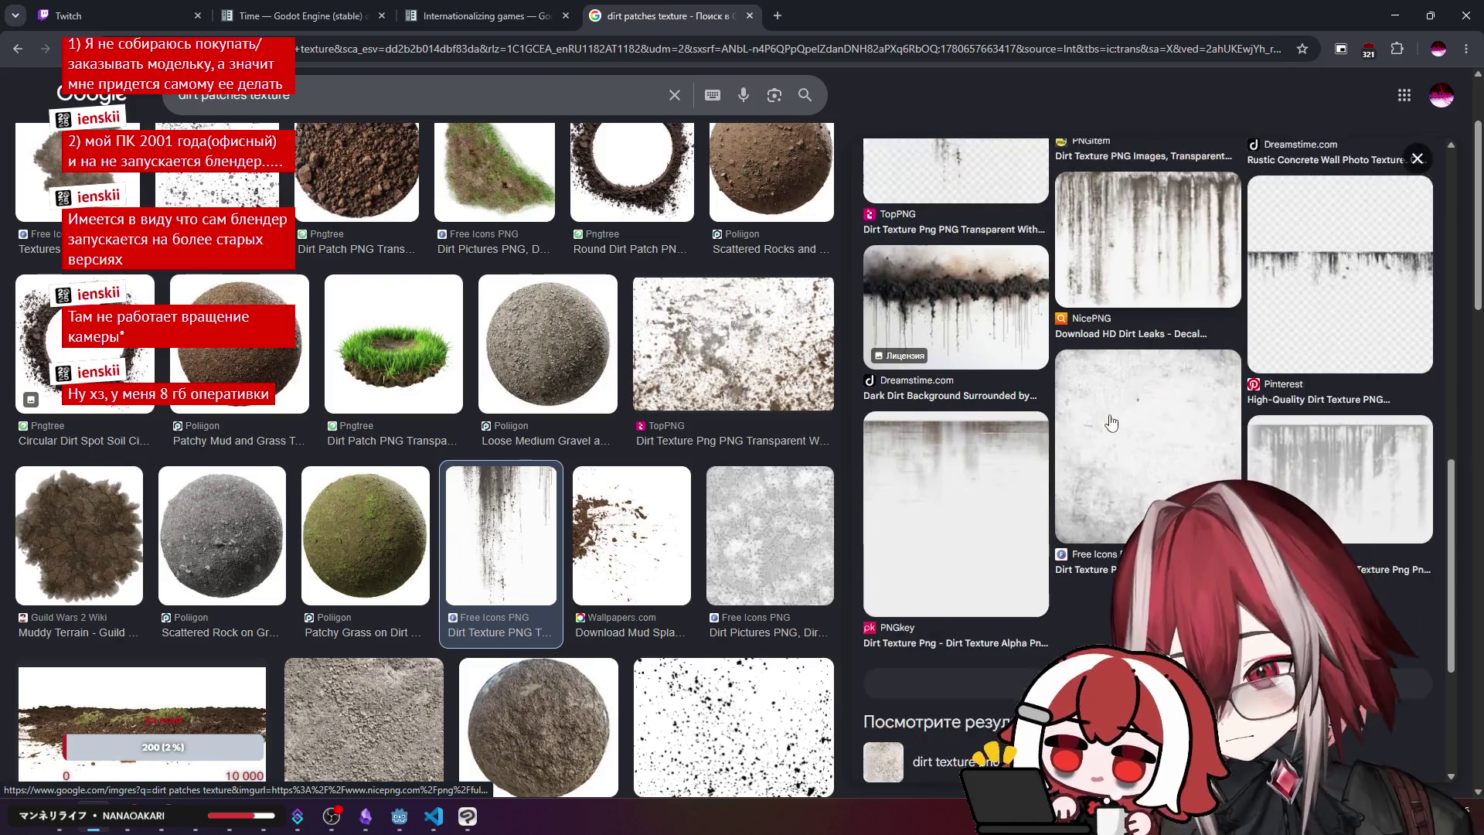
scroll(670, 494, down, 2)
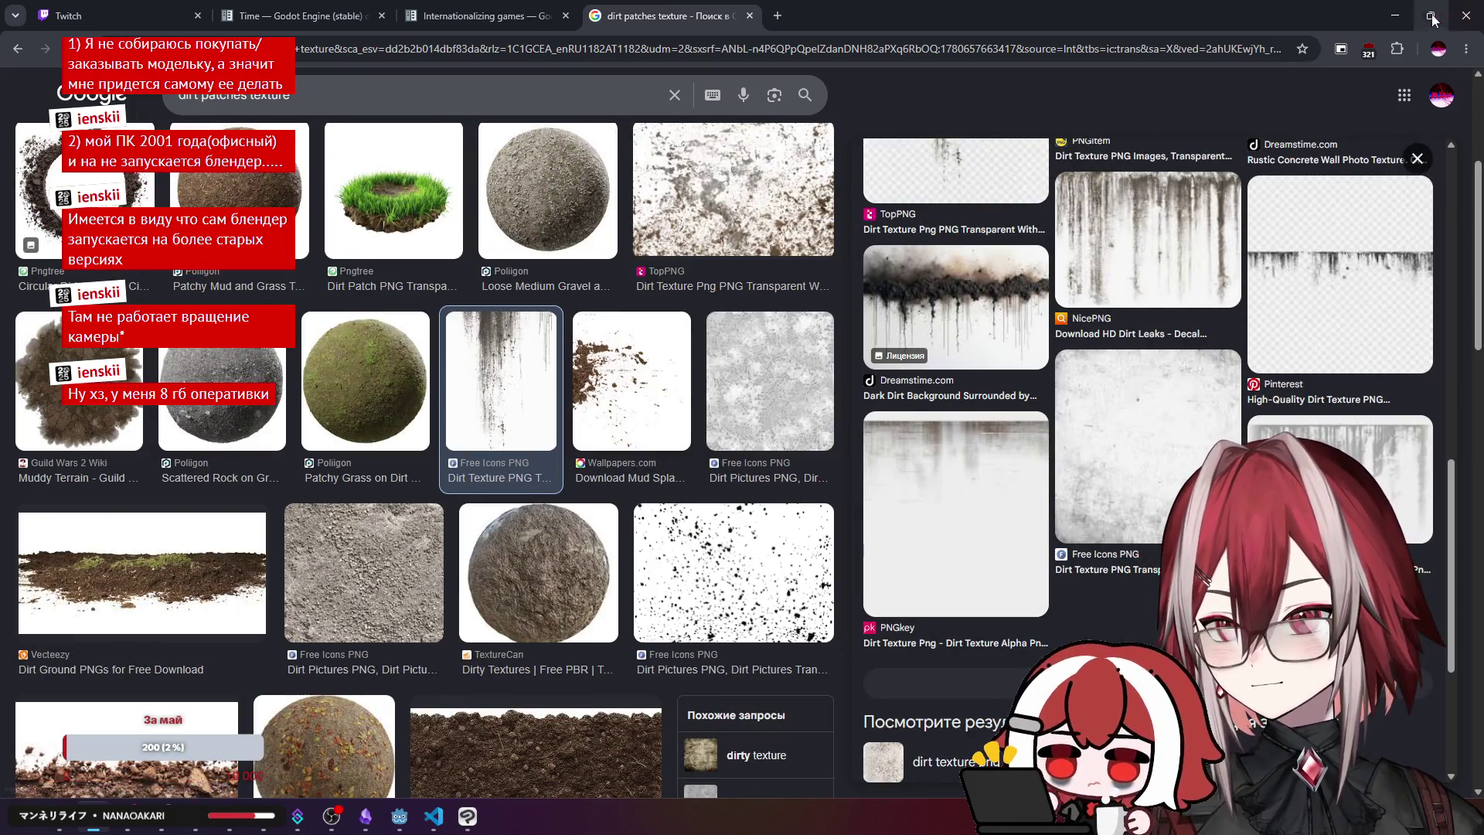
click(1396, 15)
scroll(852, 314, down, 4)
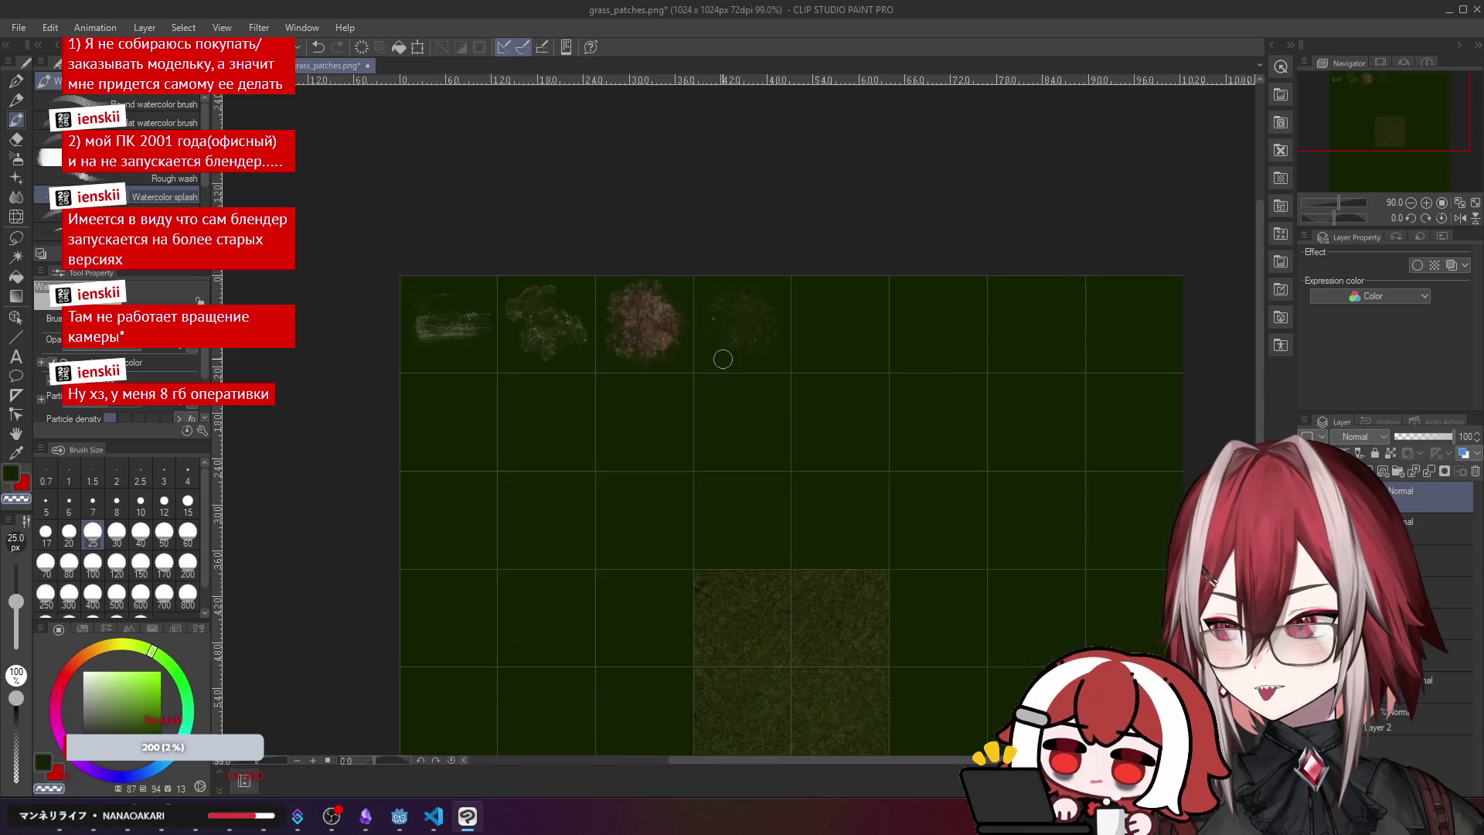
scroll(779, 360, up, 1)
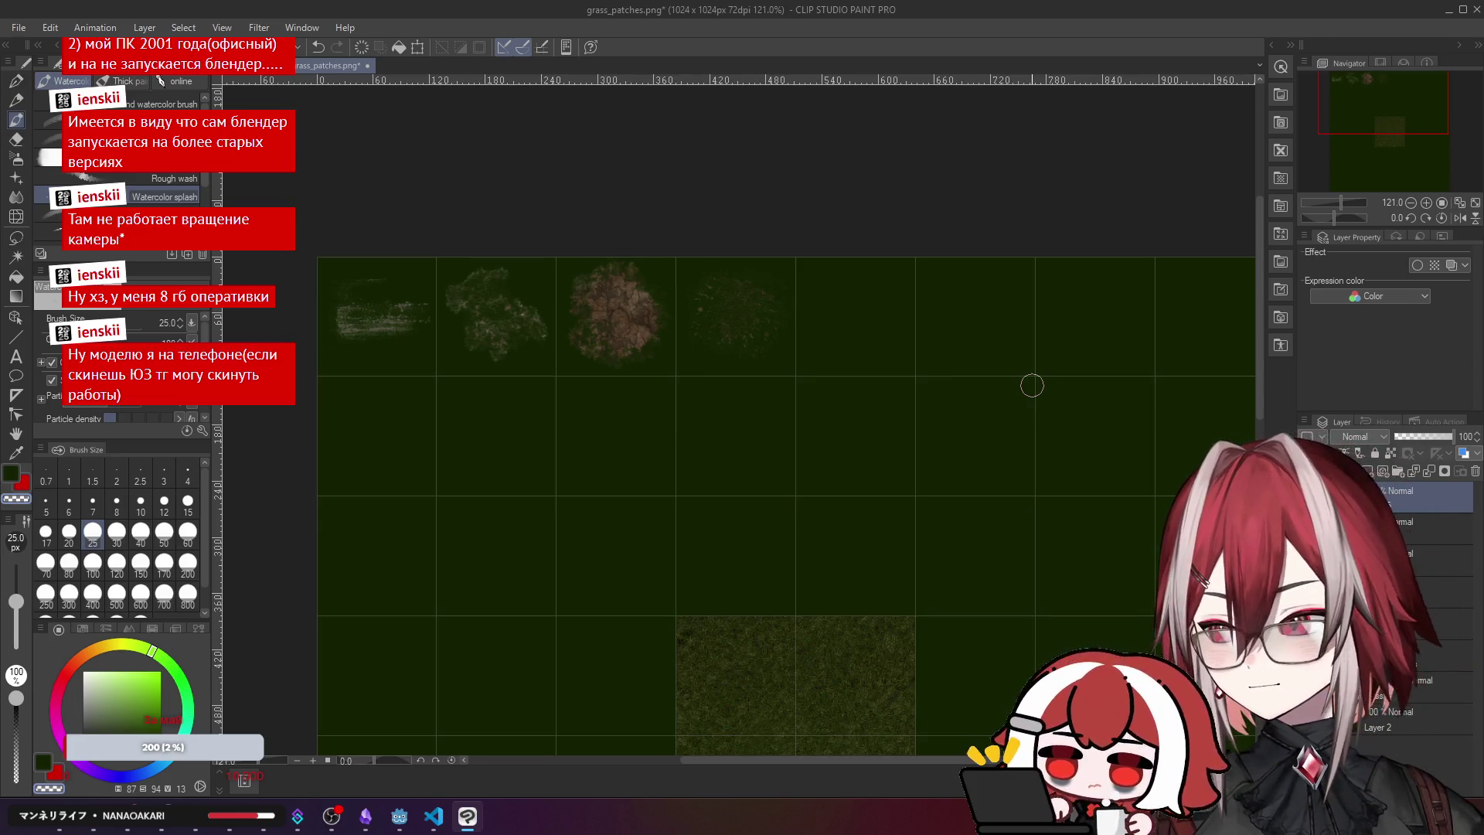
scroll(1032, 385, down, 2)
scroll(908, 405, up, 3)
drag(987, 484, 1025, 420)
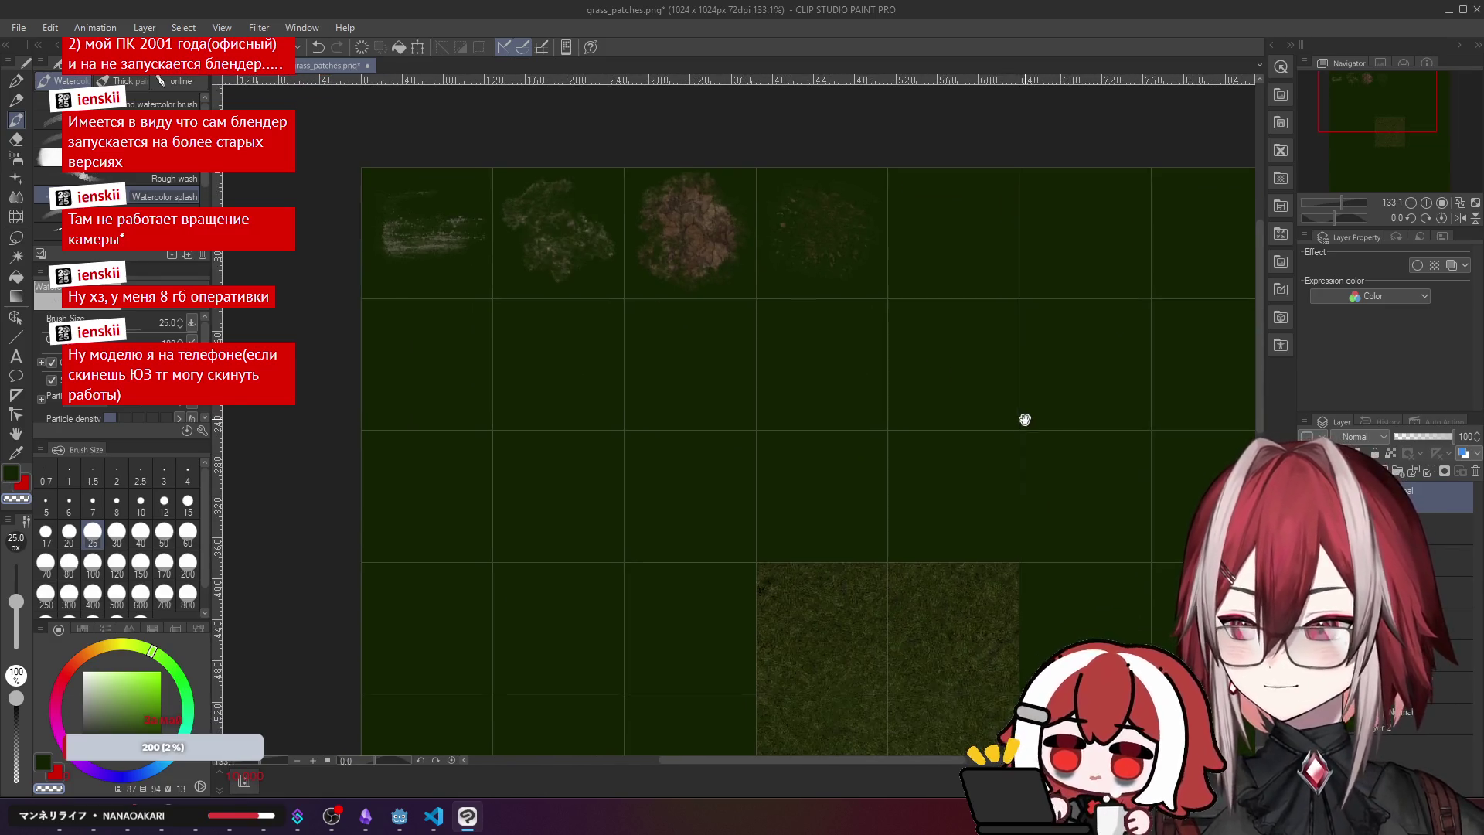
key(ctrl+z)
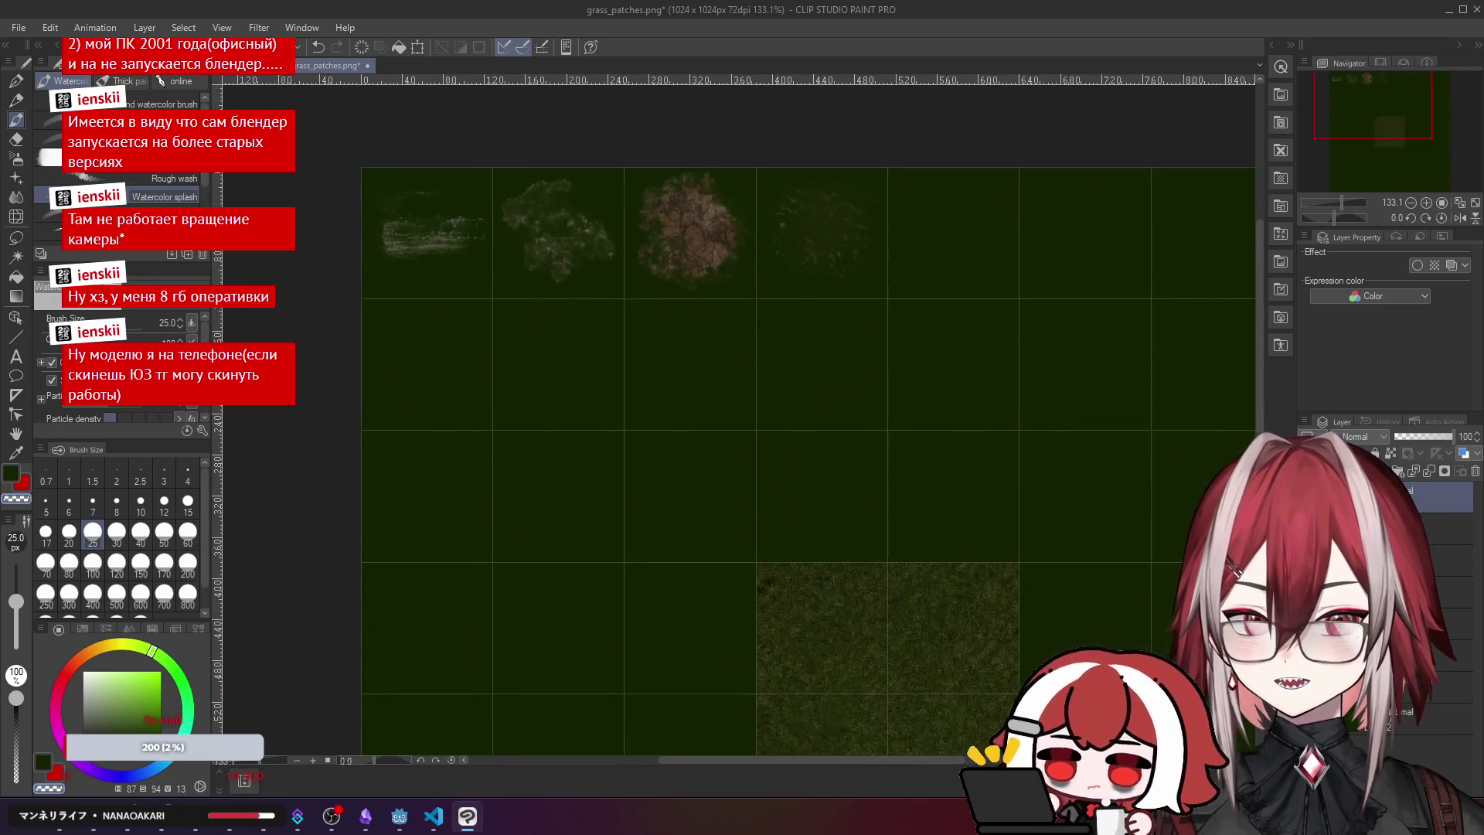
key(ctrl+y)
key(ctrl+z)
key(ctrl+y)
key(ctrl+z)
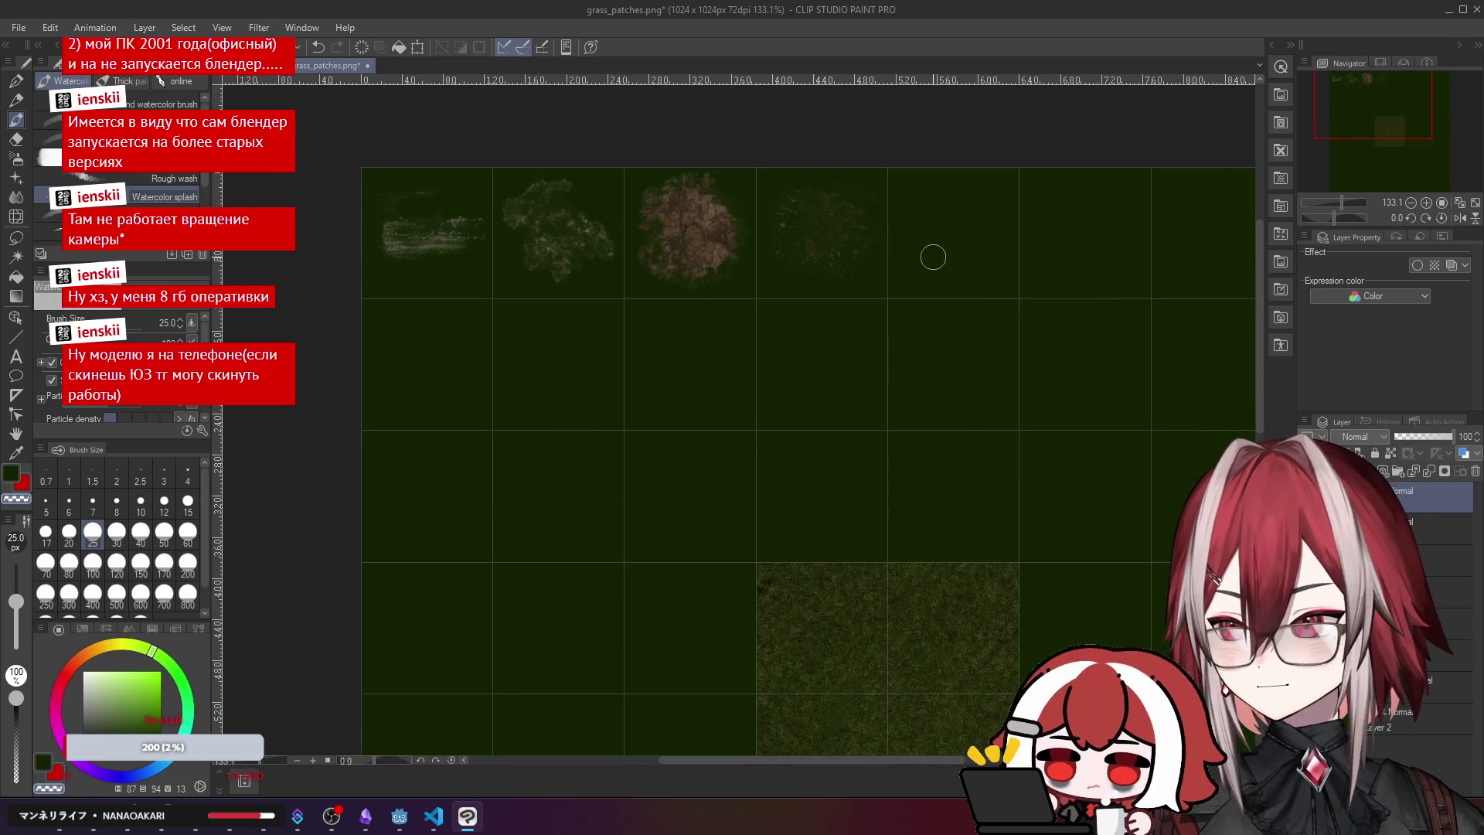
scroll(933, 256, up, 2)
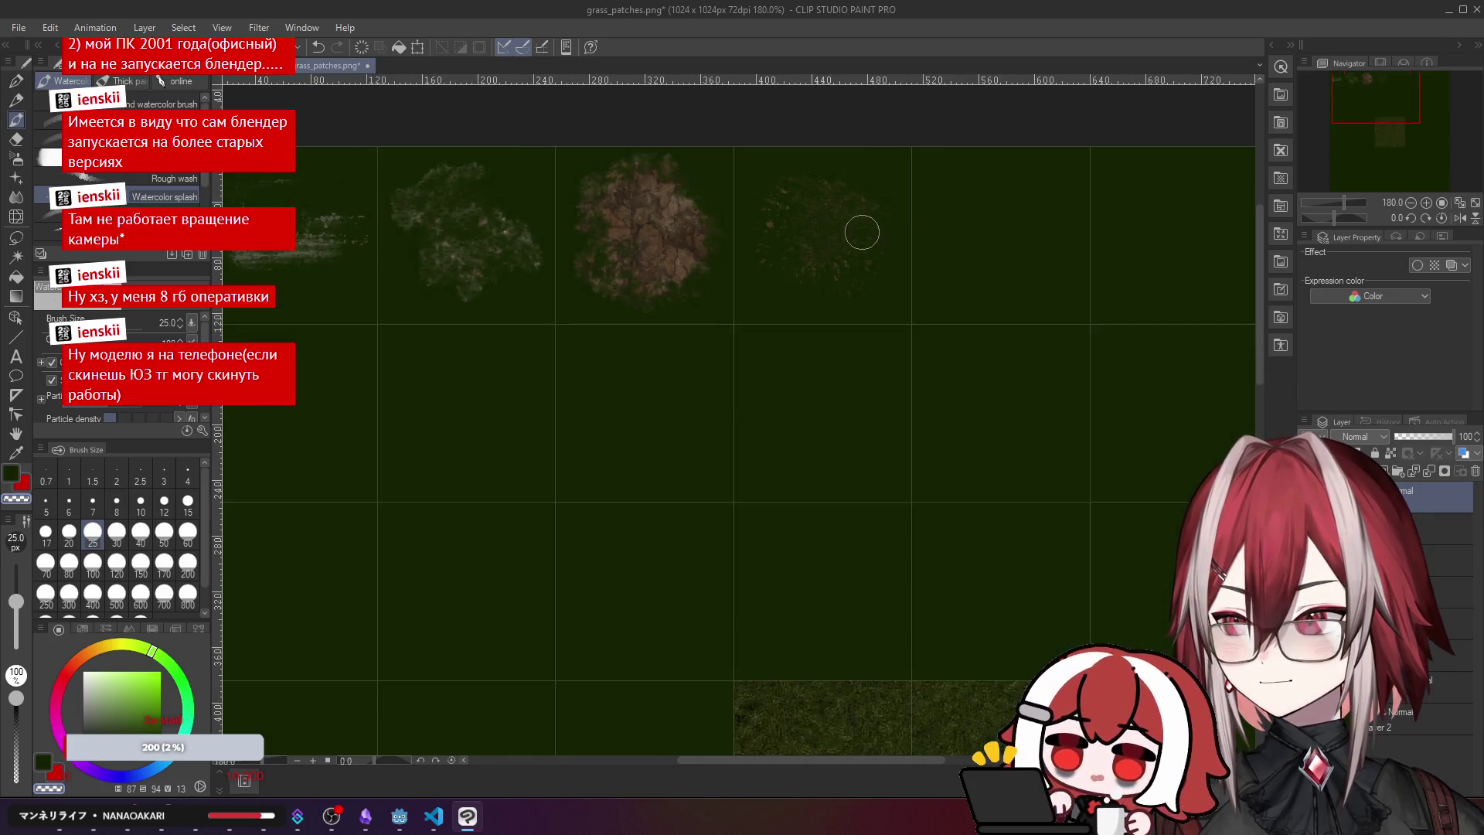
Step: Compare the grass strokes with redo/undo and confirm deleting the selected layer
drag(915, 232, 936, 265)
key(ctrl+y)
key(ctrl+z)
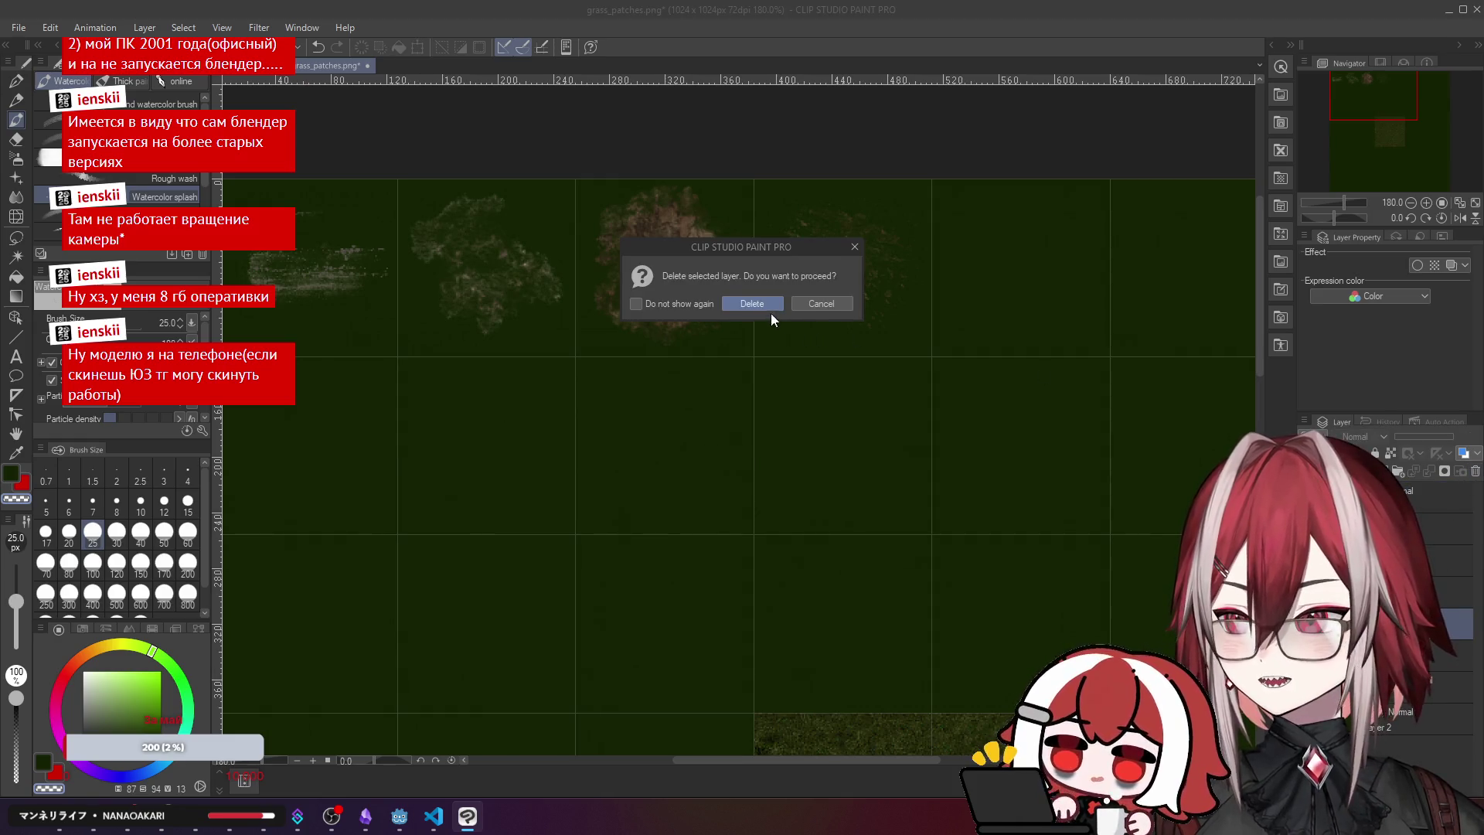
click(755, 304)
scroll(766, 317, down, 3)
scroll(768, 316, down, 1)
Step: Toggle undo/redo on the full patch grid, select neighbouring layers, and pan to view the whole sheet
key(ctrl+y)
key(ctrl+z)
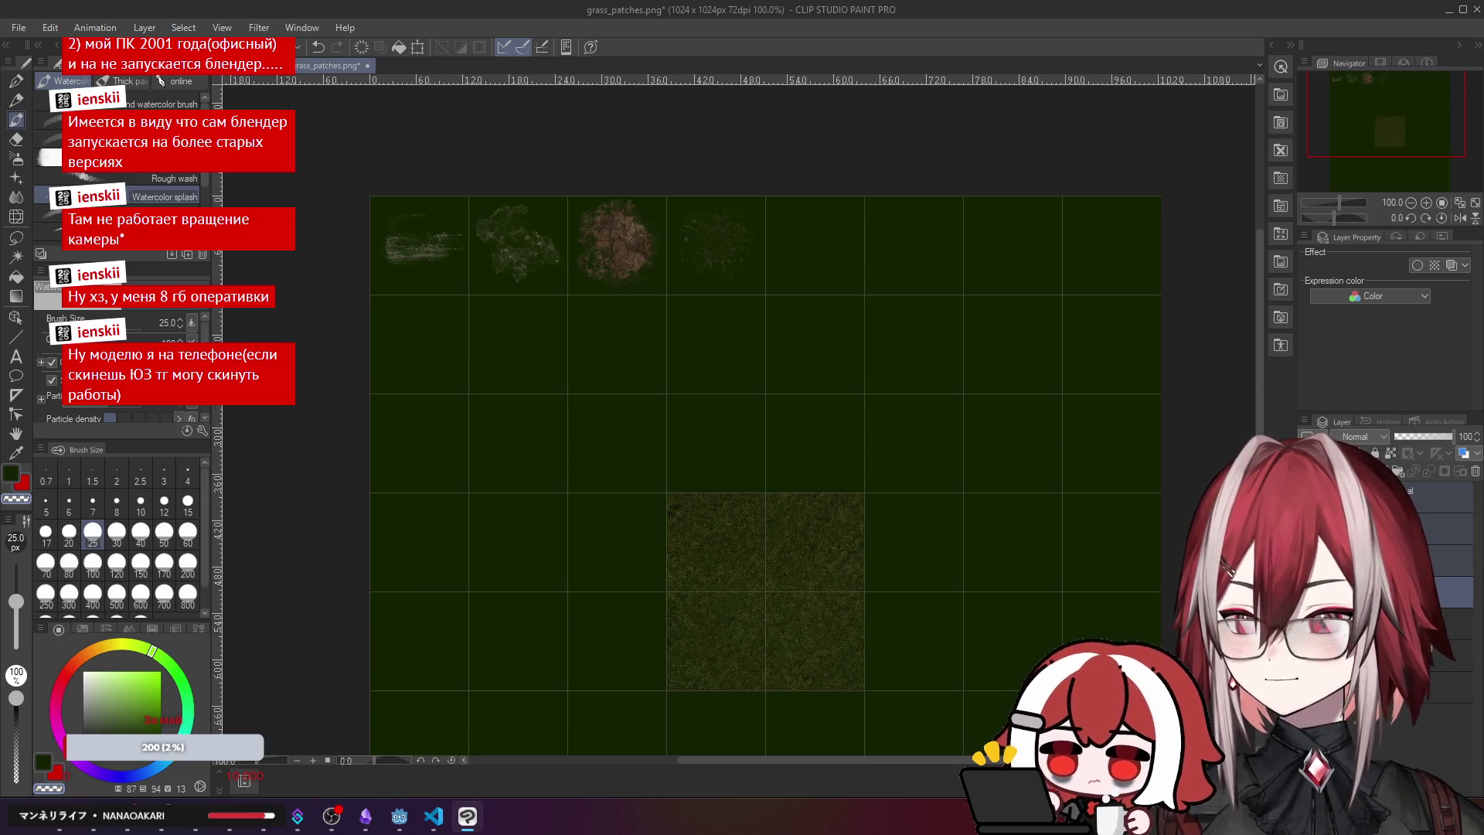
key(ctrl+y)
key(ctrl+z)
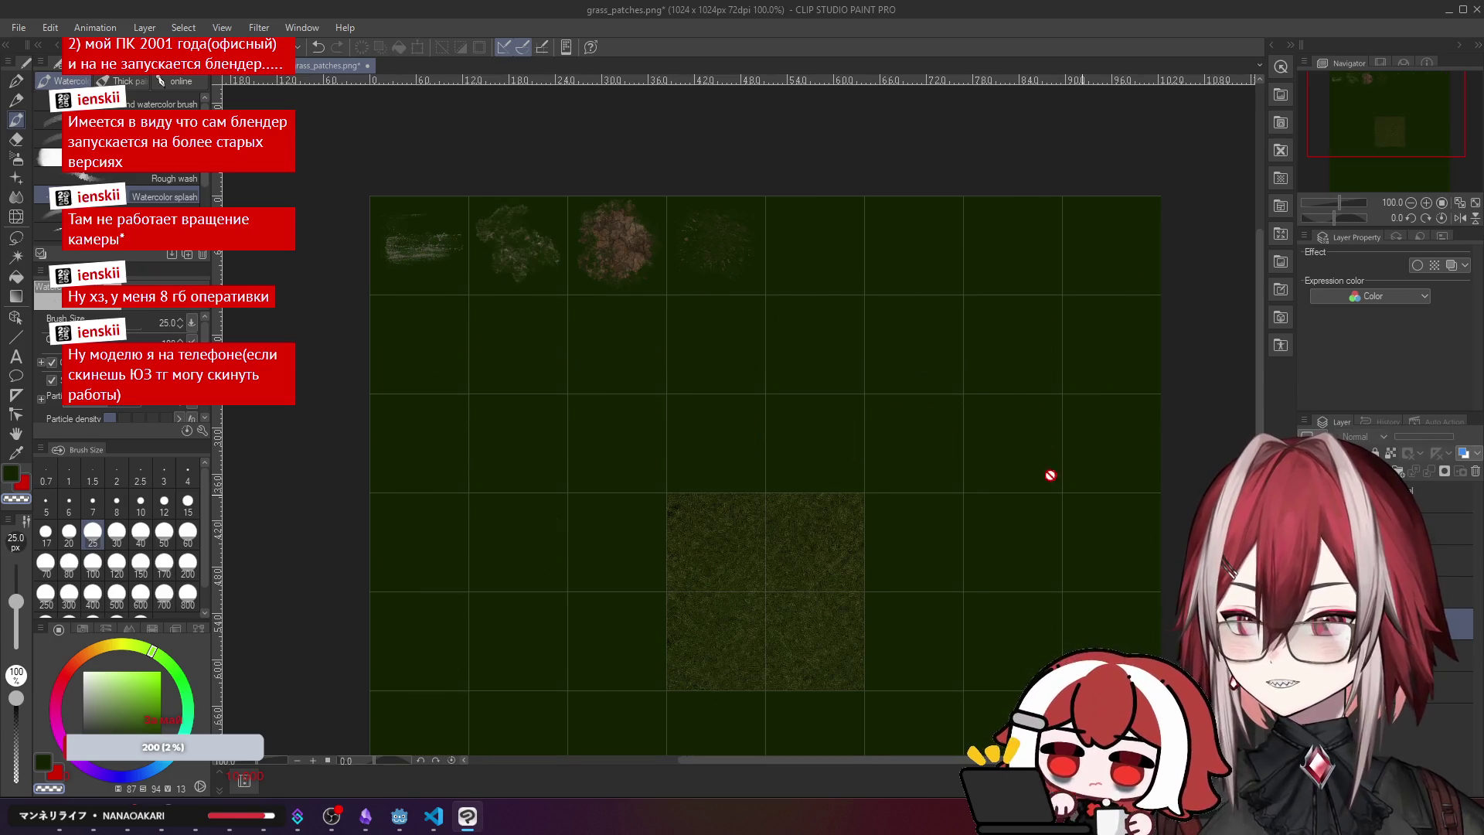
drag(894, 462, 939, 387)
click(1440, 658)
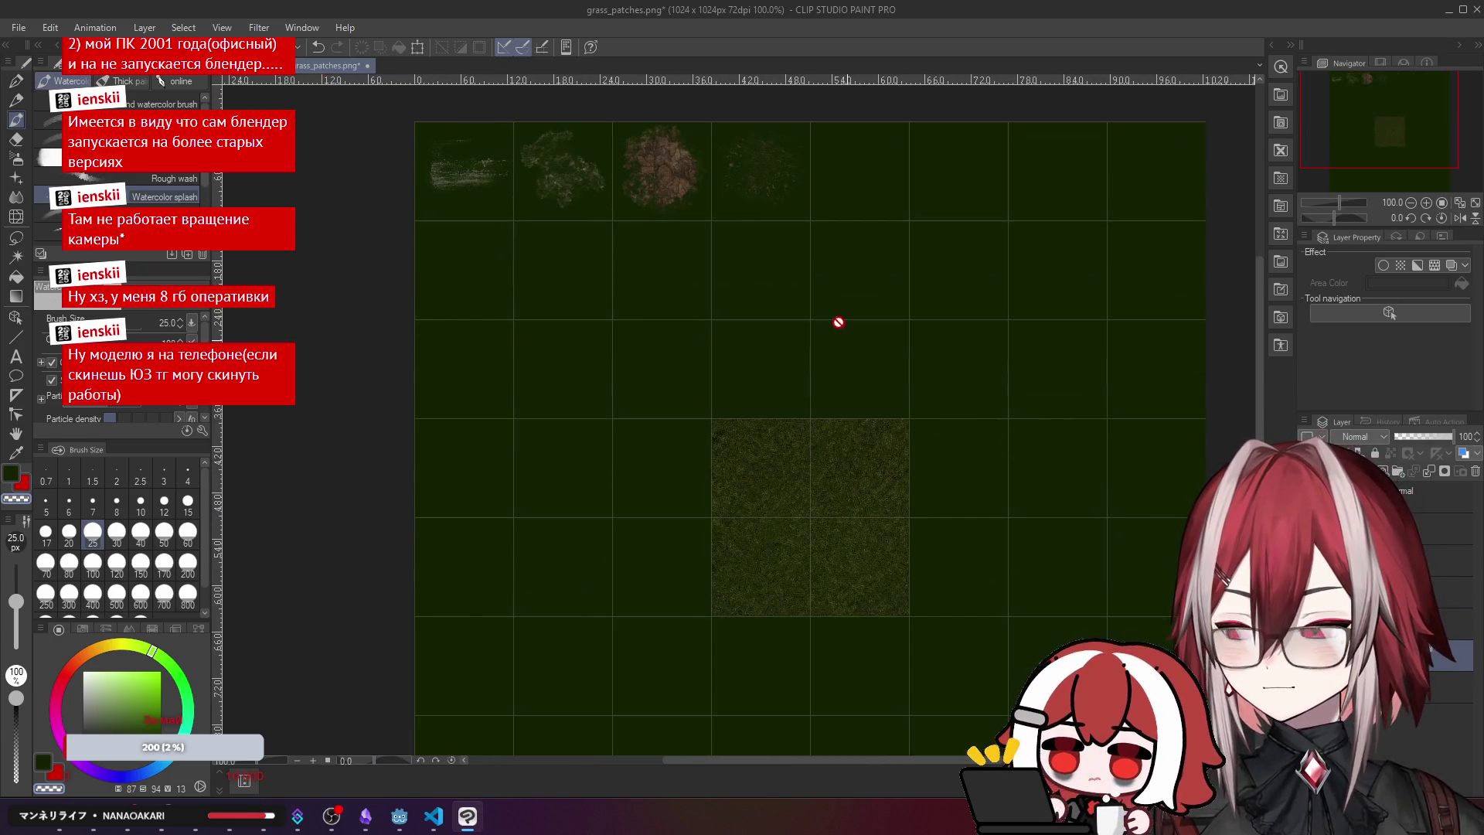
scroll(838, 322, up, 3)
click(1454, 625)
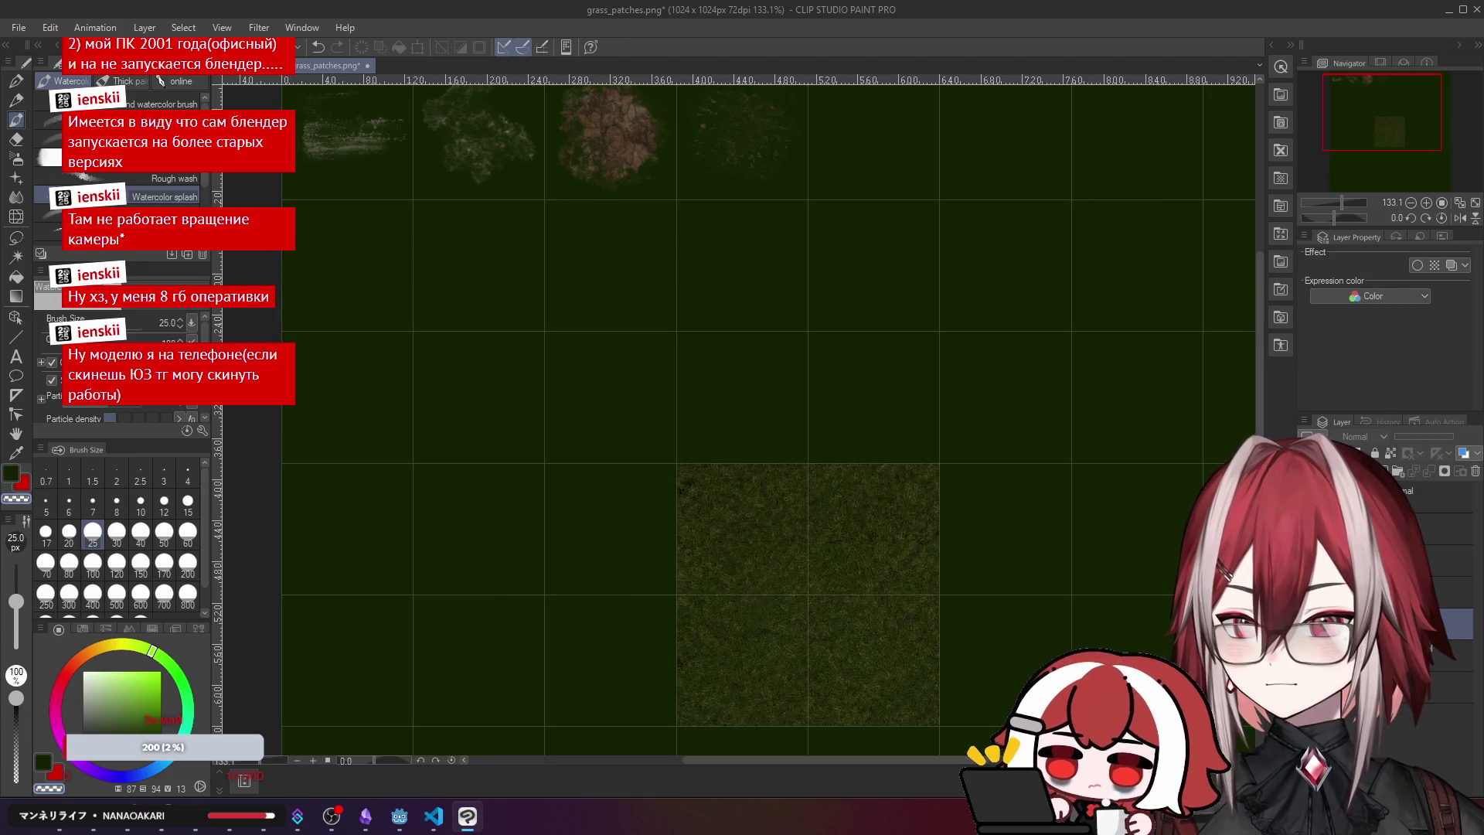
scroll(901, 454, down, 4)
mouse_move(901, 454)
mouse_down()
mouse_move(904, 364)
mouse_move(889, 414)
mouse_up()
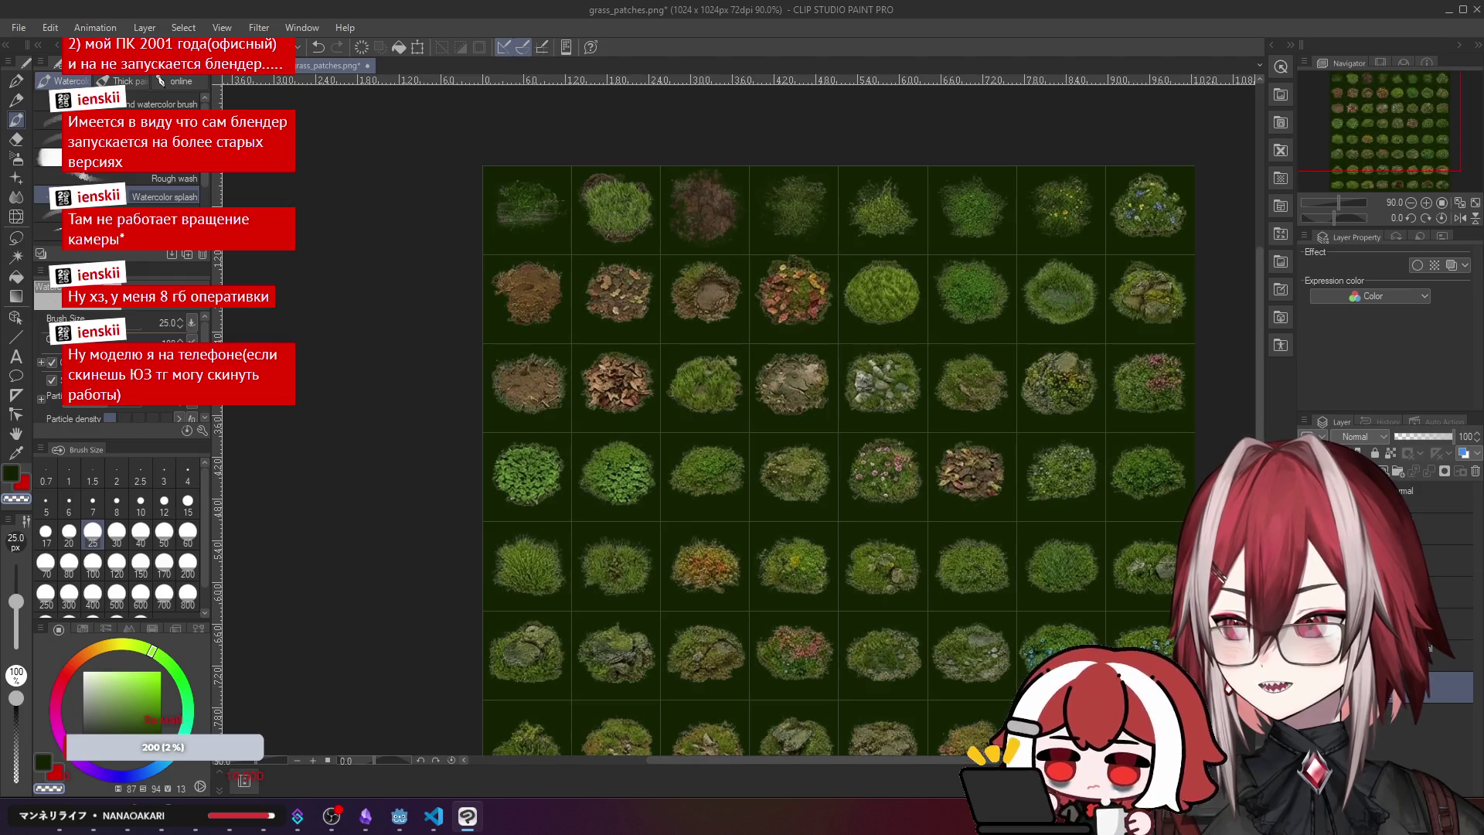
Step: Toggle undo/redo to compare the faint top row against the full grass-patch grid
mouse_move(1012, 539)
mouse_down()
mouse_move(1033, 331)
mouse_move(980, 515)
mouse_up()
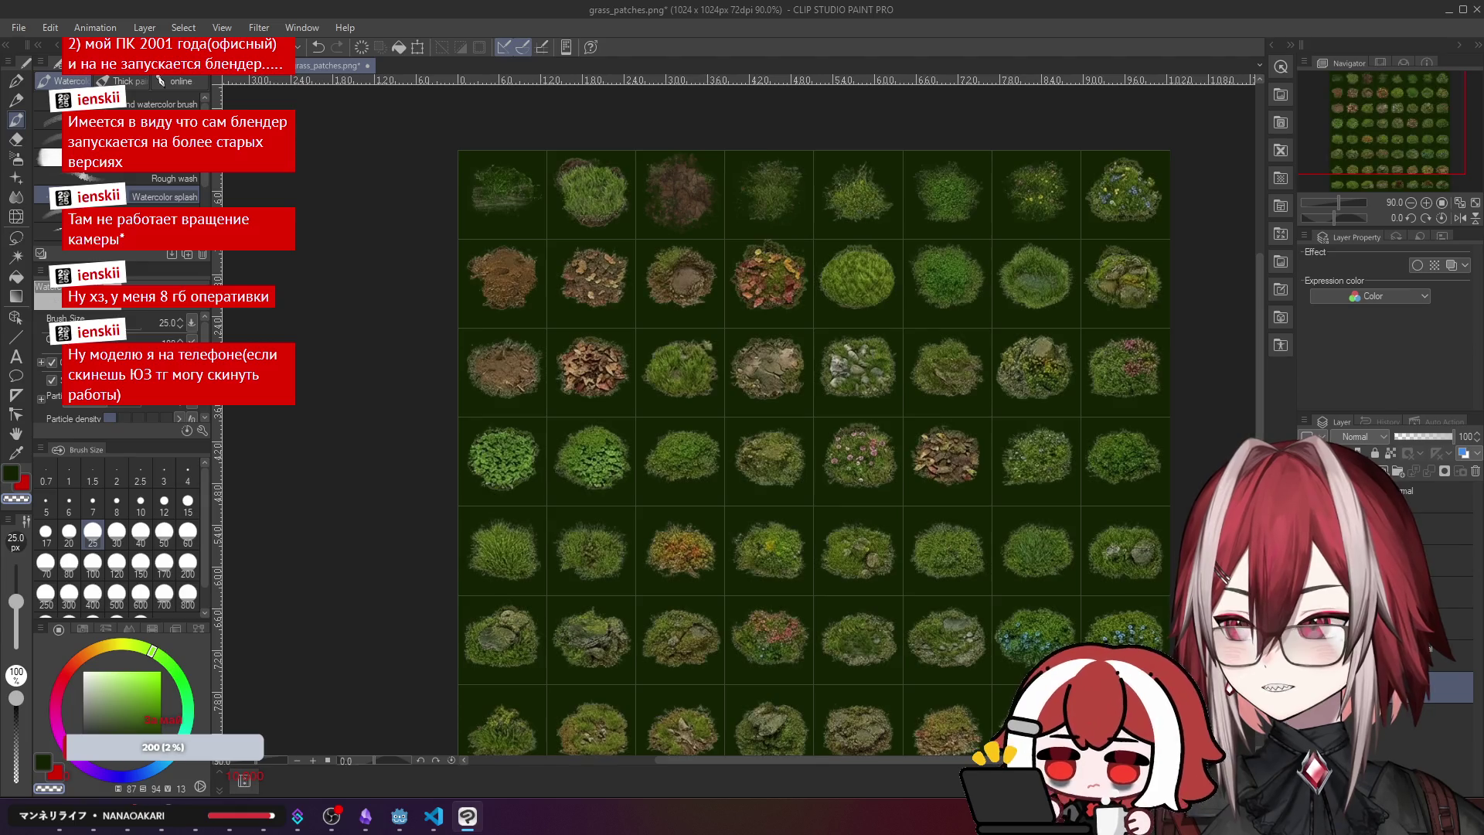
key(ctrl+z)
key(ctrl+y)
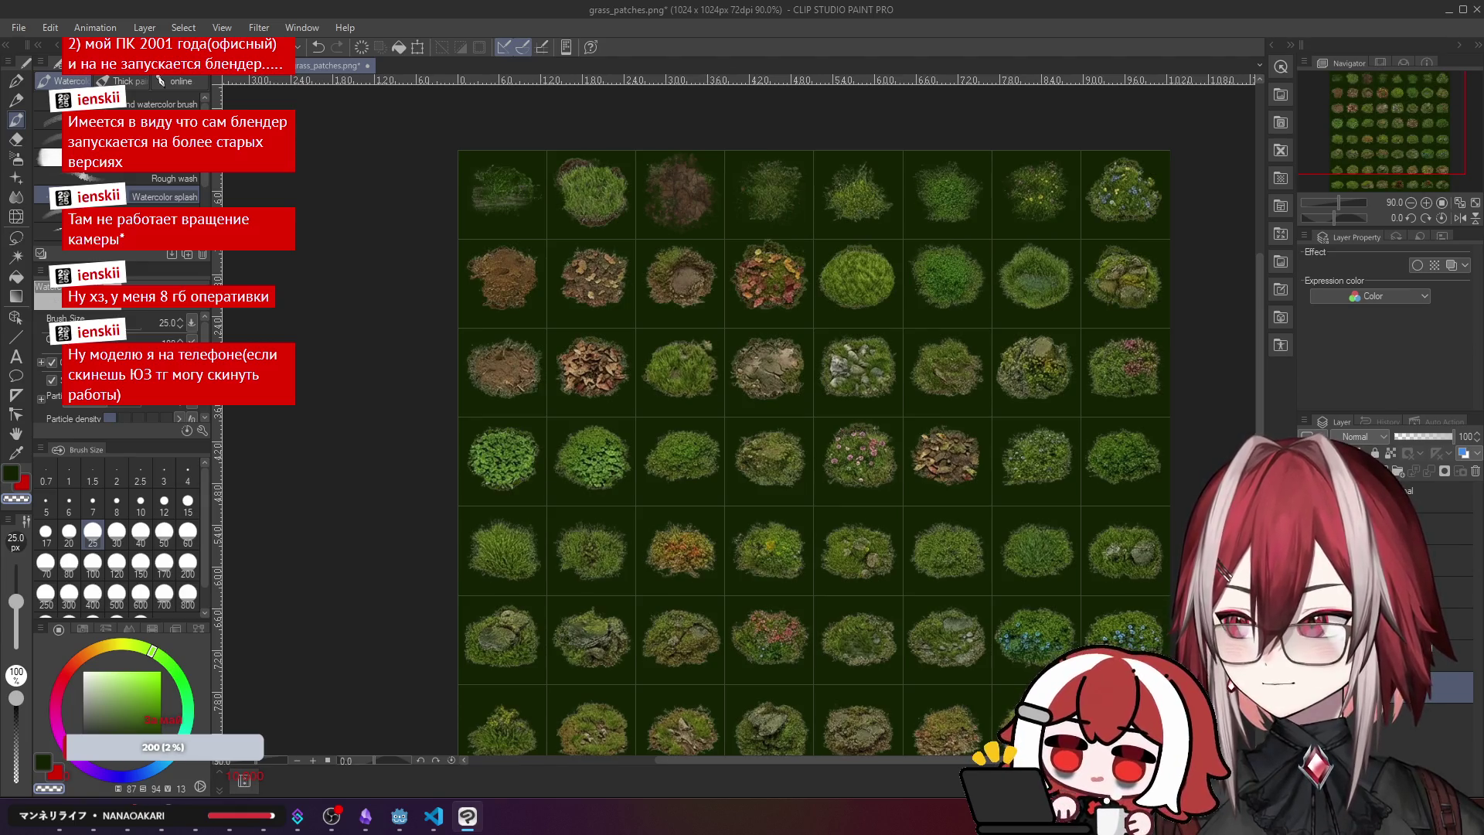
key(ctrl+z)
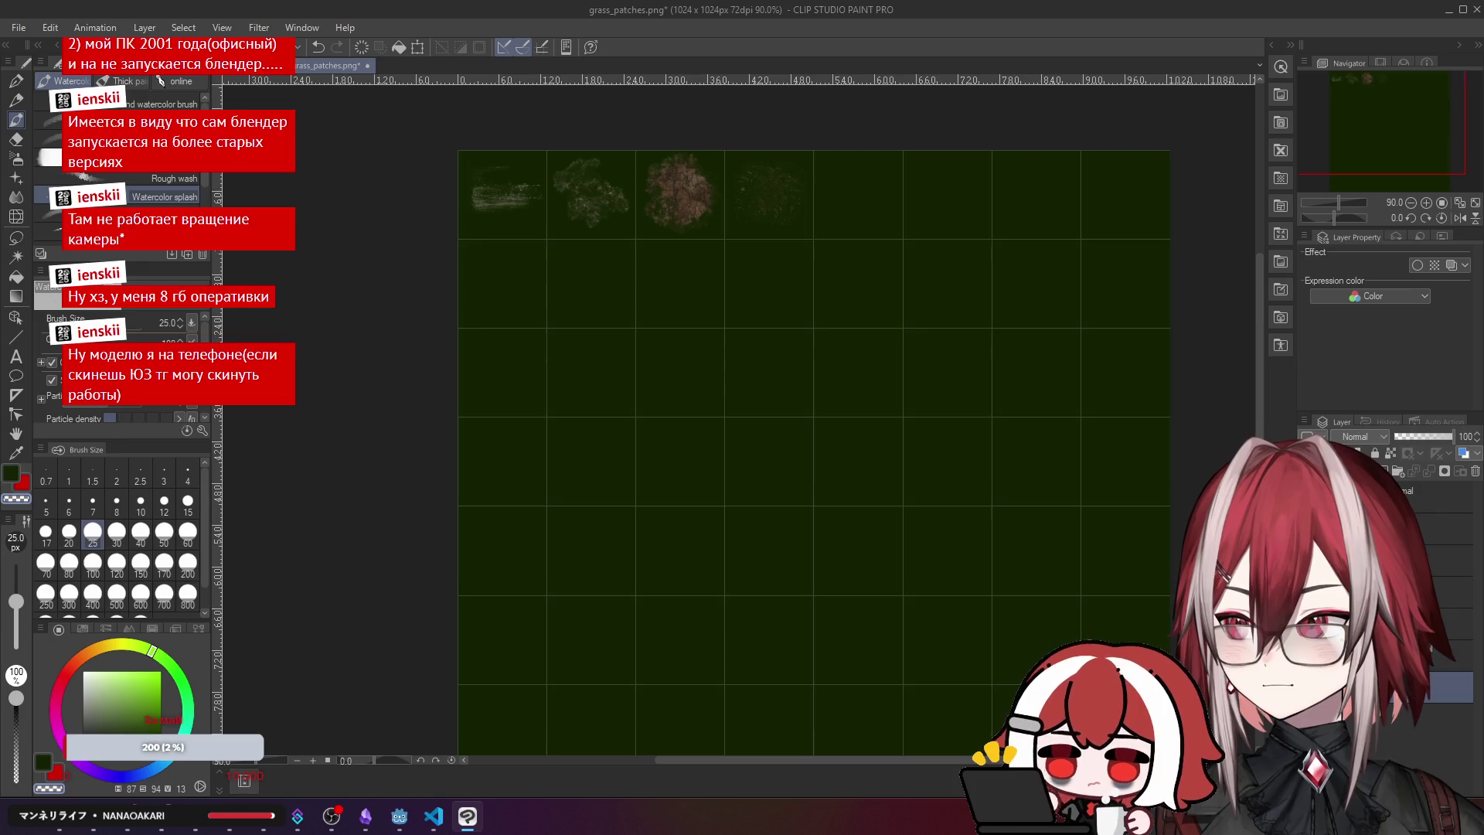
key(ctrl+y)
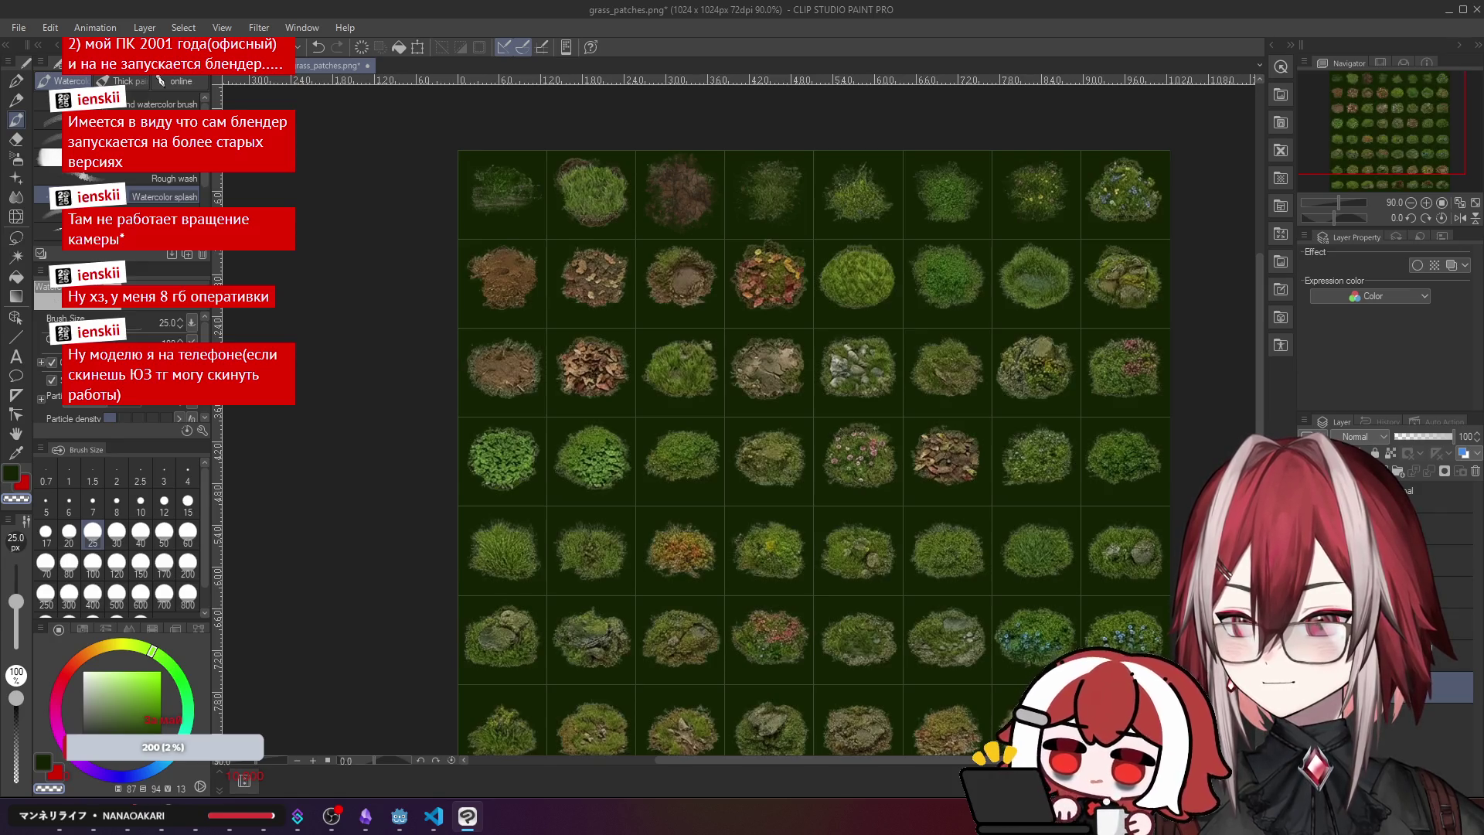
scroll(895, 232, up, 3)
drag(894, 232, 1013, 399)
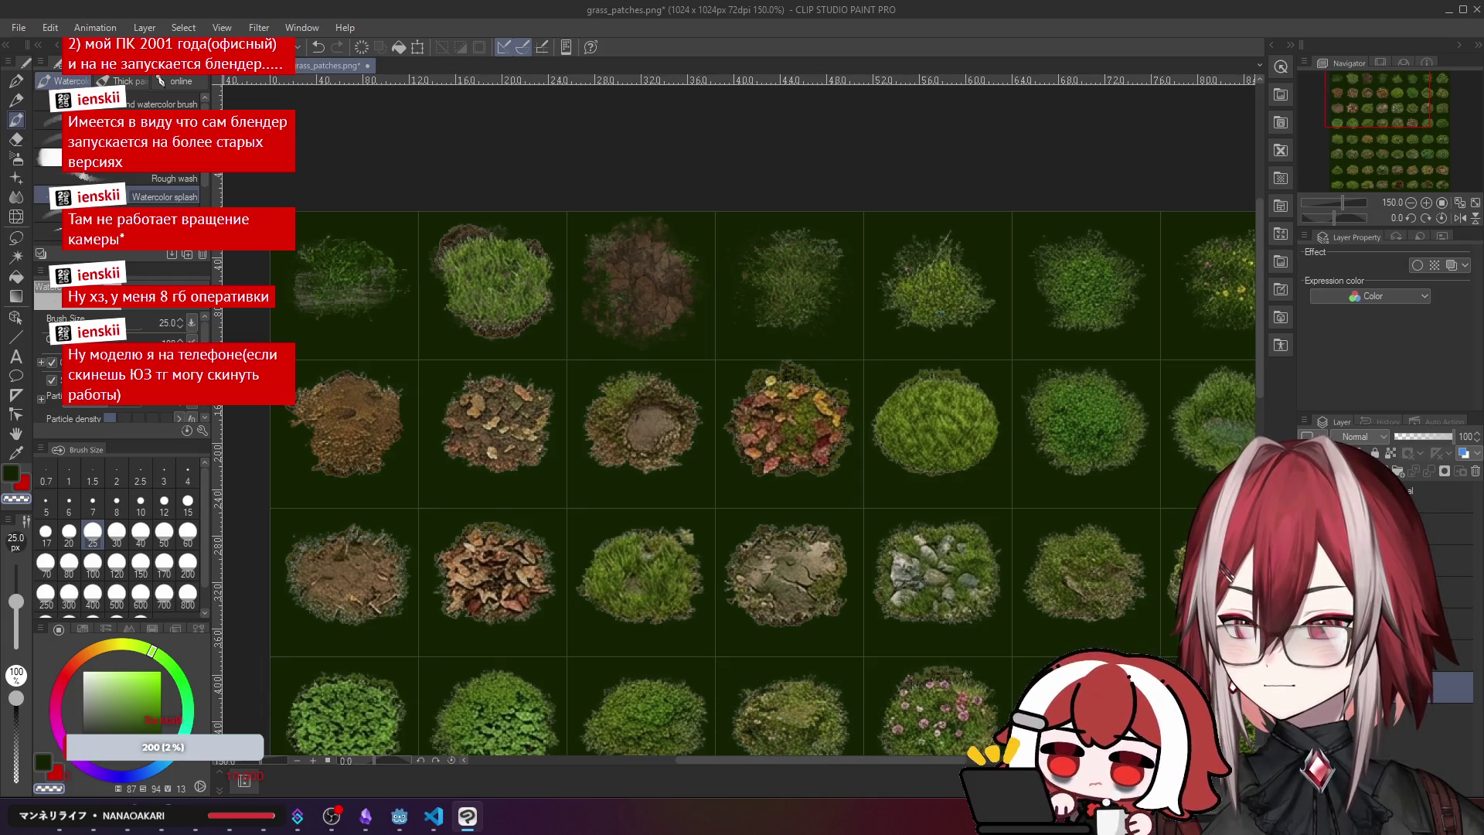
key(ctrl+z)
key(ctrl+y)
Step: Draw a rectangular selection around the yellow-flowered patch at the top row's right end
drag(1075, 445, 758, 469)
scroll(757, 469, up, 3)
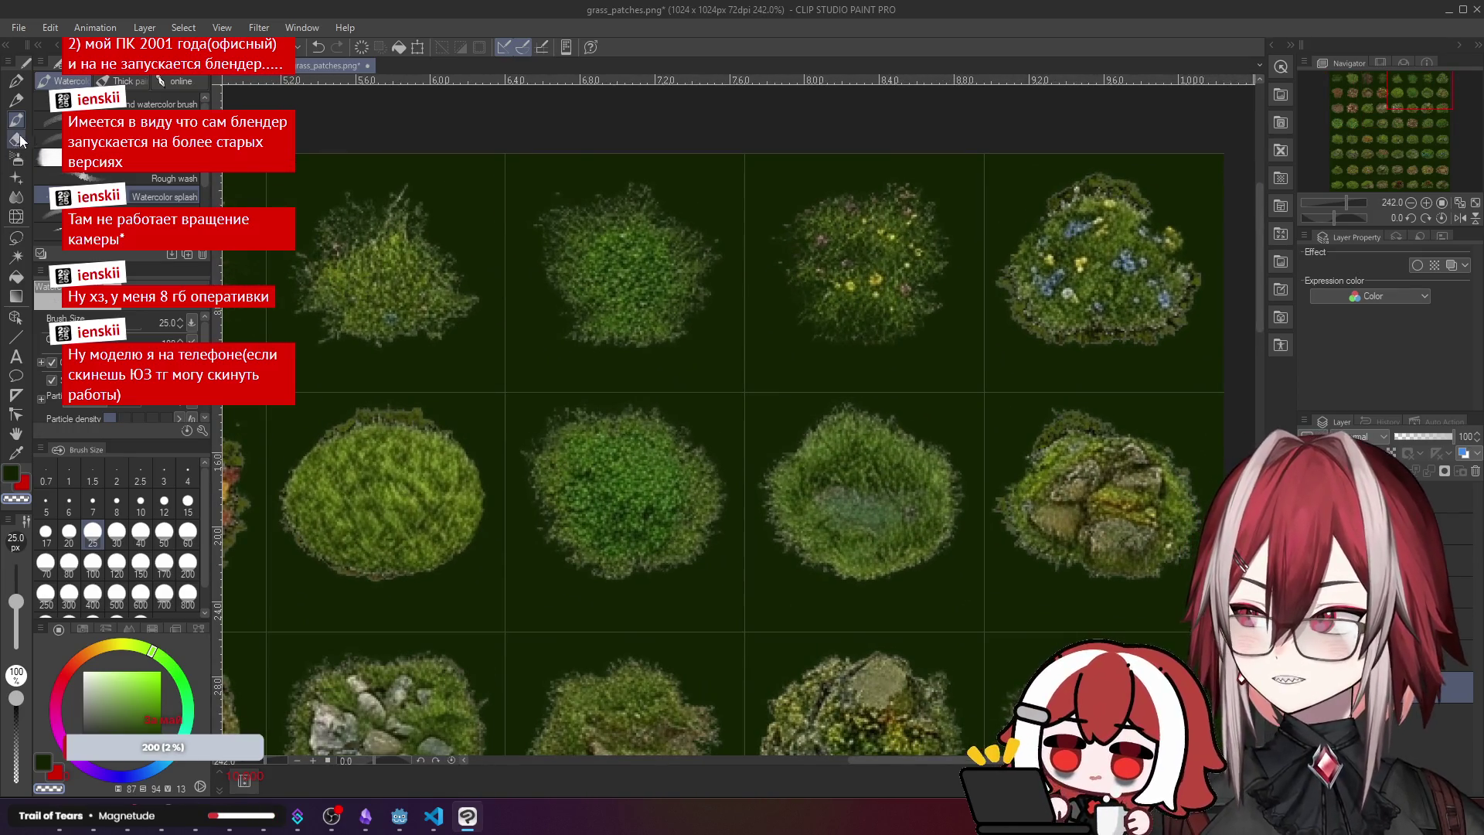
click(14, 238)
mouse_move(765, 162)
mouse_down()
mouse_move(914, 348)
mouse_move(968, 363)
mouse_up()
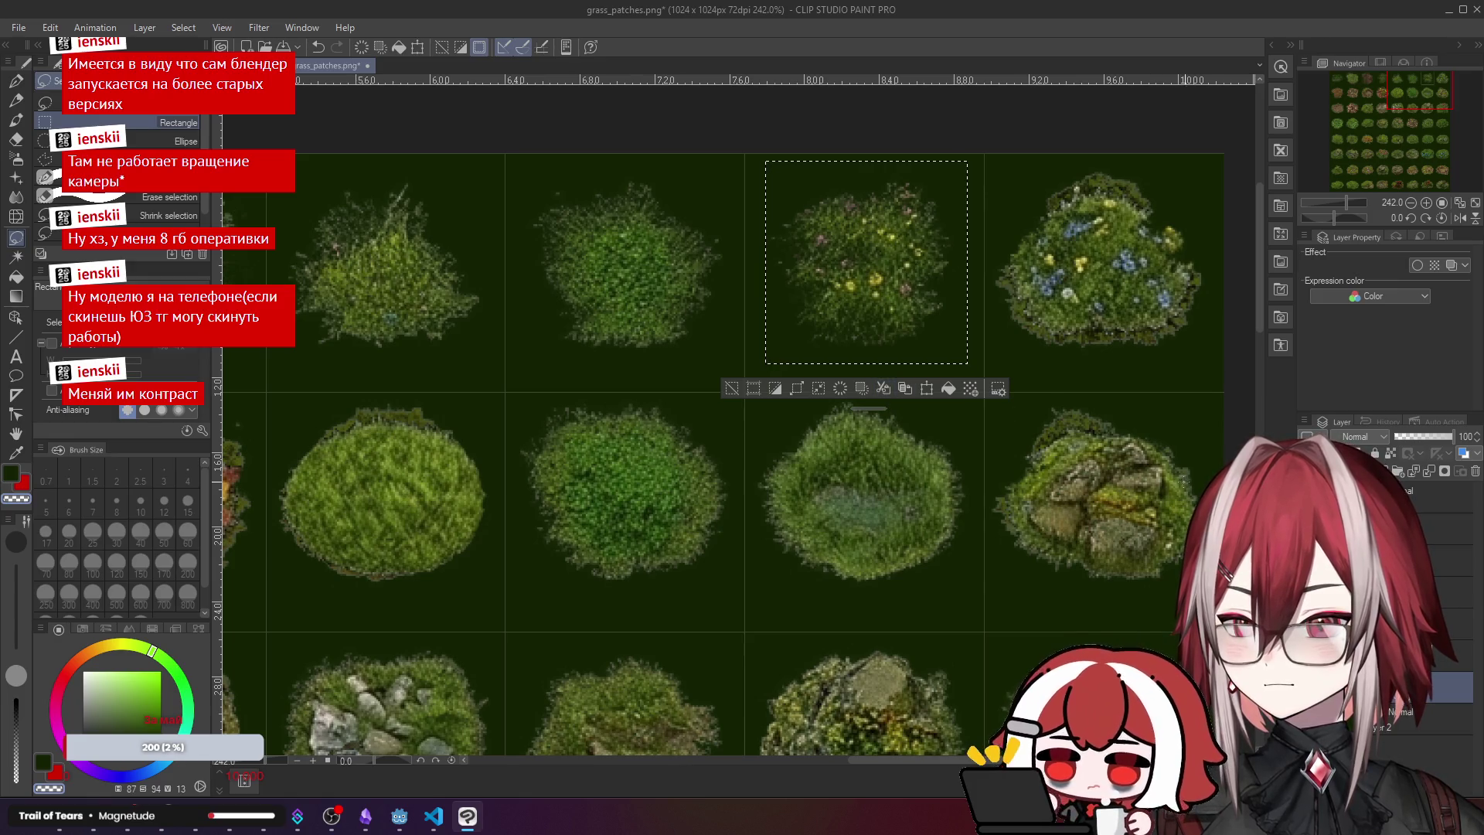
Step: Cut and paste the flowered patch onto its own layer and hide the original grid layer
click(884, 389)
key(ctrl+z)
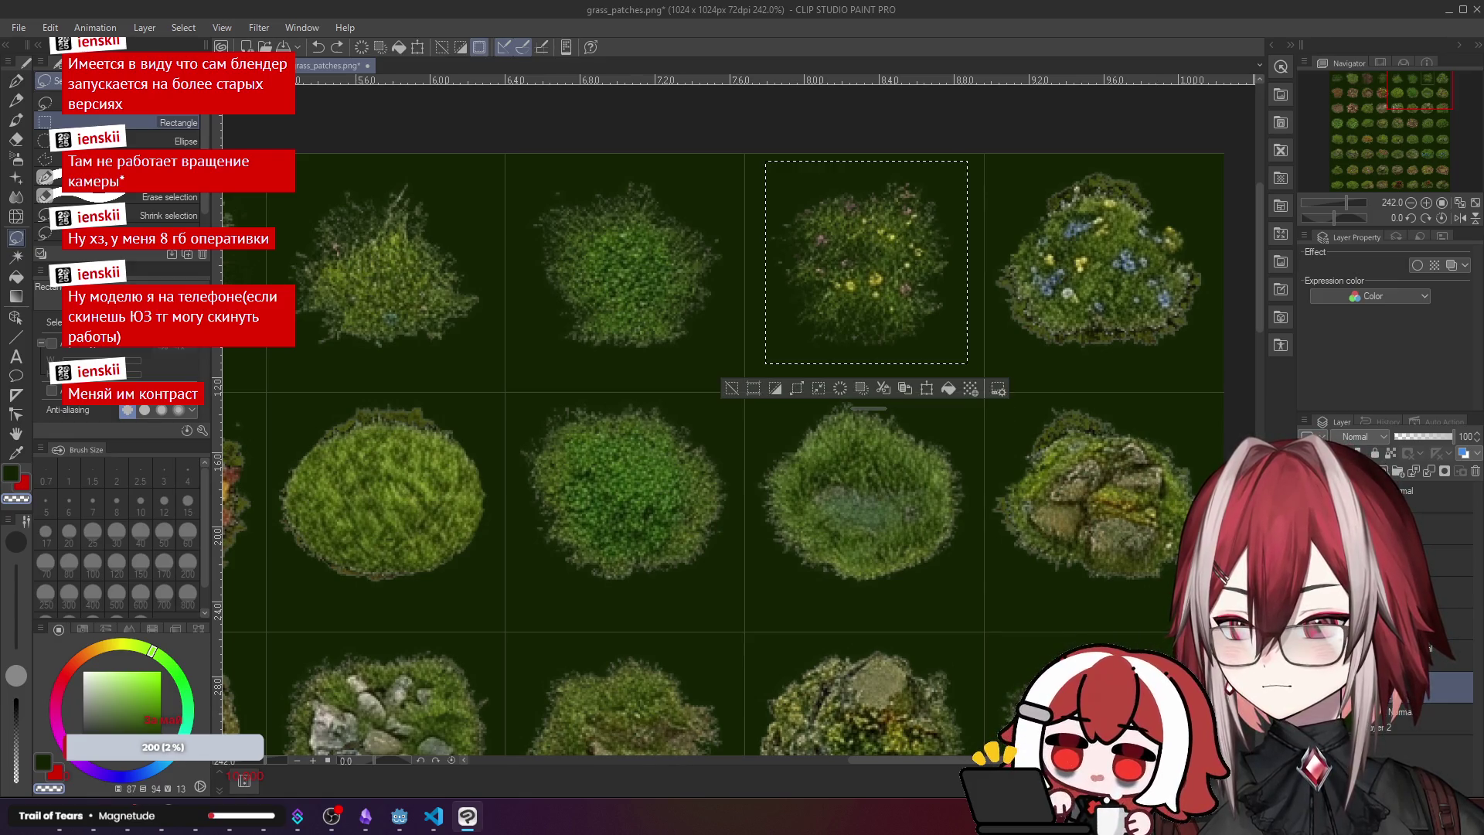
click(884, 395)
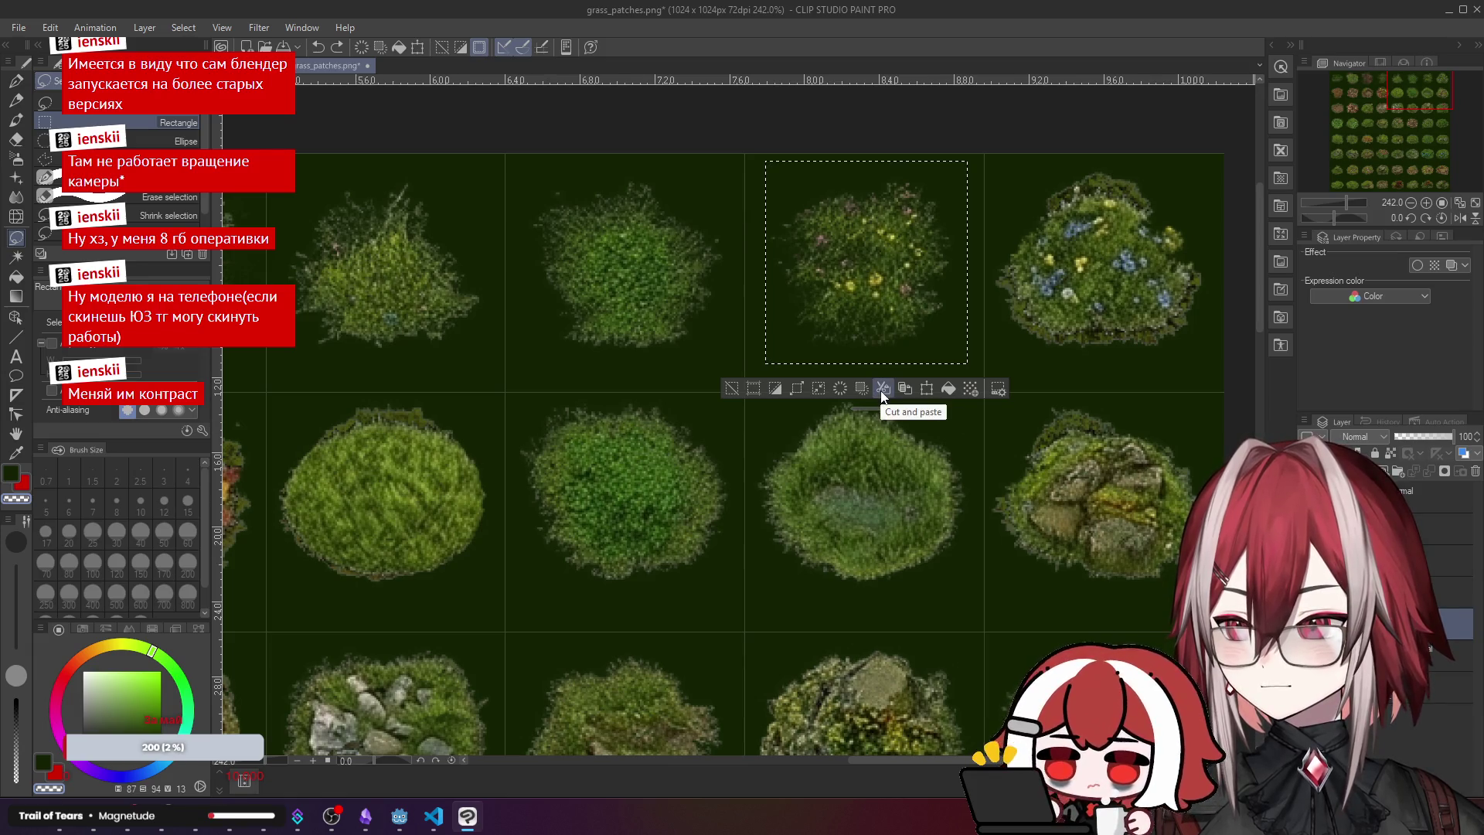
key(ctrl+comma)
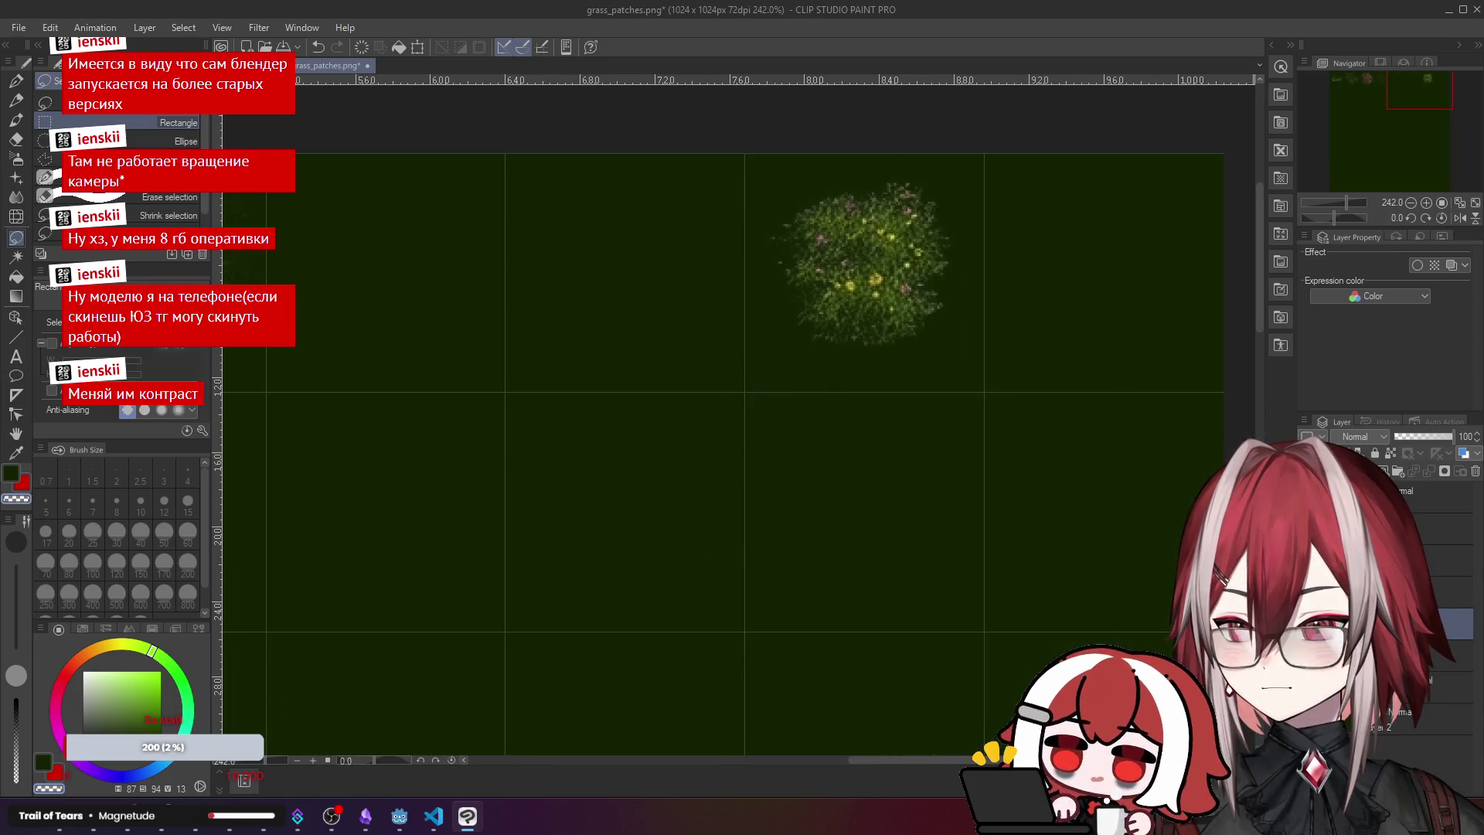
scroll(785, 337, down, 3)
Step: Move the flowered patch two cells left and rotate it about 25° clockwise
key(ctrl+t)
scroll(820, 362, left, 5)
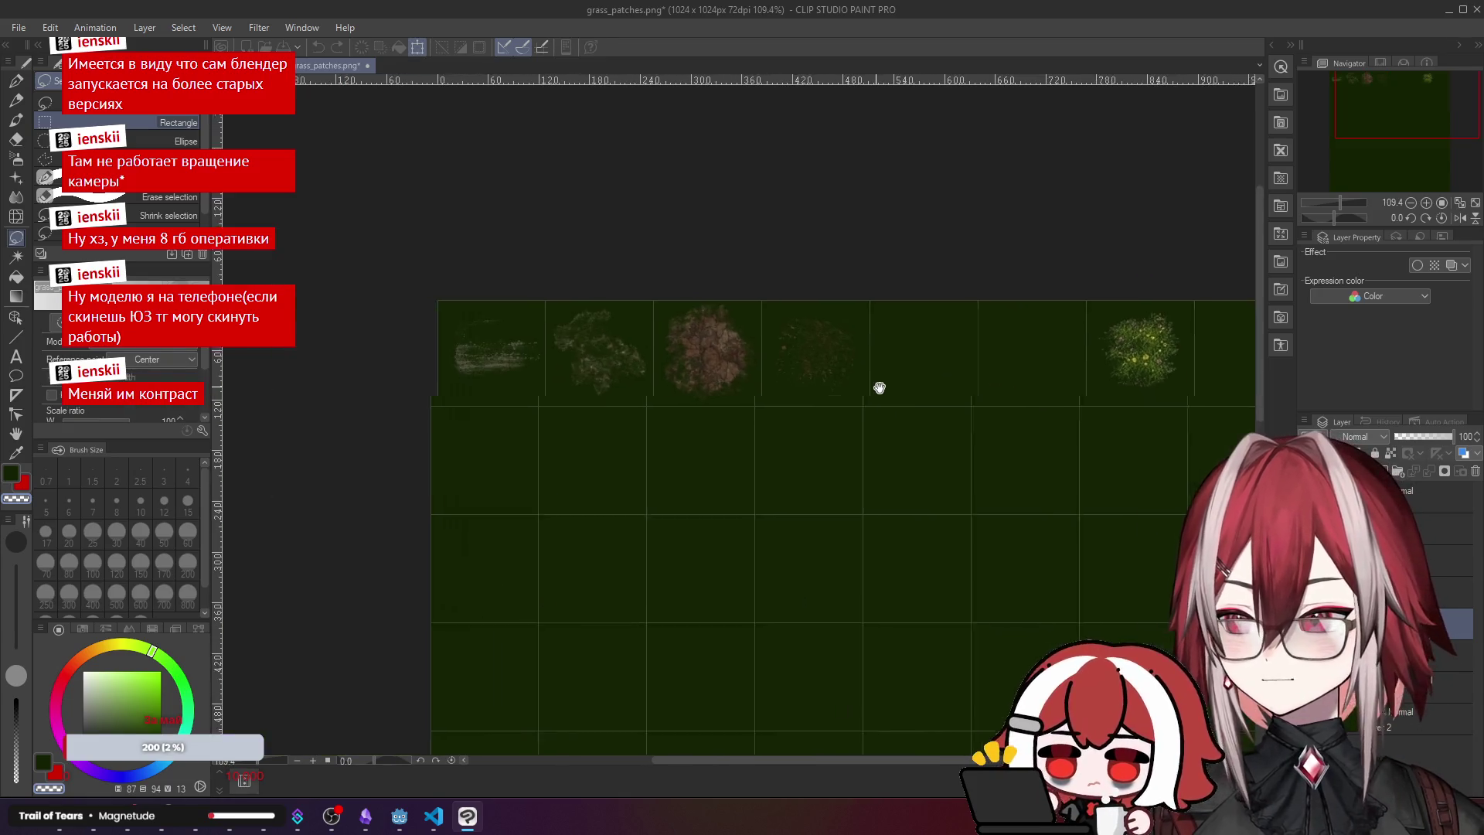
scroll(1182, 356, up, 2)
drag(1182, 357, 770, 364)
mouse_move(823, 279)
mouse_down()
mouse_move(855, 281)
mouse_move(855, 318)
mouse_up()
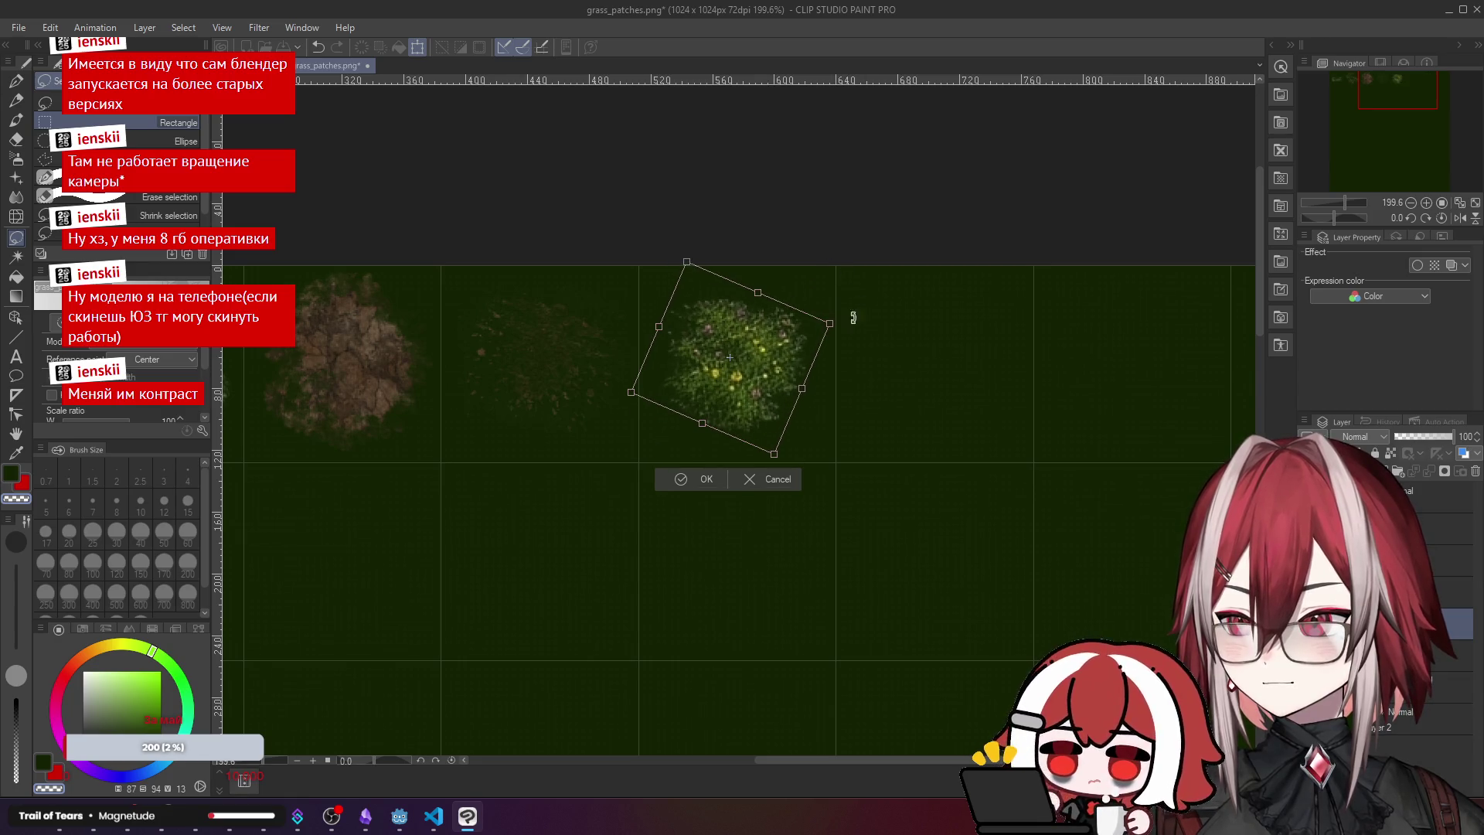
drag(768, 341, 775, 346)
click(711, 482)
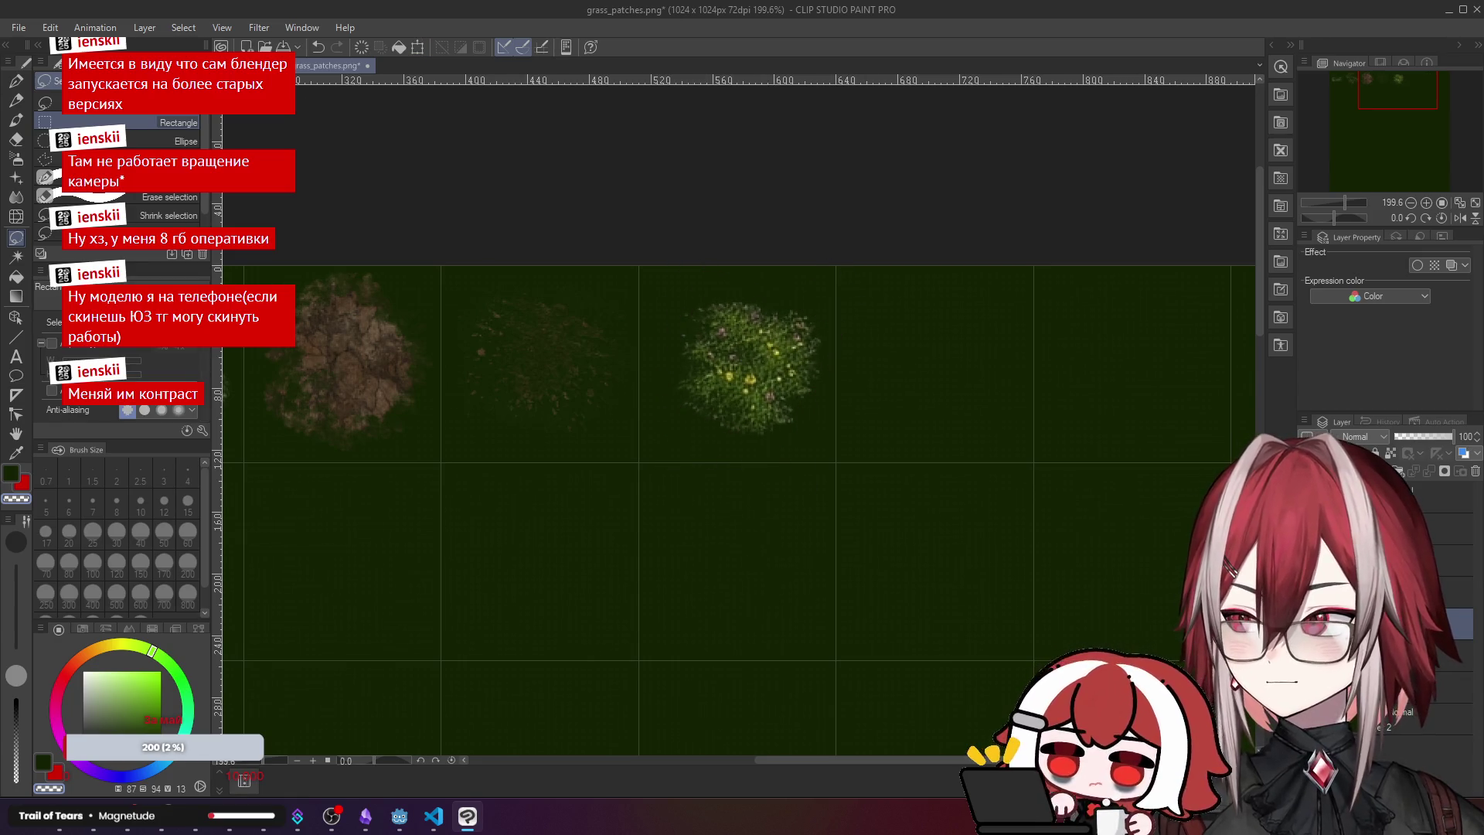
click(49, 28)
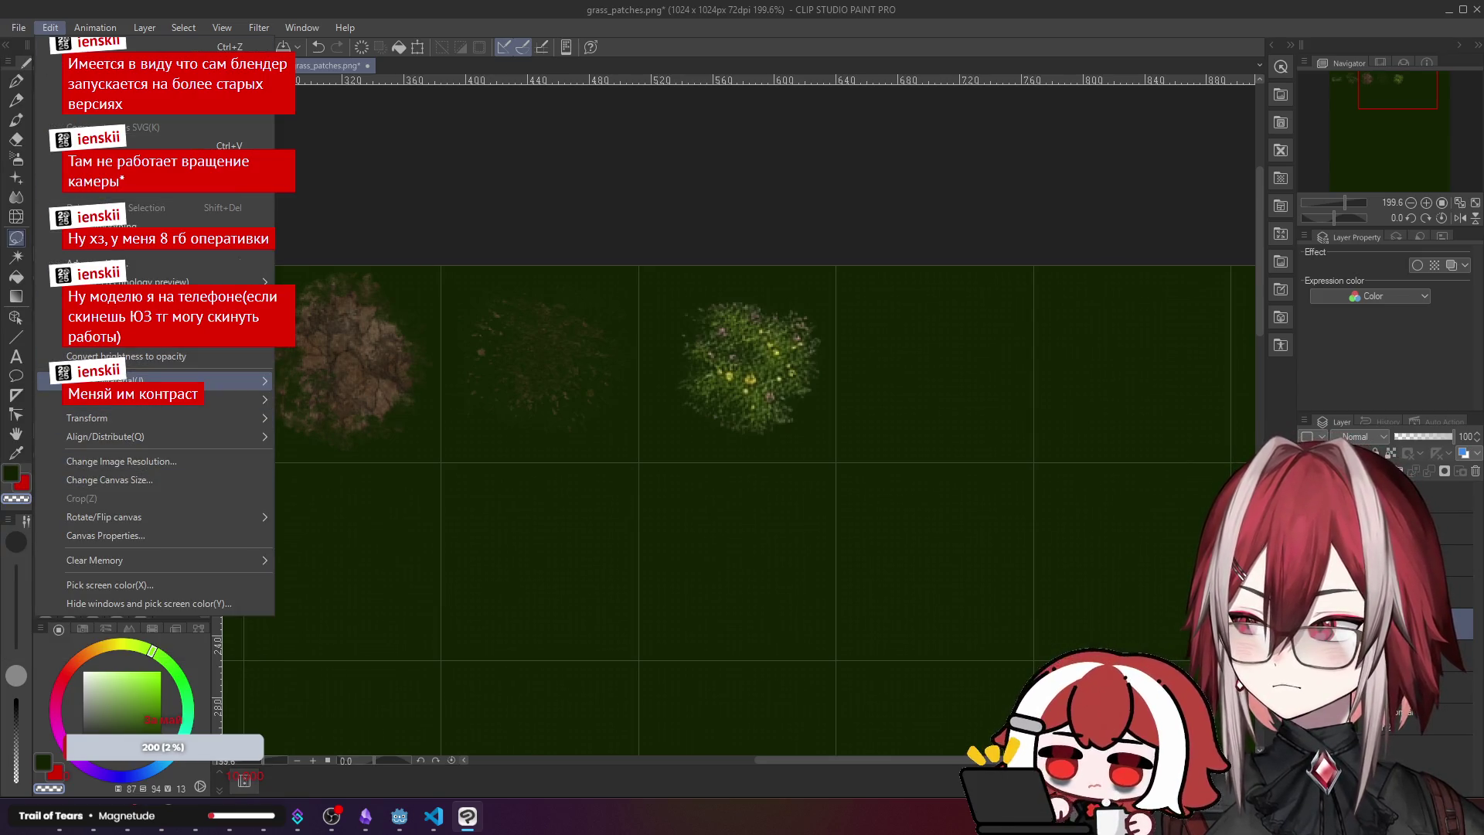
Step: Darken the flowered patch with Brightness/Contrast set to Brightness -32 and Contrast 17
mouse_move(246, 396)
click(323, 402)
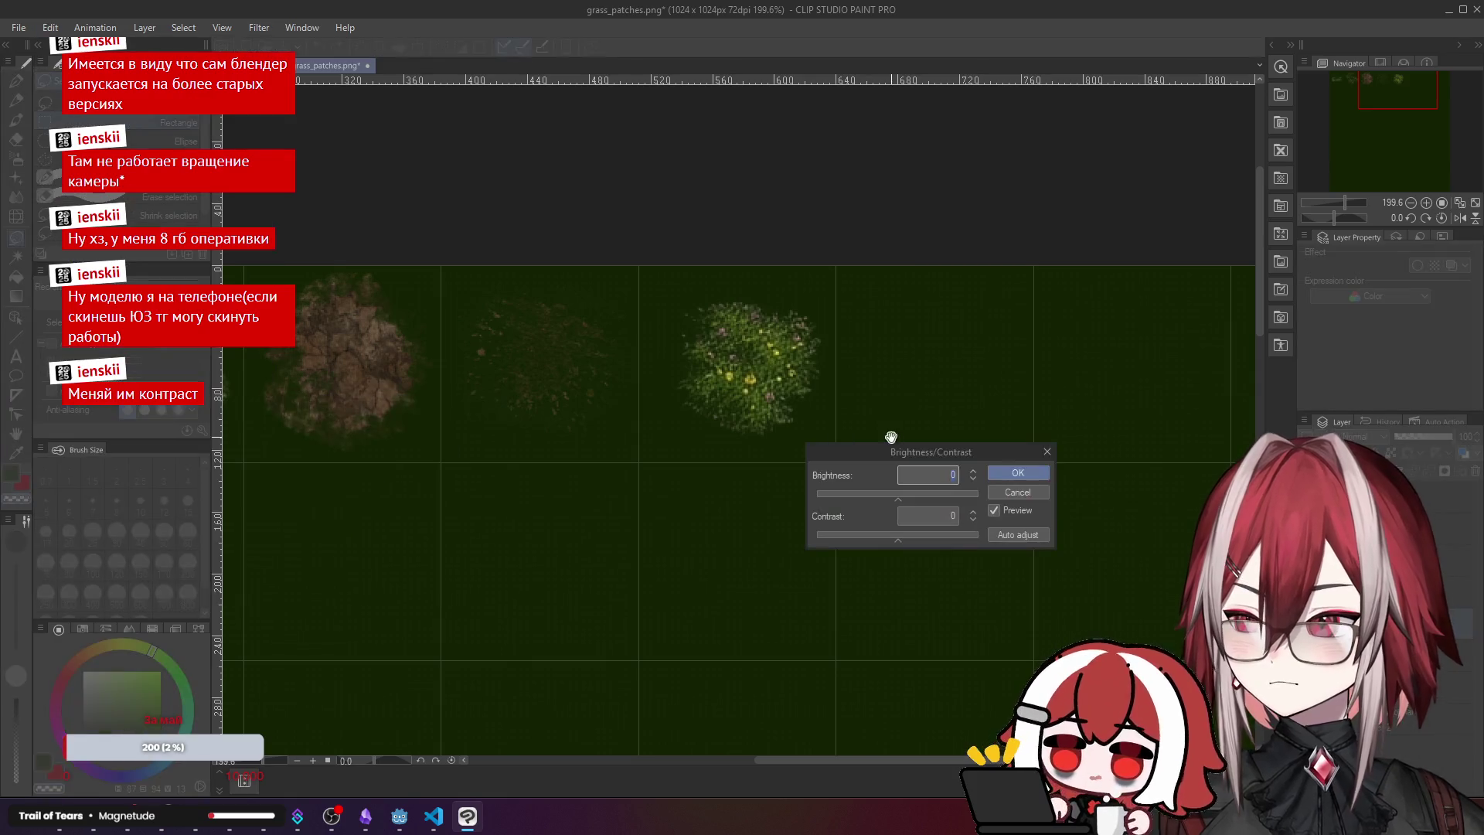
mouse_move(876, 493)
mouse_down()
mouse_move(864, 530)
mouse_move(912, 539)
mouse_up()
click(896, 535)
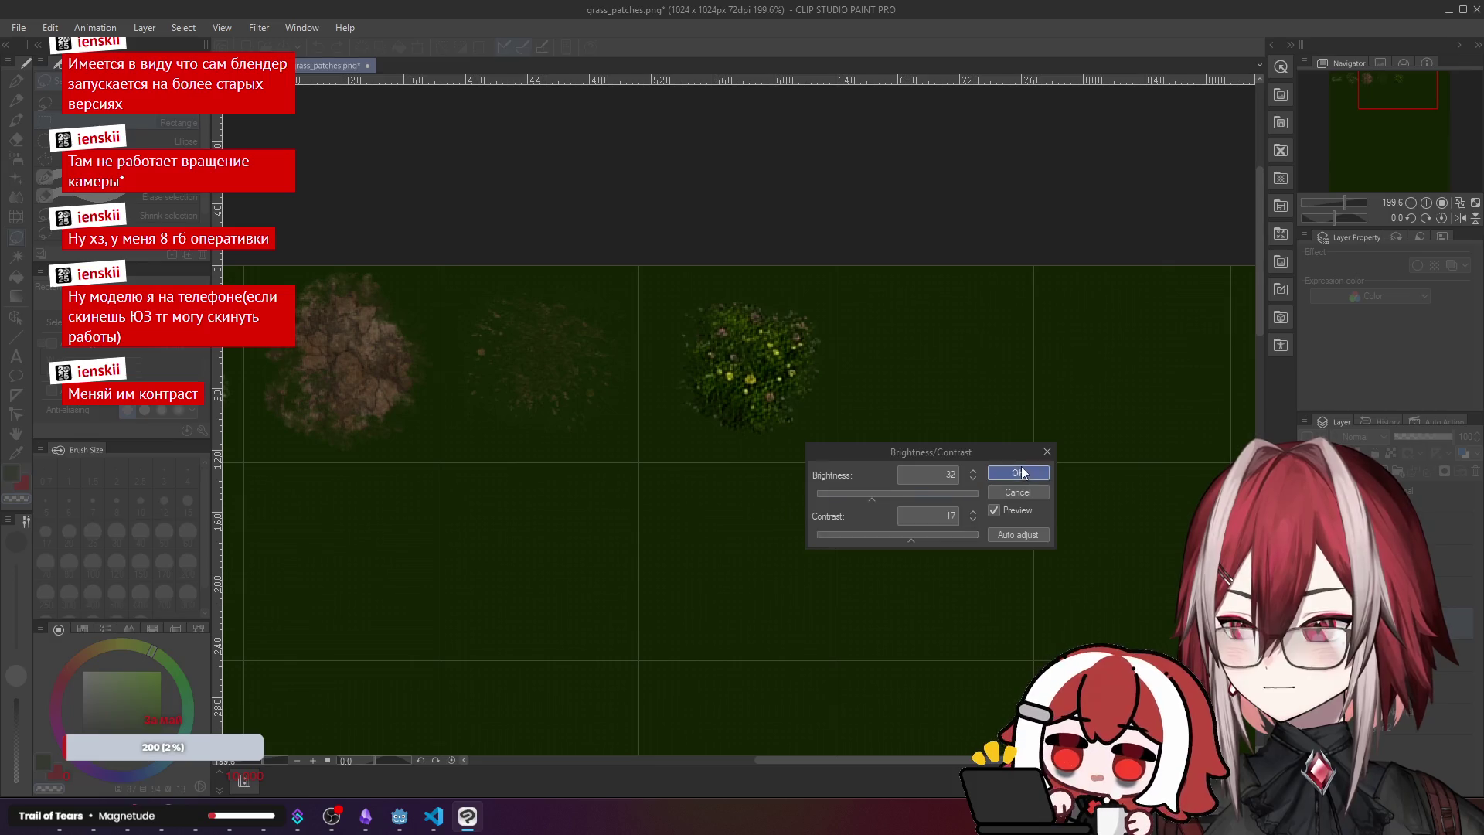
key(Return)
Step: Nudge the flowered patch slightly up and to the left
key(ctrl+t)
drag(769, 400, 761, 392)
click(712, 460)
key(b)
scroll(762, 386, up, 1)
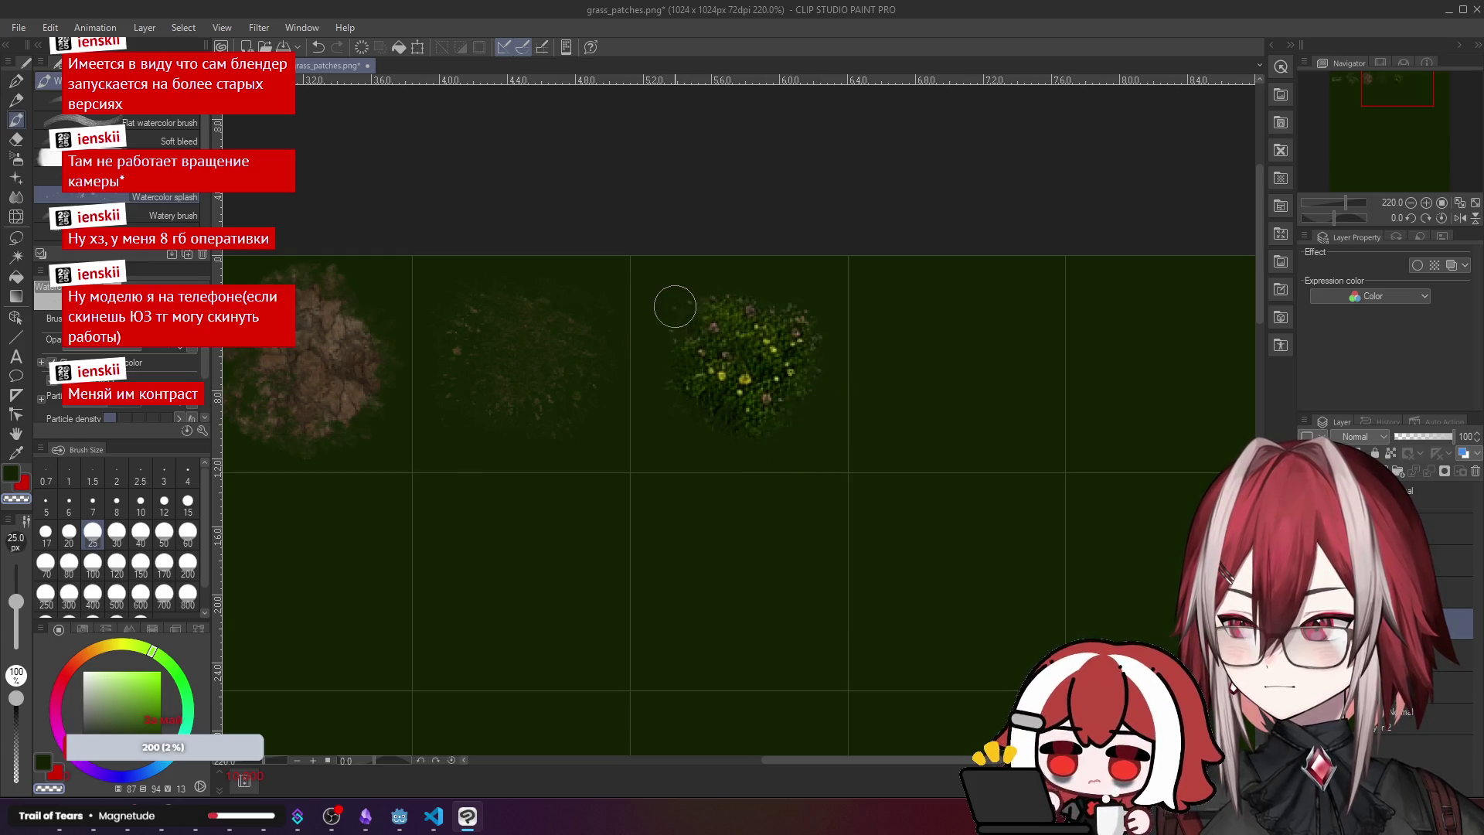
Step: Move the full patch grid layer down one row below the reworked top row
scroll(782, 312, down, 3)
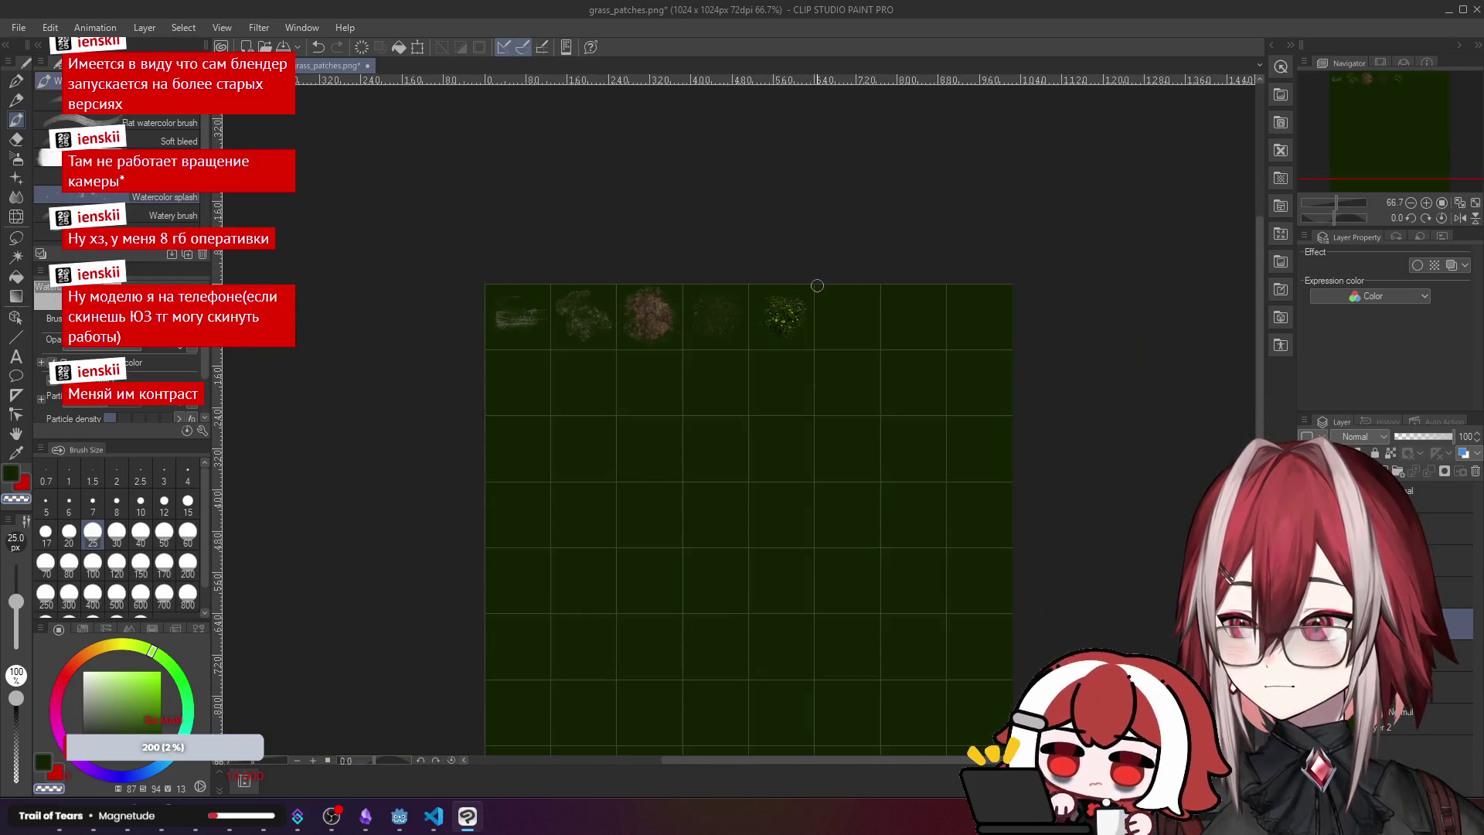
scroll(862, 325, up, 1)
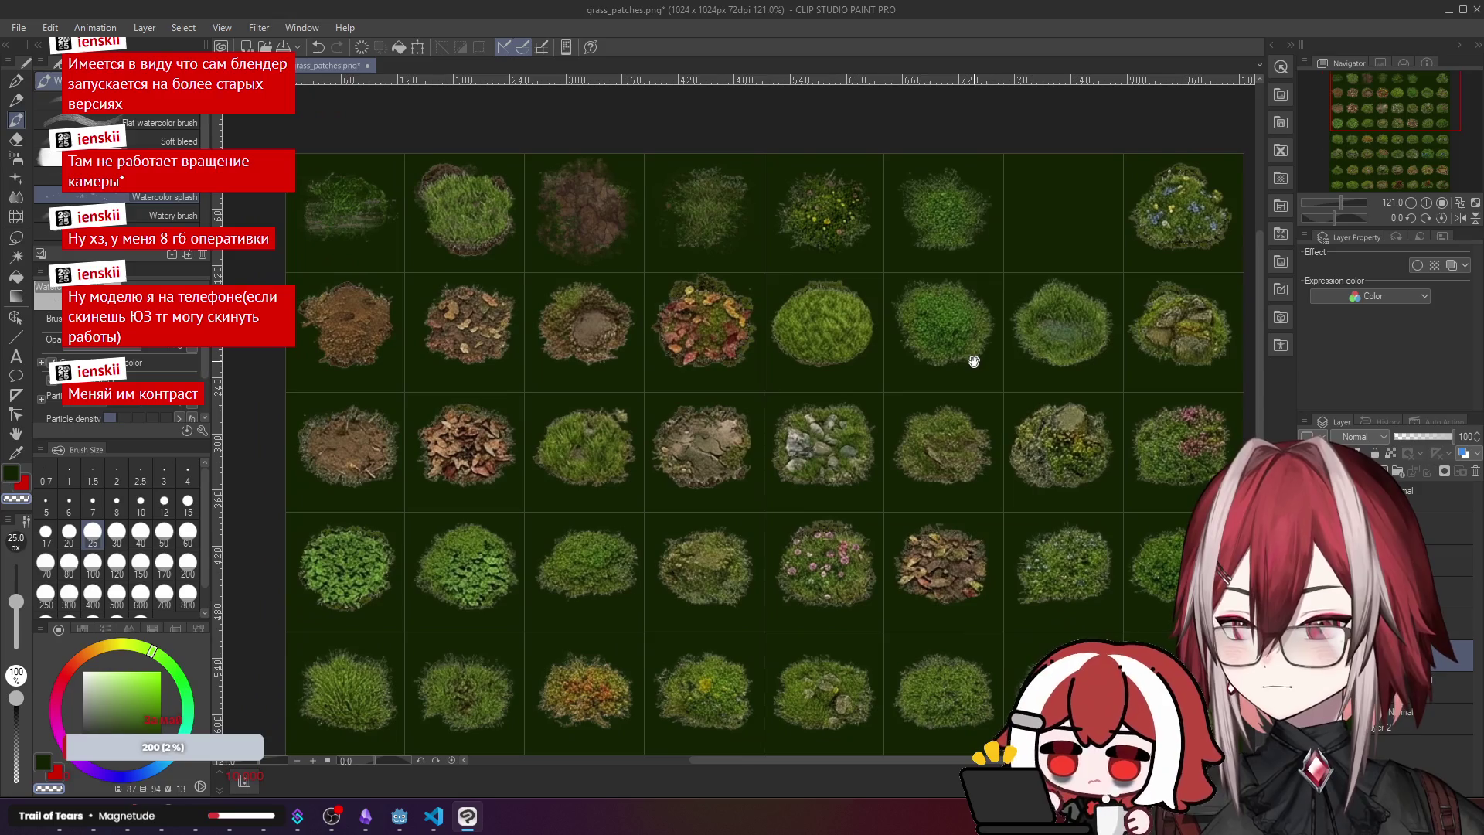
key(ctrl+t)
drag(800, 430, 799, 496)
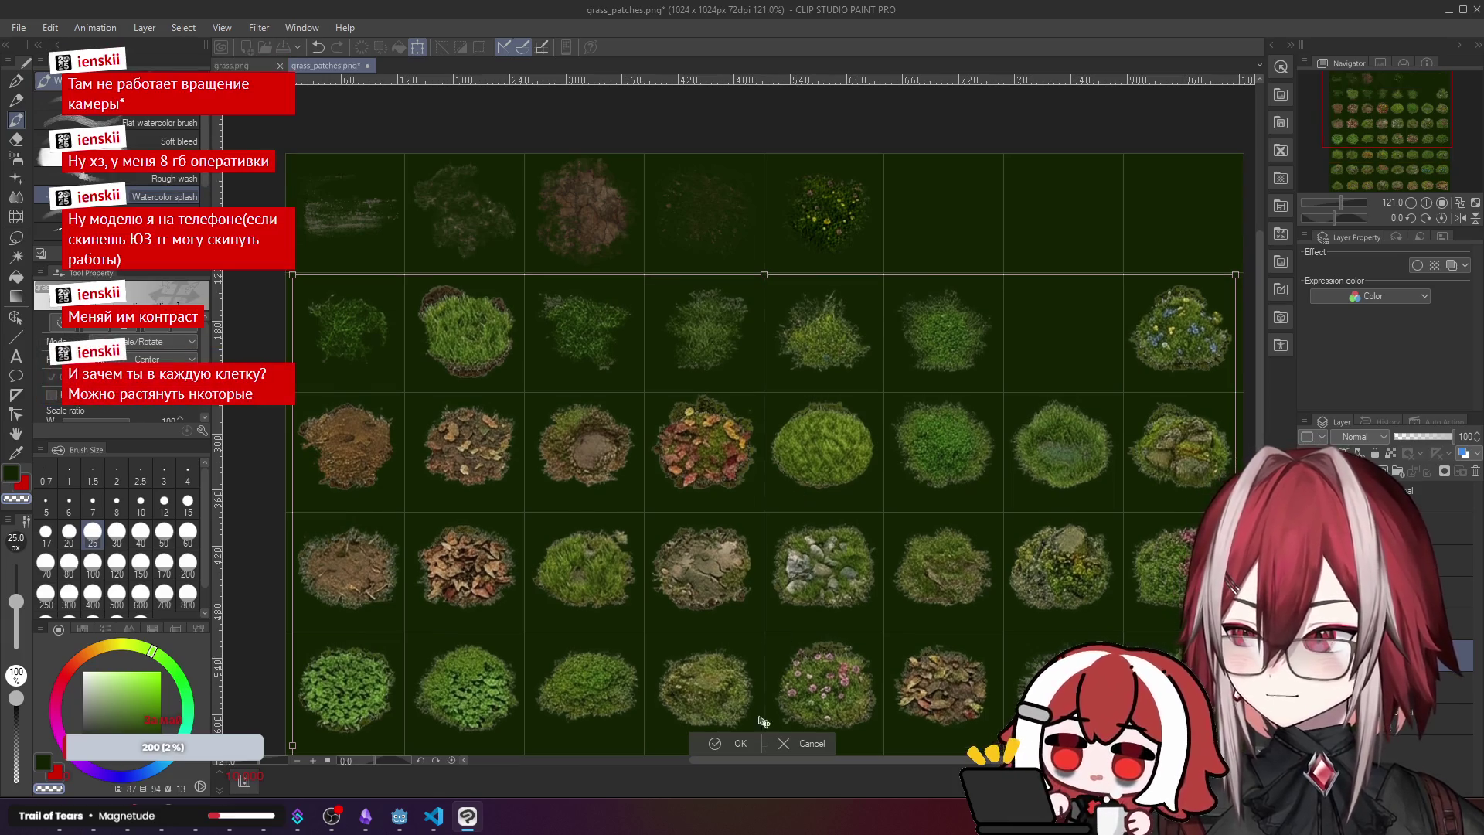
click(739, 744)
Step: Look over the upper rows of the shifted grid, then switch to Godot Engine
scroll(730, 441, down, 2)
scroll(719, 425, up, 1)
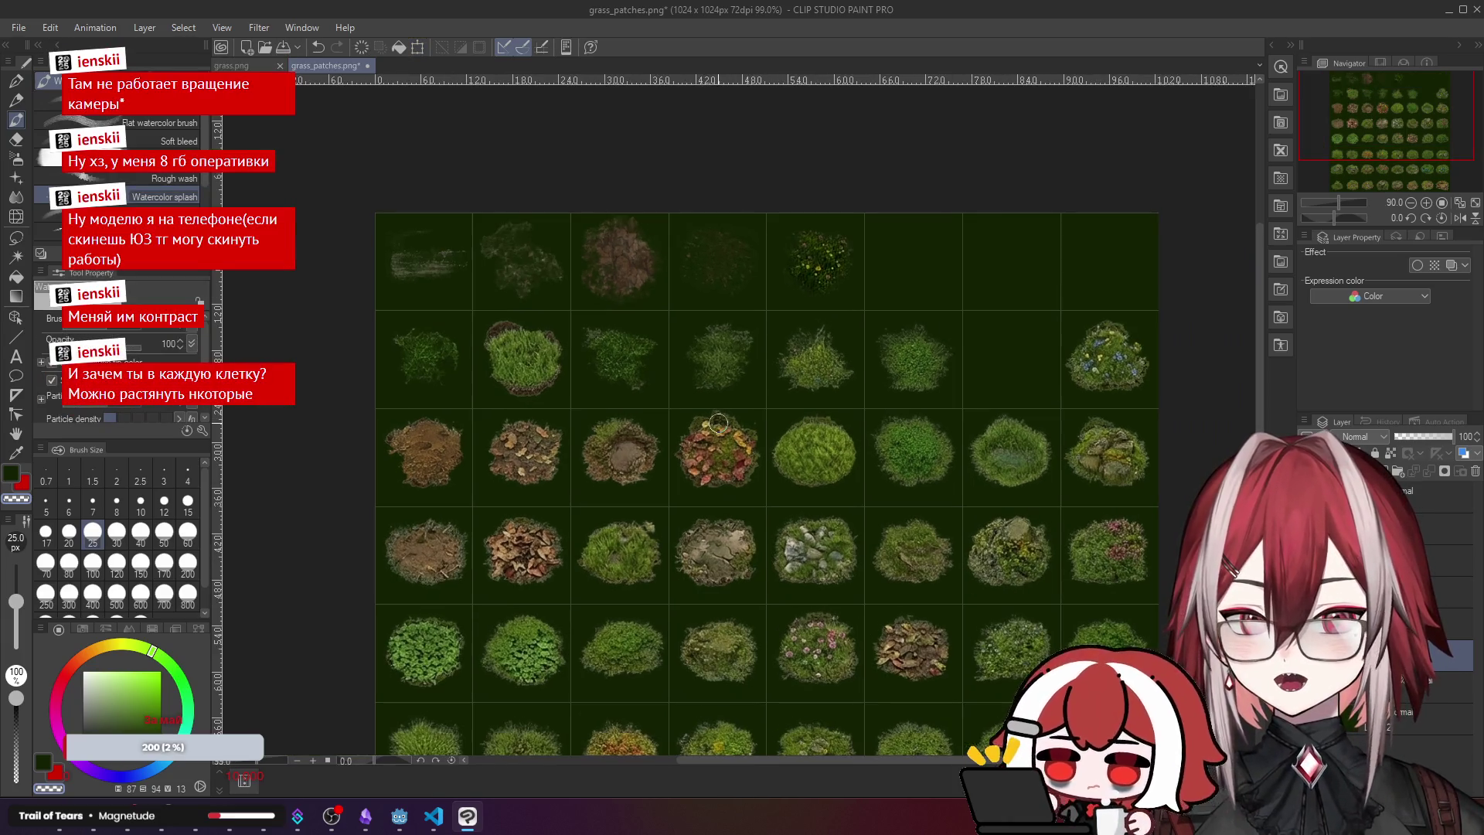
scroll(718, 423, up, 3)
drag(589, 376, 760, 393)
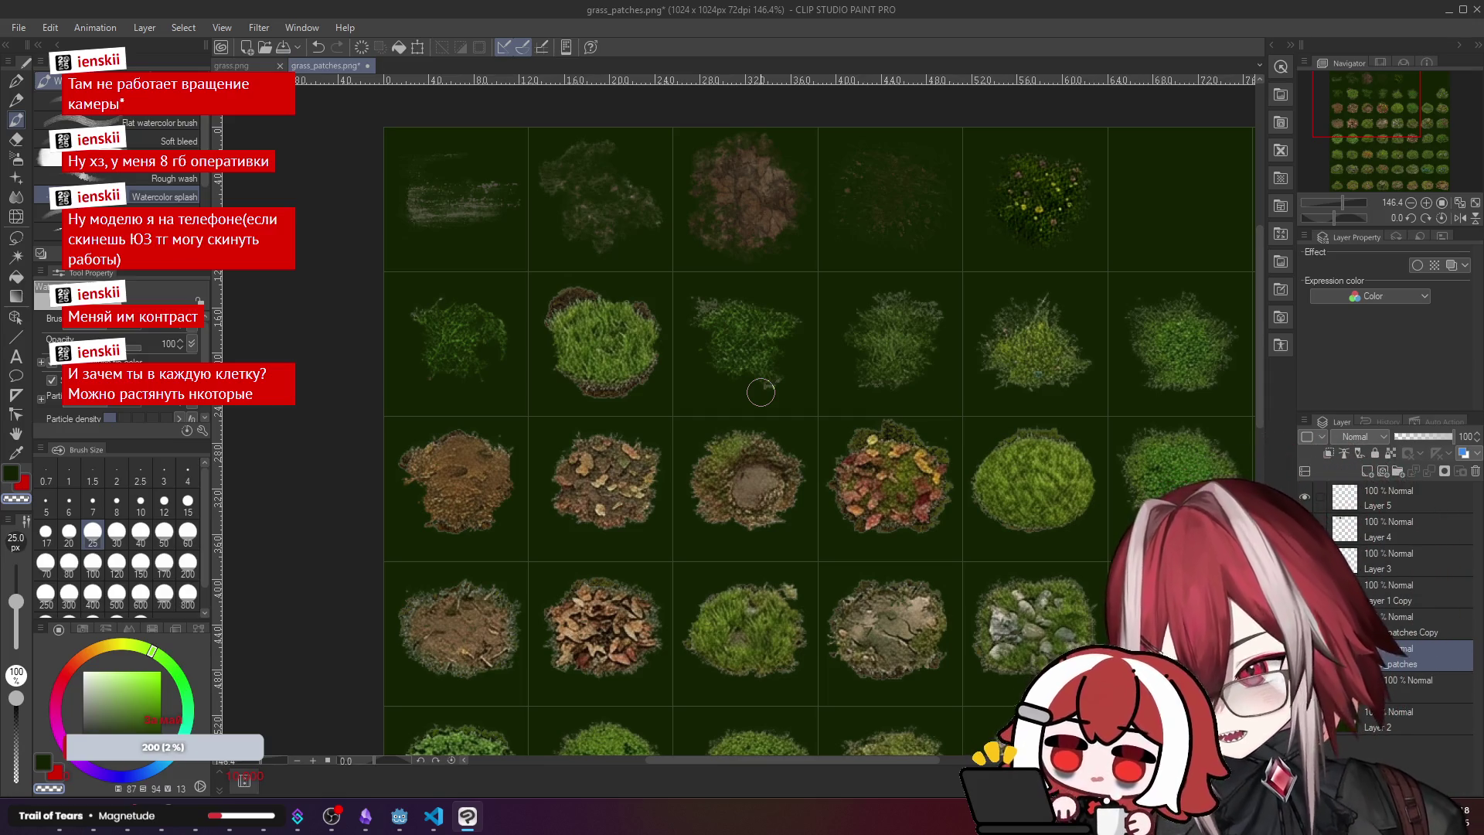
scroll(760, 392, down, 2)
scroll(715, 356, up, 4)
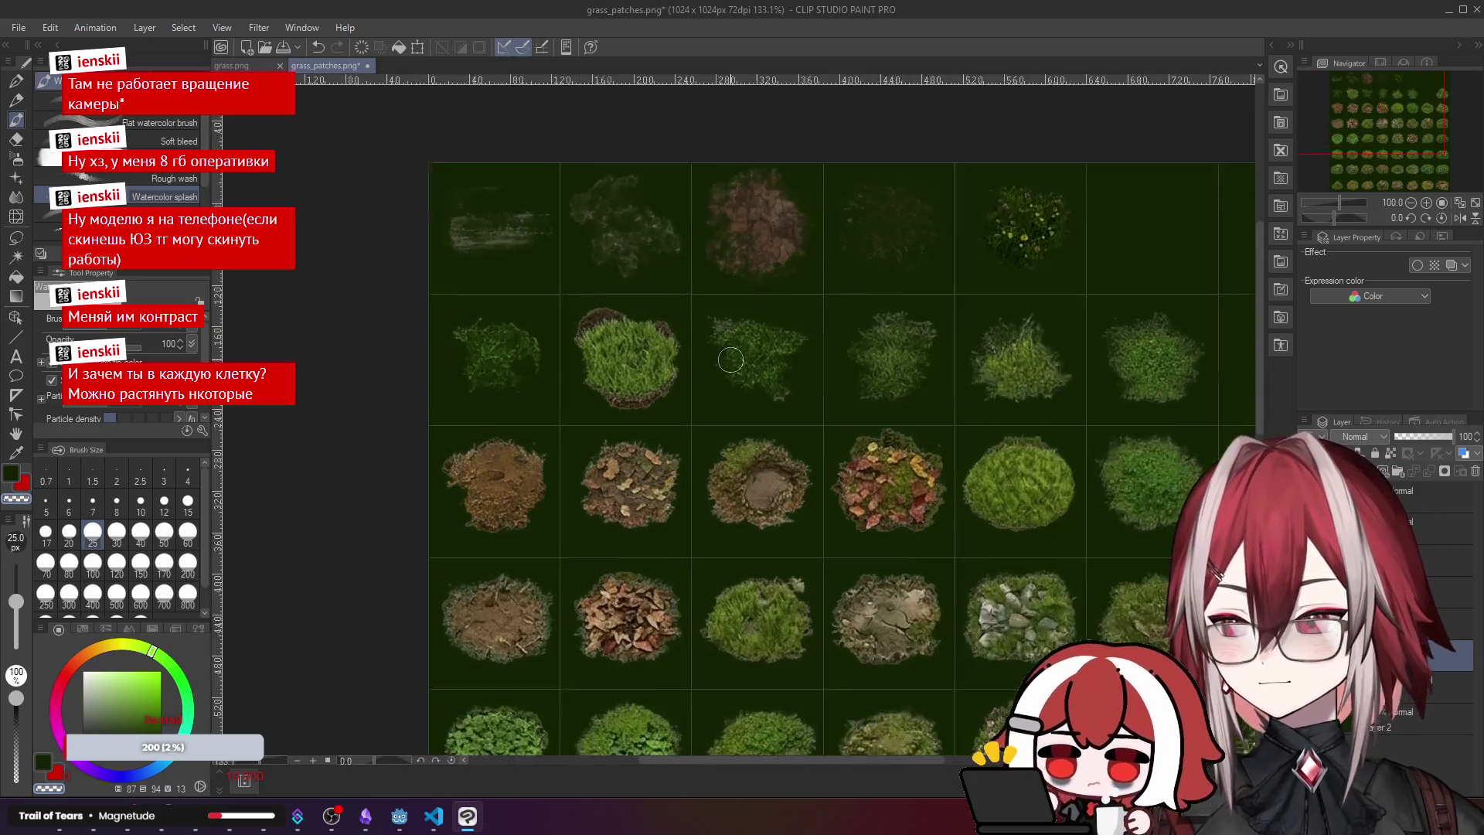
mouse_move(1001, 382)
mouse_down()
mouse_move(606, 325)
mouse_move(977, 309)
mouse_move(1128, 336)
mouse_up()
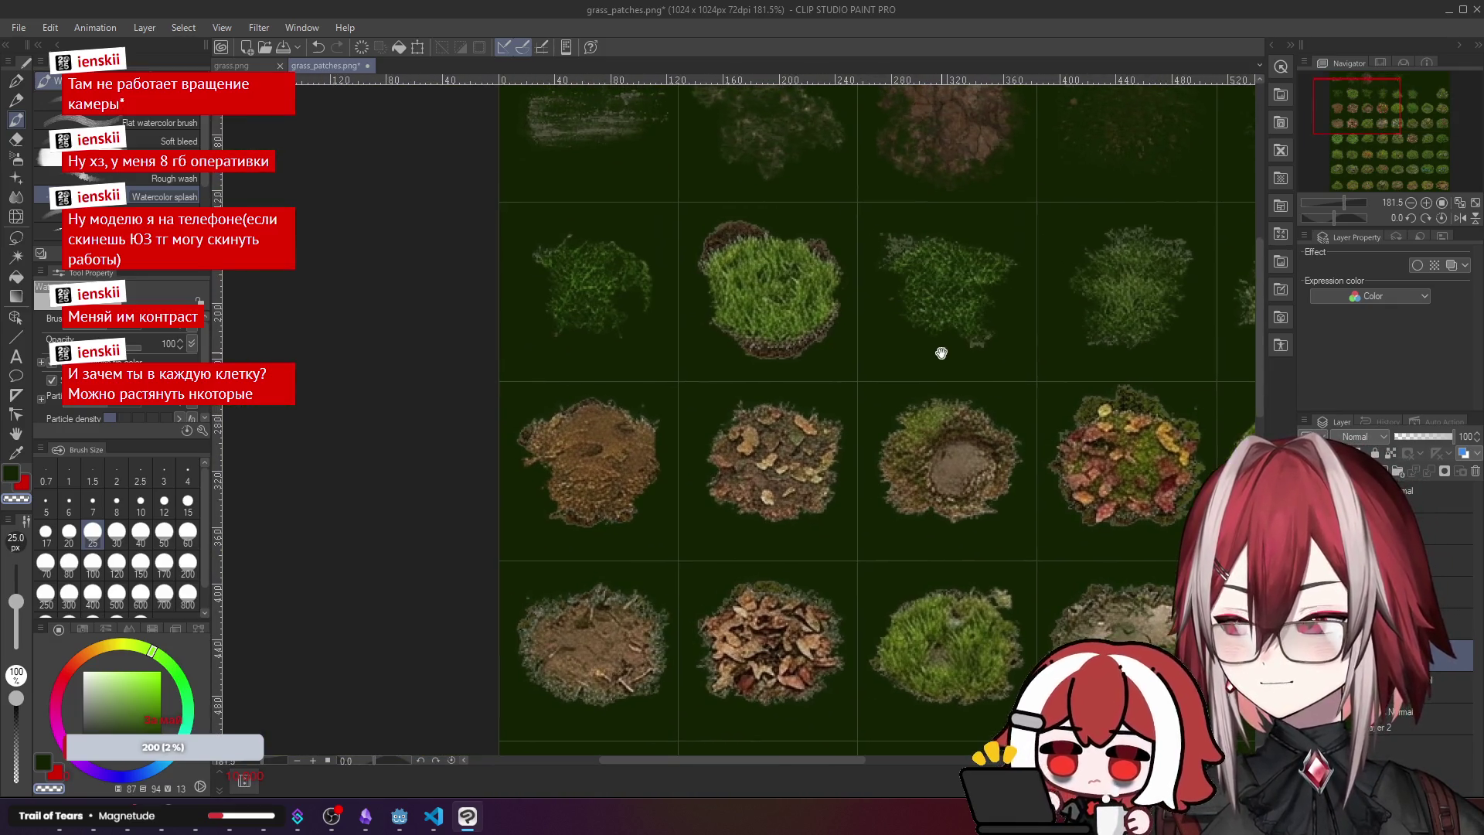
drag(778, 300, 710, 321)
scroll(745, 313, down, 1)
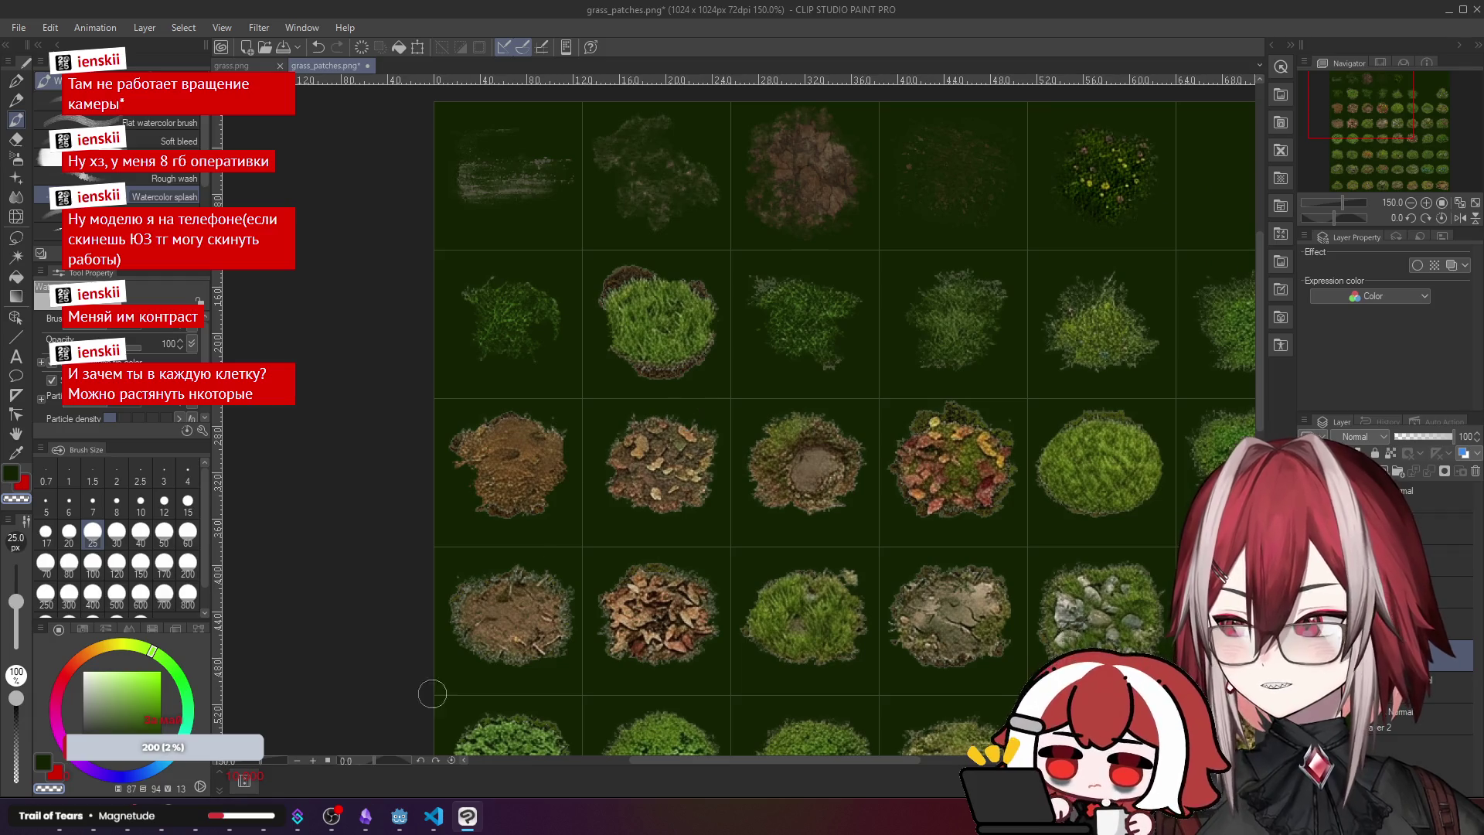
click(400, 816)
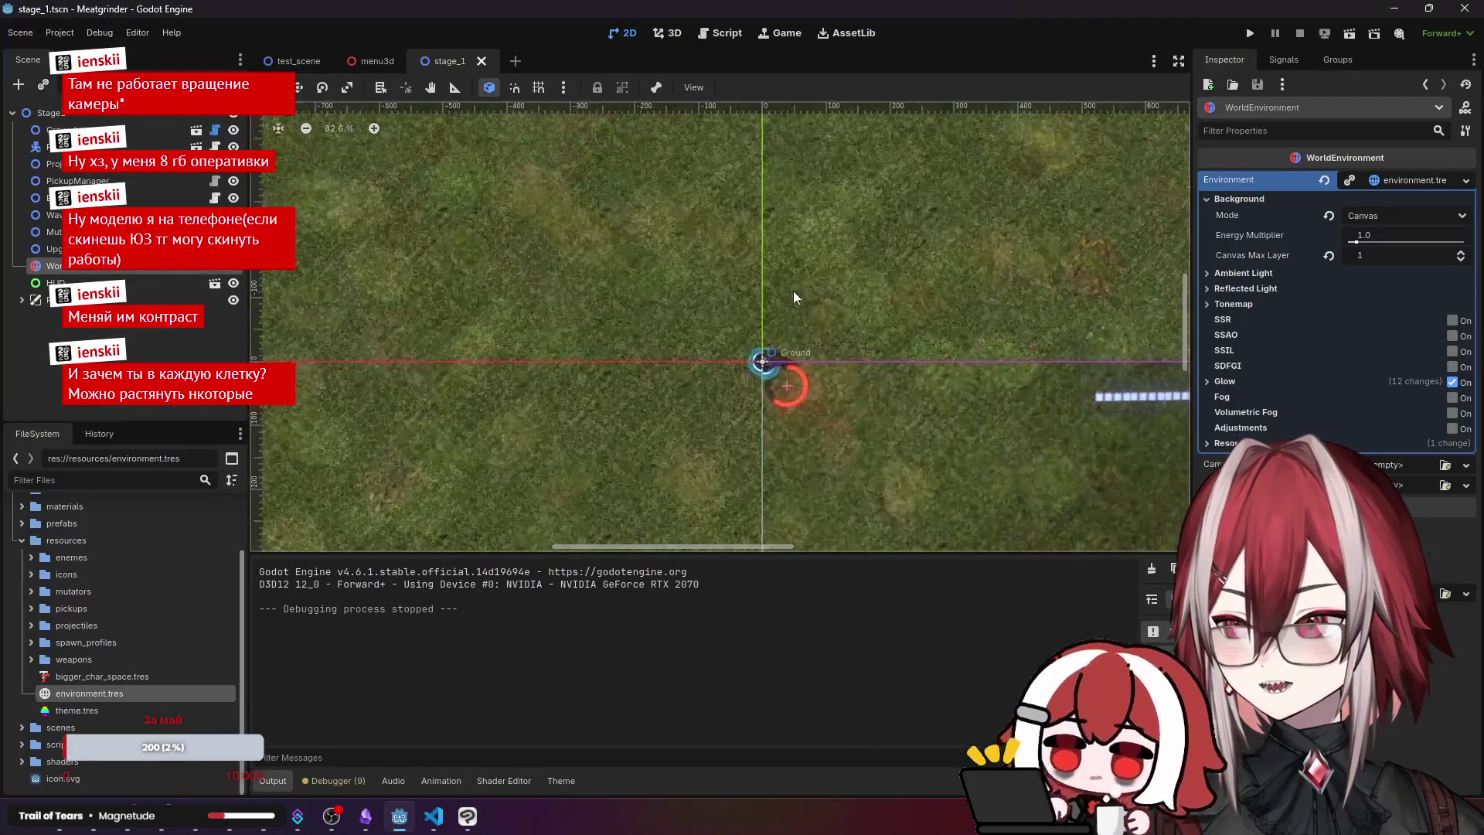
Step: In Godot, undo an accidental Ground node move, then return to Clip Studio Paint's grass.png
scroll(887, 283, down, 5)
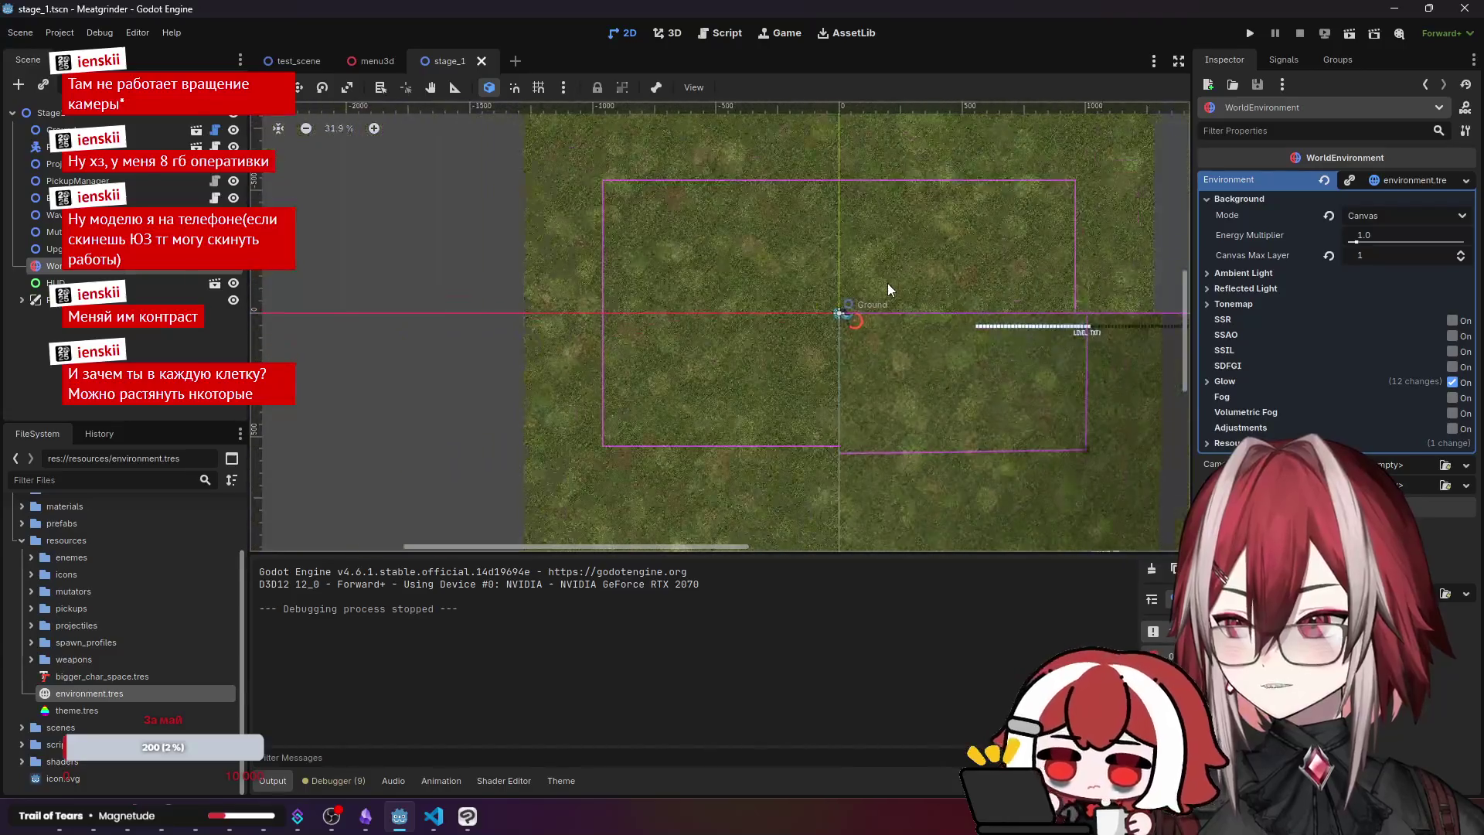
mouse_move(685, 354)
mouse_down()
mouse_move(509, 349)
mouse_move(560, 320)
mouse_up()
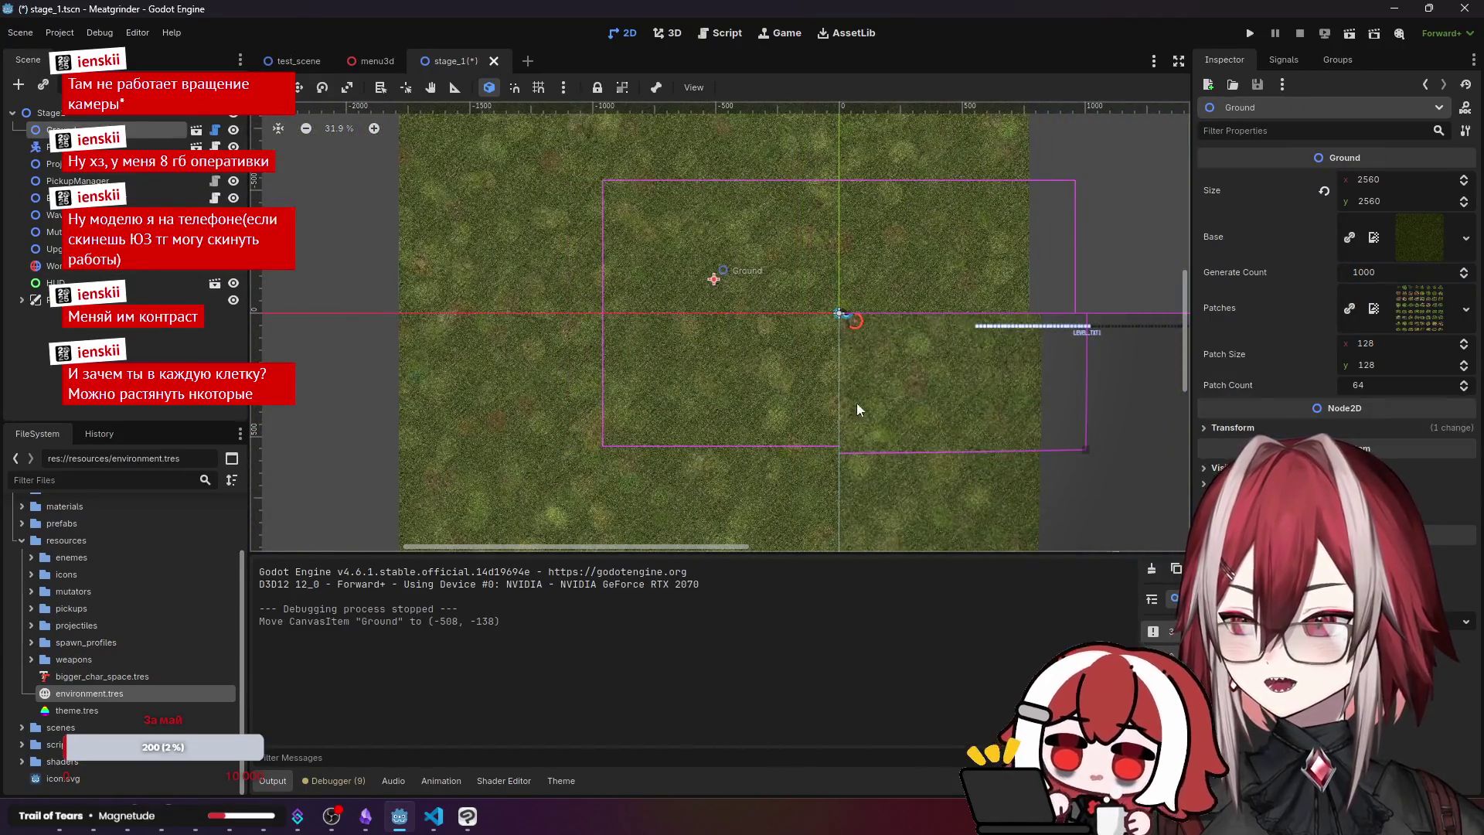
key(ctrl+z)
click(489, 210)
scroll(627, 355, right, 3)
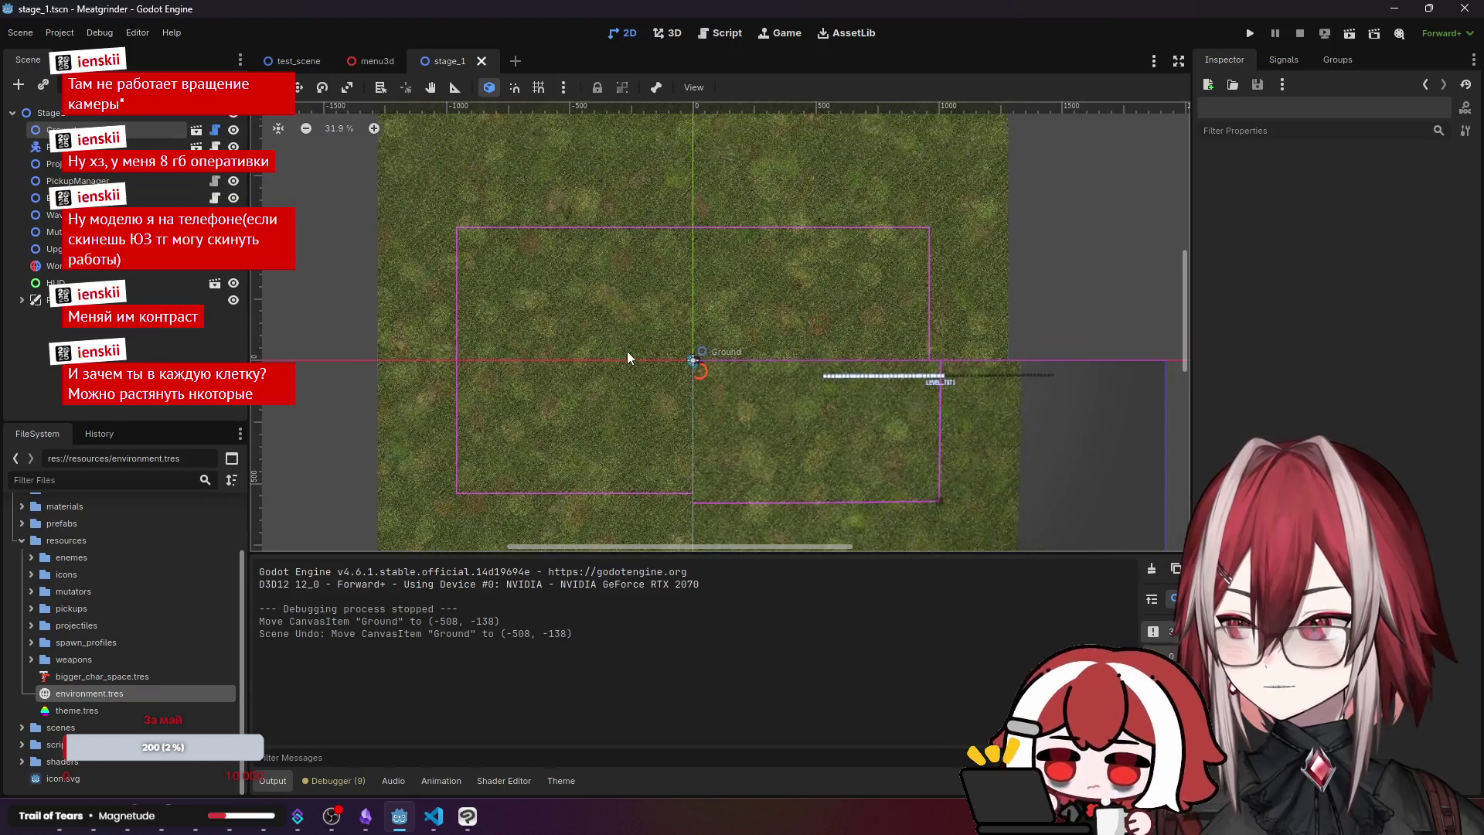
scroll(804, 311, up, 3)
scroll(803, 311, left, 2)
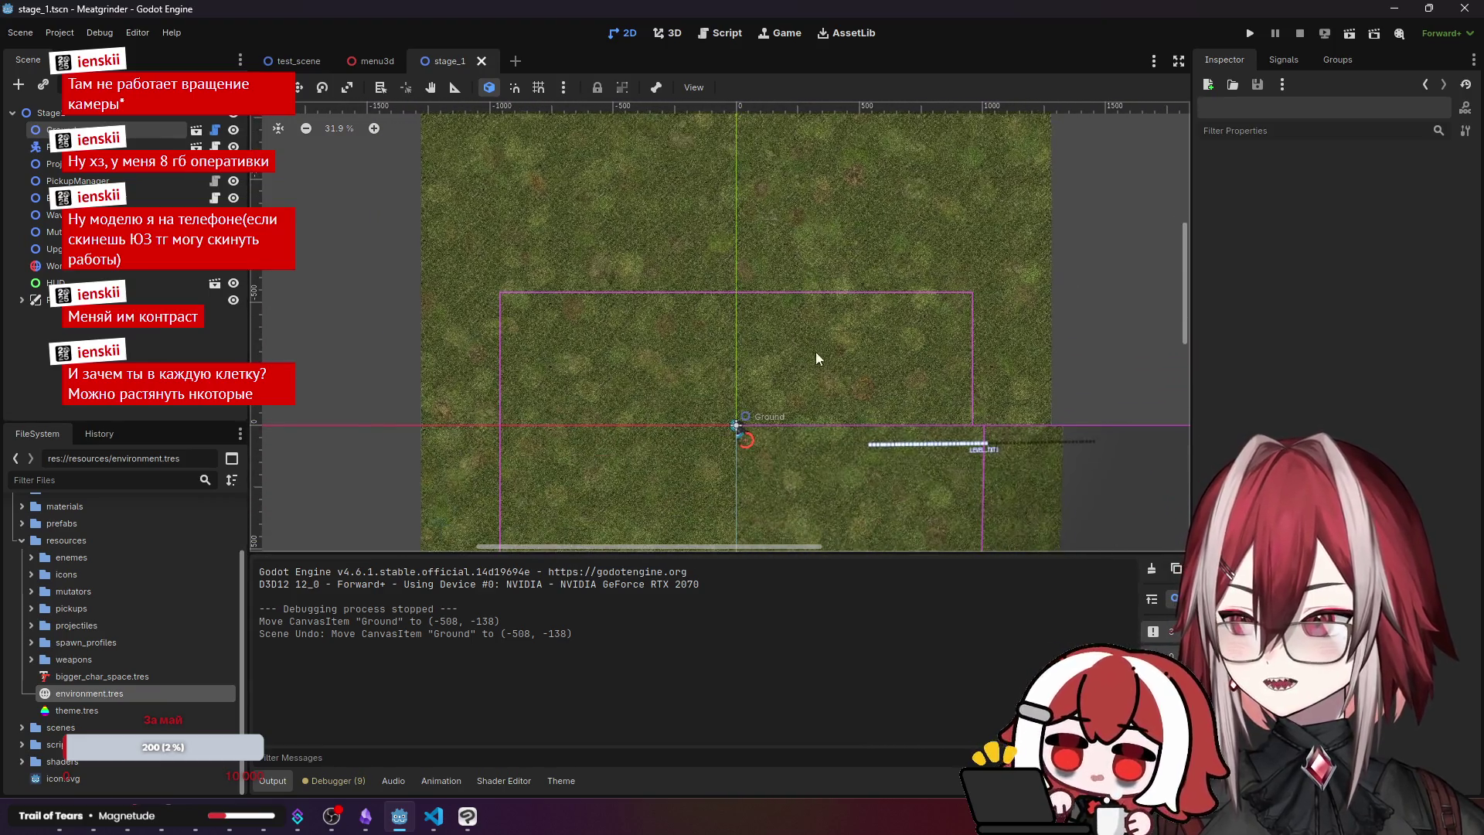
scroll(814, 351, down, 3)
click(468, 816)
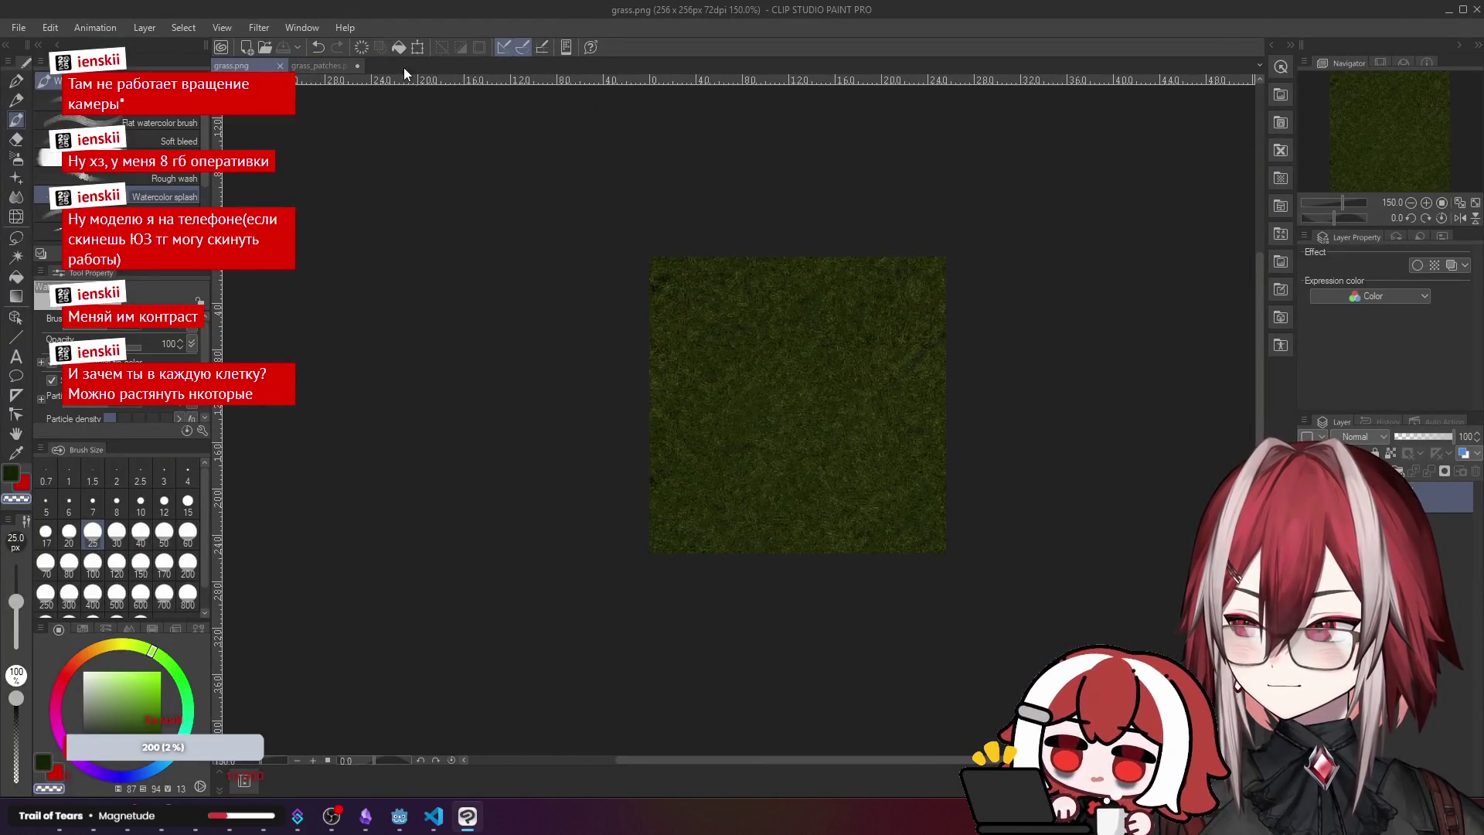
Step: Realign the grass_patches layer to the grid by shifting it slightly down with a transform
scroll(662, 353, down, 3)
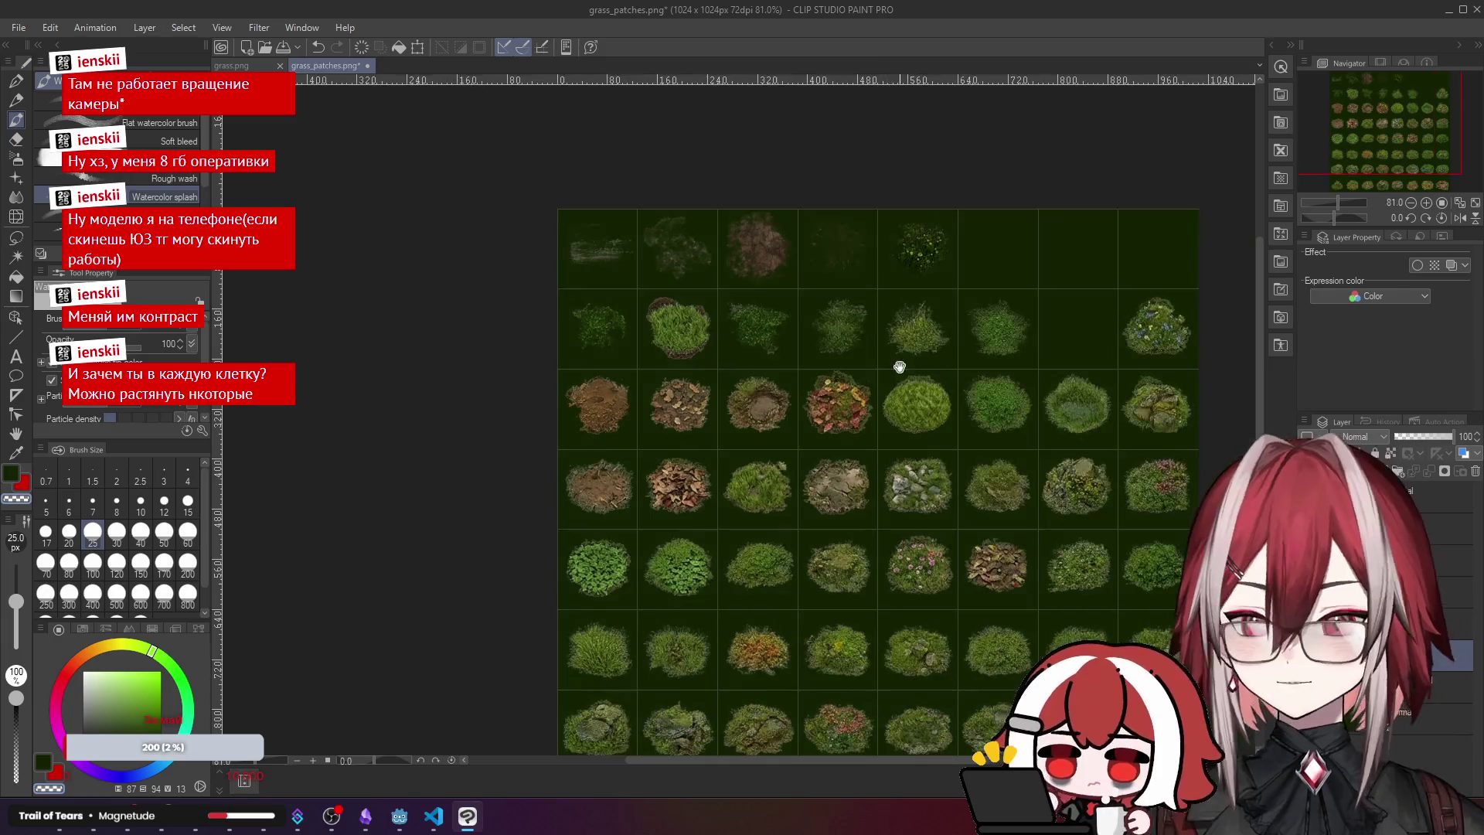
click(16, 237)
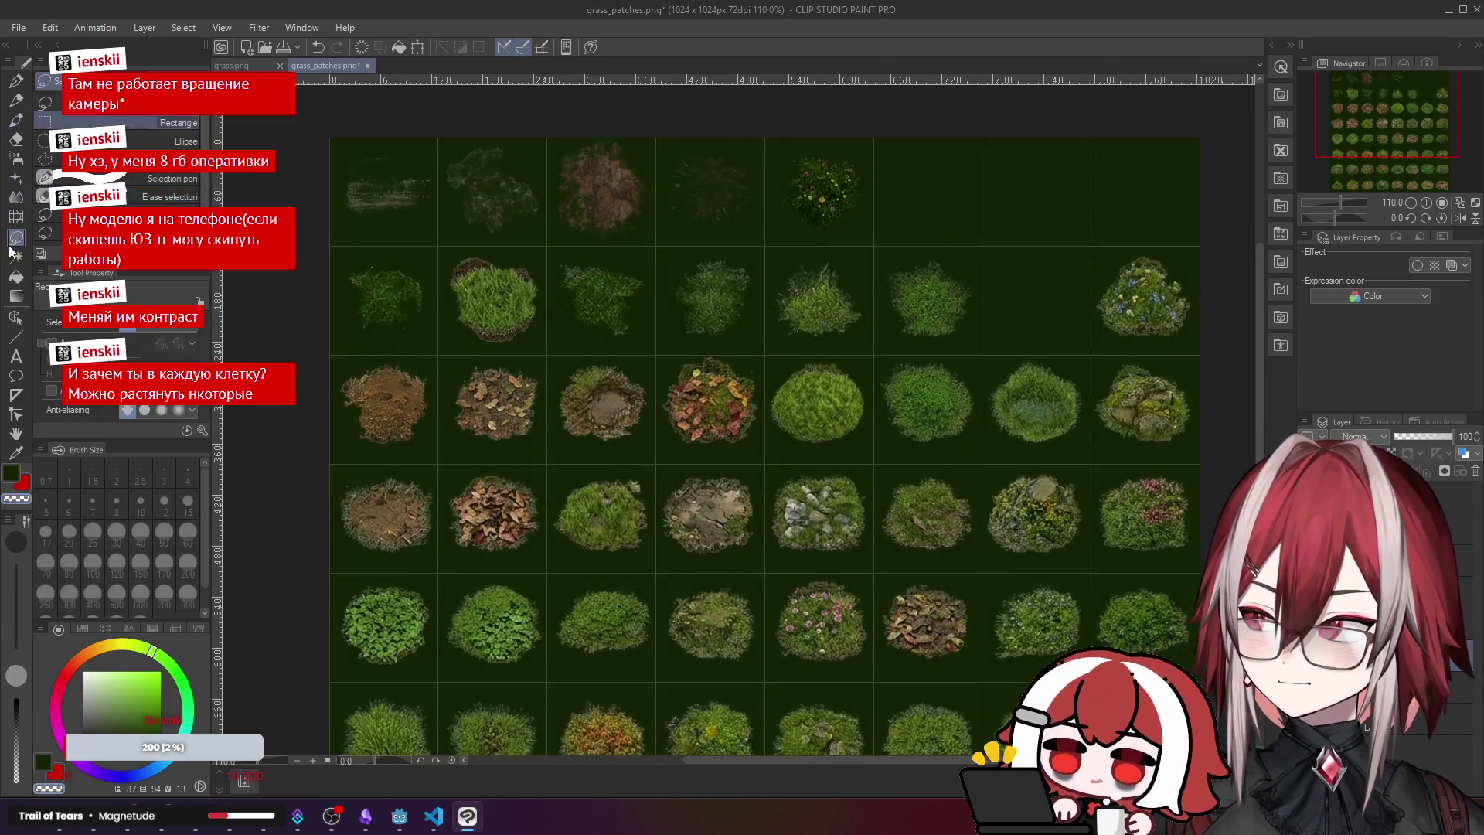
scroll(784, 495, up, 1)
mouse_move(783, 433)
mouse_down()
mouse_move(783, 495)
mouse_move(878, 381)
mouse_move(805, 448)
mouse_move(652, 351)
mouse_move(699, 231)
mouse_move(788, 149)
mouse_move(764, 575)
mouse_move(796, 441)
mouse_up()
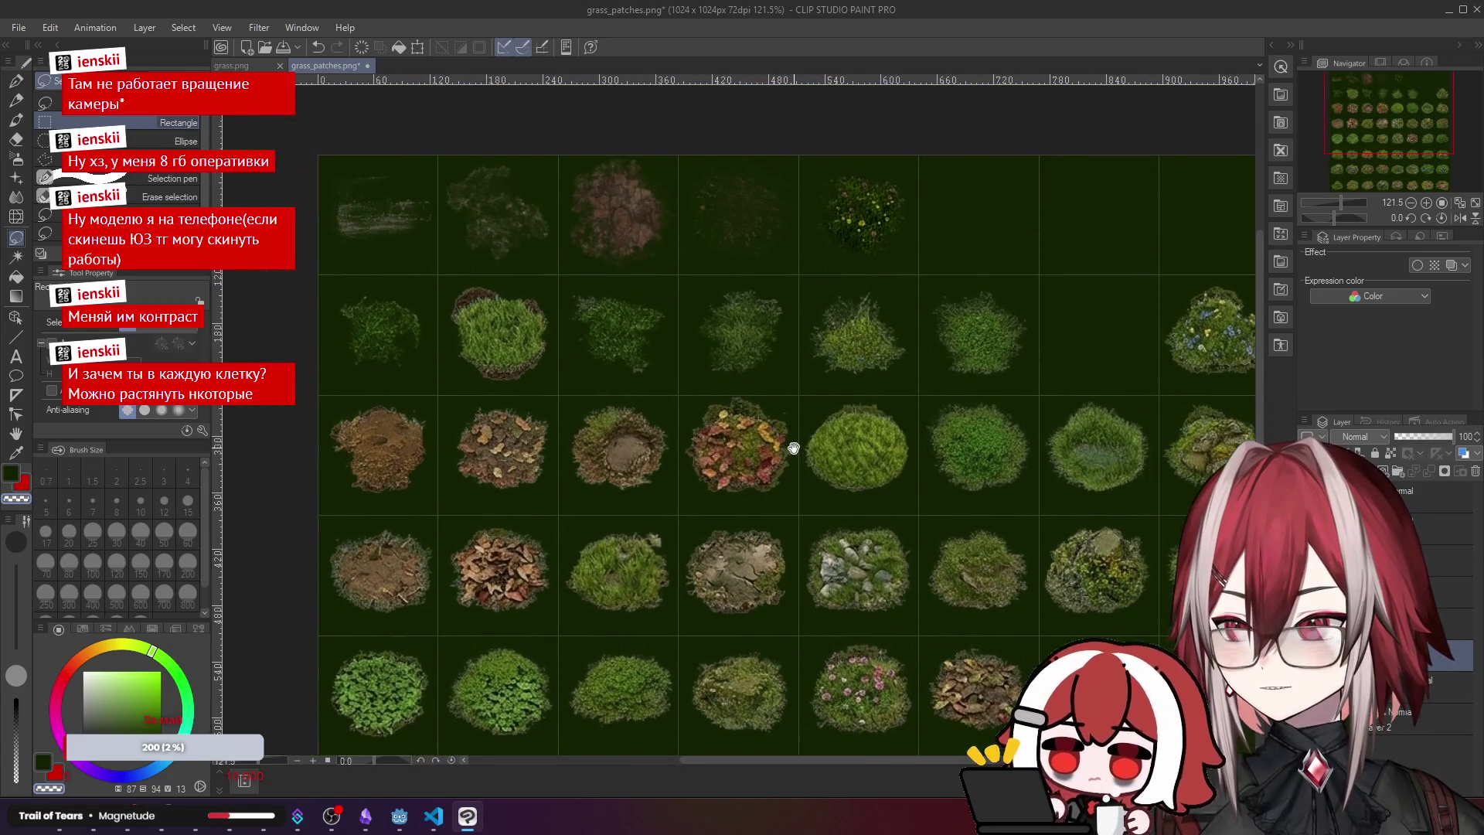
drag(809, 565, 881, 487)
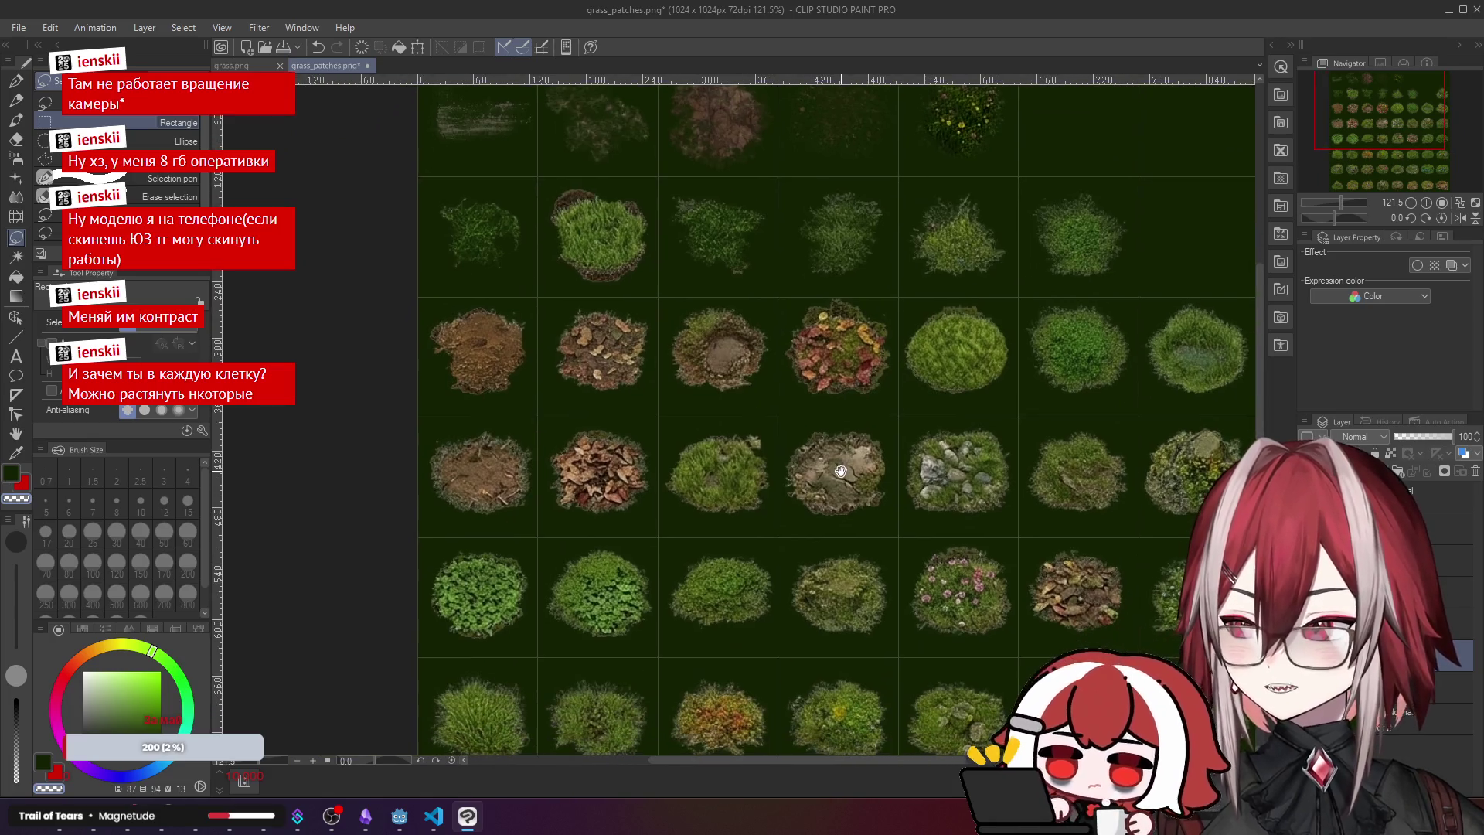
scroll(615, 410, up, 1)
mouse_move(693, 359)
mouse_down()
mouse_move(650, 402)
mouse_move(564, 433)
mouse_move(526, 425)
mouse_move(676, 488)
mouse_move(599, 475)
mouse_move(495, 425)
mouse_move(436, 366)
mouse_move(563, 312)
mouse_move(590, 232)
mouse_move(701, 247)
mouse_up()
scroll(773, 325, down, 4)
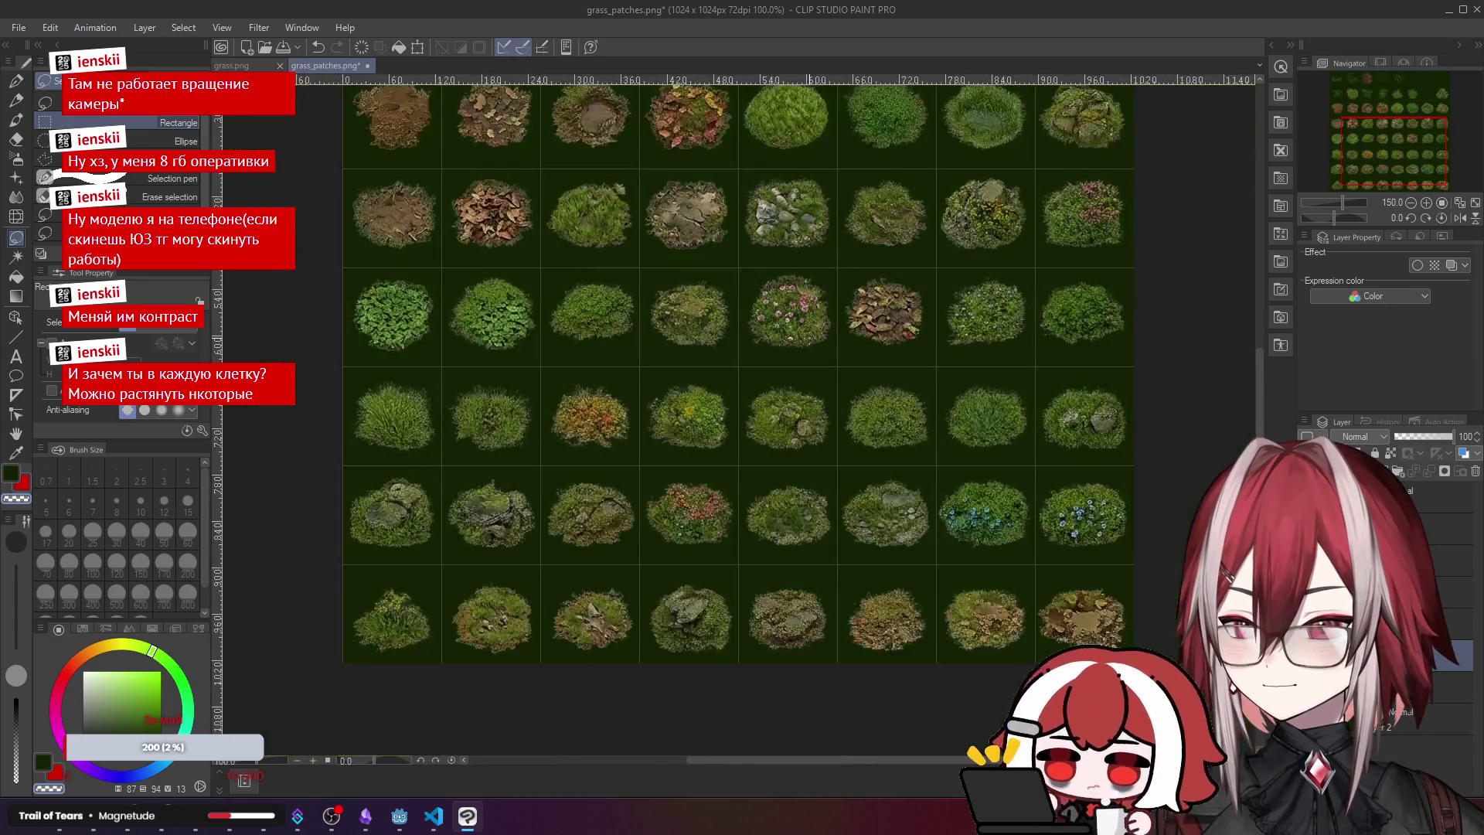
key(ctrl+t)
mouse_move(886, 398)
mouse_down()
mouse_move(871, 414)
mouse_move(878, 491)
mouse_move(878, 472)
mouse_up()
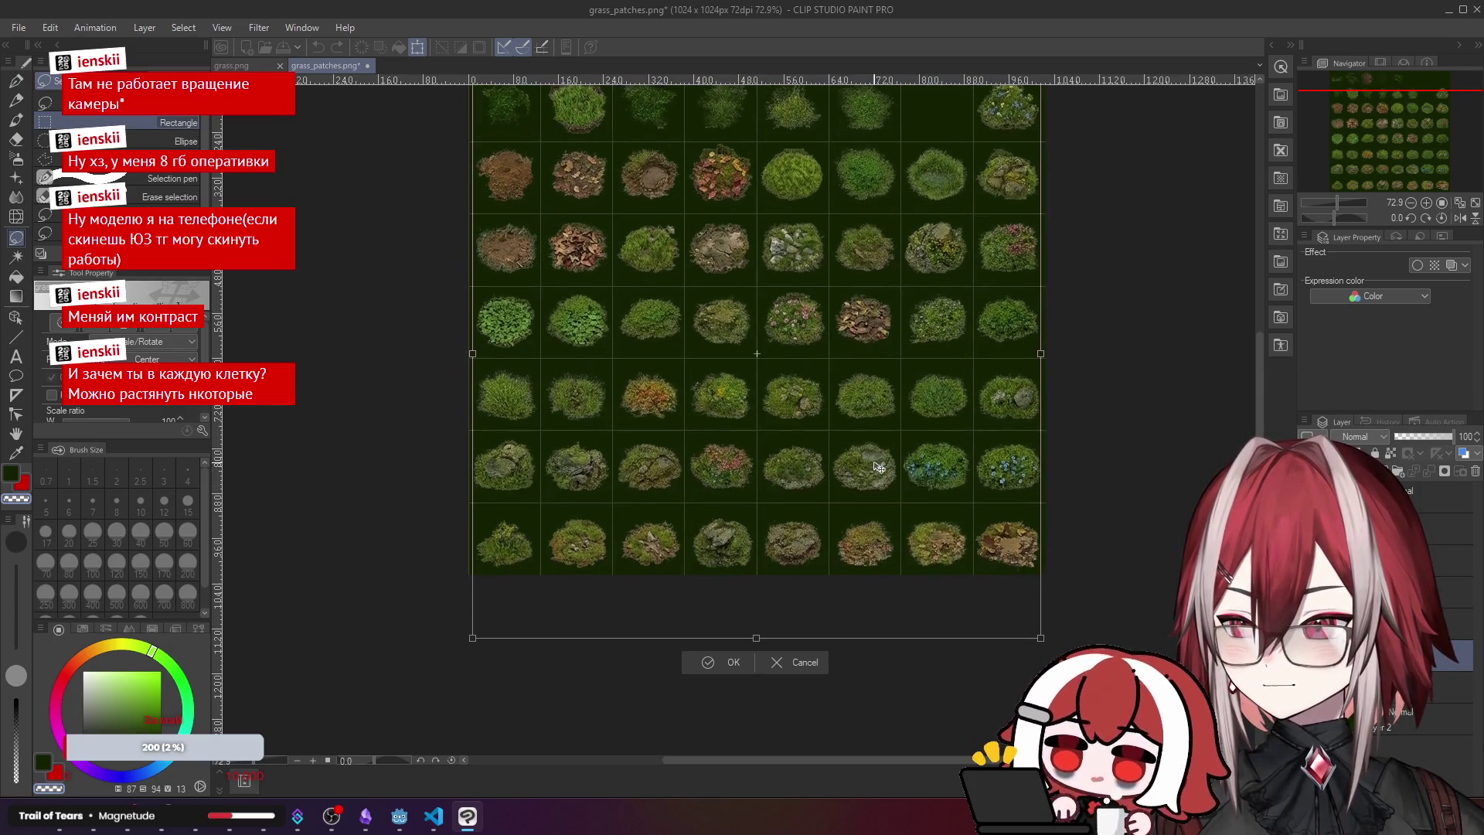
click(717, 663)
Step: Rectangle-select the cell holding the blue-flower patch
scroll(1046, 554, up, 5)
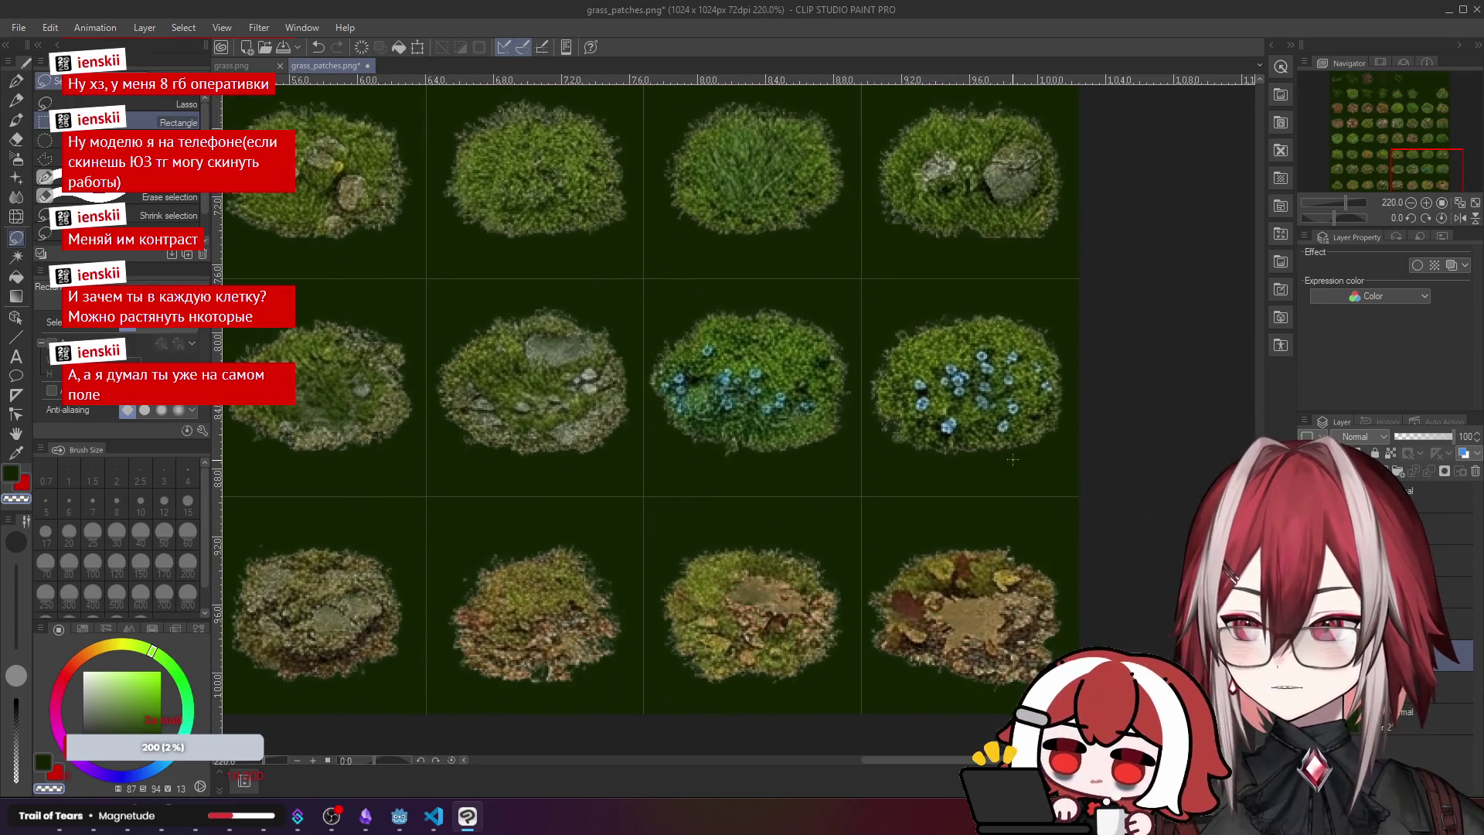
drag(1013, 459, 907, 447)
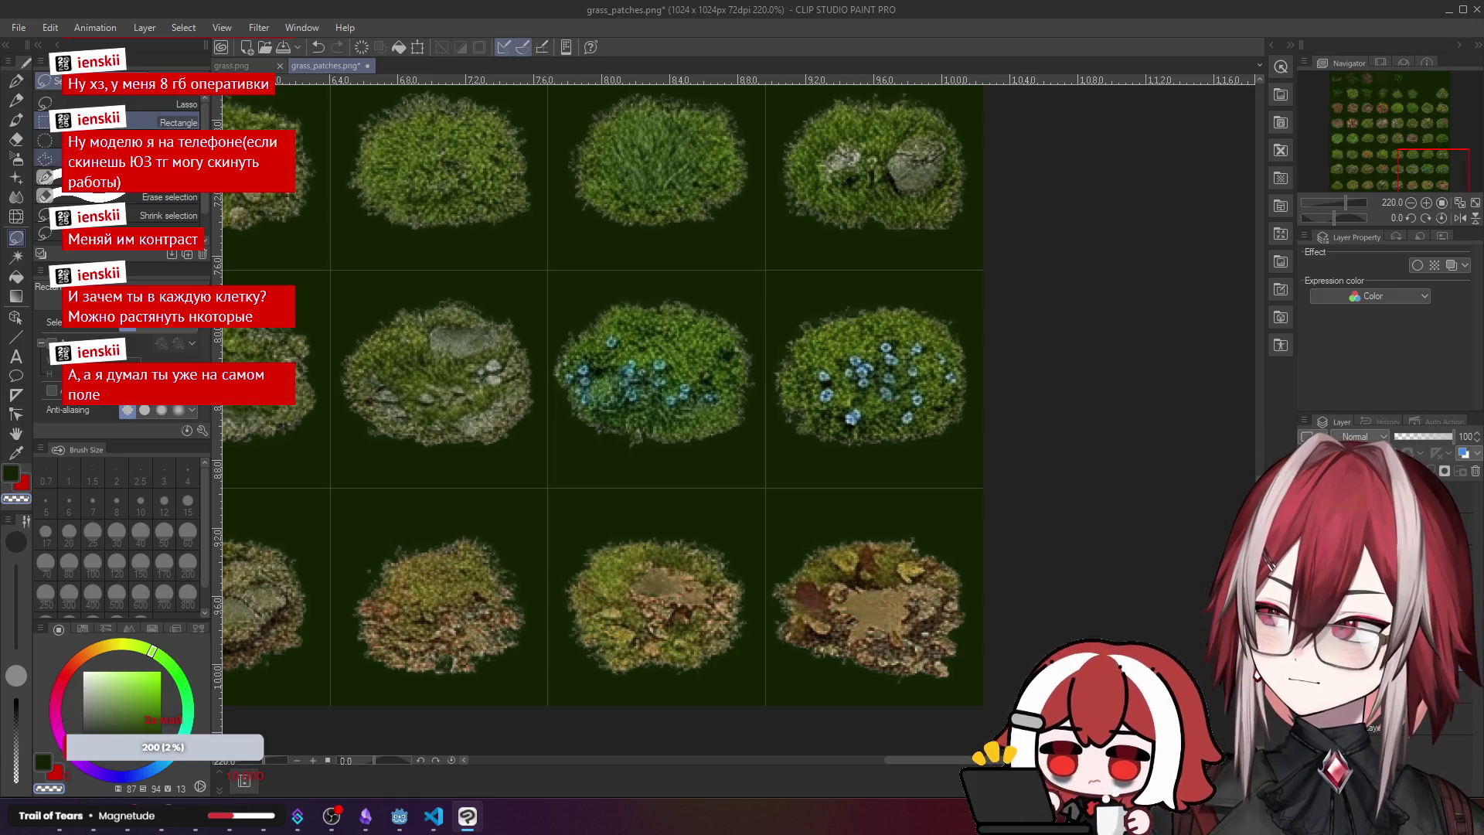
drag(748, 477, 765, 484)
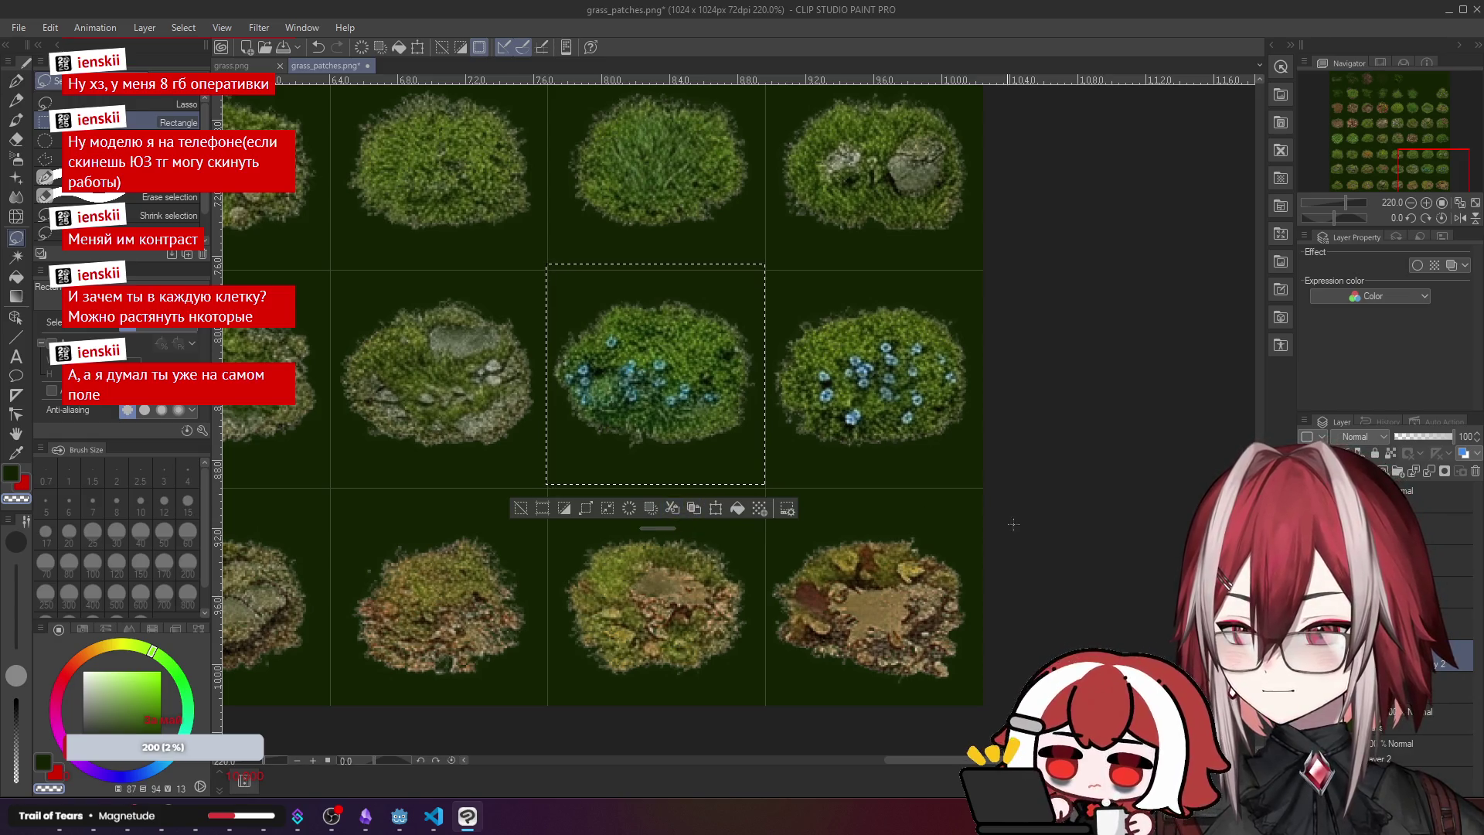
Step: Copy the blue-flower patch and try placing a pasted copy, then cancel that attempt
key(shift+Delete)
key(ctrl+d)
scroll(894, 487, down, 3)
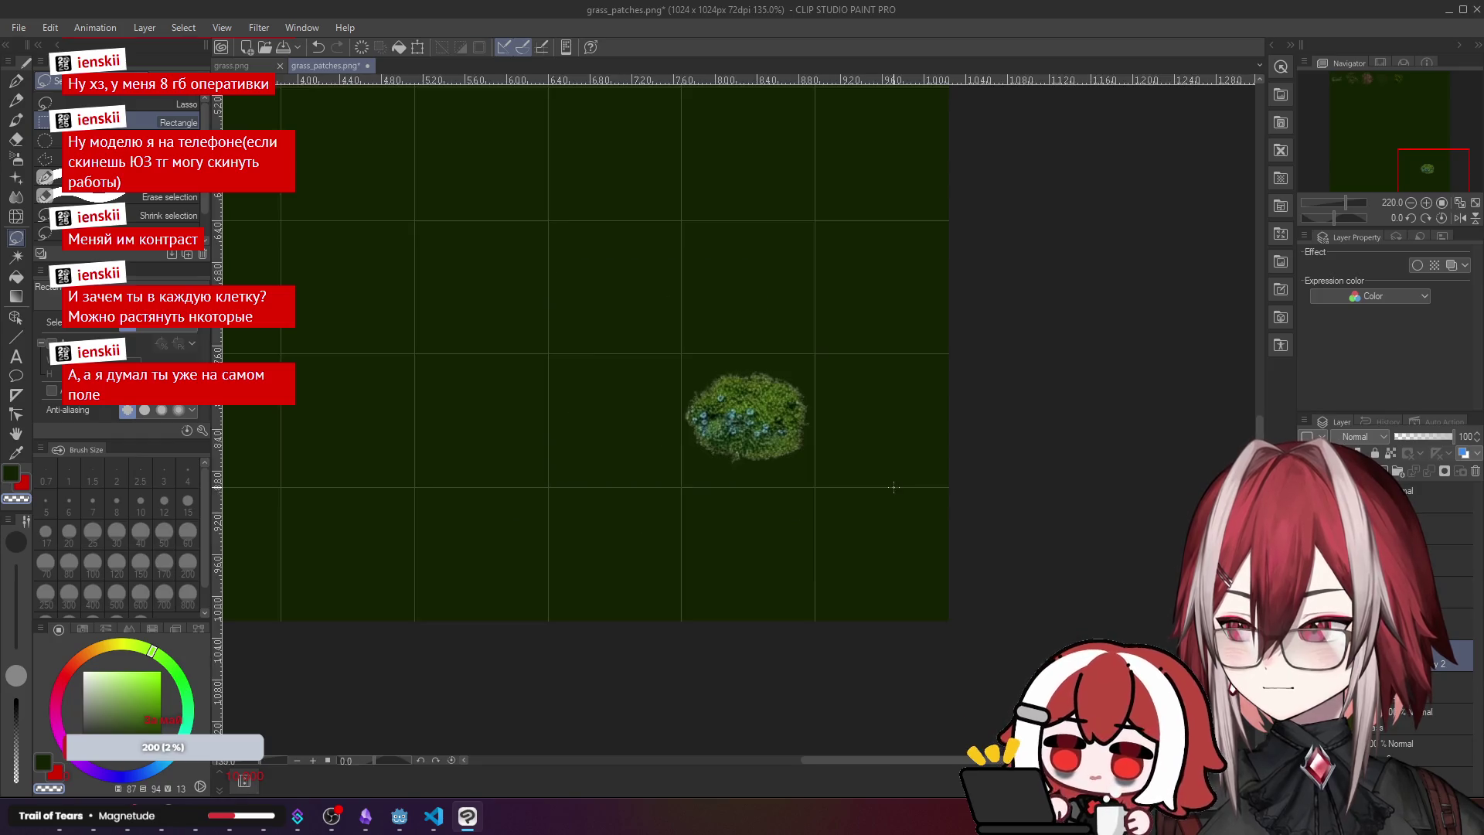
scroll(893, 487, down, 5)
key(ctrl+t)
mouse_move(864, 472)
mouse_down()
mouse_move(824, 222)
mouse_move(811, 259)
mouse_up()
scroll(825, 222, up, 6)
mouse_move(865, 184)
mouse_down()
mouse_move(909, 253)
mouse_move(865, 322)
mouse_move(807, 341)
mouse_move(824, 378)
mouse_up()
drag(798, 290, 797, 272)
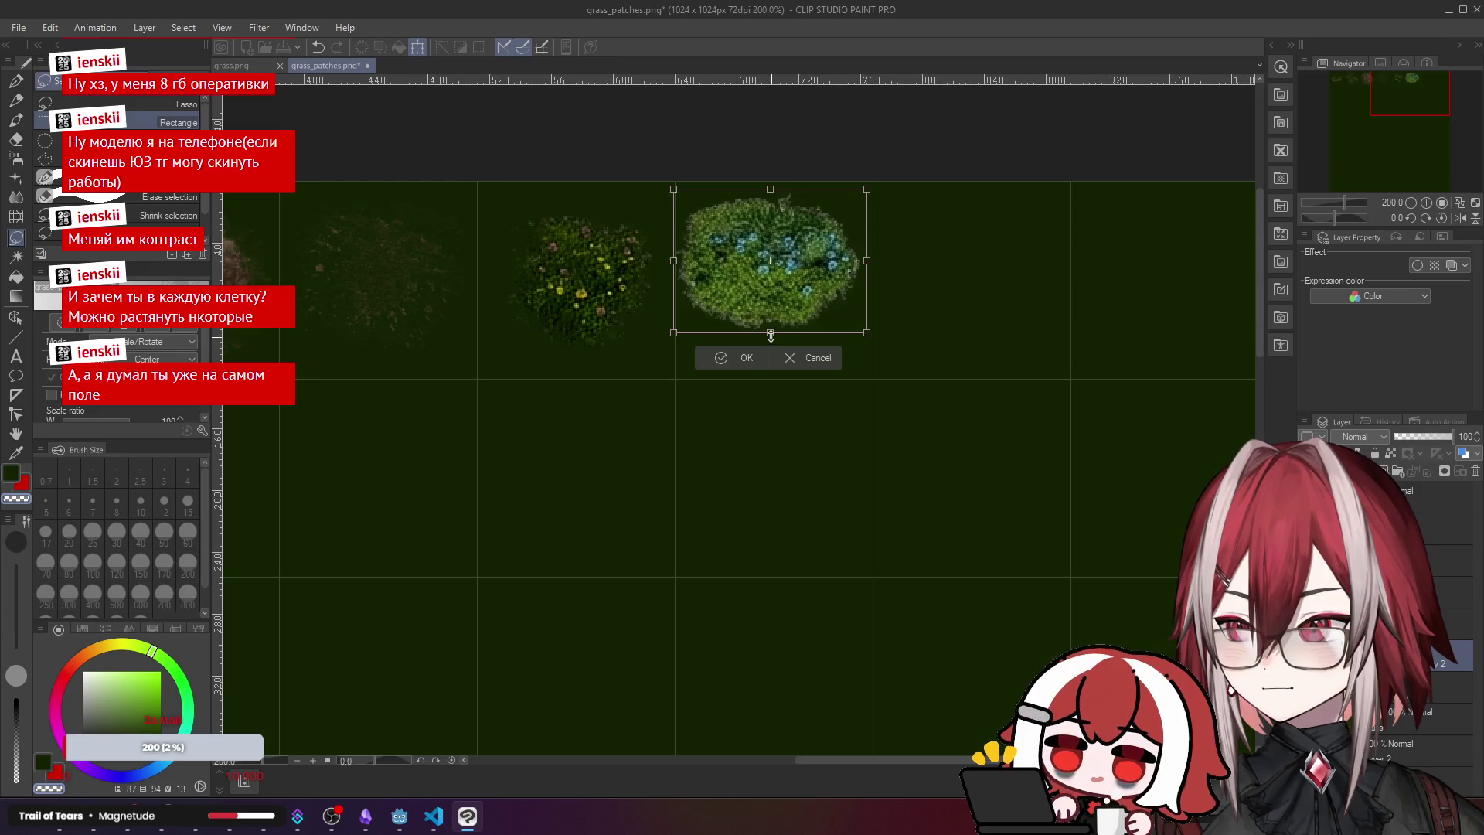
drag(770, 336, 771, 349)
click(807, 373)
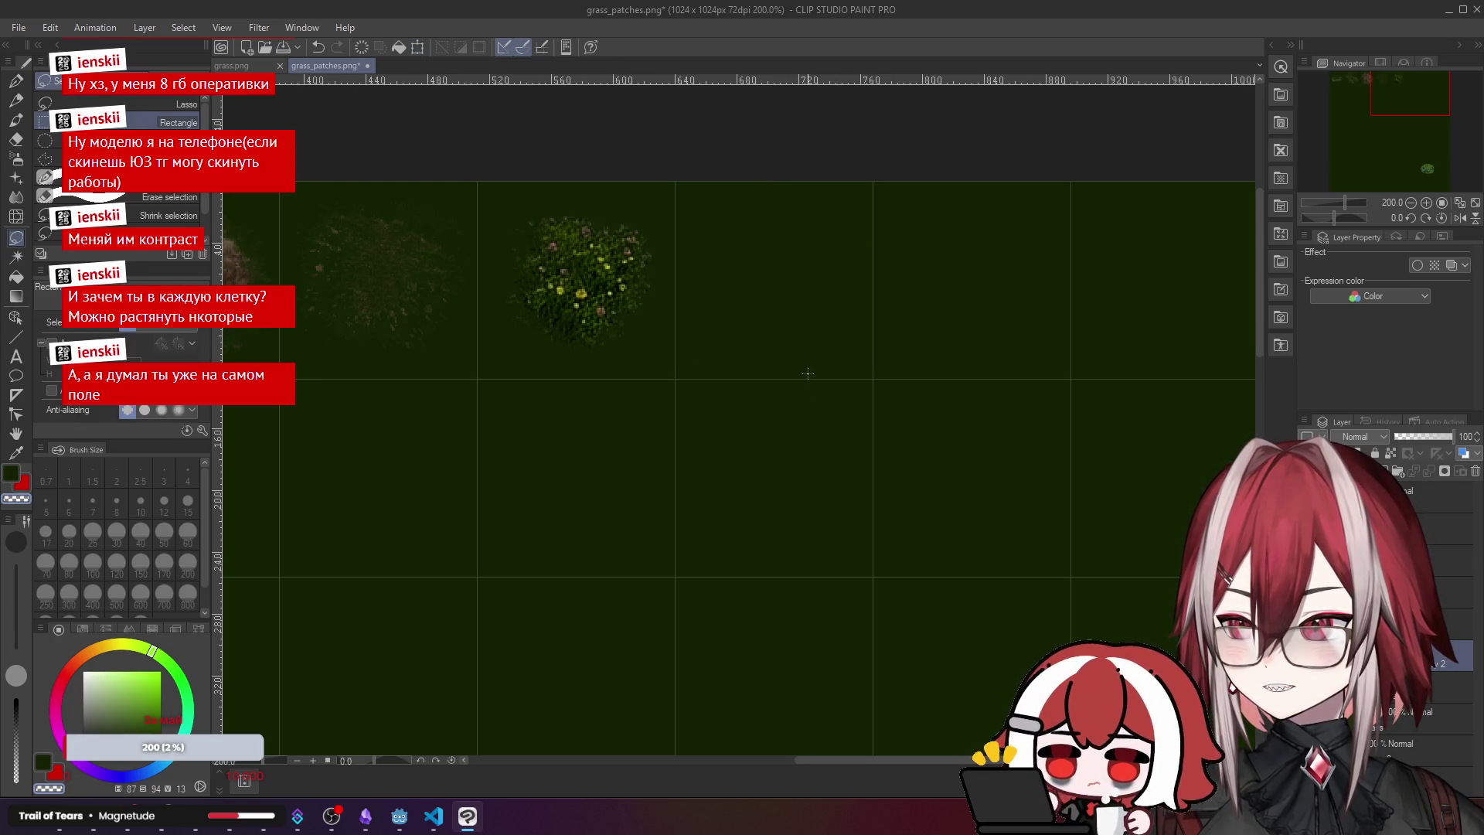
scroll(794, 322, down, 5)
Step: Paste the blue-flower patch again and move it into the top row's sixth cell
key(ctrl+v)
key(ctrl+t)
mouse_move(860, 669)
mouse_down()
mouse_move(813, 327)
mouse_move(777, 282)
mouse_move(776, 314)
mouse_up()
scroll(813, 326, up, 8)
key(Return)
Step: Paint dark green around the patch's edges with a watercolor brush to blend it in
key(e)
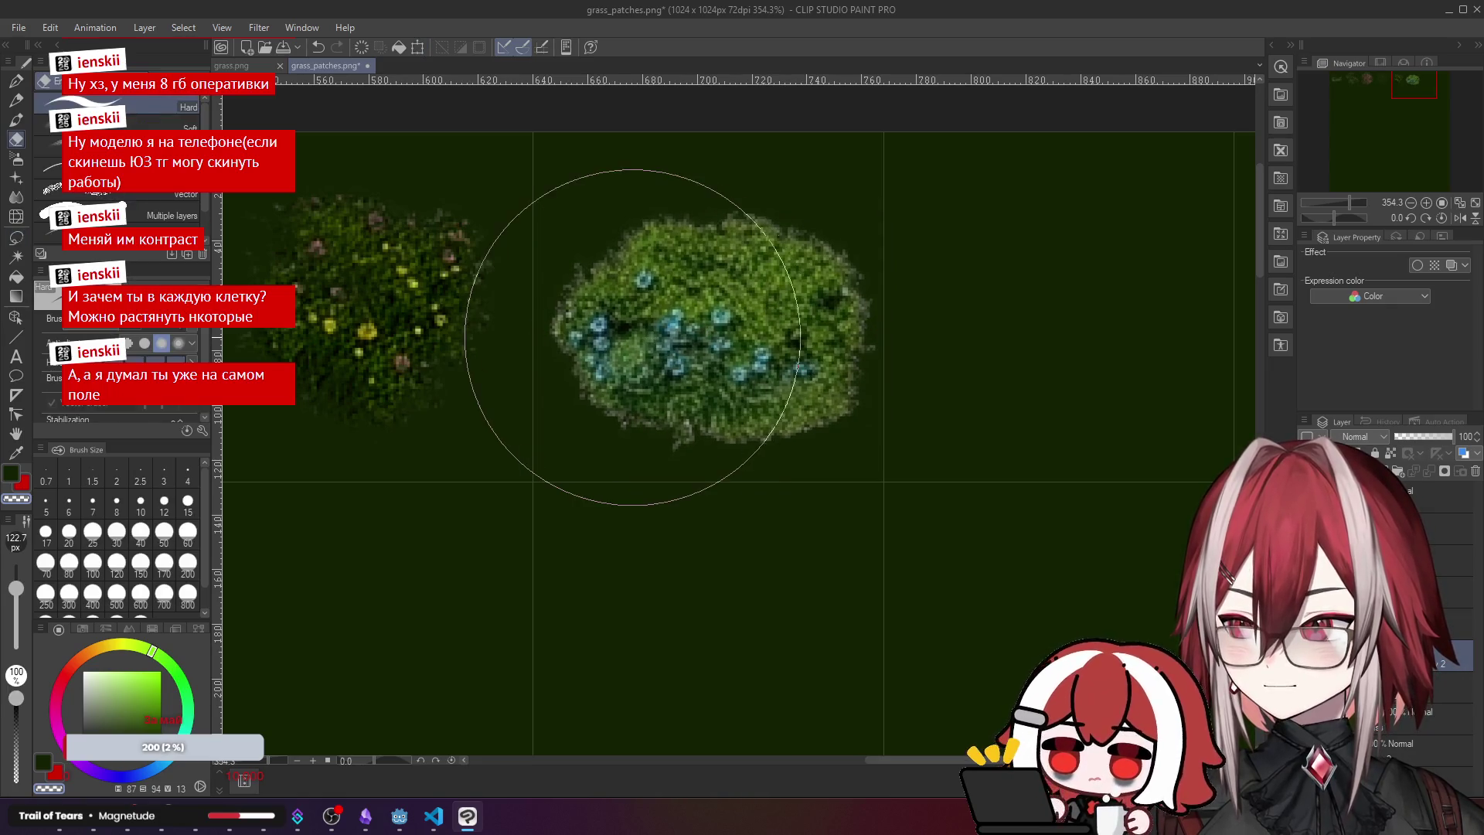
key(b)
mouse_move(579, 387)
mouse_down()
mouse_move(560, 313)
mouse_move(586, 336)
mouse_move(597, 396)
mouse_move(576, 380)
mouse_up()
mouse_move(547, 283)
mouse_down()
mouse_move(735, 207)
mouse_move(610, 239)
mouse_move(769, 232)
mouse_move(844, 292)
mouse_move(735, 222)
mouse_move(886, 337)
mouse_move(858, 392)
mouse_move(781, 440)
mouse_move(642, 430)
mouse_move(729, 469)
mouse_move(672, 440)
mouse_up()
mouse_move(788, 434)
mouse_down()
mouse_move(828, 408)
mouse_move(848, 335)
mouse_move(763, 311)
mouse_move(820, 290)
mouse_move(653, 287)
mouse_move(625, 264)
mouse_move(653, 283)
mouse_move(696, 271)
mouse_move(753, 320)
mouse_move(828, 333)
mouse_move(785, 299)
mouse_up()
scroll(786, 298, down, 5)
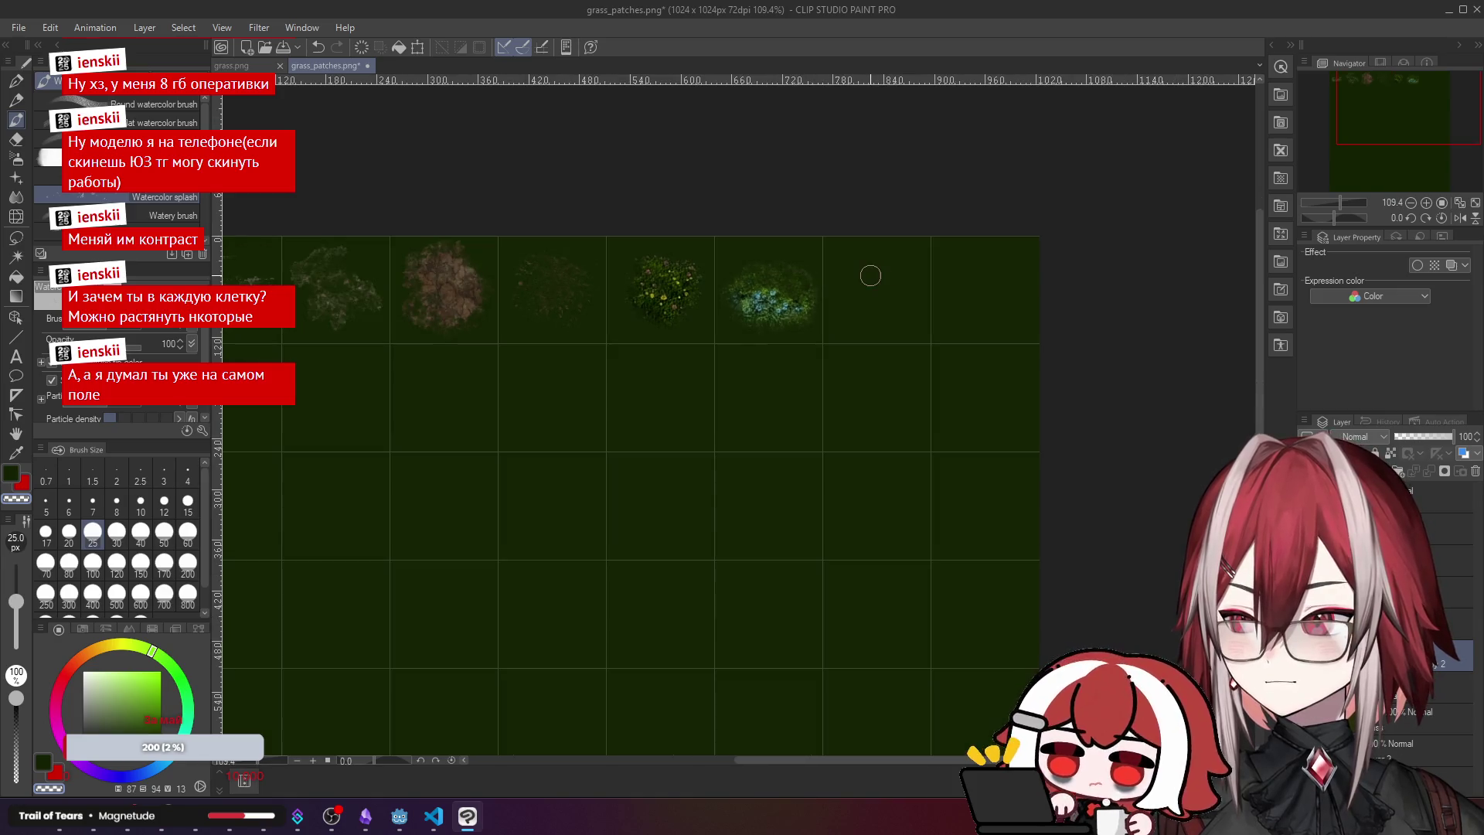
Step: Pan around the patch grid to inspect the top rows and earlier grass tiles
scroll(870, 276, down, 2)
drag(874, 427, 861, 309)
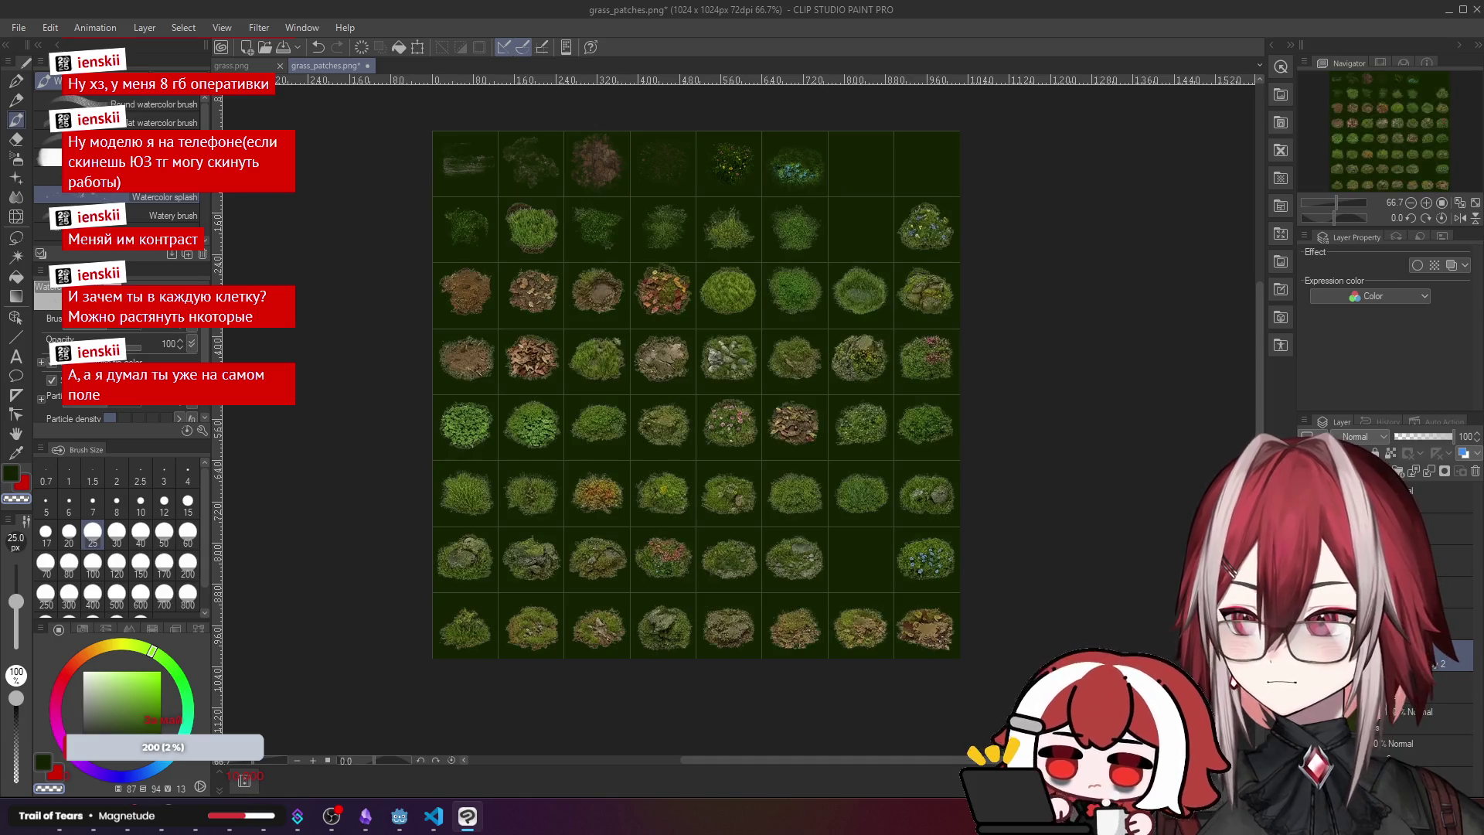
scroll(870, 520, up, 2)
mouse_move(869, 513)
mouse_down()
mouse_move(895, 474)
mouse_move(1027, 410)
mouse_up()
drag(1074, 444, 1068, 630)
mouse_move(581, 315)
mouse_down()
mouse_move(657, 414)
mouse_move(608, 380)
mouse_move(576, 397)
mouse_move(383, 394)
mouse_up()
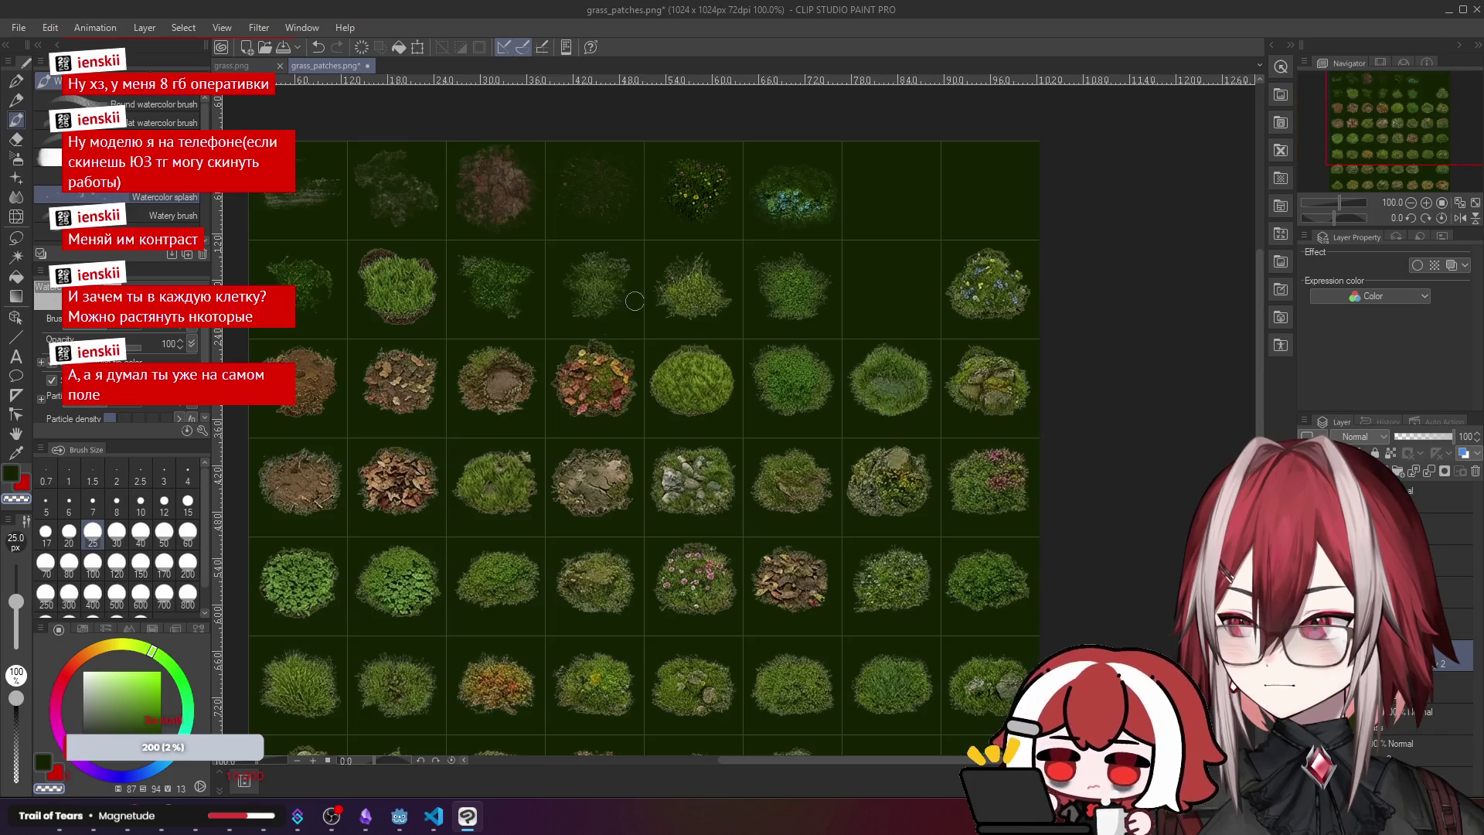
Step: Rectangle-select the bare dirt patch in the third row's first cell
scroll(773, 286, up, 4)
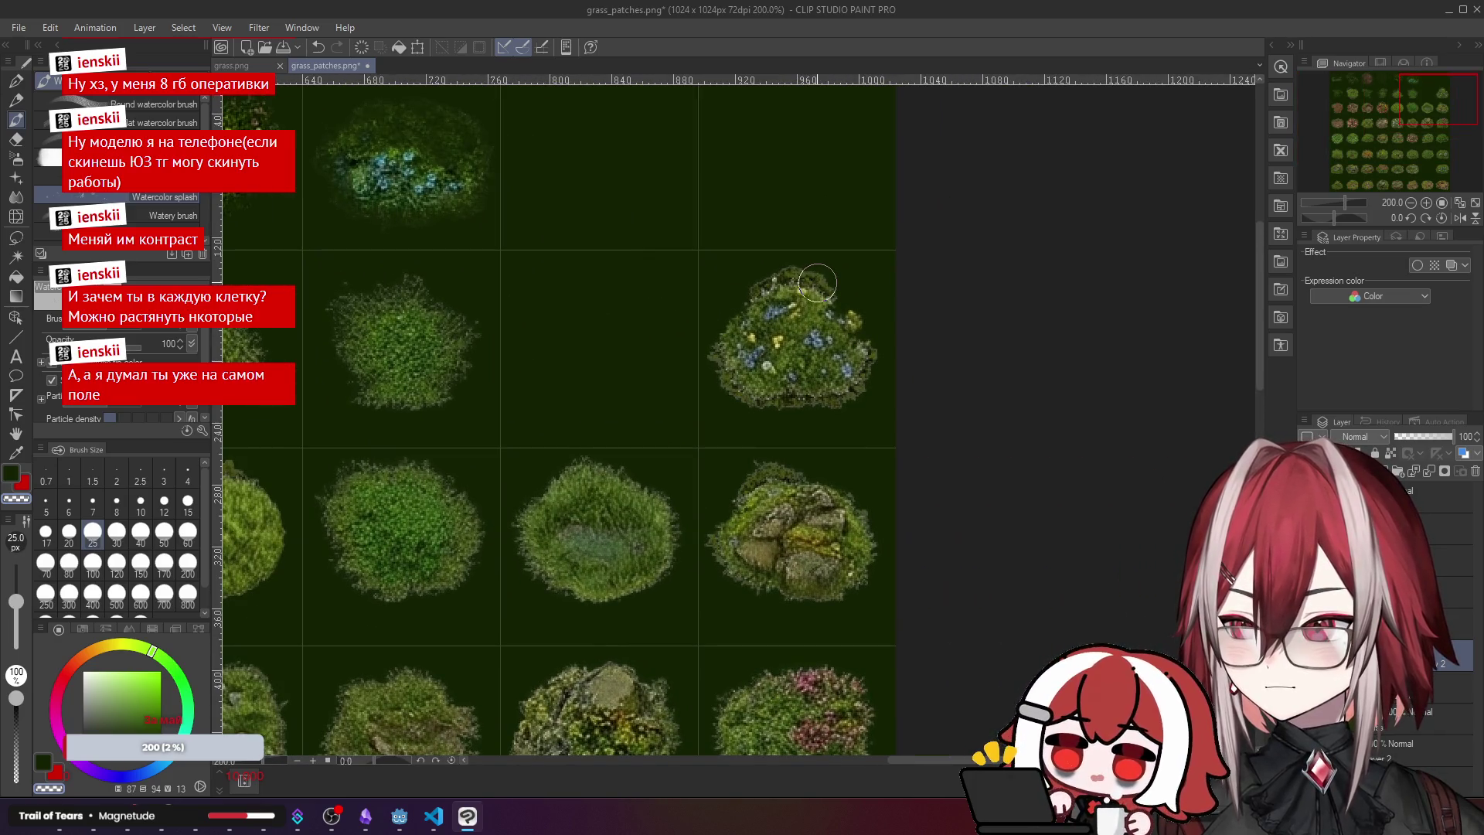
scroll(817, 282, down, 2)
drag(541, 348, 751, 344)
scroll(751, 344, up, 3)
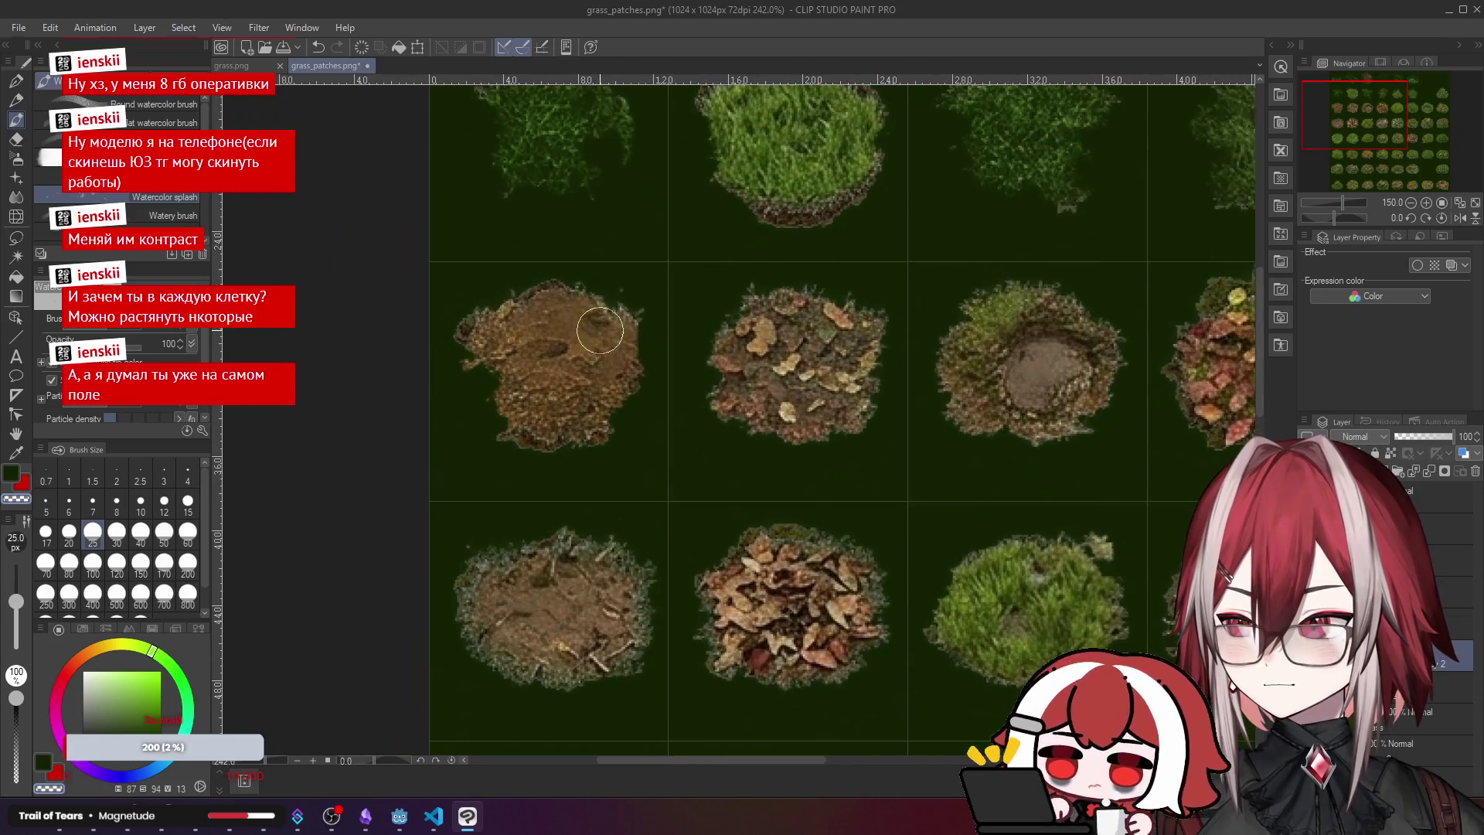
click(16, 237)
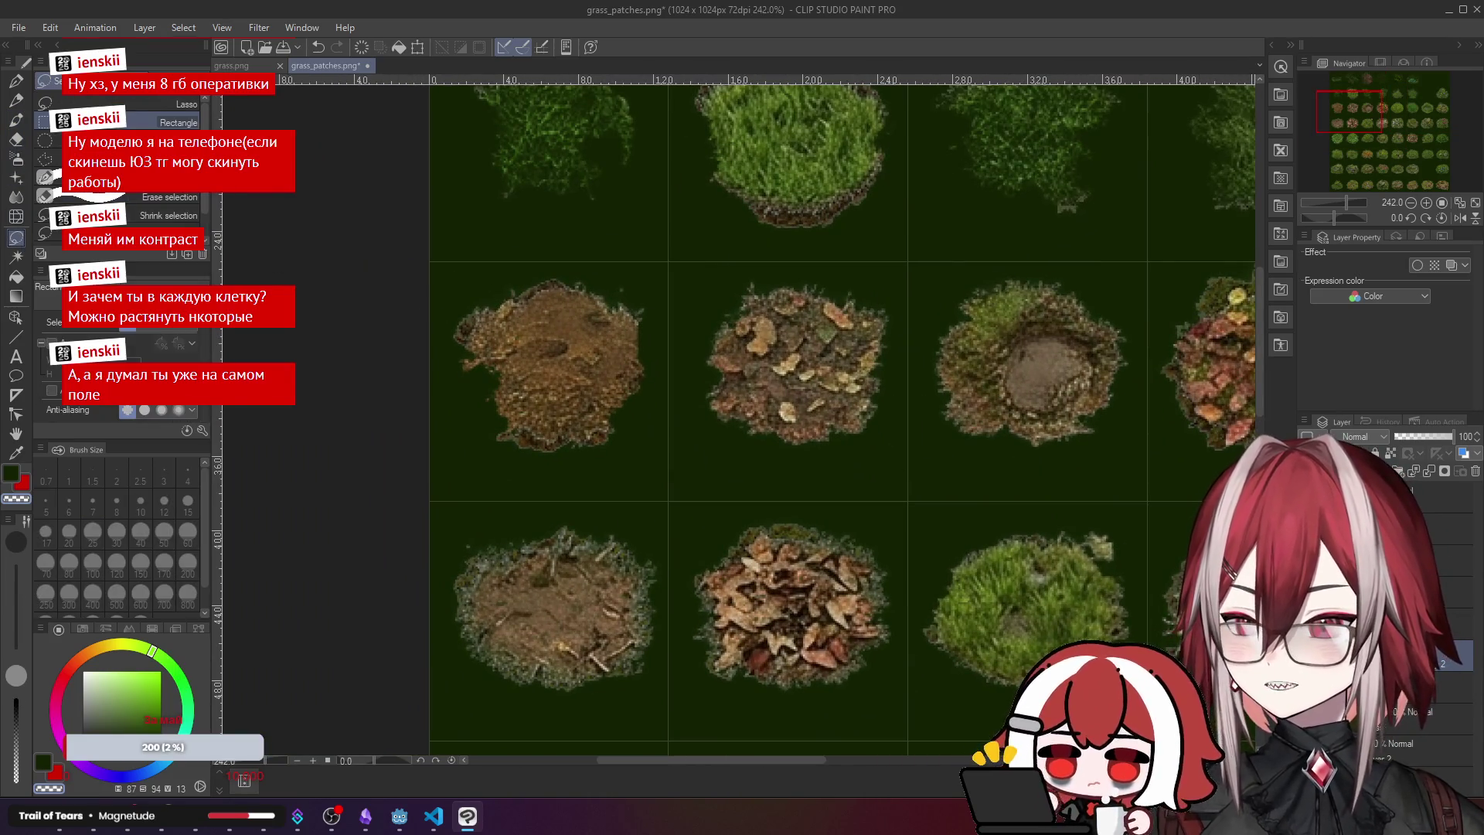
drag(446, 268, 659, 473)
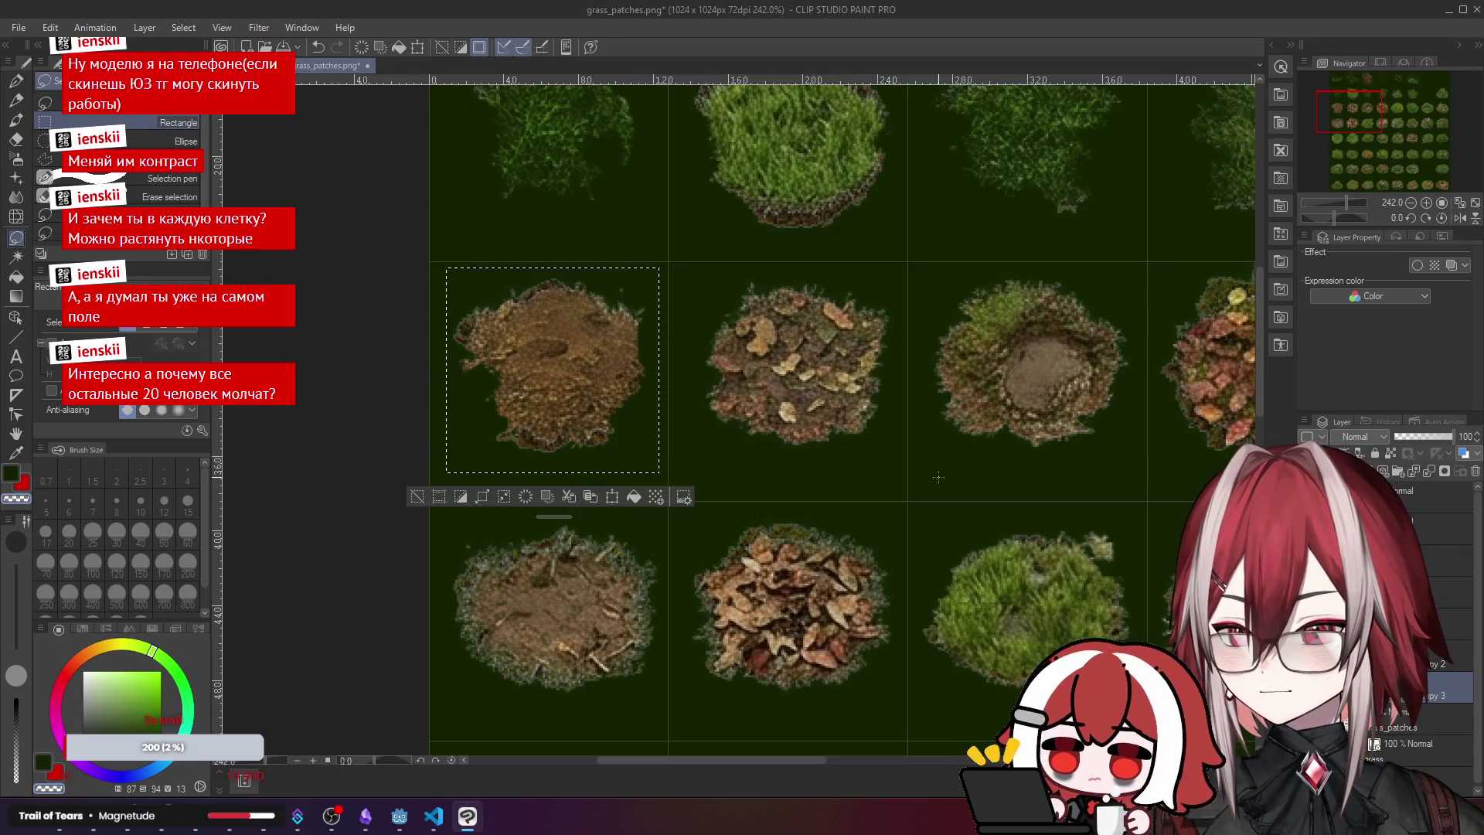
Step: Move the dirt patch into the empty seventh top-row cell, rotated 90 degrees clockwise
key(ctrl+t)
scroll(938, 476, down, 5)
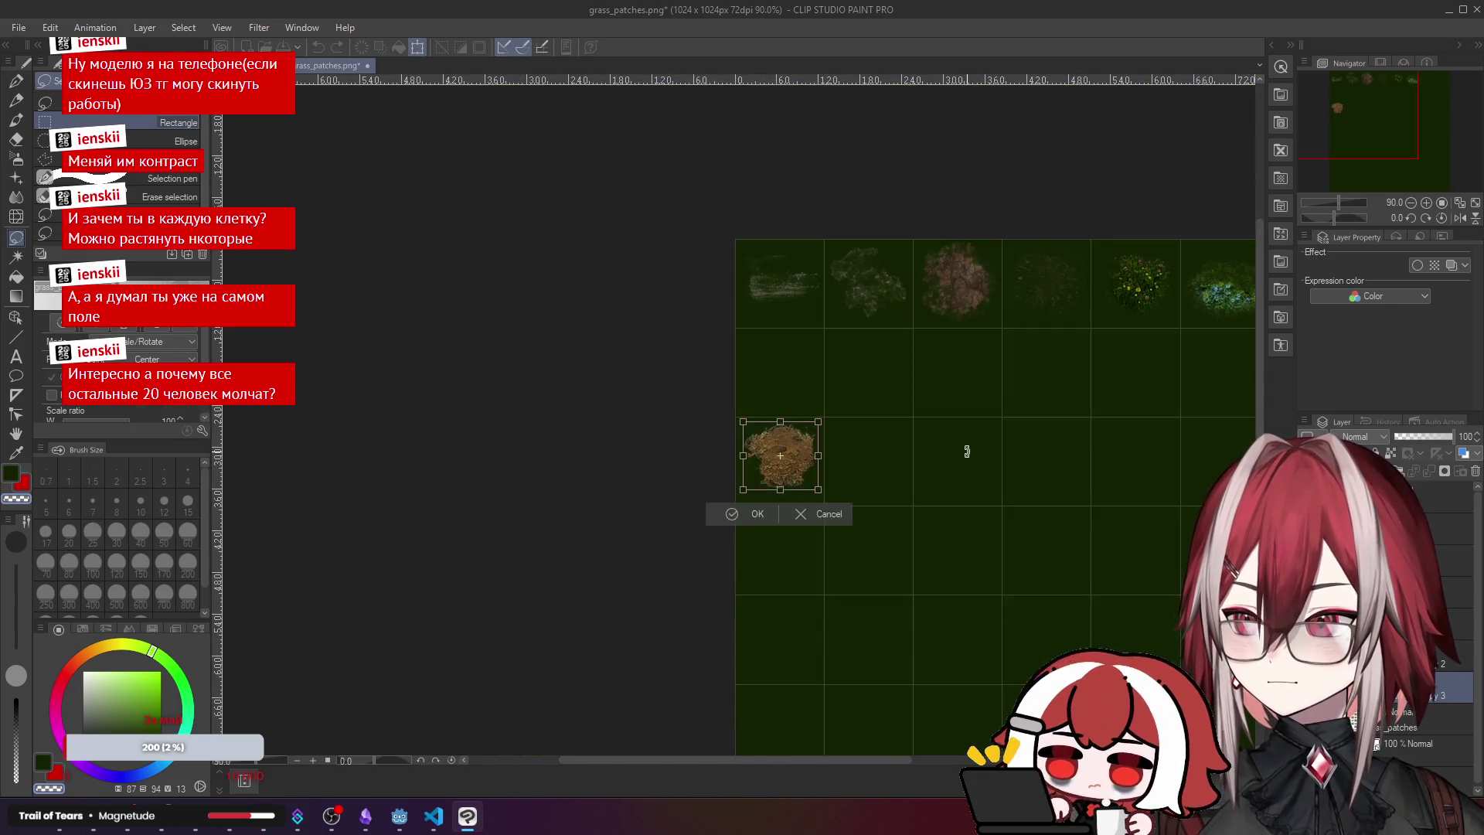
drag(967, 452, 580, 444)
drag(405, 470, 950, 288)
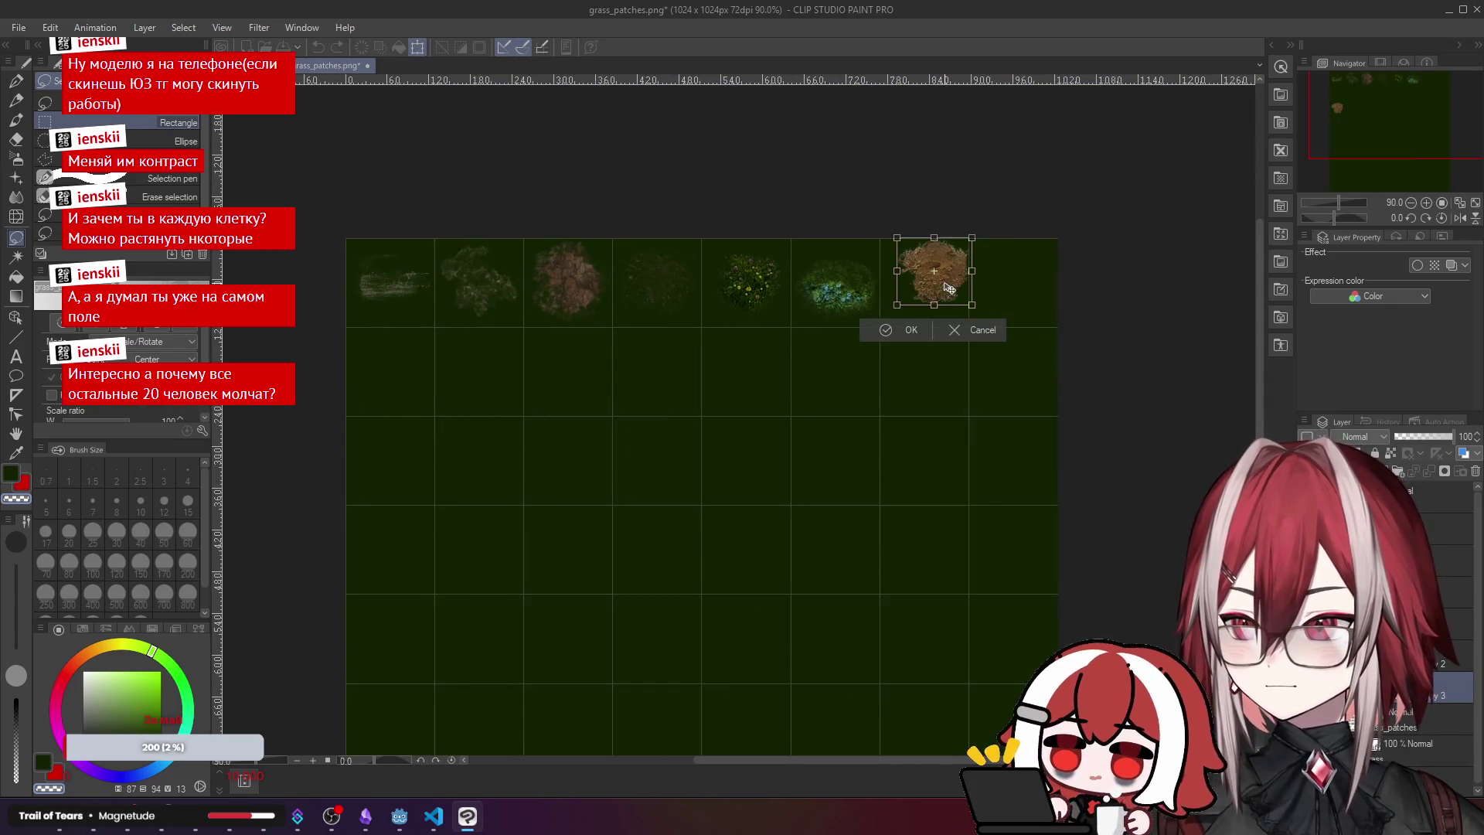
scroll(950, 287, up, 5)
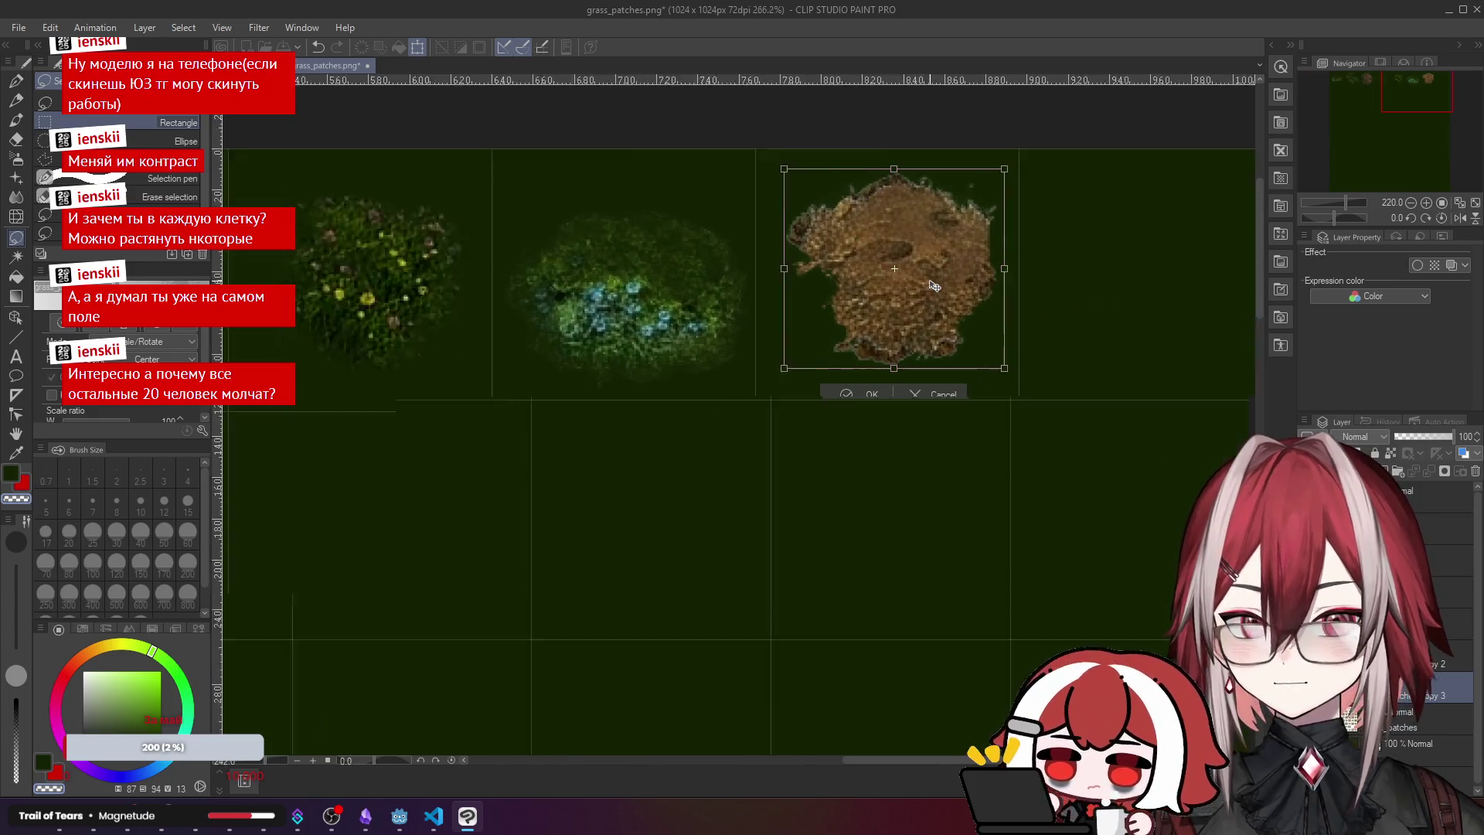
scroll(935, 286, up, 1)
drag(1065, 167, 1057, 401)
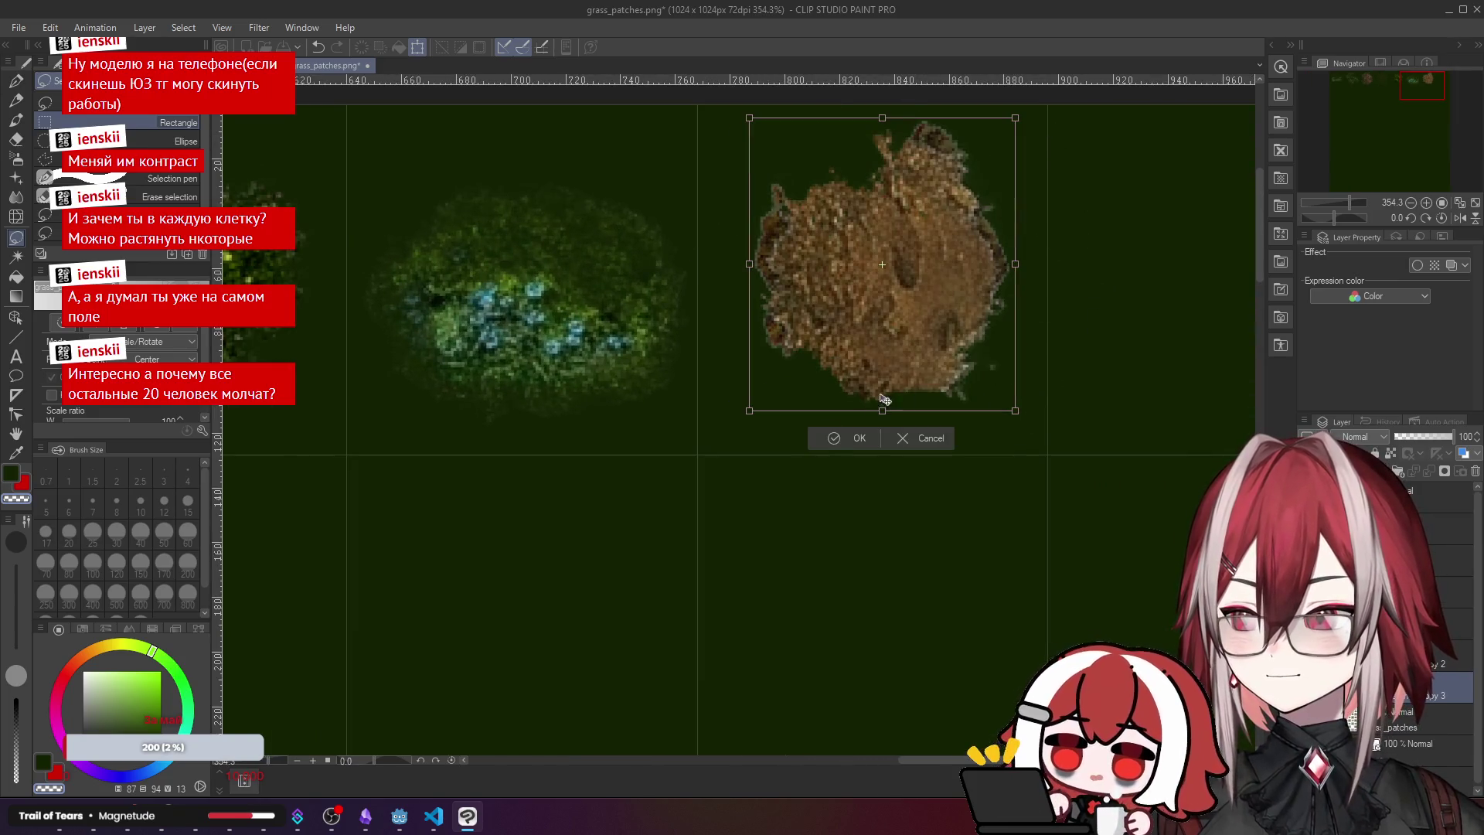
key(Return)
Step: Paint dark green over the dirt patch's centre and edges with the watercolor brush
drag(885, 399, 798, 408)
key(b)
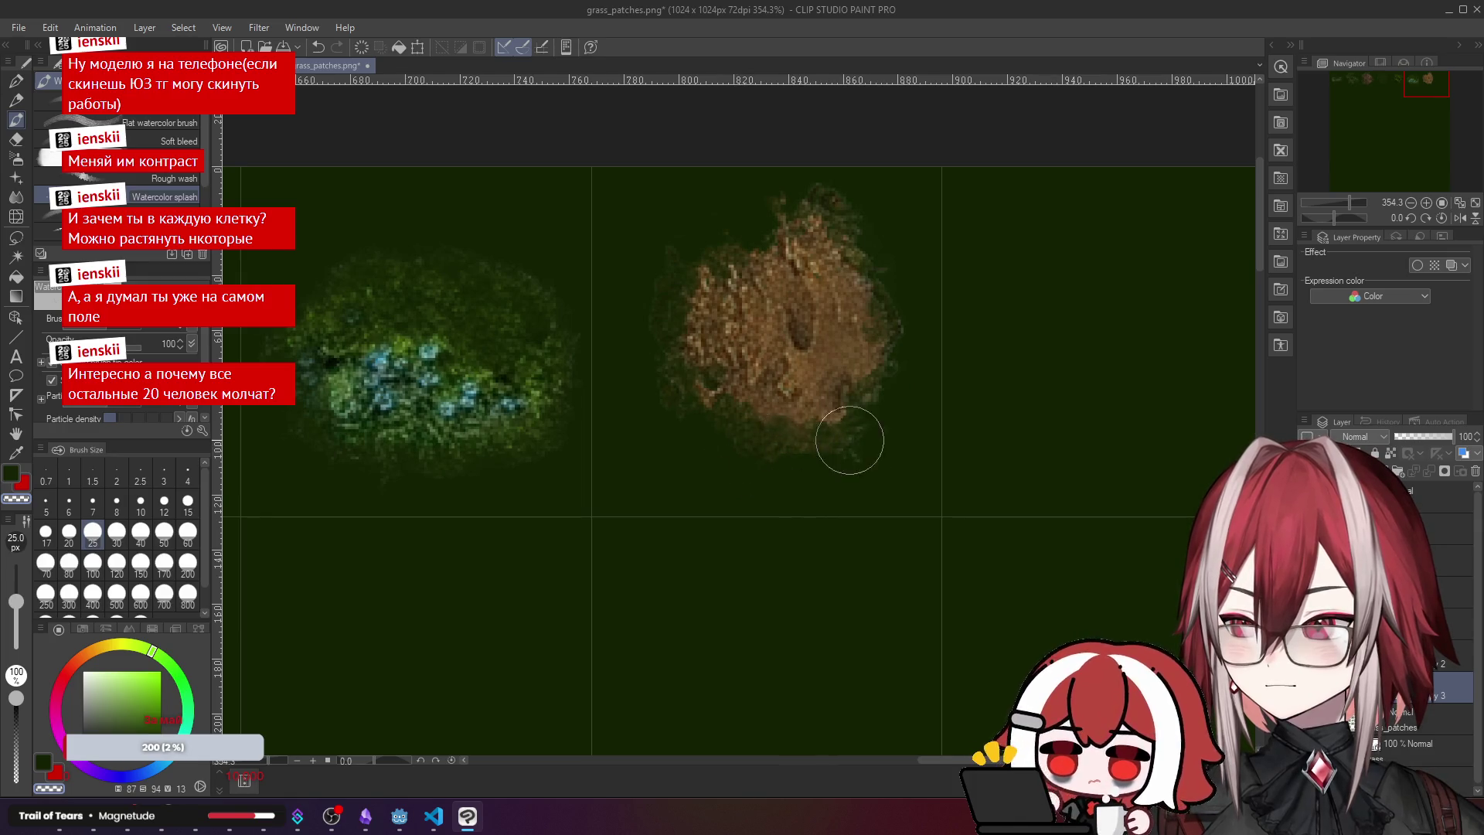
mouse_move(790, 407)
mouse_down()
mouse_move(846, 309)
mouse_move(851, 371)
mouse_move(788, 325)
mouse_move(768, 347)
mouse_up()
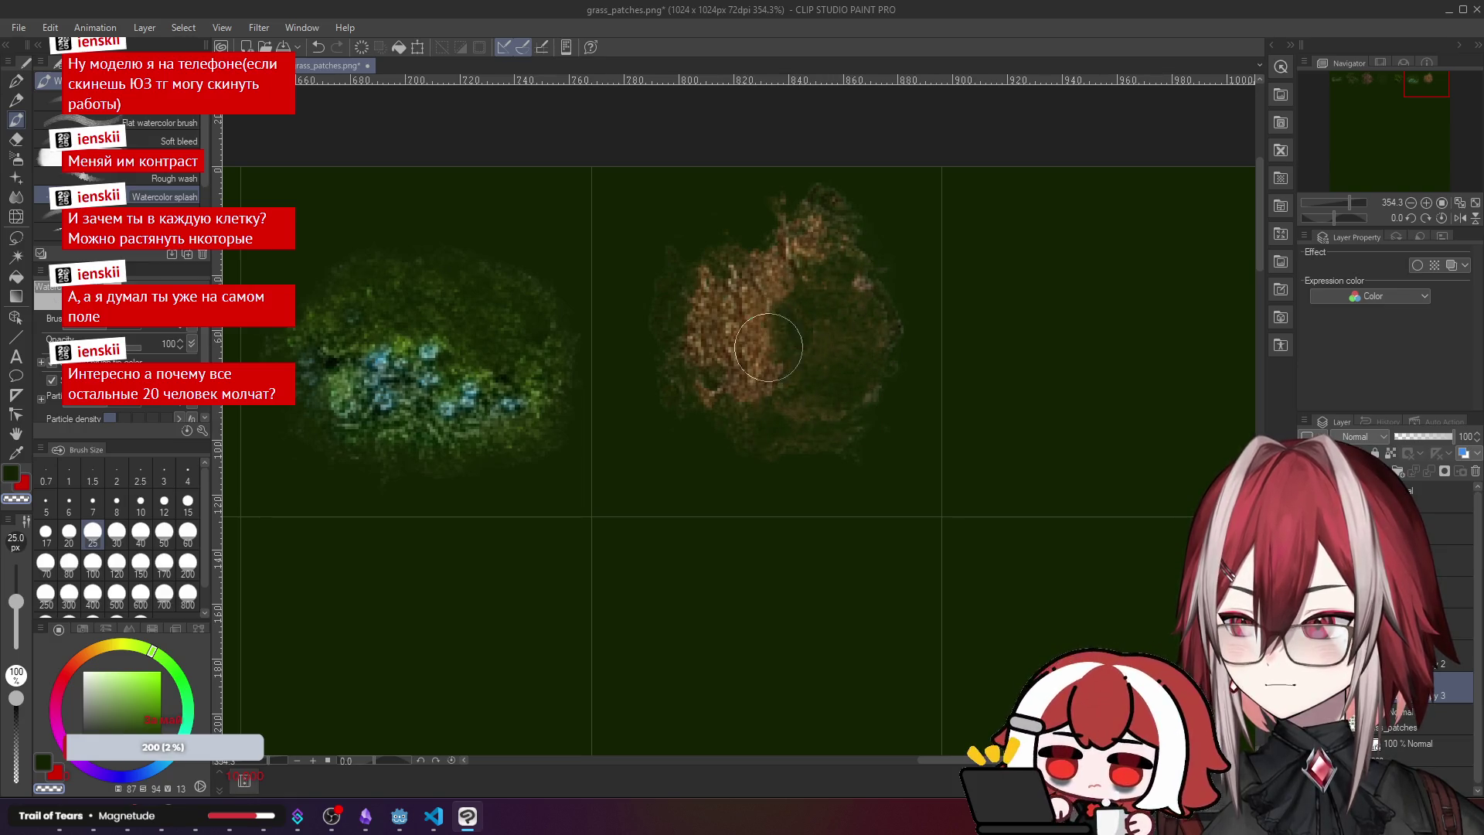
scroll(837, 349, down, 6)
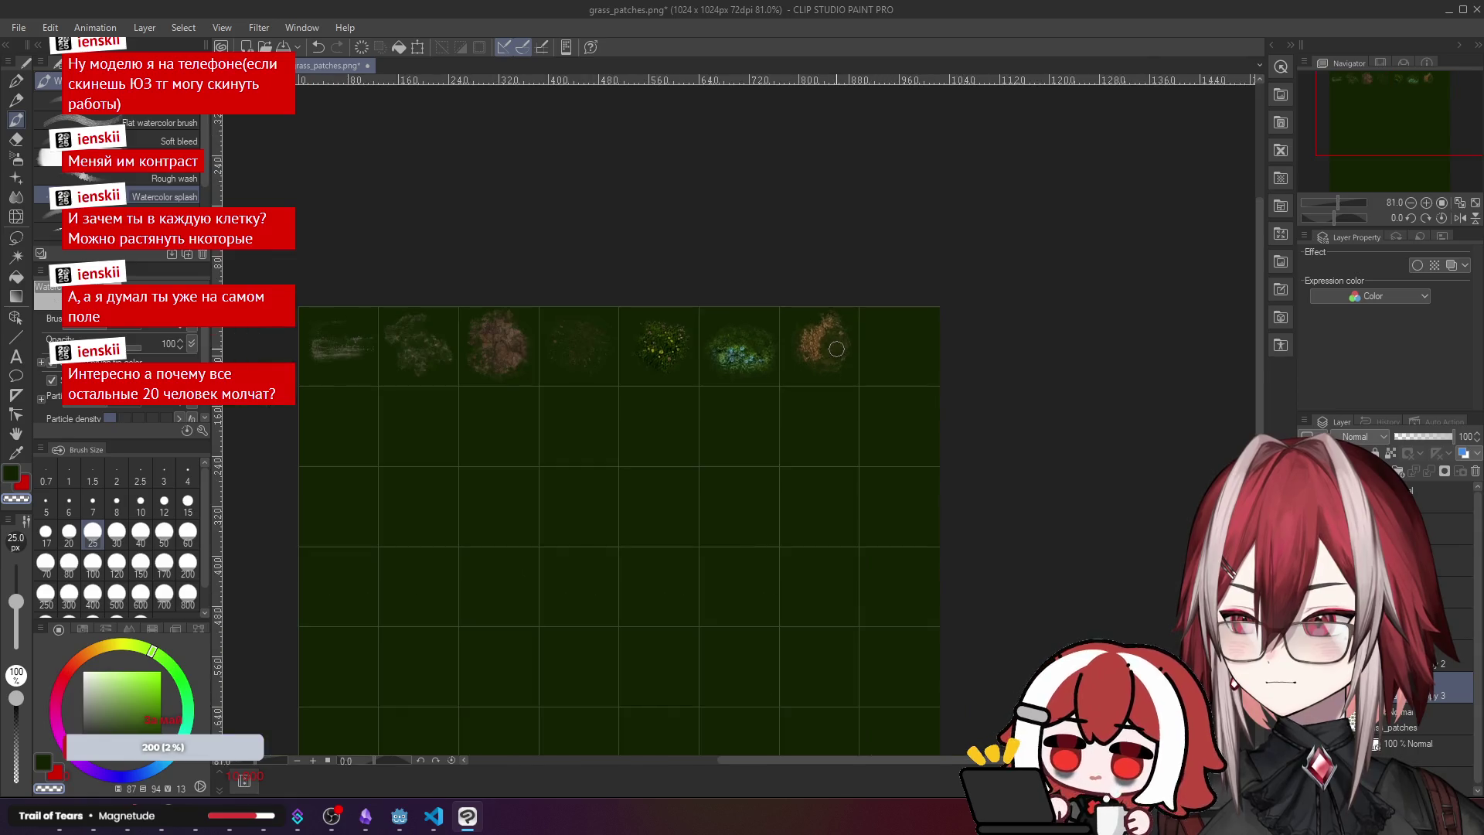
scroll(870, 344, up, 3)
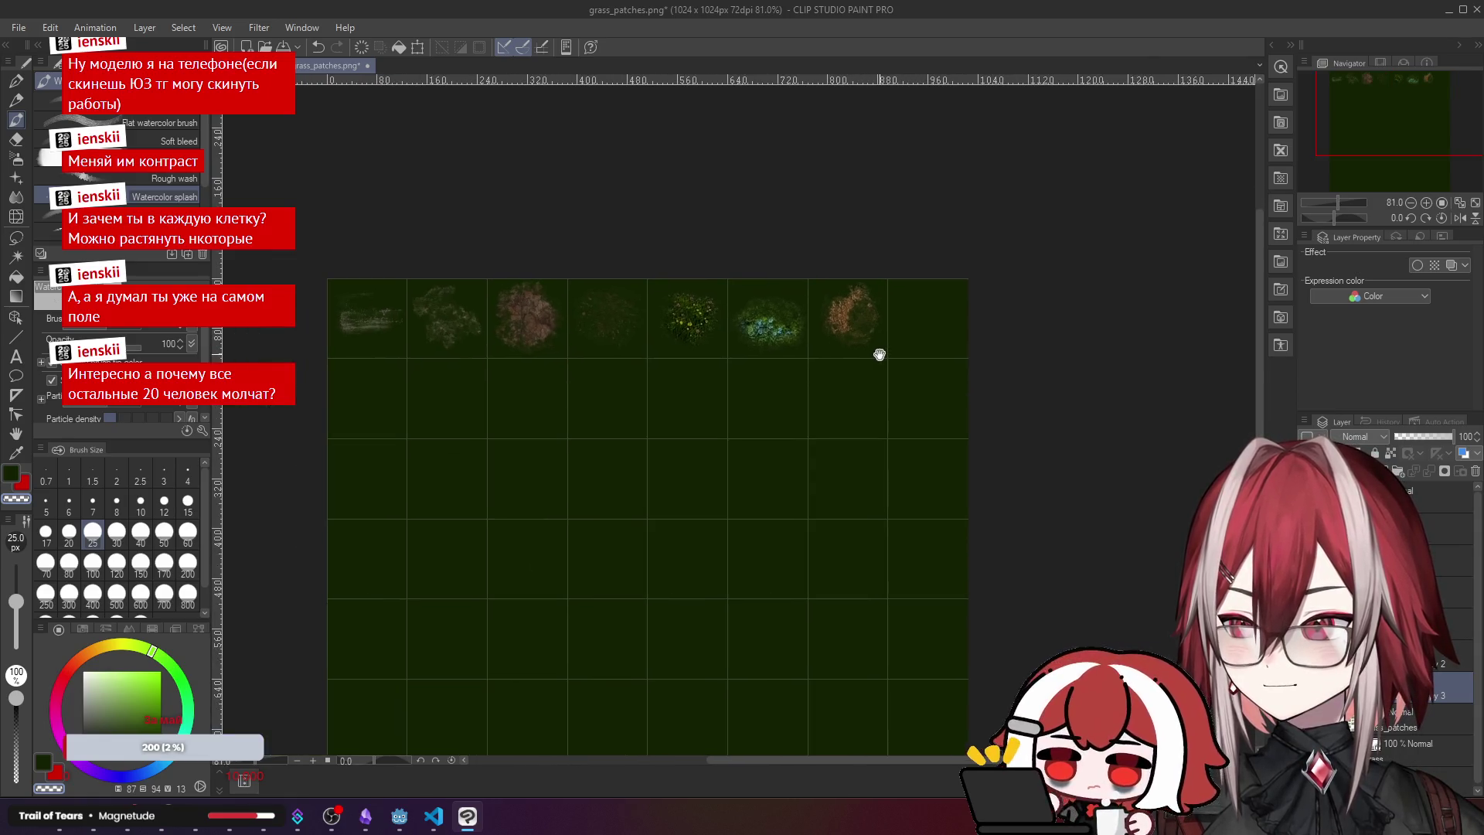
Step: Commit the dirt patch's final size and look over the grid
key(ctrl+t)
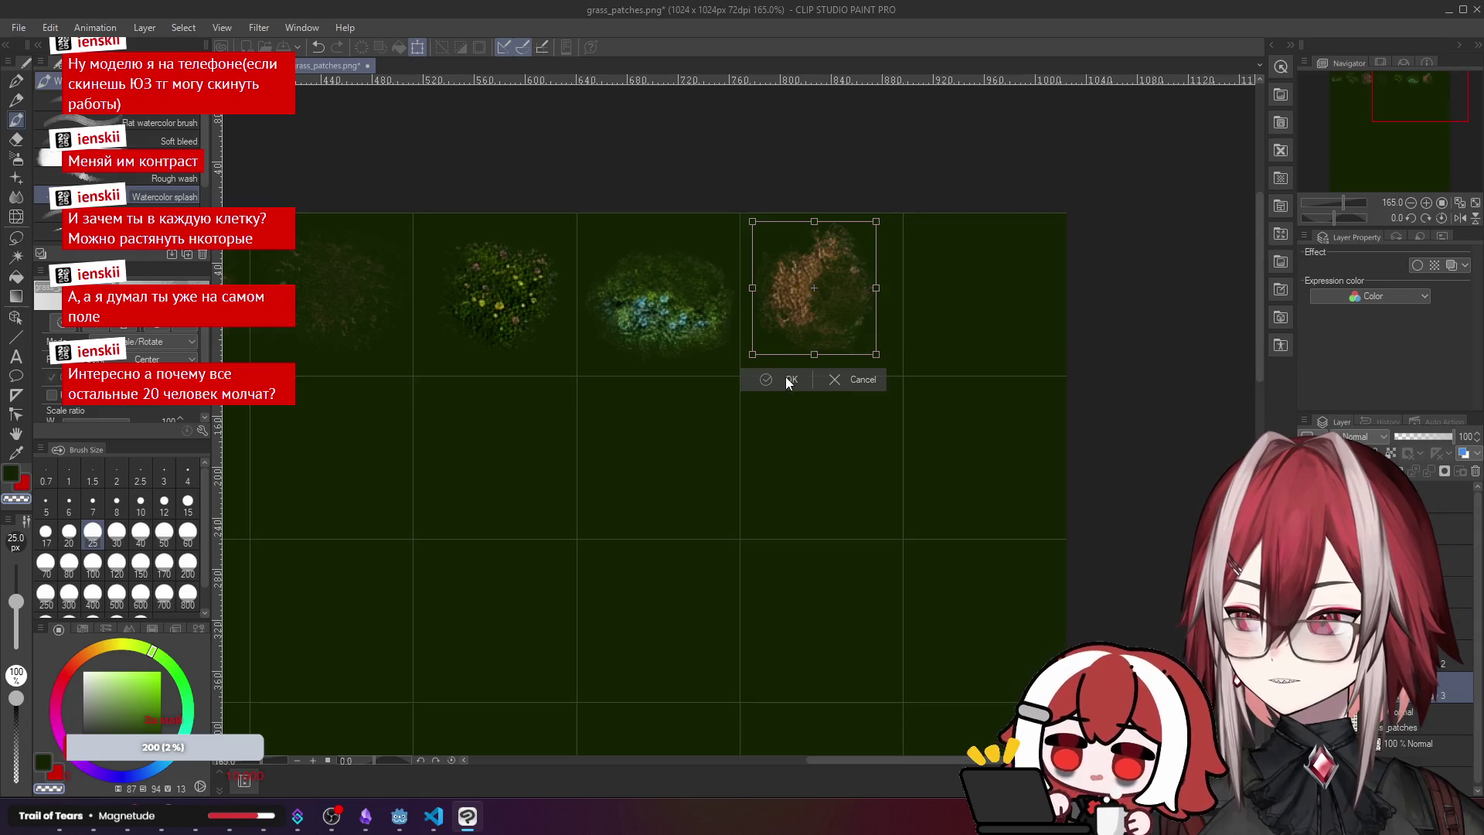
click(786, 377)
scroll(859, 325, down, 2)
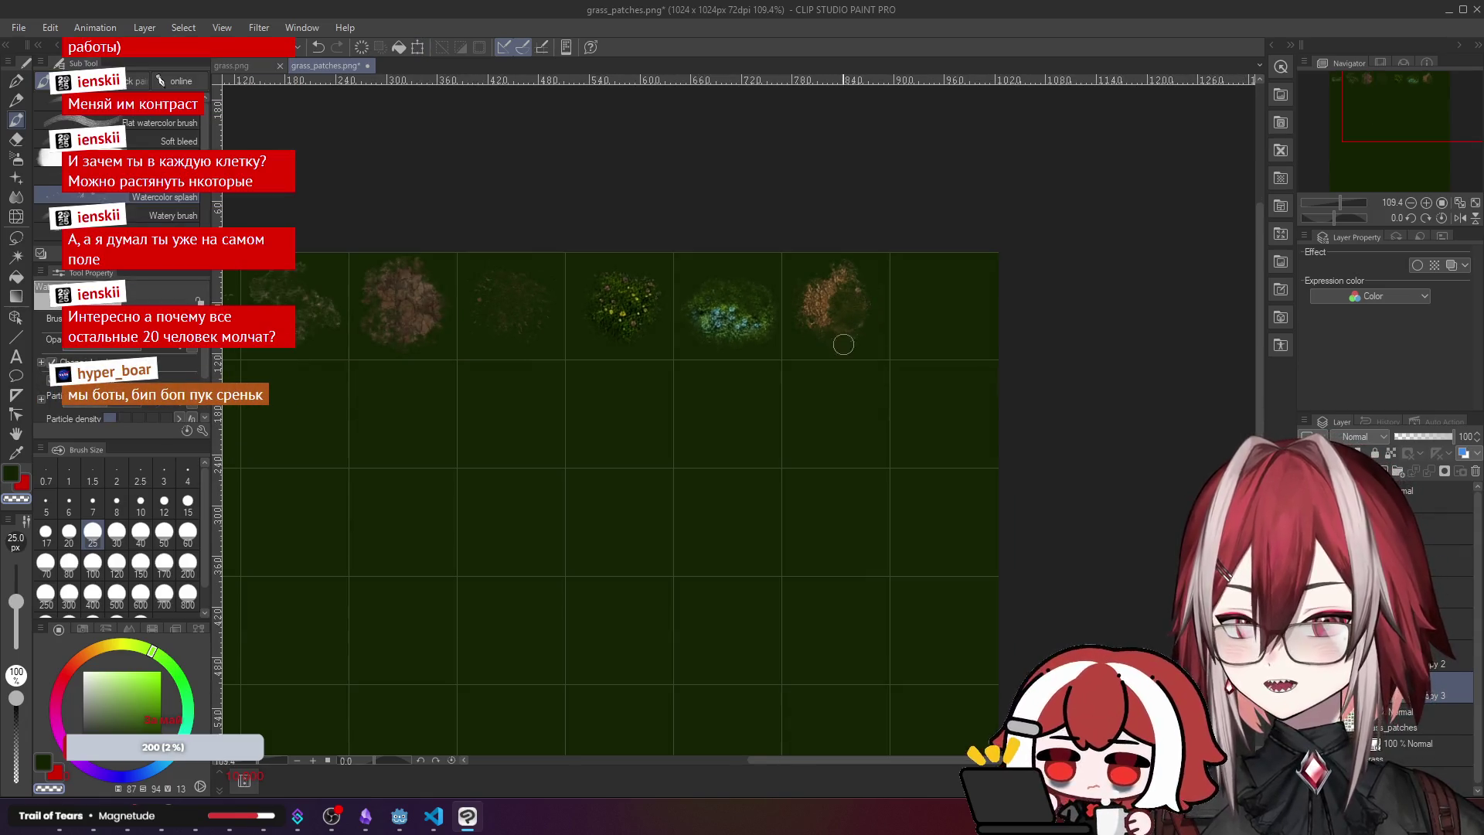
scroll(844, 344, down, 3)
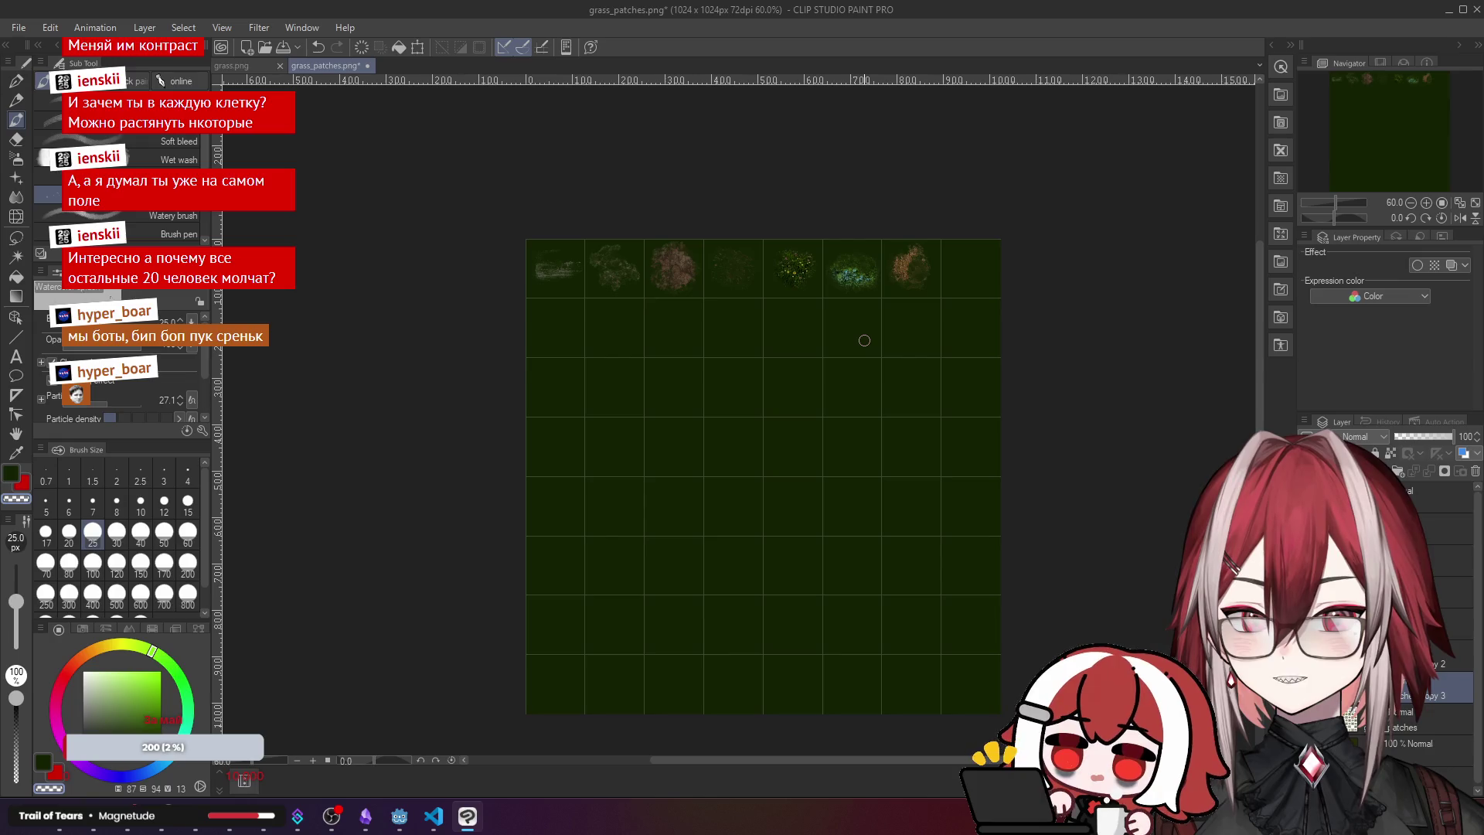
drag(852, 401, 852, 373)
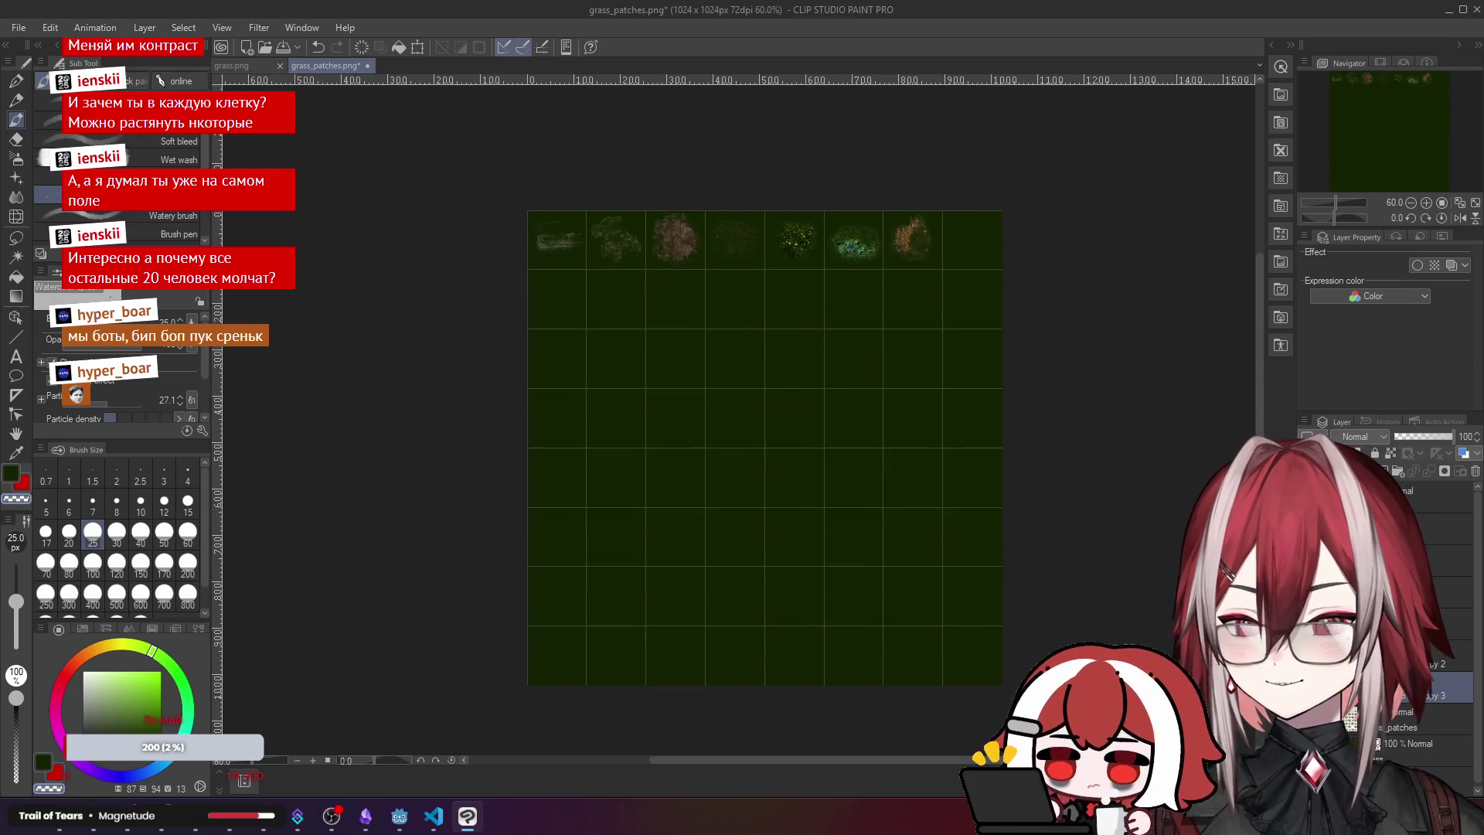
scroll(813, 461, up, 1)
scroll(680, 365, up, 5)
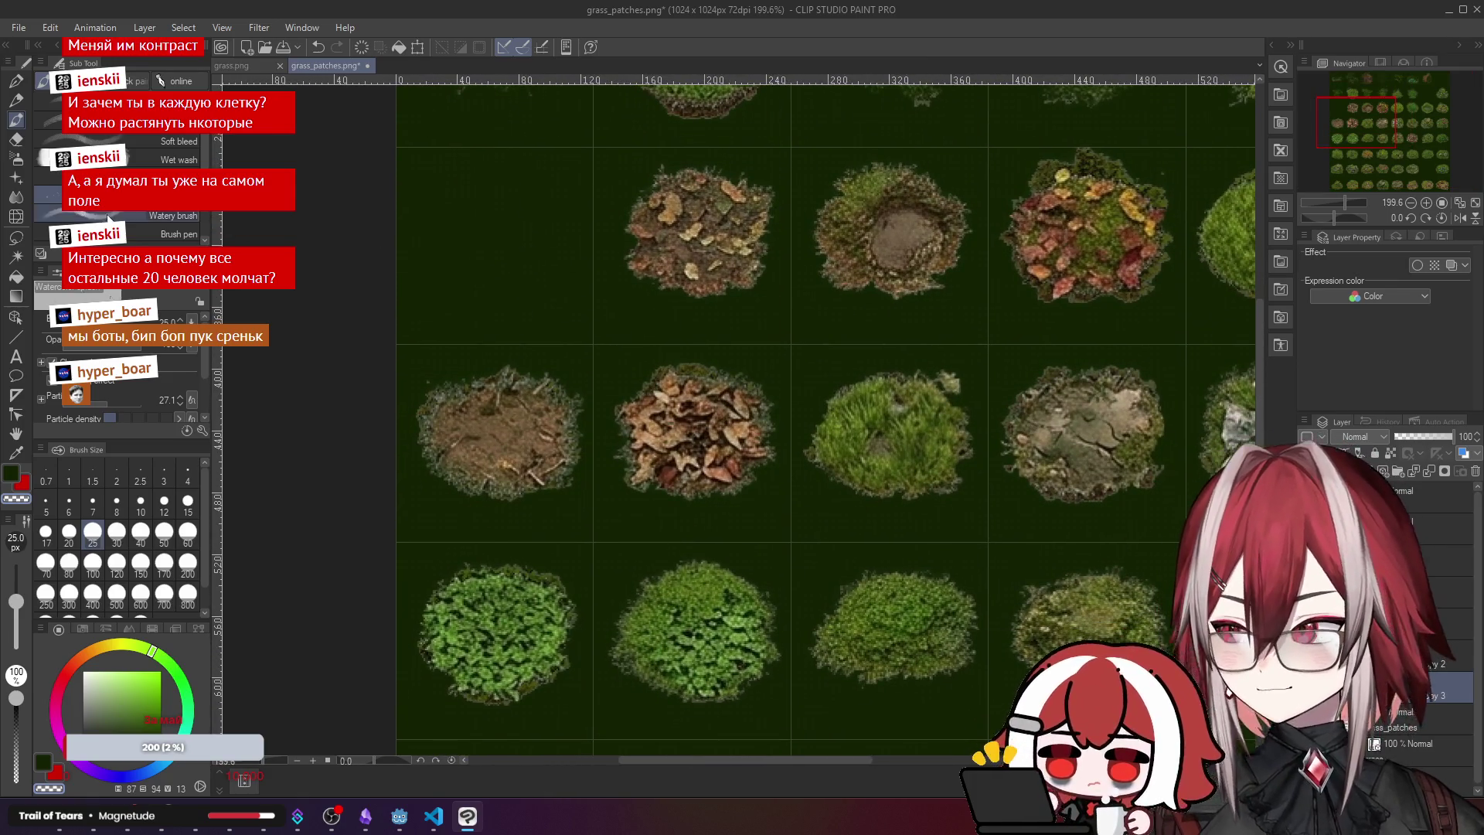
Step: Rectangle-select the grass-and-rocks patch tile on the sheet
click(25, 240)
scroll(757, 402, down, 2)
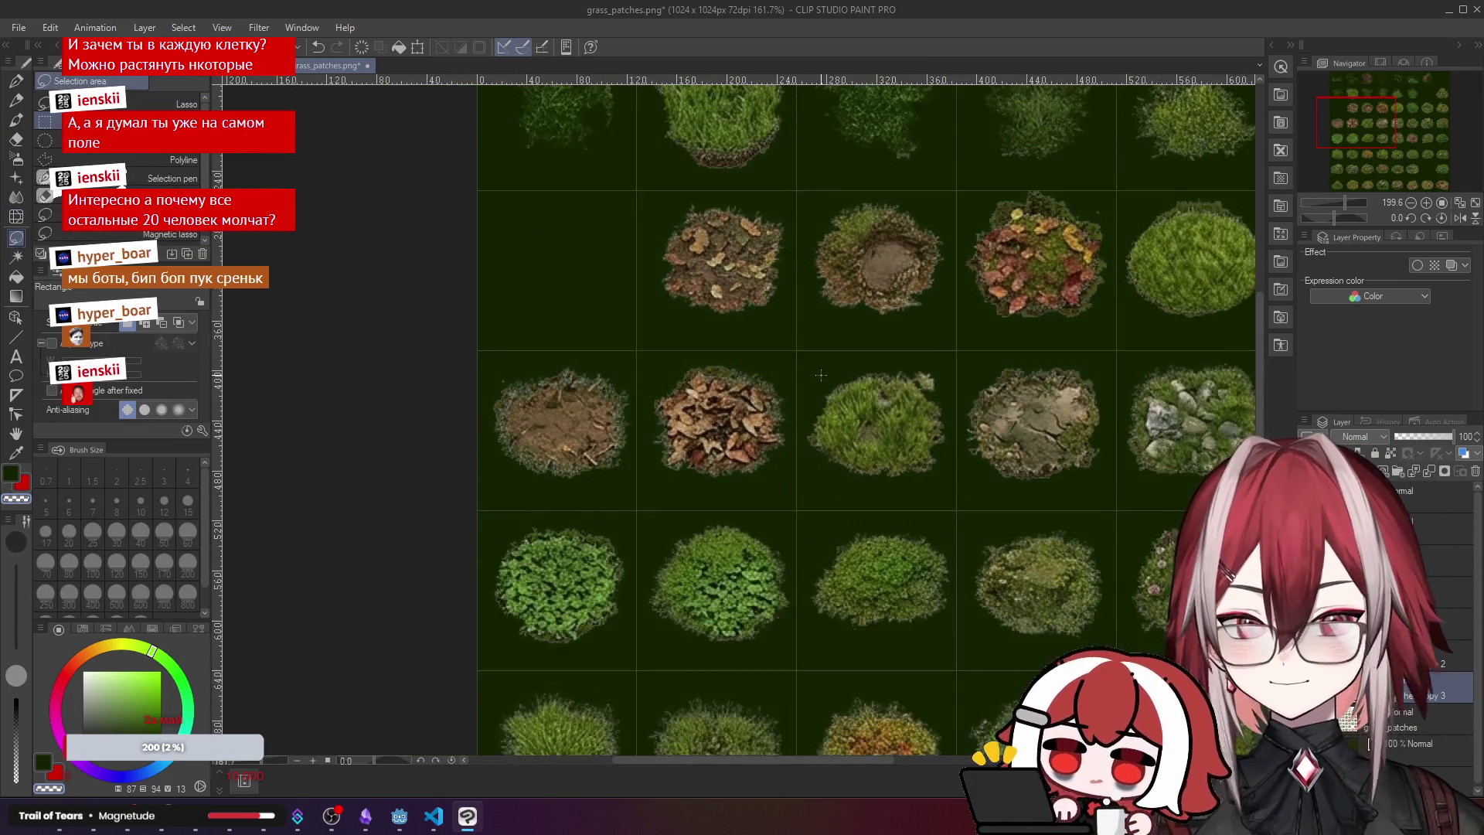
mouse_move(757, 403)
mouse_down()
mouse_move(453, 369)
mouse_move(843, 366)
mouse_move(564, 332)
mouse_up()
scroll(744, 350, up, 2)
scroll(745, 350, up, 1)
mouse_move(703, 244)
mouse_down()
mouse_move(745, 315)
mouse_move(901, 435)
mouse_up()
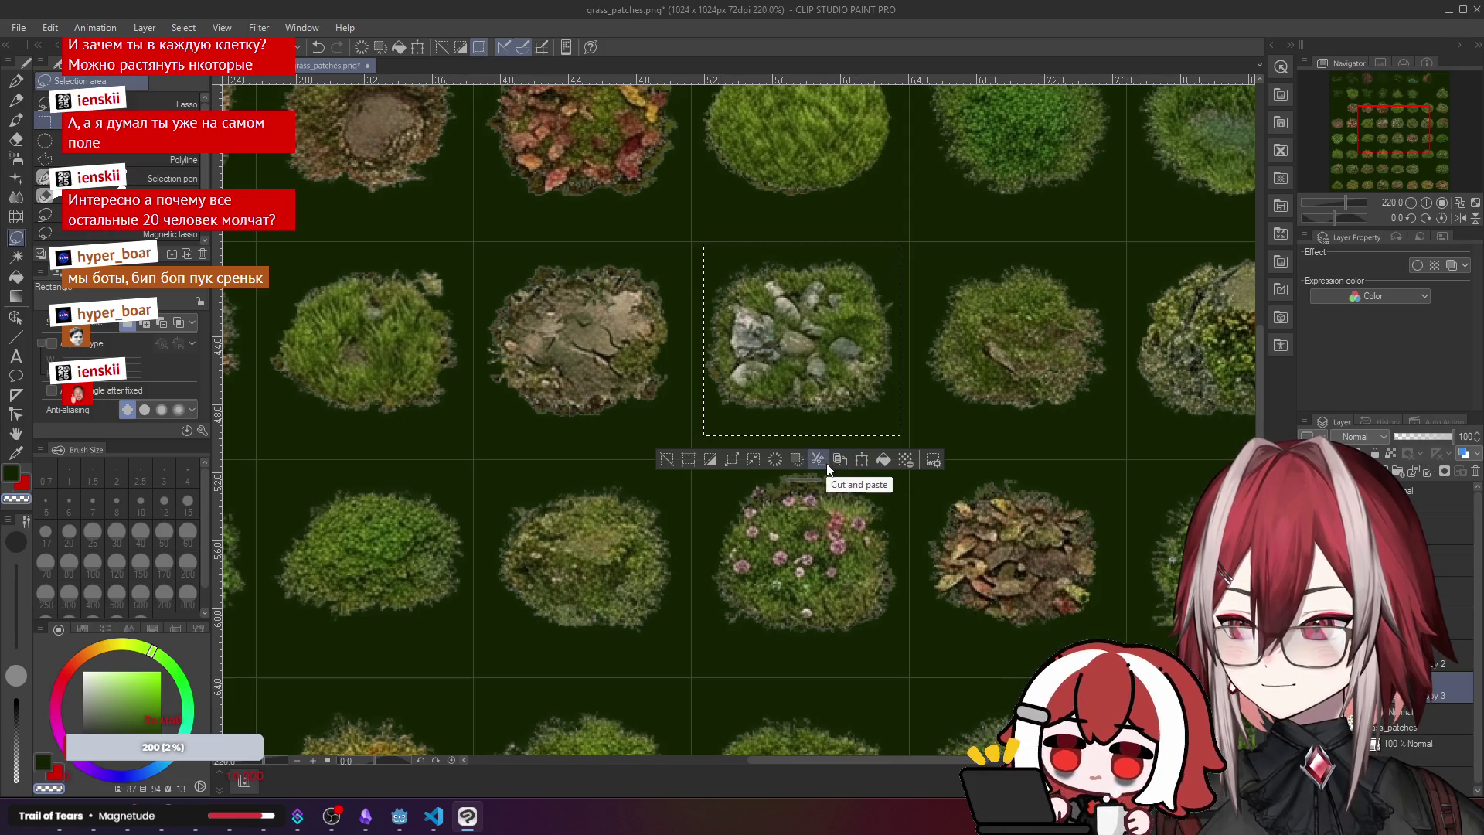
Step: Move the rock tile onto its own layer and place it in the next empty top-row cell
click(1413, 727)
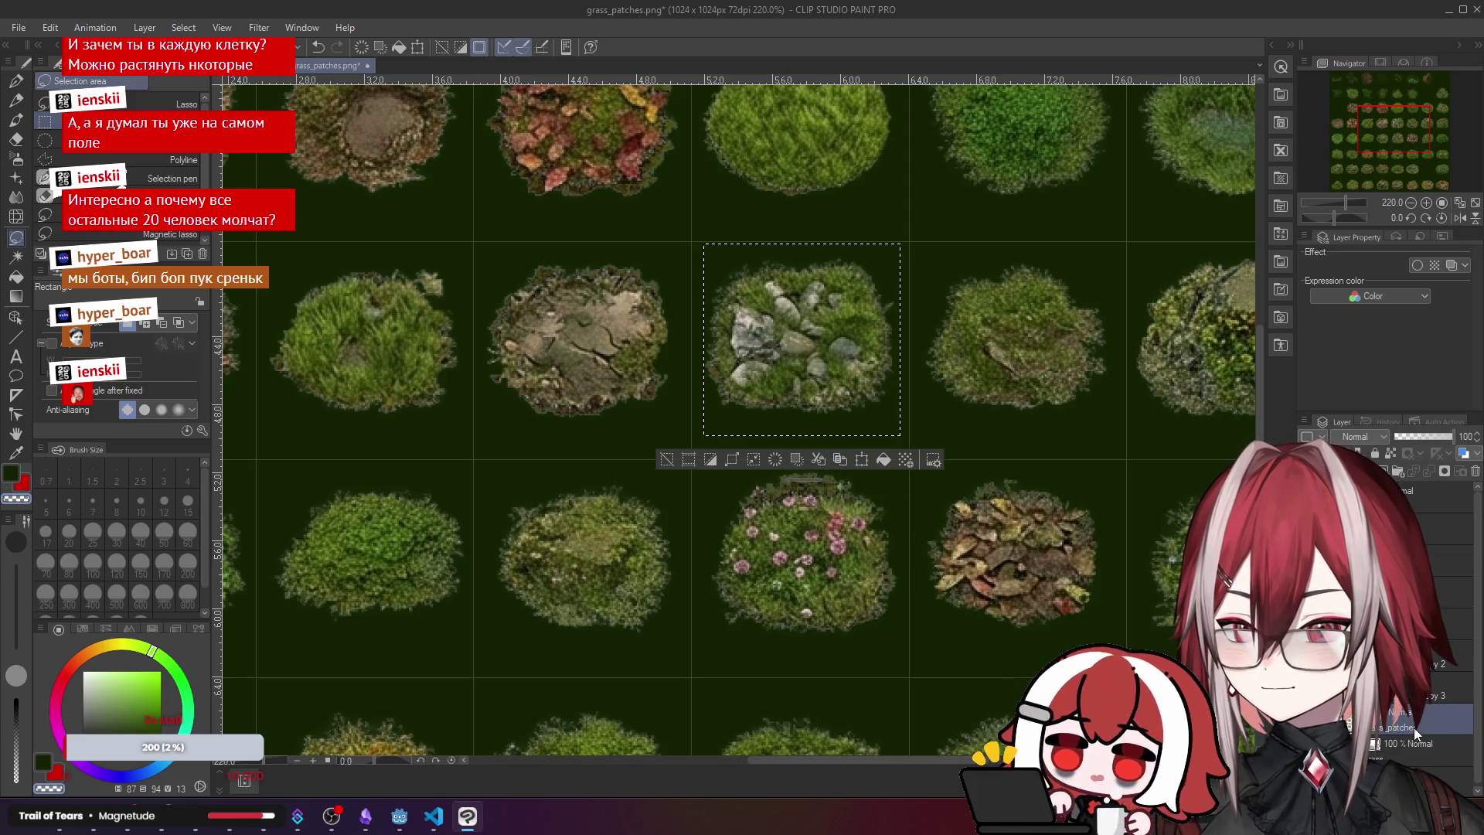
click(819, 462)
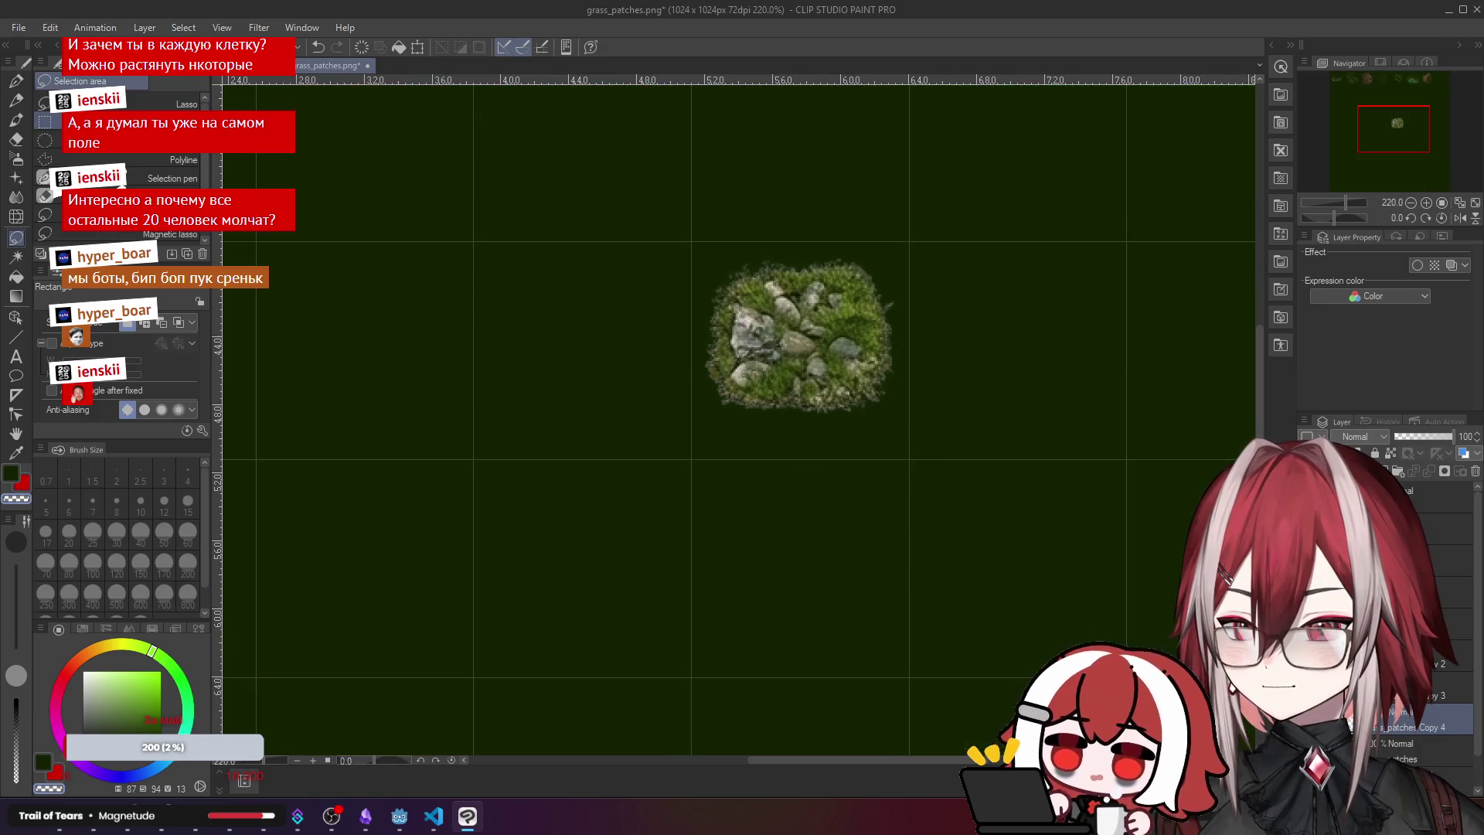
scroll(984, 517, down, 4)
key(ctrl+t)
mouse_move(769, 544)
mouse_down()
mouse_move(1007, 327)
mouse_move(1034, 275)
mouse_up()
scroll(1033, 275, up, 4)
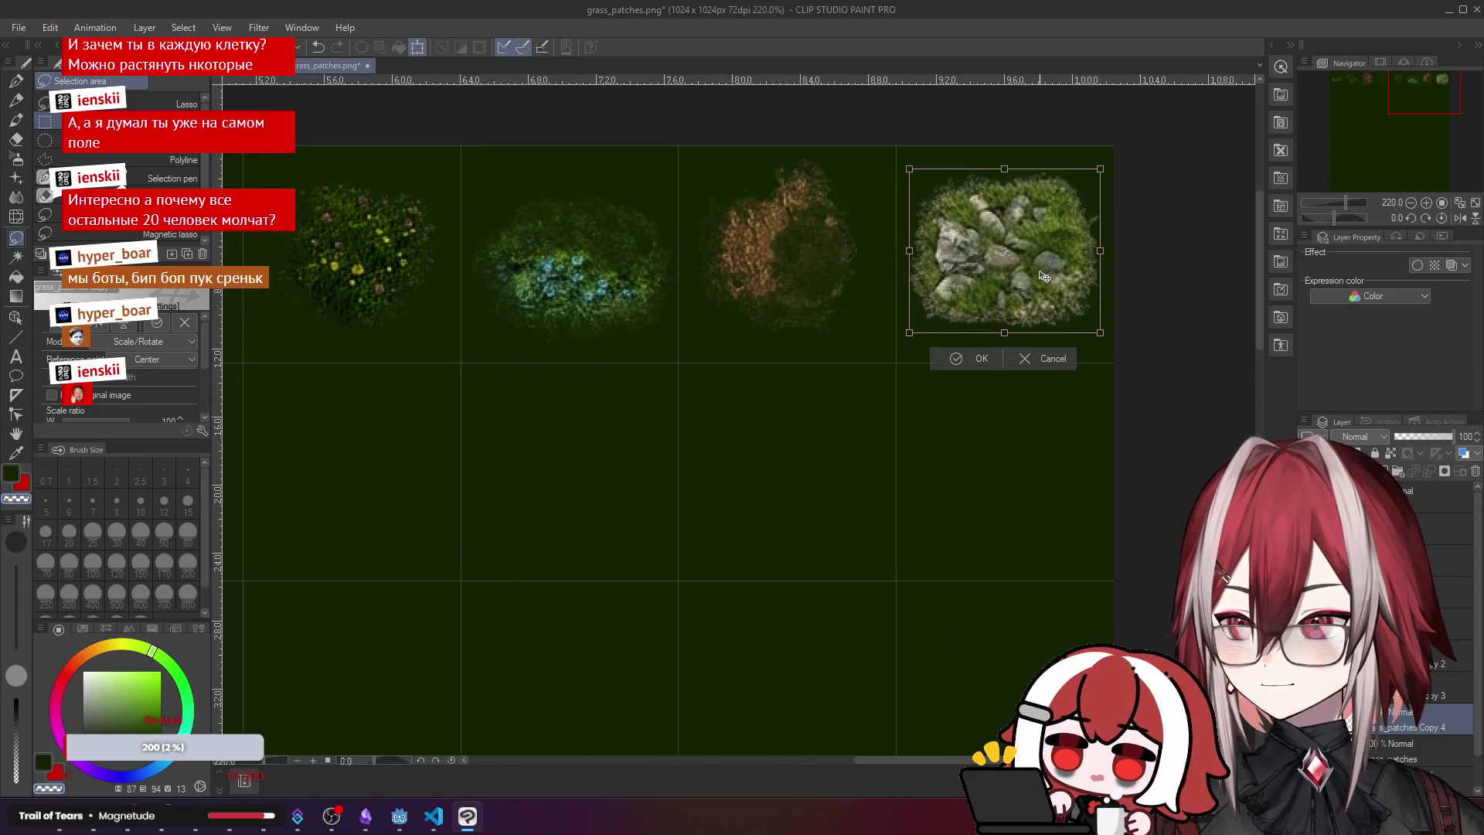
click(958, 359)
Step: Blend the rock patch's edges into the dark green background with the watercolour brush
scroll(1003, 398, up, 4)
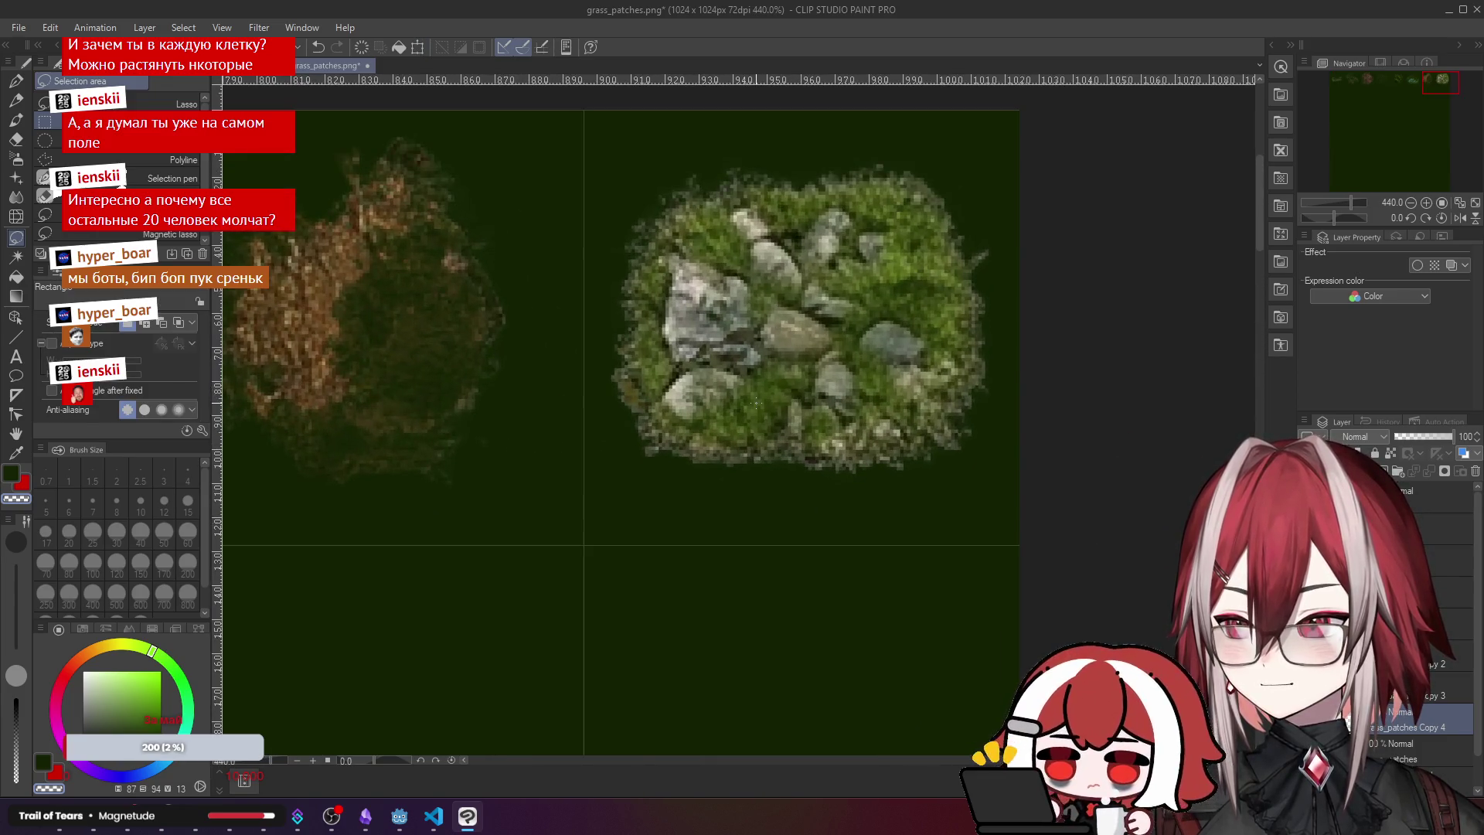
key(b)
mouse_move(727, 422)
mouse_down()
mouse_move(653, 441)
mouse_move(781, 460)
mouse_move(918, 440)
mouse_move(970, 401)
mouse_move(990, 332)
mouse_move(952, 192)
mouse_move(851, 168)
mouse_move(686, 172)
mouse_move(629, 298)
mouse_move(637, 410)
mouse_move(781, 484)
mouse_move(727, 417)
mouse_move(774, 388)
mouse_move(872, 376)
mouse_move(853, 323)
mouse_move(911, 295)
mouse_move(920, 257)
mouse_move(858, 174)
mouse_move(681, 184)
mouse_move(767, 165)
mouse_move(808, 221)
mouse_move(736, 165)
mouse_move(977, 225)
mouse_move(889, 220)
mouse_move(913, 269)
mouse_up()
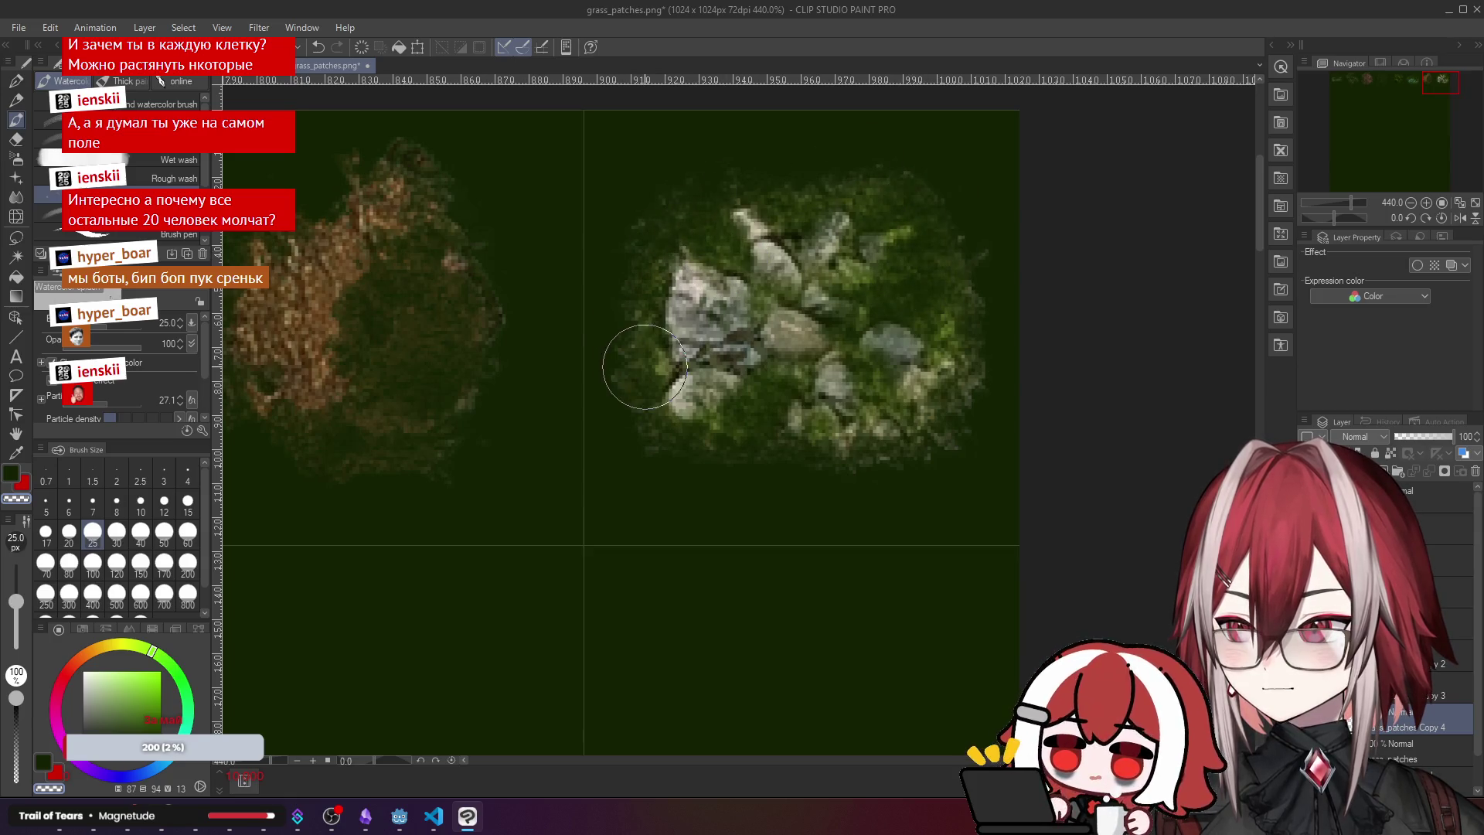
scroll(880, 356, down, 3)
scroll(878, 357, down, 2)
click(50, 28)
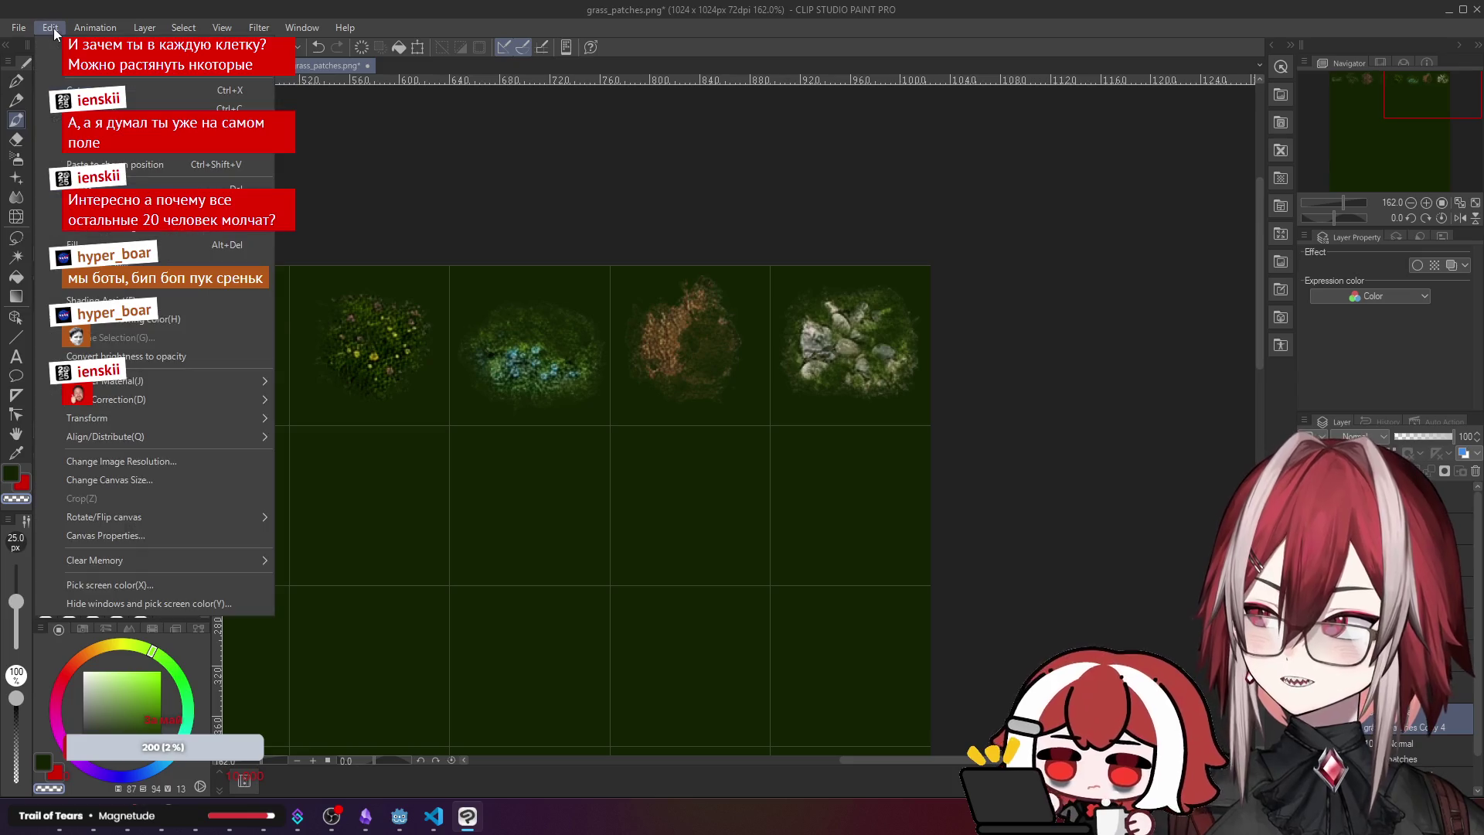
Step: Tone down the rock patch with Contrast -31 and lower Brightness
mouse_move(163, 399)
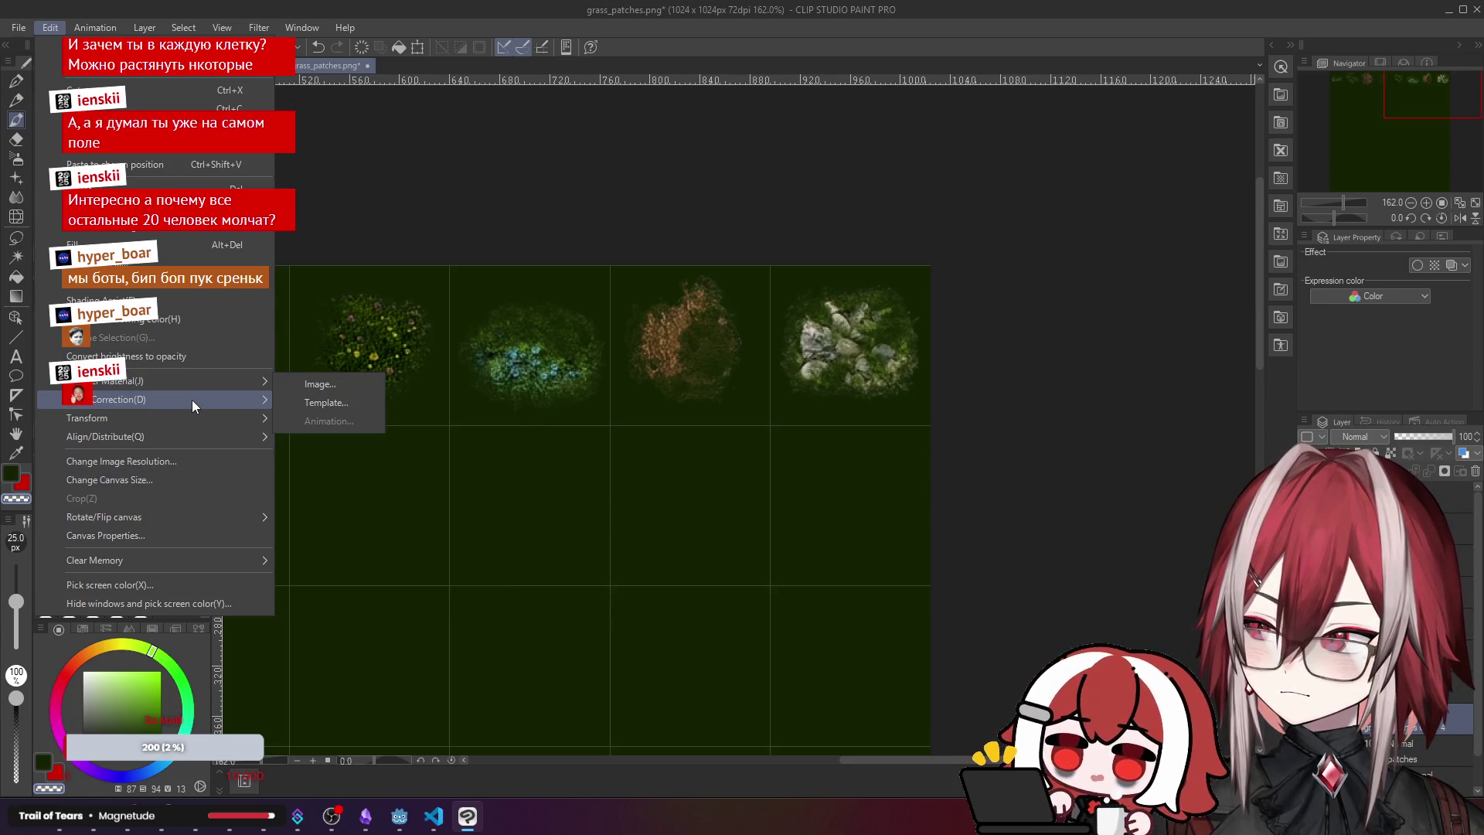
click(350, 404)
mouse_move(910, 537)
mouse_down()
mouse_move(930, 535)
mouse_move(872, 534)
mouse_up()
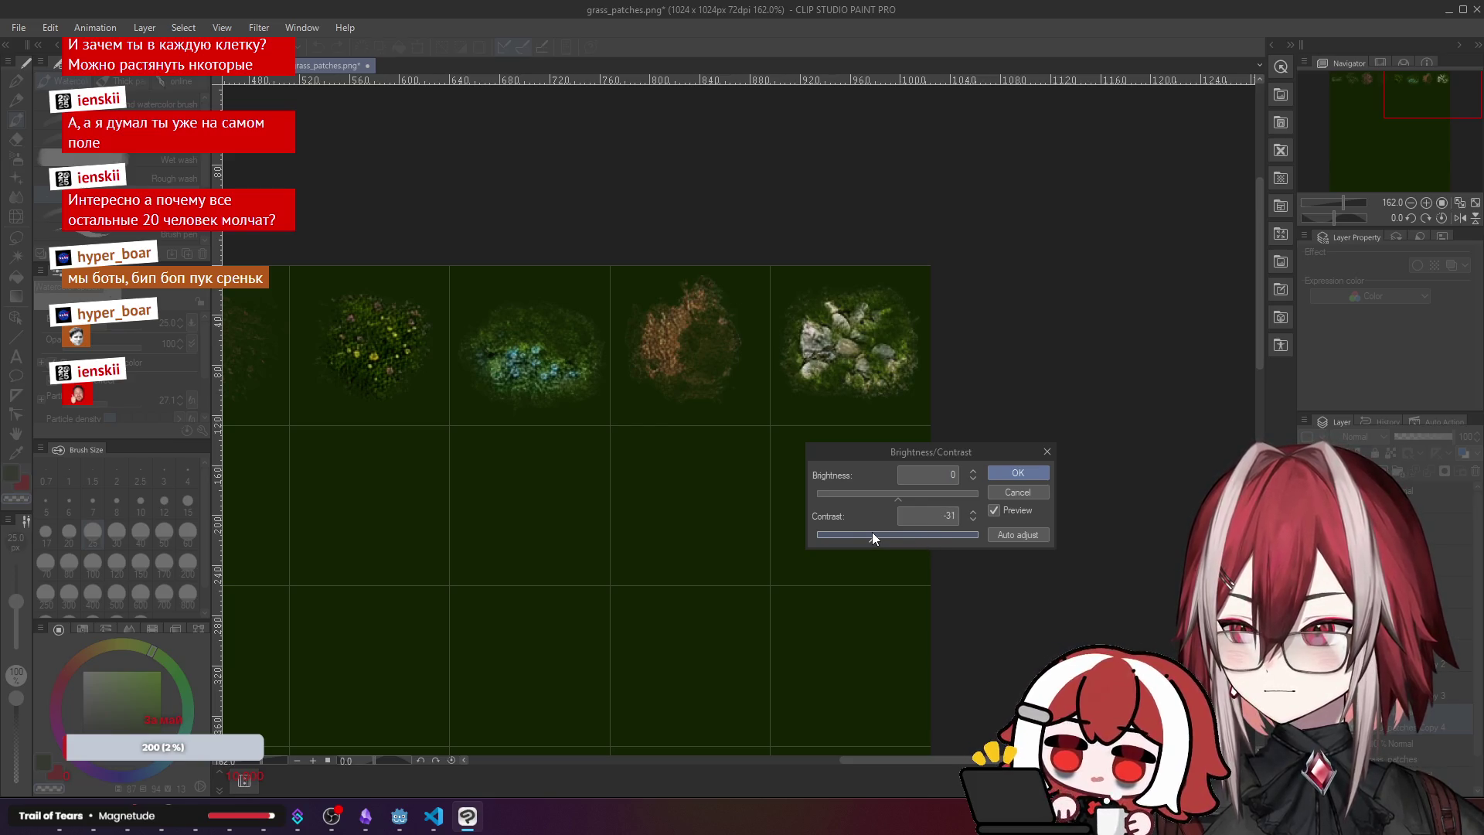
click(873, 494)
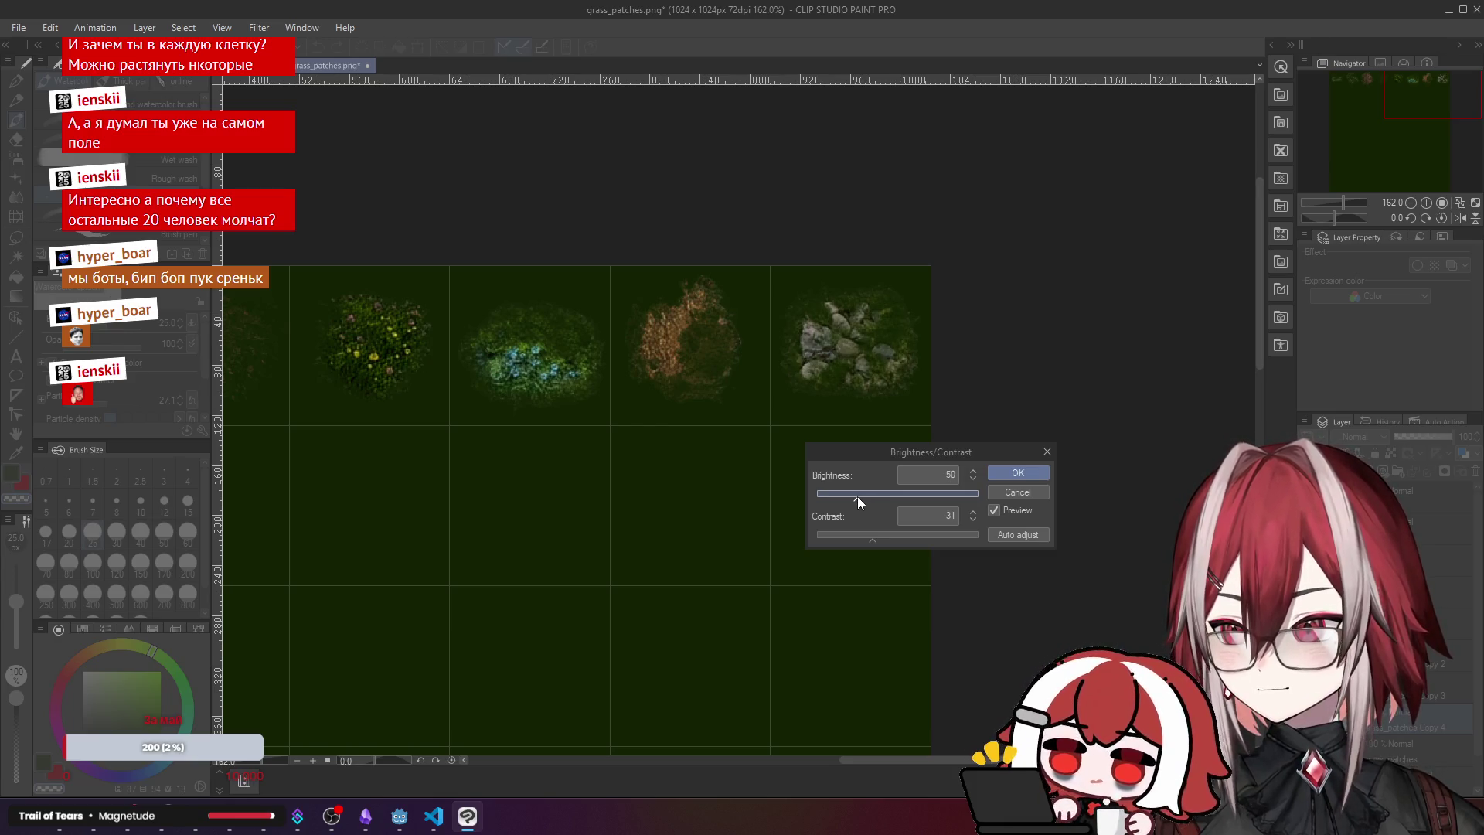
click(1018, 473)
scroll(806, 408, left, 5)
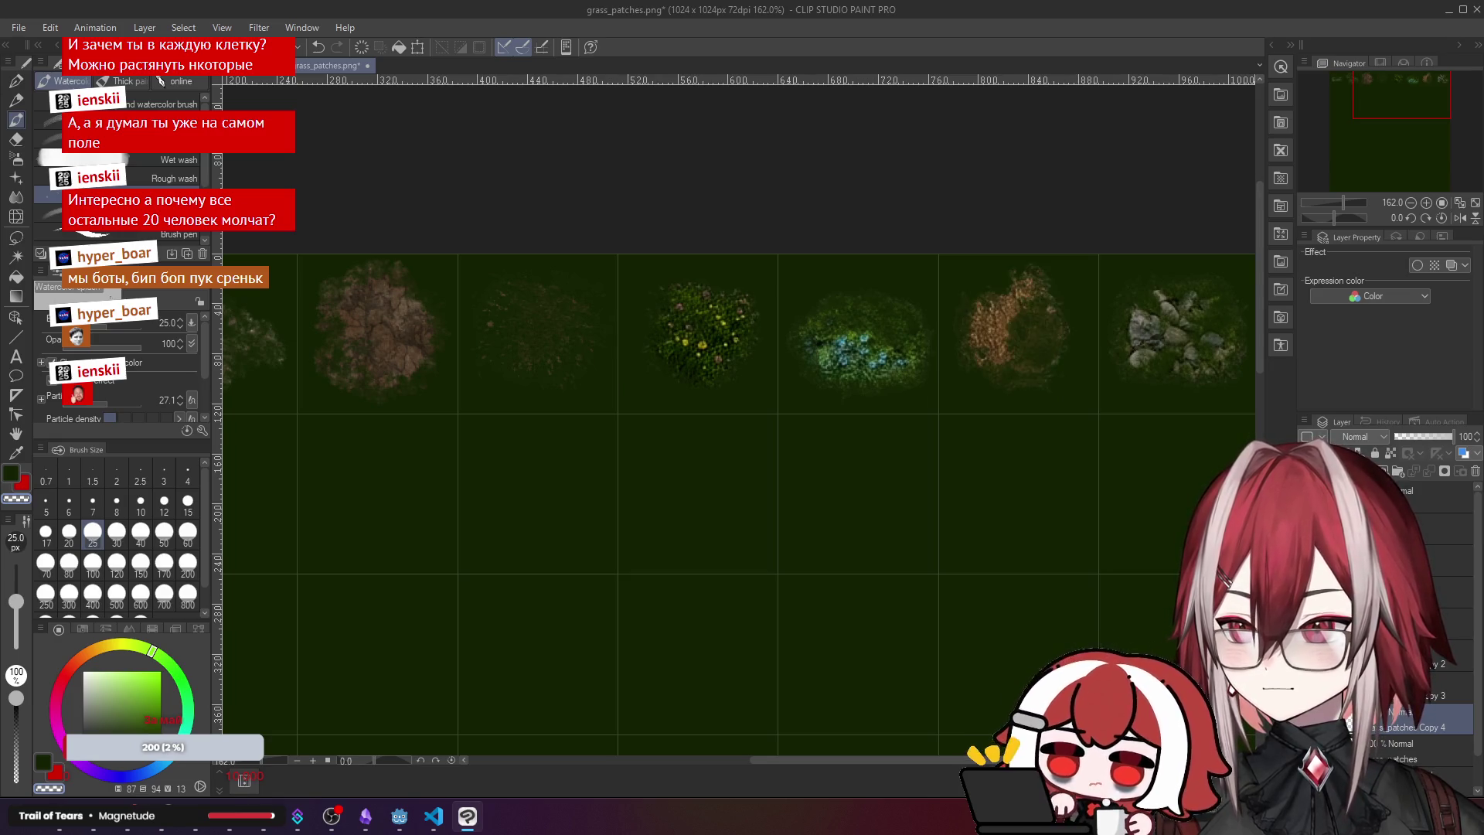
Step: Darken the dirt patch with a second Brightness/Contrast adjustment (-28, -11)
click(50, 27)
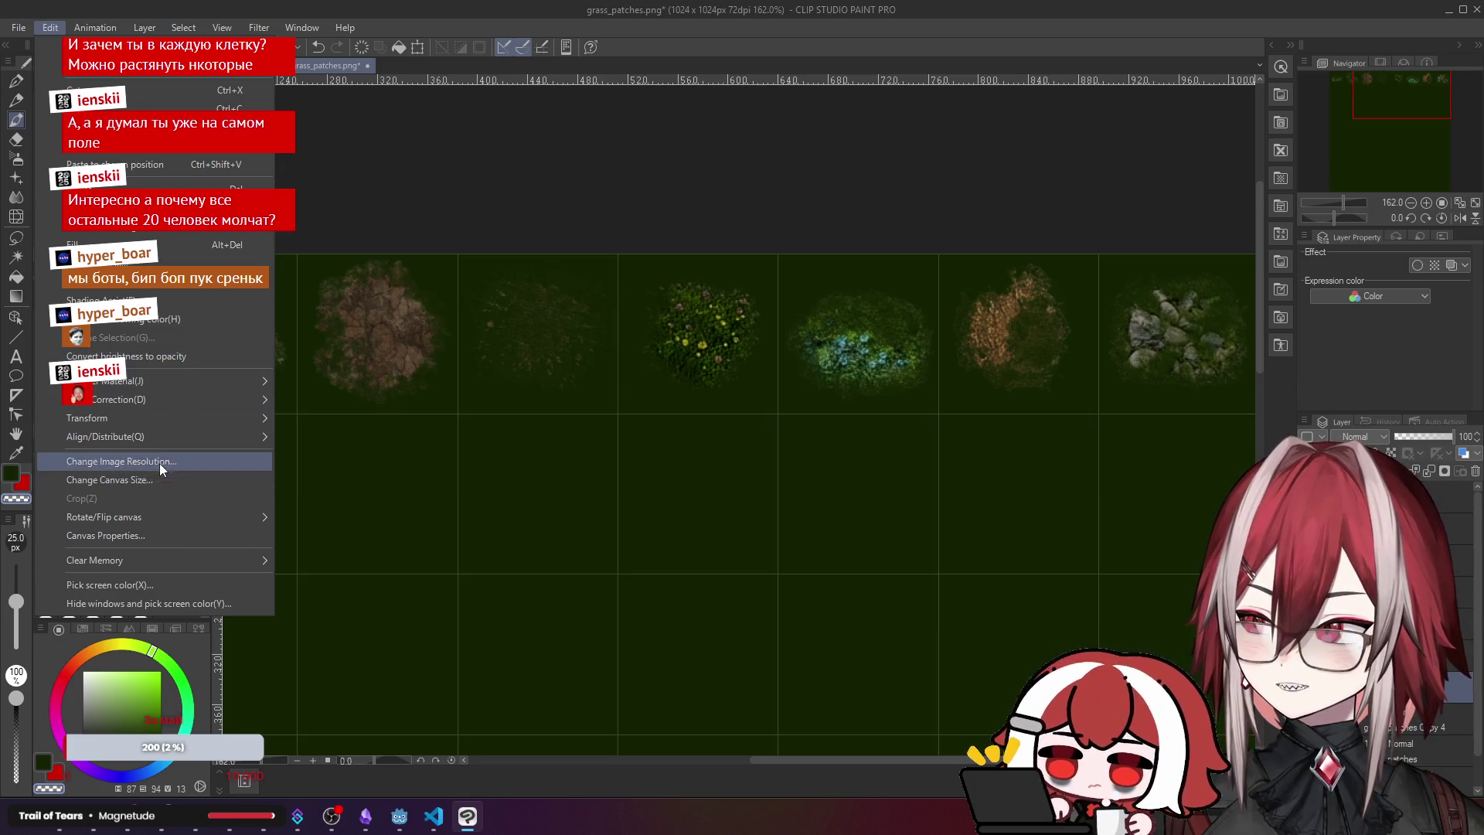
mouse_move(211, 401)
click(369, 402)
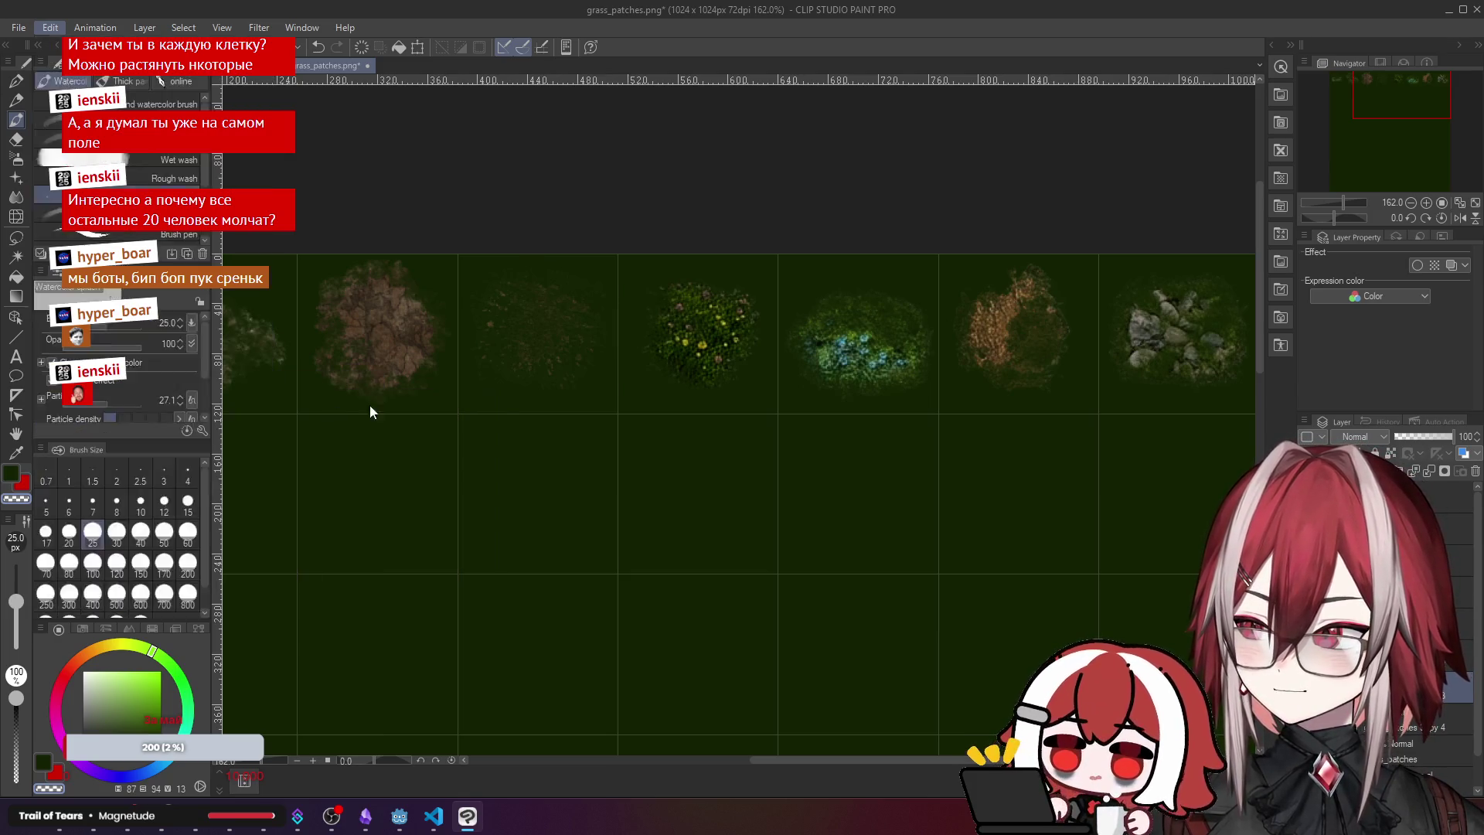
drag(875, 535, 906, 536)
click(885, 493)
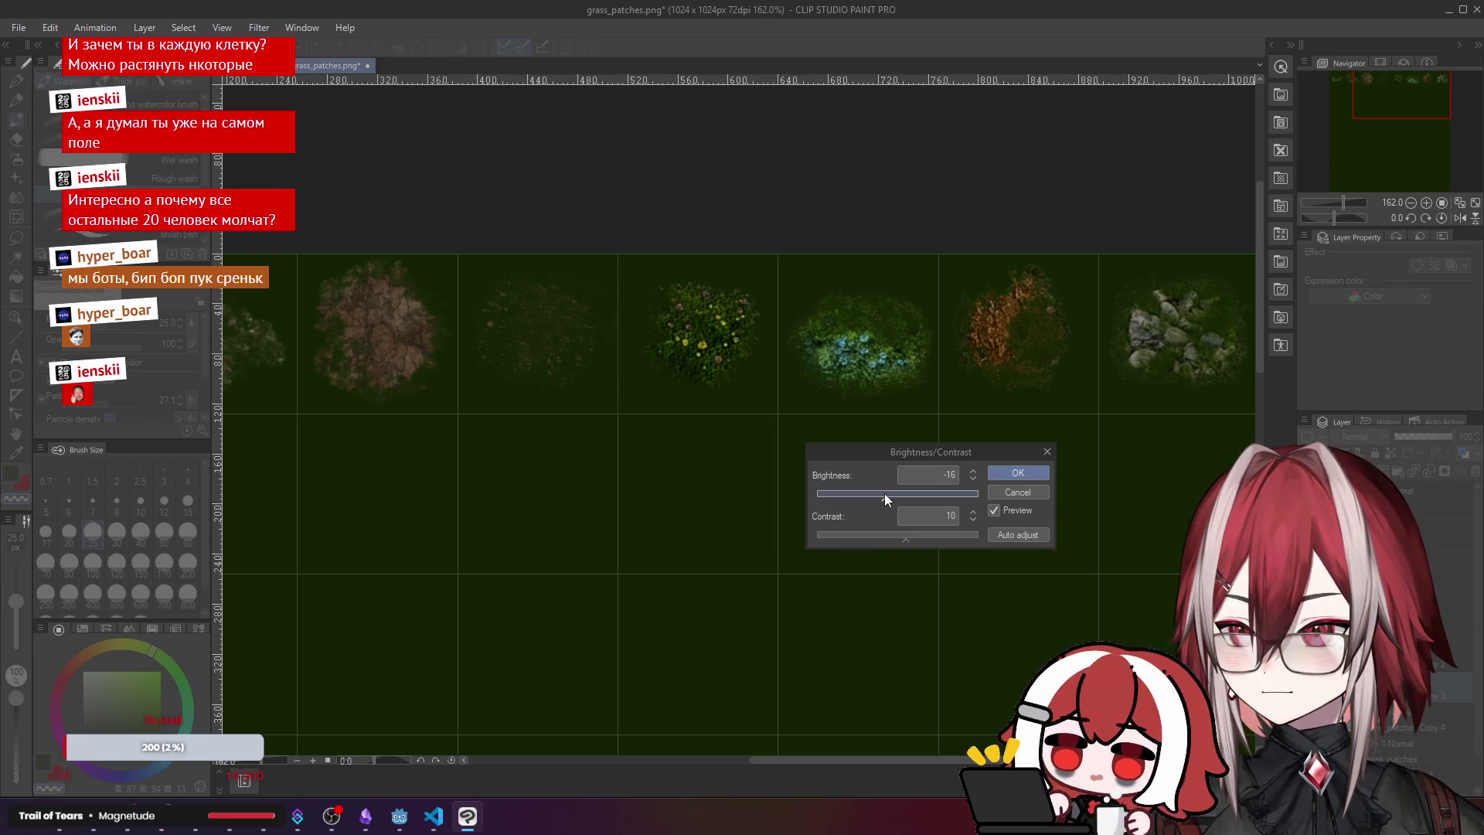
drag(894, 541, 897, 535)
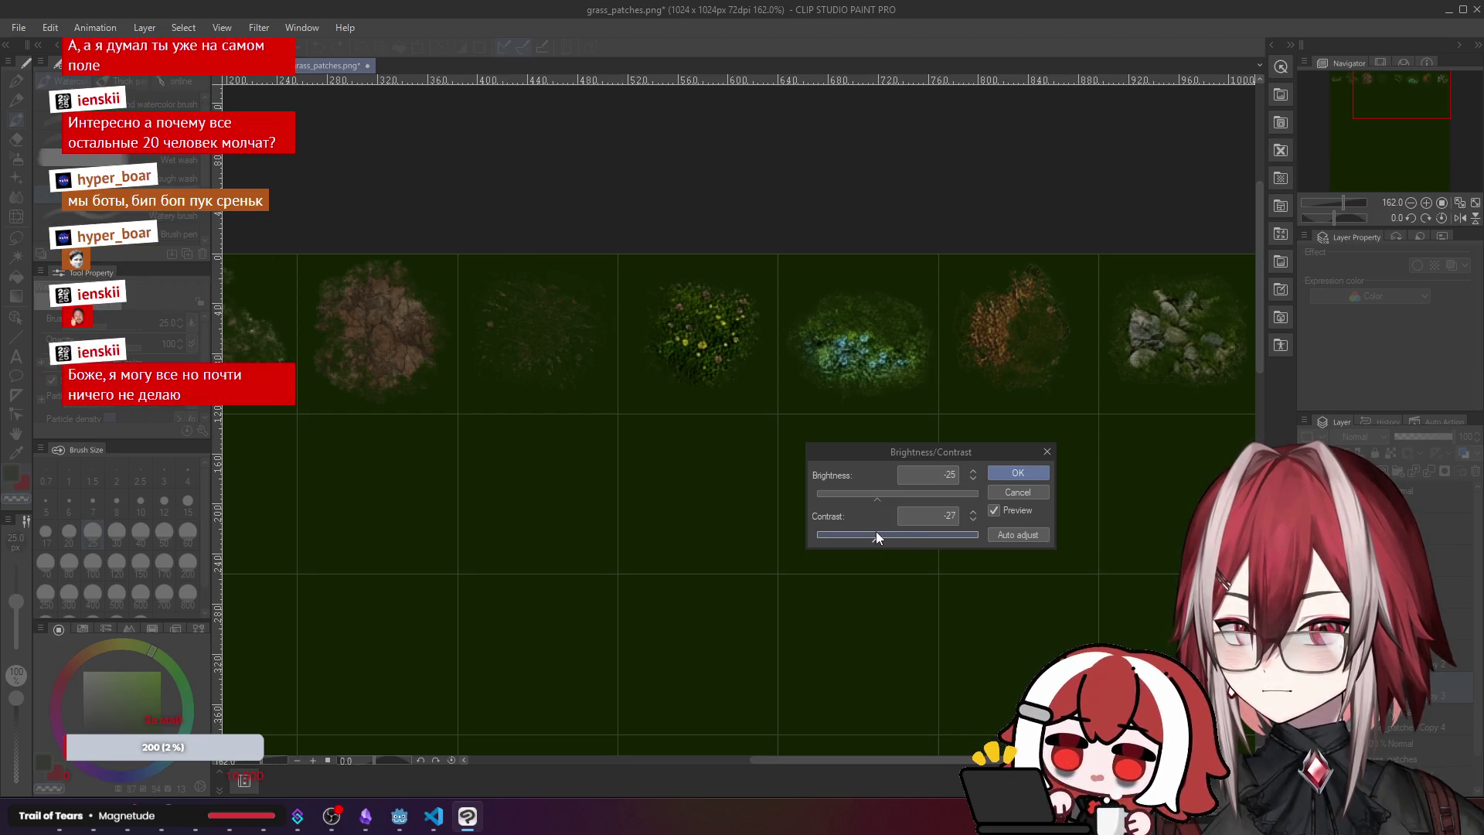
drag(880, 535, 875, 496)
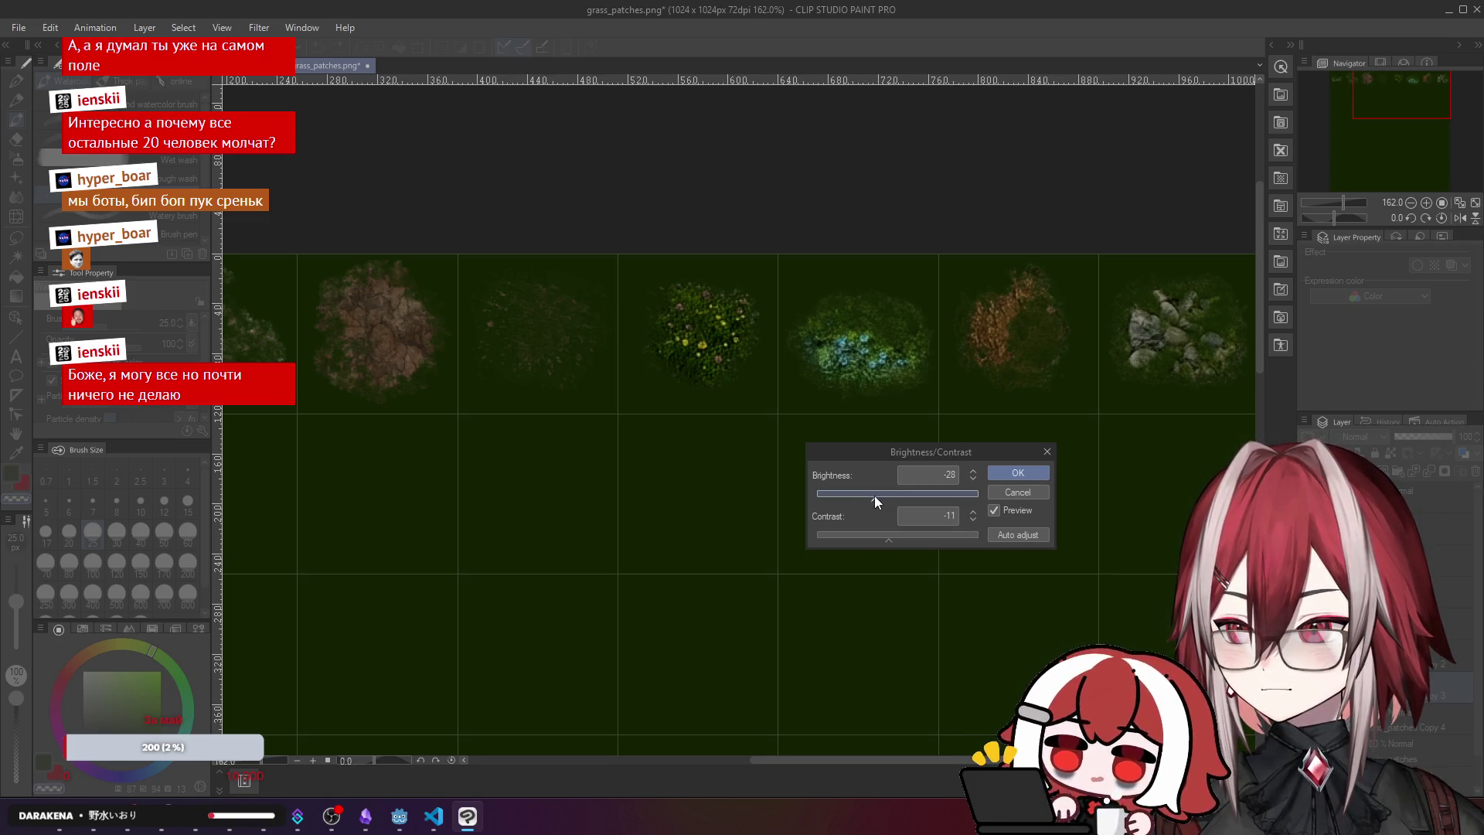
click(1005, 473)
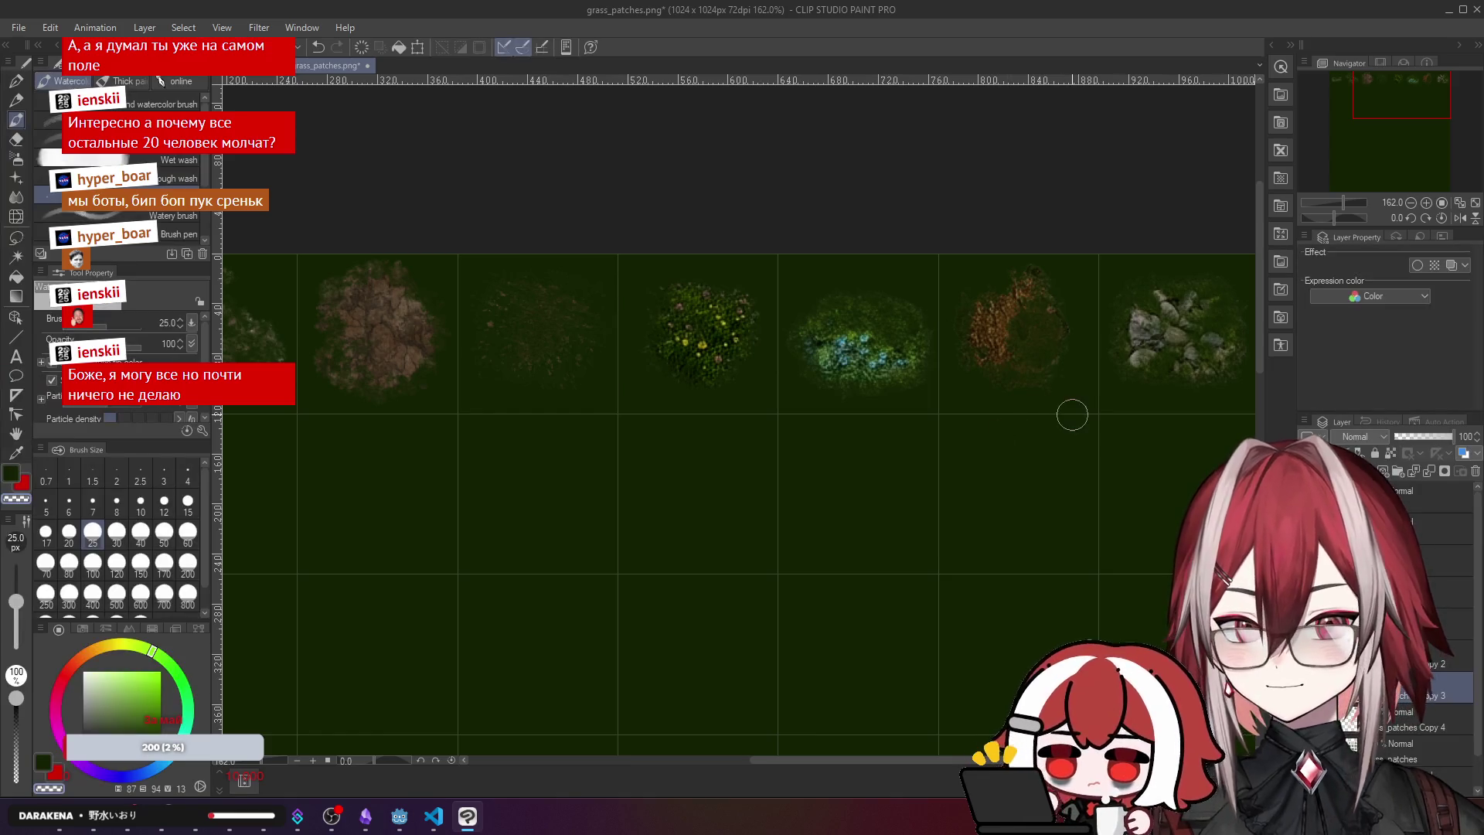
scroll(1072, 412, up, 3)
scroll(1013, 328, up, 2)
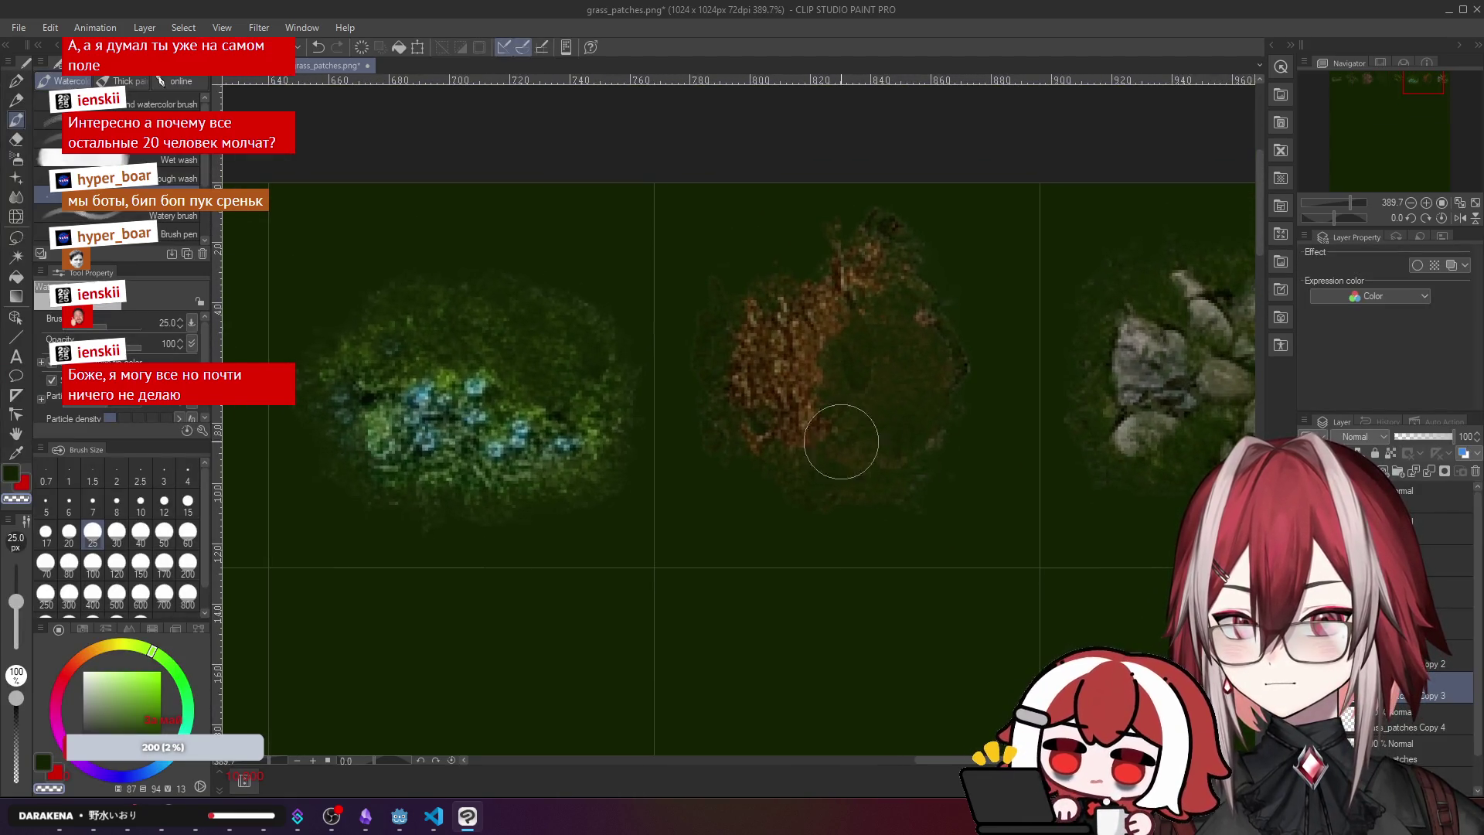
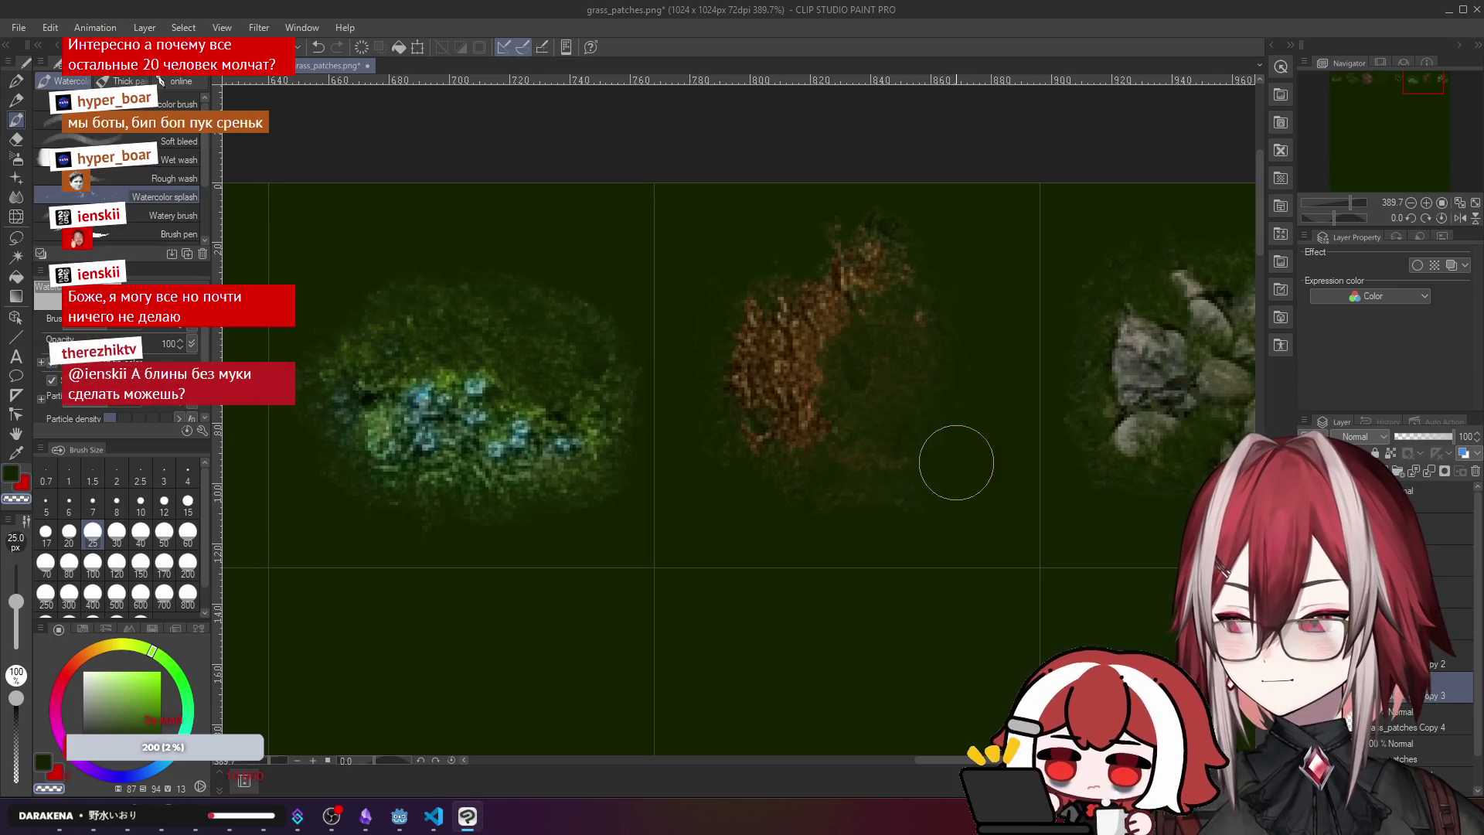
Step: Zoom out and pan the sheet to show the full row of grass patch sprites
scroll(929, 493, down, 5)
drag(822, 401, 967, 354)
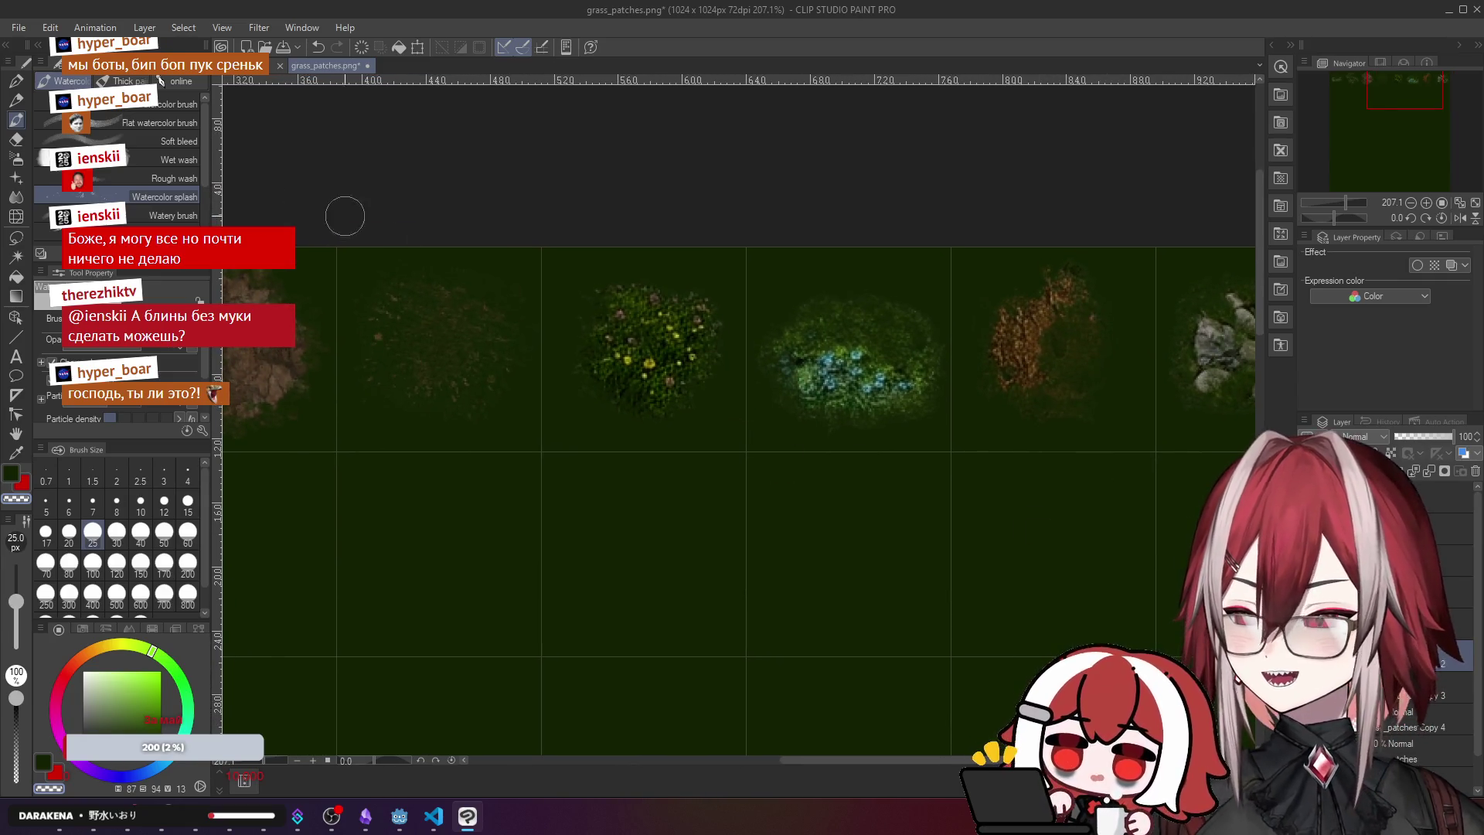
click(19, 28)
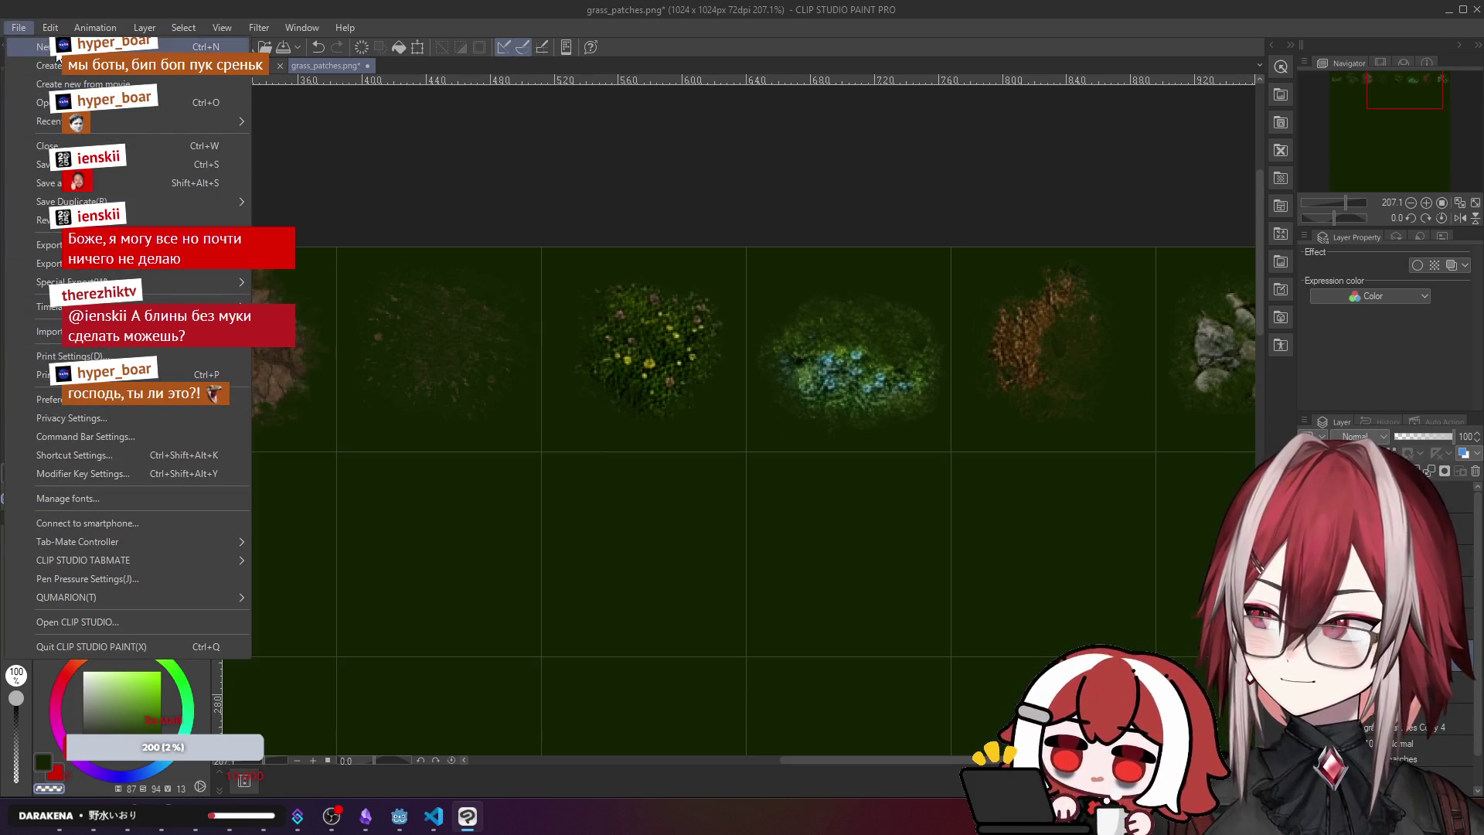
Step: Lower the grass sprites' brightness to -27 with Brightness/Contrast
mouse_move(165, 379)
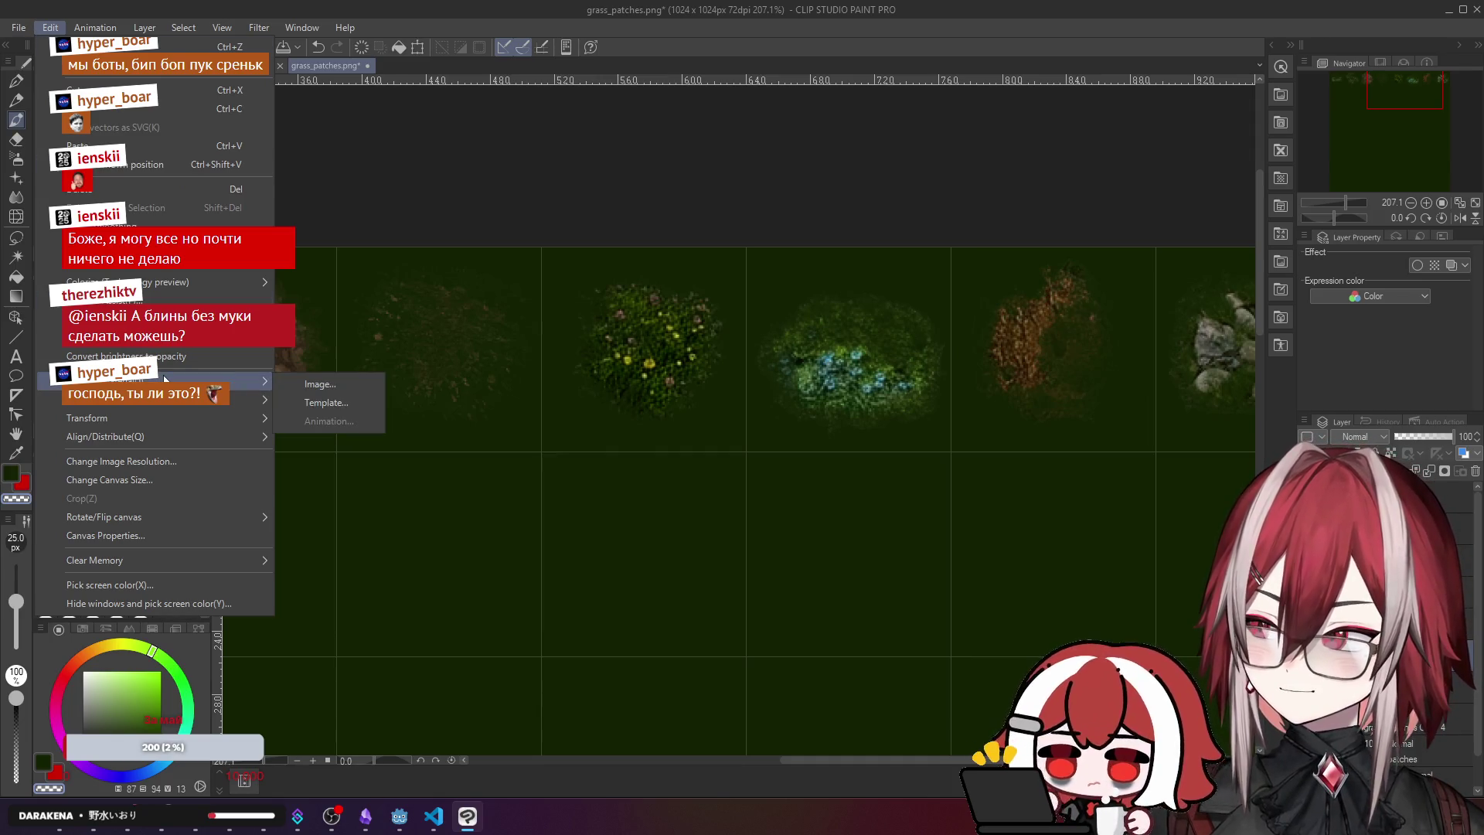
click(349, 405)
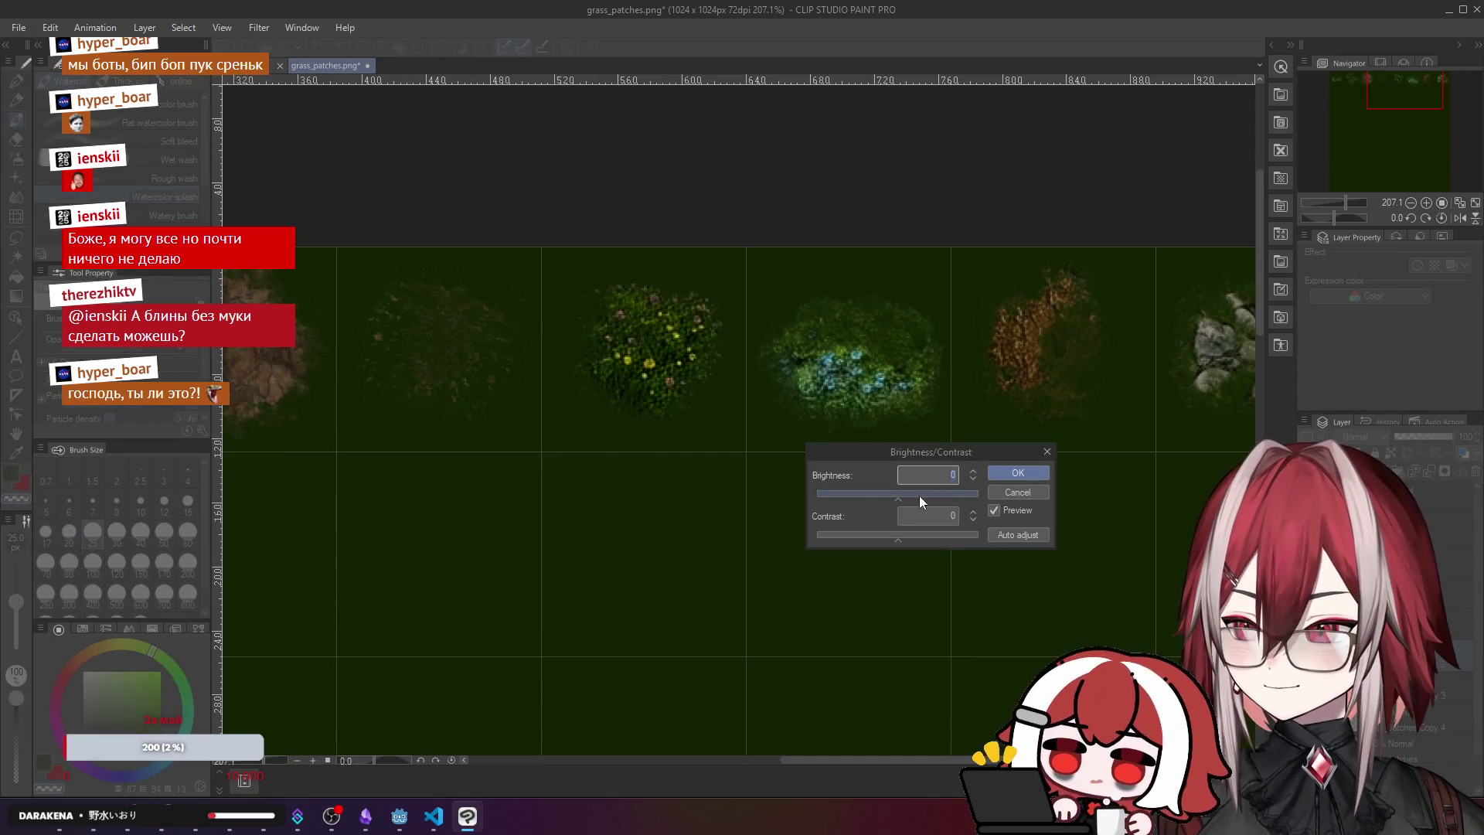
mouse_move(888, 498)
mouse_down()
mouse_move(875, 496)
mouse_move(919, 536)
mouse_move(877, 531)
mouse_up()
click(909, 535)
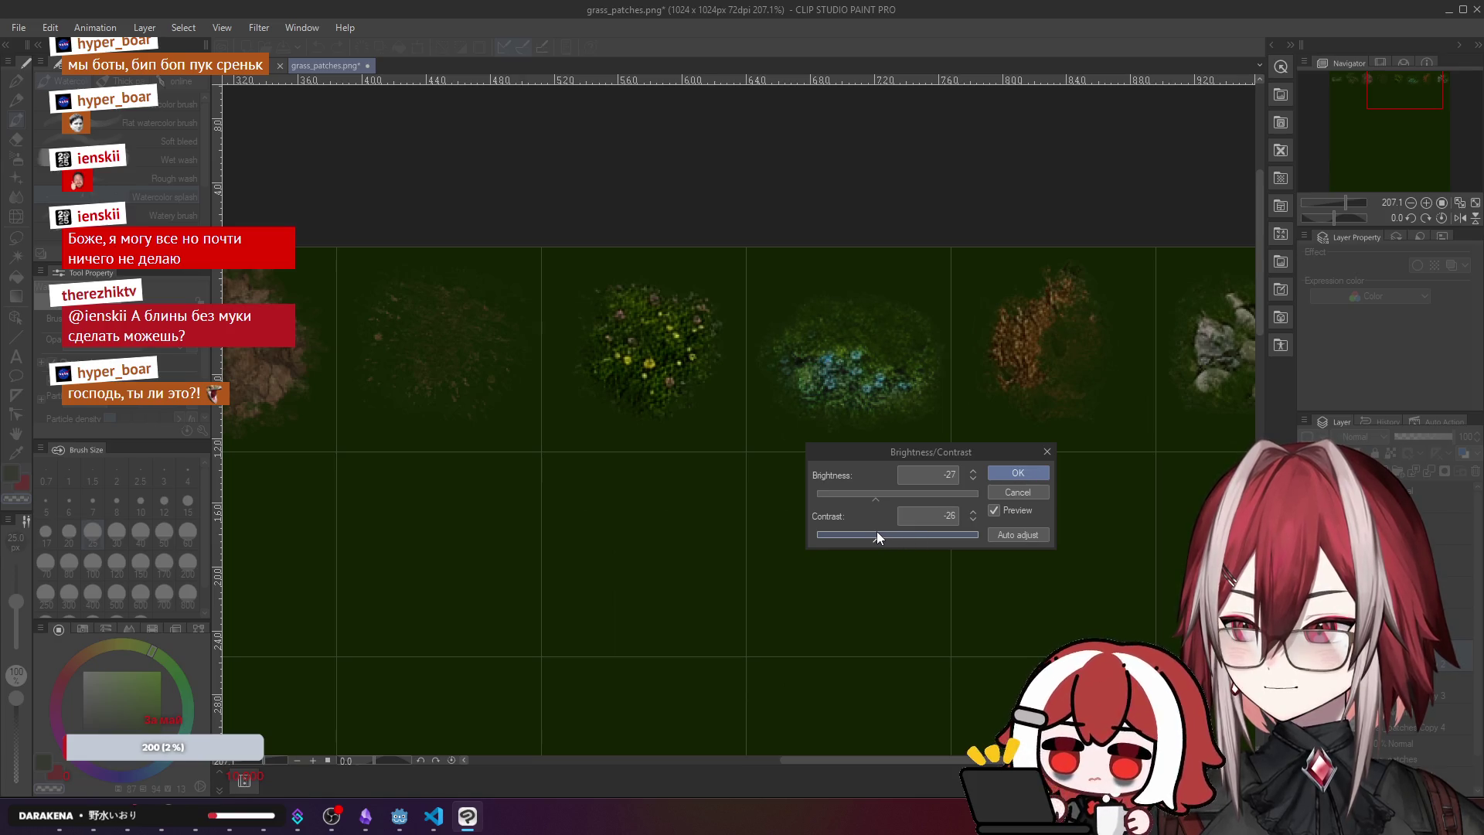
click(1028, 474)
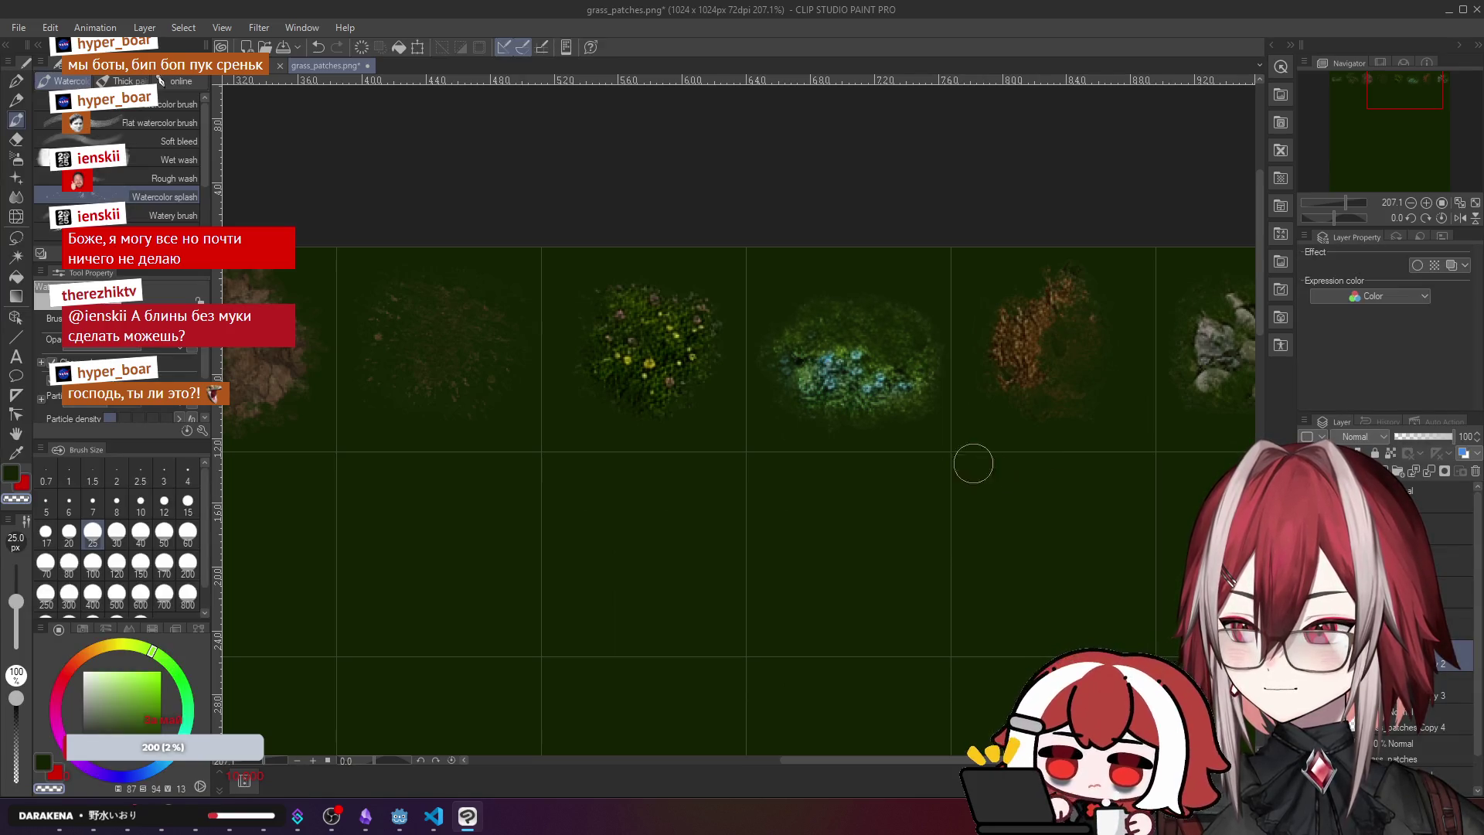
Step: Apply a second Brightness/Contrast reduction to darken the sprites further
click(47, 31)
mouse_move(181, 381)
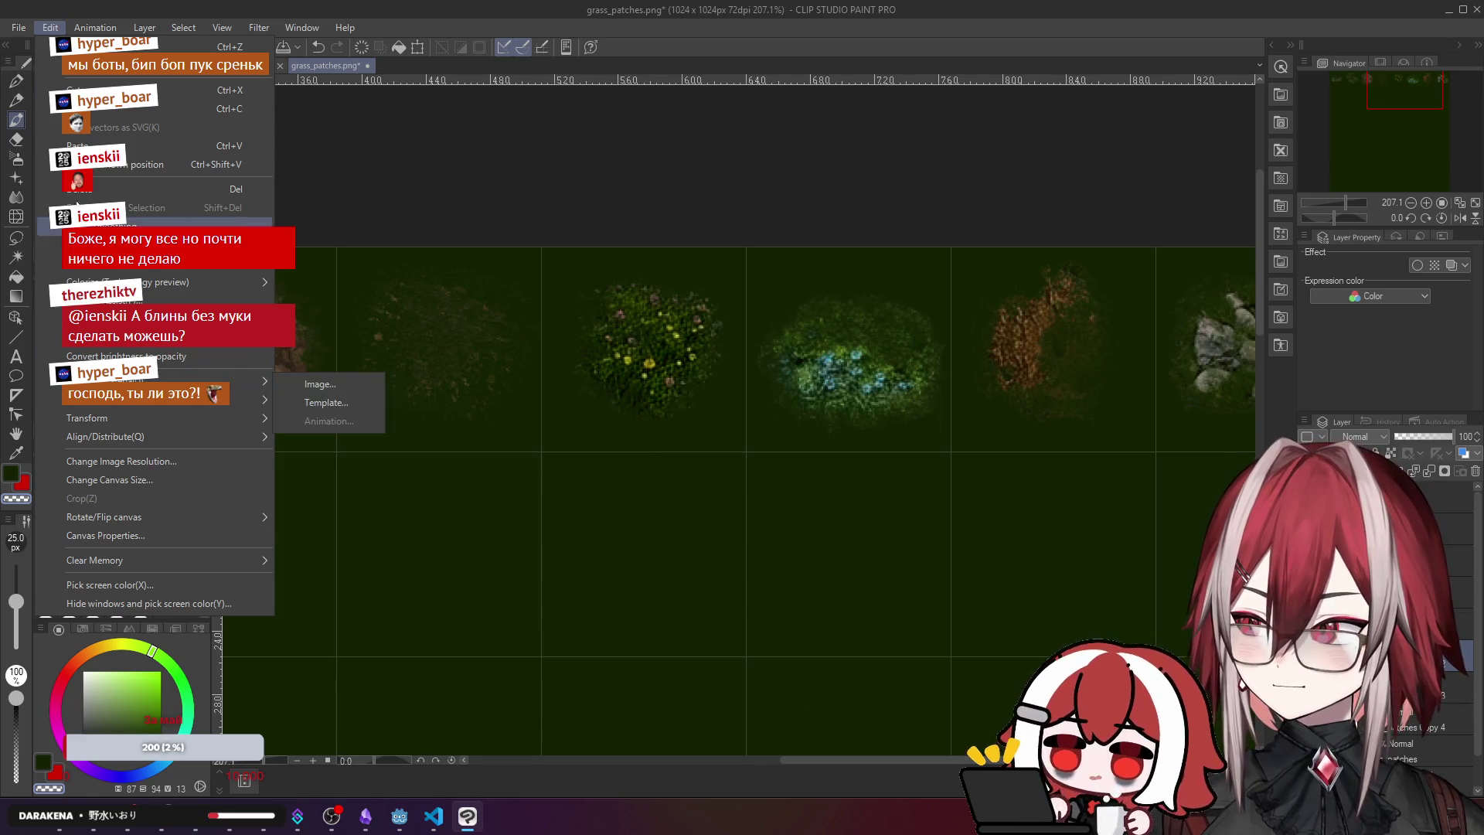
mouse_move(232, 400)
click(328, 400)
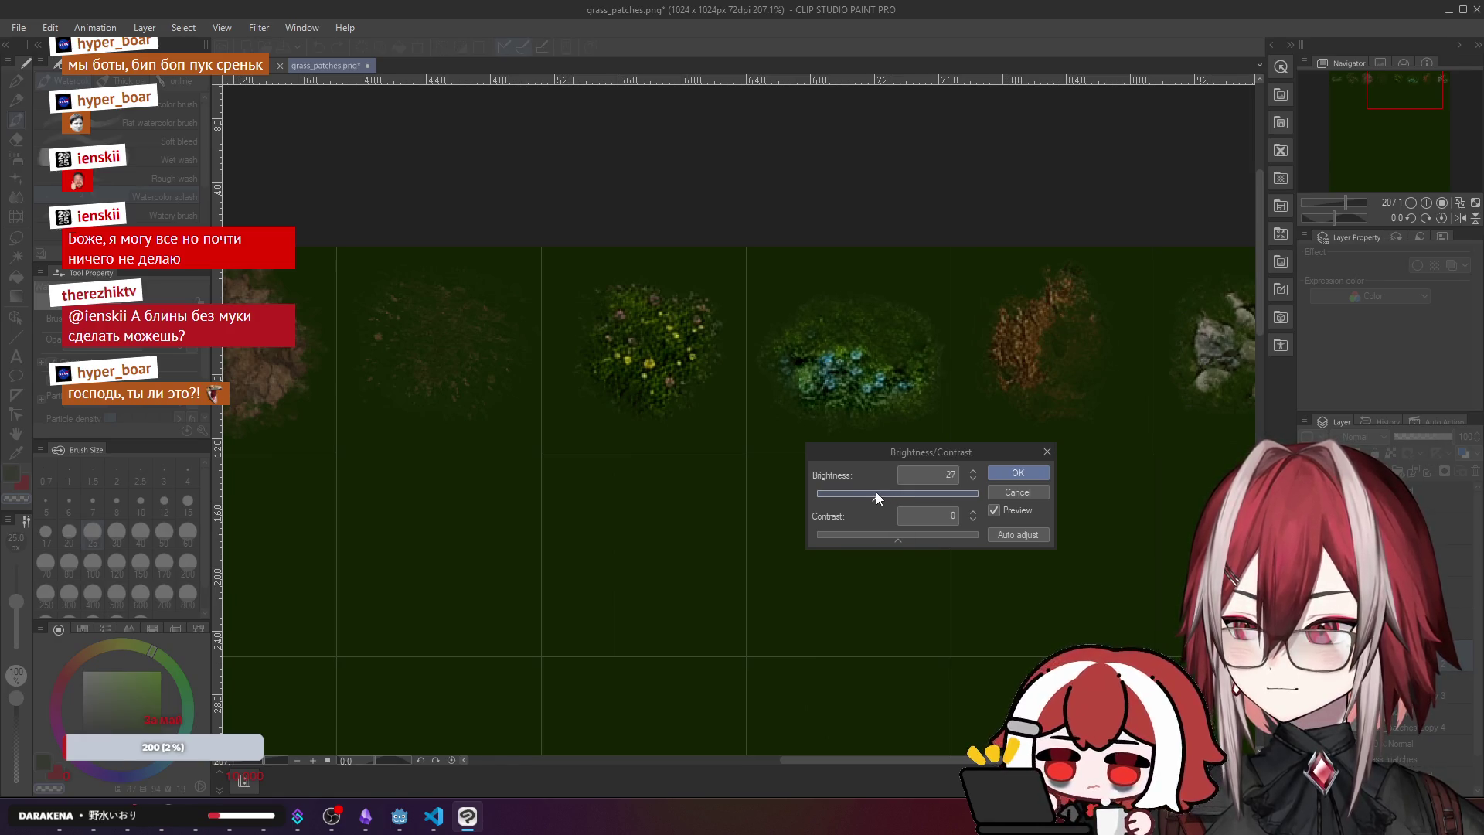
click(1018, 472)
Step: Hide the dark green background layer and save grass_patches.png
scroll(855, 402, down, 2)
scroll(854, 401, down, 3)
scroll(812, 474, up, 1)
drag(812, 474, 811, 448)
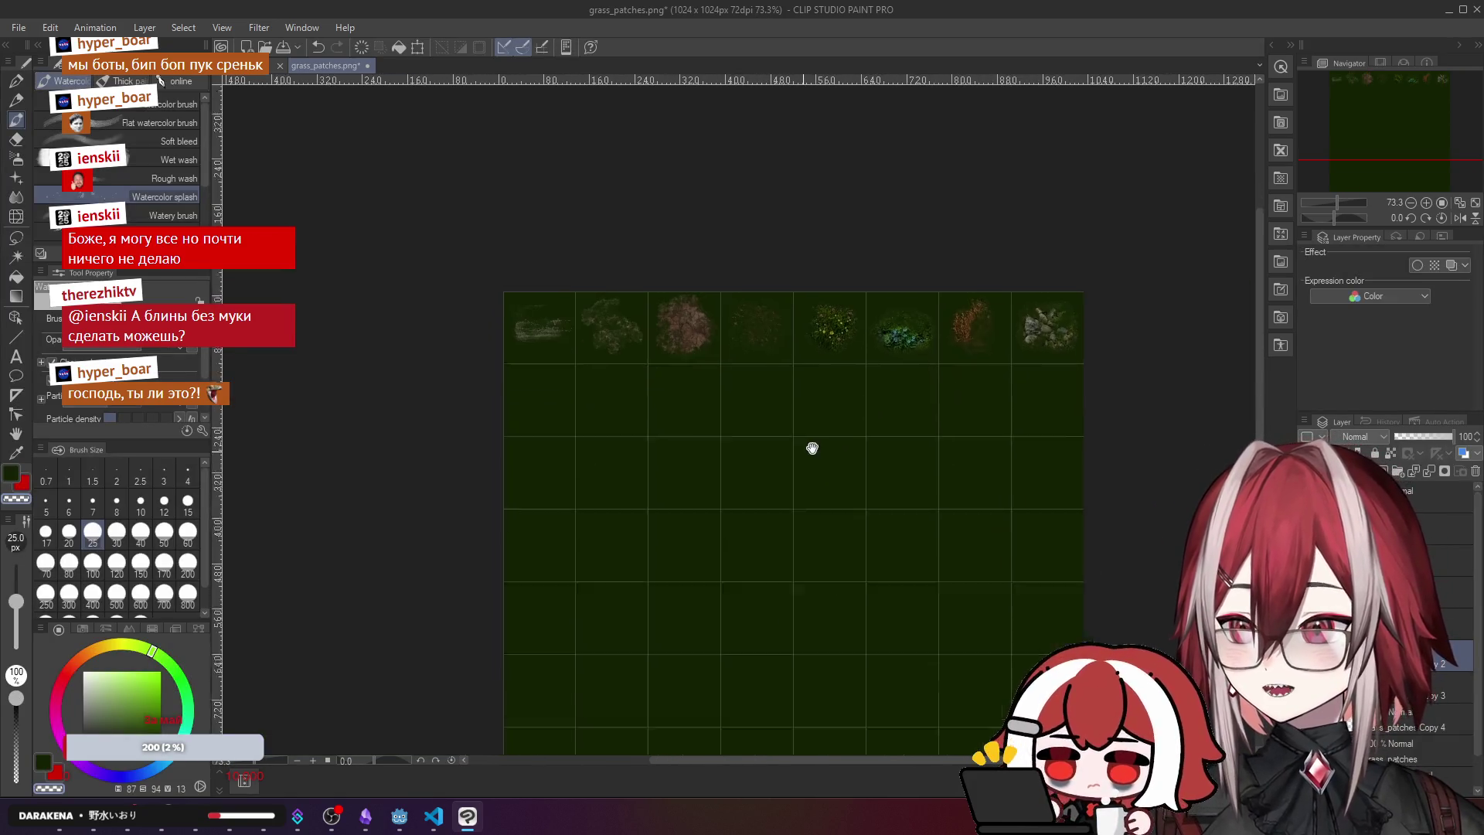
scroll(742, 370, up, 1)
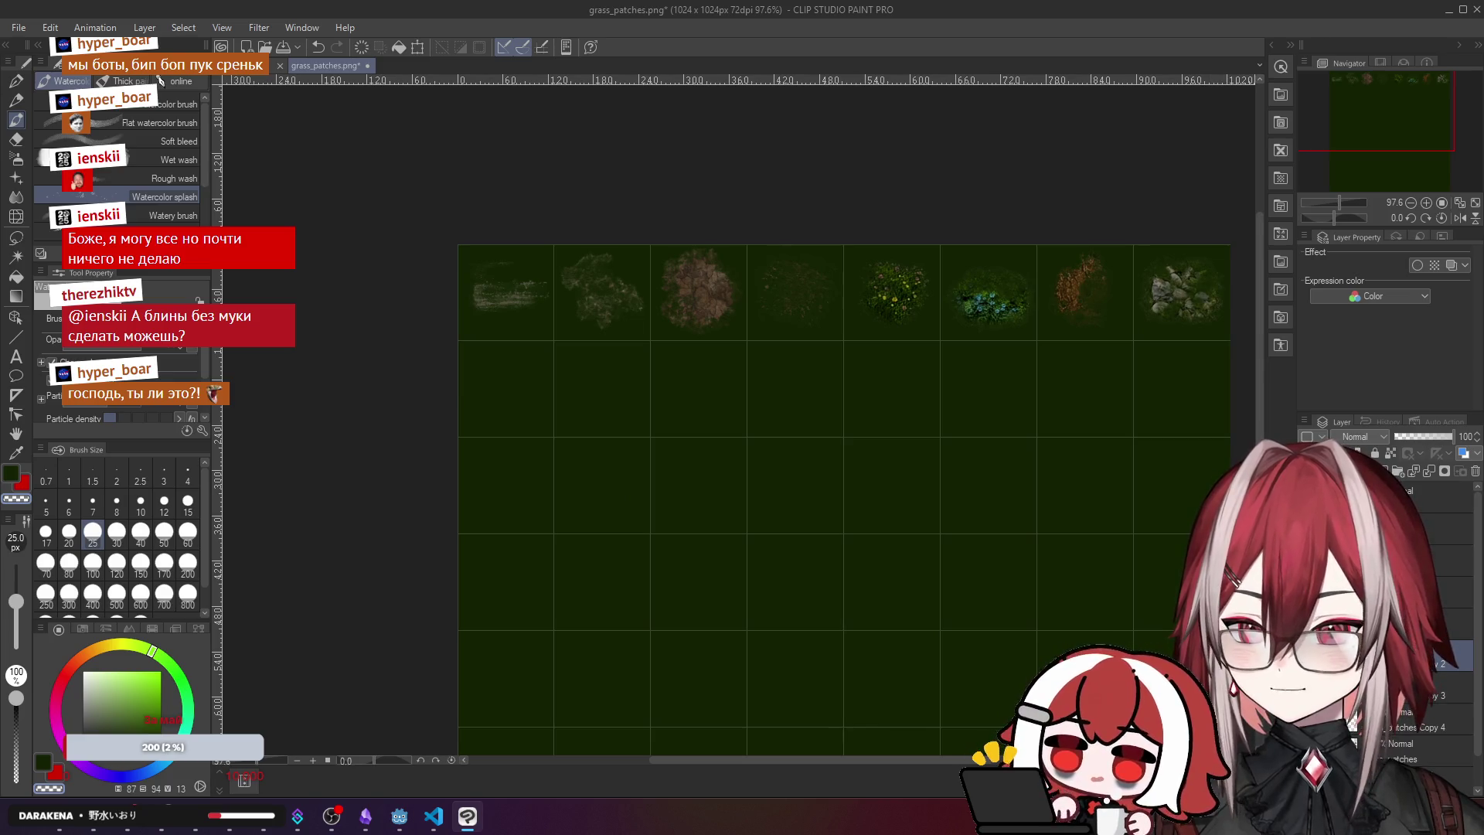
key(Delete)
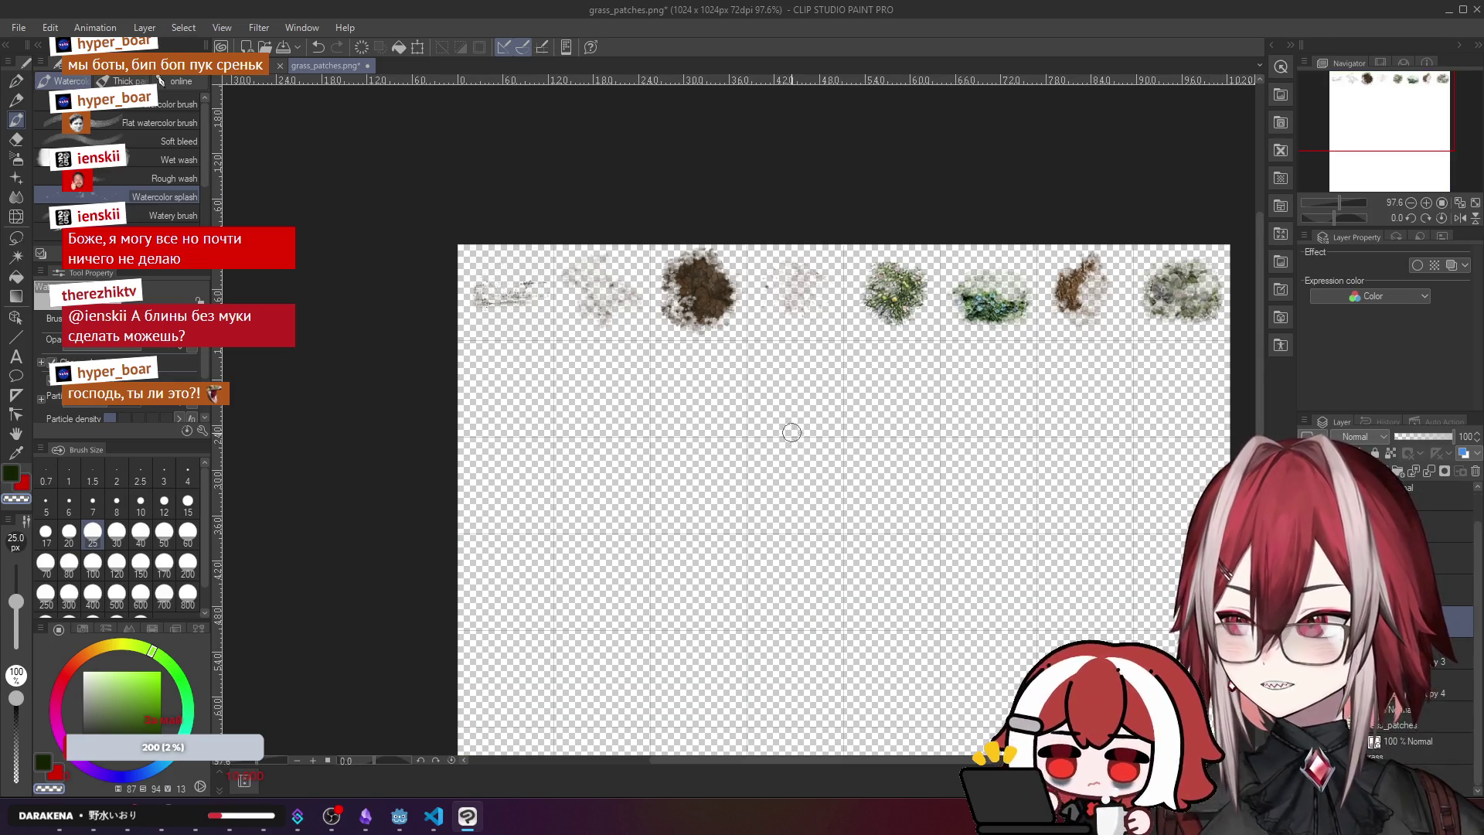
drag(792, 432, 656, 404)
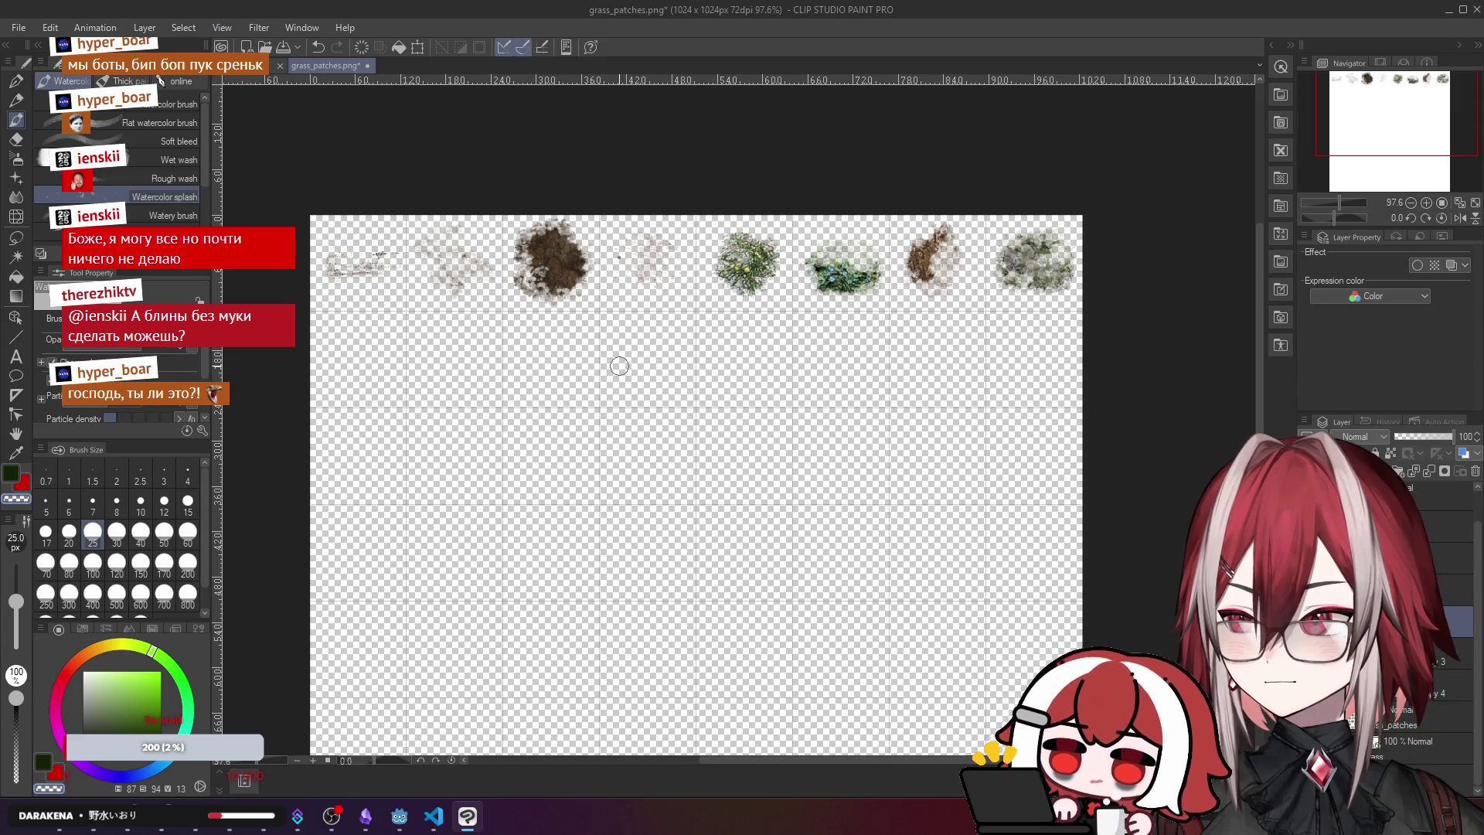
key(ctrl+s)
click(400, 817)
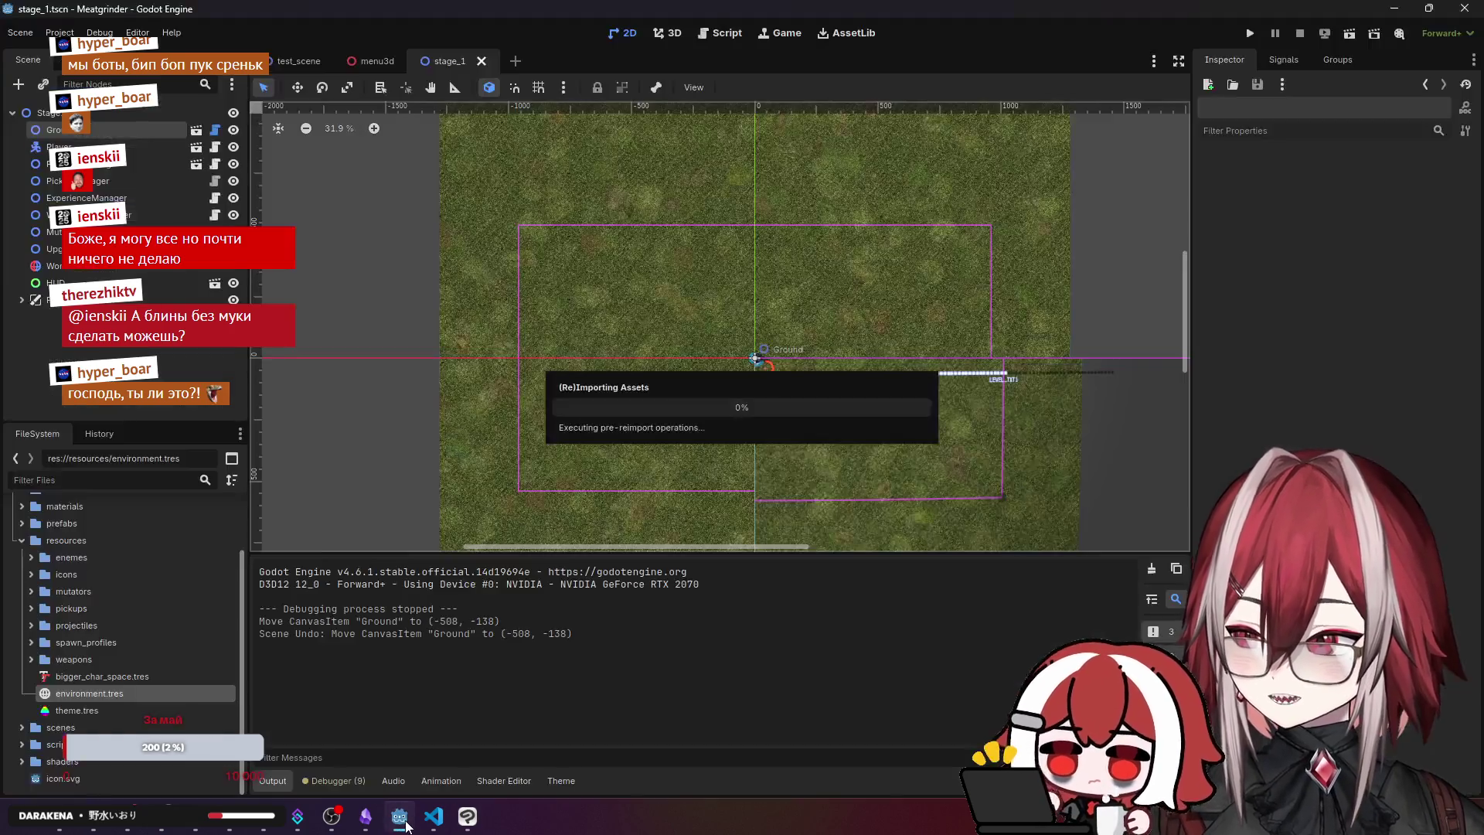
Step: Select the Ground node, preview its Patches texture, and run the project with Patch Count 8
click(116, 130)
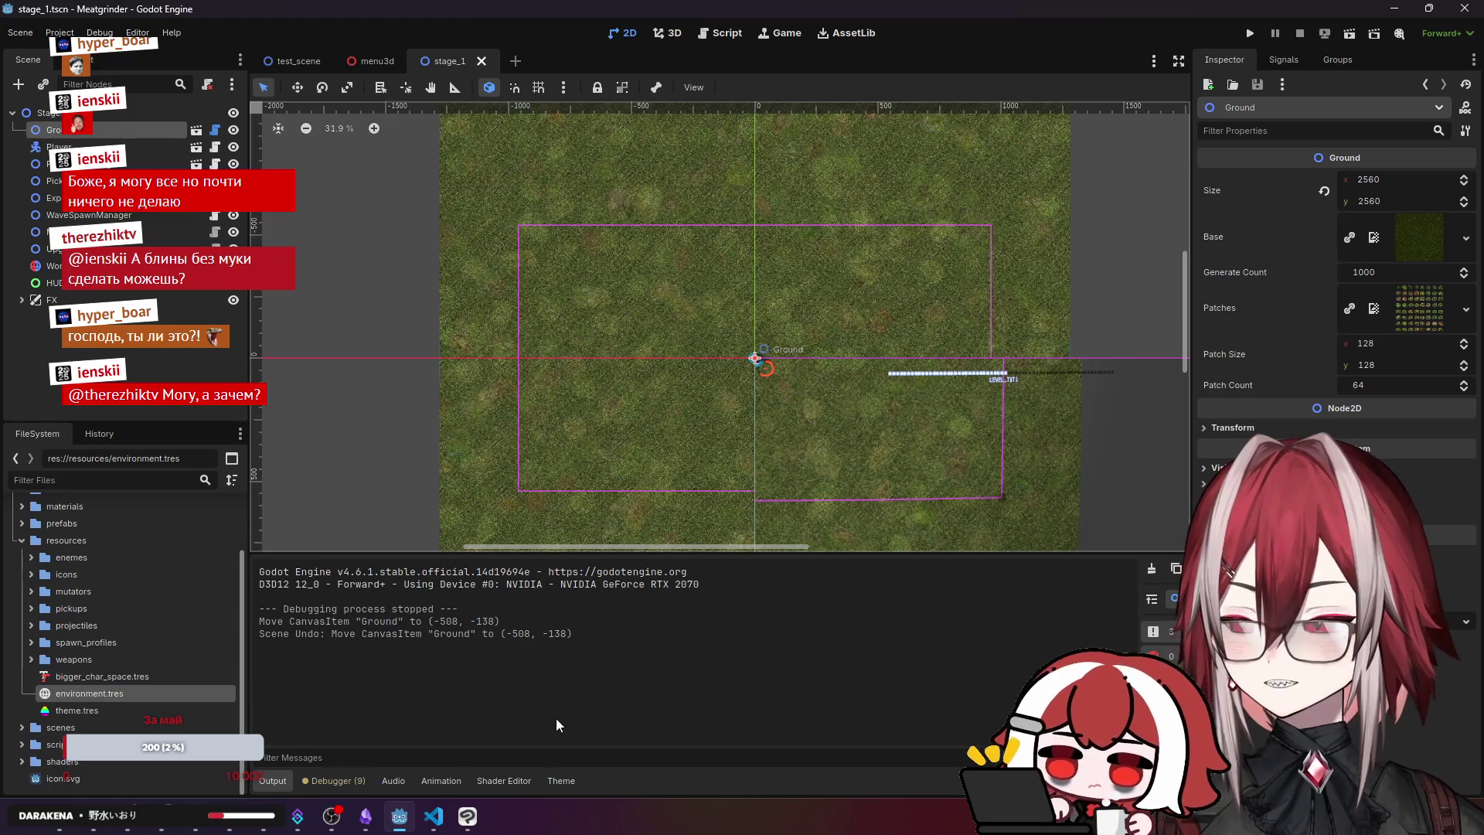
click(467, 817)
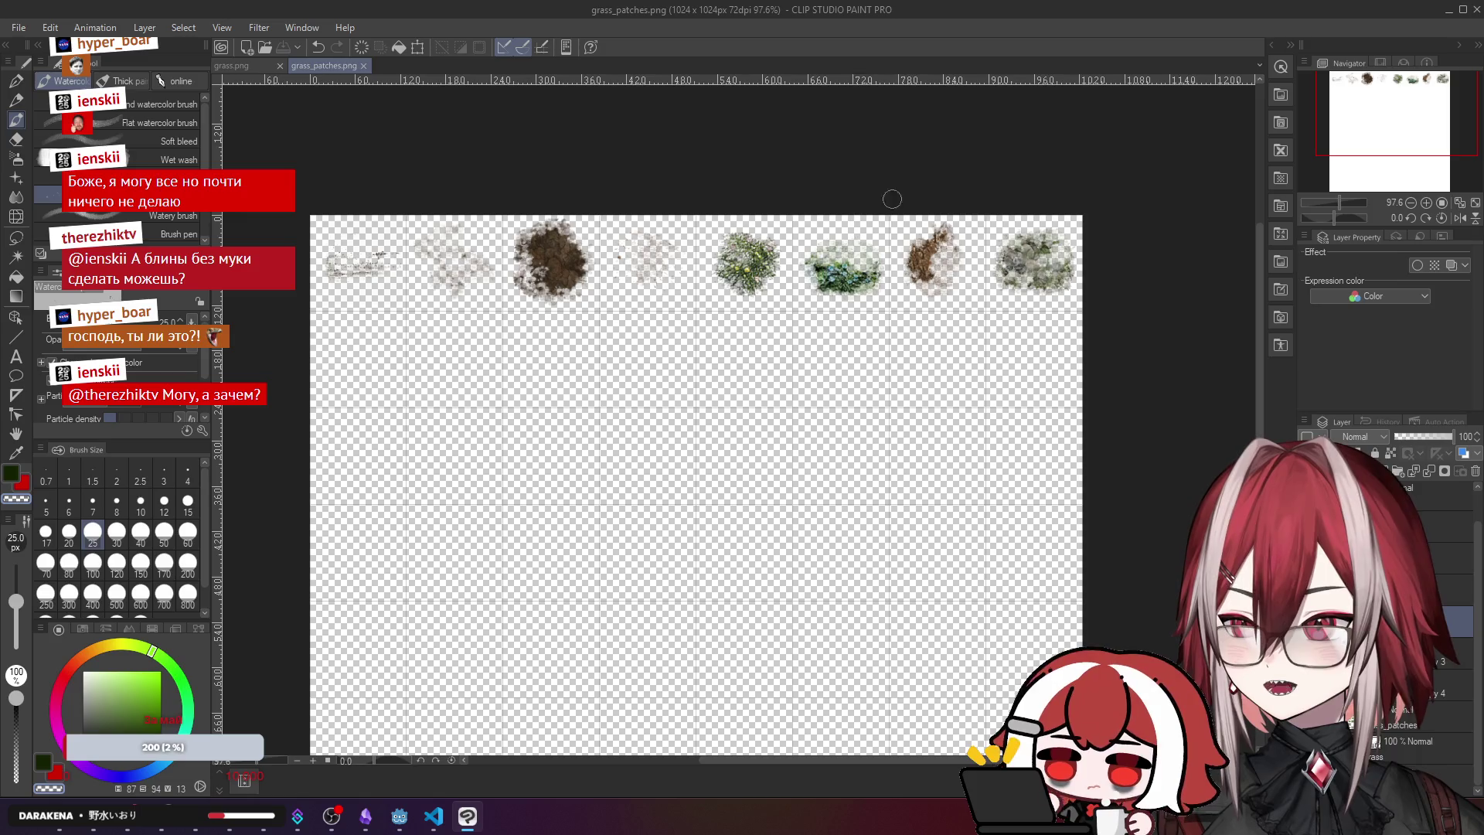
click(1448, 10)
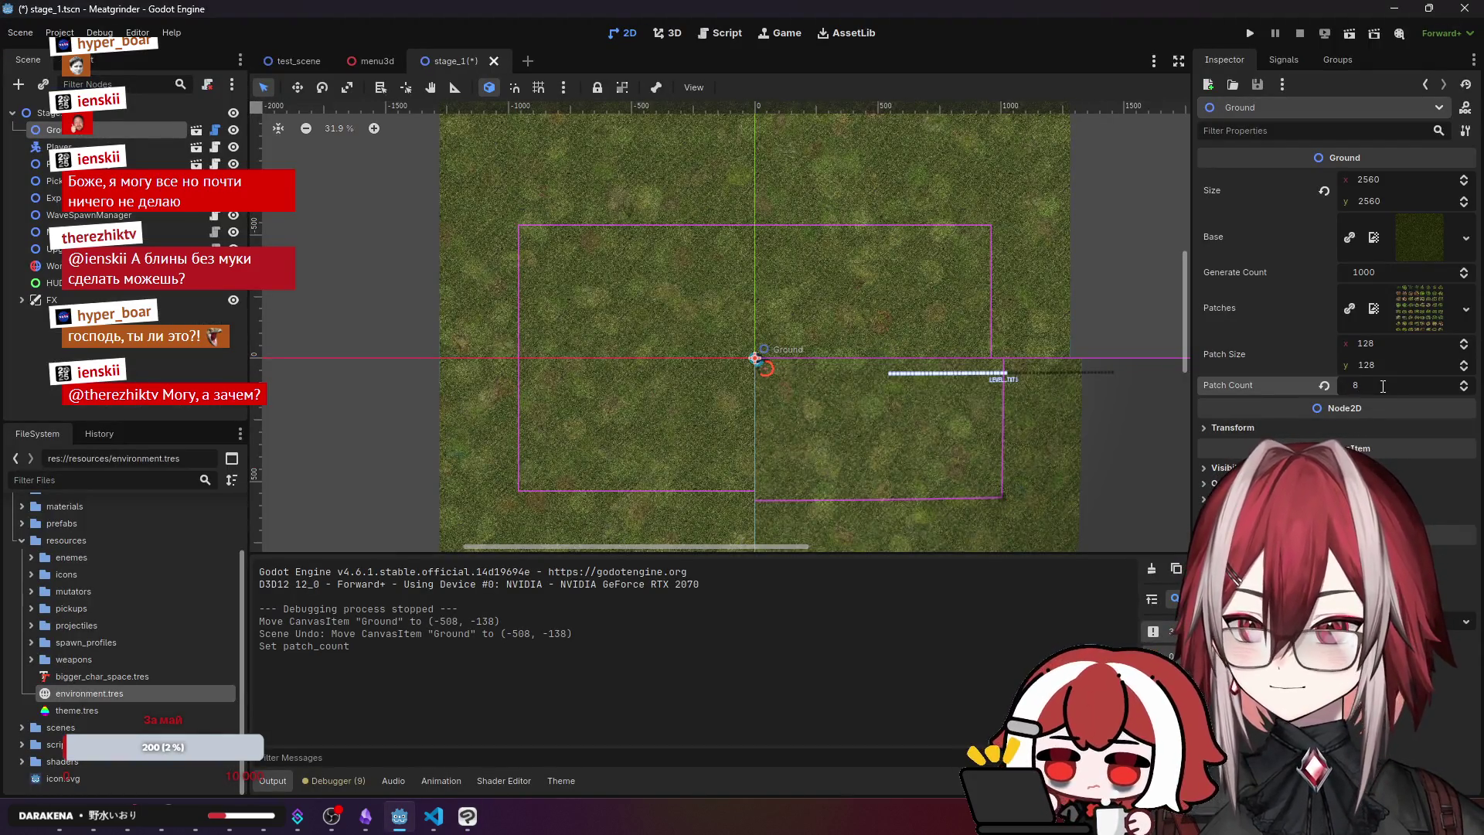
click(1423, 303)
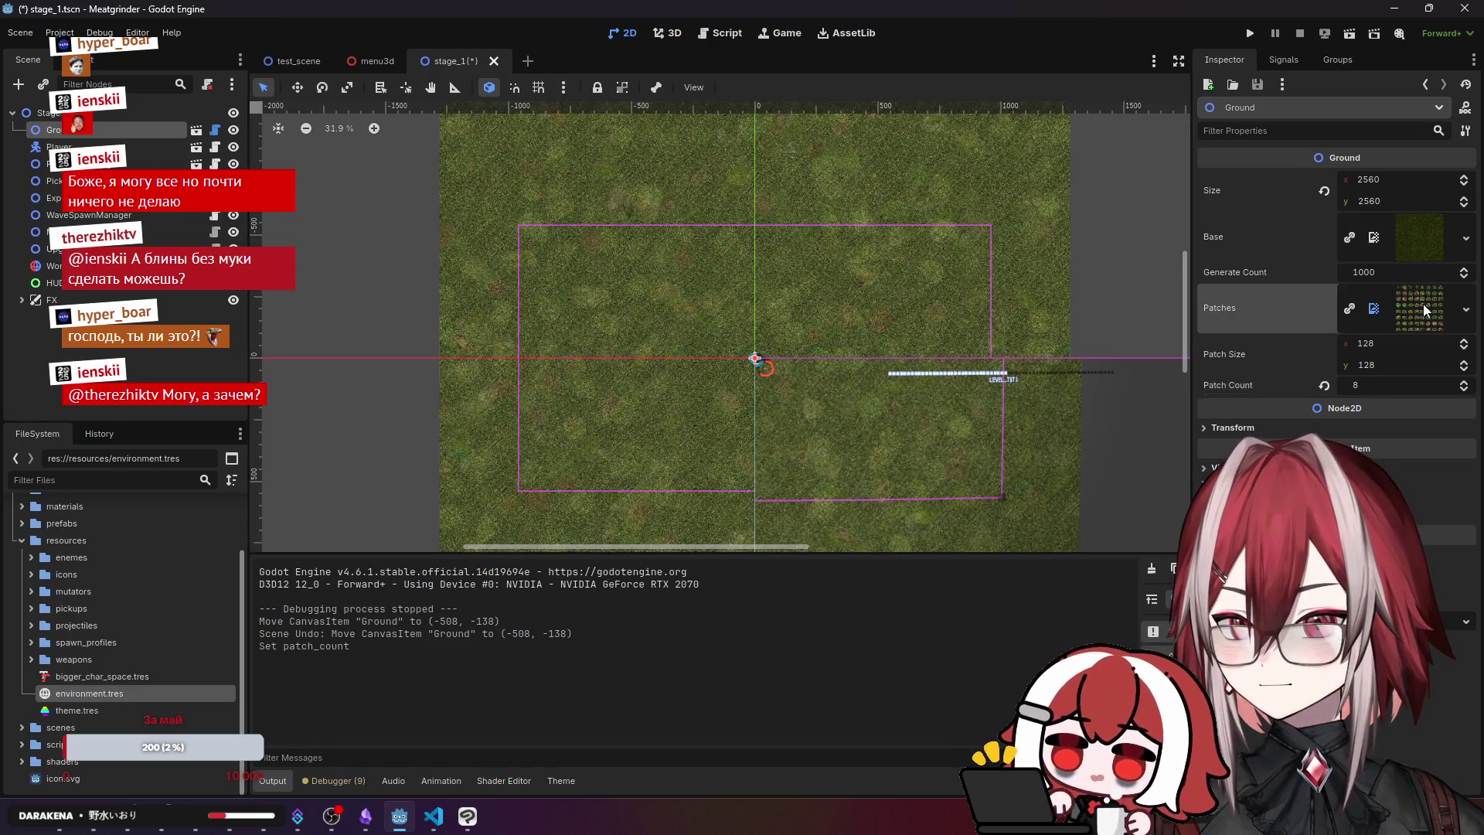
click(1422, 304)
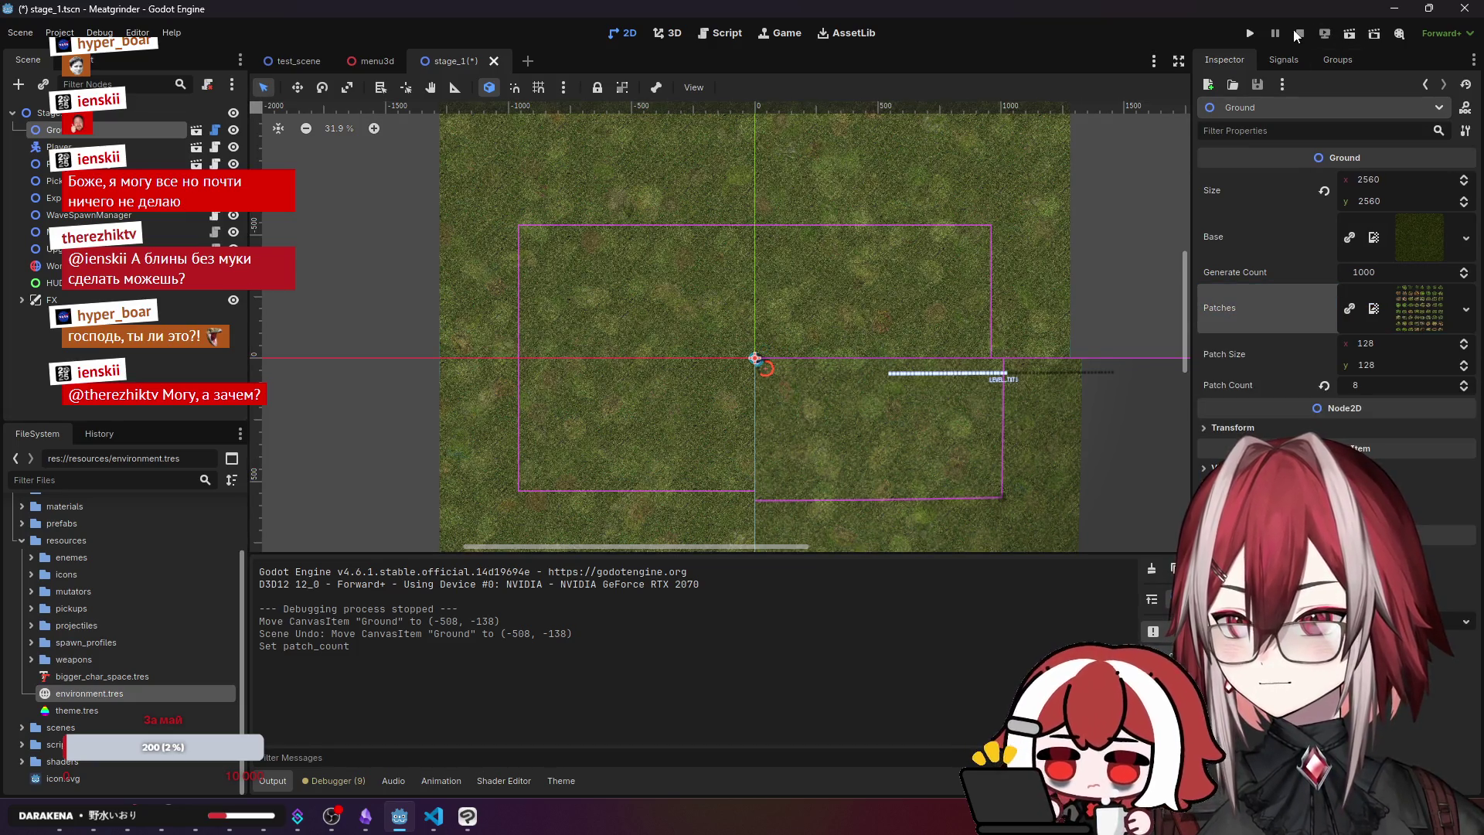
click(1250, 33)
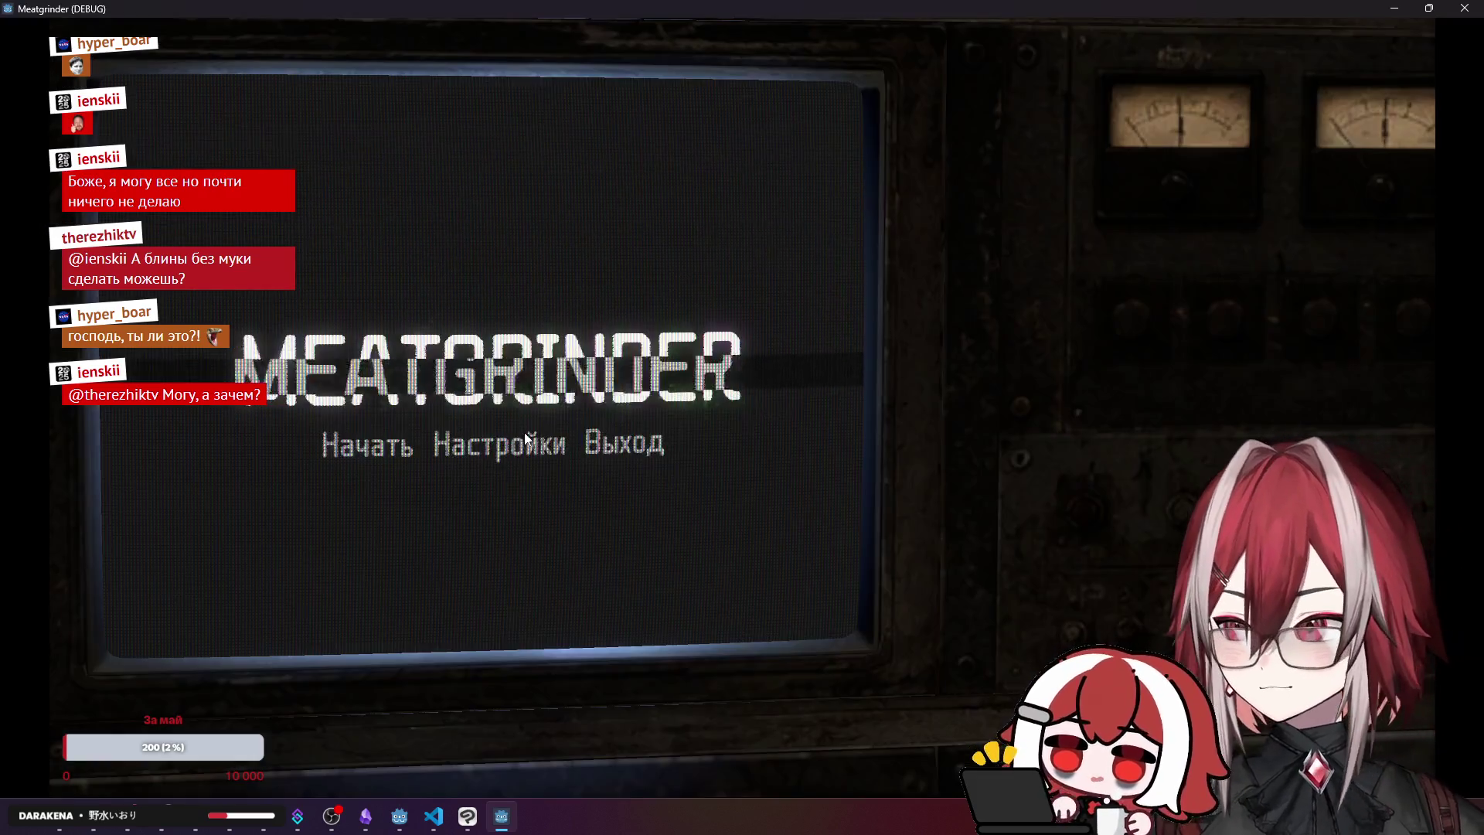
Step: Start a new game in Обычный mode and move across the field gaining levels
click(388, 449)
click(588, 209)
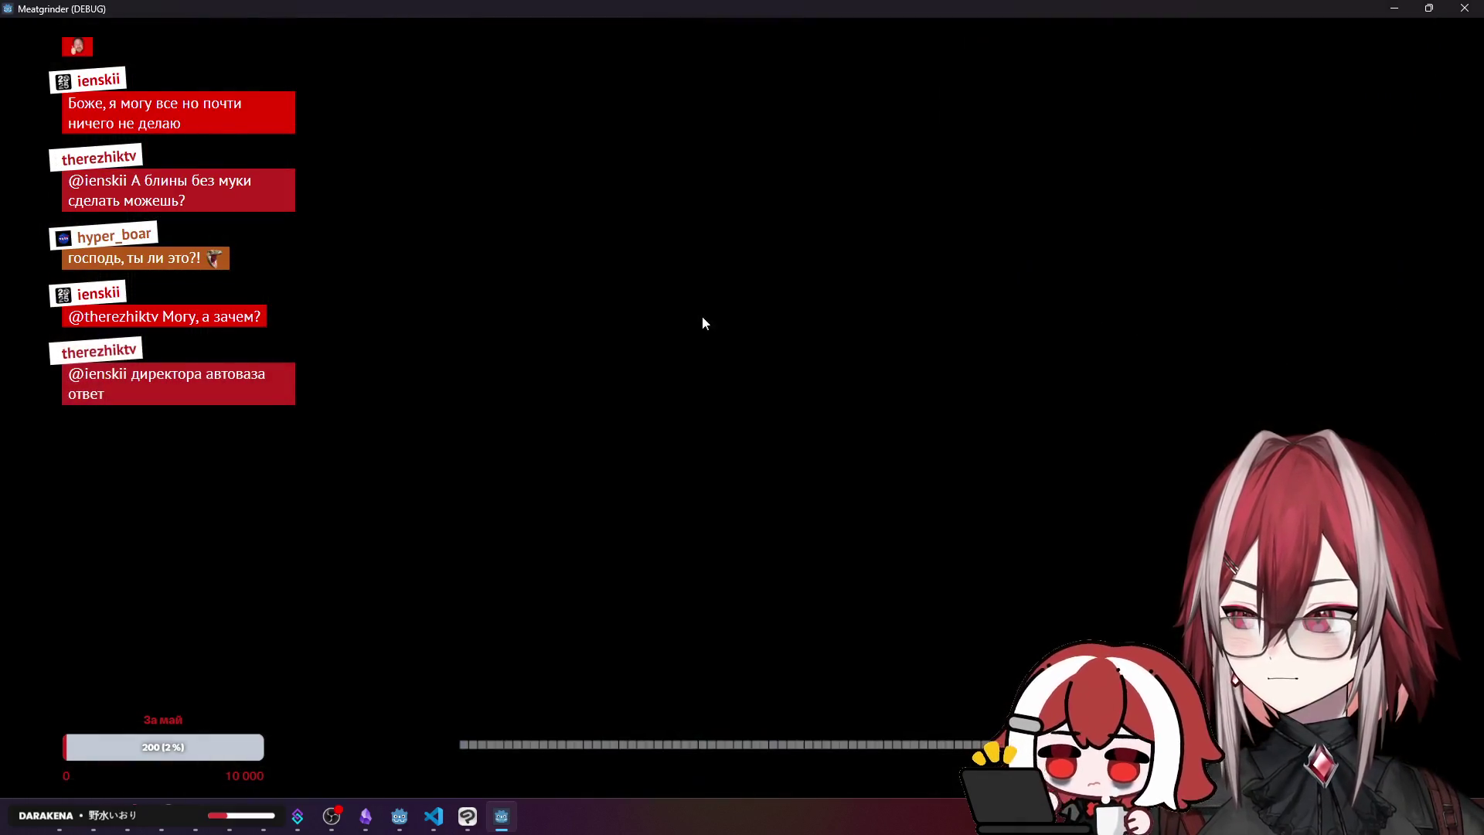
key(s)
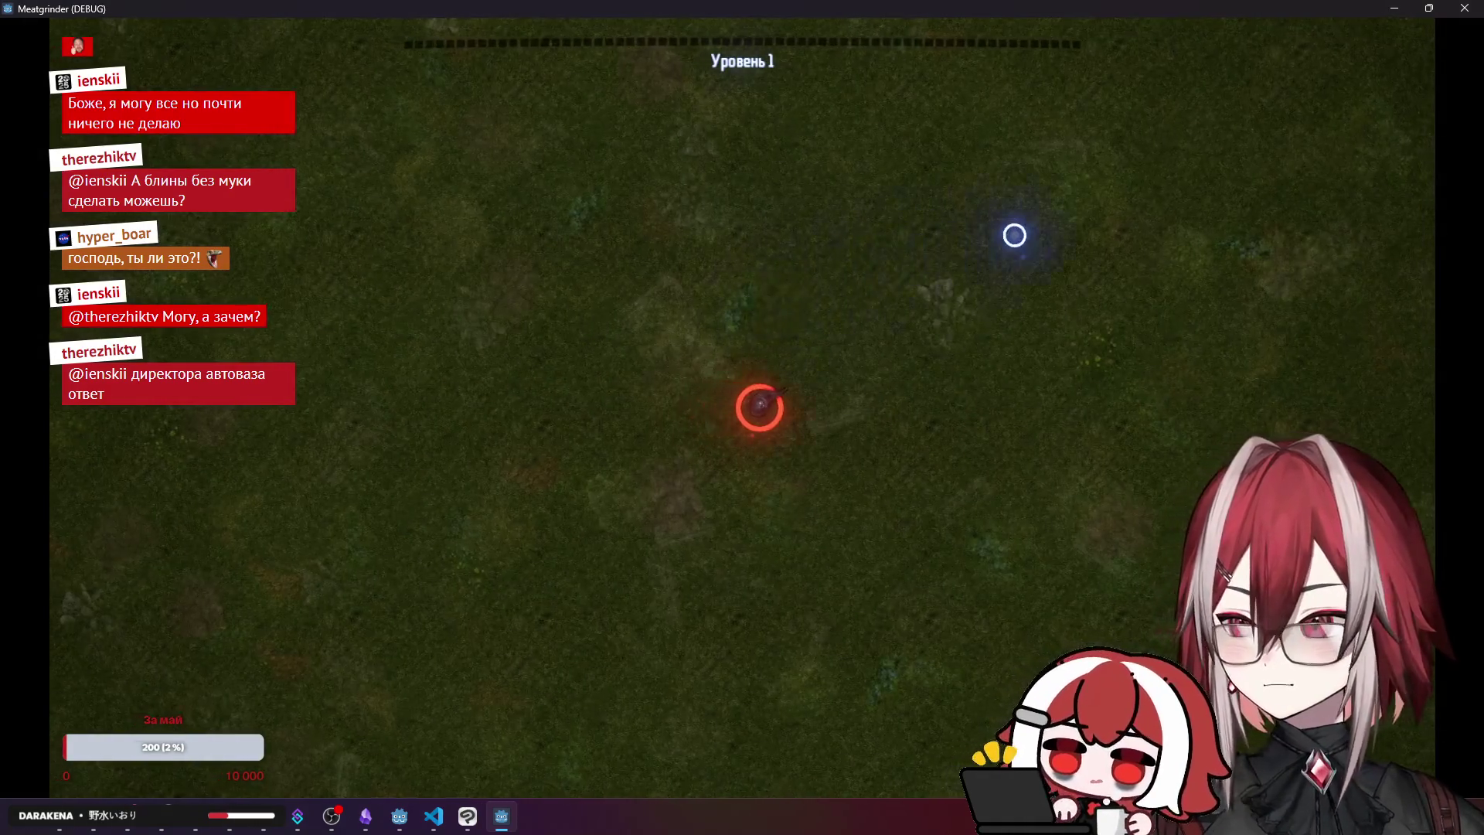
key(s)
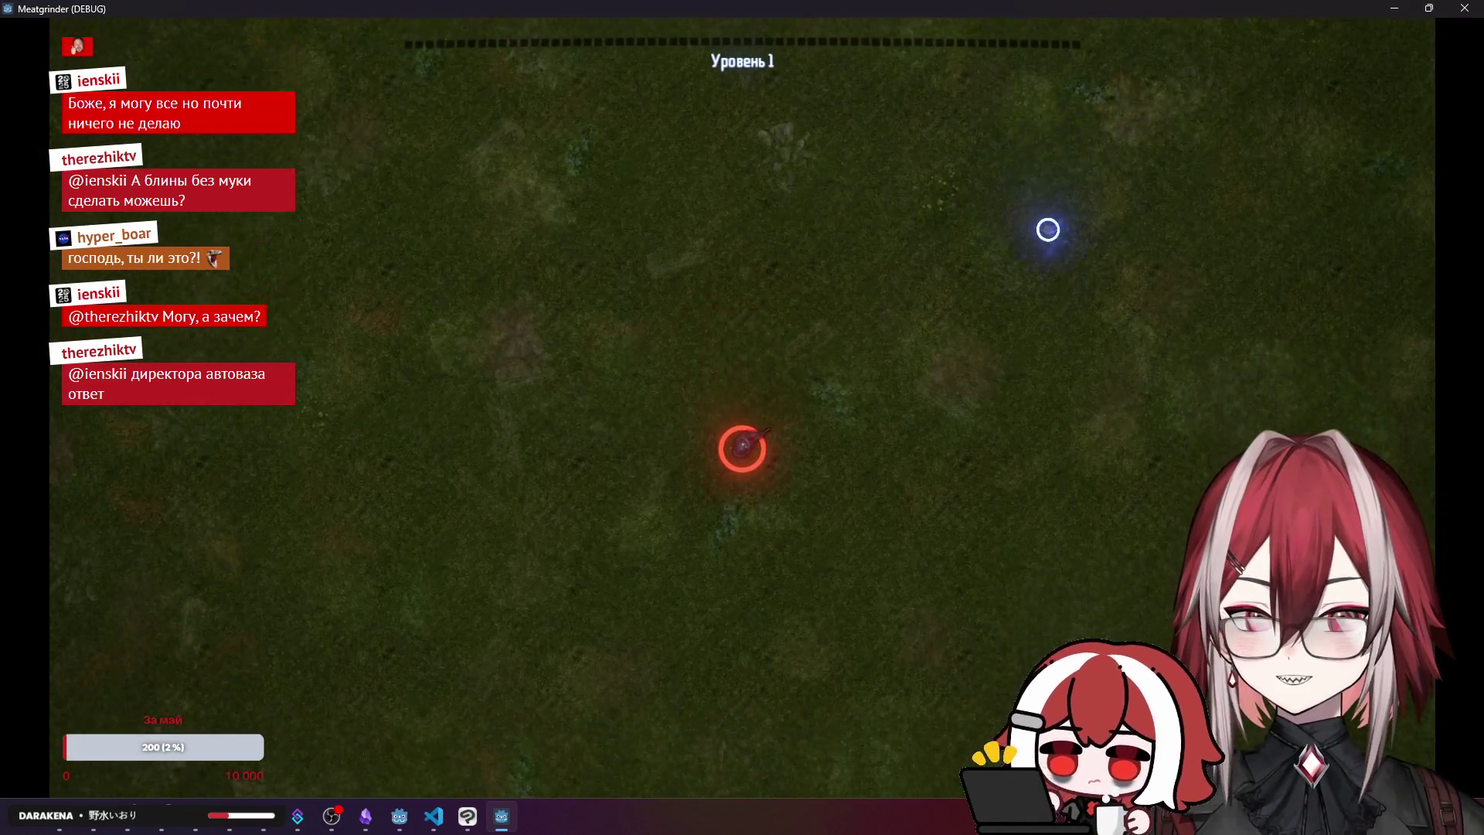
key(s)
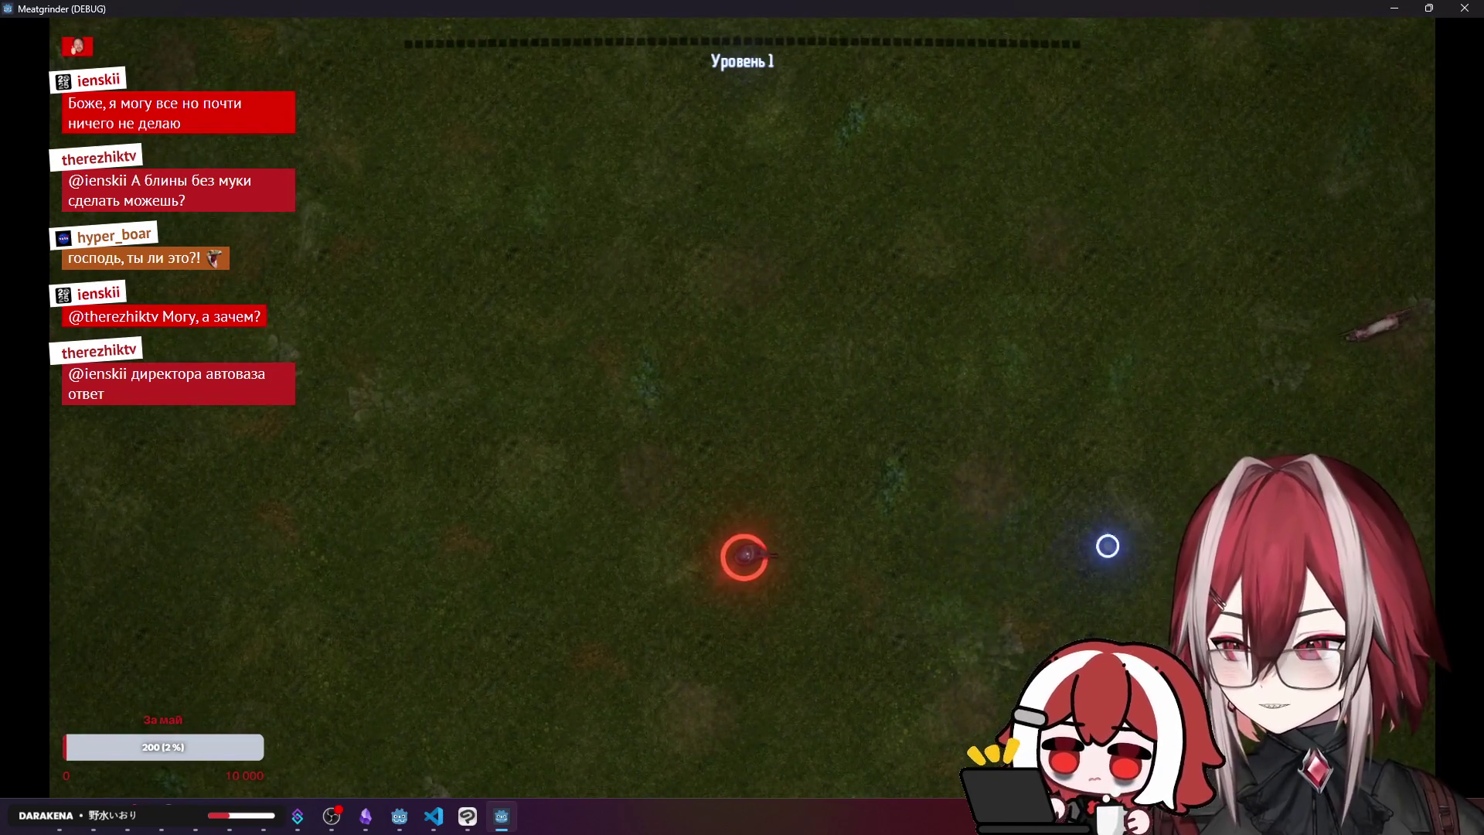
key(w)
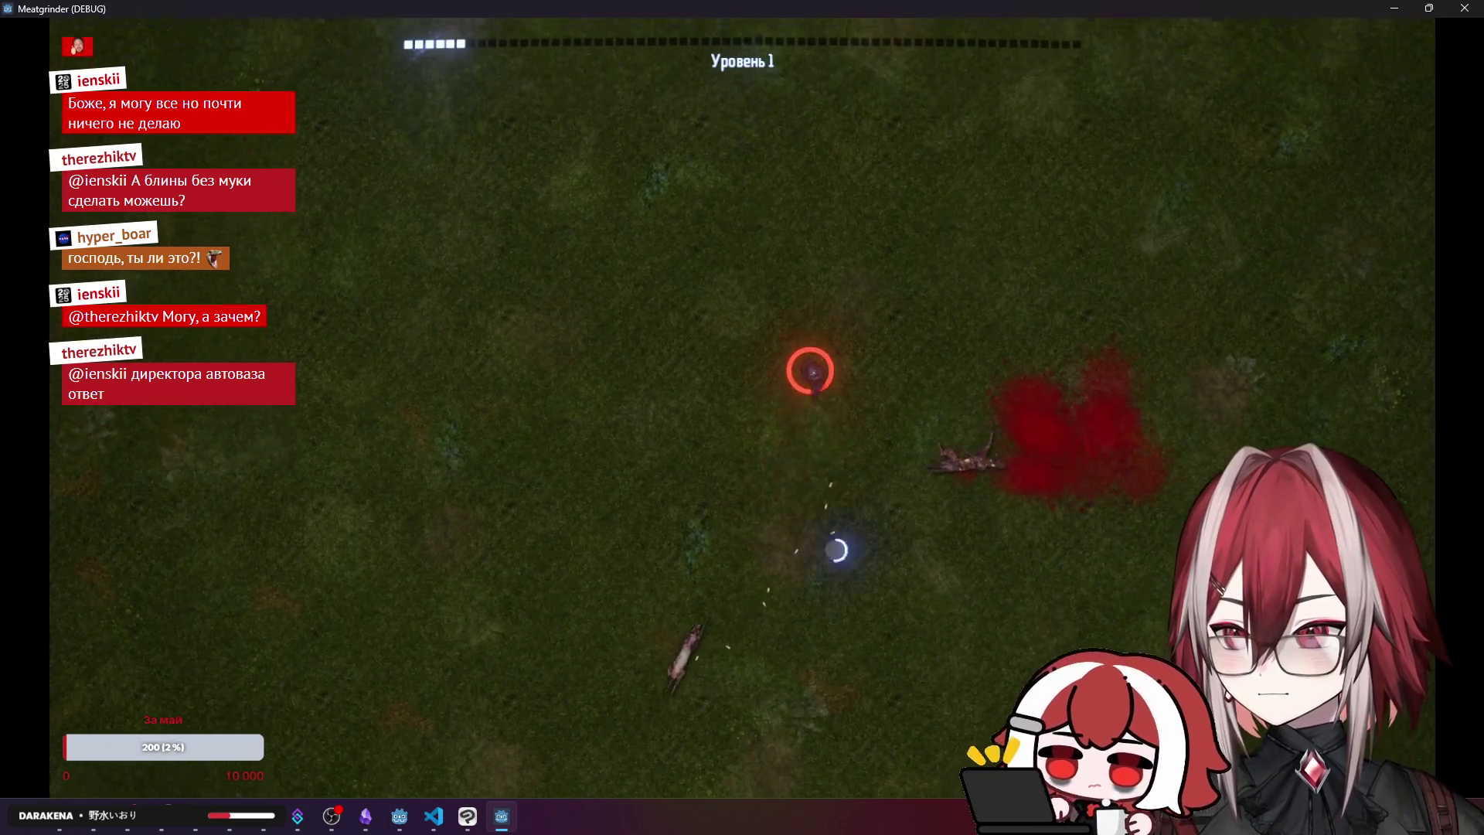
key(w)
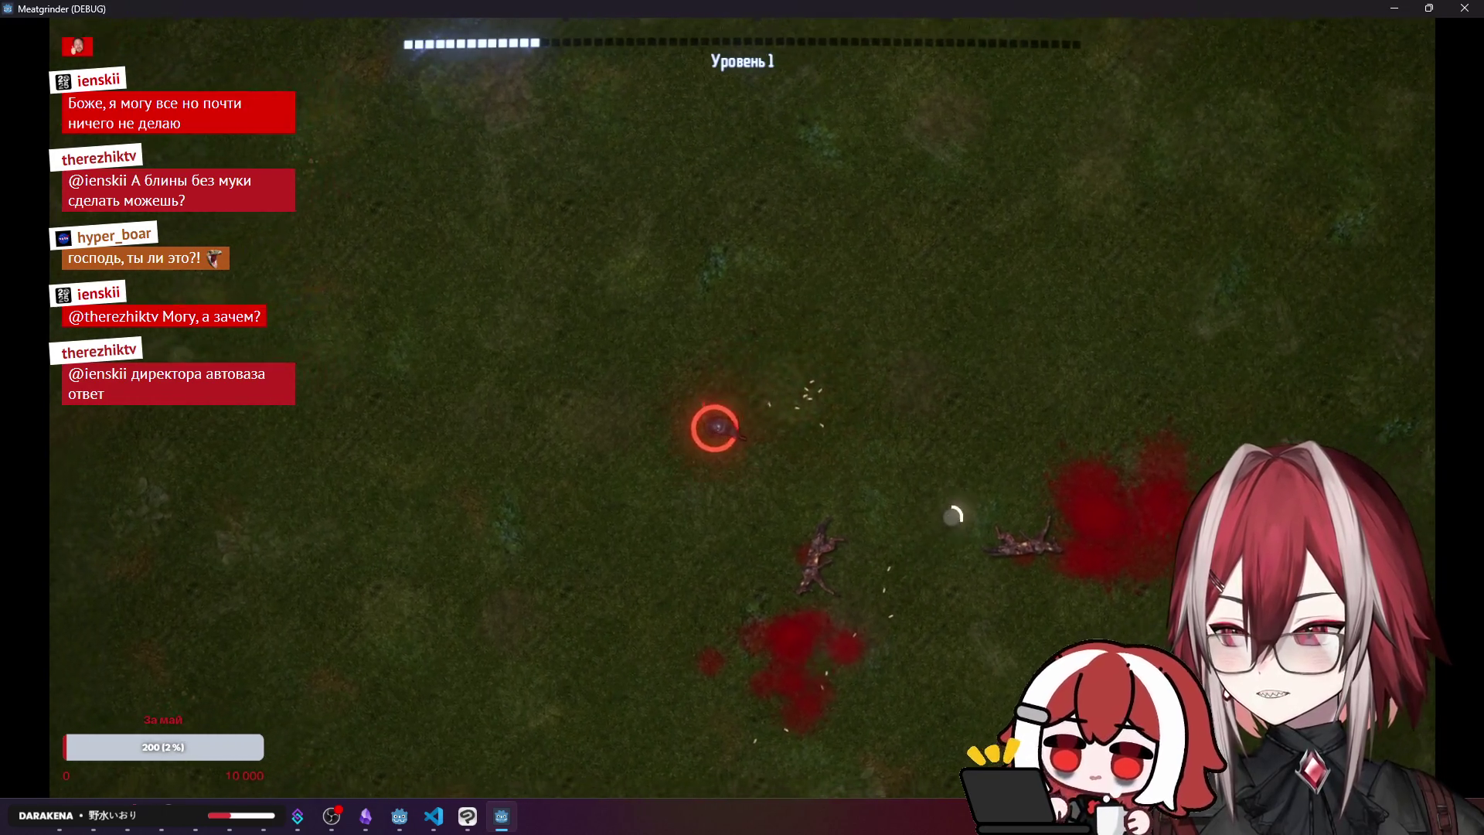
key(d)
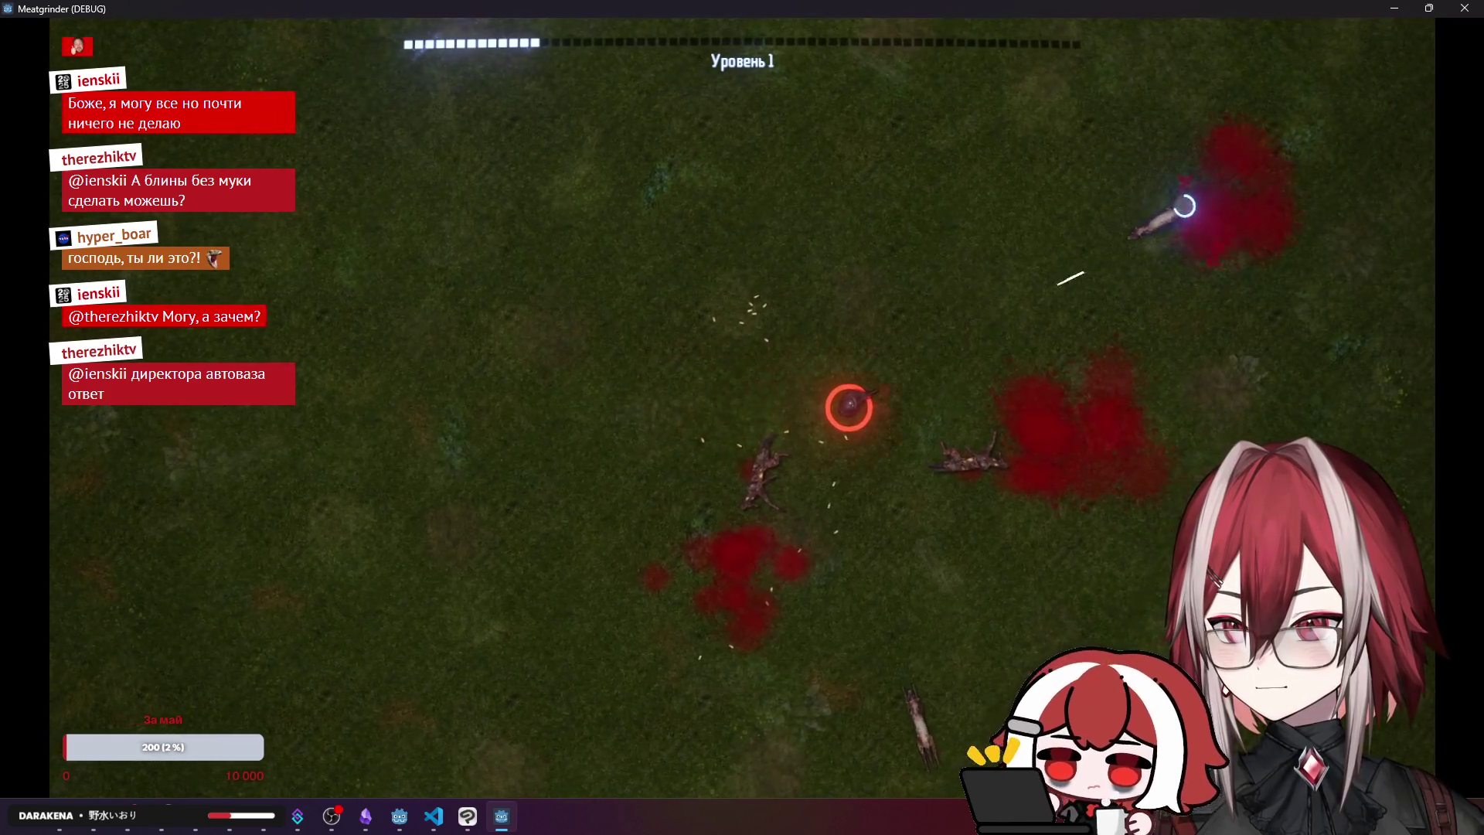
key(d)
key(w)
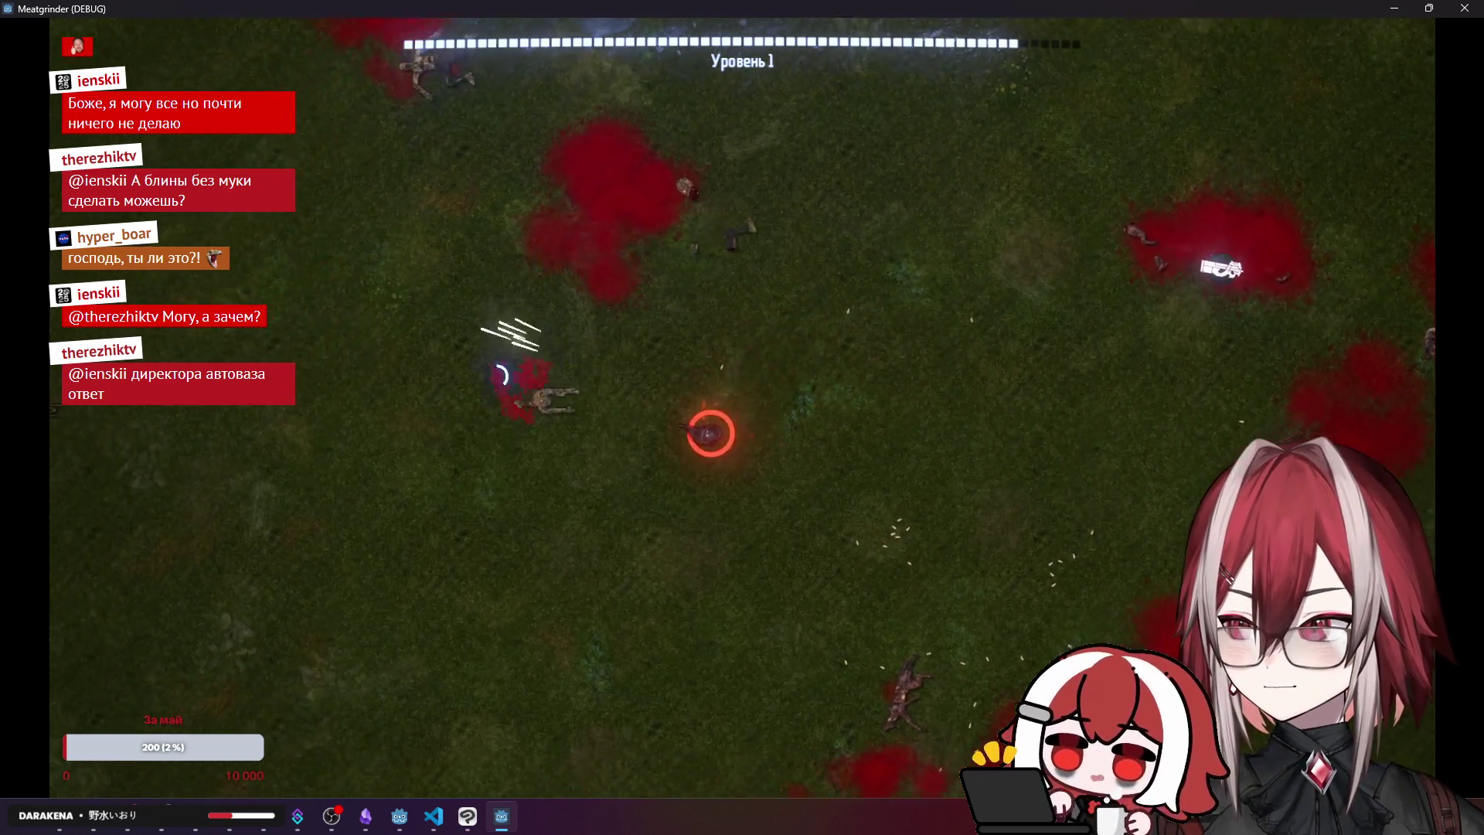
key(a)
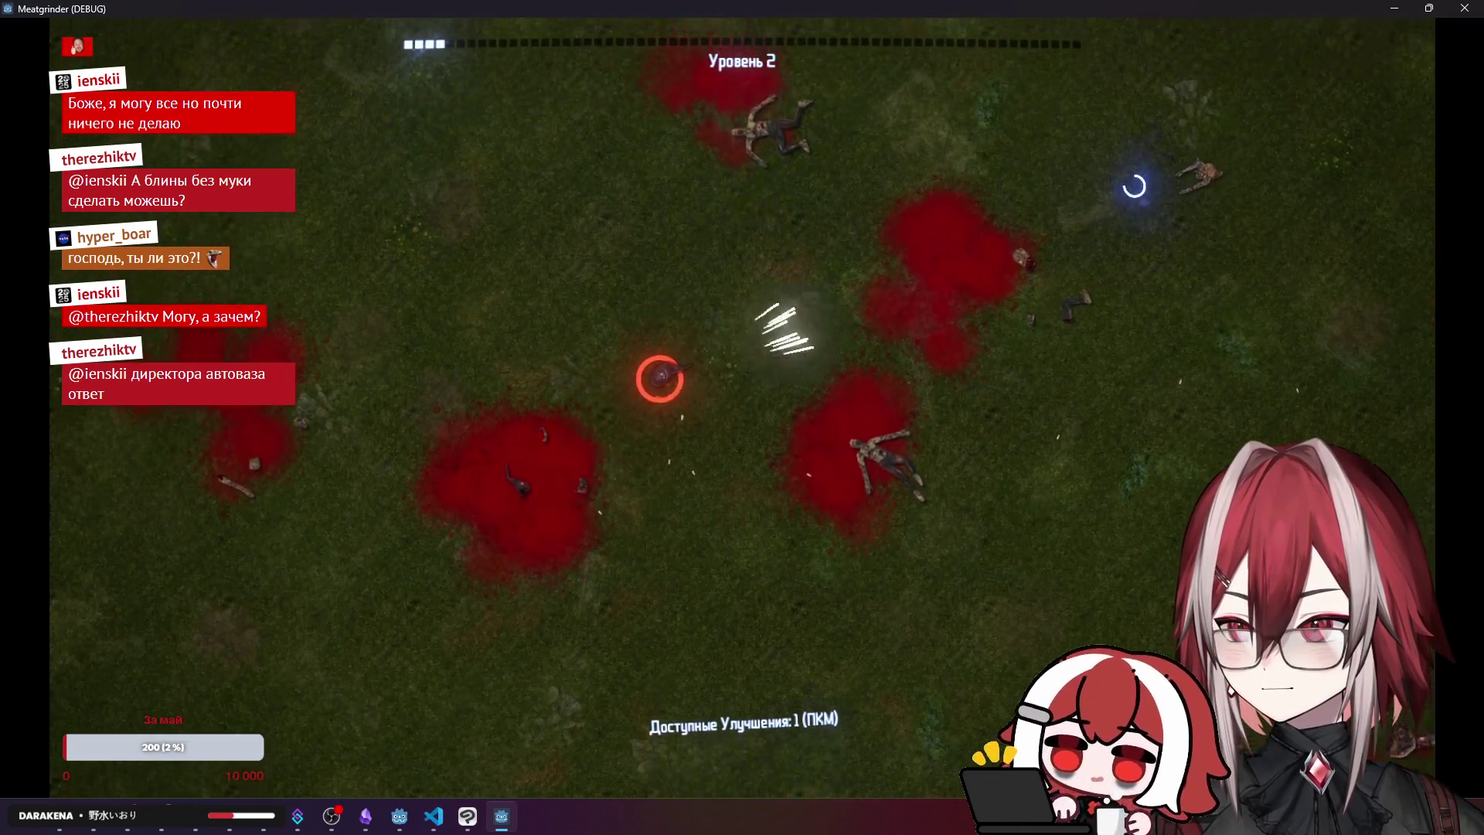
key(d)
key(d)
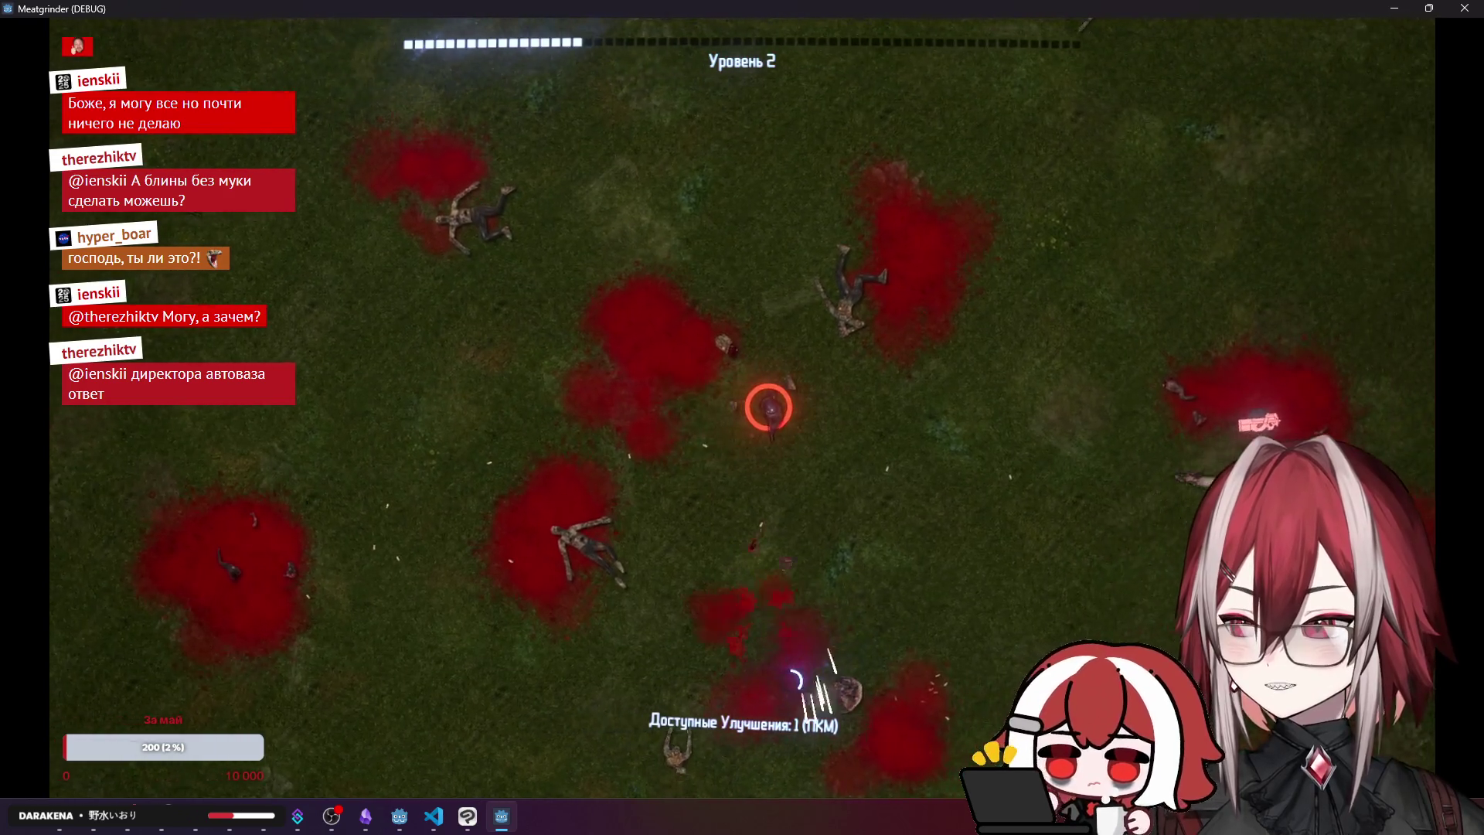
key(s)
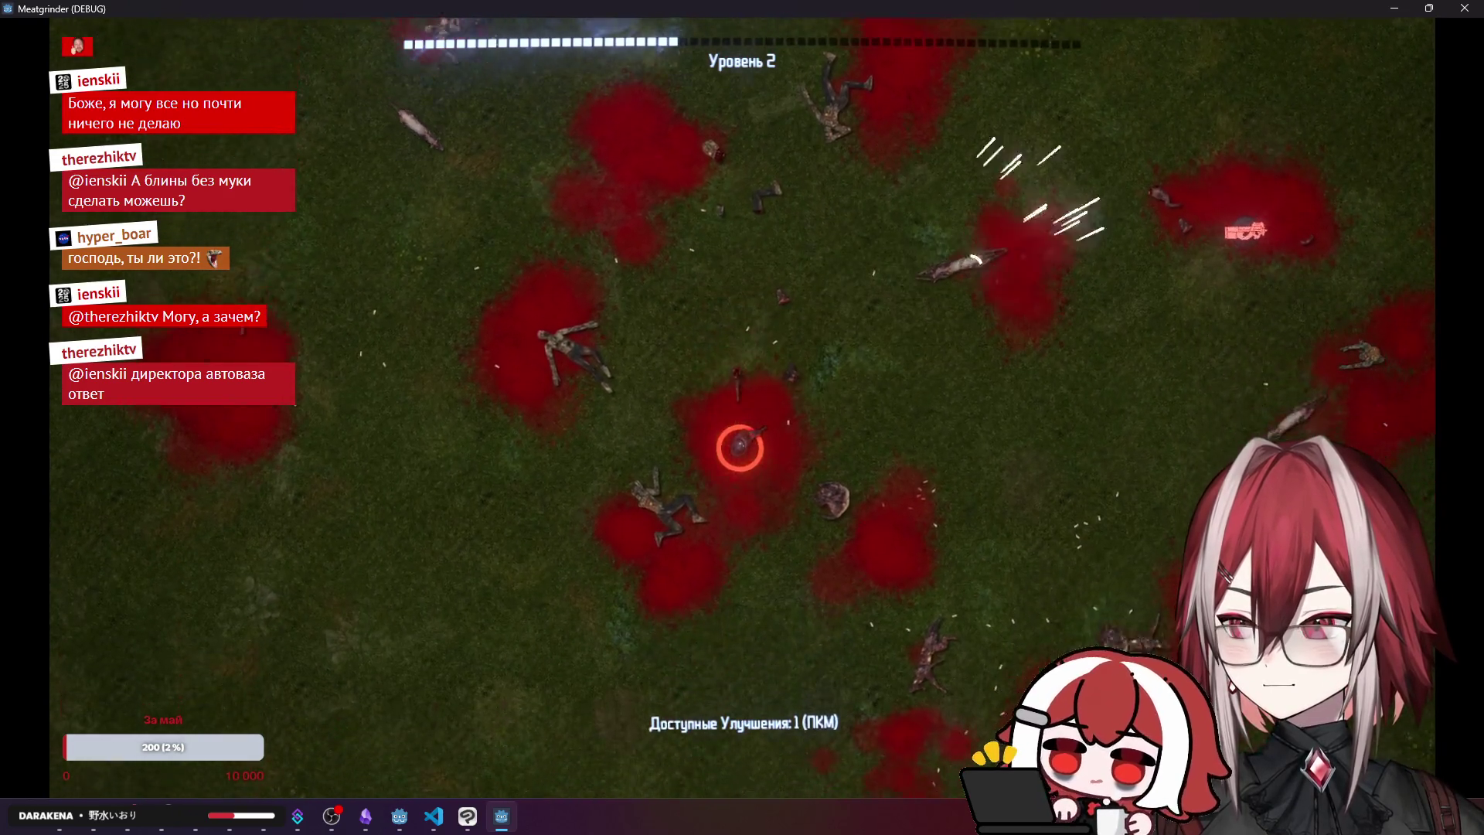
key(a)
key(w)
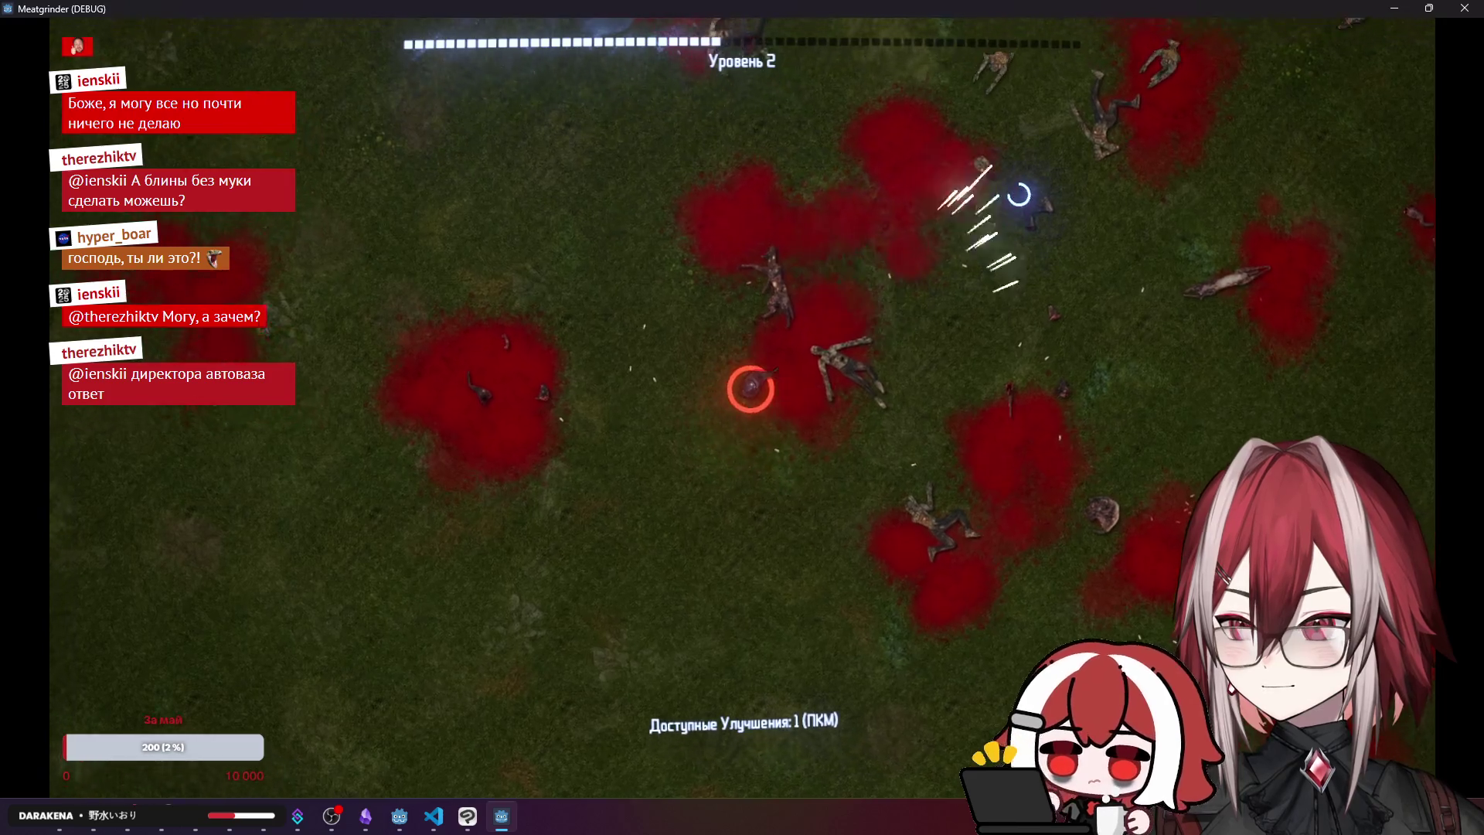
key(d)
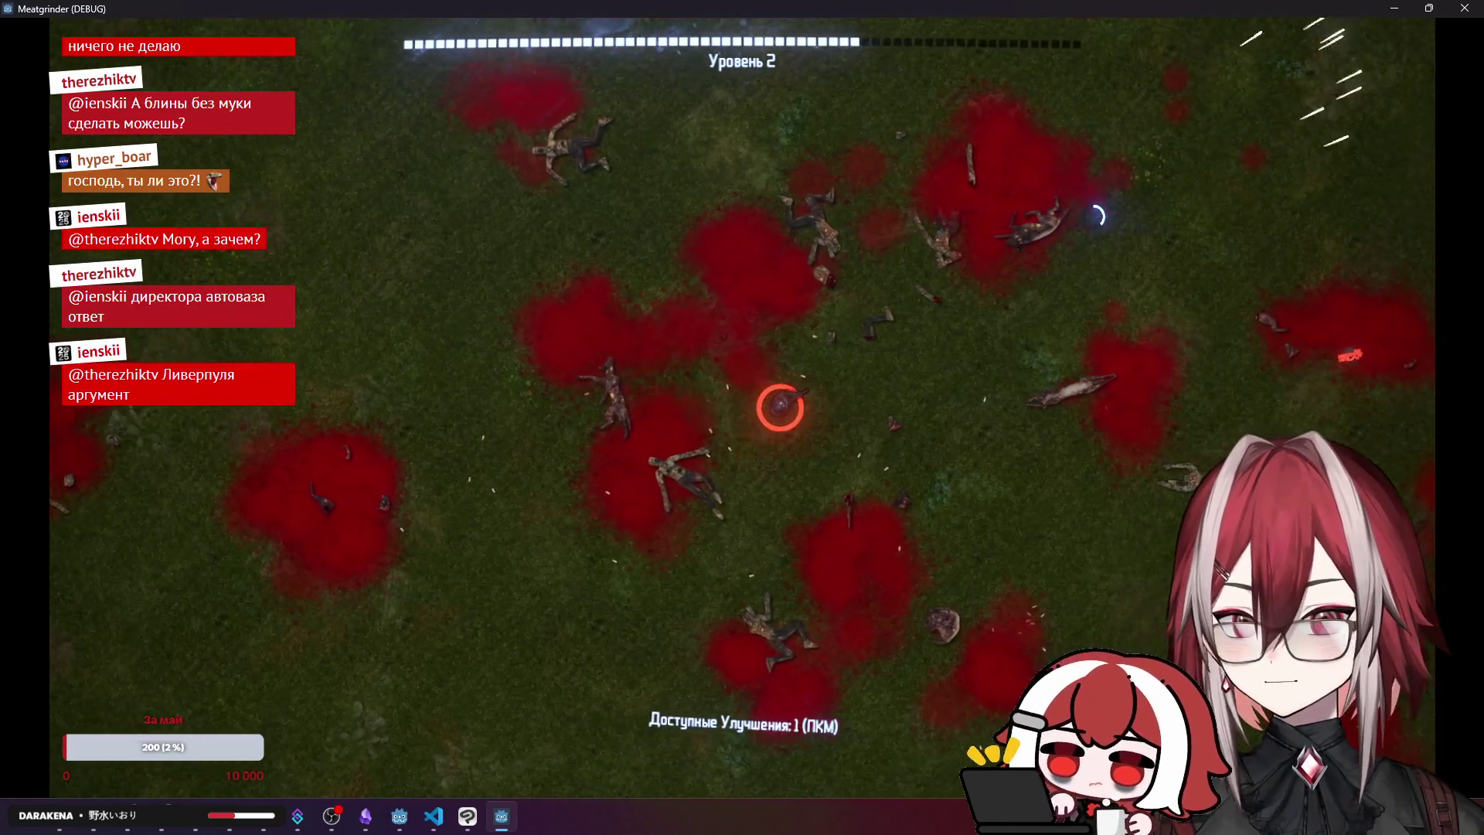
key(d)
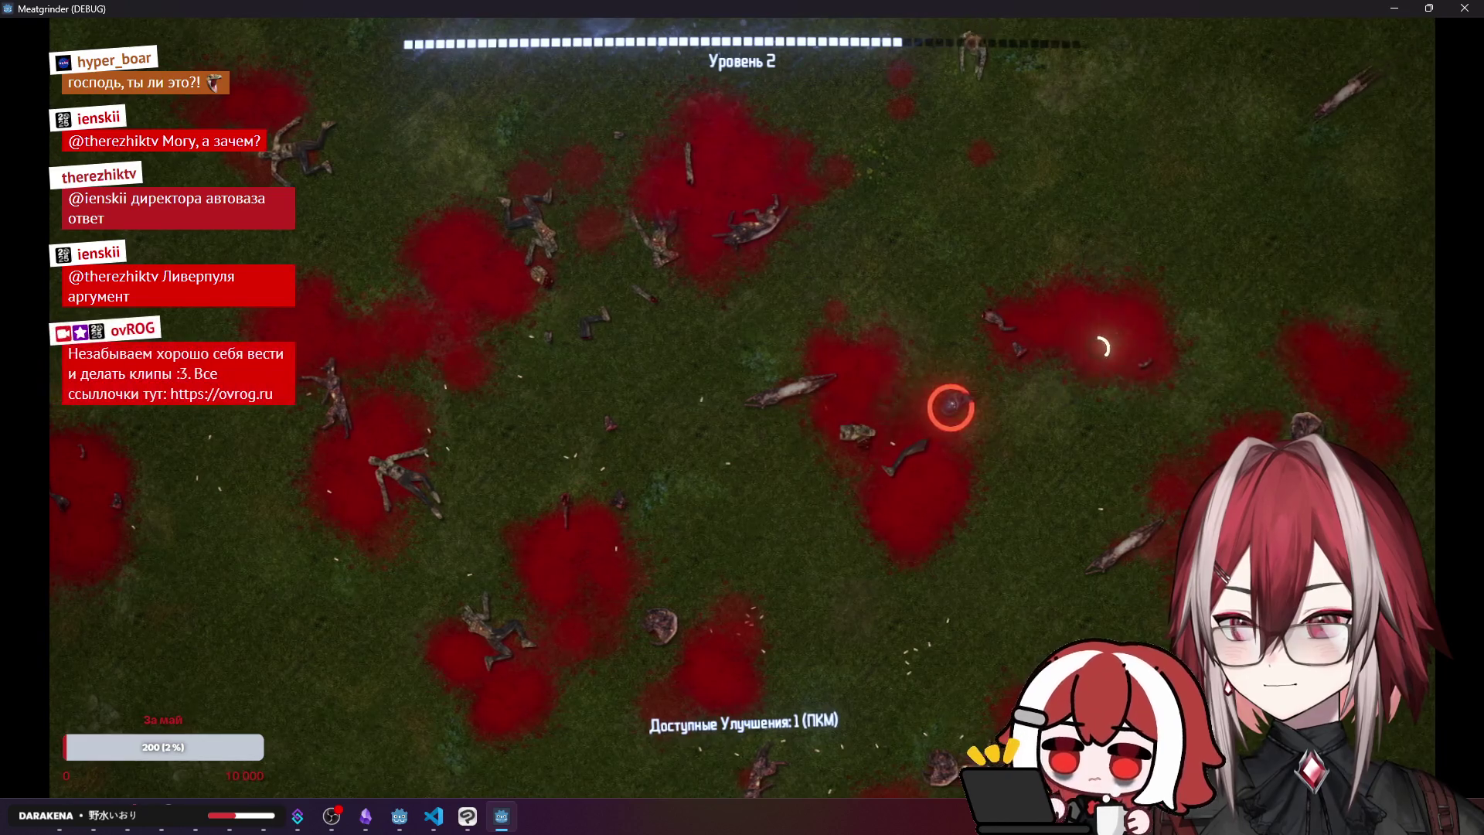
key(w)
key(a)
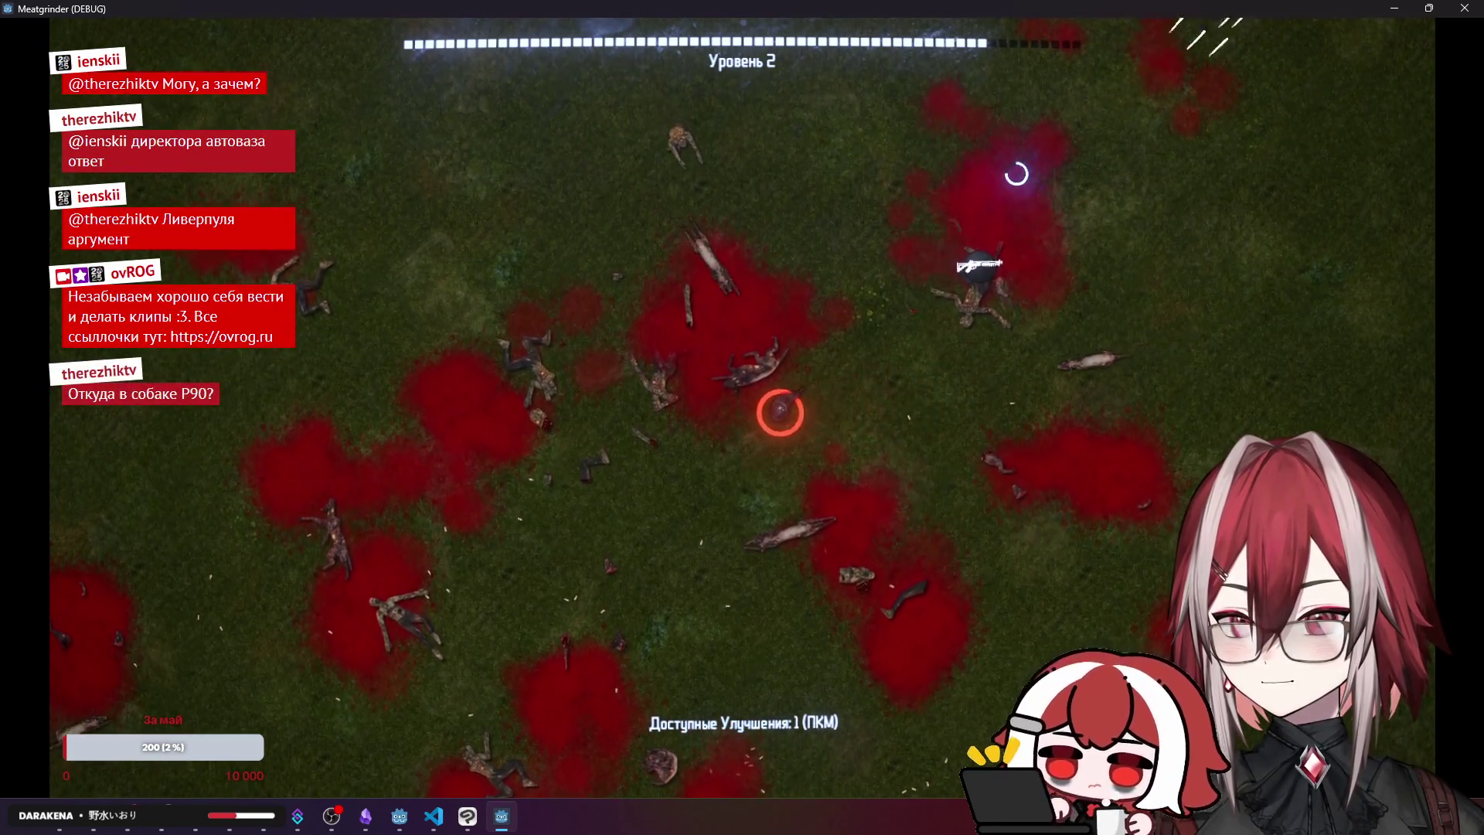
key(w)
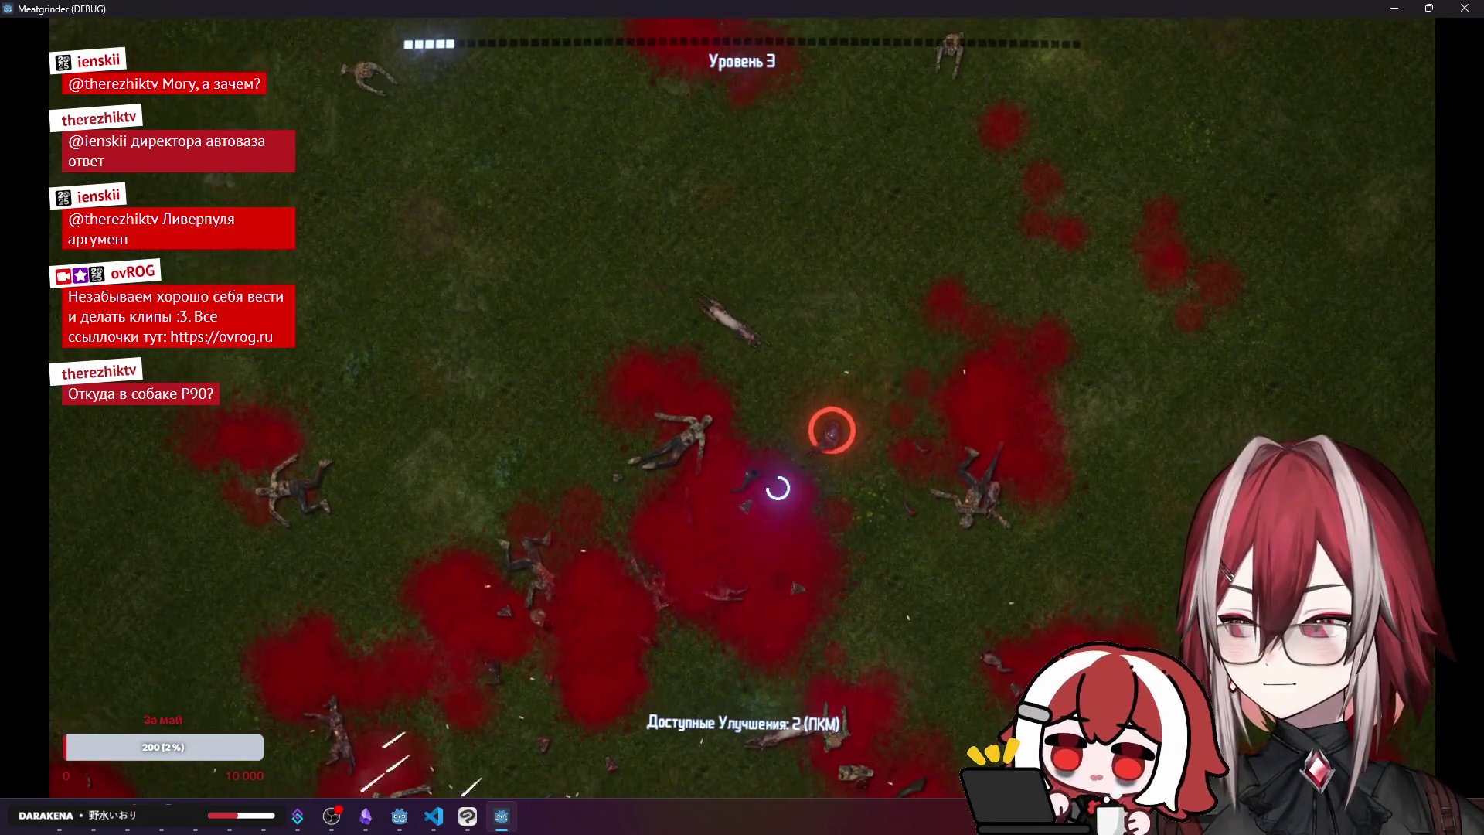
Step: Keep moving diagonally around the field to evade the zombie horde
key(s)
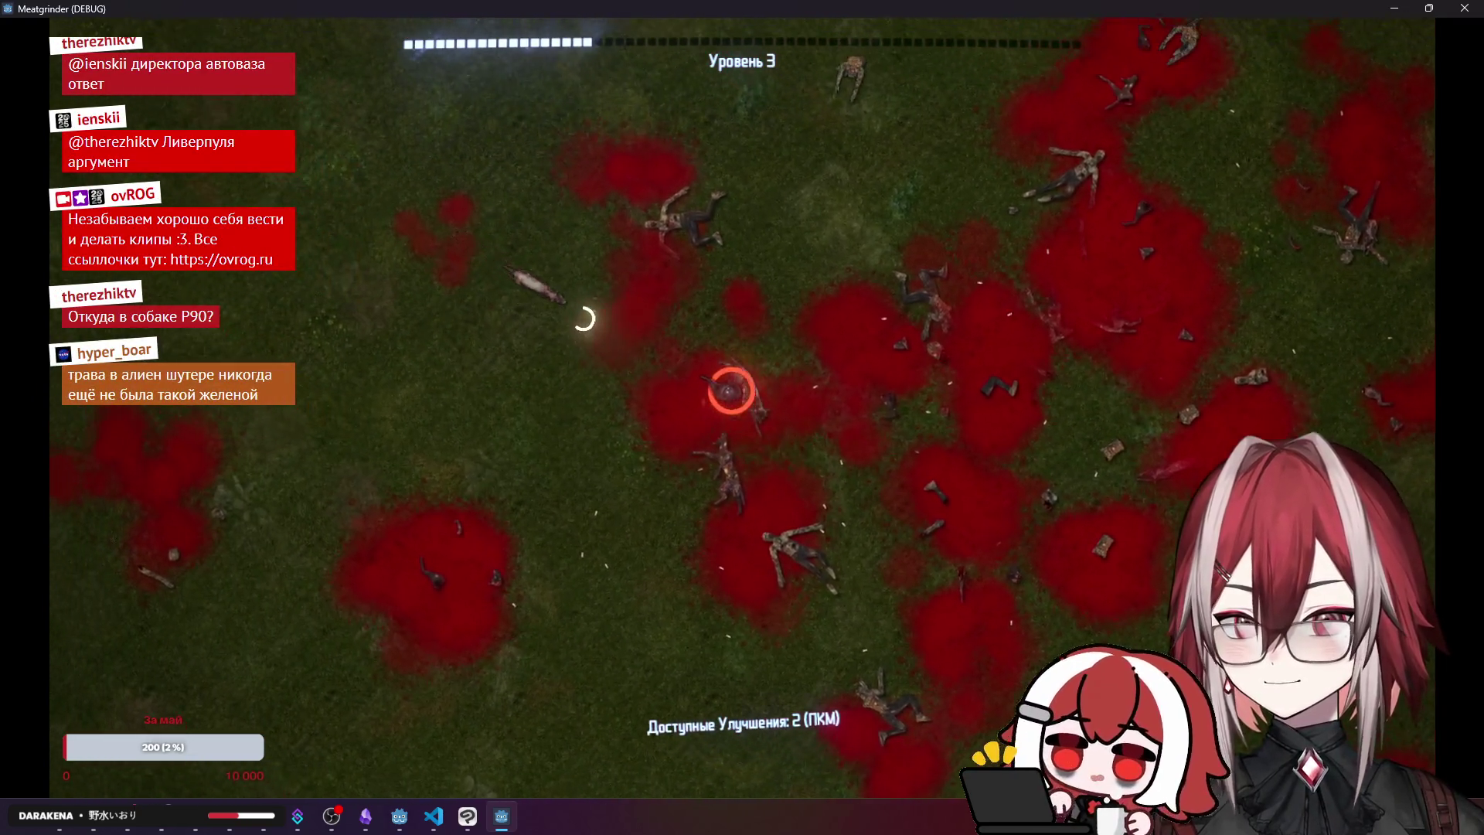
key(s)
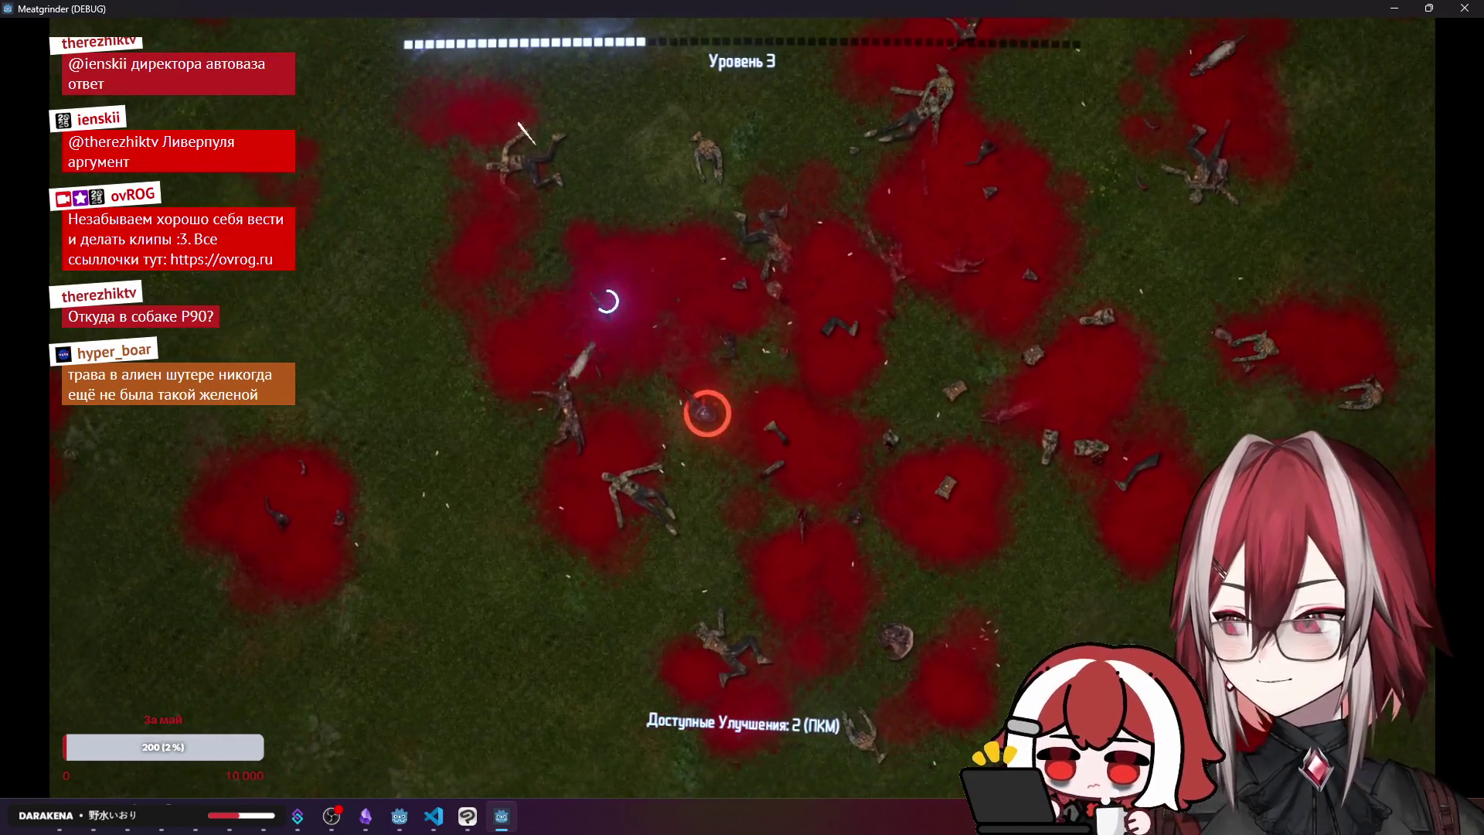
key(d)
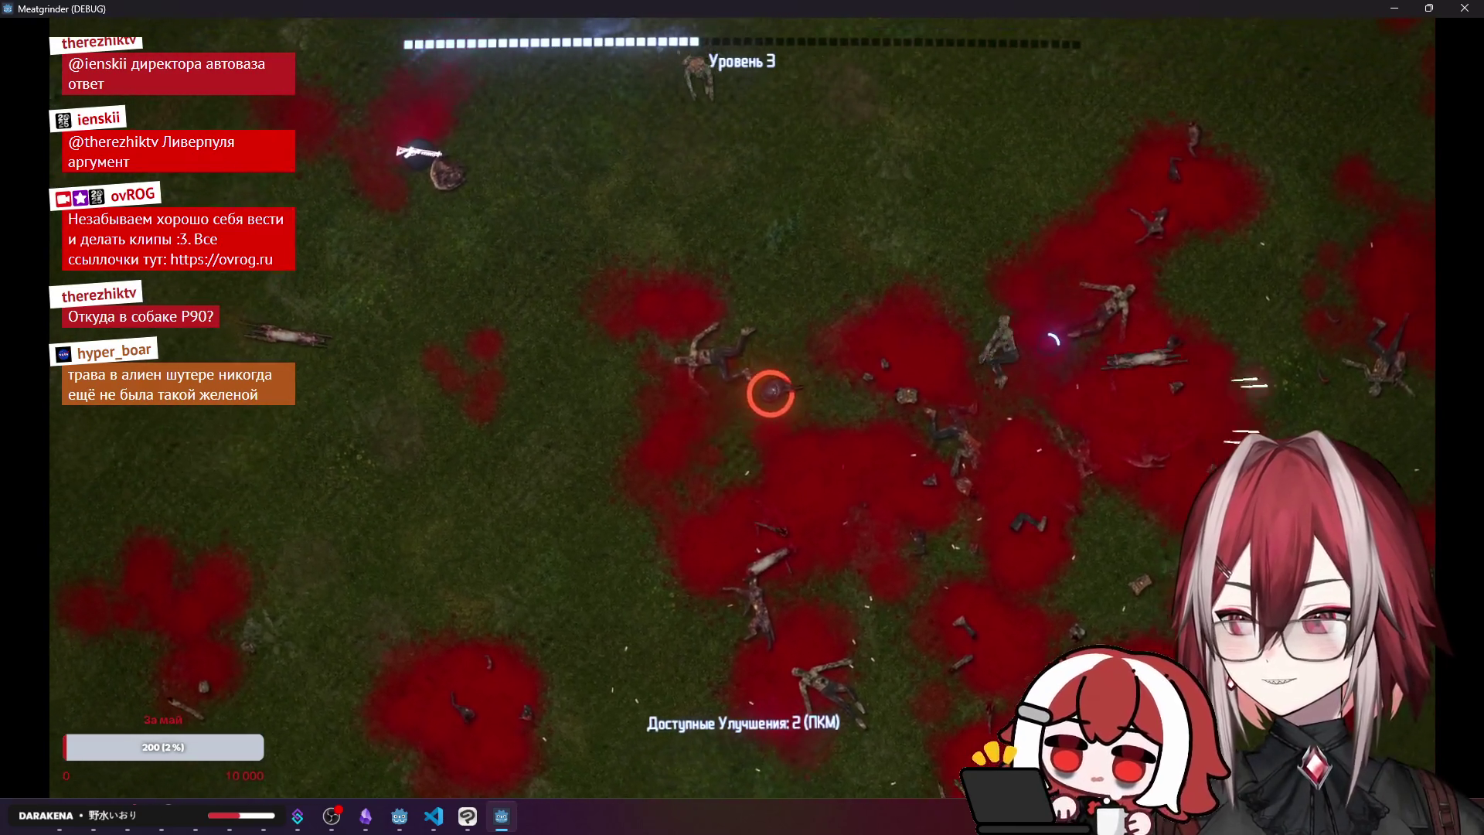
key(s)
key(d)
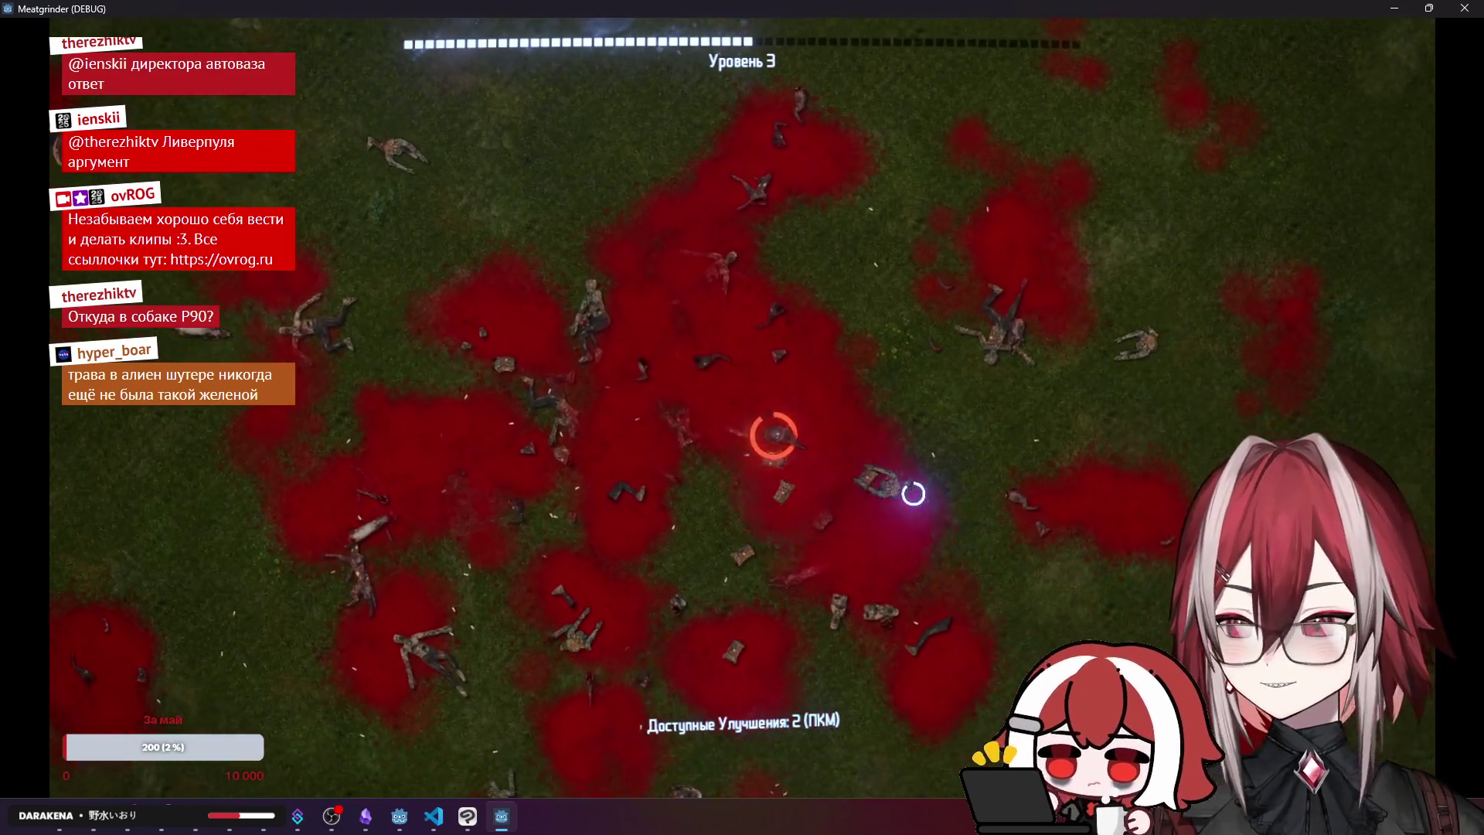
key(s)
key(d)
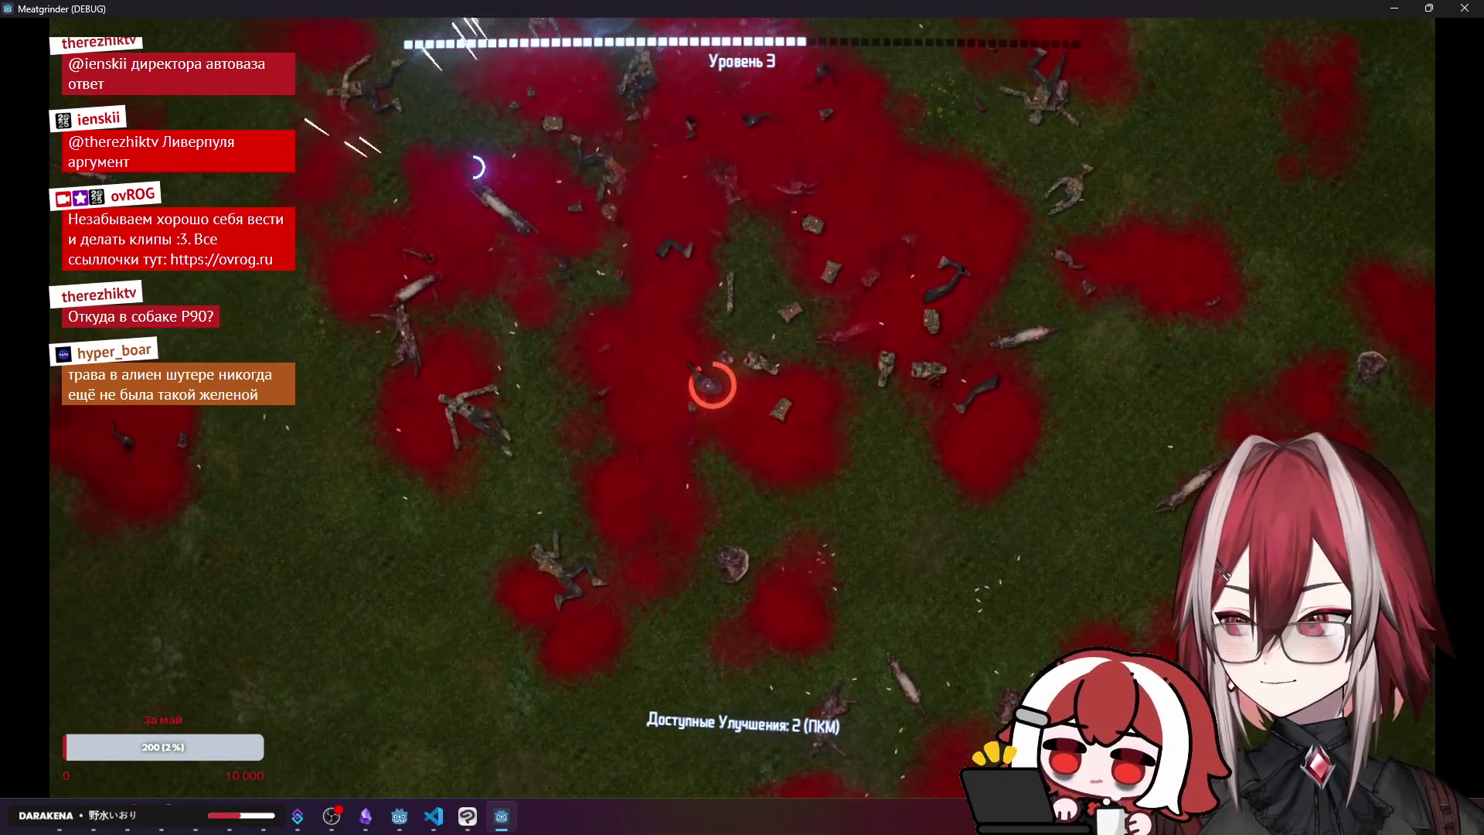
key(s)
key(a)
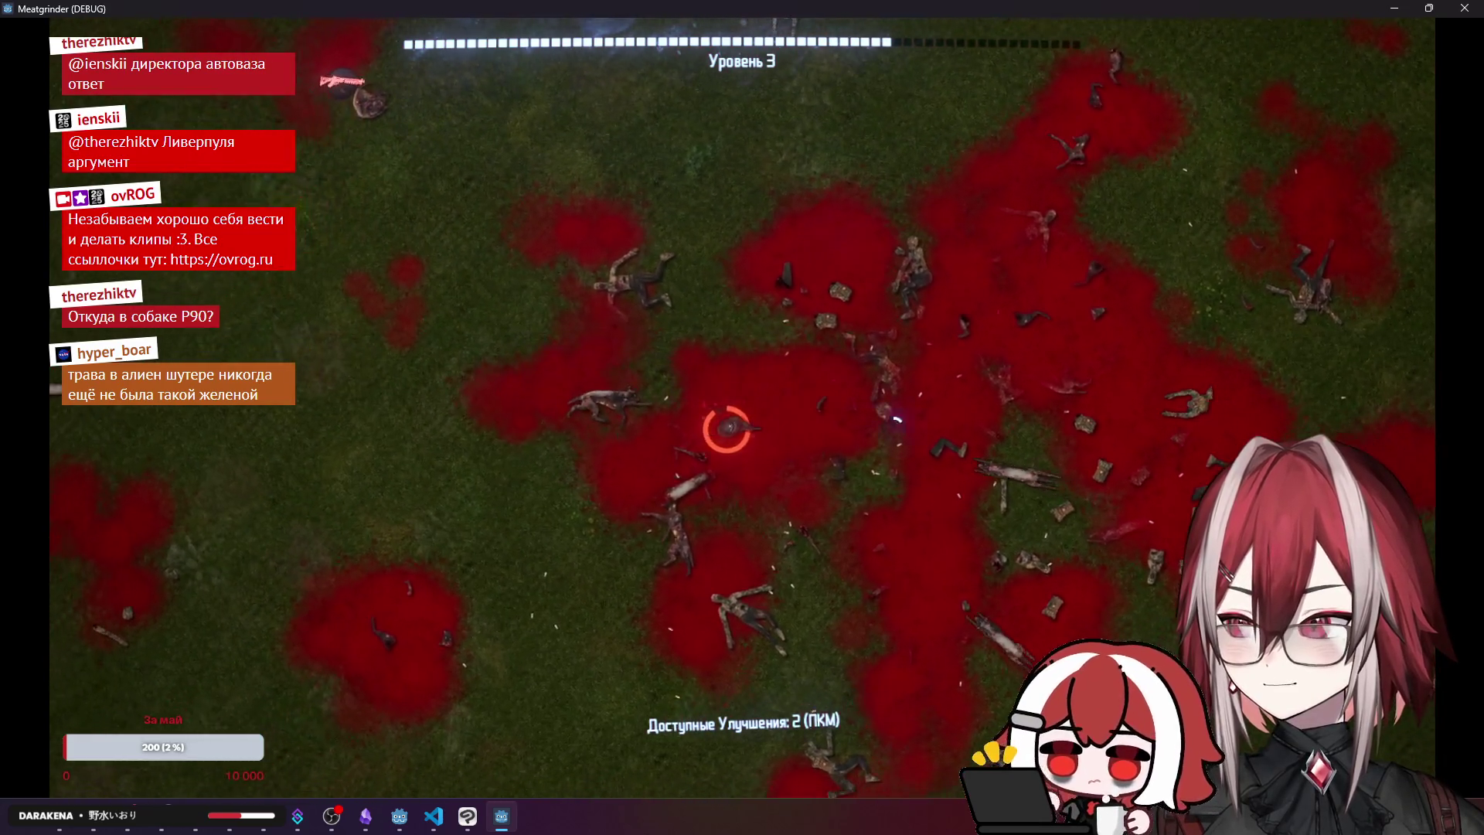
key(s)
key(a)
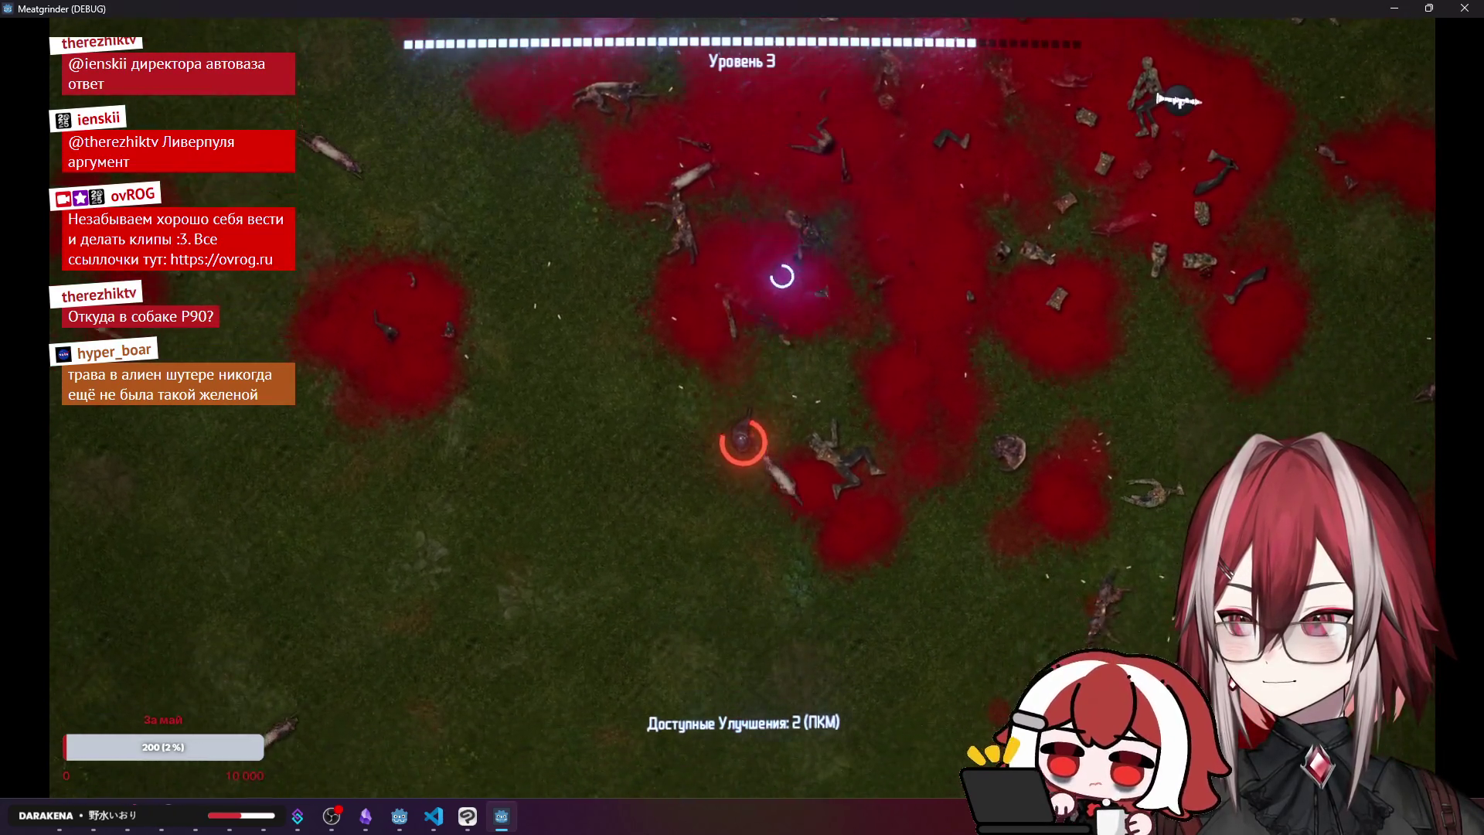
key(d)
key(w)
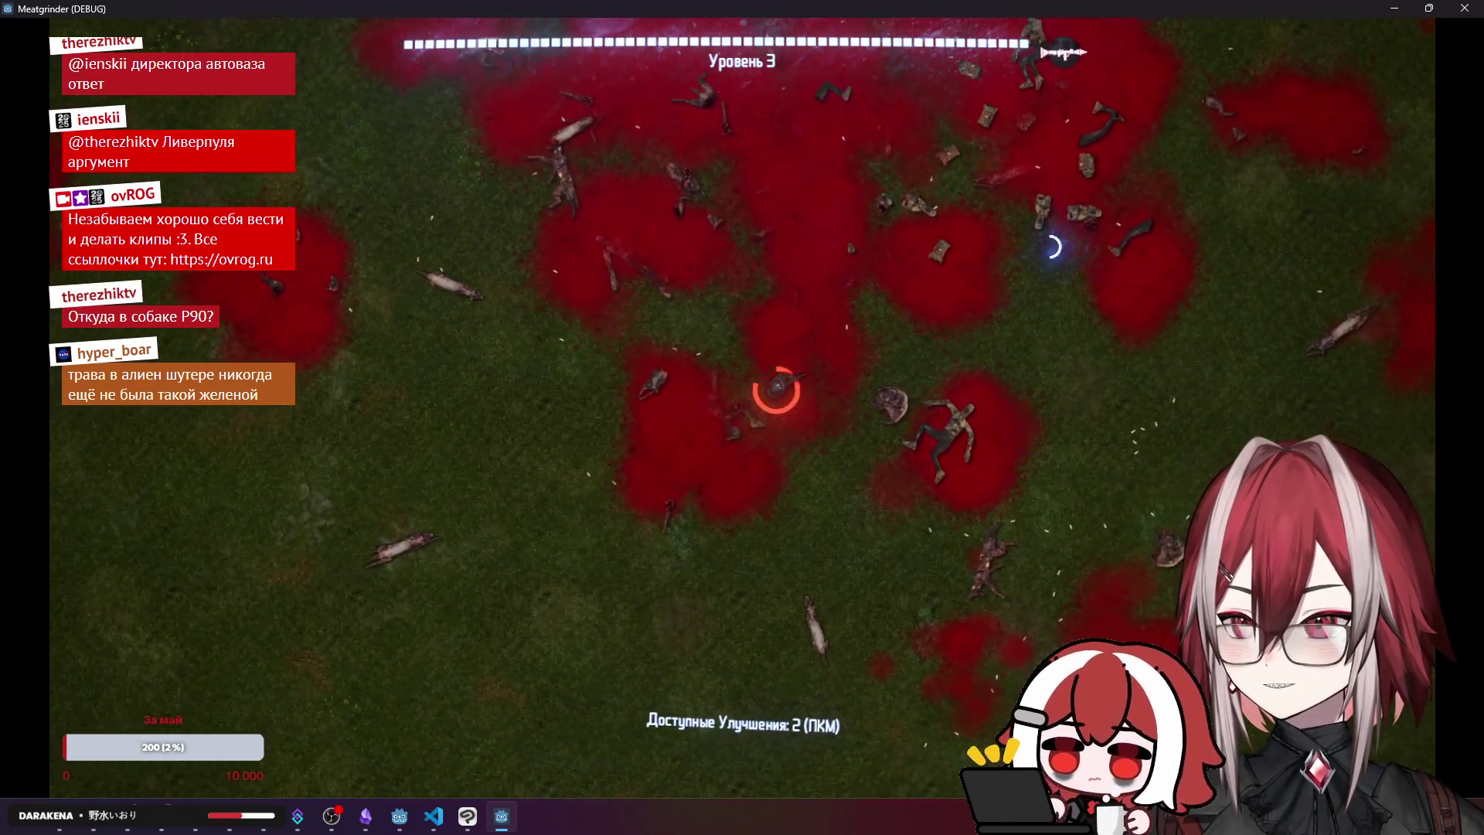
key(w)
key(d)
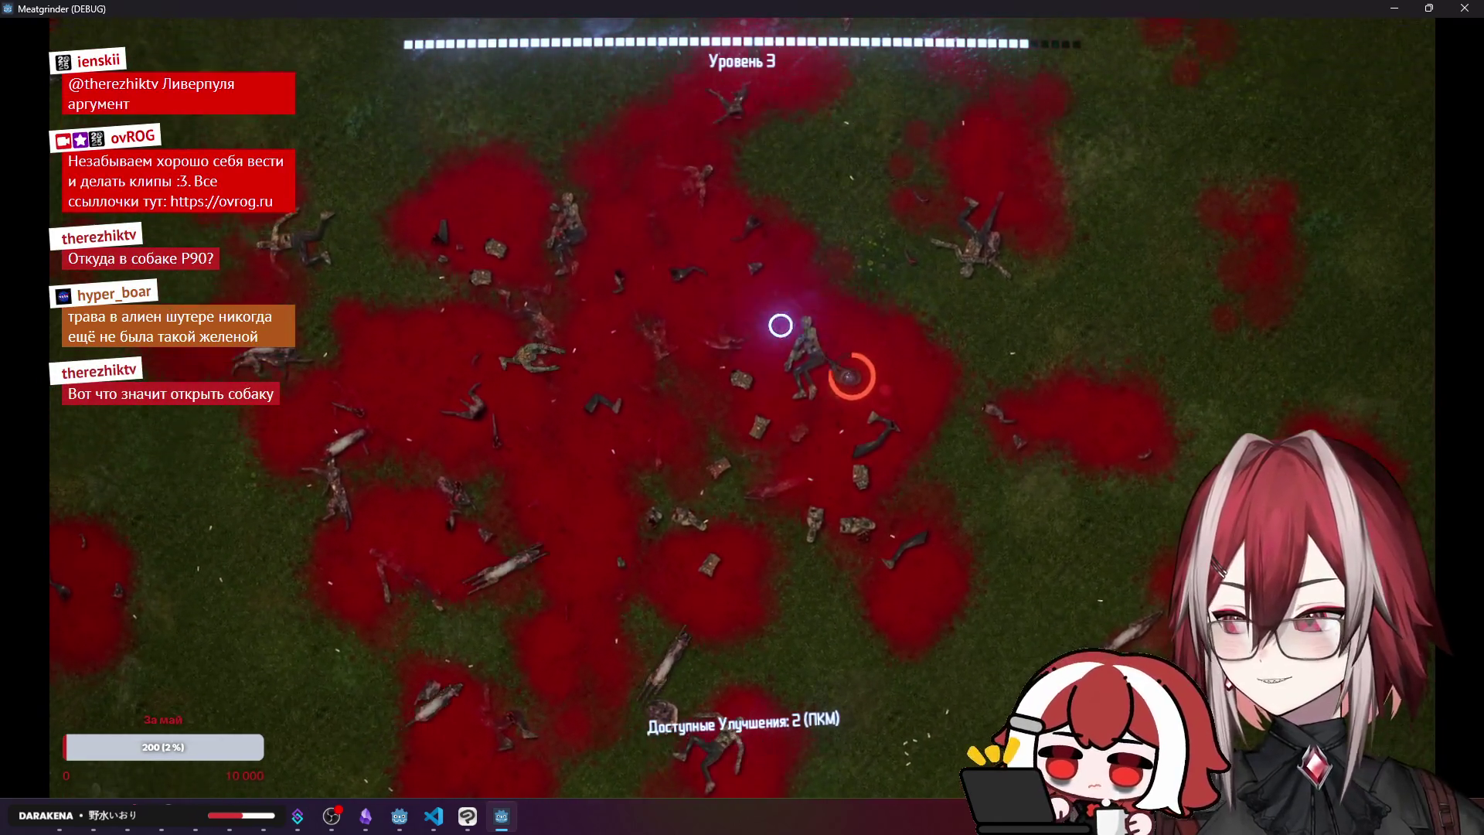
key(s)
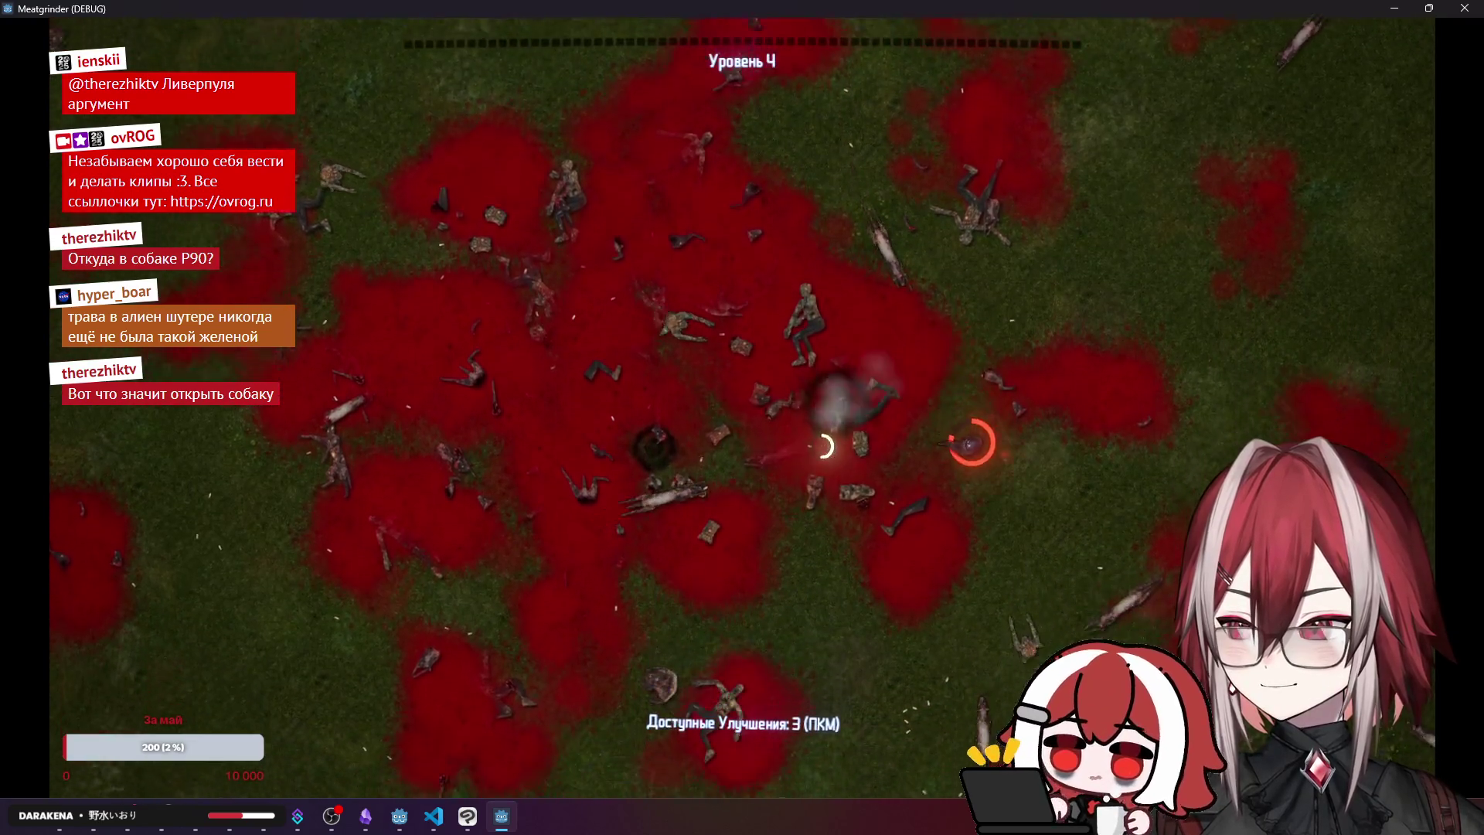
key(a)
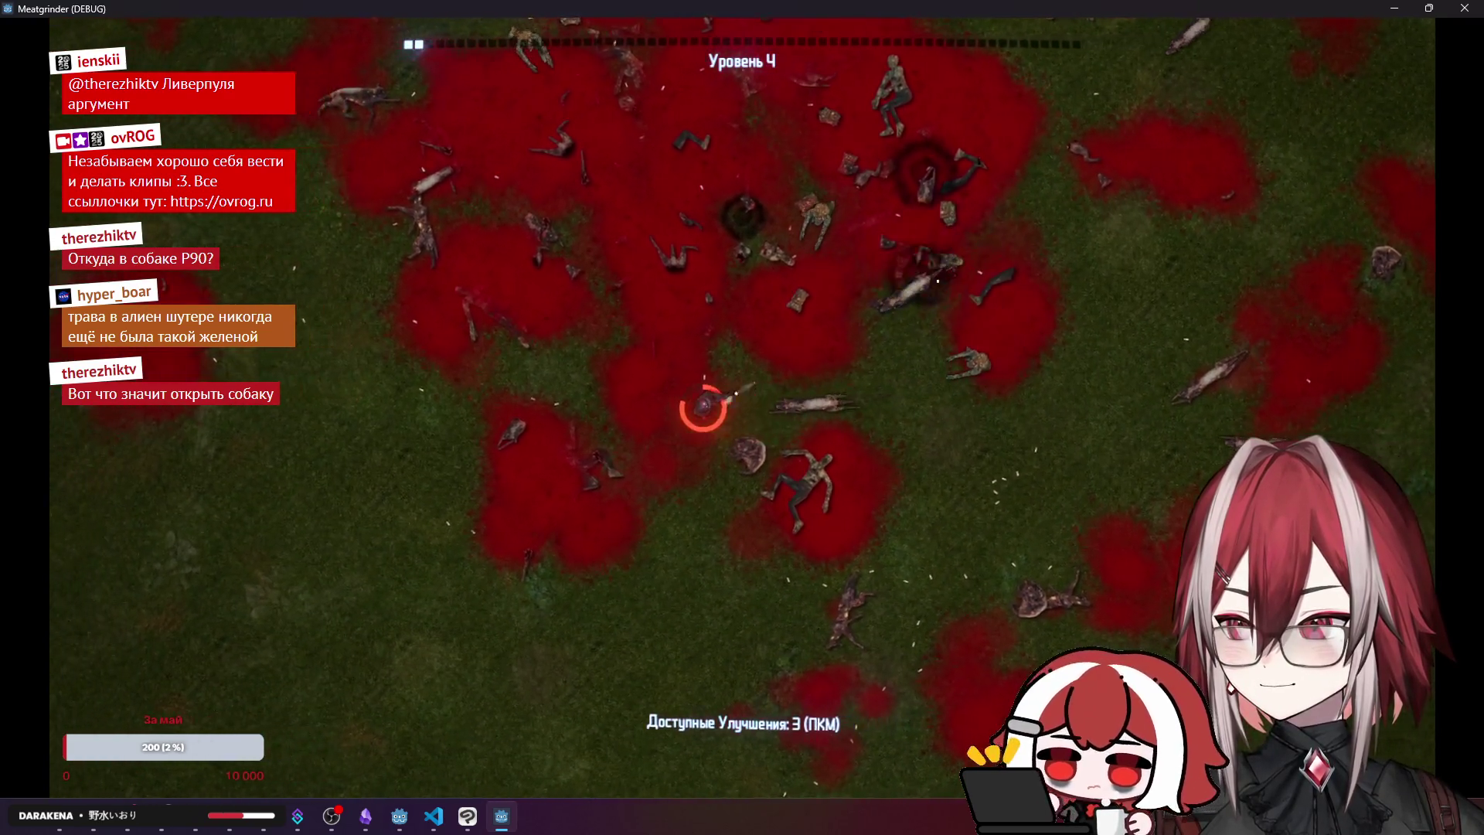
key(s)
key(d)
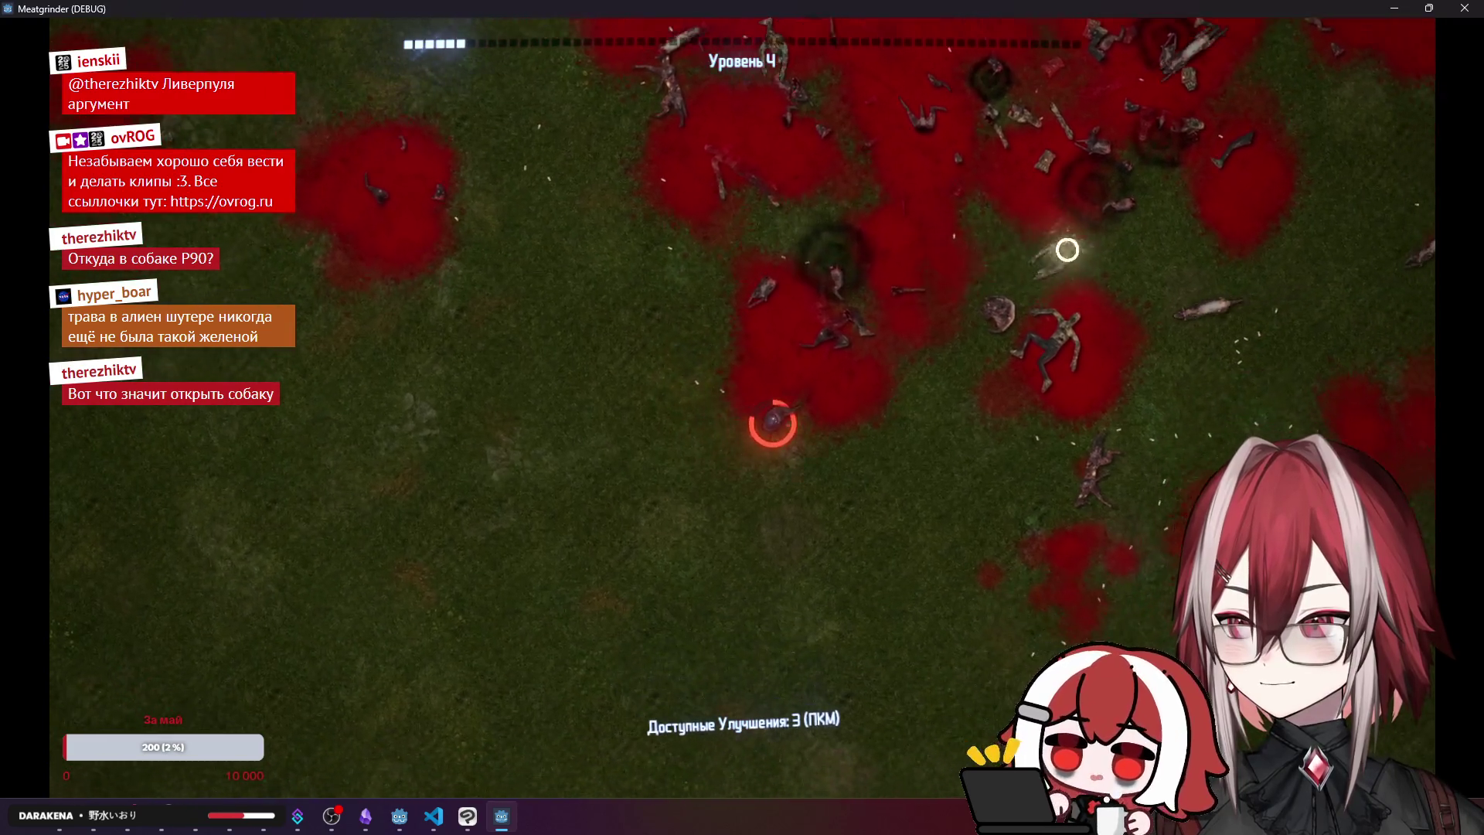
Step: Fire rockets at the zombies in all directions while dodging
click(895, 282)
key(s)
key(a)
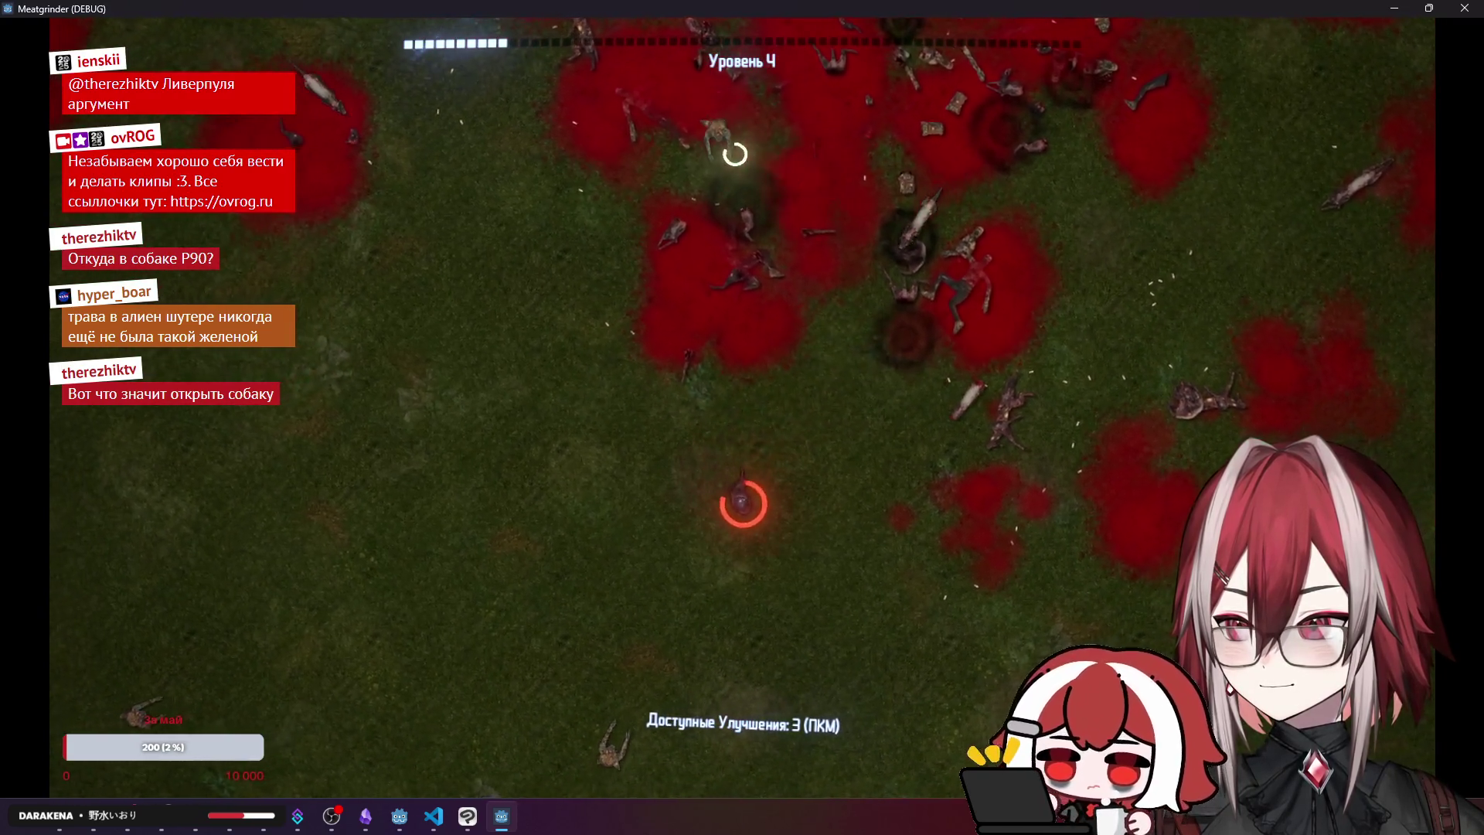
click(641, 248)
key(w)
key(d)
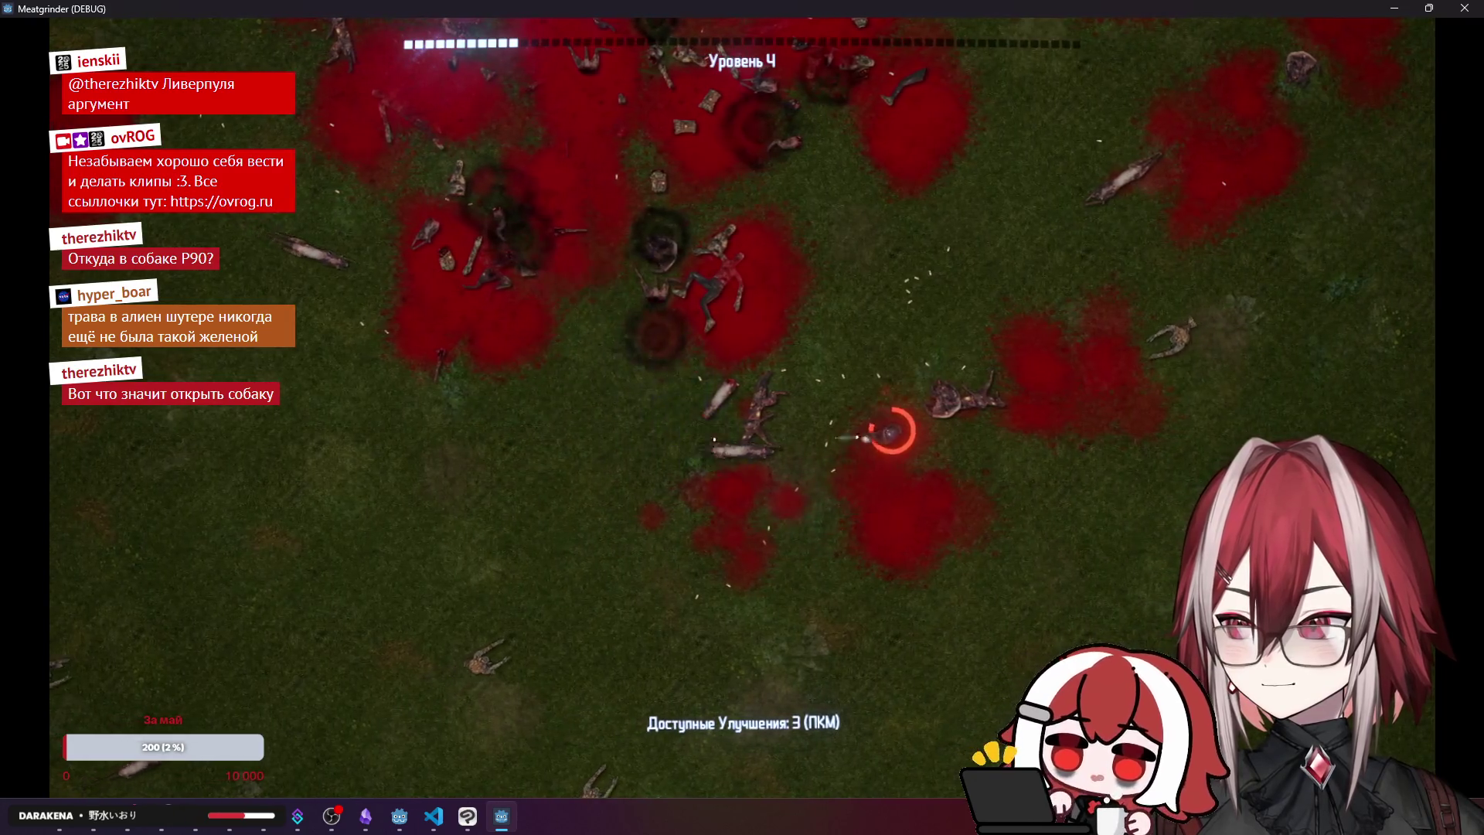
click(563, 448)
key(w)
key(a)
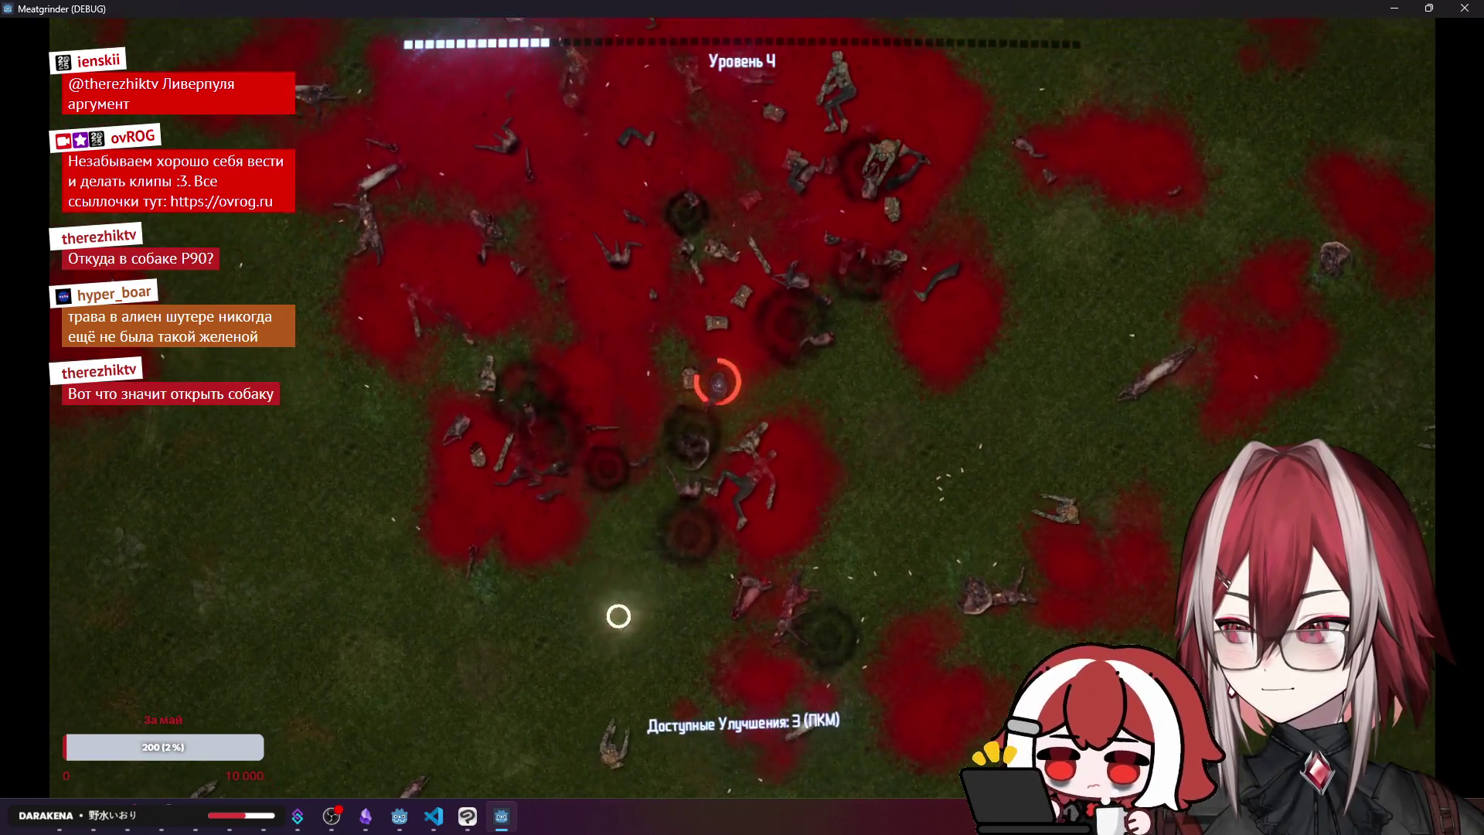
click(616, 613)
key(s)
key(a)
click(927, 282)
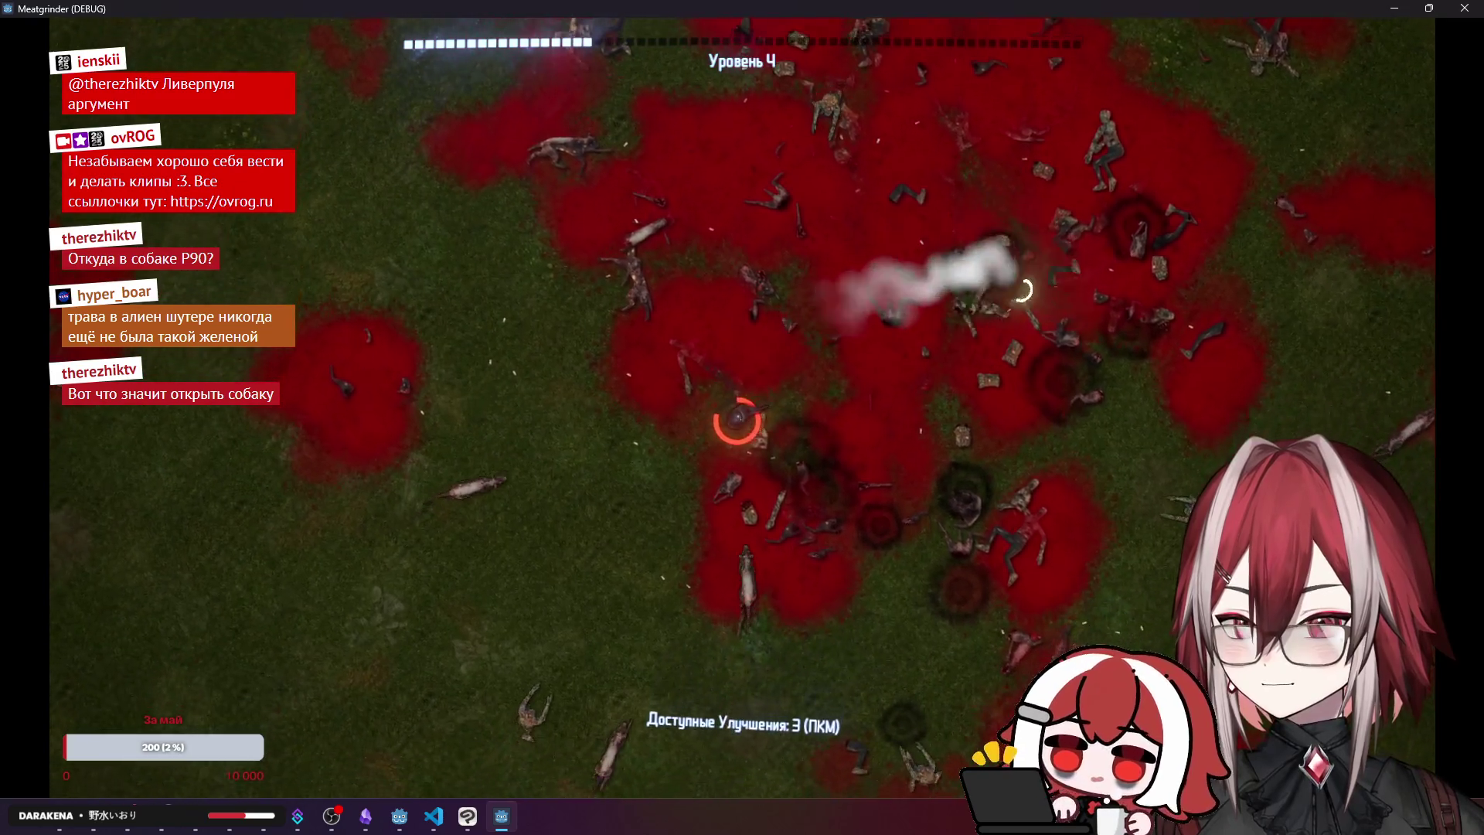
key(w)
key(d)
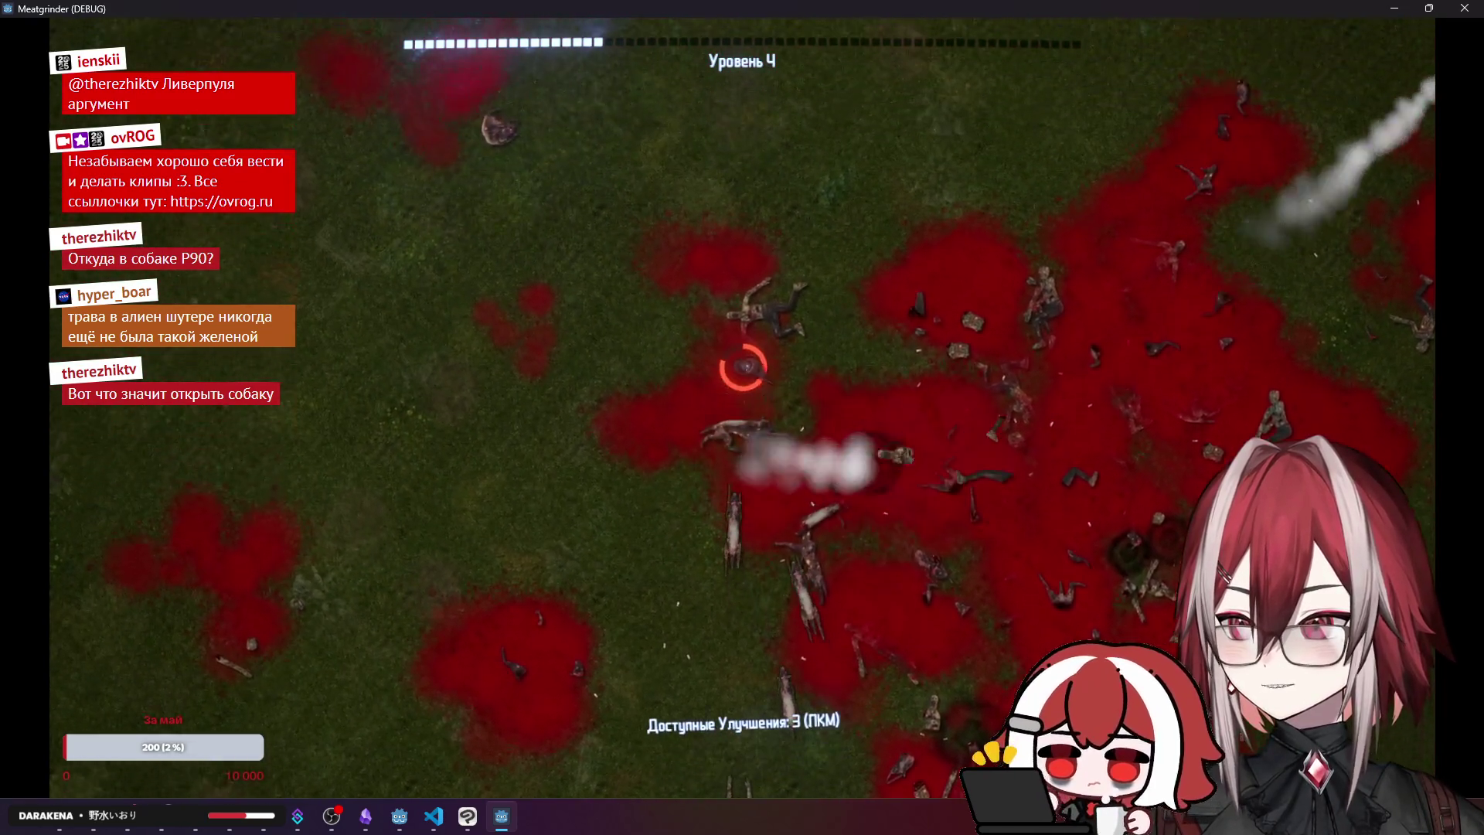
key(w)
key(d)
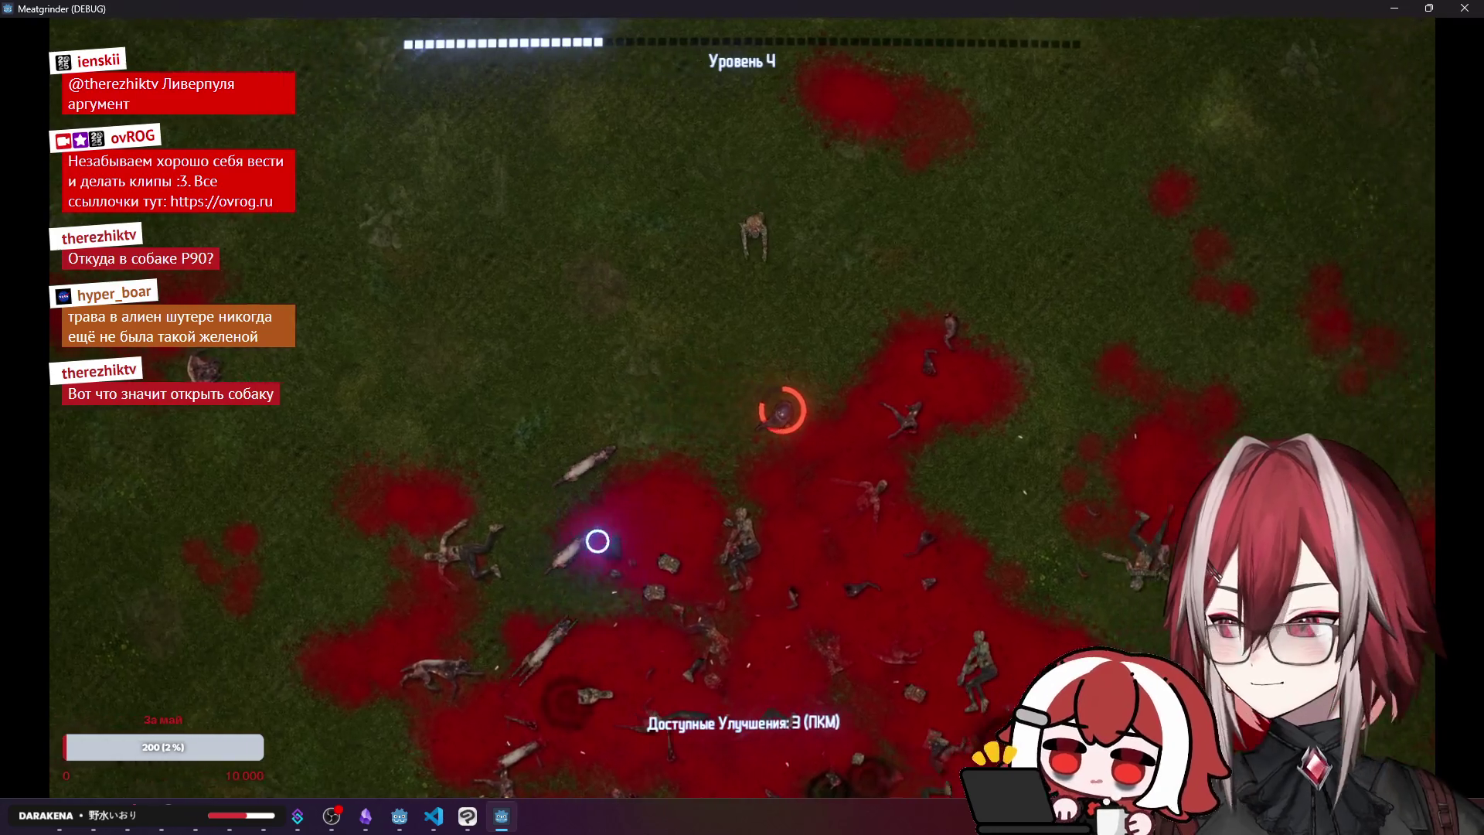
click(588, 519)
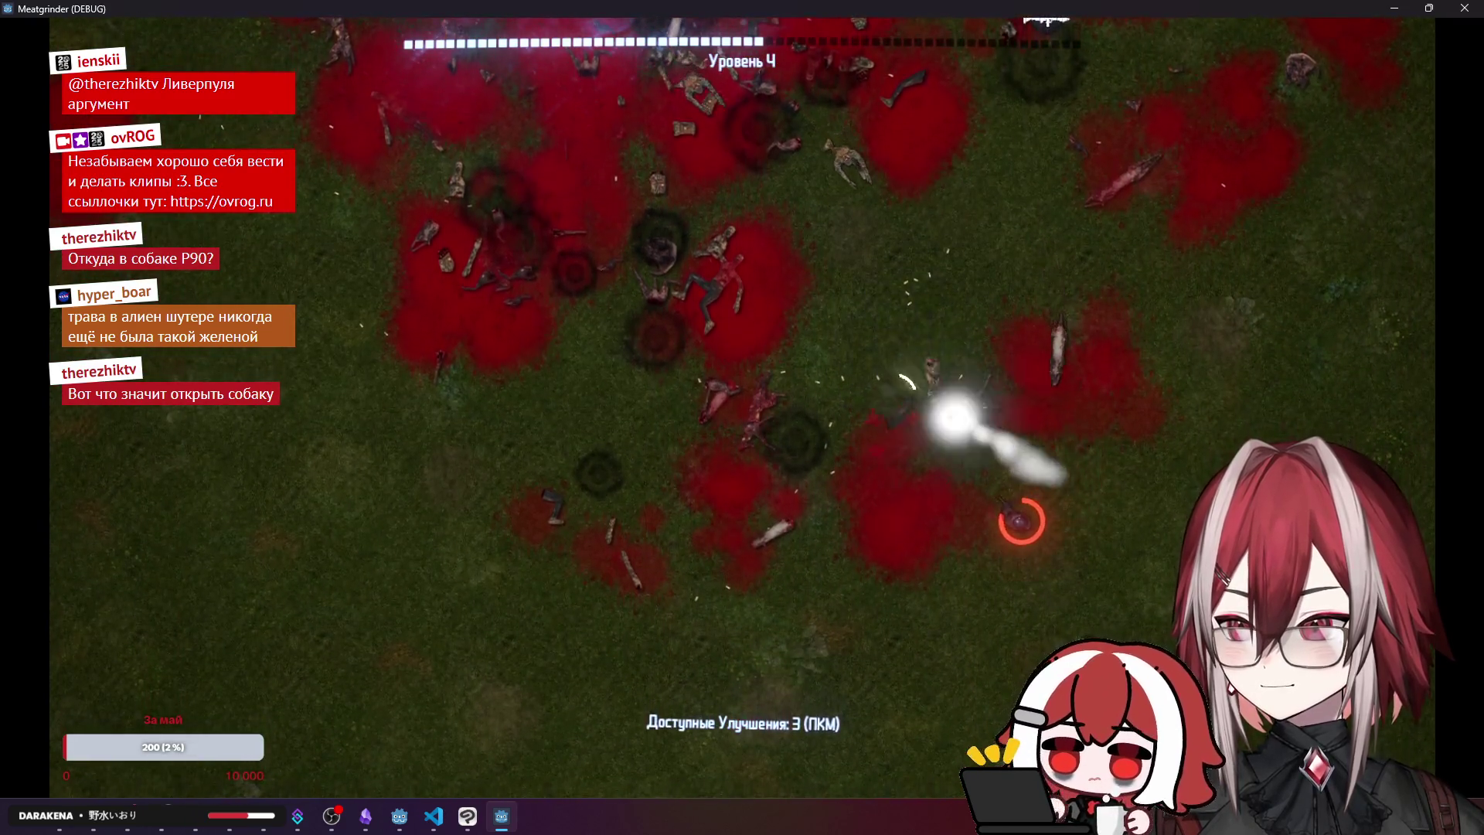
Step: Survive the remaining horde, then stop the debug run with F8
key(w)
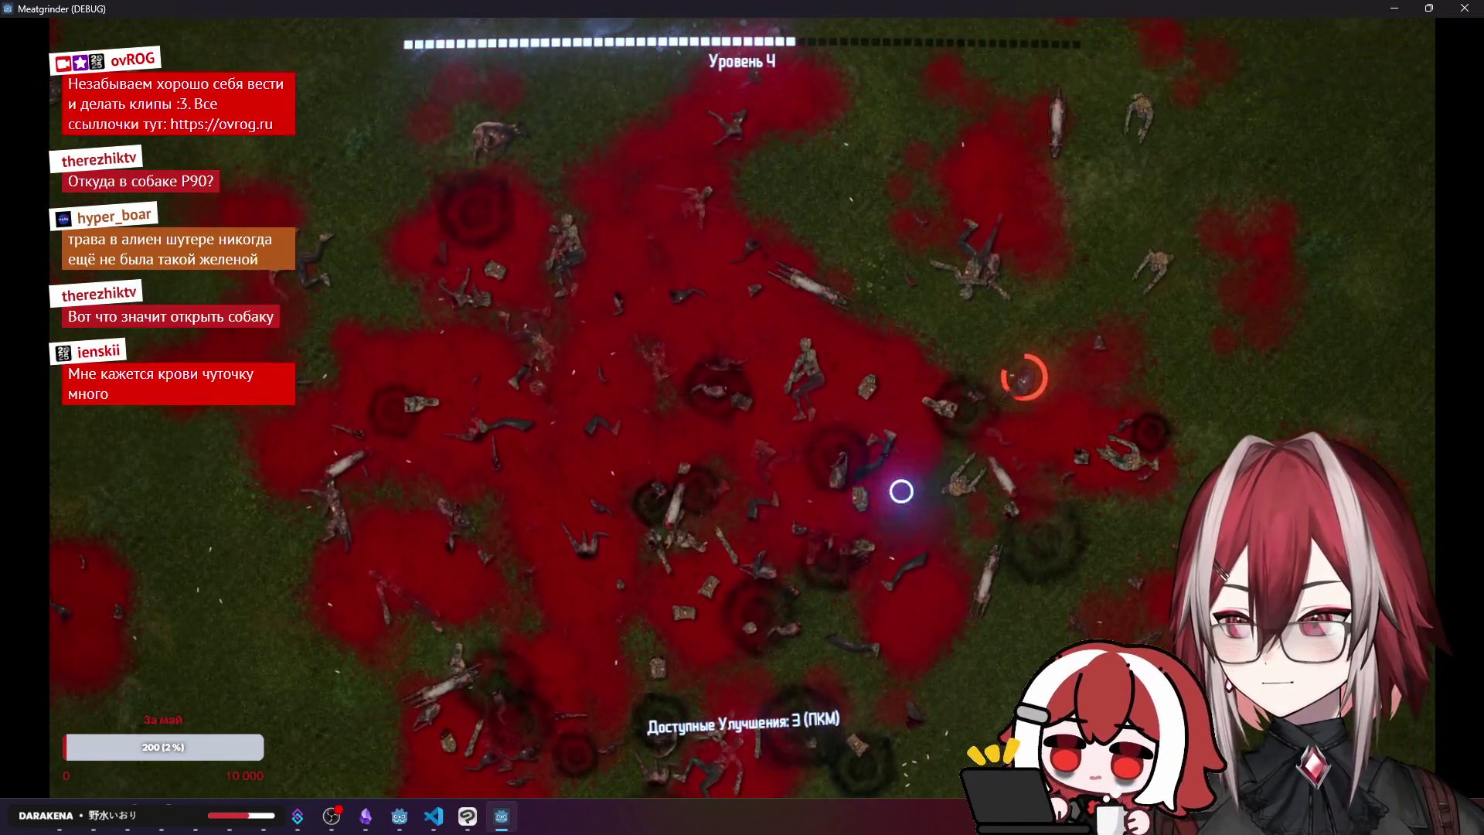
key(w)
key(a)
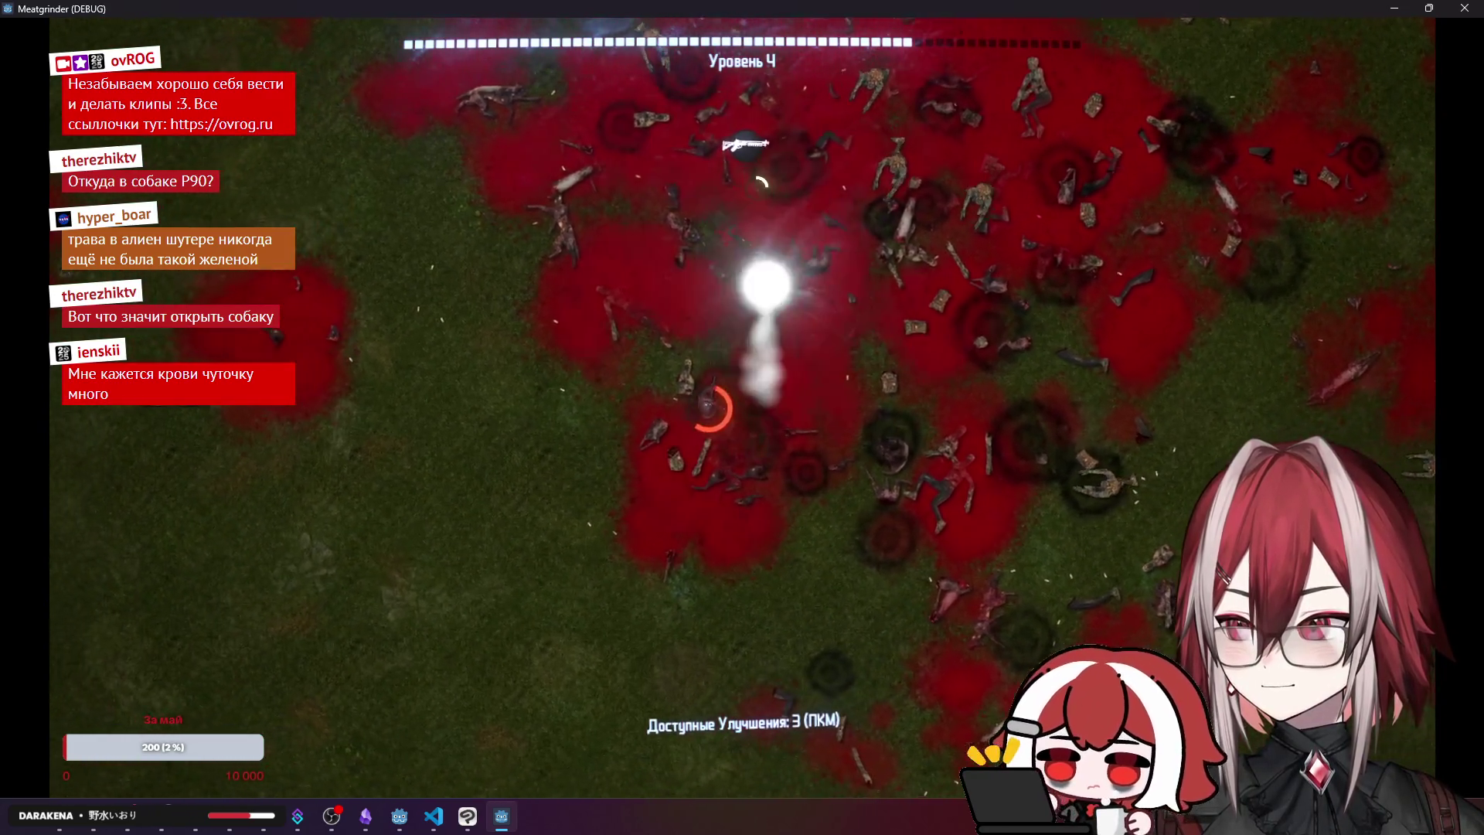
key(w)
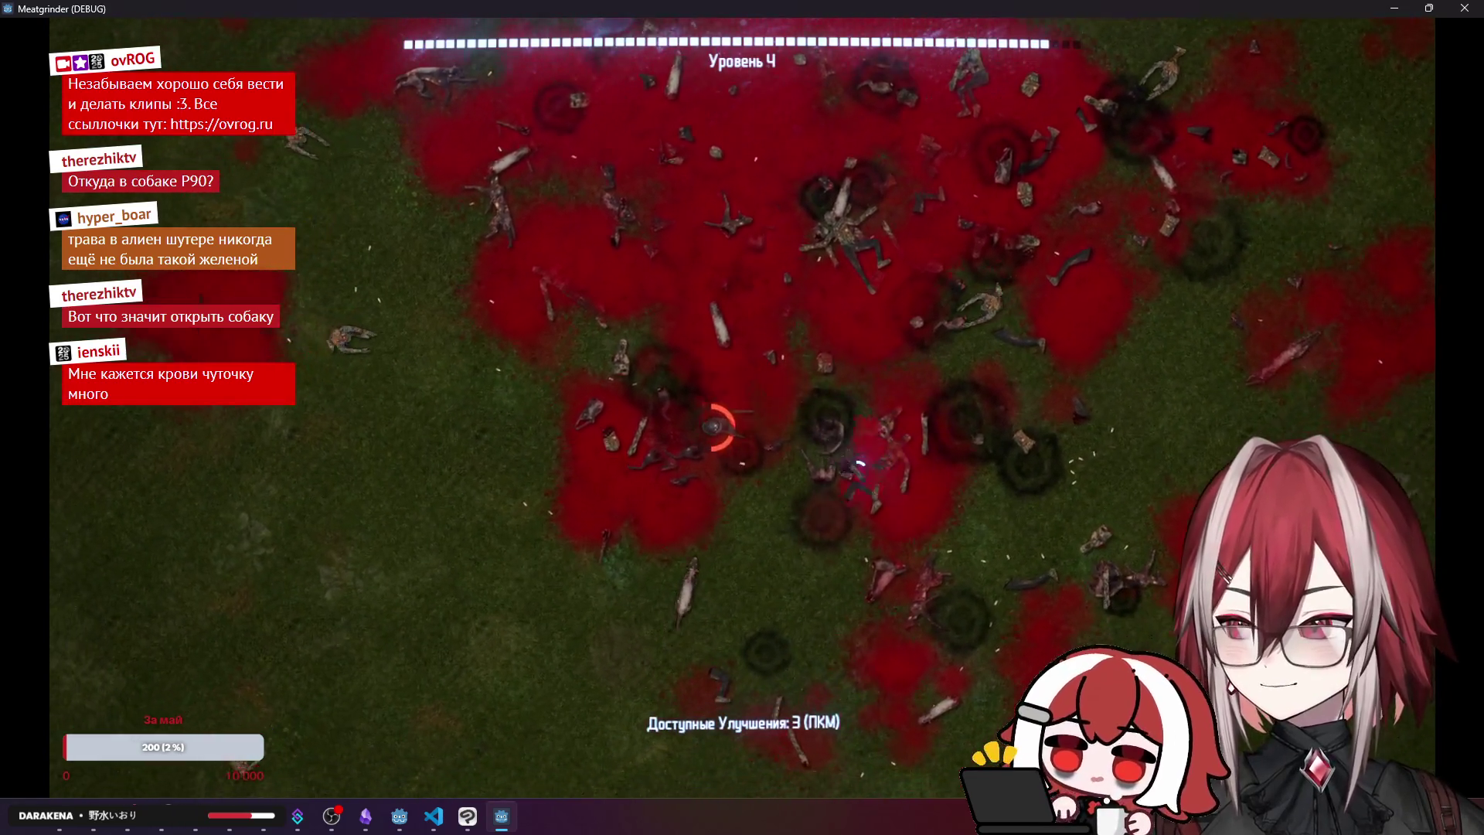
key(a)
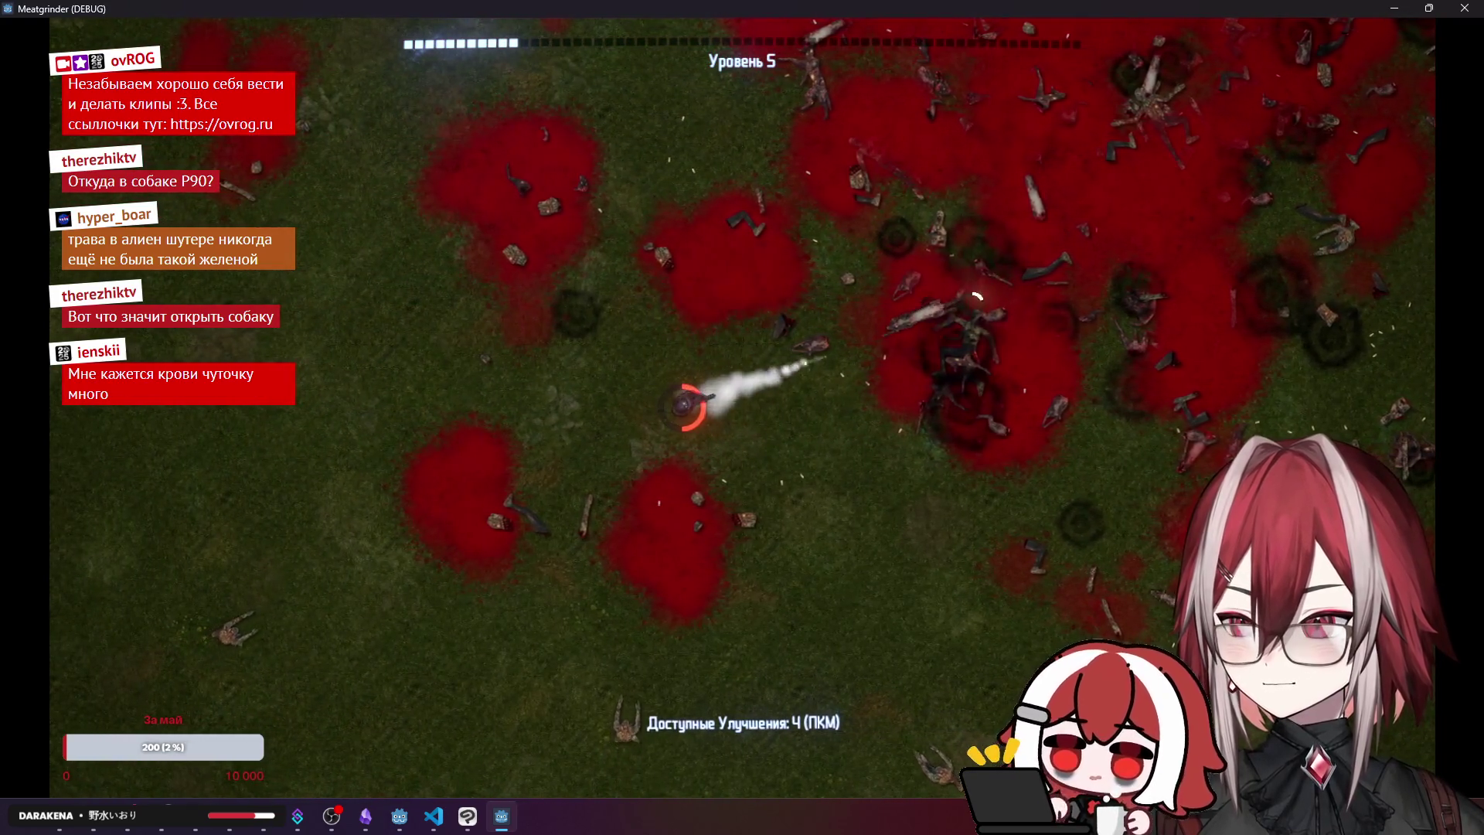
key(w)
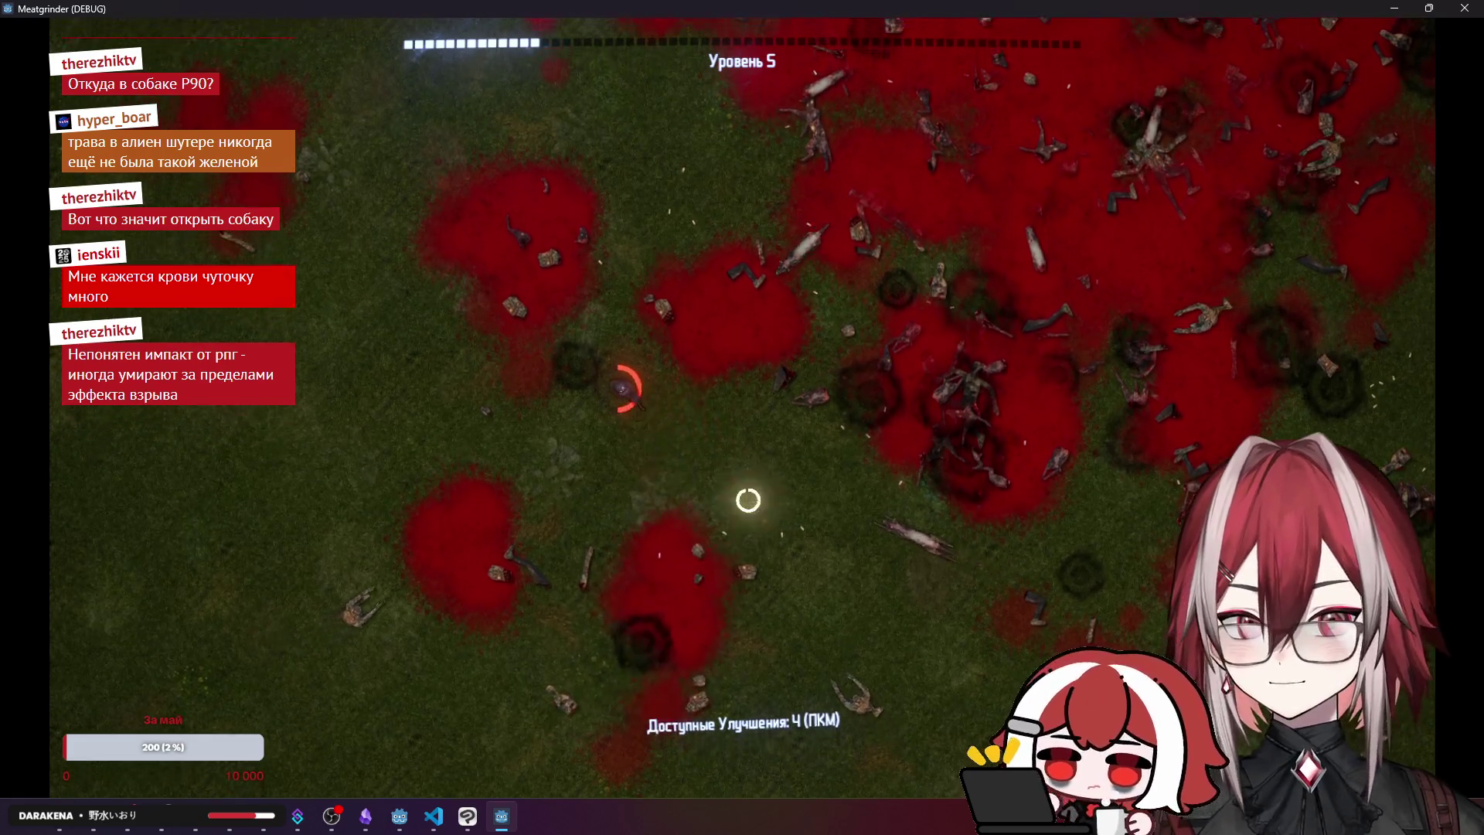
click(588, 567)
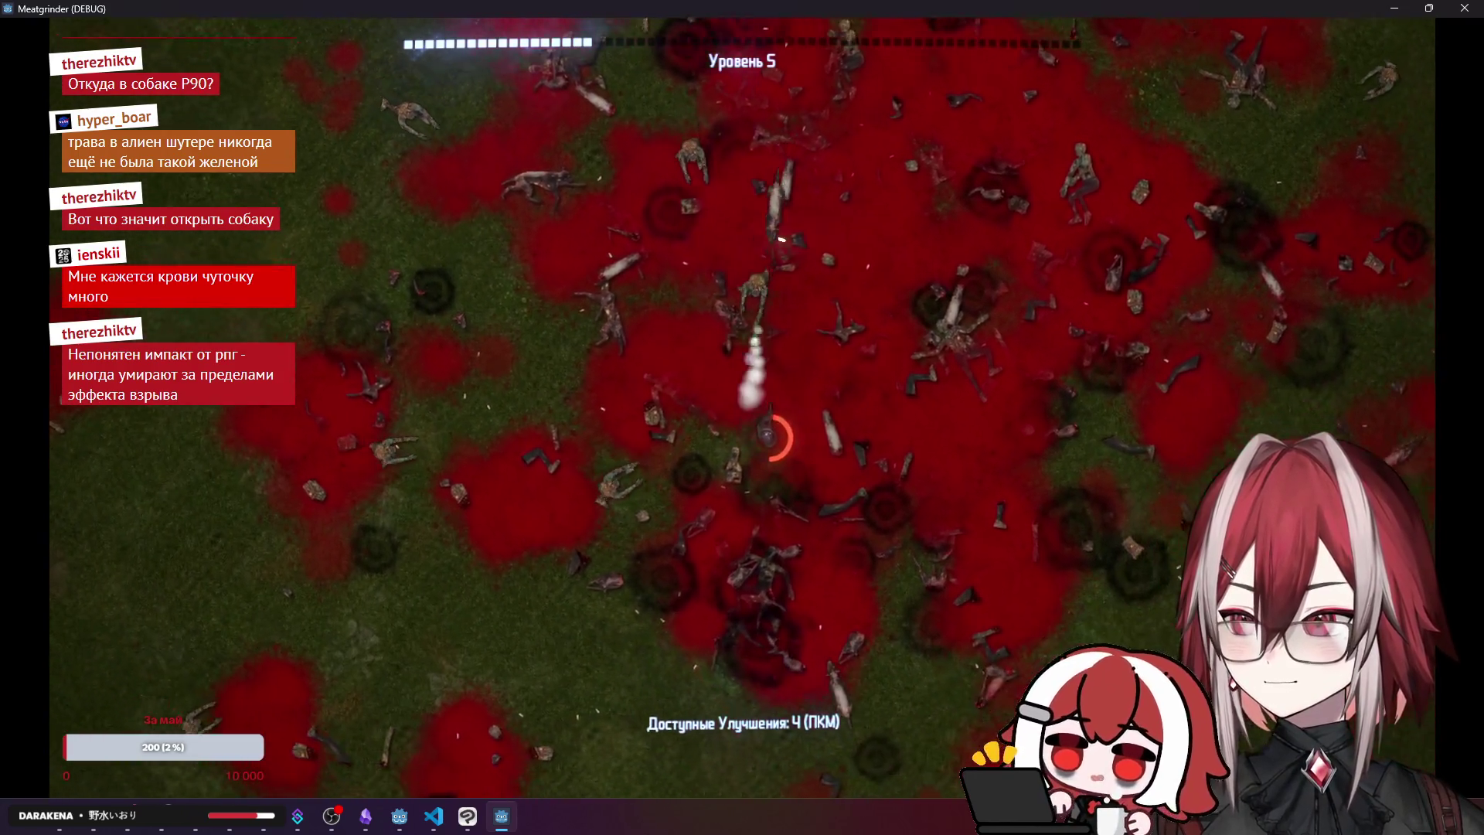
key(s)
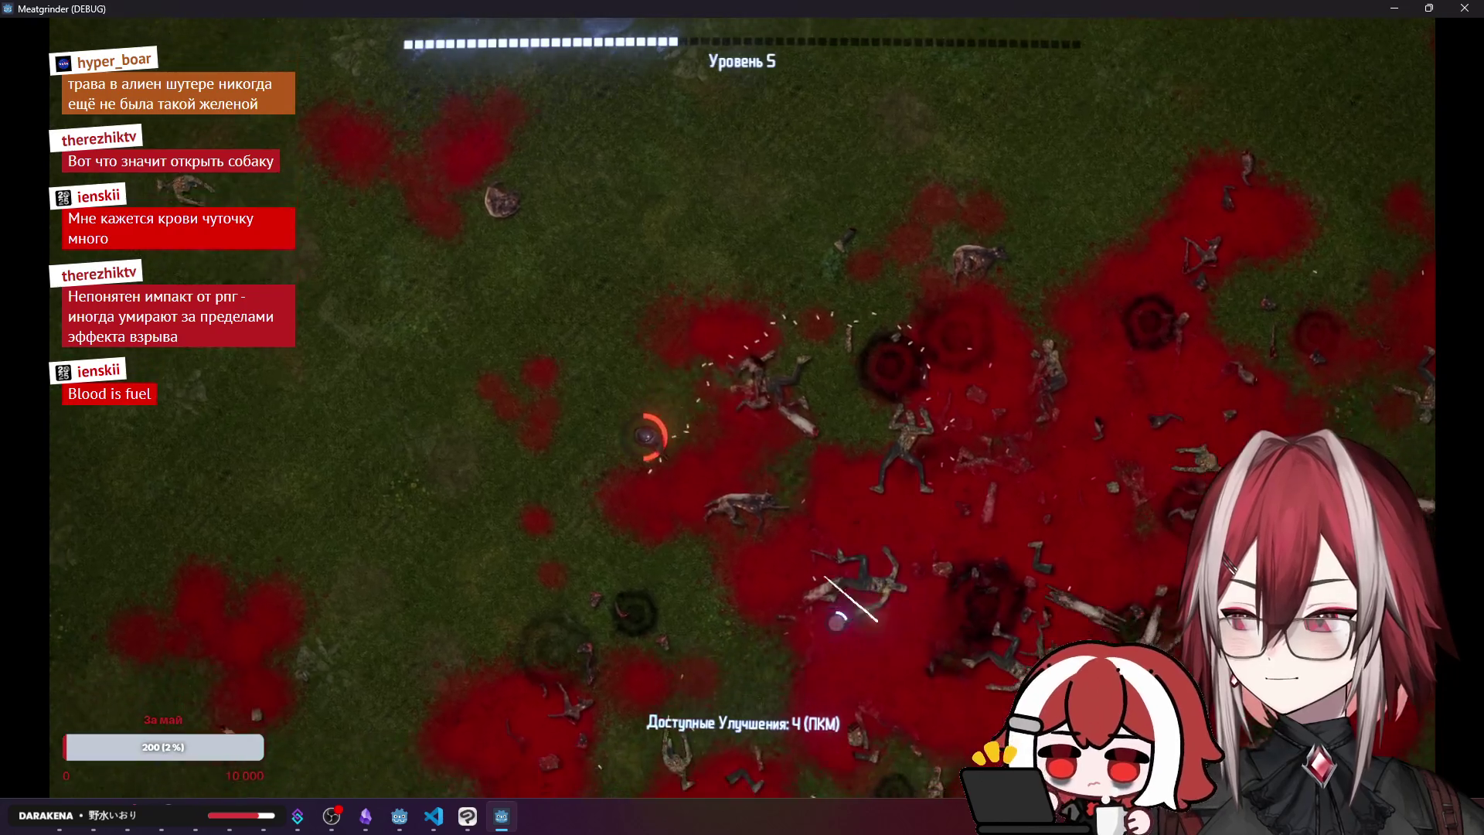
key(s)
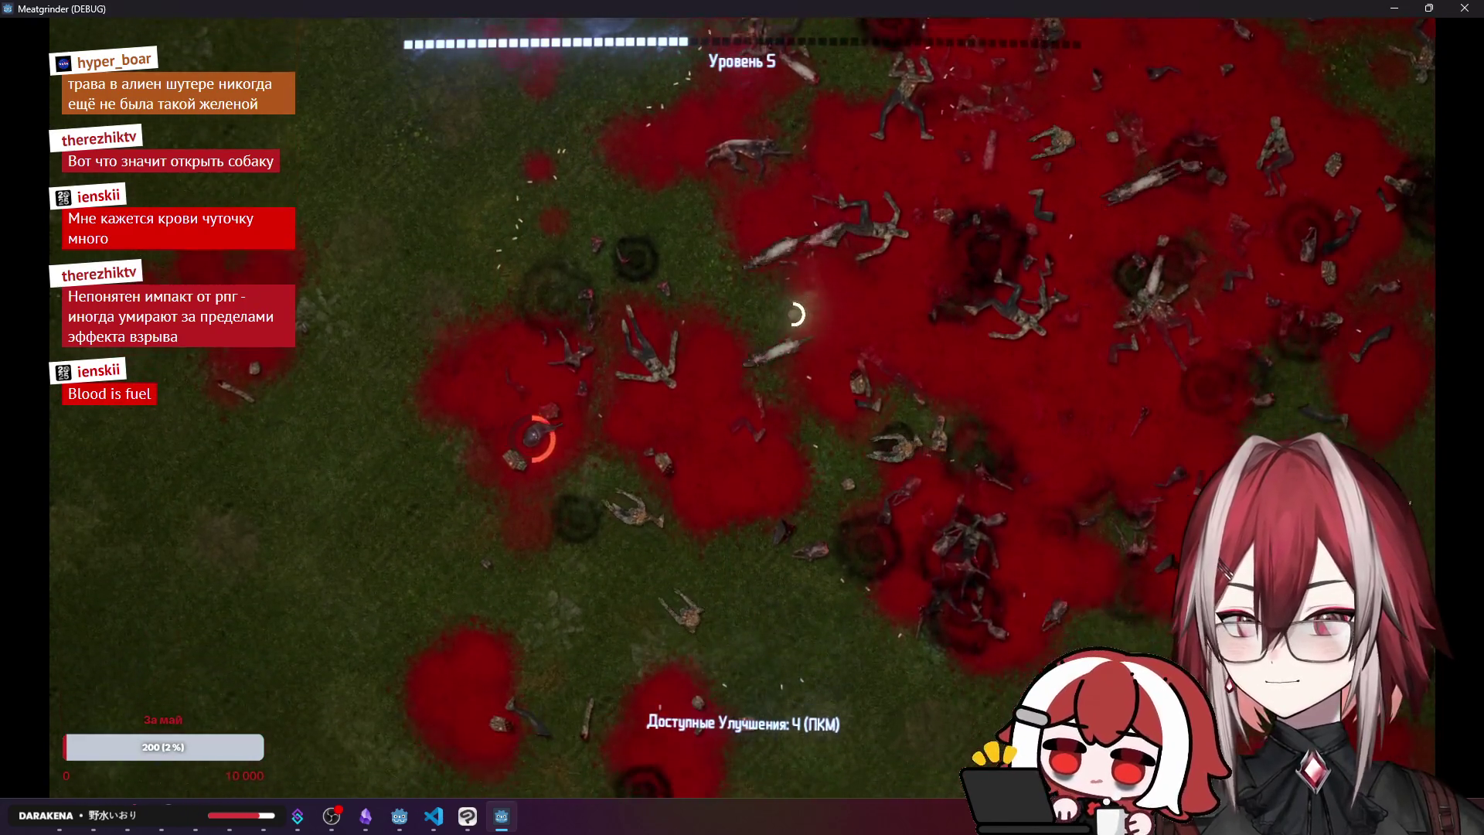
key(s)
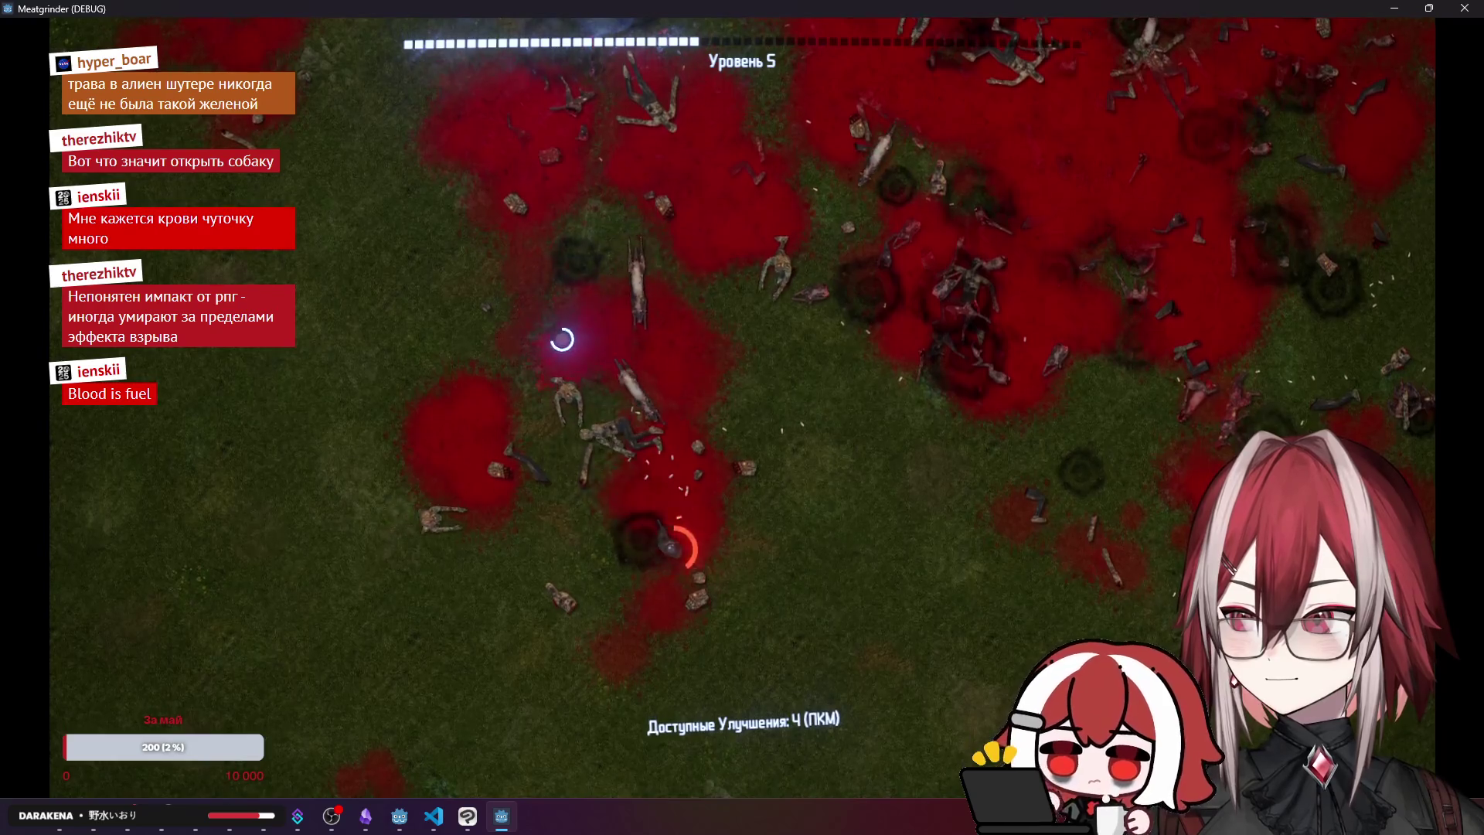
key(d)
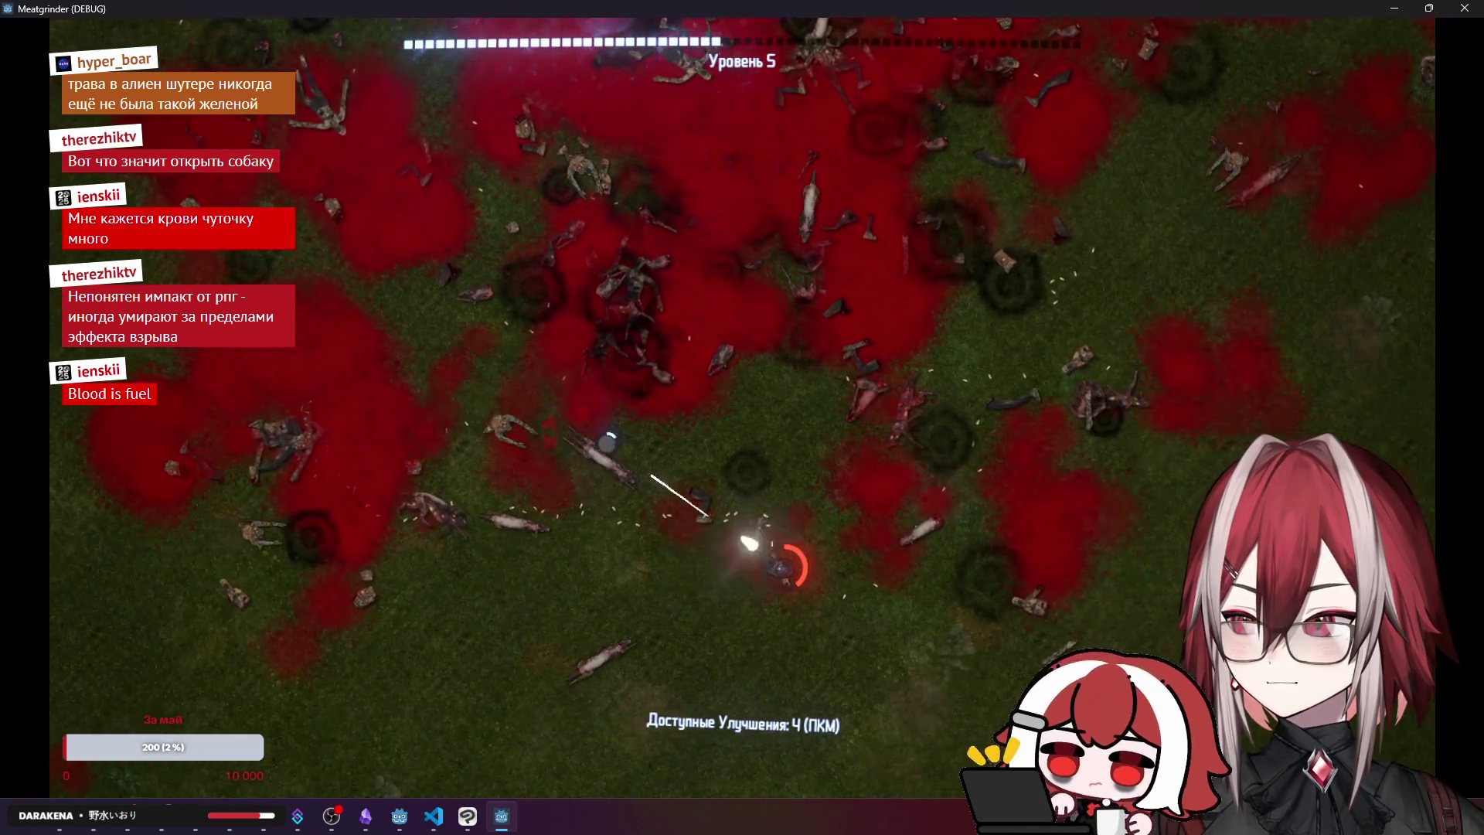
key(w)
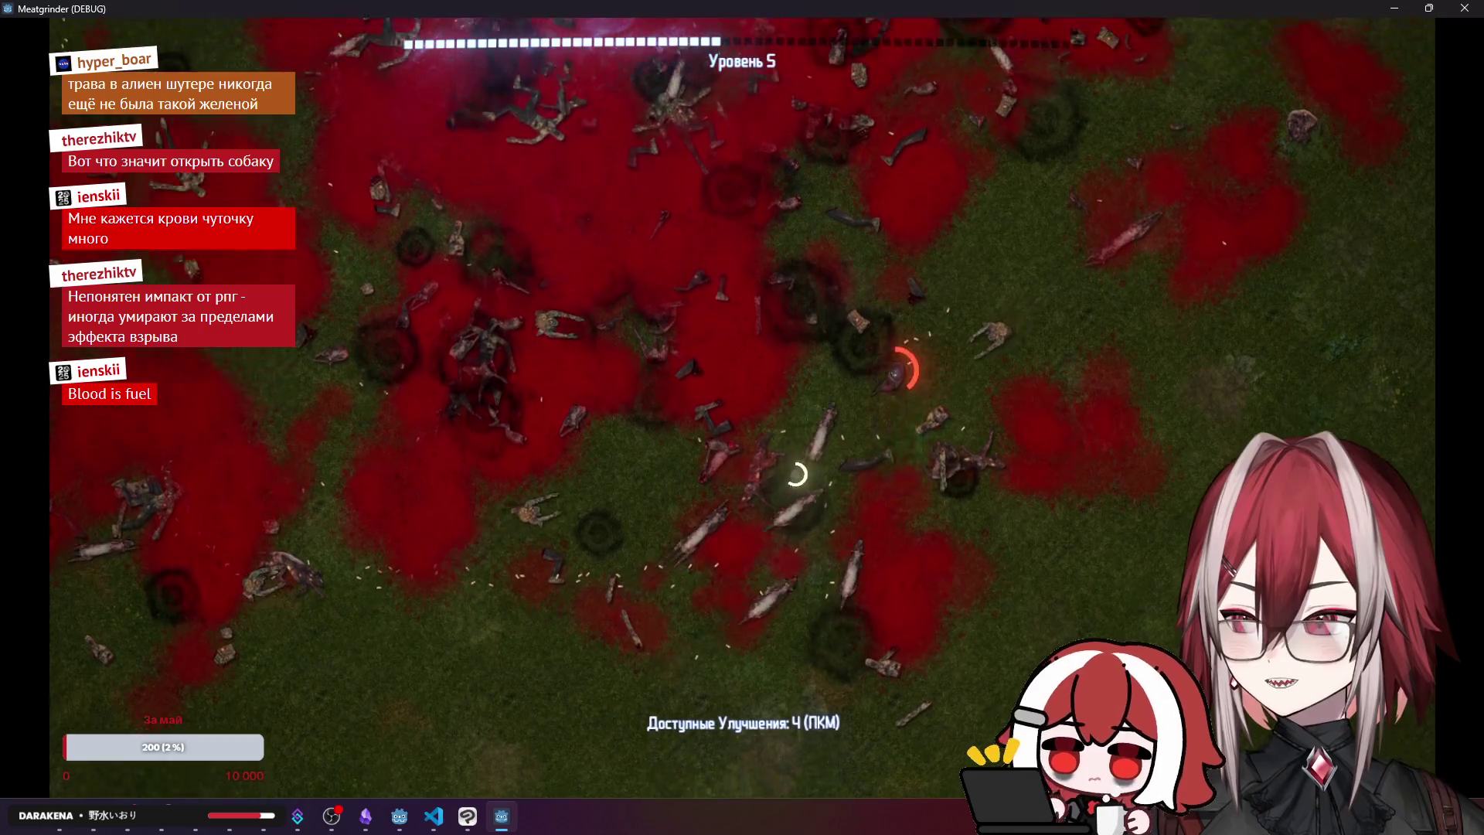
key(a)
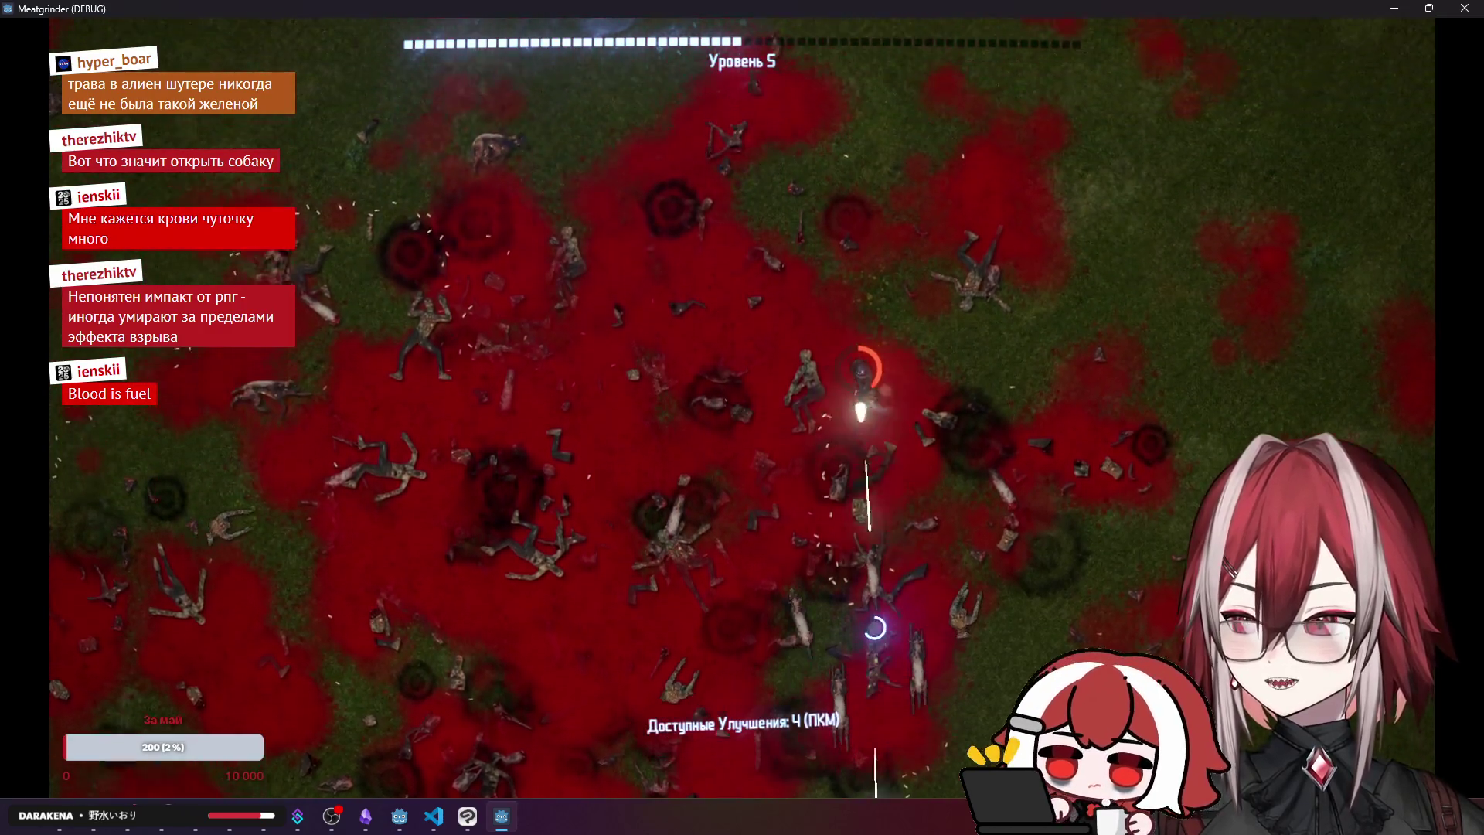
key(w)
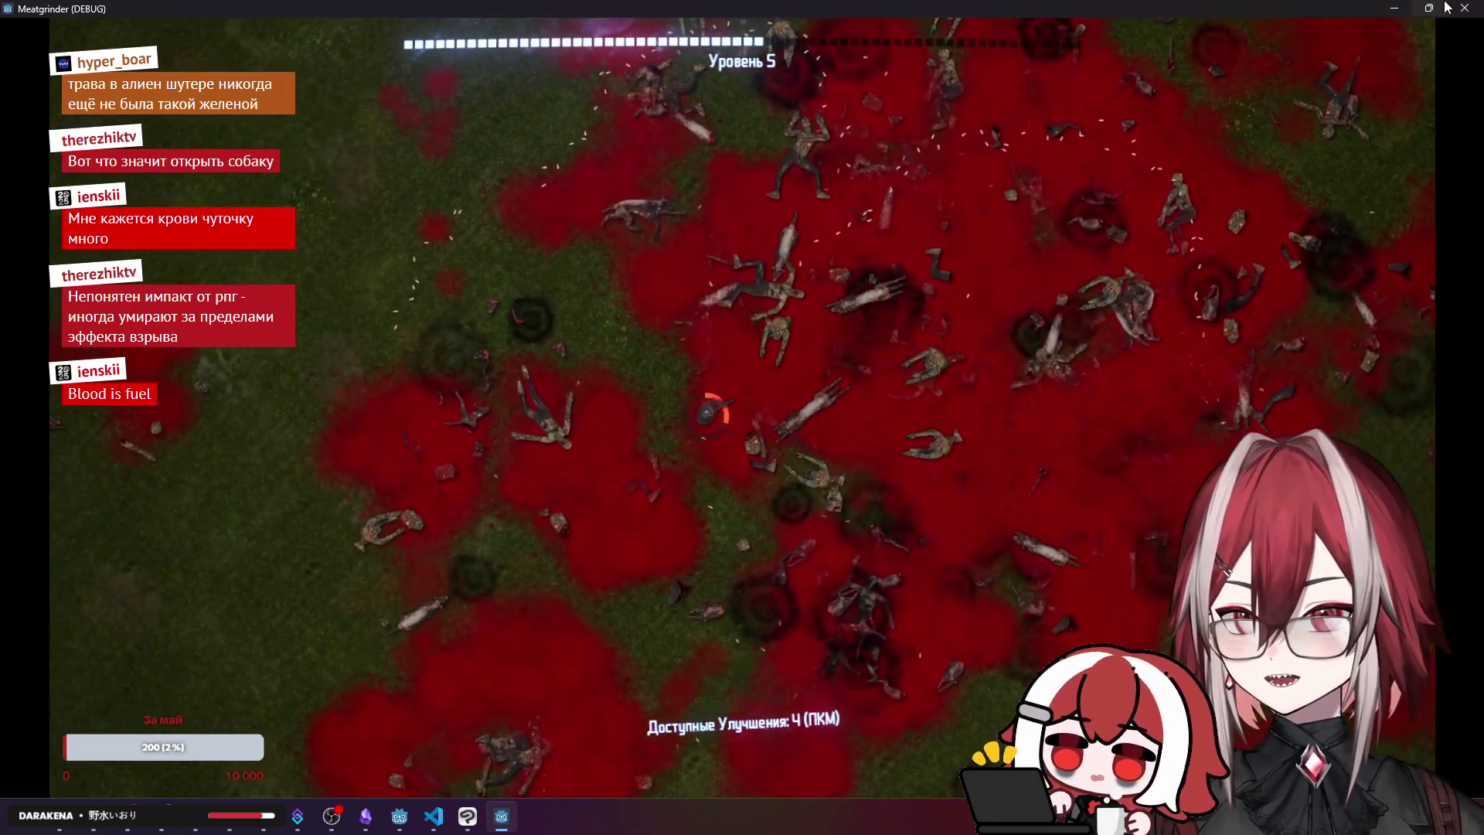
key(F8)
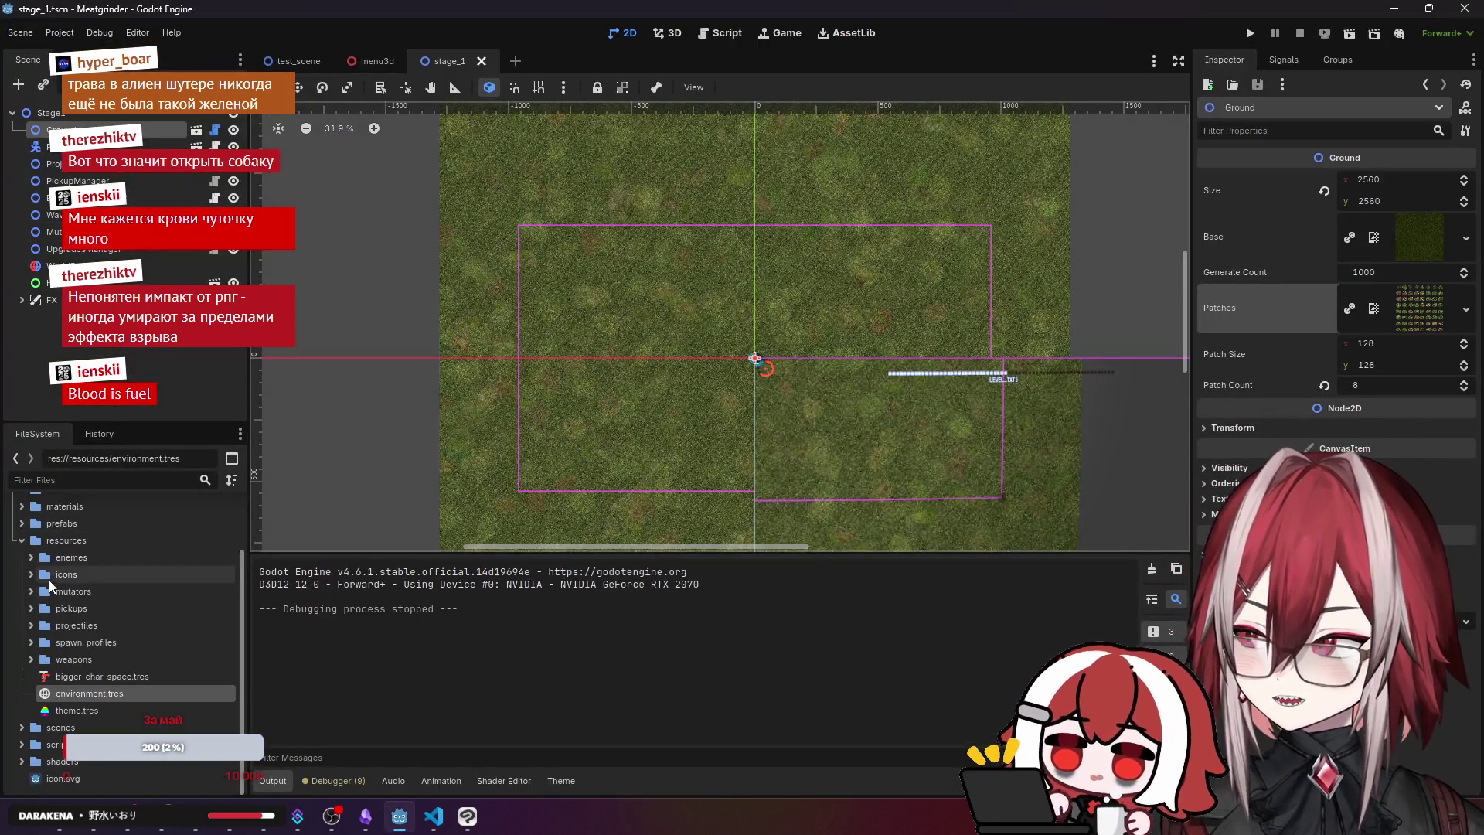
Step: Review rpg_rocket.tres settings under resources/projectiles, then open prefabs/explosion.tscn
click(31, 626)
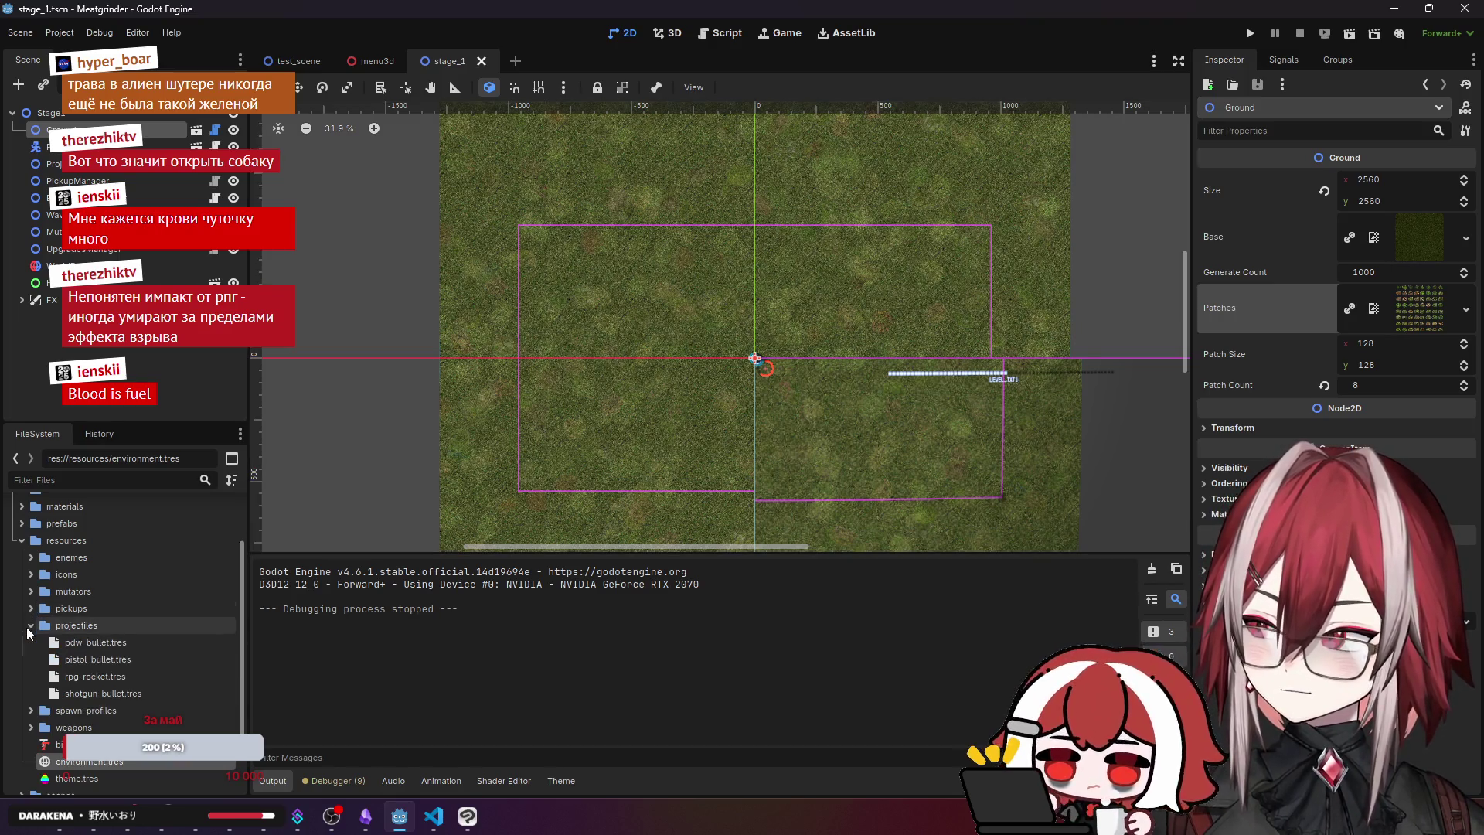
click(121, 677)
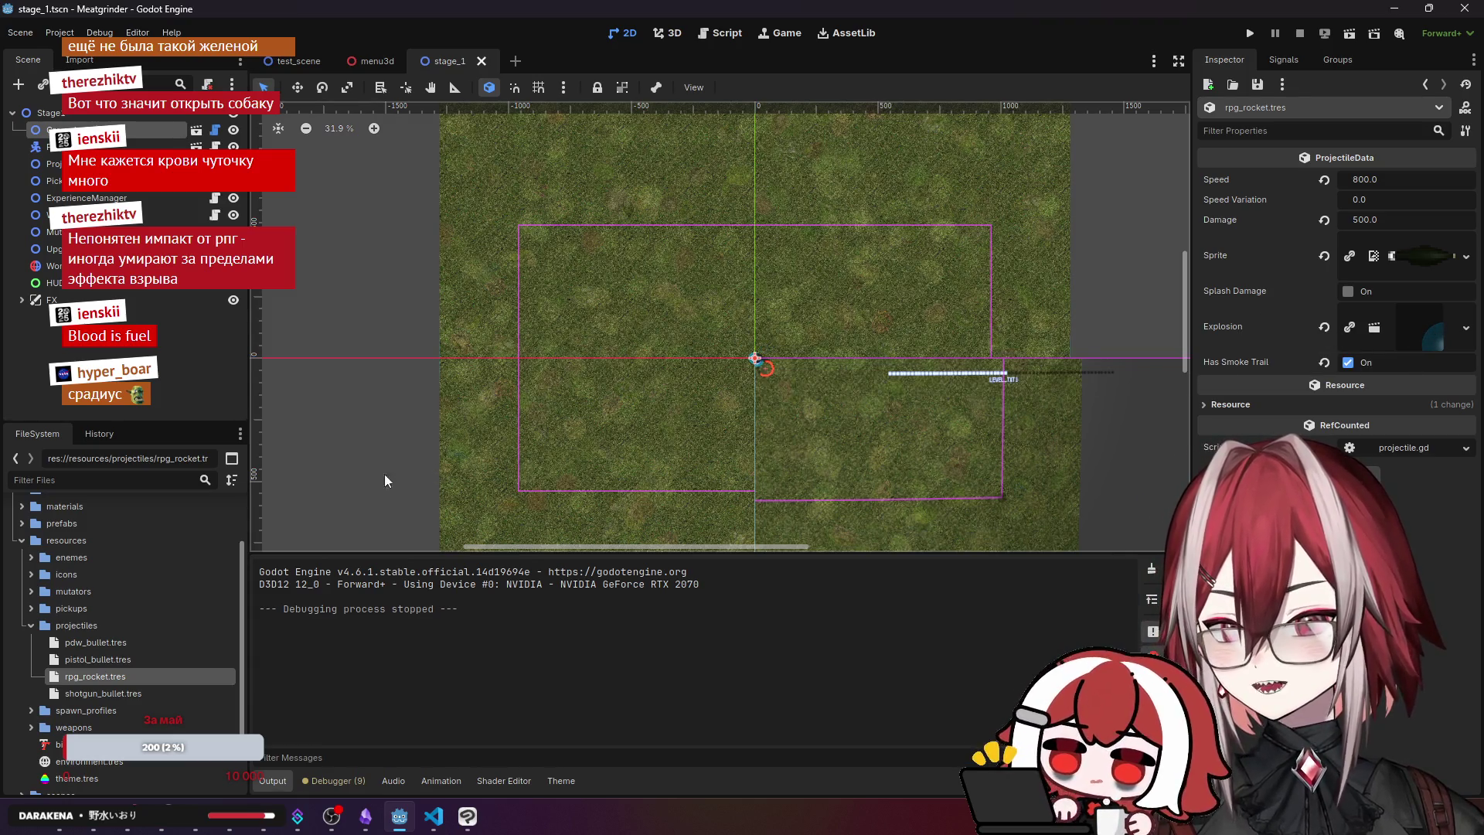
scroll(108, 616, down, 2)
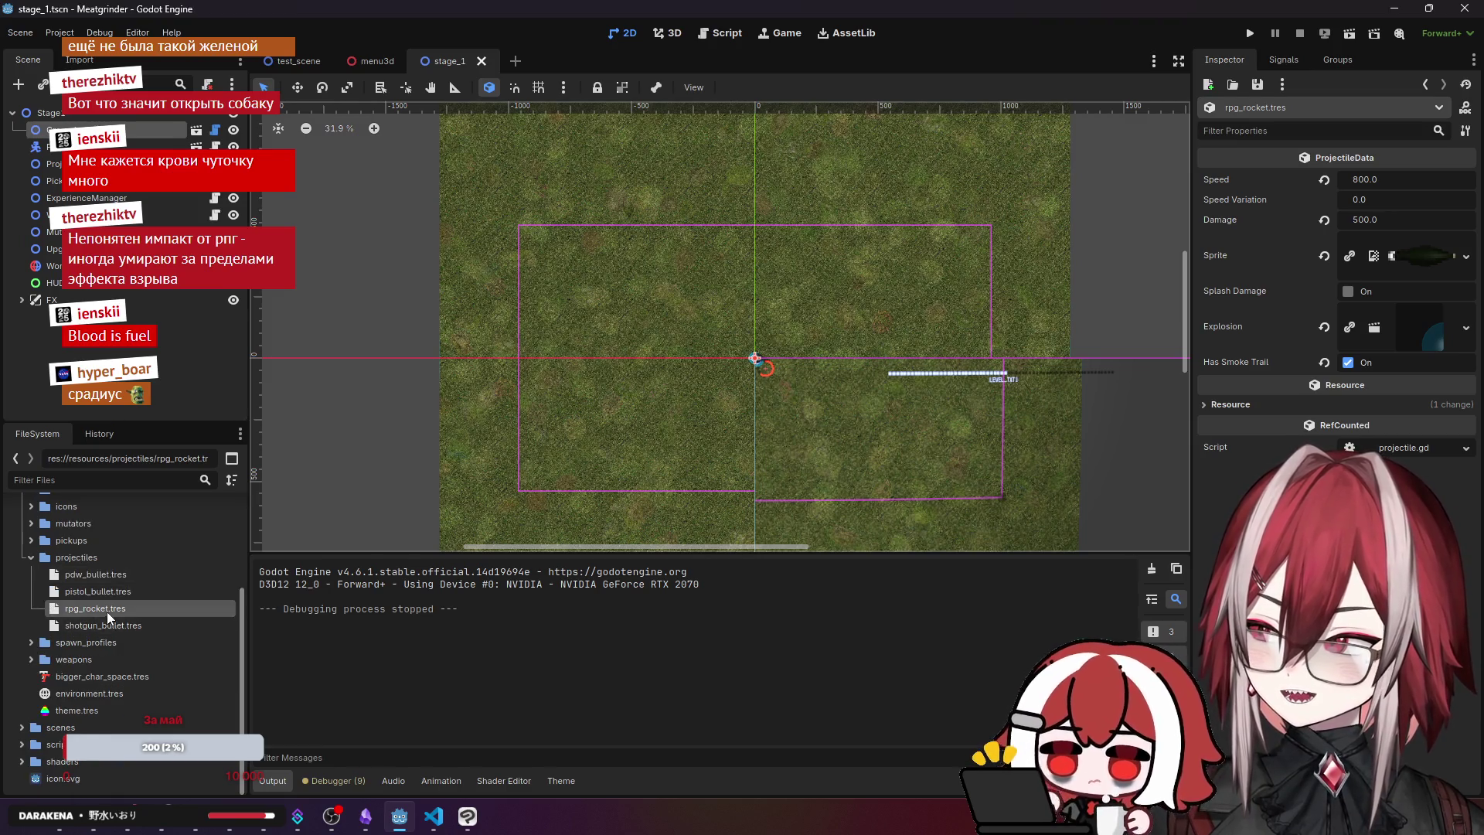
scroll(109, 616, up, 8)
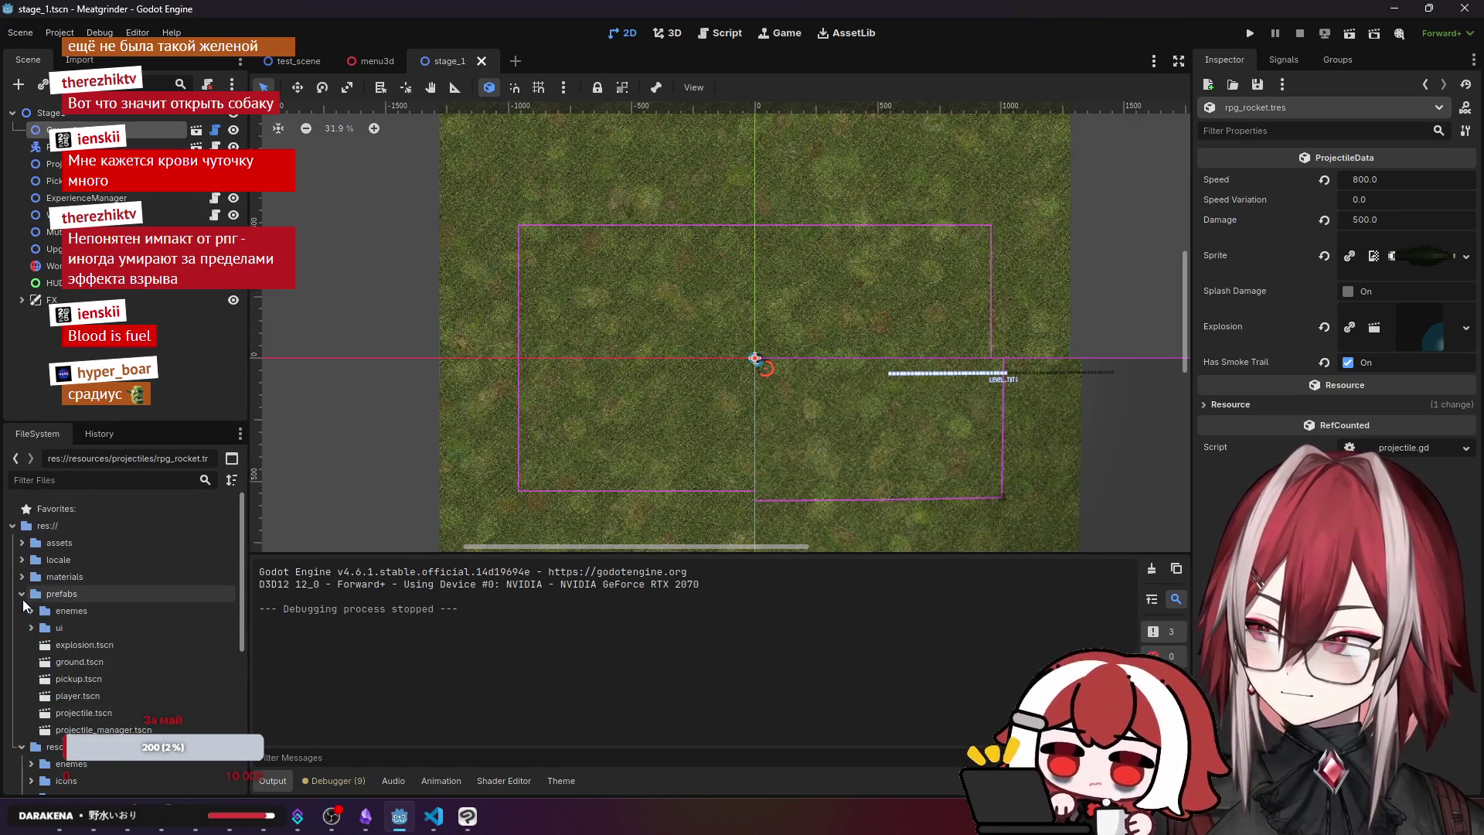
double_click(96, 645)
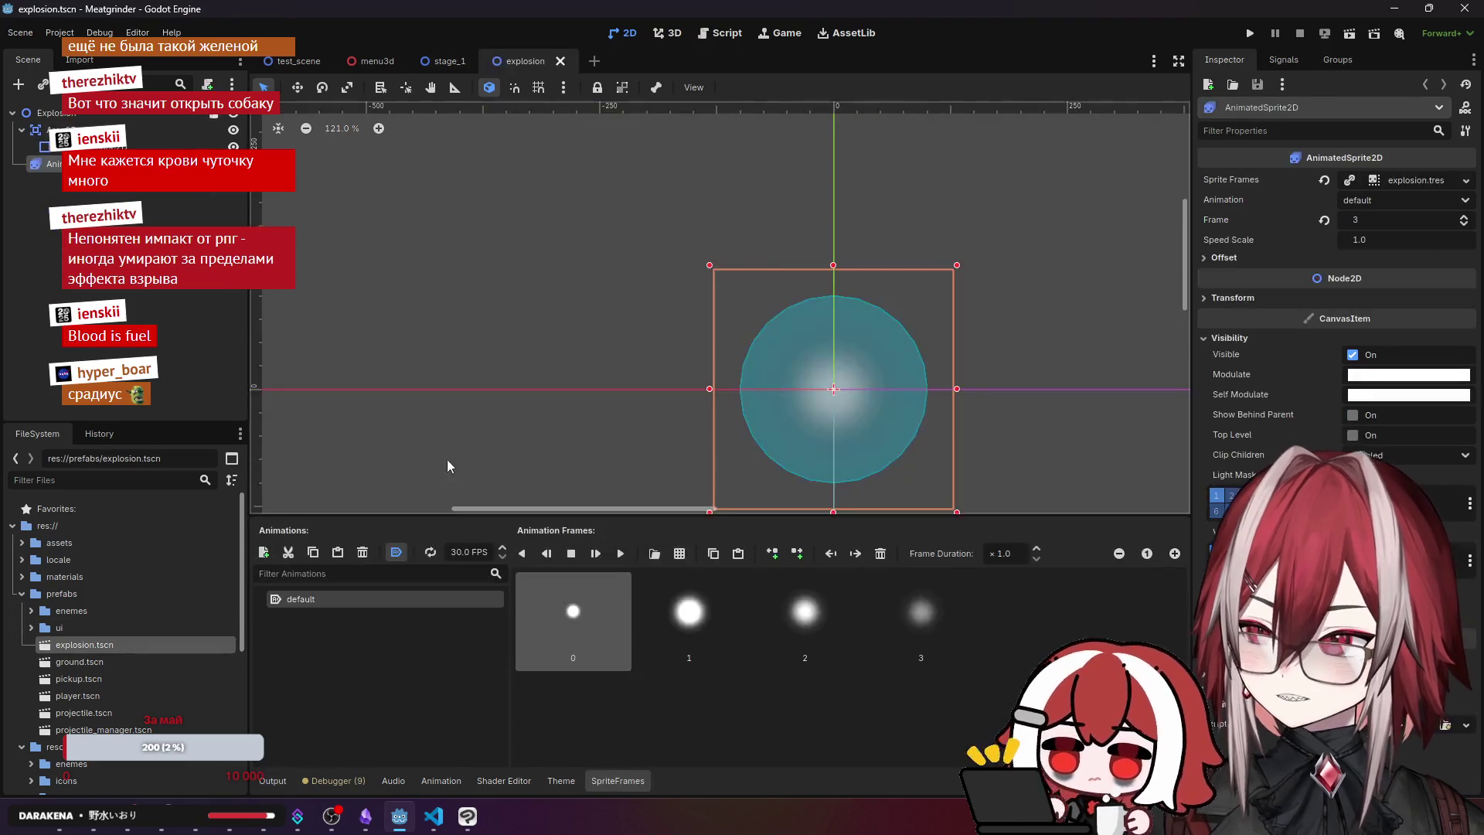
Step: Browse the explosion scene's nodes and step through its animation frames
click(69, 146)
click(70, 129)
click(54, 163)
click(70, 146)
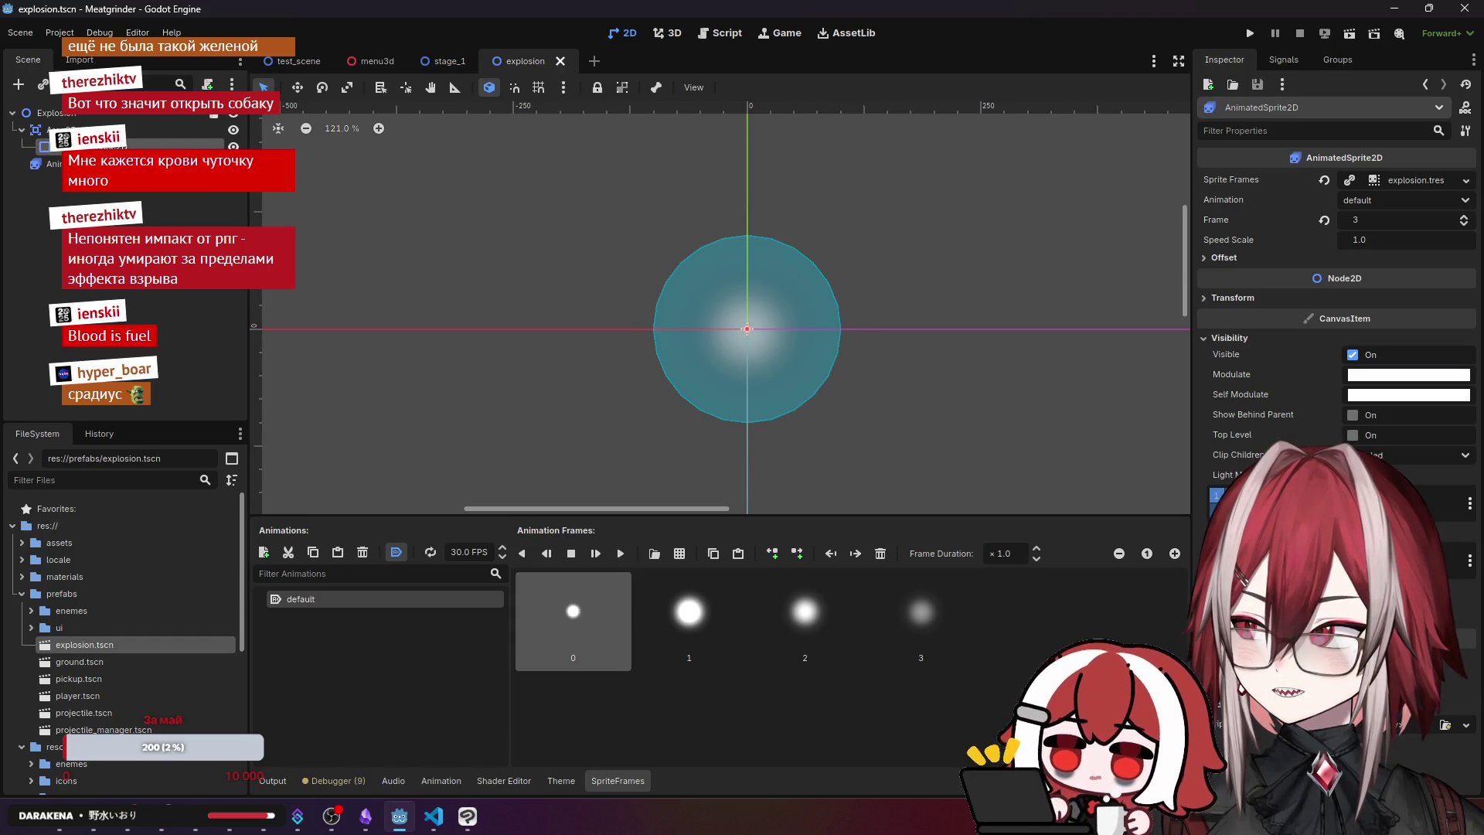
click(54, 163)
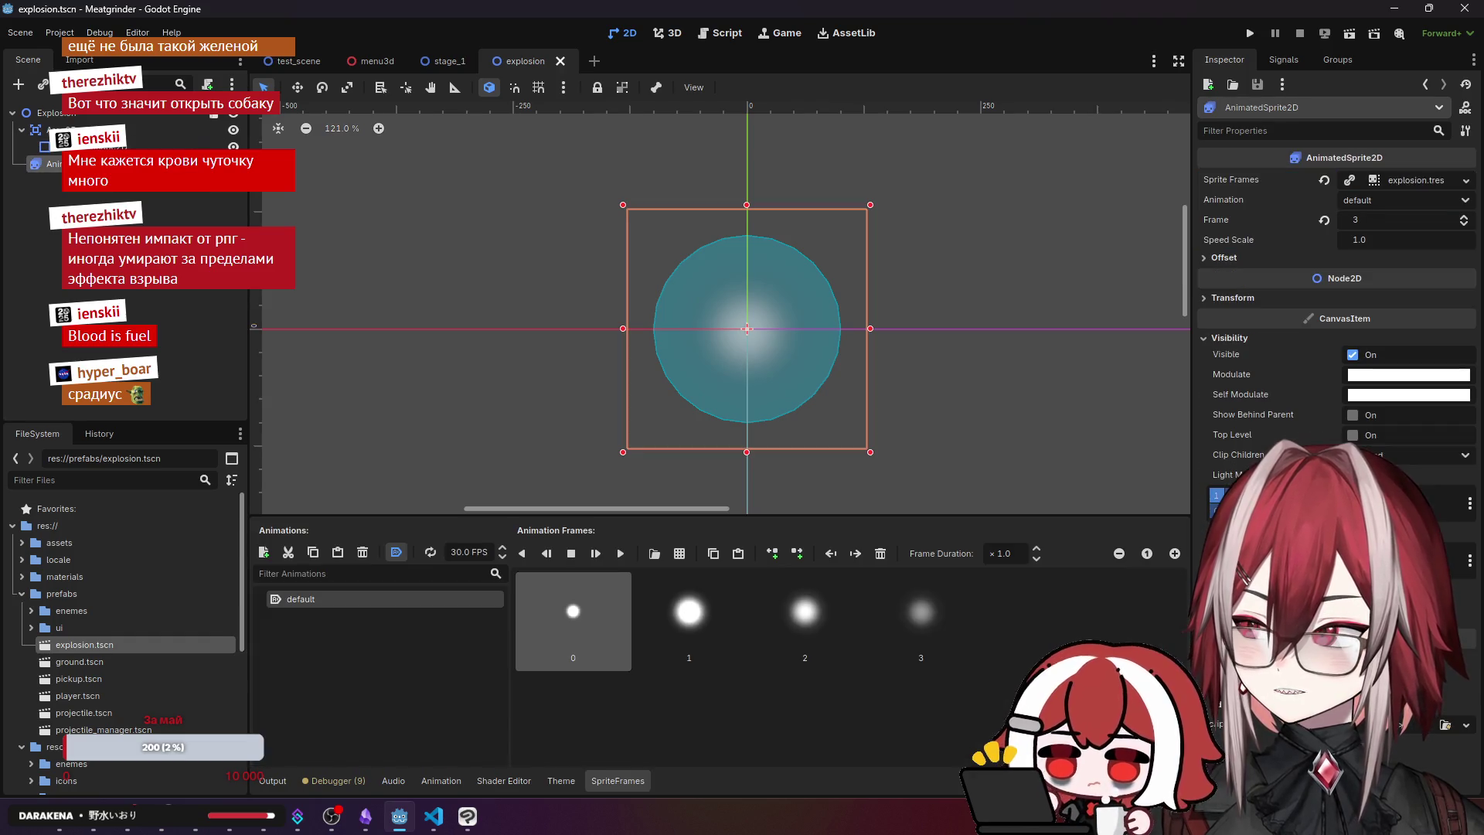
click(669, 622)
click(776, 630)
click(881, 629)
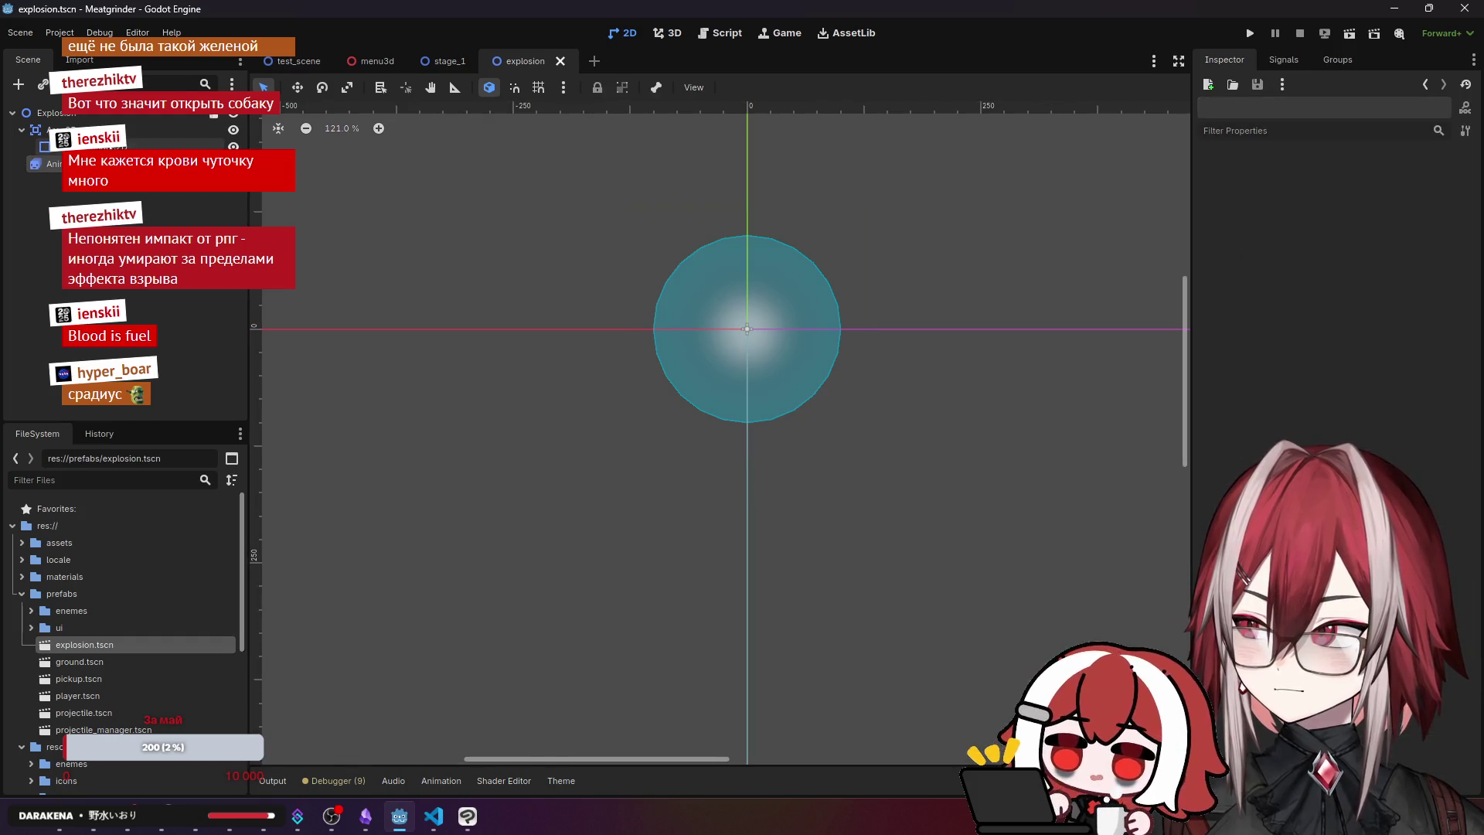
Step: Compare the Area2D's 100 px collision circle radius against the explosion sprite's size
click(69, 129)
click(70, 146)
click(73, 129)
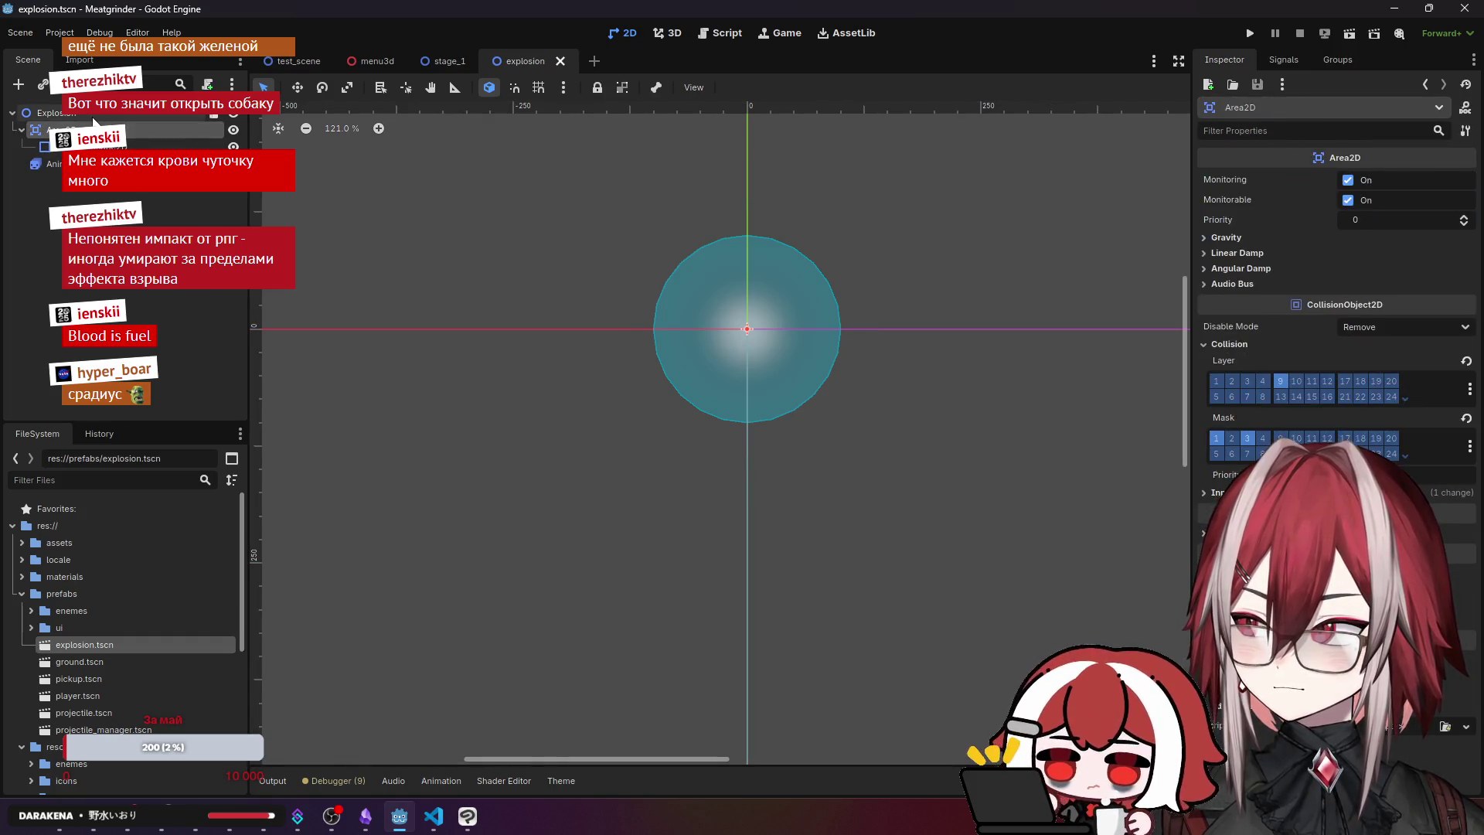
click(93, 115)
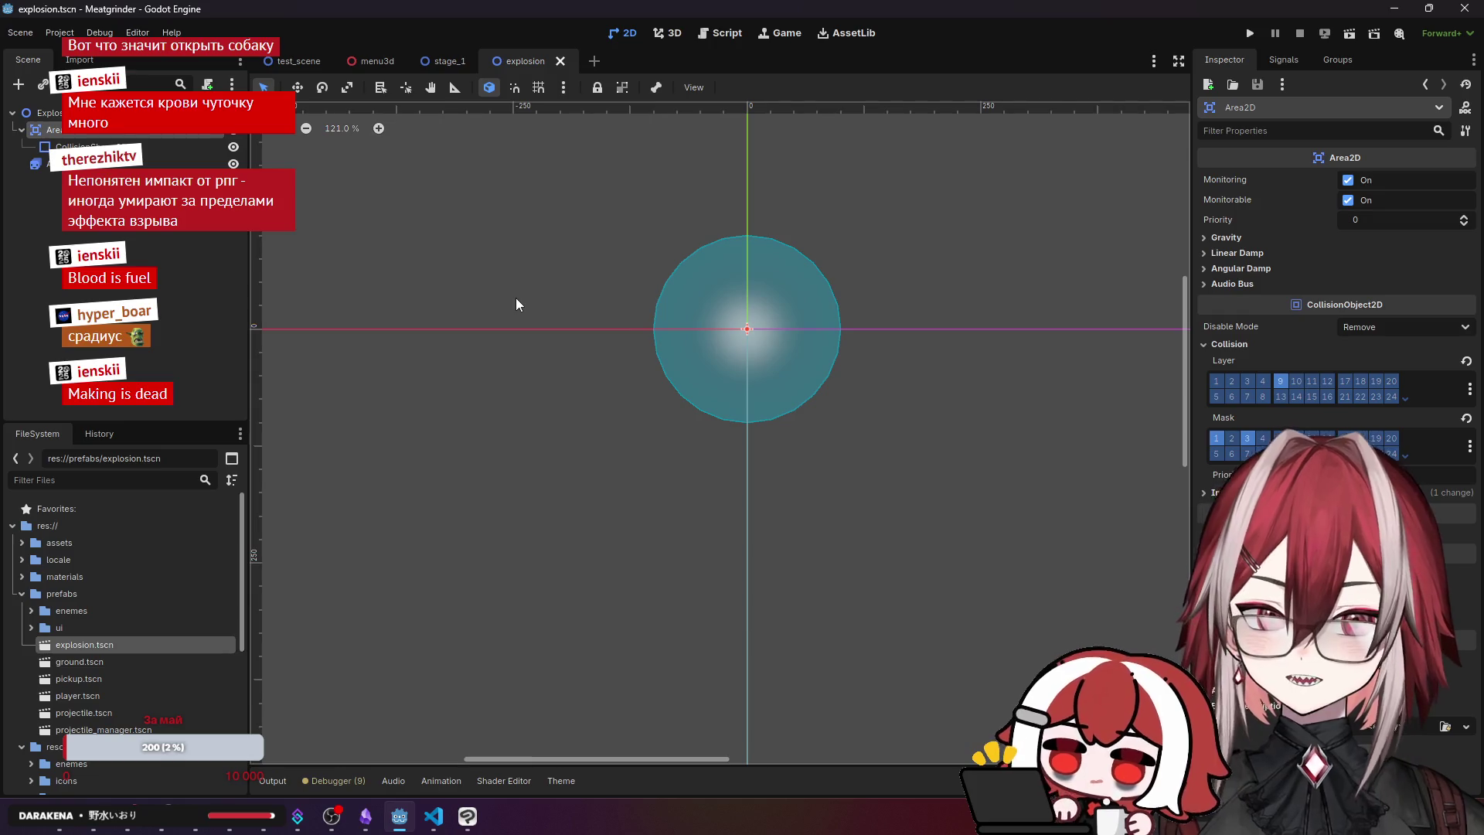
scroll(516, 298, down, 3)
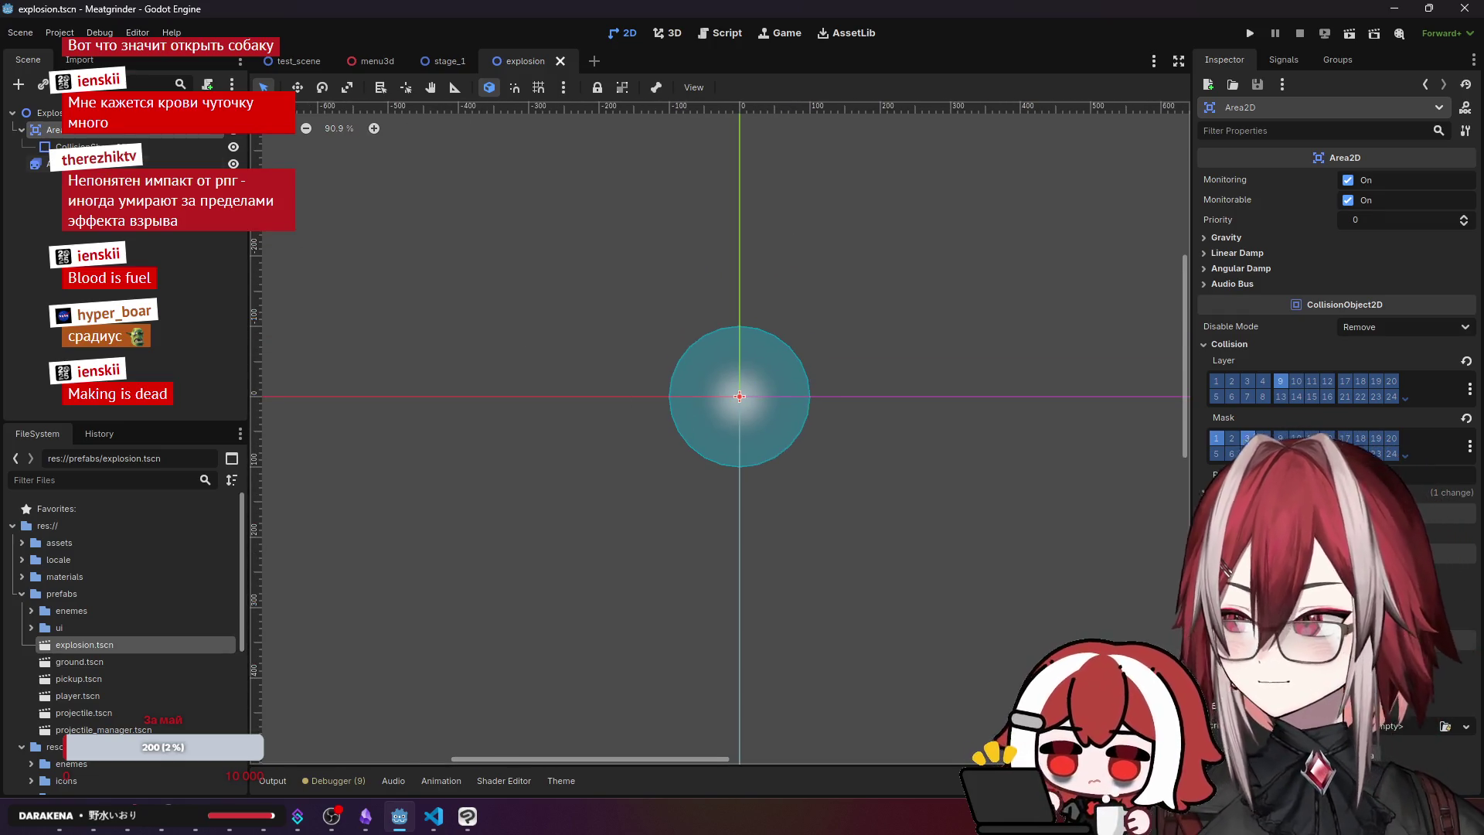
click(85, 146)
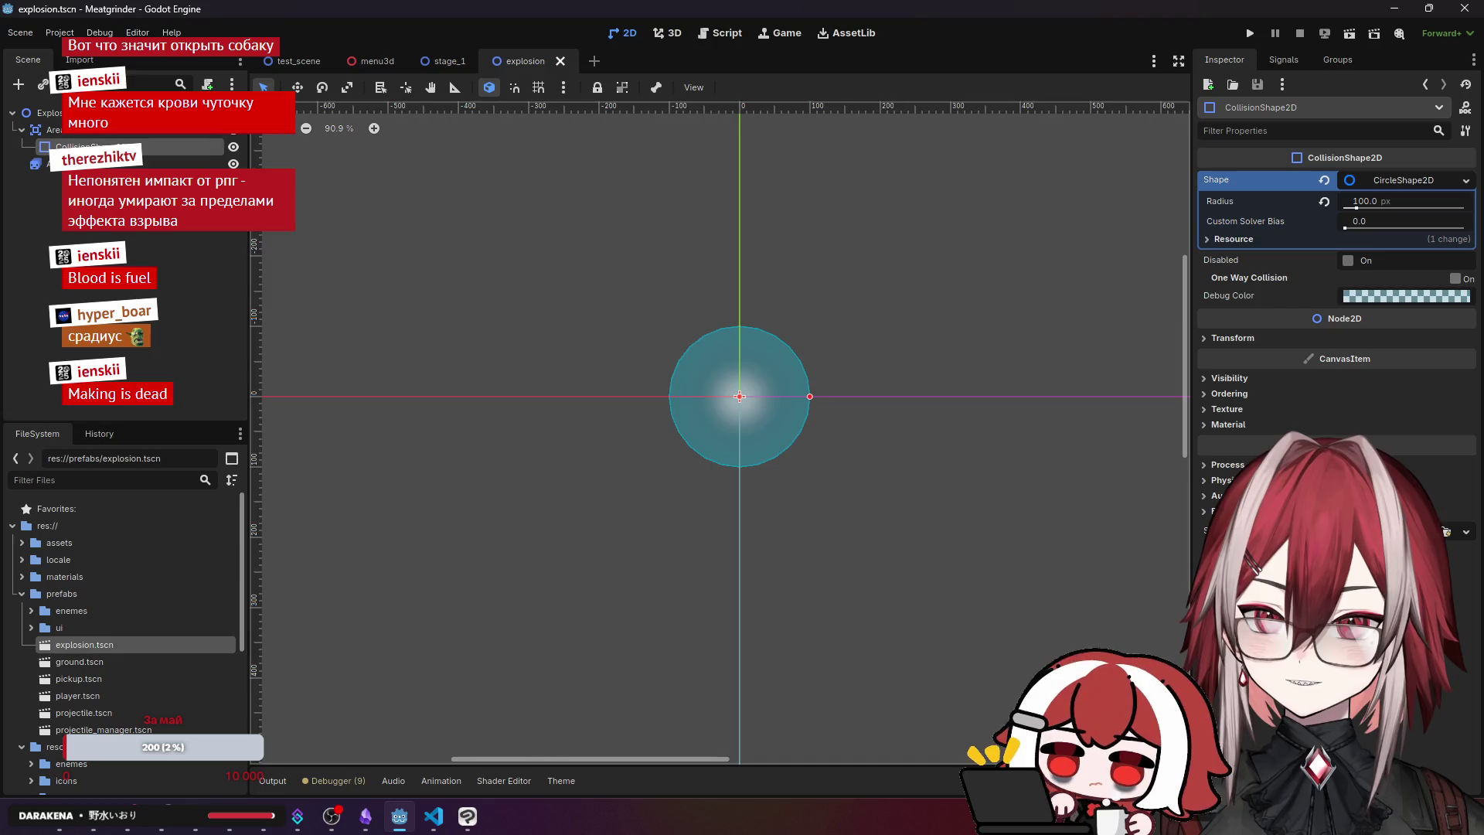
click(85, 164)
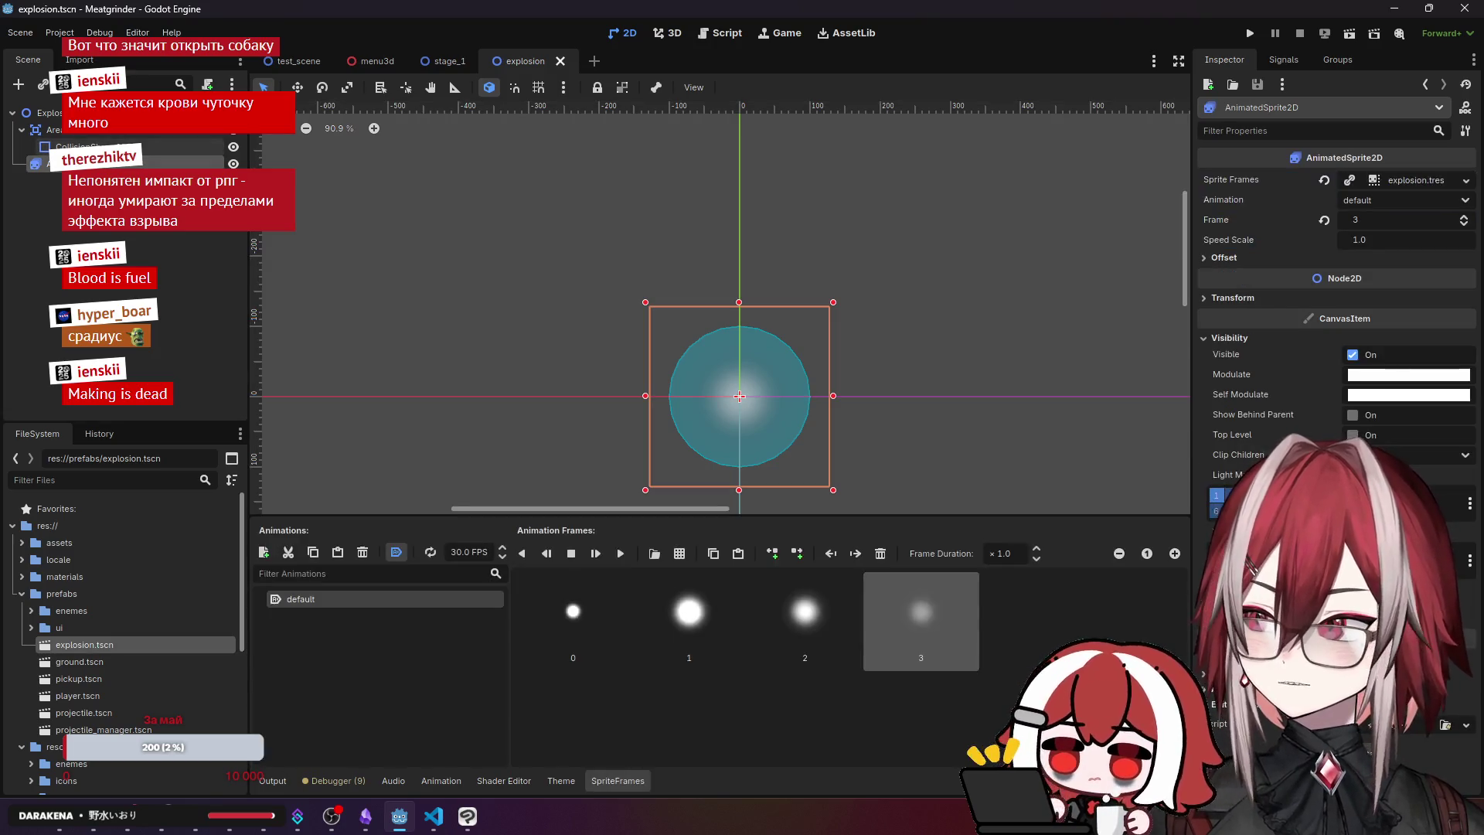
click(85, 146)
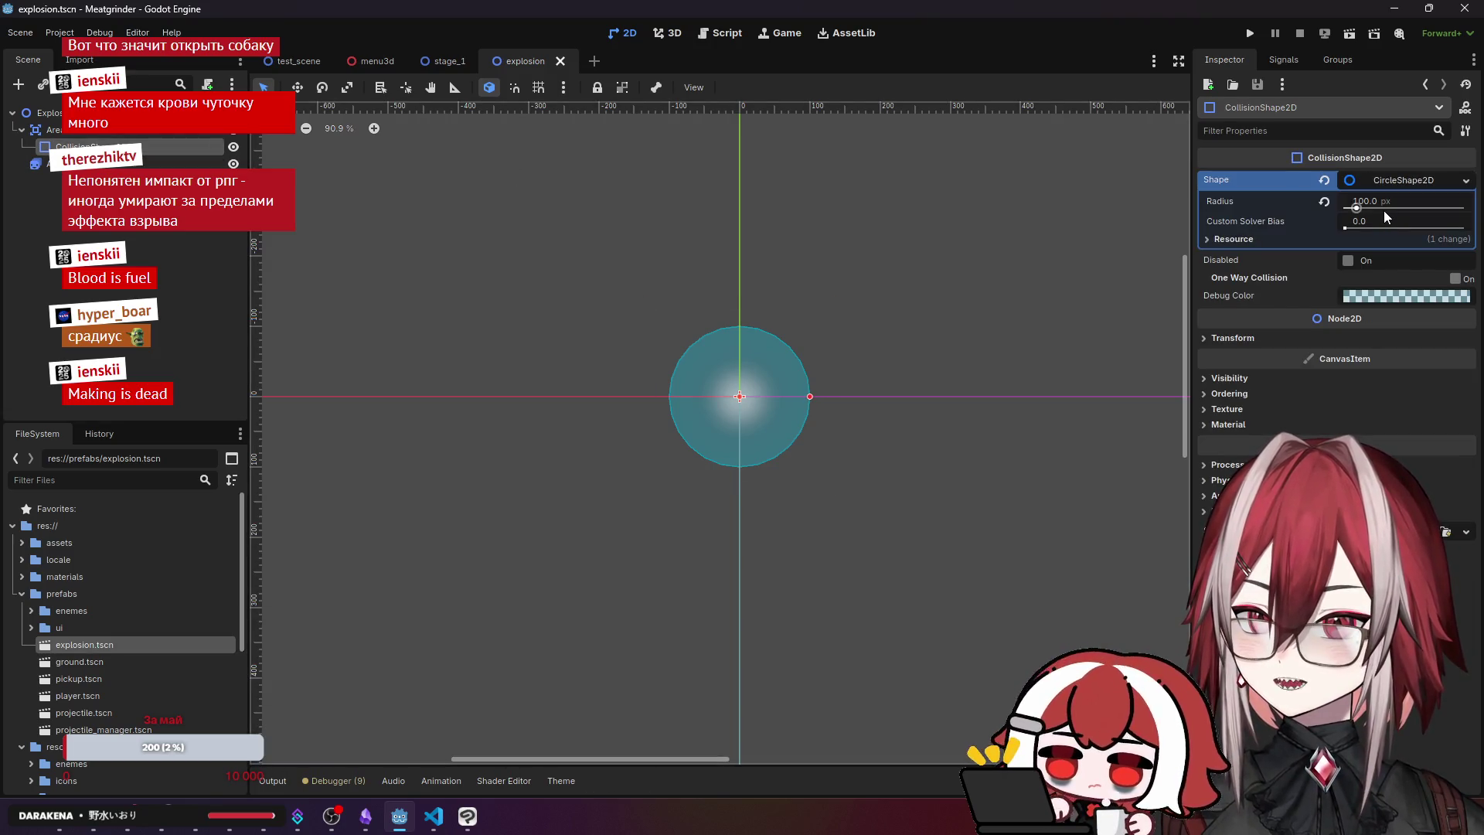
click(433, 817)
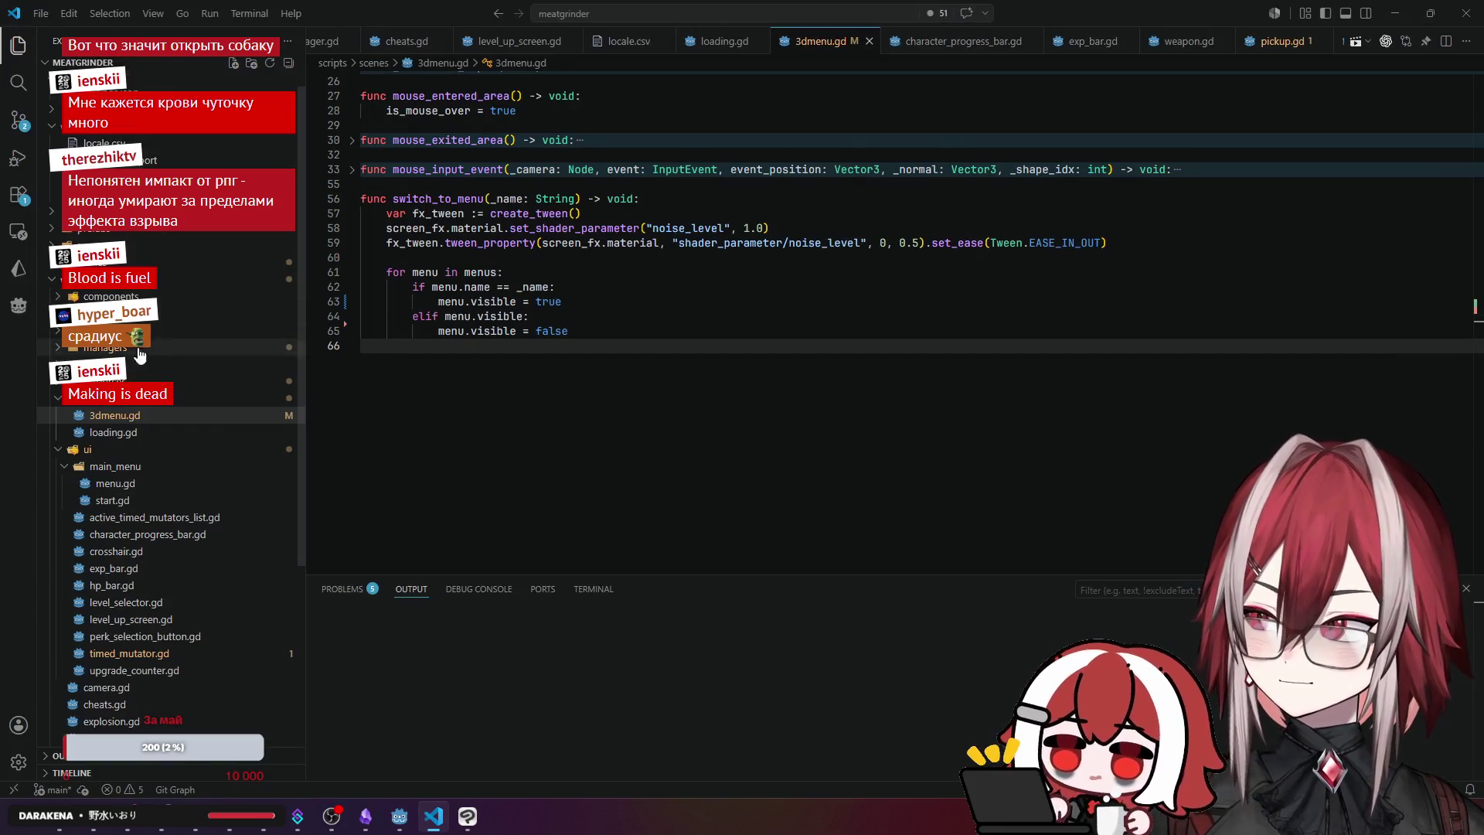
Step: Collapse the scenes and ui script folders and open weapon.gd, then projectile.gd
click(67, 396)
click(65, 415)
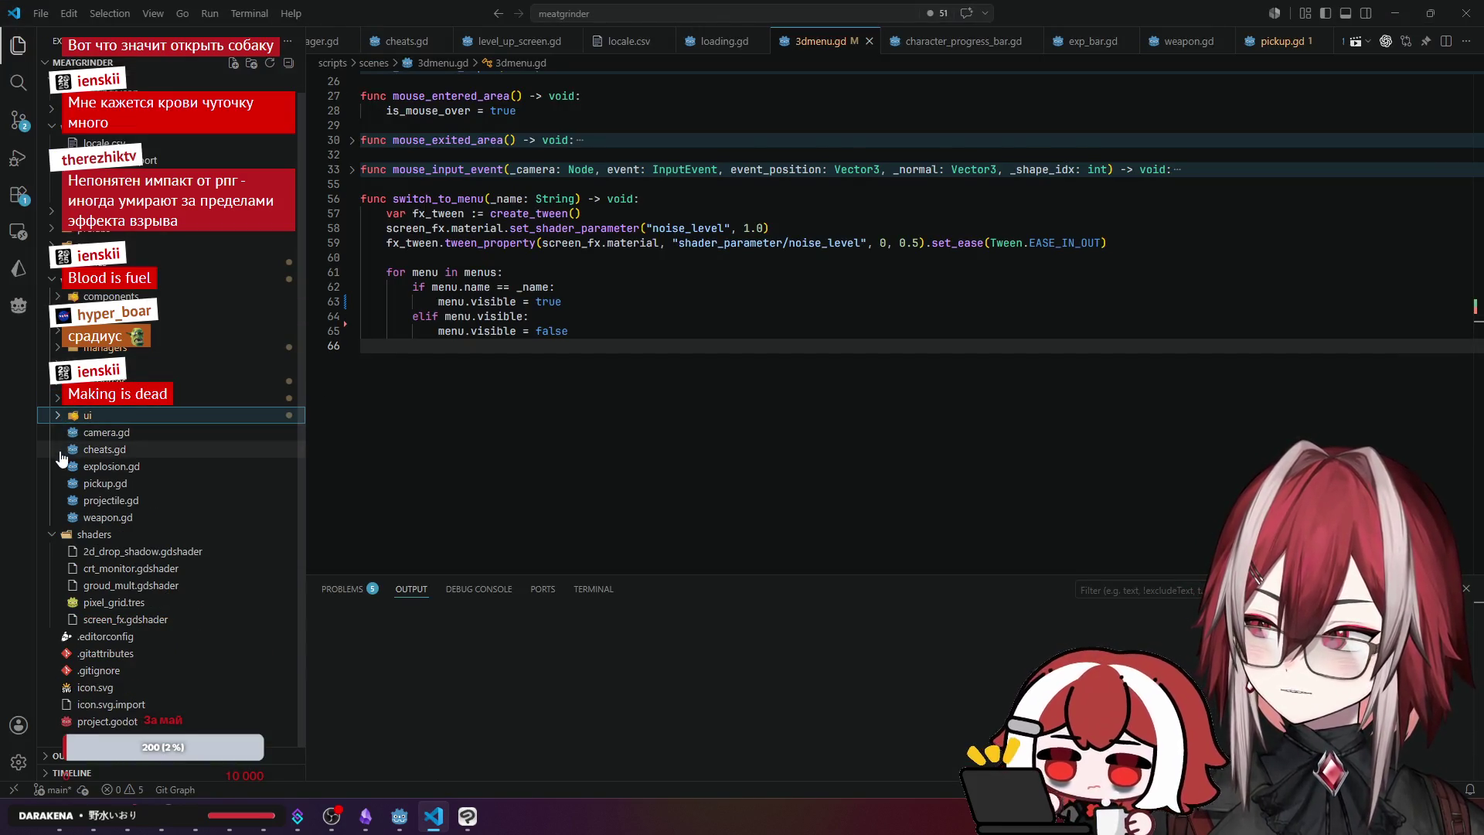
click(107, 517)
scroll(479, 413, down, 6)
scroll(478, 413, down, 3)
click(155, 500)
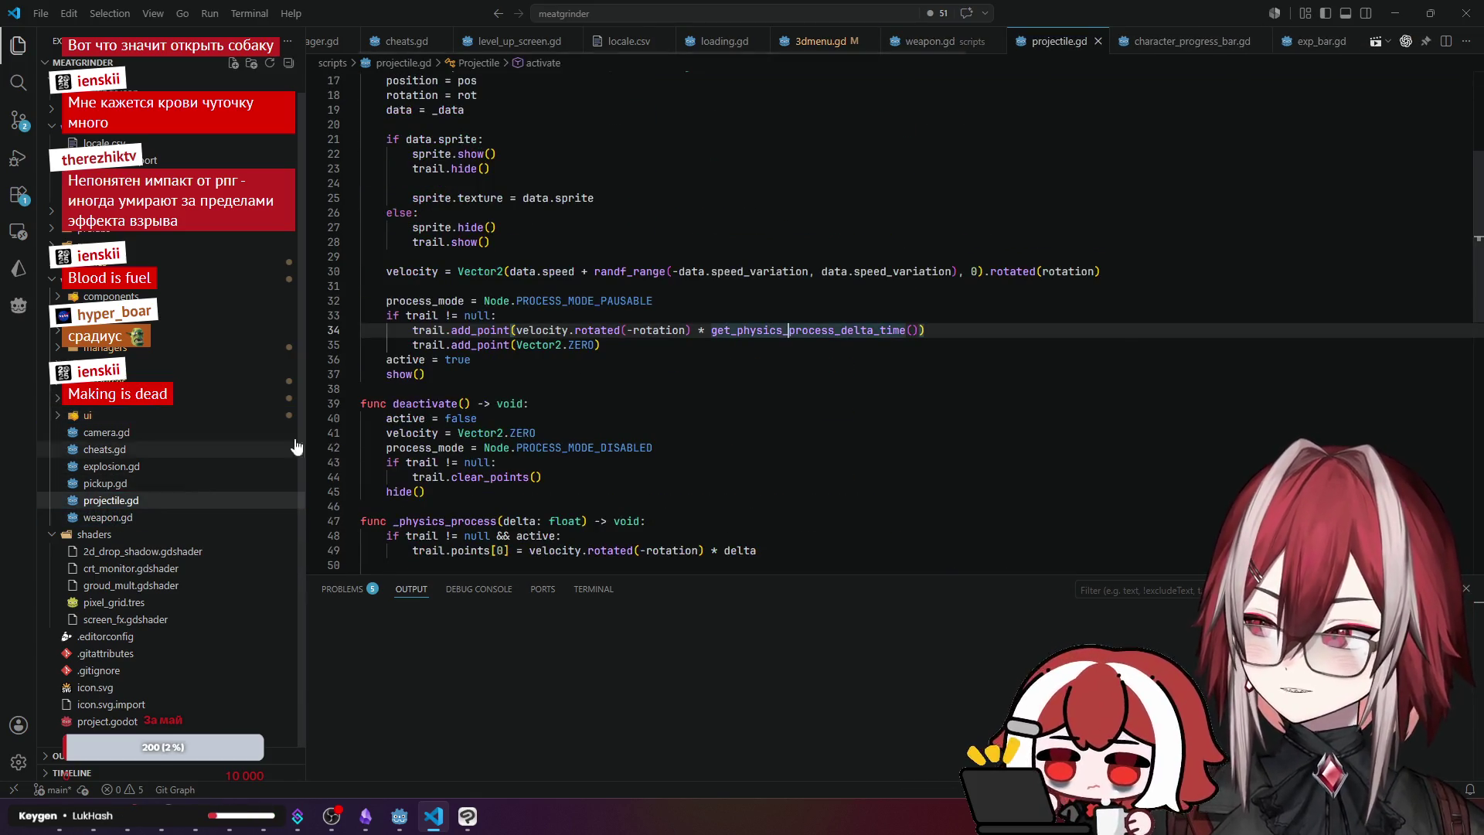
Step: Review projectile.gd's _physics_process take_damage call and explosion instantiation with radius 100
scroll(491, 332, down, 5)
scroll(492, 332, down, 3)
click(475, 252)
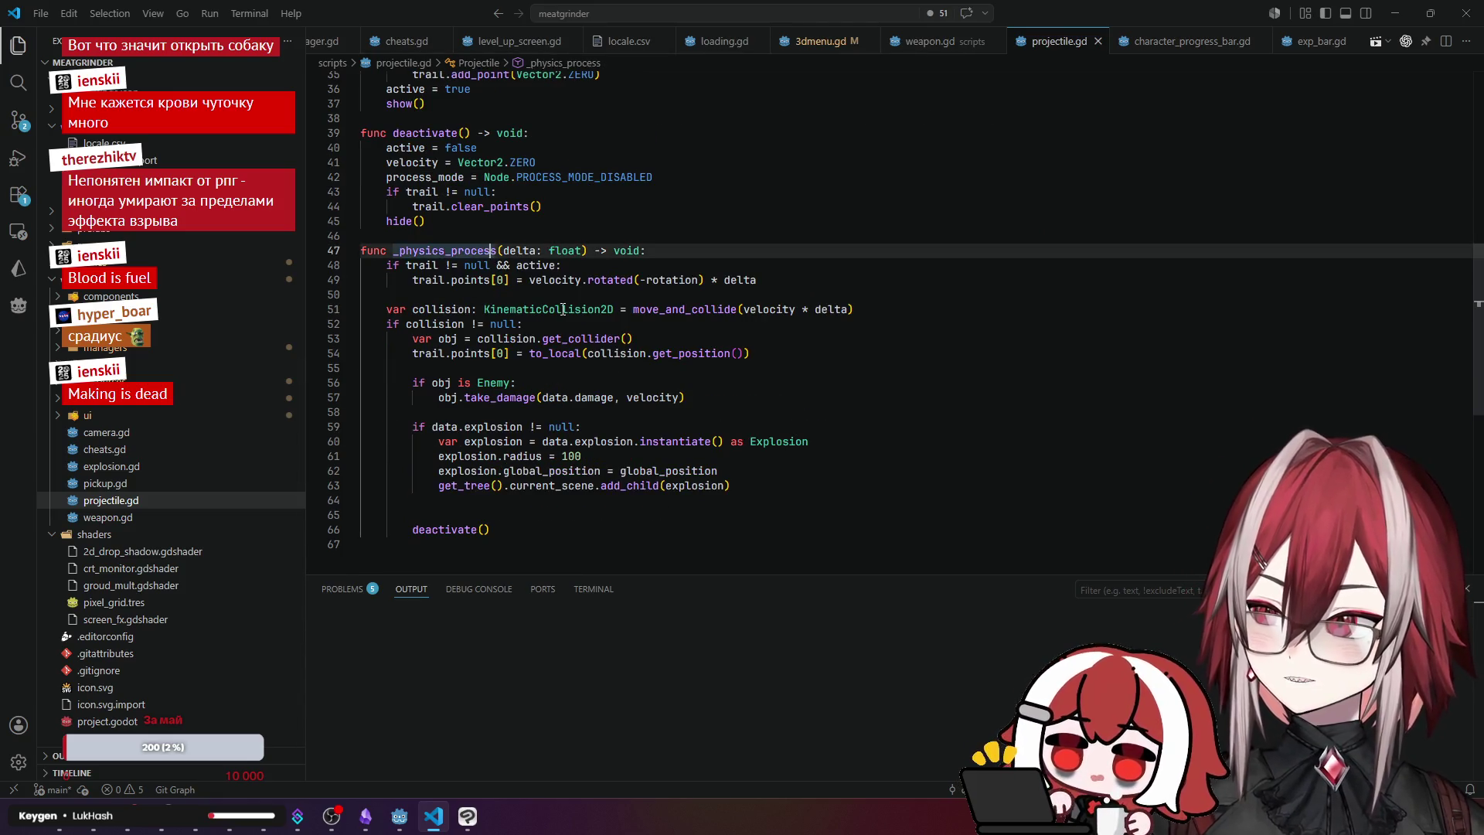
scroll(475, 232, down, 3)
click(494, 242)
click(519, 274)
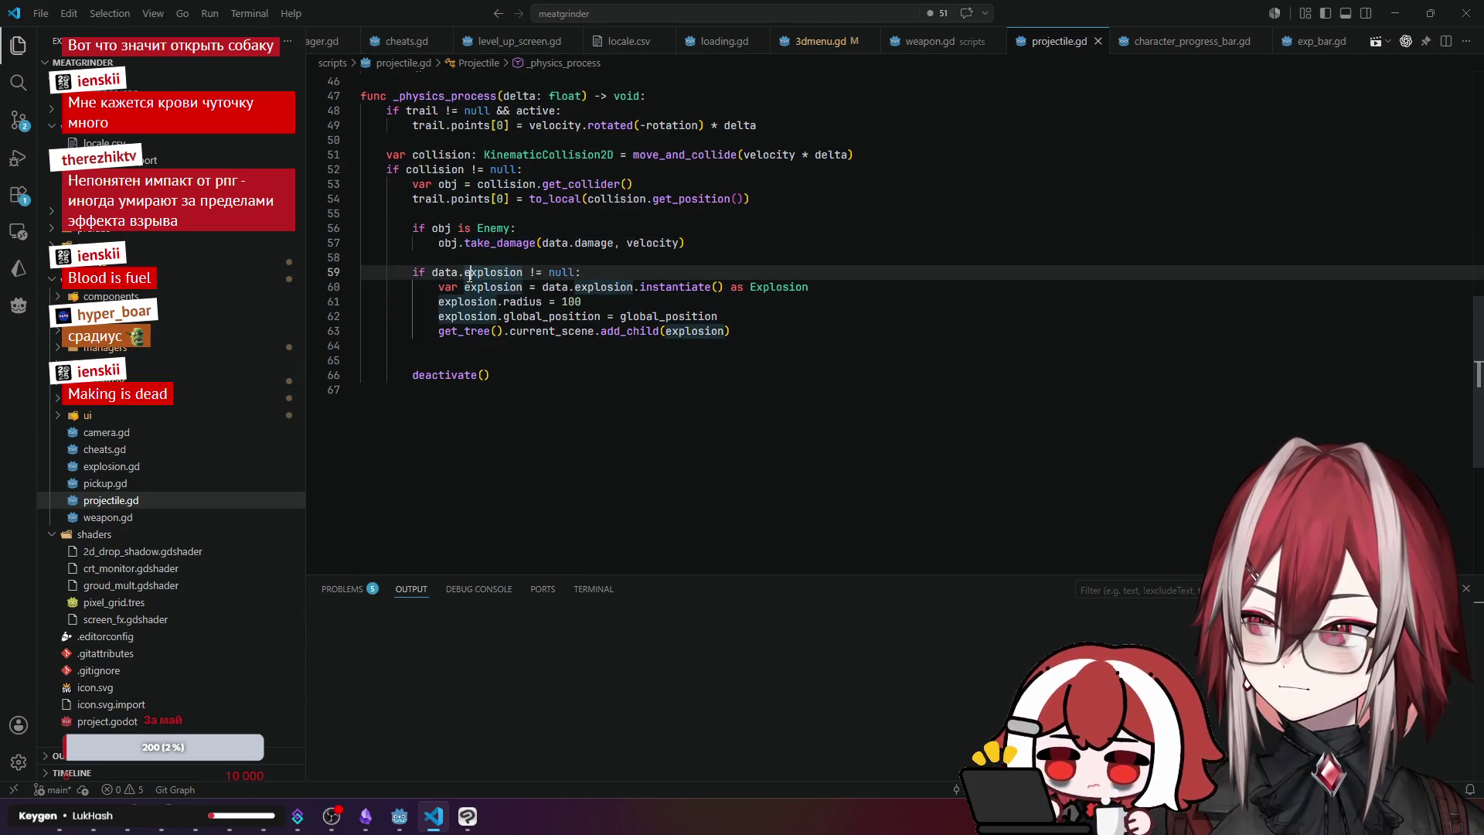
click(666, 287)
click(535, 300)
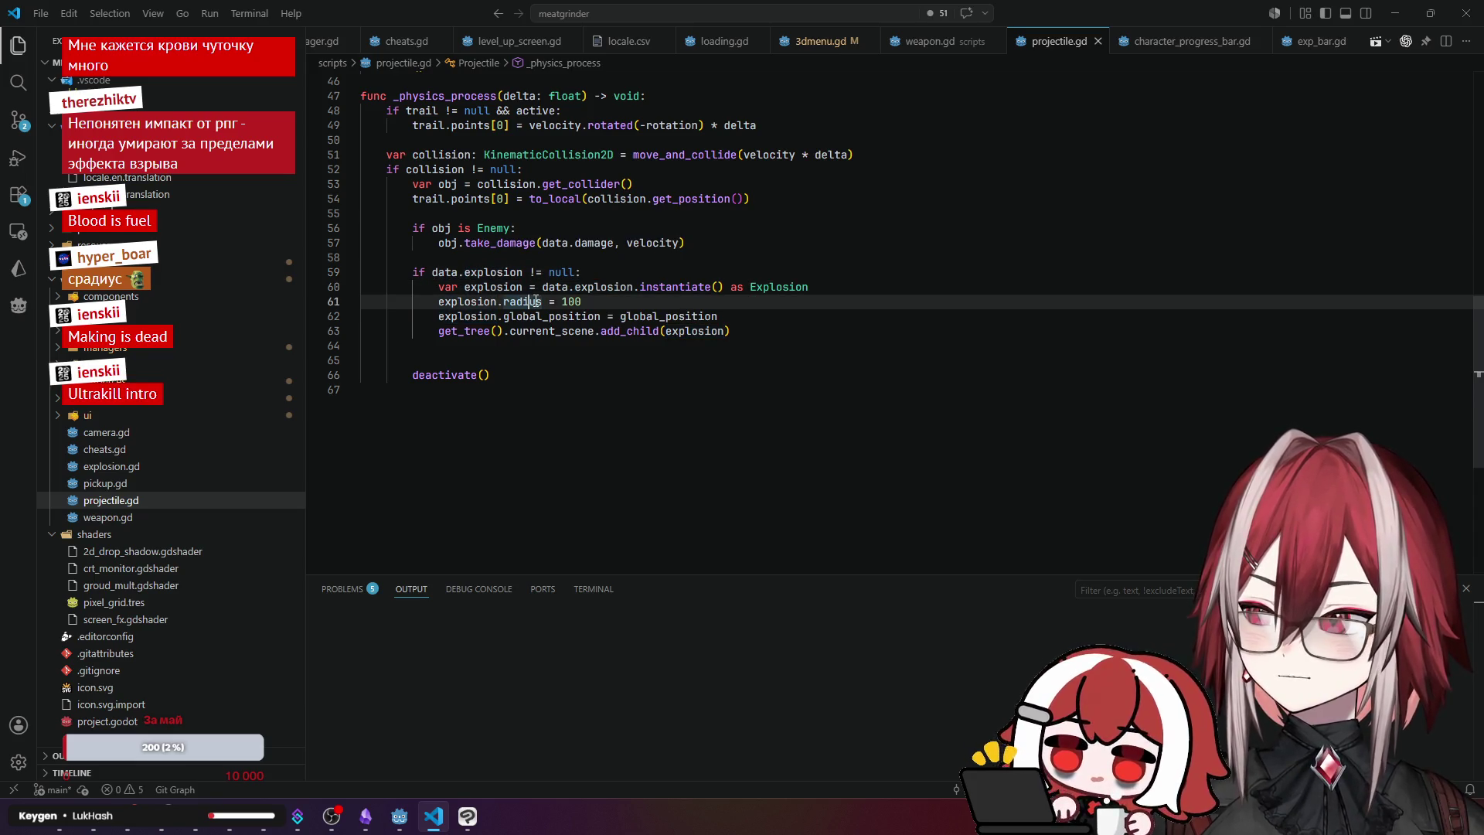
click(542, 317)
Step: Check the explosion placement and add_child lines, then open explosion.gd in the editor
key(Down)
key(Down)
key(Down)
click(480, 311)
click(545, 317)
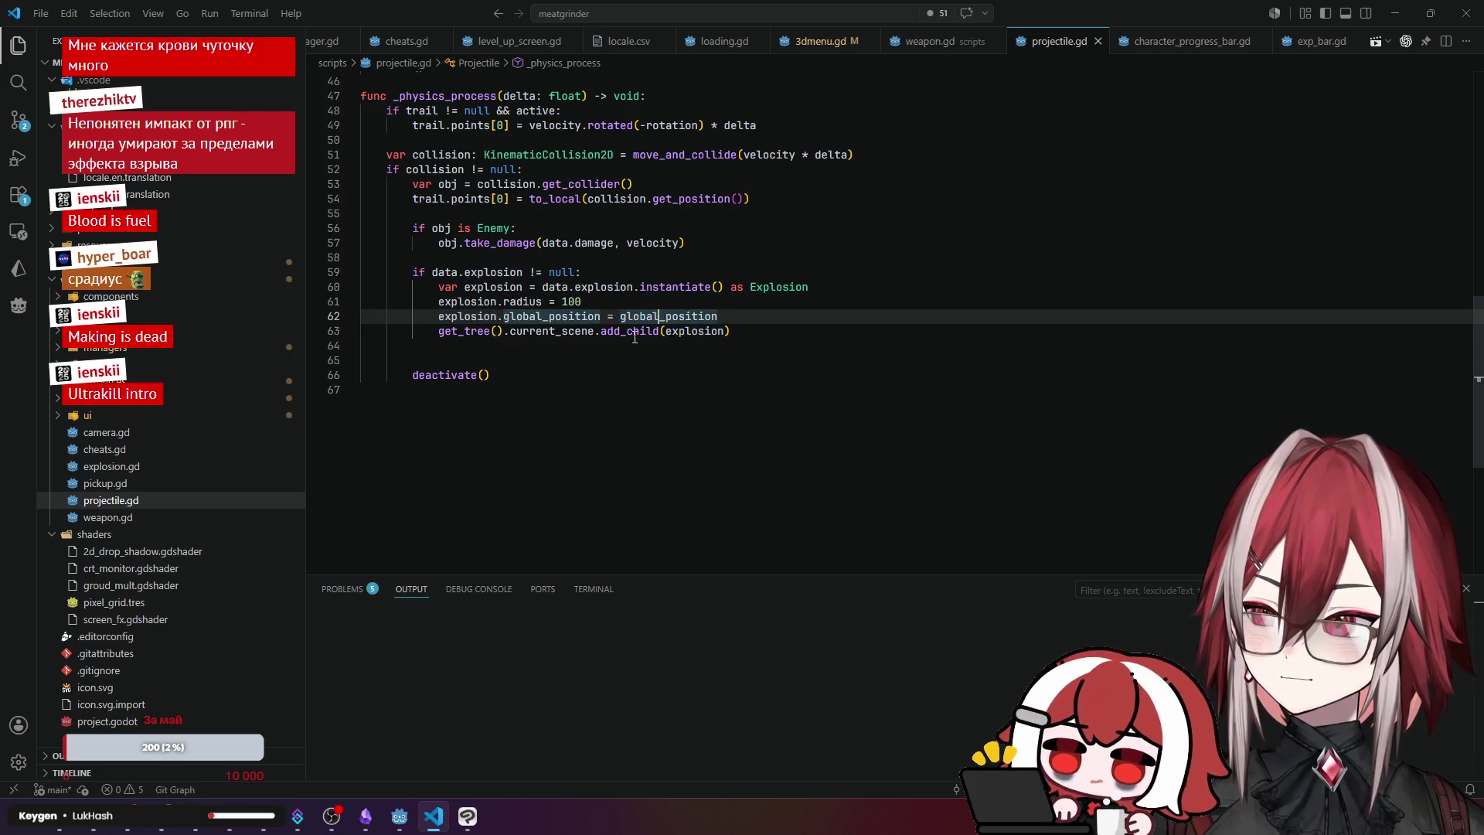
click(539, 340)
click(566, 331)
click(651, 331)
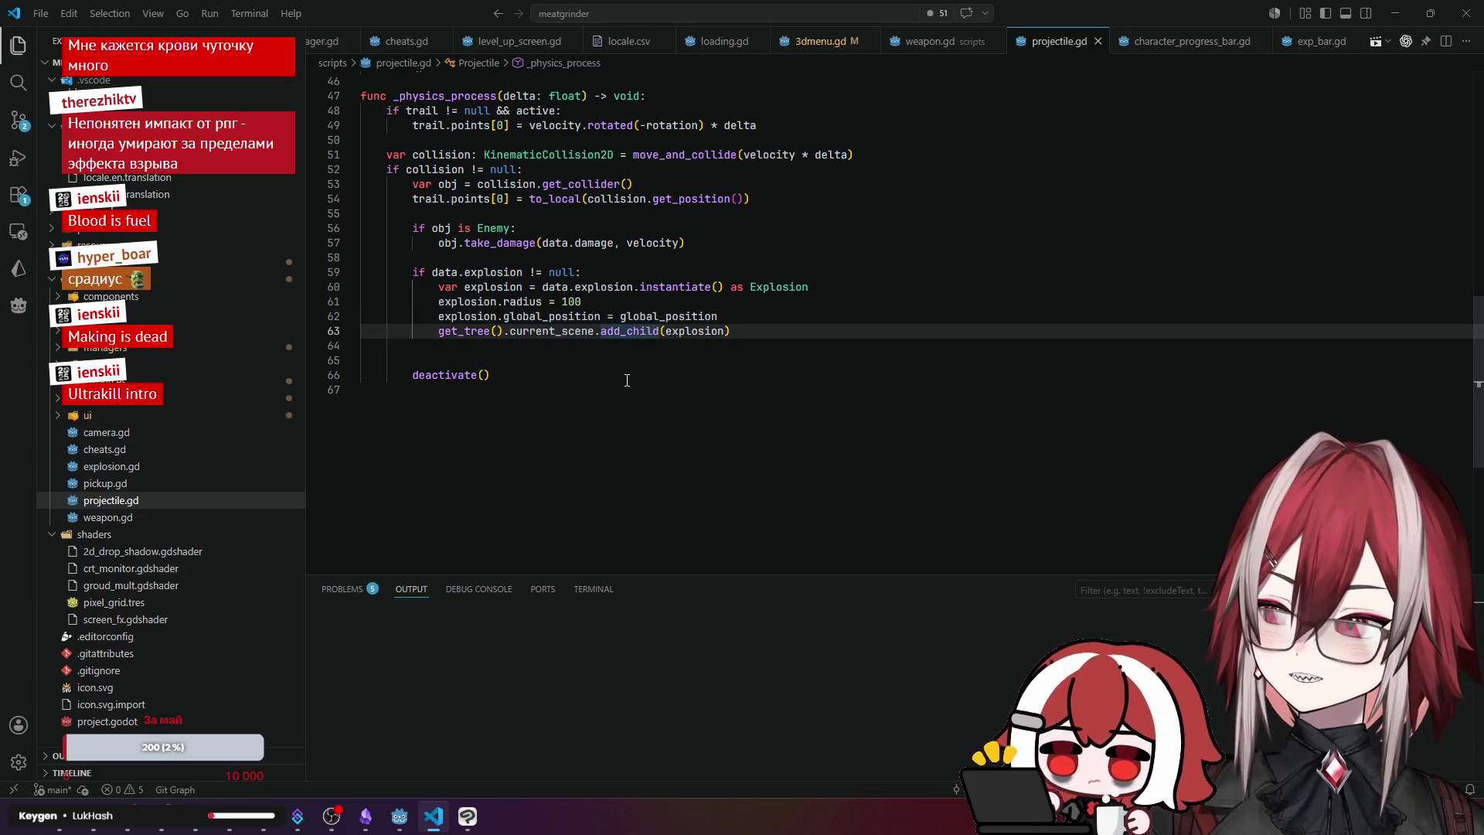
key(alt+Tab)
key(alt+Tab)
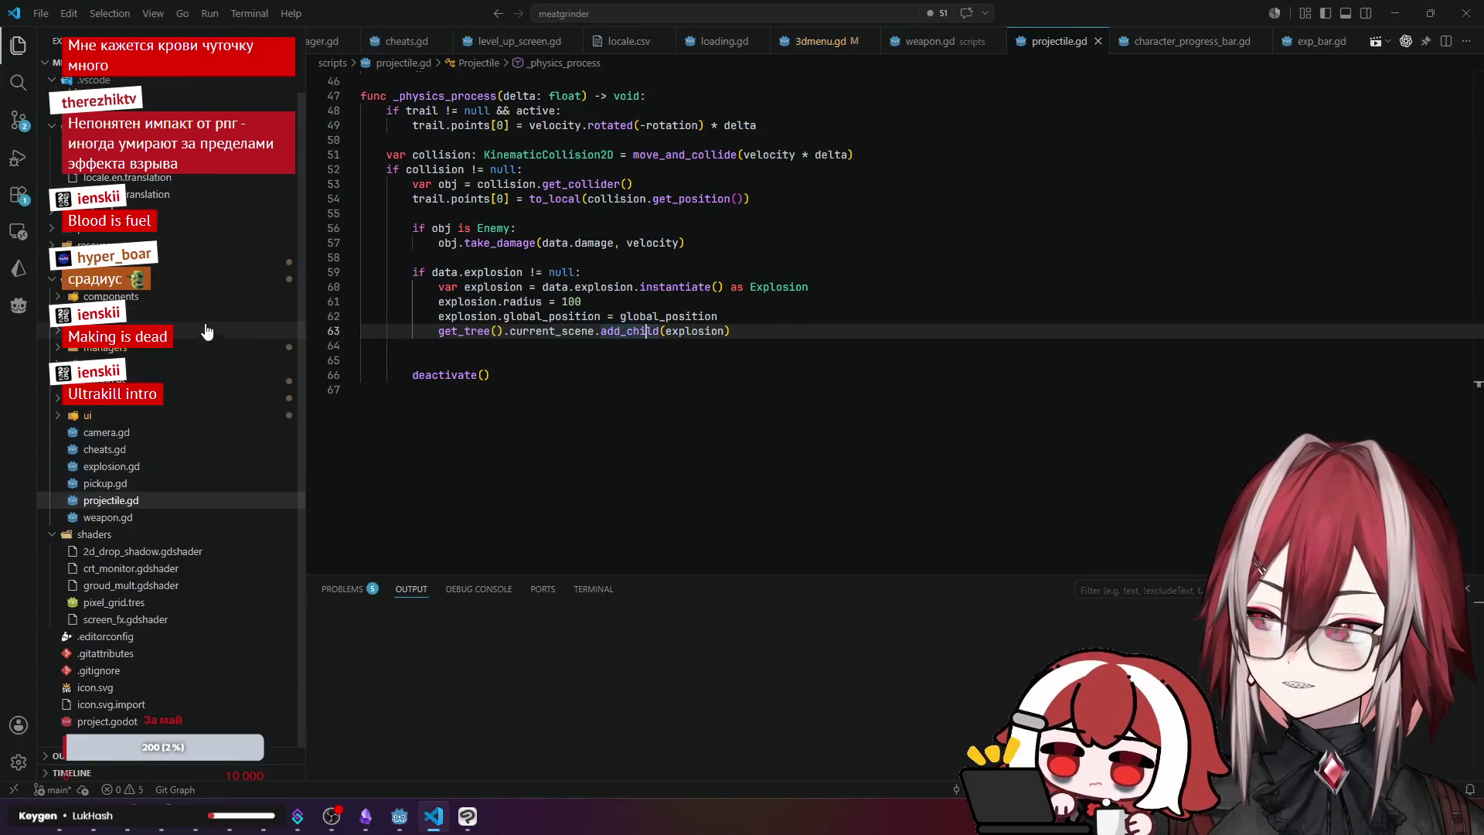
click(112, 466)
click(547, 259)
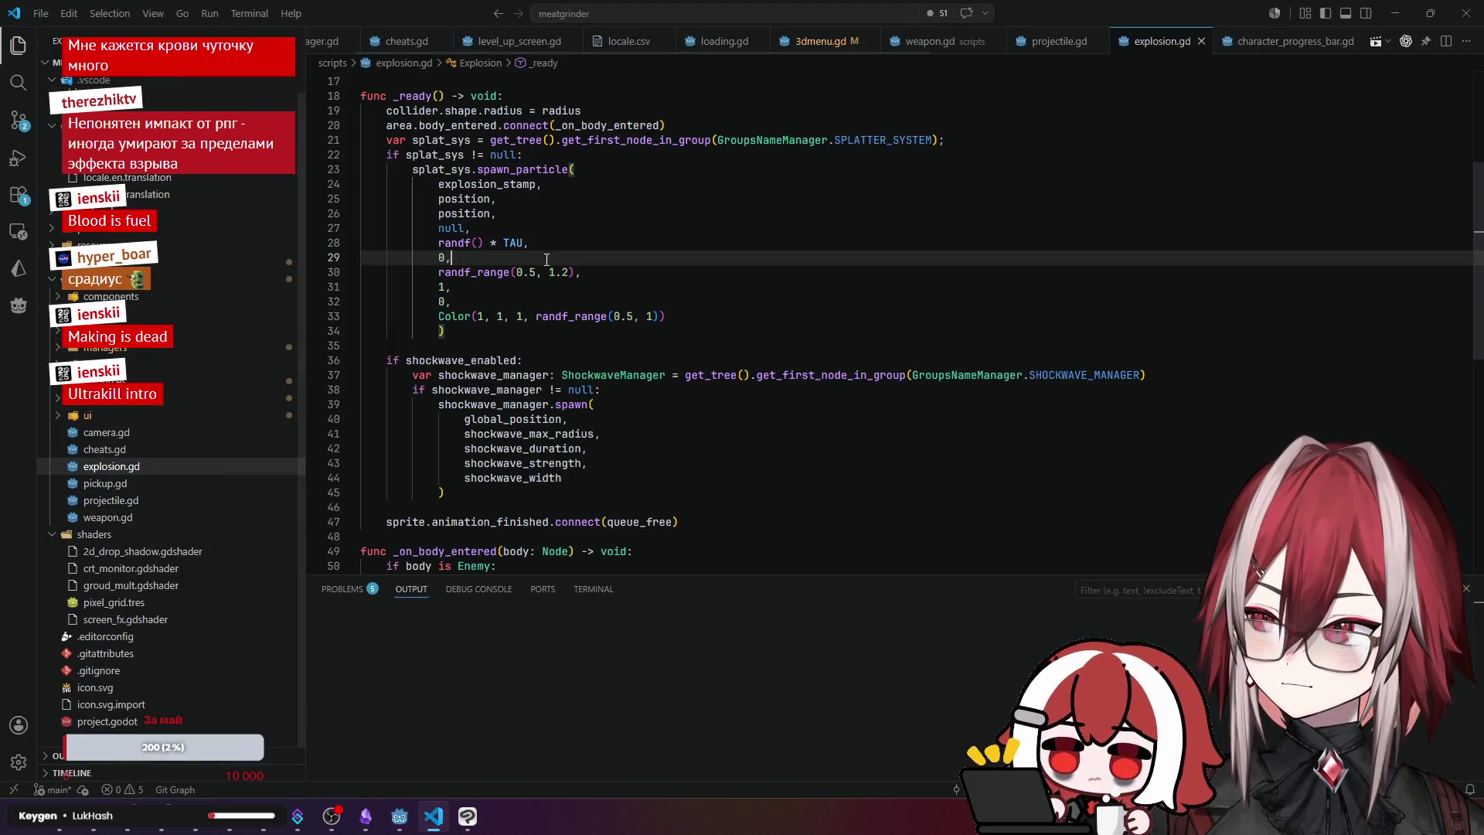
scroll(546, 260, up, 3)
scroll(535, 243, up, 3)
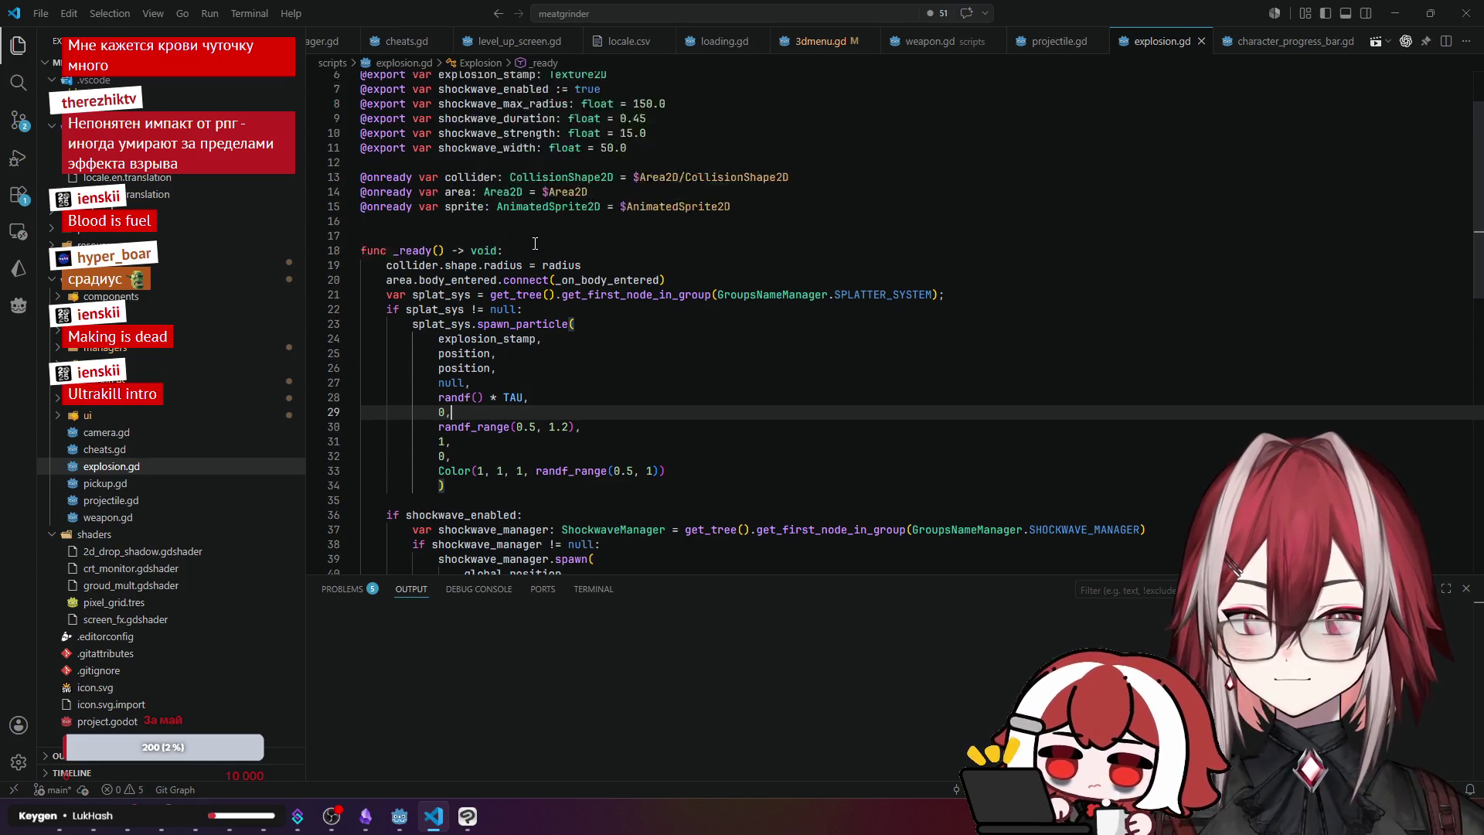
scroll(535, 243, down, 7)
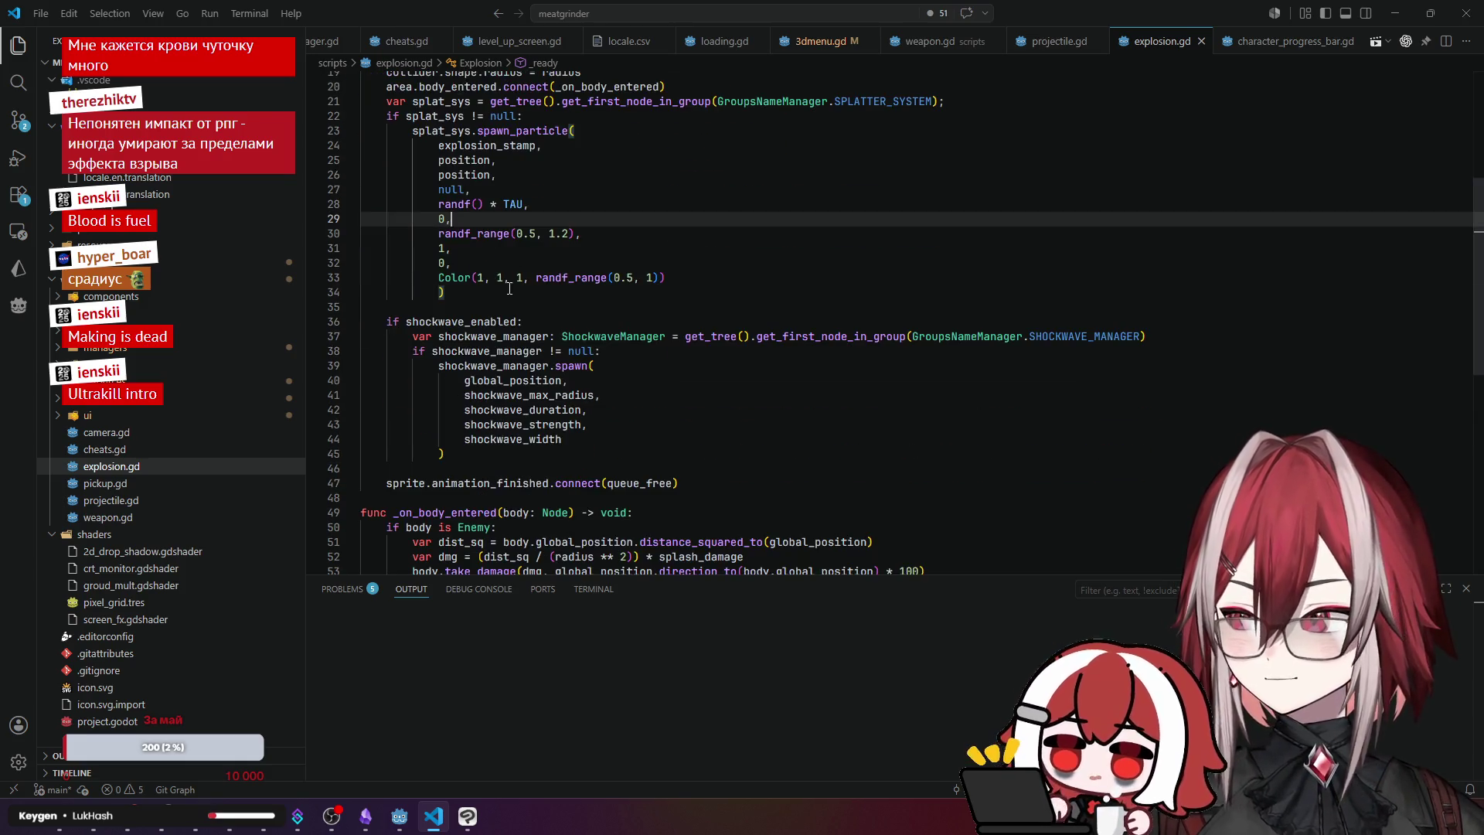
double_click(461, 298)
scroll(722, 297, down, 3)
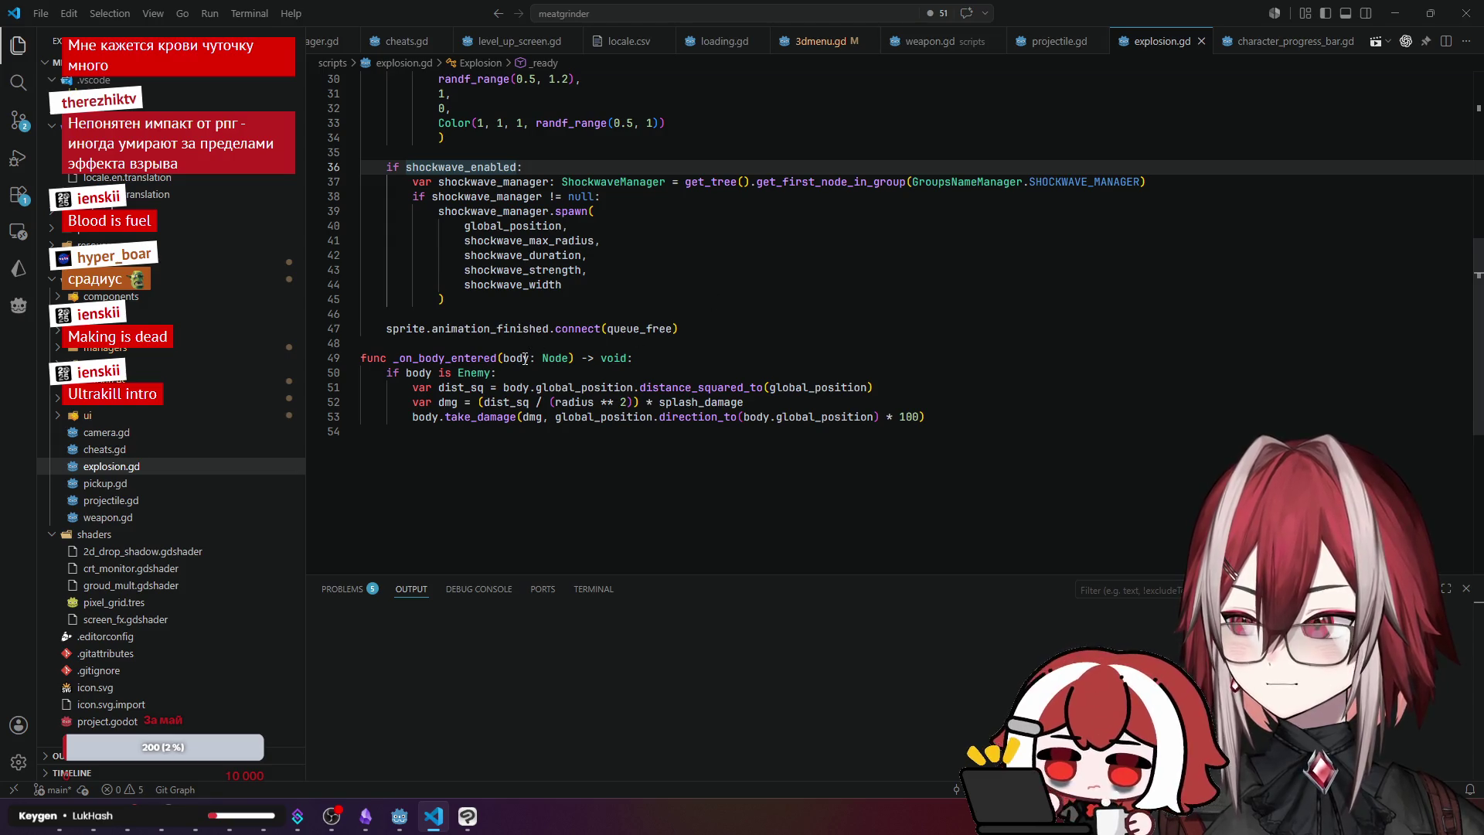
click(516, 388)
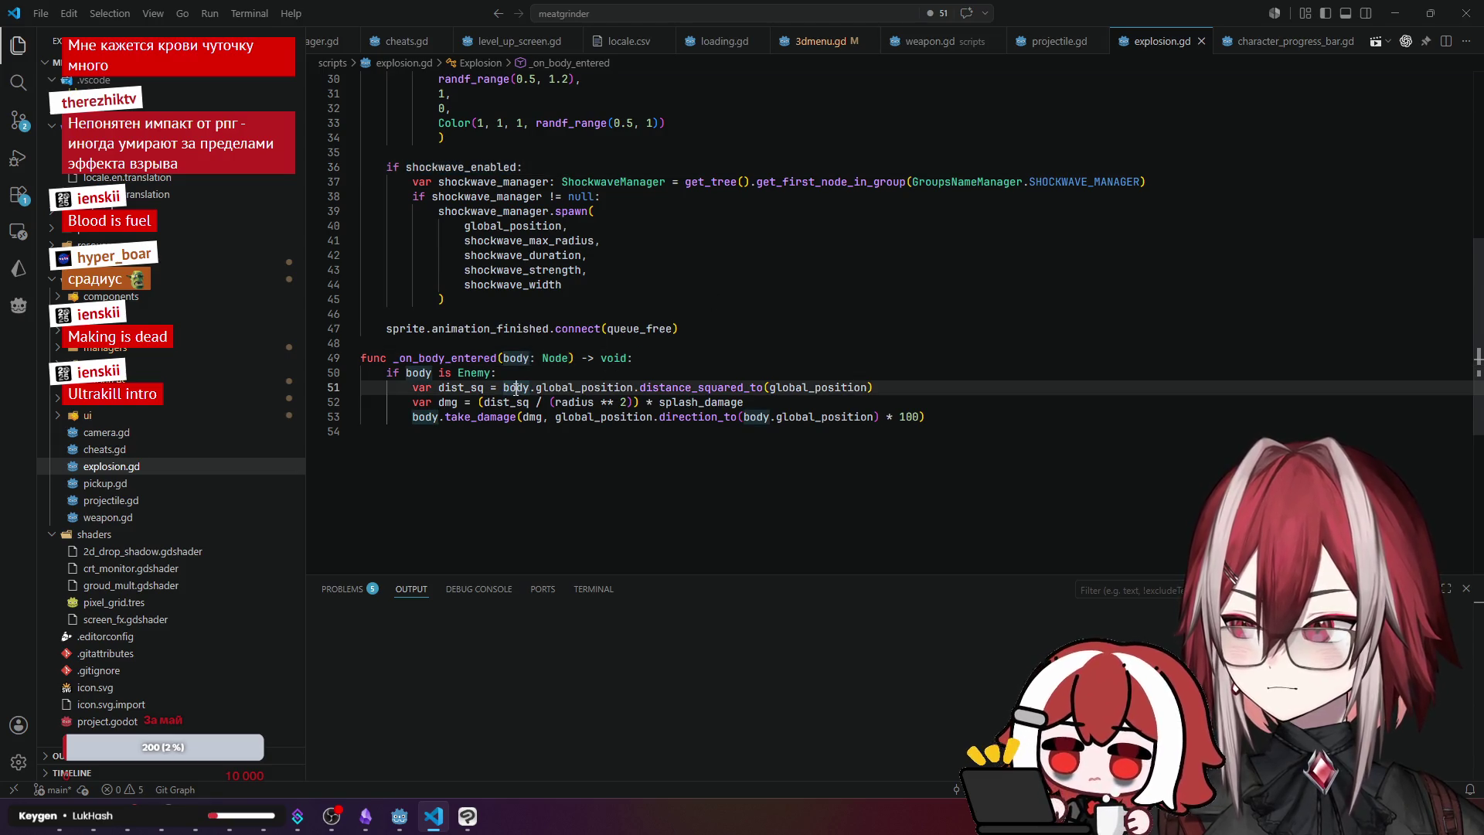
click(477, 358)
key(Down)
key(Down)
key(Down)
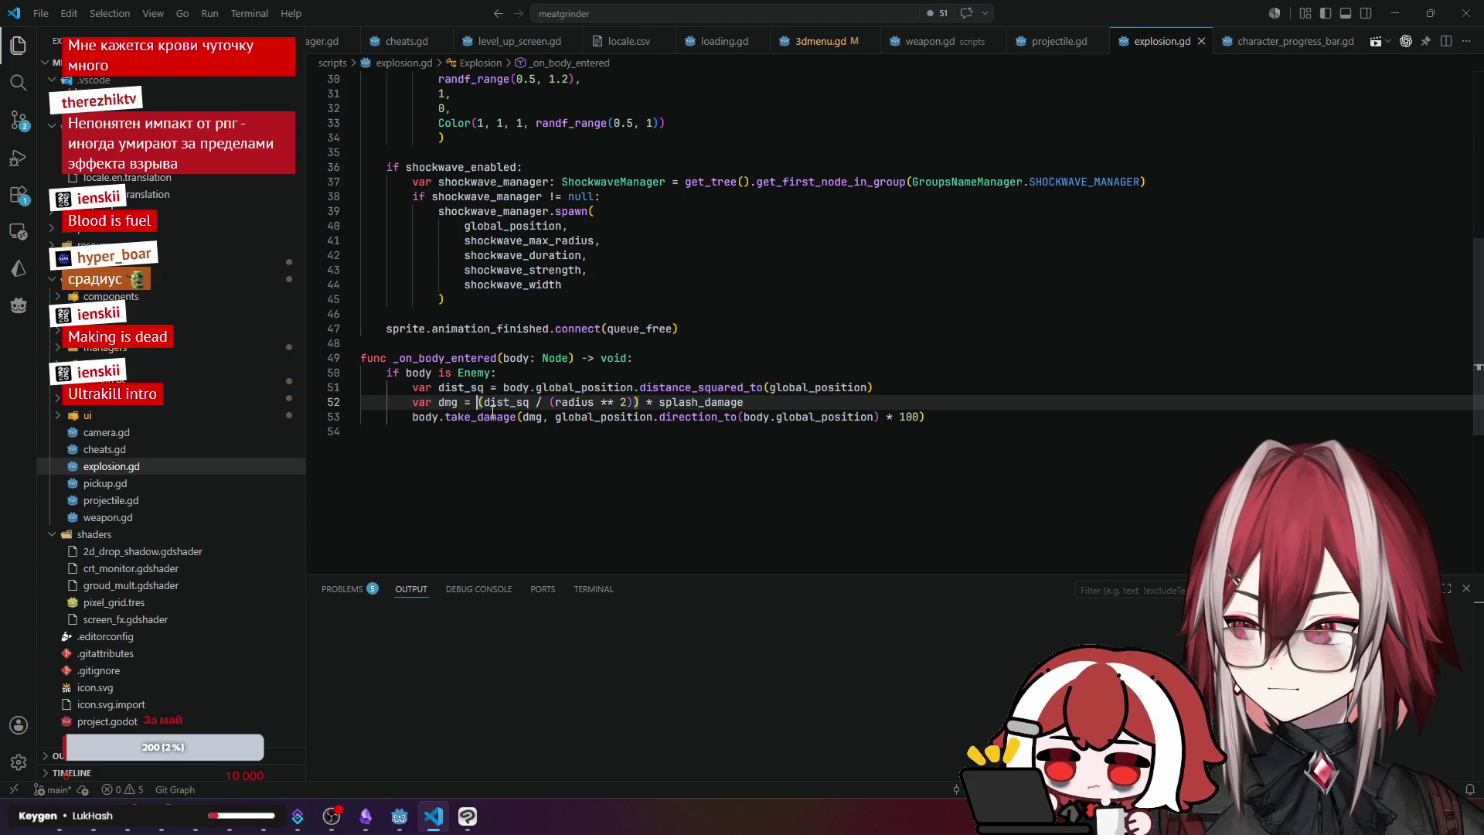
scroll(628, 337, up, 1)
scroll(628, 338, up, 2)
click(494, 298)
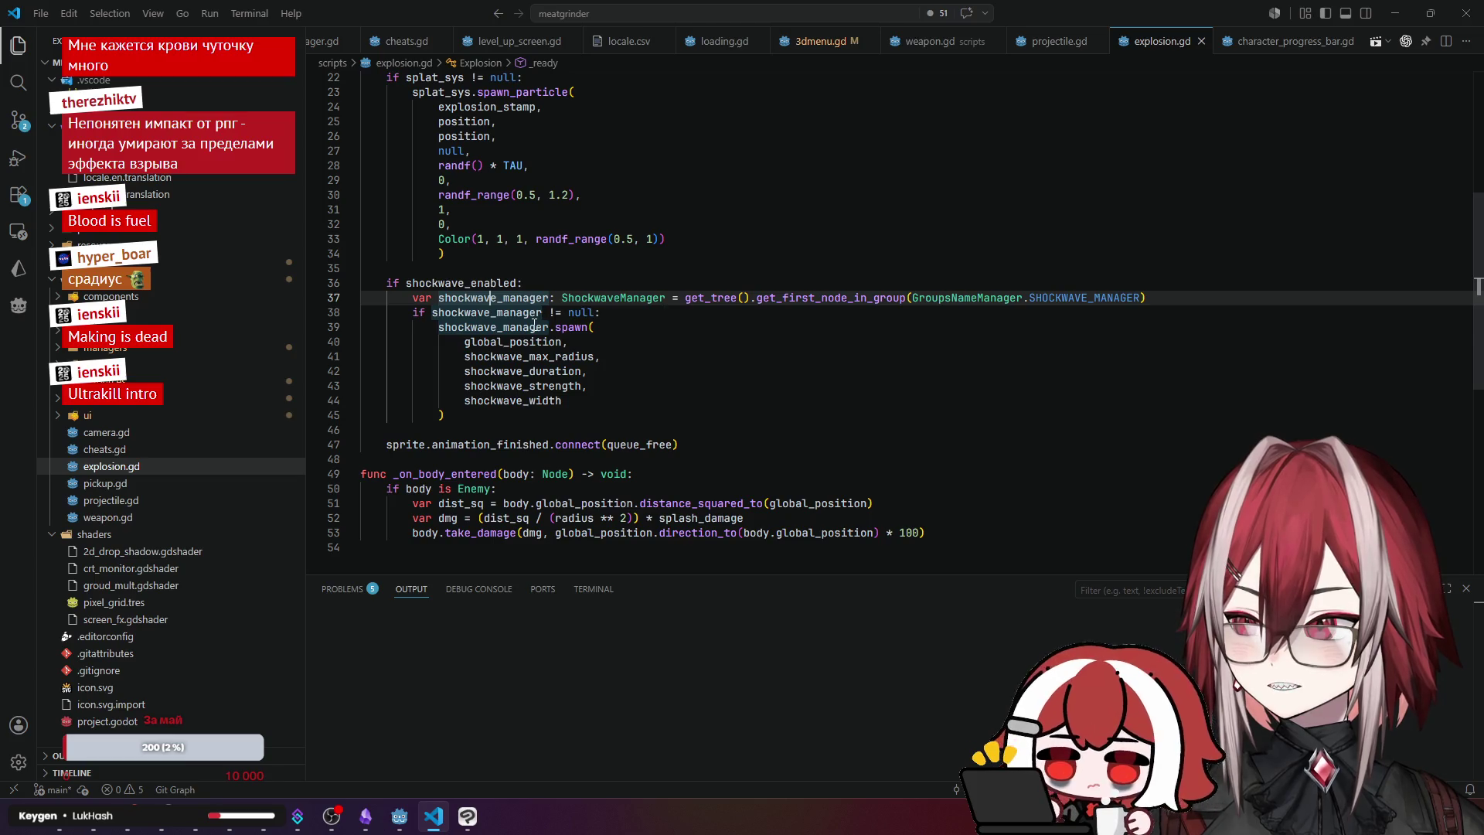
key(Down)
key(Down)
key(Down)
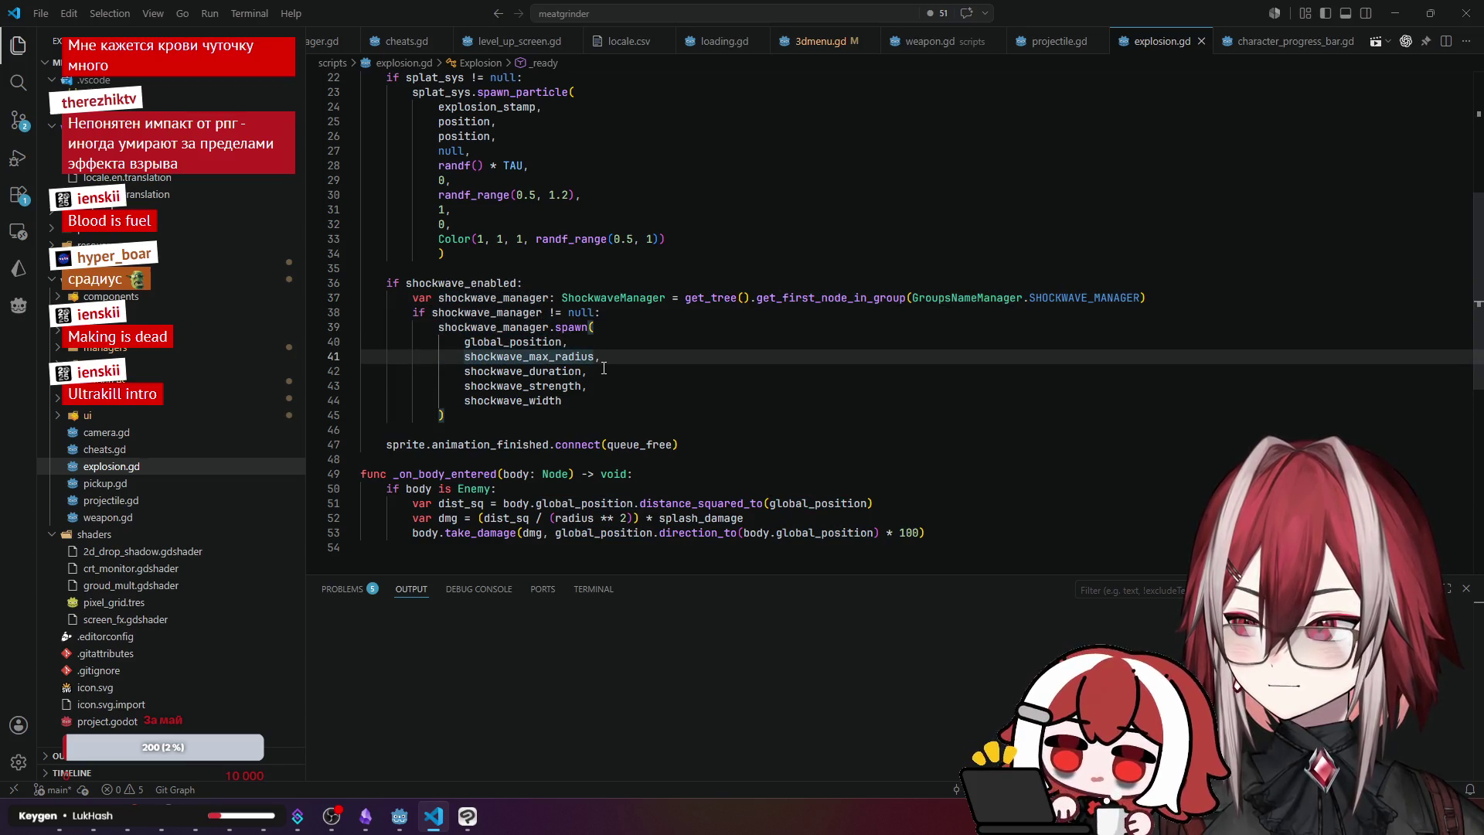
key(Right)
key(Right)
key(Right)
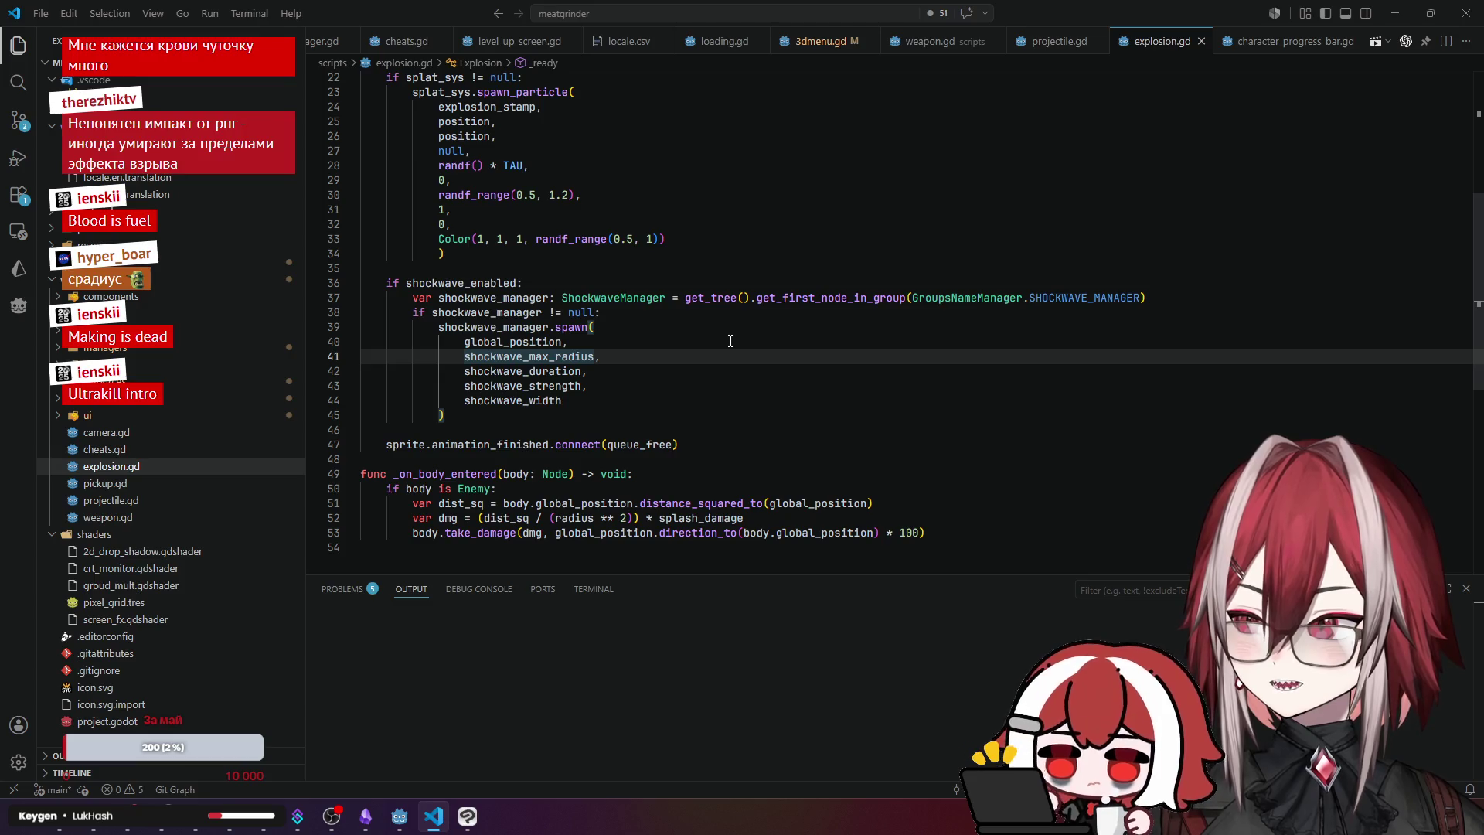
key(F12)
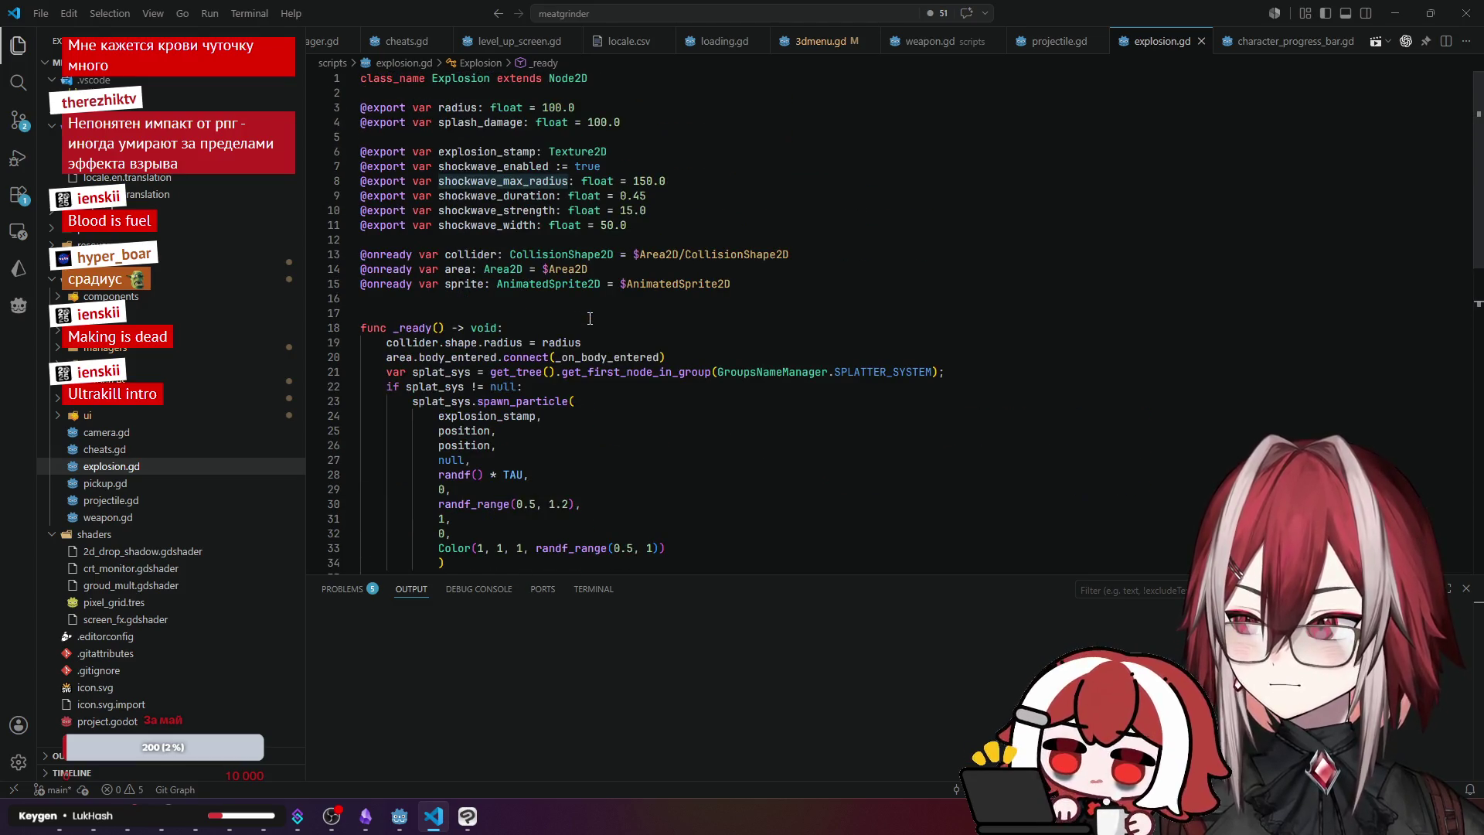
click(553, 180)
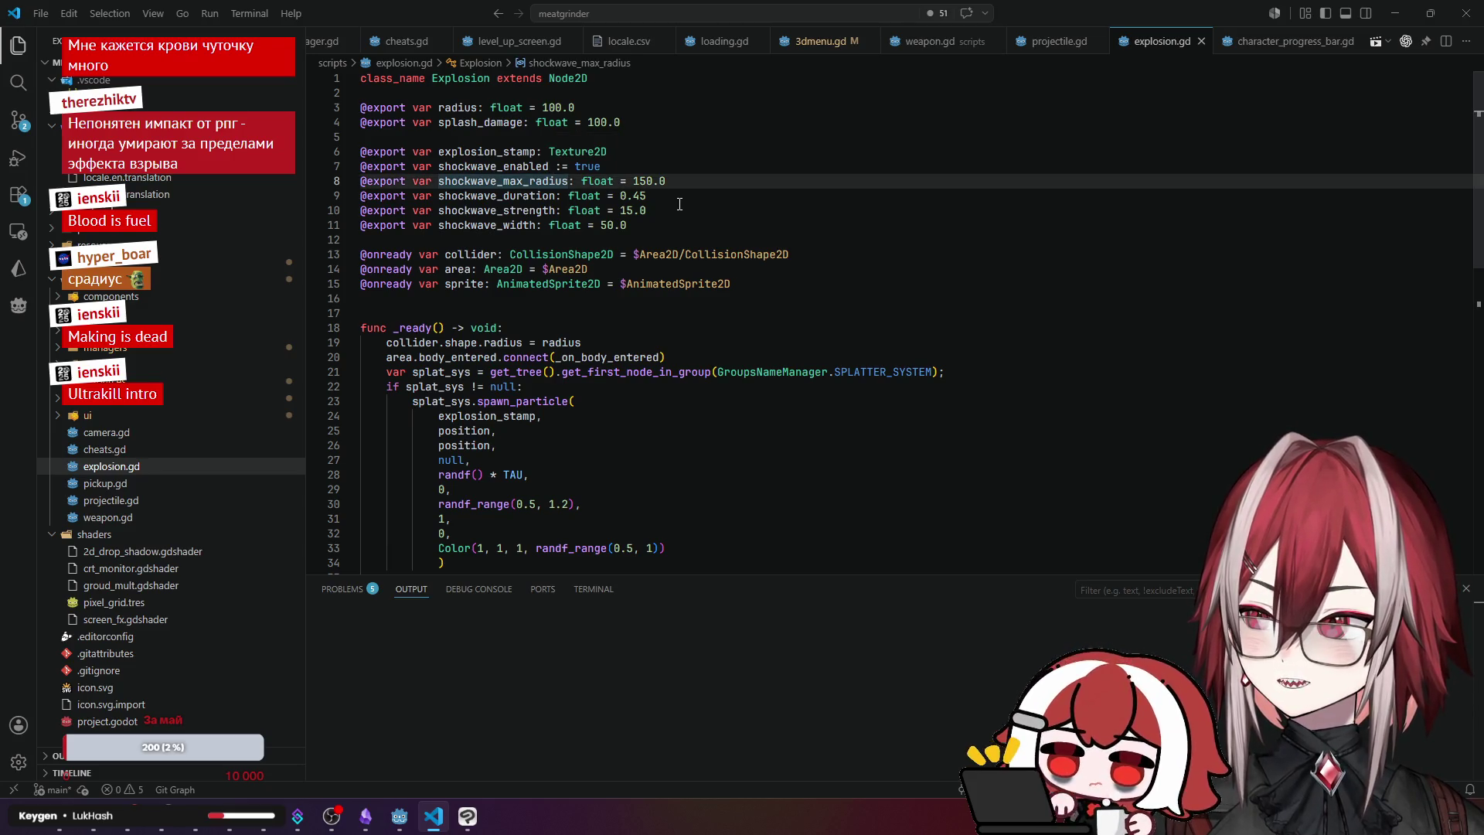
scroll(680, 203, down, 5)
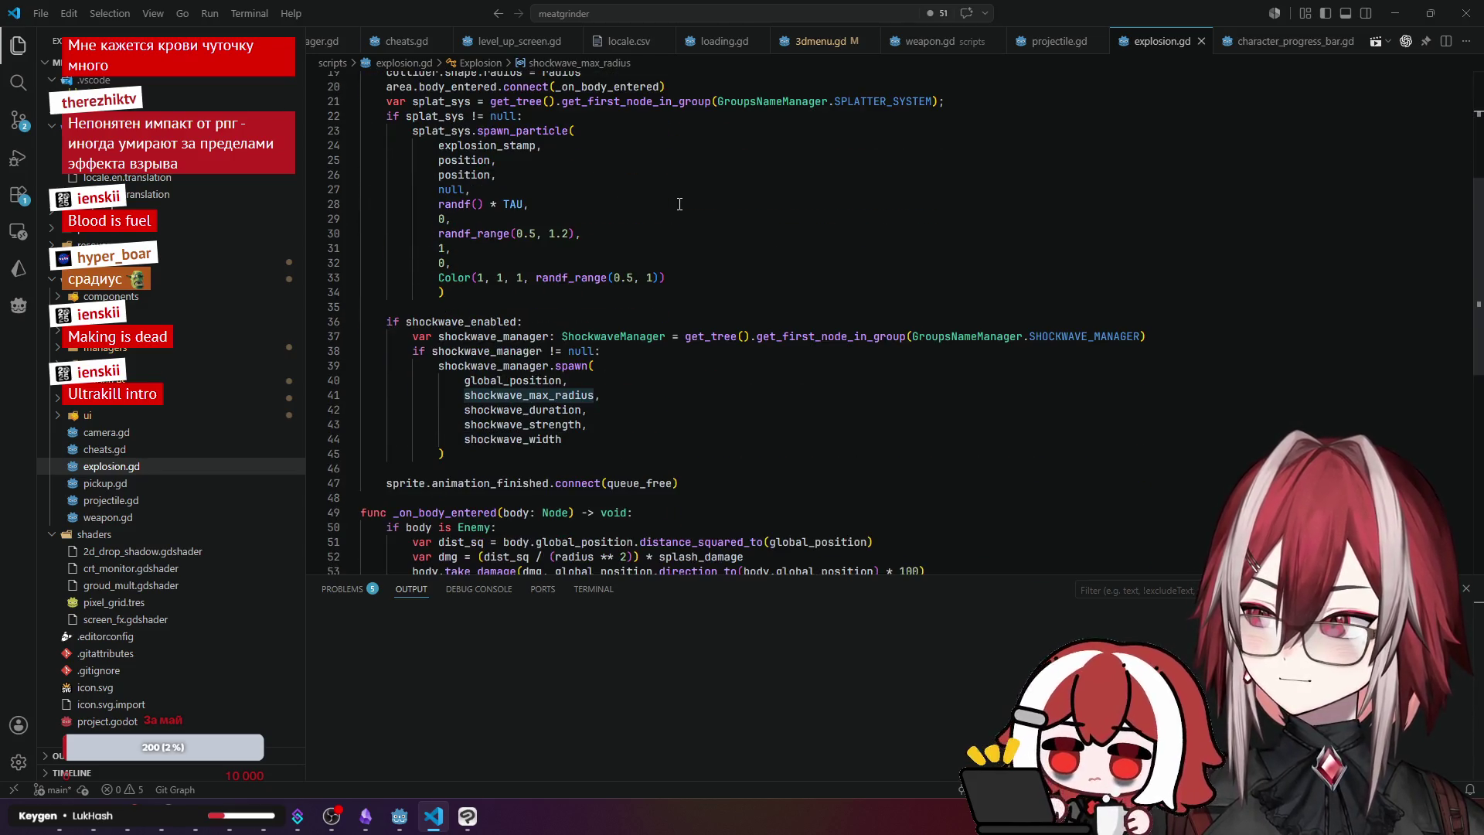
scroll(679, 204, up, 5)
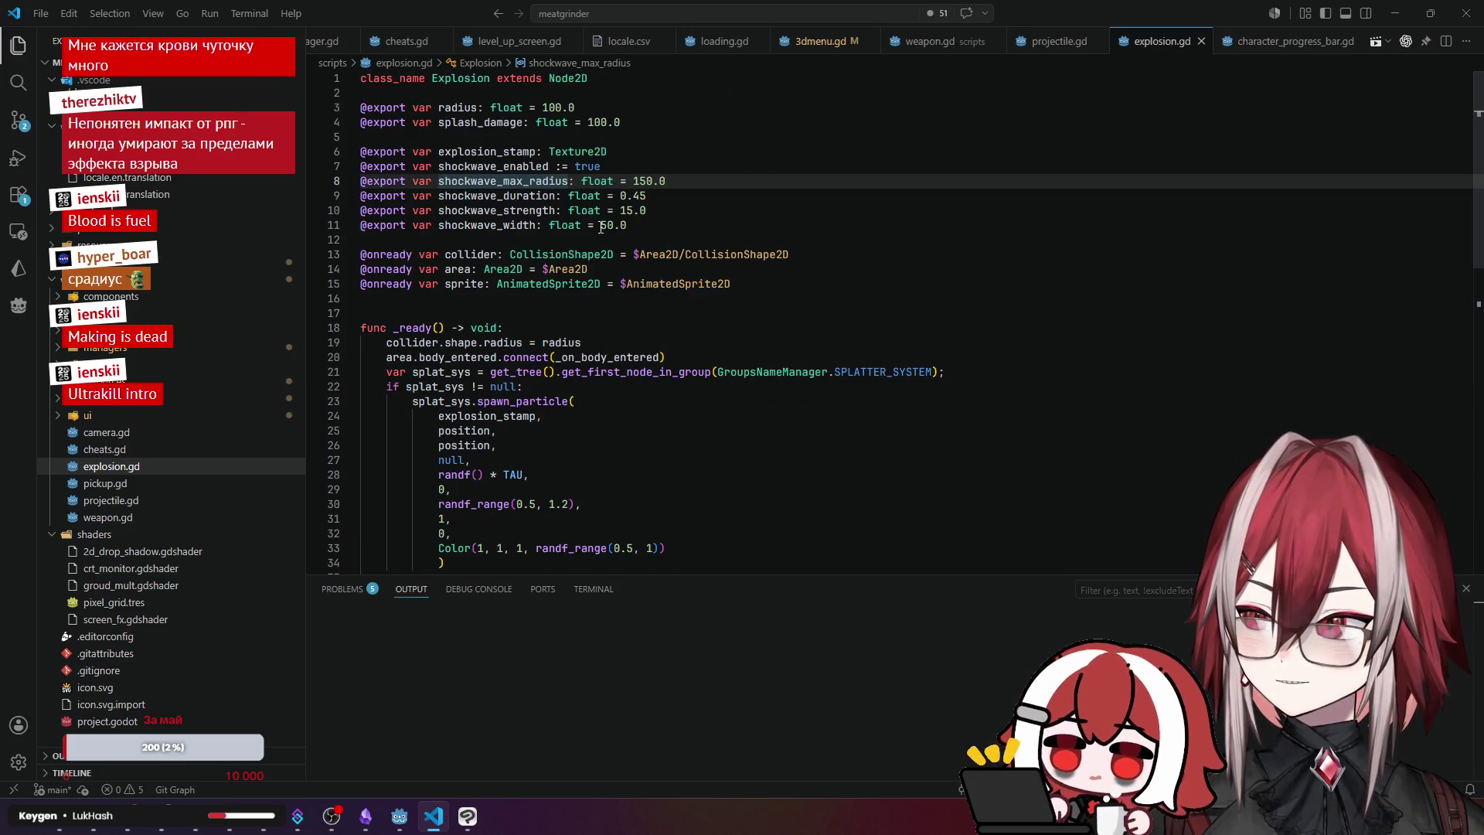
scroll(601, 226, down, 8)
scroll(601, 226, up, 5)
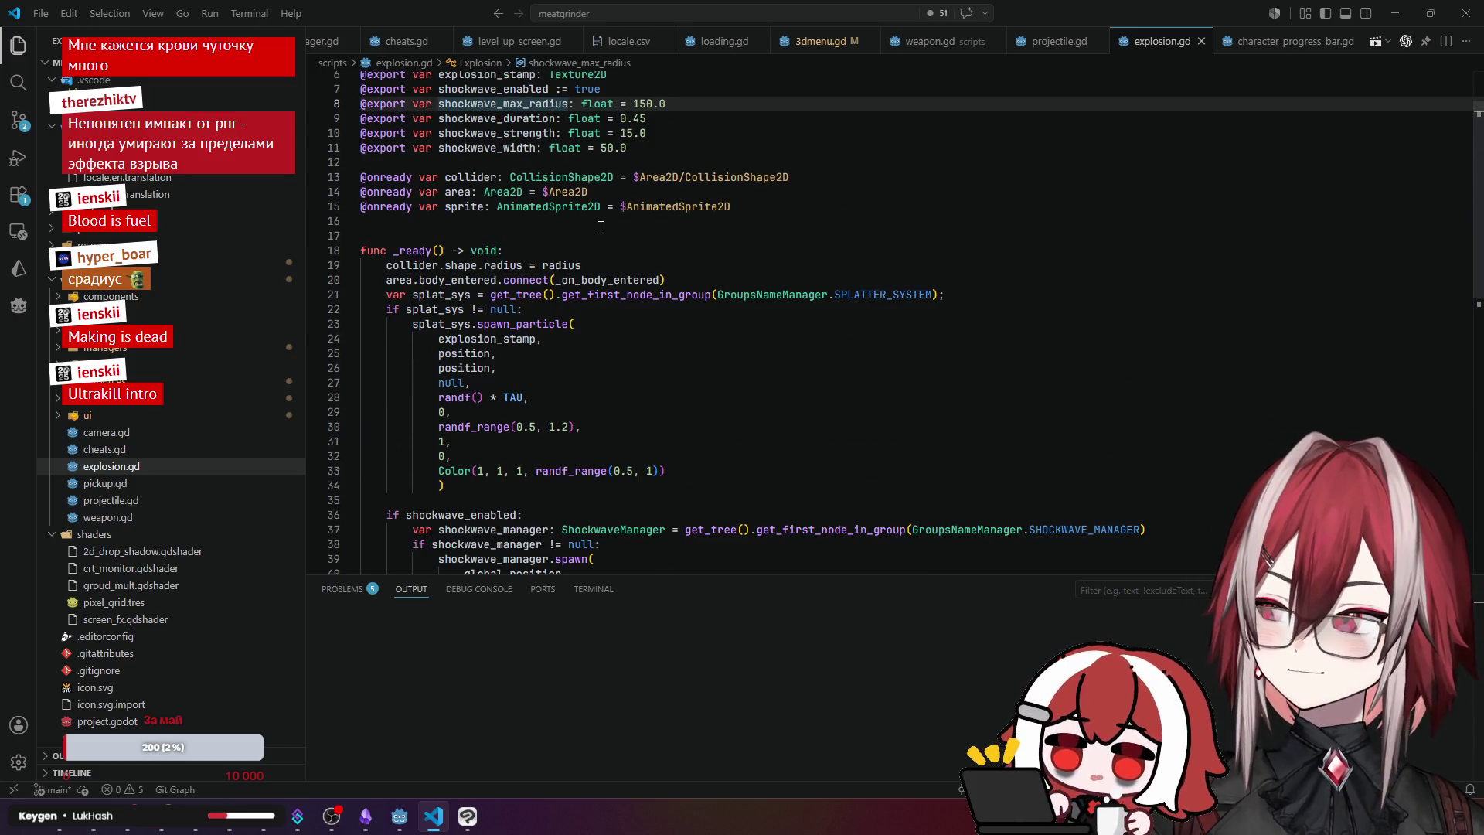
scroll(600, 227, up, 2)
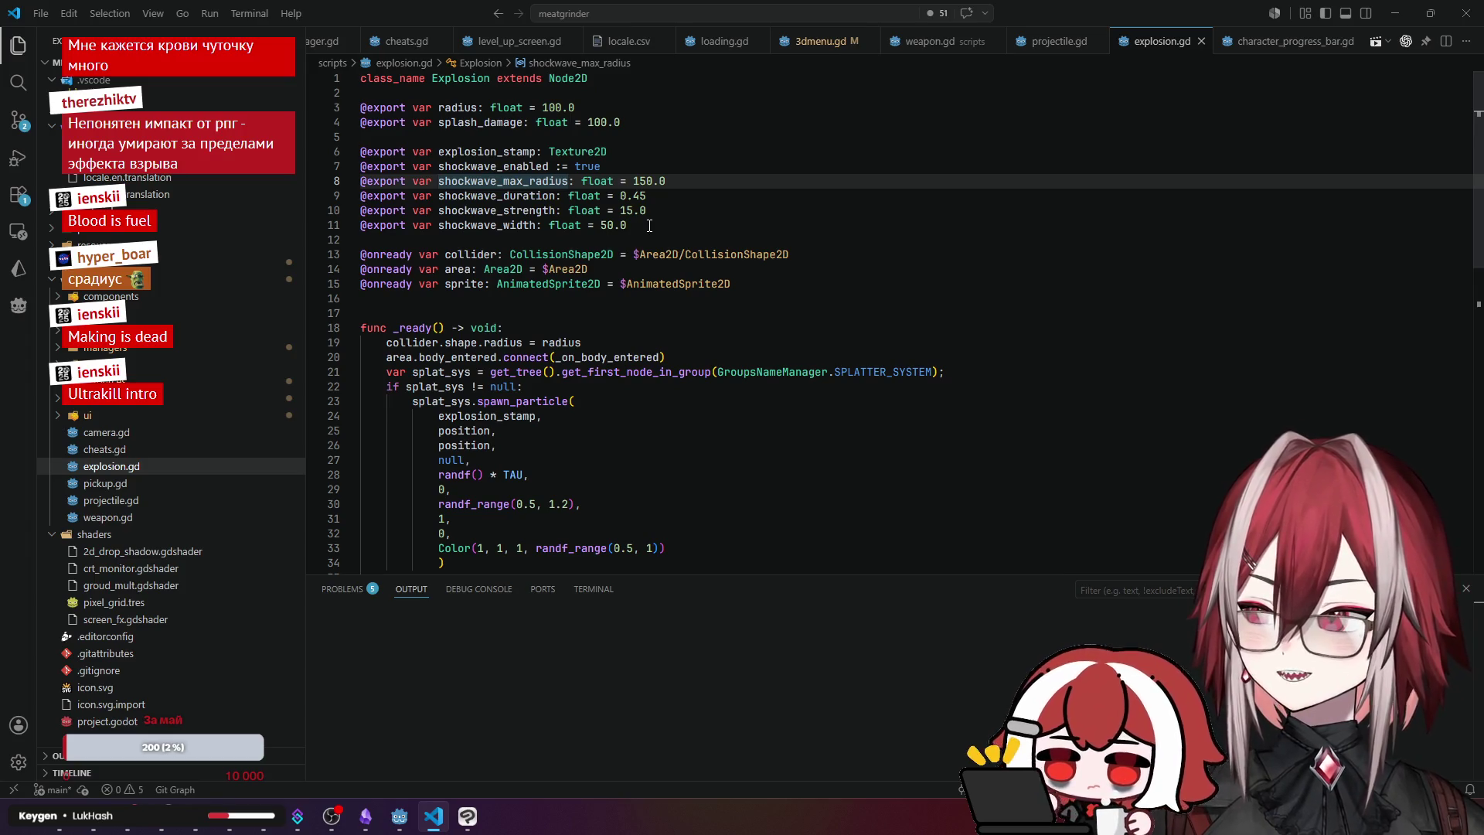
mouse_move(400, 816)
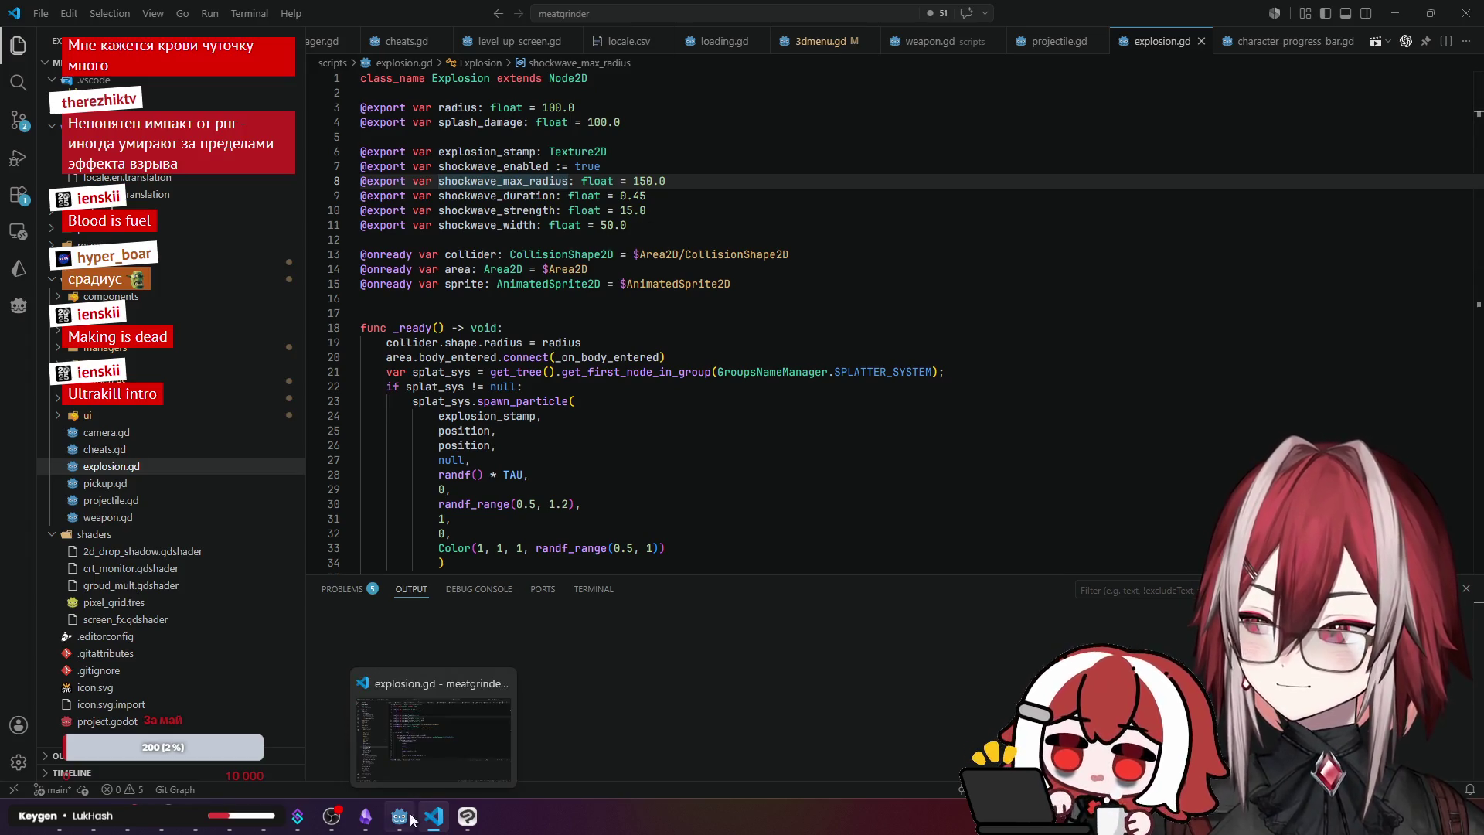
click(387, 678)
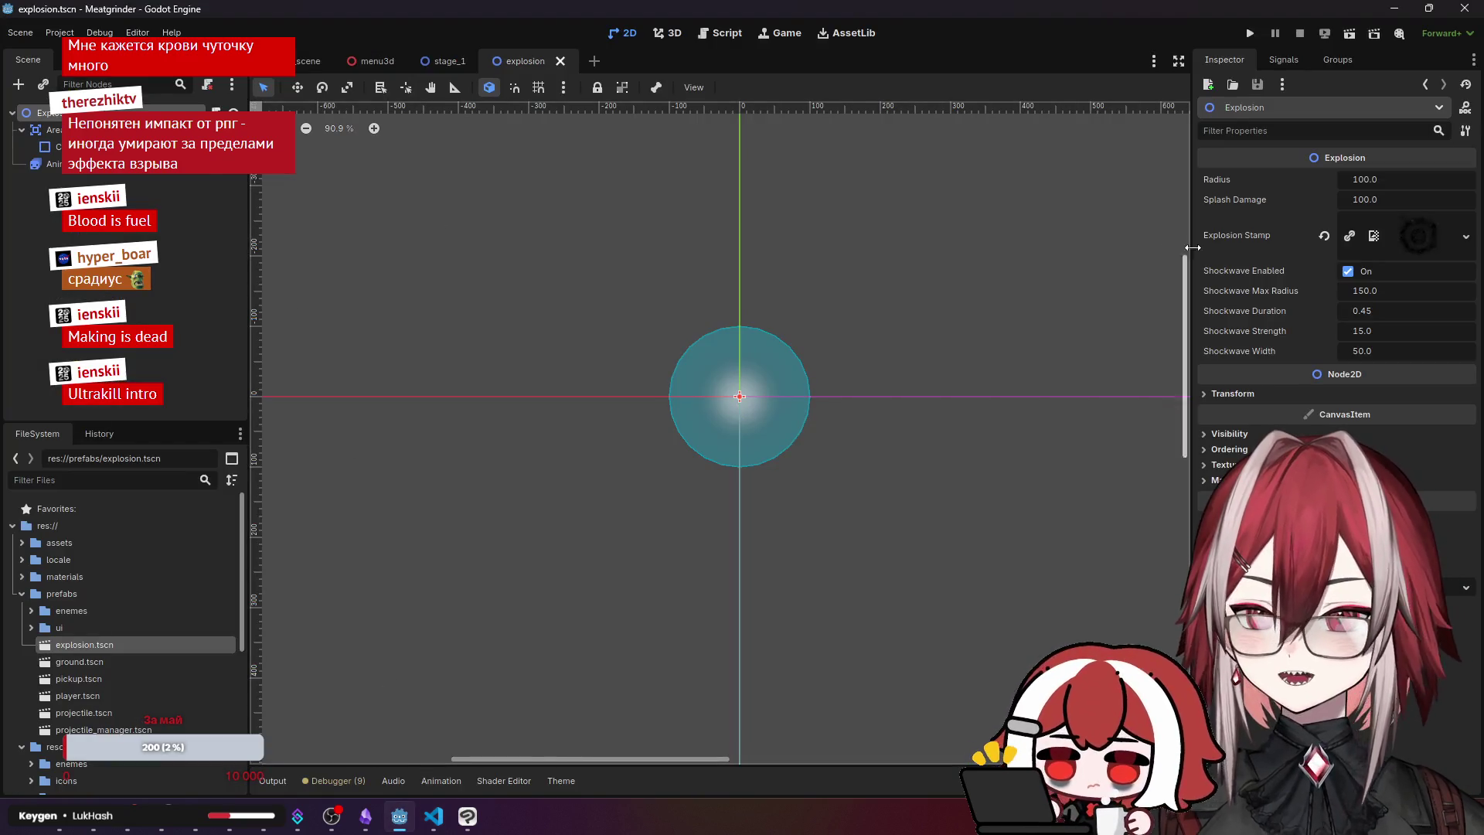
Step: Select the Shockwave Max Radius field, then look over the explosion.gd script
click(1379, 289)
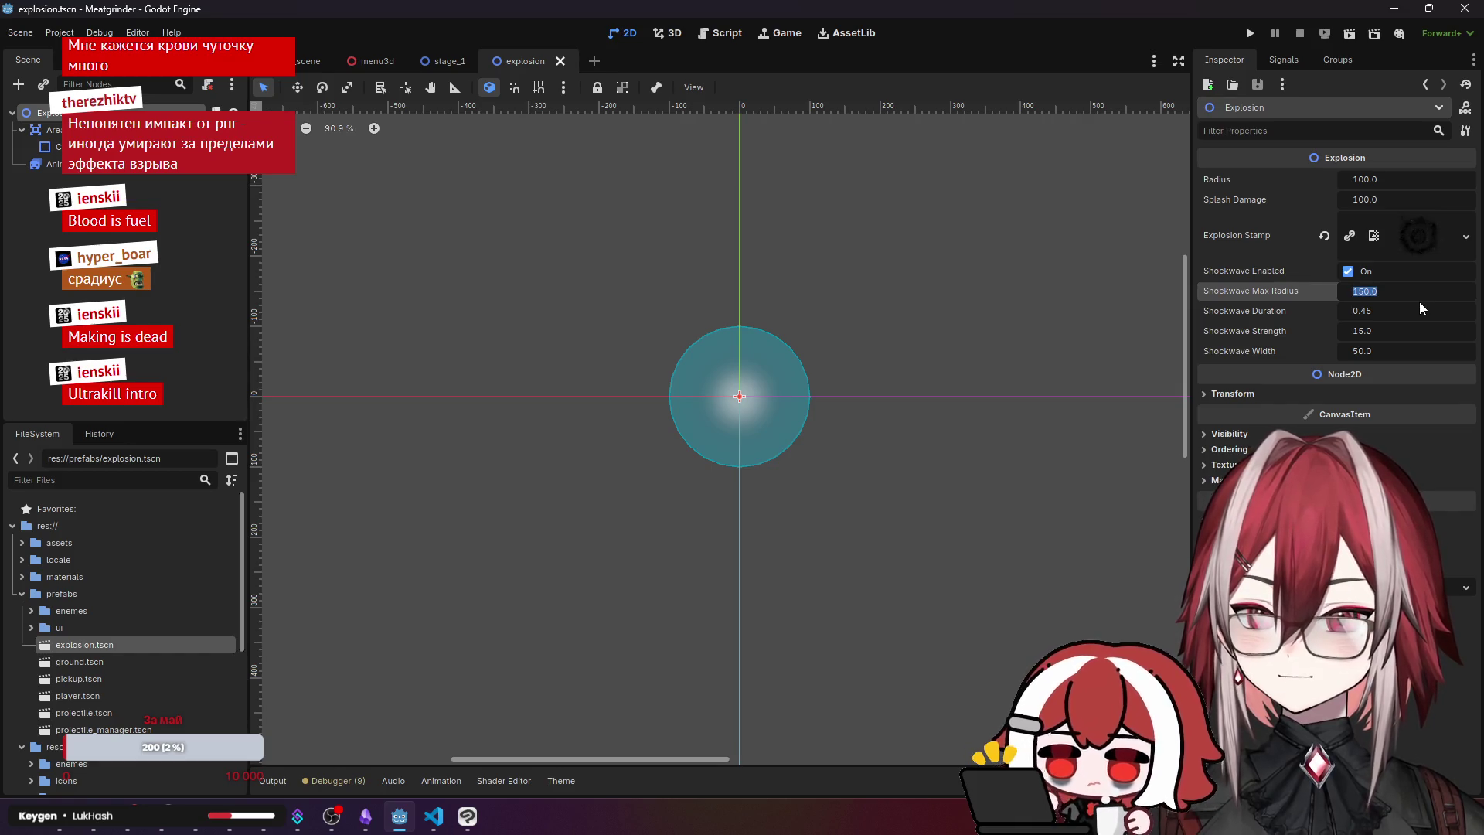
click(434, 816)
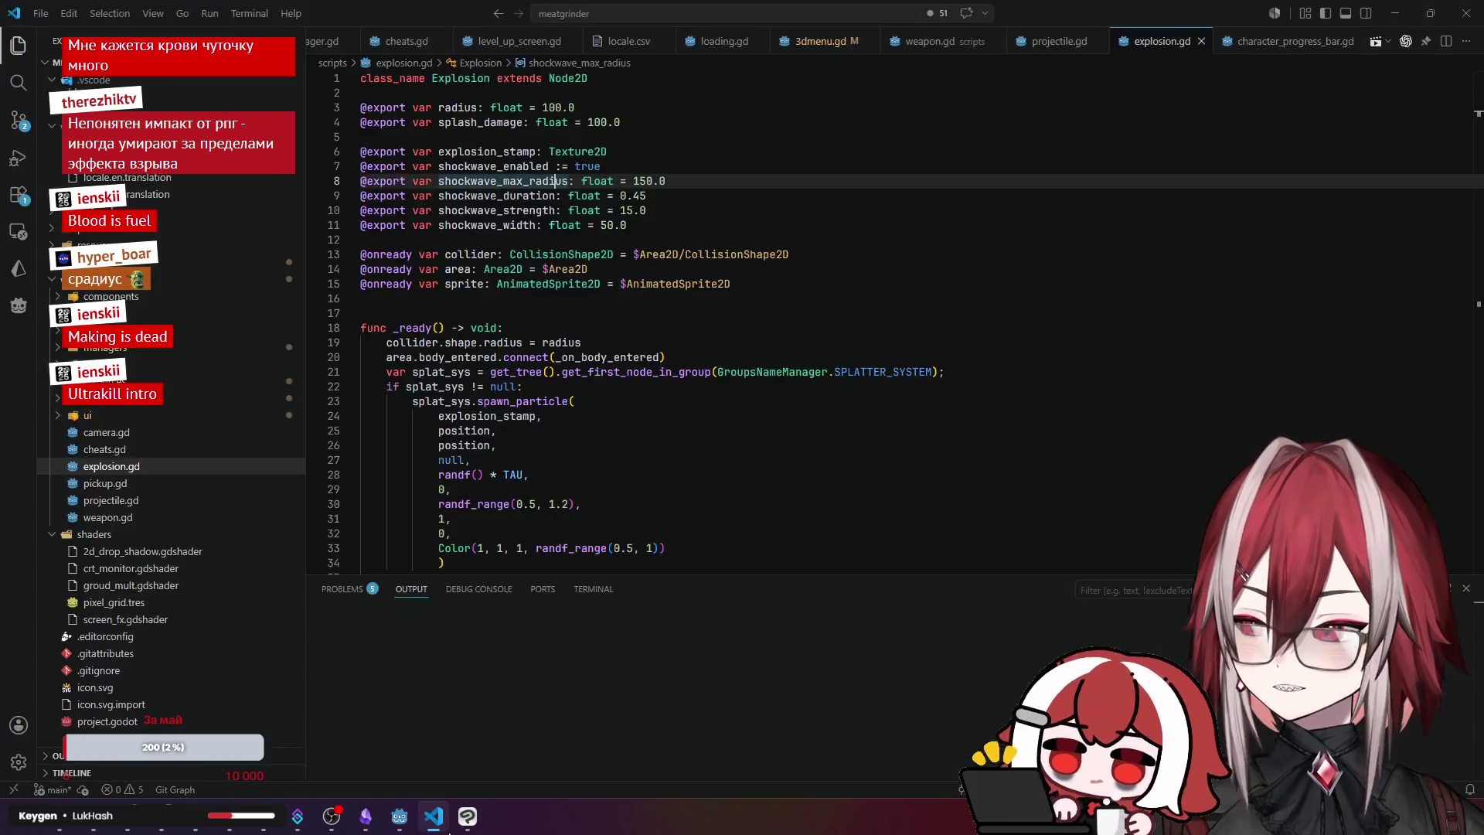
scroll(667, 302, down, 7)
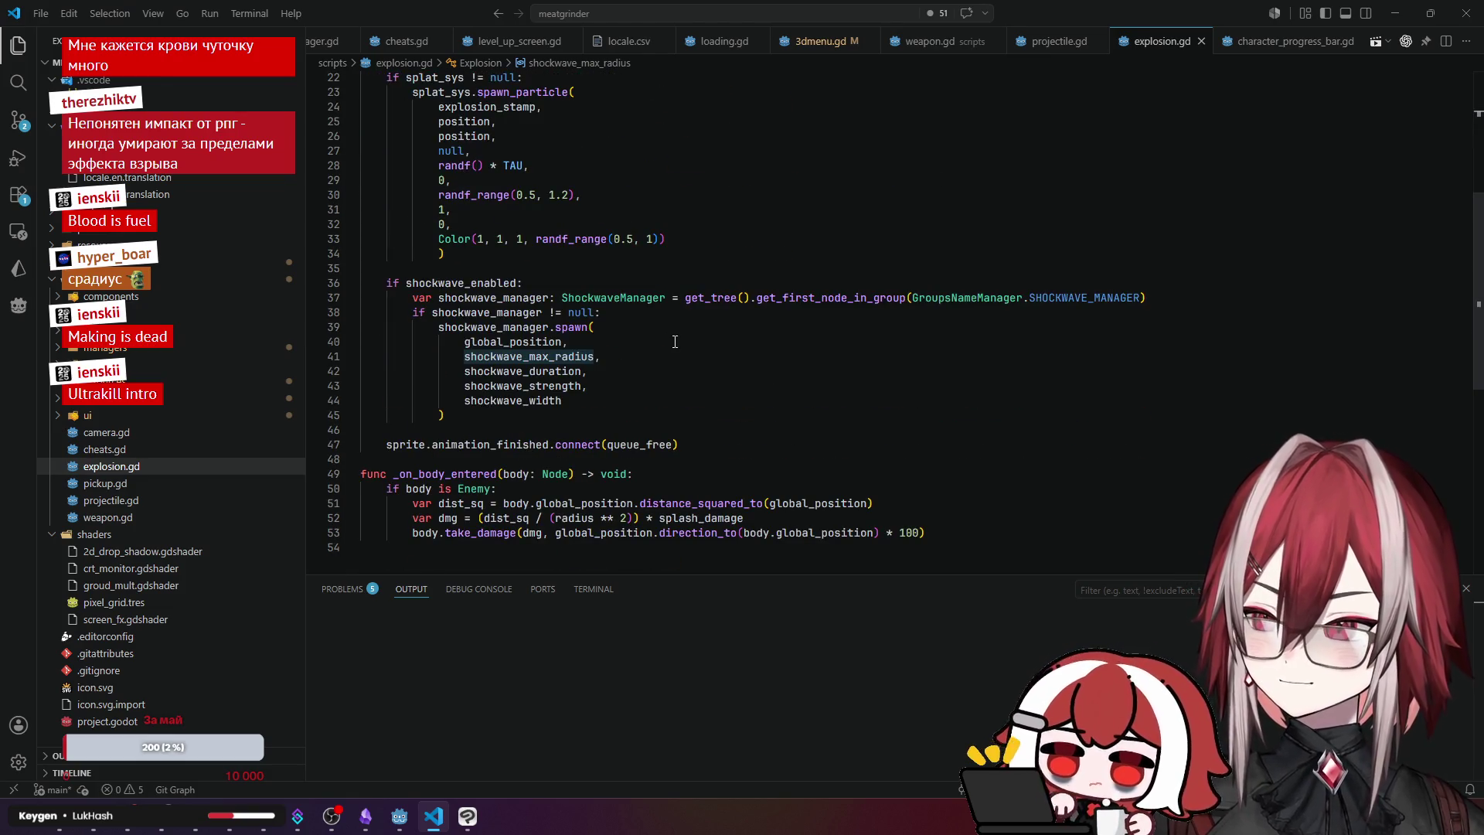
scroll(675, 342, up, 2)
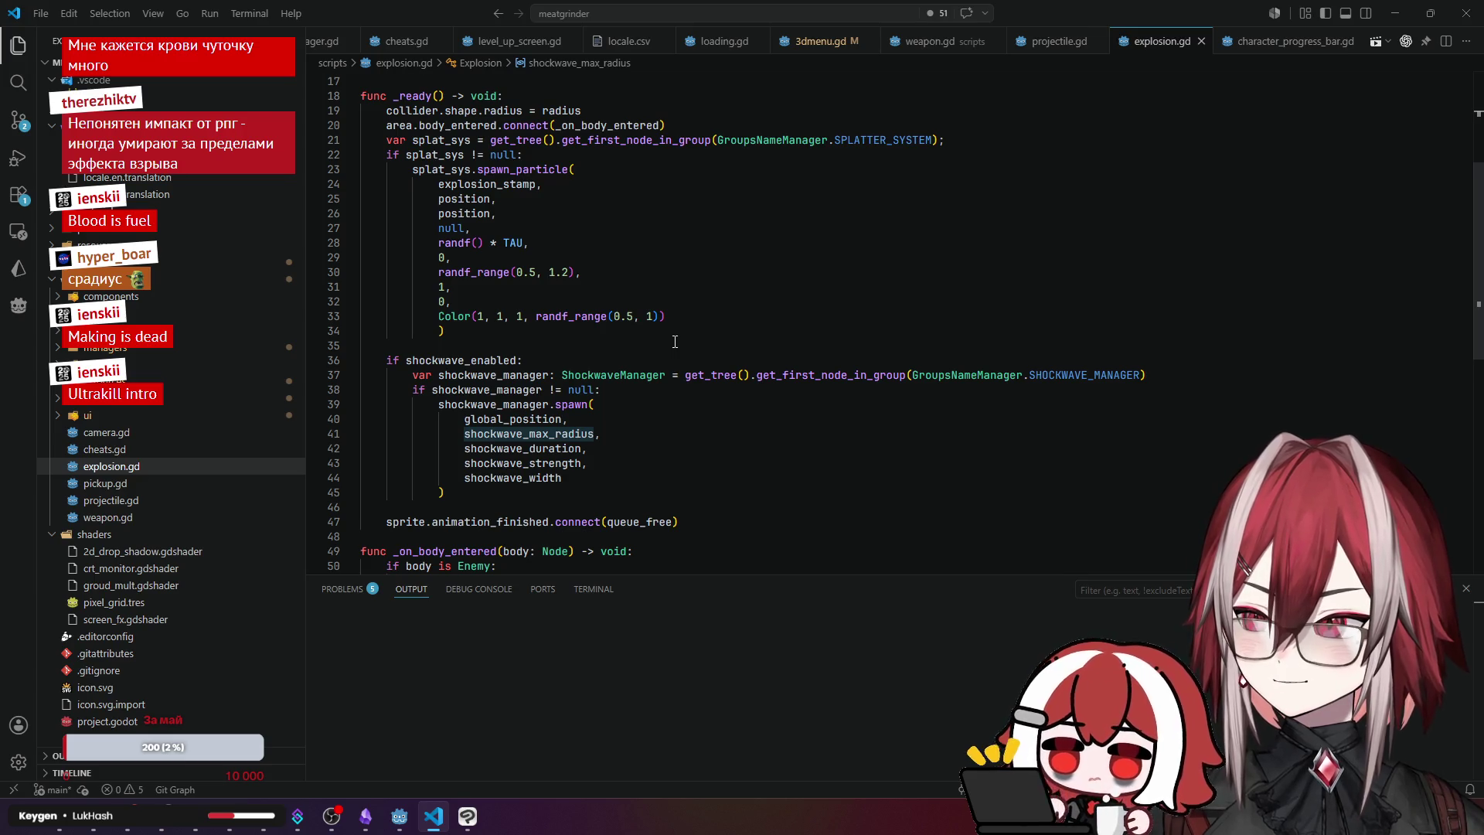
Step: In Godot, inspect AnimatedSprite2D, Area2D and CollisionShape2D, revealing the 100 px circle radius
key(alt+Tab)
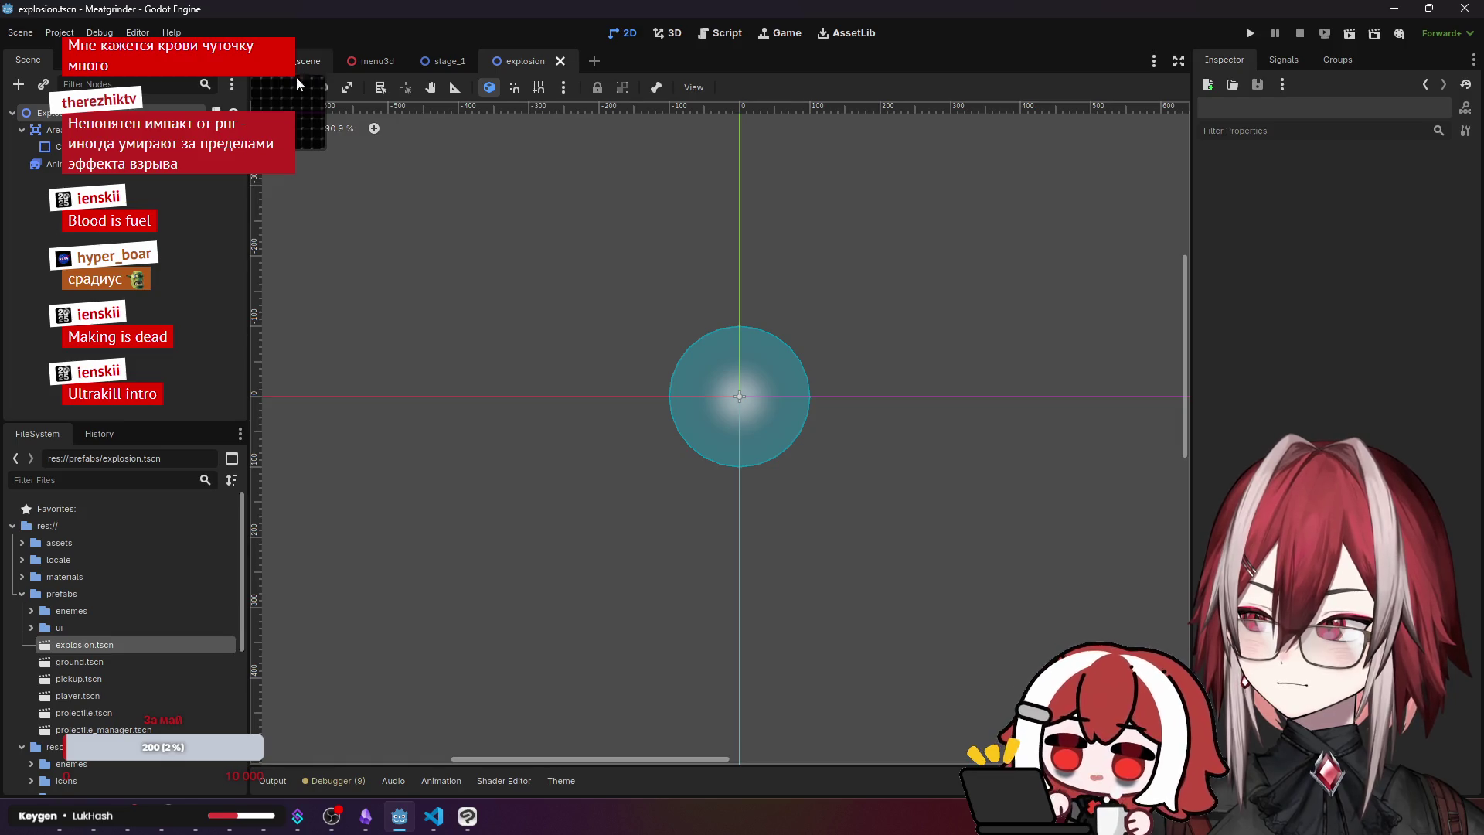
click(97, 164)
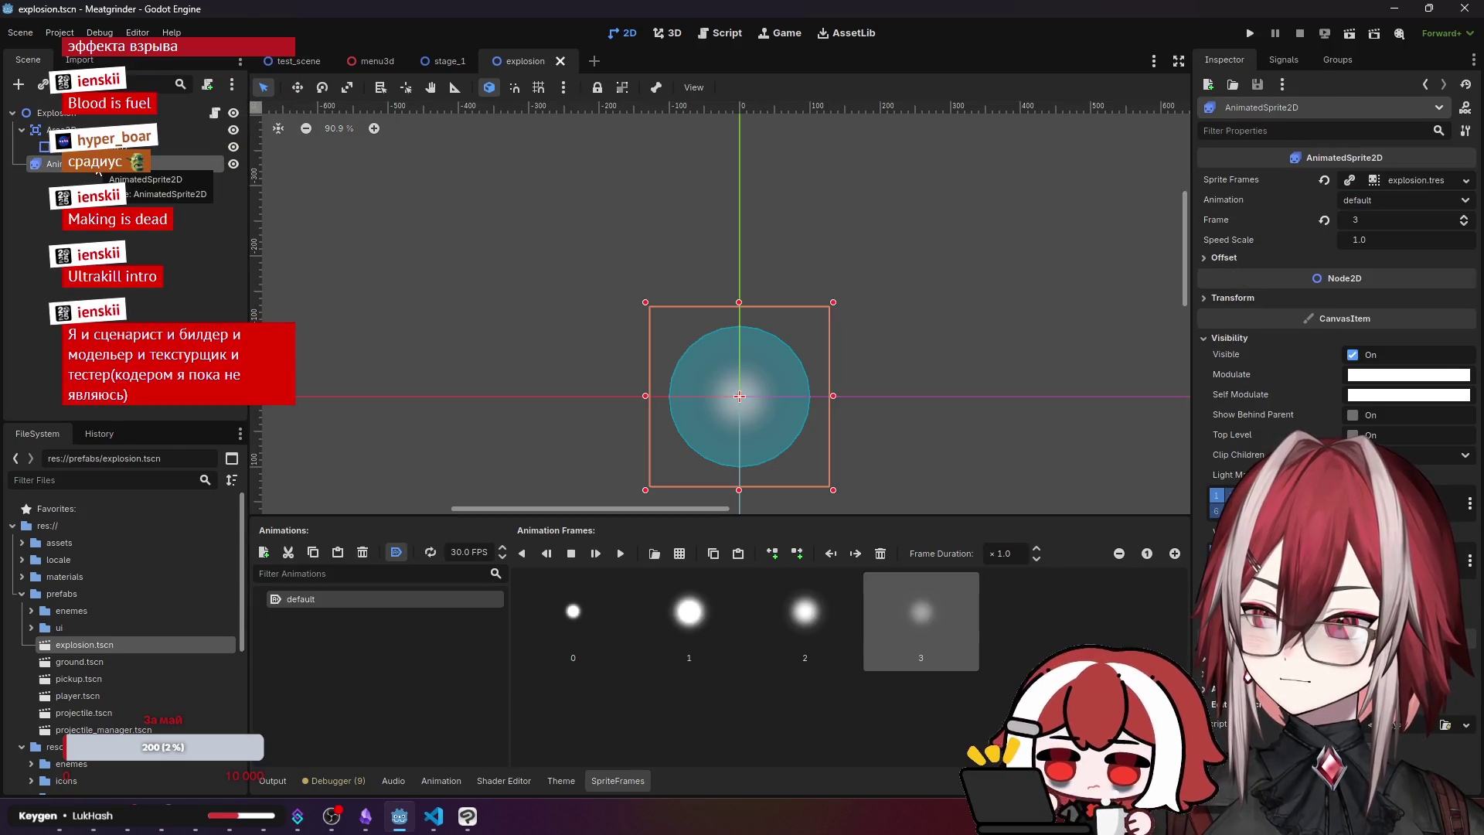
click(93, 130)
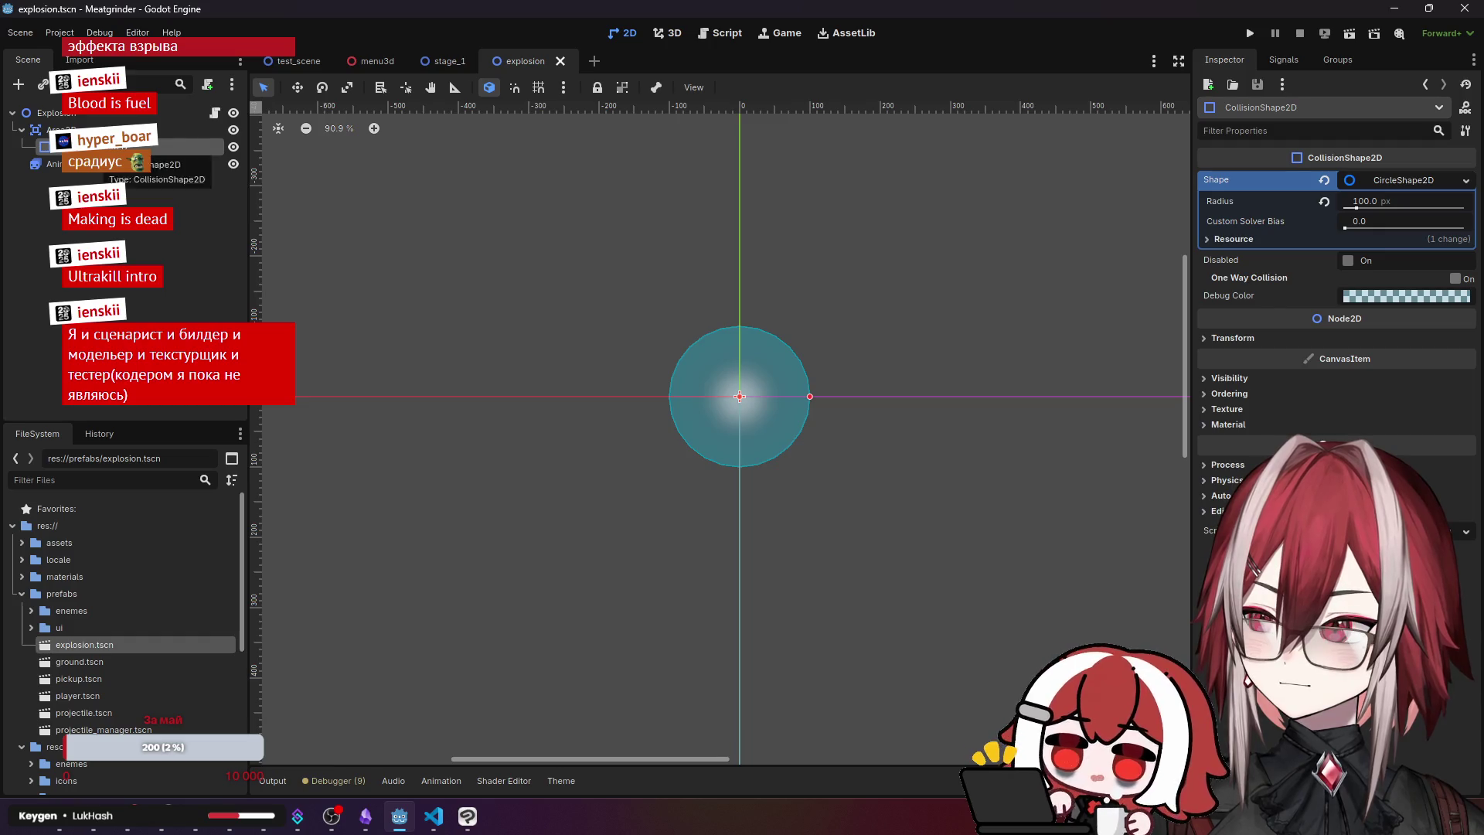
click(93, 147)
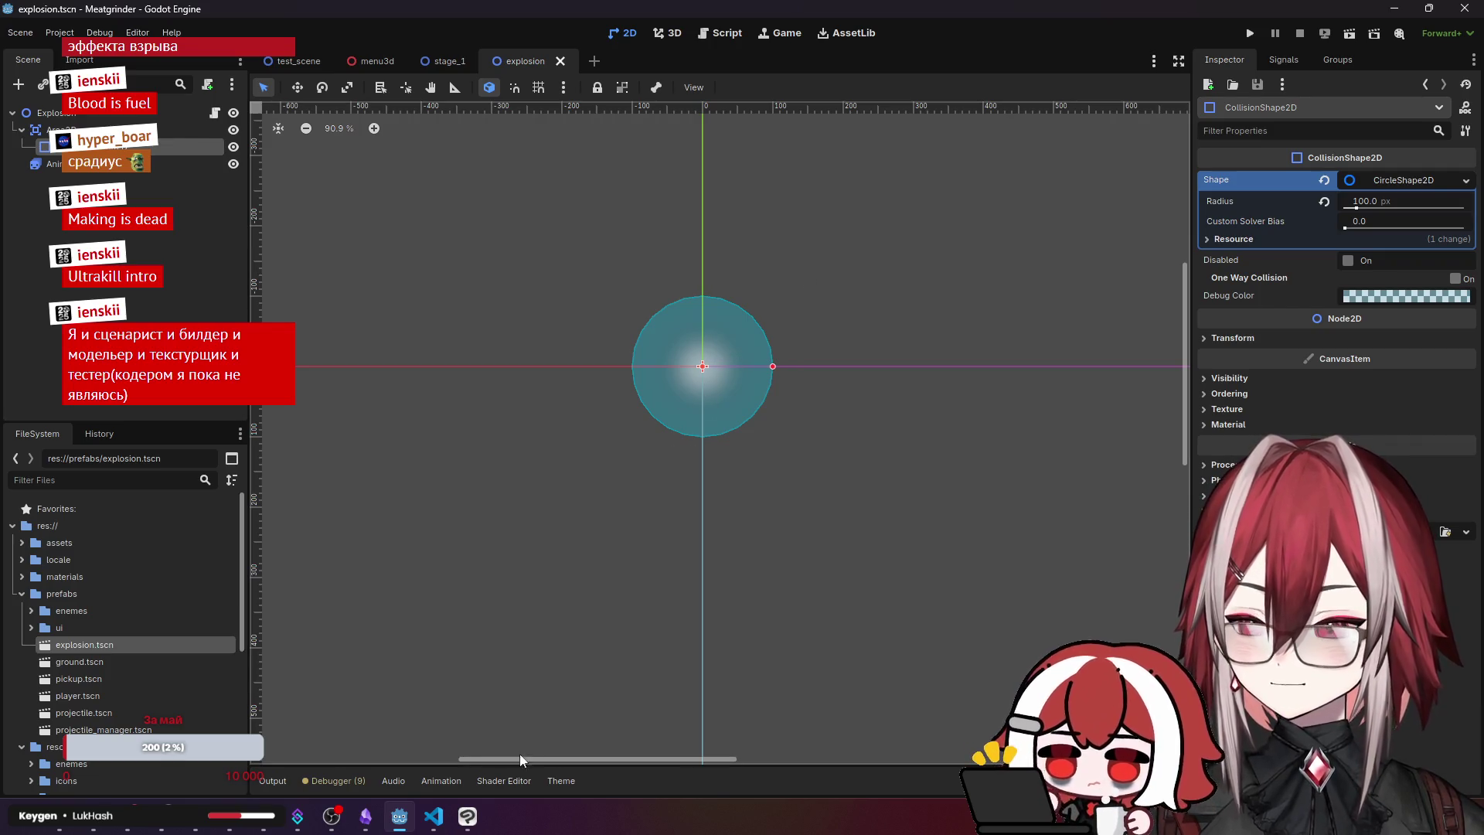
click(443, 814)
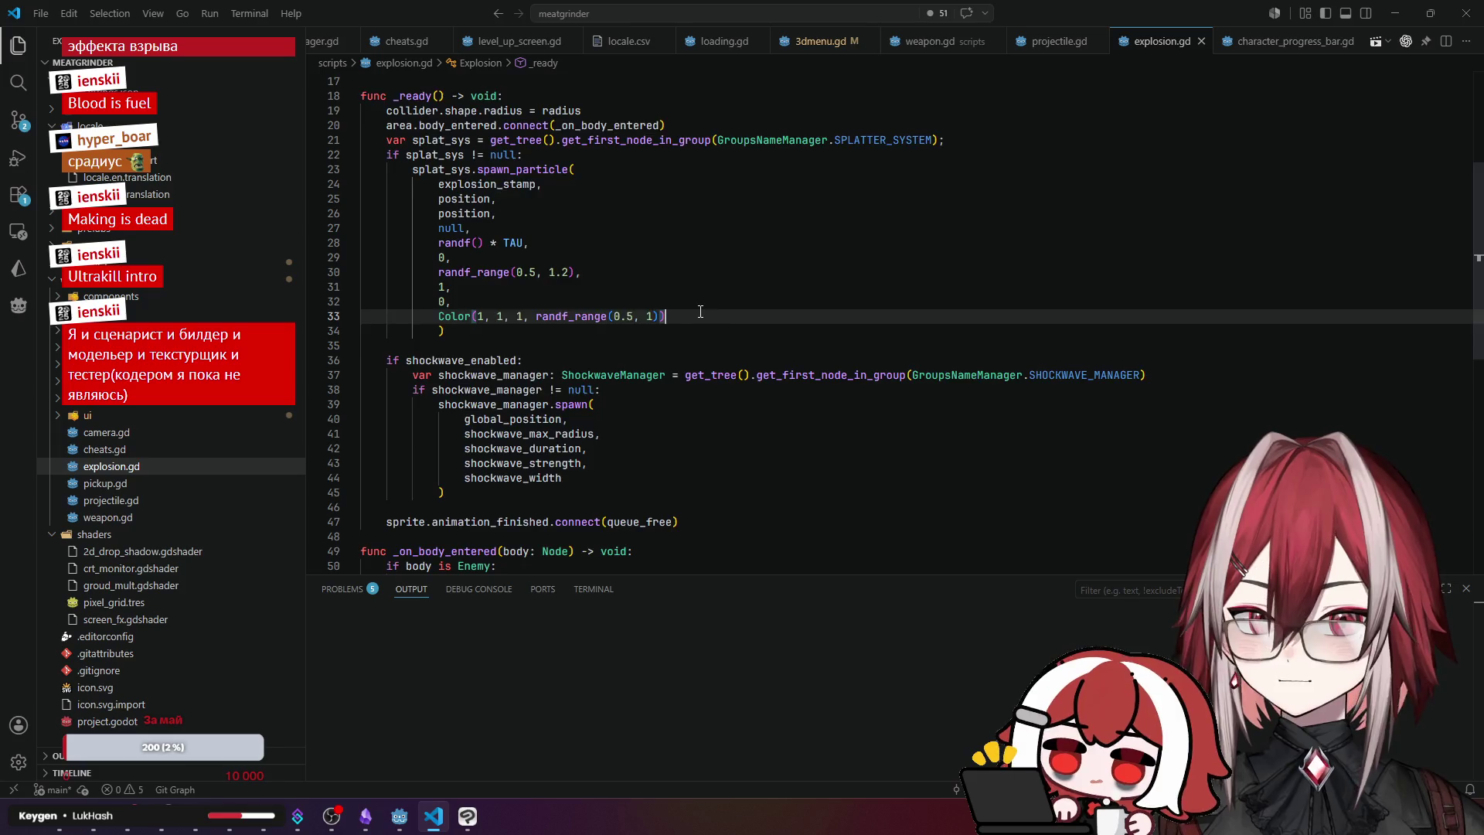
Step: Read the spawn_particle arguments and shockwave_max_radius line in explosion.gd, then return to Godot
scroll(701, 309, up, 3)
click(646, 284)
key(Down)
key(Down)
key(Down)
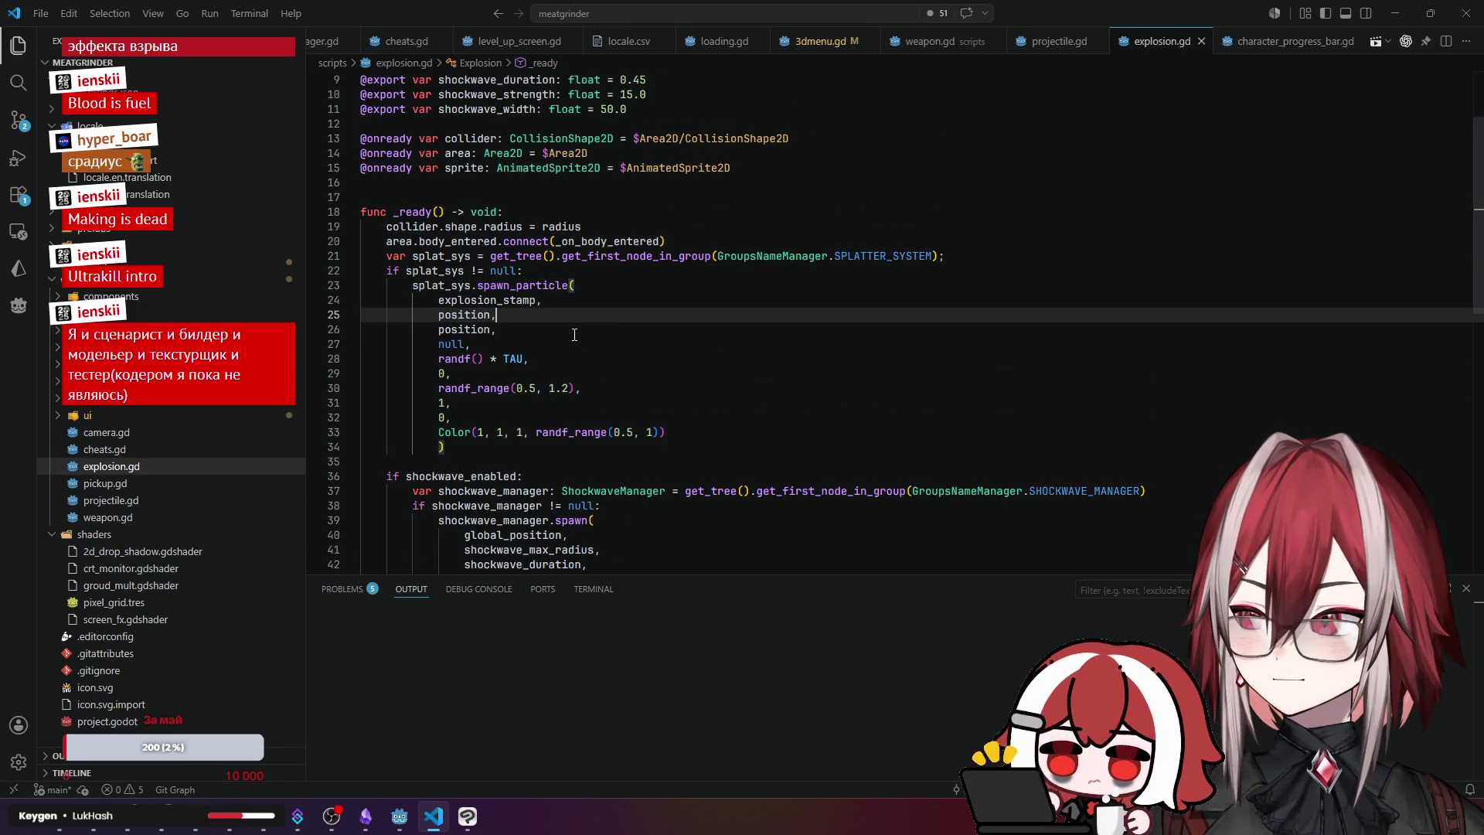
scroll(649, 356, down, 3)
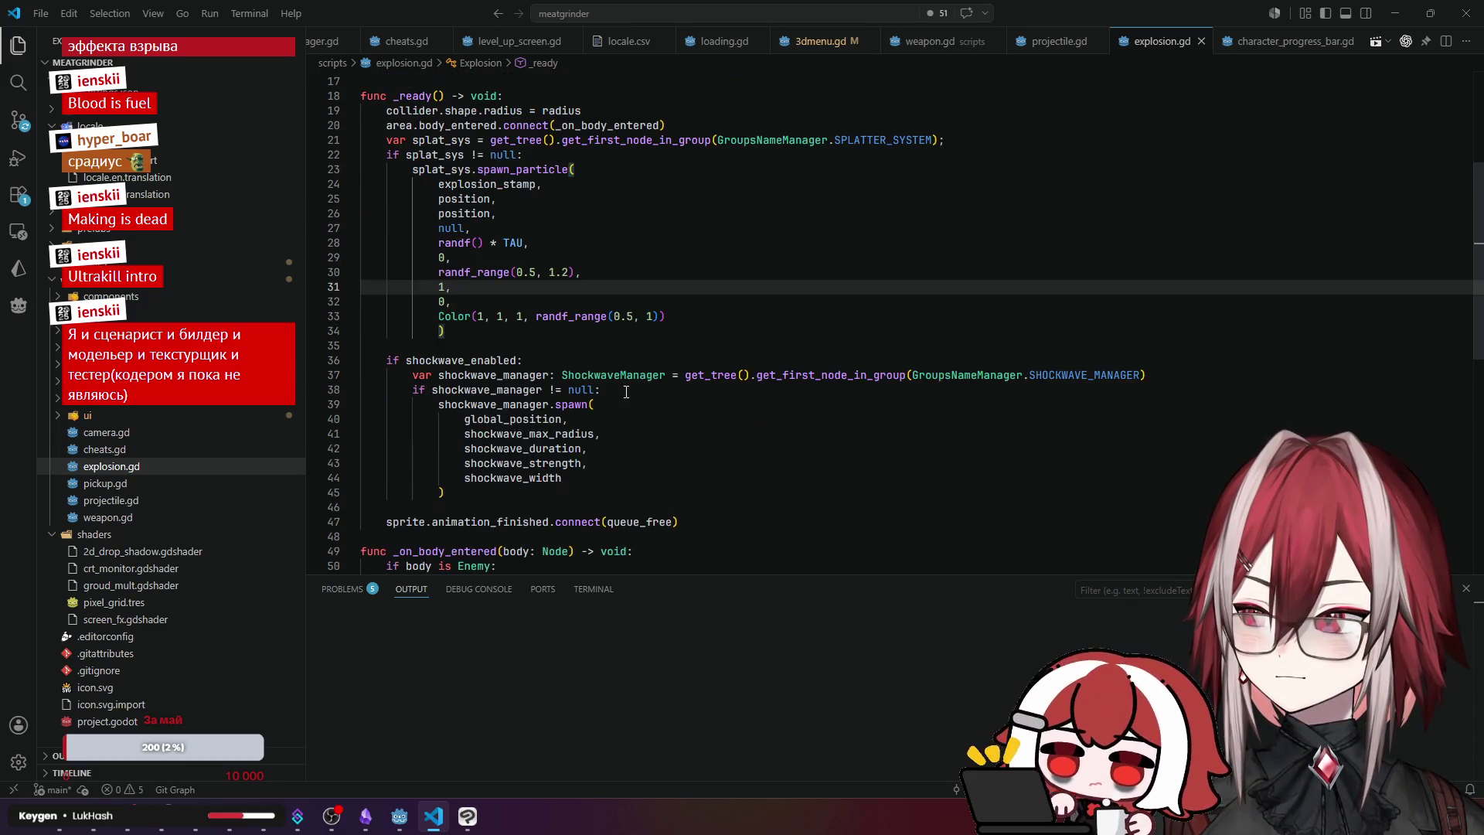
click(679, 317)
scroll(680, 318, up, 2)
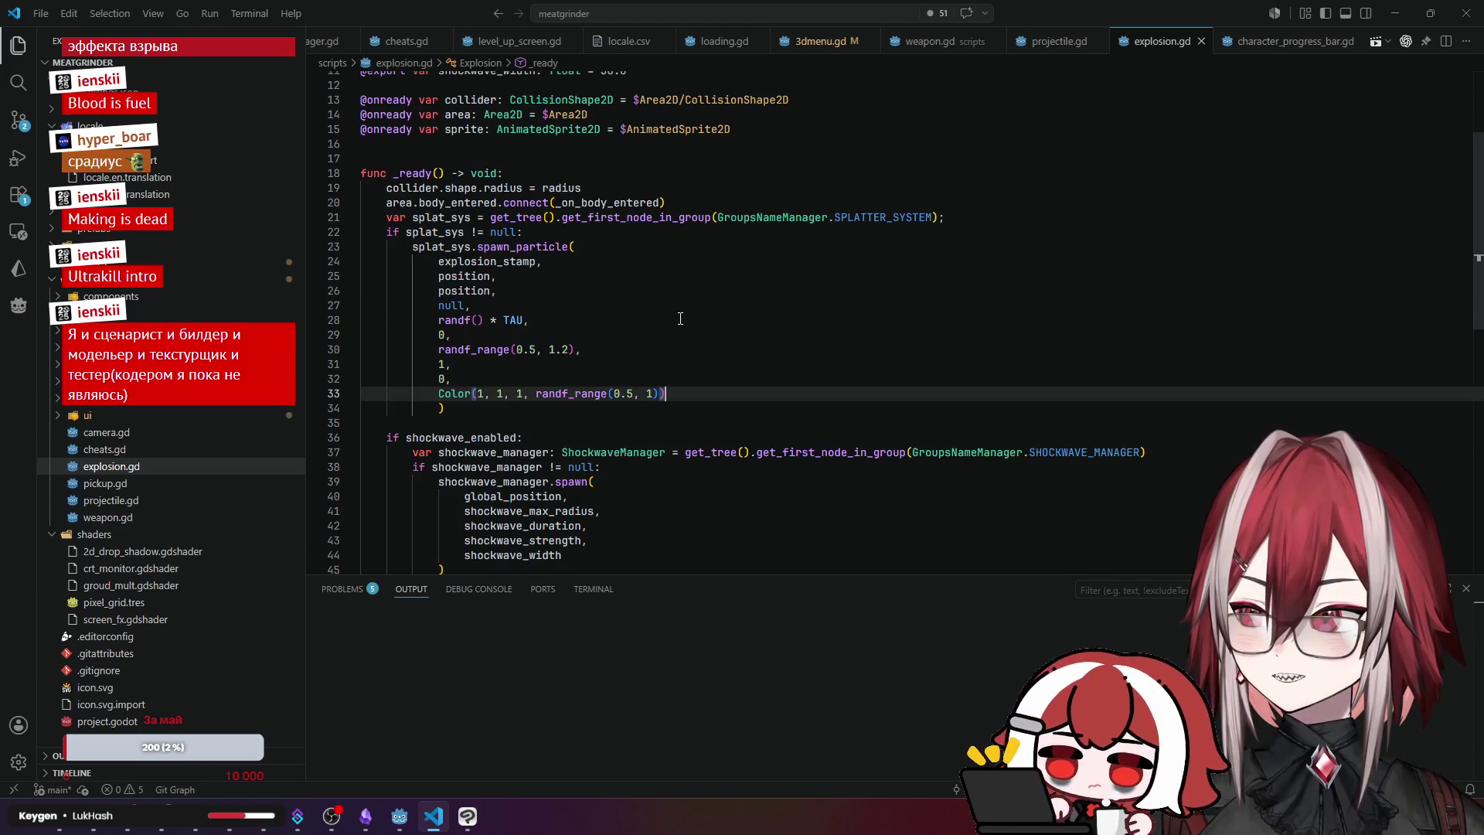
scroll(680, 319, down, 3)
click(676, 366)
click(676, 391)
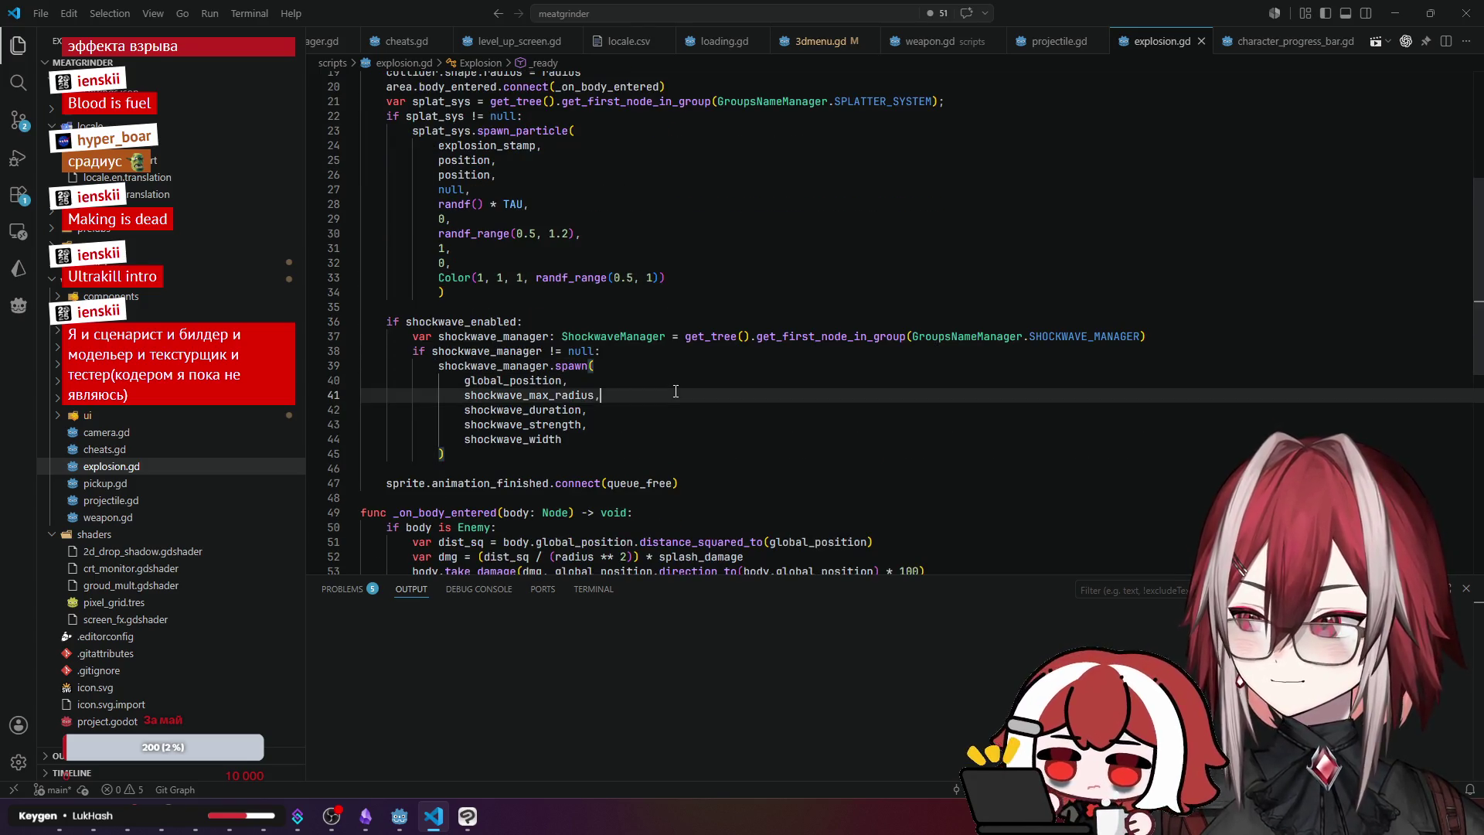
click(399, 817)
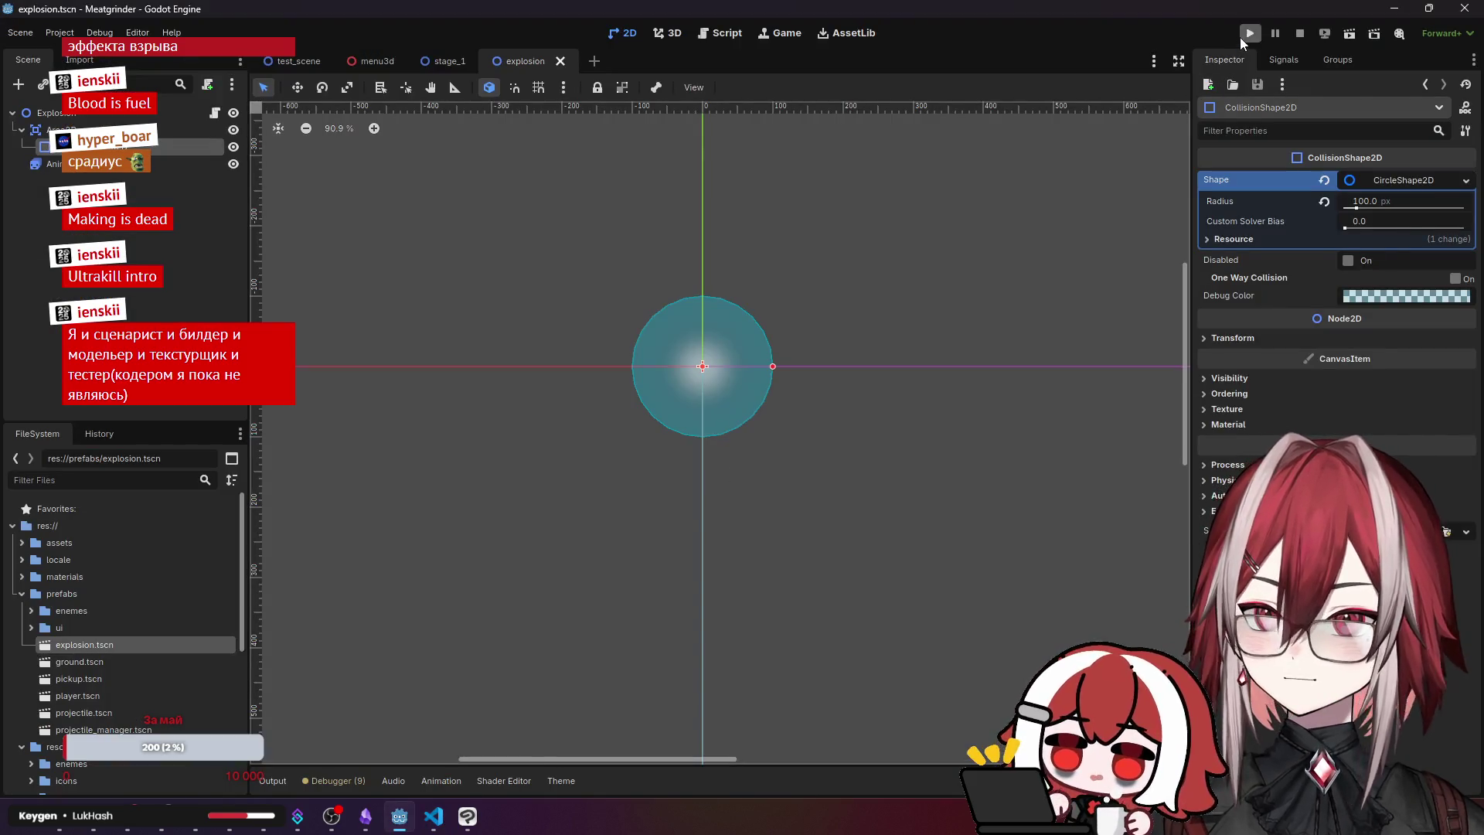
click(1240, 37)
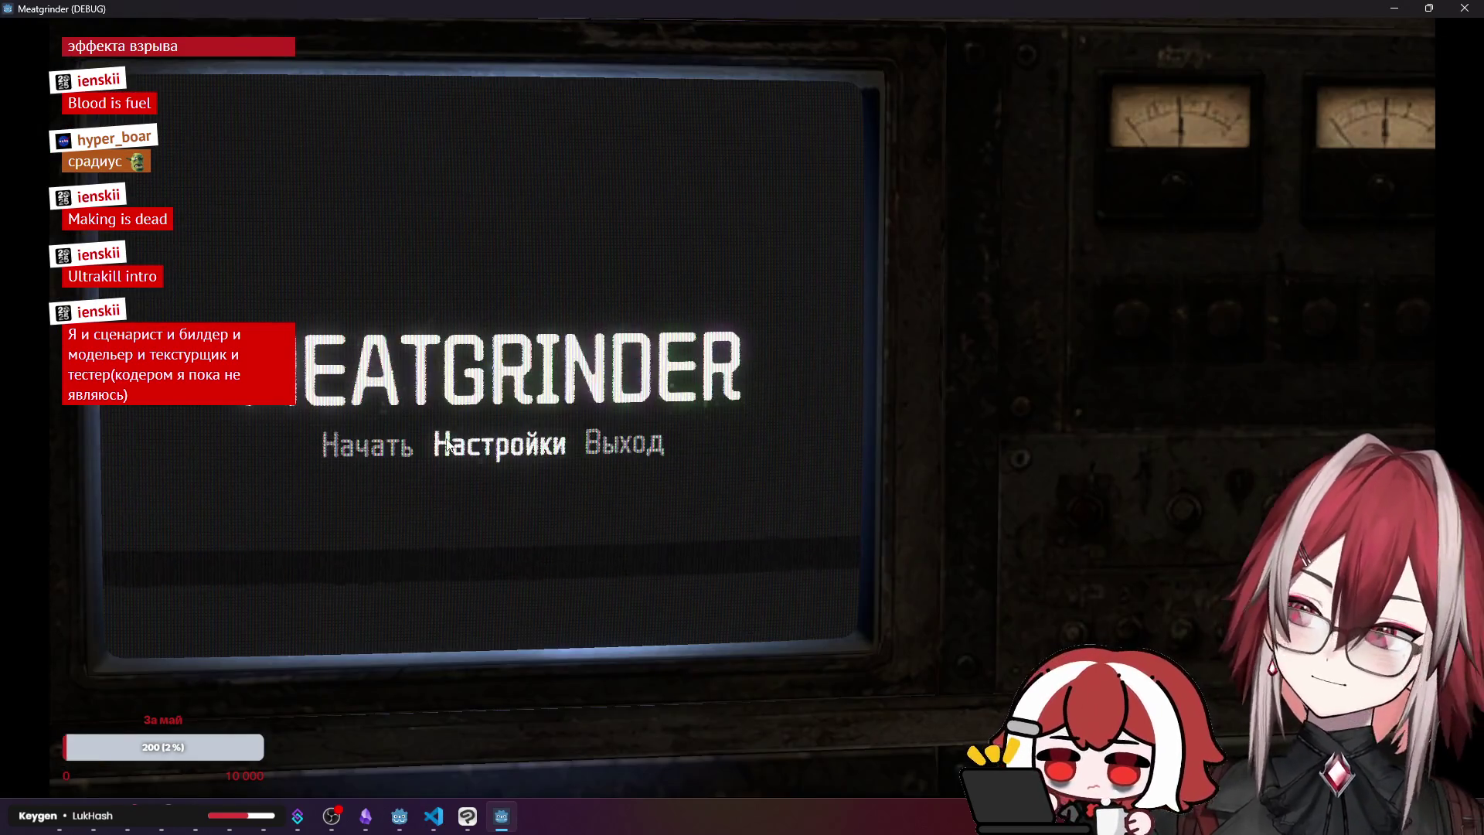
click(367, 446)
click(591, 147)
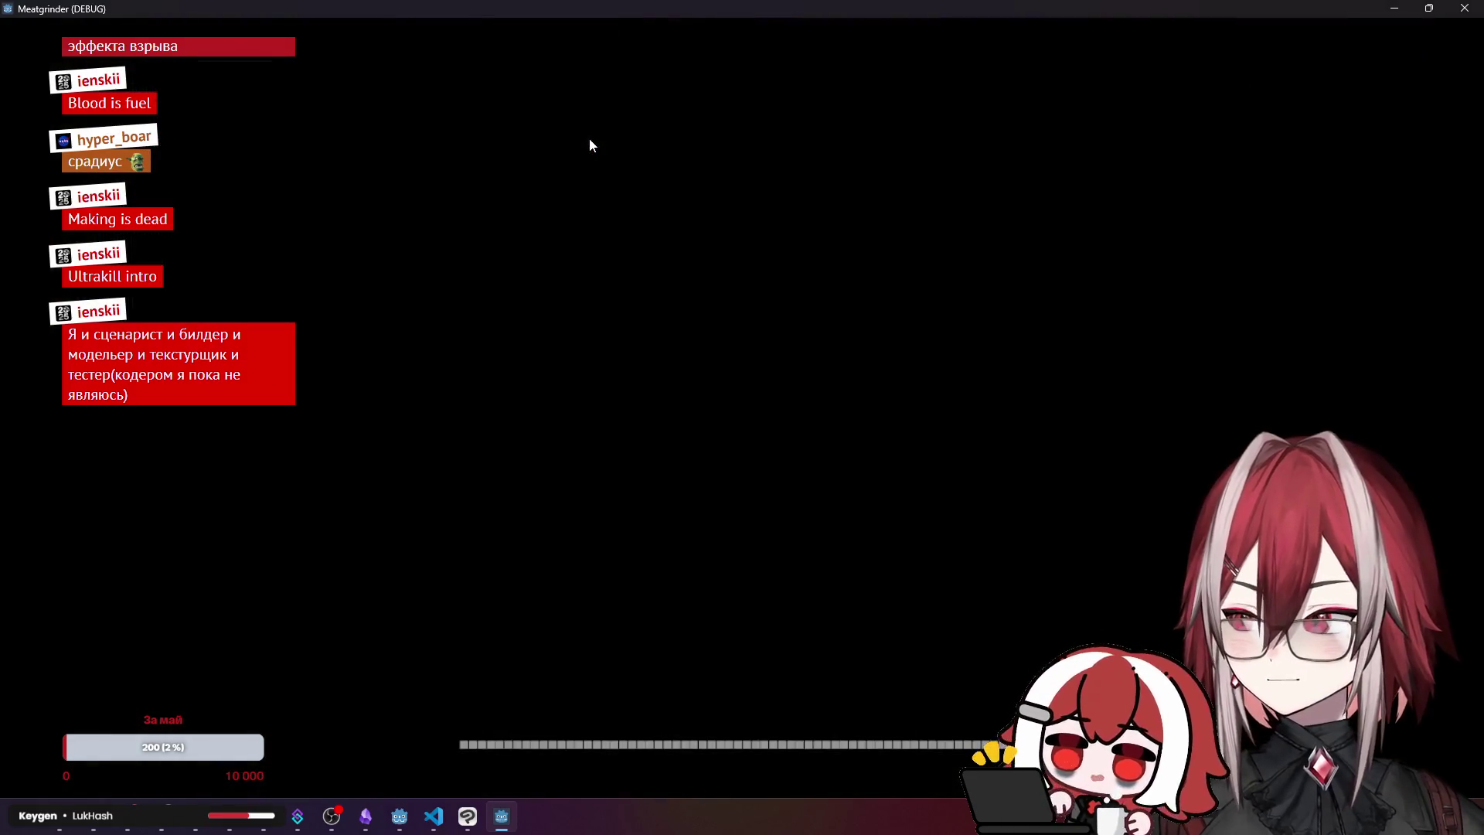
key(d)
key(w)
key(a)
key(a)
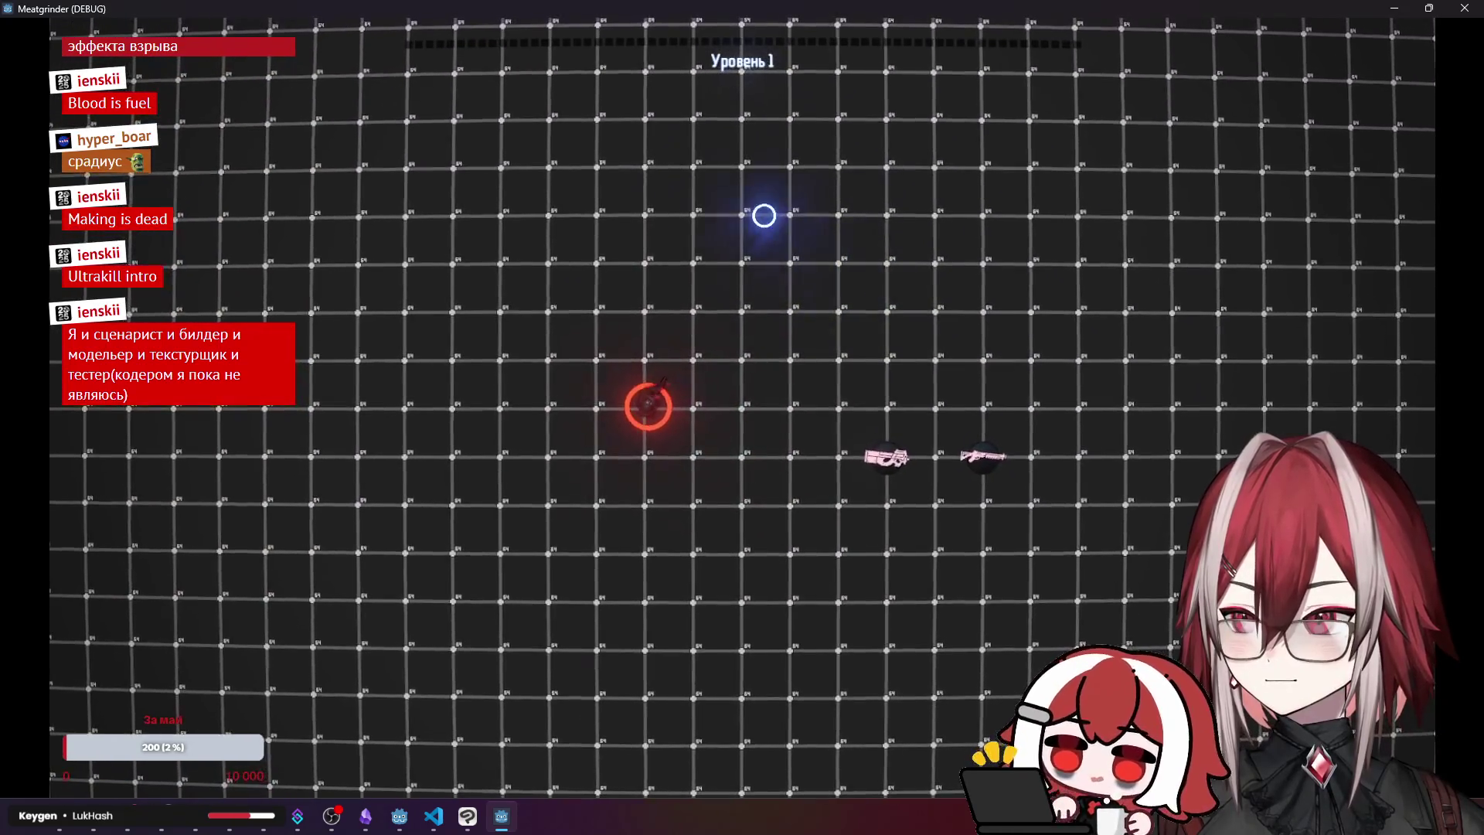
click(1302, 287)
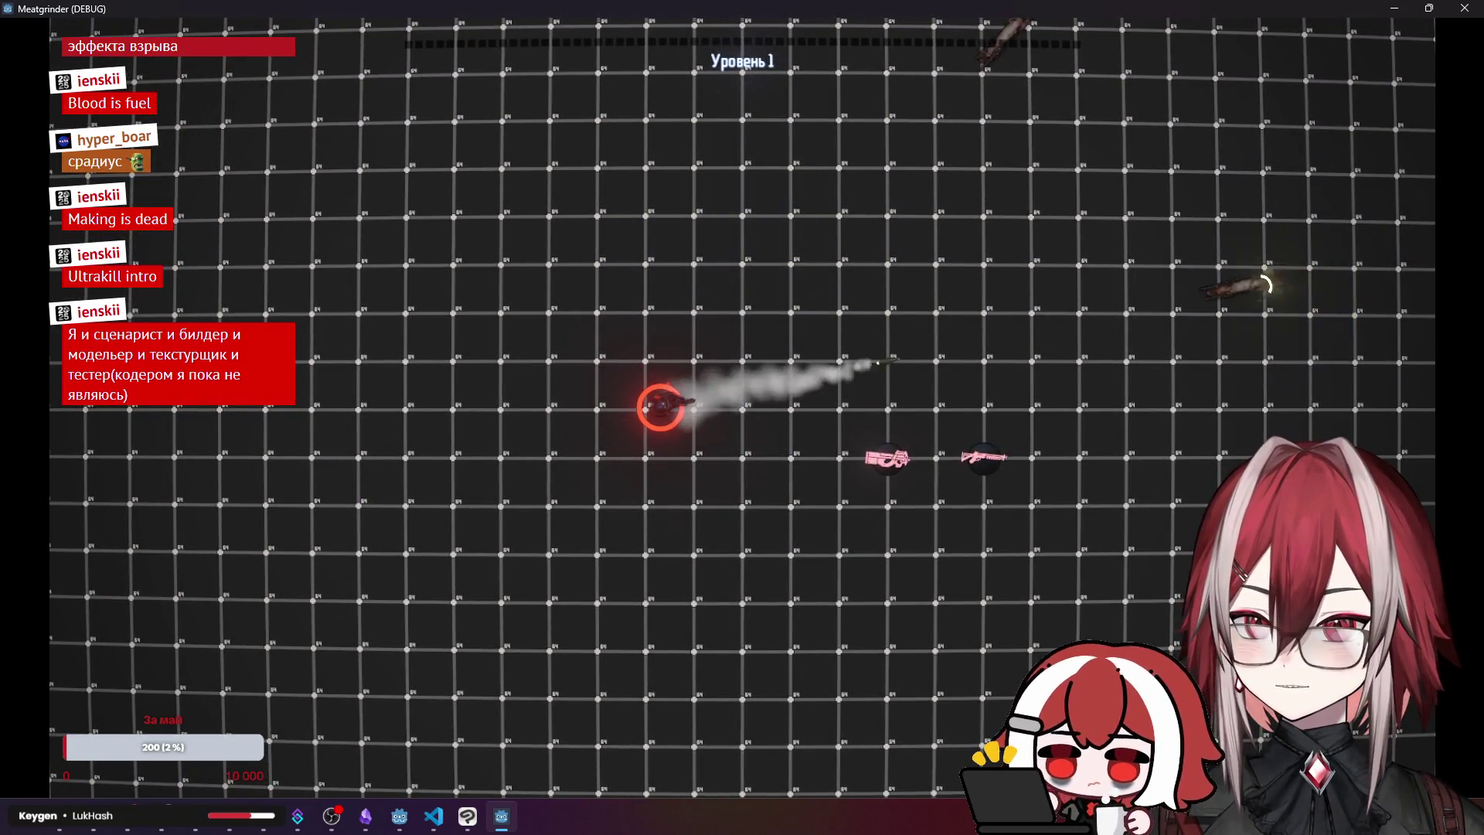
key(s)
click(801, 153)
key(w)
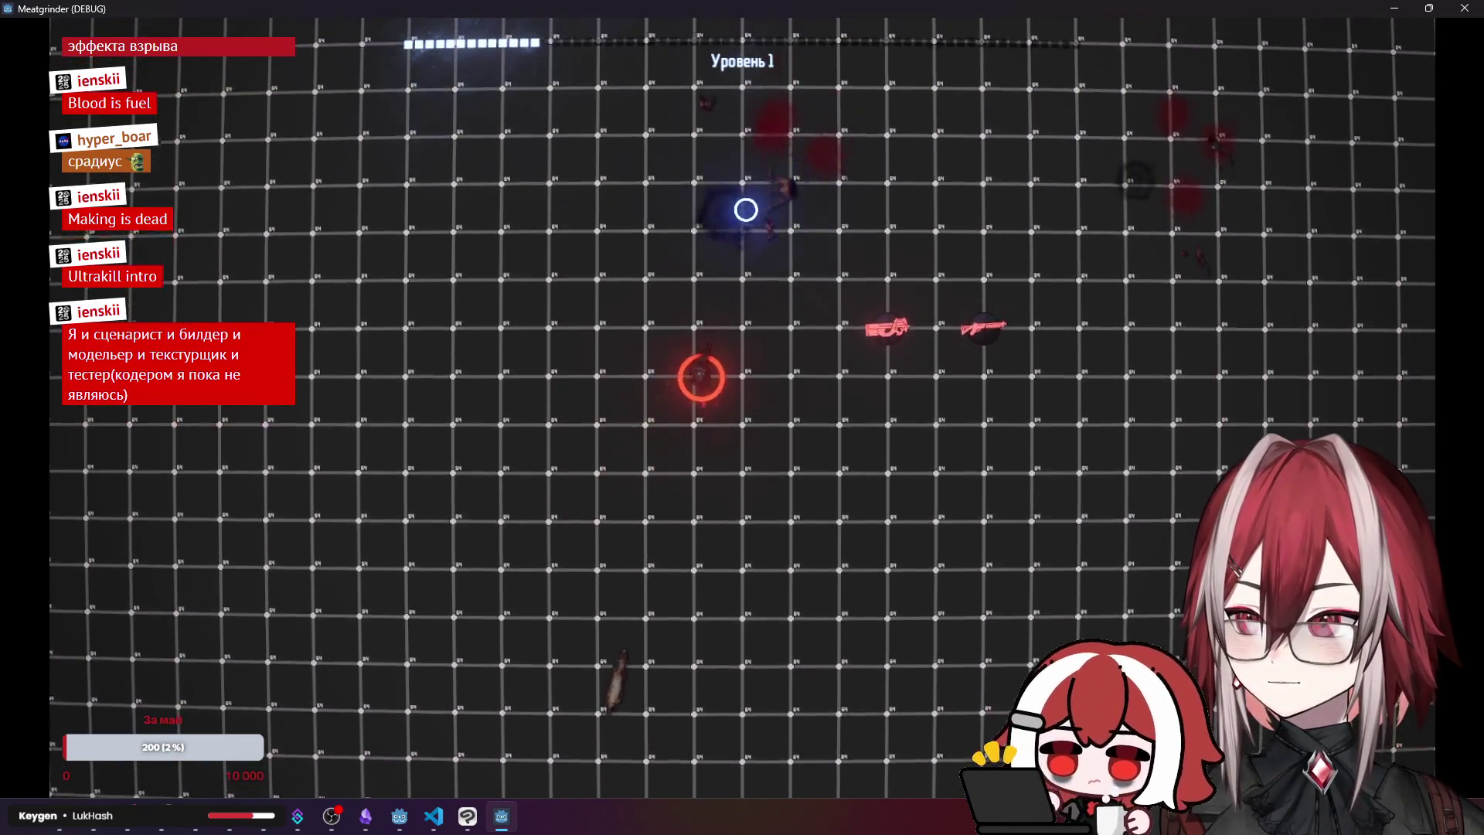
click(646, 660)
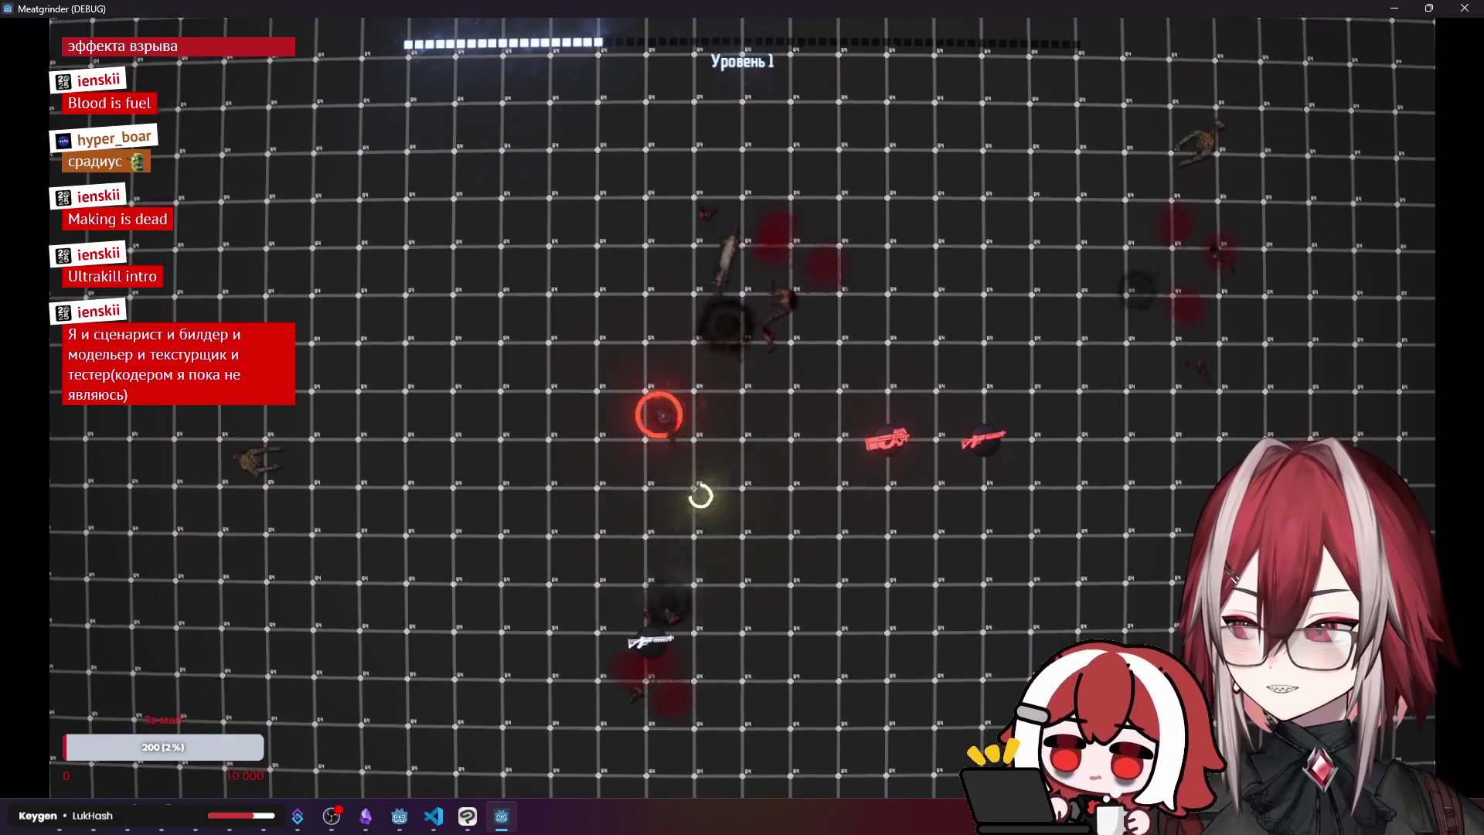
key(s)
key(a)
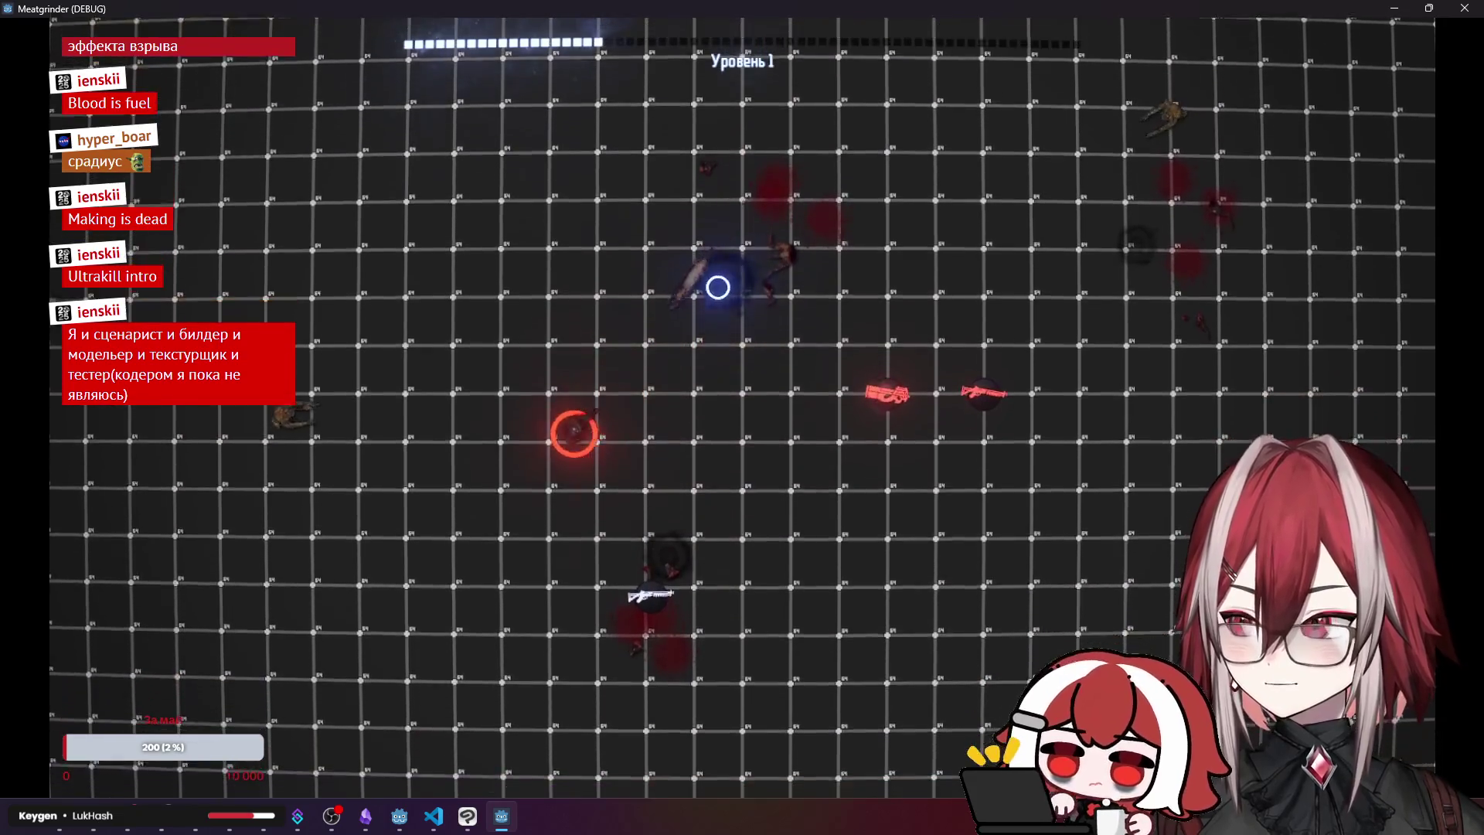
key(w)
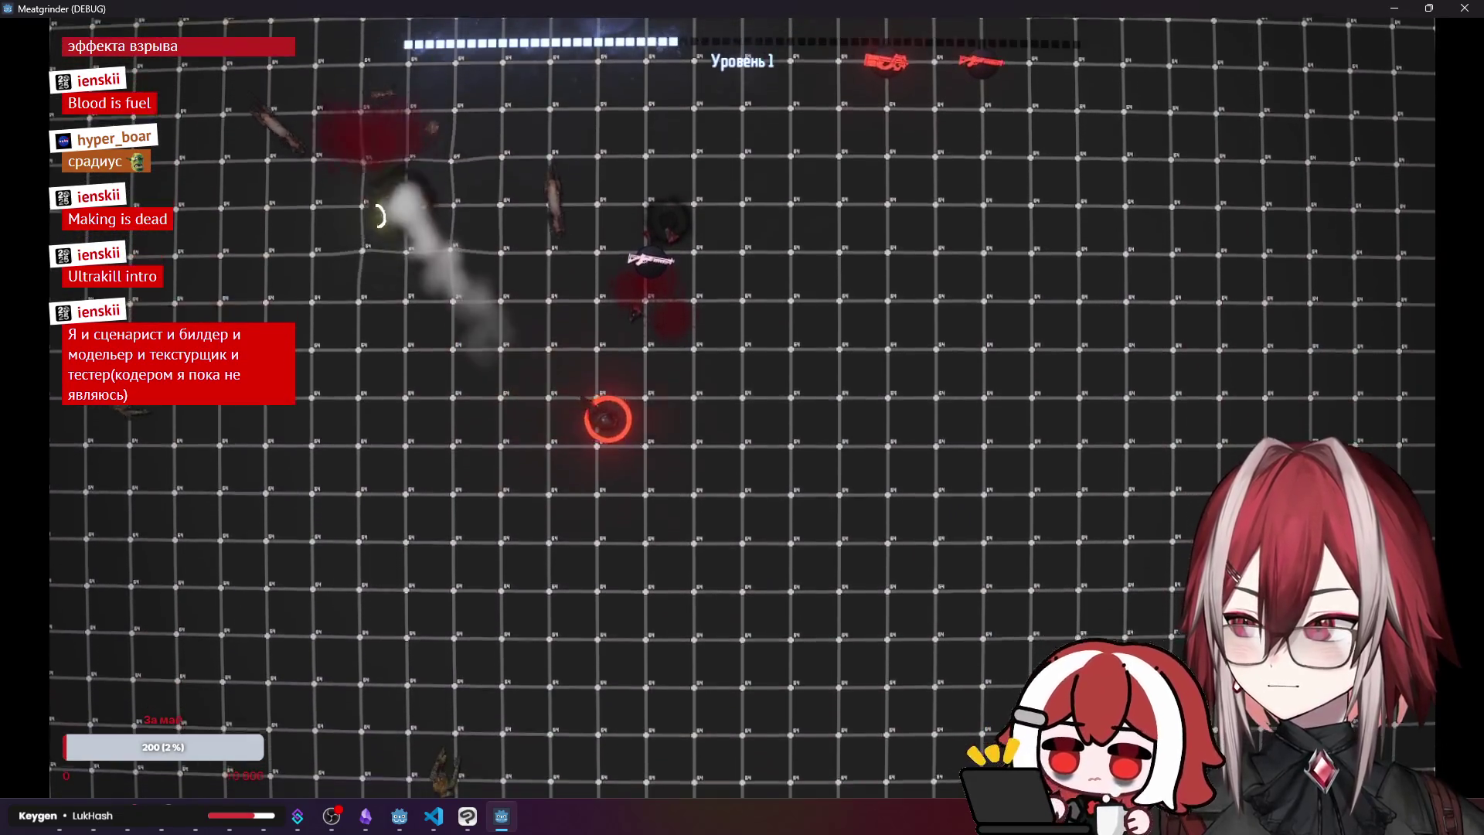
key(d)
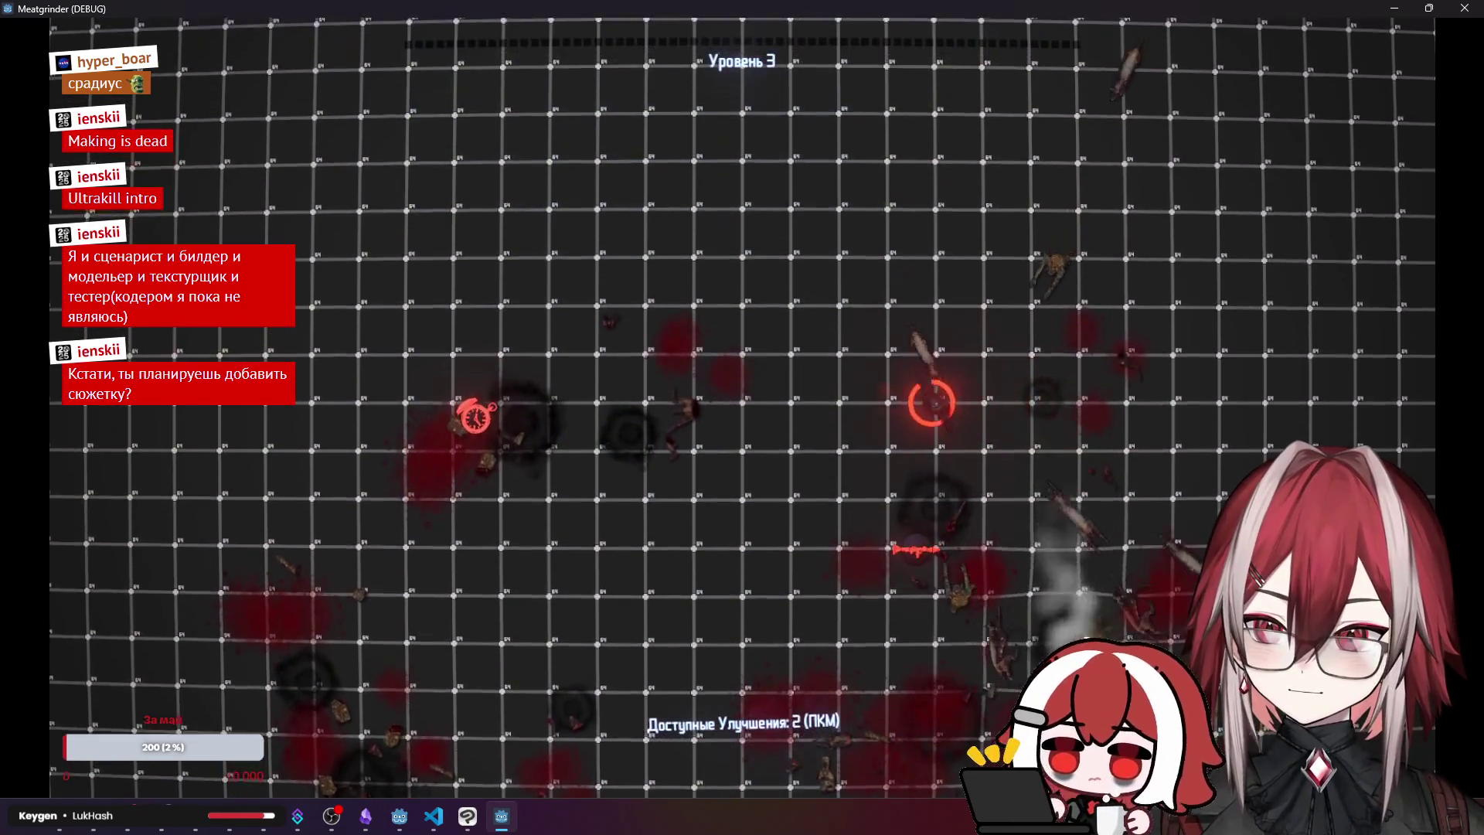
key(a)
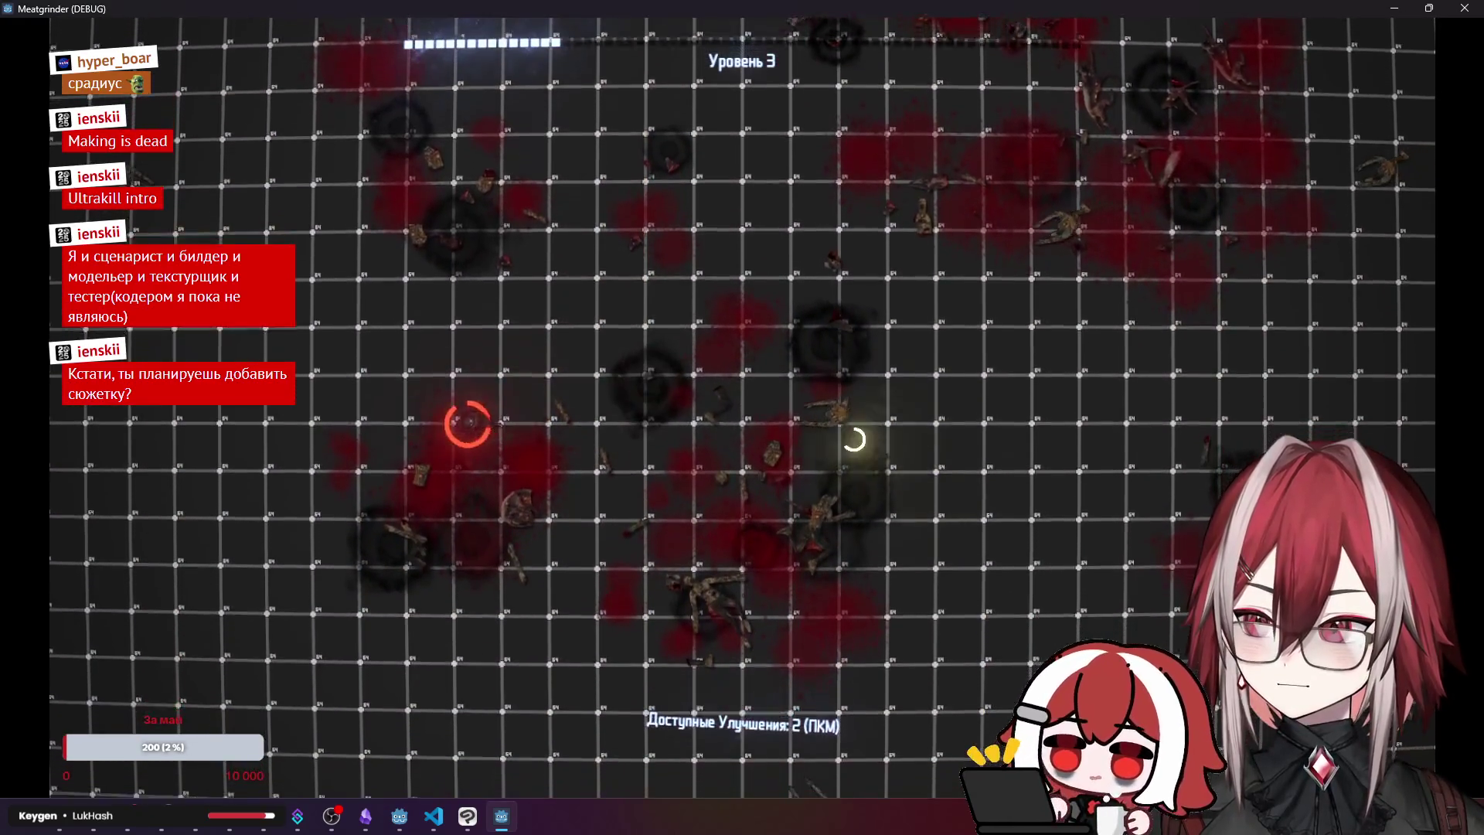
key(d)
key(s)
key(d)
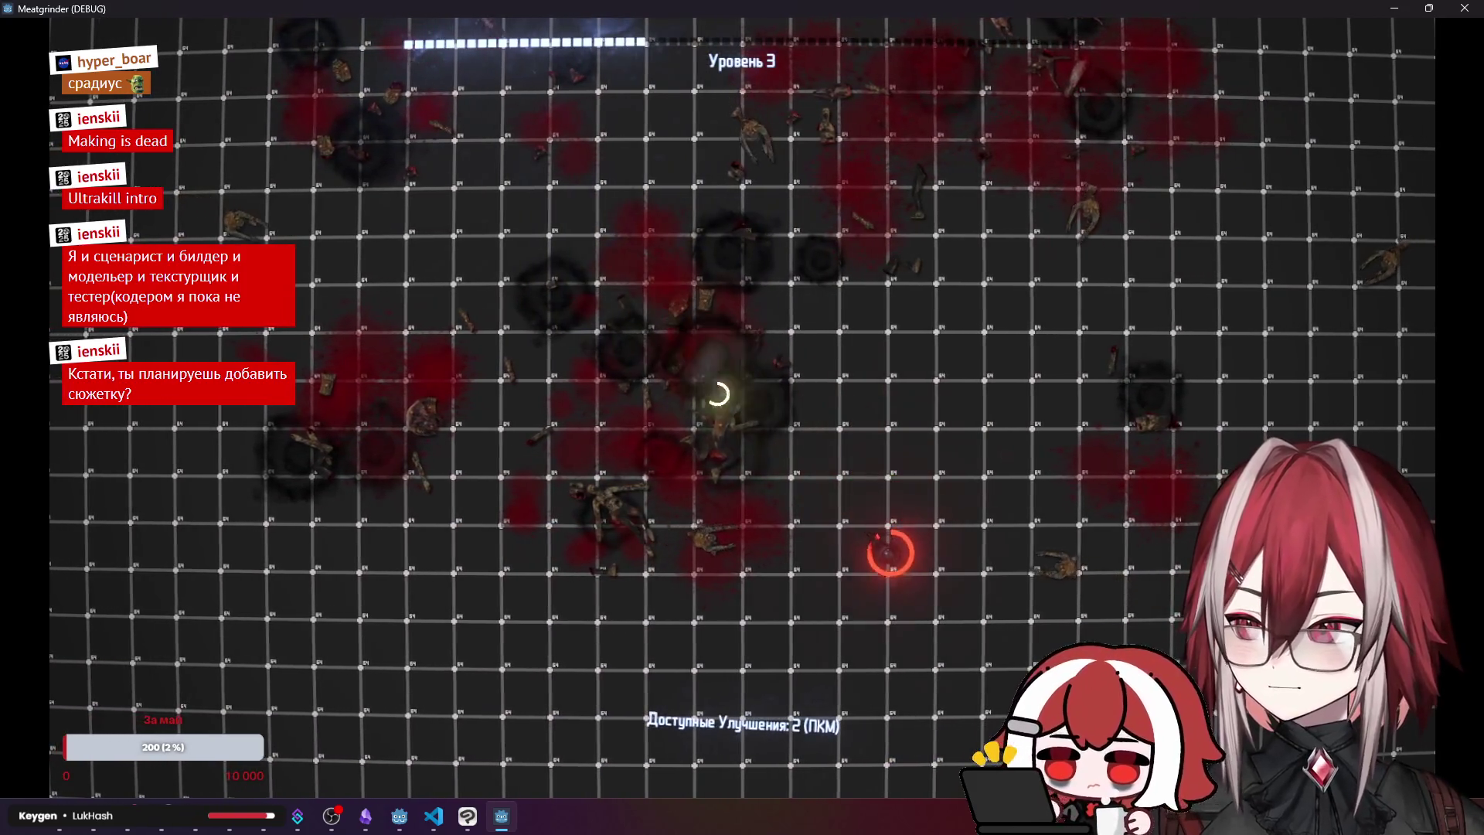
key(s)
key(a)
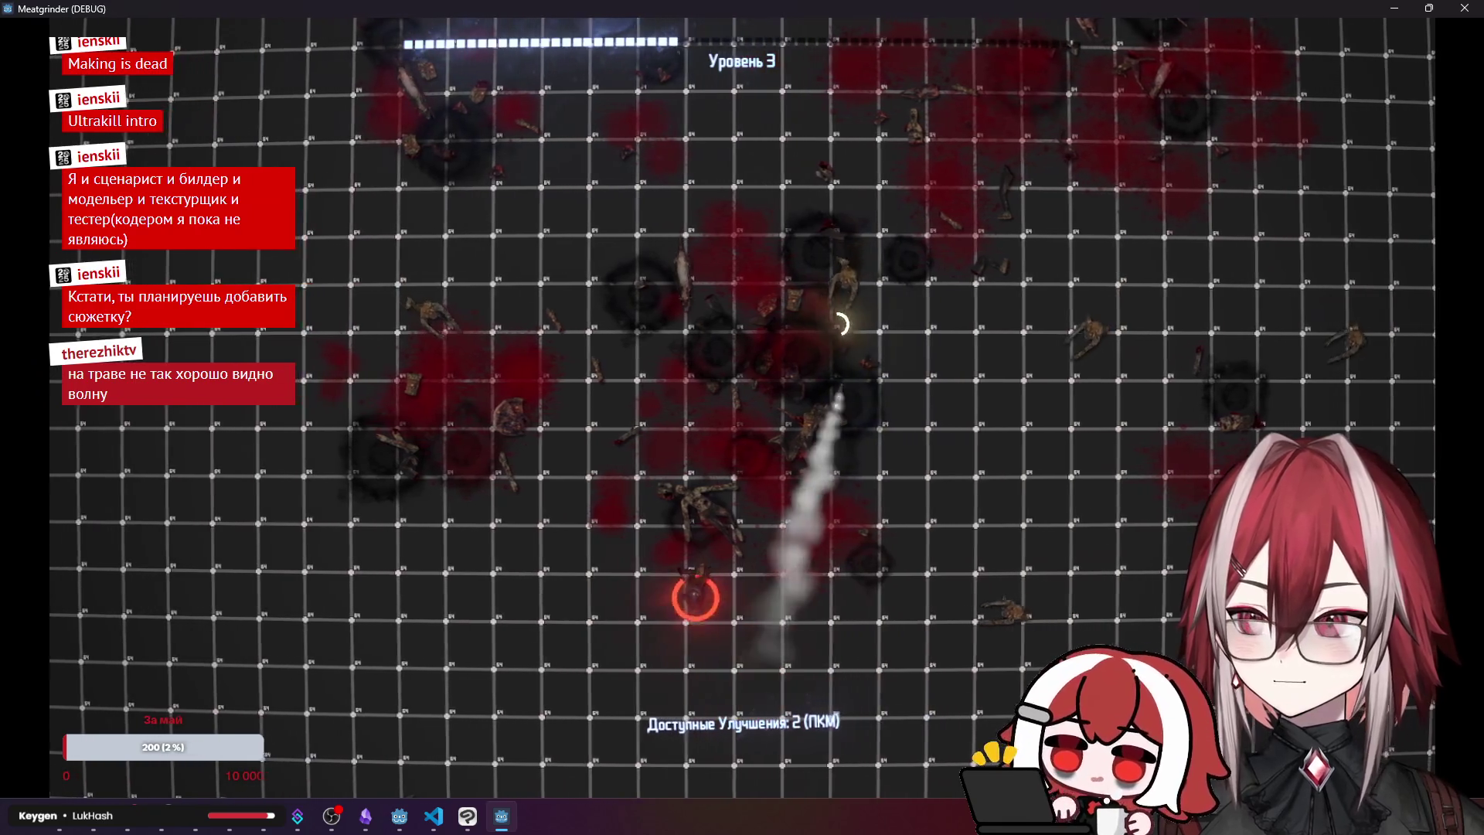
key(w)
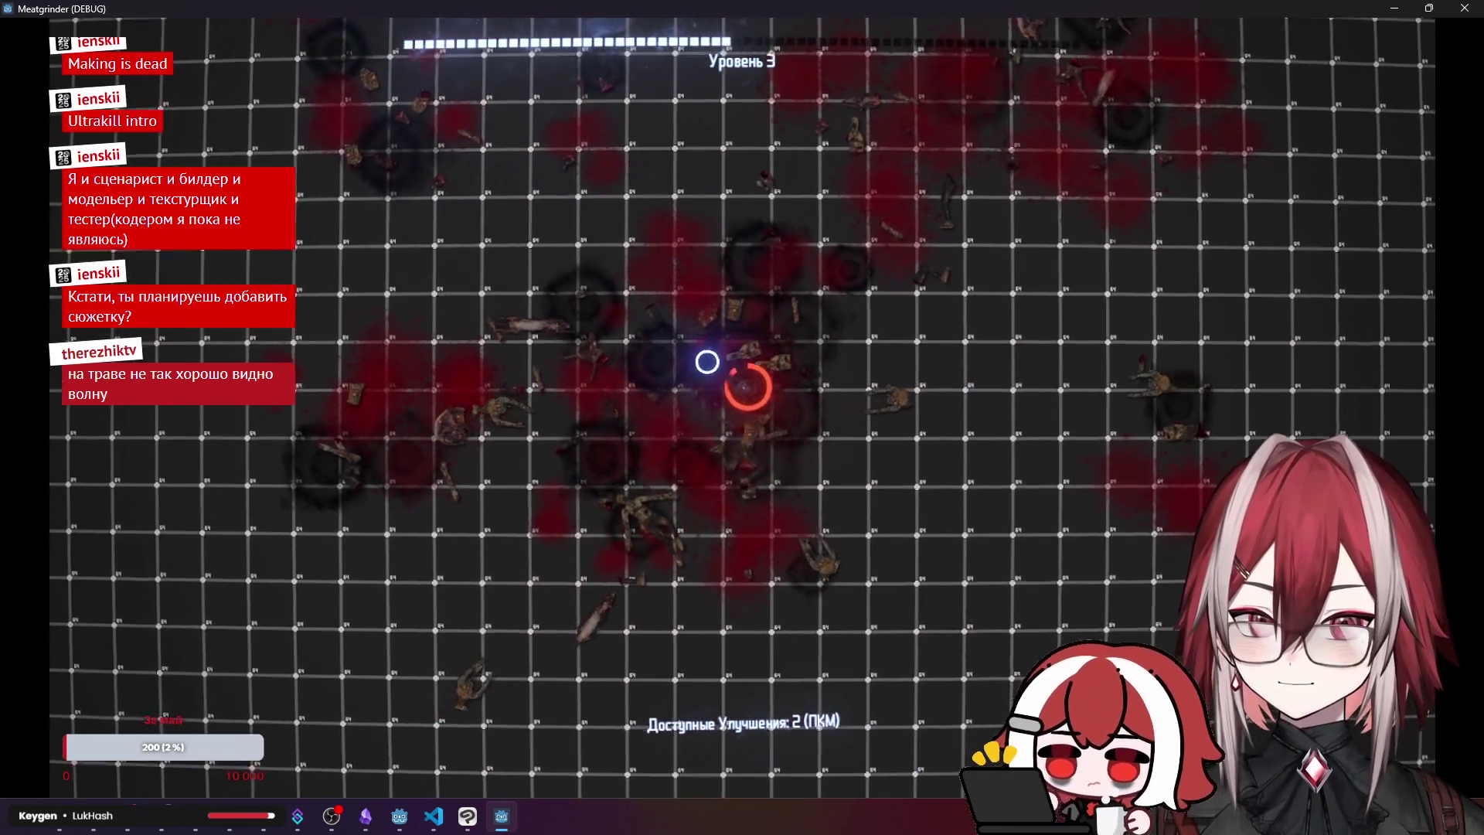
key(w)
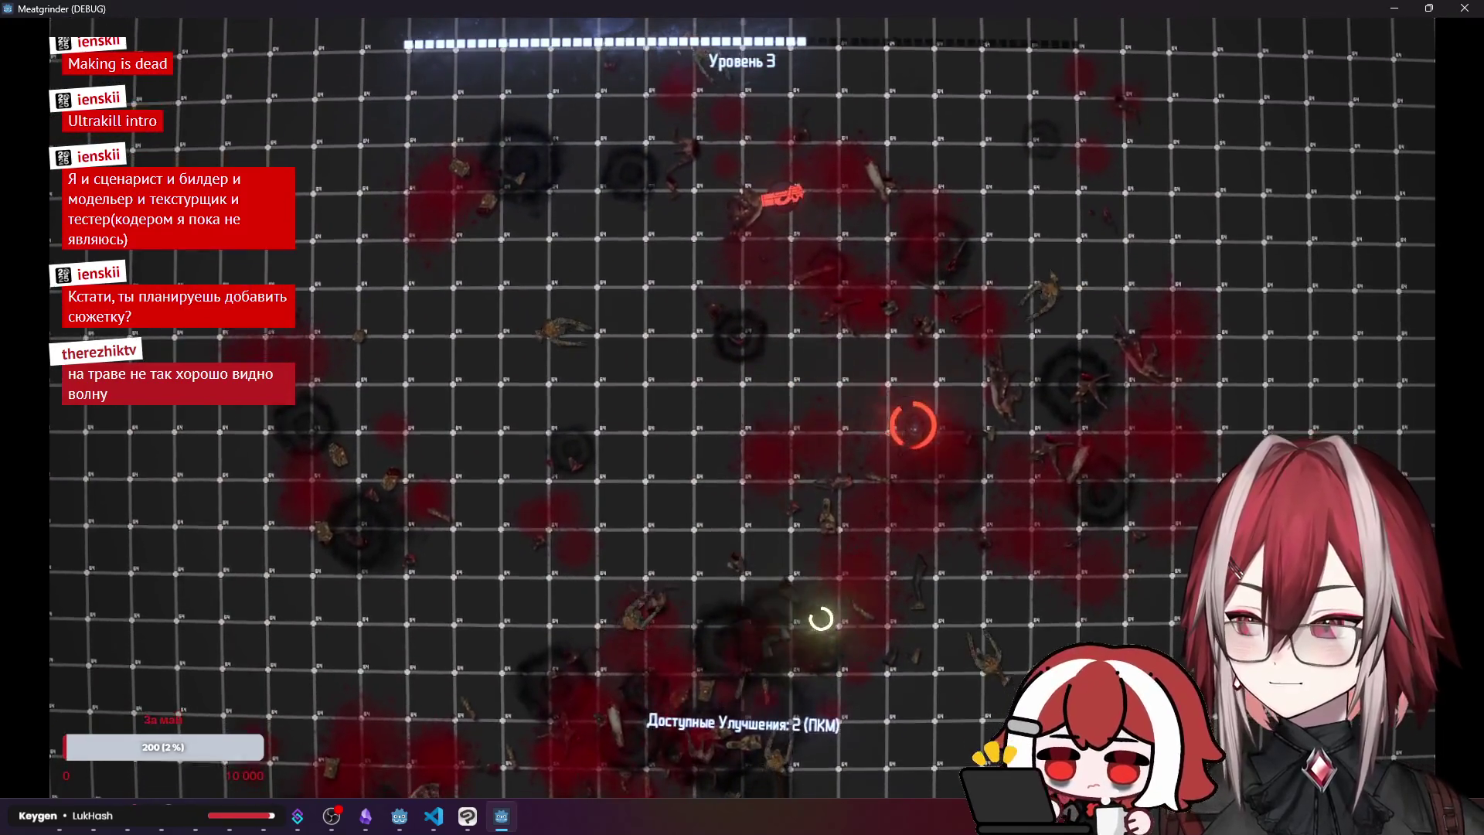
key(F8)
click(70, 163)
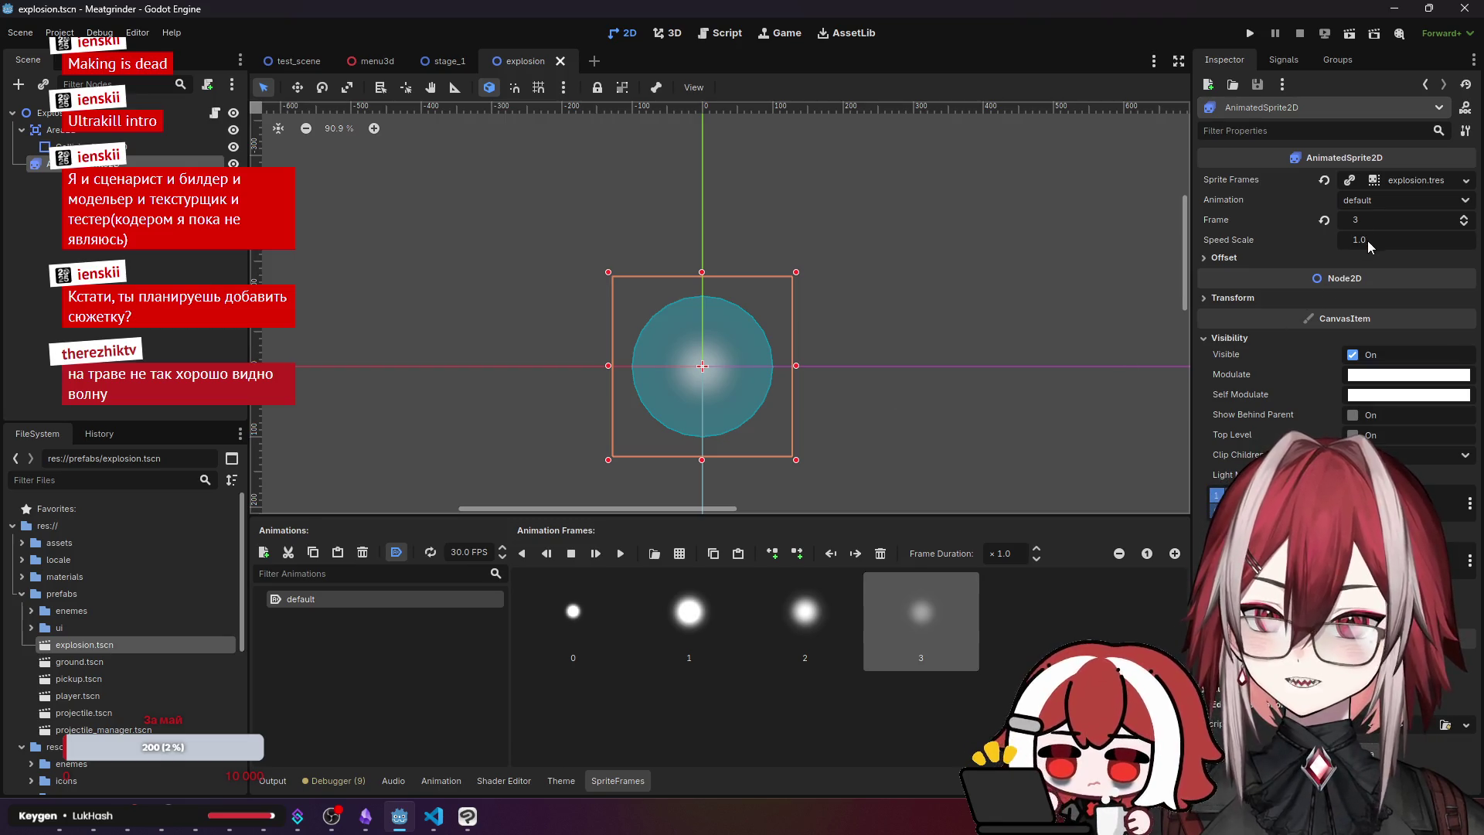
Step: Set the AnimatedSprite2D Transform scale to 1.5 on both axes
scroll(847, 365, up, 1)
scroll(891, 354, down, 3)
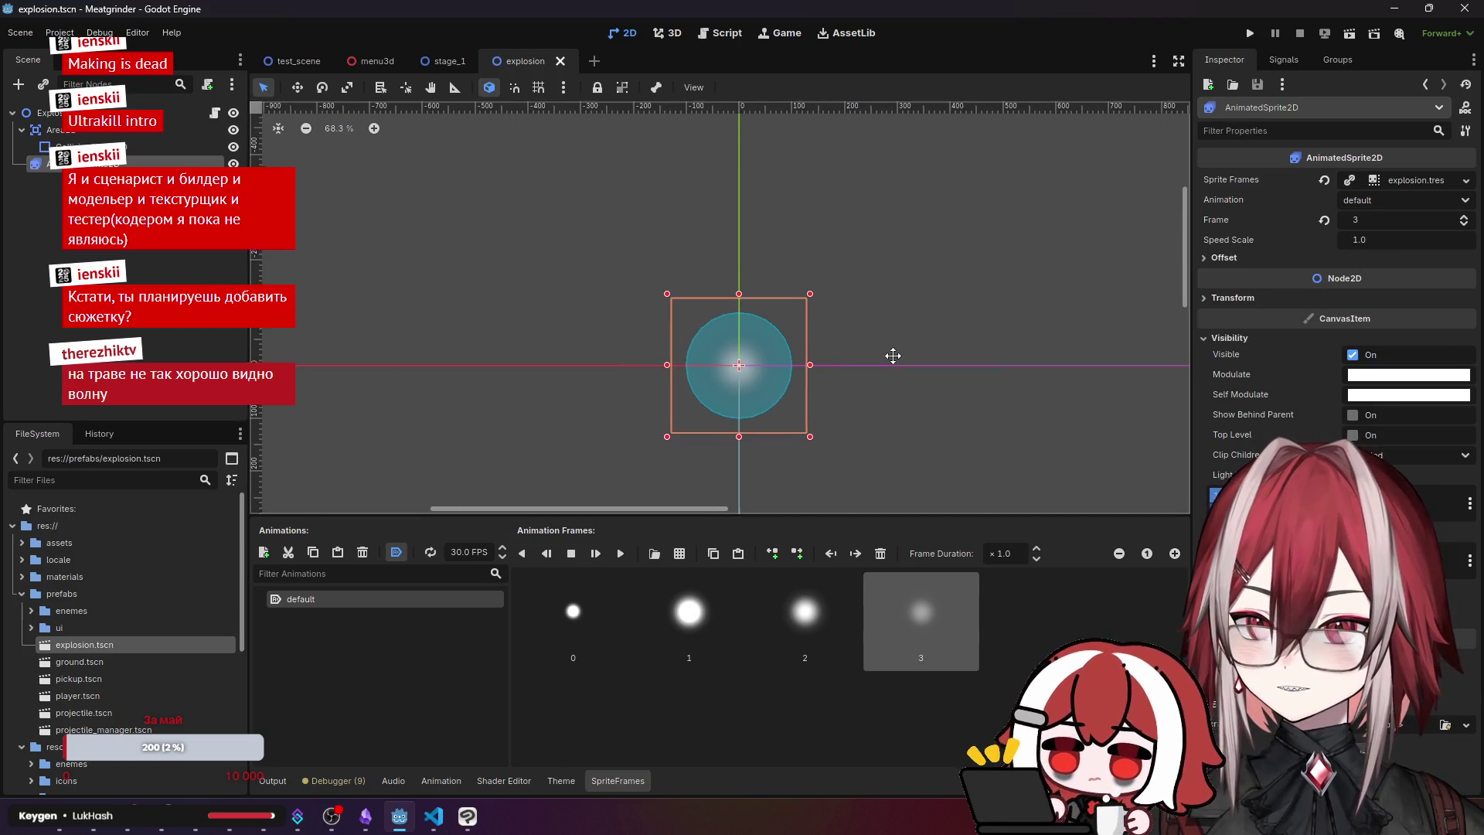
click(1237, 340)
click(1239, 300)
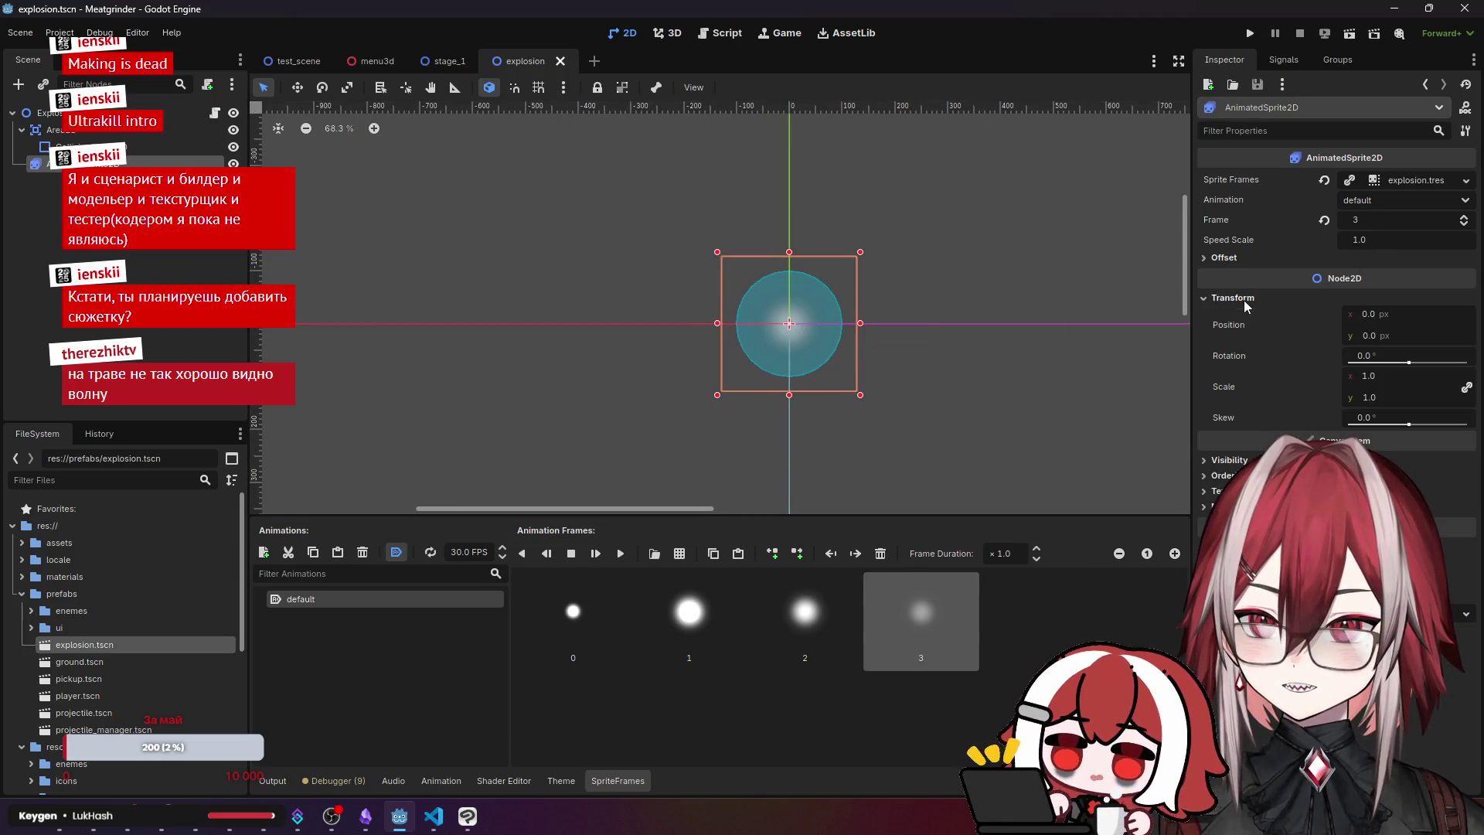
click(1377, 378)
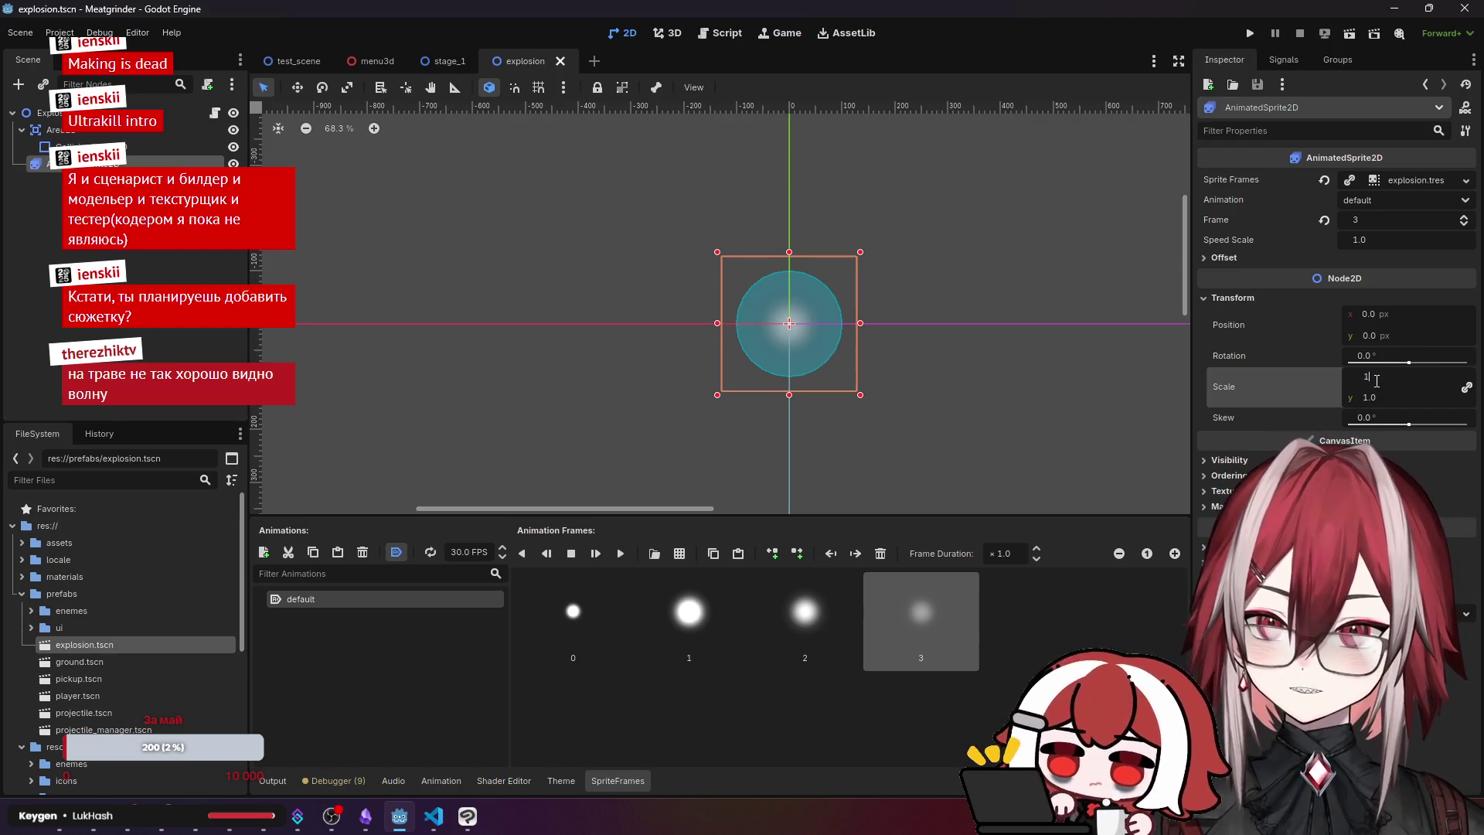
text(.5)
key(Return)
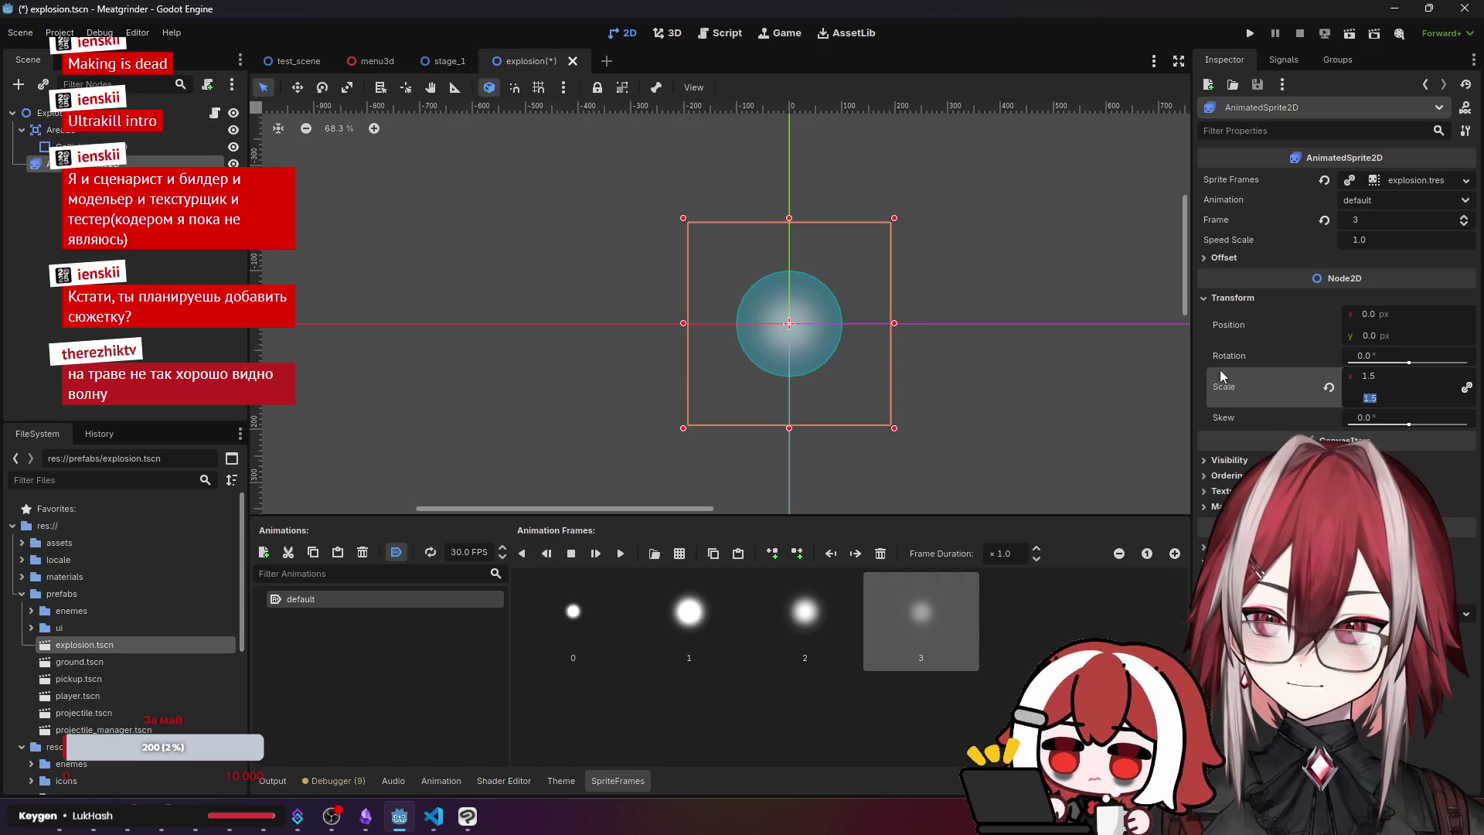
Step: Compare the enlarged sprite by toggling its selection, then save and run the explosion scene
click(766, 311)
click(93, 164)
click(213, 258)
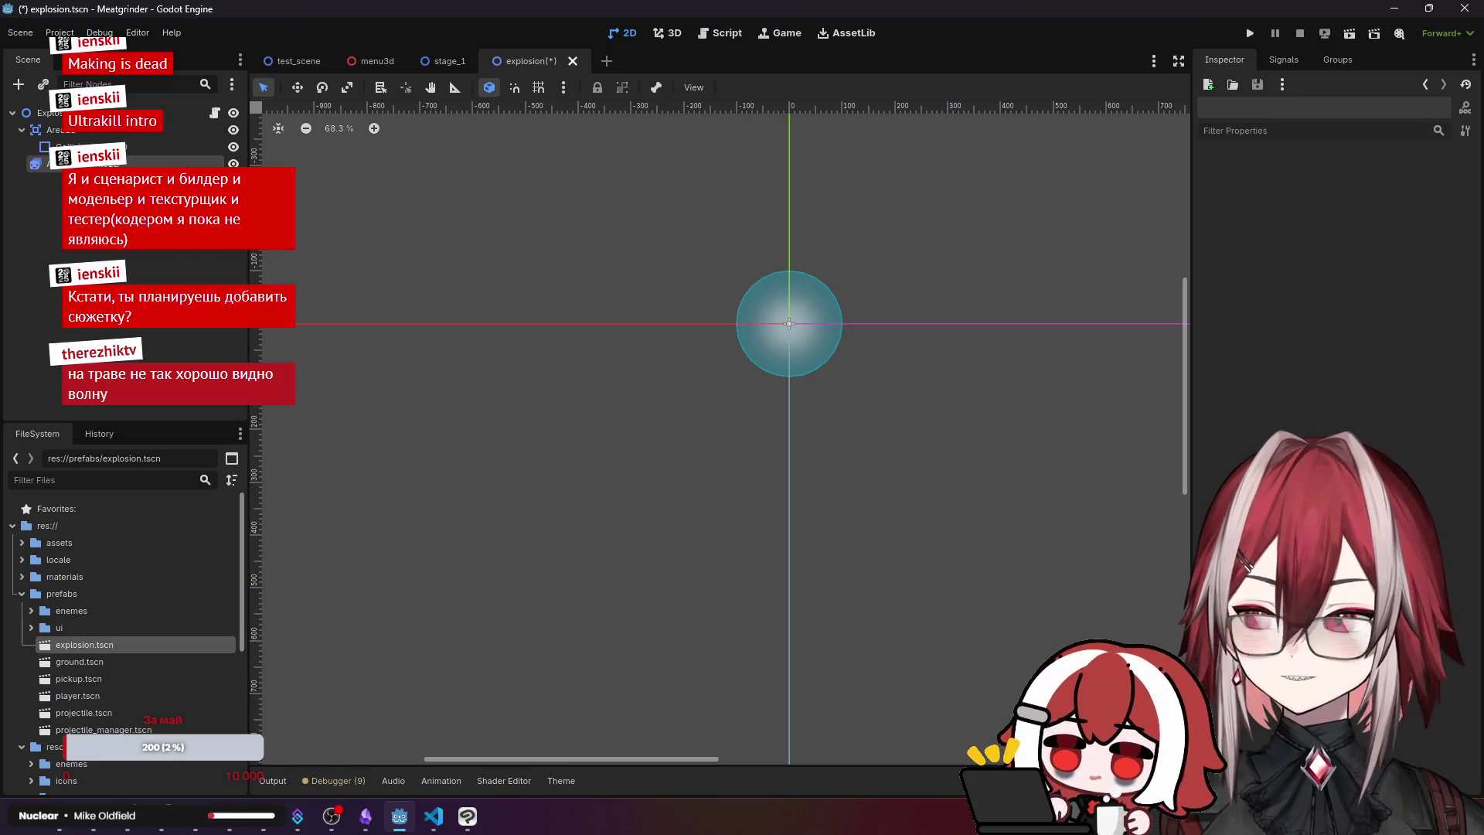
click(155, 163)
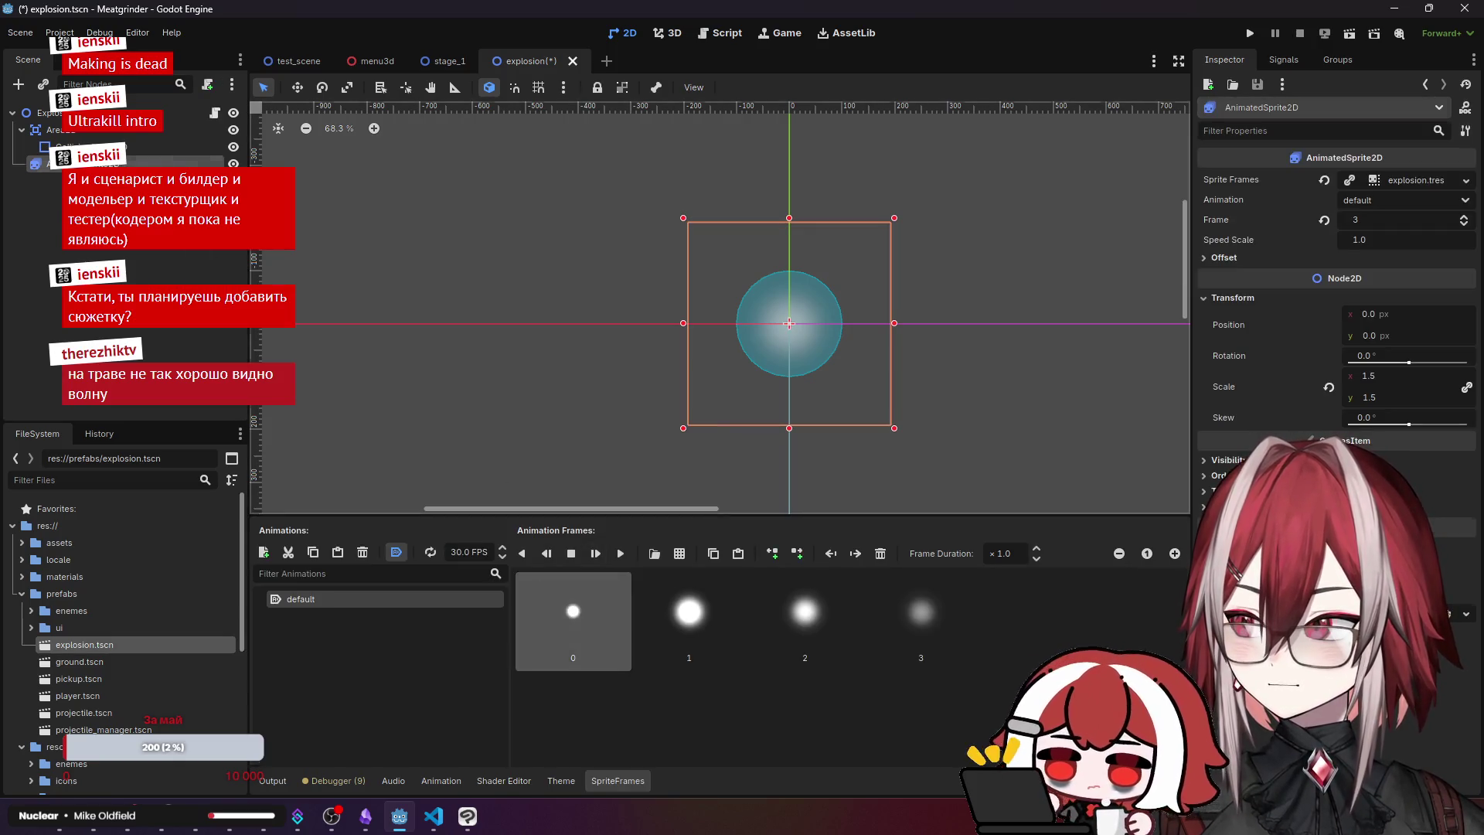
click(193, 255)
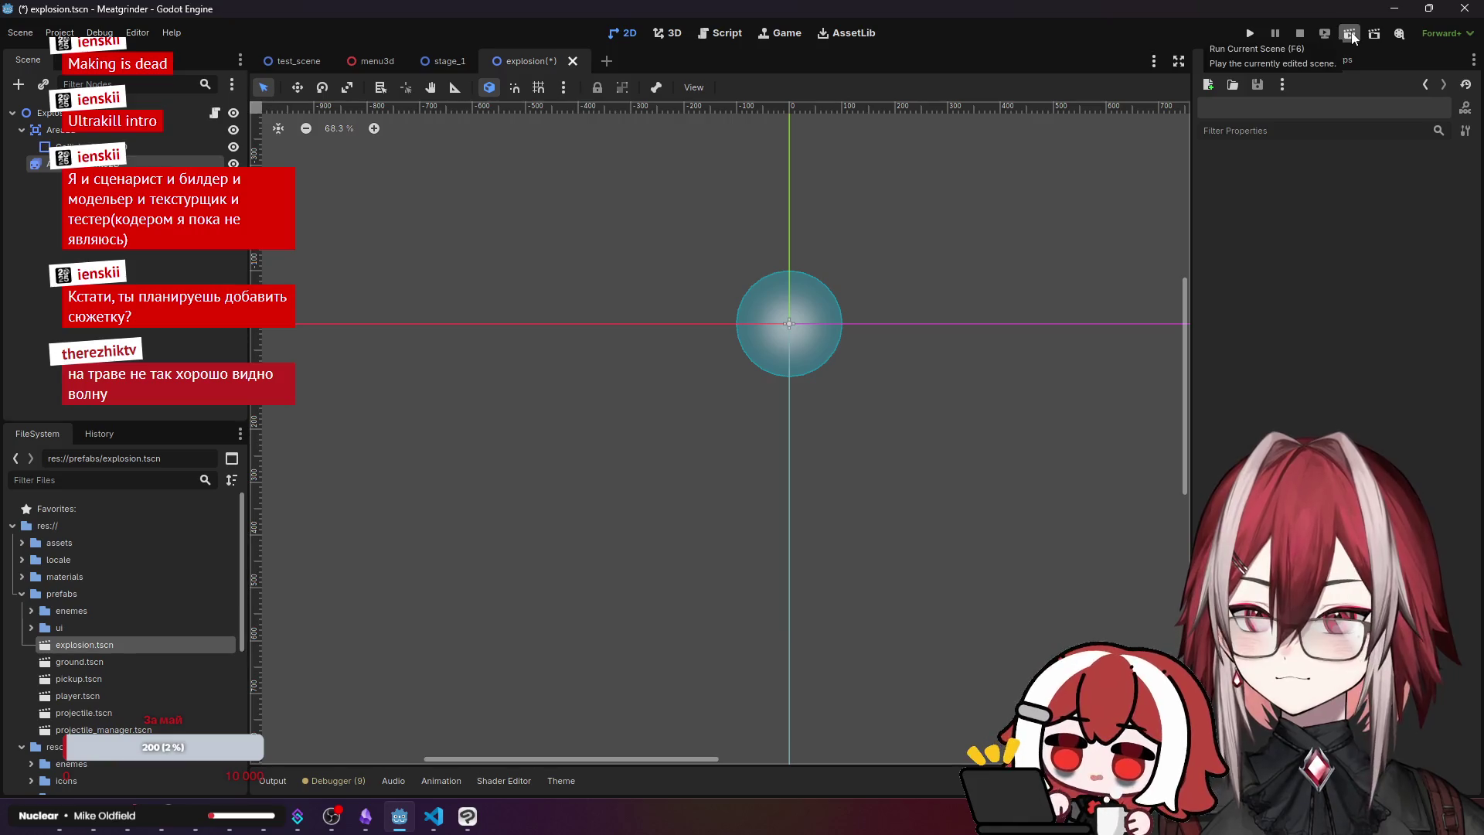
click(1351, 35)
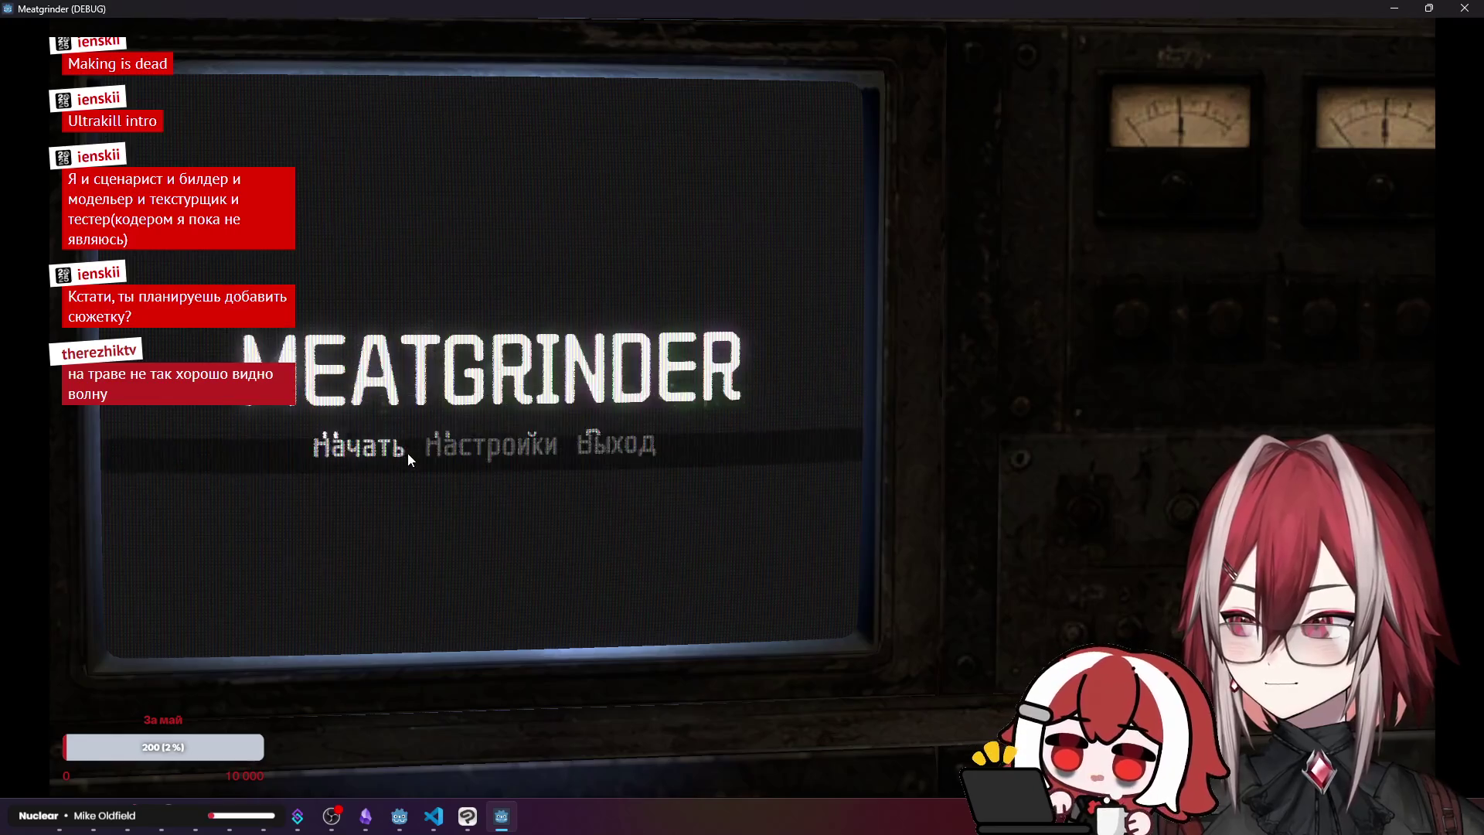
Step: Start a normal-mode game and shoot zombies while moving around the arena
click(408, 448)
click(626, 195)
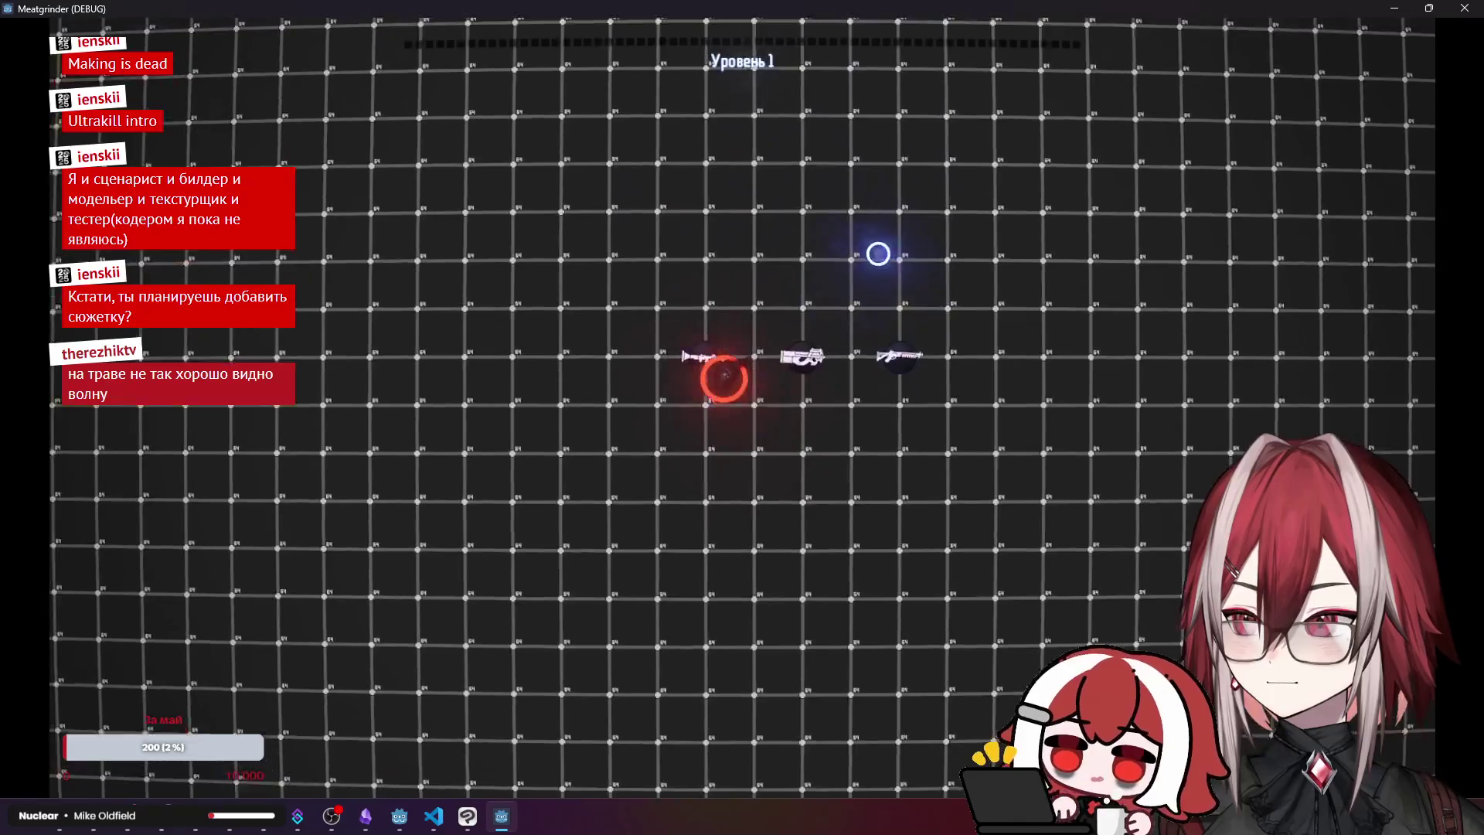
key(w)
key(s)
click(1109, 143)
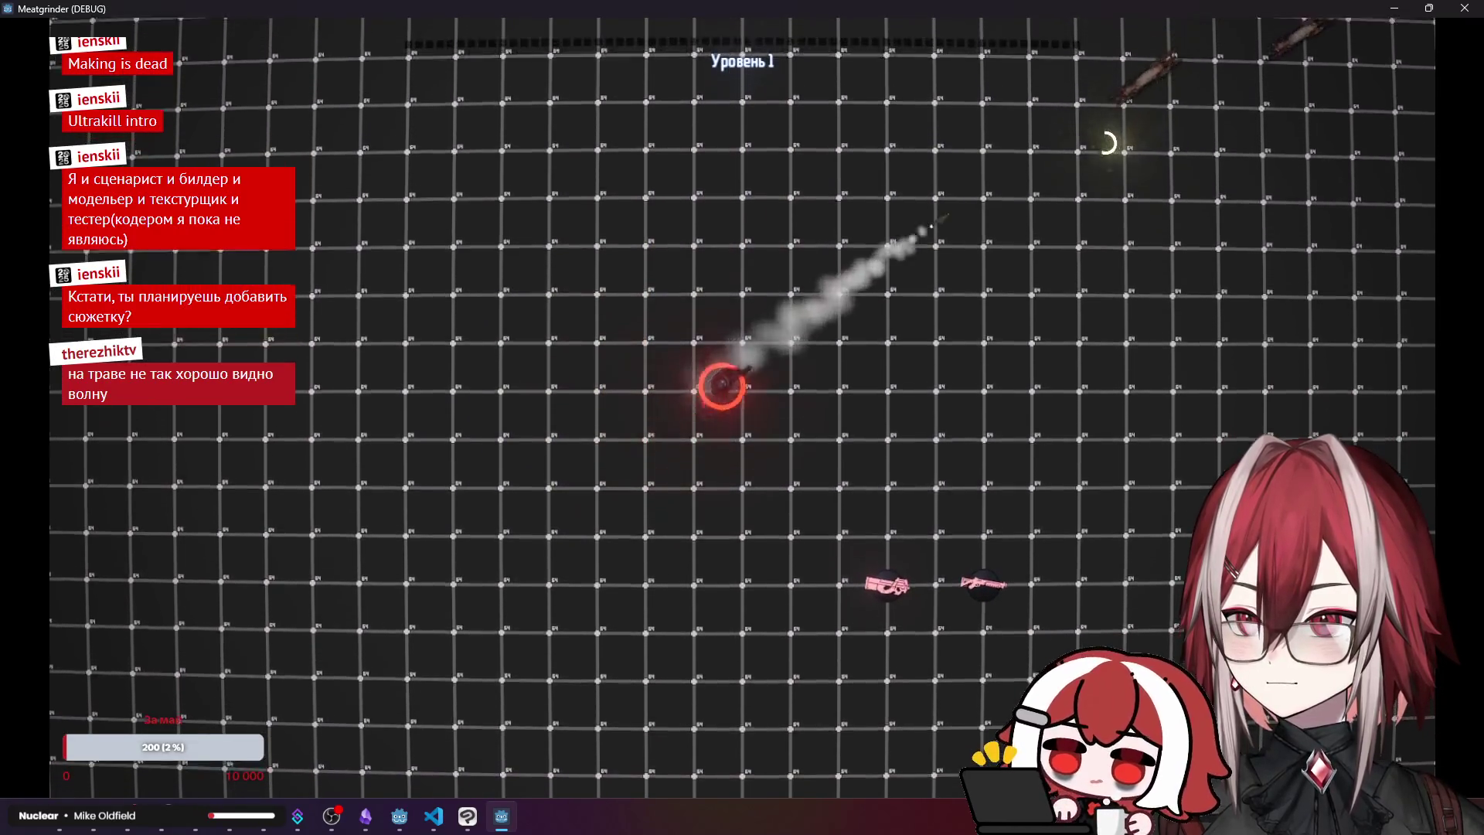
click(1163, 157)
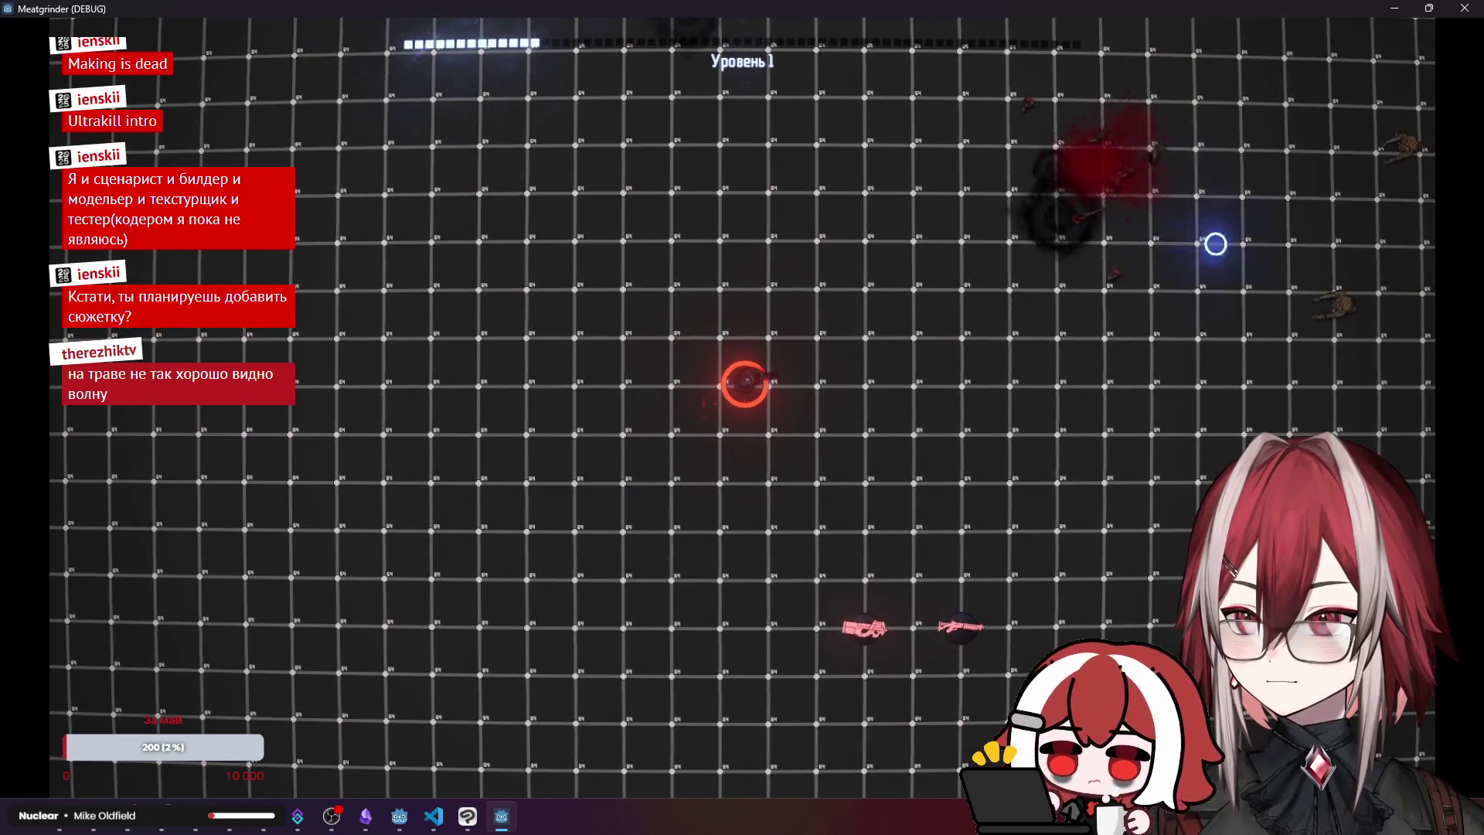
key(d)
click(1275, 321)
click(1219, 183)
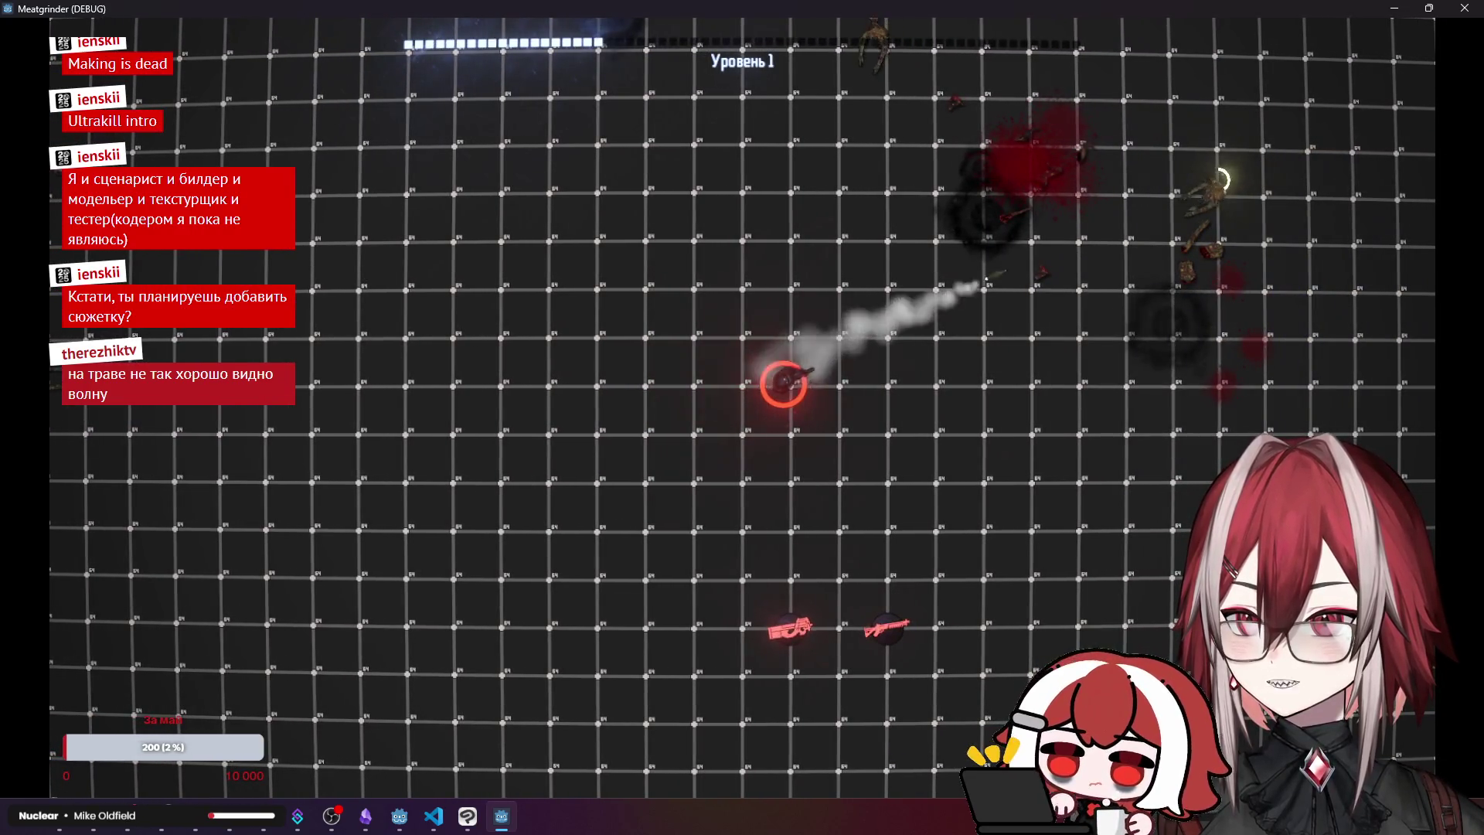
key(a)
click(1175, 363)
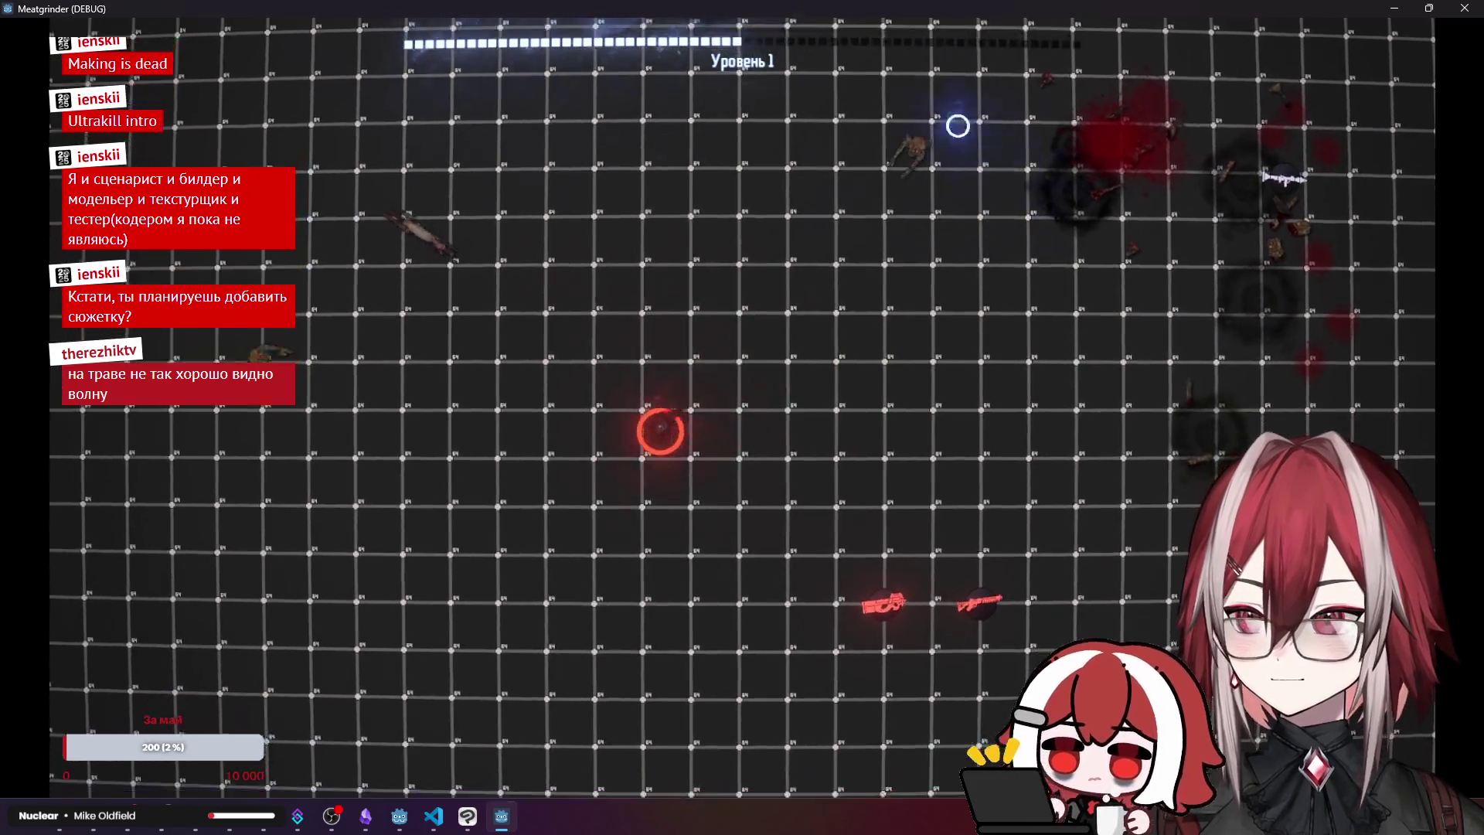
key(d)
click(943, 109)
click(587, 325)
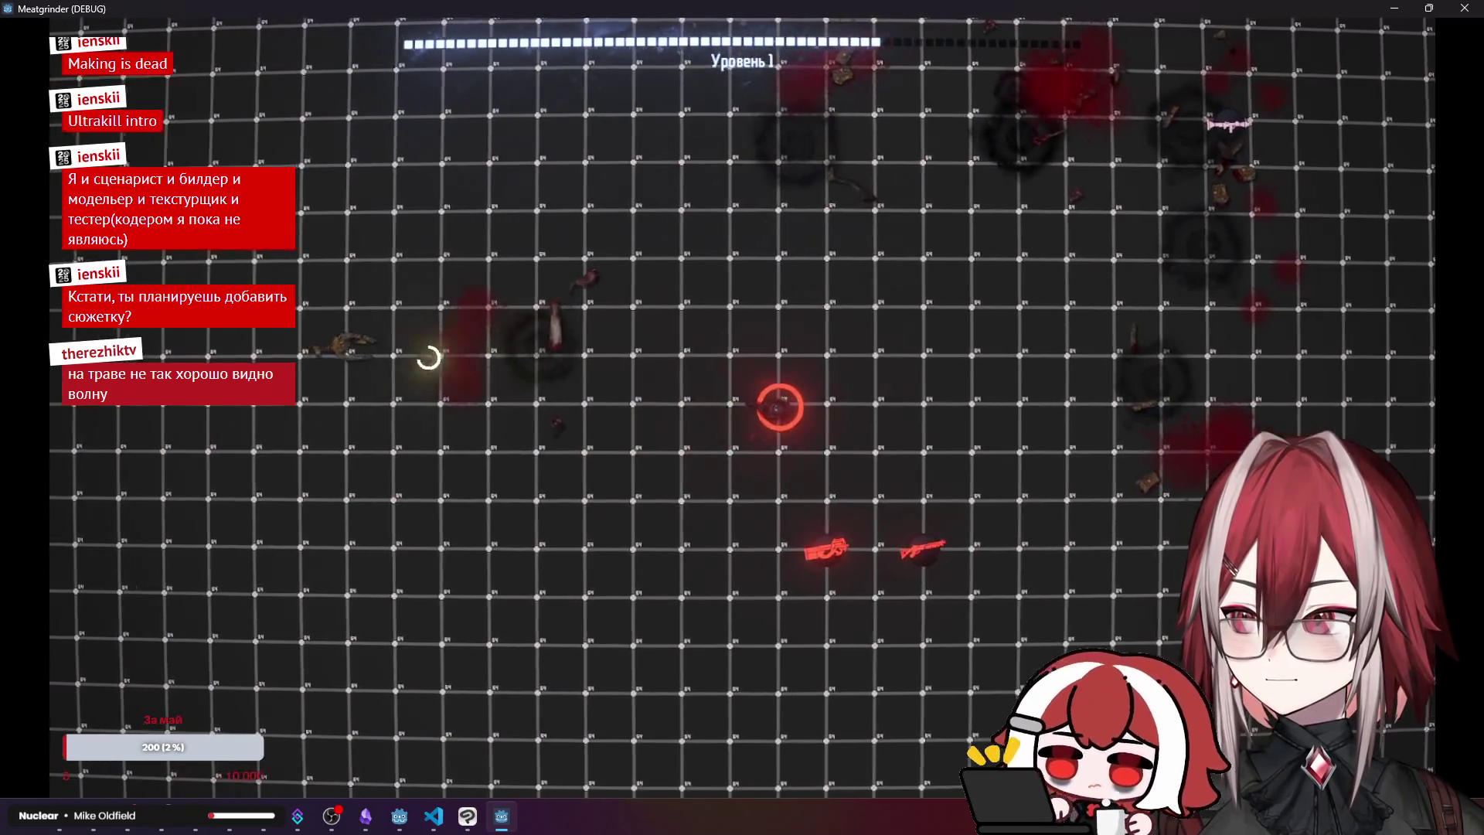
key(d)
click(394, 353)
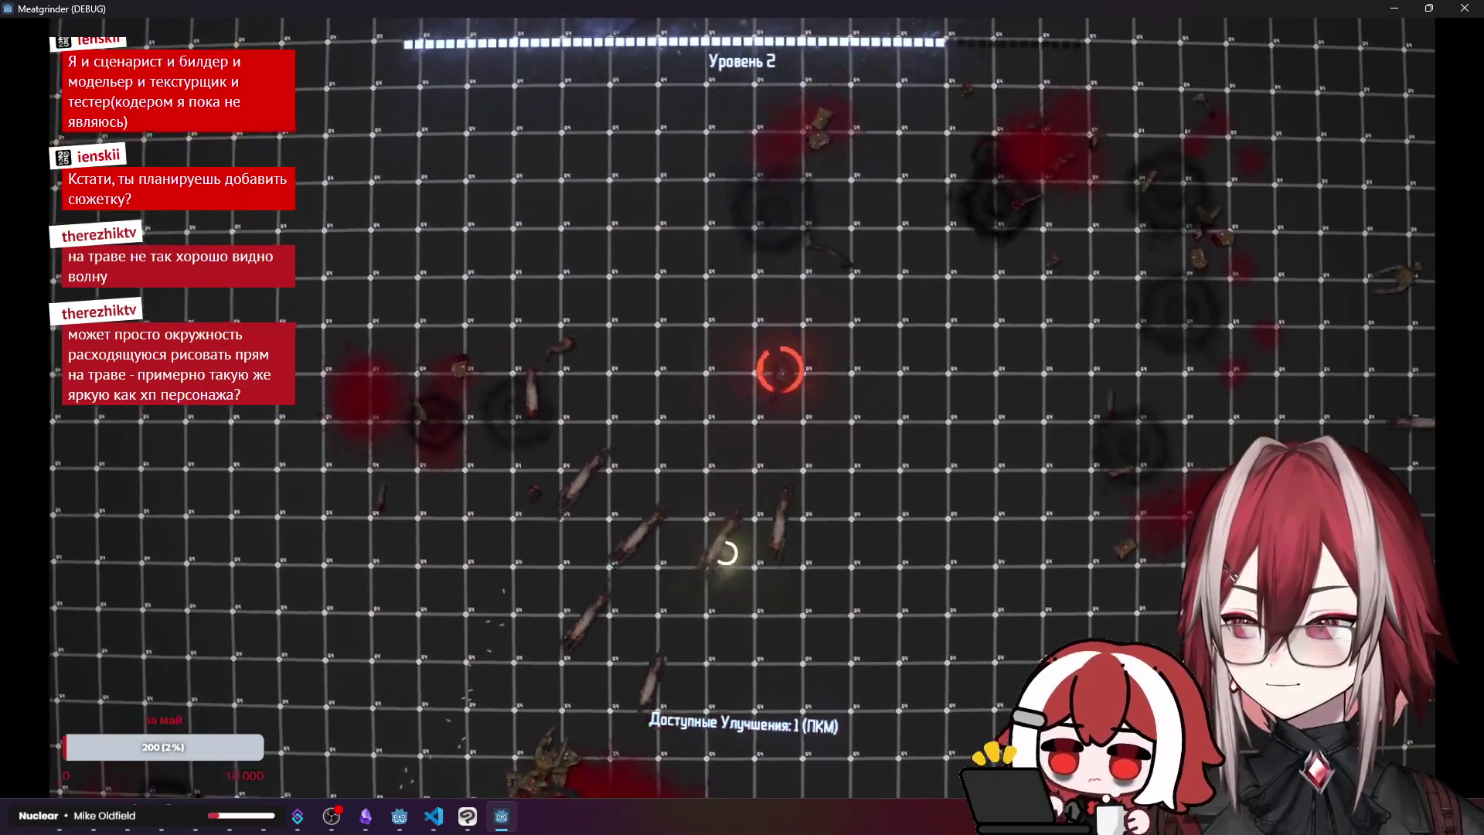
Step: Keep moving around the arena until level 3, then close the debug game and relaunch
key(s)
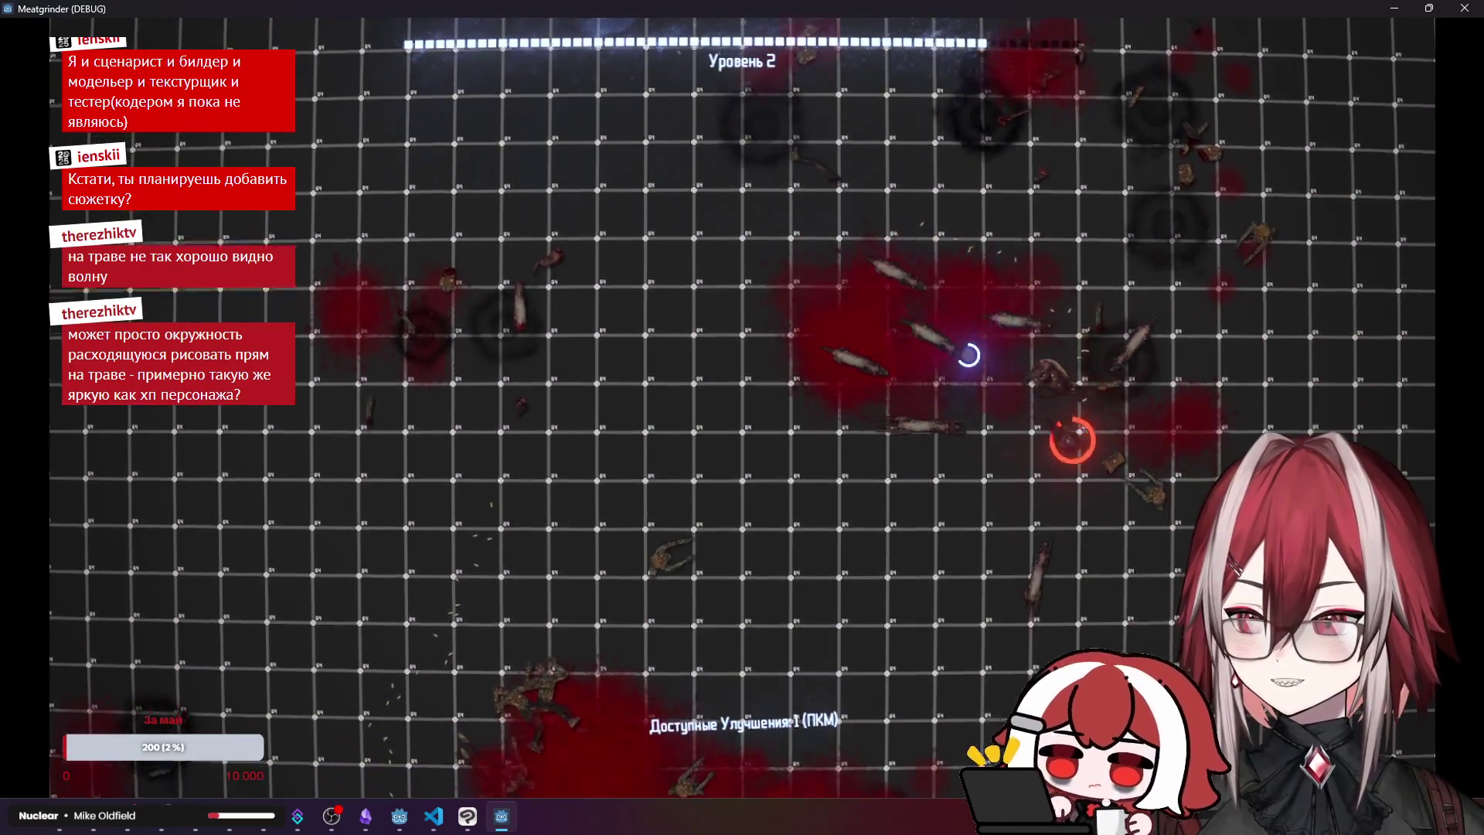
key(s)
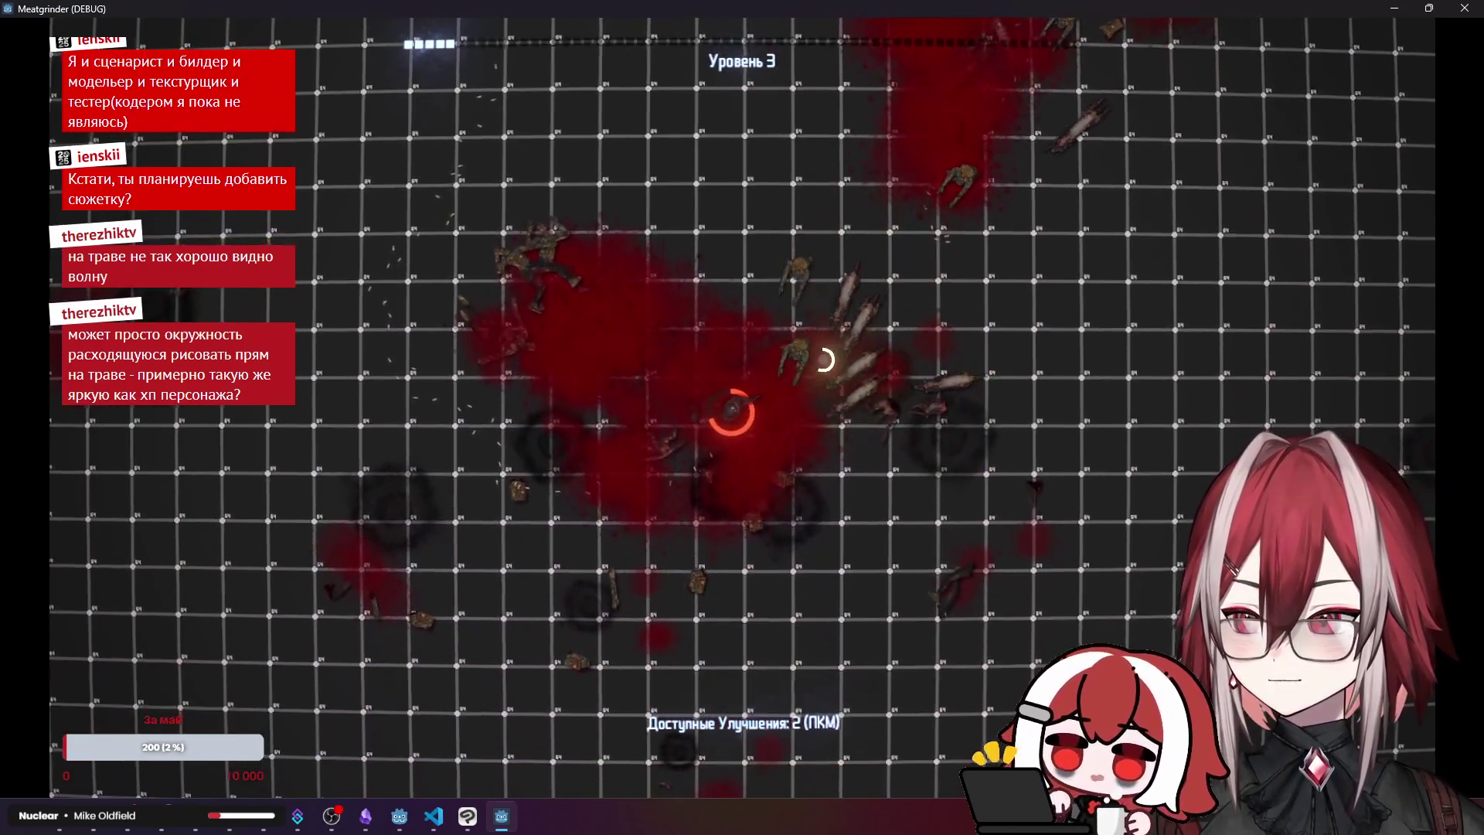
key(a)
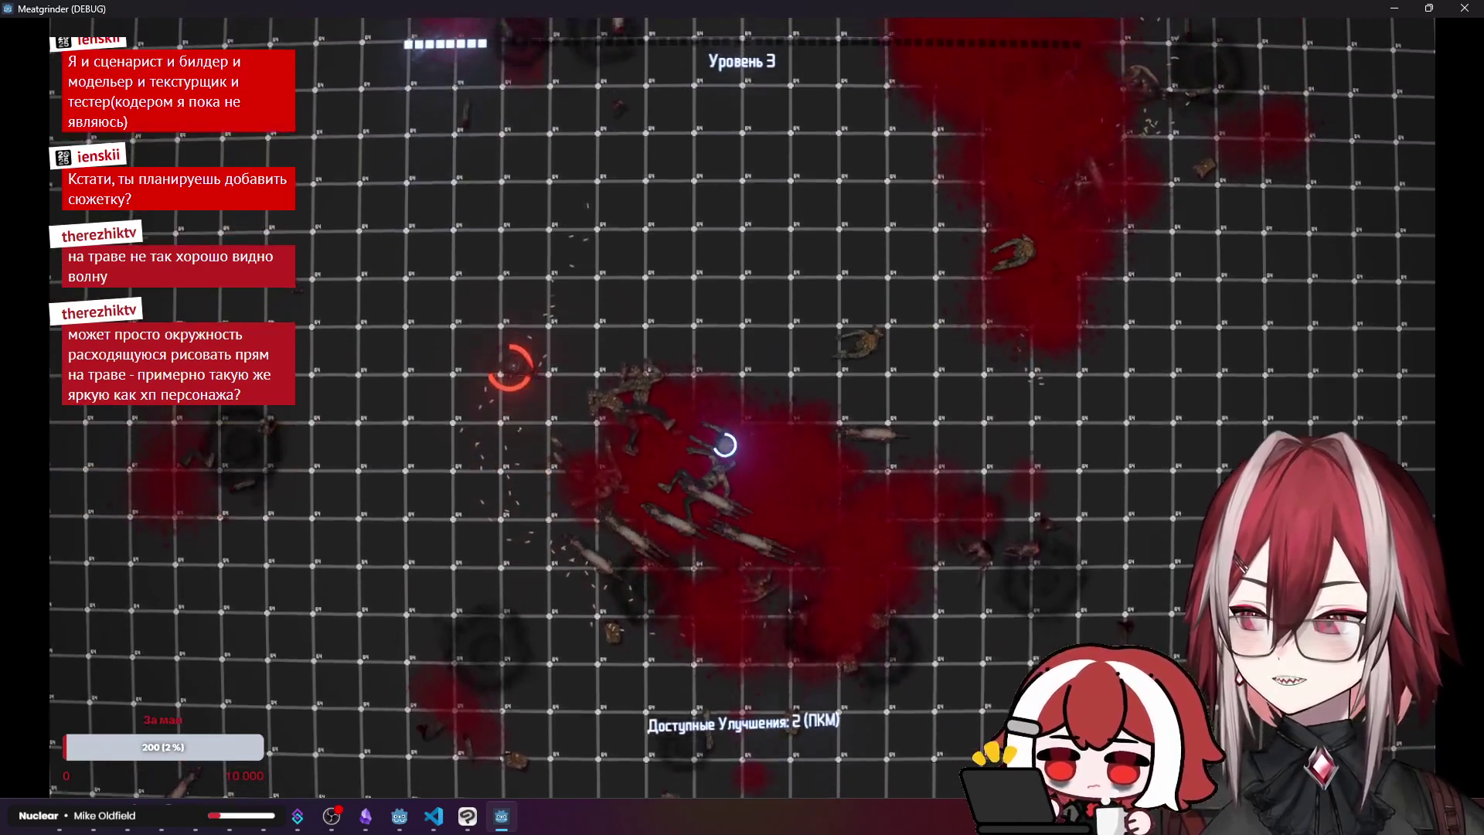
key(w)
key(d)
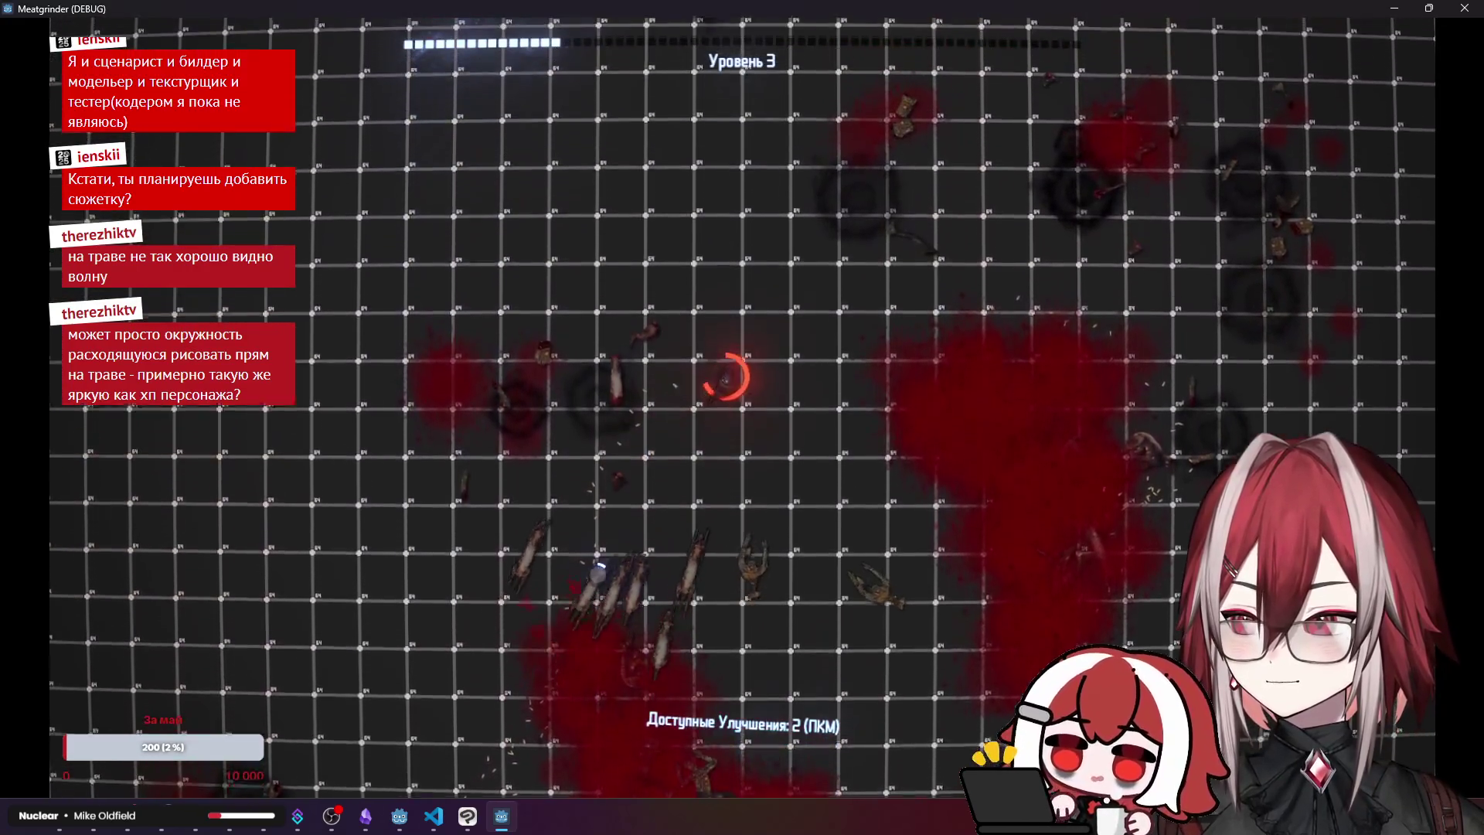
key(w)
key(d)
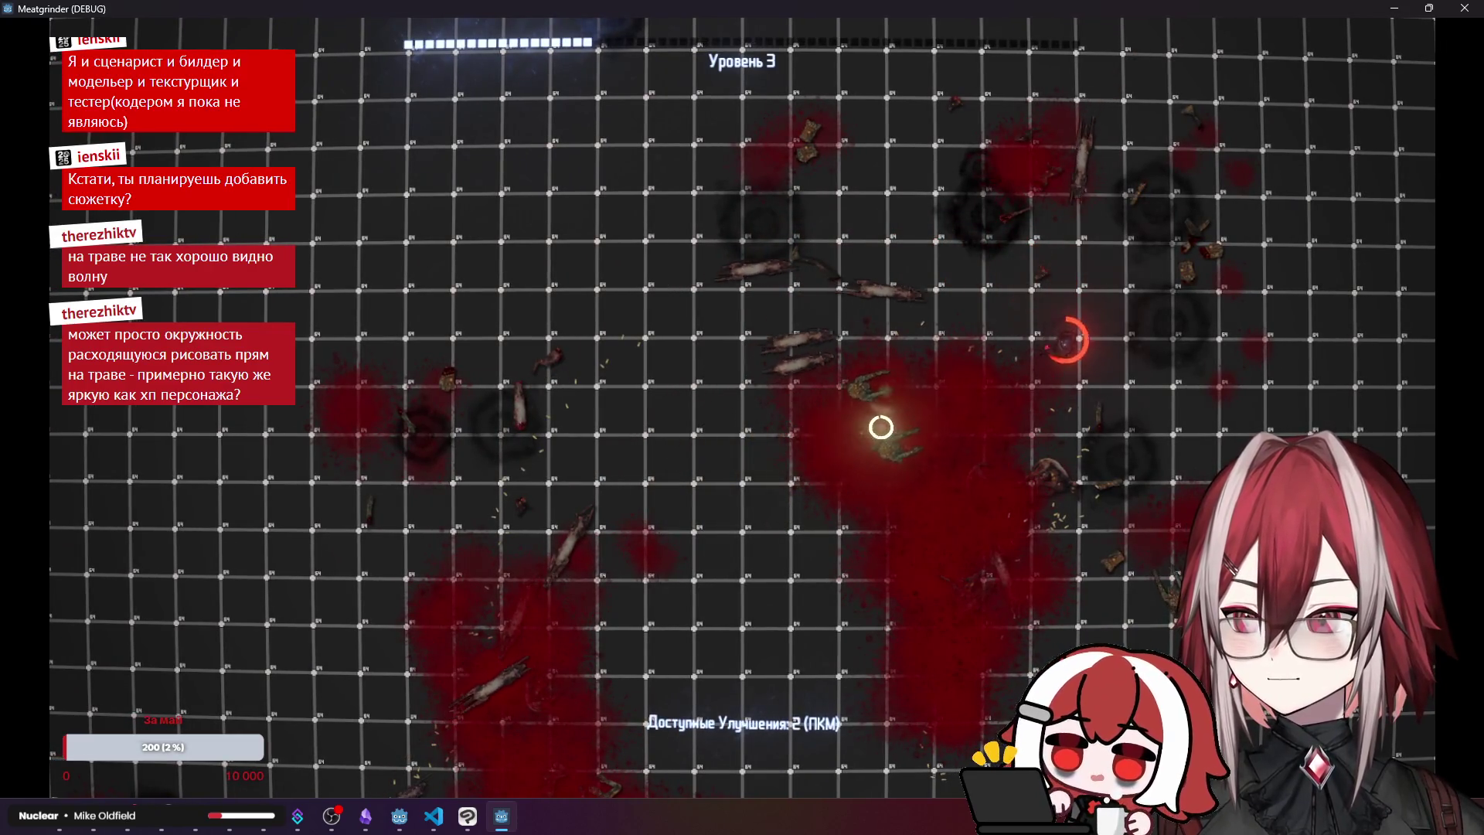
key(s)
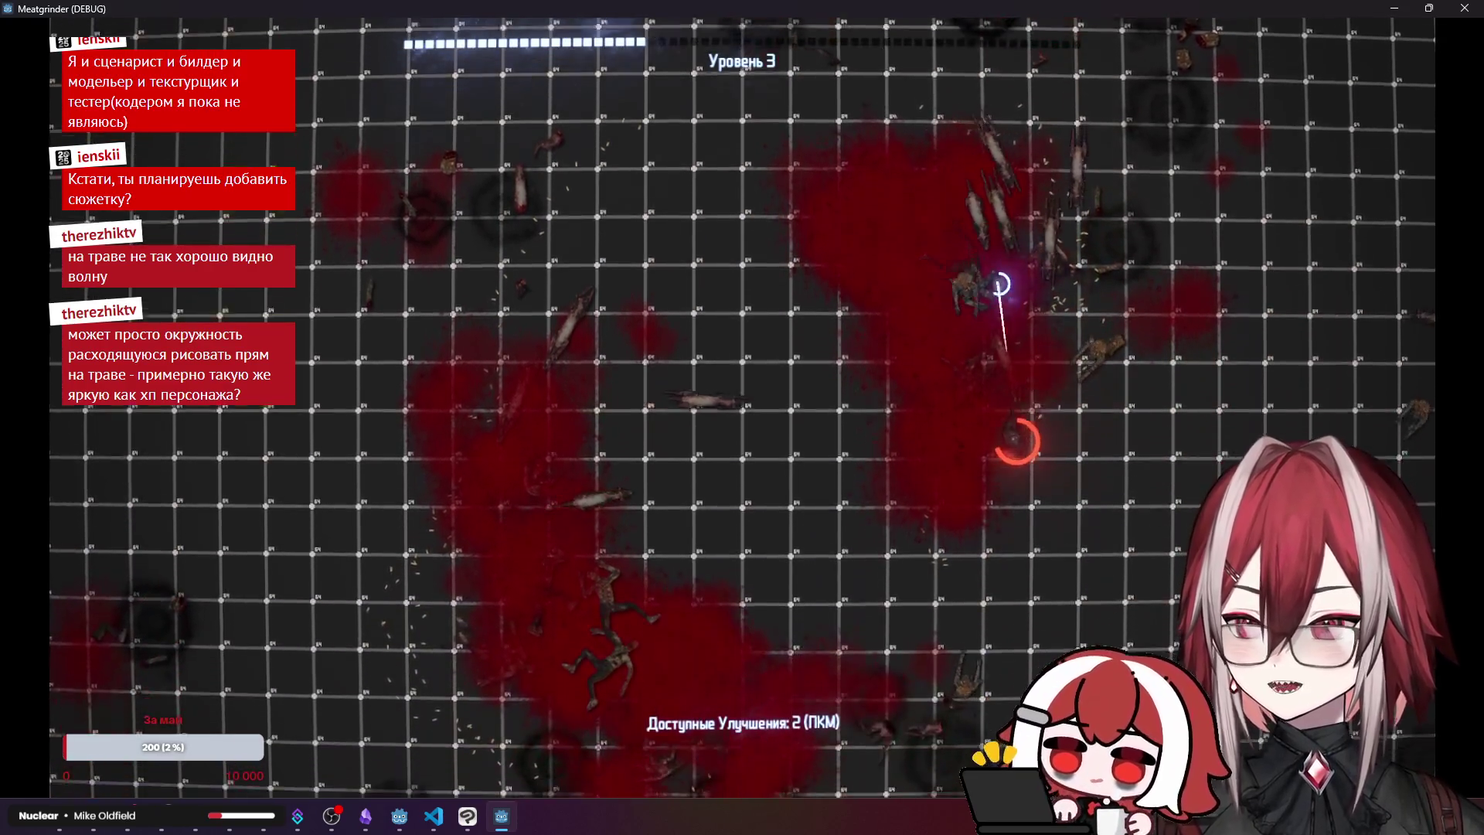
key(a)
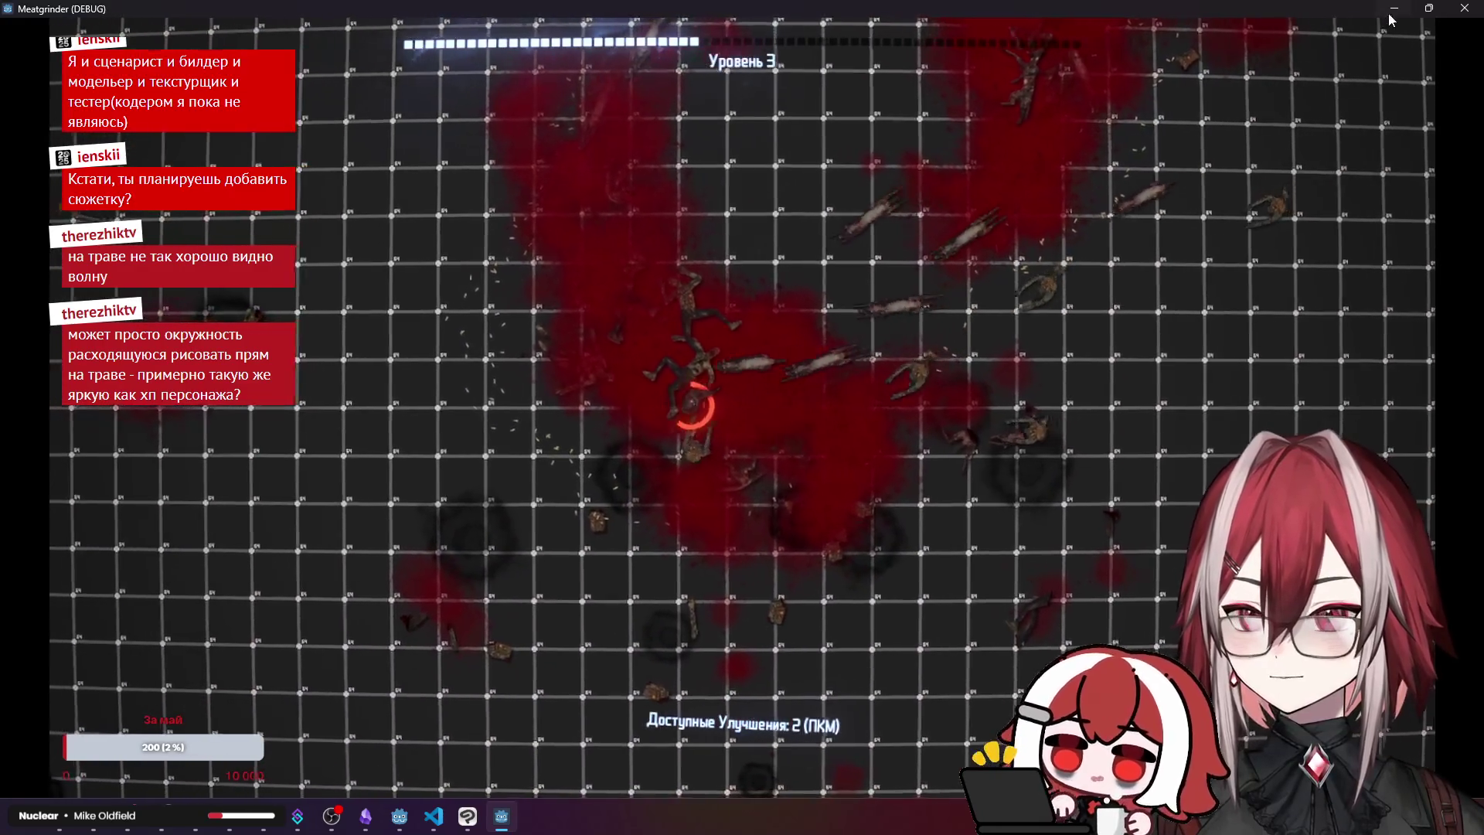
key(Escape)
click(1244, 33)
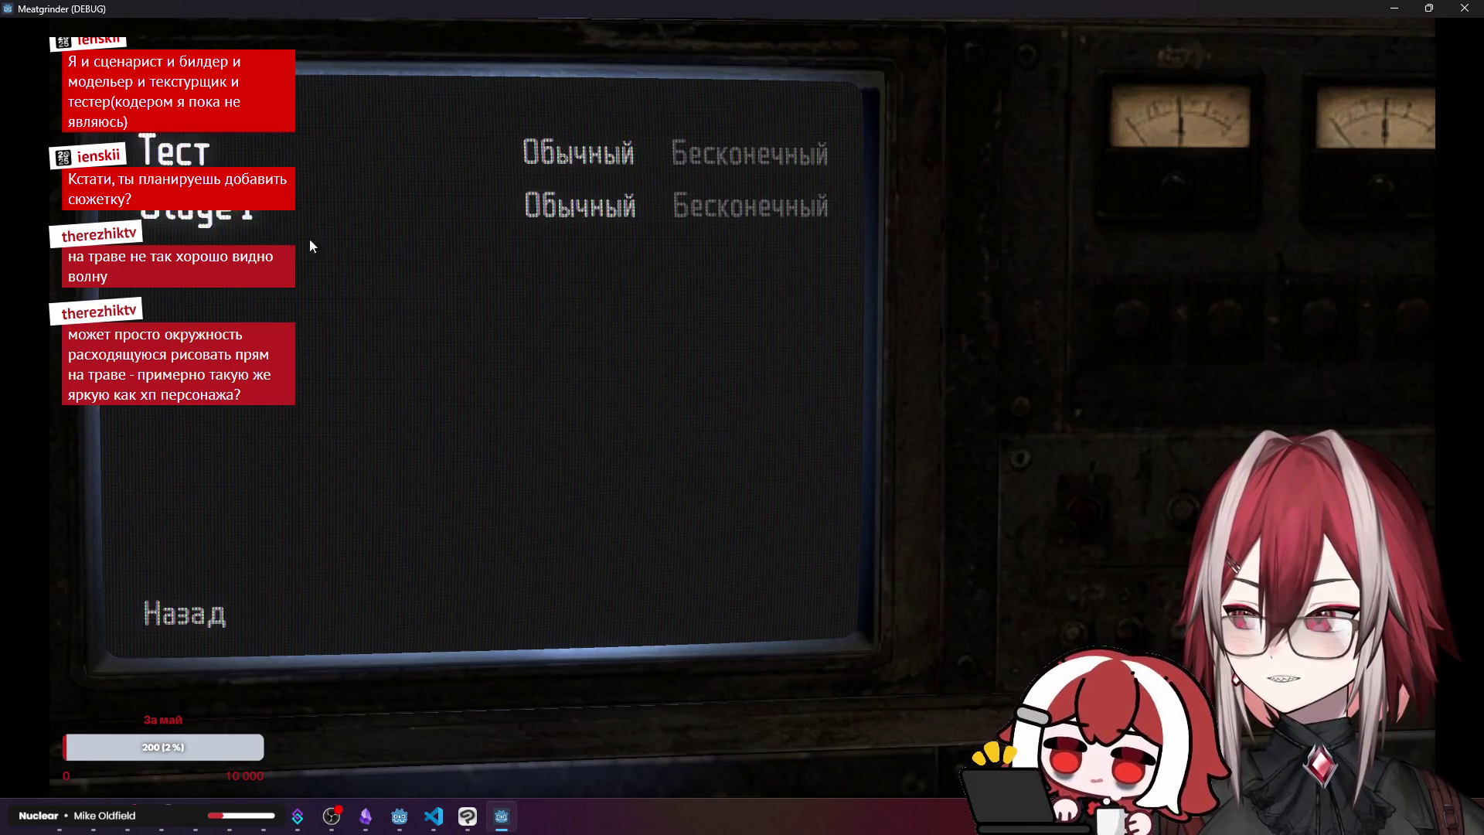
Step: Start a Stage 1 run in Обычный mode and shoot the first approaching zombies
click(557, 215)
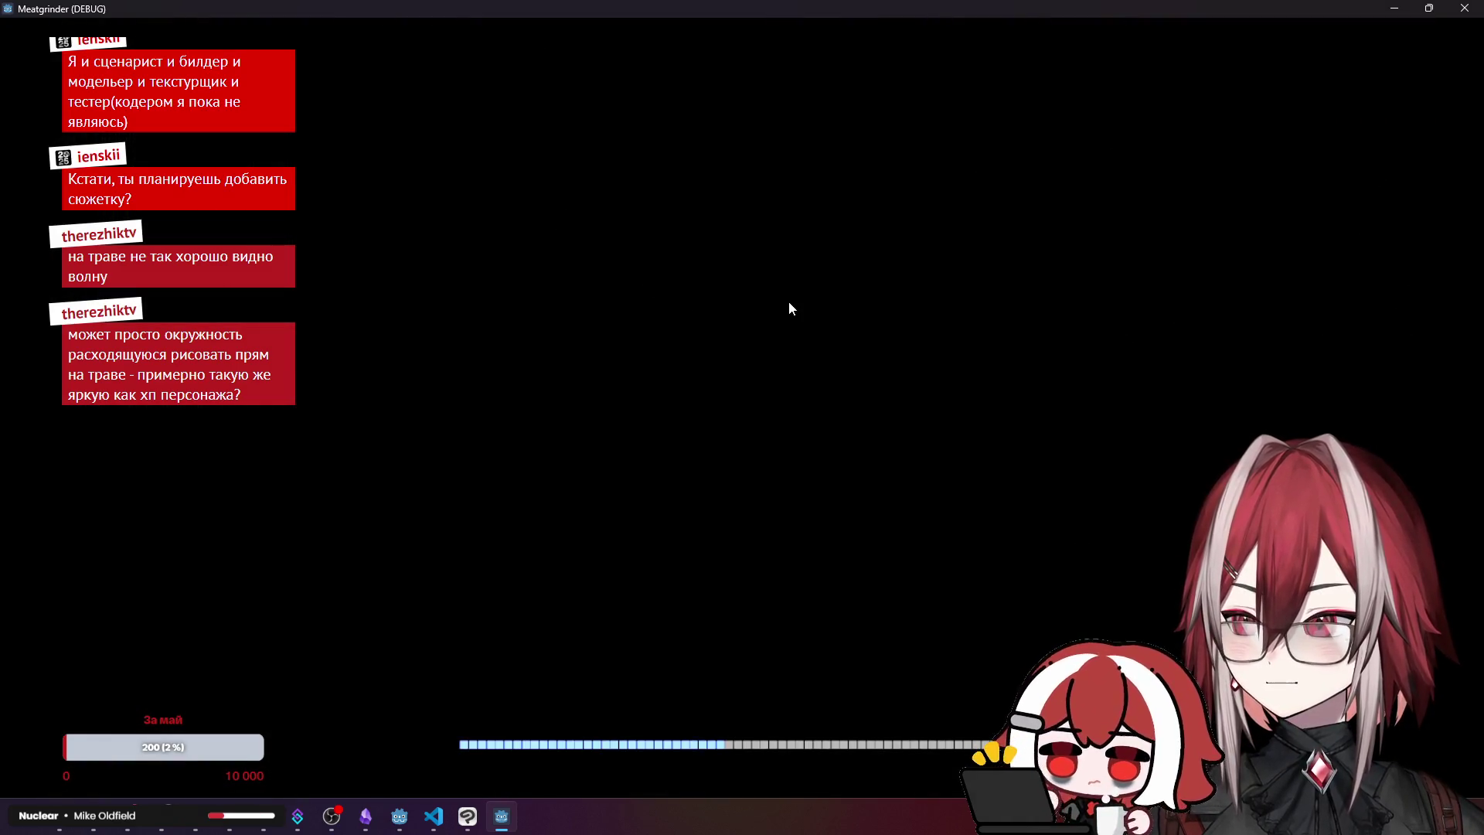
key(w)
key(d)
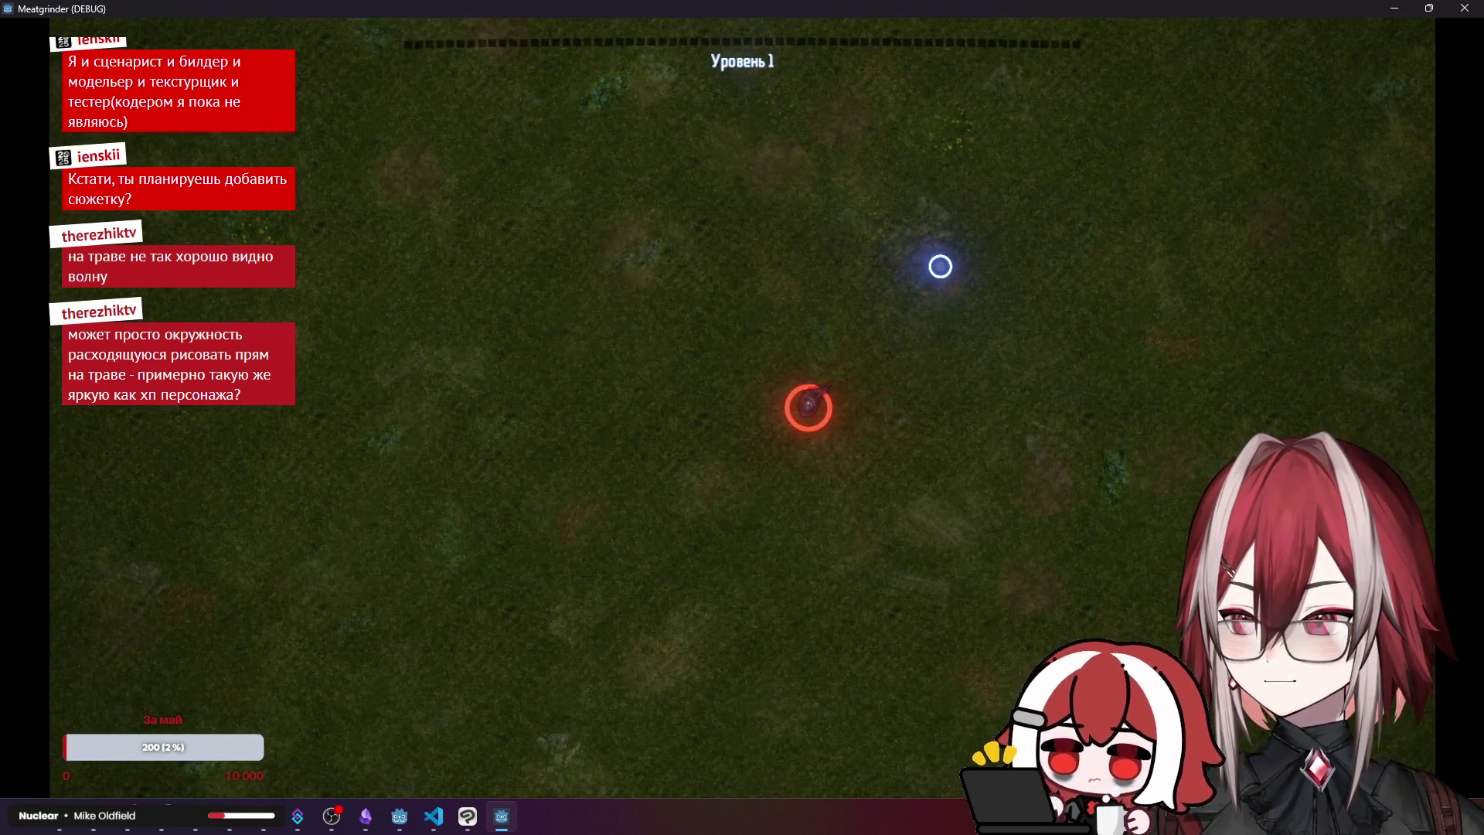
key(w)
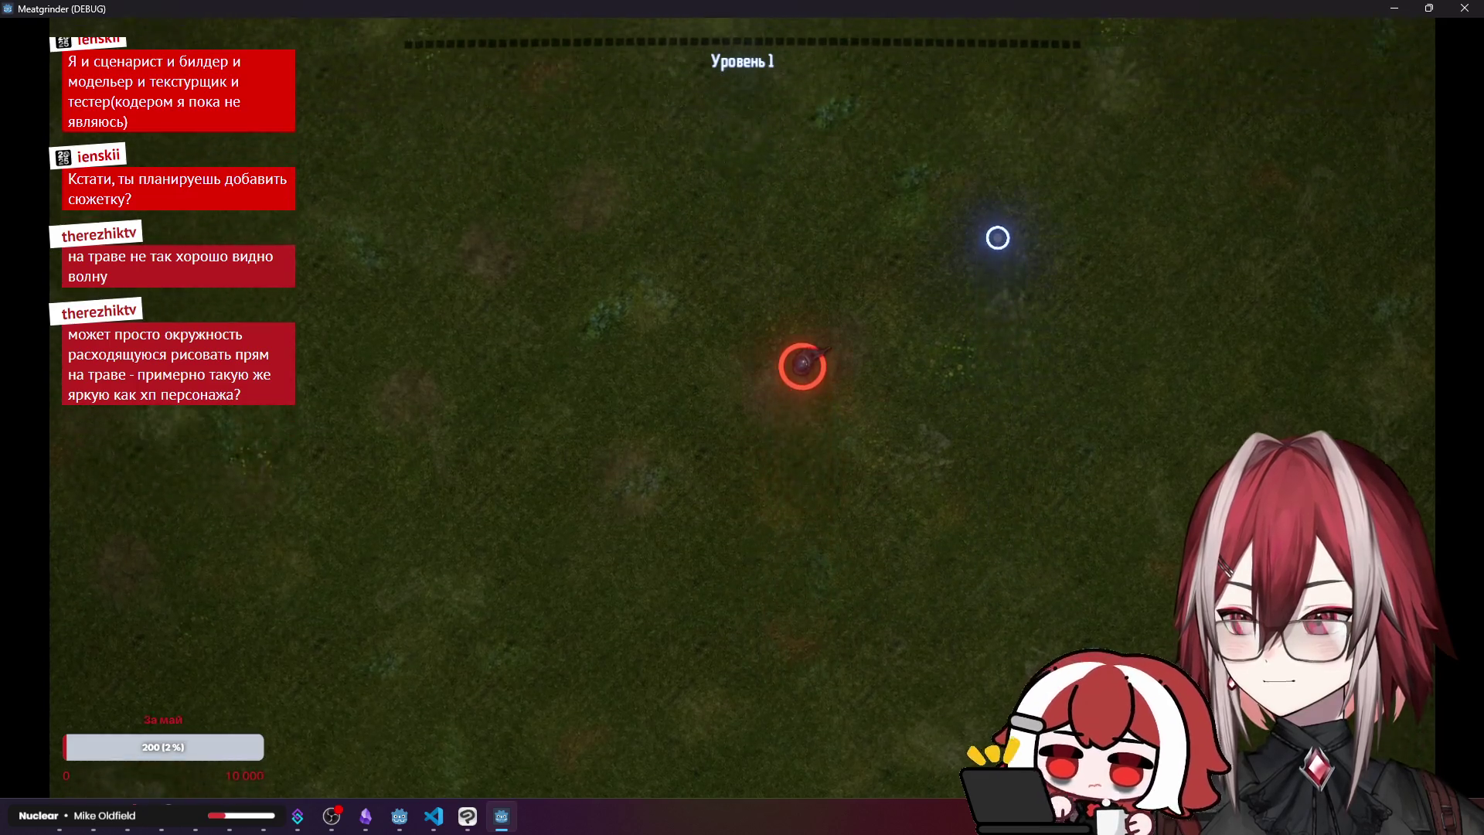
key(w)
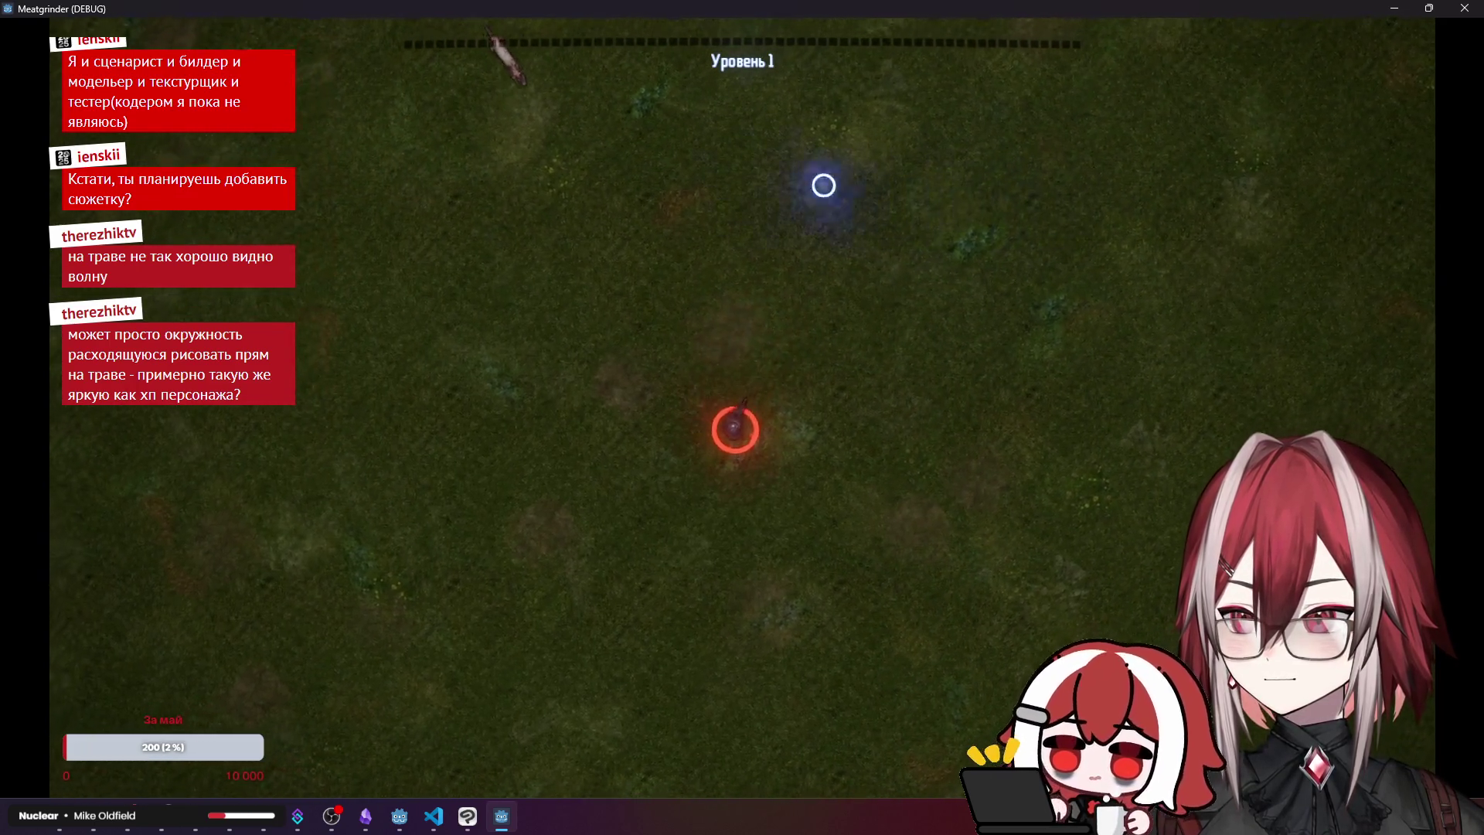
key(w)
mouse_move(823, 185)
mouse_down()
mouse_move(570, 90)
mouse_move(623, 156)
mouse_move(713, 203)
mouse_move(1037, 520)
mouse_move(1120, 547)
mouse_move(1036, 570)
mouse_move(381, 109)
mouse_move(479, 181)
mouse_move(603, 232)
mouse_move(650, 351)
mouse_move(553, 669)
mouse_move(513, 588)
mouse_up()
key(s)
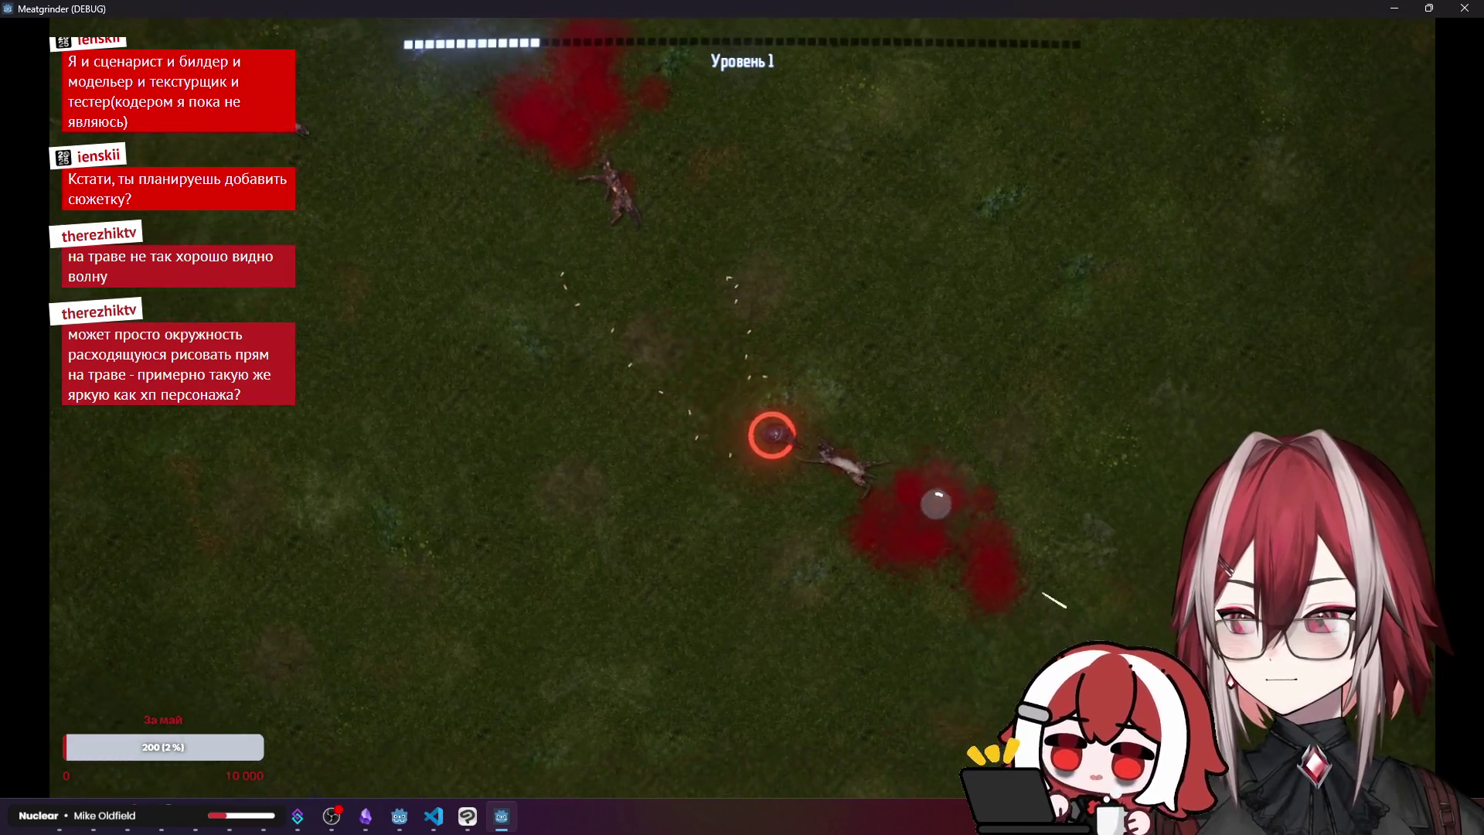
key(w)
key(a)
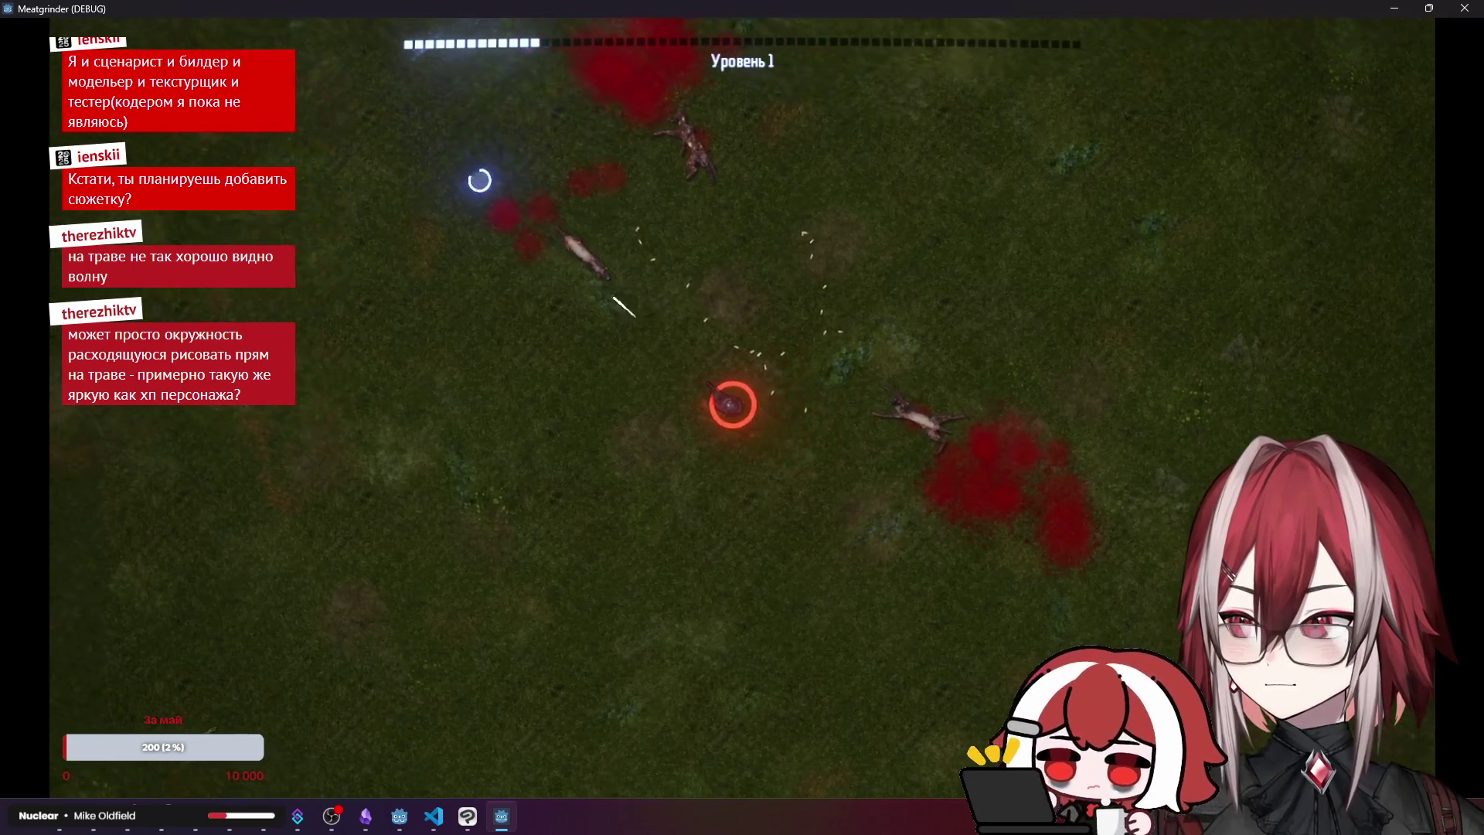
key(s)
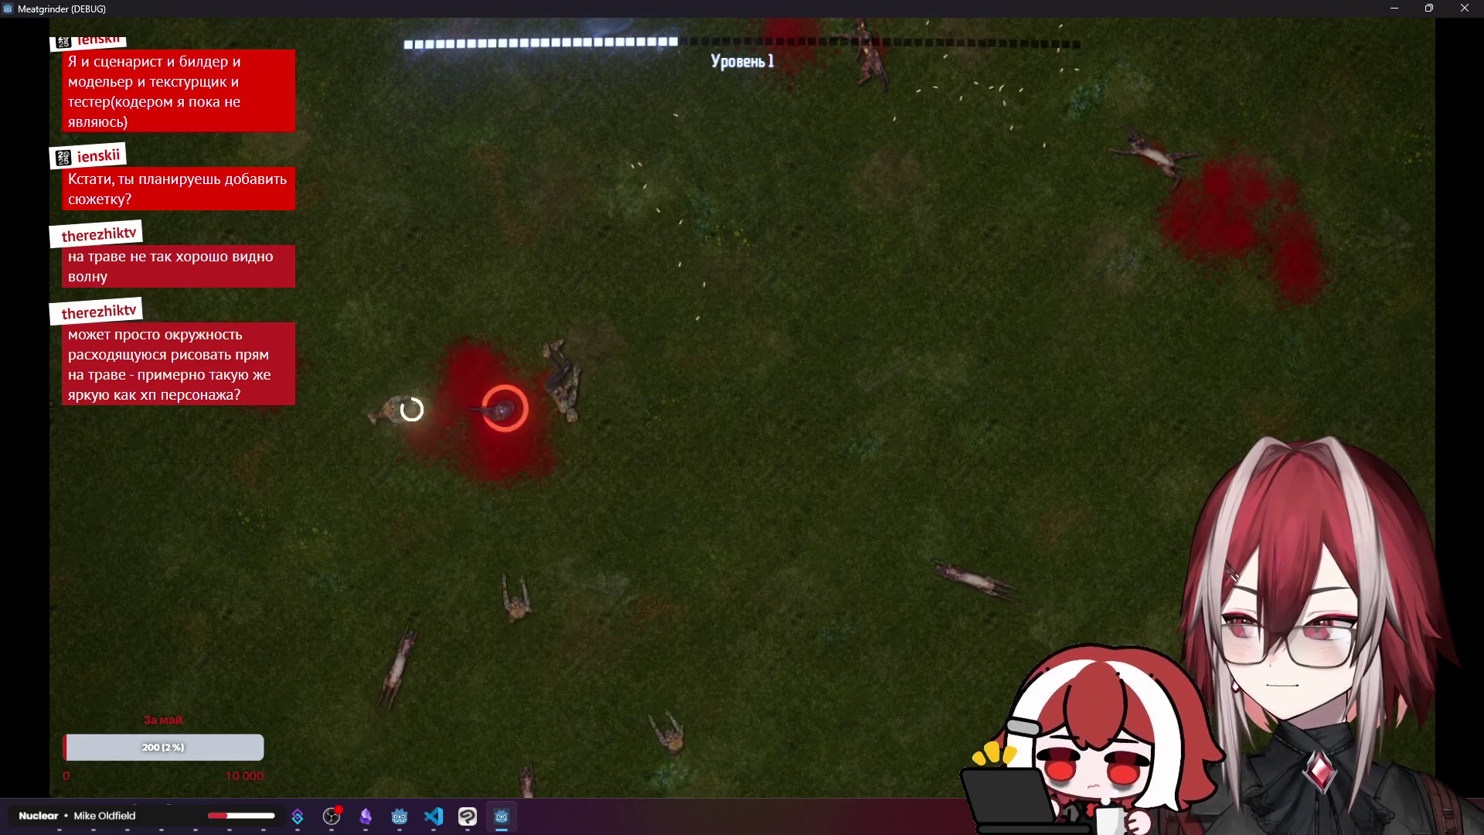
key(w)
mouse_move(565, 594)
mouse_down()
mouse_move(540, 619)
mouse_move(410, 634)
mouse_up()
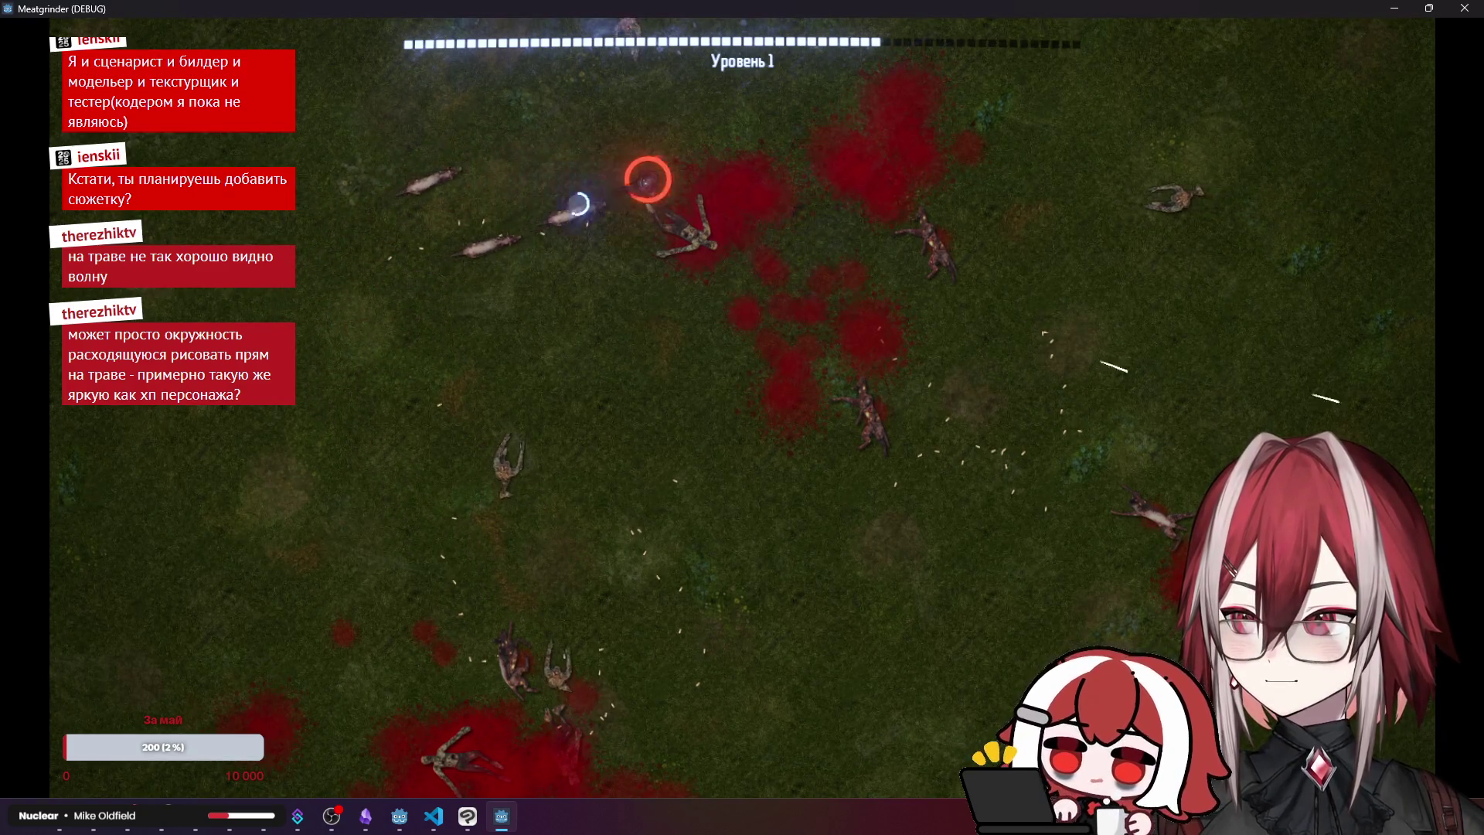
key(d)
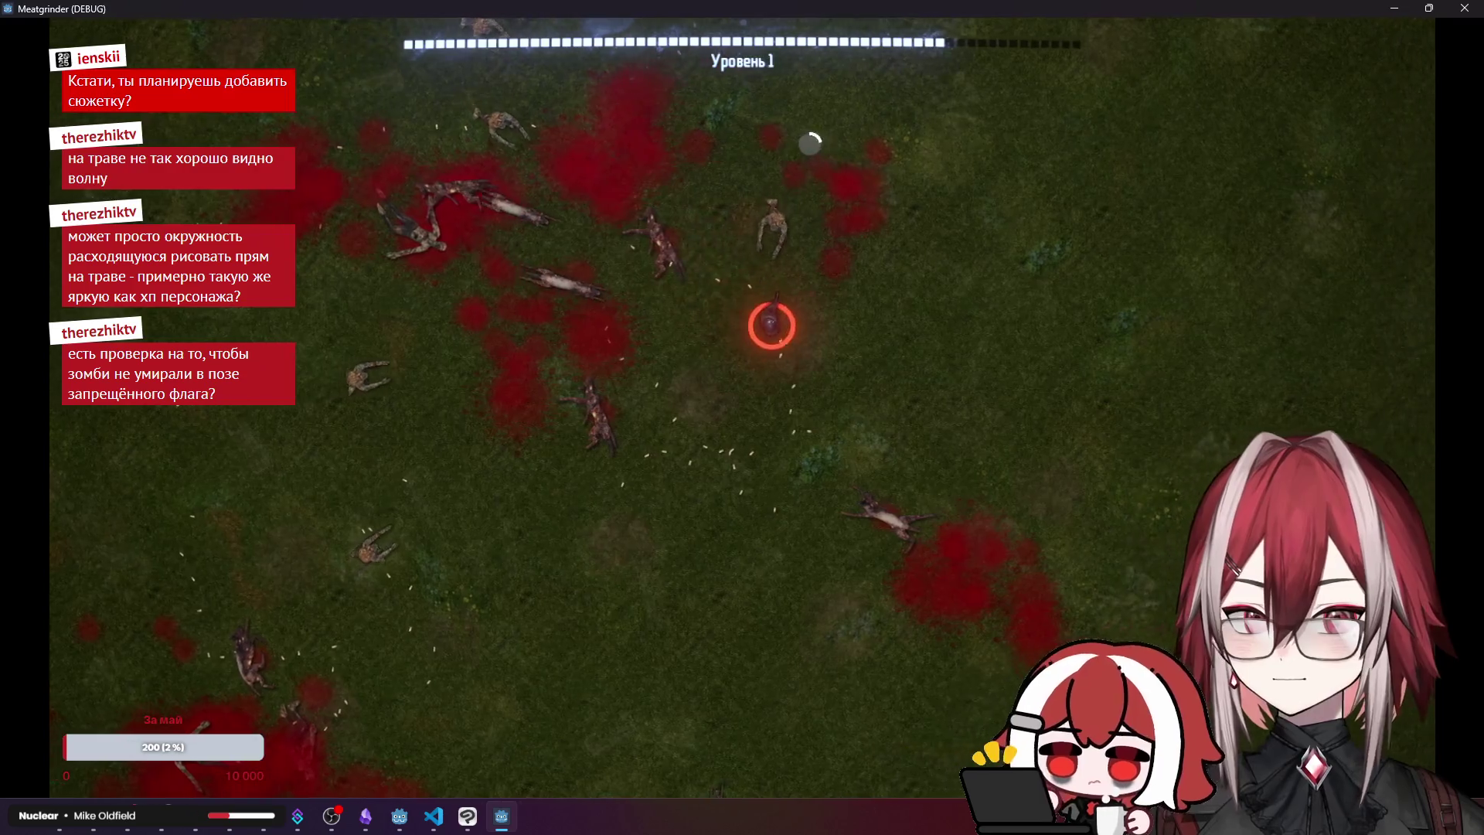
key(s)
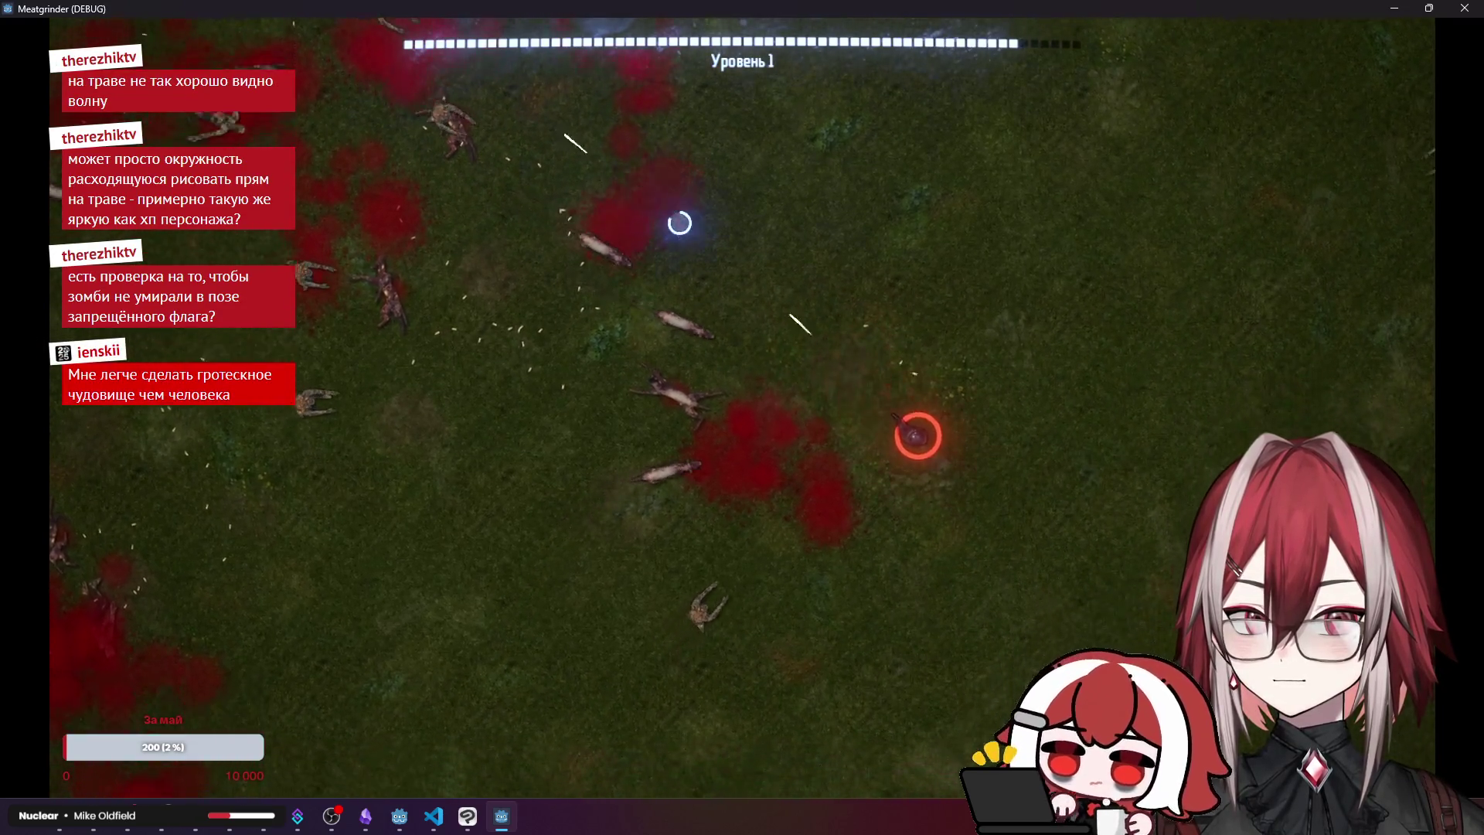
key(s)
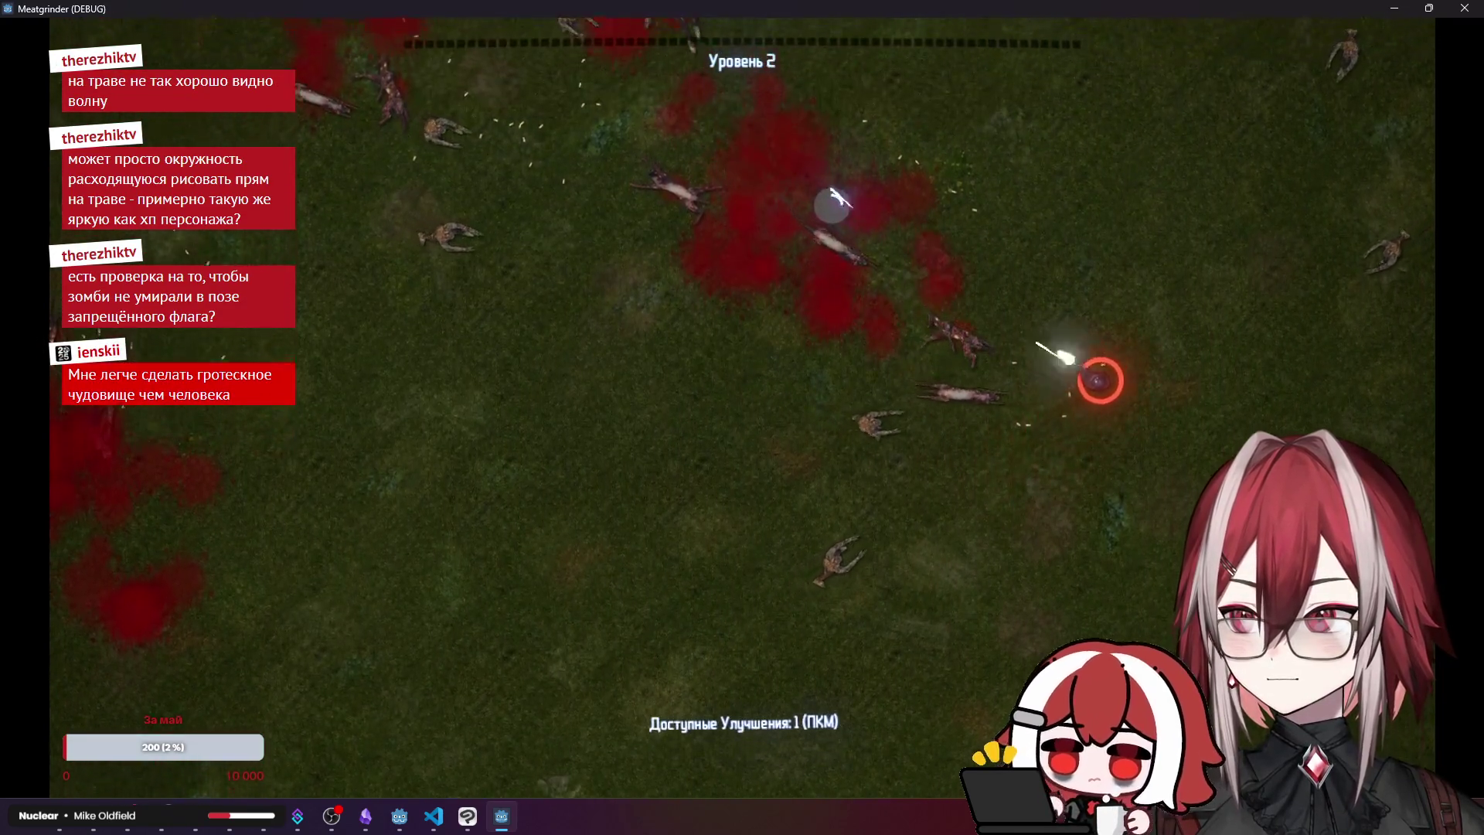
key(w)
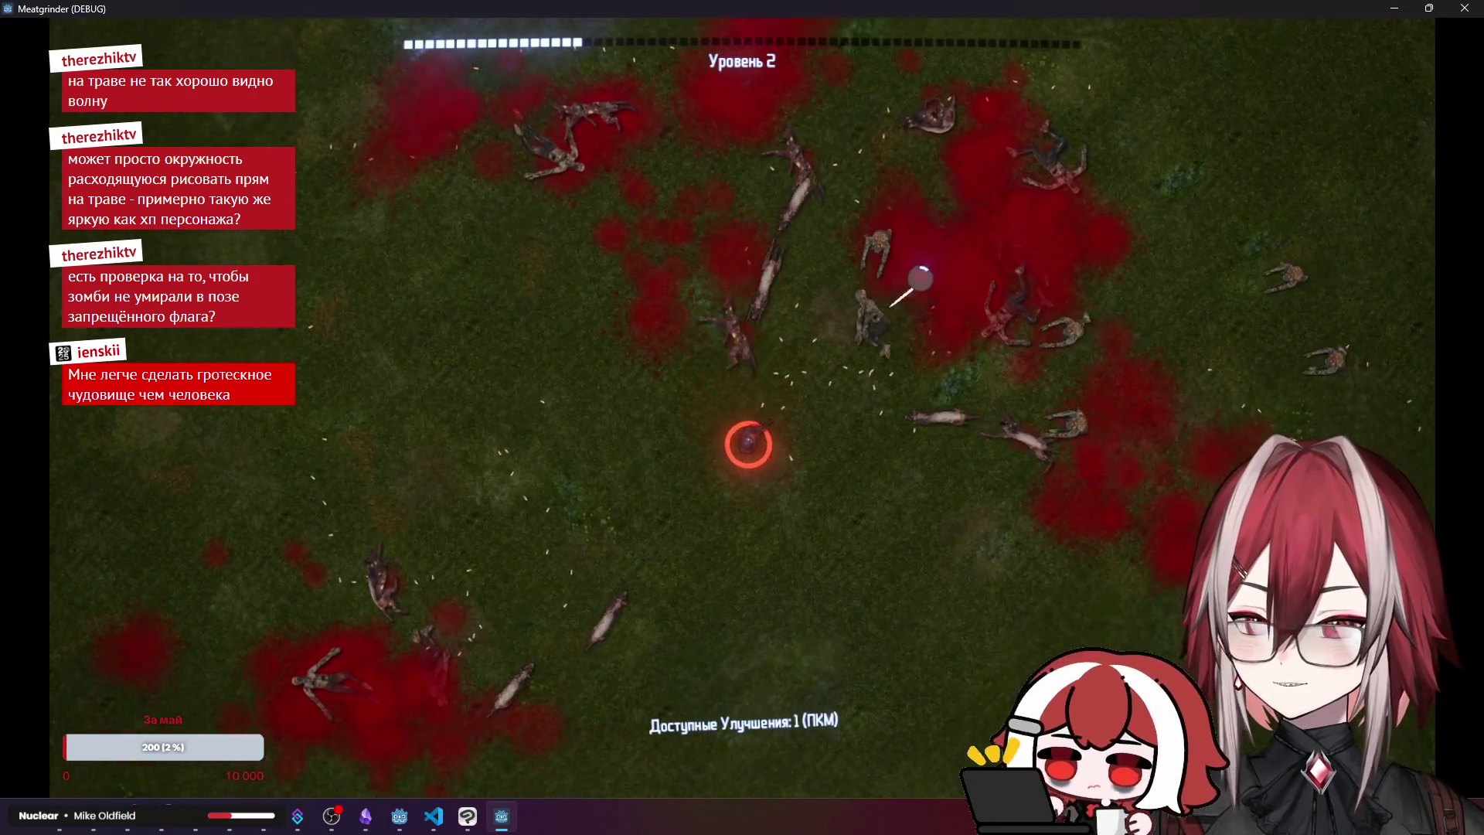
key(s)
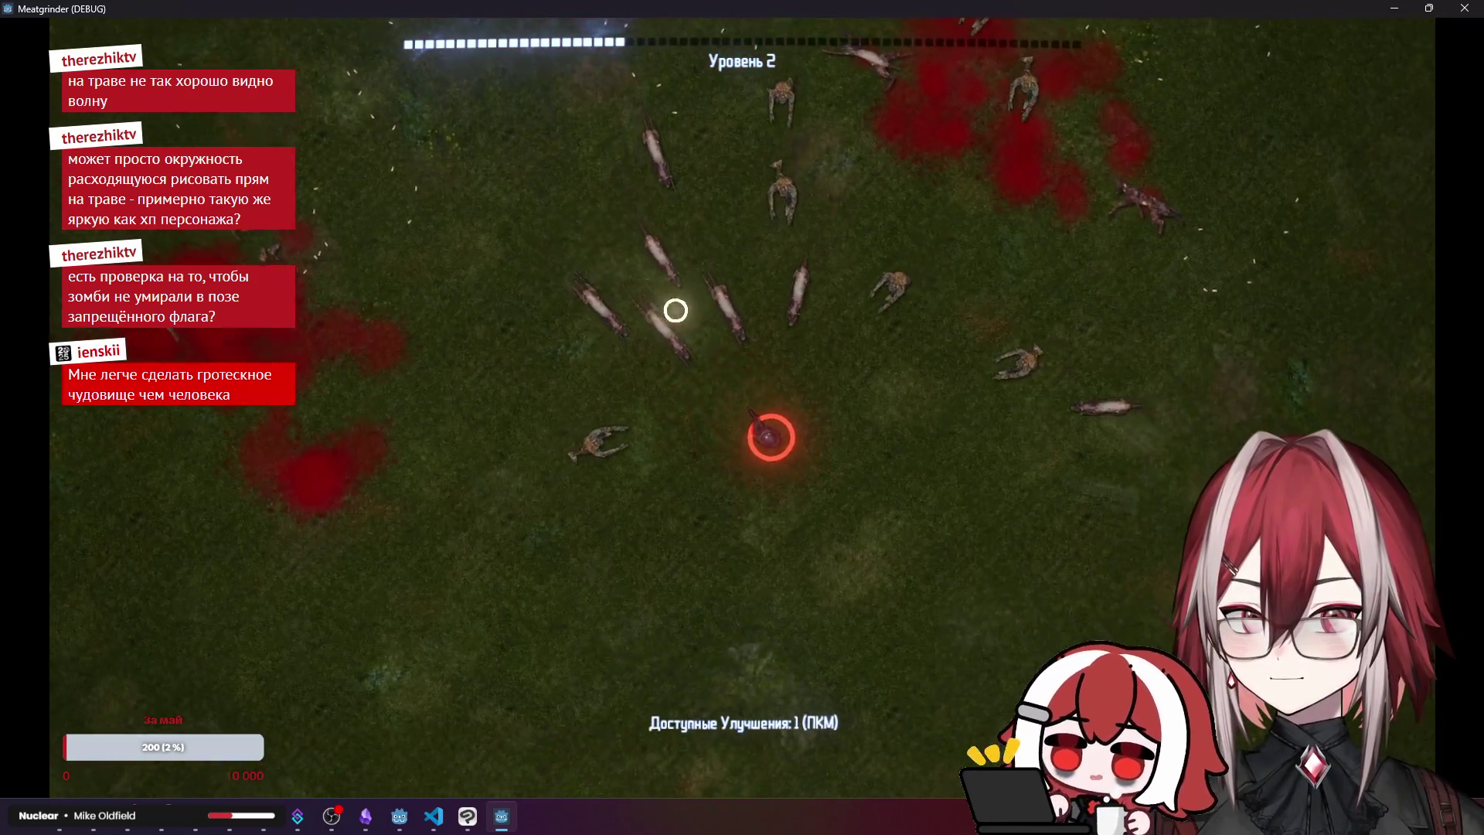
Step: Circle the grass field while firing into the zombie packs on every side
click(677, 308)
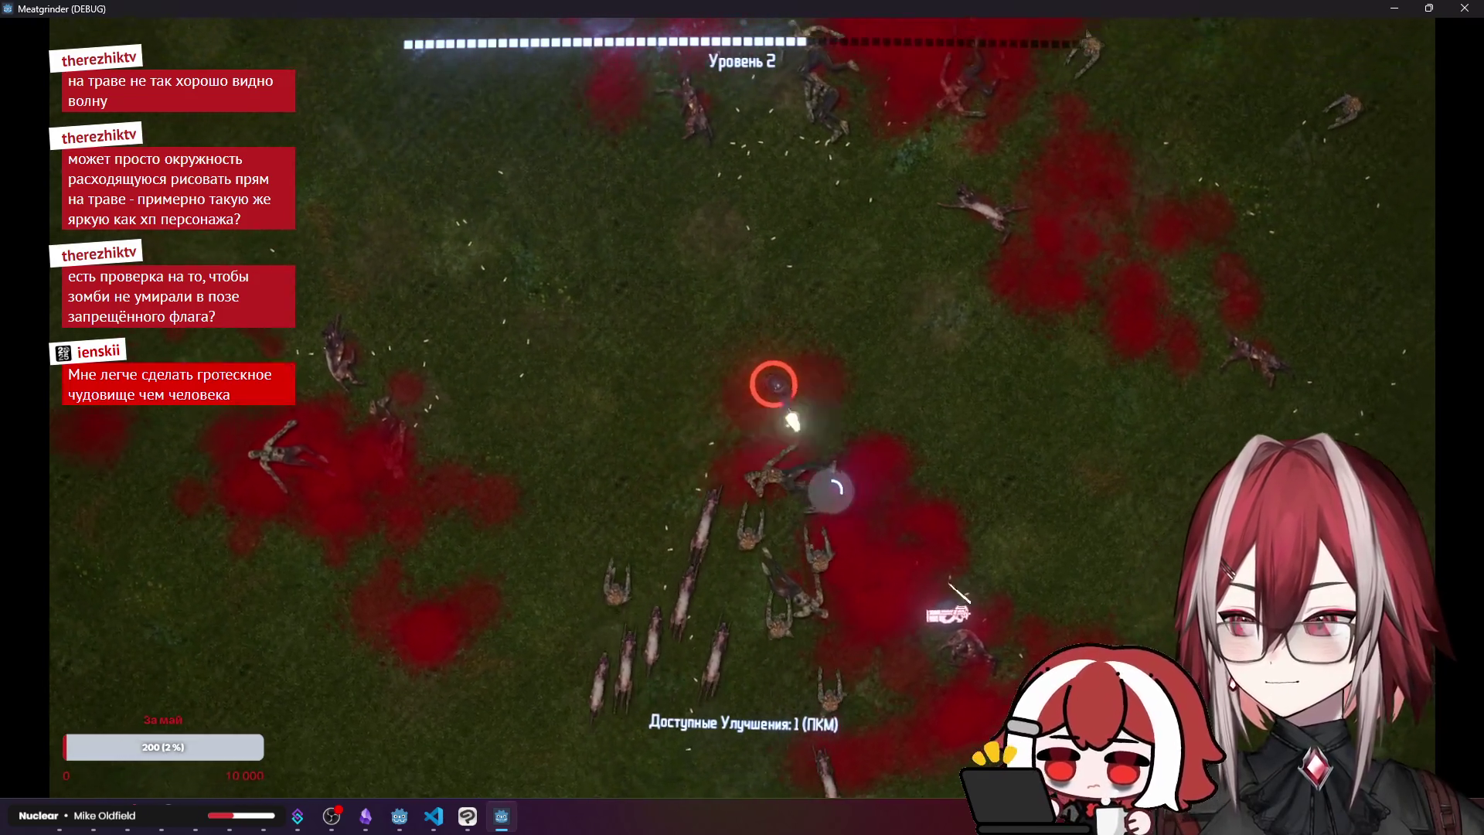
key(s)
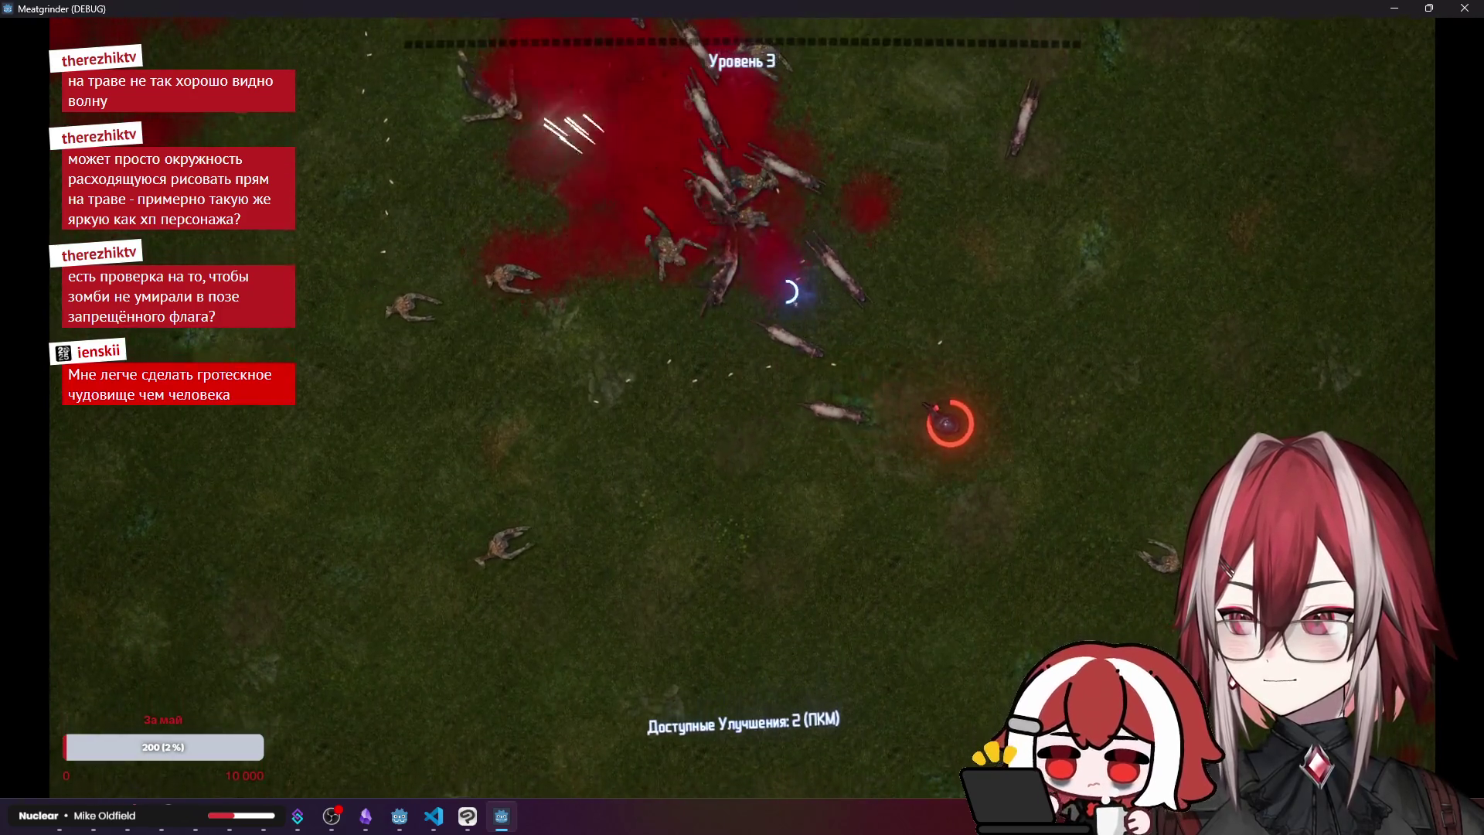
key(a)
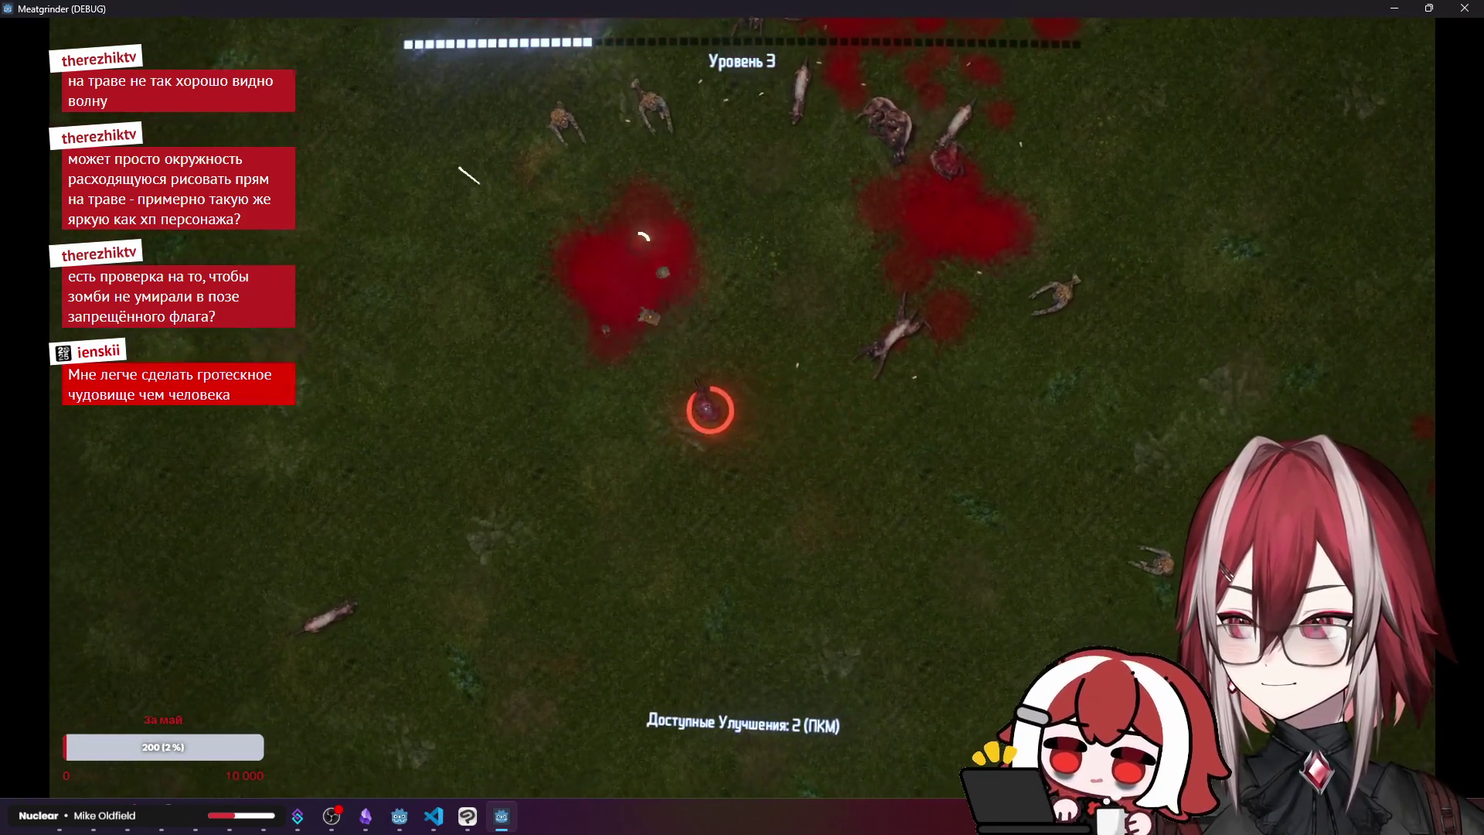
key(w)
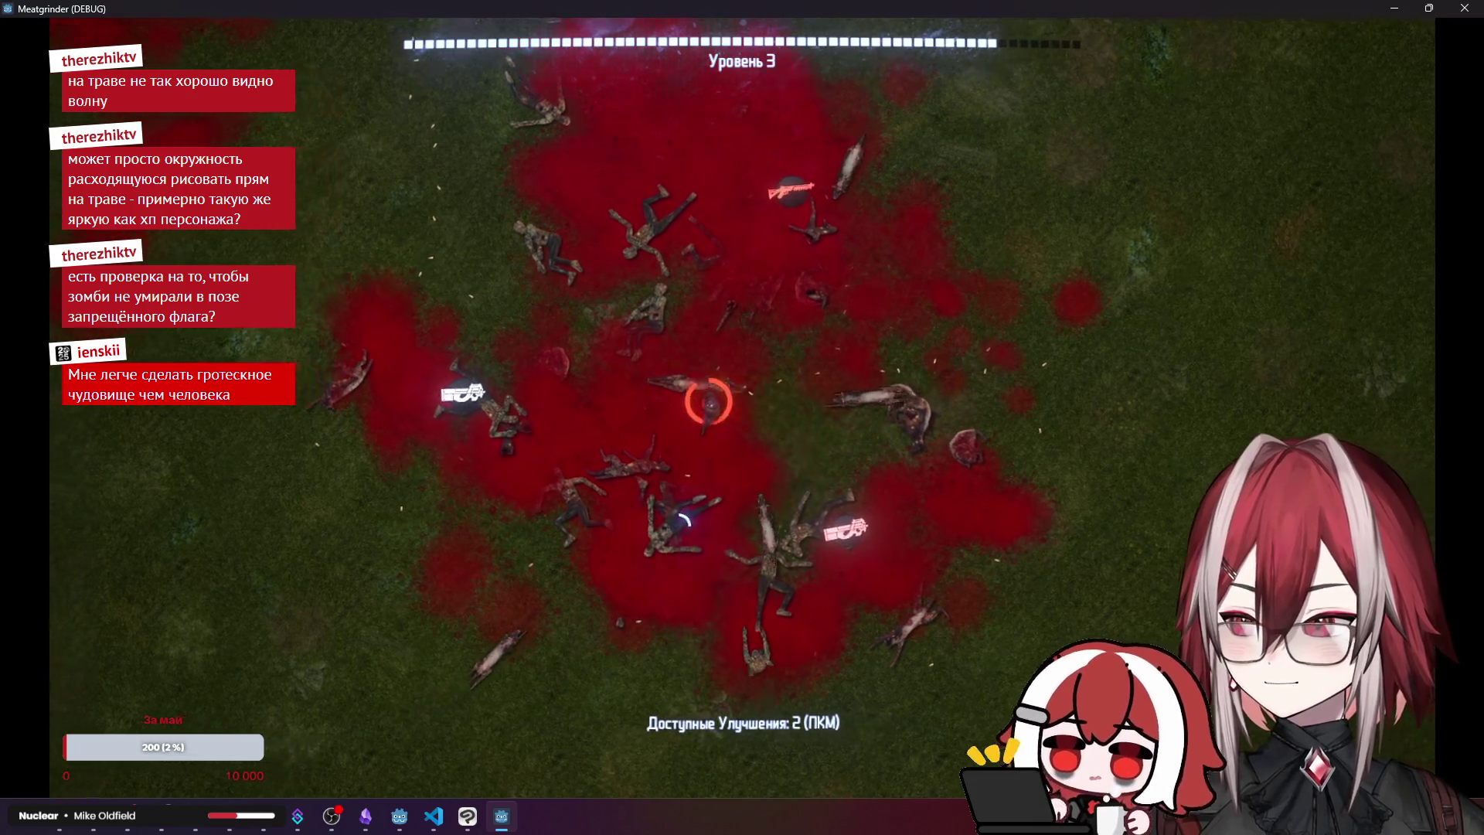
key(s)
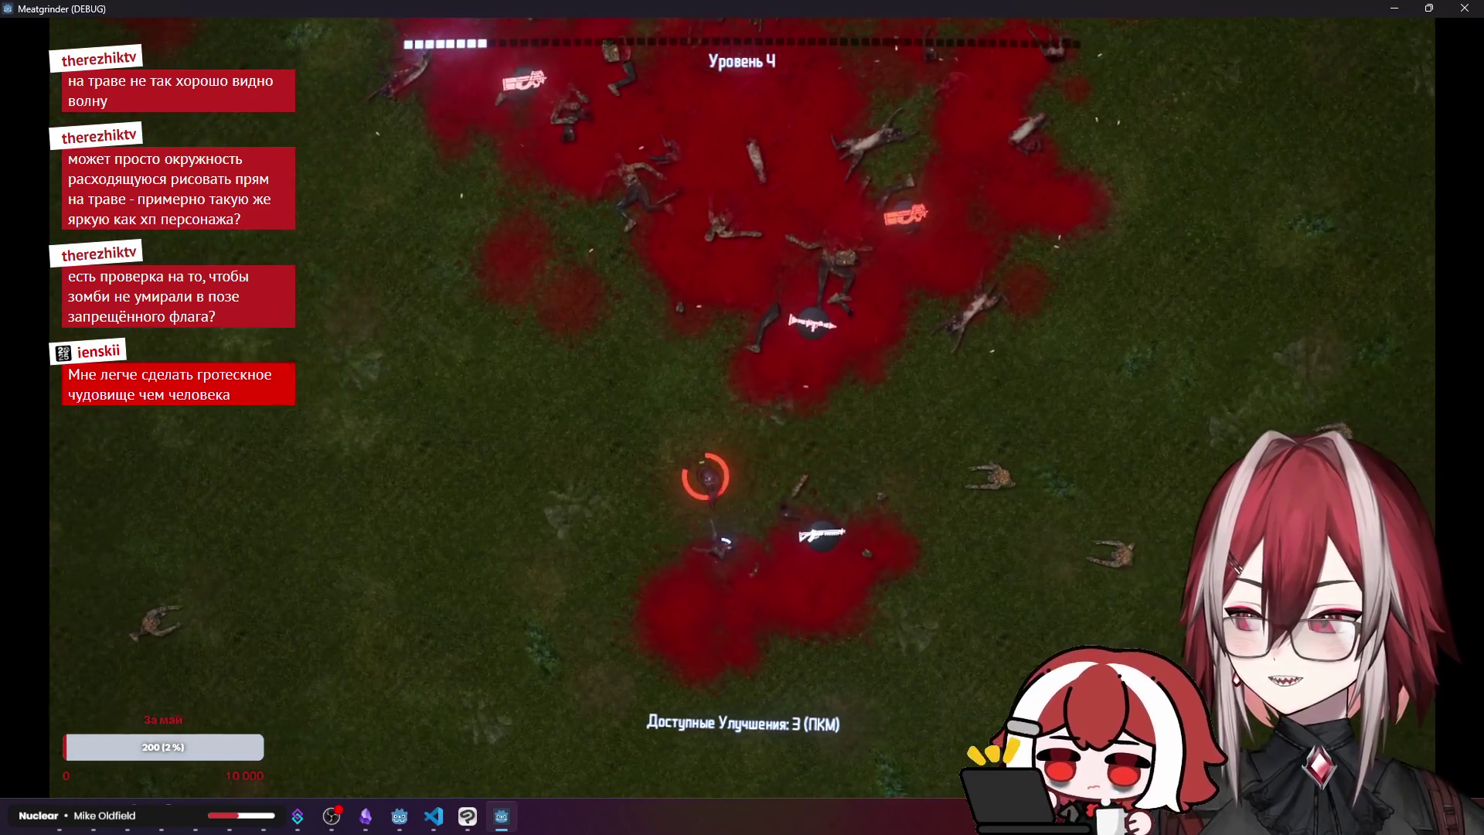
key(s)
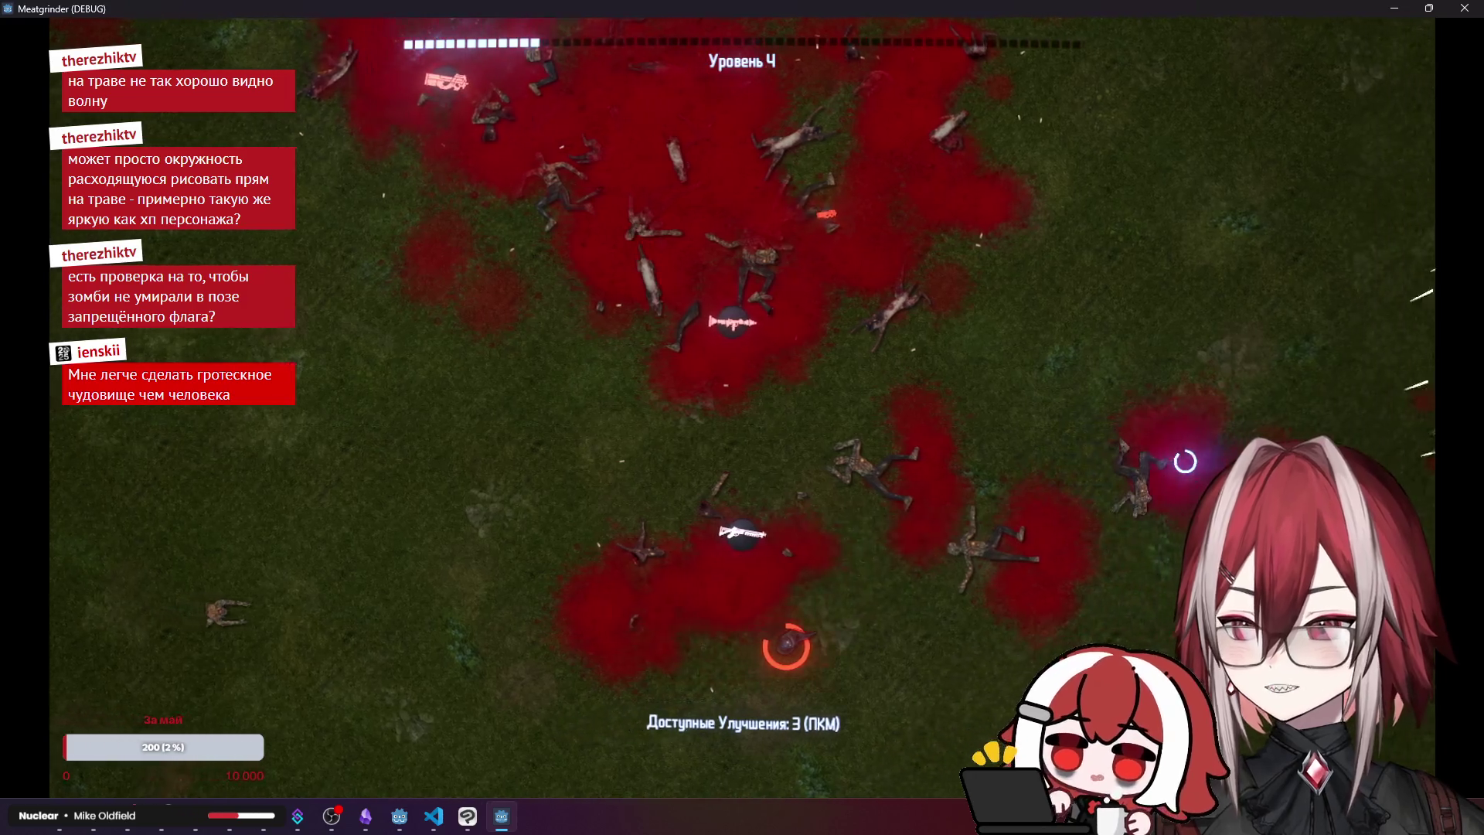
key(d)
key(s)
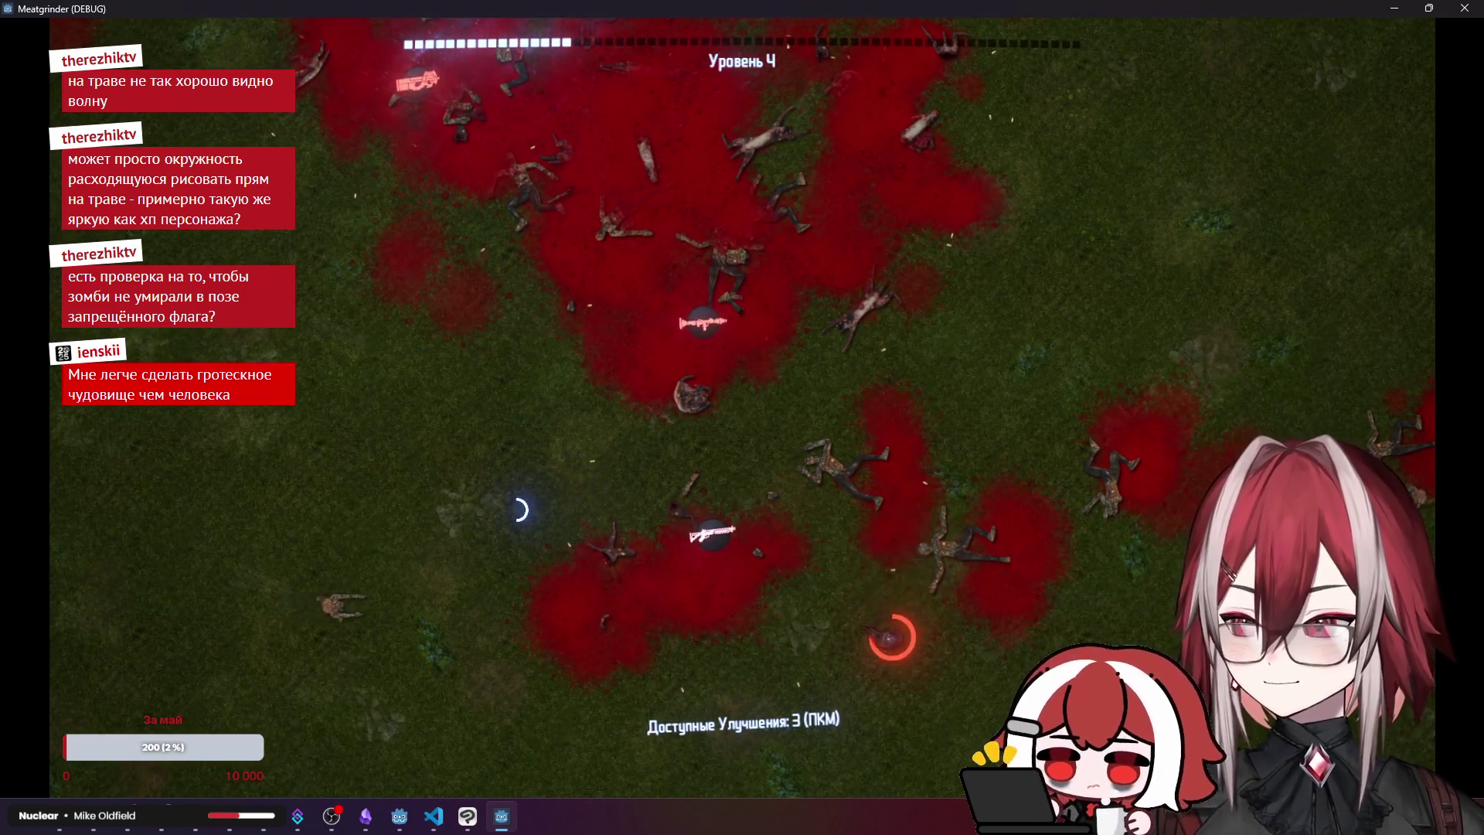
key(w)
key(a)
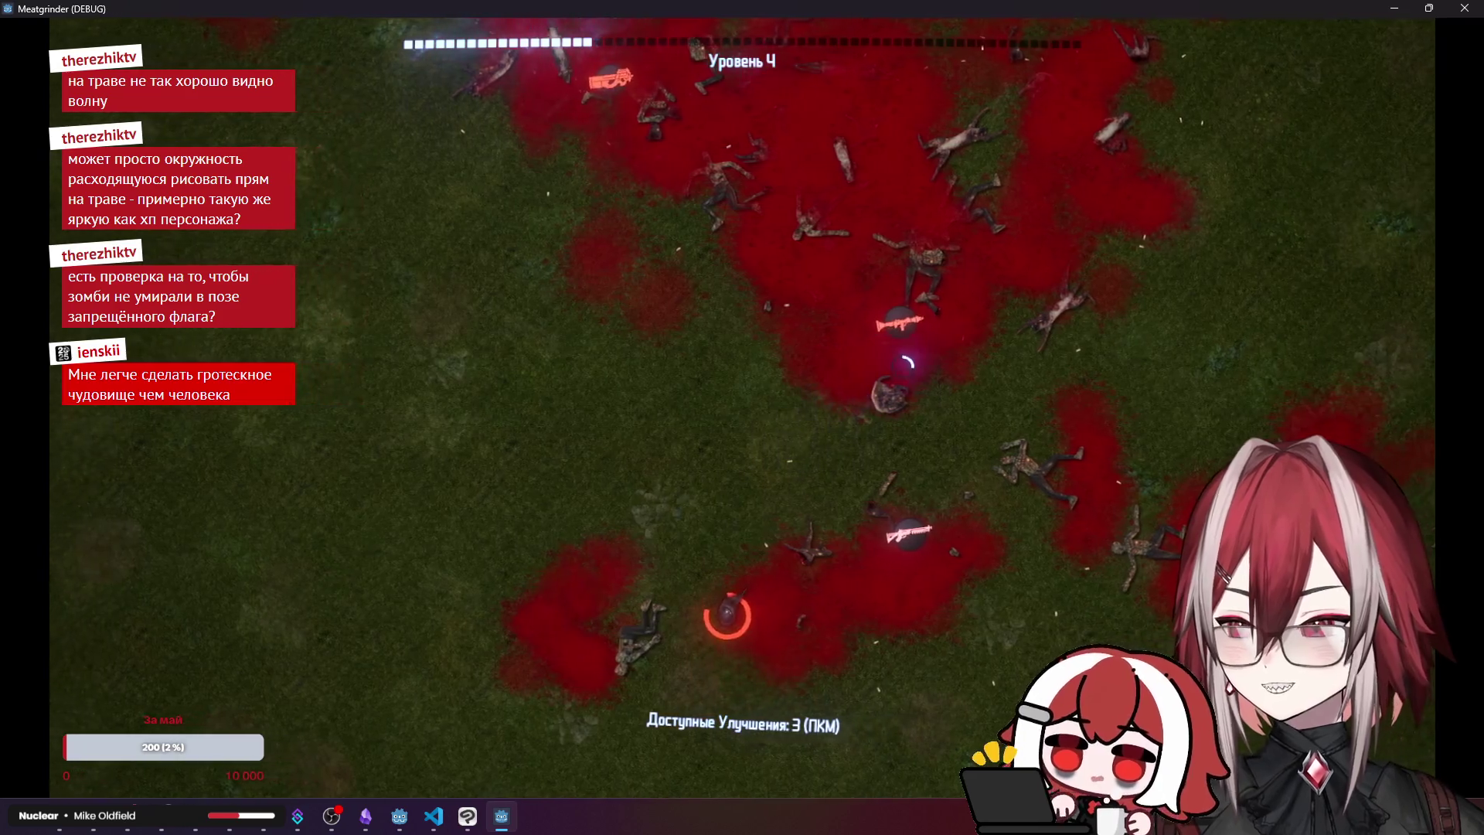
key(w)
key(a)
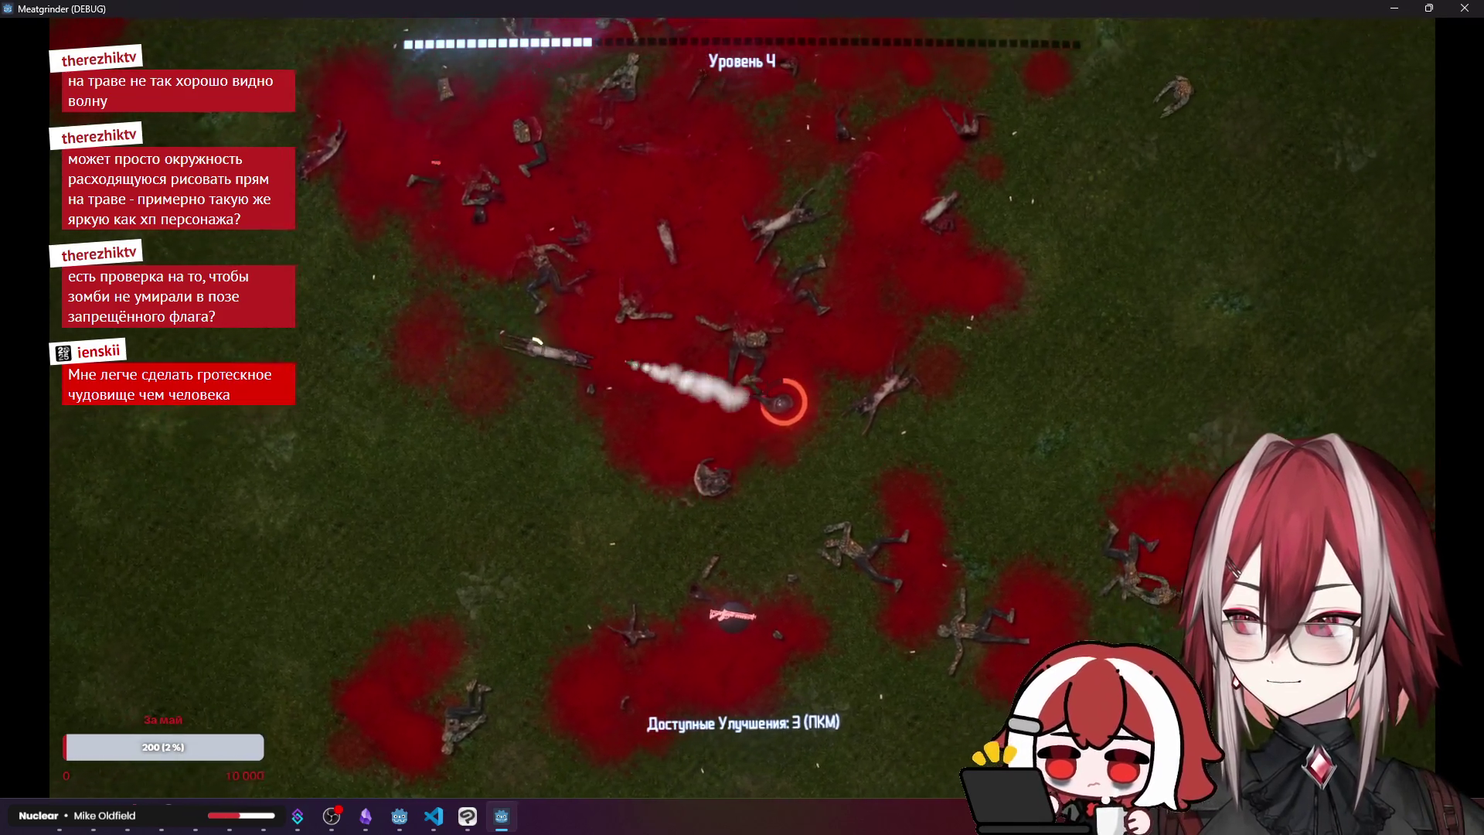
click(832, 287)
key(w)
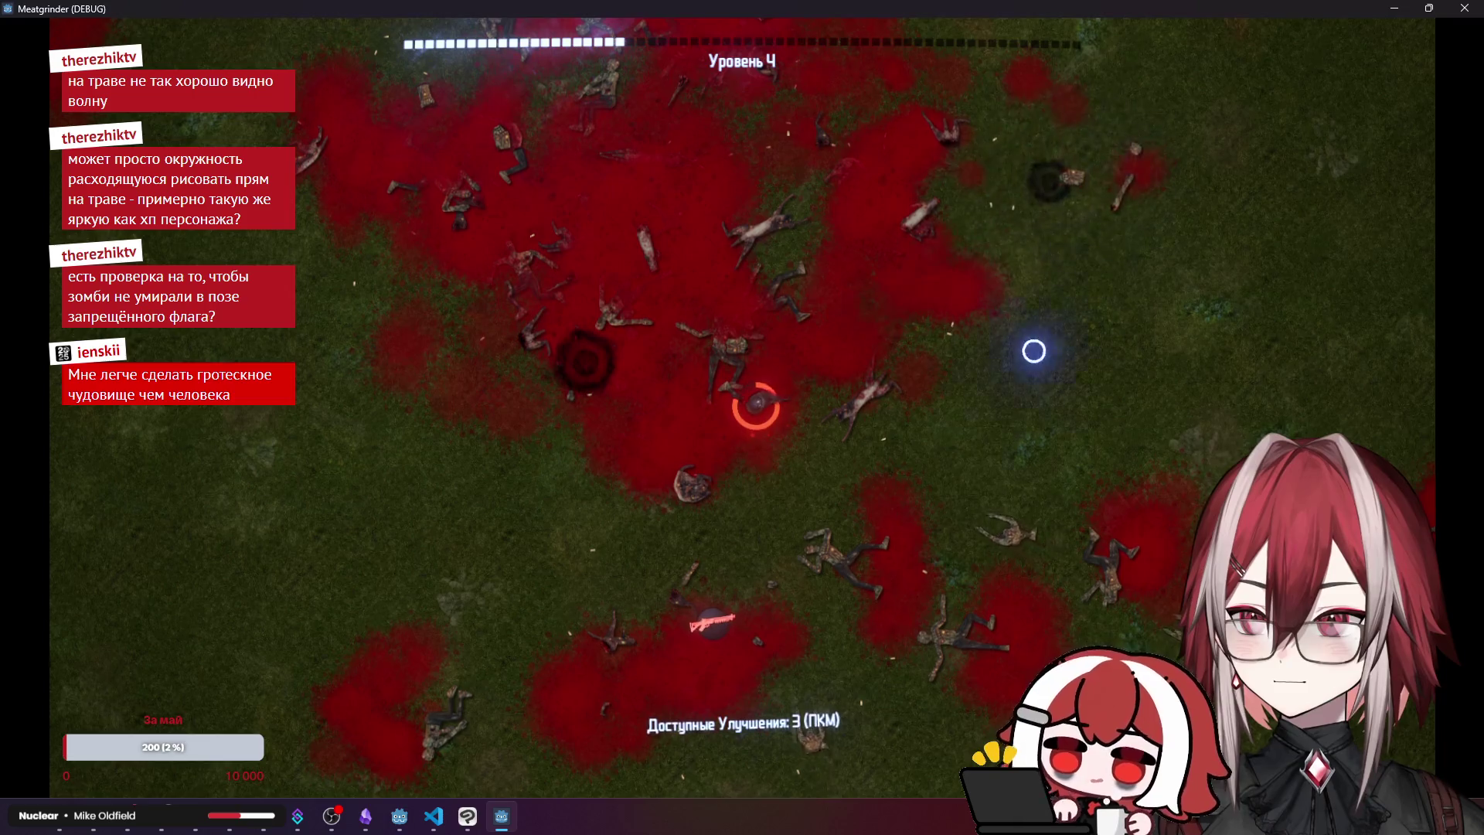
click(981, 541)
key(w)
key(d)
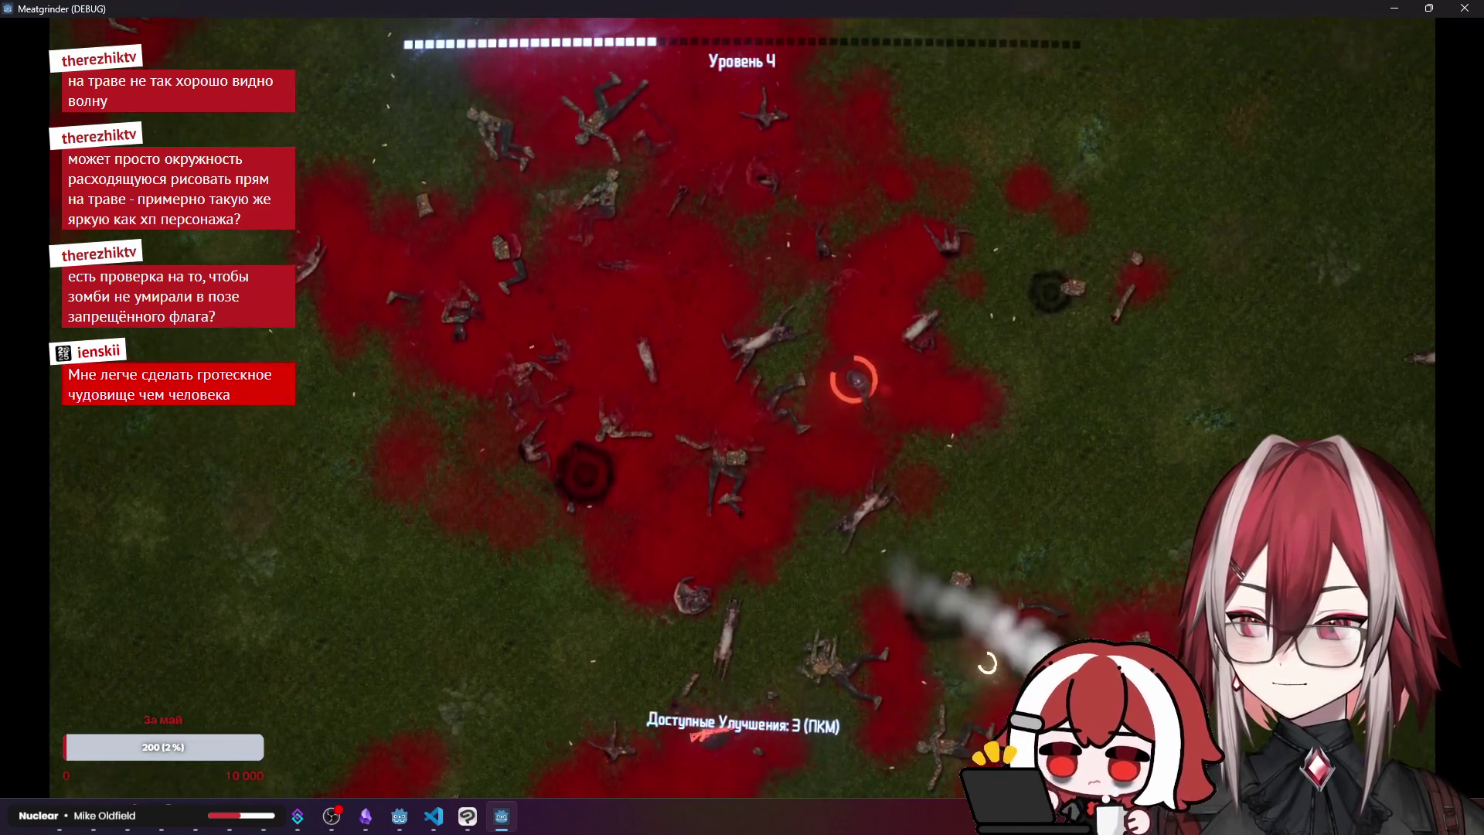
click(866, 657)
key(w)
key(a)
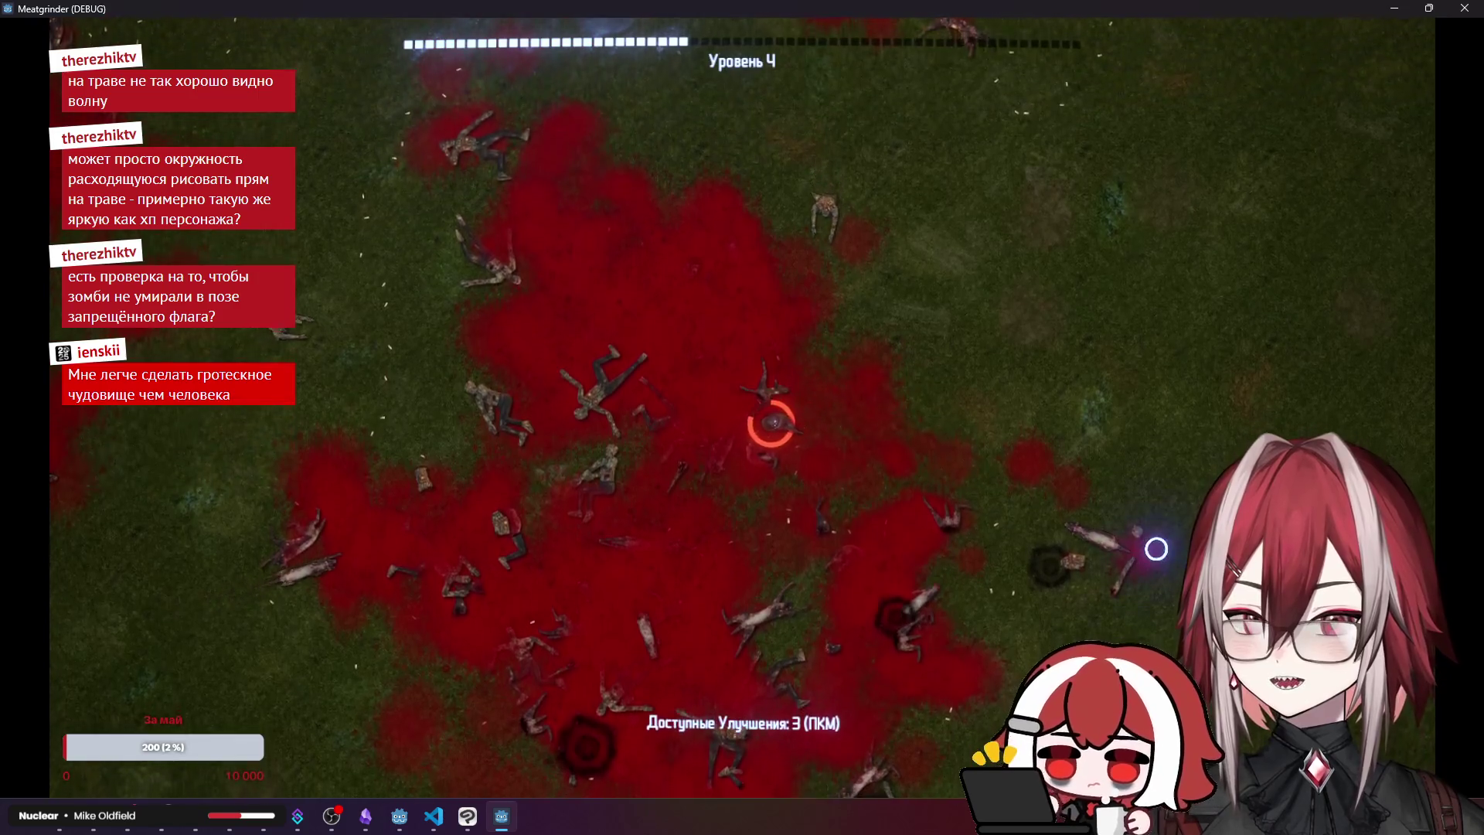
click(1005, 325)
key(s)
key(d)
click(551, 329)
key(a)
click(514, 242)
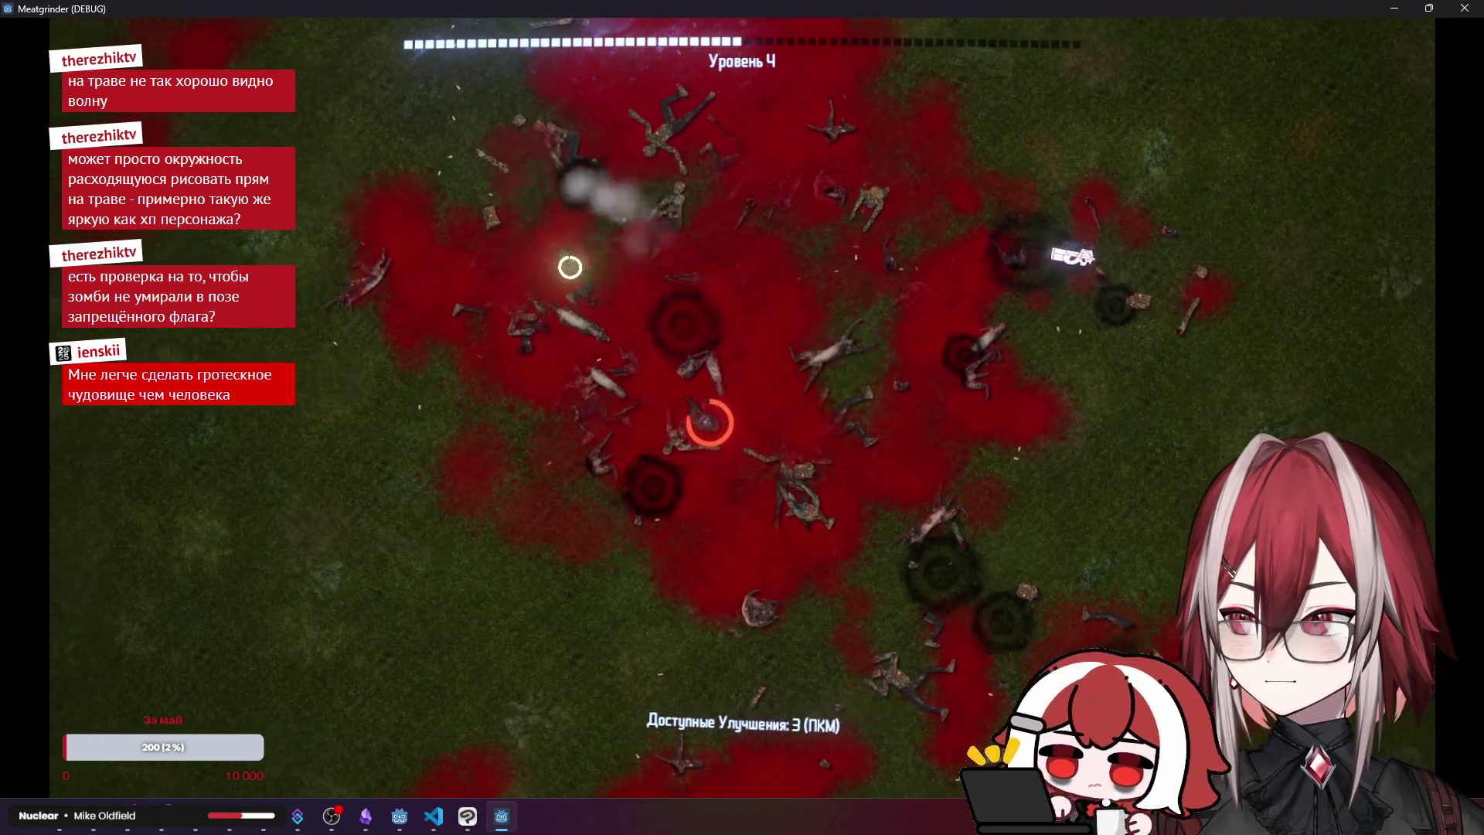
key(s)
key(a)
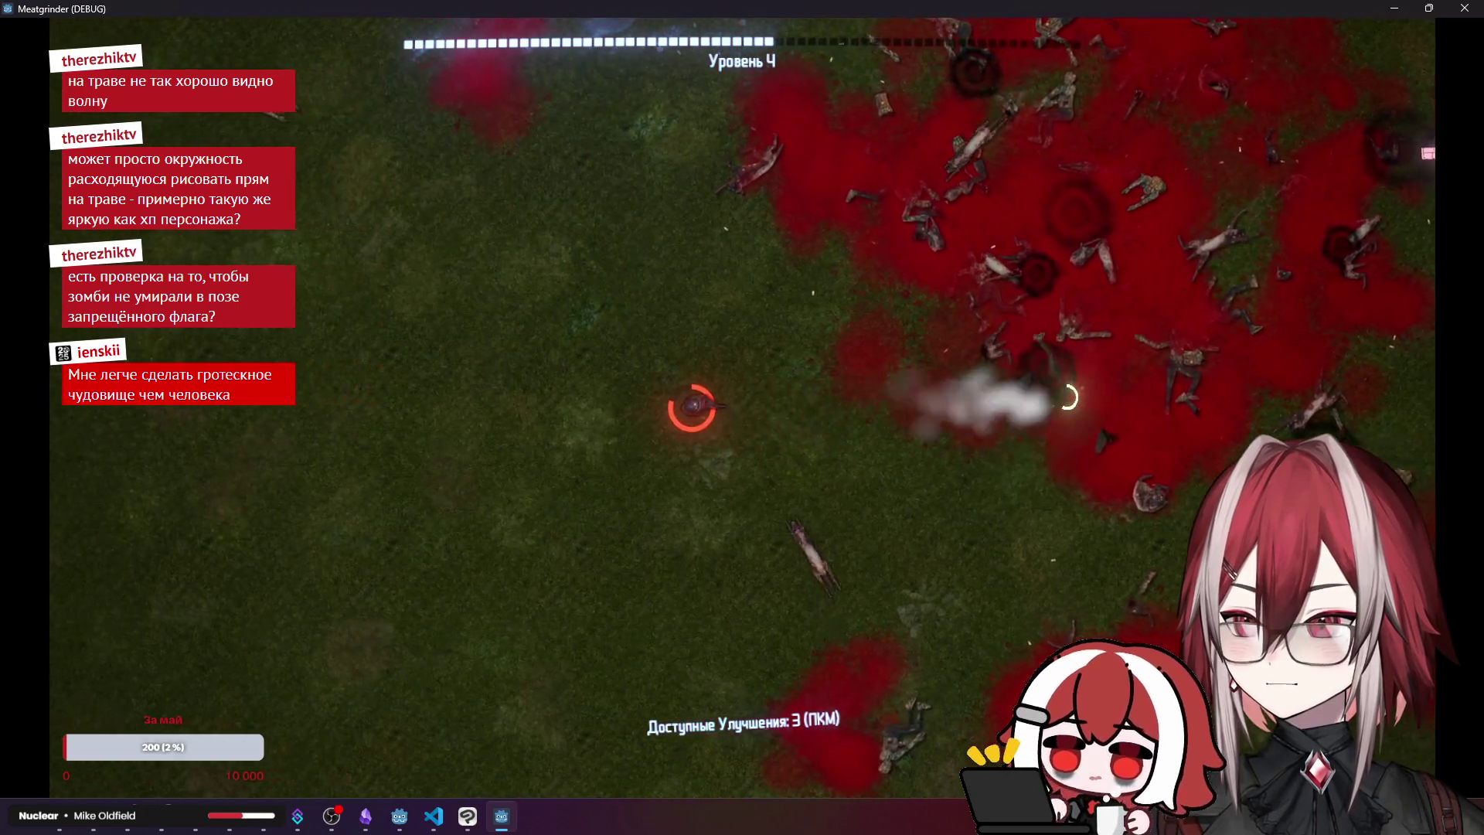
key(d)
key(s)
Step: Keep kiting and shooting the level 4 horde until the XP bar is nearly full
click(828, 331)
click(834, 170)
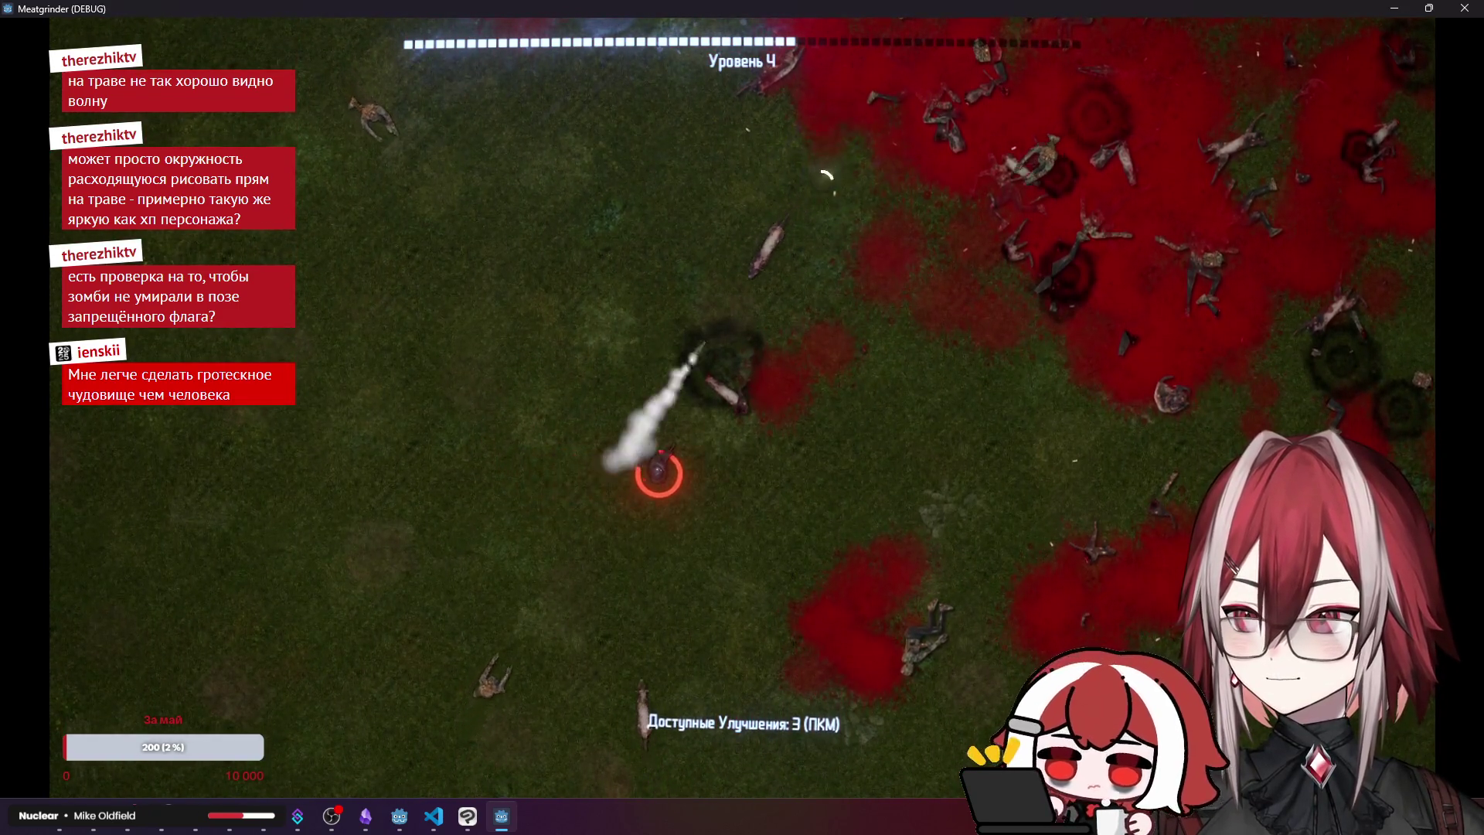
key(w)
key(d)
click(835, 182)
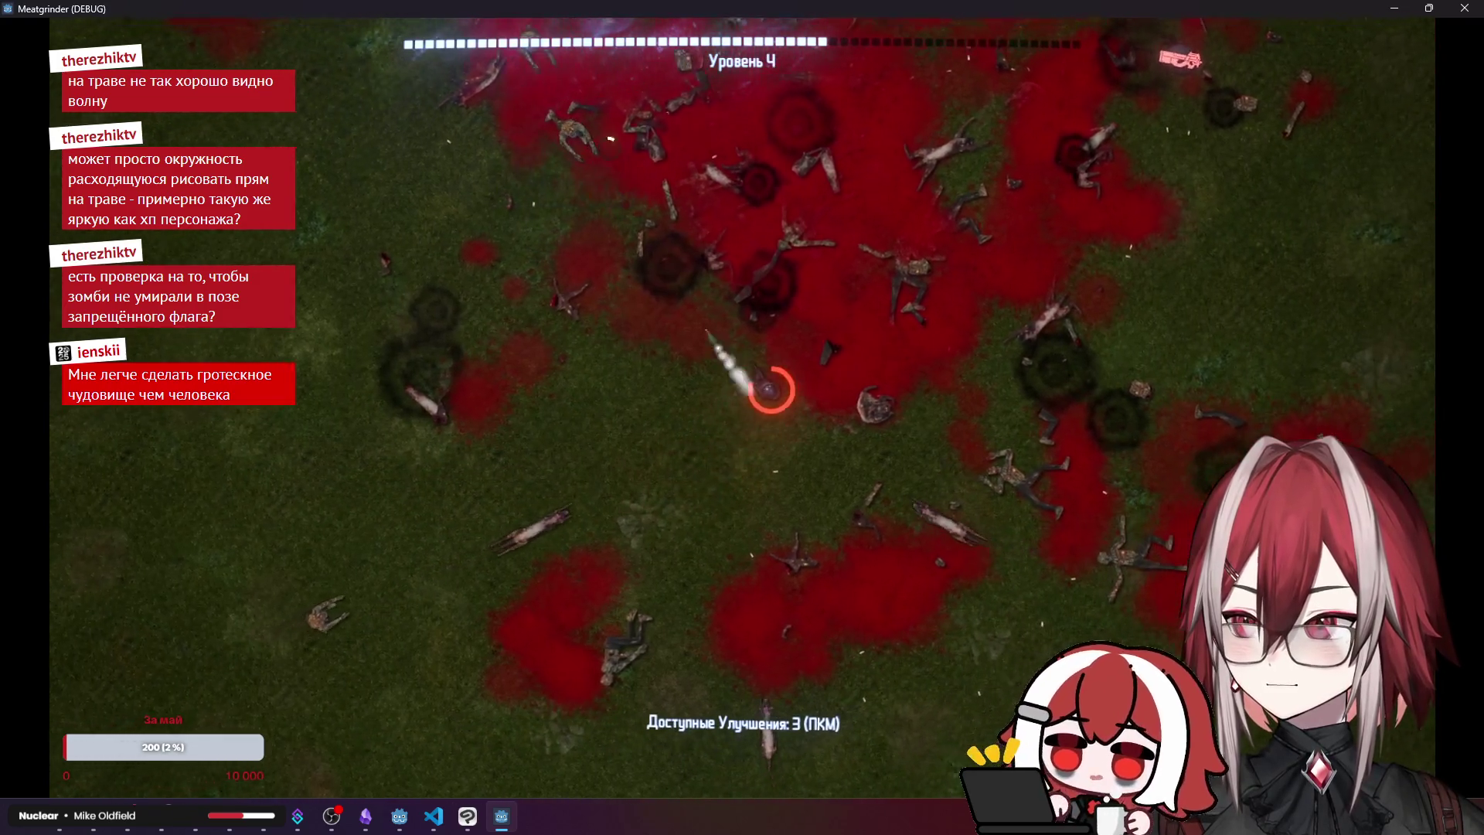
click(590, 230)
key(s)
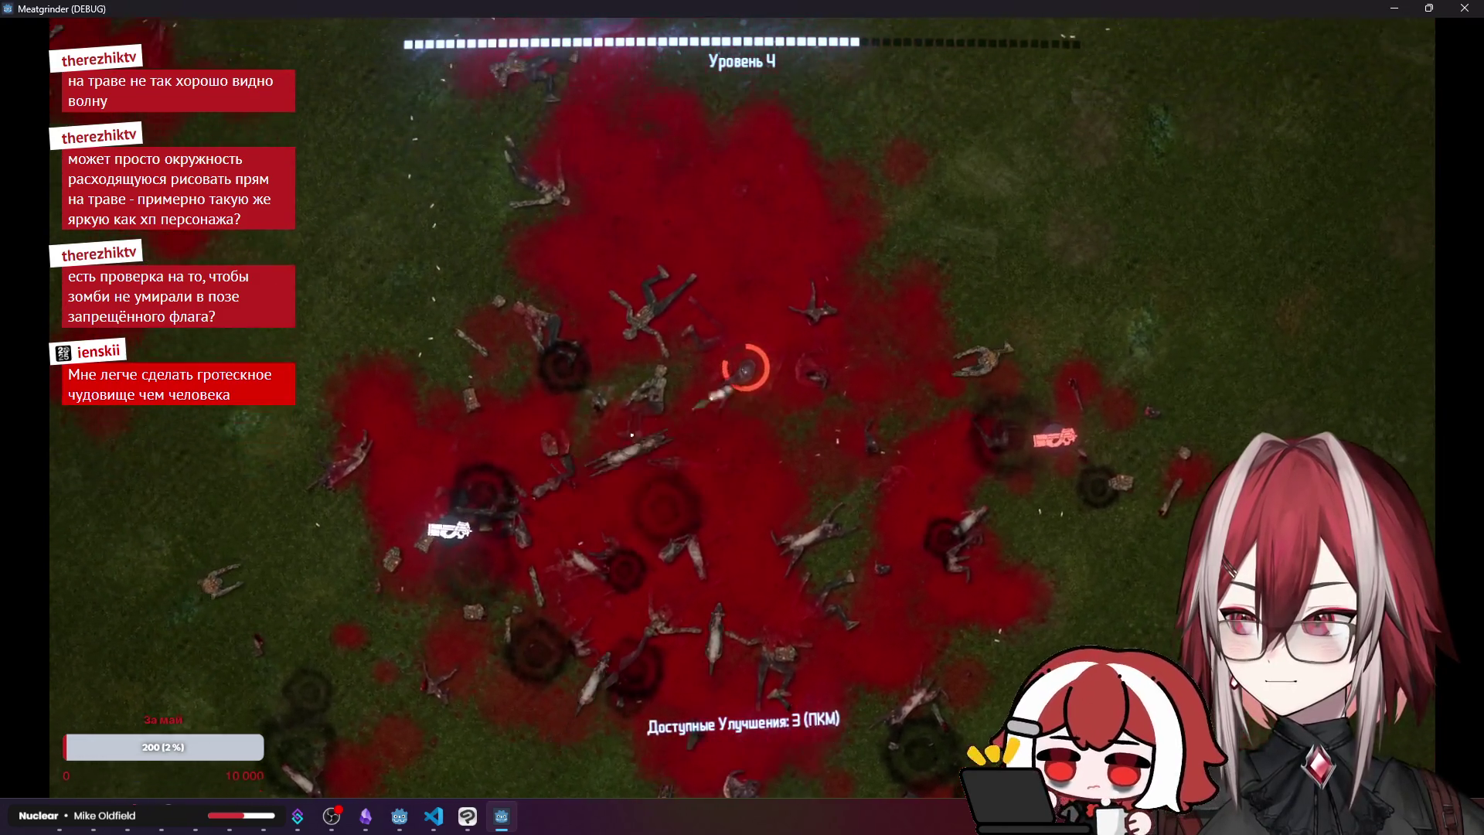
key(a)
click(709, 596)
key(w)
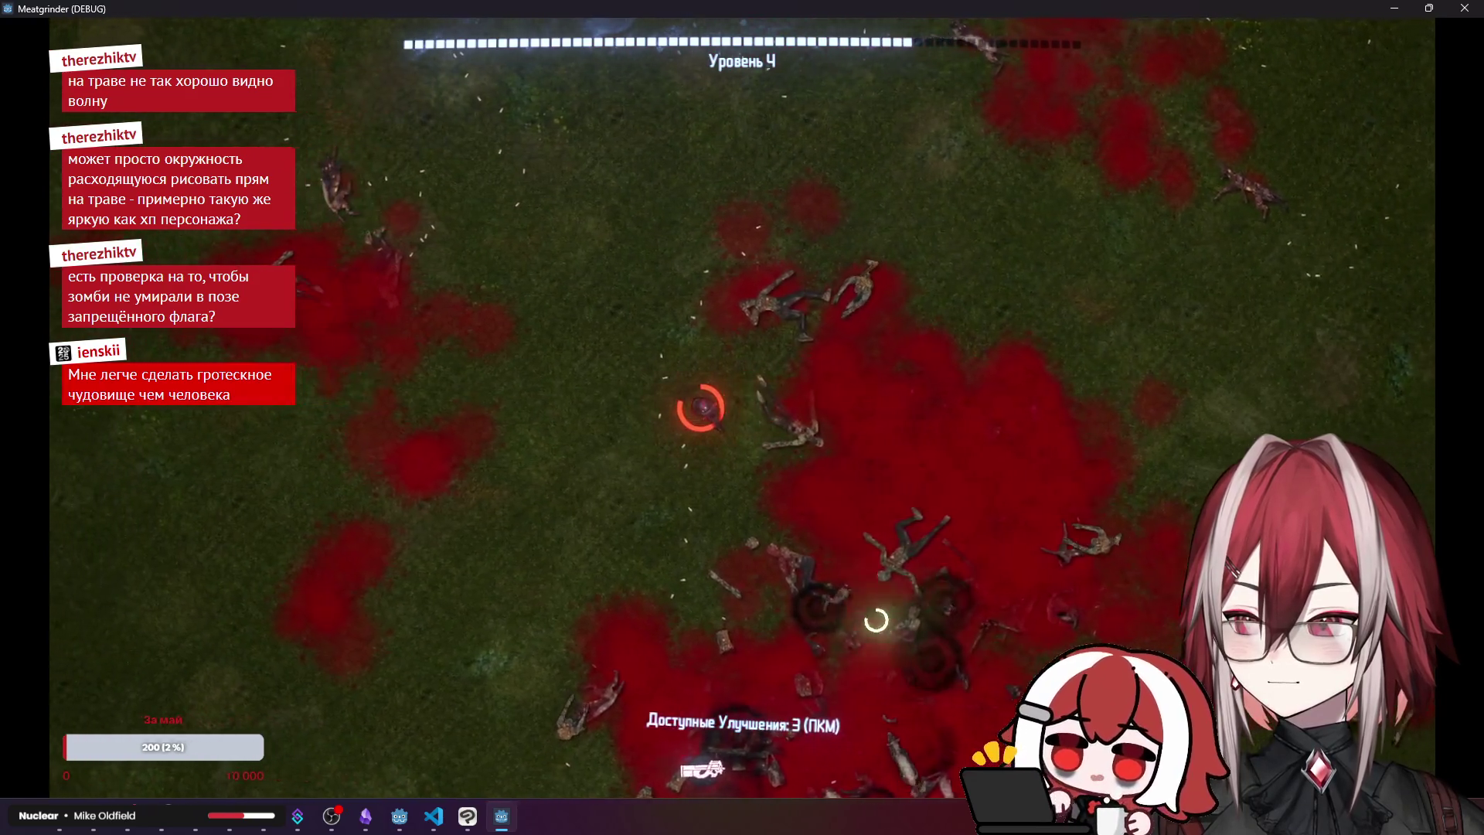
click(933, 275)
key(s)
key(a)
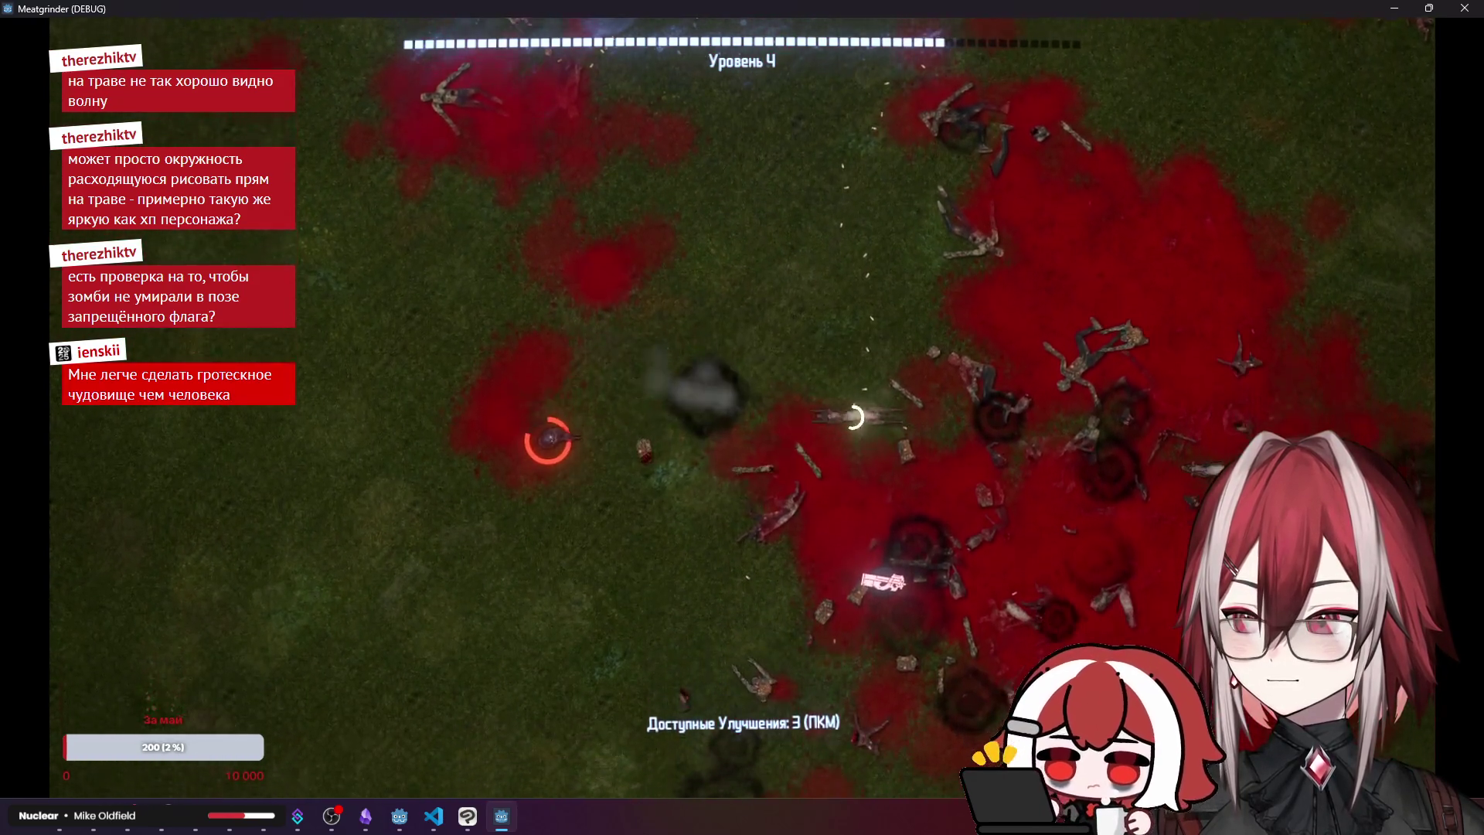
key(d)
key(s)
click(872, 242)
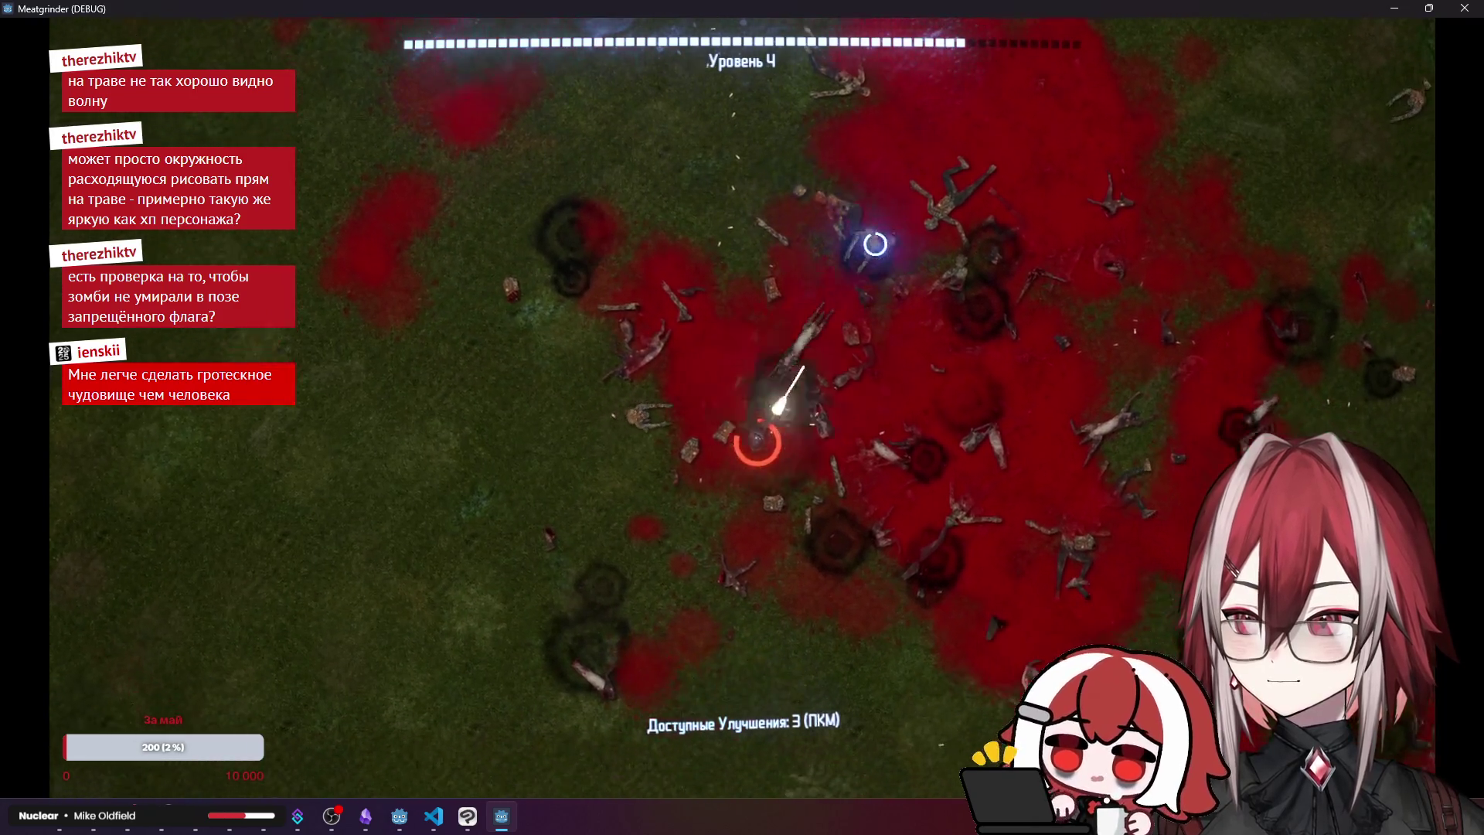
click(769, 182)
key(s)
key(a)
click(728, 149)
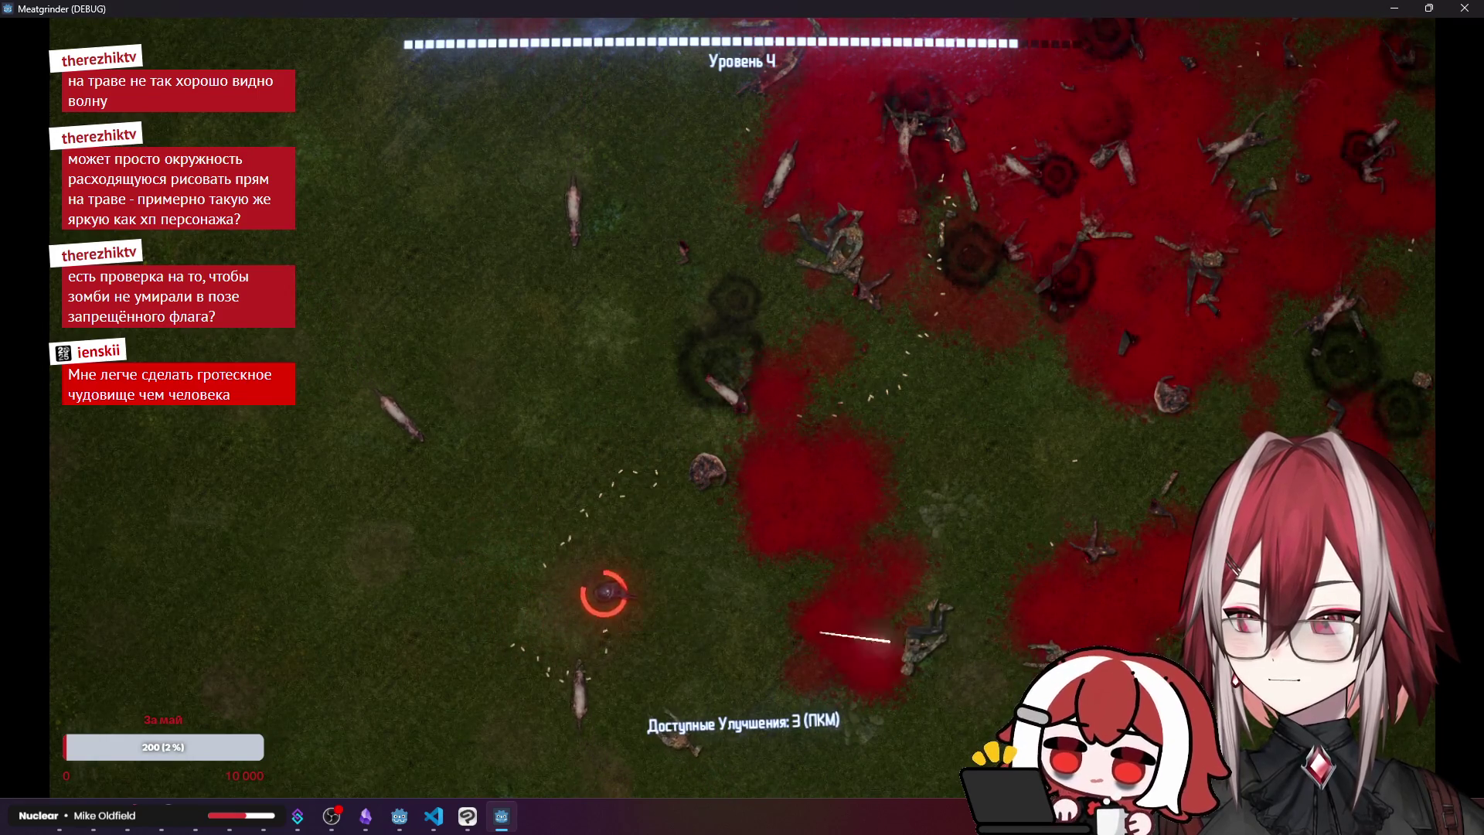
key(d)
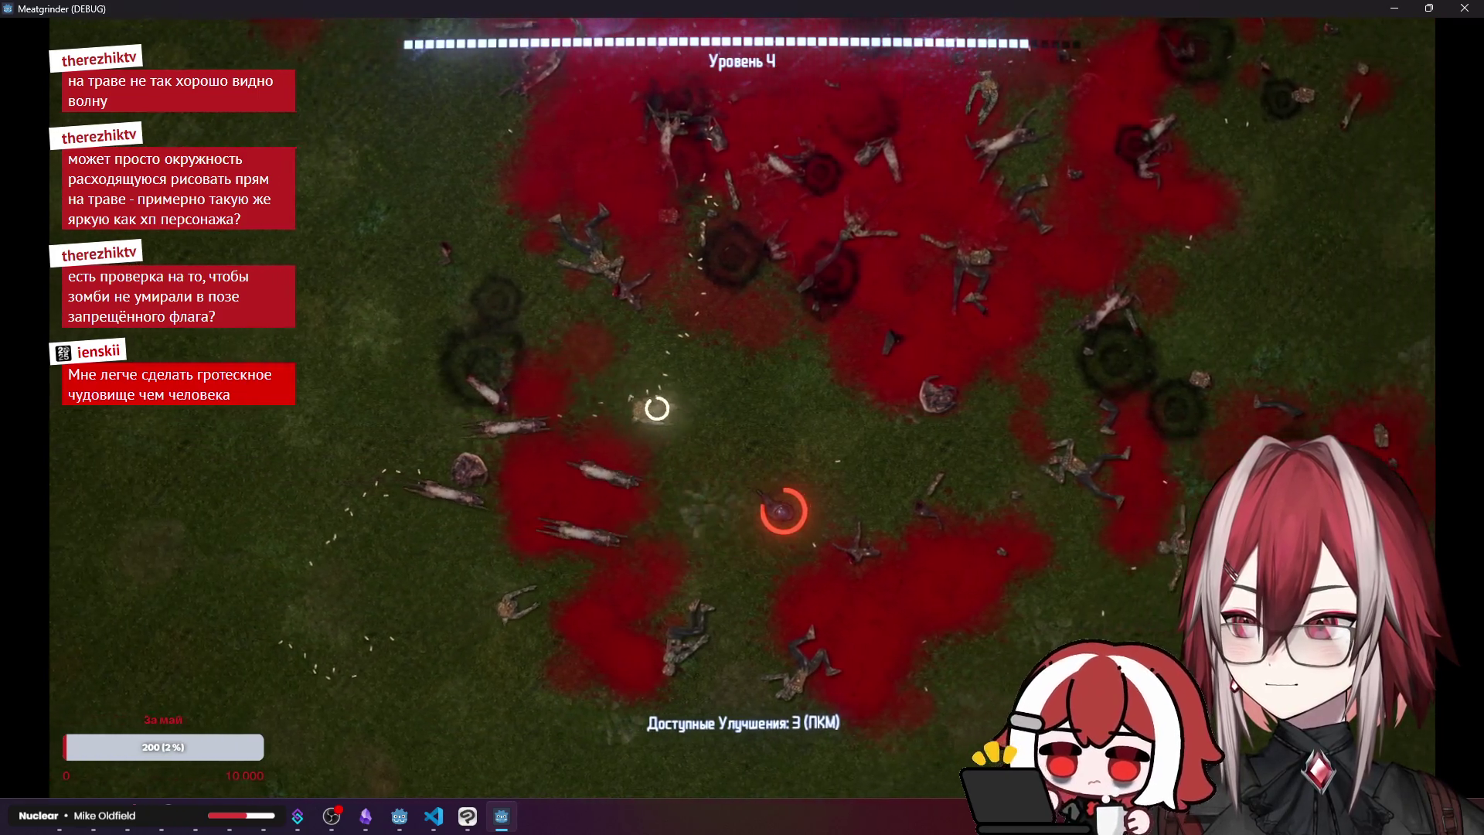
click(600, 476)
key(d)
click(690, 523)
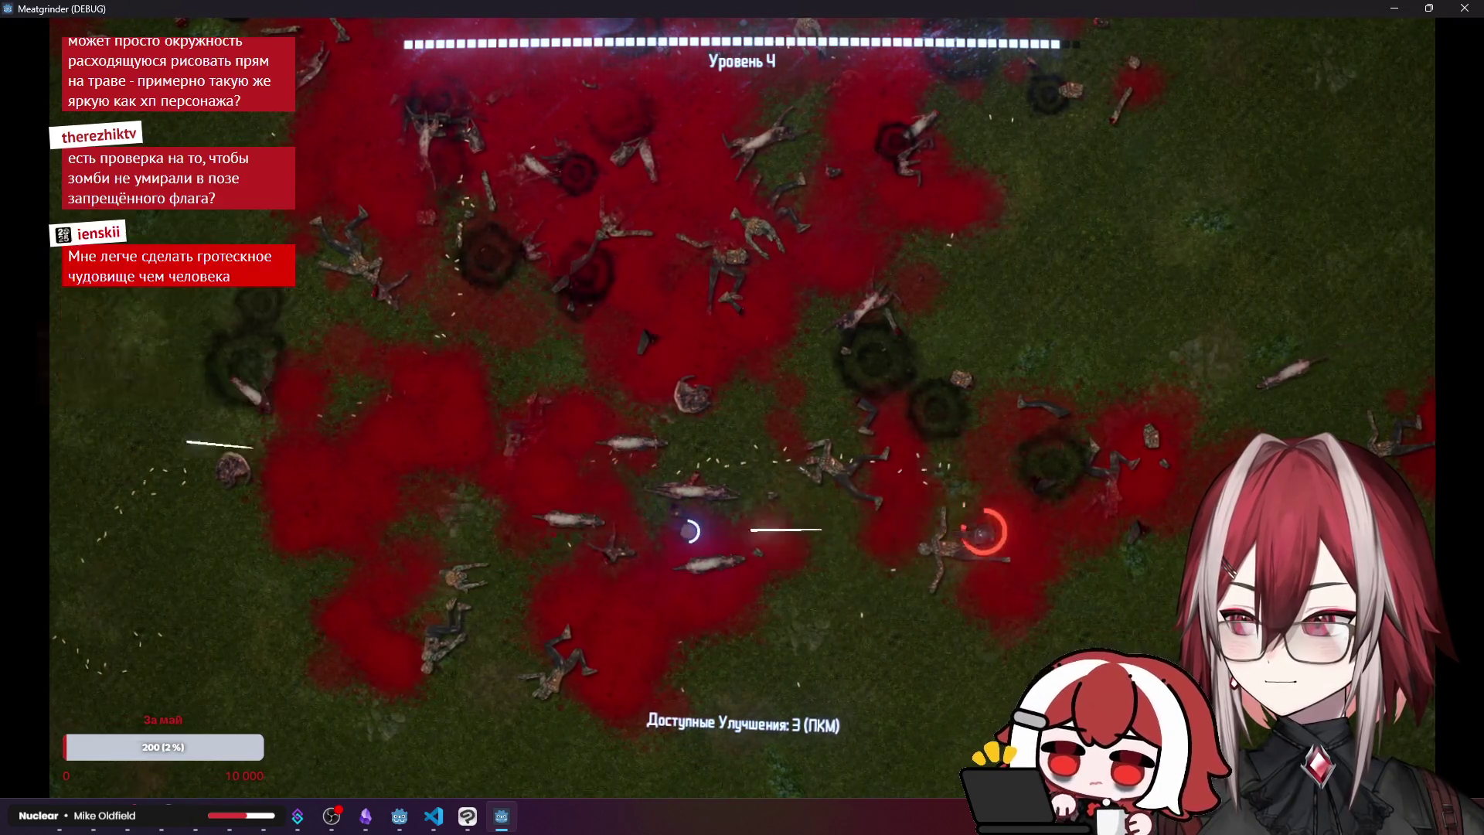
key(s)
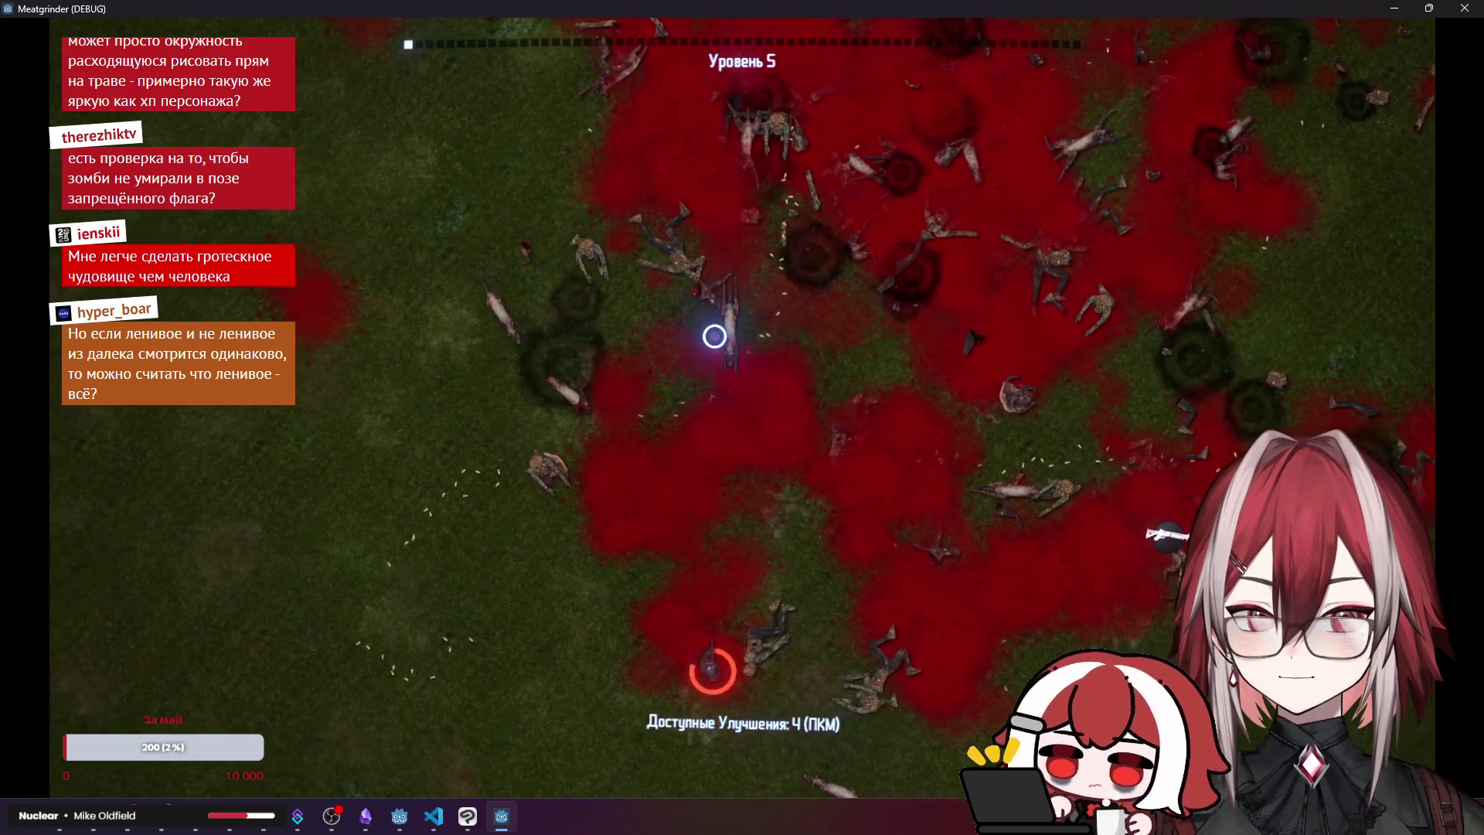
Step: Move through the horde while firing bullets at the zombies
key(w)
click(698, 424)
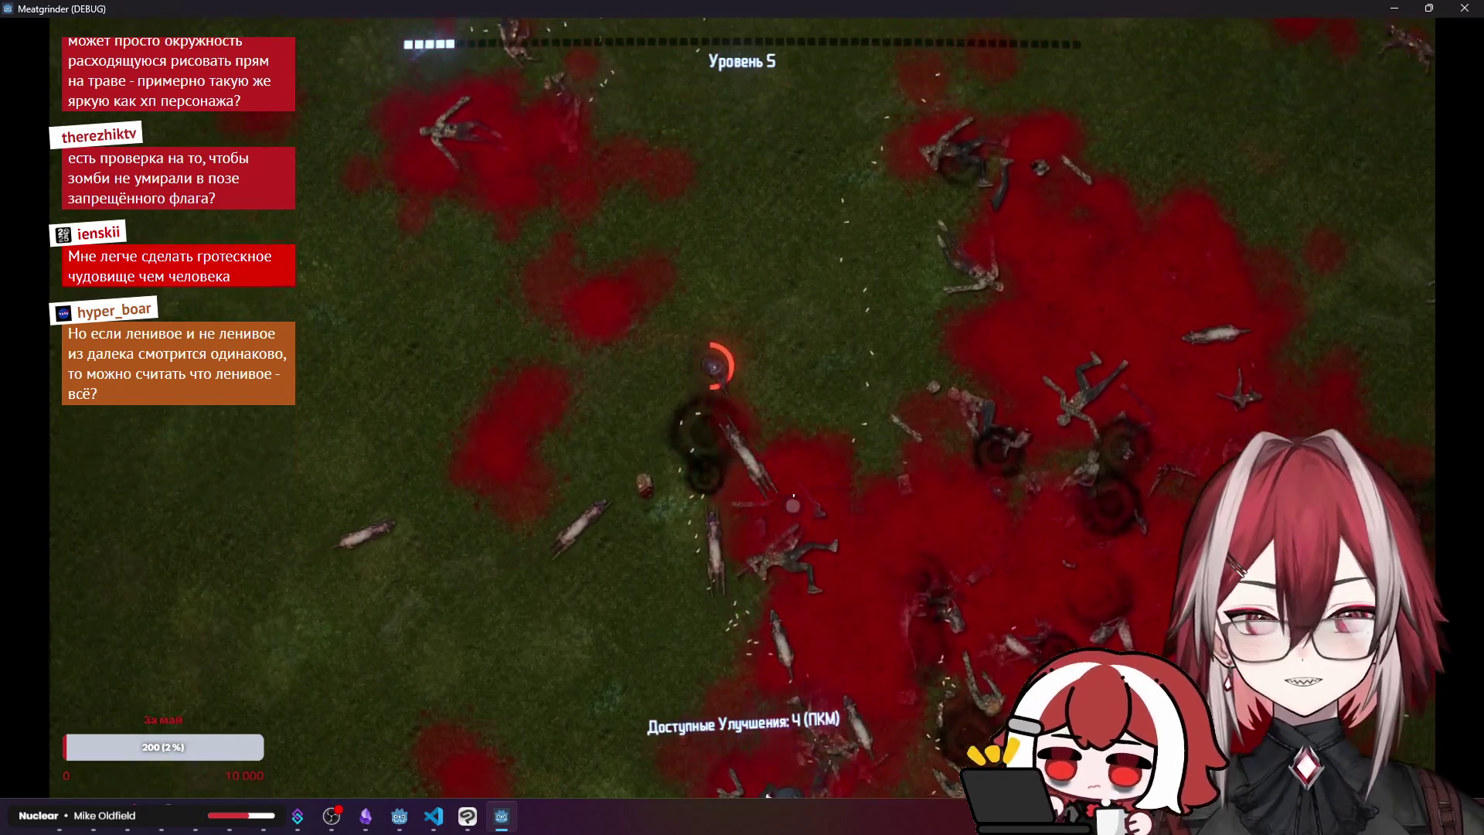
key(d)
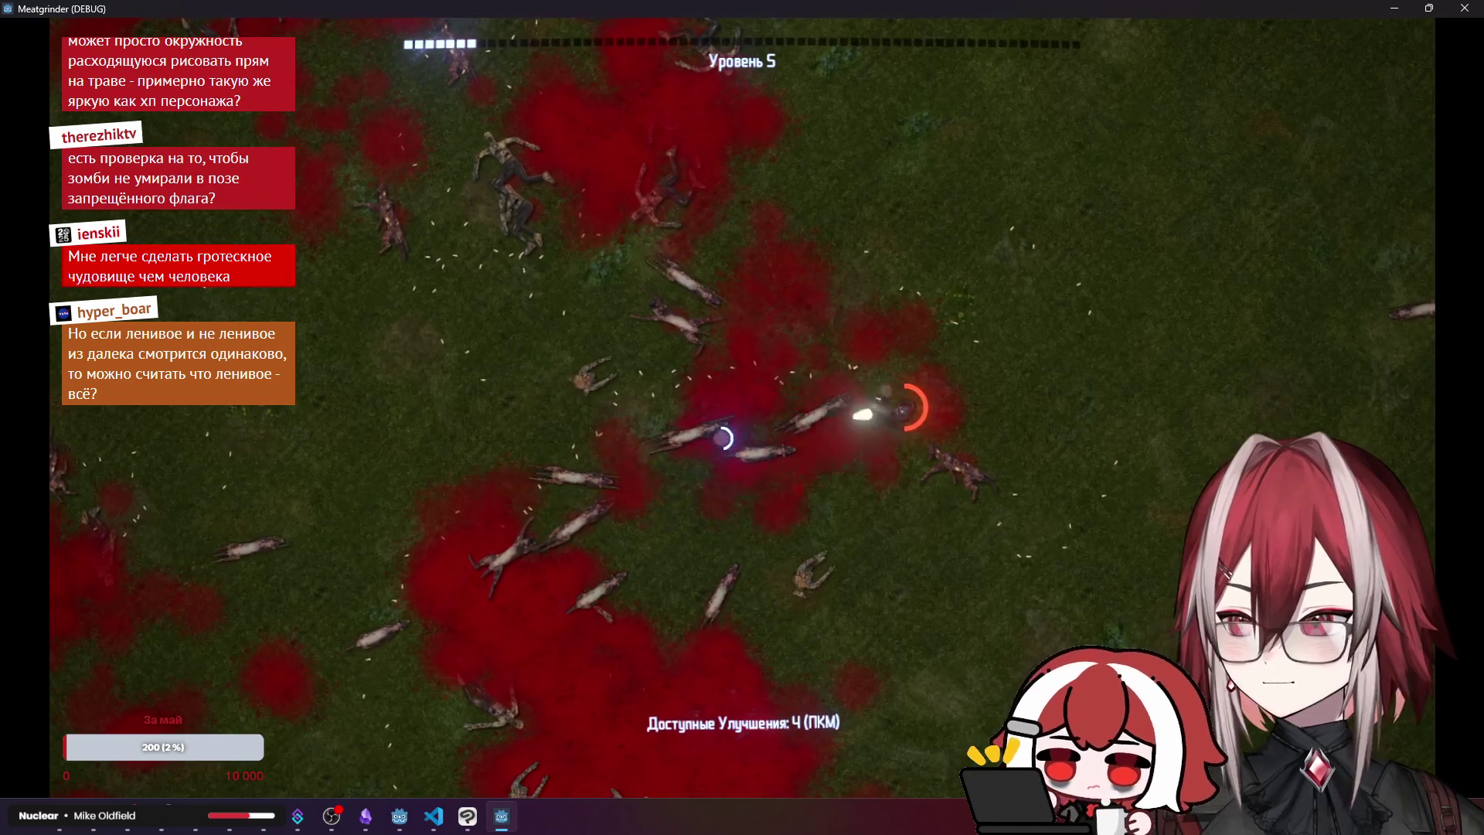
key(a)
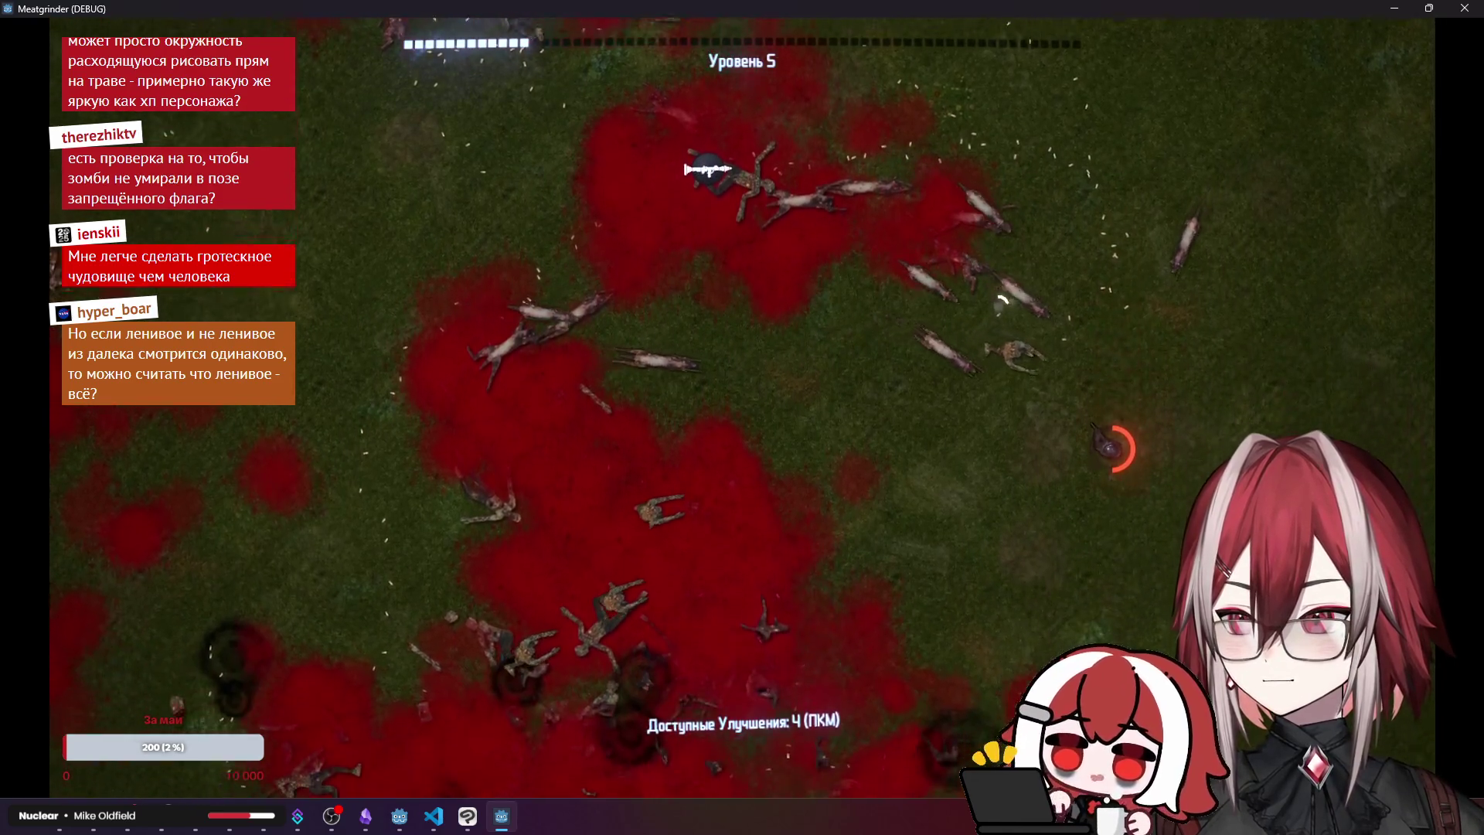
key(s)
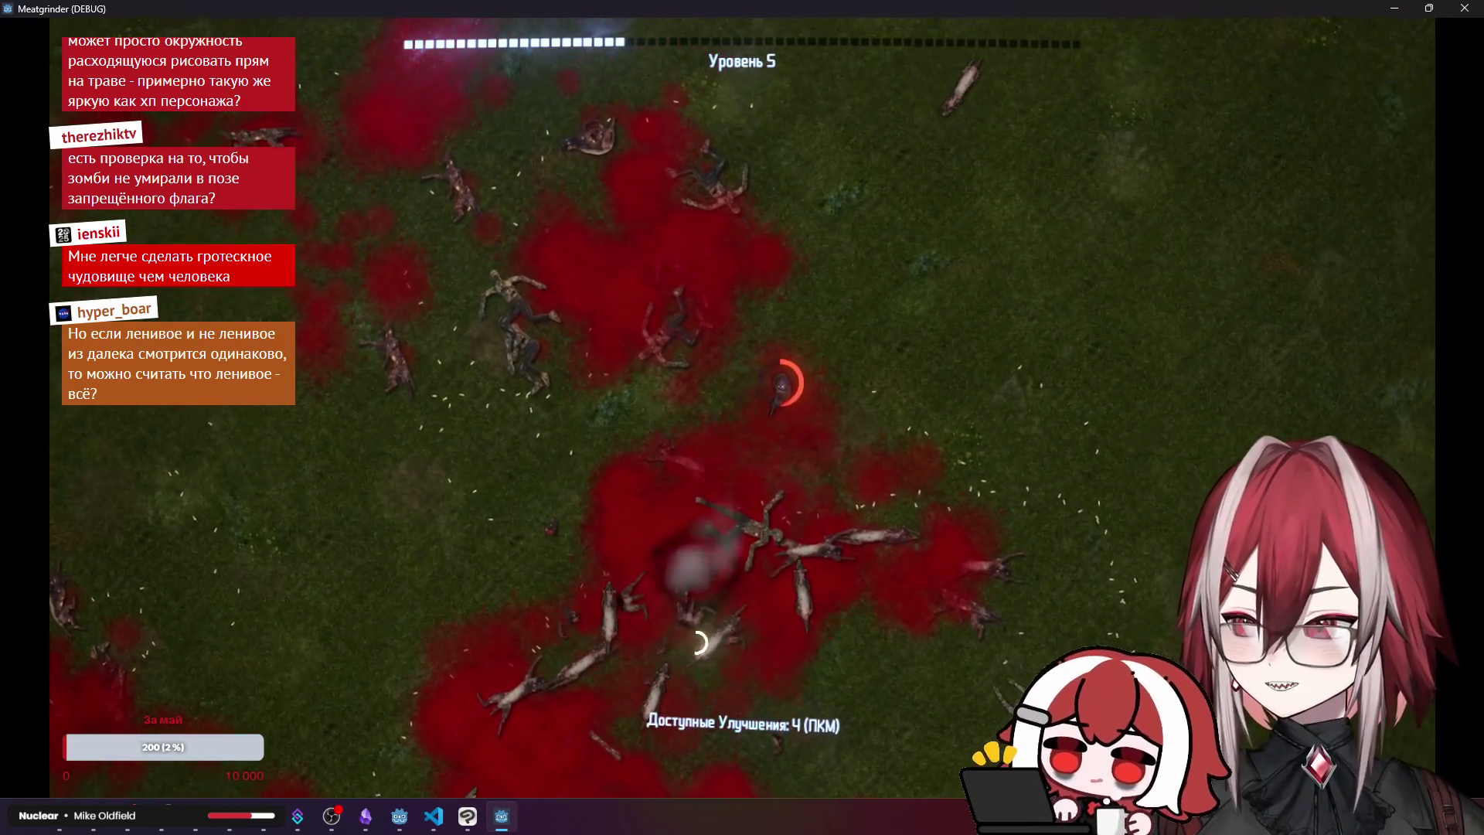
key(s)
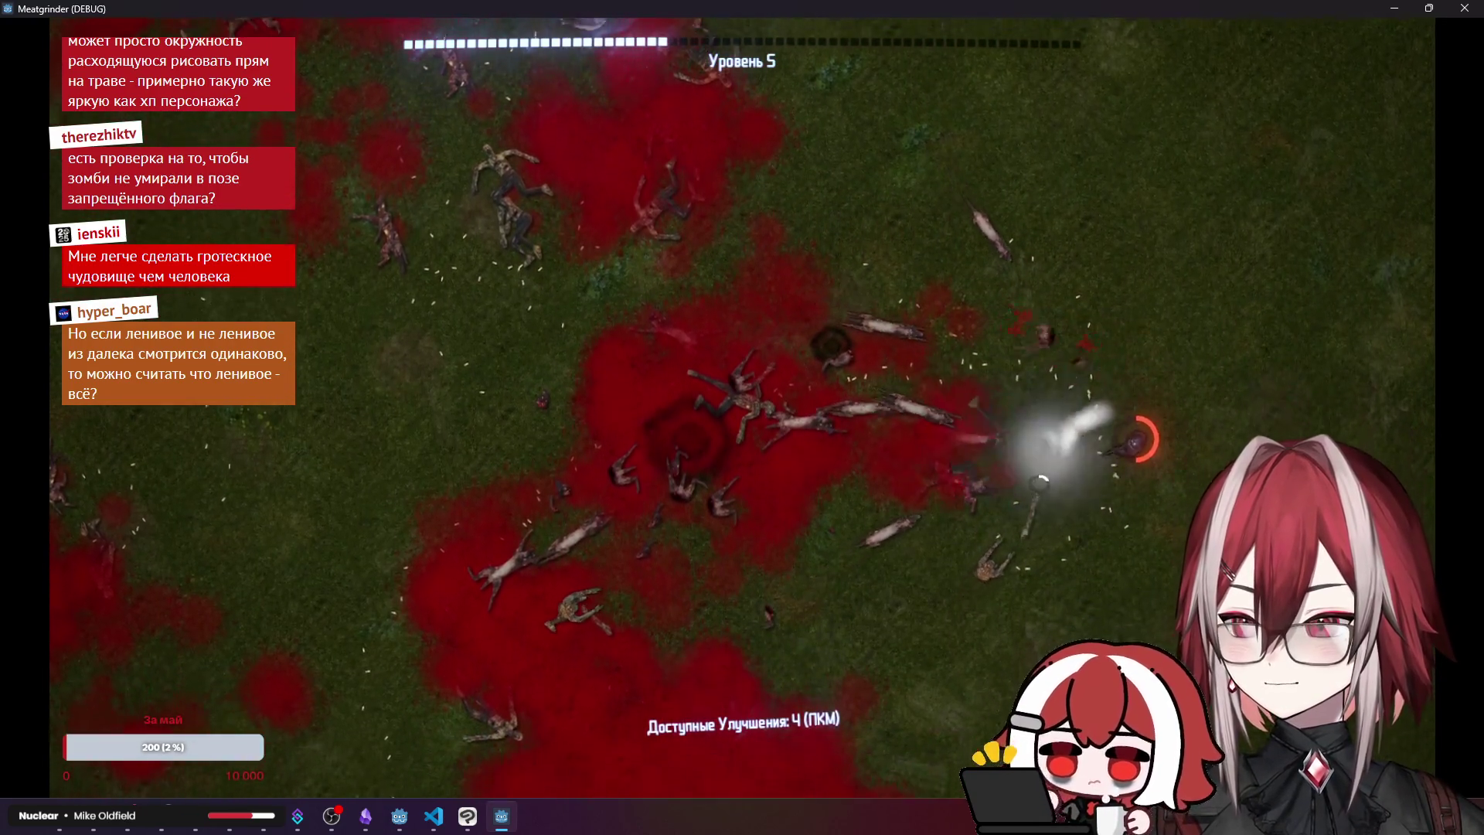
key(s)
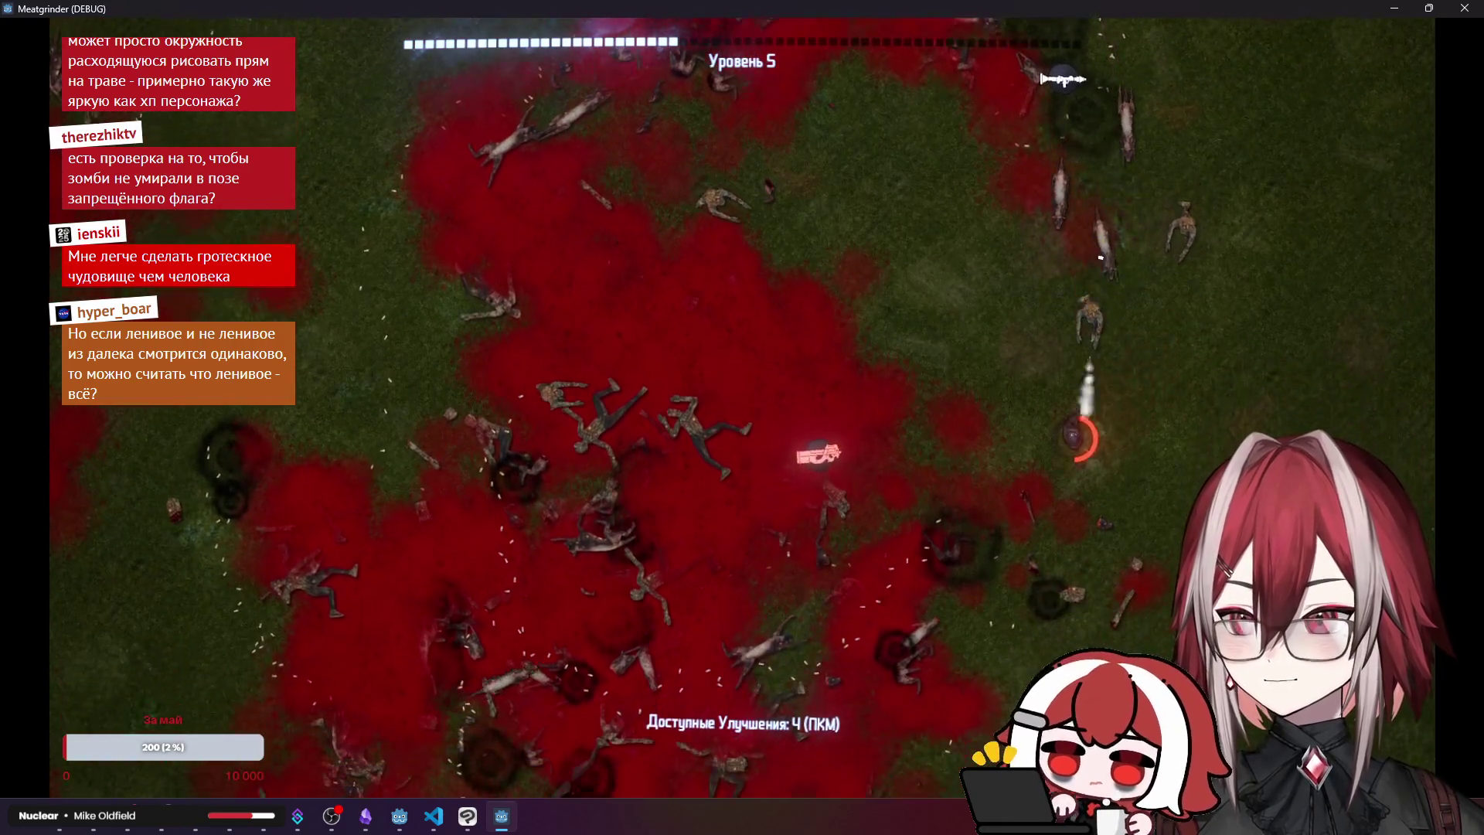
key(s)
key(s)
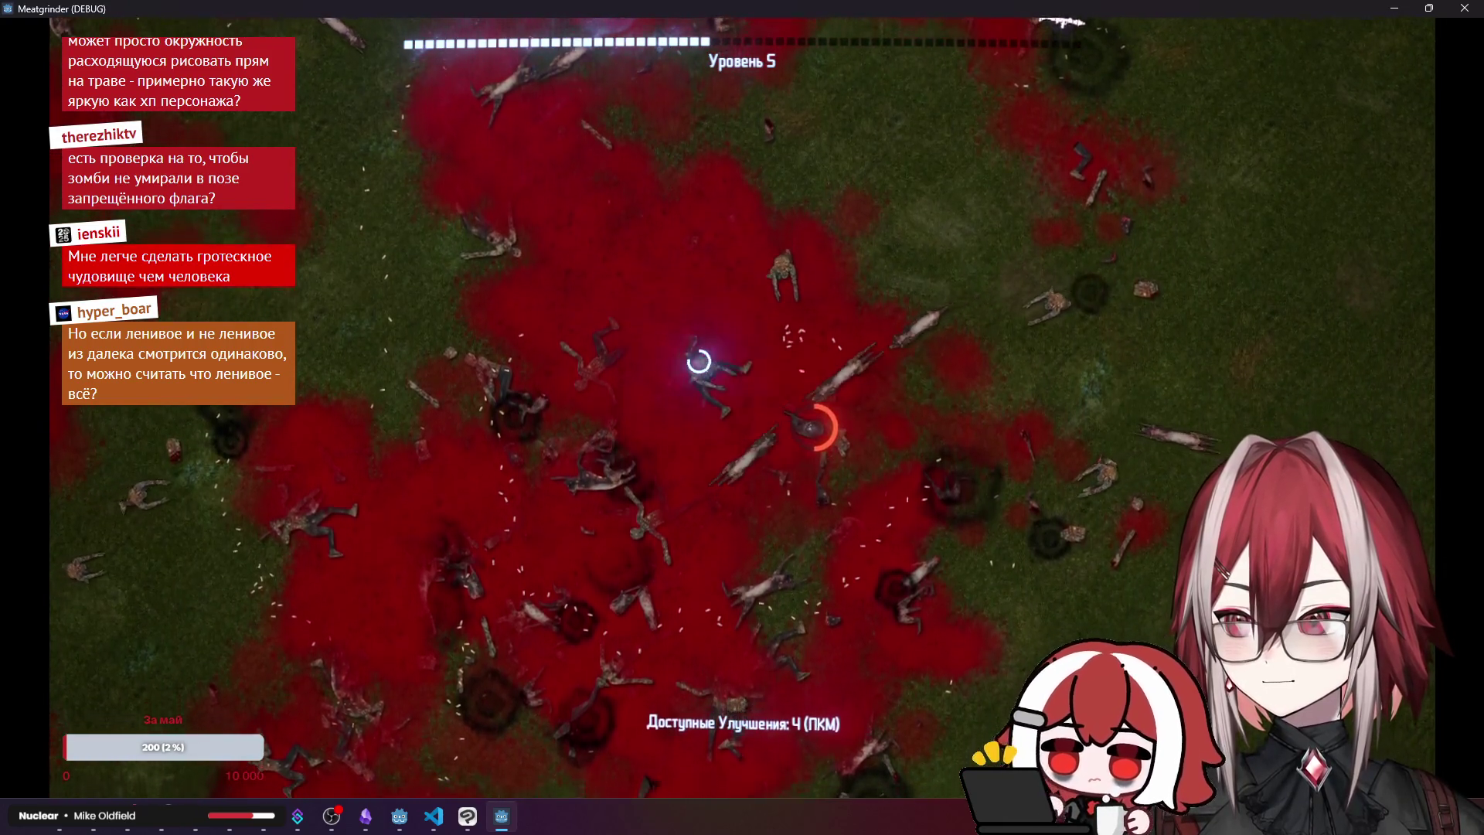
key(s)
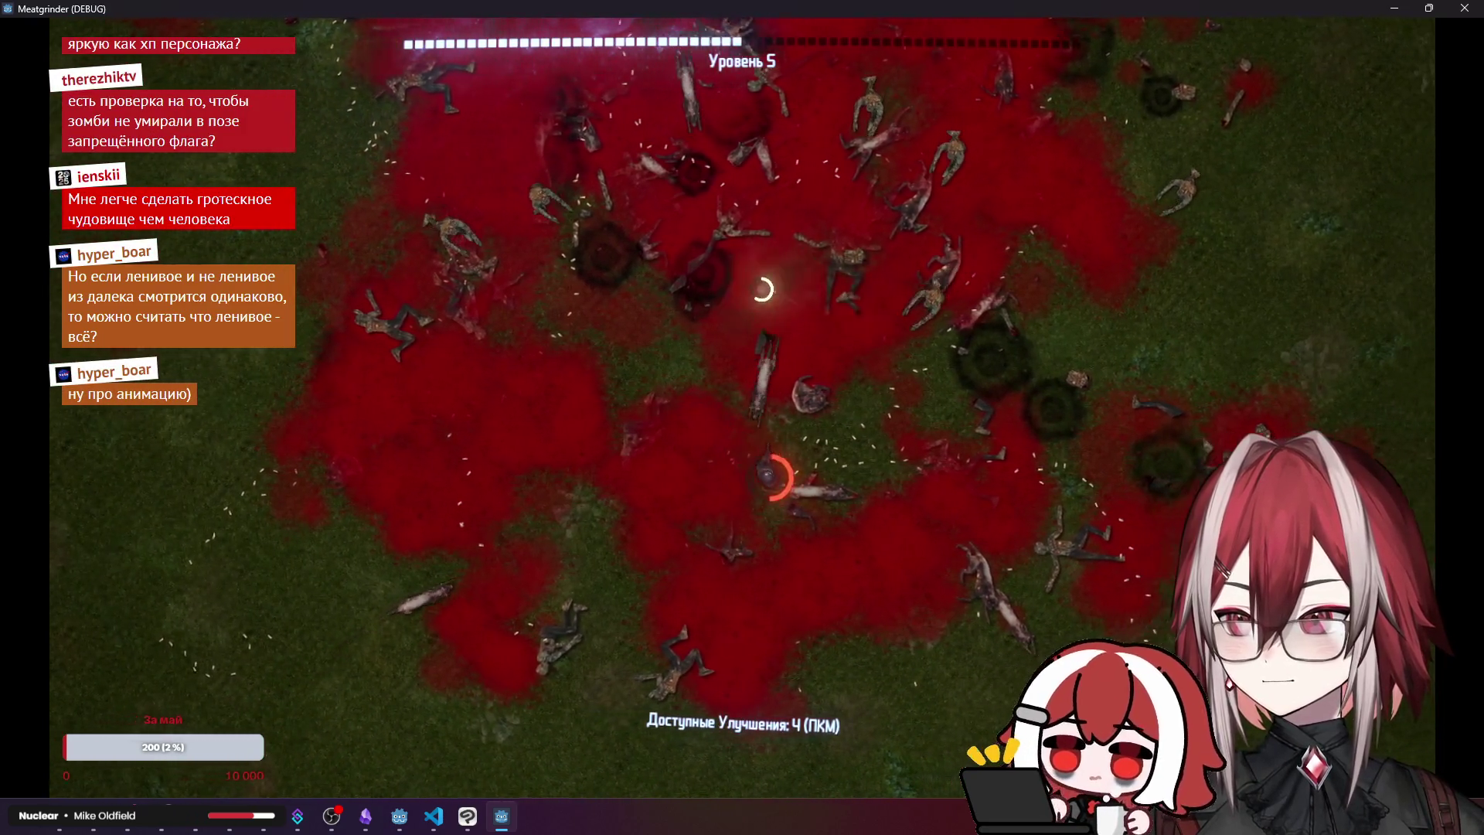
key(a)
drag(646, 311, 727, 337)
key(w)
key(d)
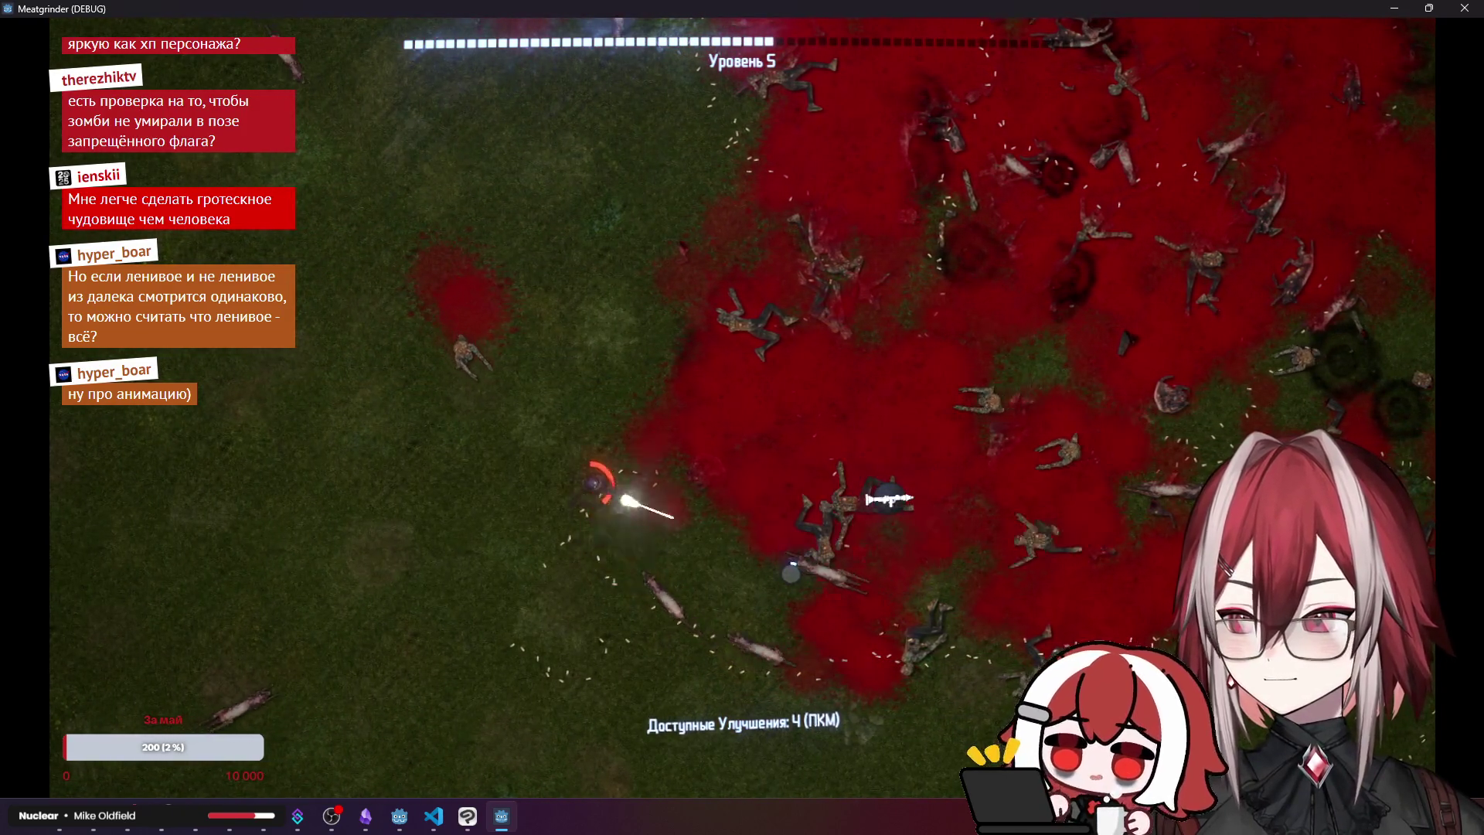
key(s)
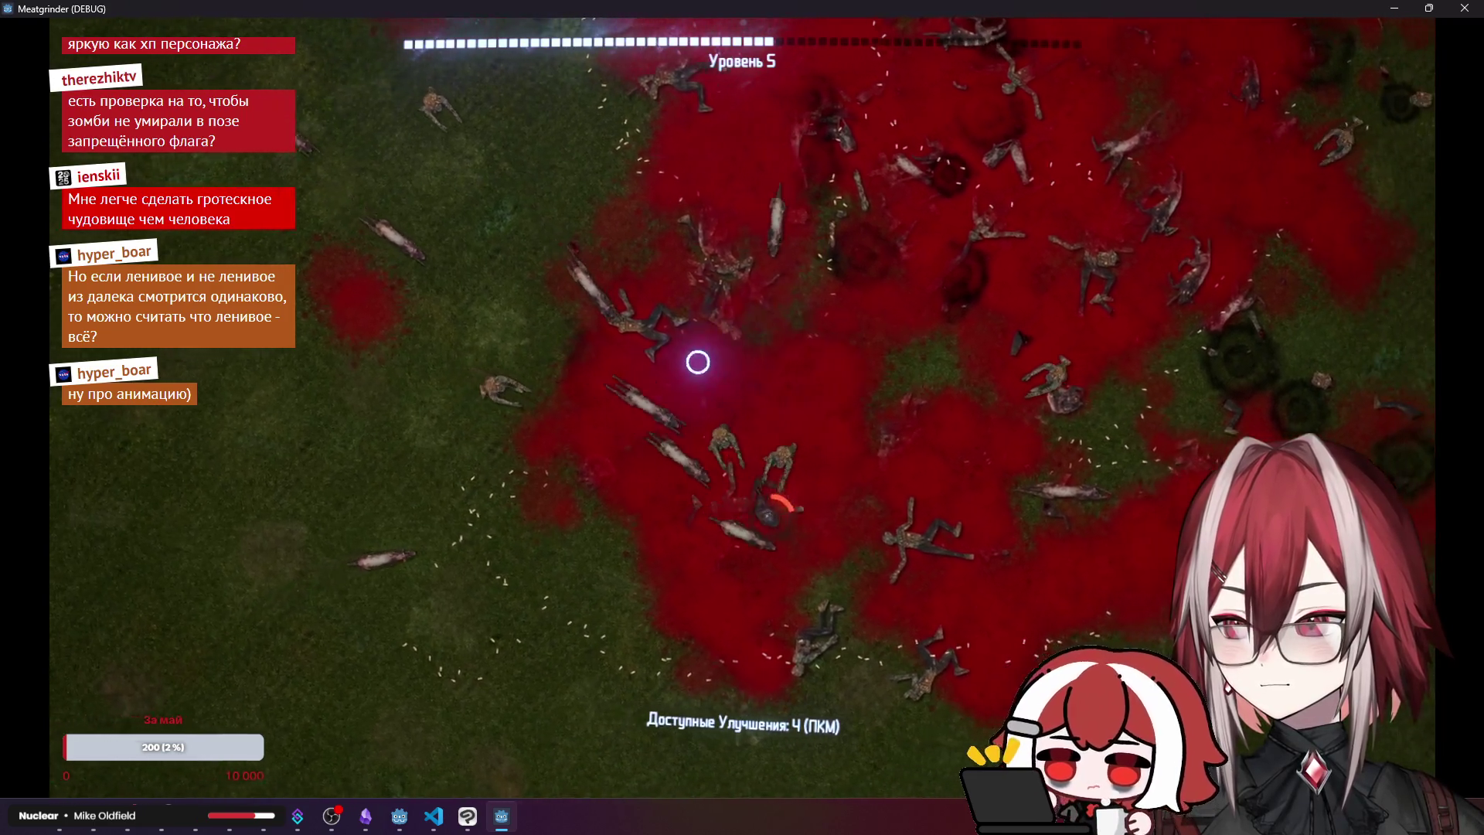
Step: Launch rockets into the zombie packs while dodging, reaching level 6
click(695, 358)
key(d)
click(638, 464)
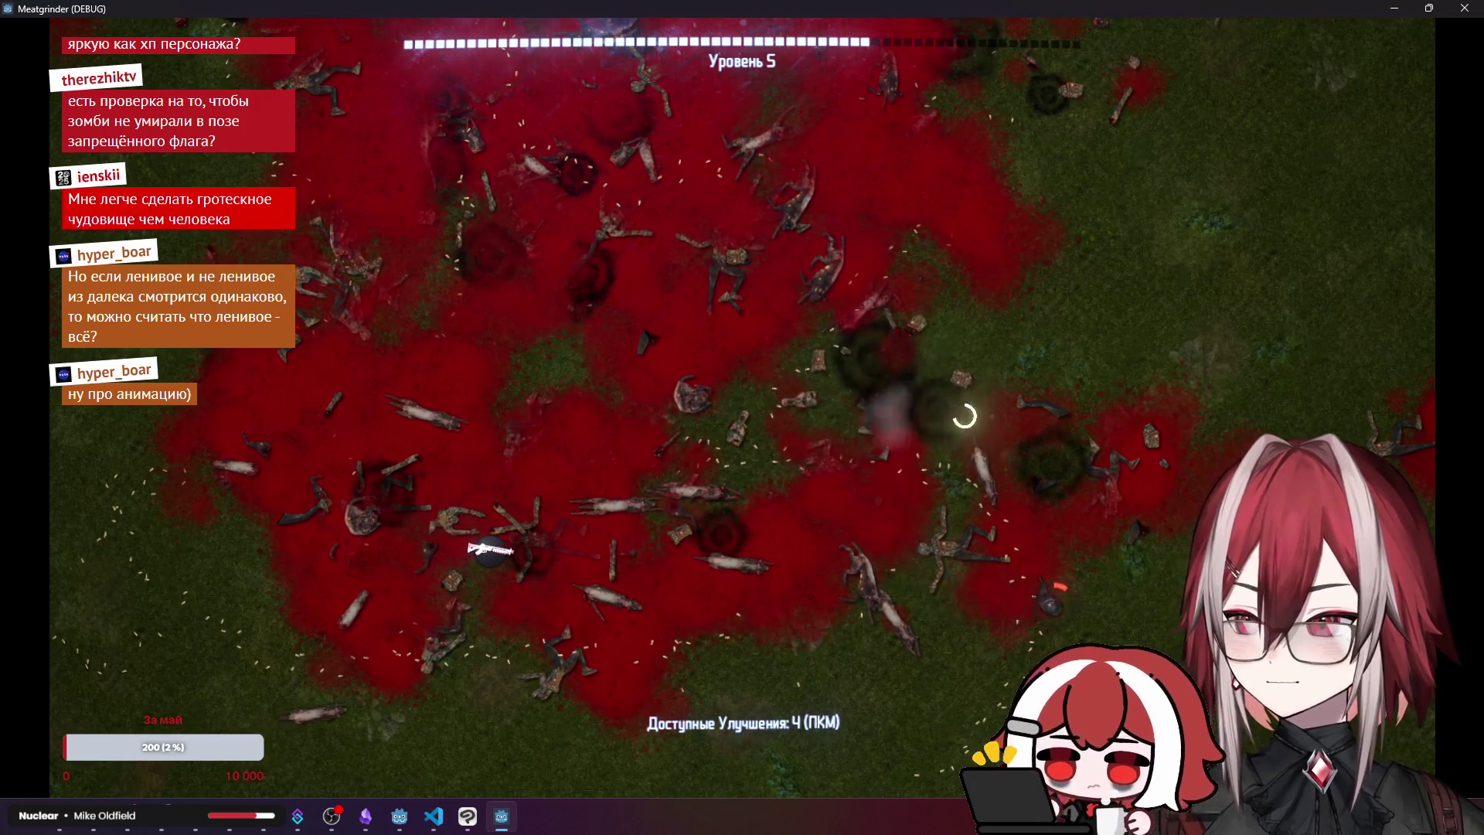
key(w)
key(a)
click(966, 534)
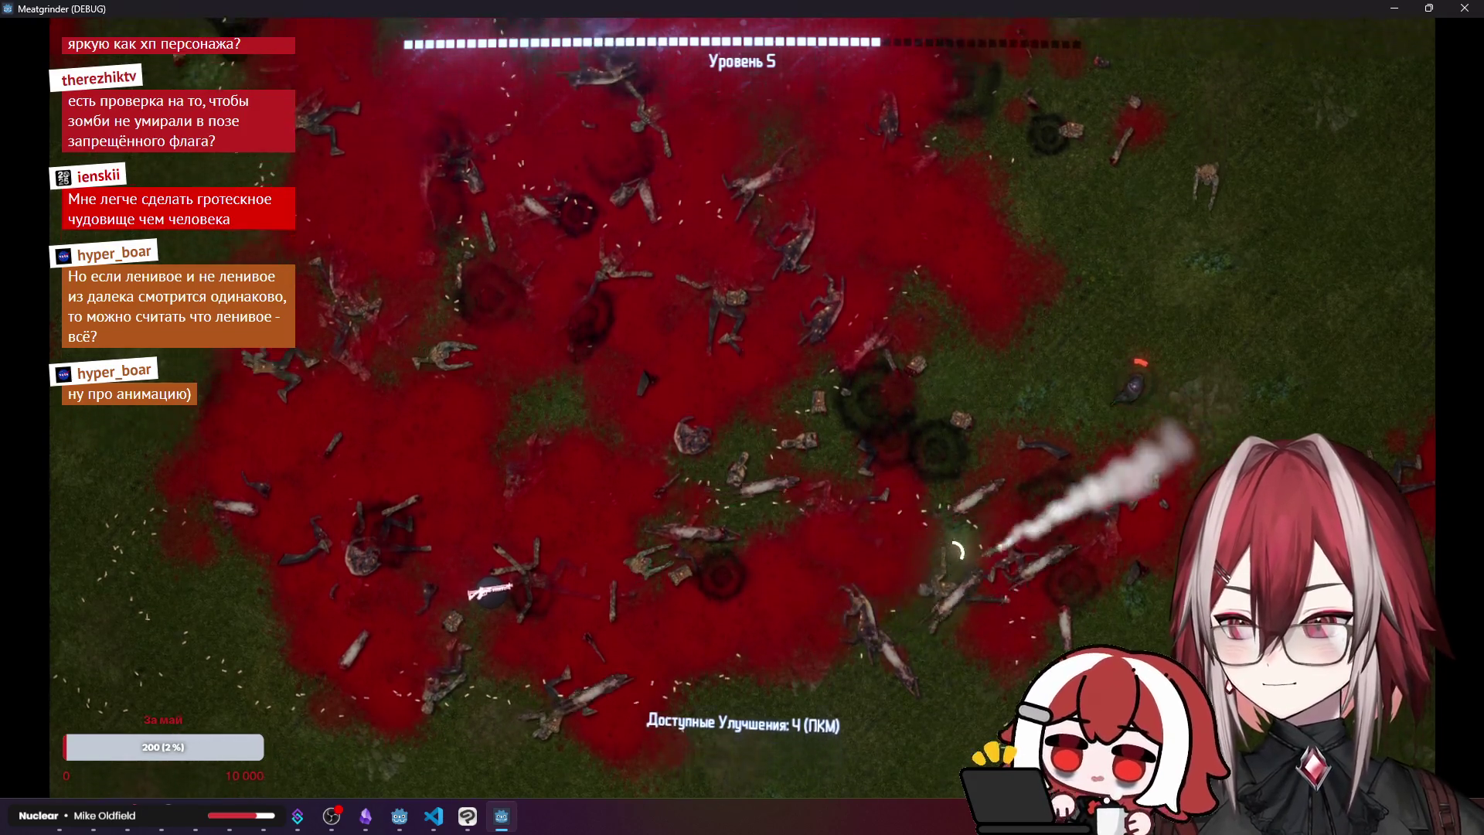
key(w)
key(a)
click(1005, 526)
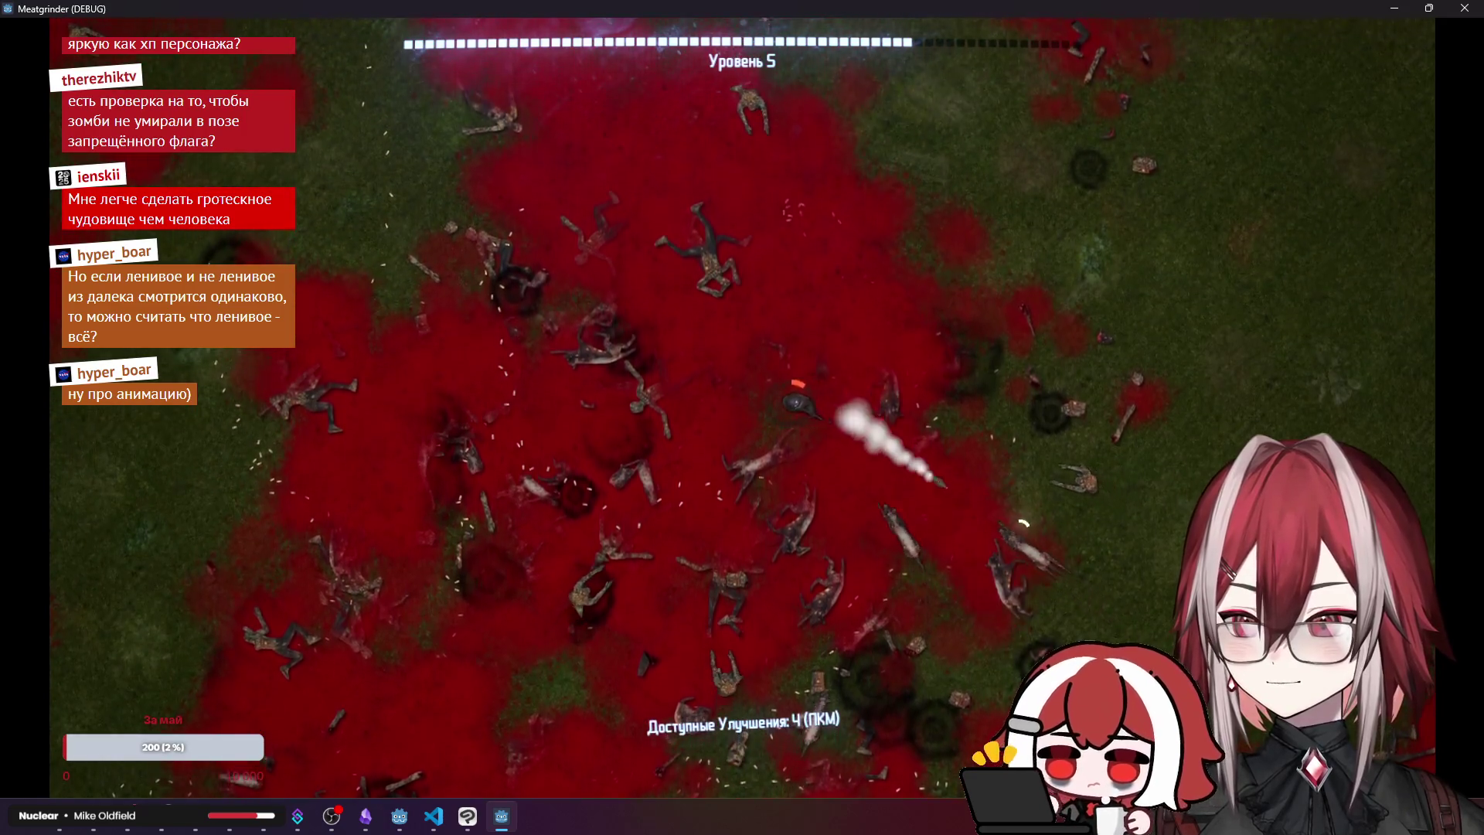
key(a)
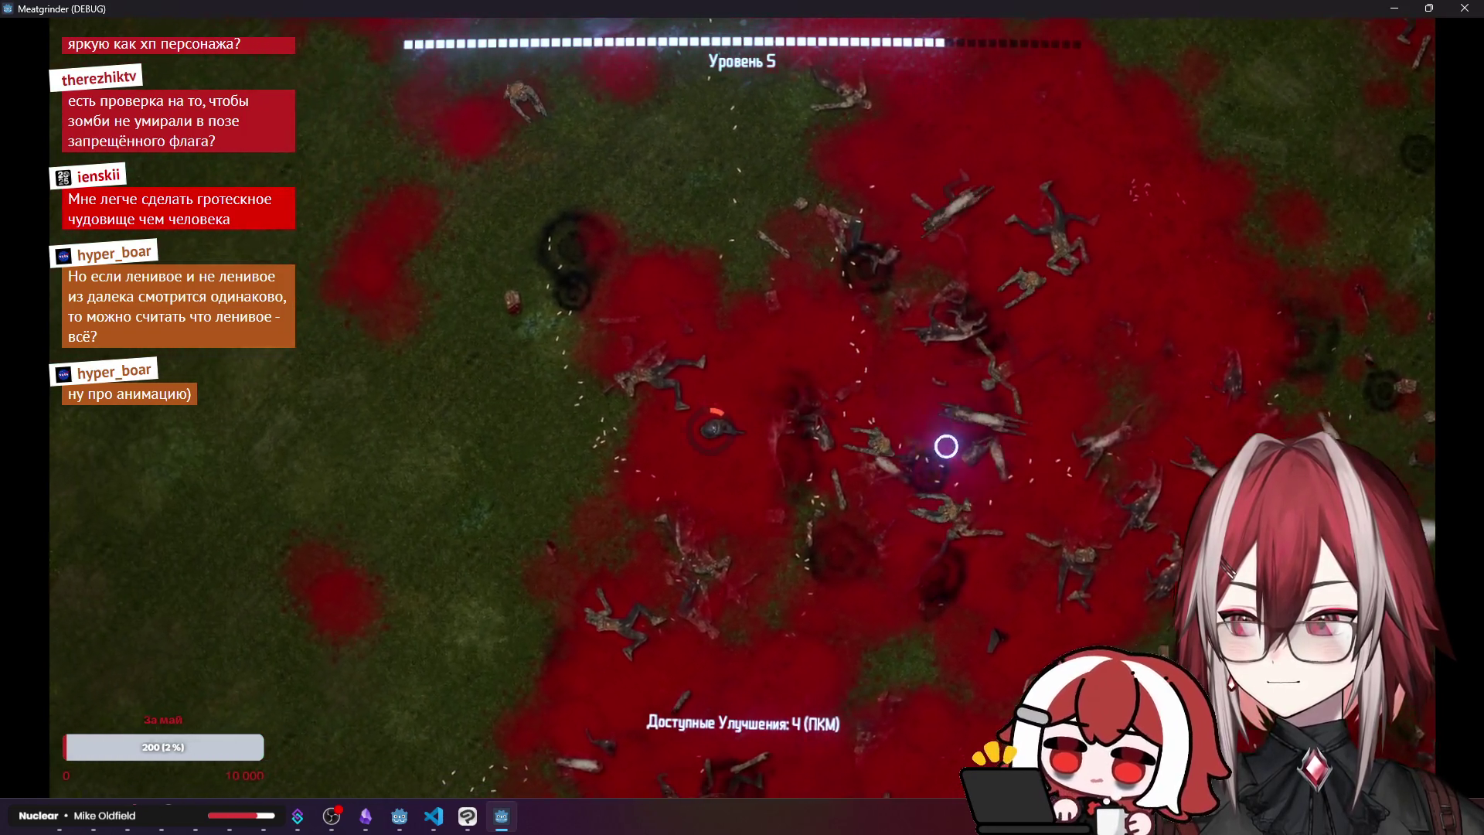
click(966, 302)
key(s)
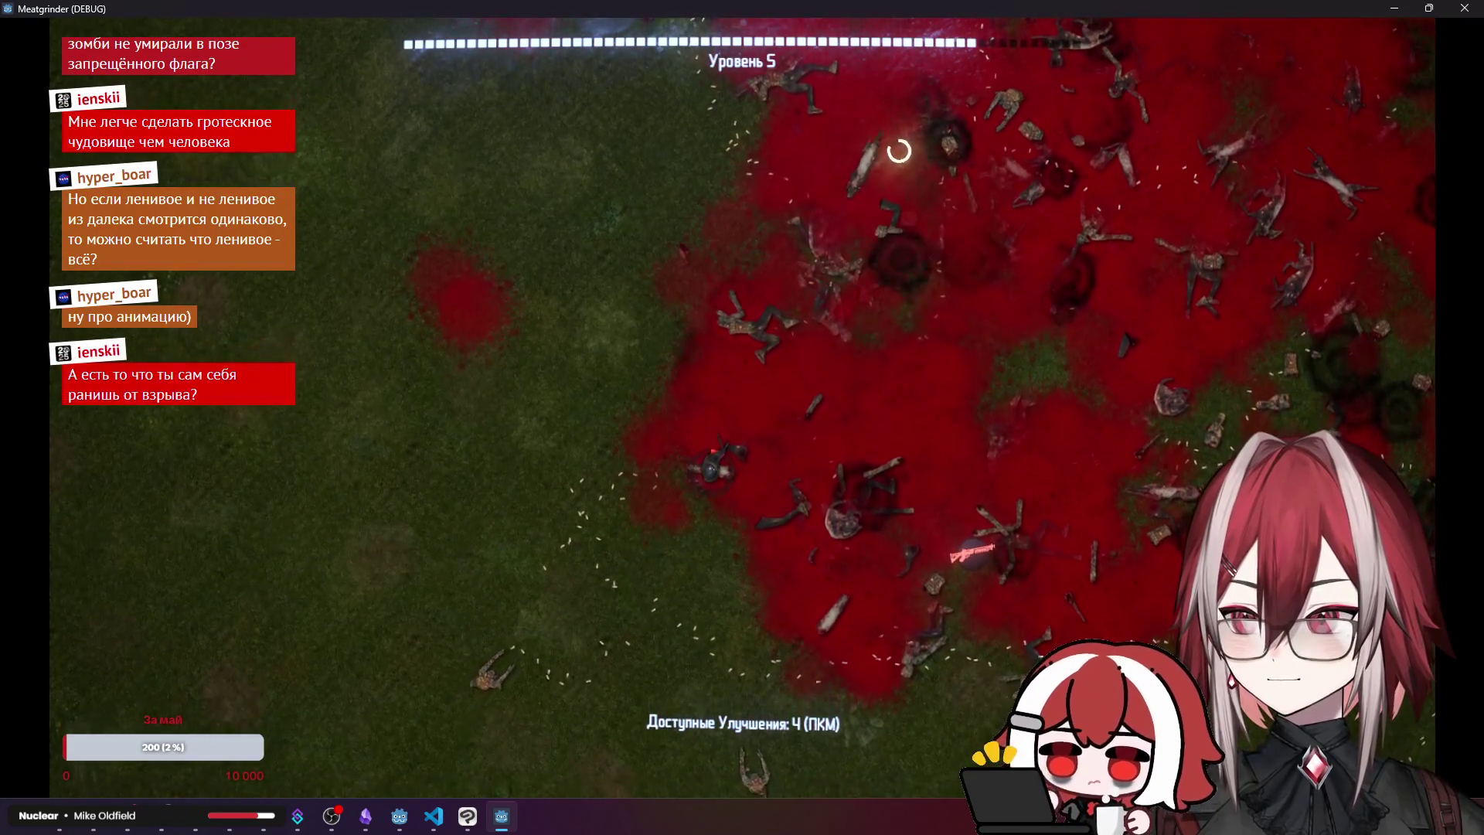
key(w)
key(a)
click(951, 181)
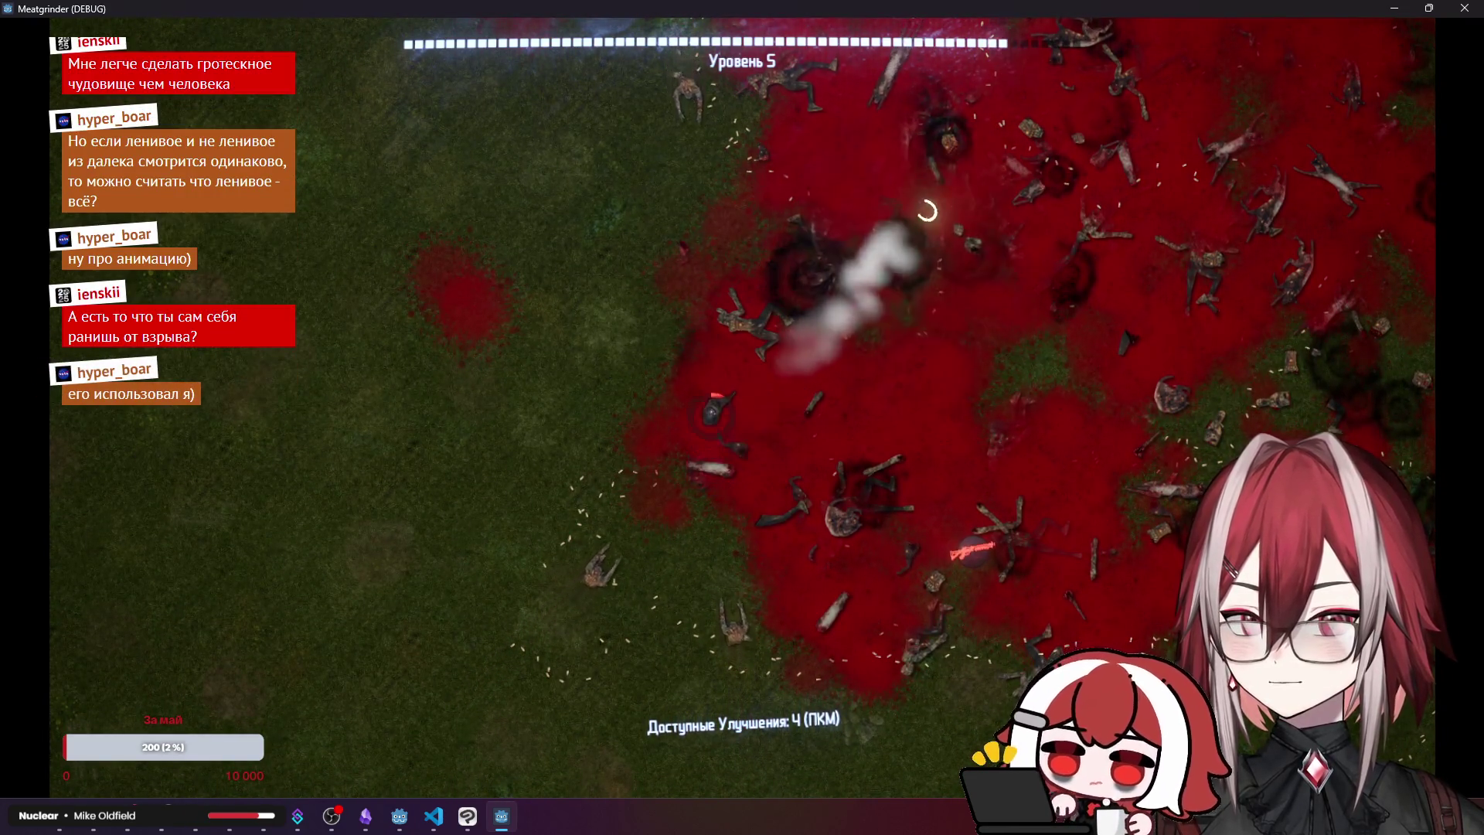
key(a)
click(750, 268)
click(597, 379)
key(s)
key(d)
click(490, 424)
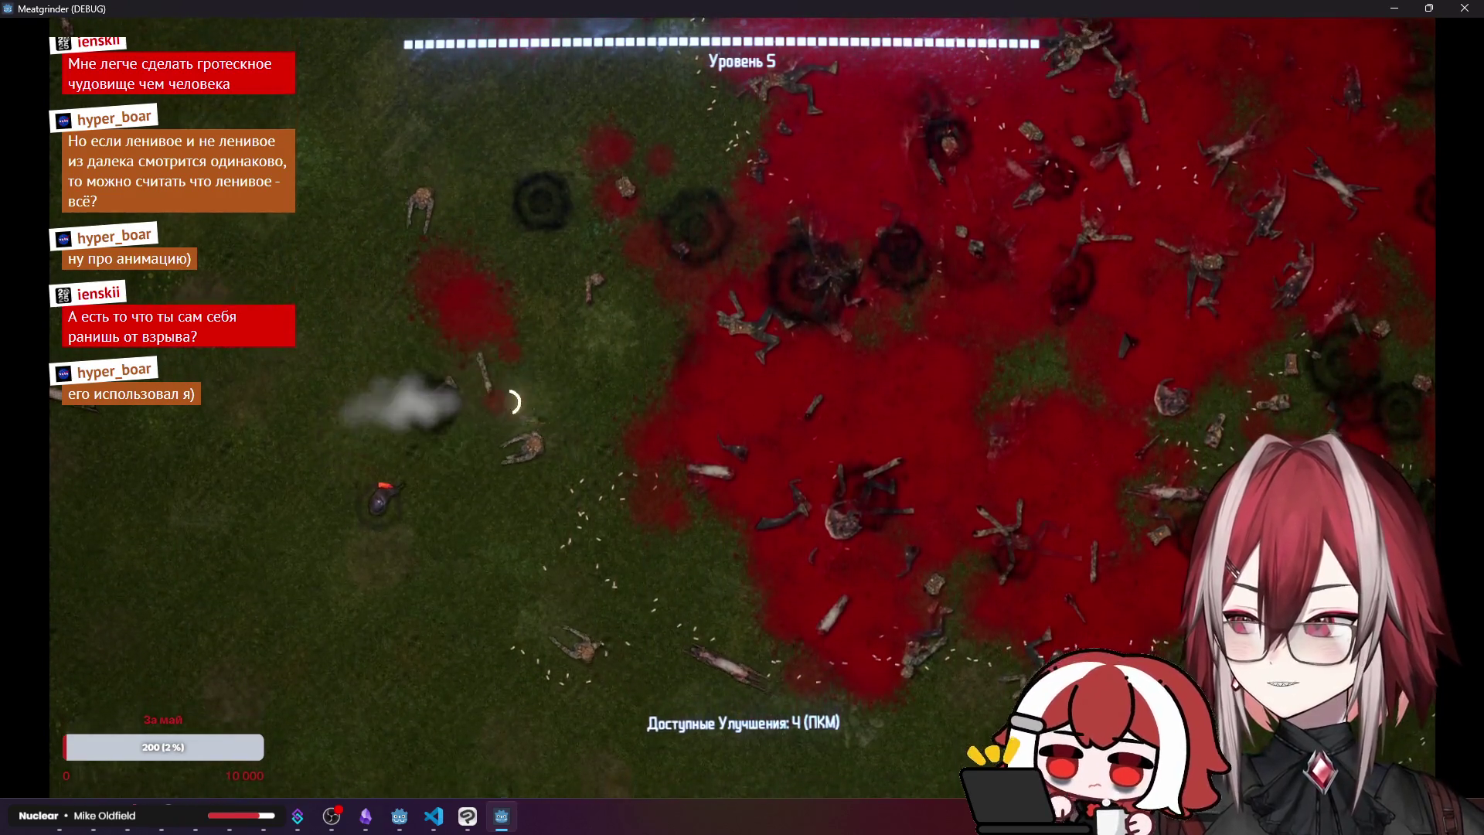
click(517, 451)
key(d)
click(634, 384)
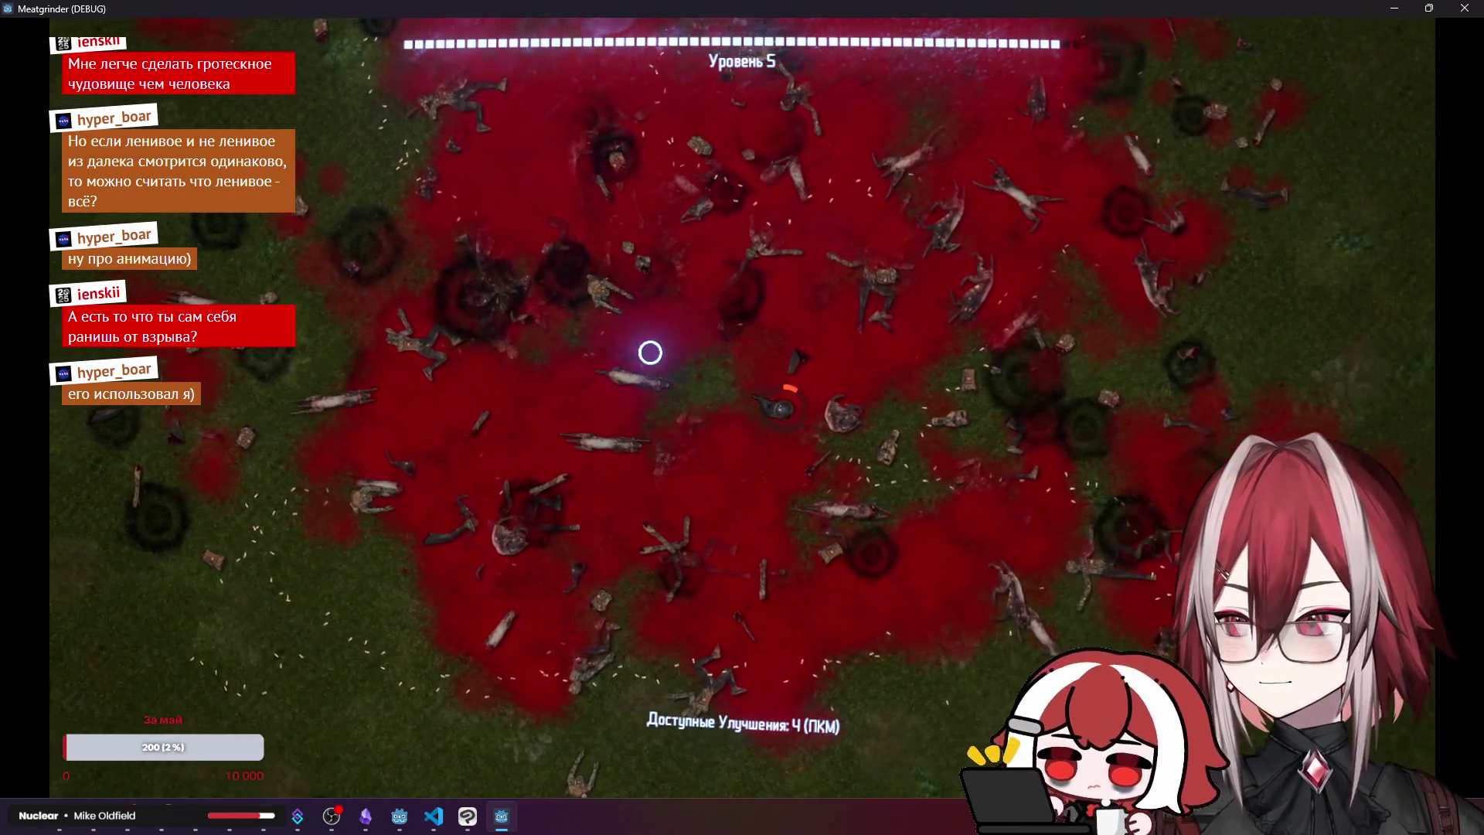
key(d)
click(650, 353)
Step: Keep firing rockets and bullets, then stop the debug run with F8 and bring up the grass_patches sheet
click(628, 338)
click(607, 385)
click(677, 382)
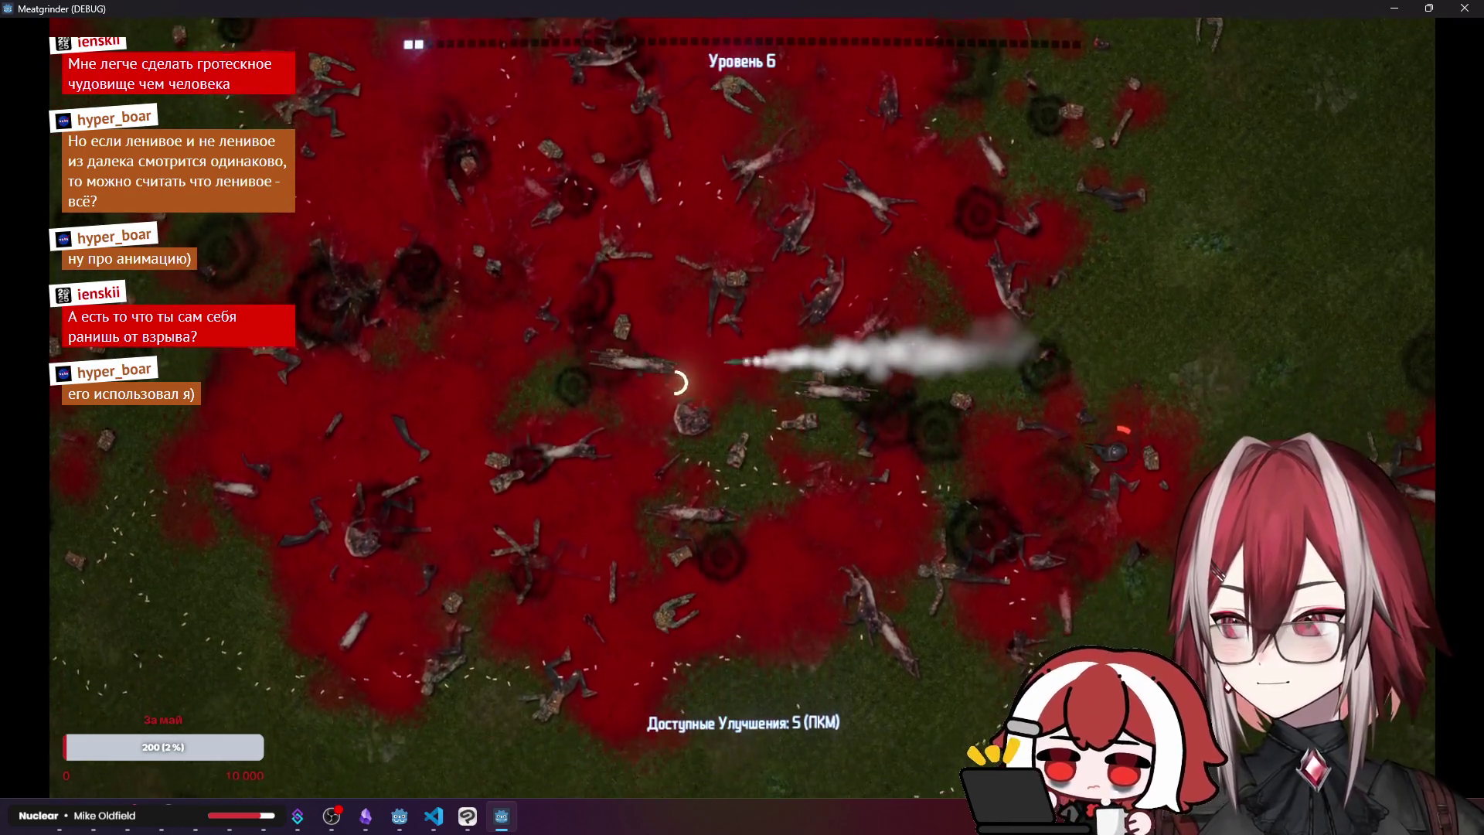
key(s)
click(864, 308)
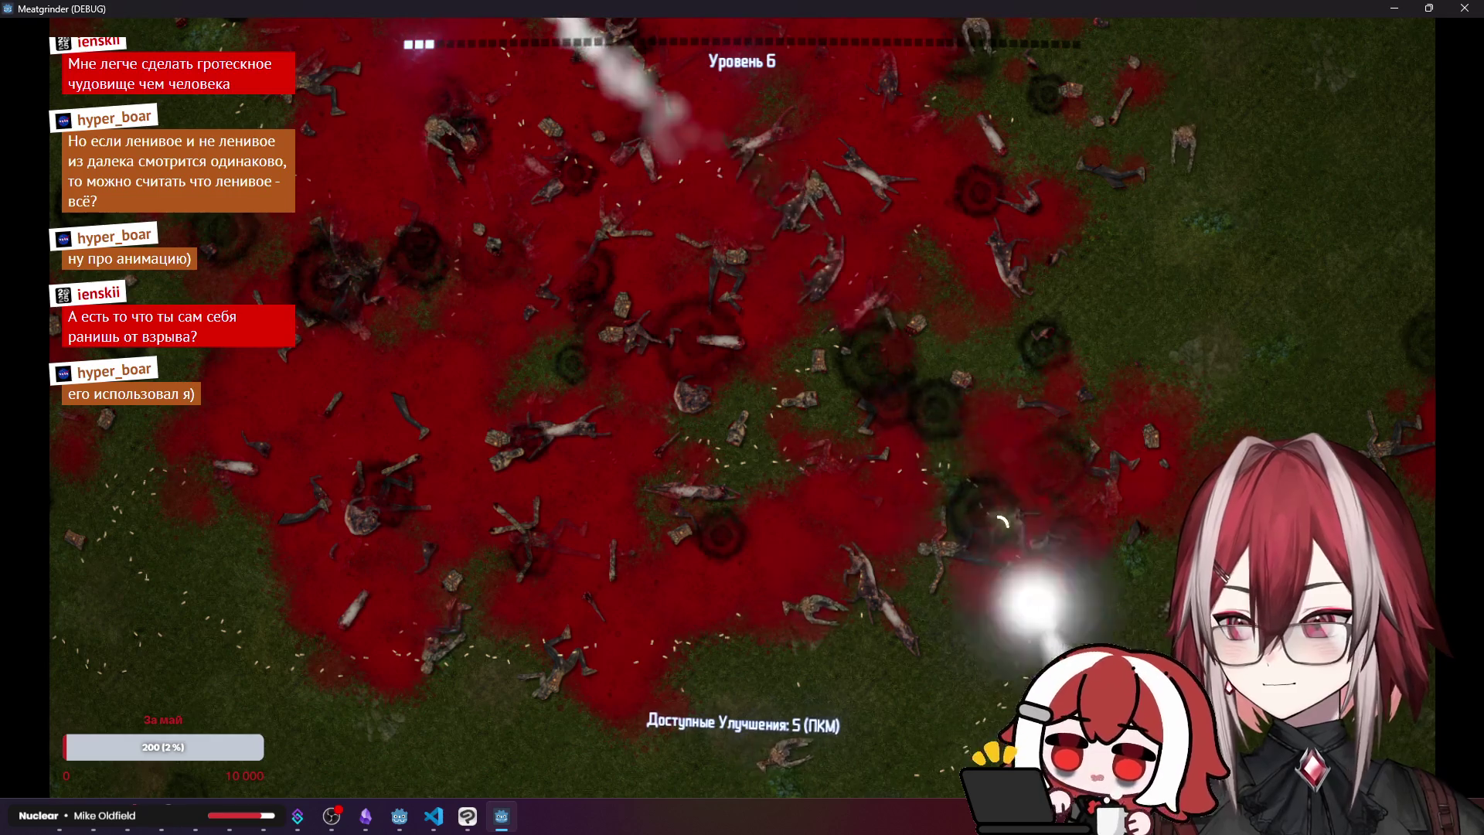
click(874, 286)
key(a)
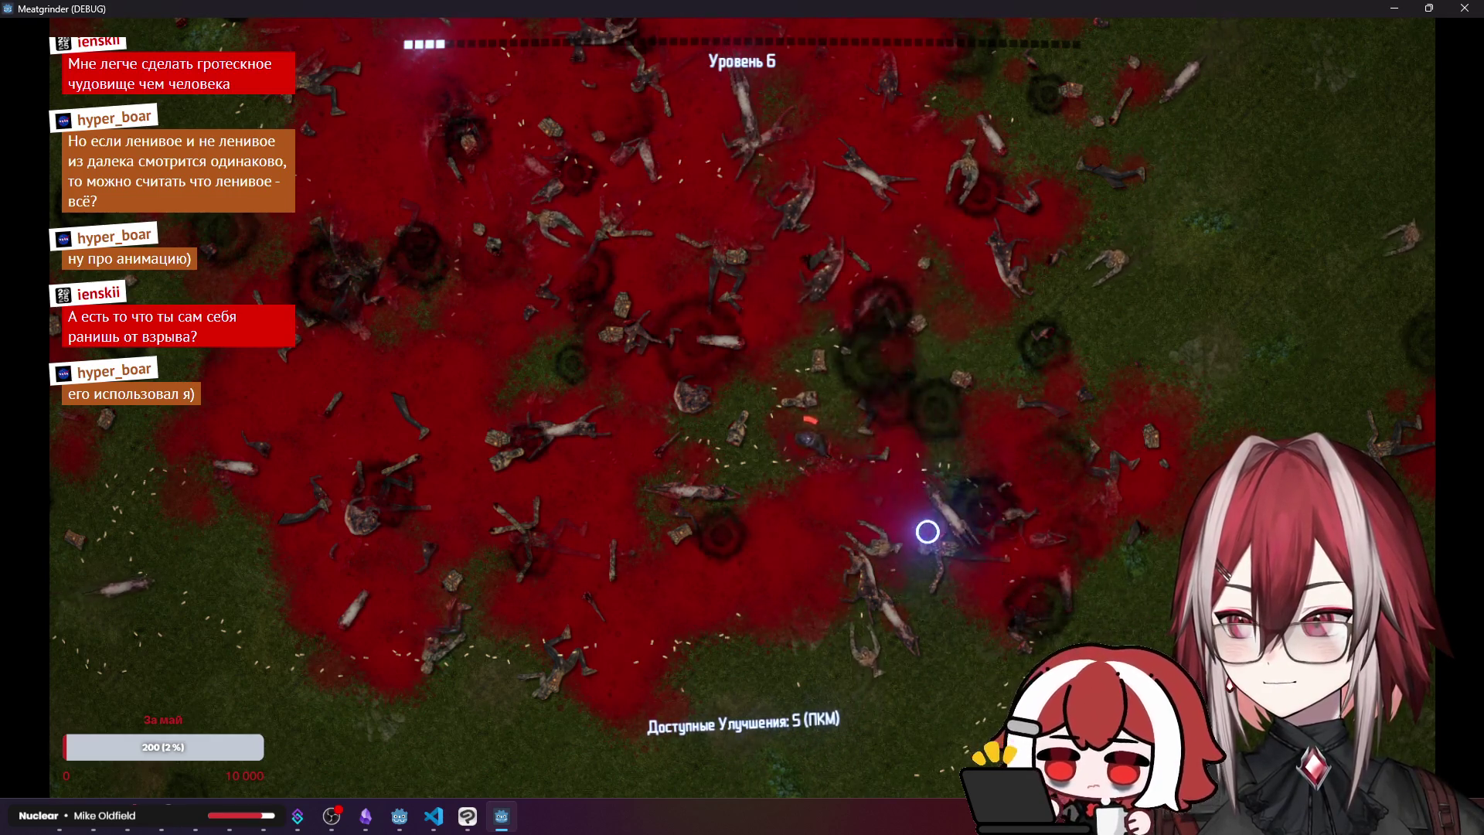
click(738, 289)
key(w)
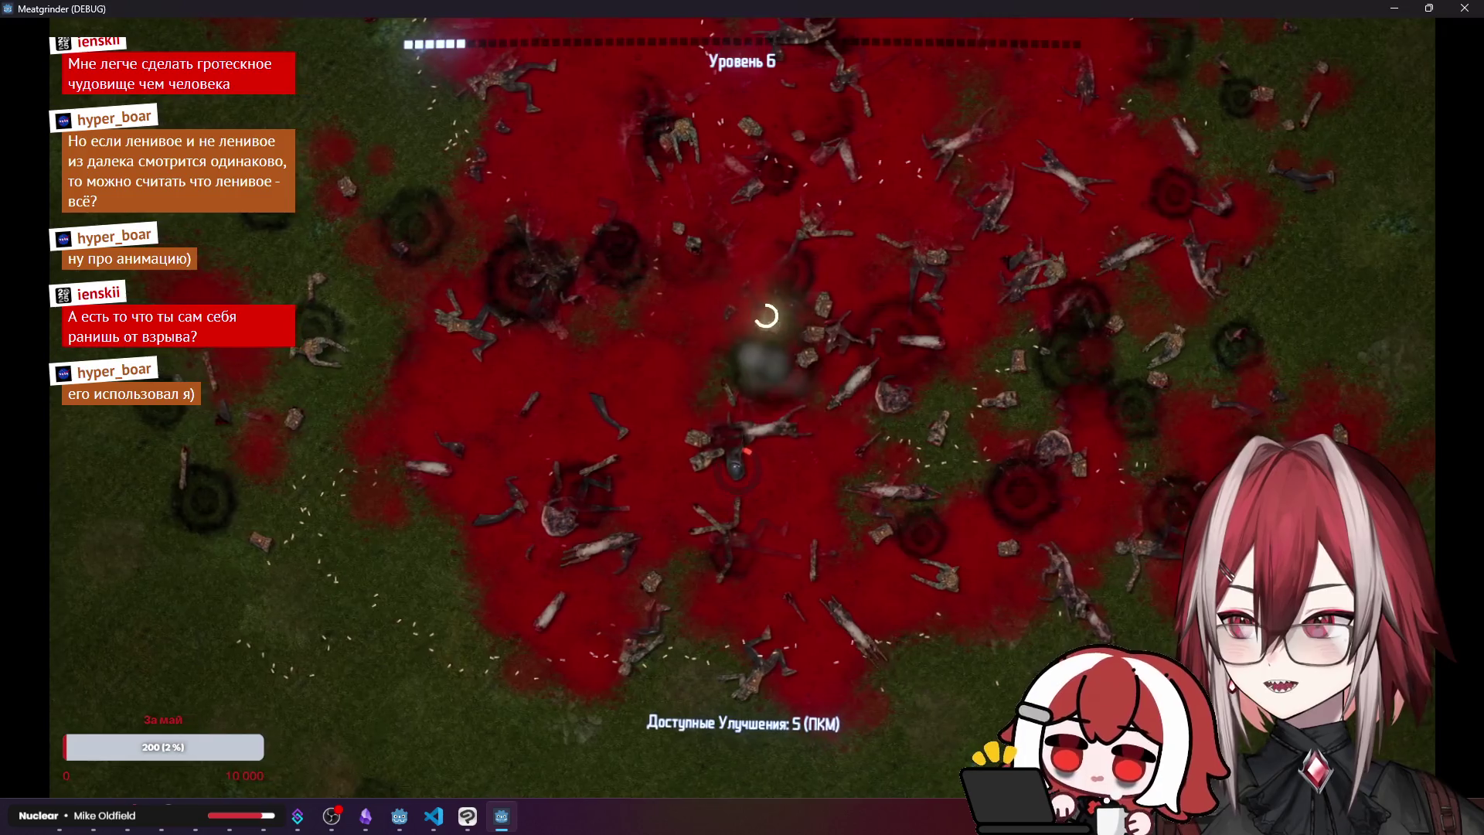
click(768, 315)
click(827, 348)
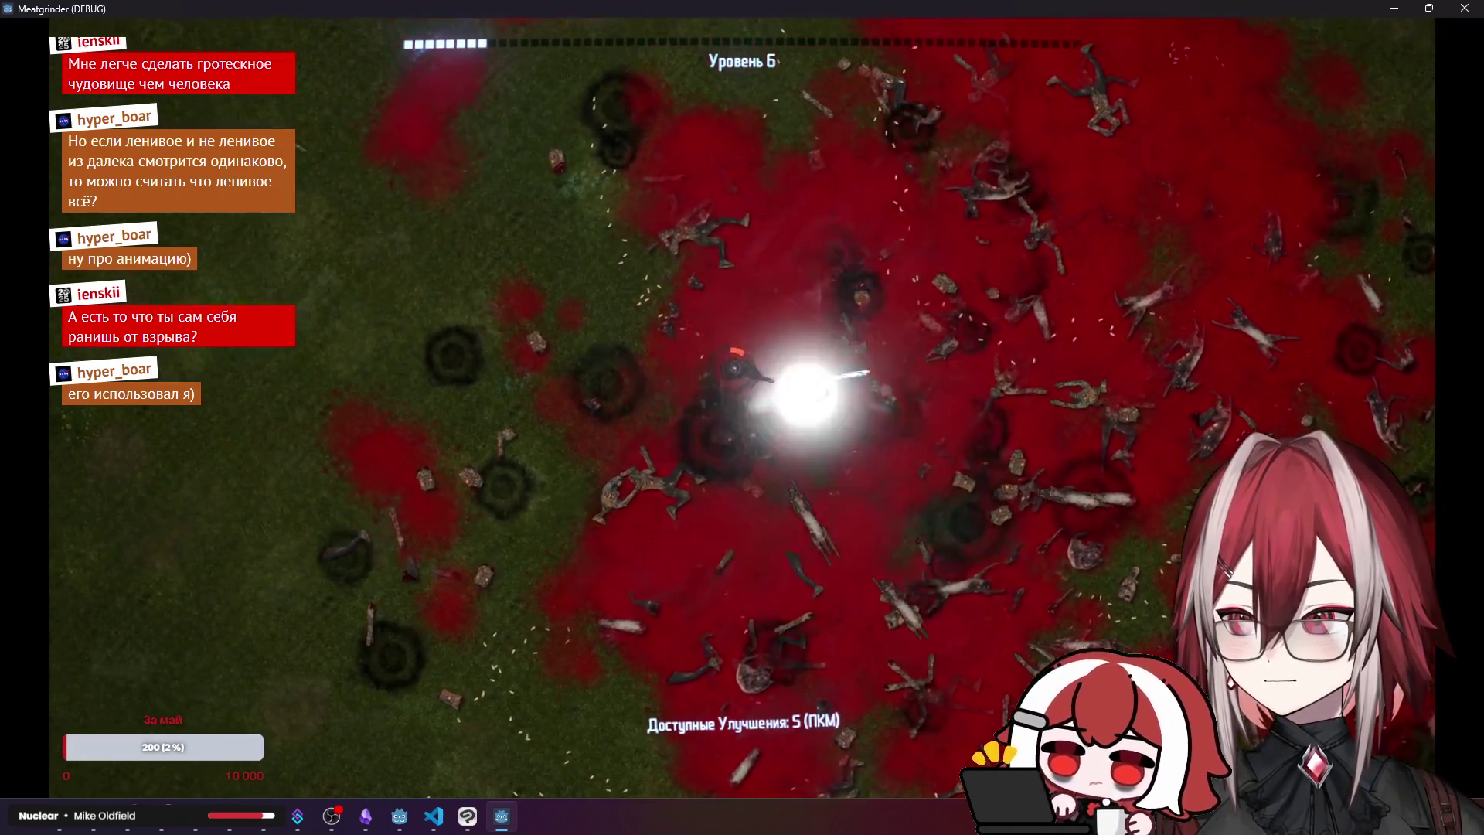
key(w)
key(d)
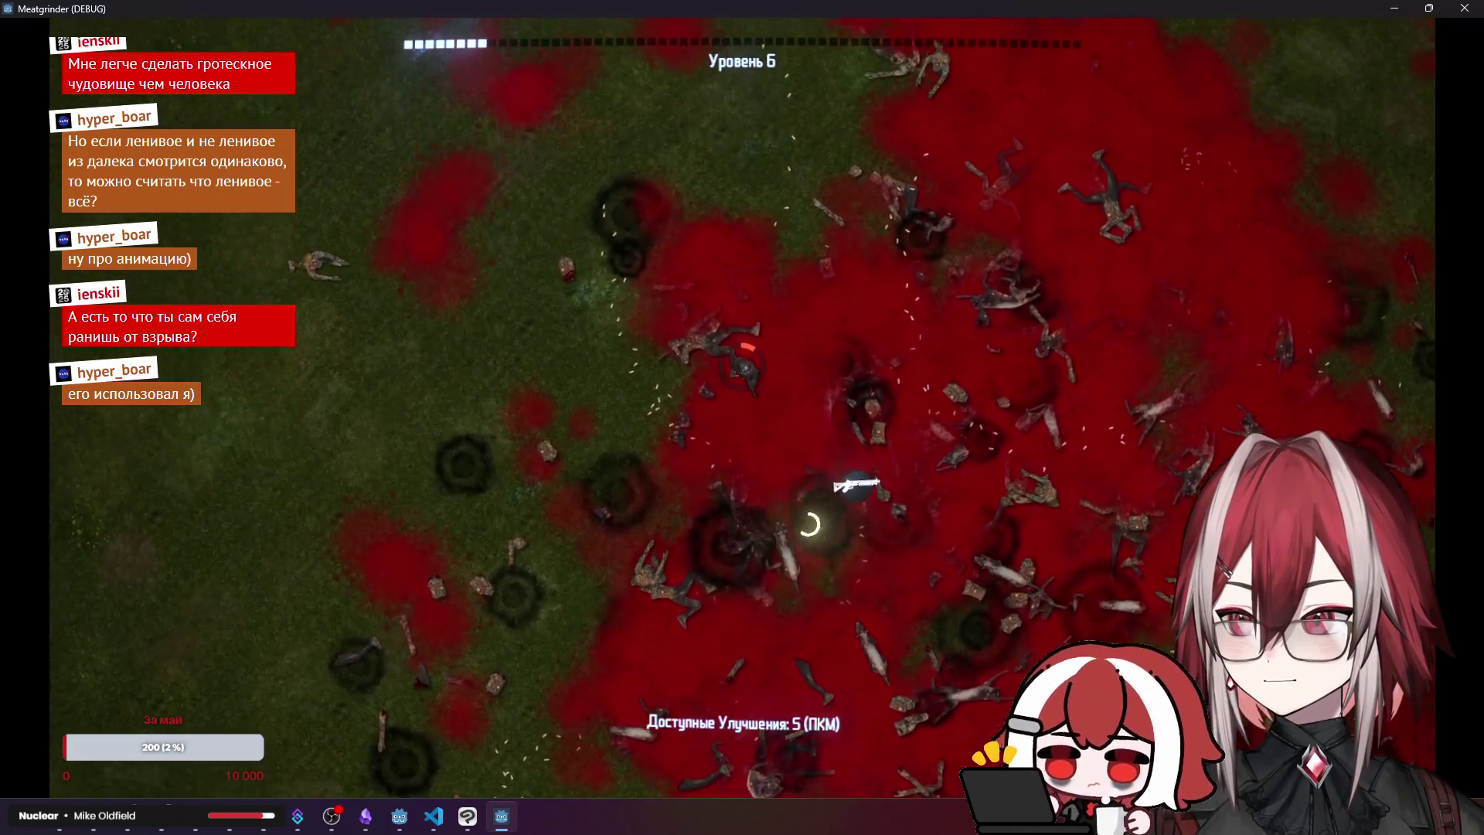
click(796, 475)
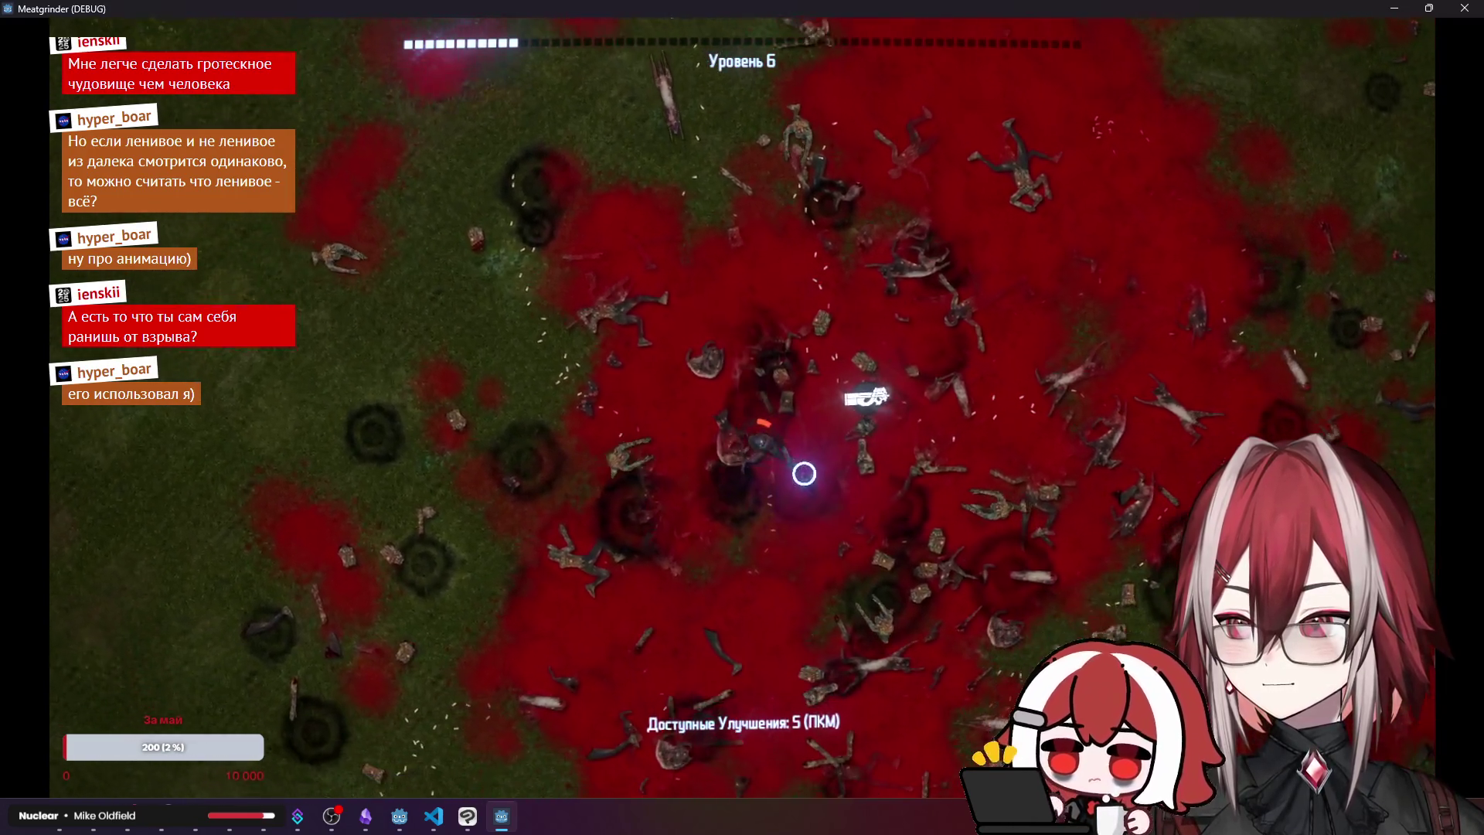
key(s)
key(d)
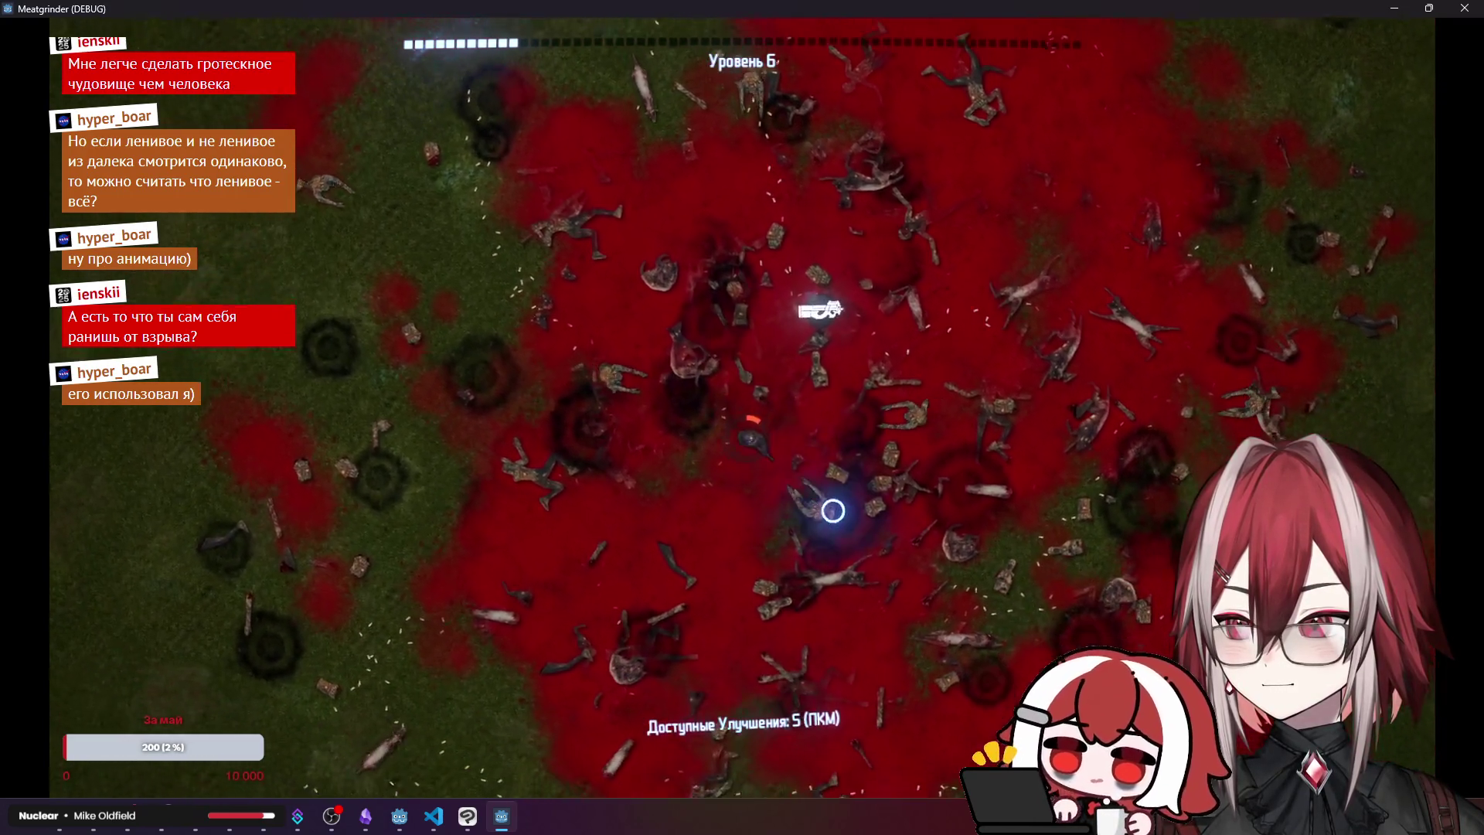
key(w)
key(a)
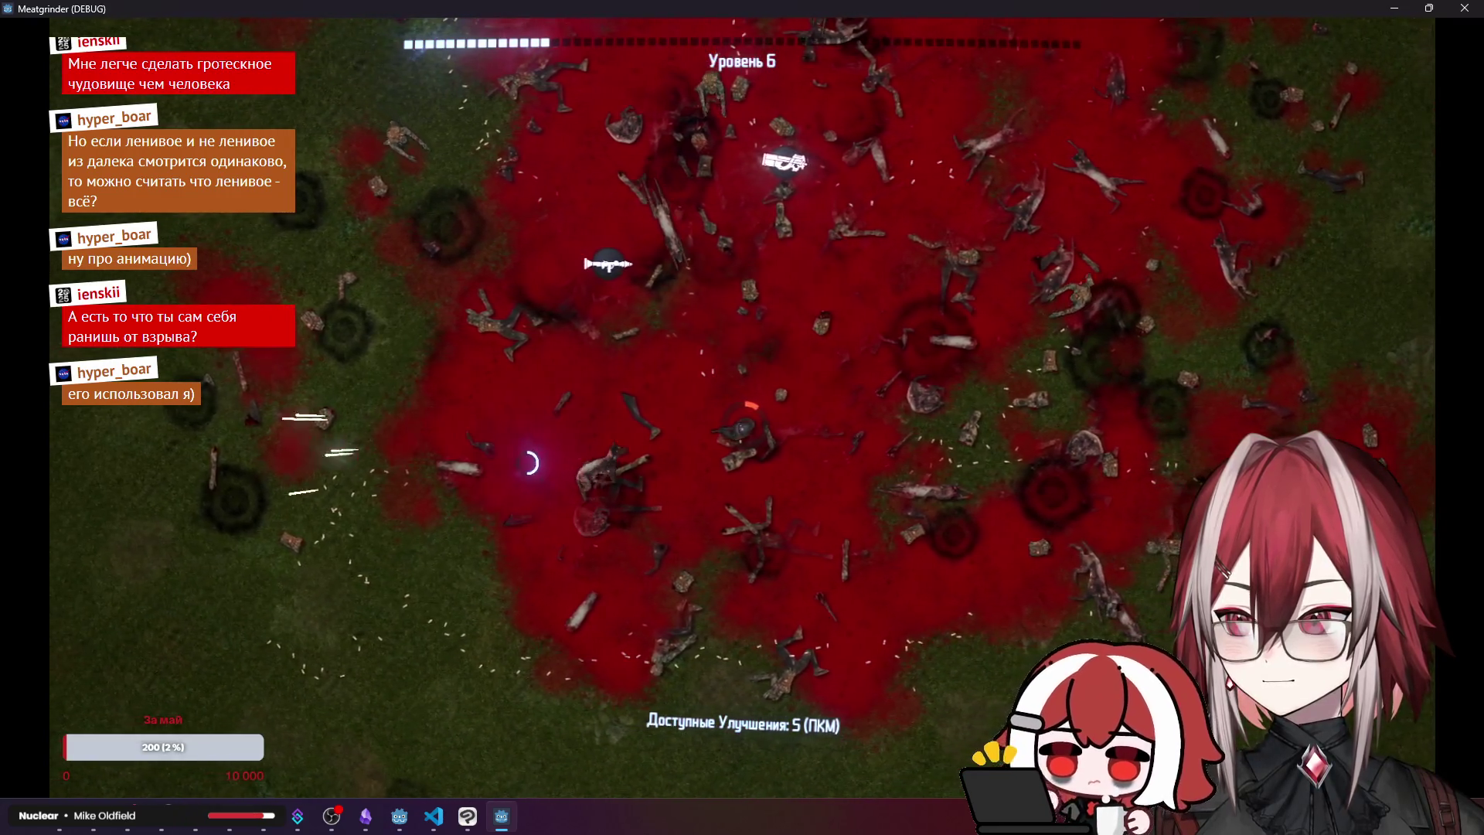
click(902, 216)
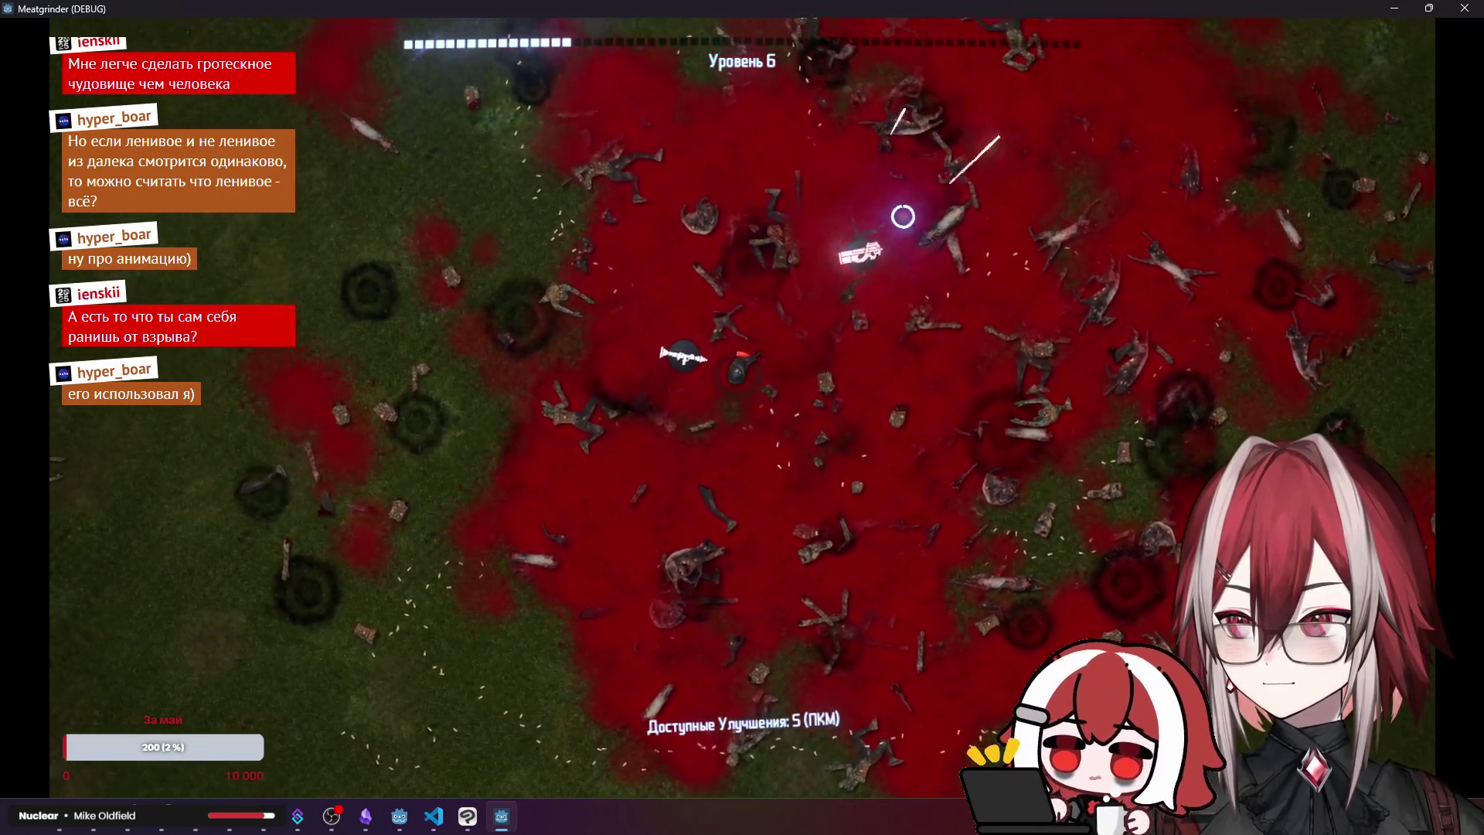
key(w)
key(a)
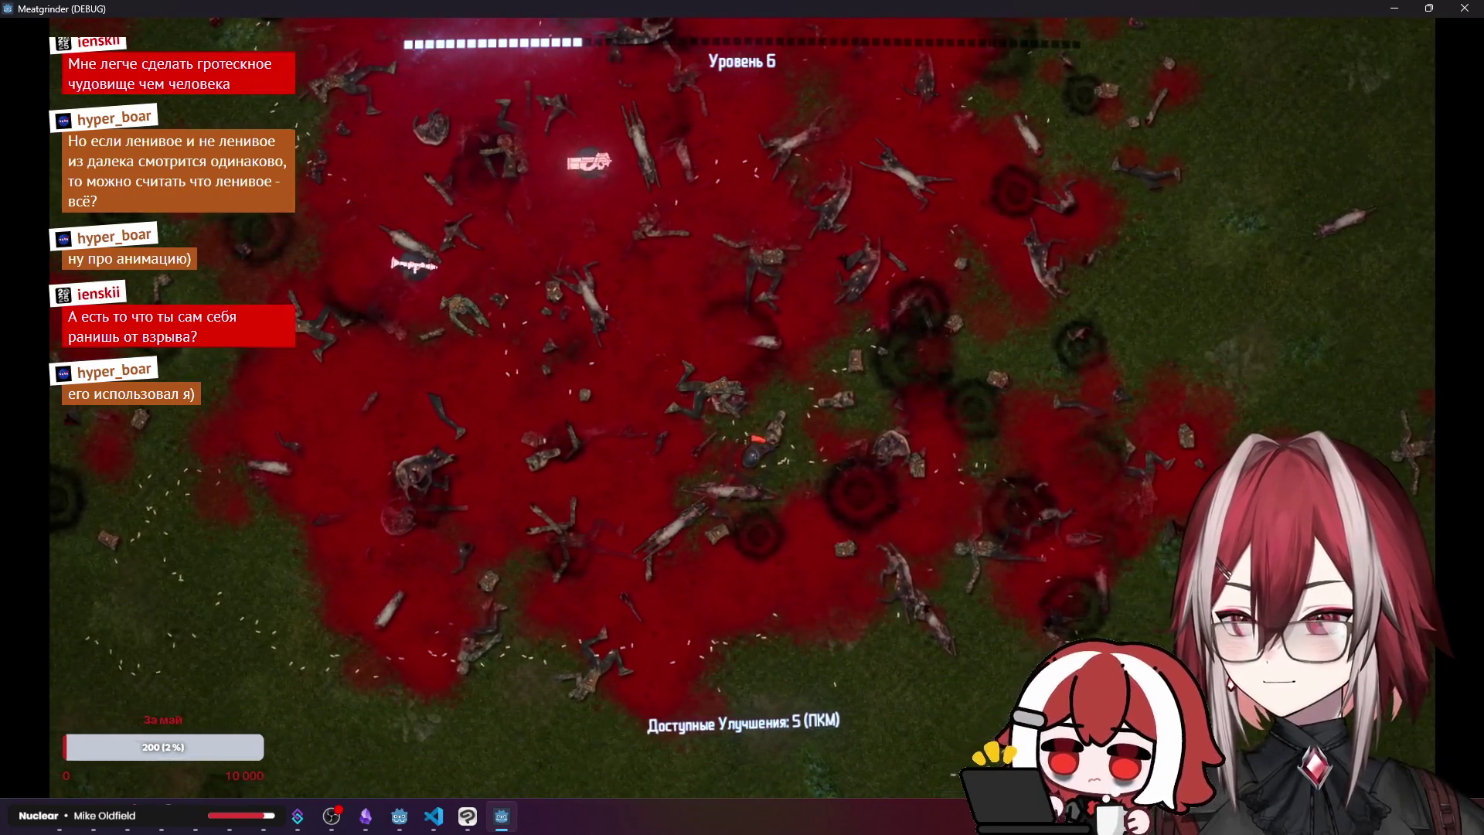
key(F8)
click(467, 817)
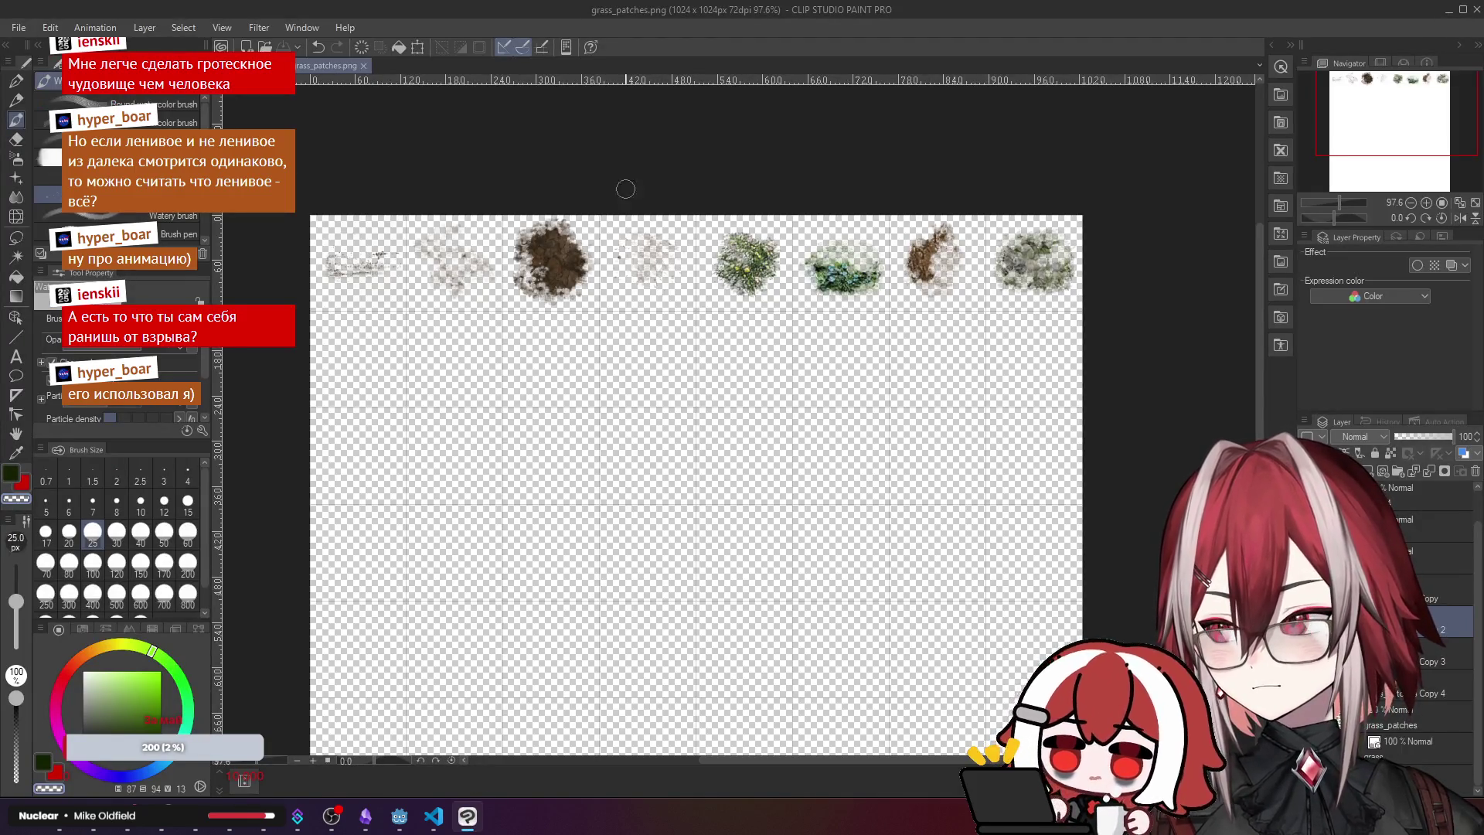
Step: Close the grass_patches.png tab, leaving grass.png open, and minimize Clip Studio Paint
scroll(619, 193, down, 3)
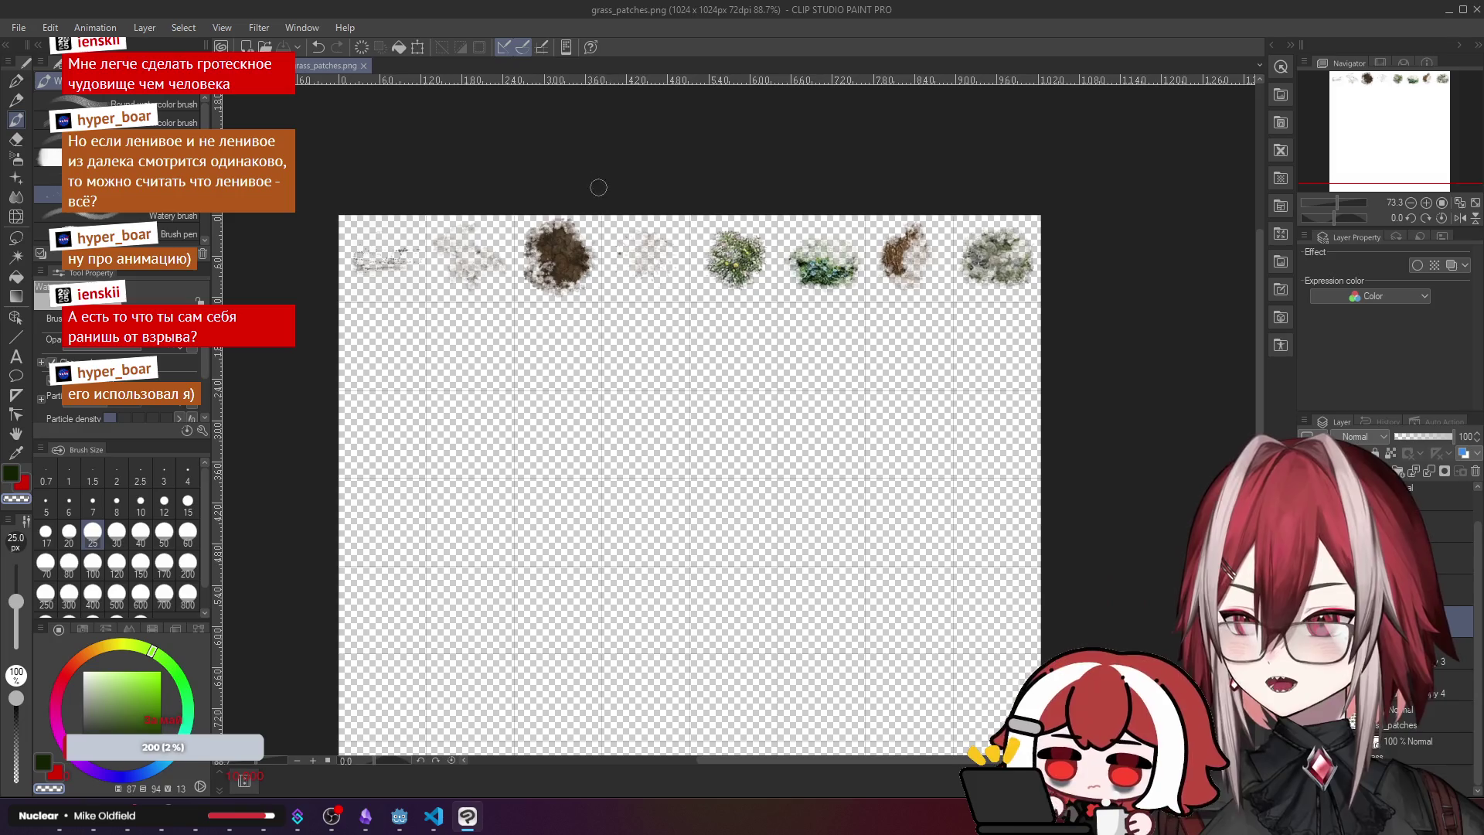
click(365, 65)
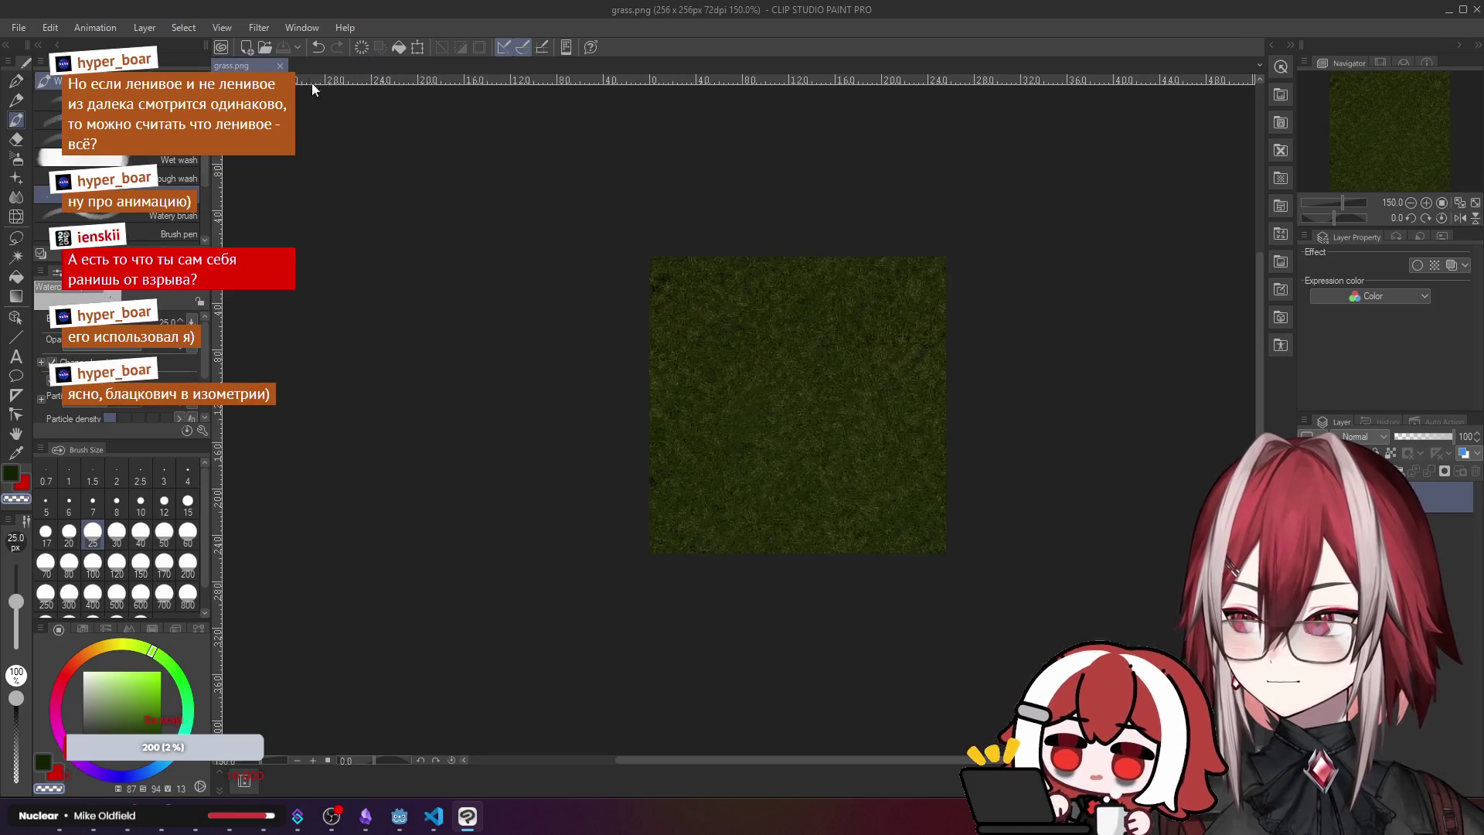
click(1477, 11)
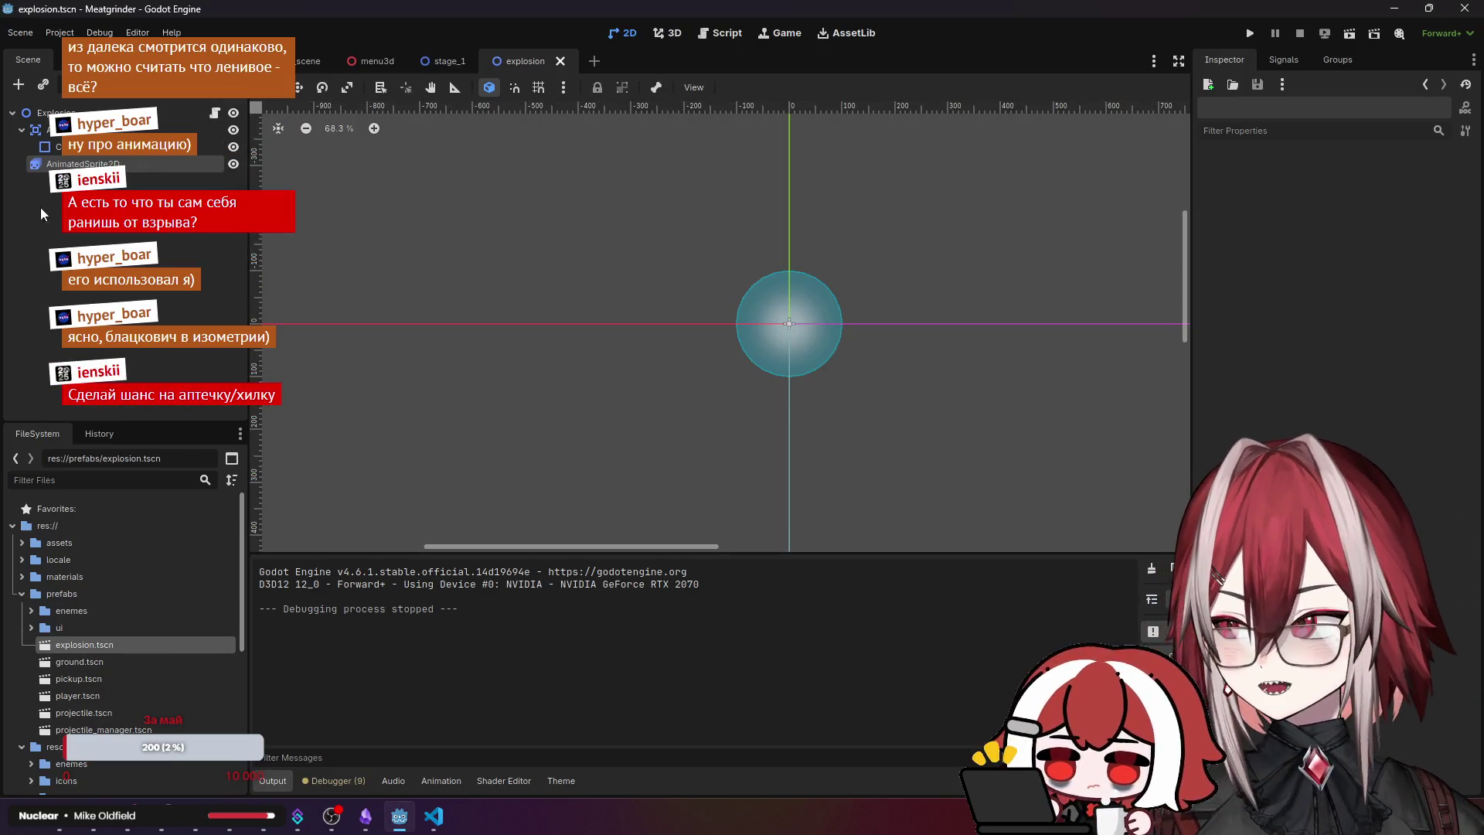
Step: Collapse the explosion's Area2D node and the projectiles resource folder
click(31, 130)
click(21, 129)
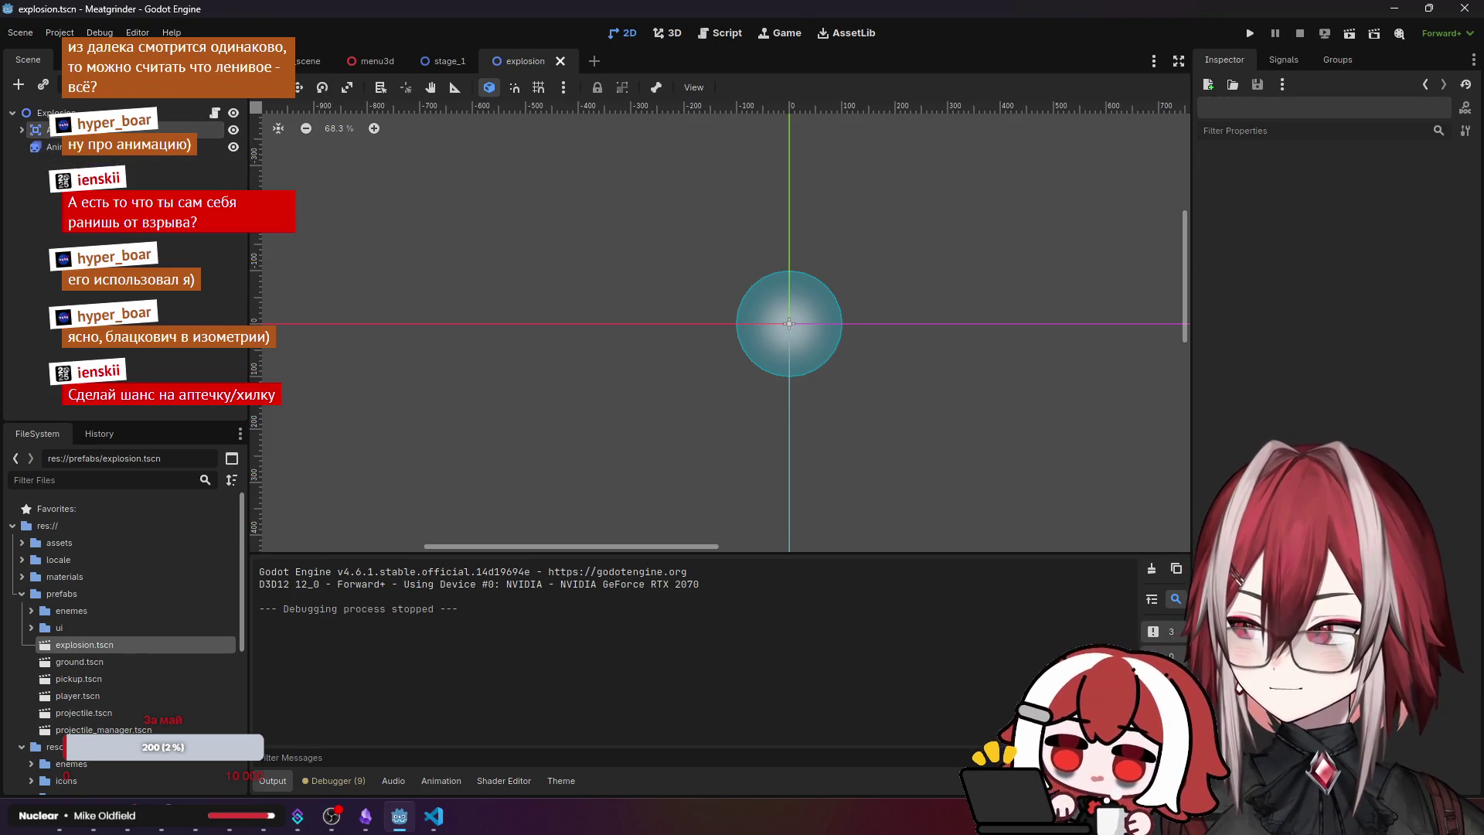
scroll(90, 574, down, 3)
scroll(91, 574, down, 3)
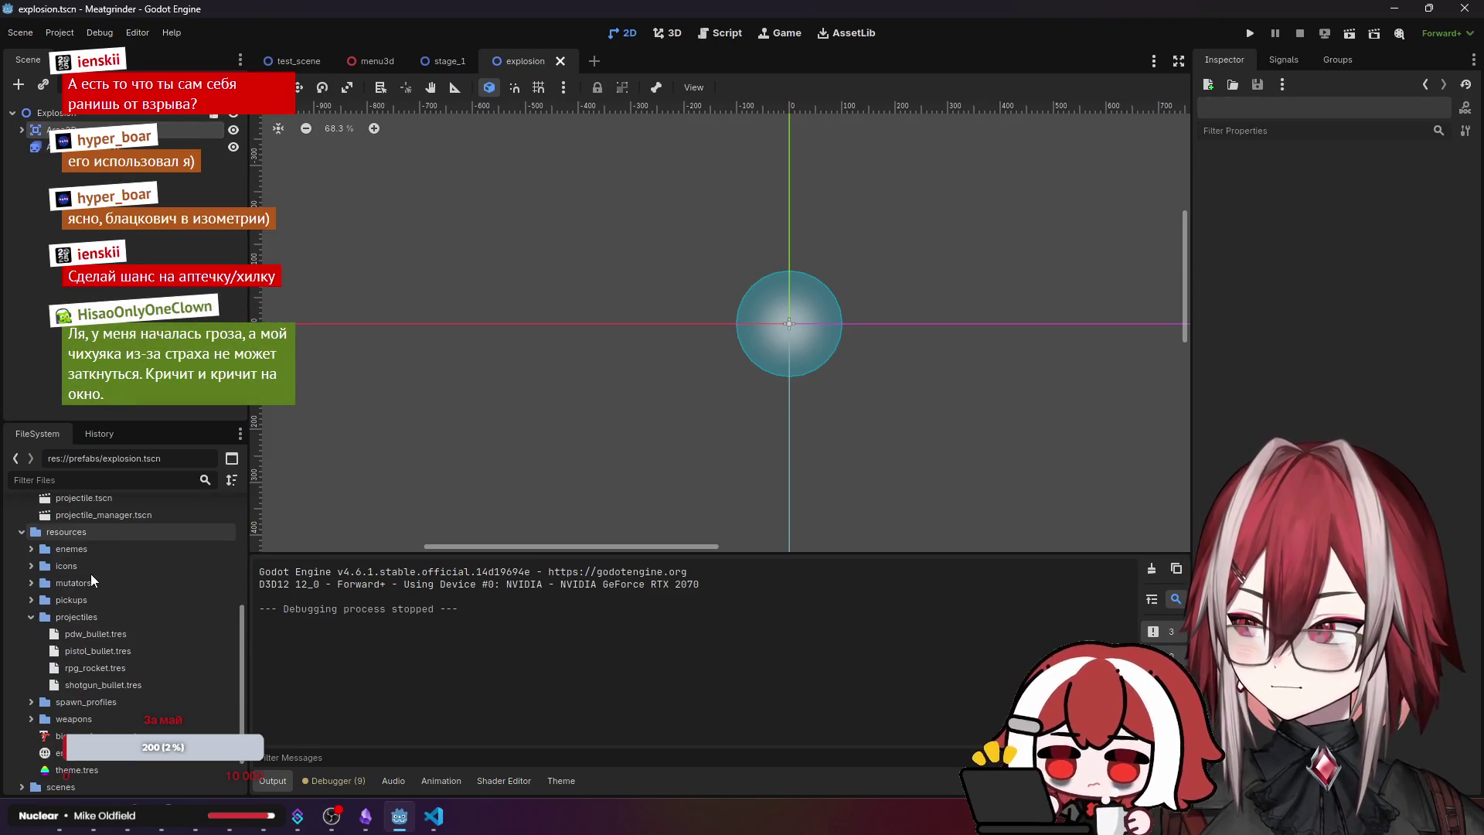
click(32, 620)
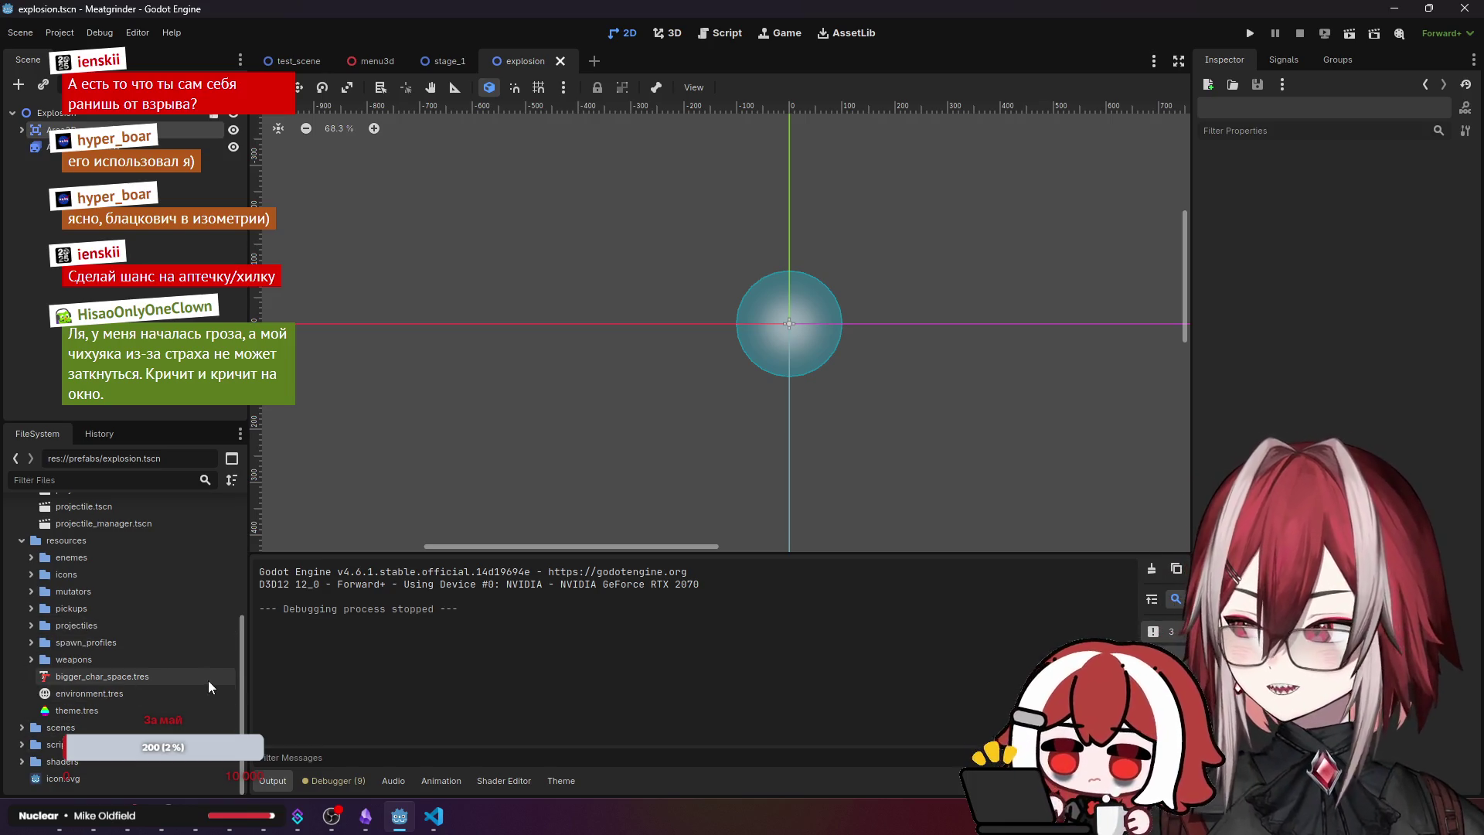
scroll(51, 572, up, 2)
scroll(54, 571, up, 2)
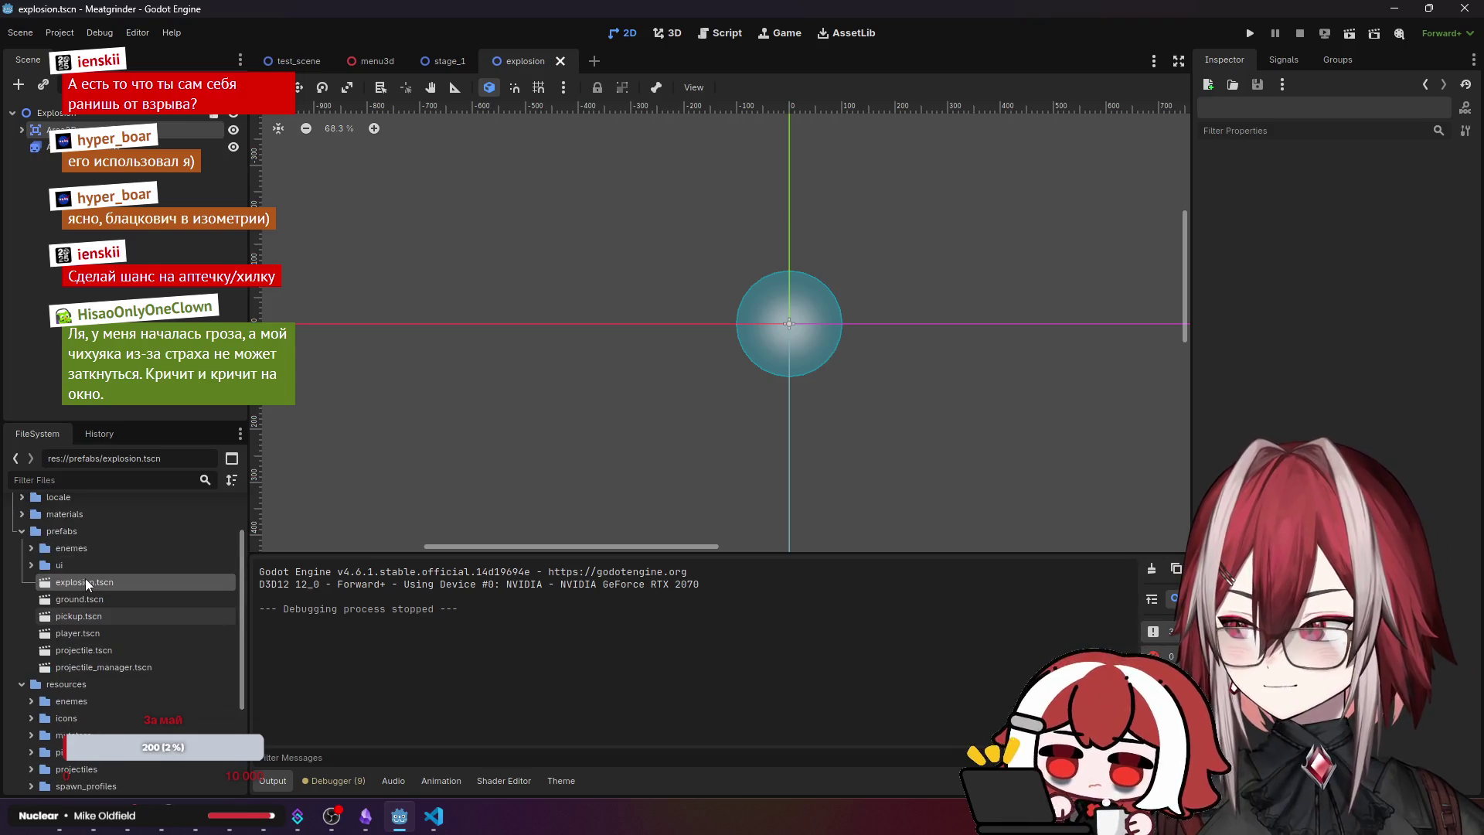
Step: Expand the pickups resource folder and its mutators subfolder to show bullet_time.tres
click(88, 552)
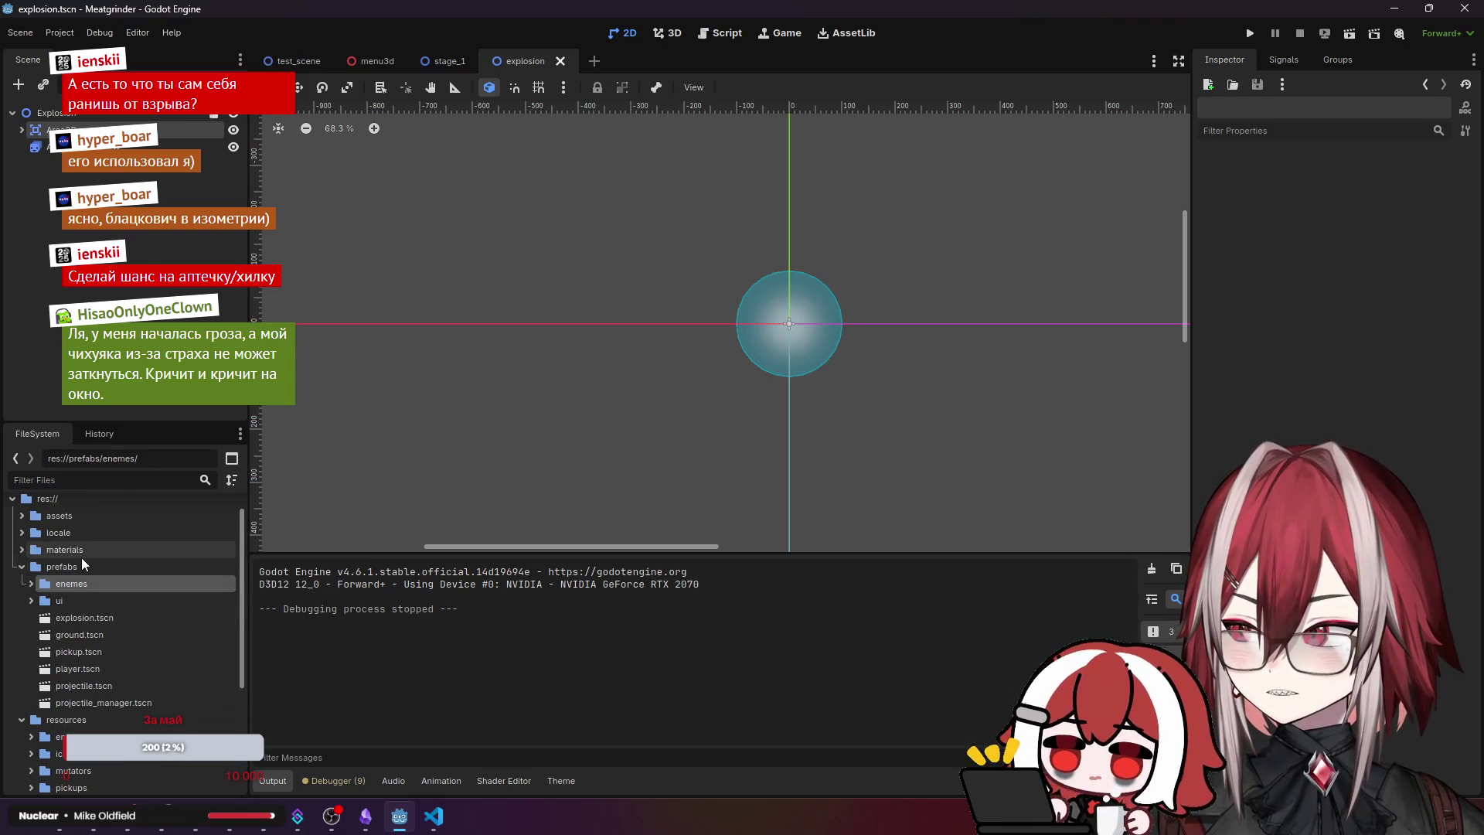
scroll(81, 558, up, 1)
scroll(68, 572, down, 5)
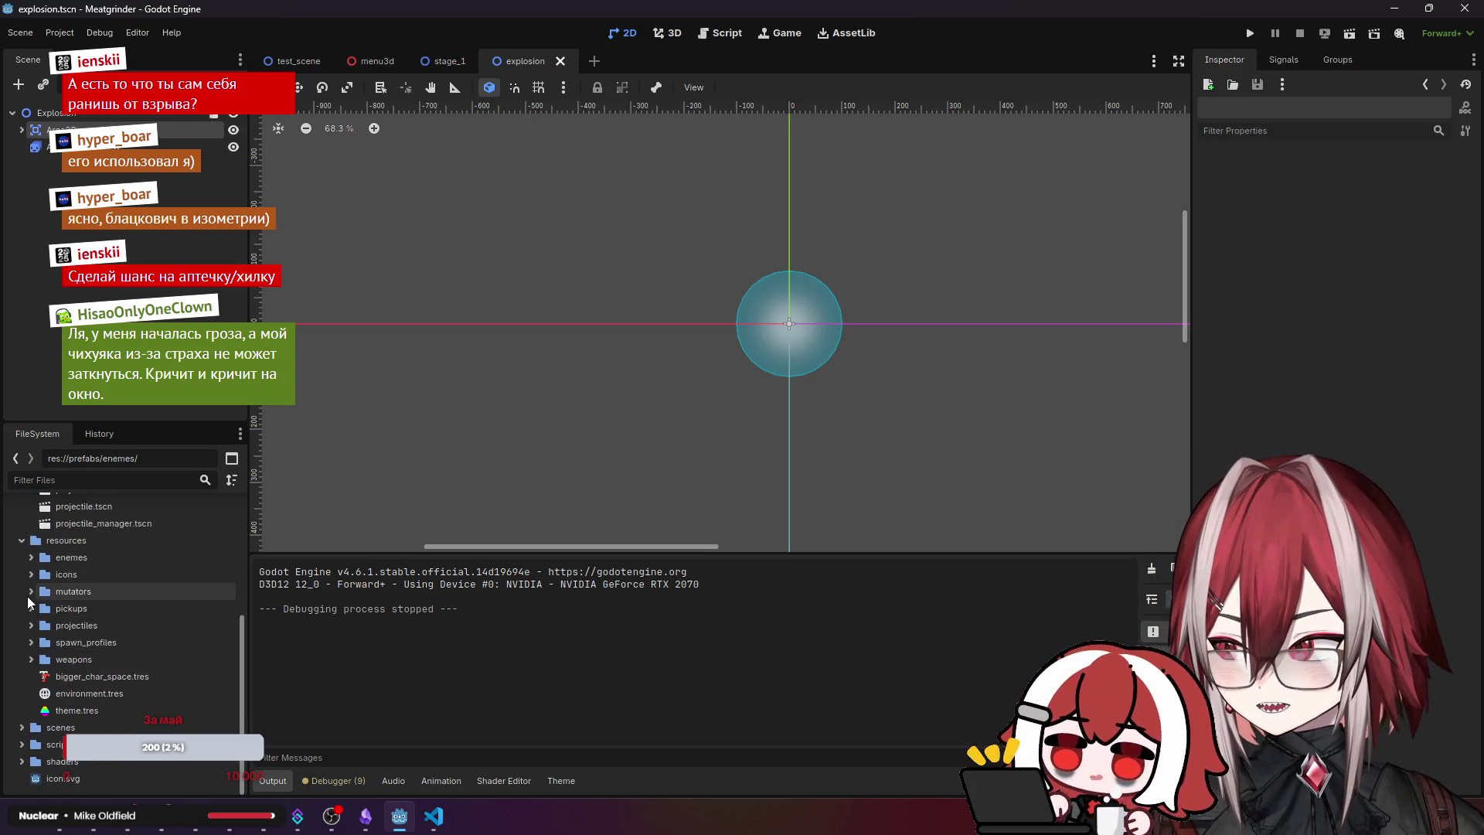
click(31, 608)
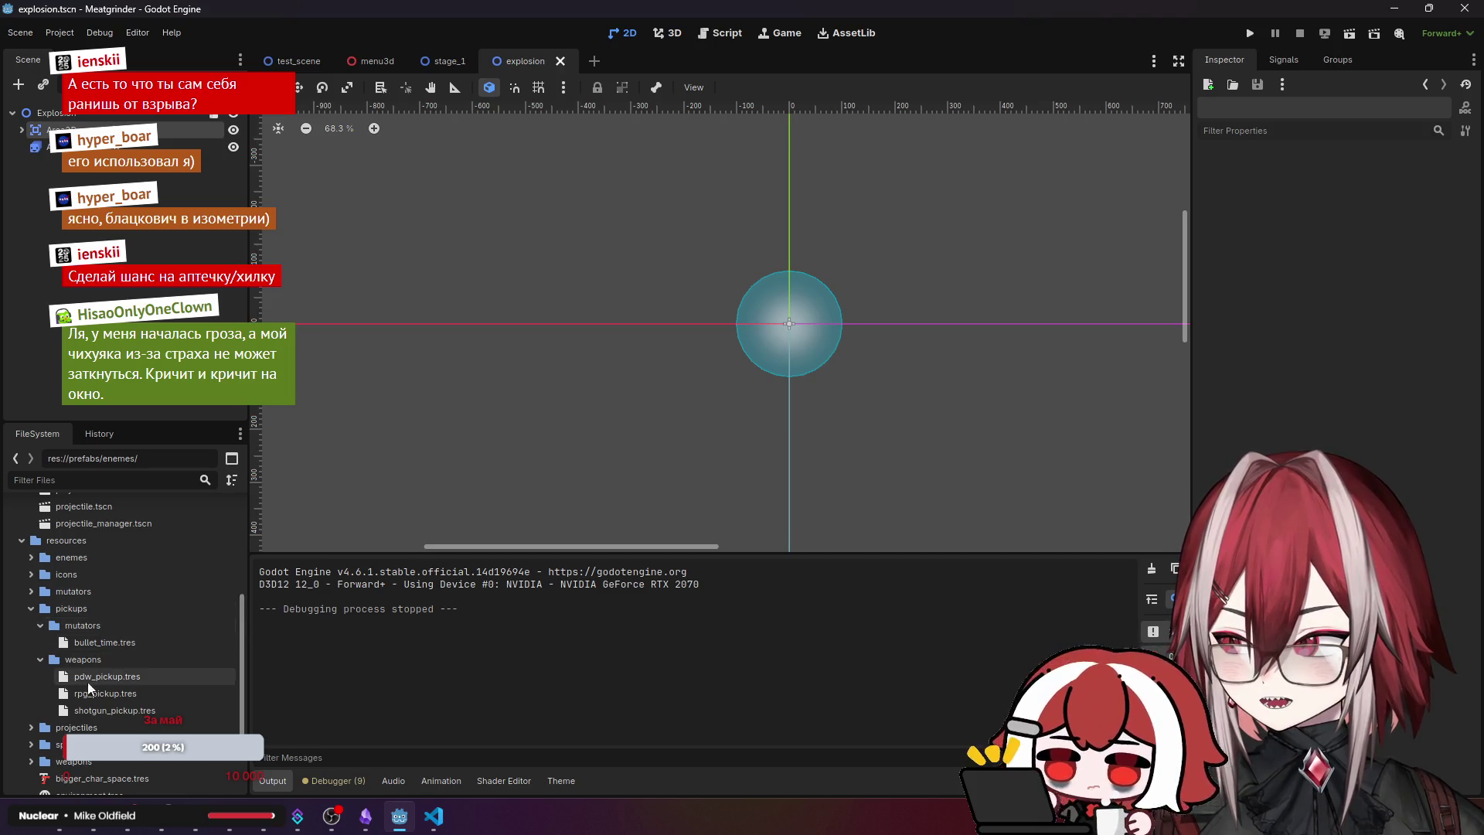
click(40, 626)
click(40, 642)
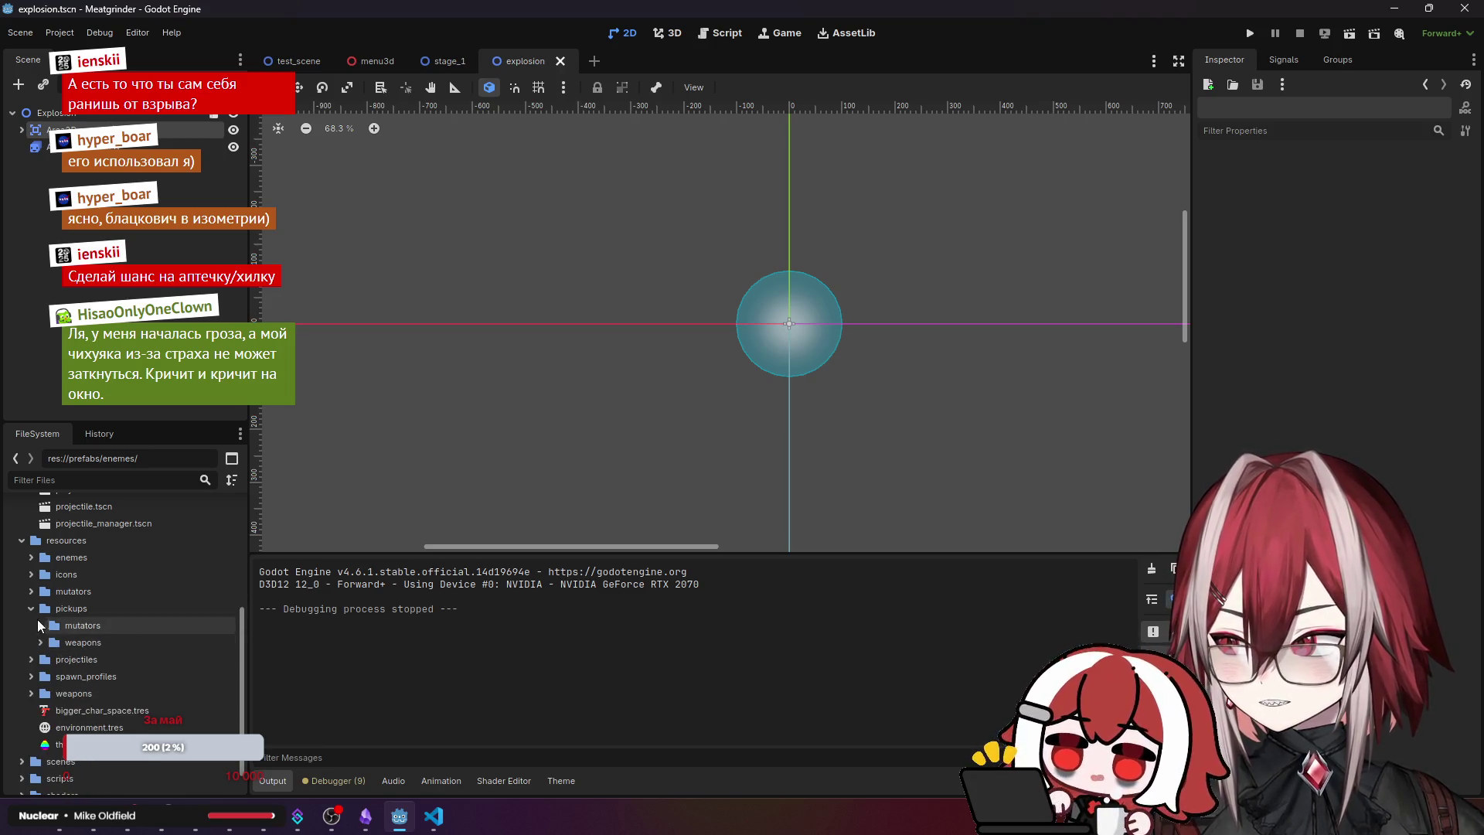
Step: Expand the weapons pickup subfolder and select shotgun_pickup.tres
click(43, 608)
click(41, 625)
click(40, 660)
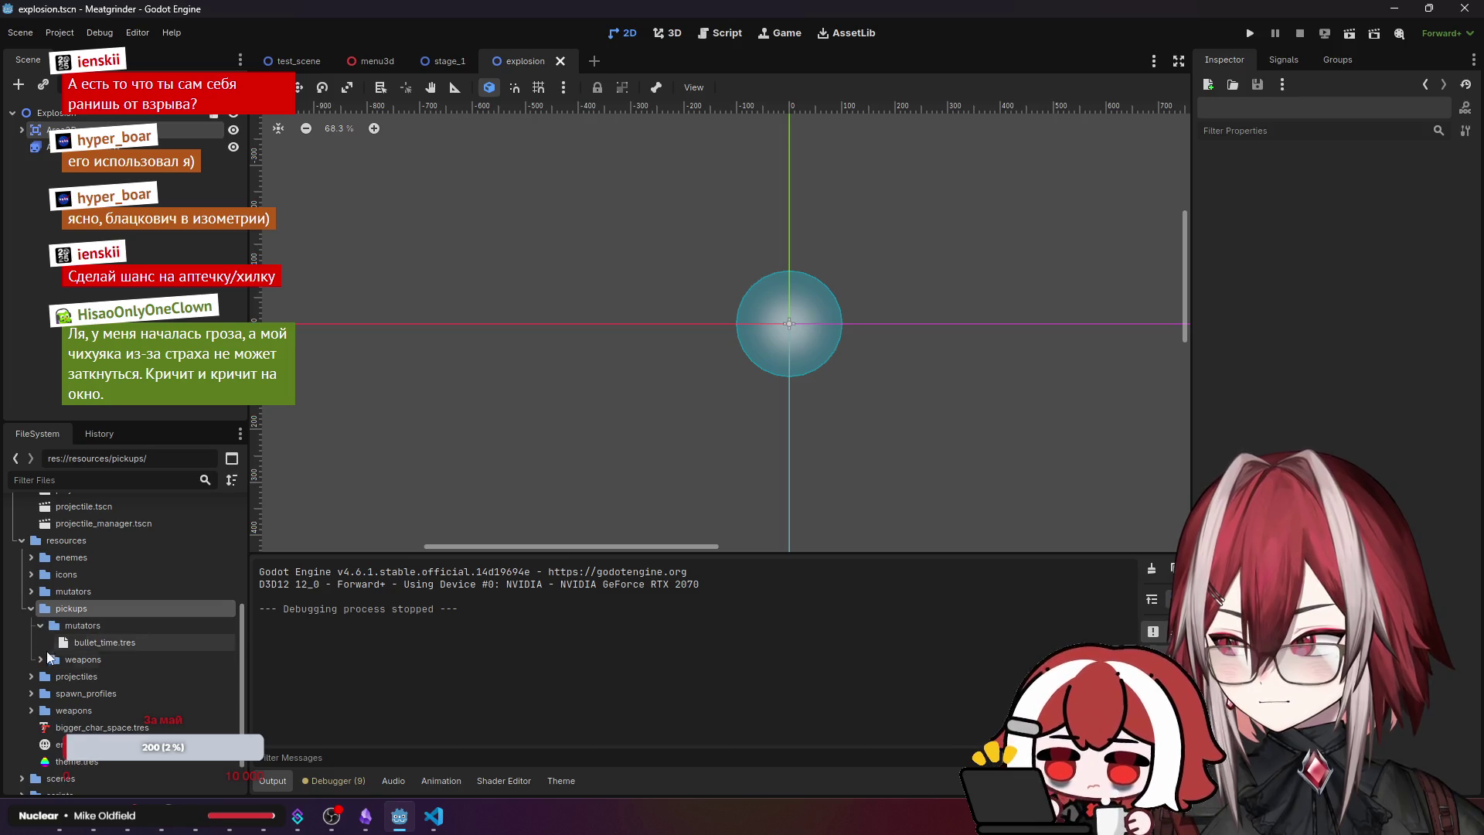
click(109, 642)
click(109, 677)
click(122, 711)
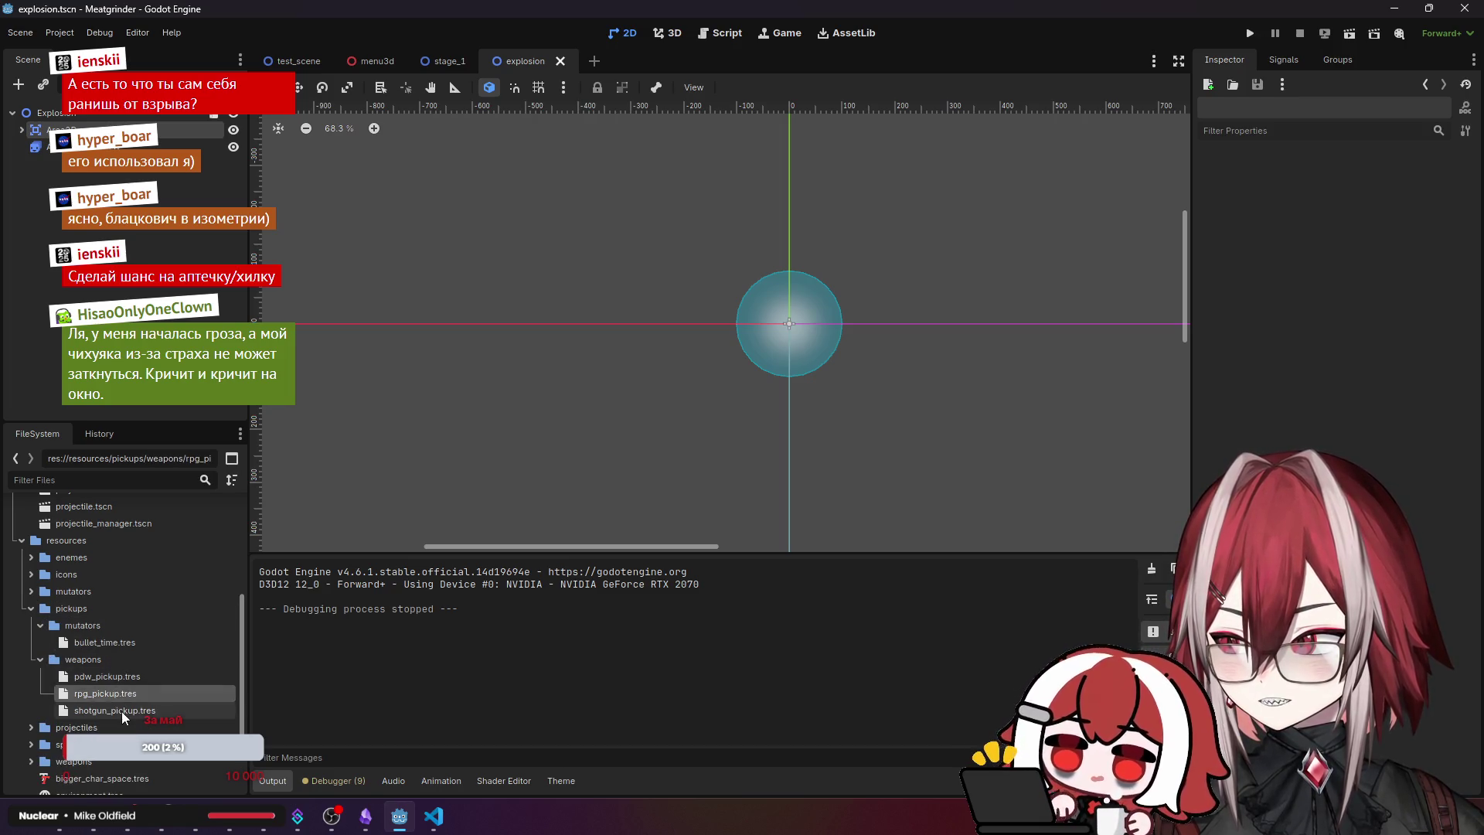
scroll(174, 618, down, 2)
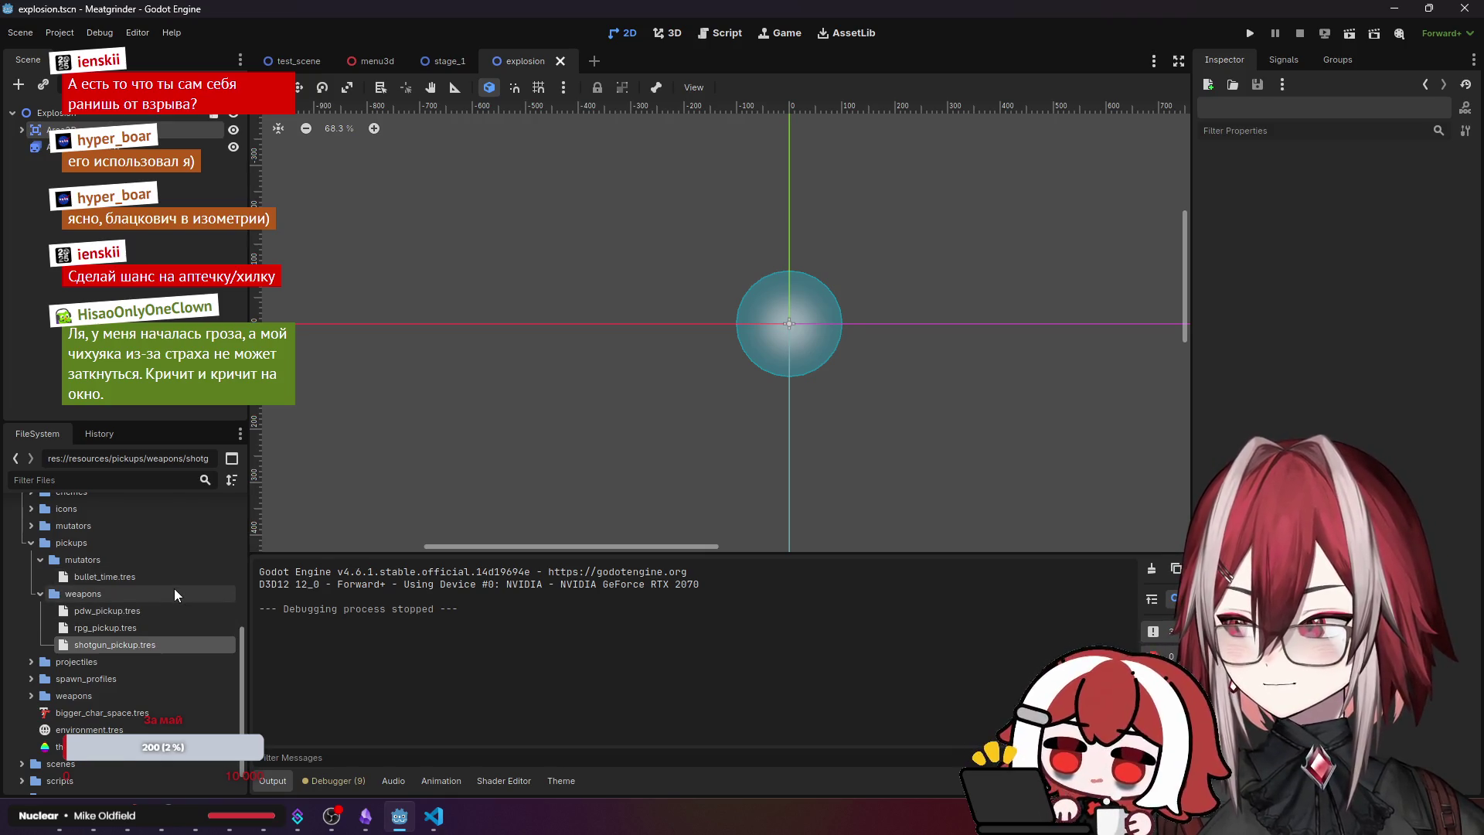
scroll(174, 590, up, 1)
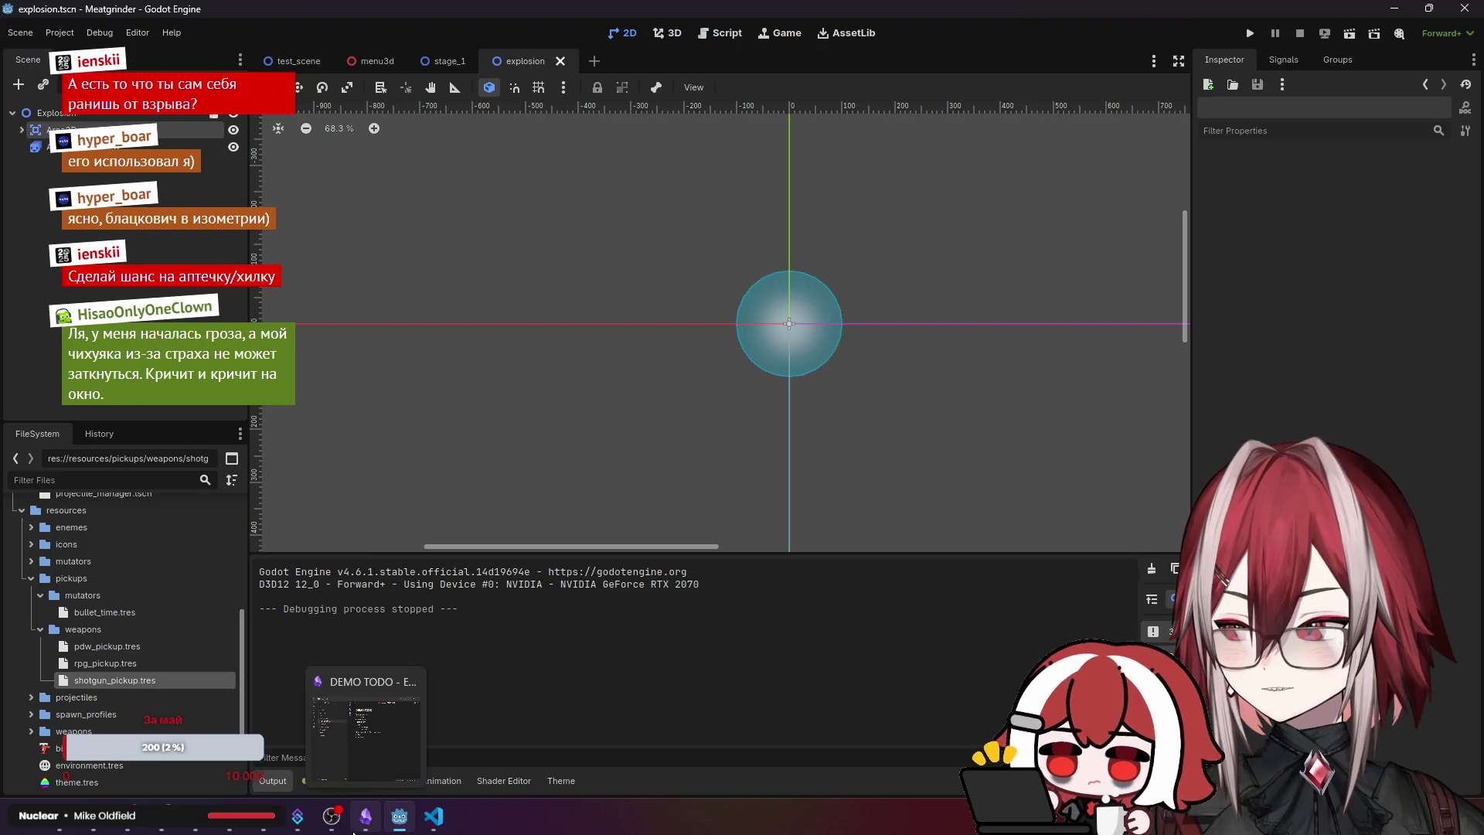
Step: Create a new note titled PERKS in the Meatgrinder folder
click(365, 816)
right_click(504, 277)
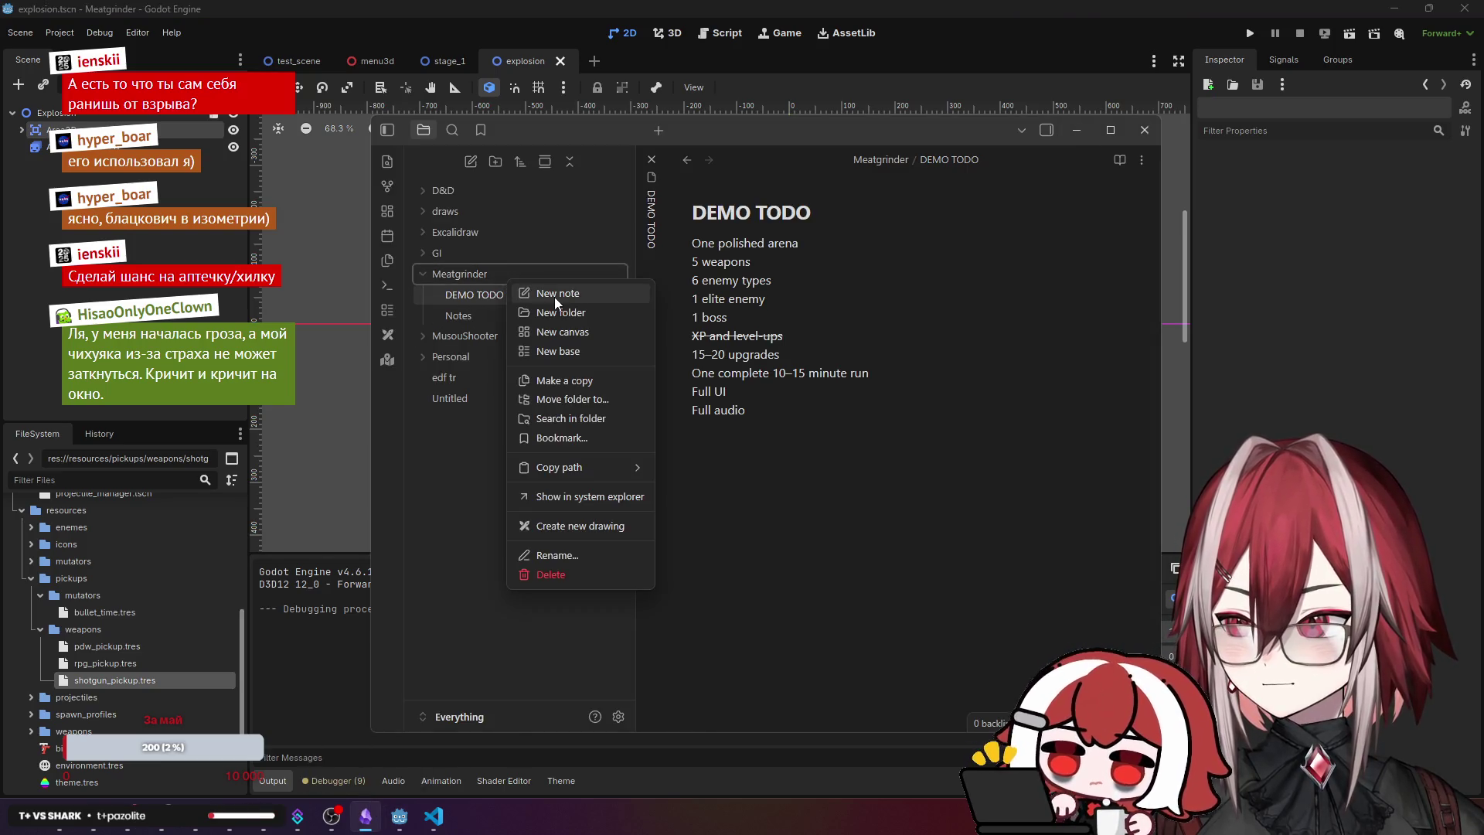
click(554, 297)
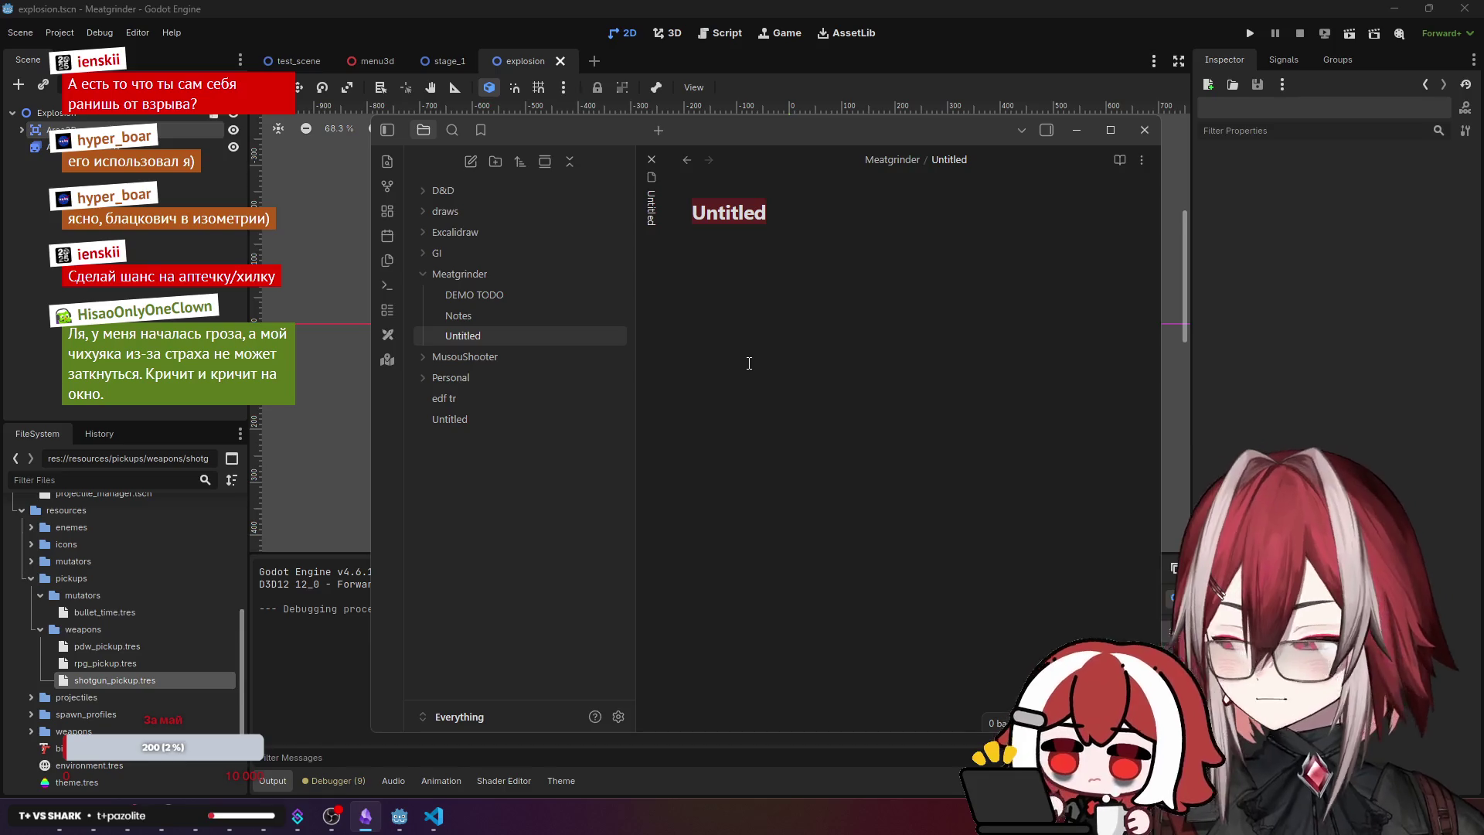
text(PERKS)
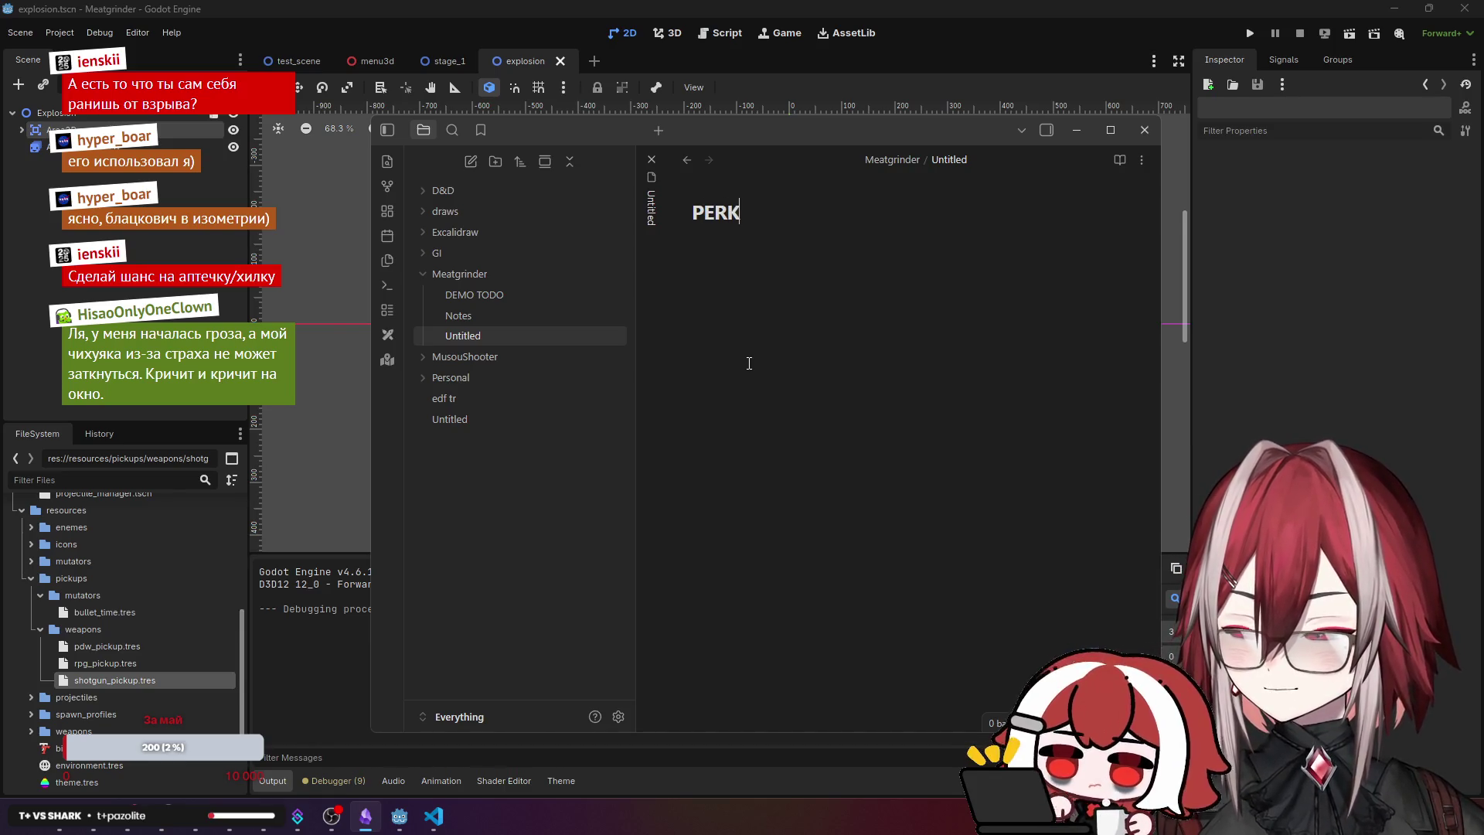
key(Return)
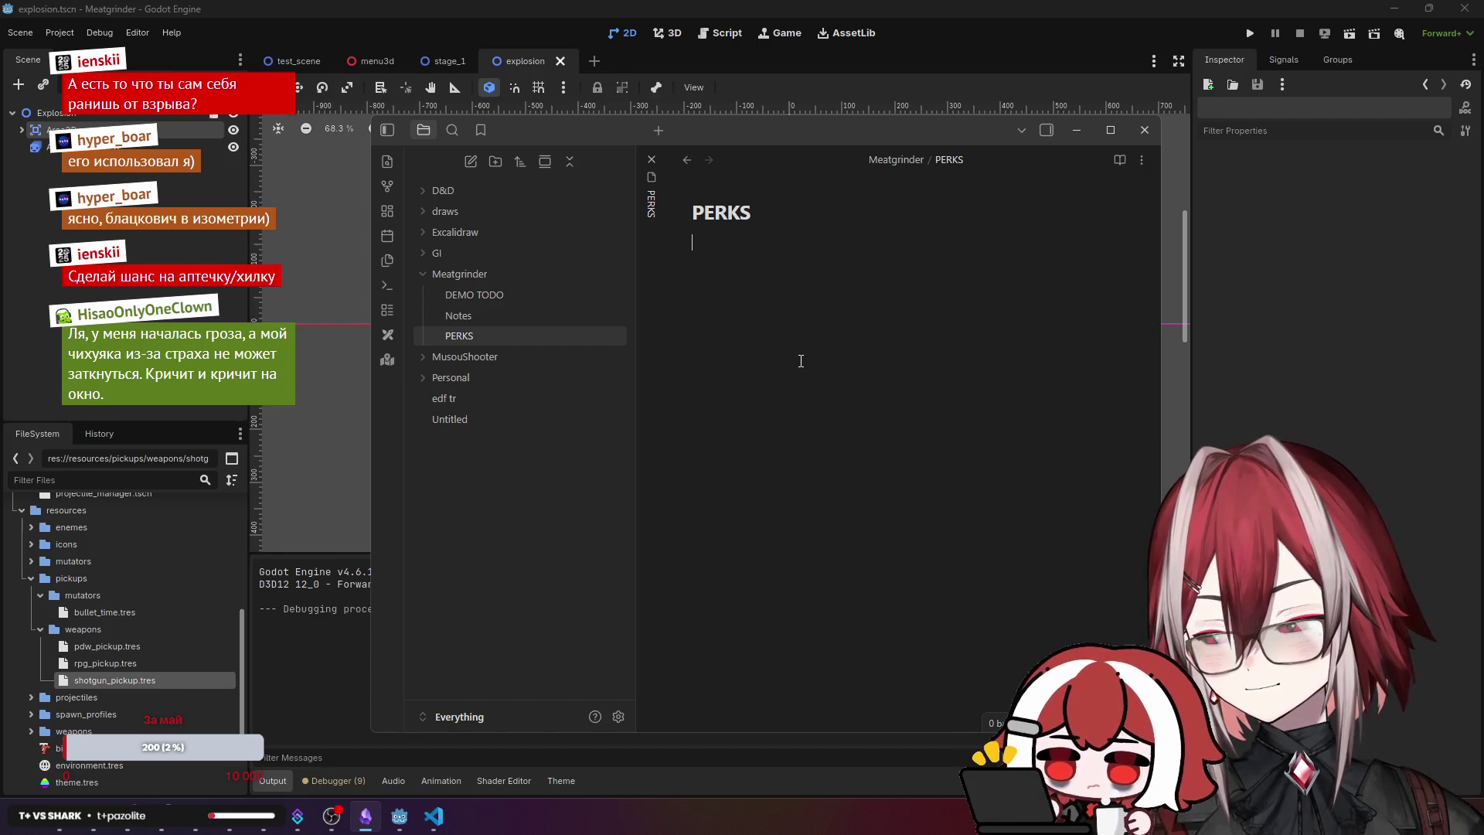
Step: Write the perk 'Fast legs (move speed bonus)', correcting 'bouns' to 'bonus'
text(Fast legs ()
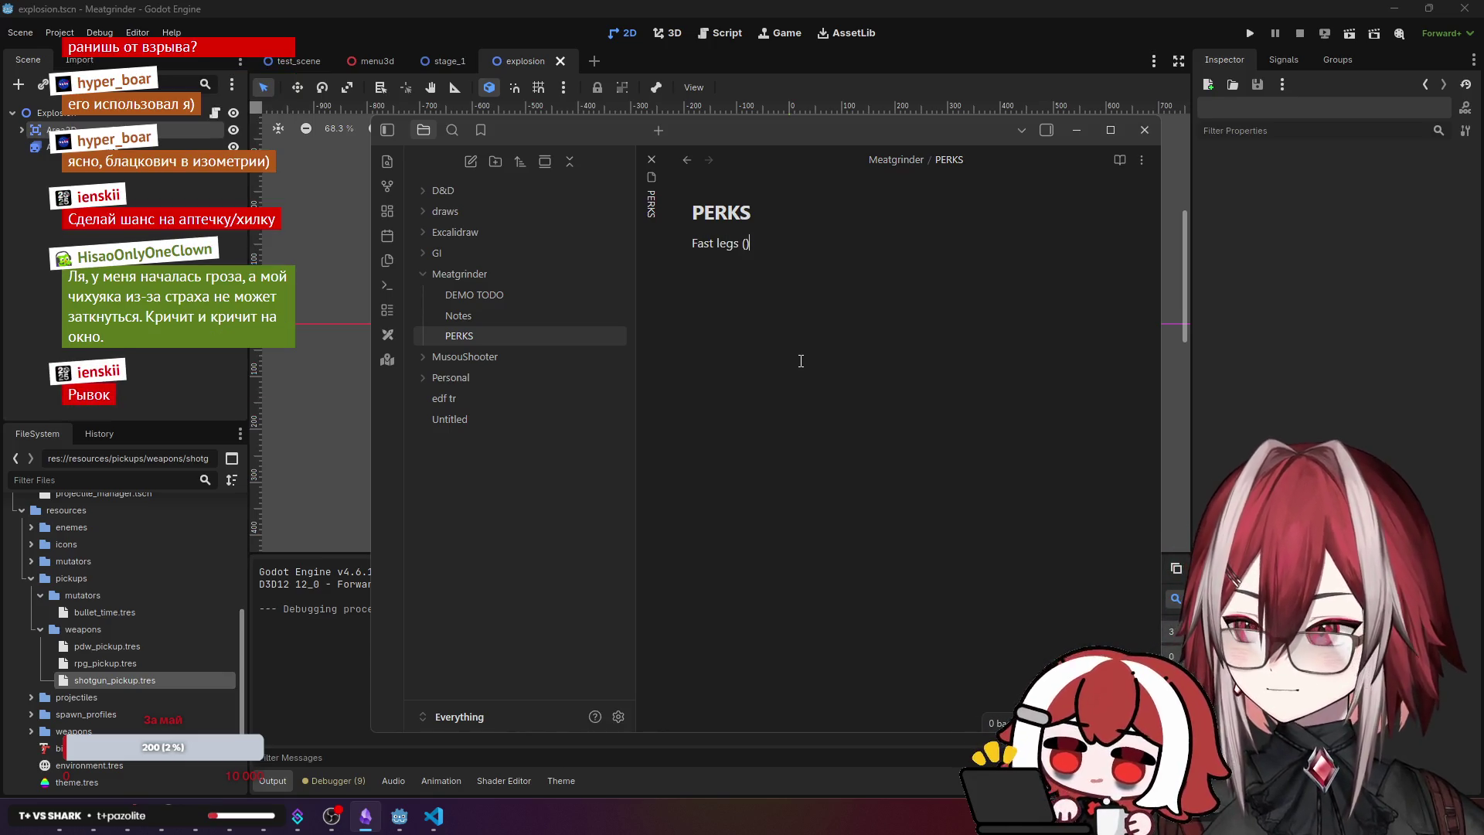
text(move spee)
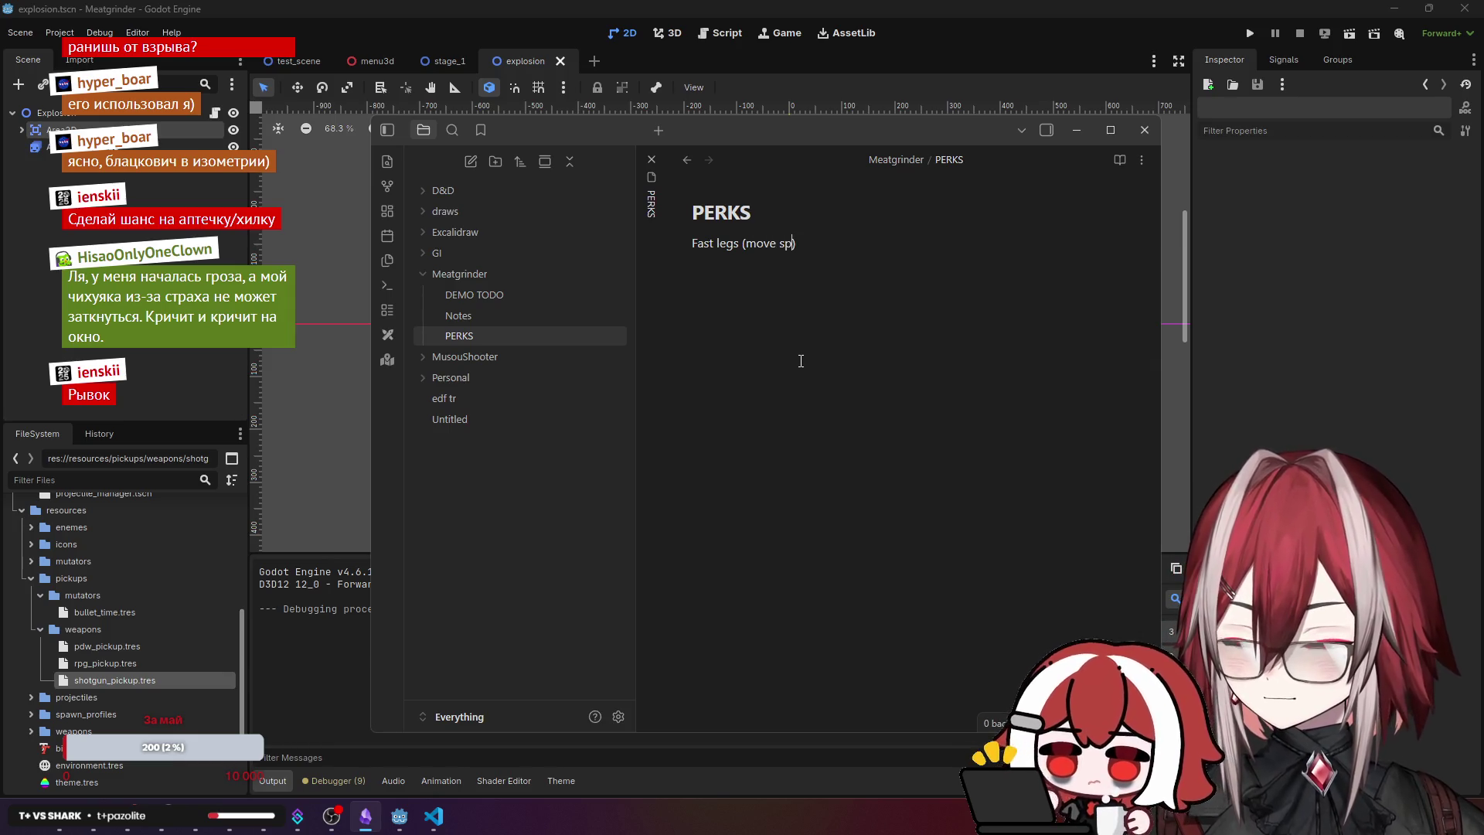
text(d bouns)
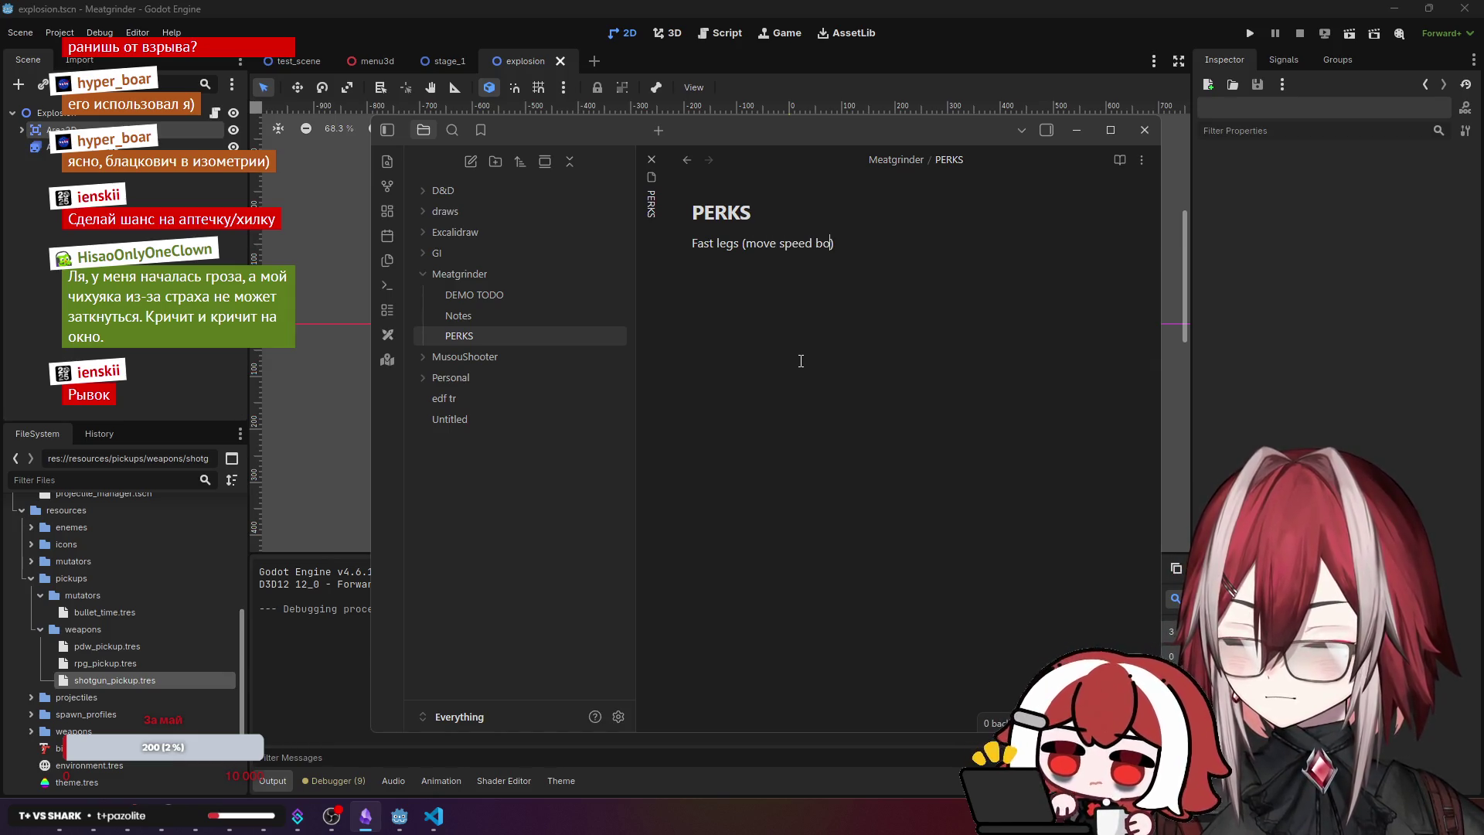
text())
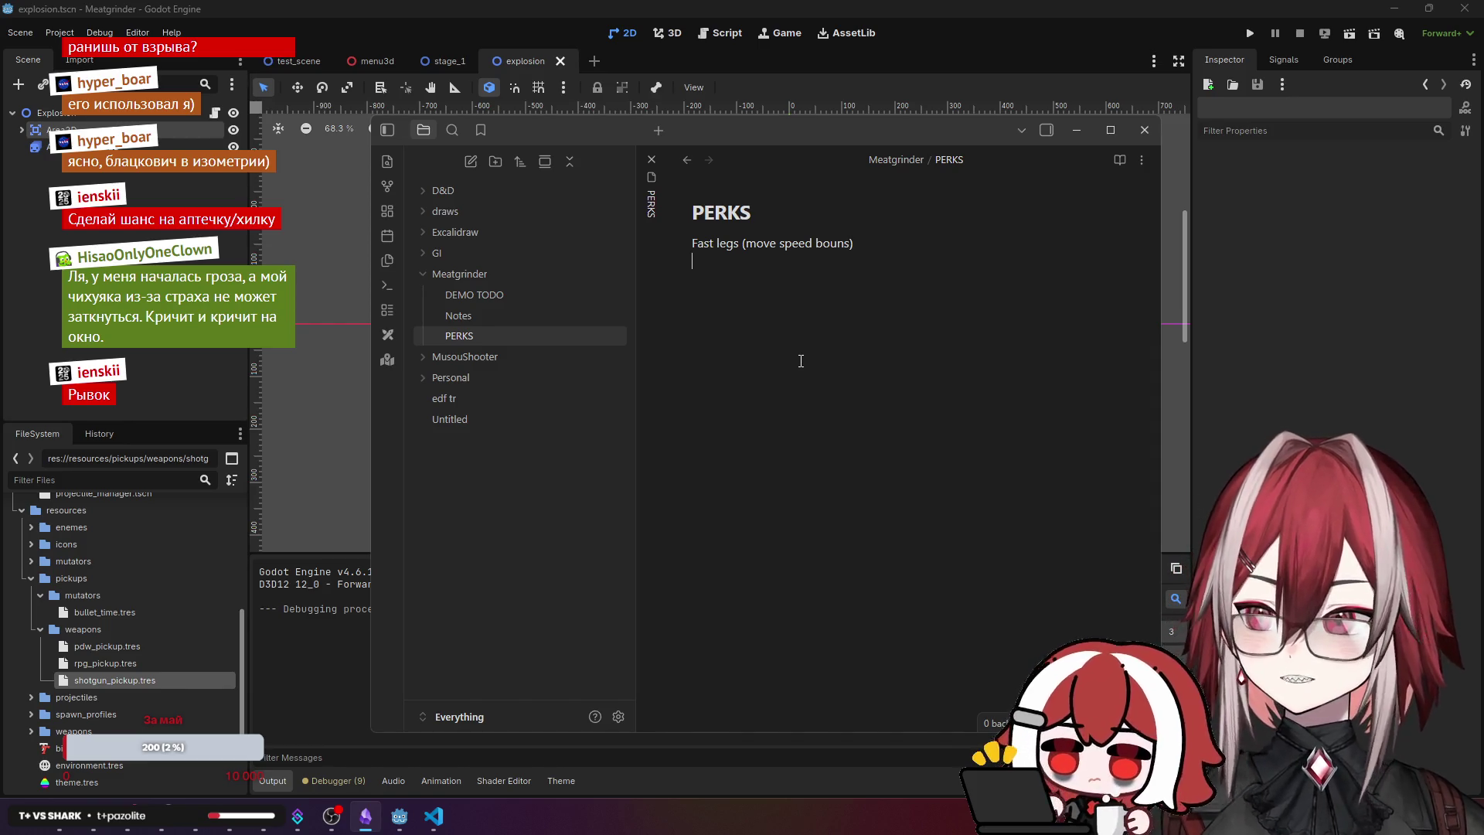
key(Return)
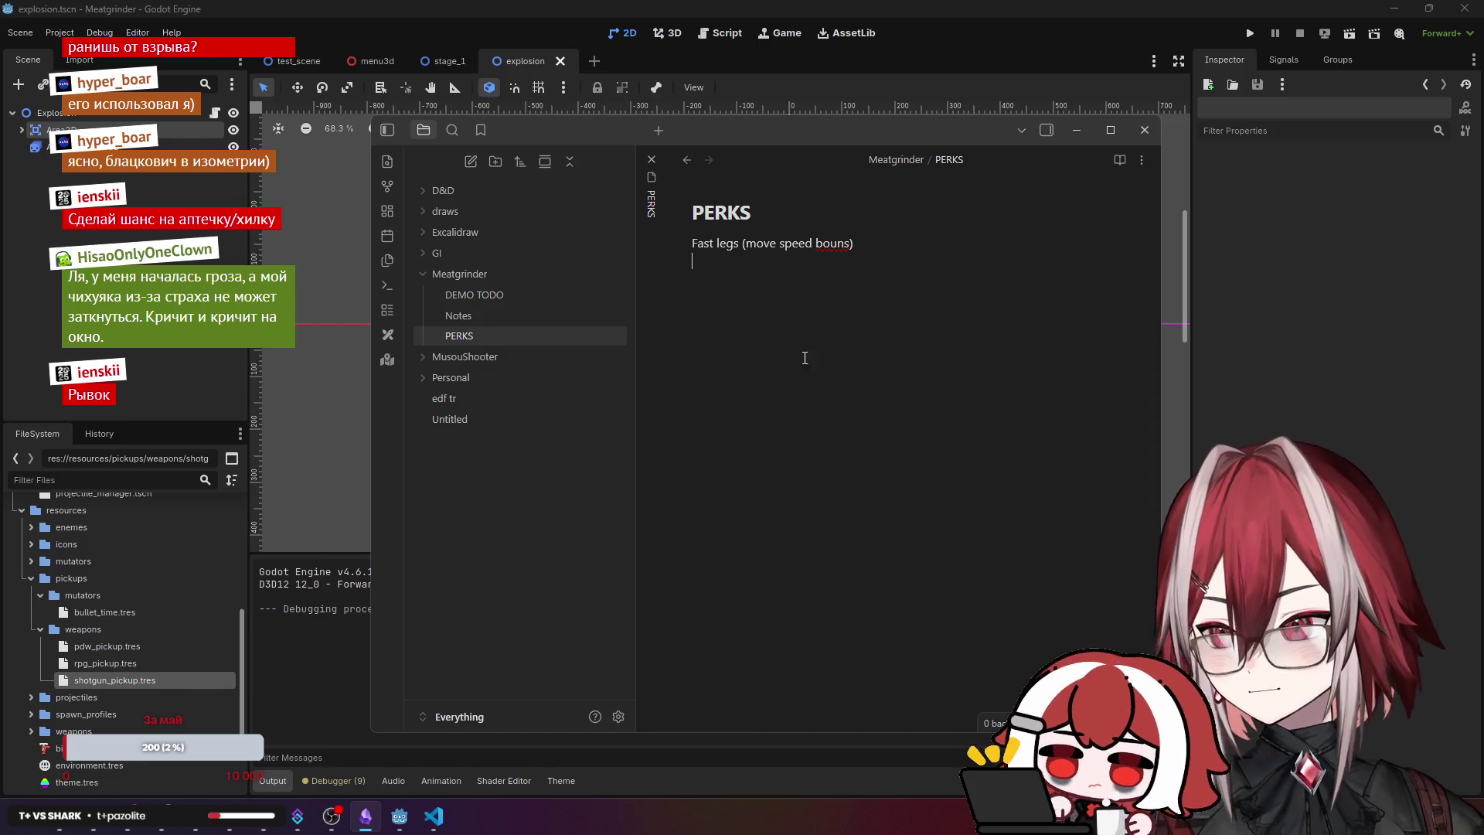
right_click(835, 244)
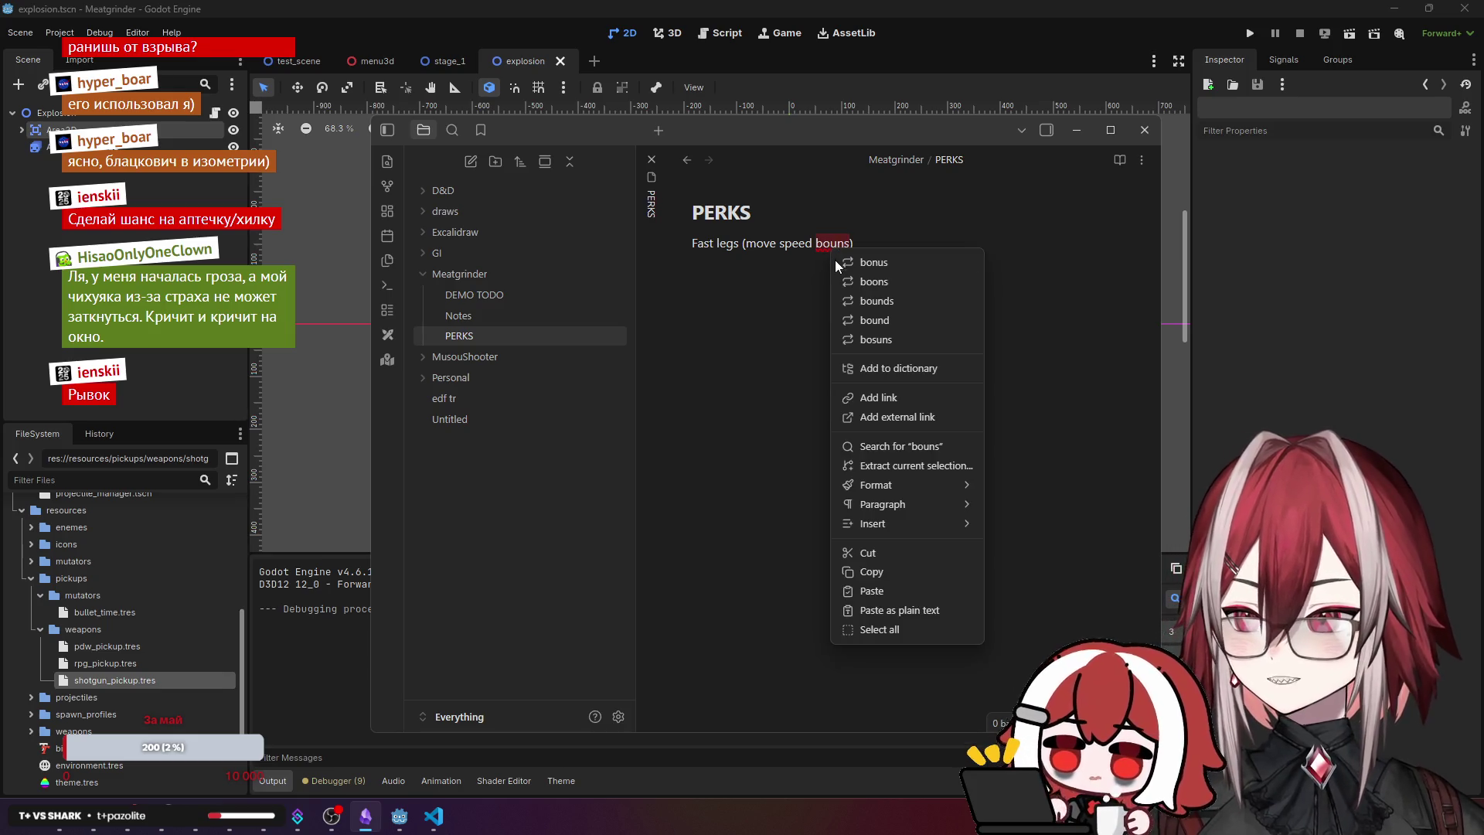
click(866, 263)
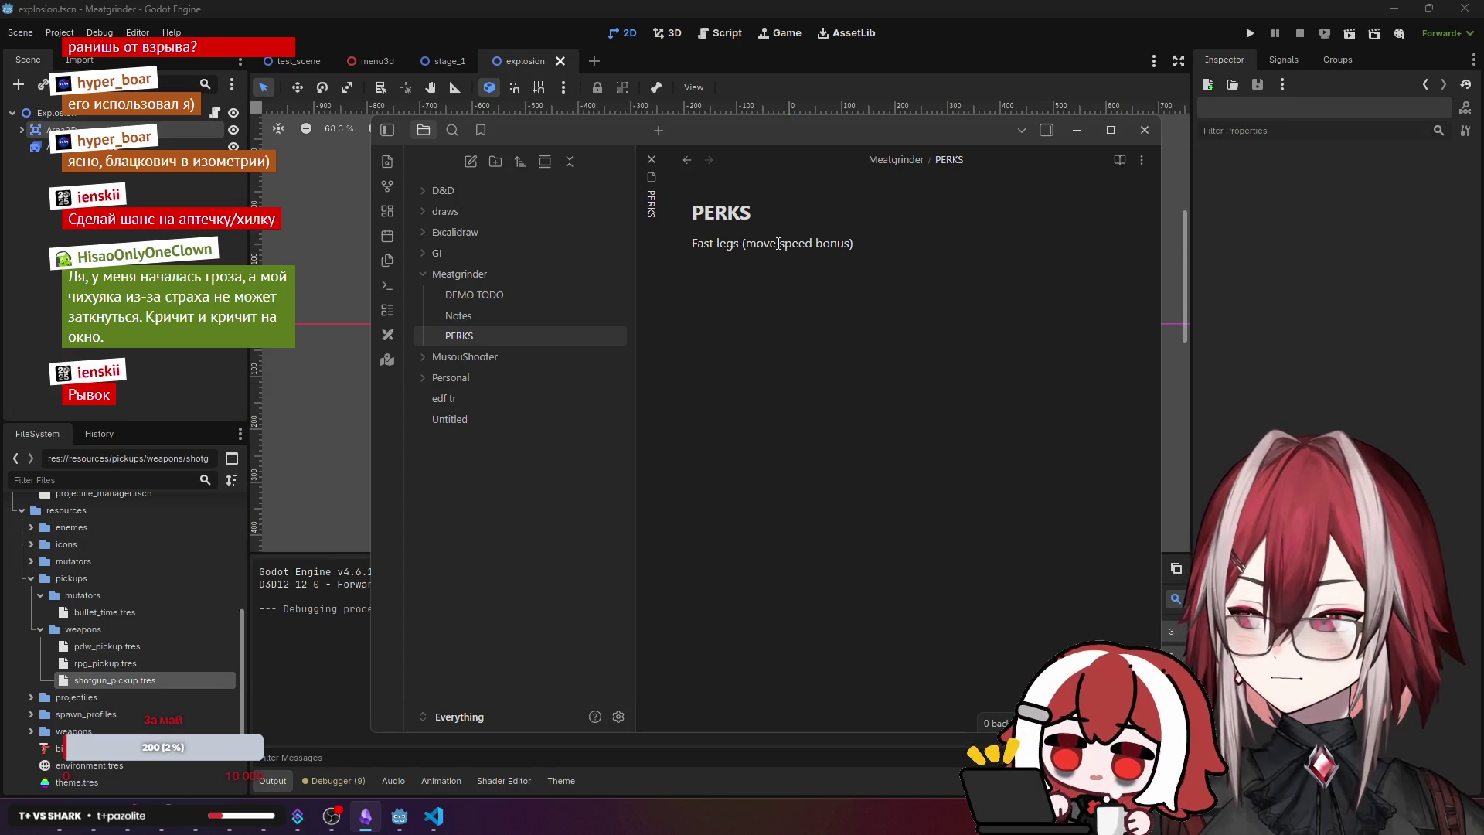
click(756, 330)
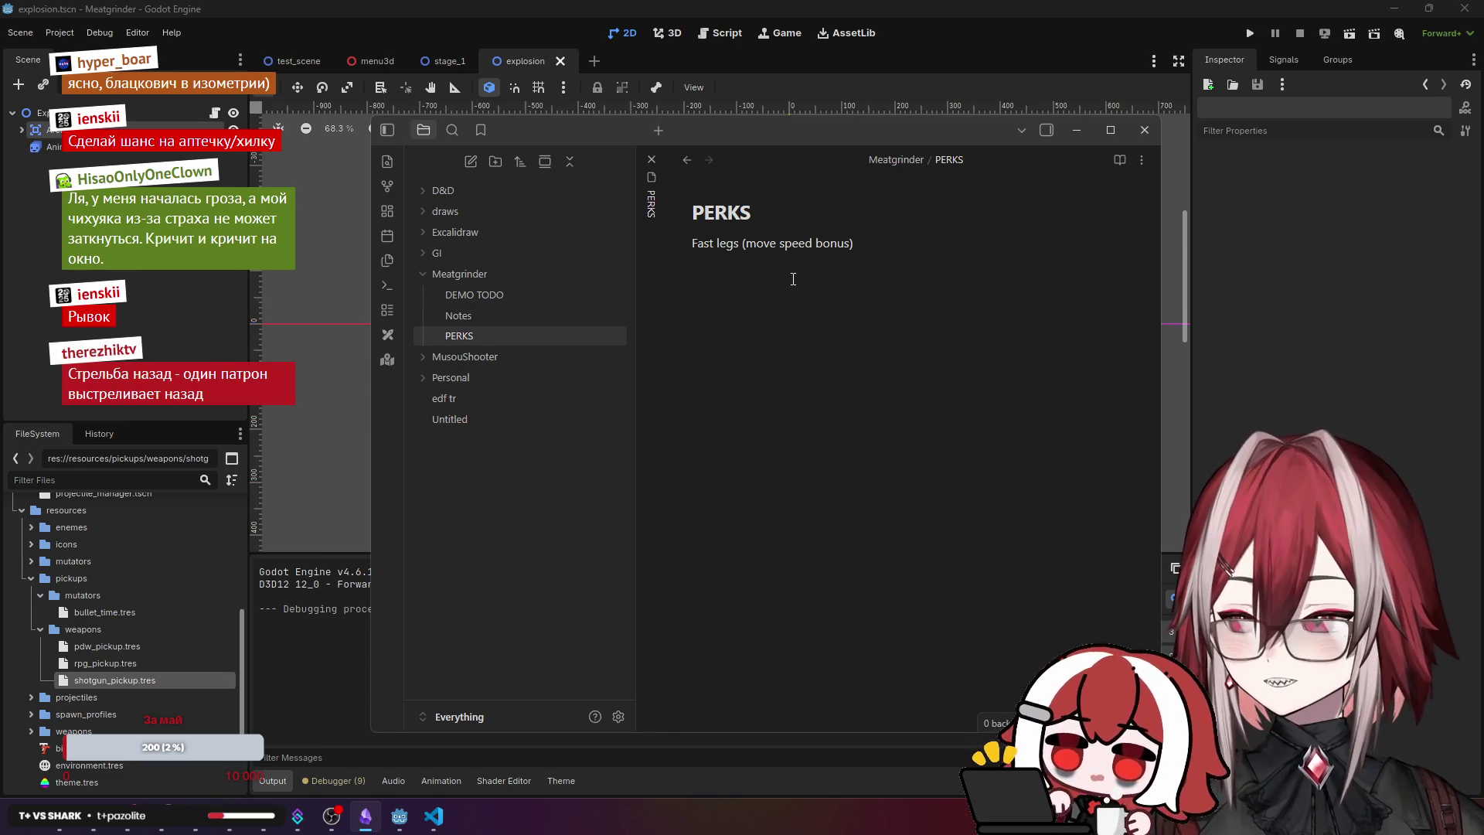
Step: Add a 'Back shot' perk line, leaving a blank line above it
drag(759, 128, 797, 164)
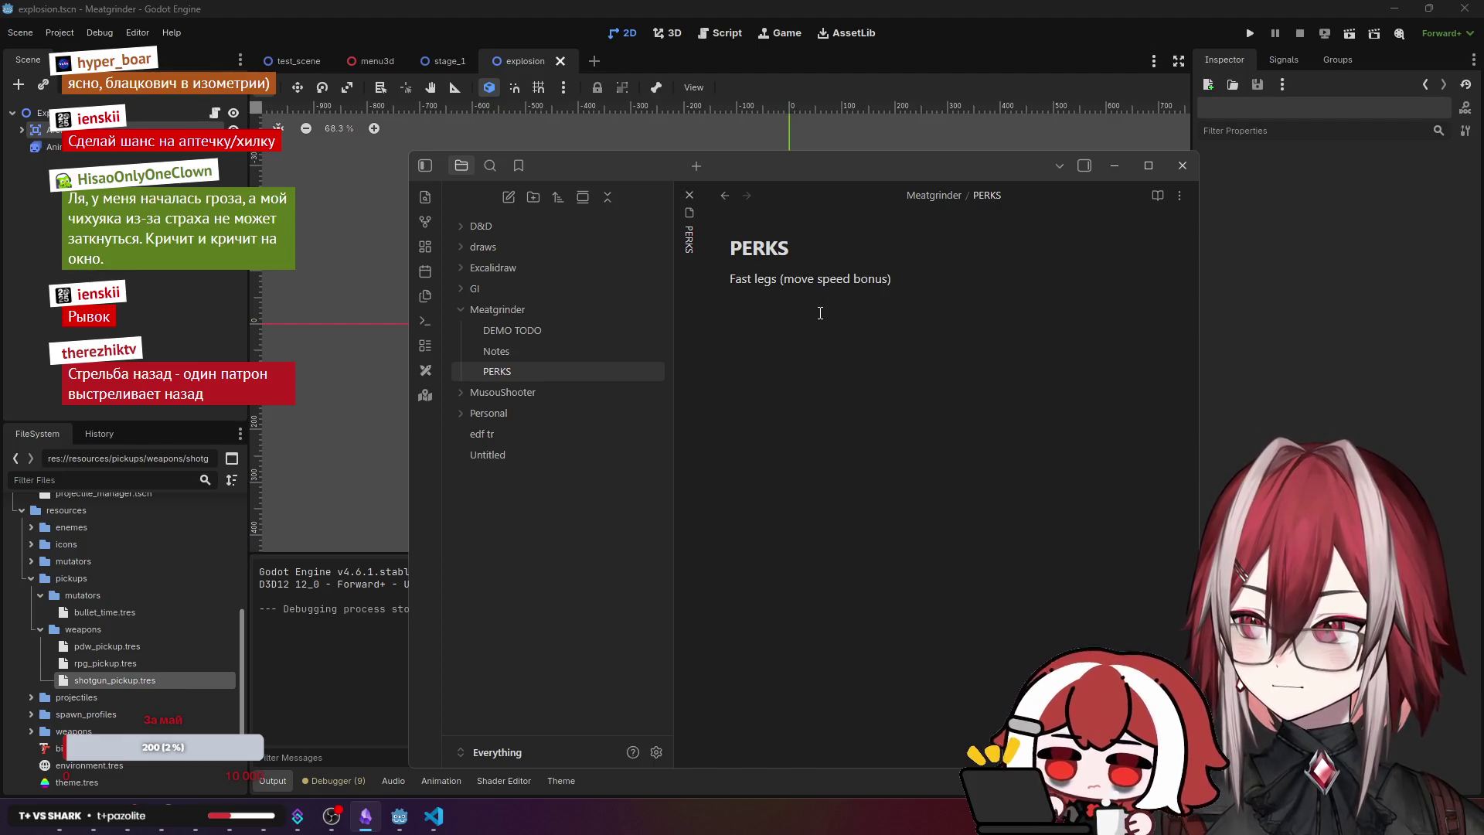
click(820, 313)
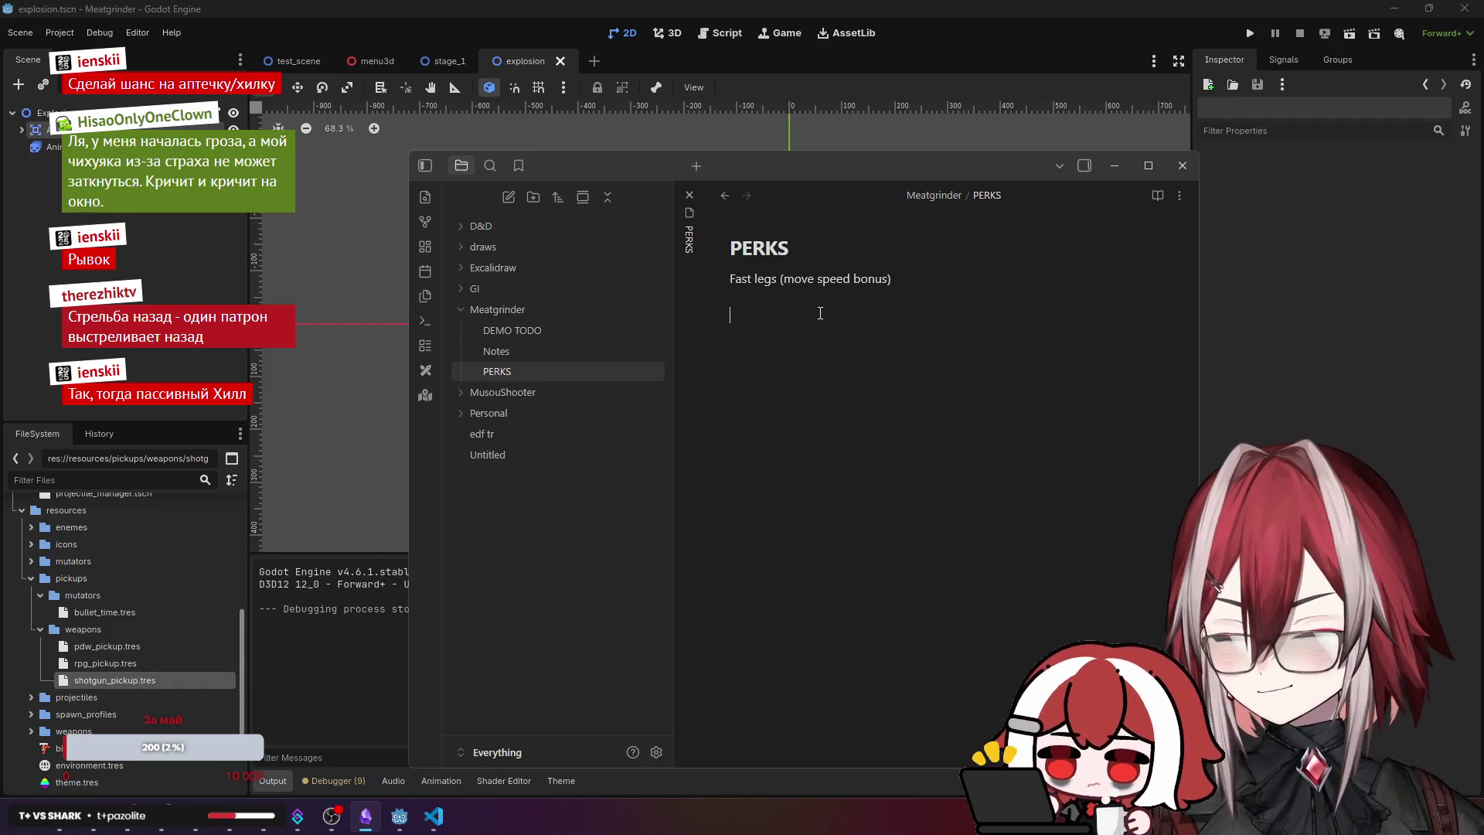
text(Back s)
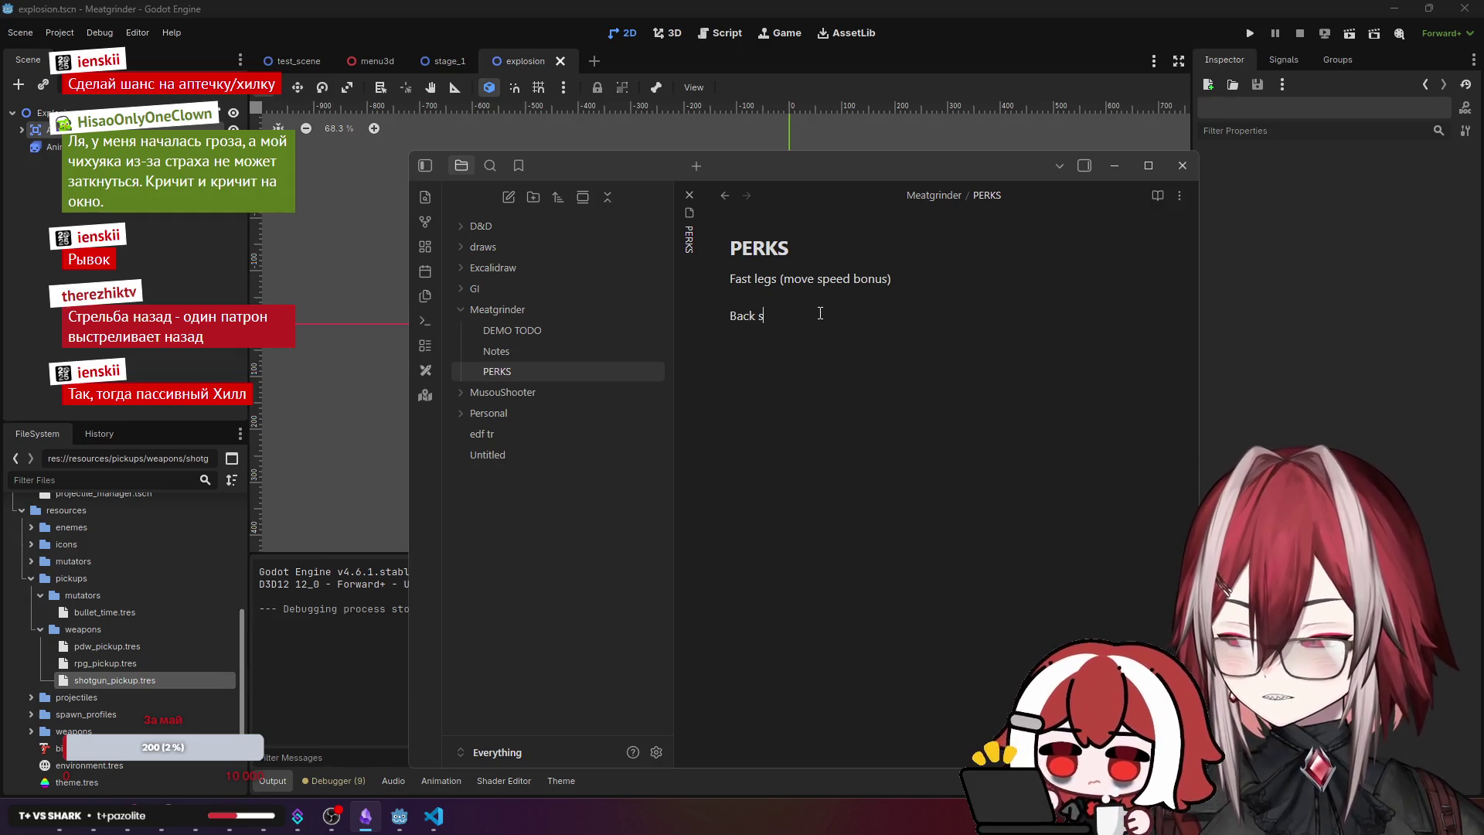
text(hot )
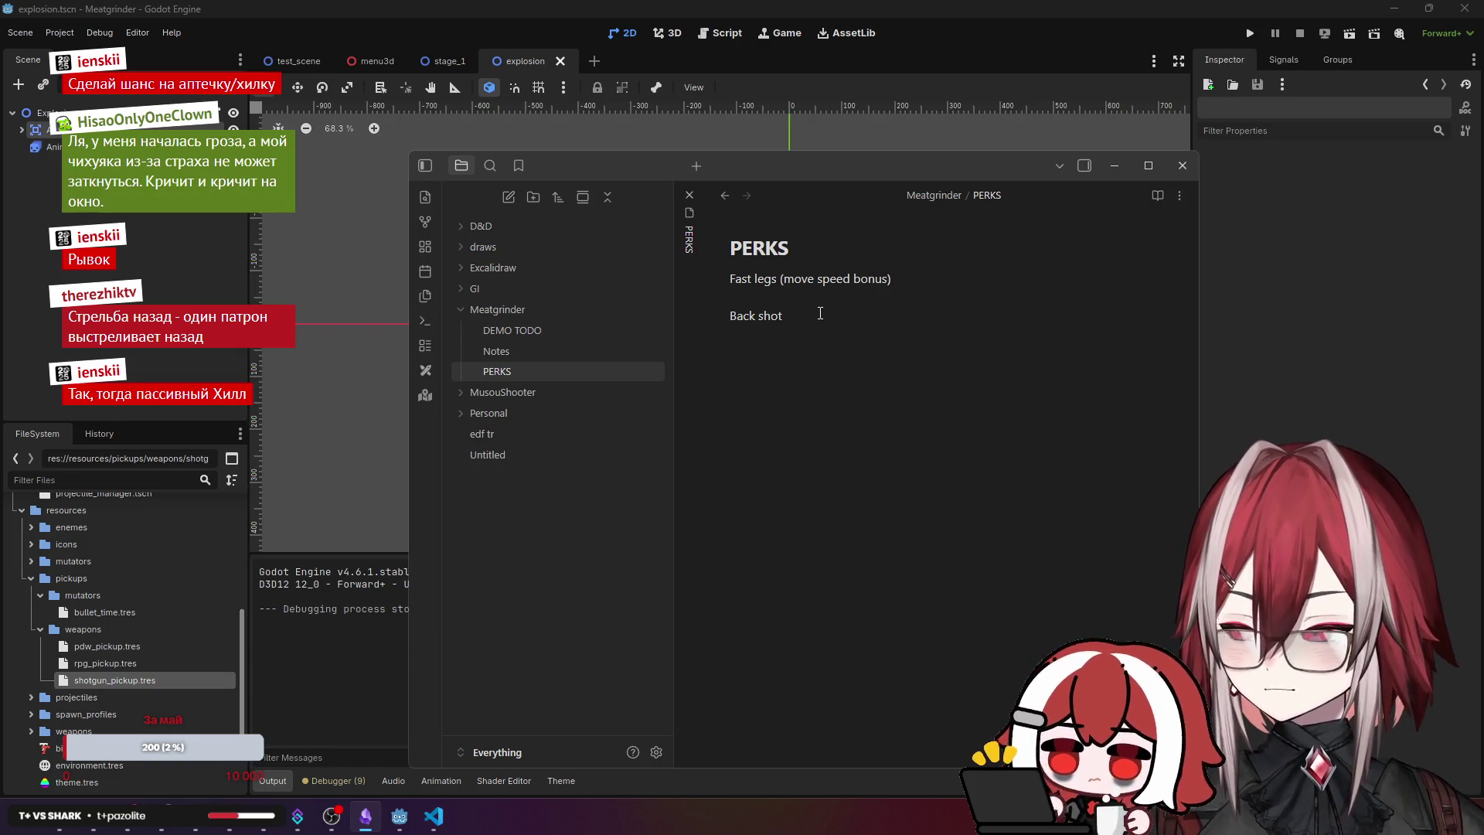
text(()
key(BackSpace)
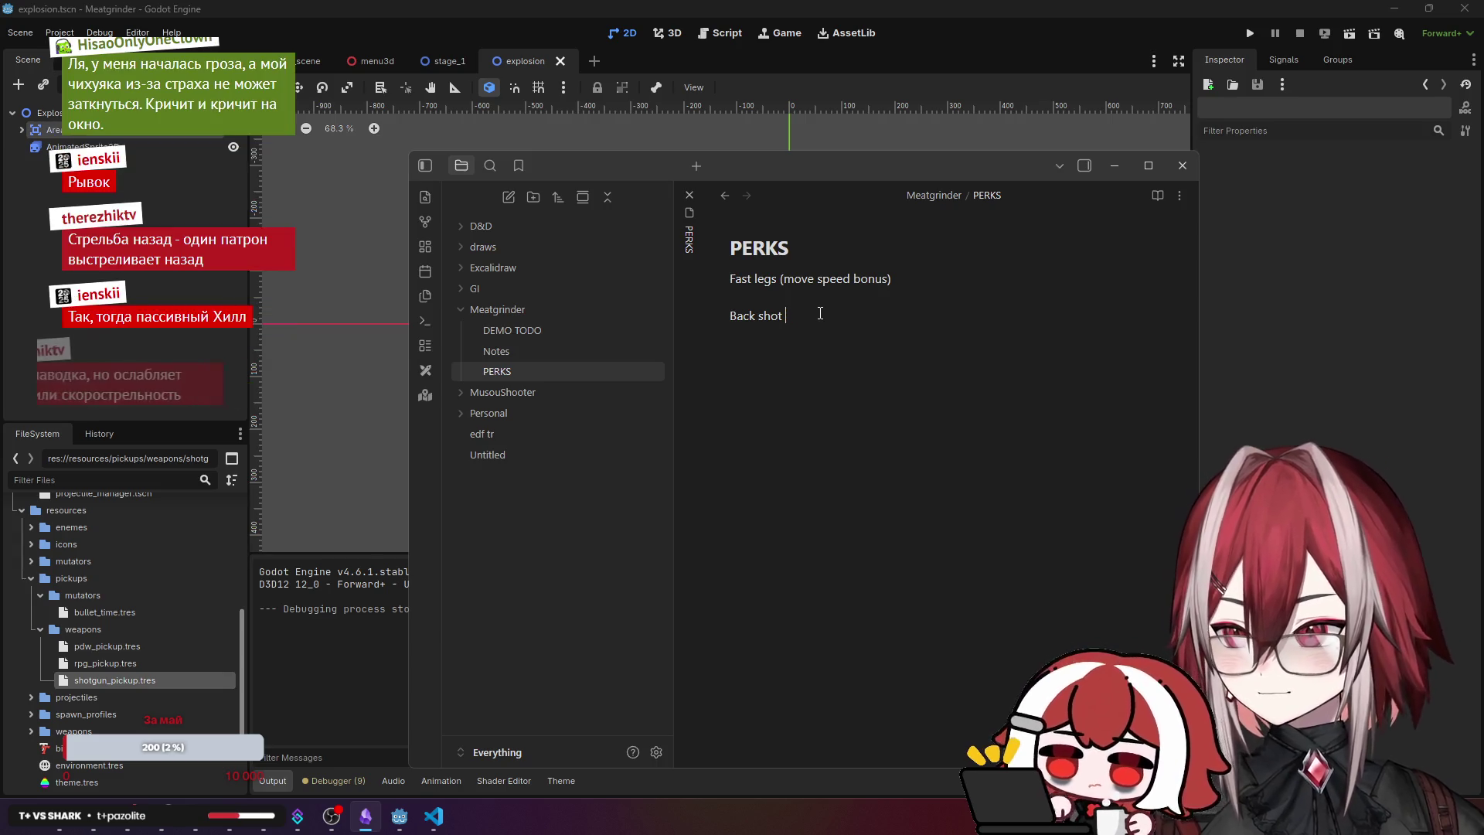
key(Up)
key(Return)
key(Up)
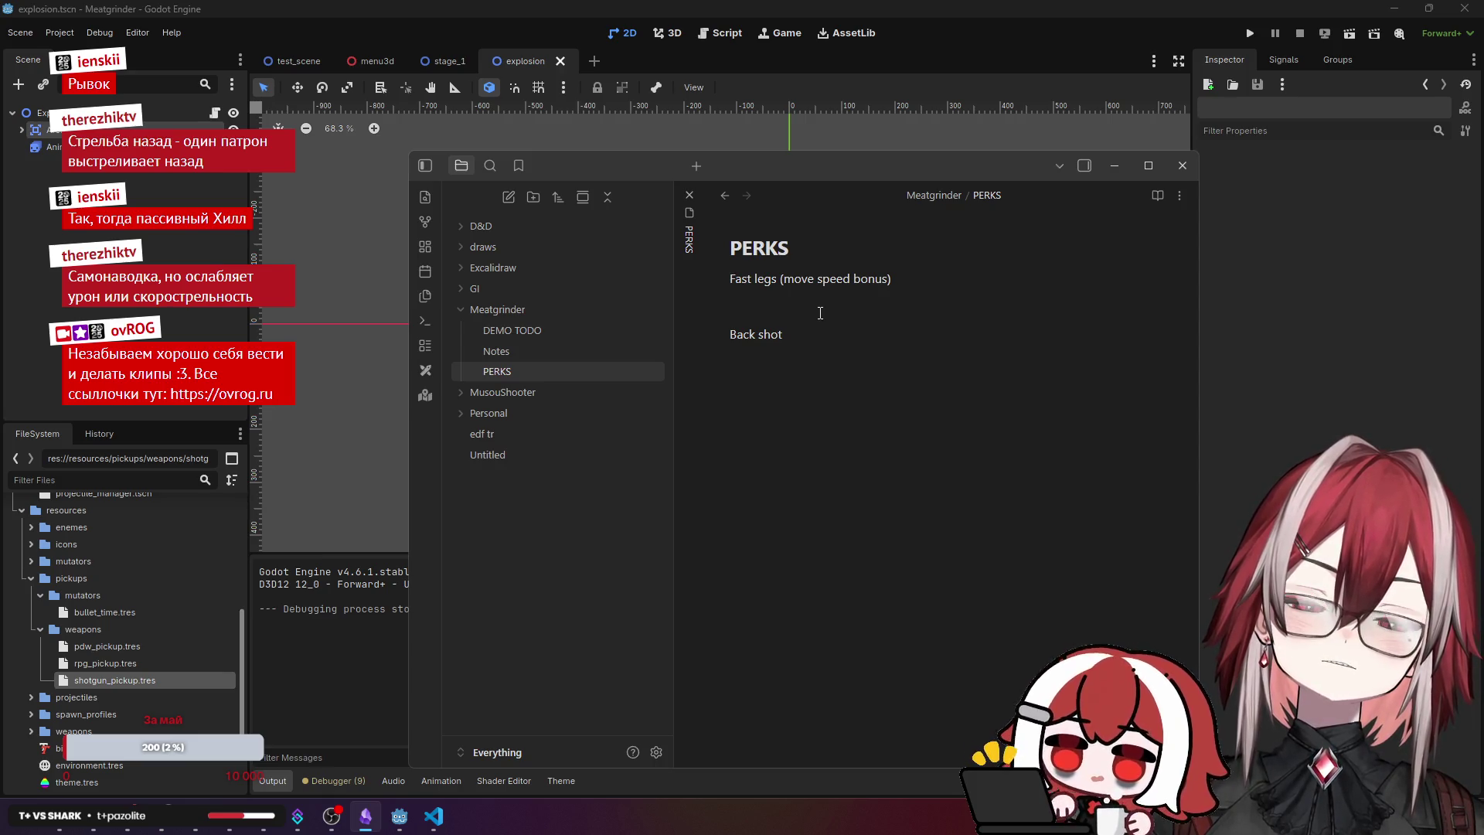
key(Down)
key(Down)
key(End)
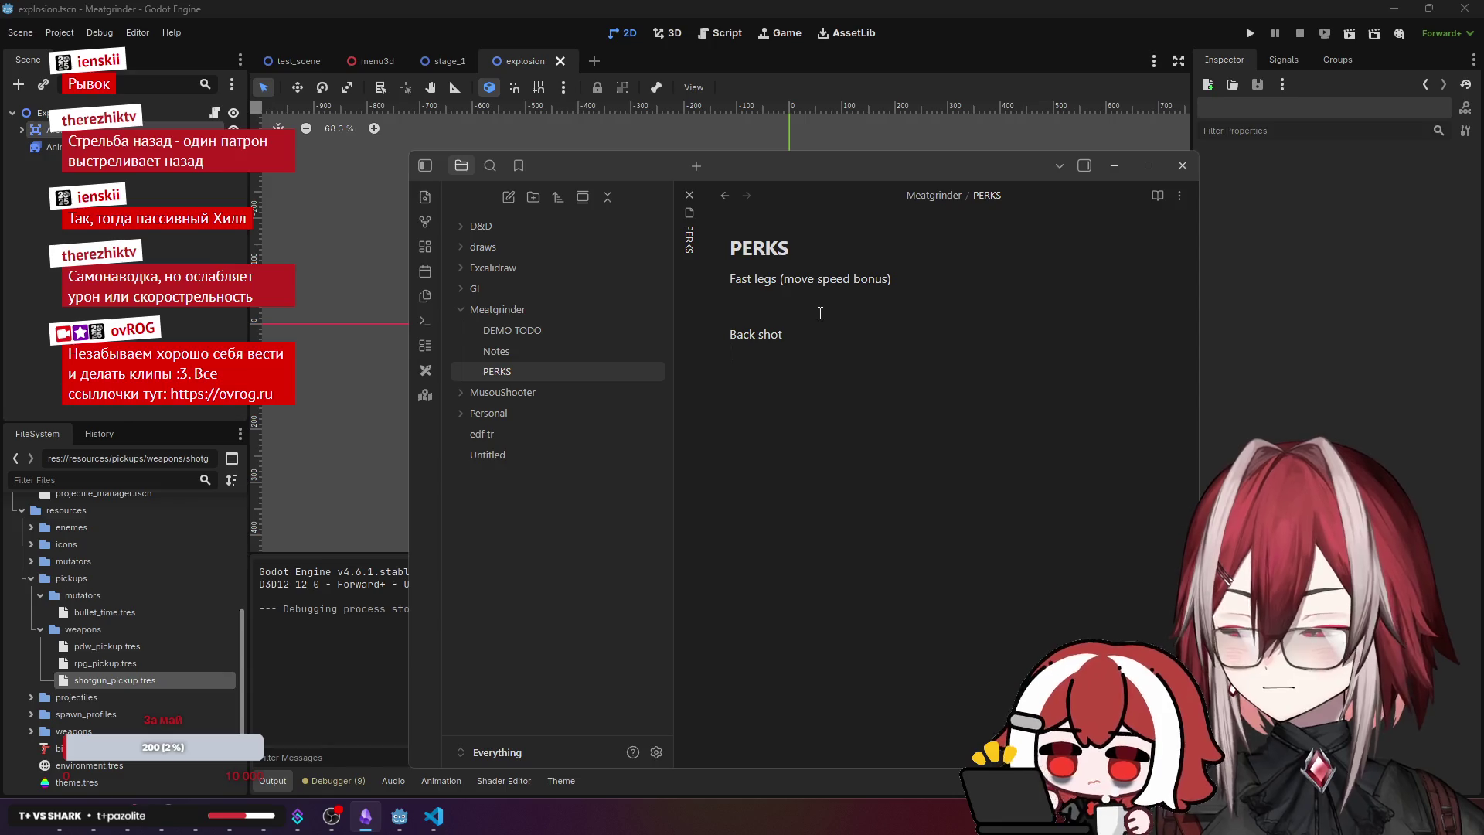
key(Up)
key(Up)
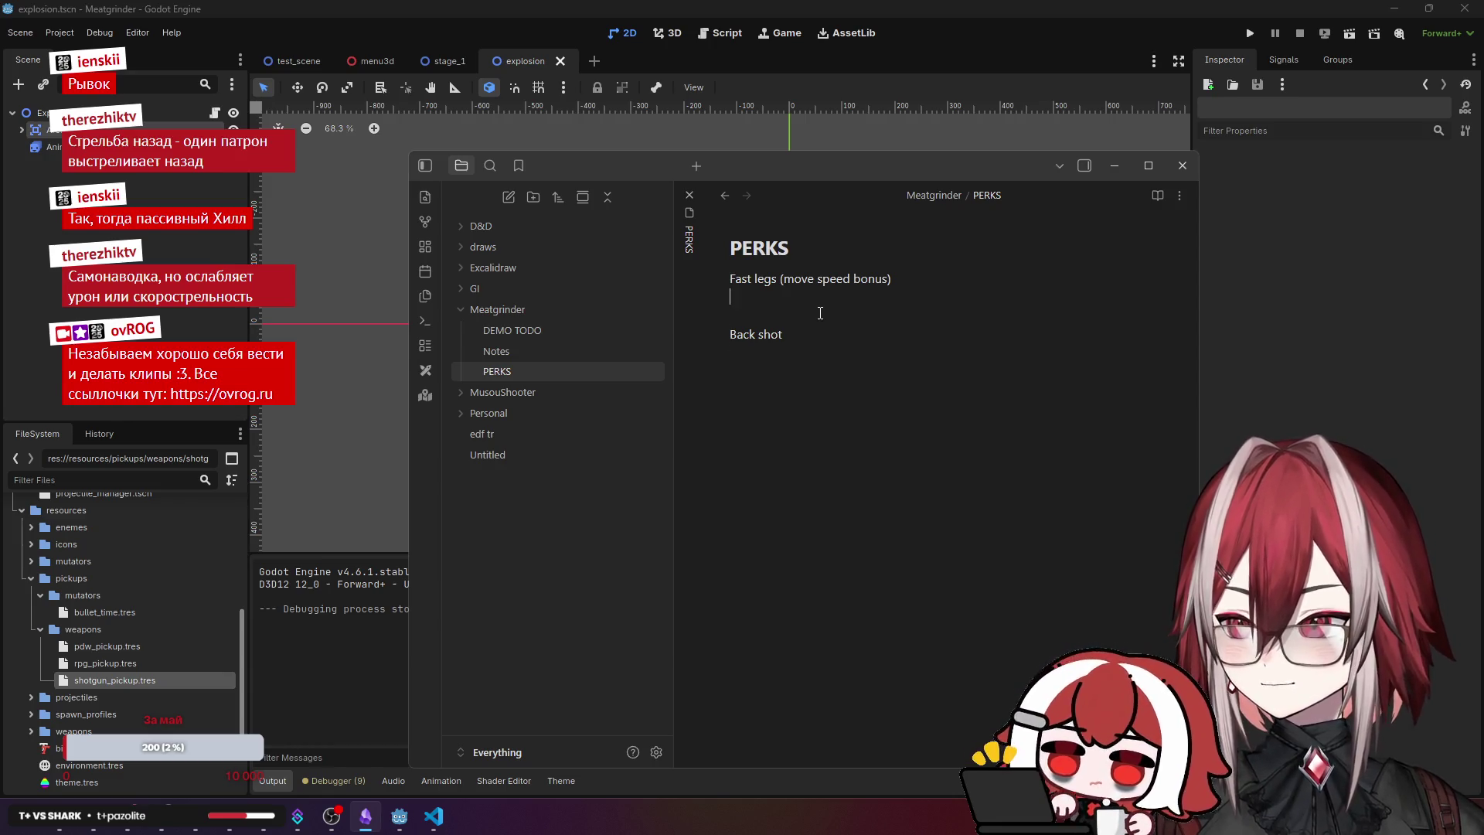
Step: Fill the blank line with 'Passive heal', capitalised, above Back shot
text(passive )
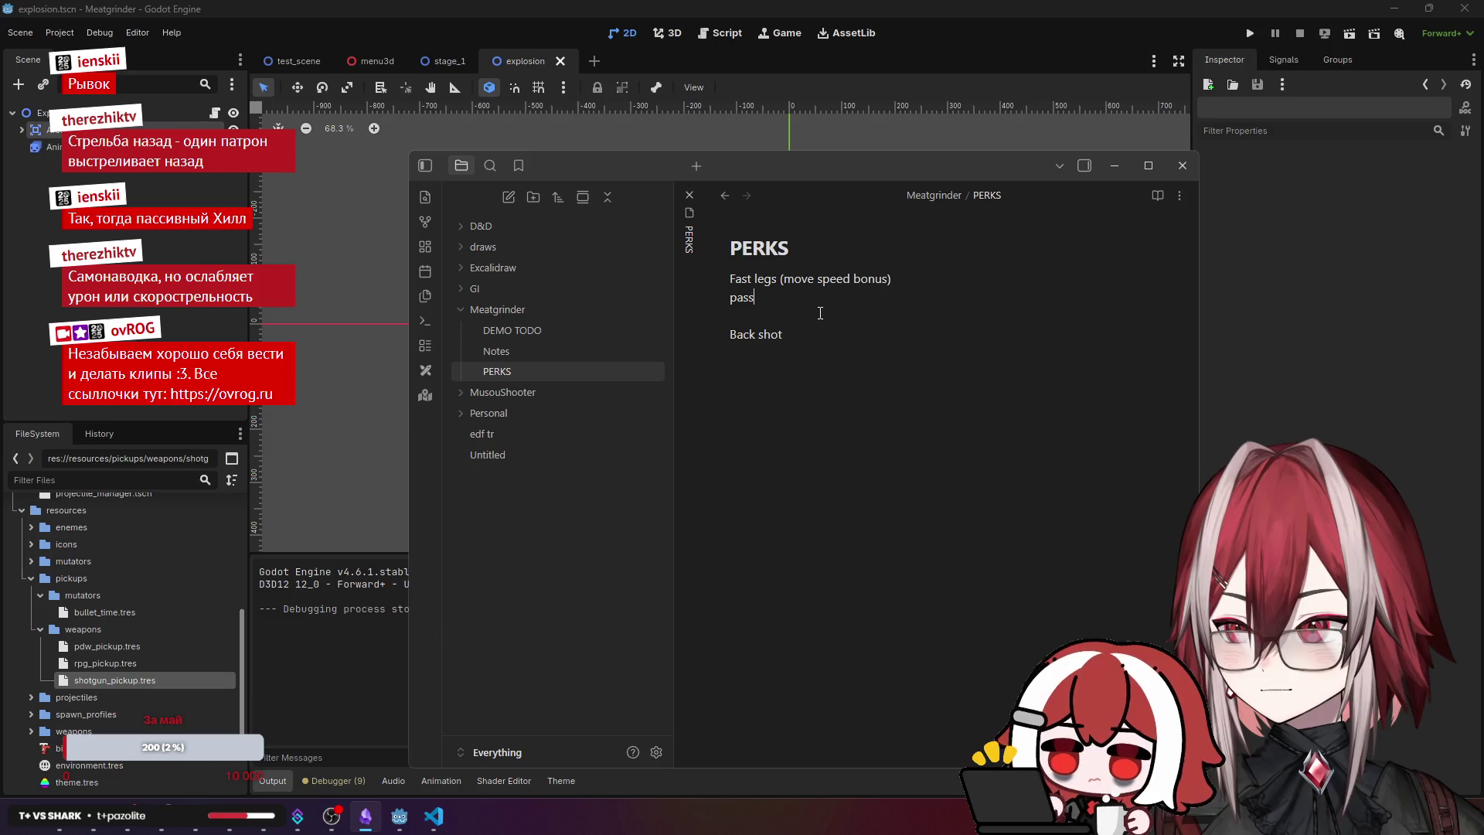
text(heal)
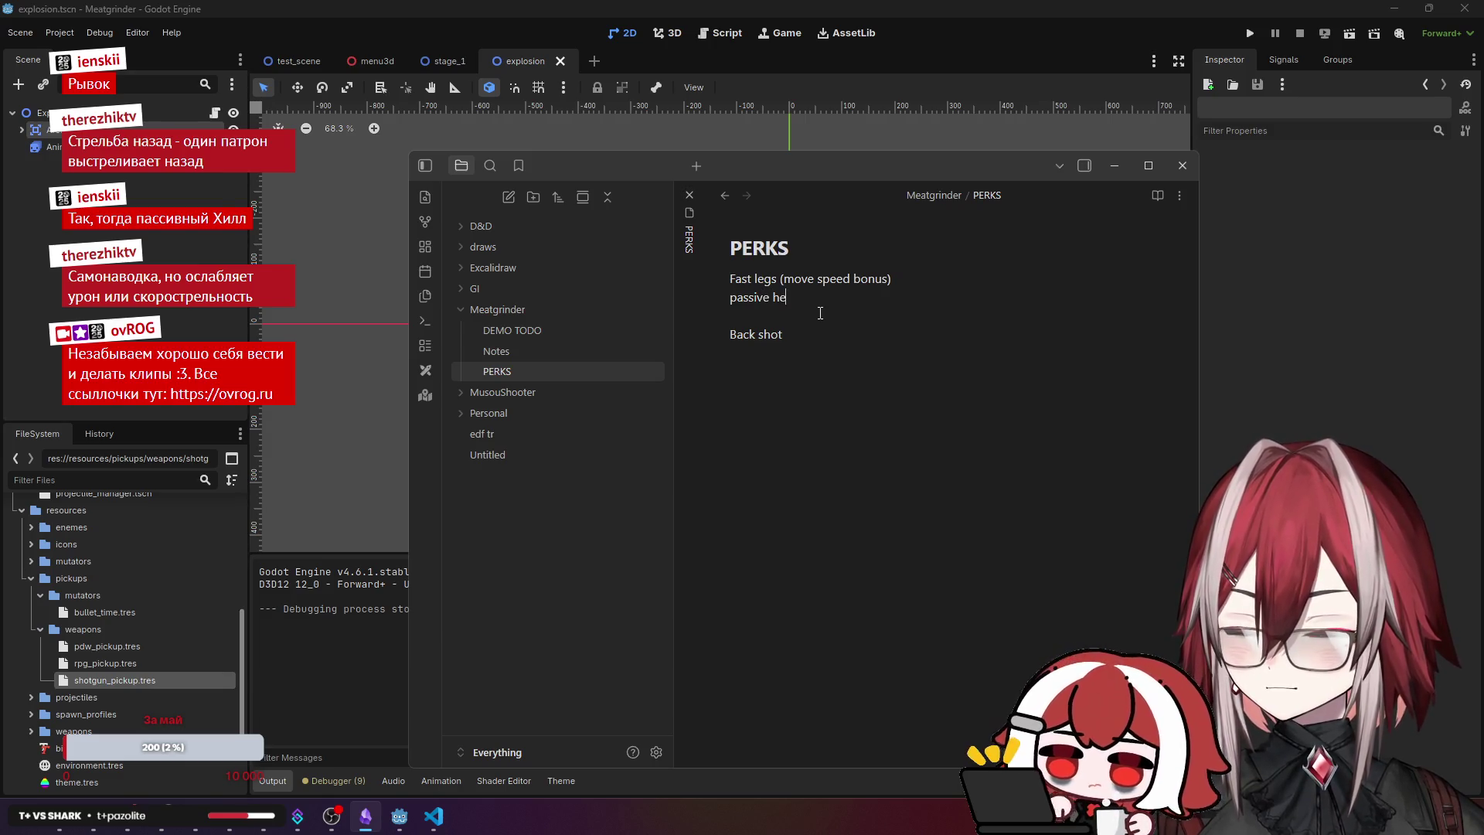
key(Left)
key(BackSpace)
text(P)
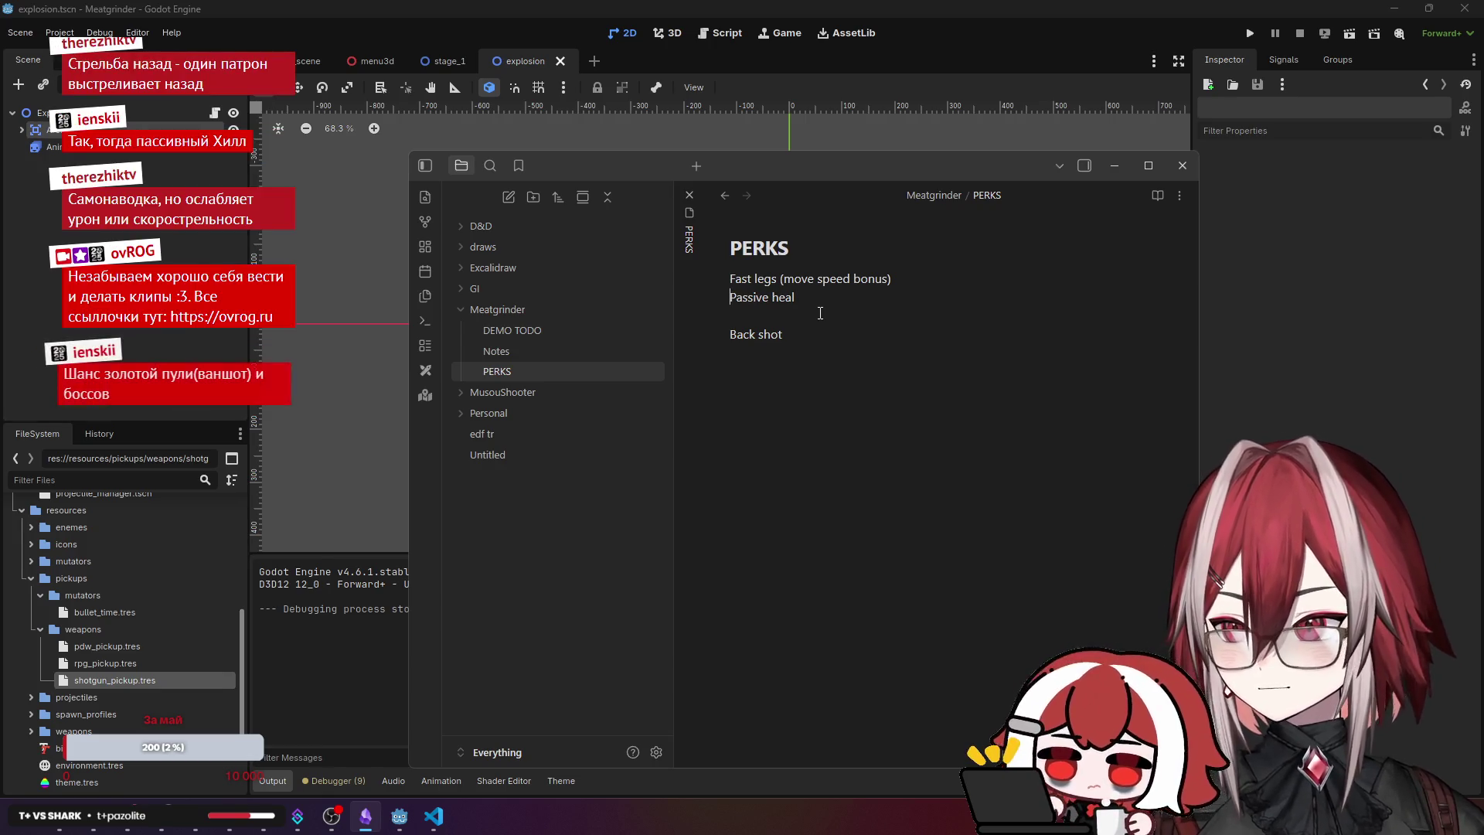
key(Left)
key(Return)
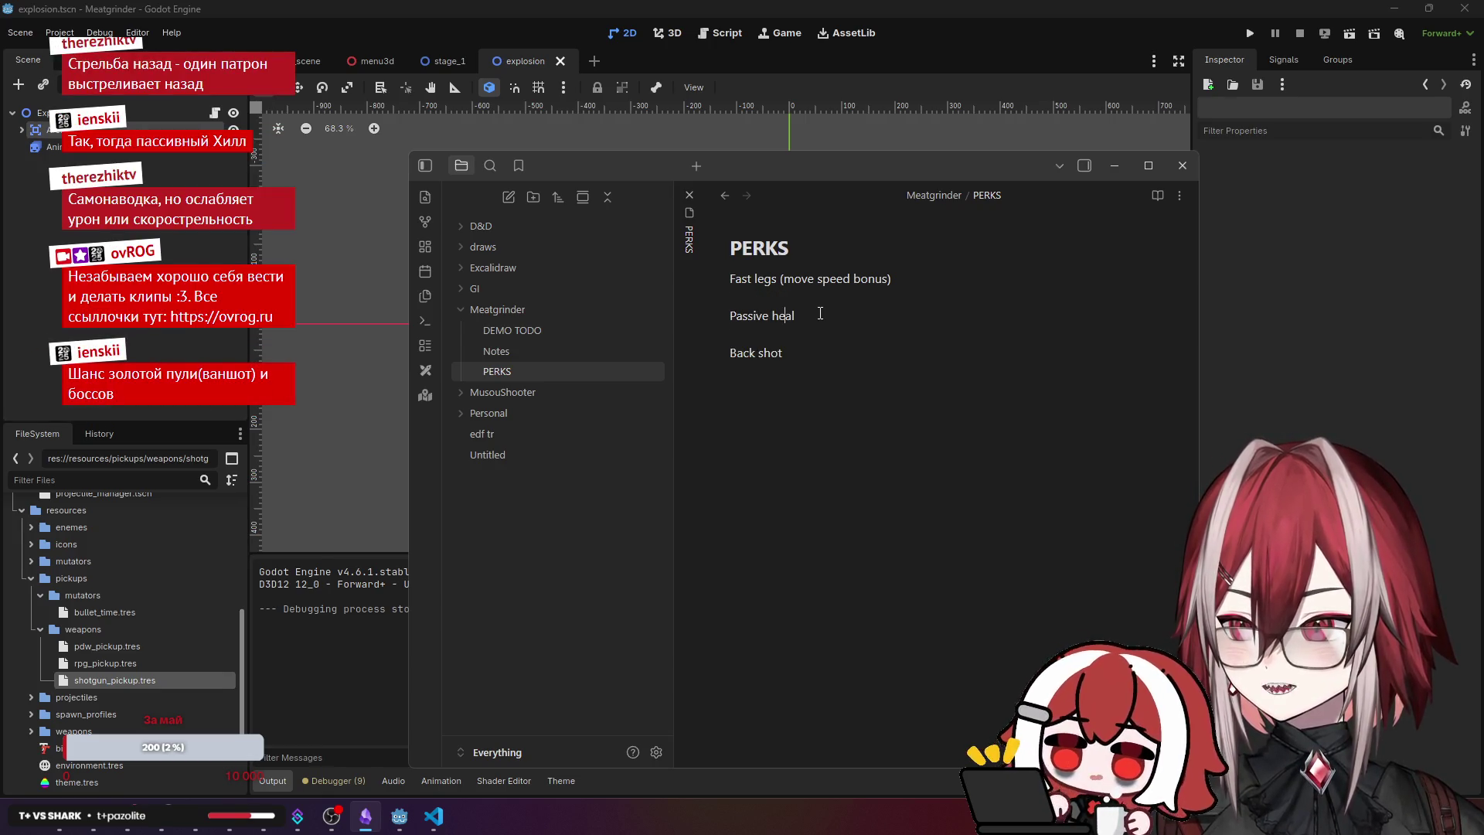
key(Down)
key(Delete)
key(End)
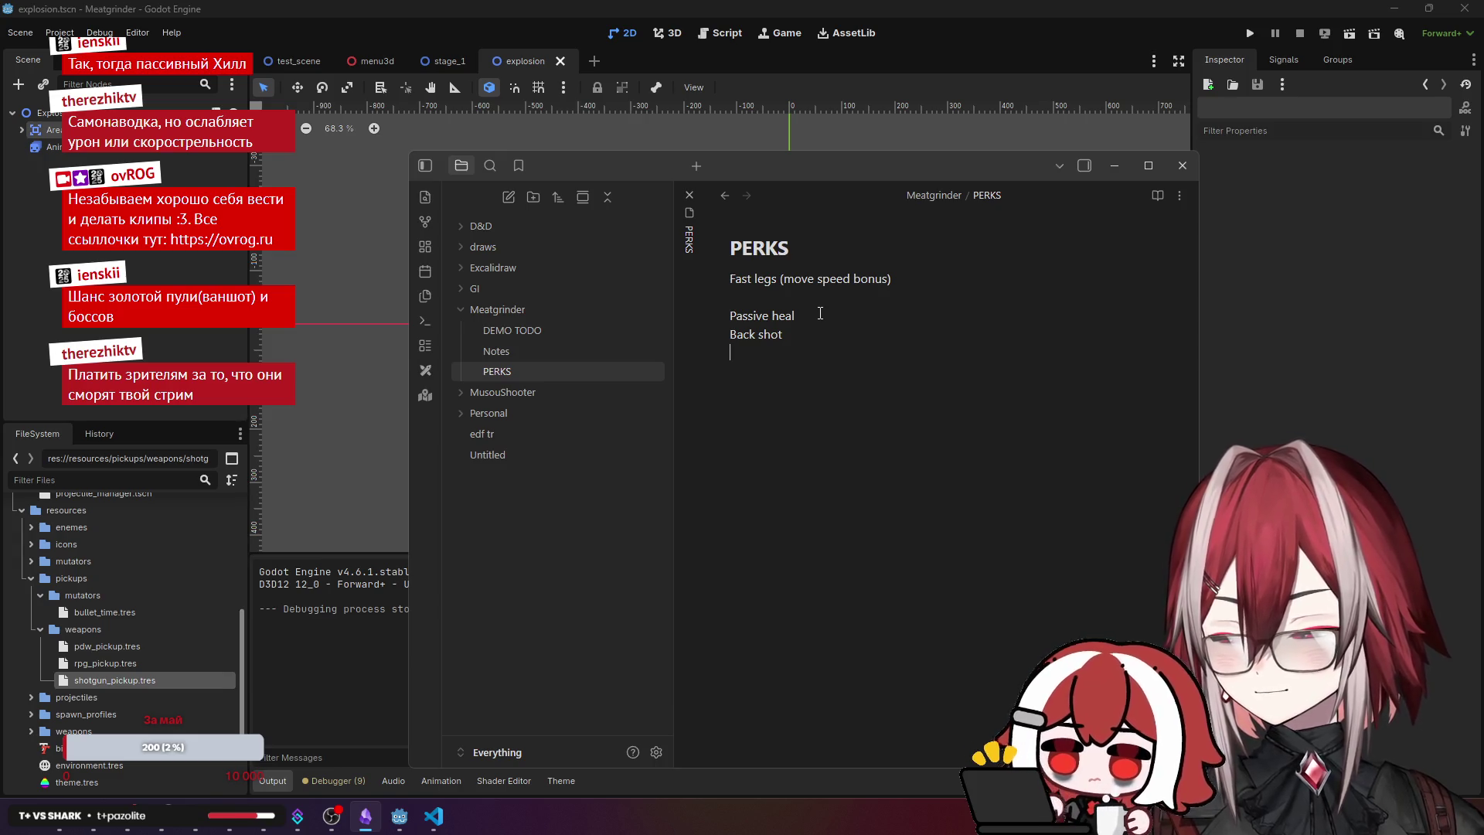
Step: Add 'Smart bullets' below Back shot, capitalised and without the question mark
text(smart )
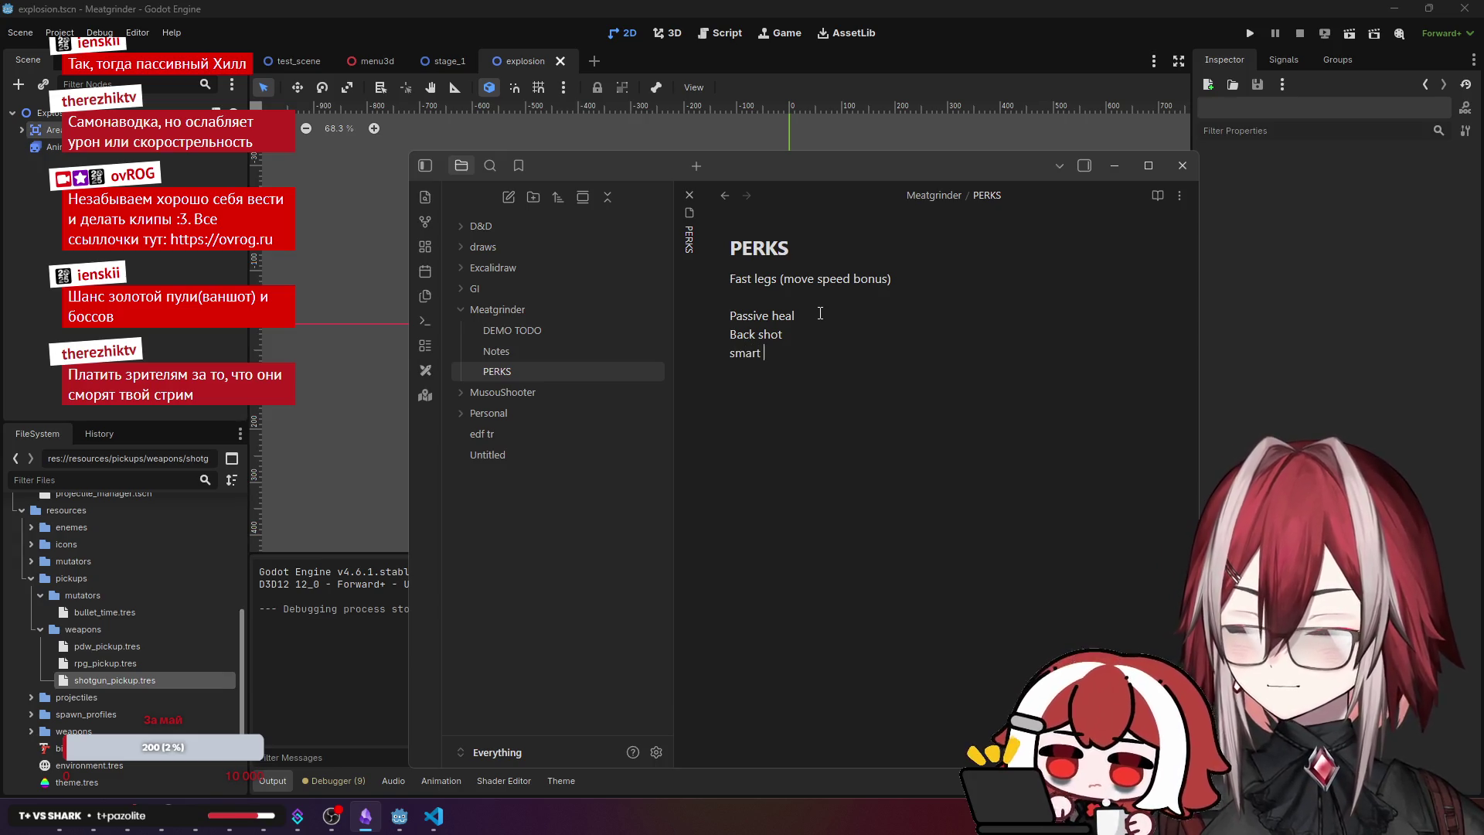
text(bullets?)
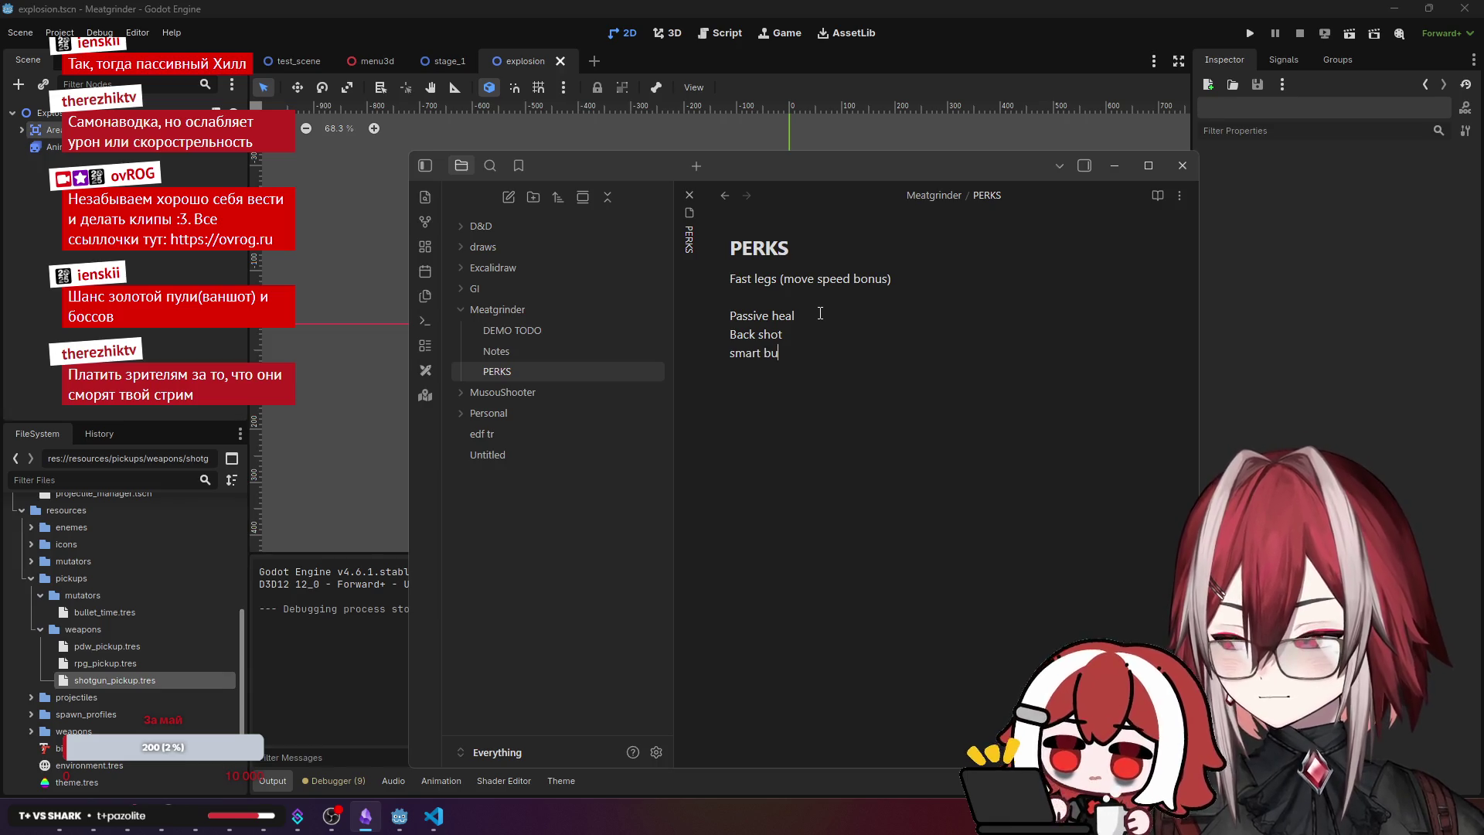
key(BackSpace)
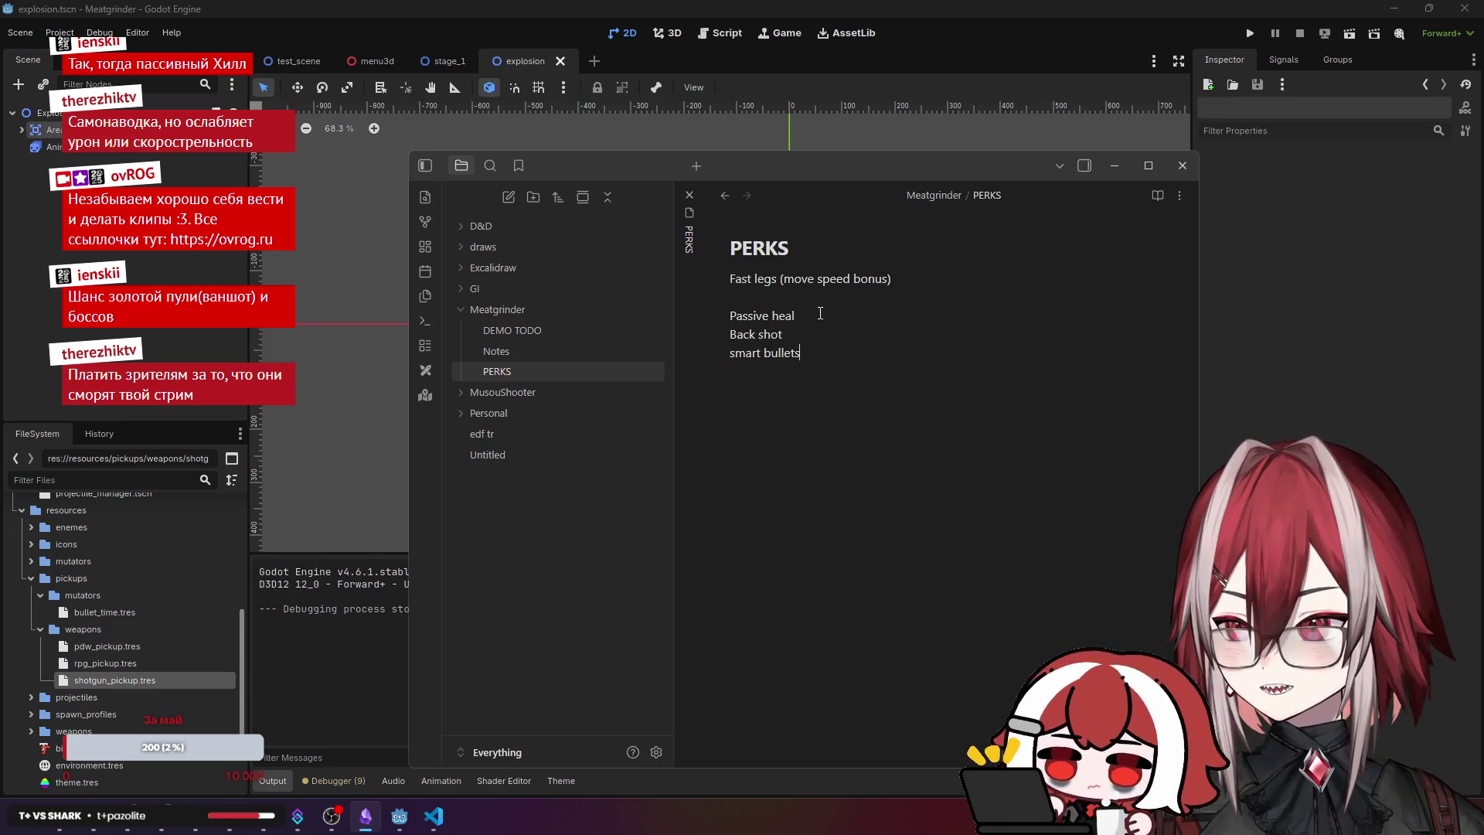
key(Up)
key(Delete)
text(S)
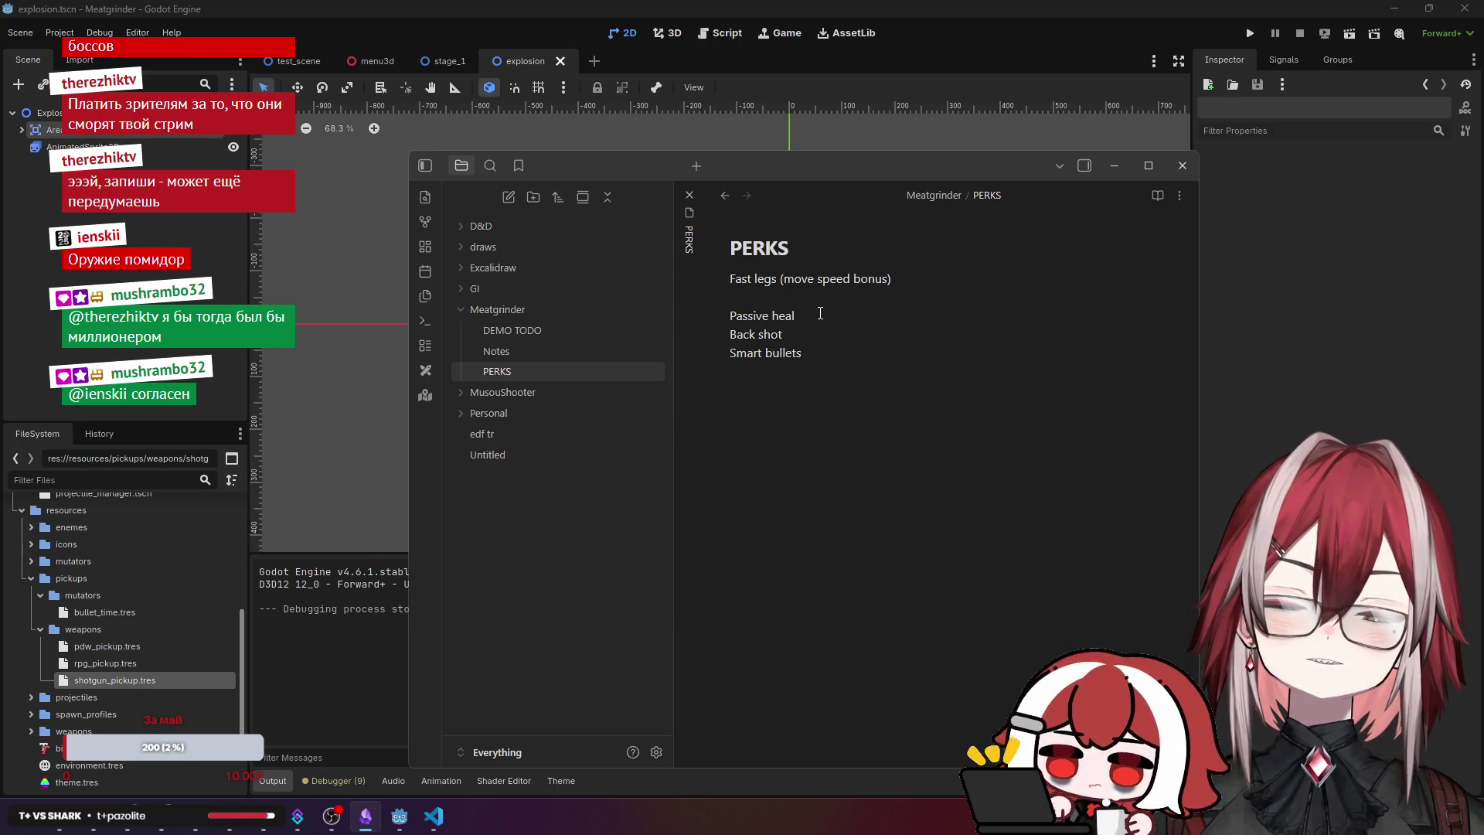
Step: Add 'Oneshoot chance' as the next perk, fixing the misspelled 'shance'
text(One)
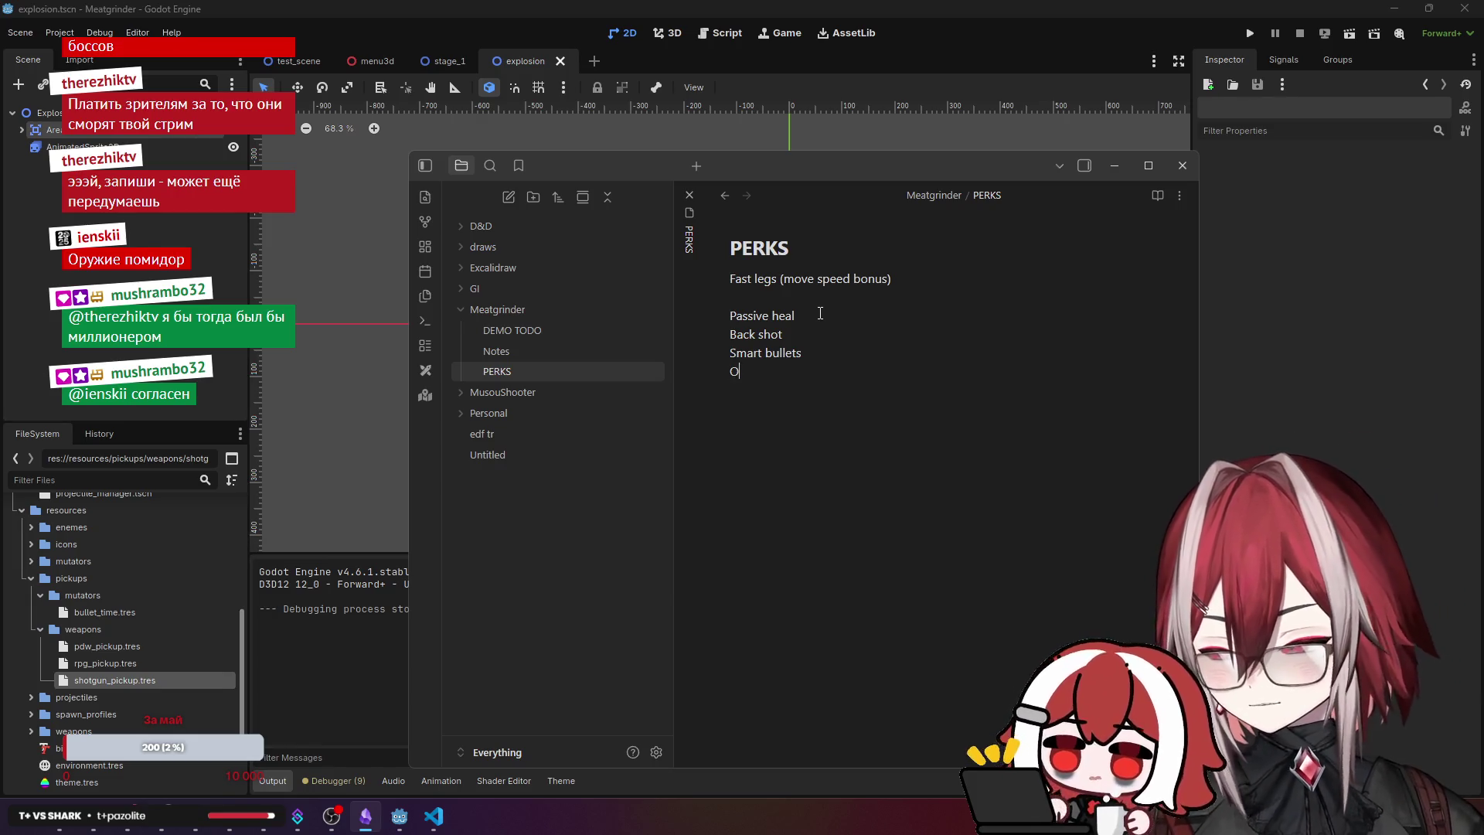
text(shot shance)
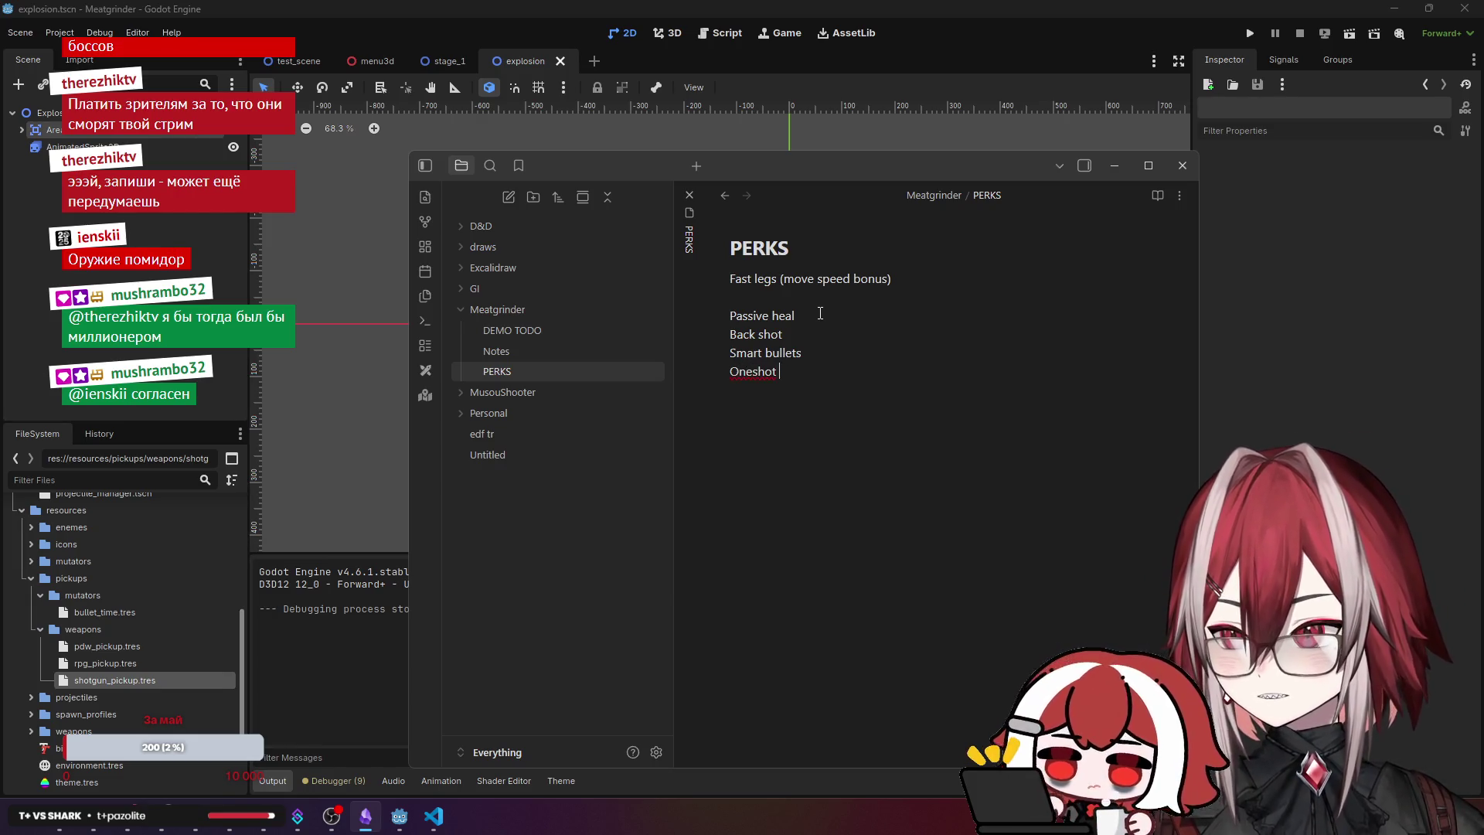
key(BackSpace)
key(BackSpace)
key(BackSpace)
text(chan)
key(BackSpace)
text(nce)
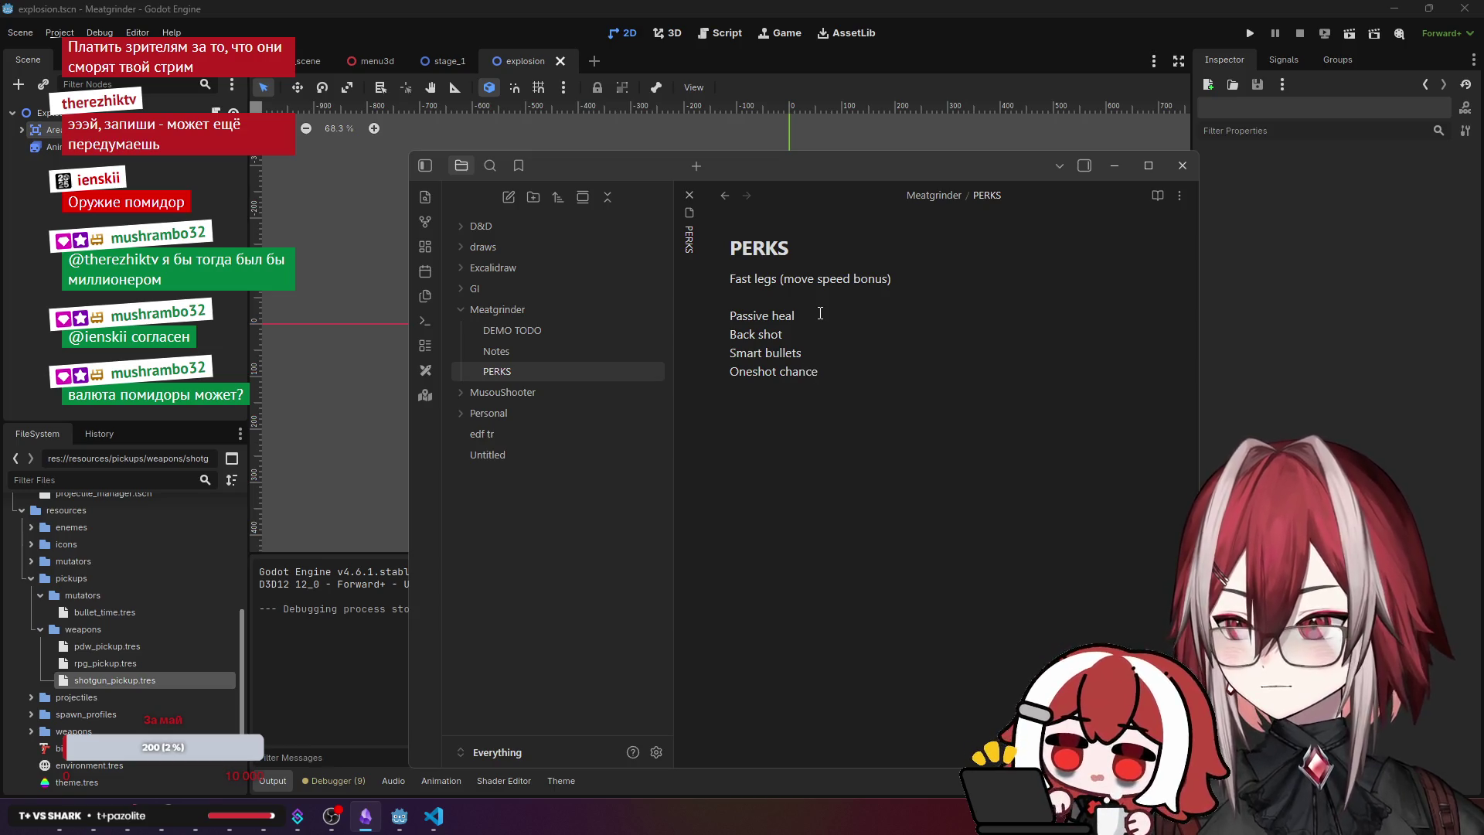
text(o)
key(BackSpace)
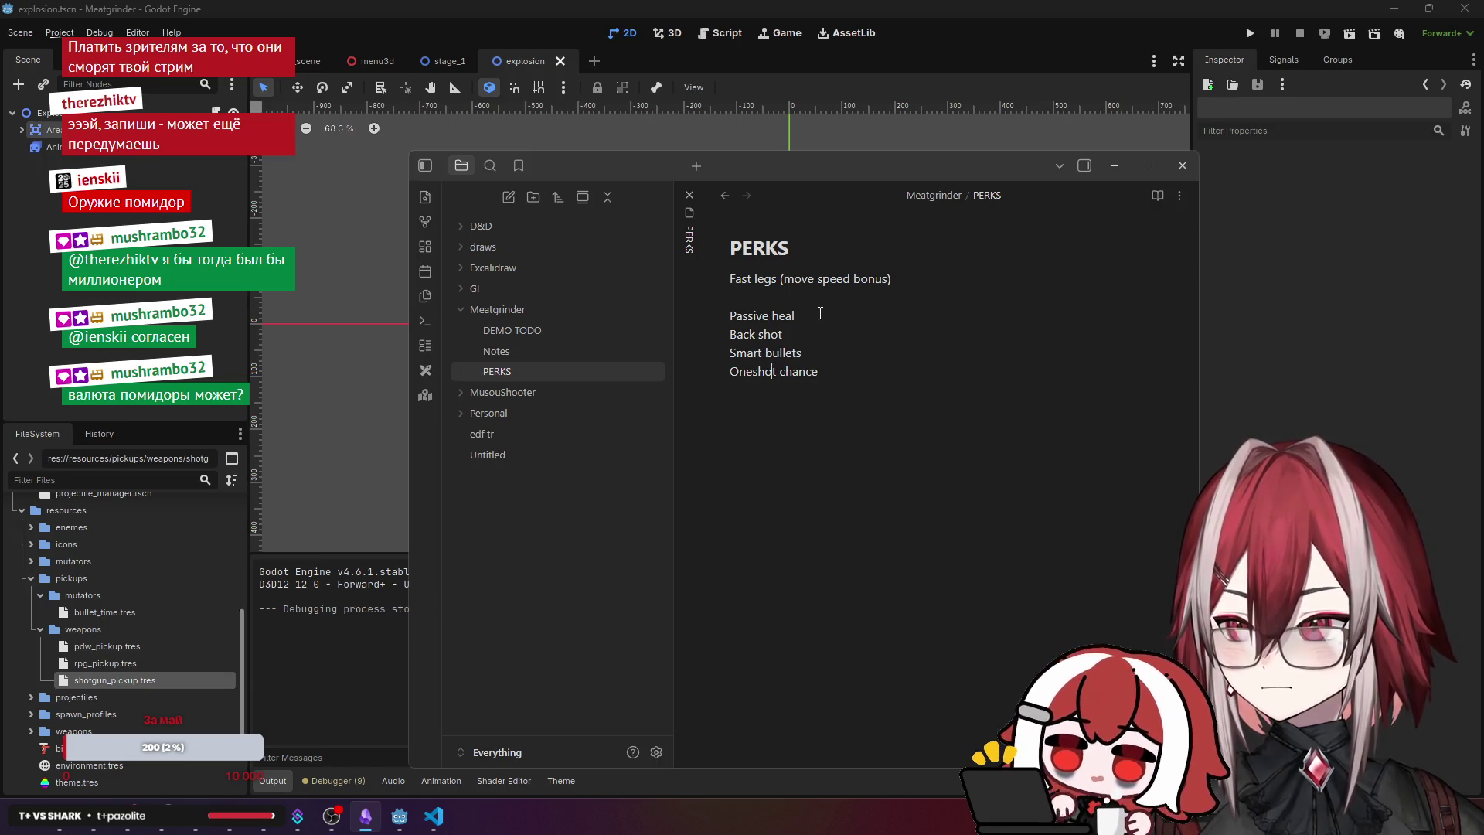
text(o)
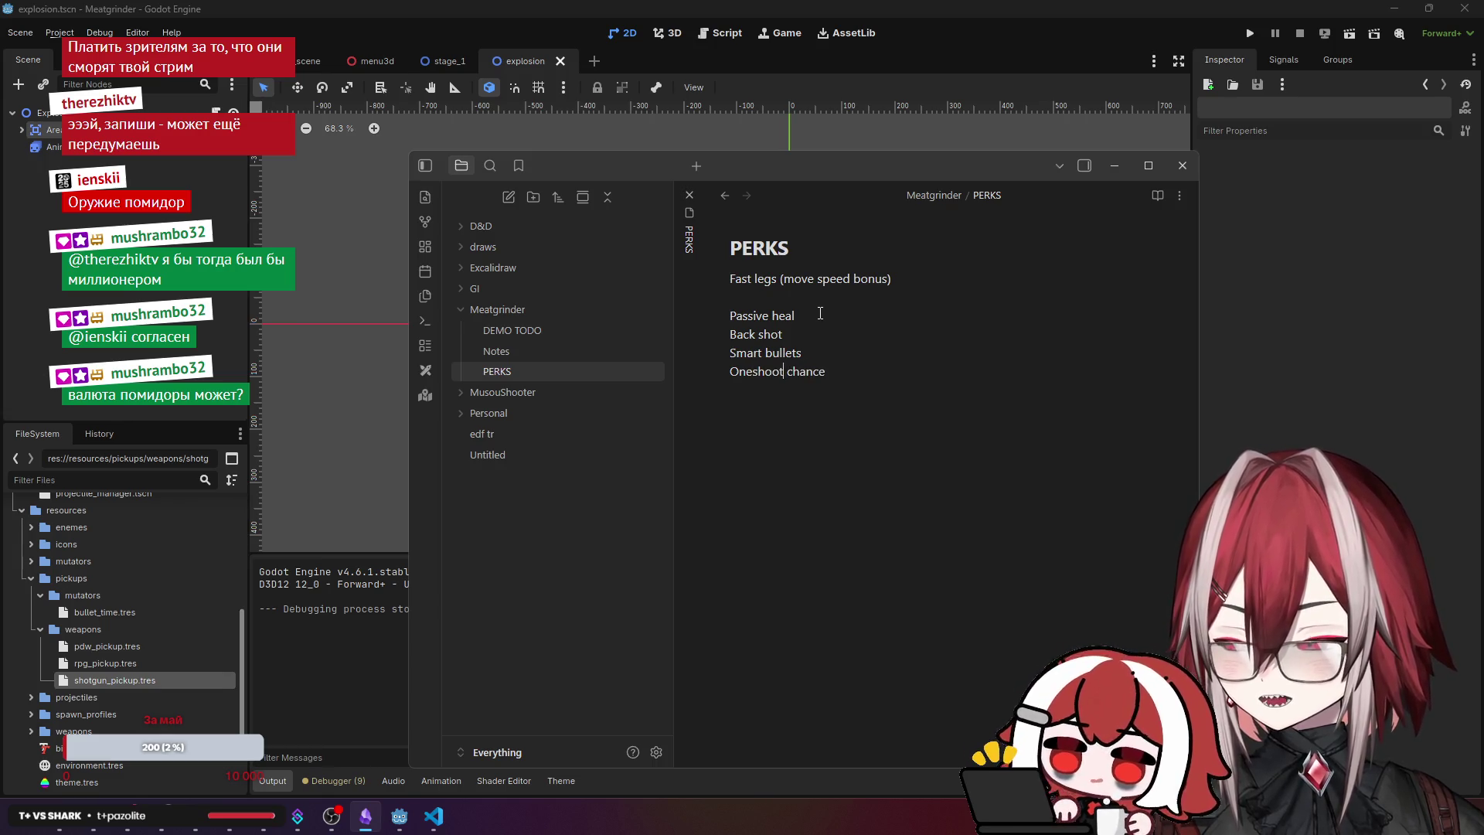
Step: Respell 'Back shot' as 'Back shoot' and bring up spelling suggestions for Oneshoot
key(End)
key(Left)
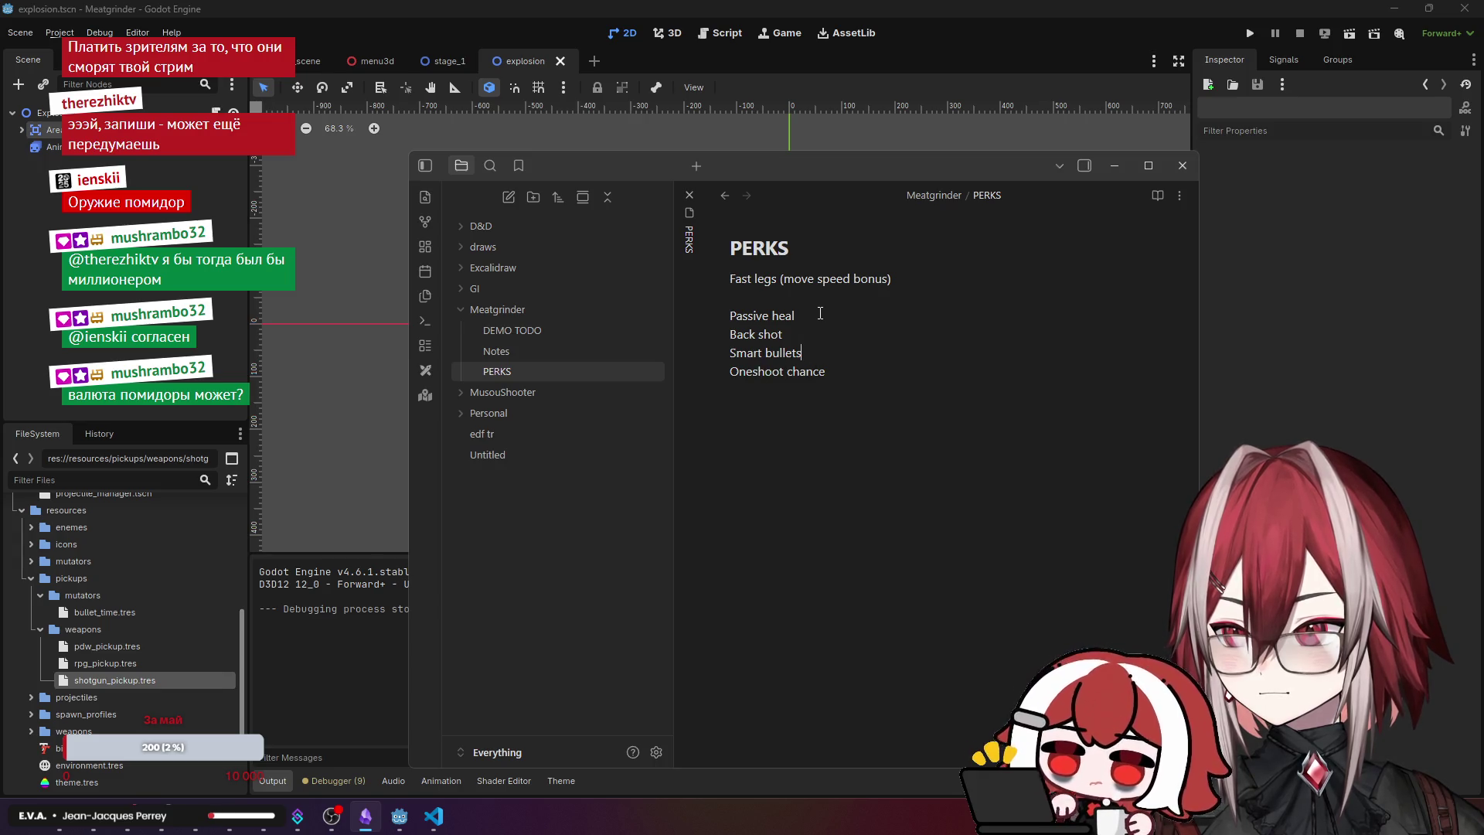
key(Left)
text(o)
key(Down)
key(Down)
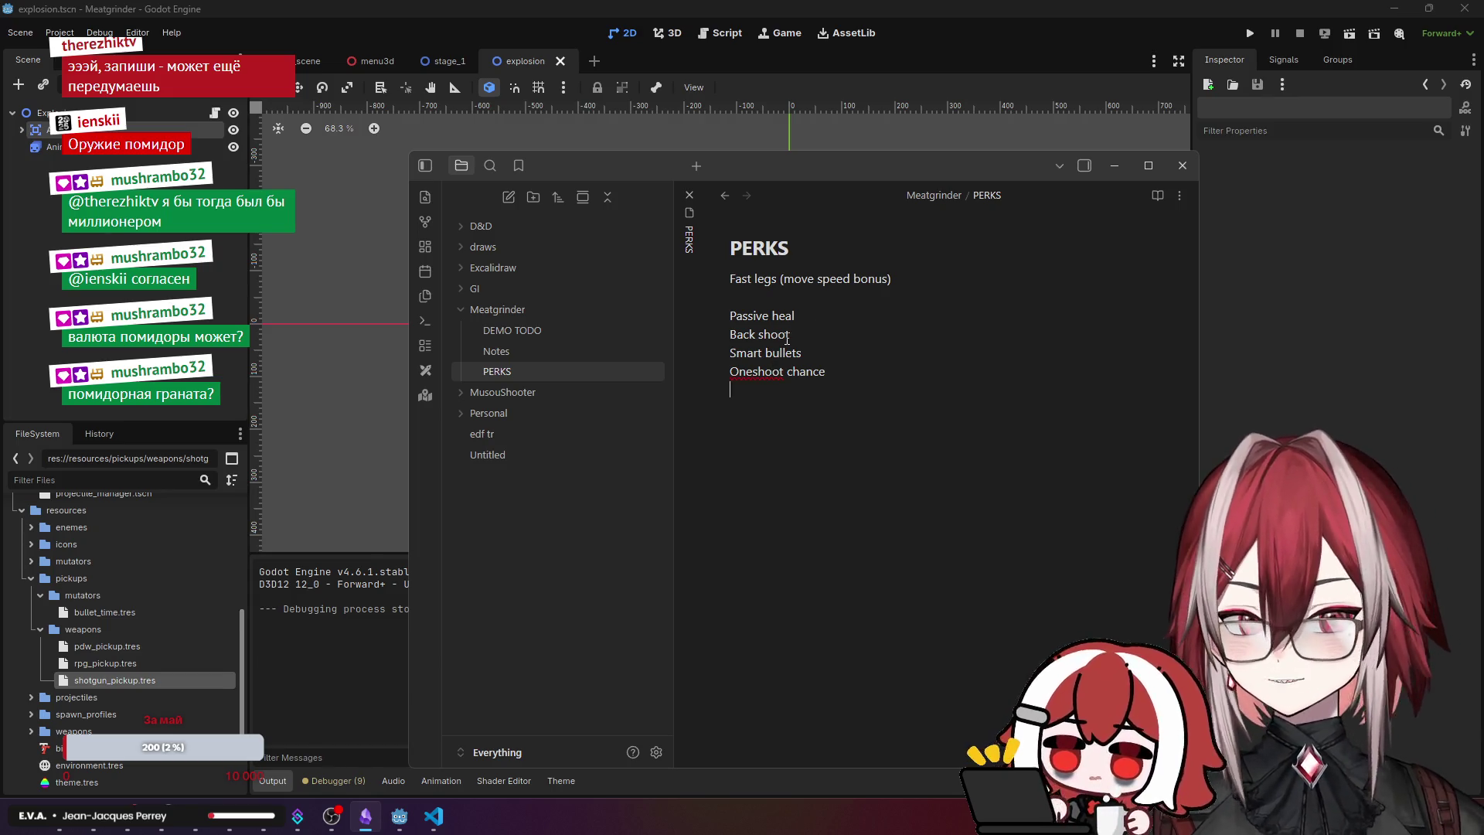
right_click(770, 369)
Step: Change Oneshoot to 'One shoot', then type 'ricoshet' on a new line and select it
click(794, 387)
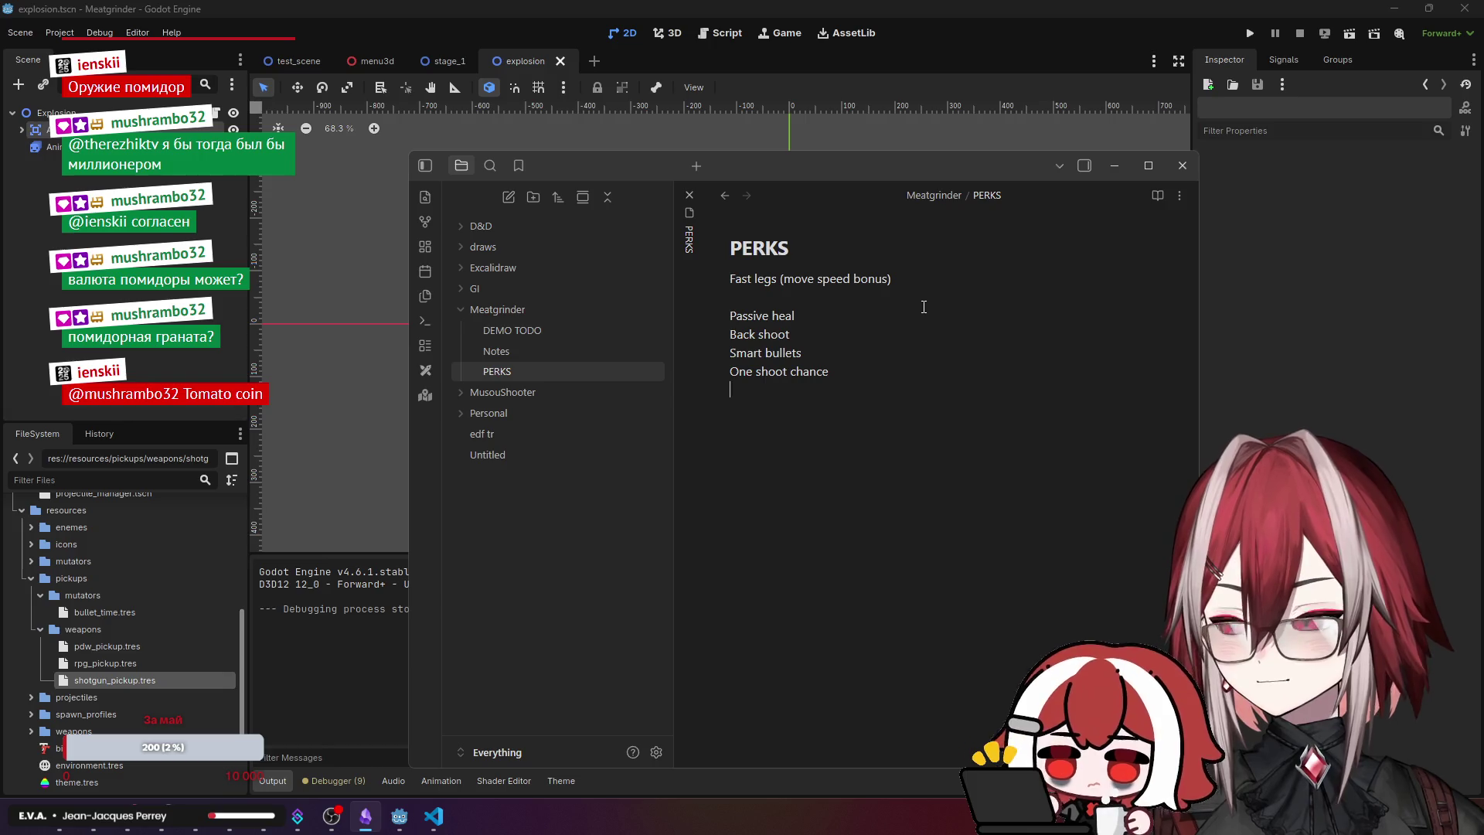
text(Re)
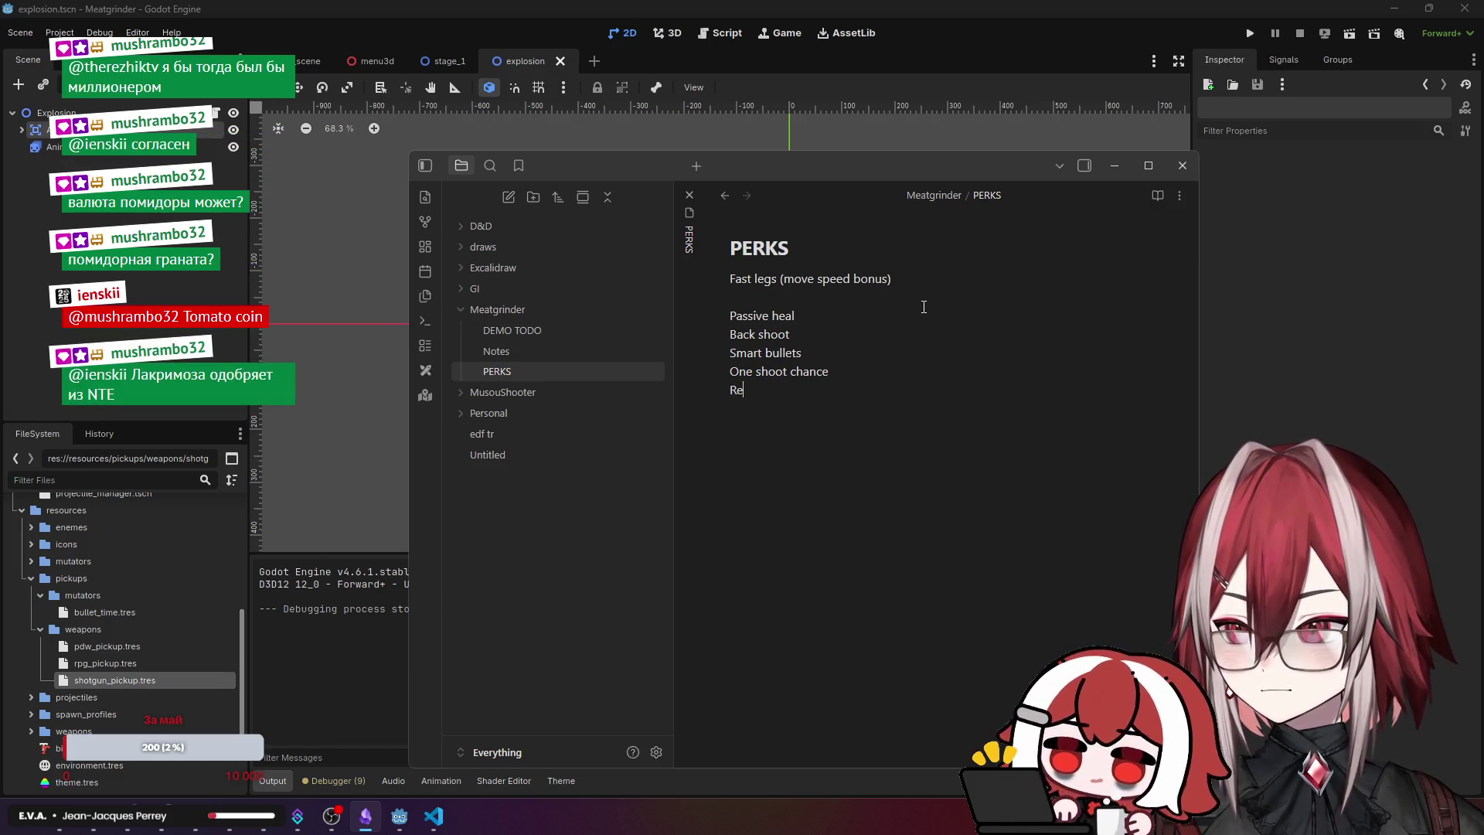
text(du)
key(BackSpace)
key(BackSpace)
key(BackSpace)
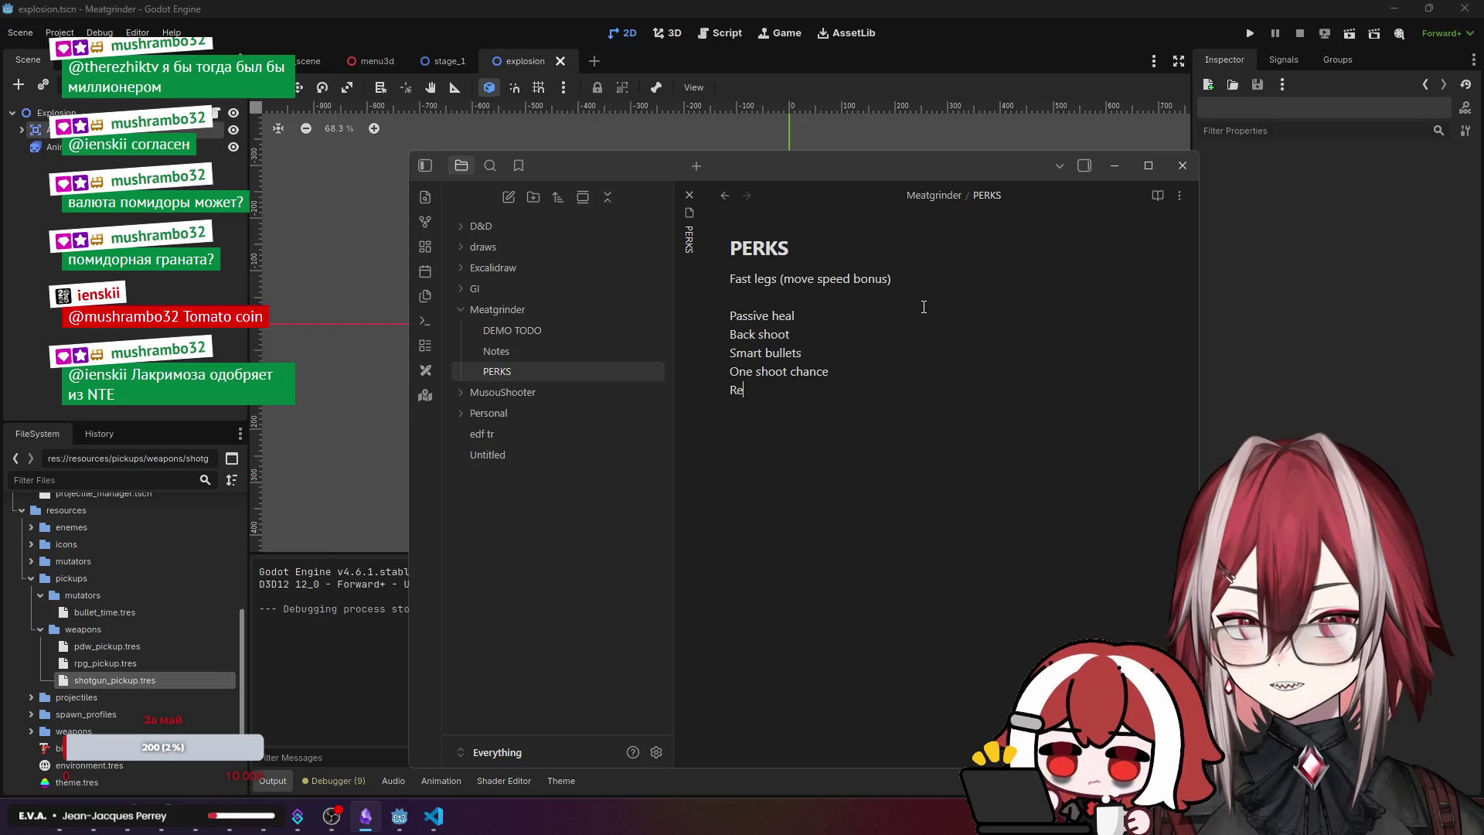
key(BackSpace)
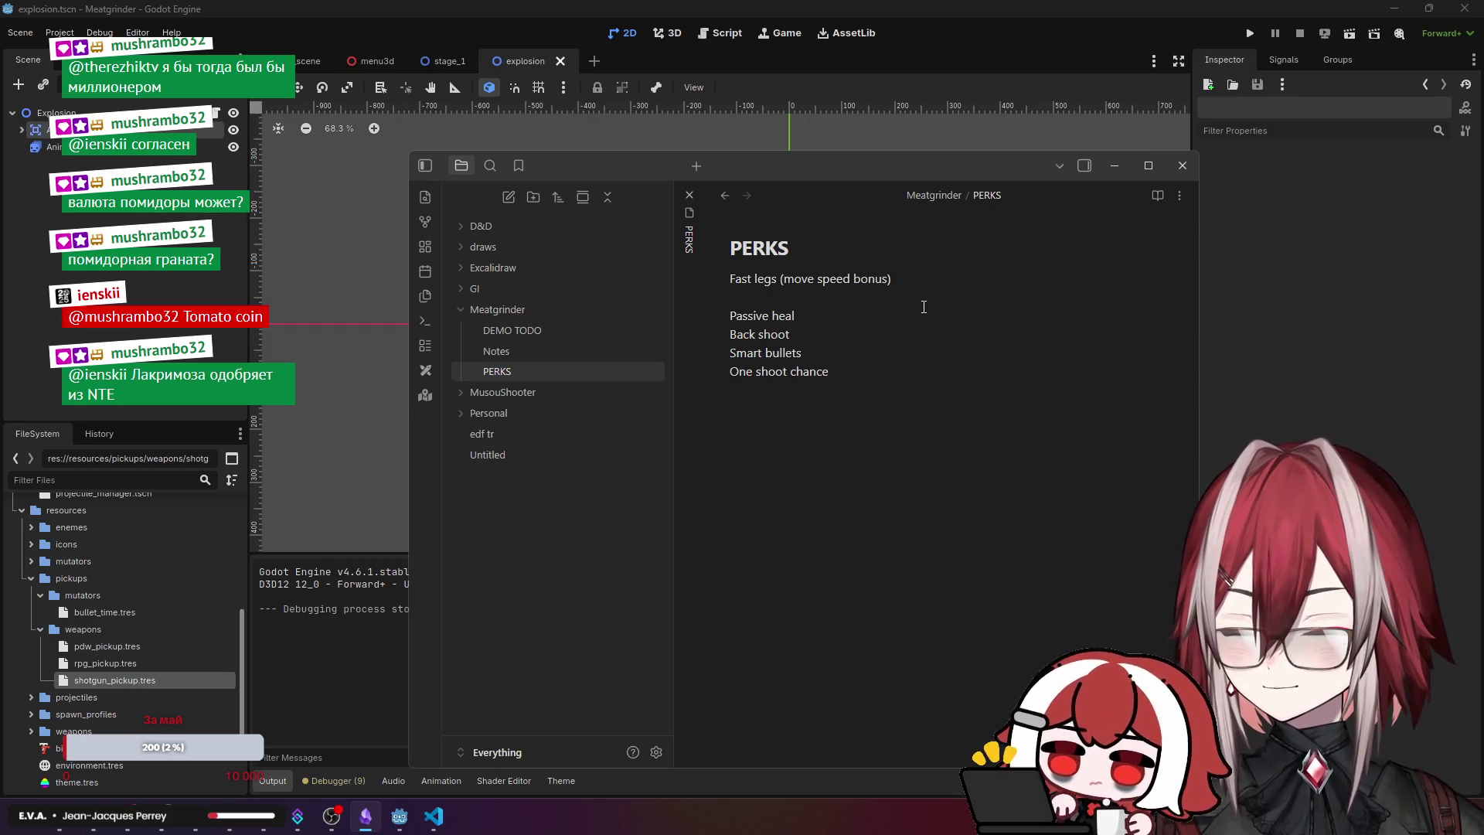
text(rico)
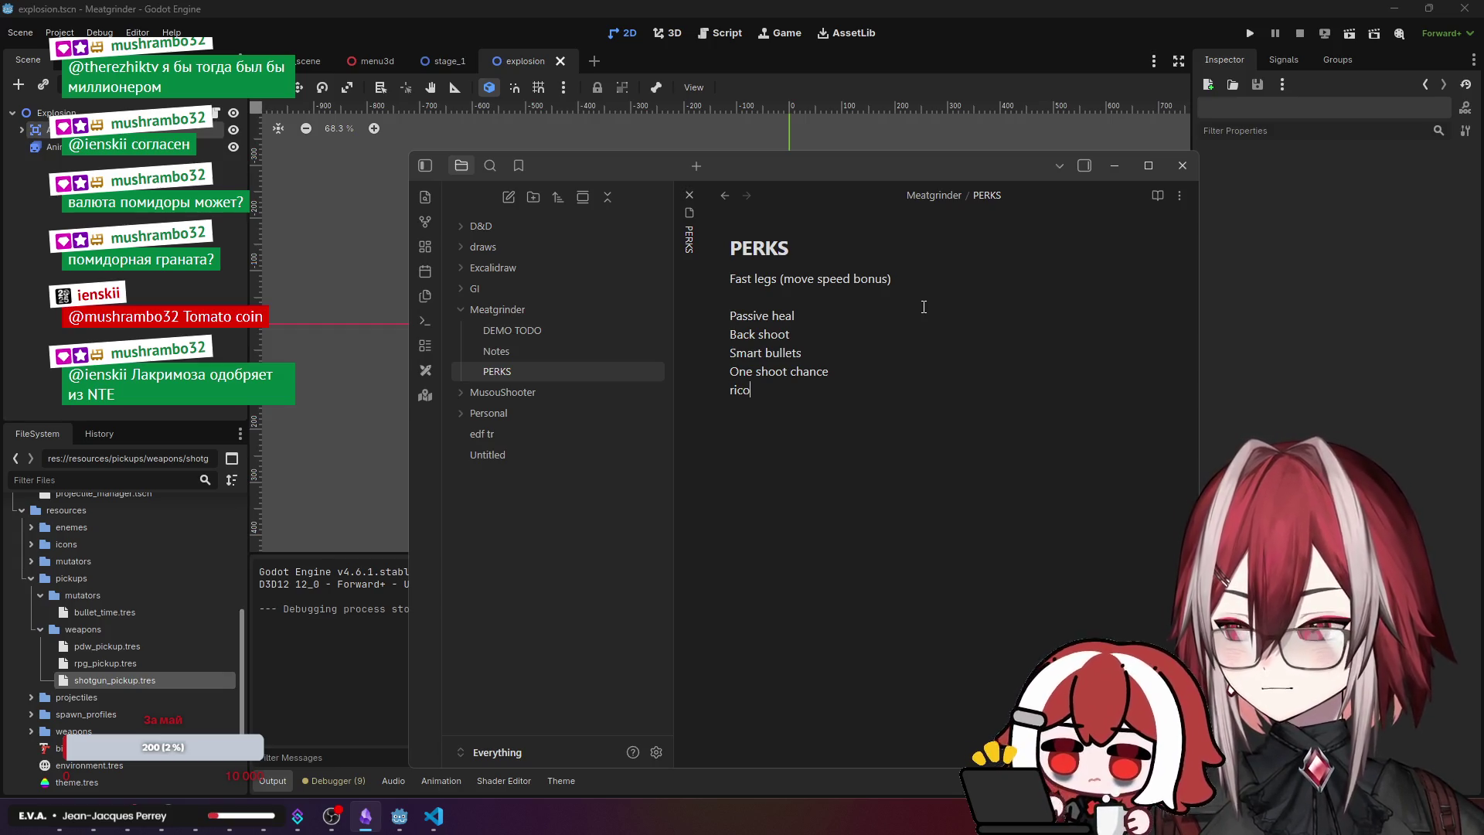
key(BackSpace)
text(oshet)
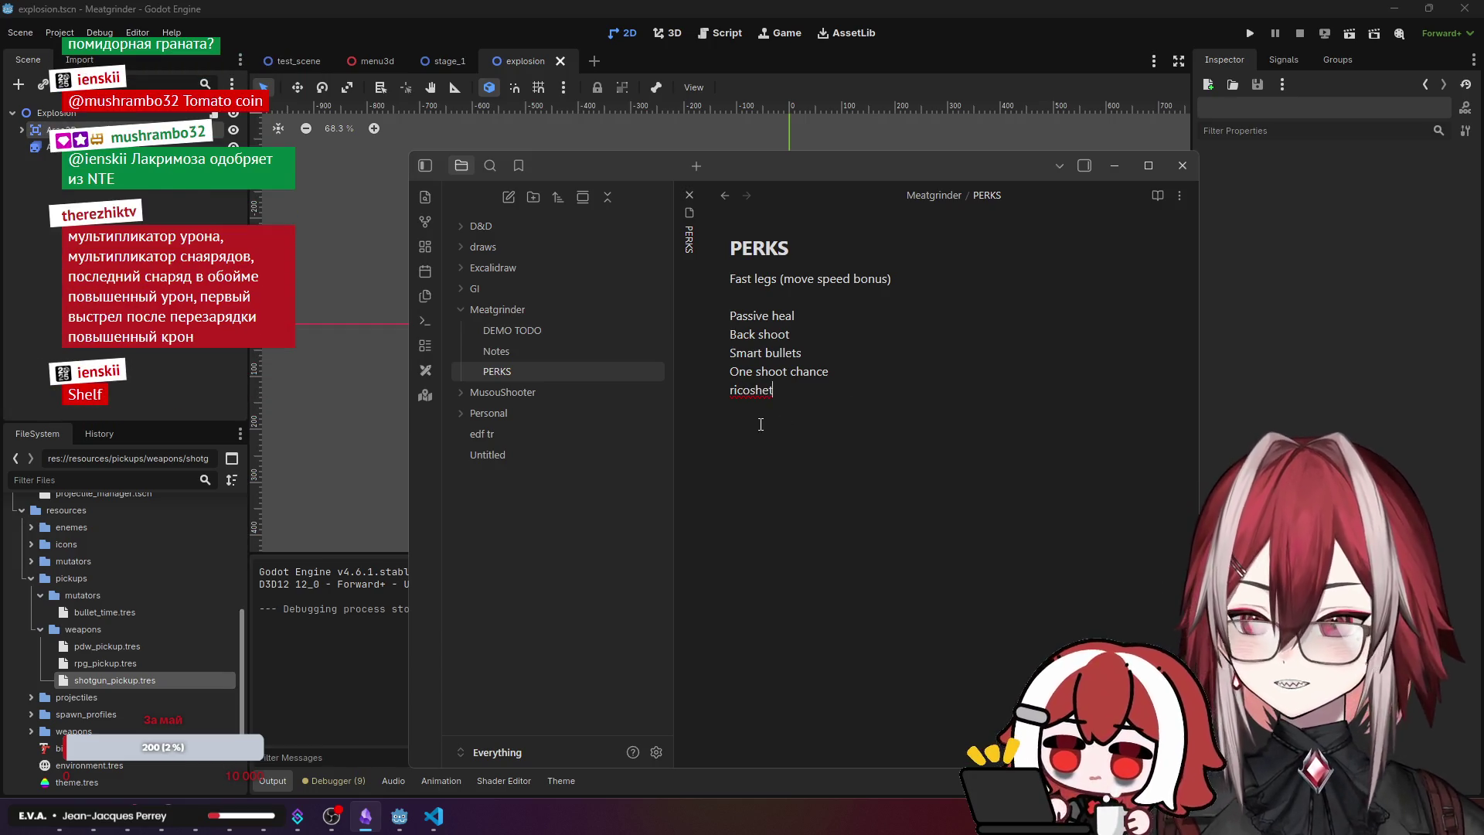
key(shift+Home)
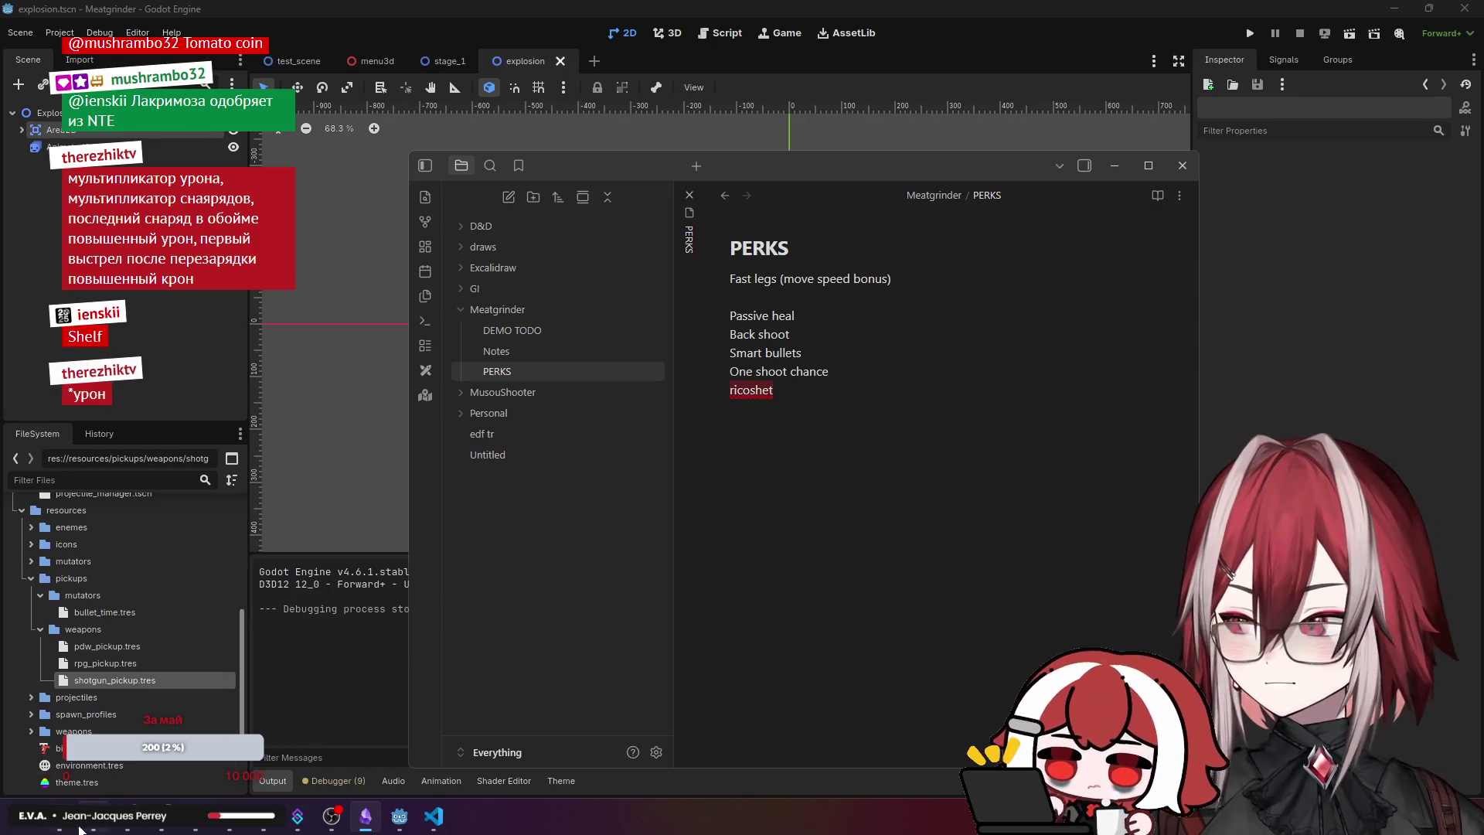
click(80, 830)
Step: Look up the spelling of ricochet in Chrome and replace the selected word with 'Ricochet'
key(ctrl+t)
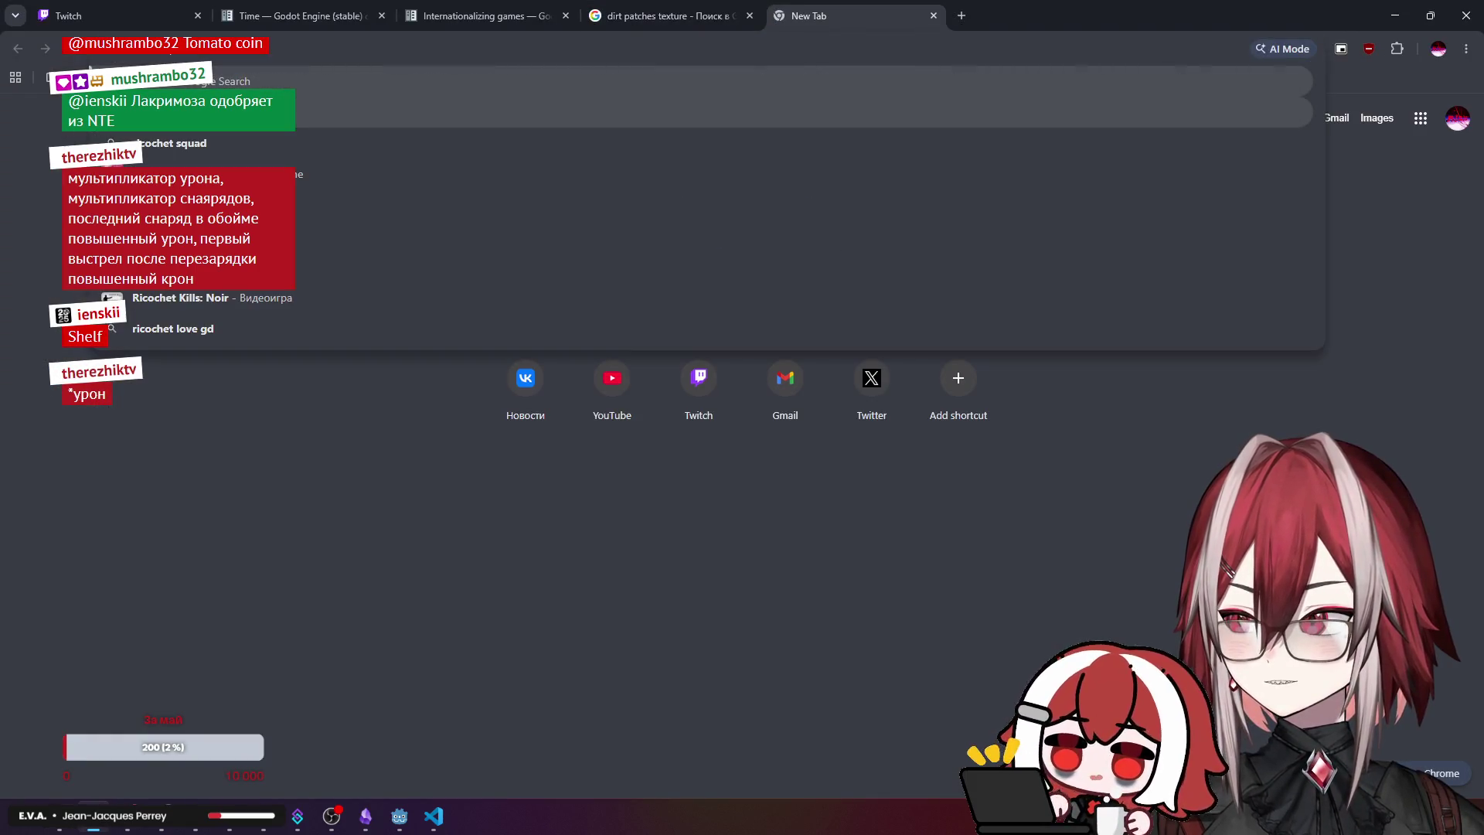
key(Return)
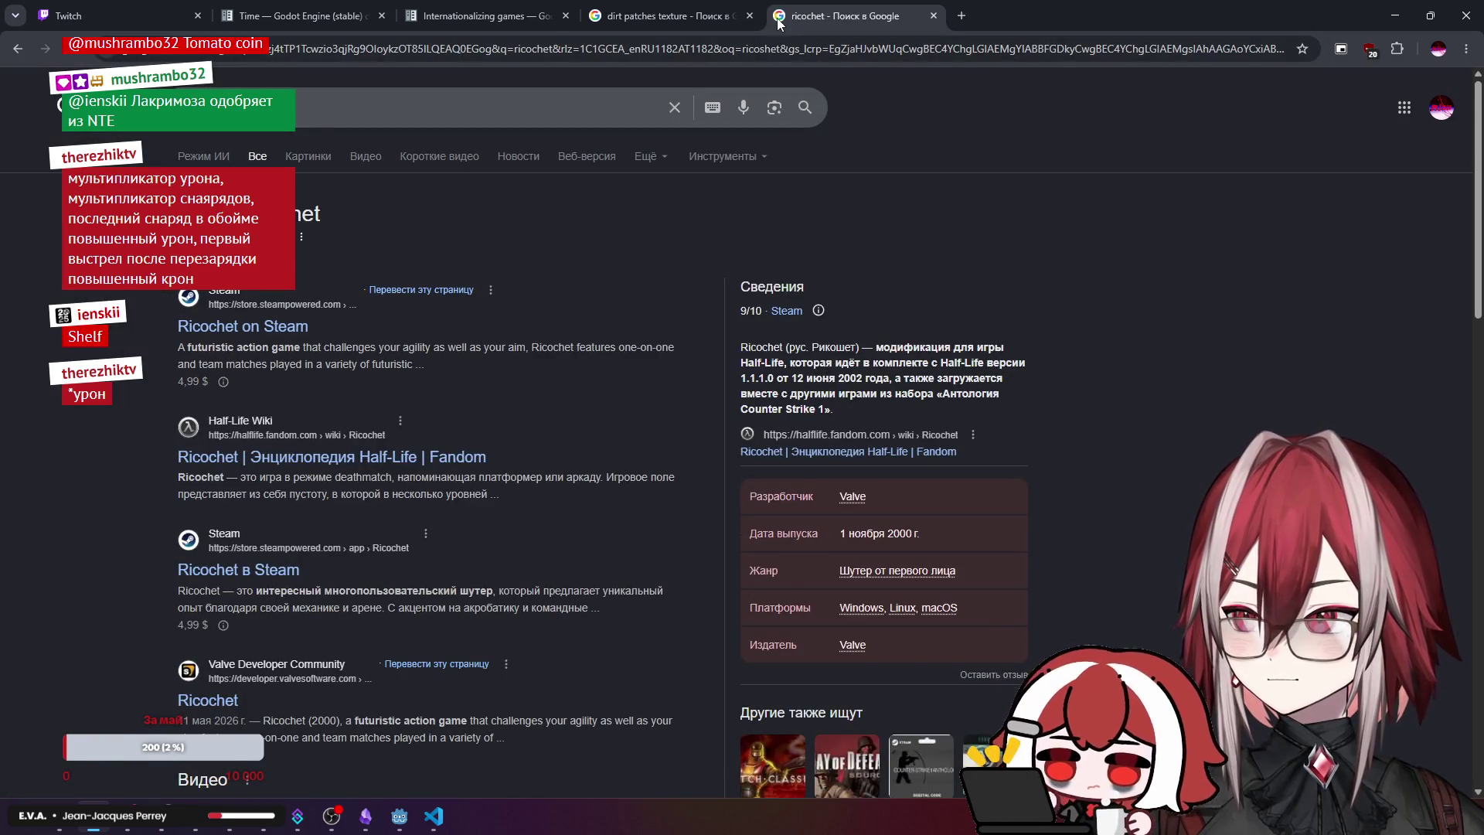
key(ctrl+w)
key(alt+Tab)
text(ricochet)
key(BackSpace)
text(R)
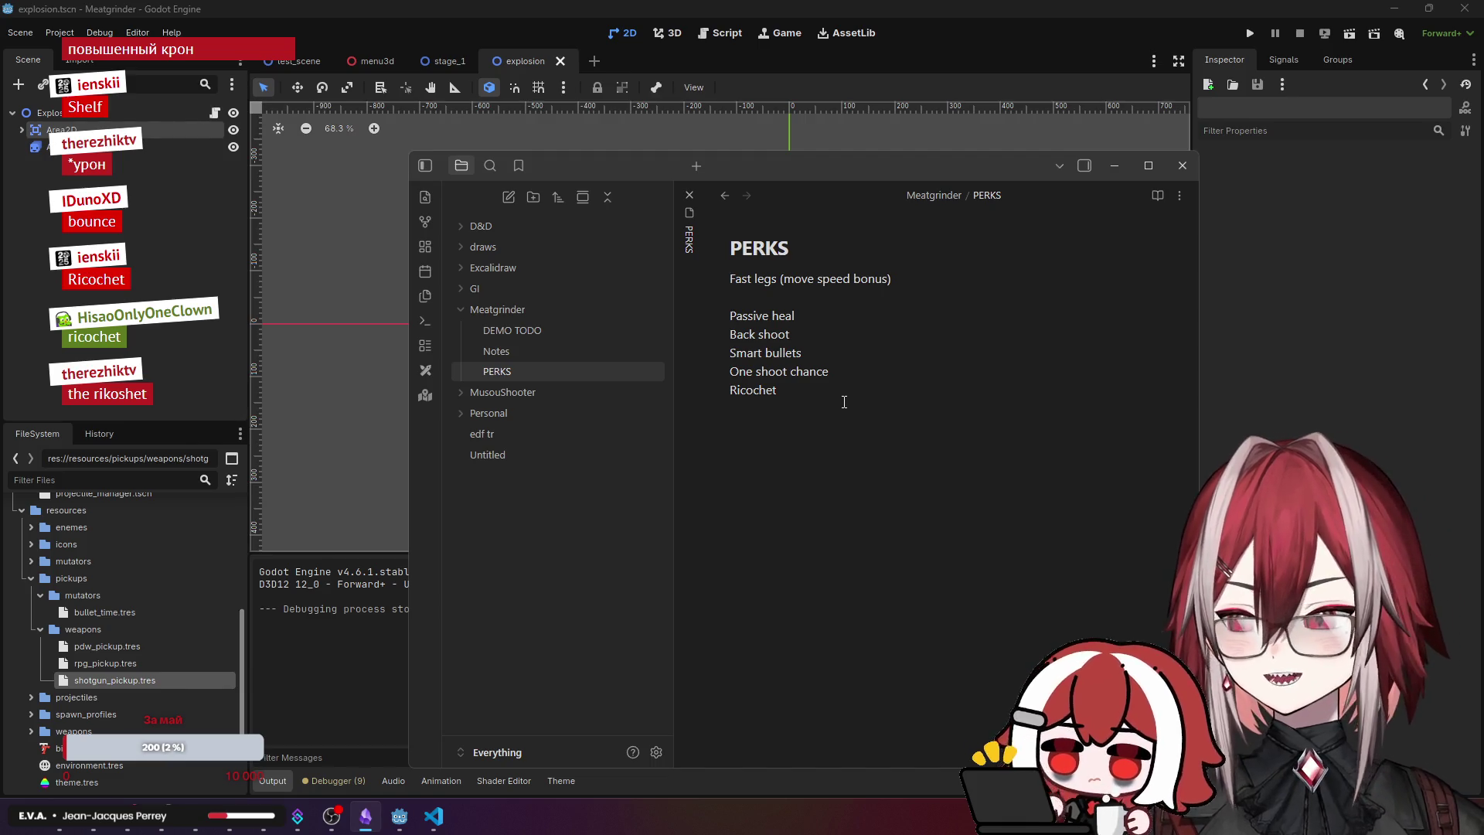
Step: Add 'Shield (halo like?)' below Ricochet, accepting the Shield spelling correction
drag(779, 278, 741, 279)
click(790, 316)
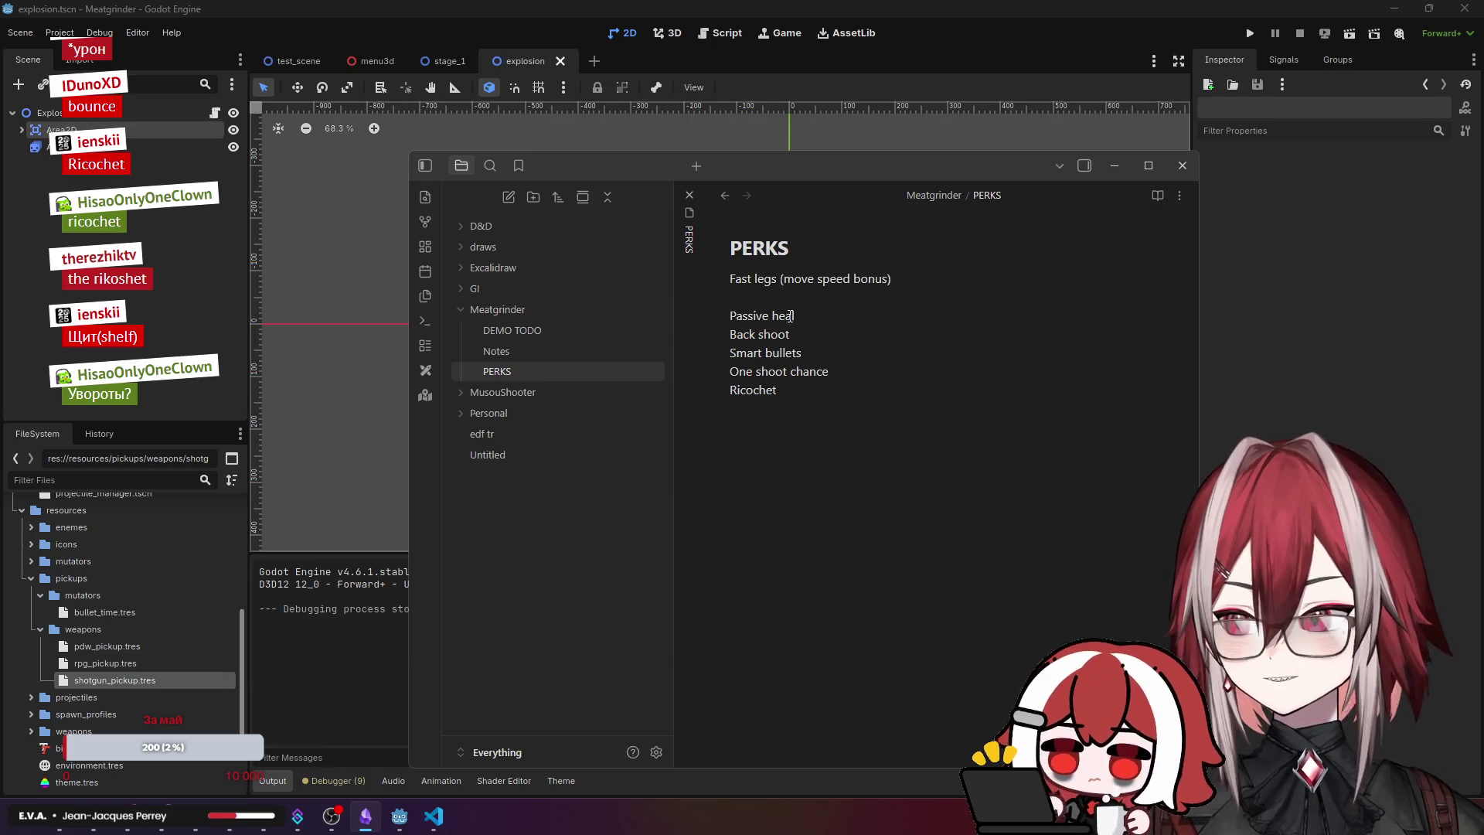
click(806, 411)
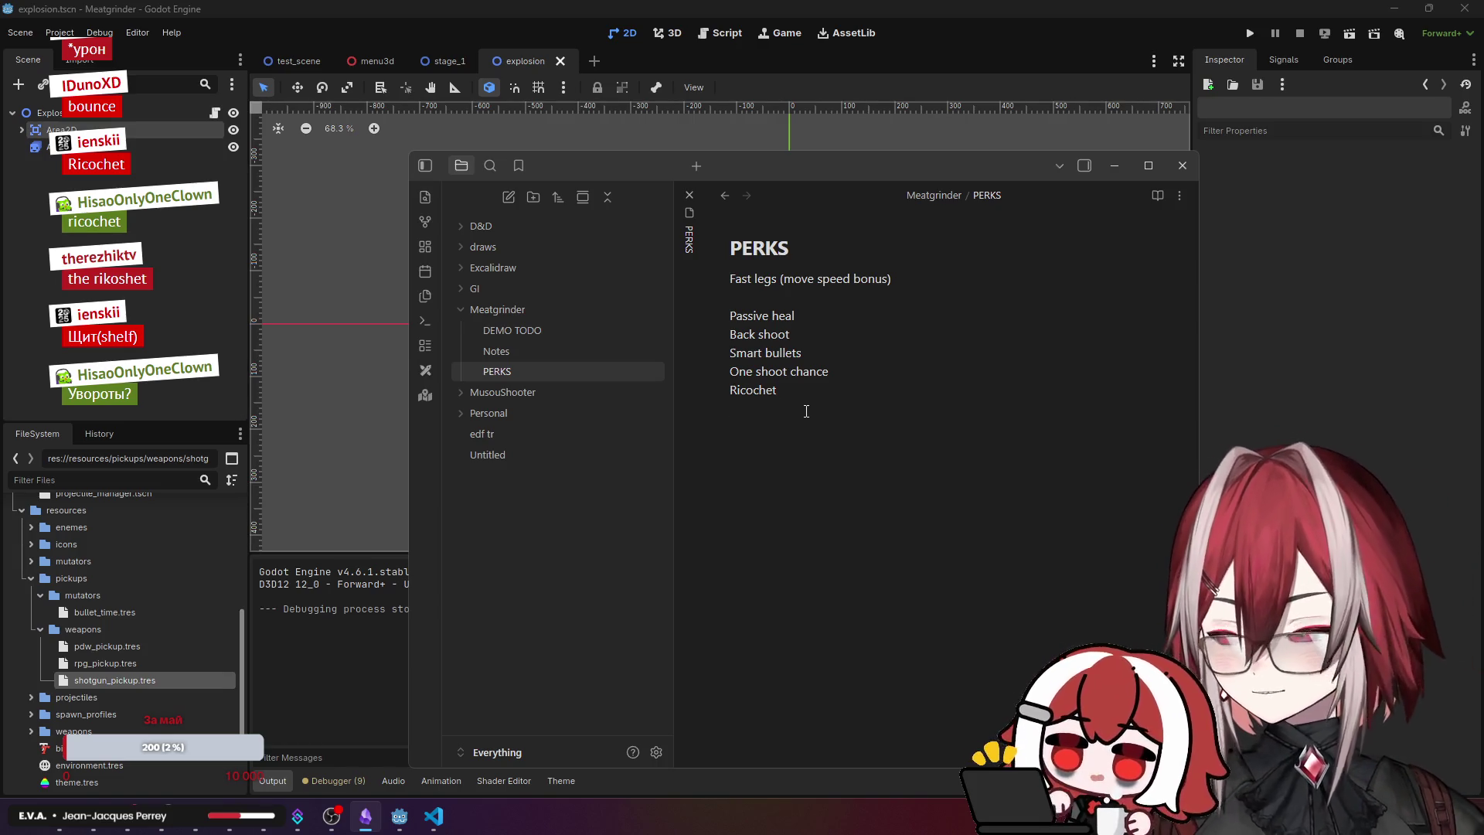
text(She)
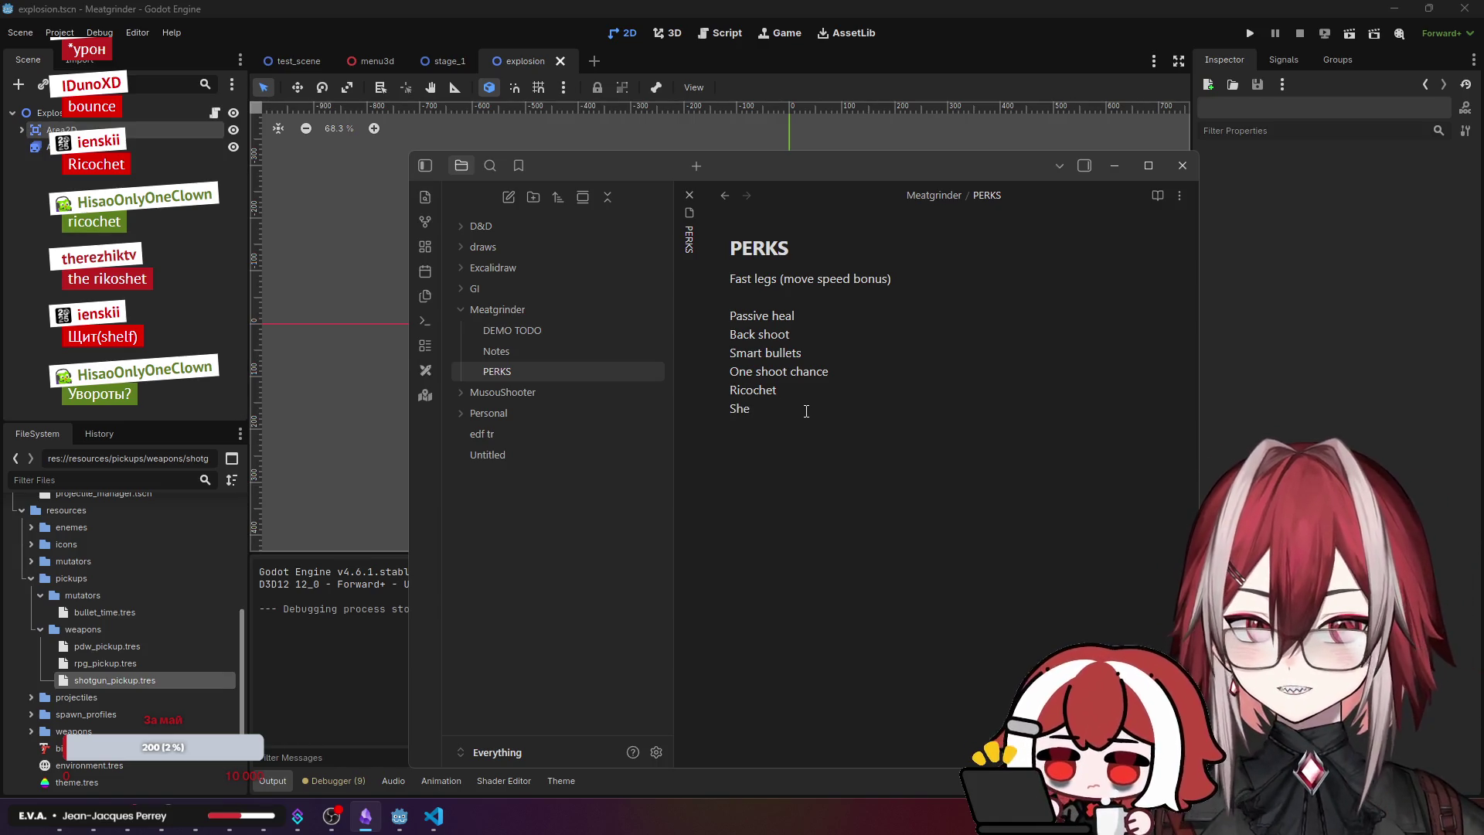
text(ld)
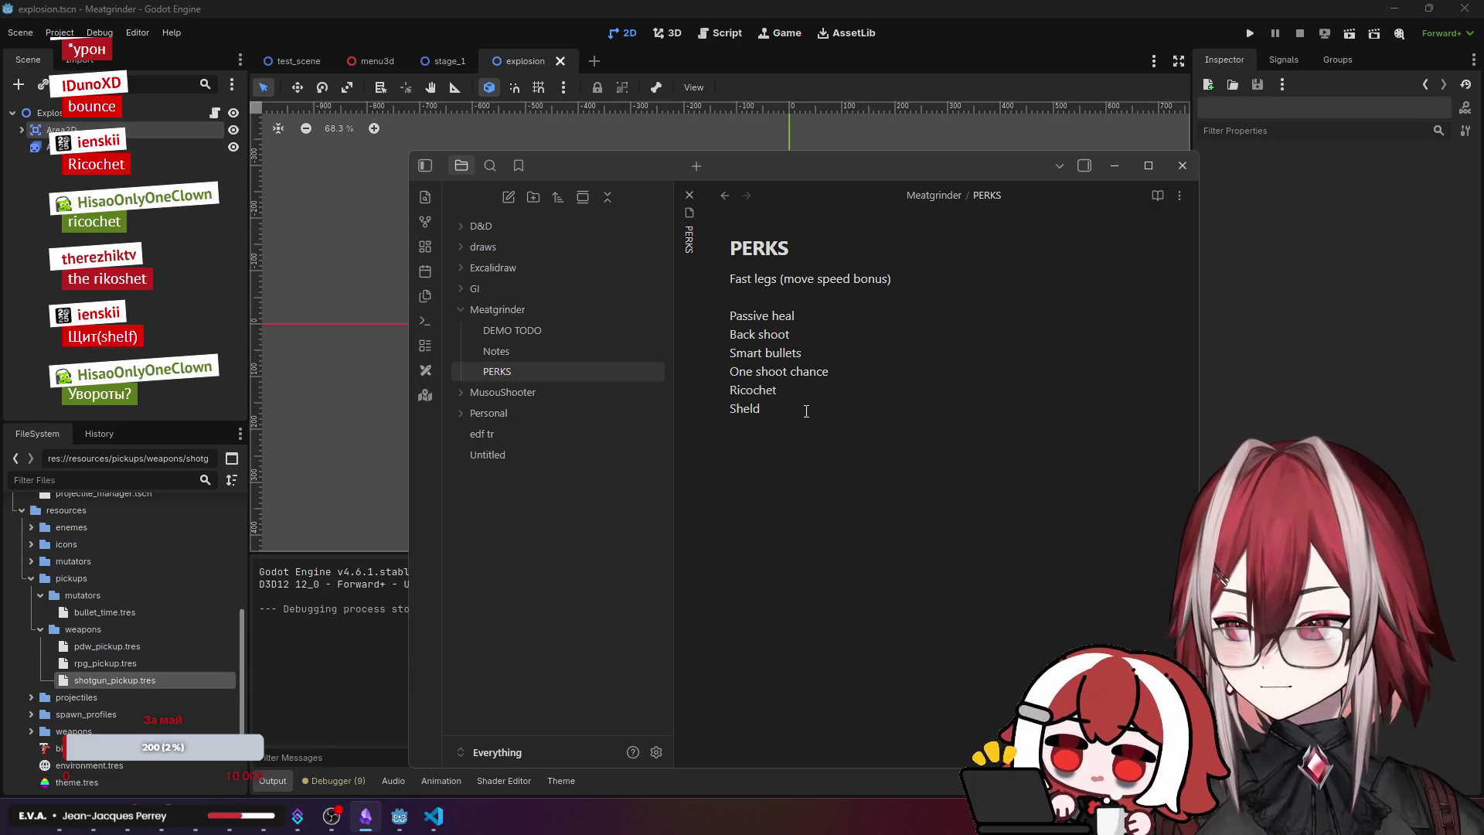
text( ()
text(halo like)
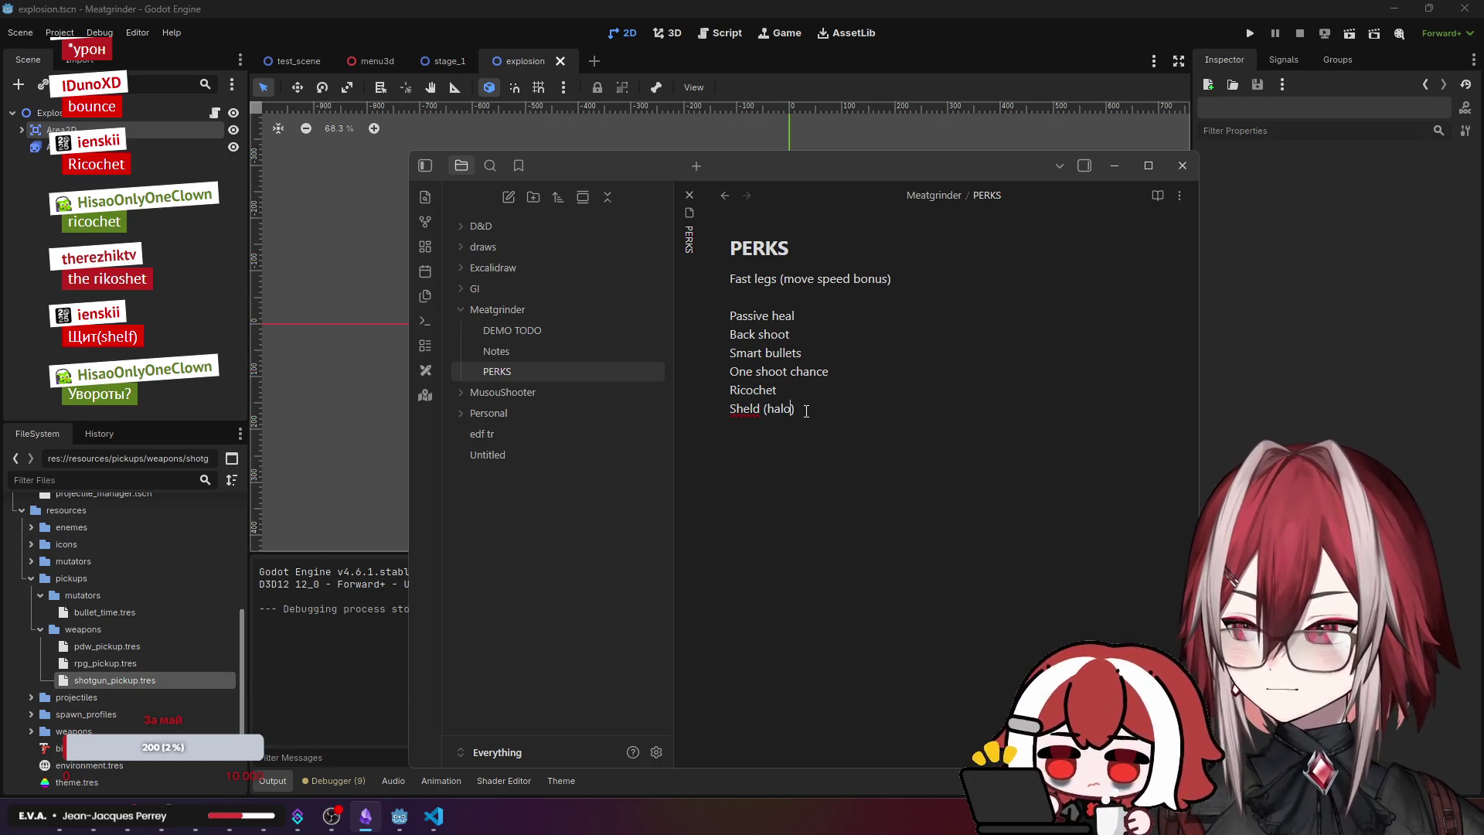
text(?)
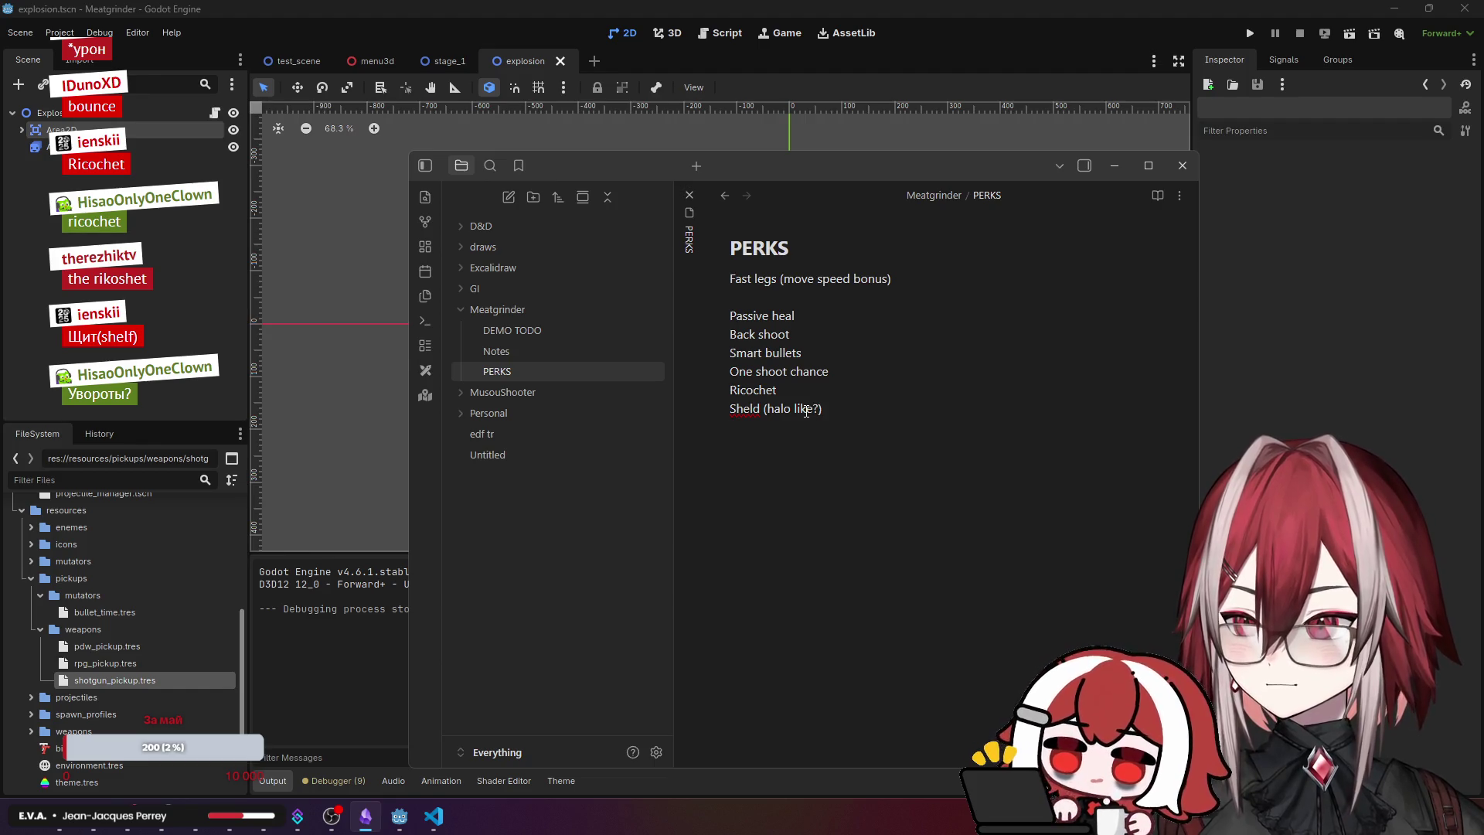
click(754, 411)
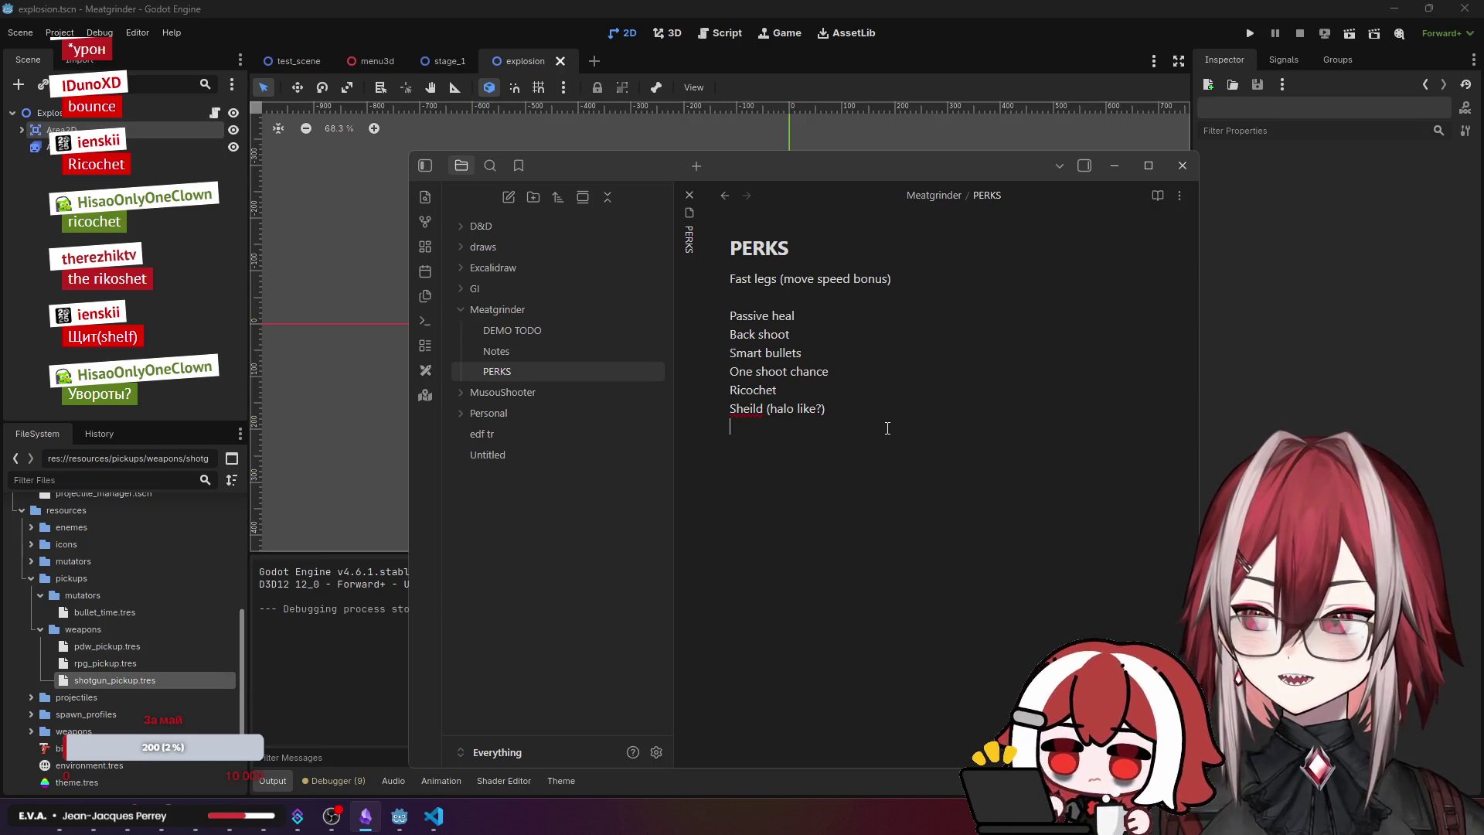
right_click(733, 410)
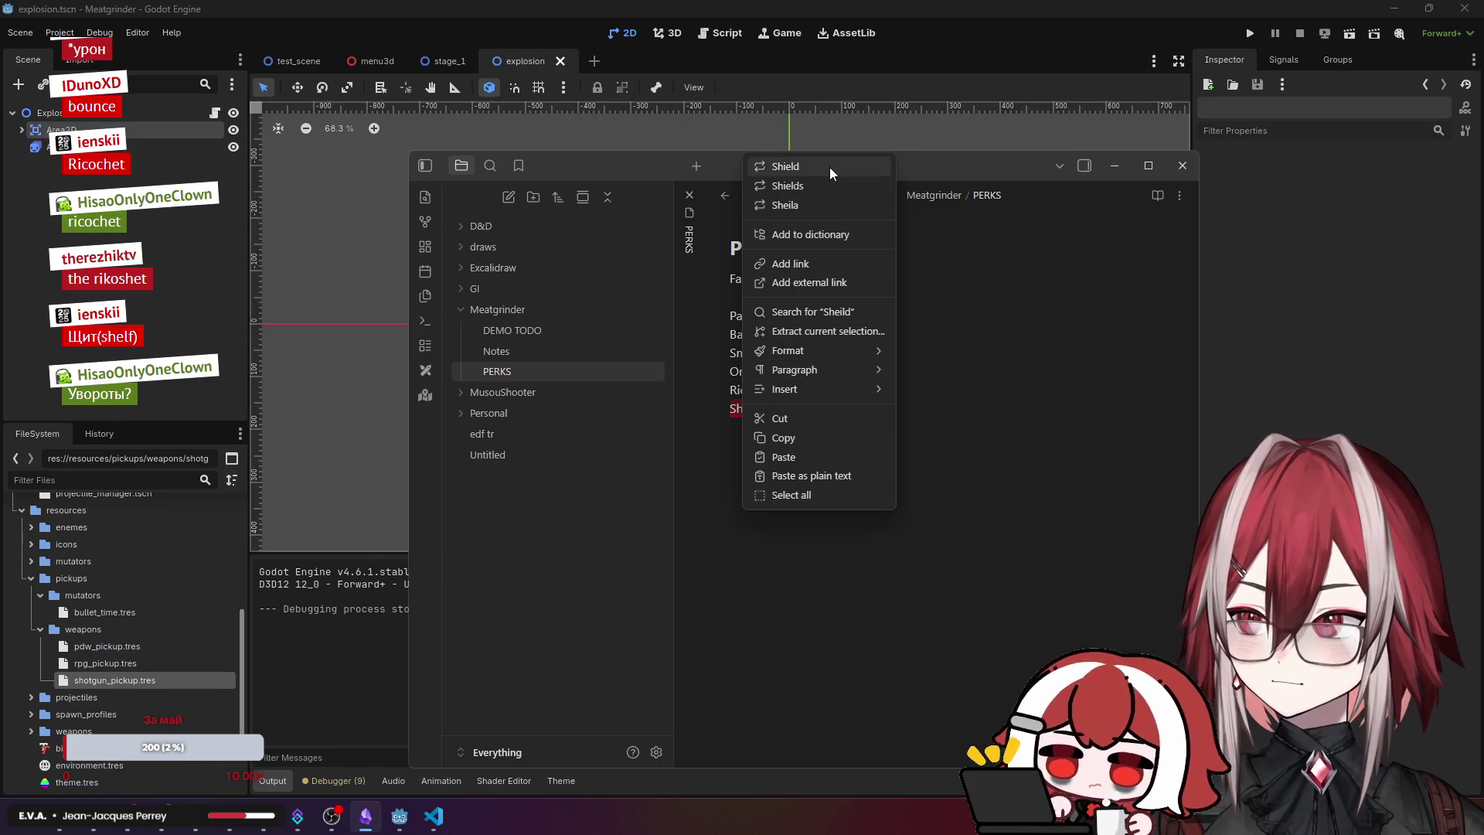
click(829, 167)
click(757, 426)
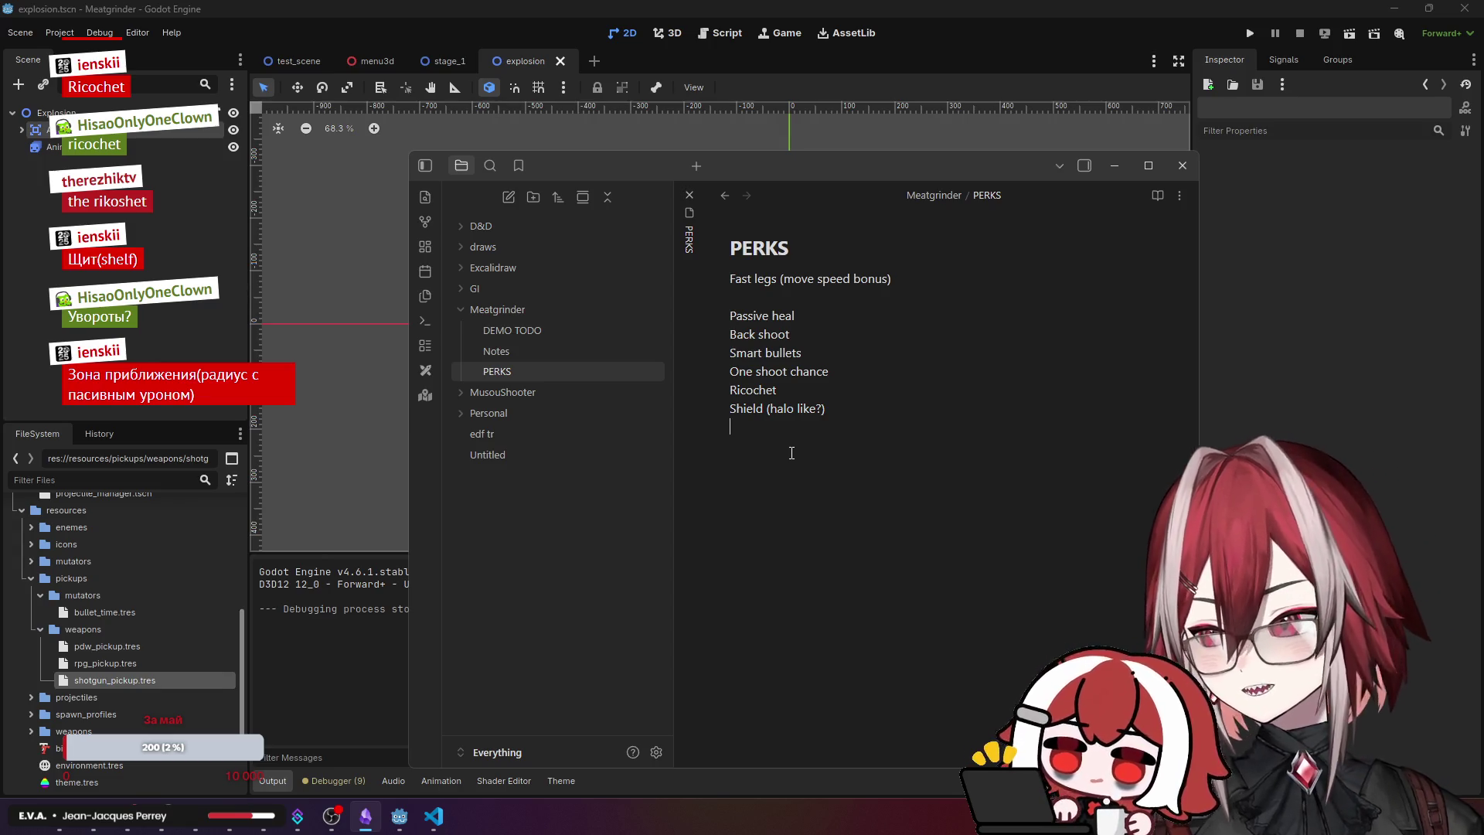
Step: Add the perks 'AOE zone dmg' and 'Chance to avoid dmg', fixing typos
text(A)
key(BackSpace)
text(AOE zone dmg)
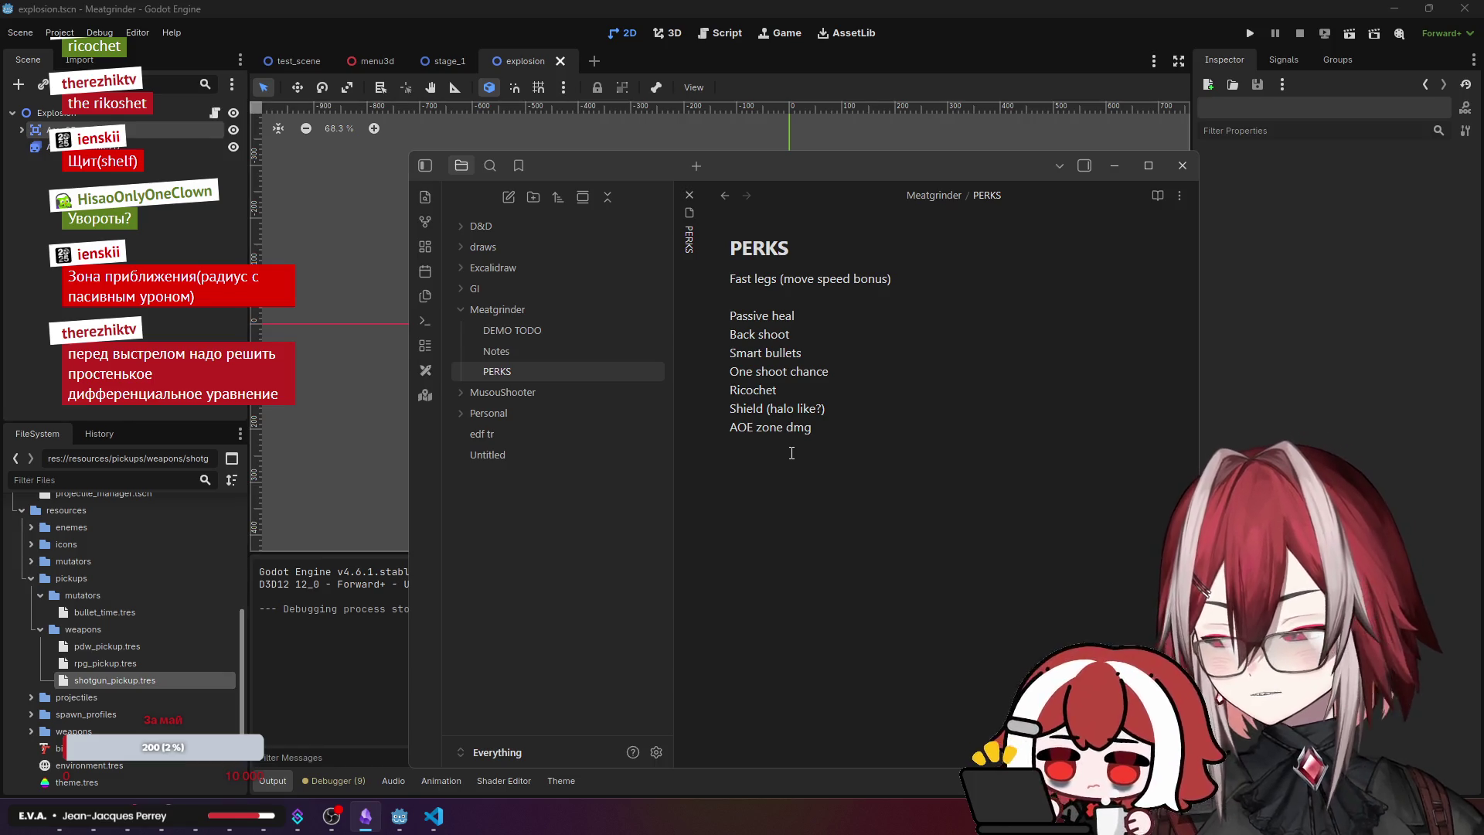
text(cha)
key(BackSpace)
key(BackSpace)
key(BackSpace)
text(Chan)
text(ge)
key(BackSpace)
key(BackSpace)
key(BackSpace)
key(BackSpace)
text(ance )
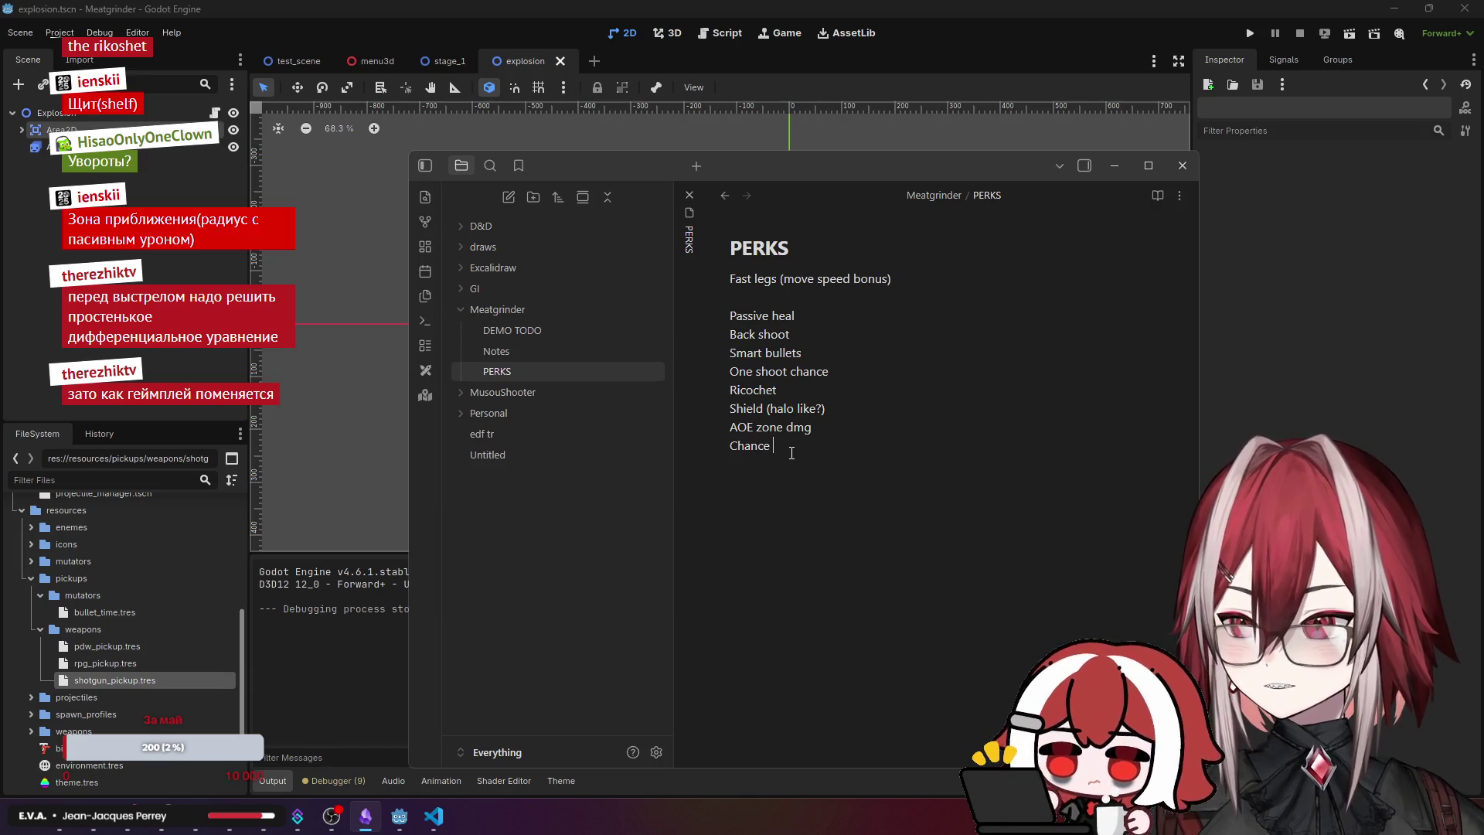
text(to avoid )
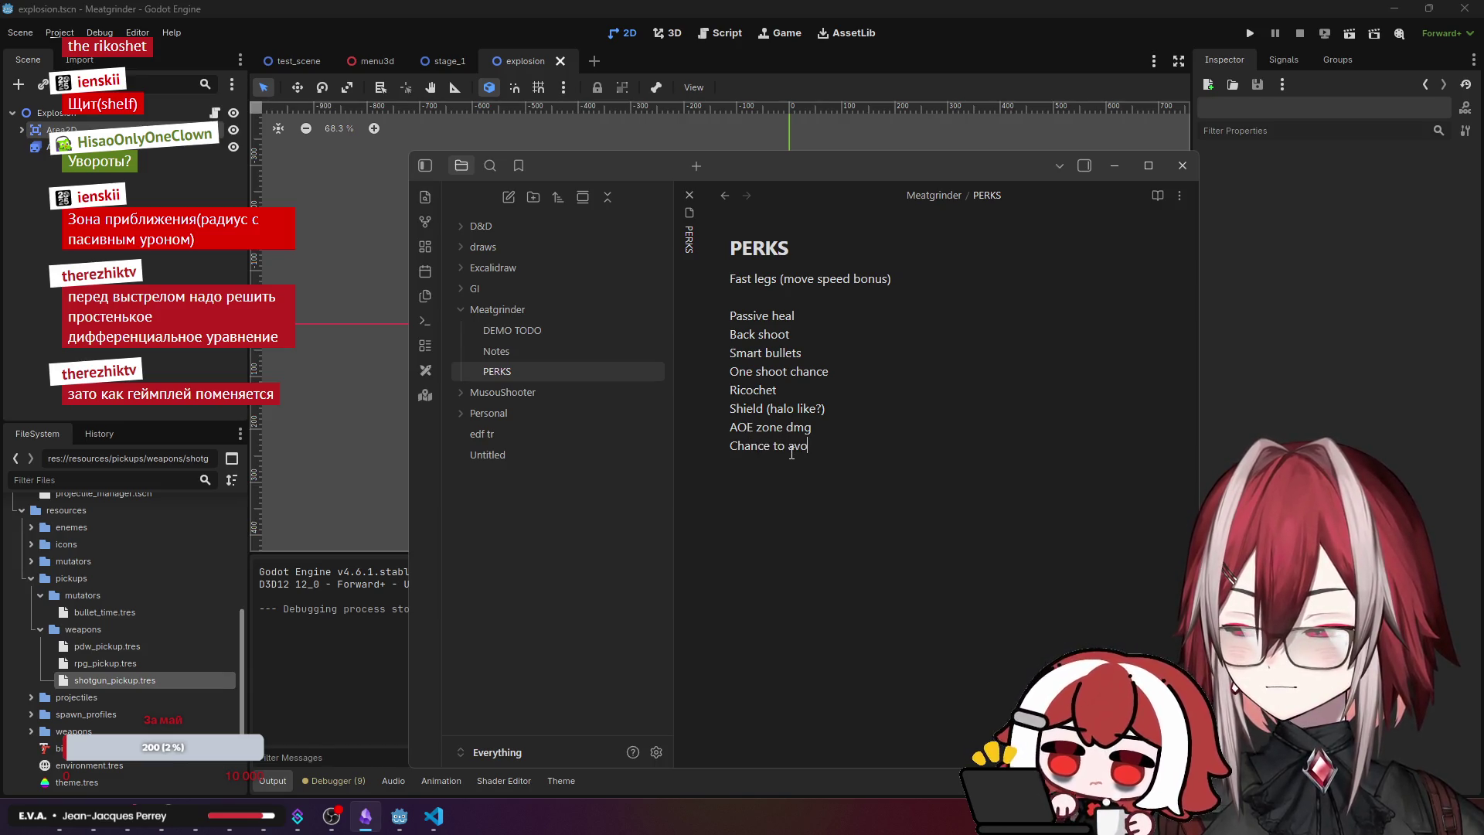
text(dam)
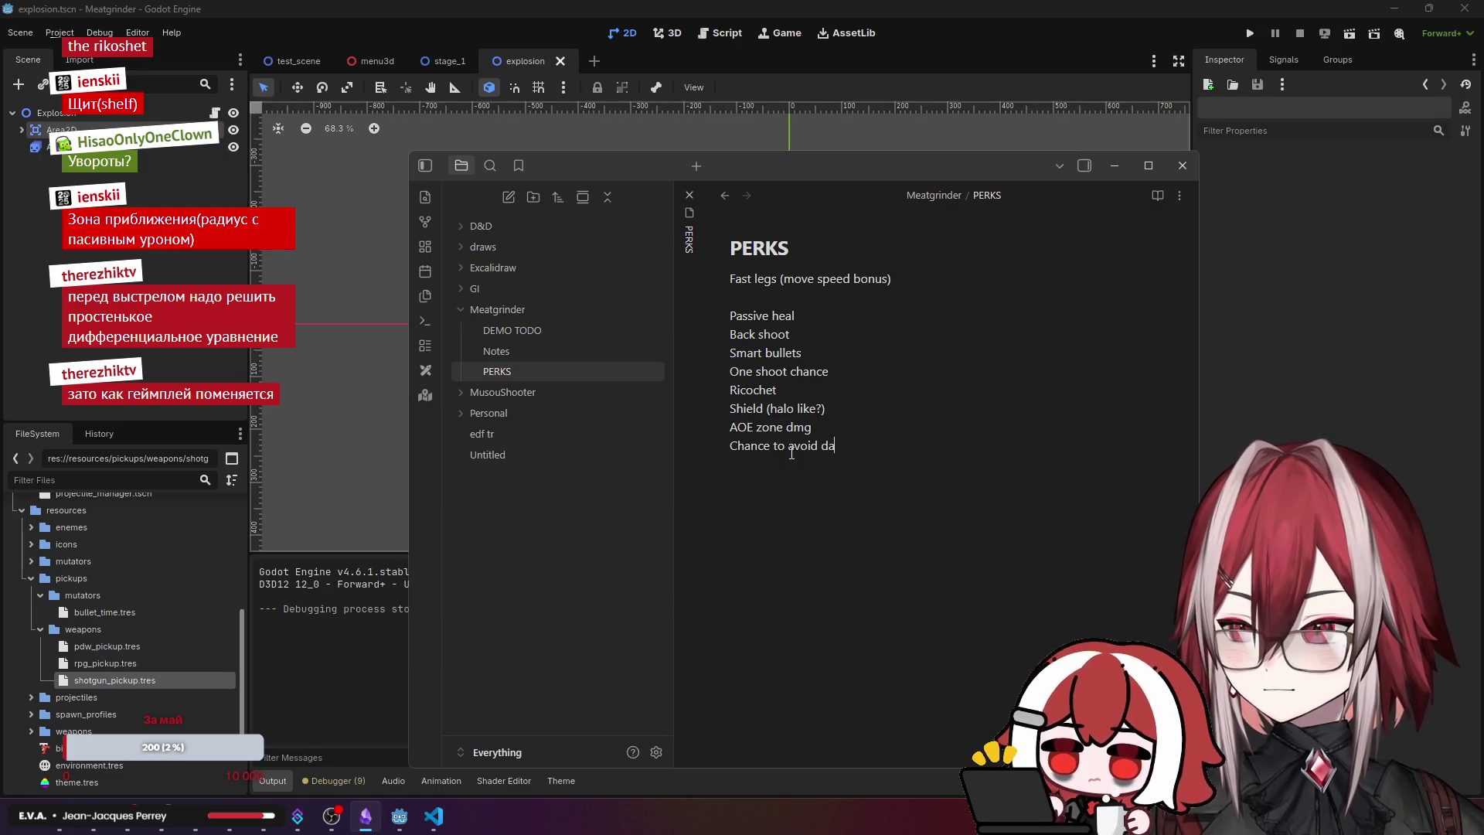
key(BackSpace)
key(BackSpace)
text(md)
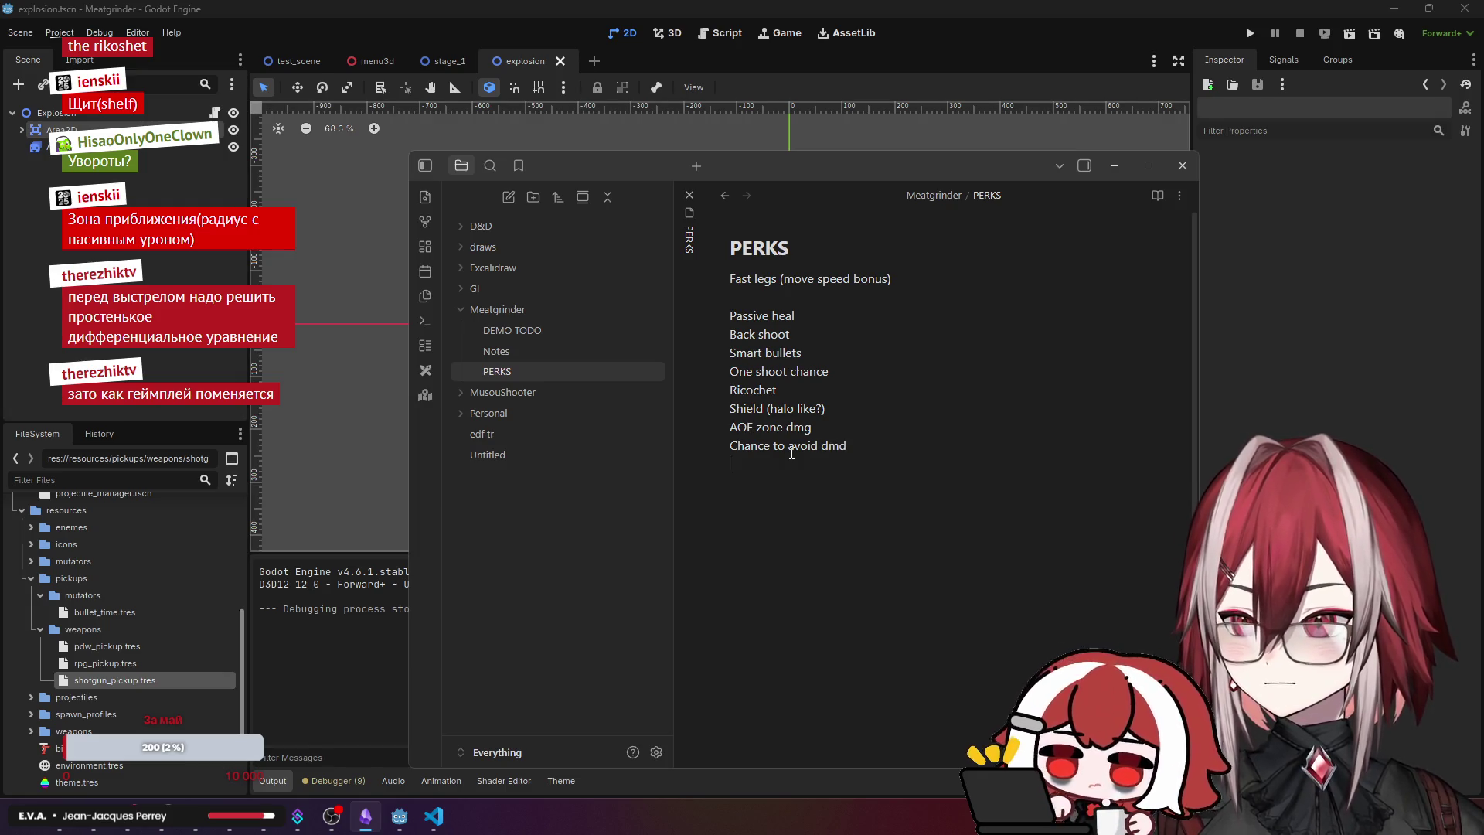
text(g)
key(Return)
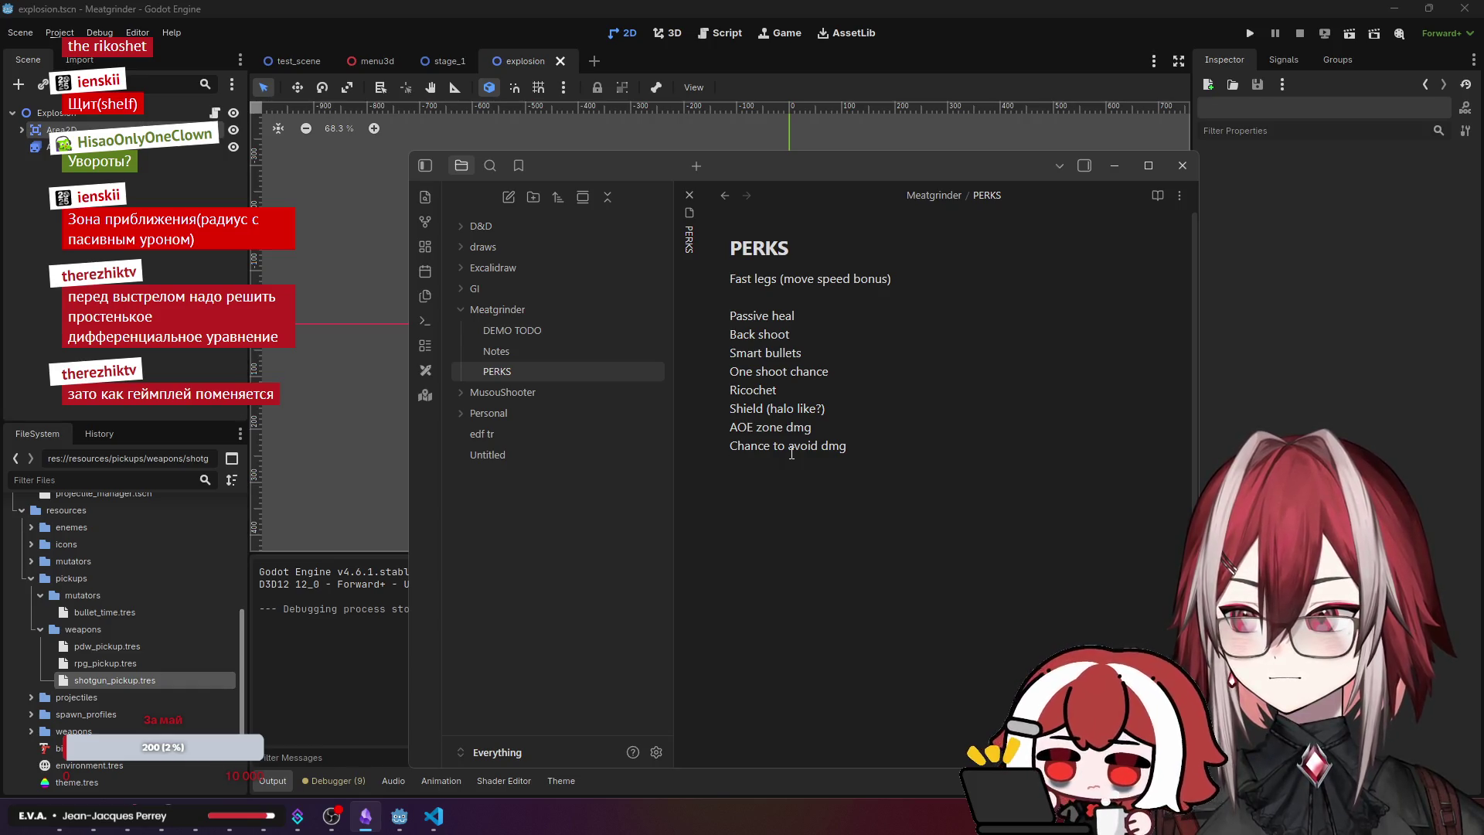
Step: Add 'laser sight' as the final perk line, correcting the 'signt' typo
key(Return)
text(lase)
key(BackSpace)
key(BackSpace)
text(ser signt)
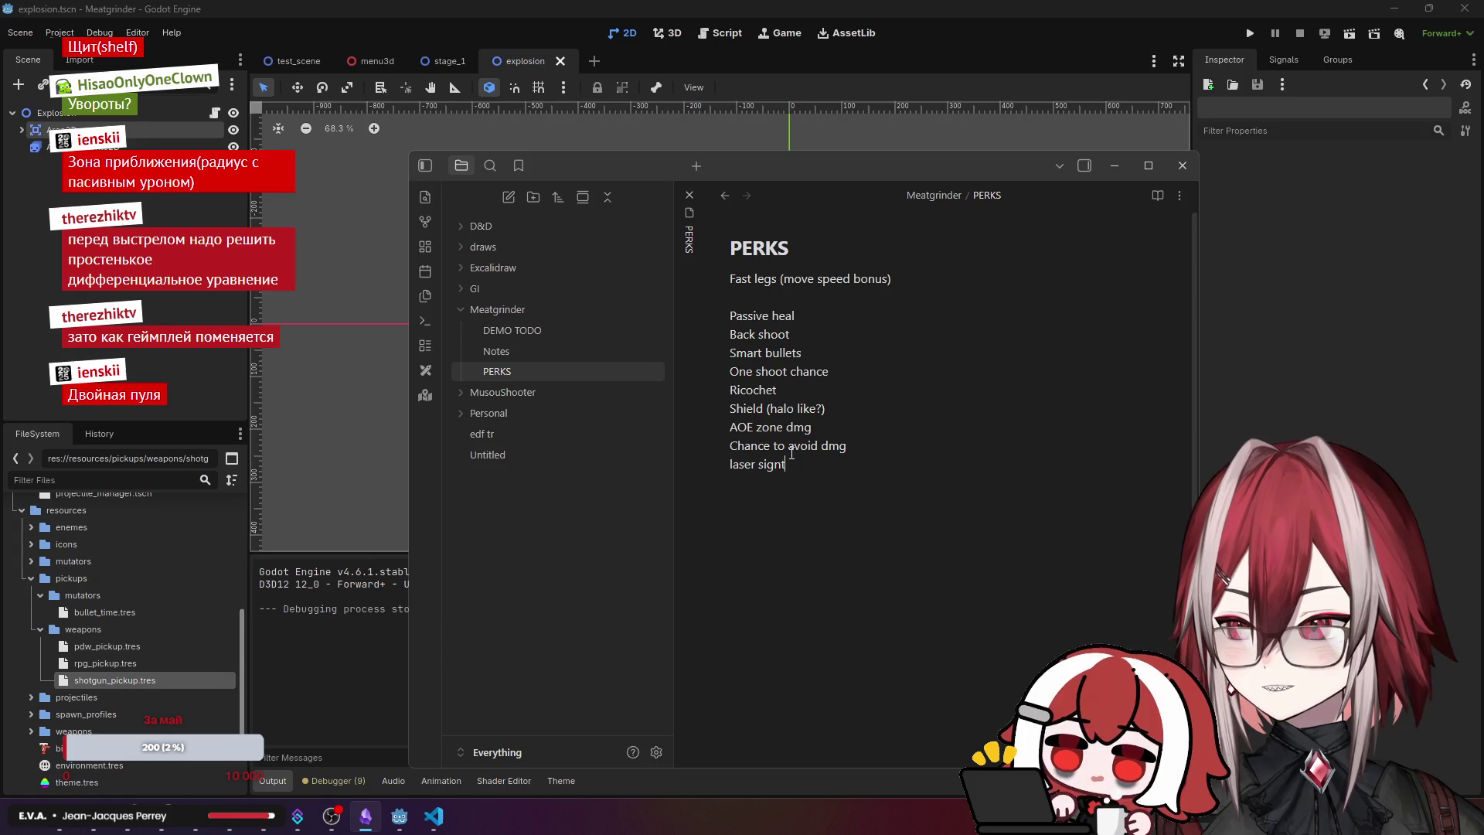
key(BackSpace)
key(BackSpace)
key(BackSpace)
text(ight)
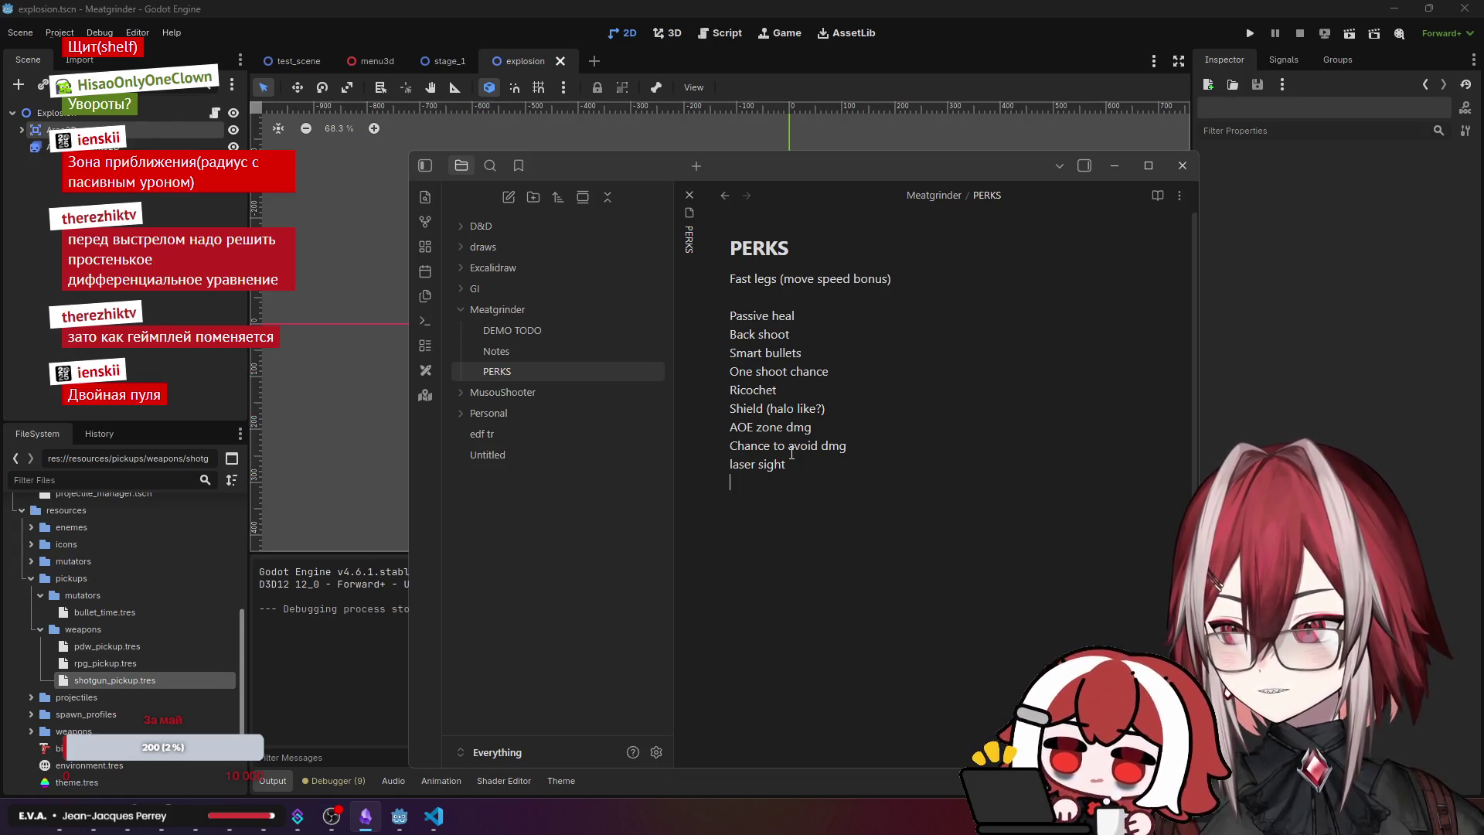
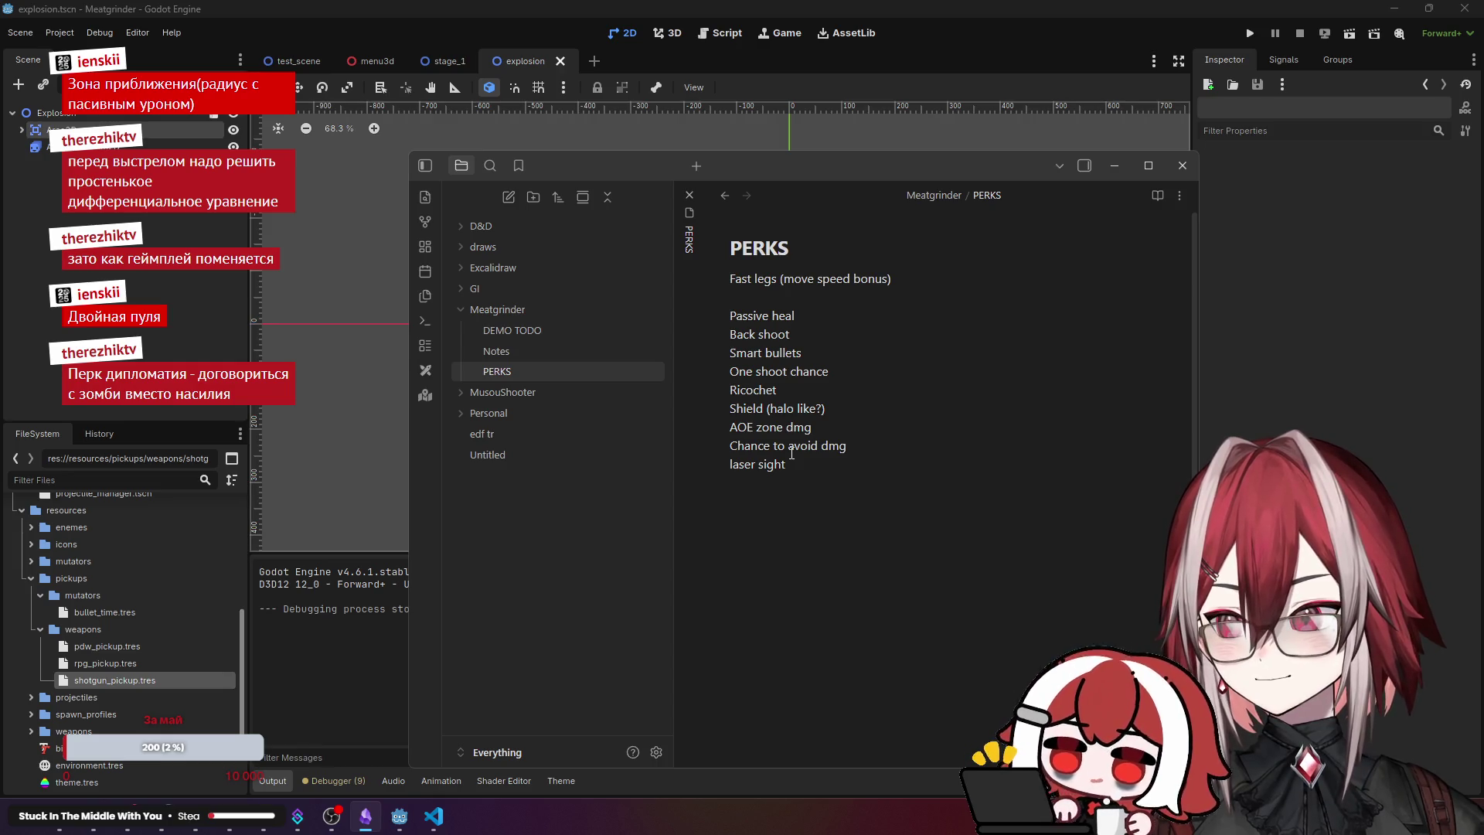
Step: In a new Chrome tab, run a Google image search for 'мирного решения не будет'
key(alt+Tab)
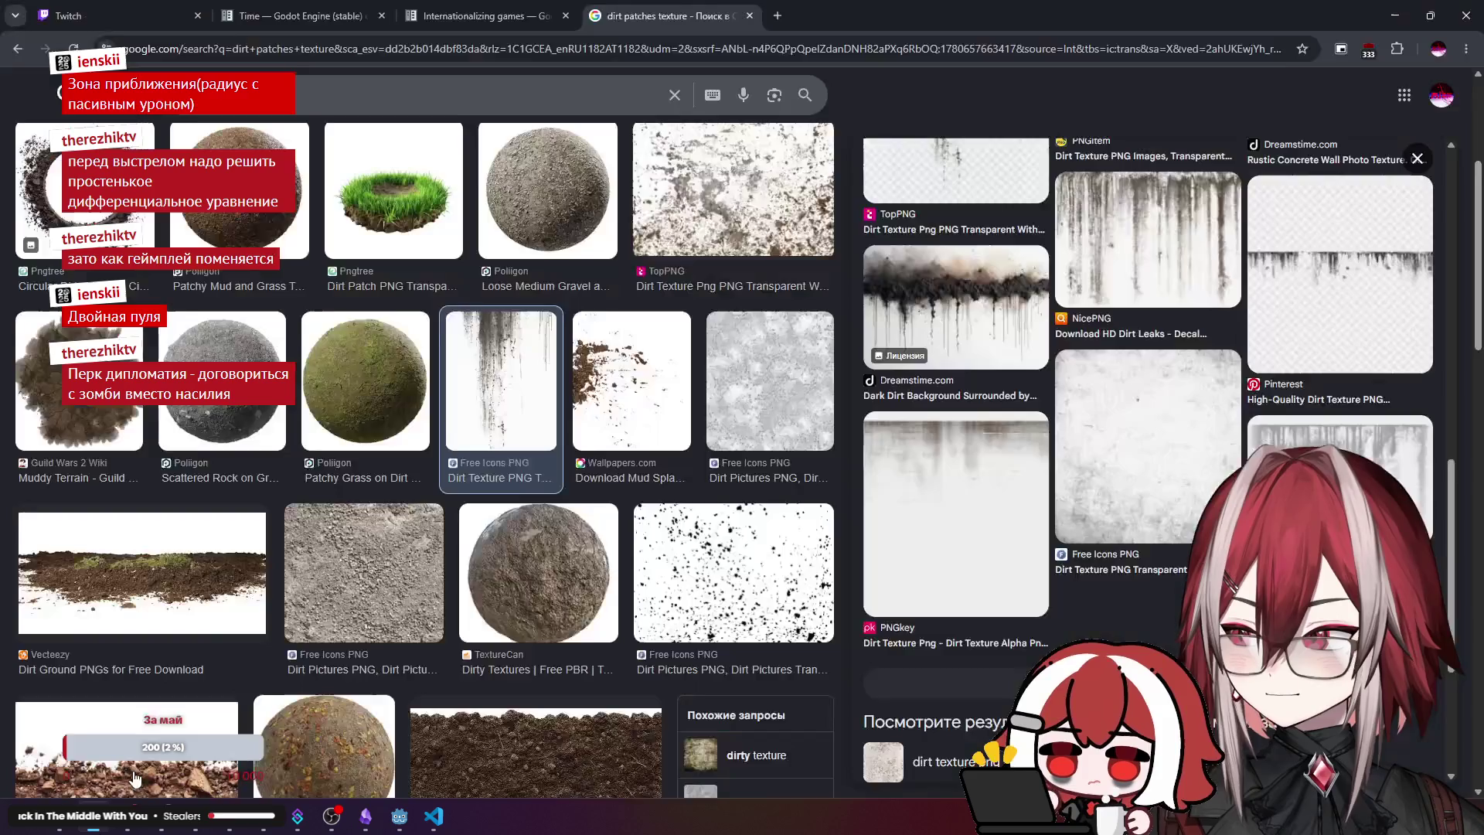
click(786, 20)
text(vbhjuj)
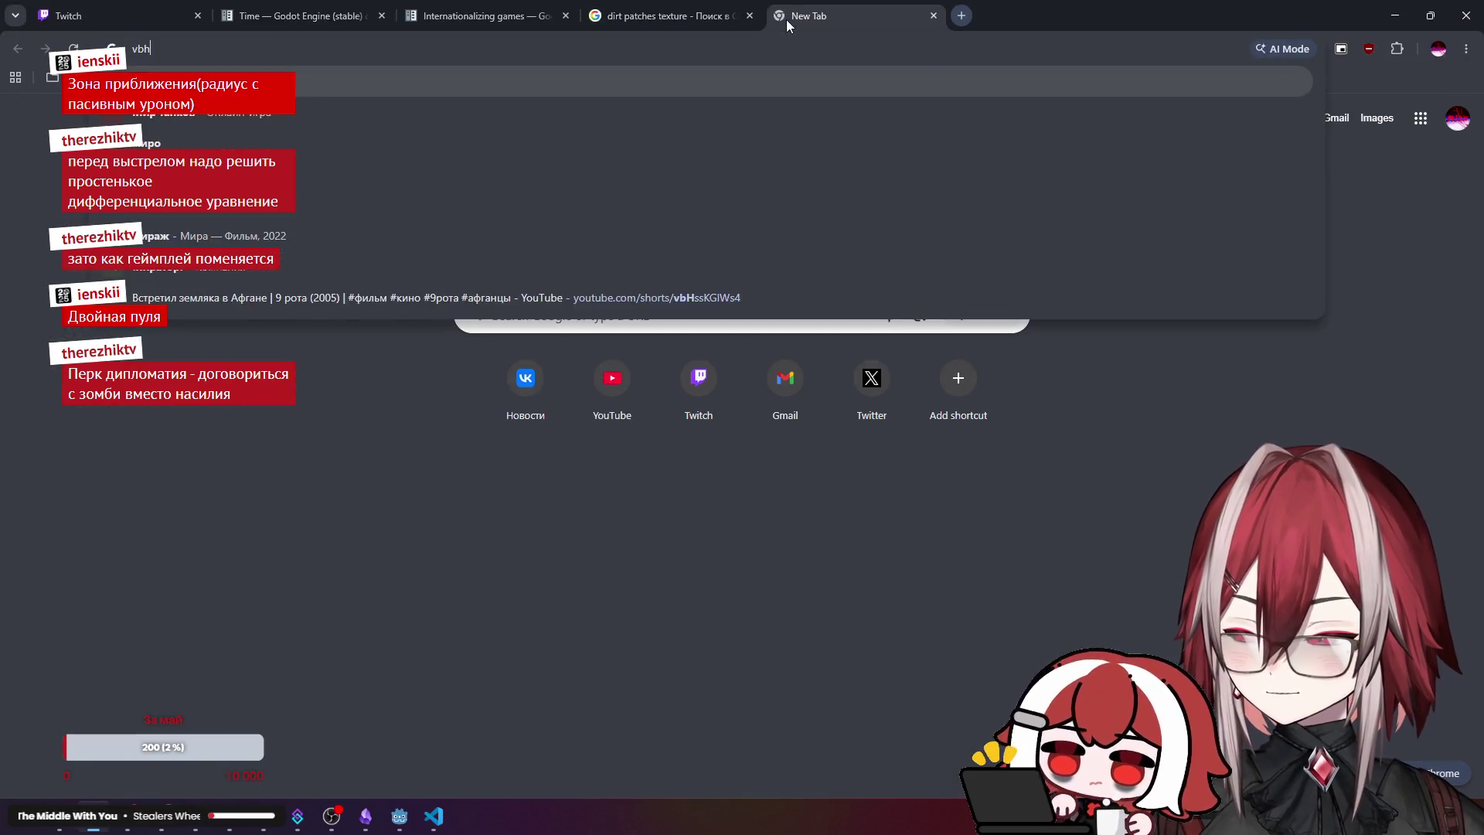
key(BackSpace)
key(BackSpace)
key(BackSpace)
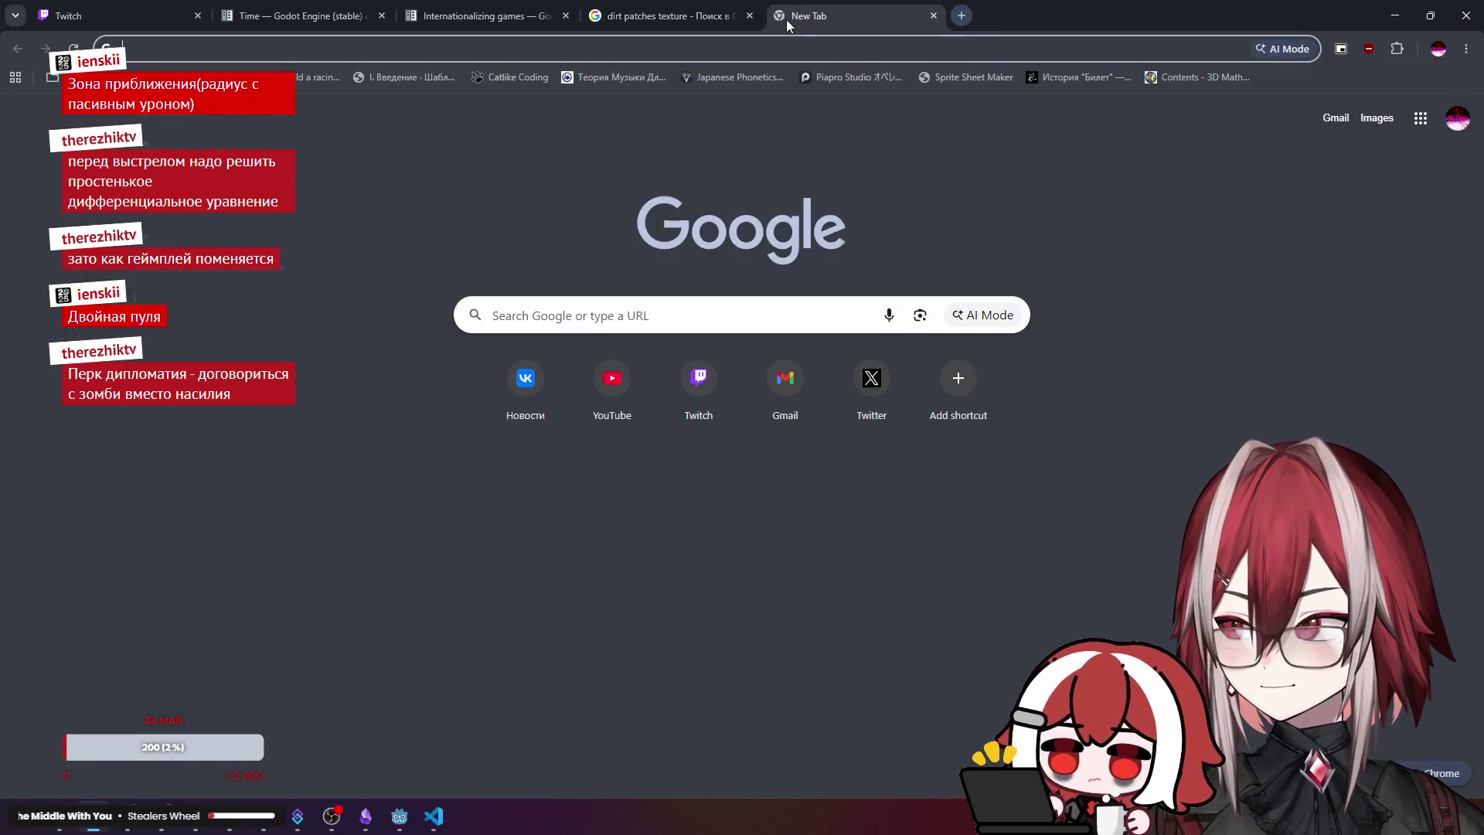
text(мирного решения не будет)
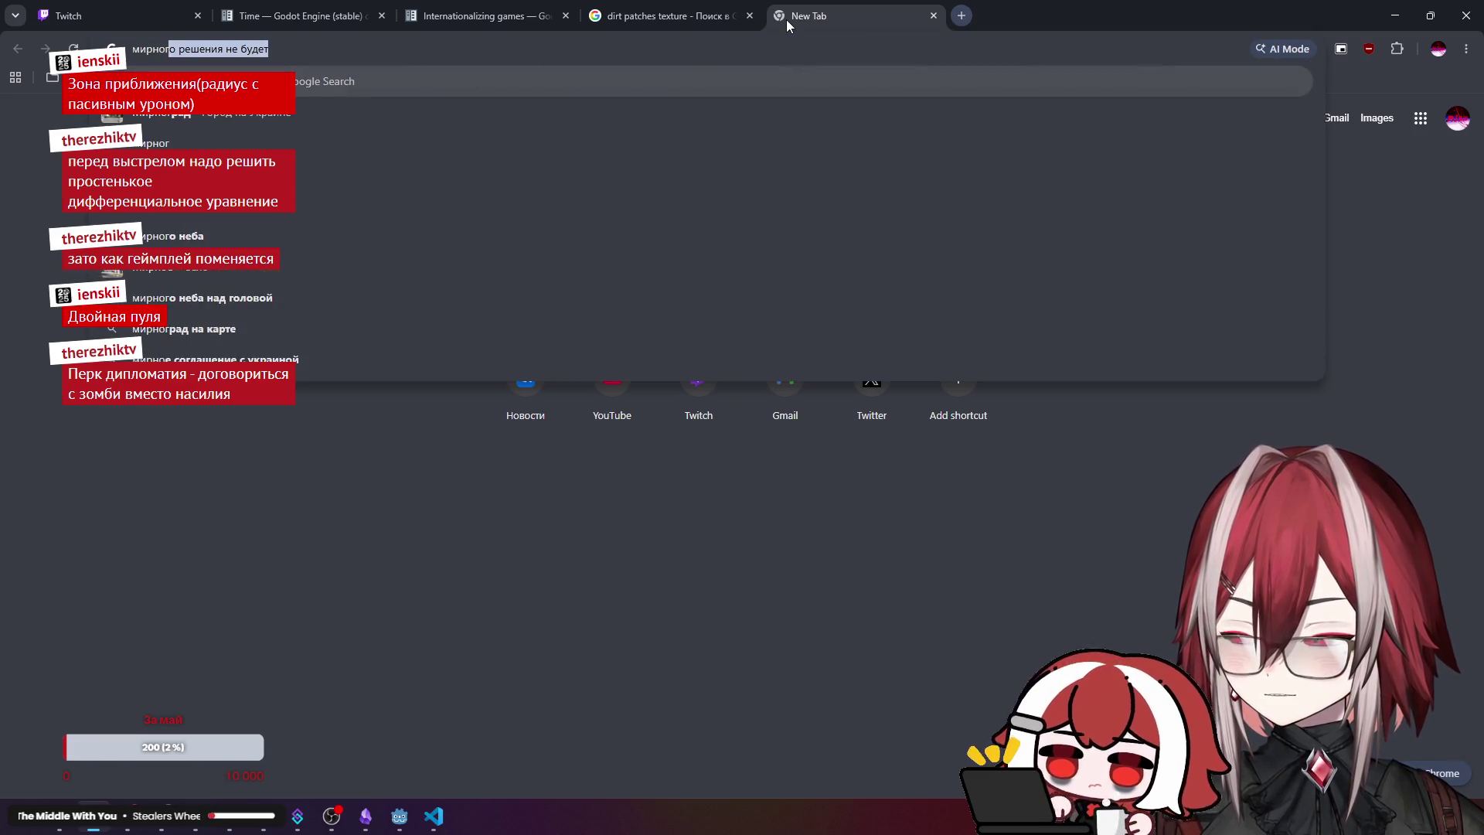
key(Return)
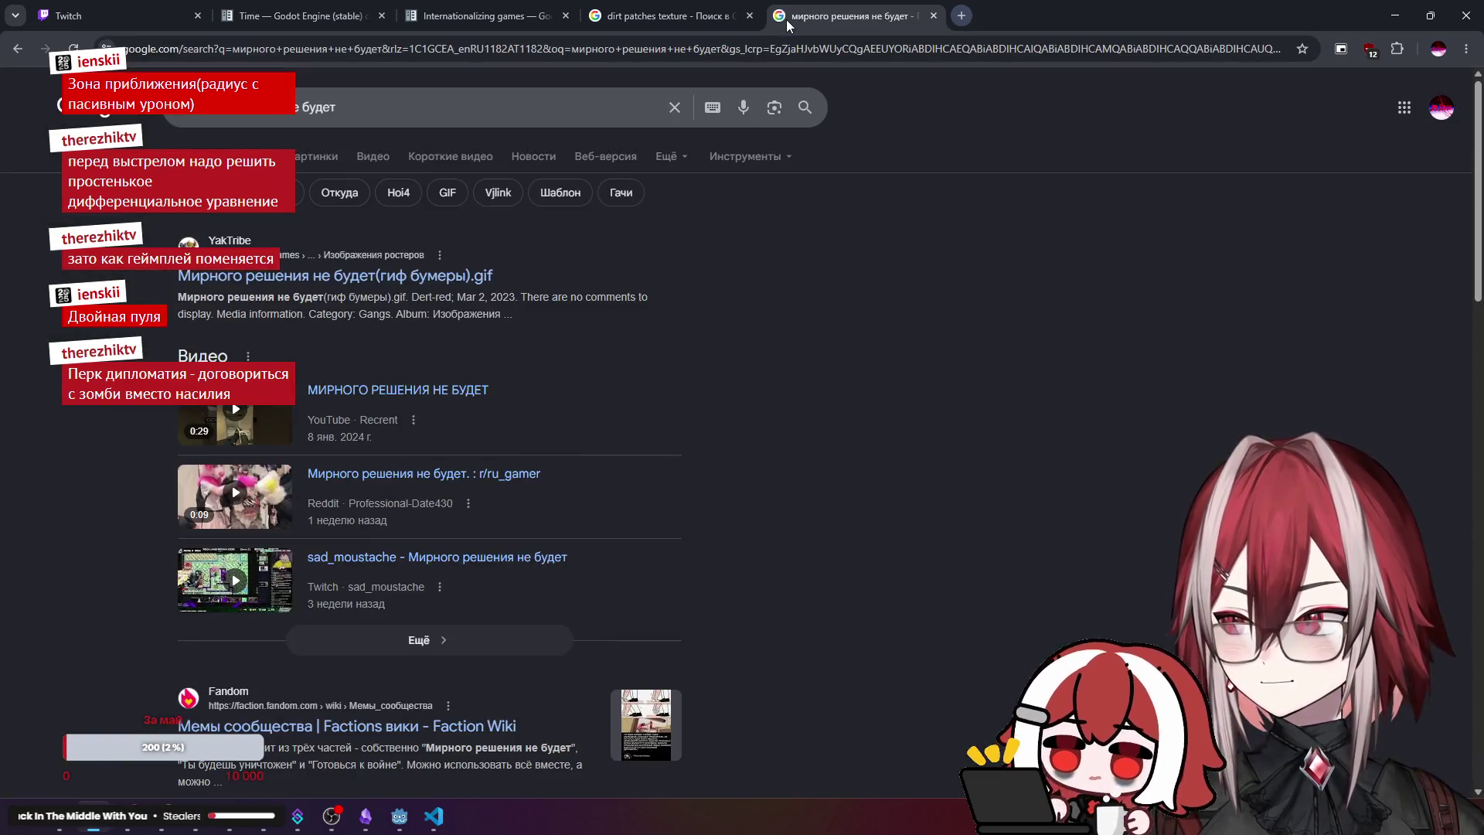
click(314, 156)
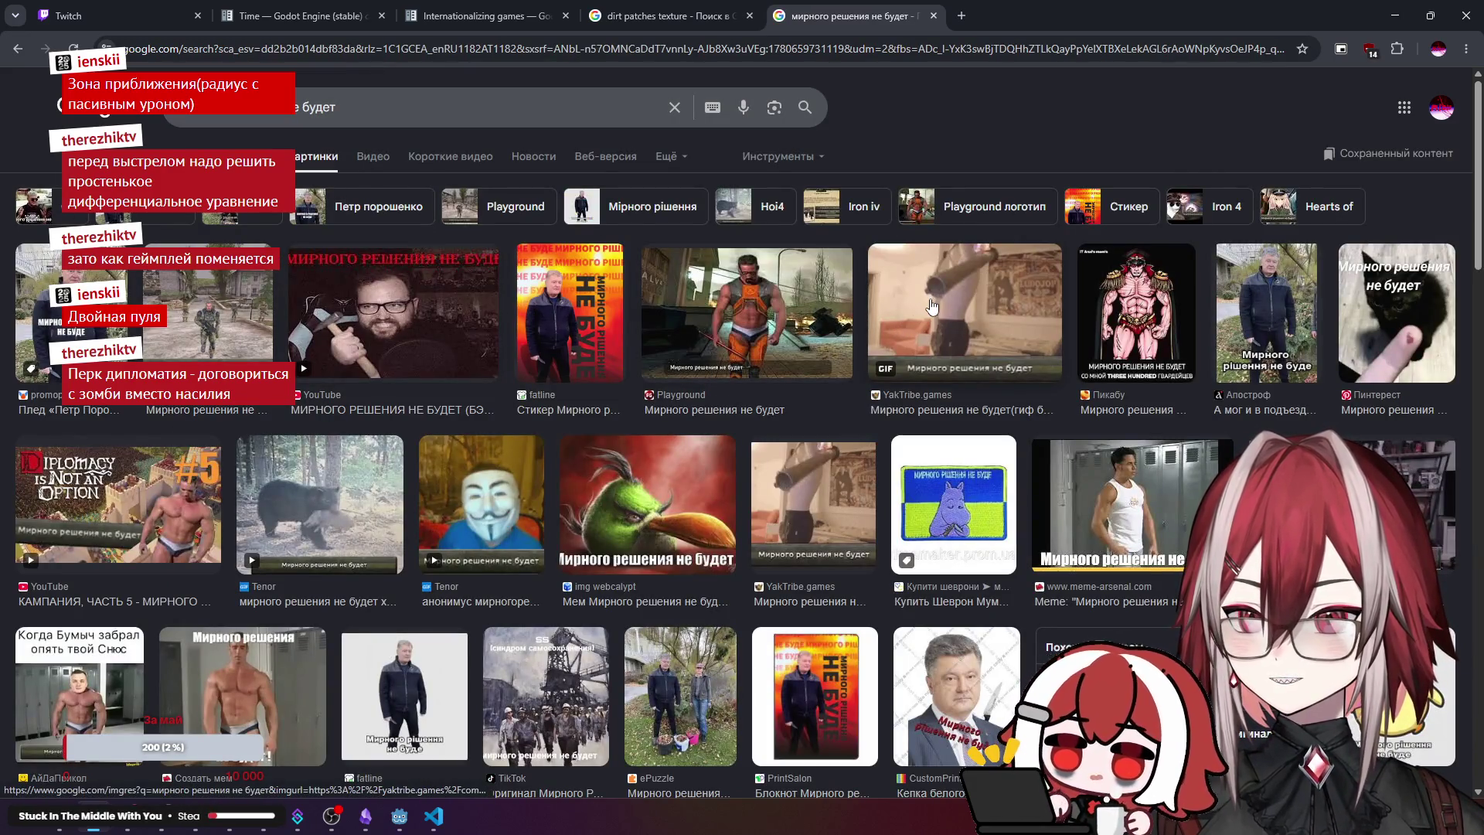
Step: Preview the YakTribe GIF result and scroll through the related images
click(902, 324)
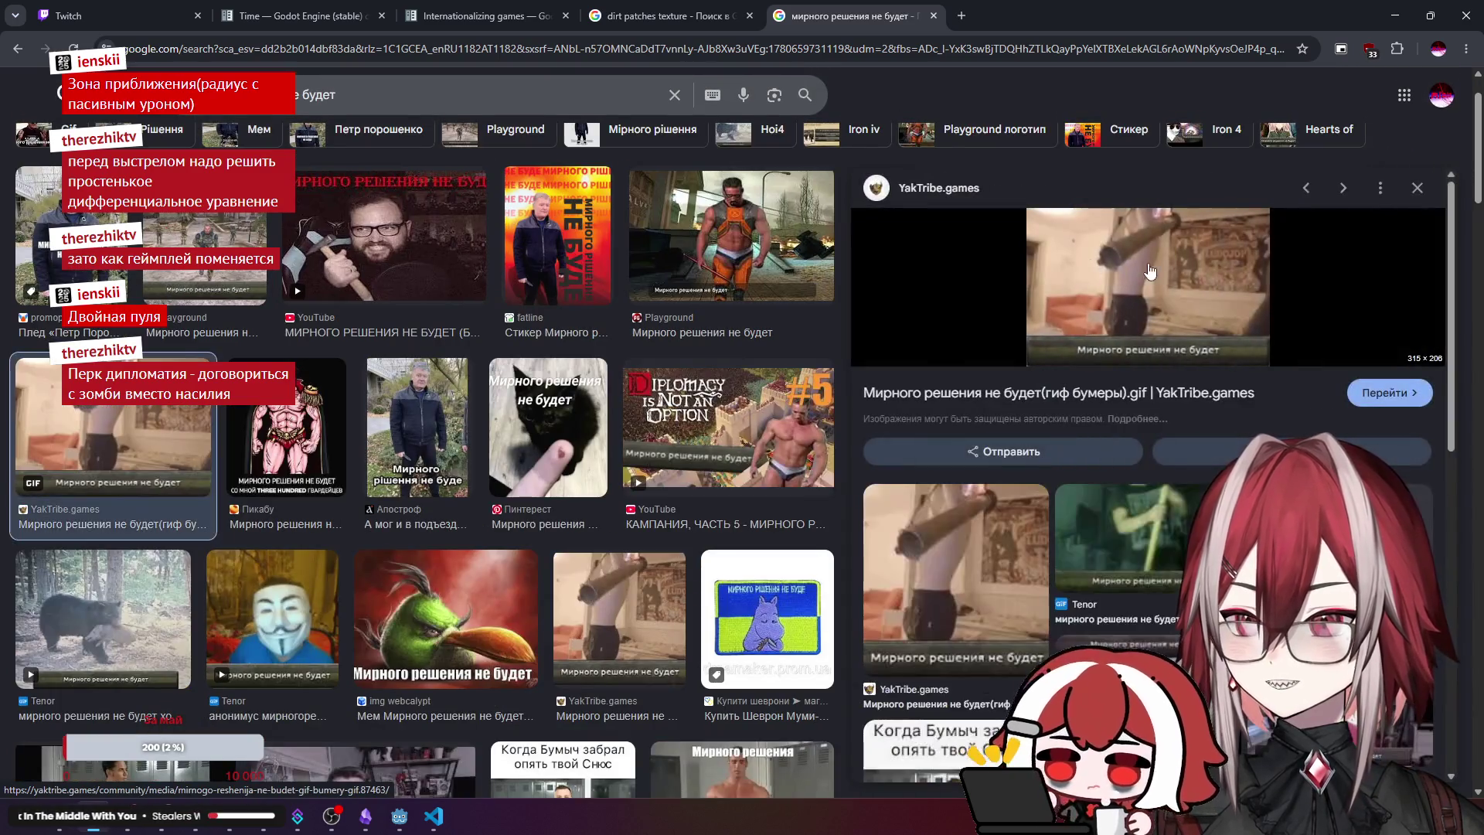
scroll(580, 417, down, 5)
scroll(580, 417, down, 10)
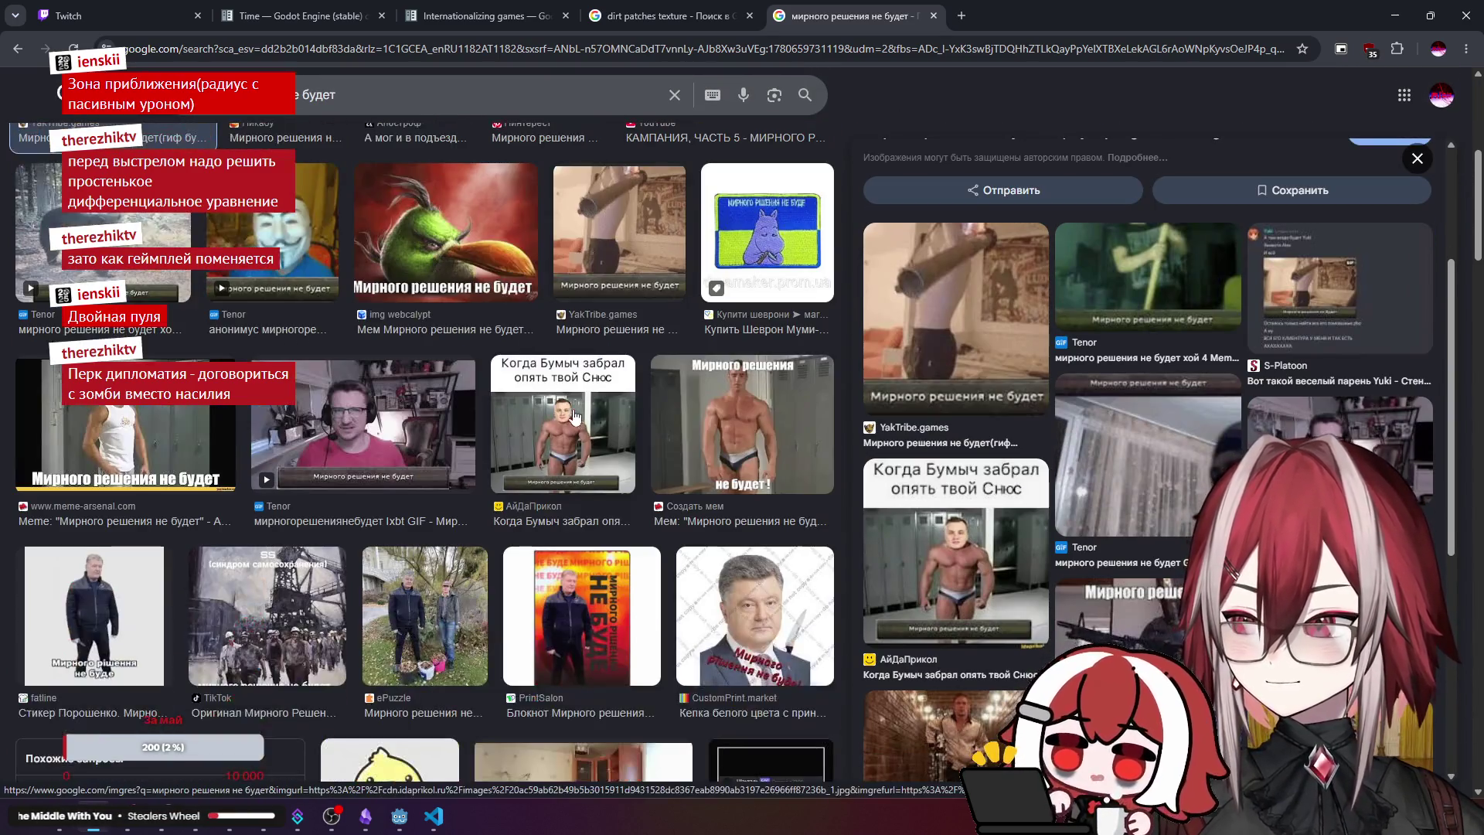
scroll(561, 416, down, 10)
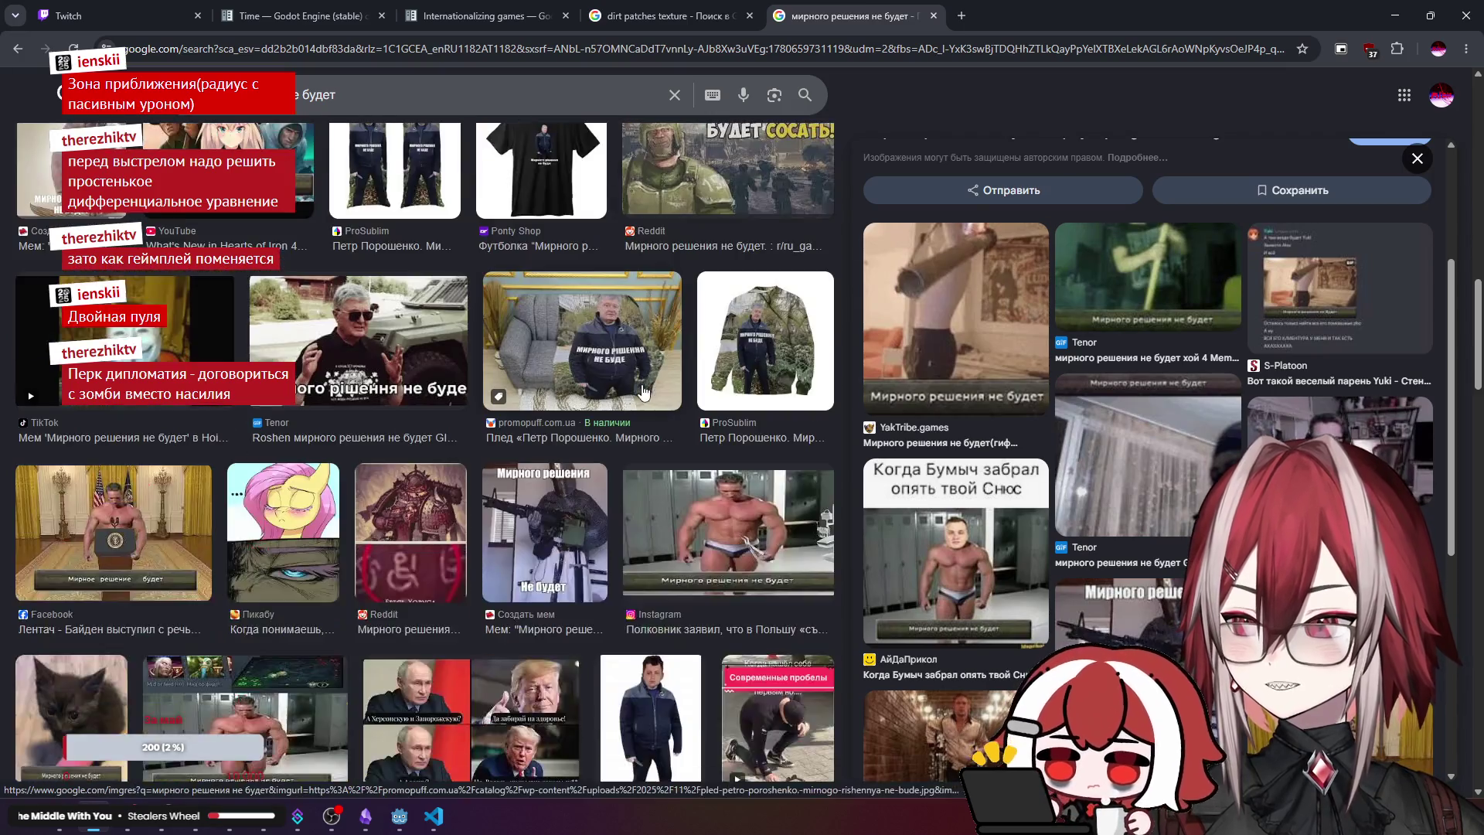
scroll(1183, 433, down, 5)
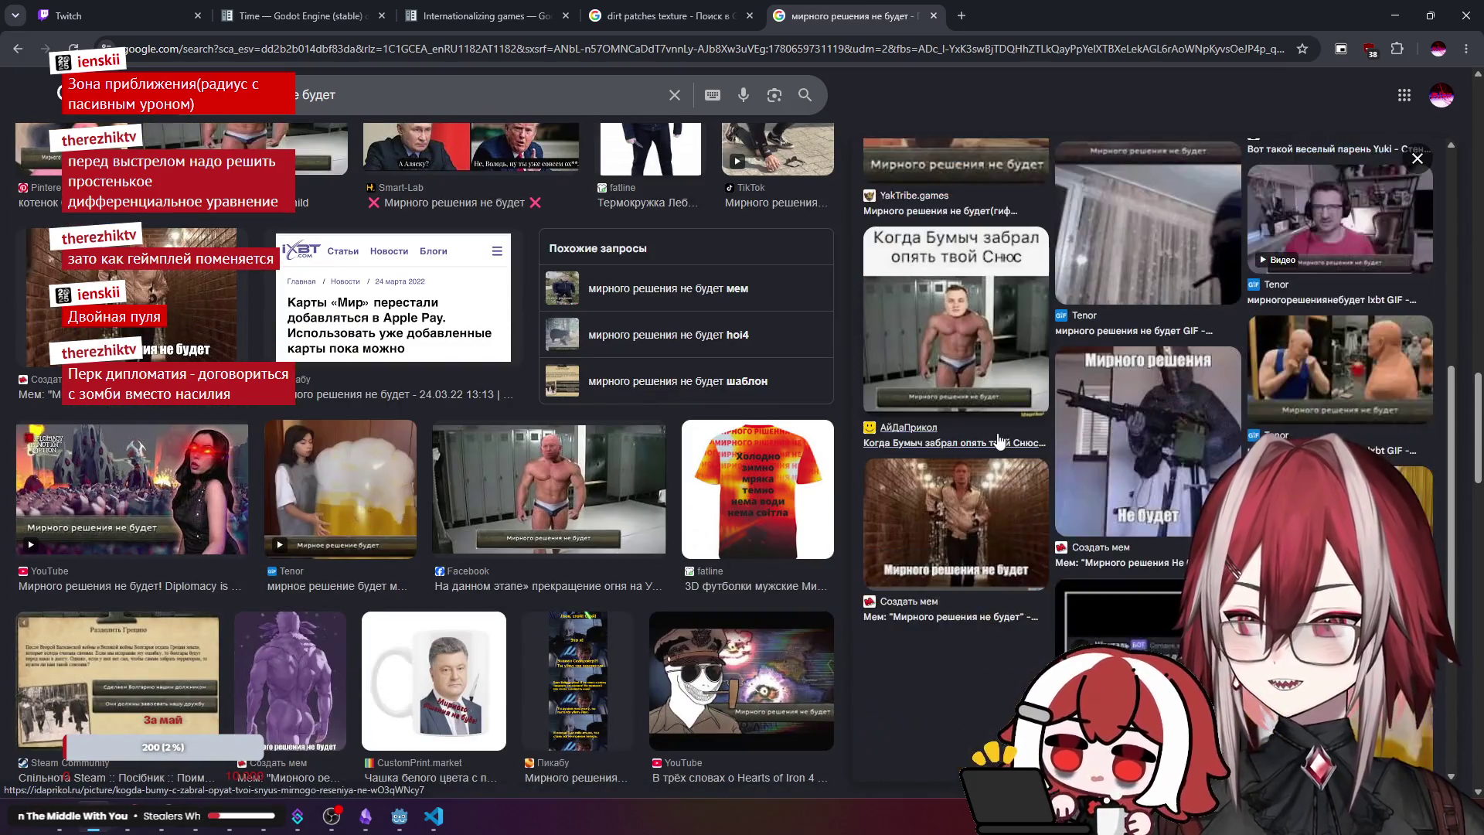
scroll(457, 423, down, 4)
scroll(455, 417, up, 20)
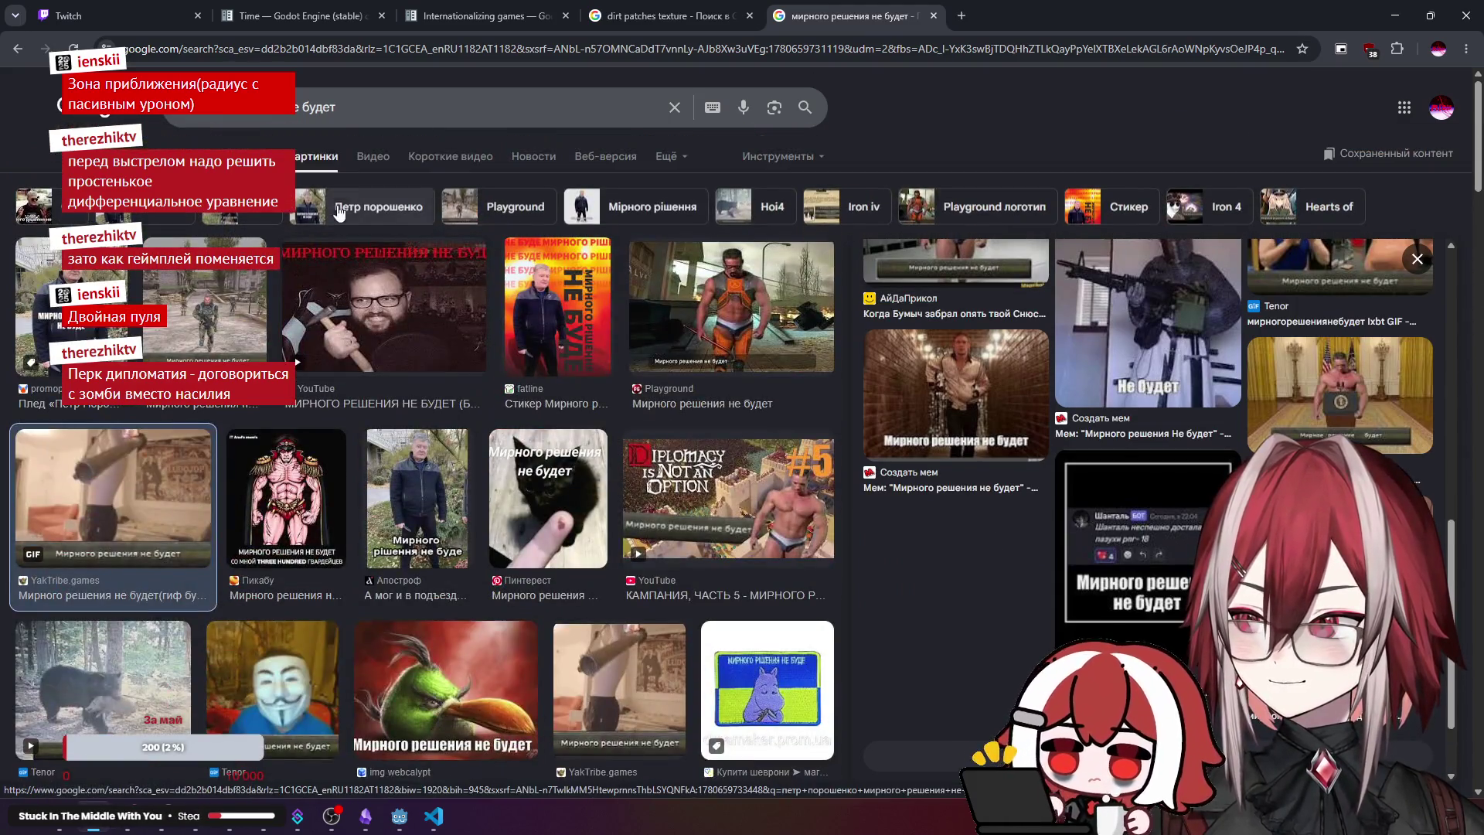
Step: Refine the search to the meme version, preview the YakTribe GIF again, and close the tab
click(463, 107)
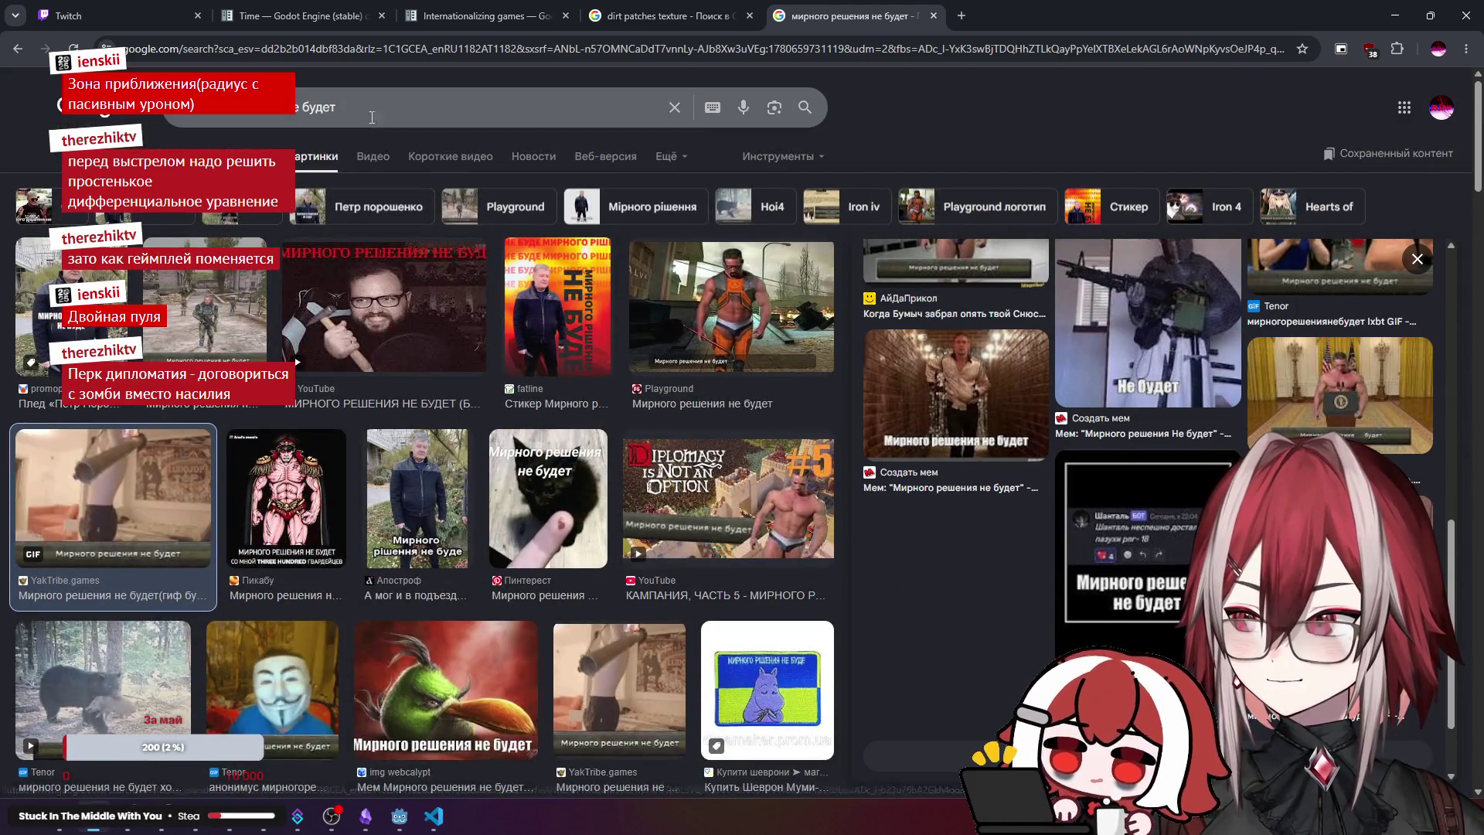
click(419, 246)
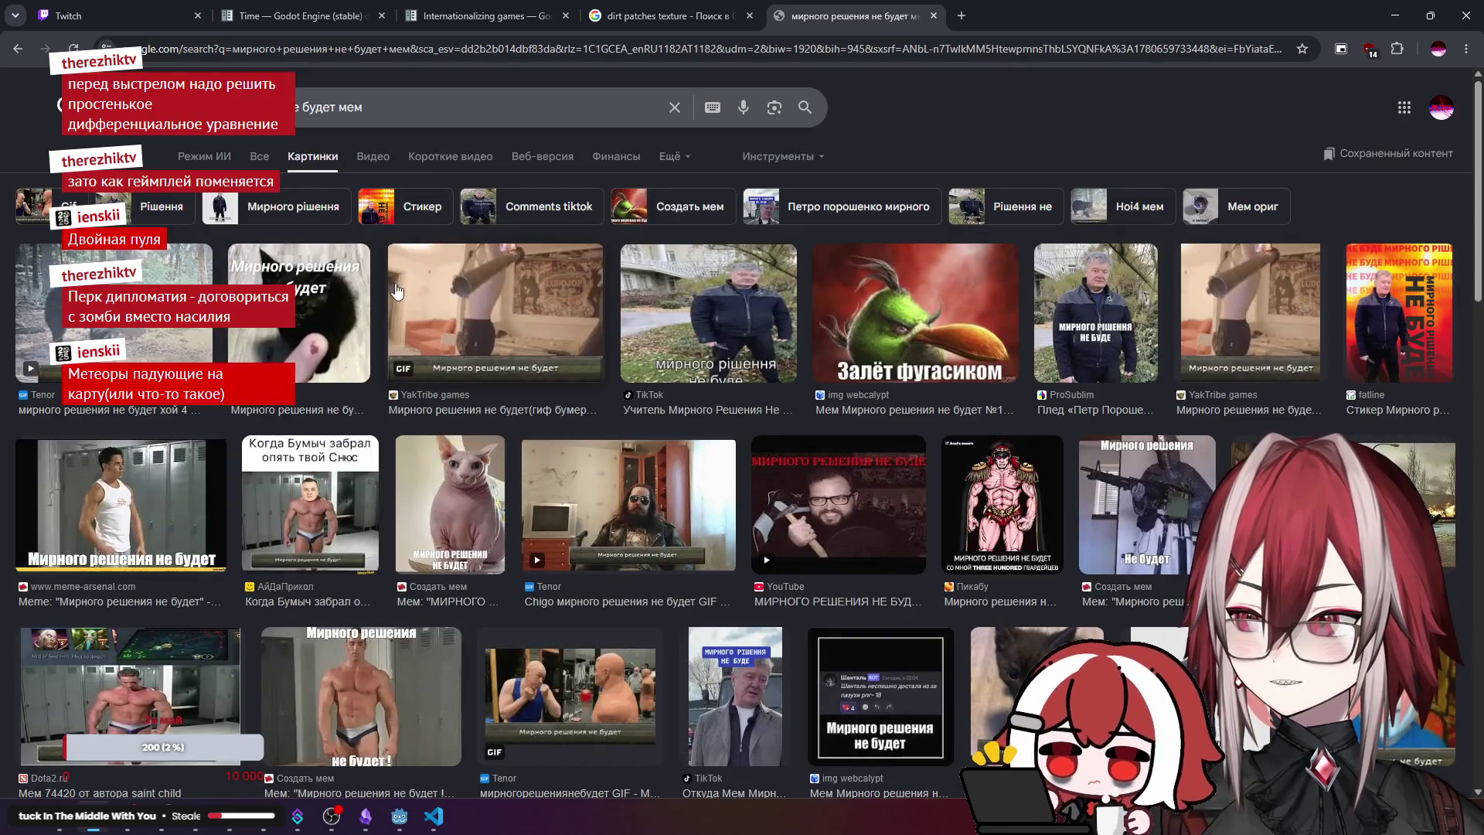
click(498, 312)
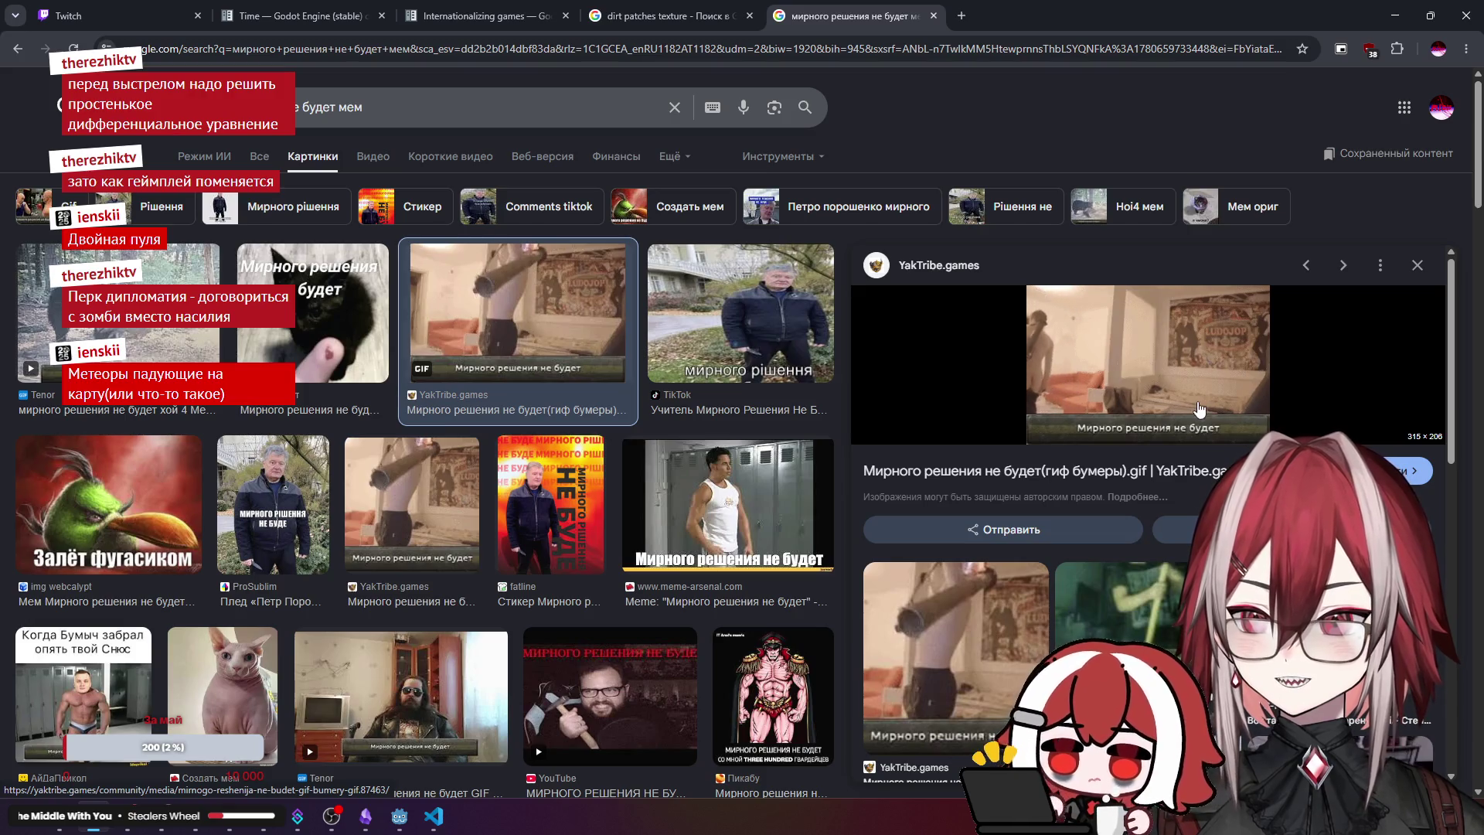
key(ctrl+w)
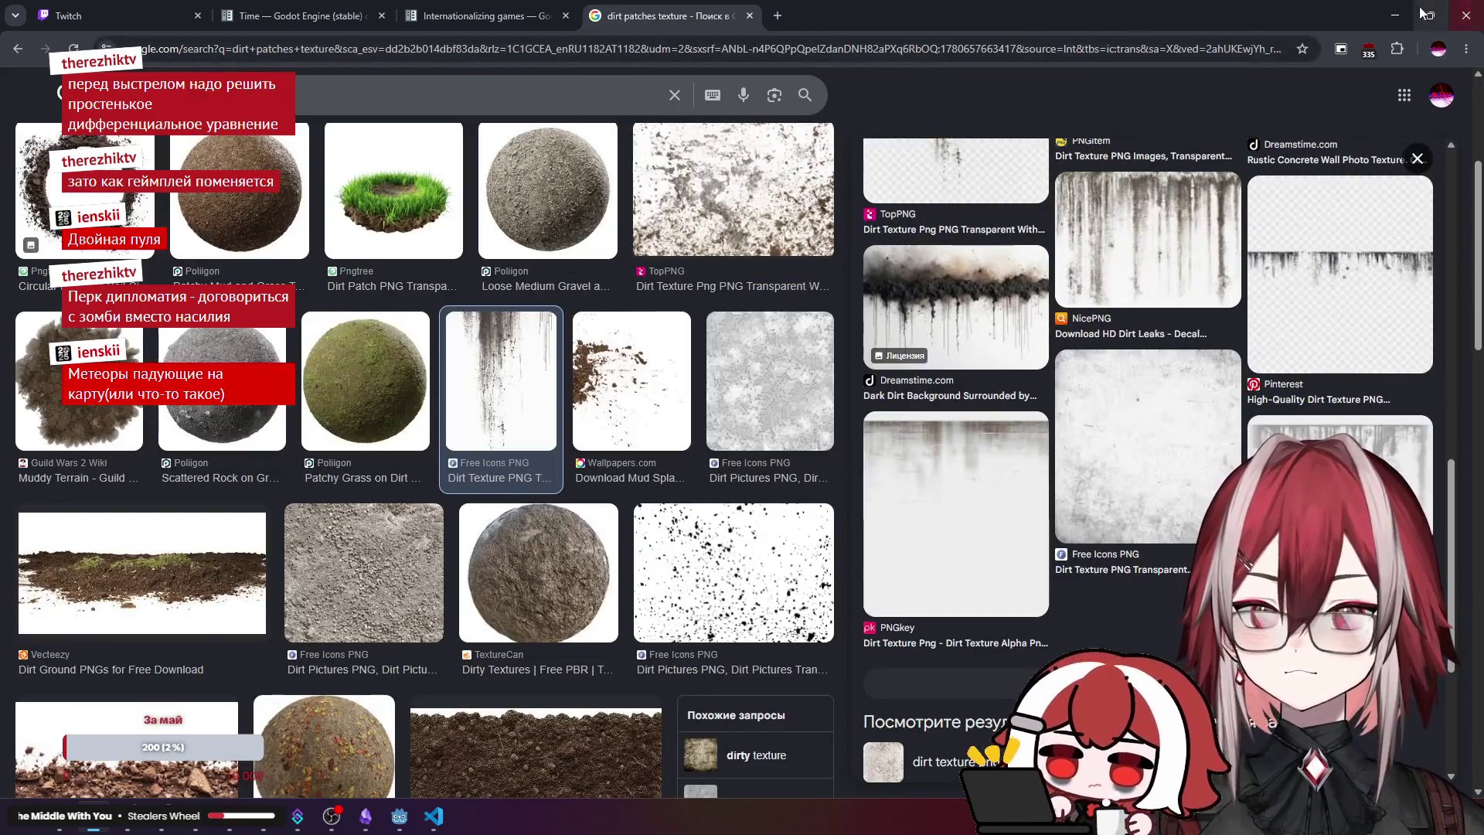
Step: Minimize Chrome and put the cursor on the empty line below 'laser sight' in the PERKS note
click(1395, 16)
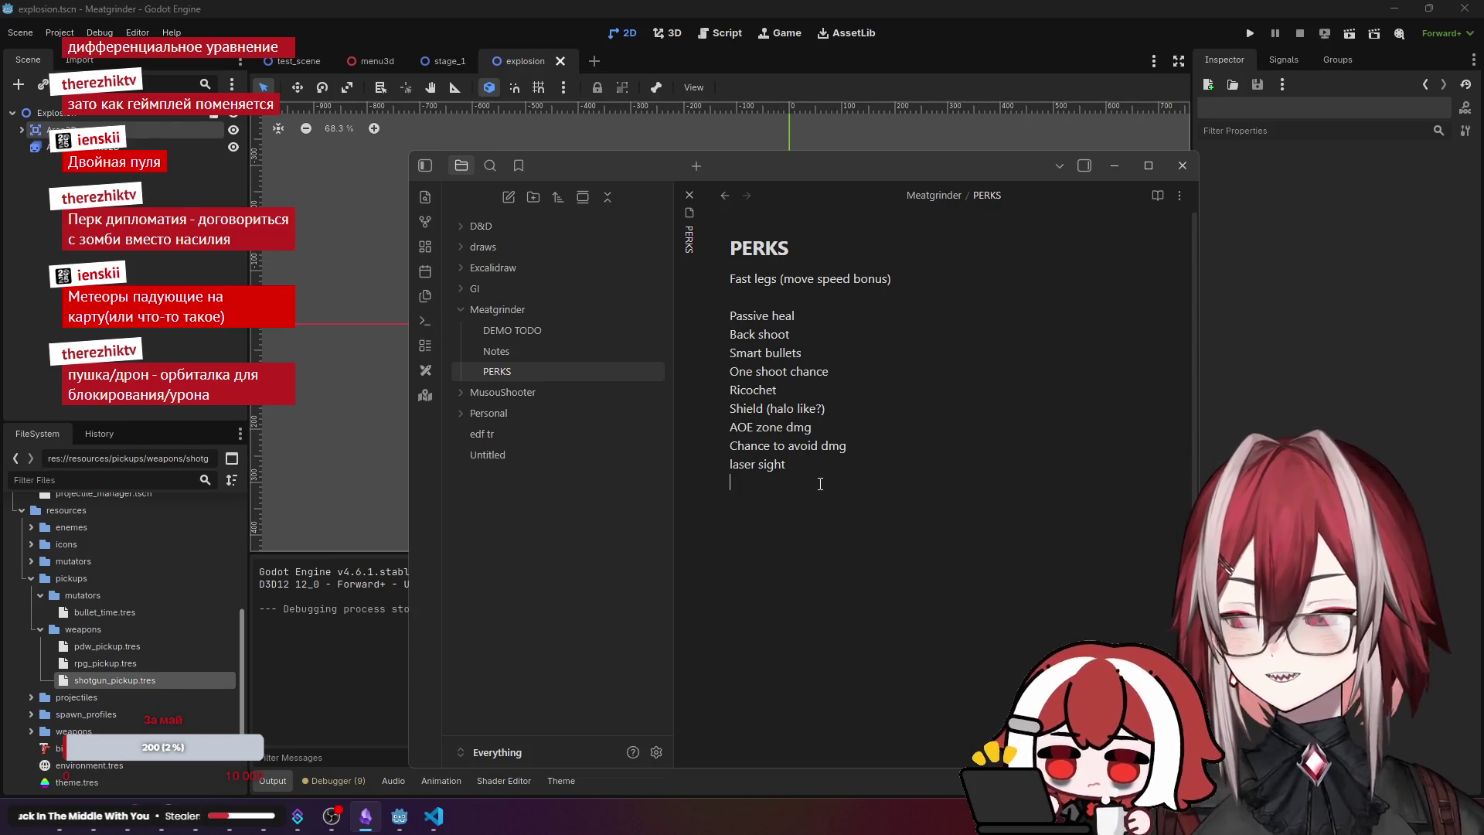
click(820, 484)
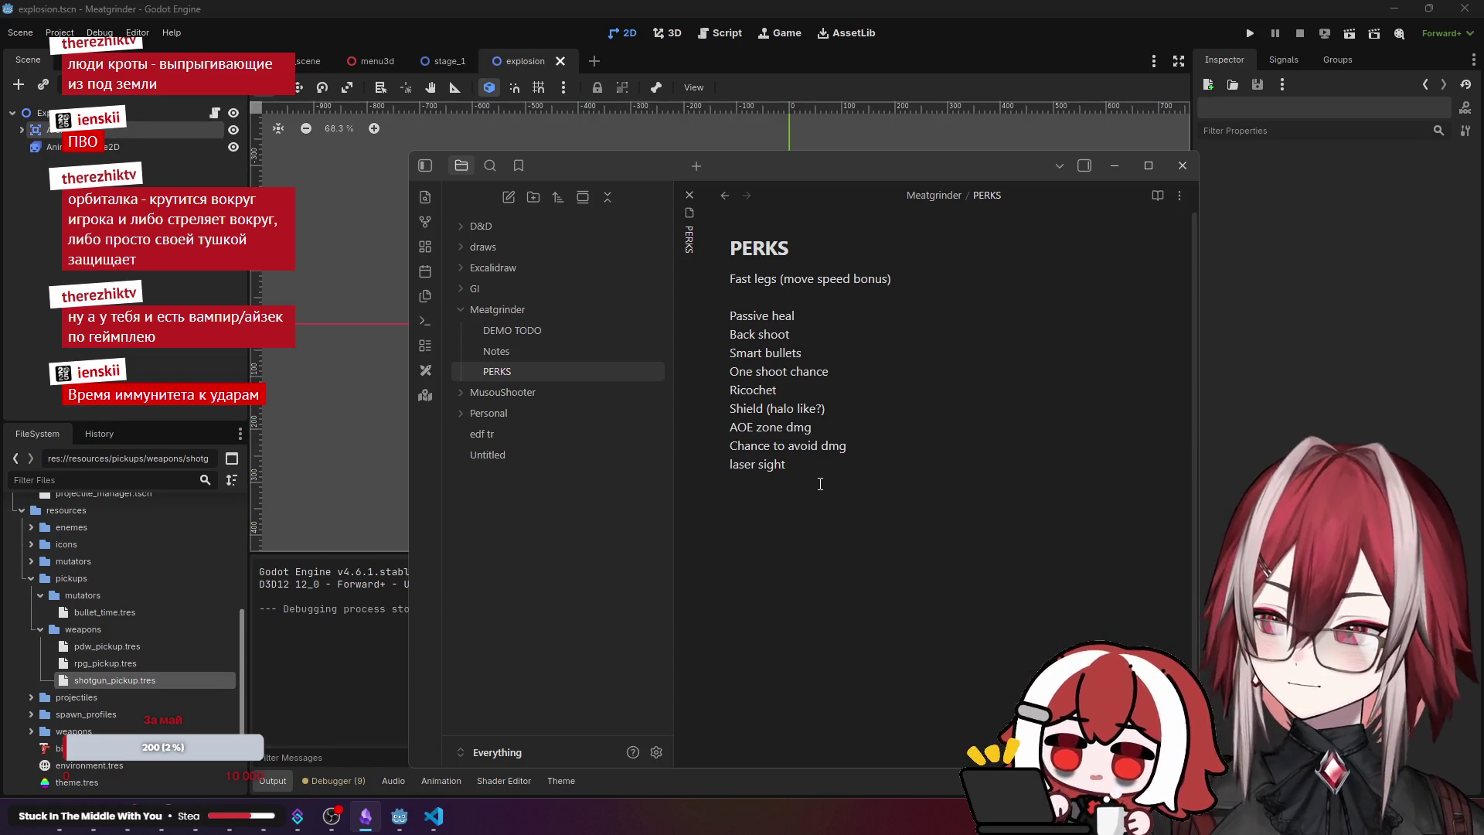
click(821, 483)
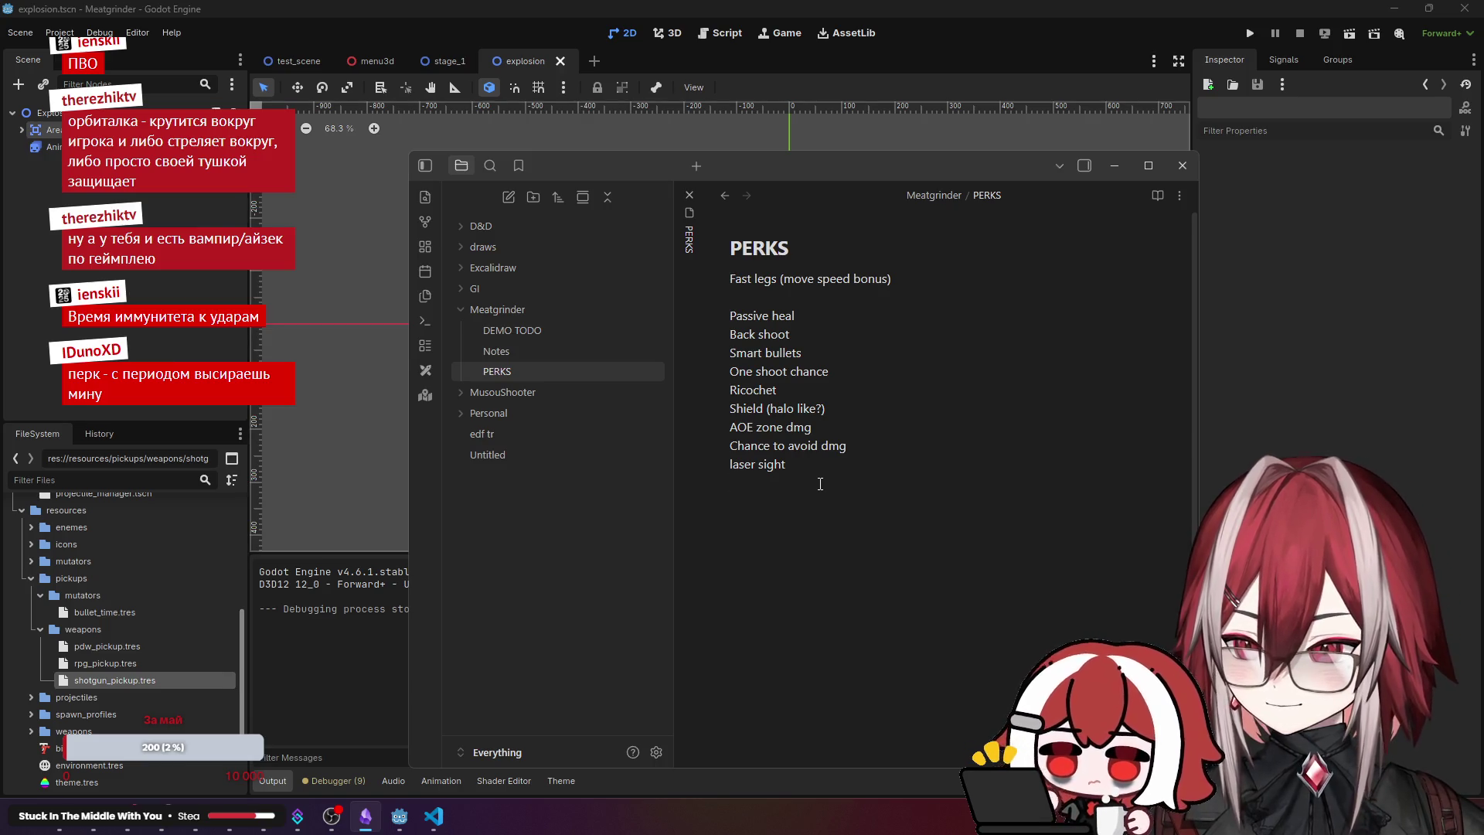
Step: Write 'Mine/trap pooping' as the new perk line under 'laser sight'
text(homi)
key(BackSpace)
key(BackSpace)
key(BackSpace)
text(Mine ppo)
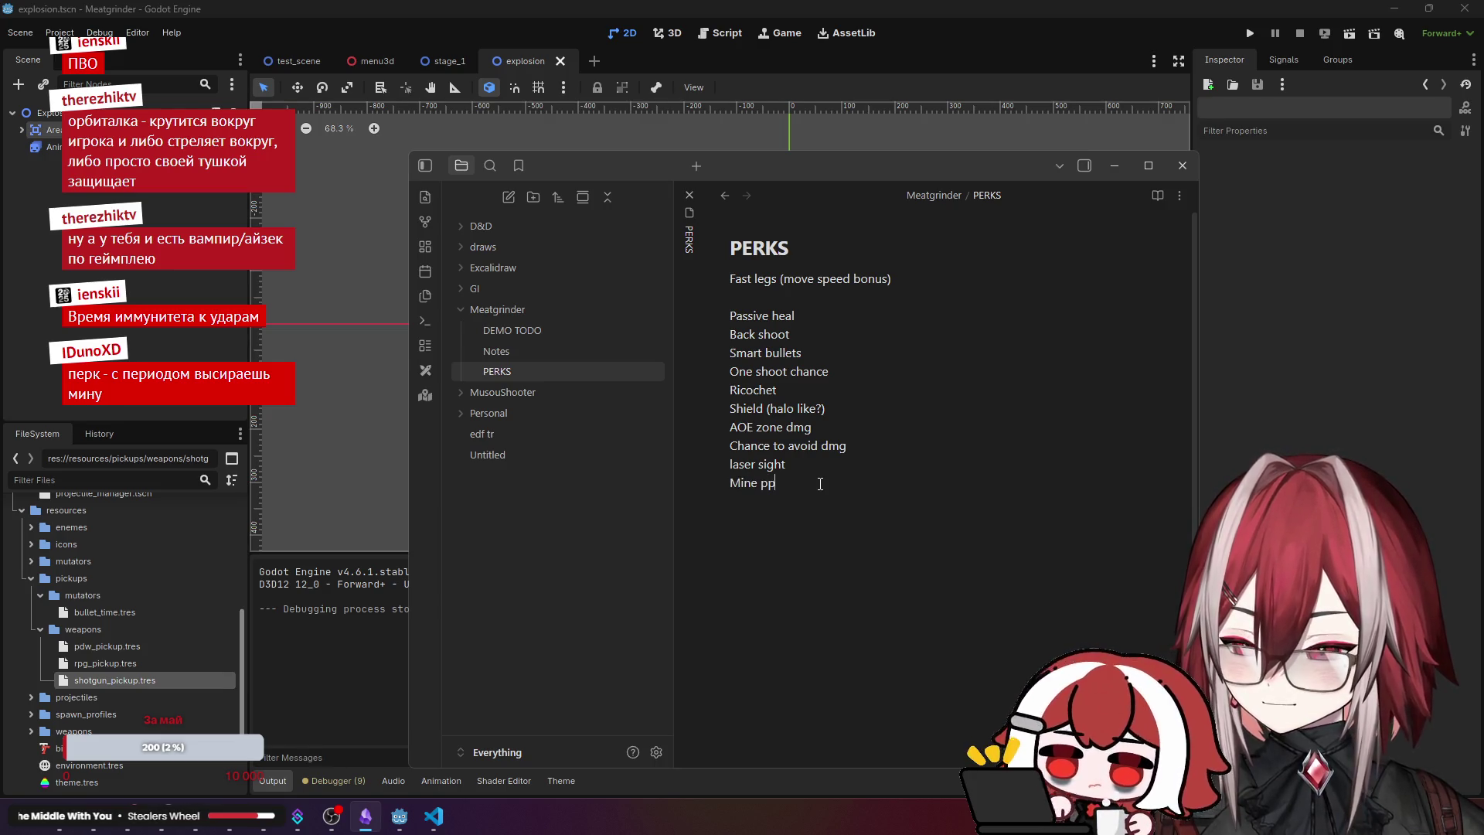
text(oping)
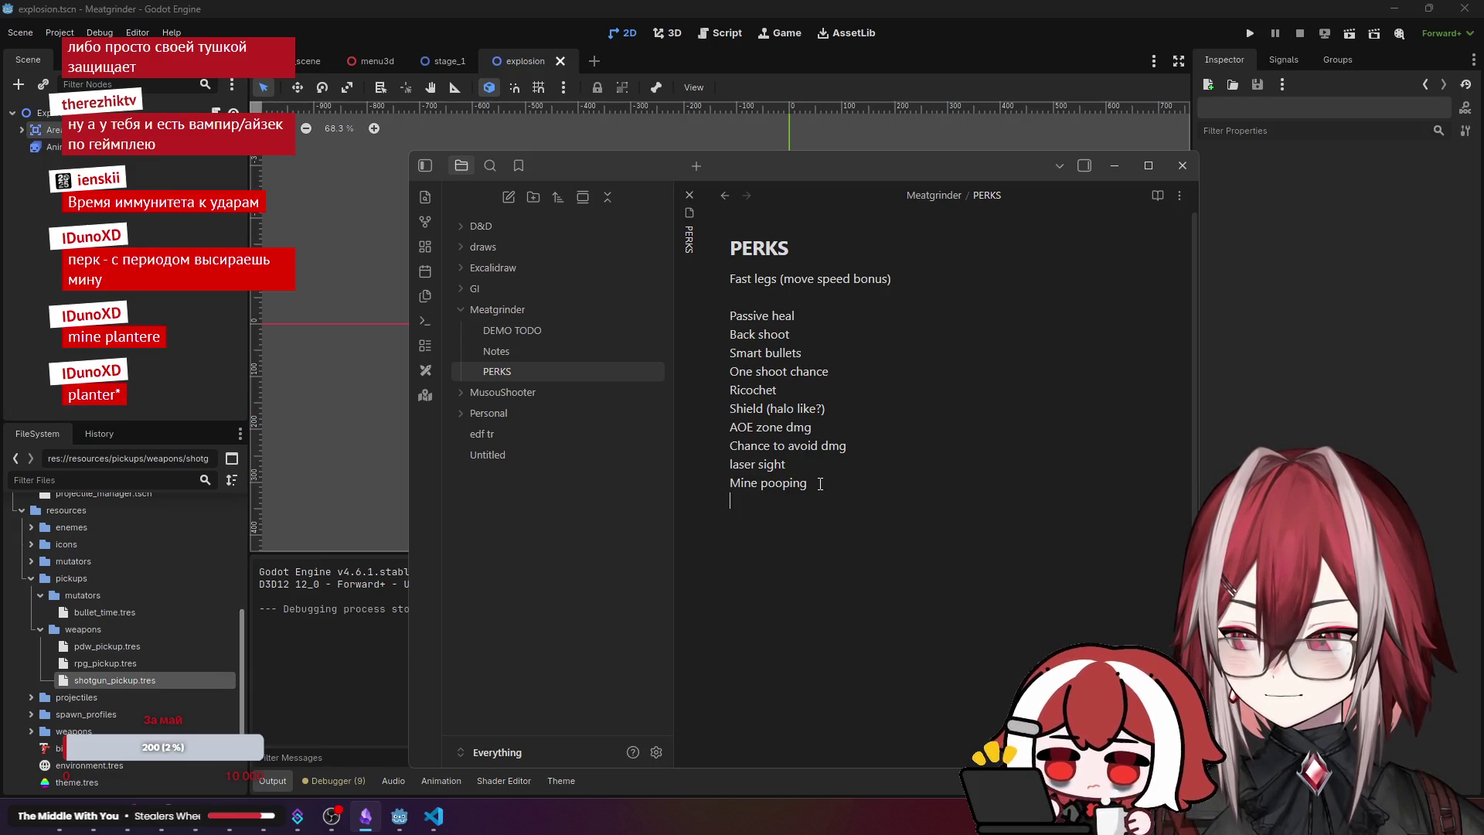
text(/trap)
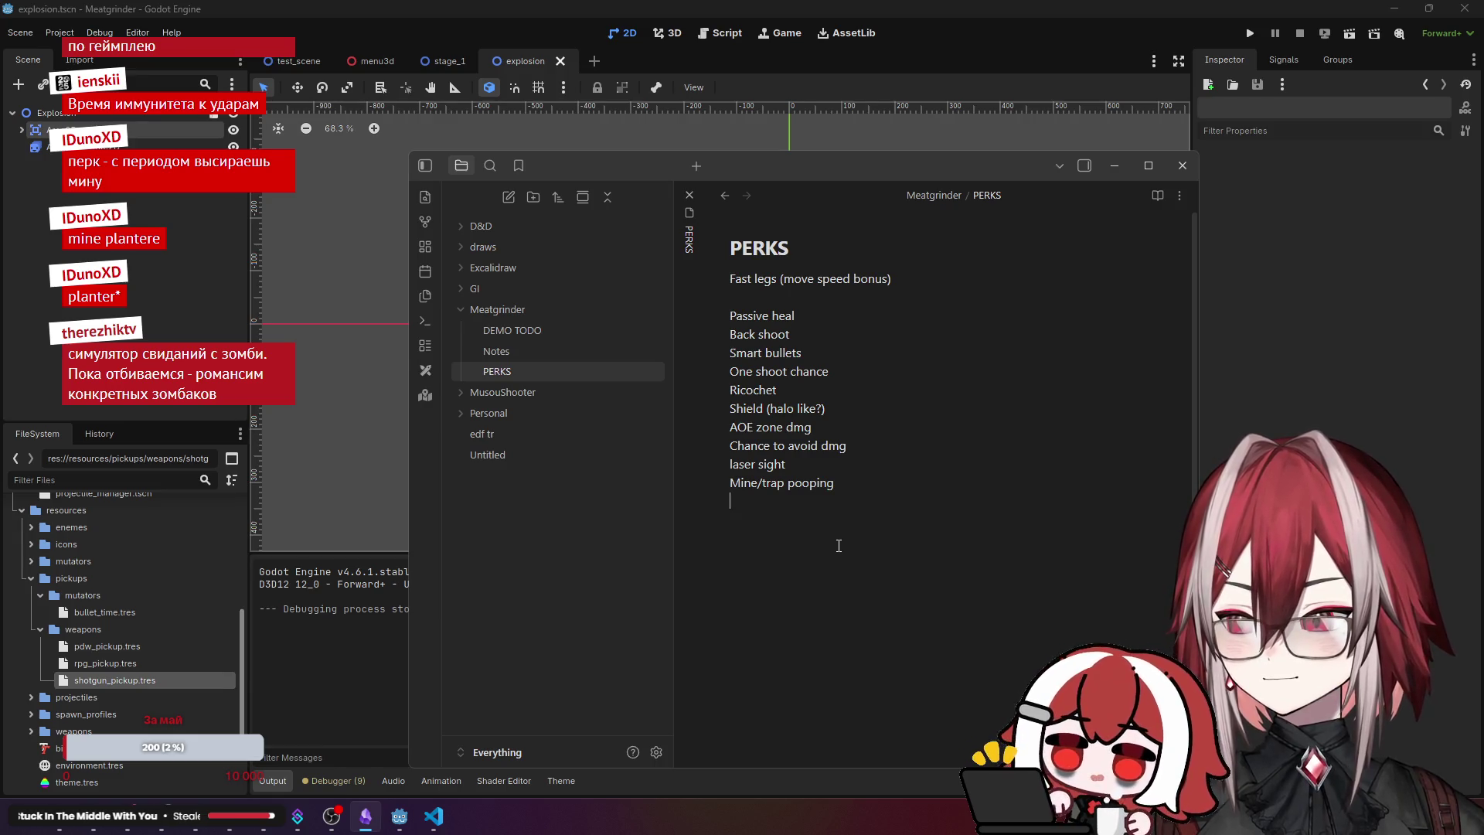
click(838, 546)
drag(847, 488, 718, 317)
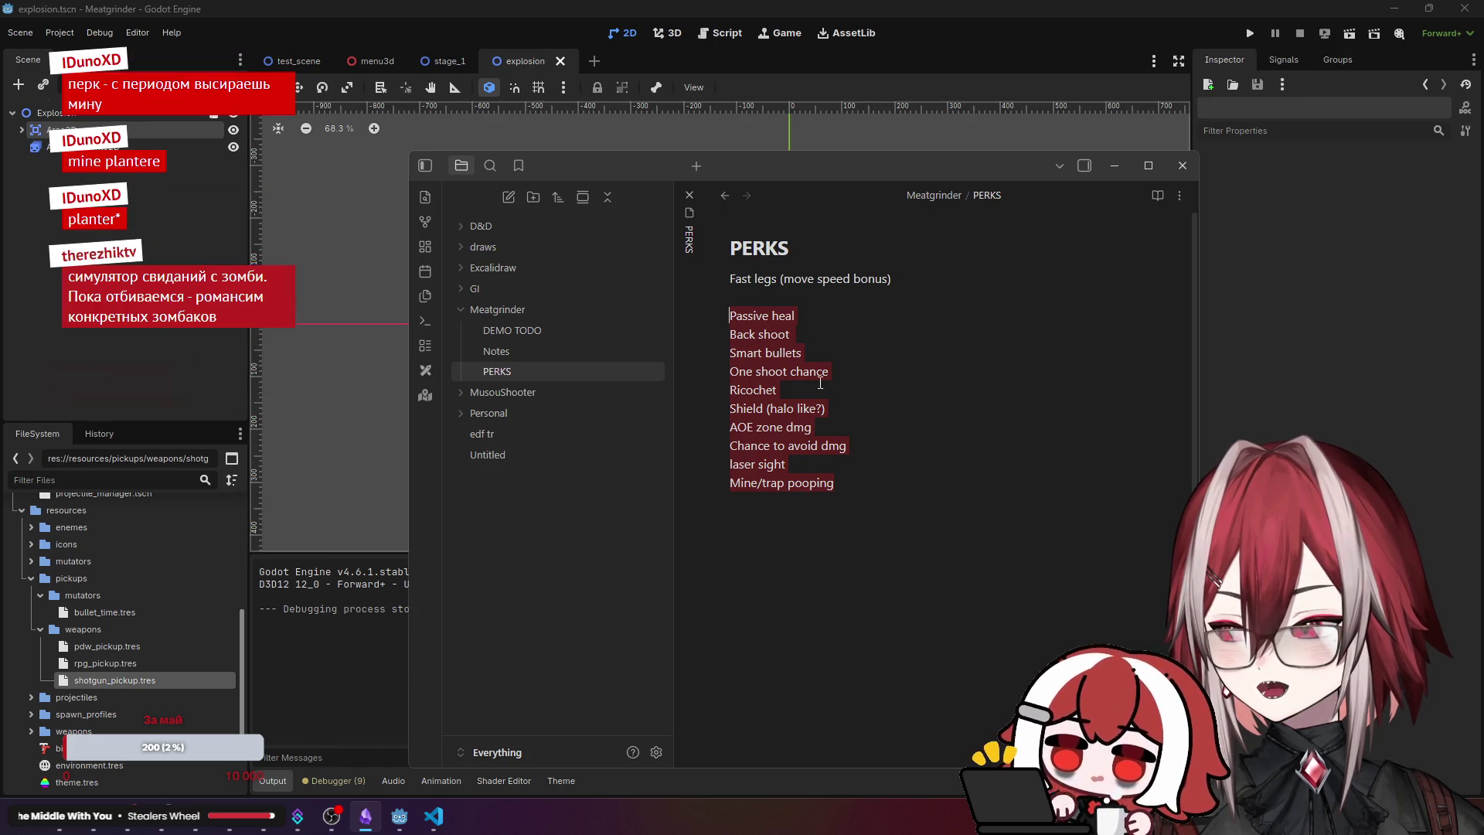
right_click(826, 487)
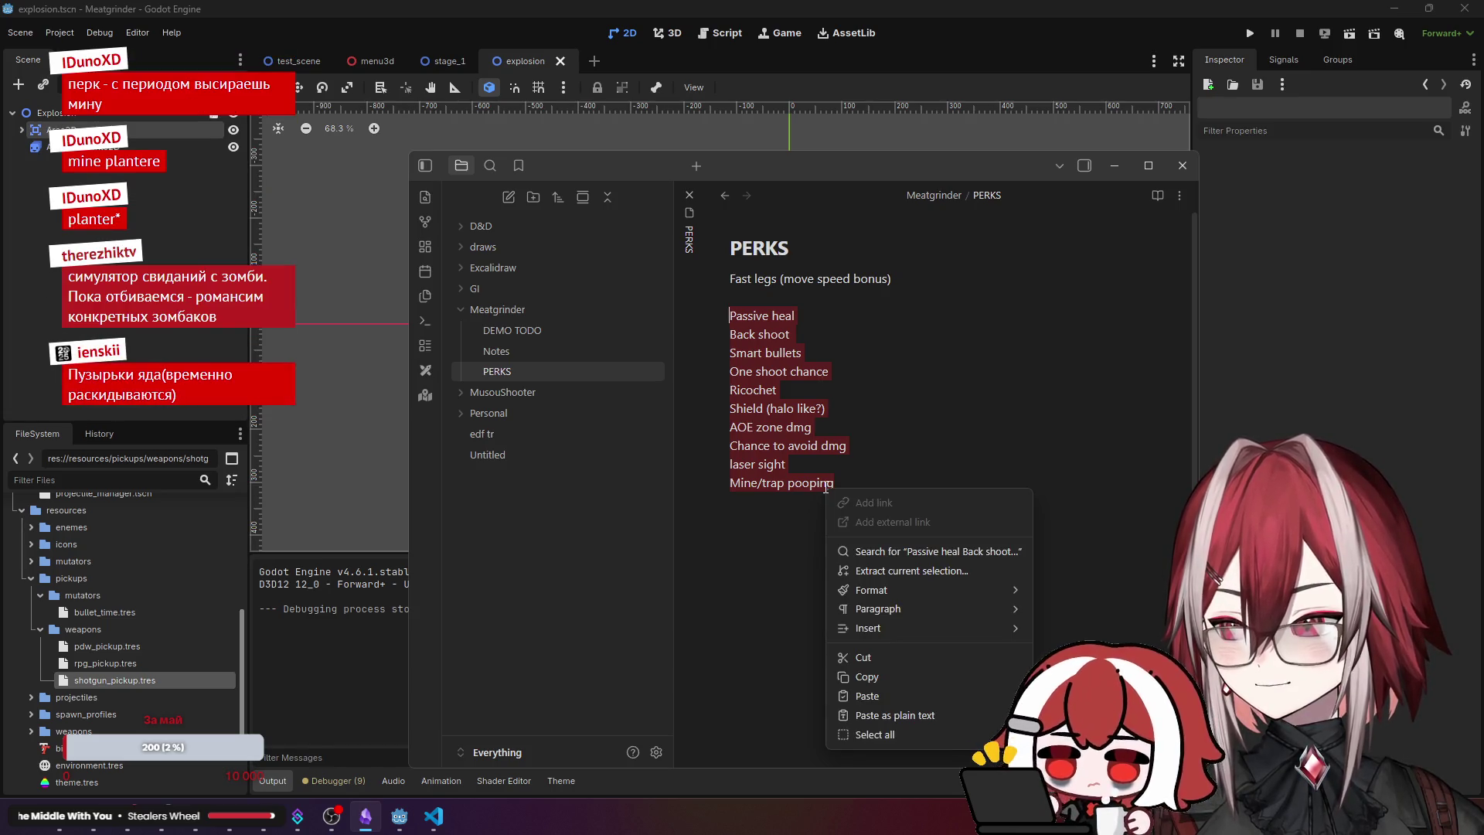
click(839, 468)
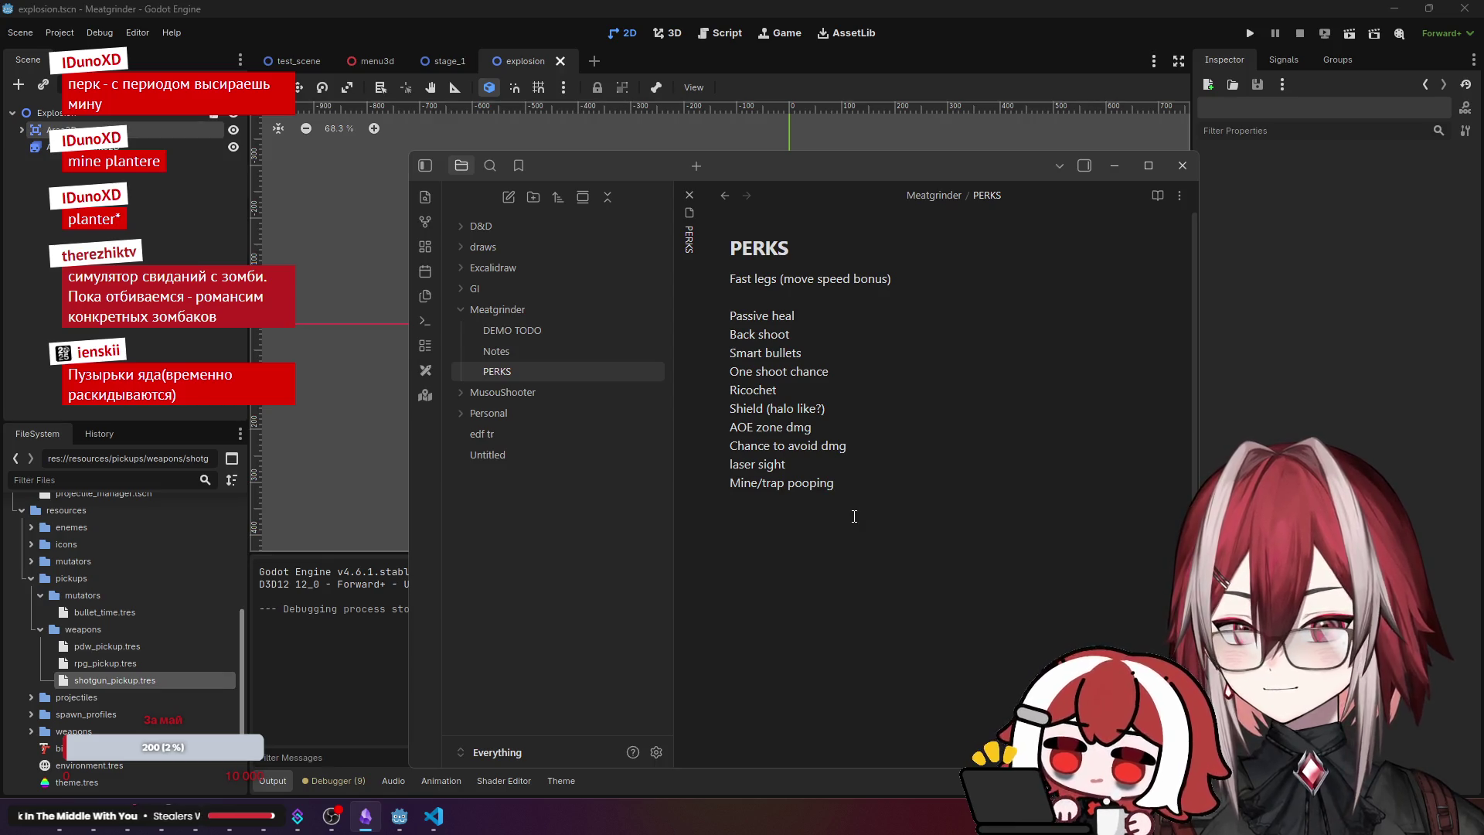